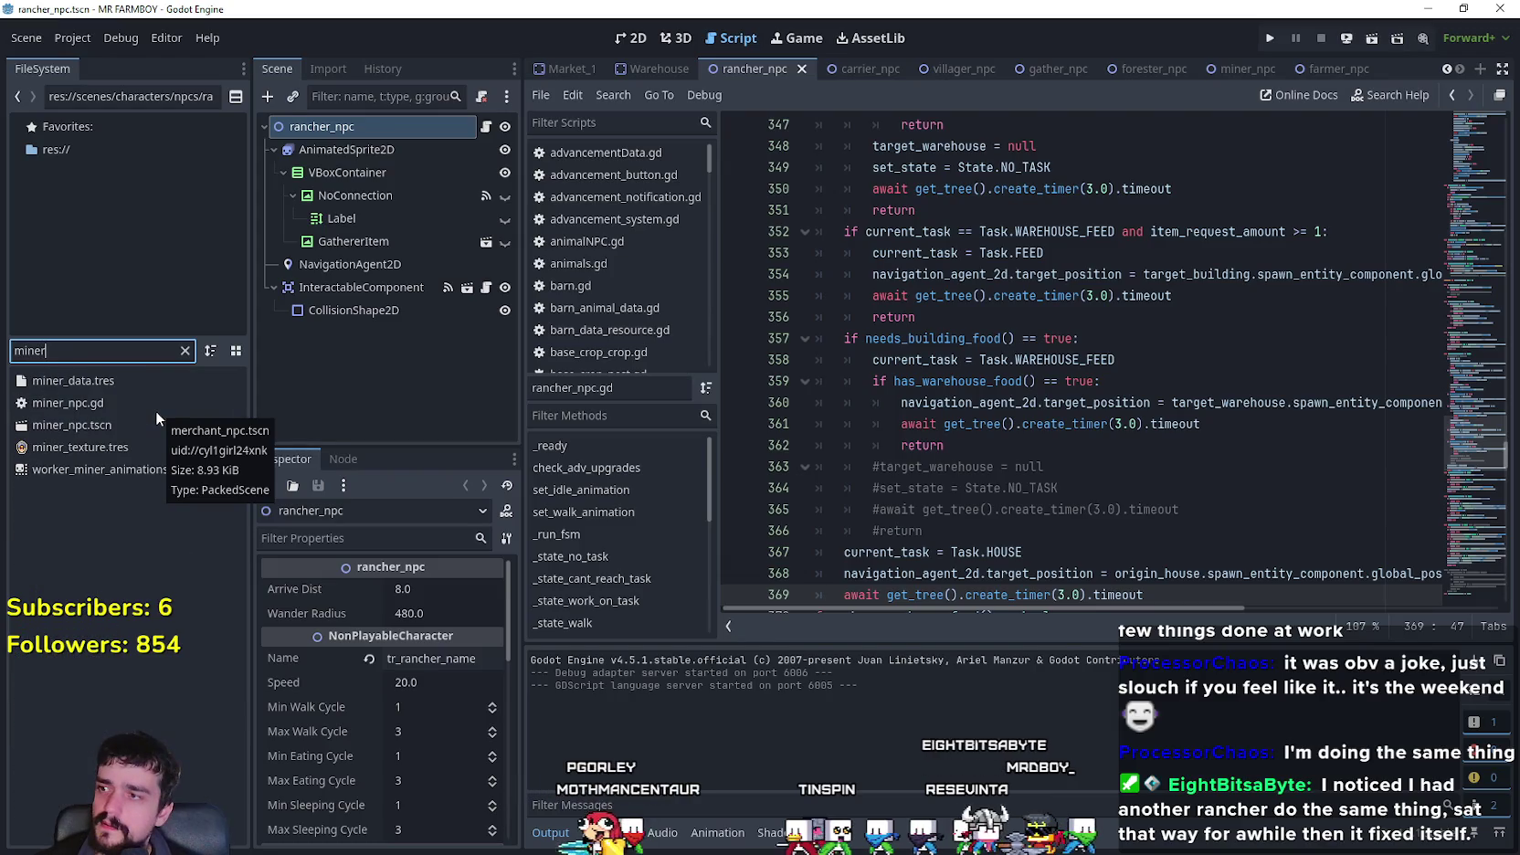
- Open miner_npc.tscn with its miner_npc.gd script and scroll down to _on_tree_exiting
{"action": "left_click", "coordinate": [108, 429]}
{"action": "double_click", "coordinate": [108, 434]}
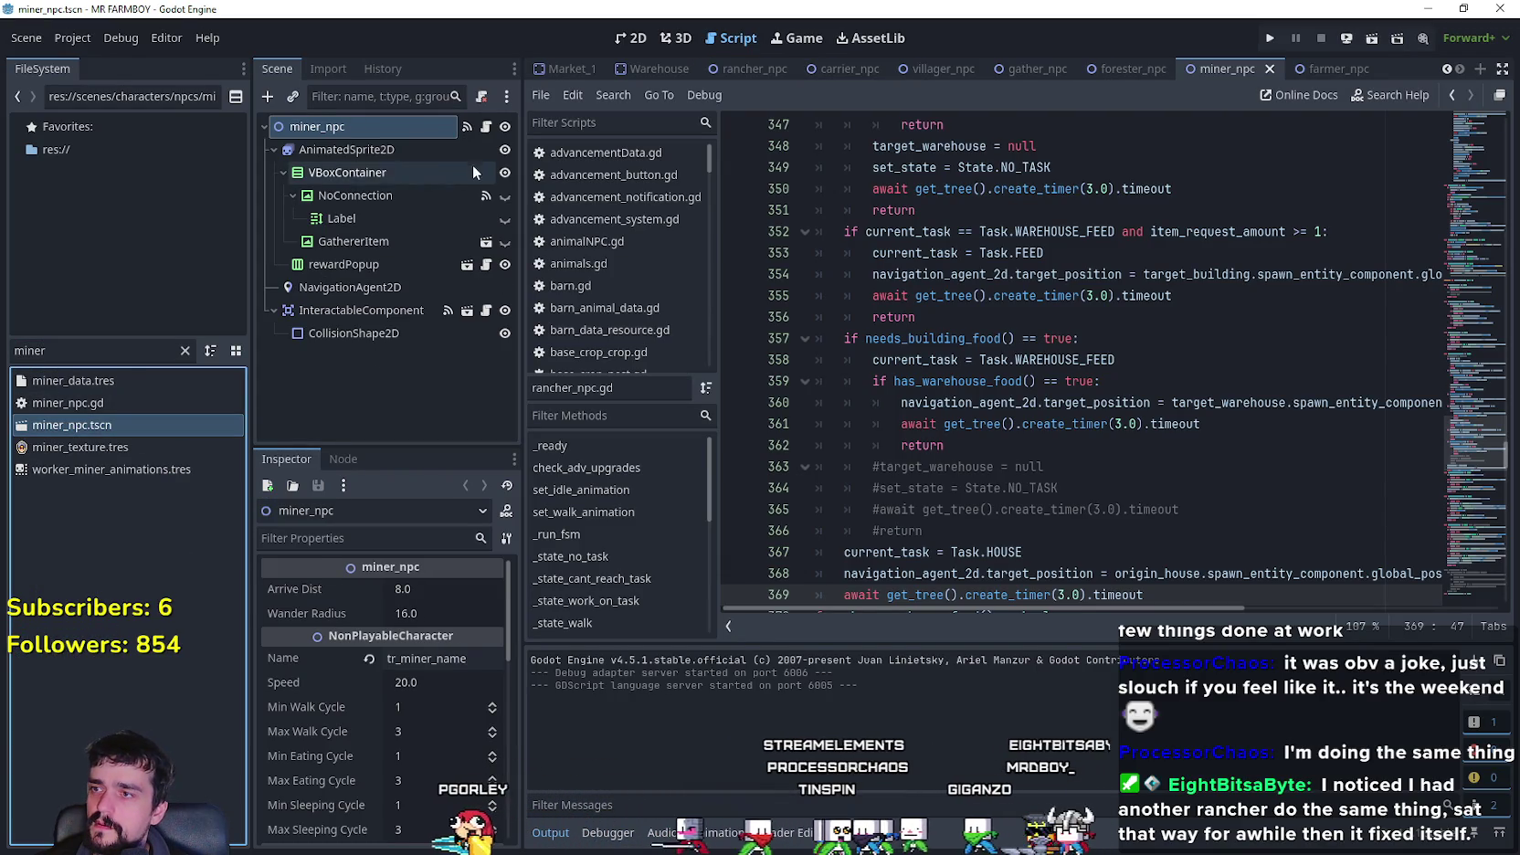
{"action": "left_click", "coordinate": [481, 127]}
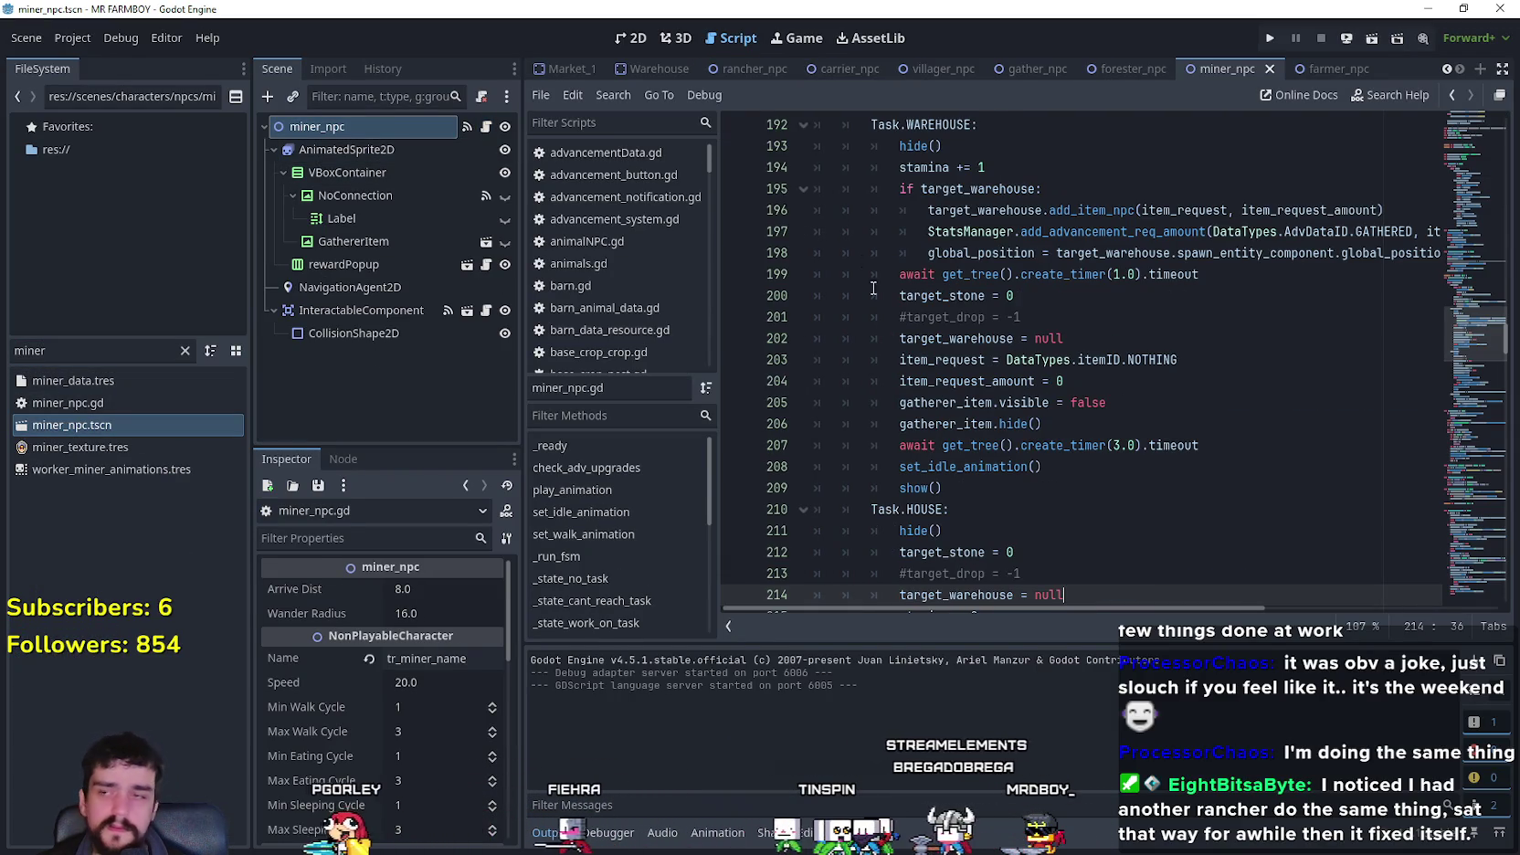
{"action": "scroll", "coordinate": [1085, 427], "scroll_direction": "down", "scroll_amount": 14}
{"action": "scroll", "coordinate": [1467, 391], "scroll_direction": "down", "scroll_amount": 20}
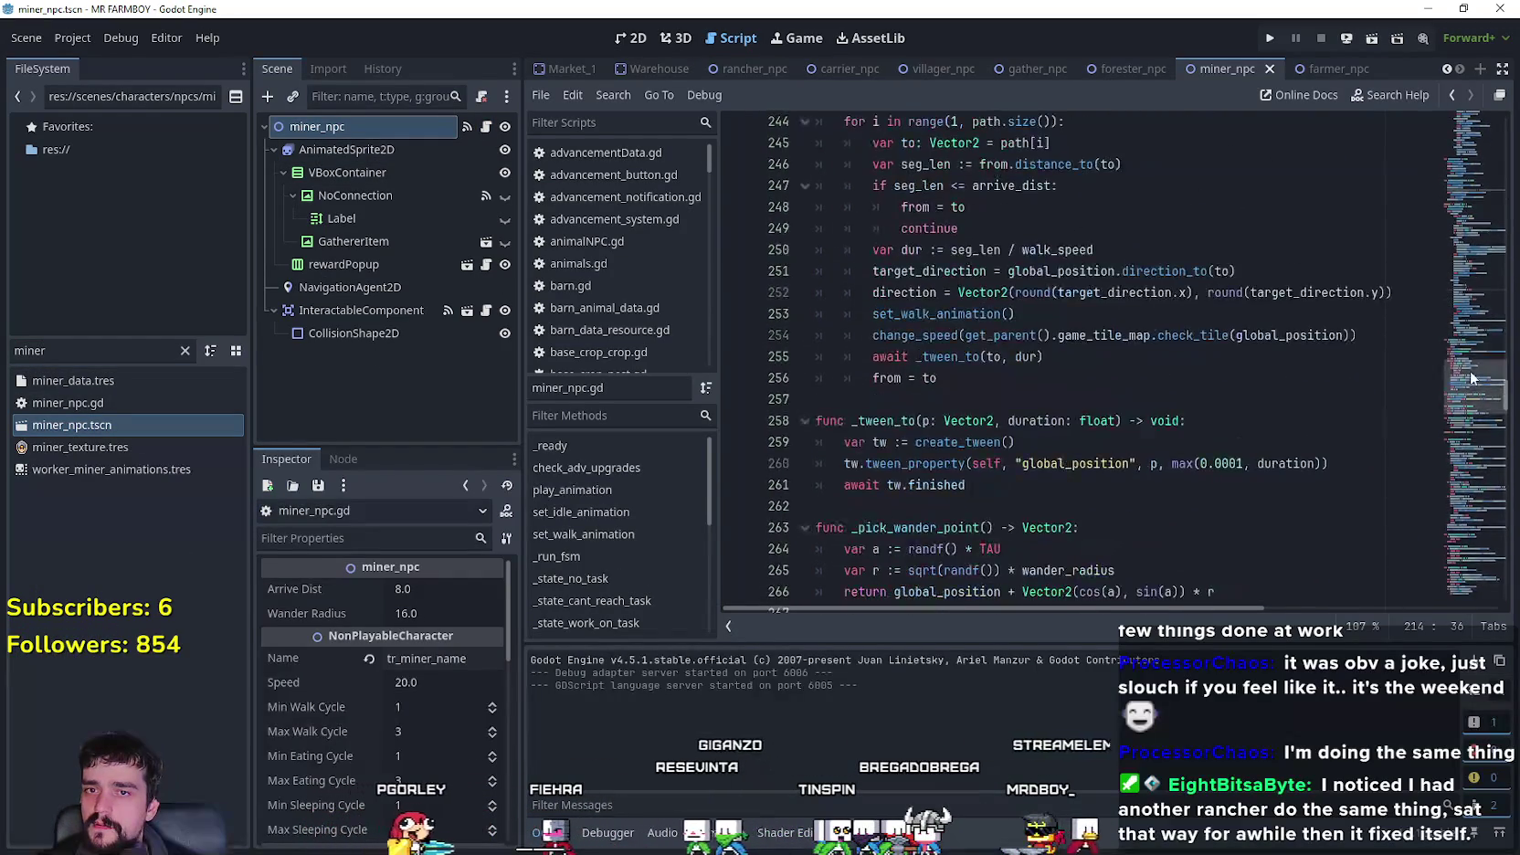
{"action": "left_click_drag", "start_coordinate": [1463, 457], "coordinate": [1467, 558]}
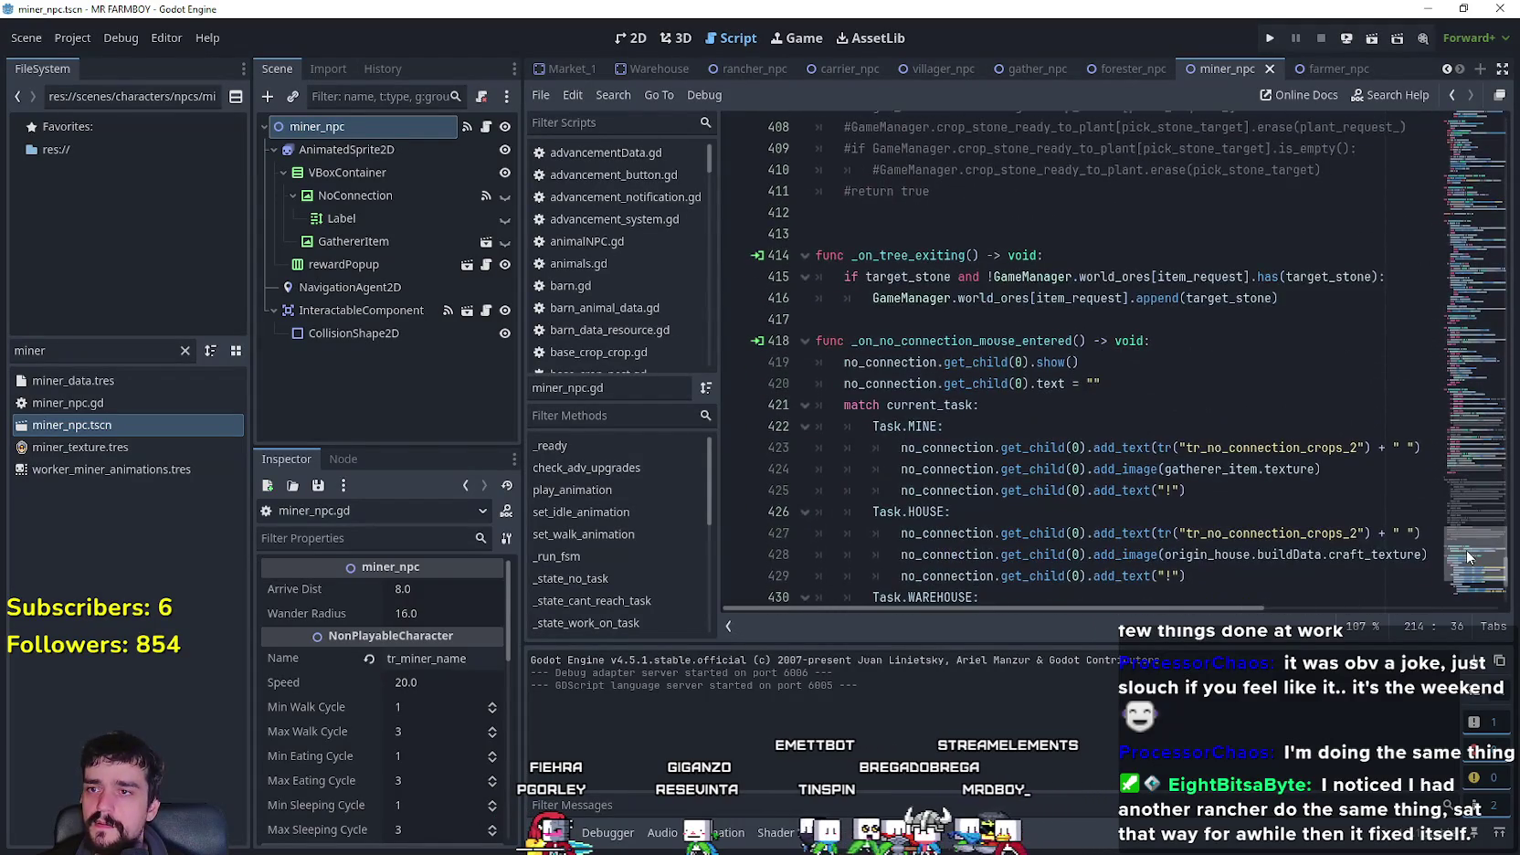
- Review the world_ores return condition in _on_tree_exiting and place the caret after its header
{"action": "left_click", "coordinate": [924, 327]}
{"action": "left_click_drag", "start_coordinate": [846, 276], "coordinate": [1385, 283]}
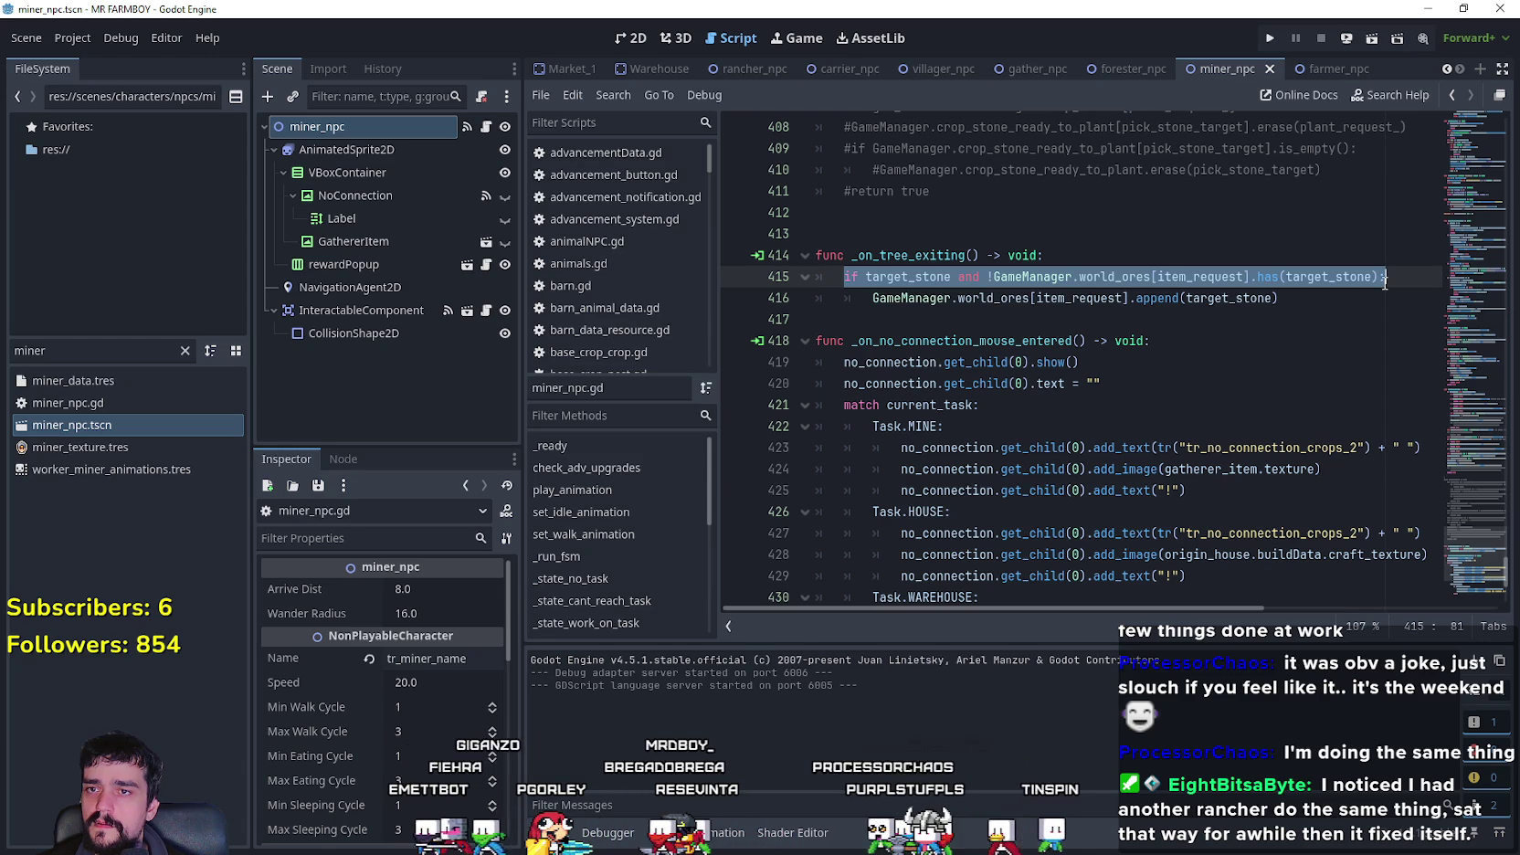
{"action": "left_click_drag", "start_coordinate": [1385, 283], "coordinate": [1385, 299]}
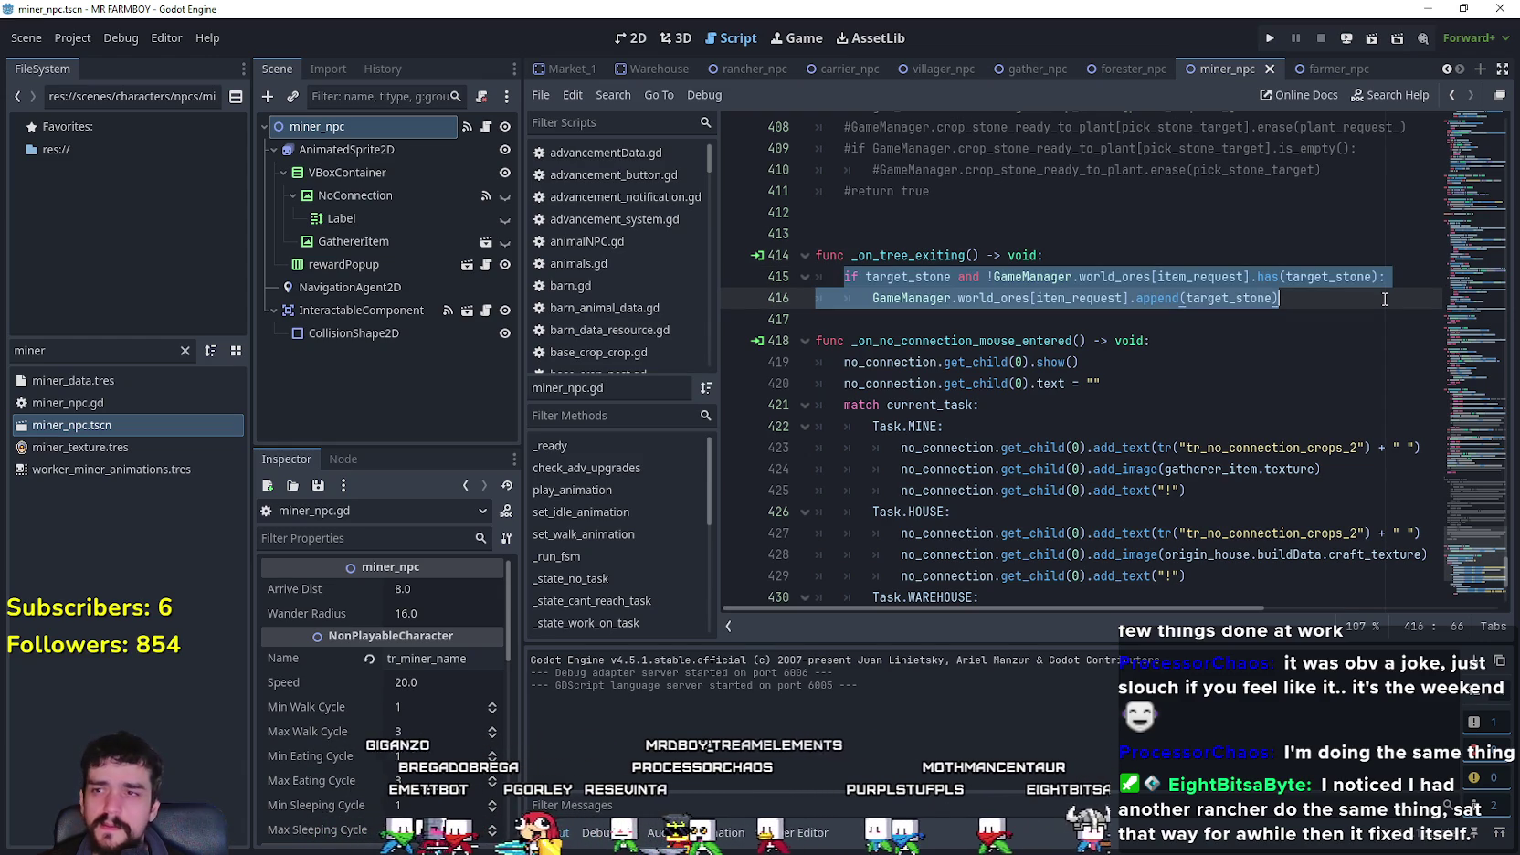
{"action": "left_click", "coordinate": [1302, 295]}
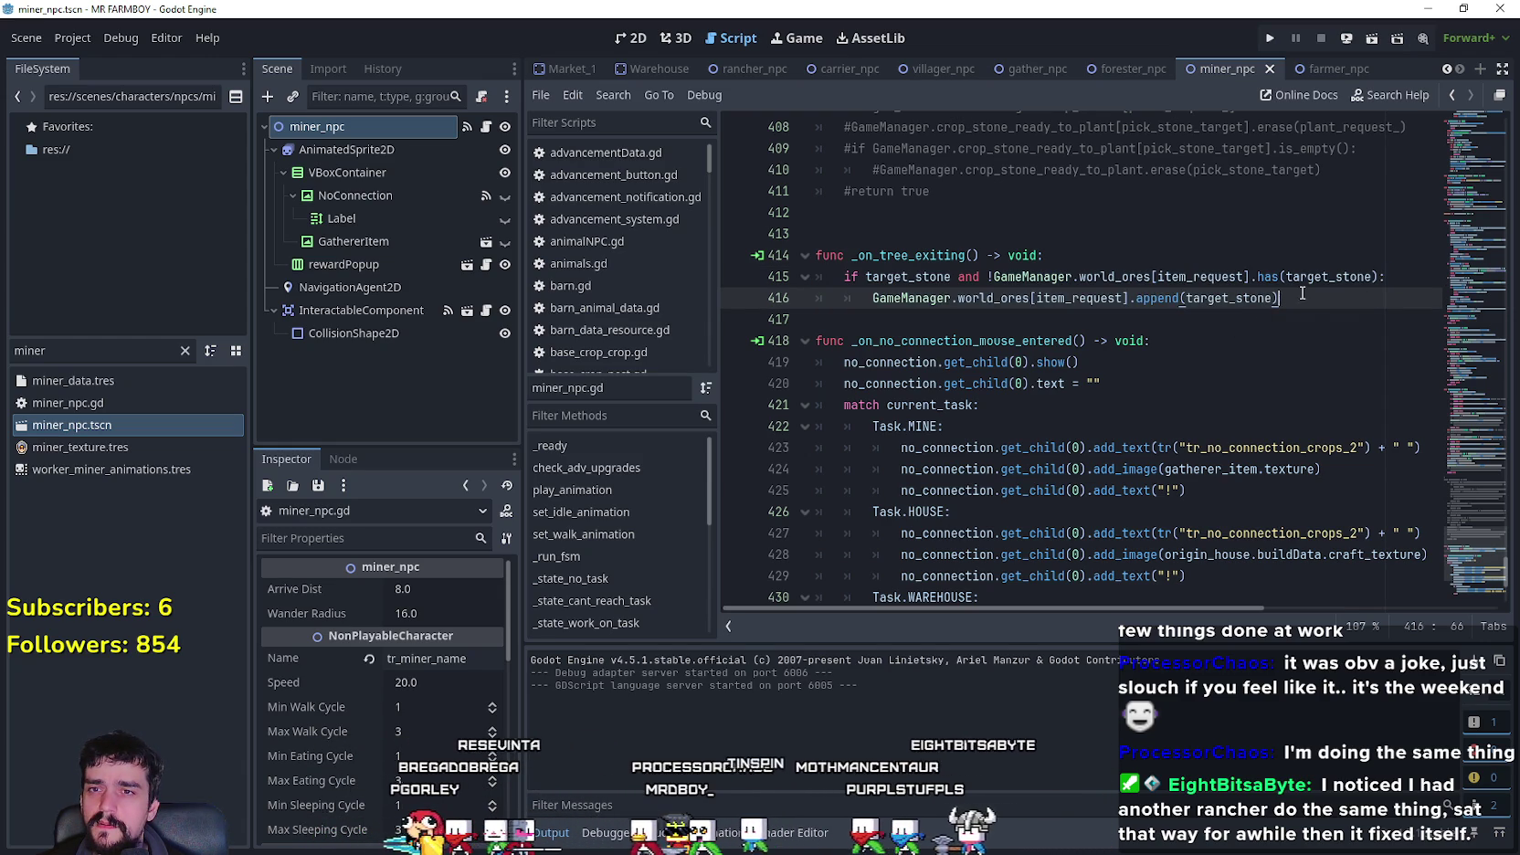
{"action": "left_click", "coordinate": [1306, 325]}
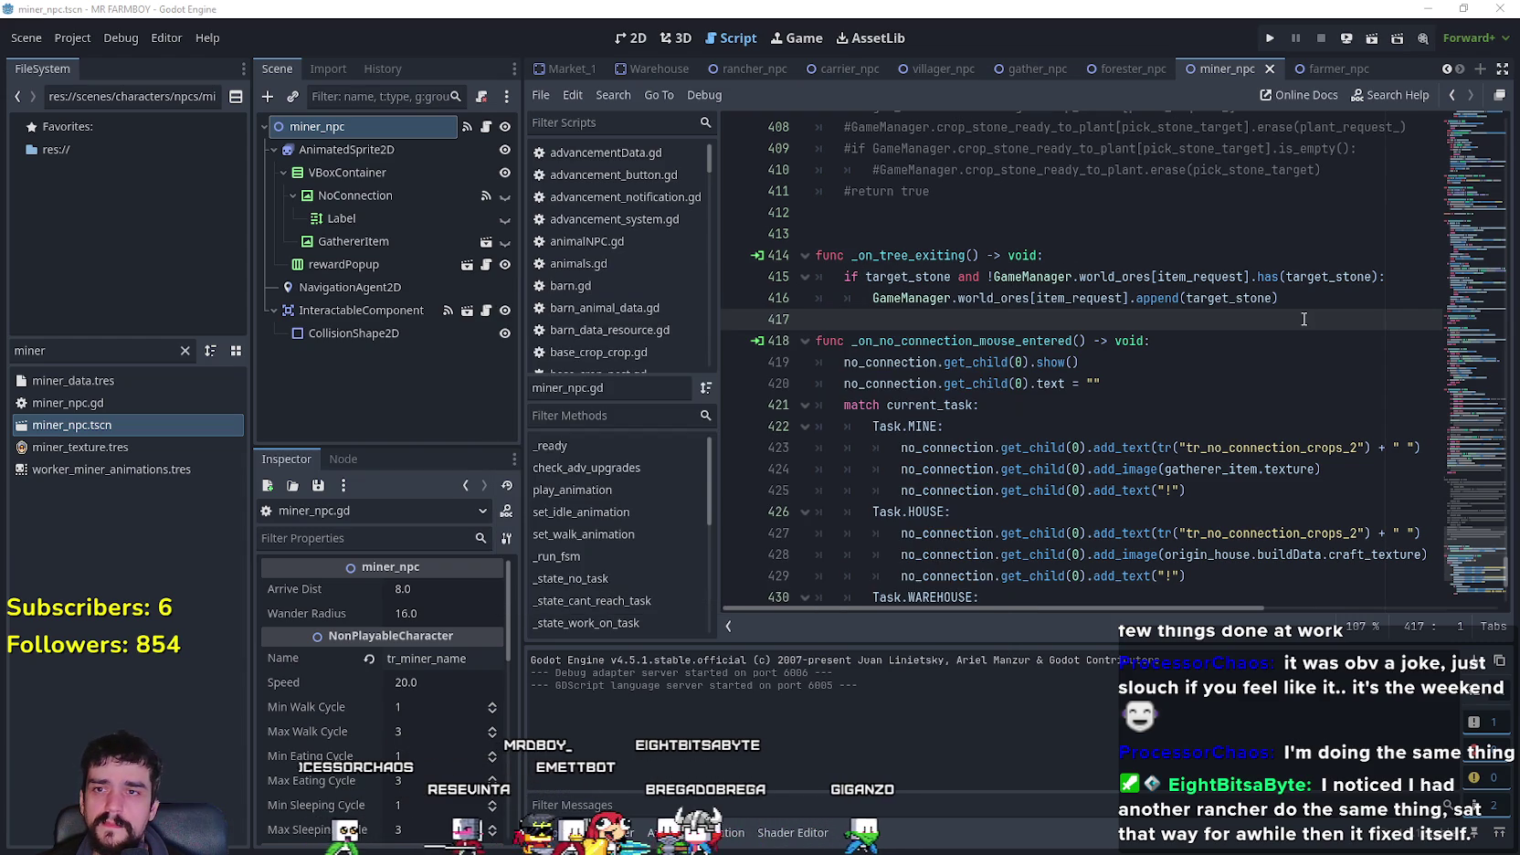
{"action": "double_click", "coordinate": [1143, 276]}
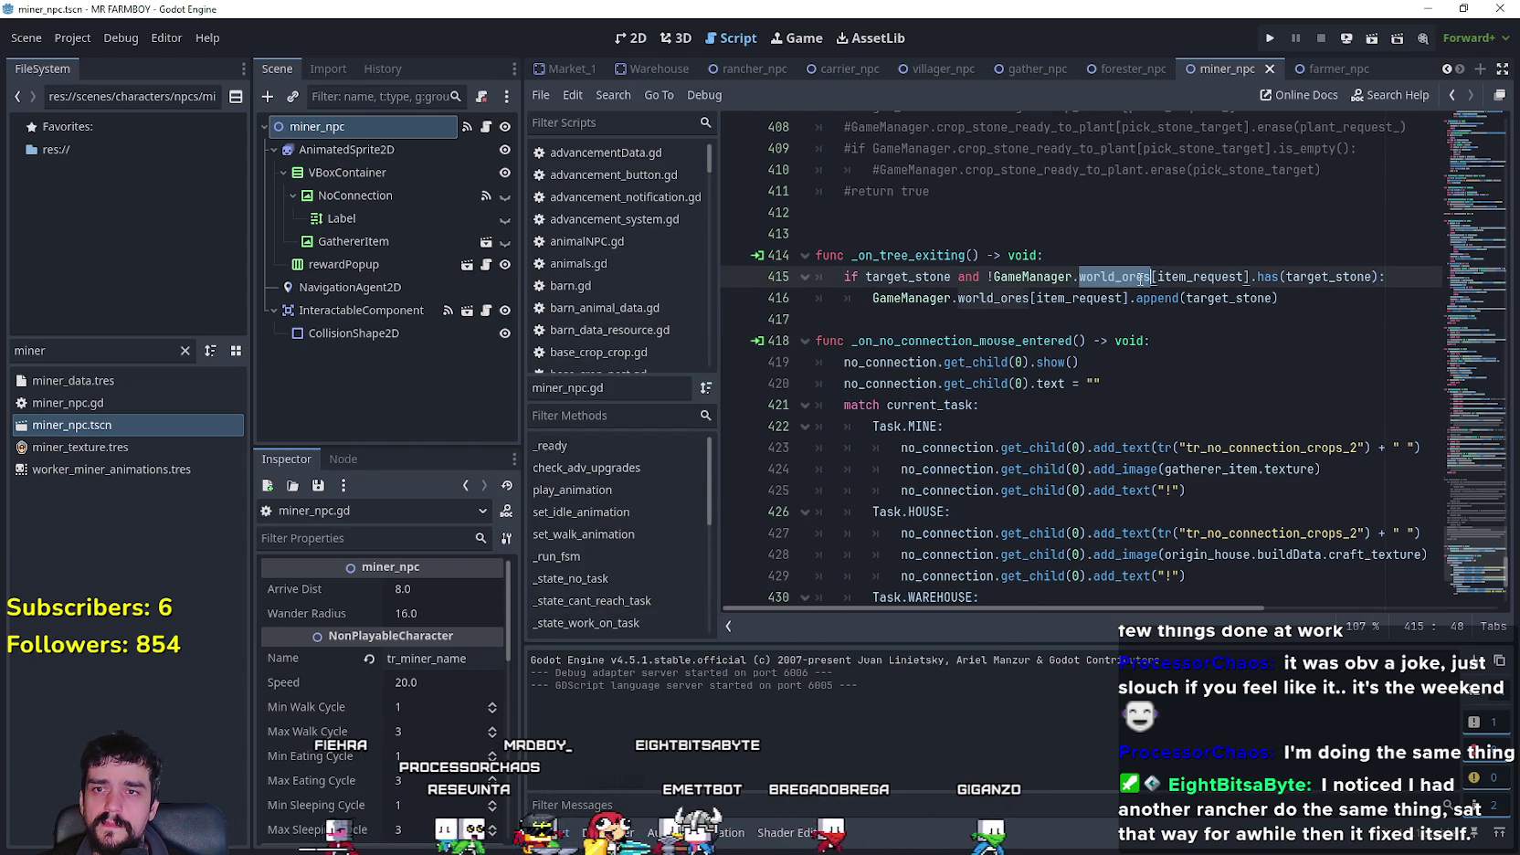
{"action": "left_click", "coordinate": [1291, 303]}
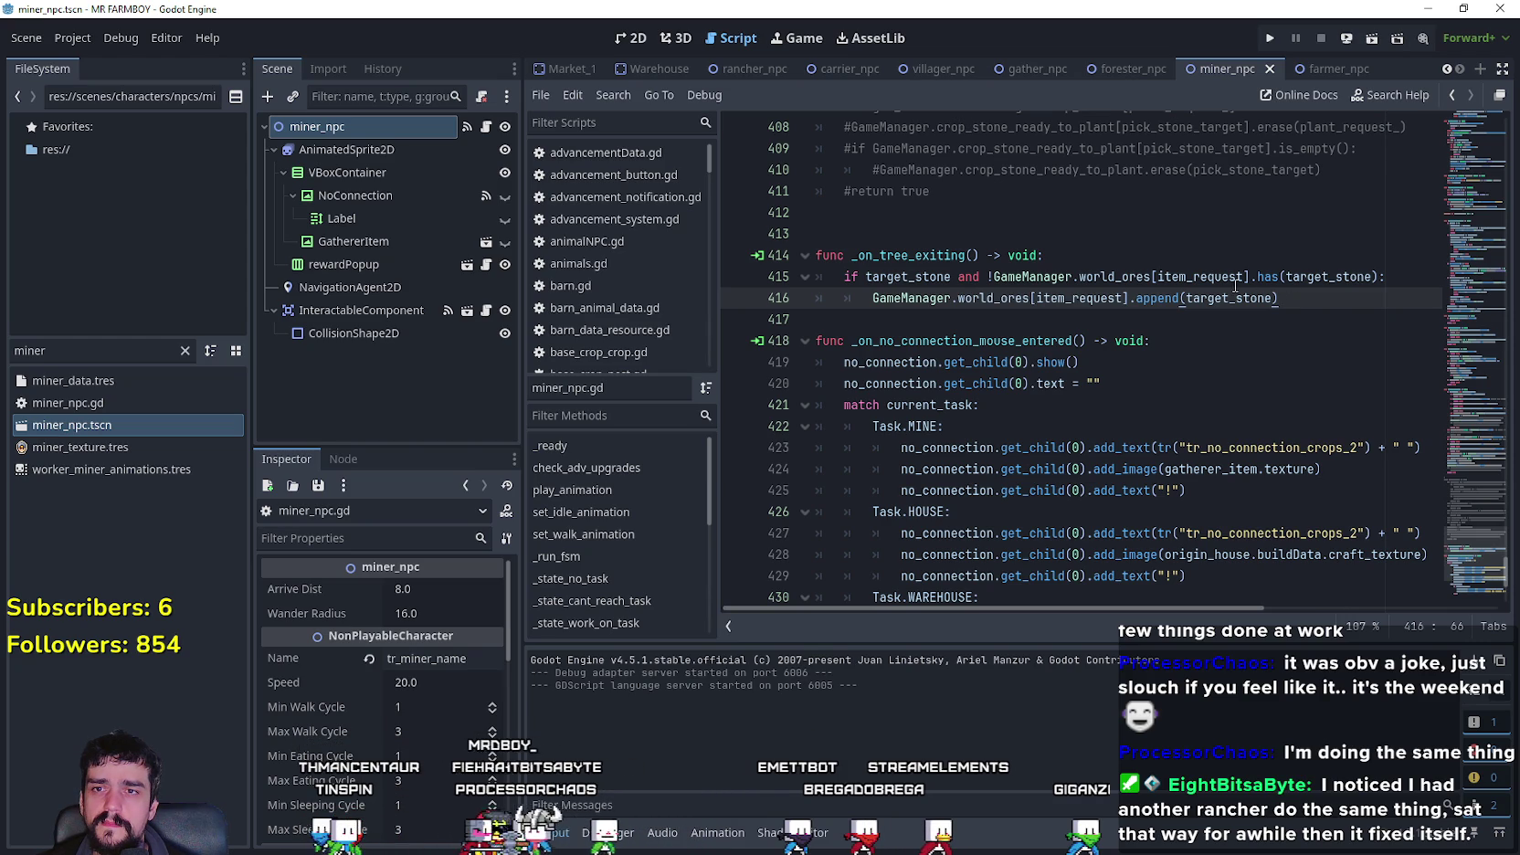
{"action": "left_click", "coordinate": [1360, 284]}
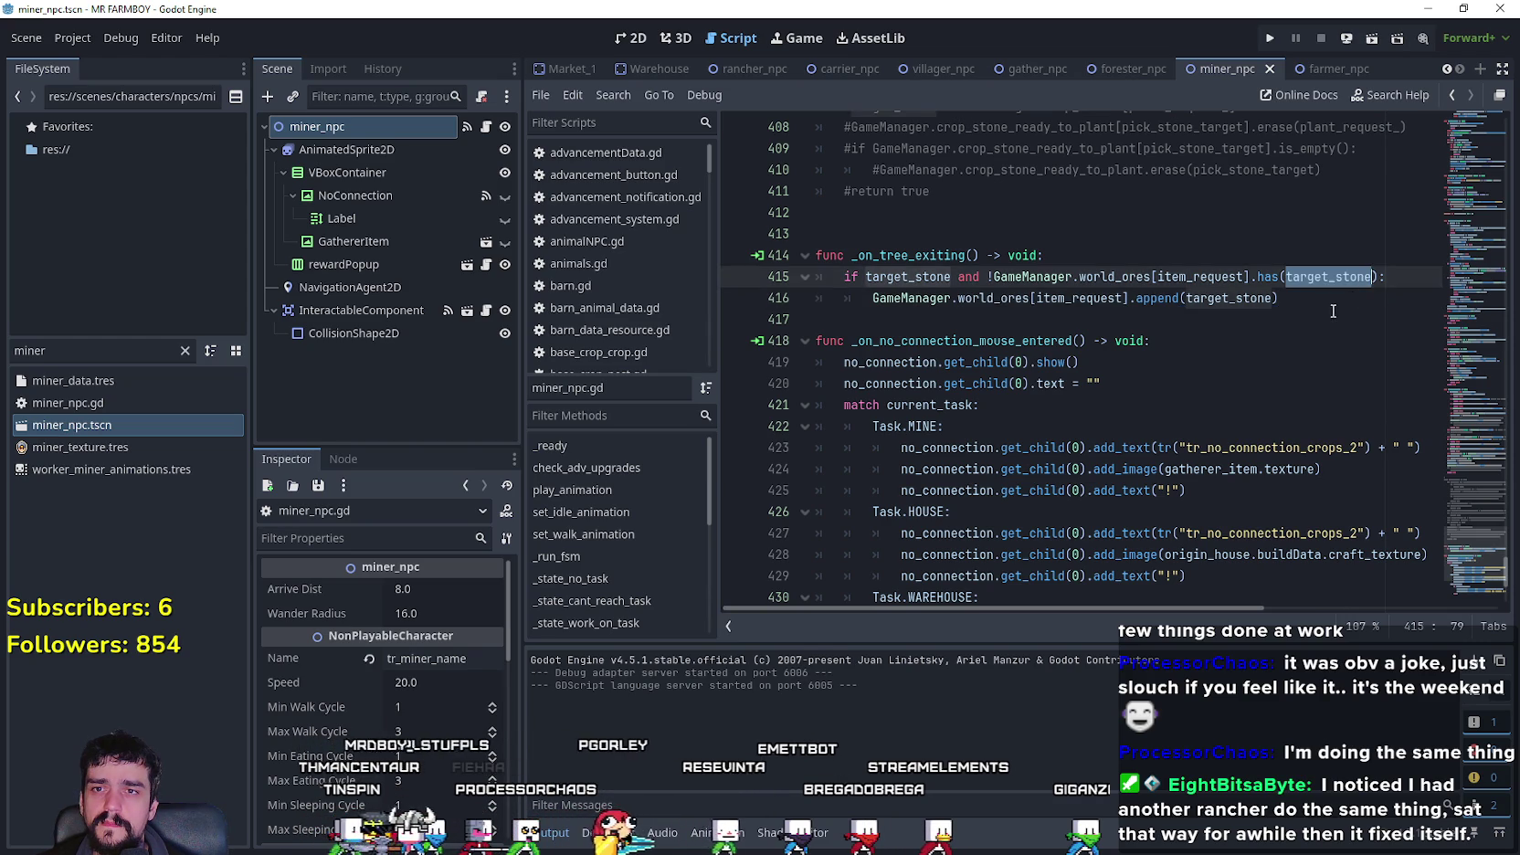
{"action": "left_click", "coordinate": [1334, 315]}
{"action": "left_click", "coordinate": [1297, 298]}
{"action": "left_click", "coordinate": [1096, 255]}
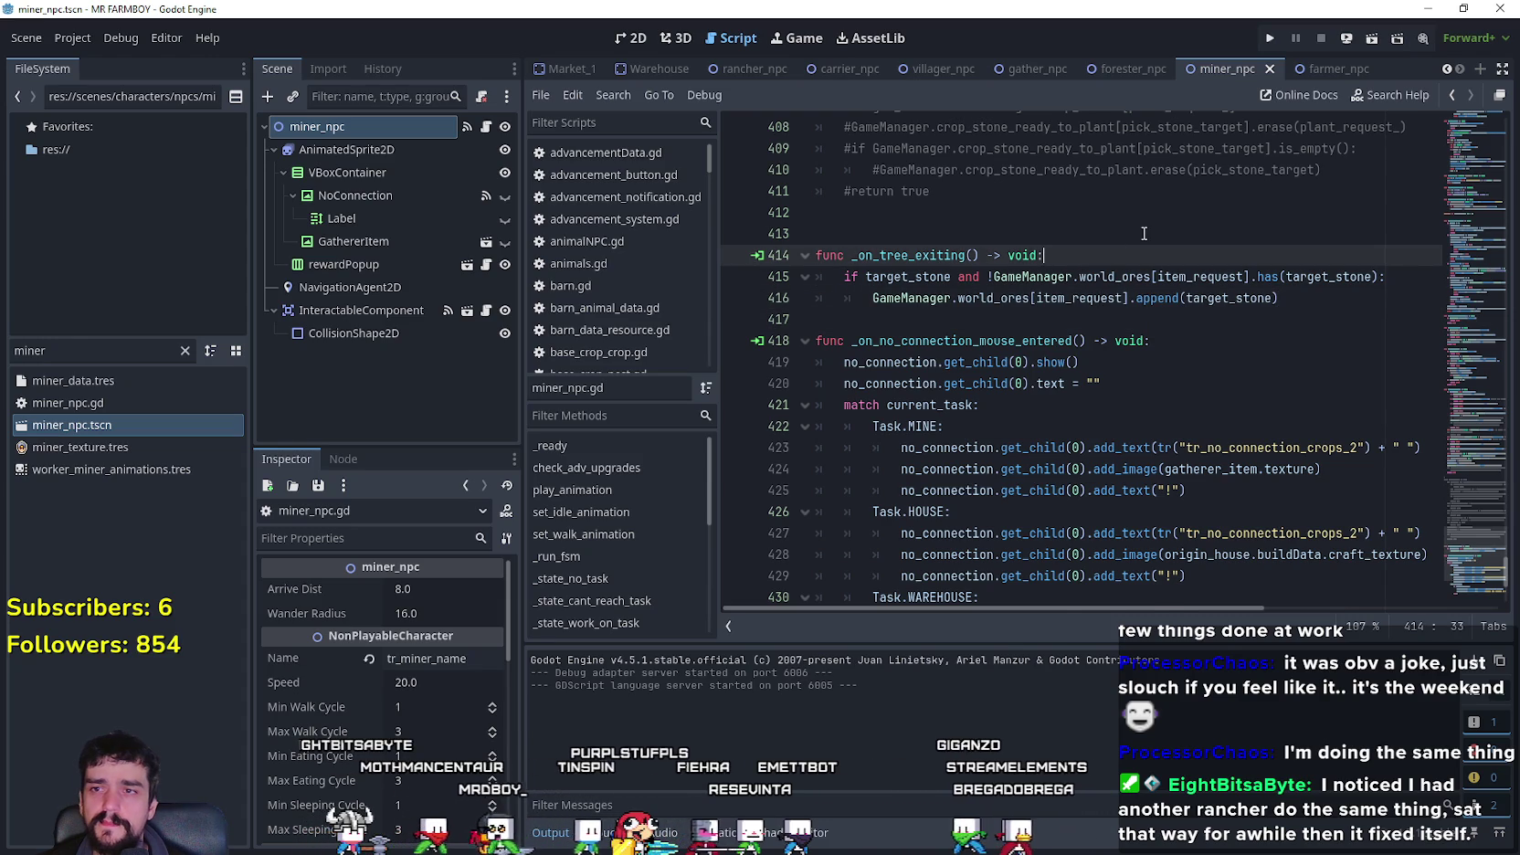
- Add the guard 'if target_stone < 0 and item_request != DataTypes.itemID.NOTHING:'
{"action": "key", "text": "Return"}
{"action": "type", "text": "if target_crop_i"}
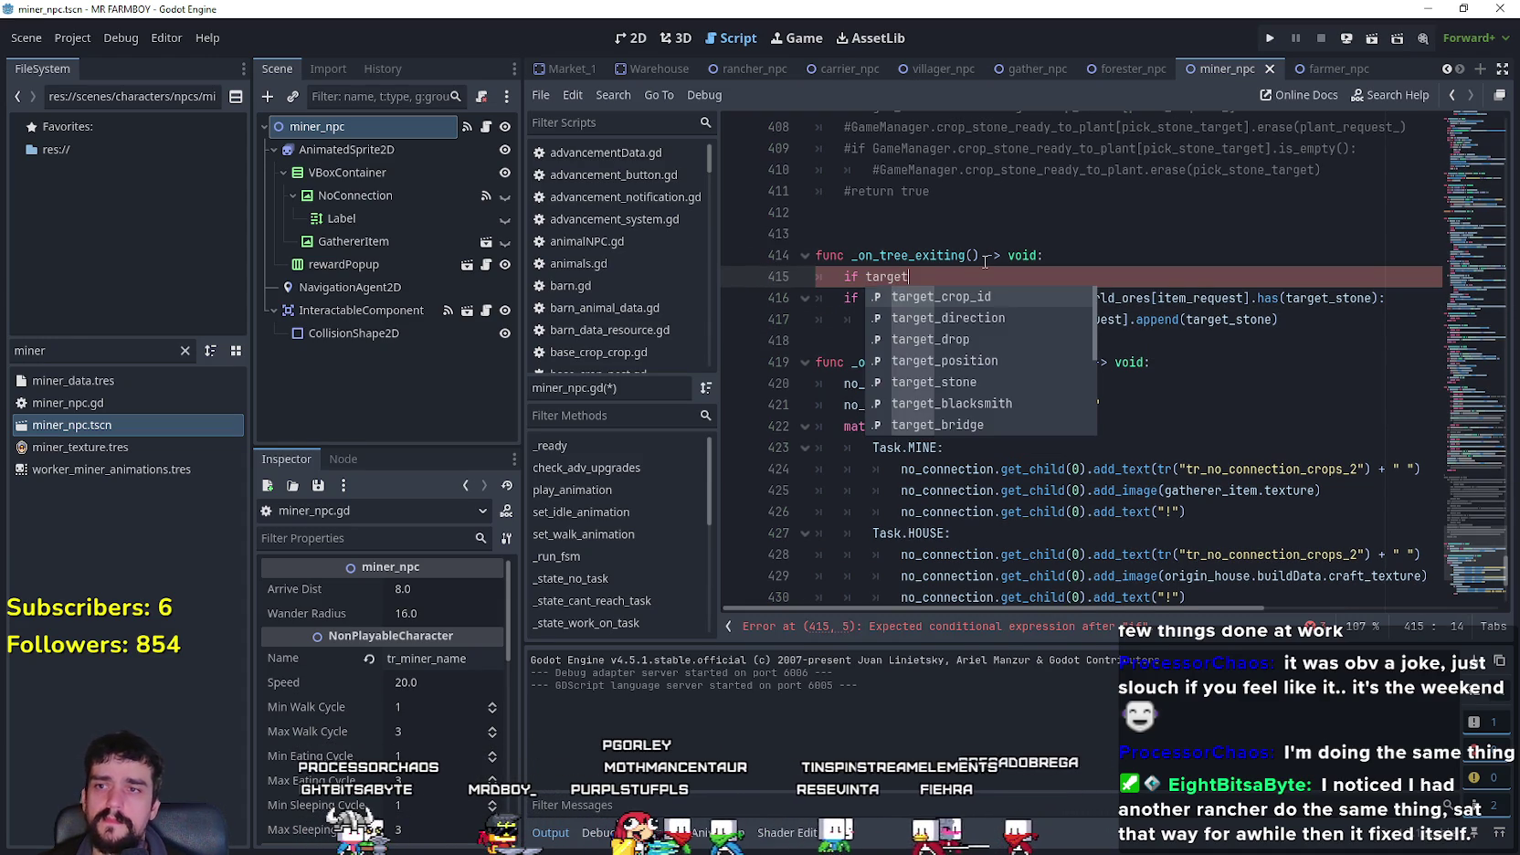
{"action": "key", "text": "BackSpace"}
{"action": "key", "text": "BackSpace"}
{"action": "key", "text": "BackSpace"}
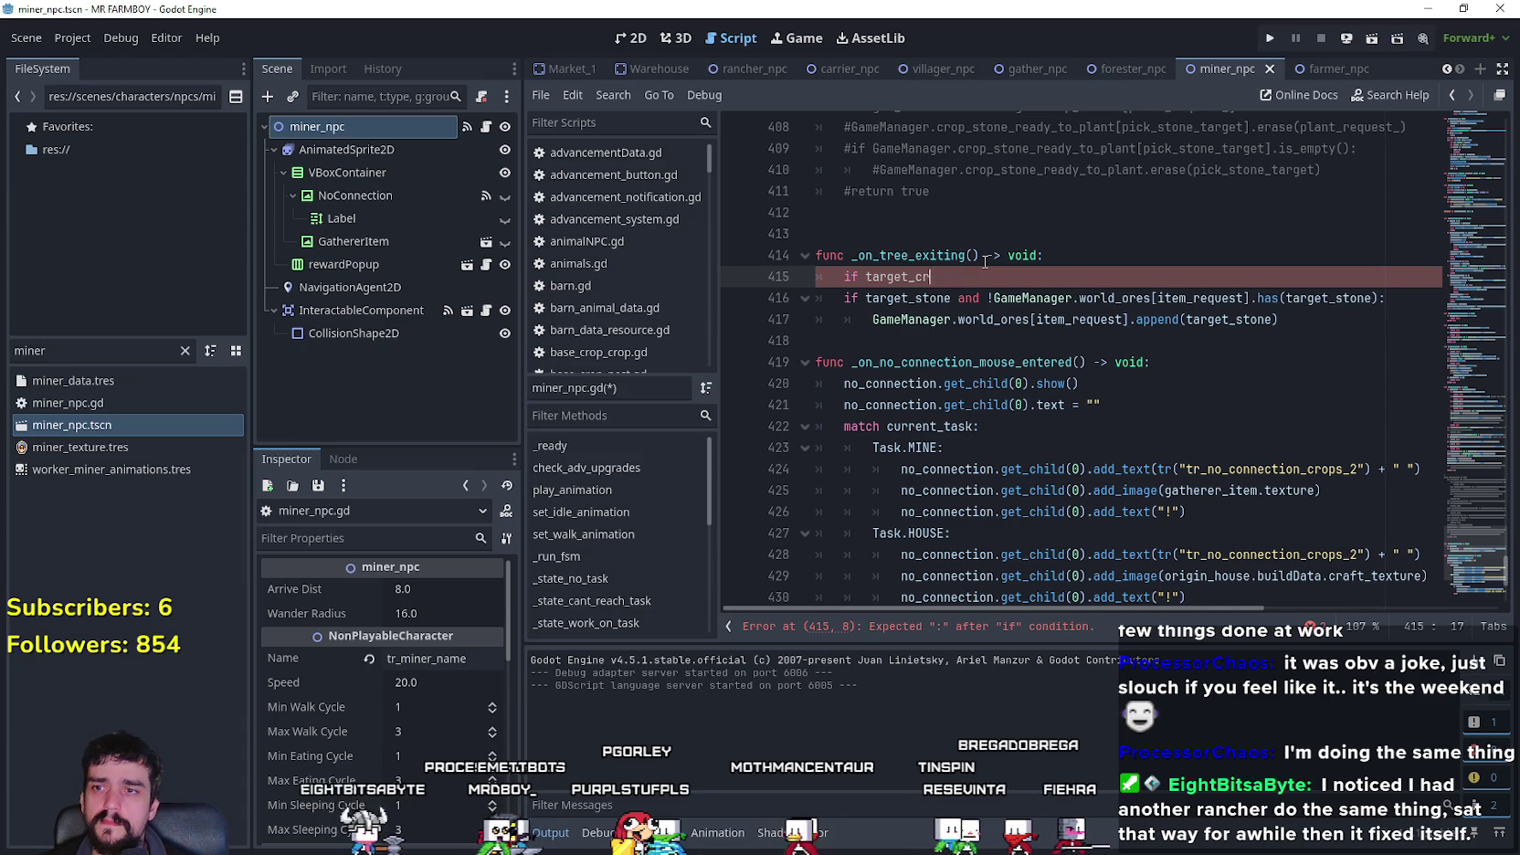
{"action": "type", "text": "stone and "}
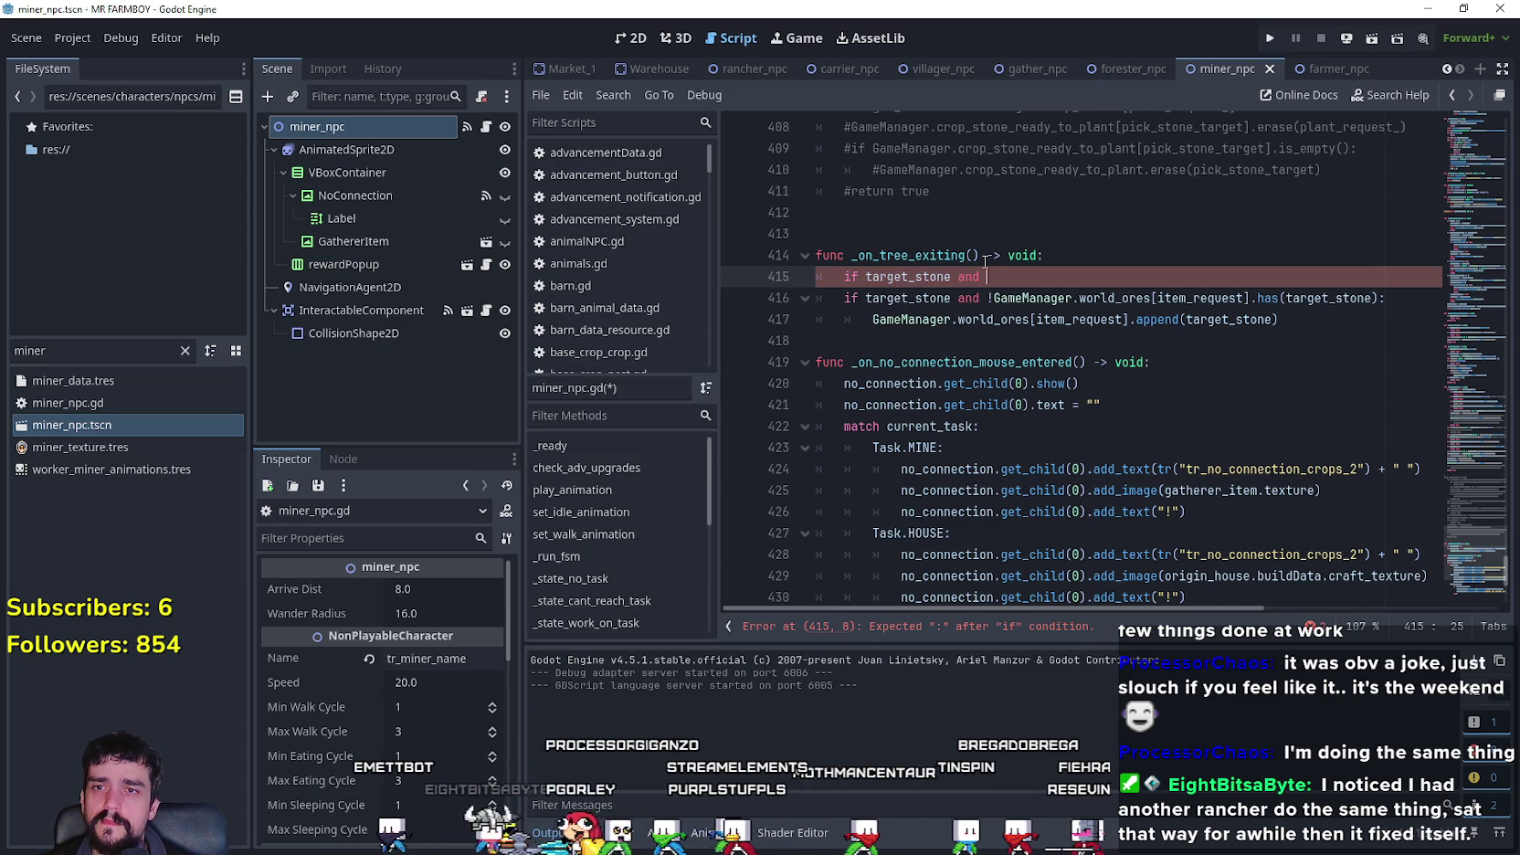
{"action": "type", "text": "item_re"}
{"action": "key", "text": "Return"}
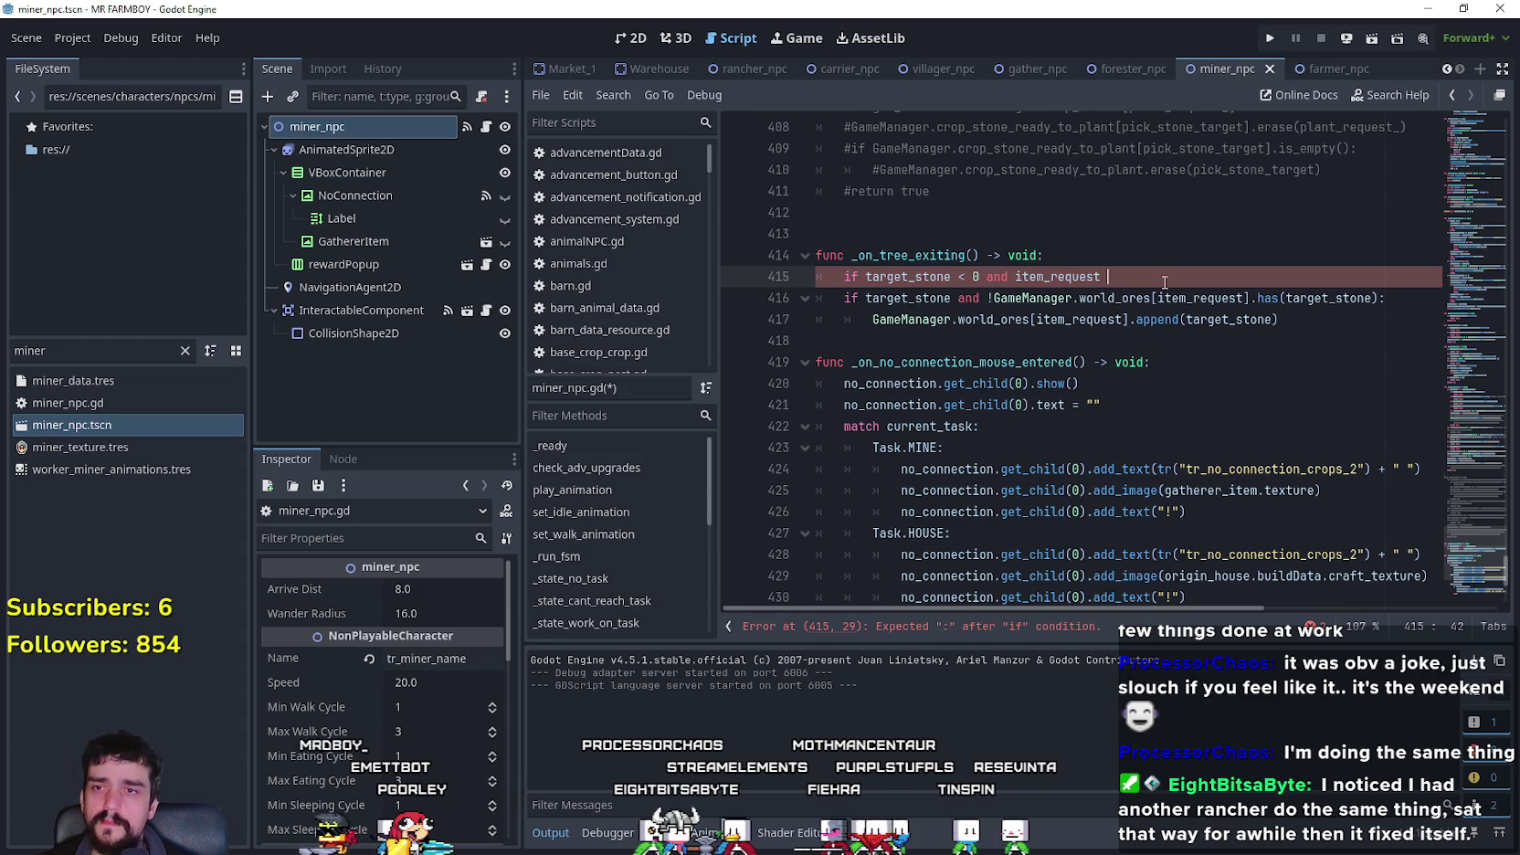
{"action": "type", "text": "!= Data"}
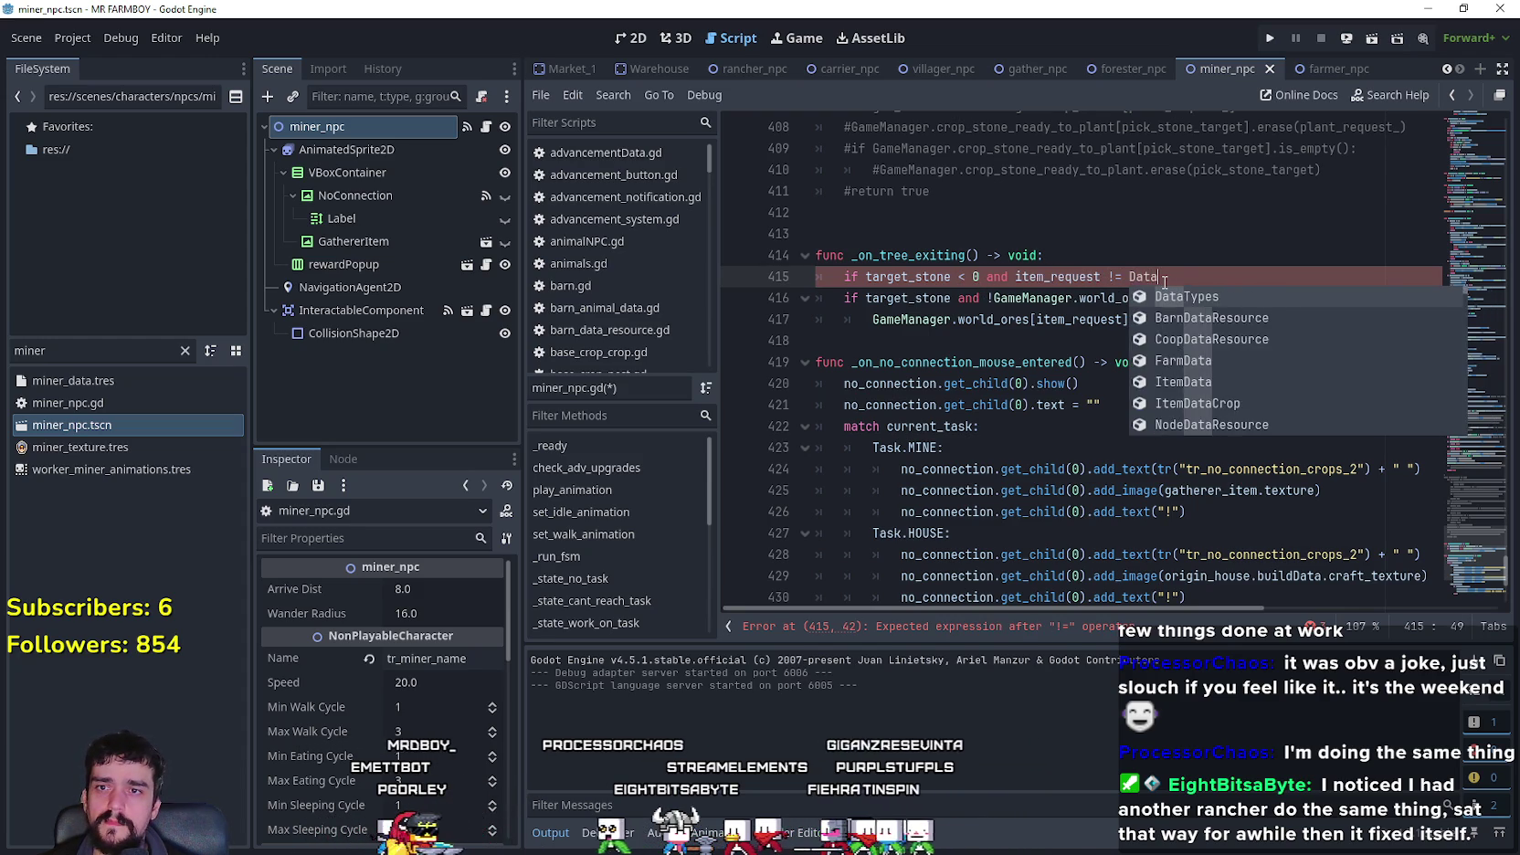
{"action": "type", "text": "Types.itemID.No"}
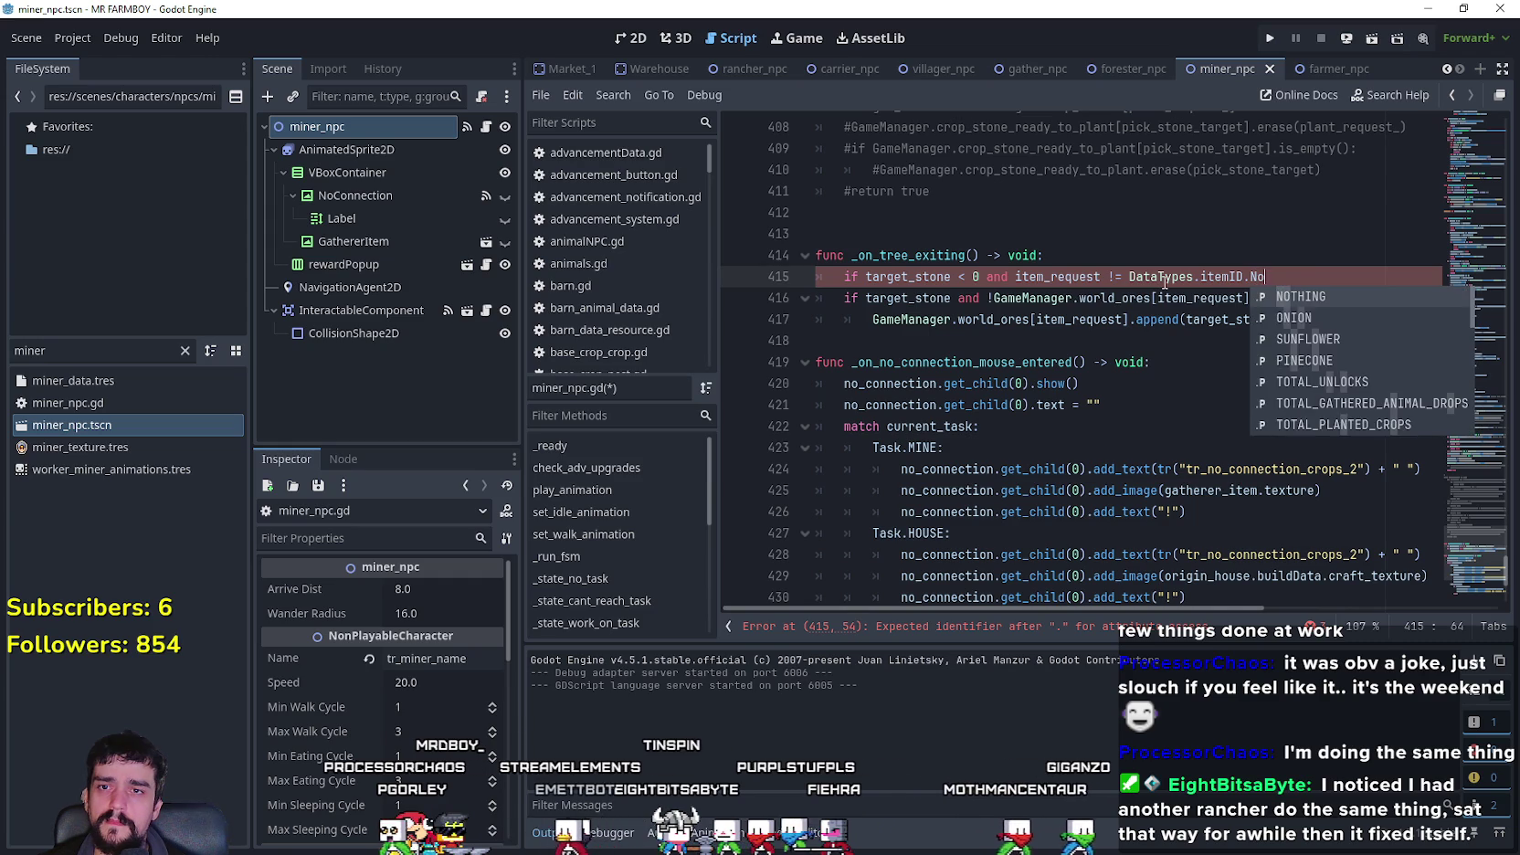
{"action": "key", "text": "Return"}
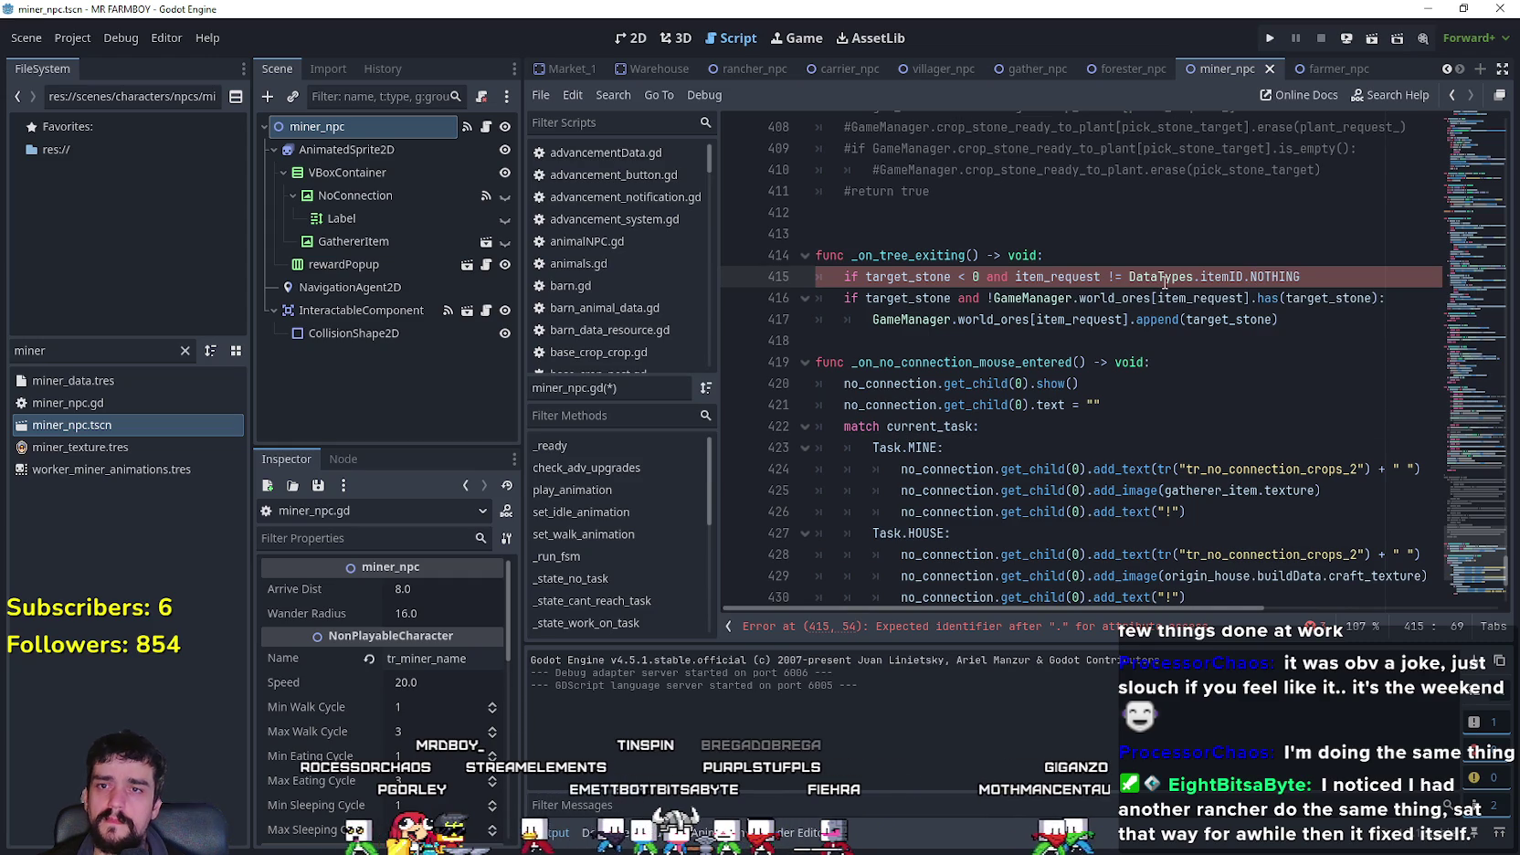
- Trim the old check to 'if !GameManager...' and indent it under the new guard
{"action": "left_click_drag", "start_coordinate": [984, 298], "coordinate": [839, 297]}
{"action": "type", "text": "if"}
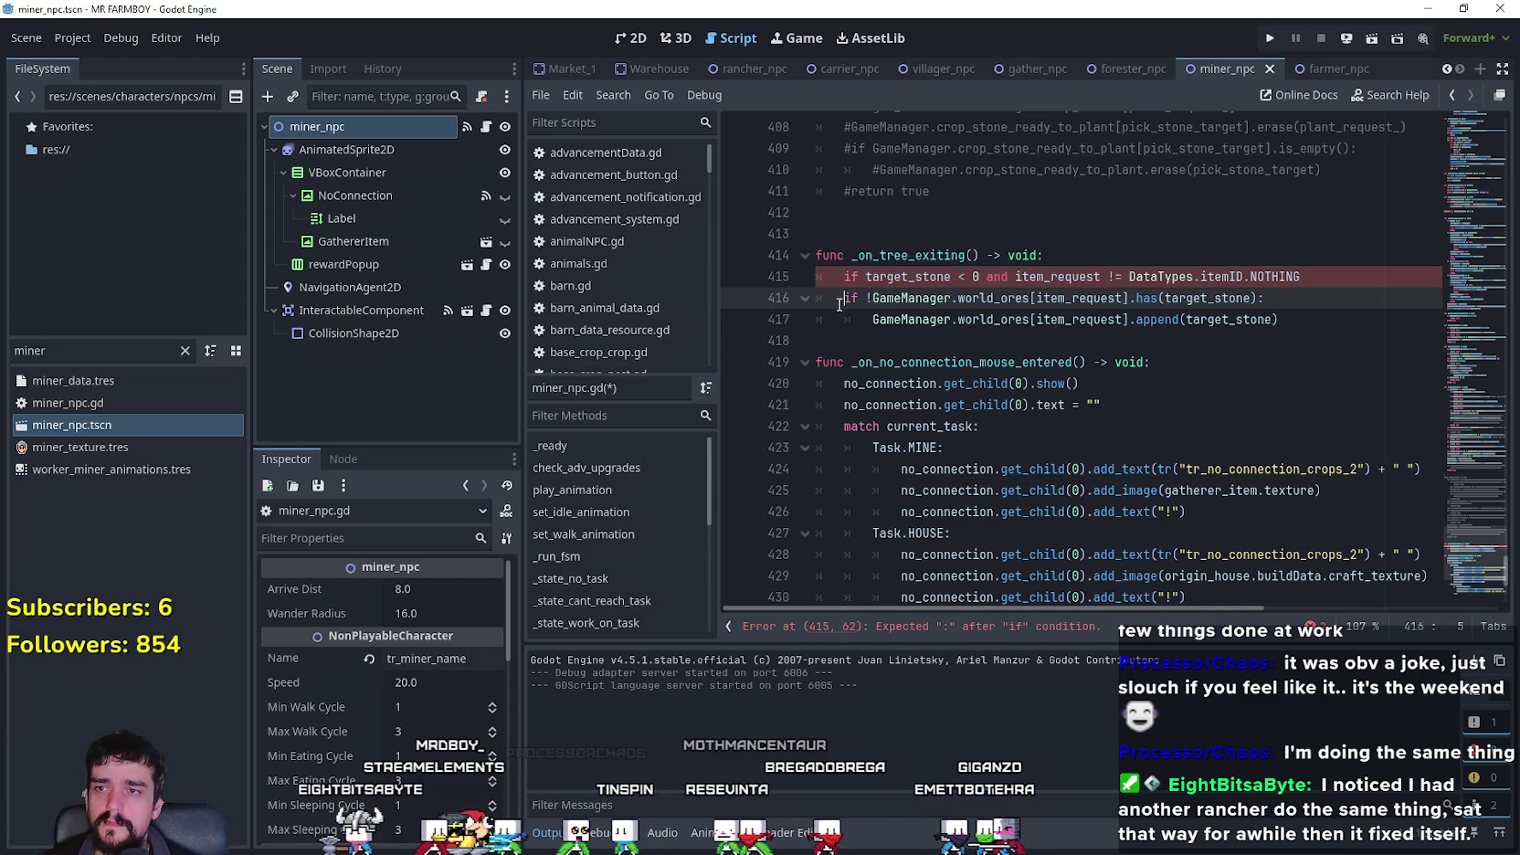
{"action": "left_click_drag", "start_coordinate": [838, 305], "coordinate": [850, 314]}
{"action": "key", "text": "Tab"}
{"action": "left_click", "coordinate": [1326, 283]}
{"action": "type", "text": ":"}
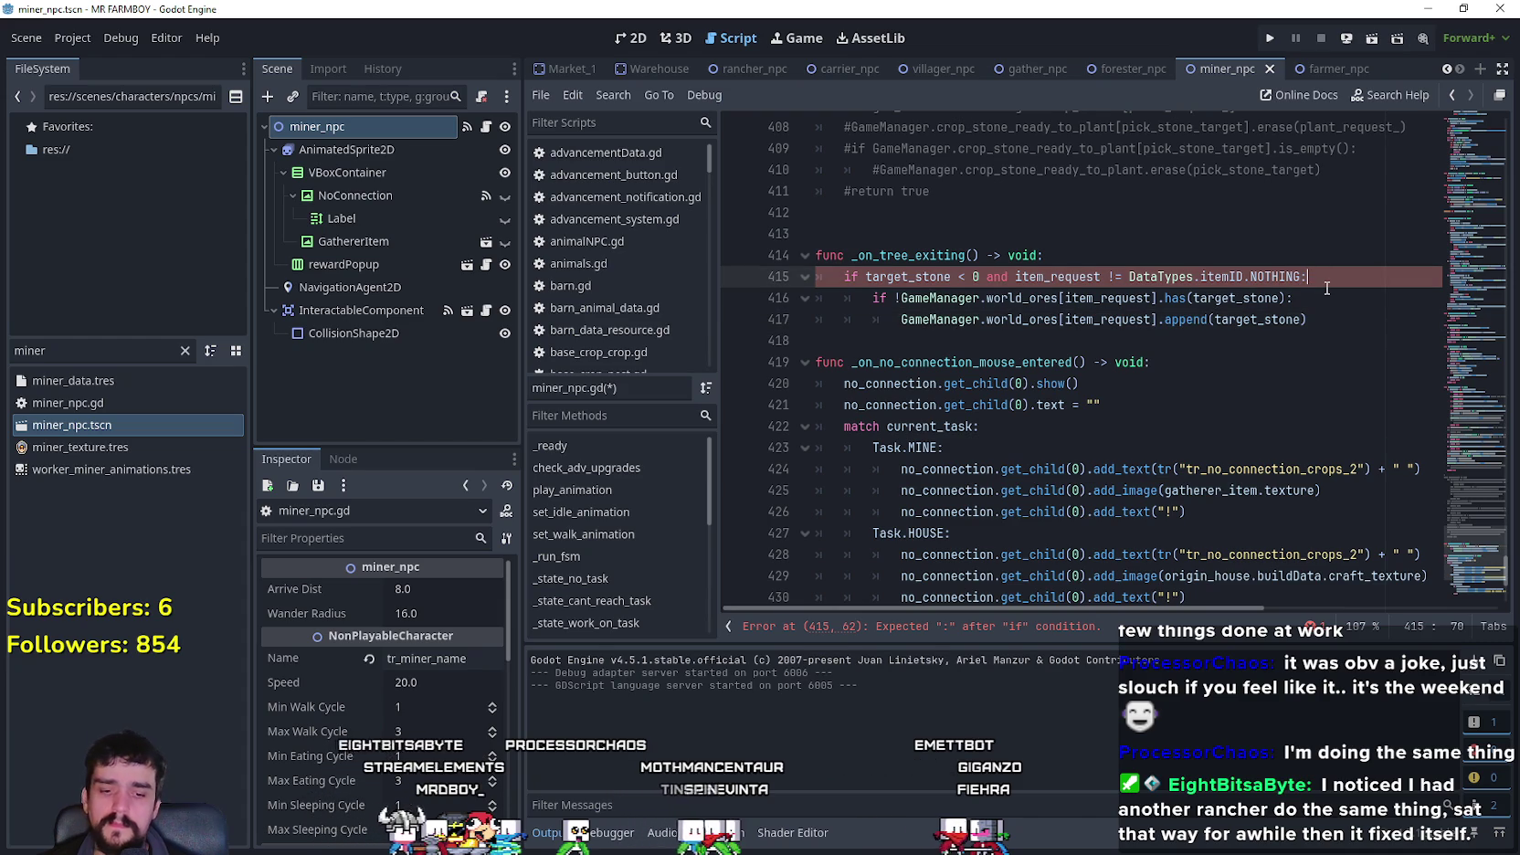
{"action": "left_click", "coordinate": [1257, 320]}
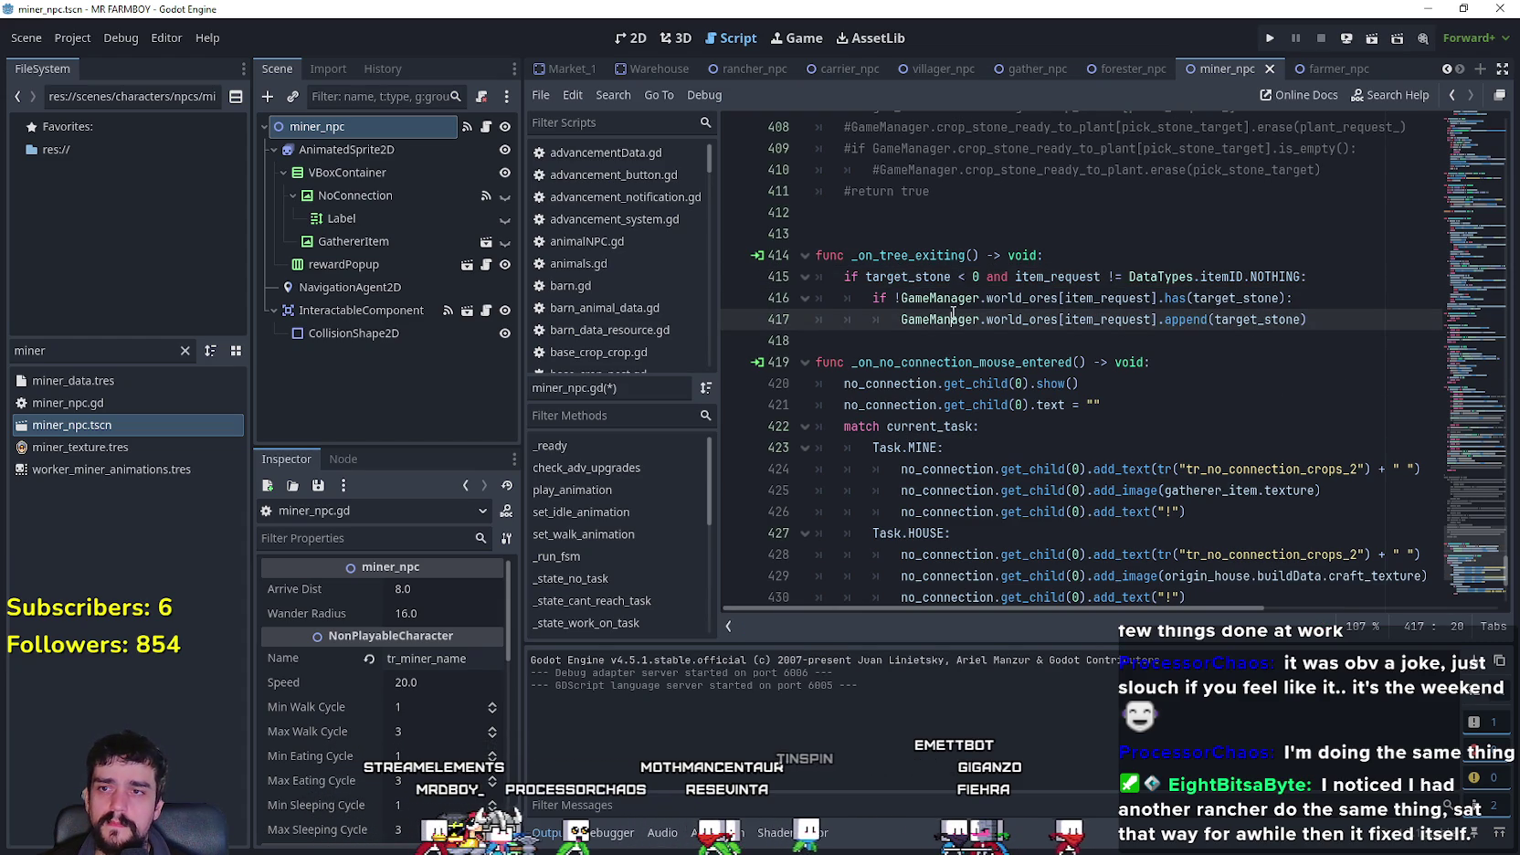
{"action": "left_click", "coordinate": [1114, 294]}
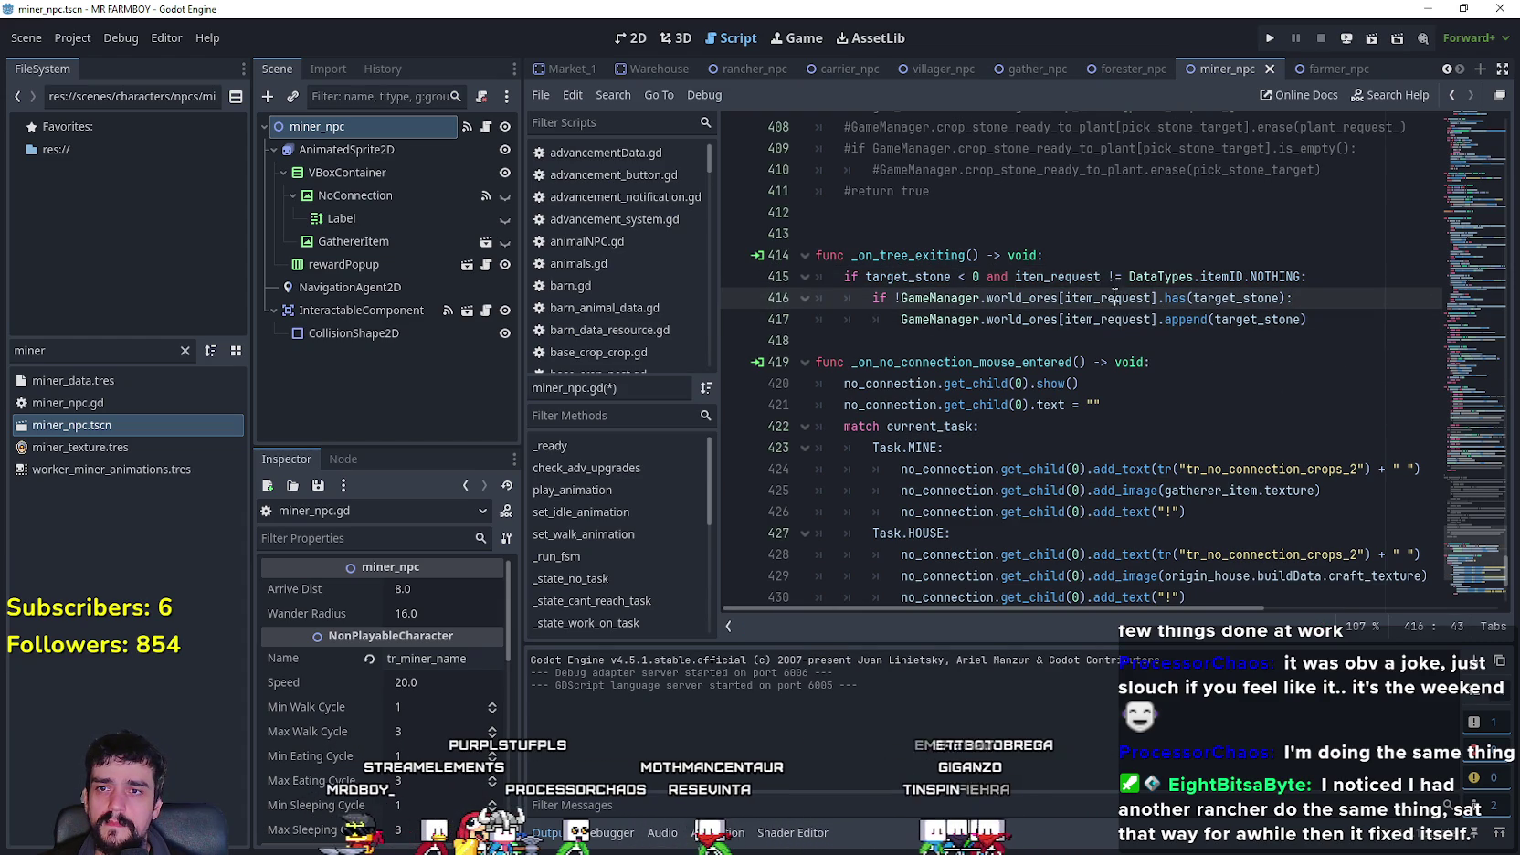
{"action": "left_click", "coordinate": [916, 298]}
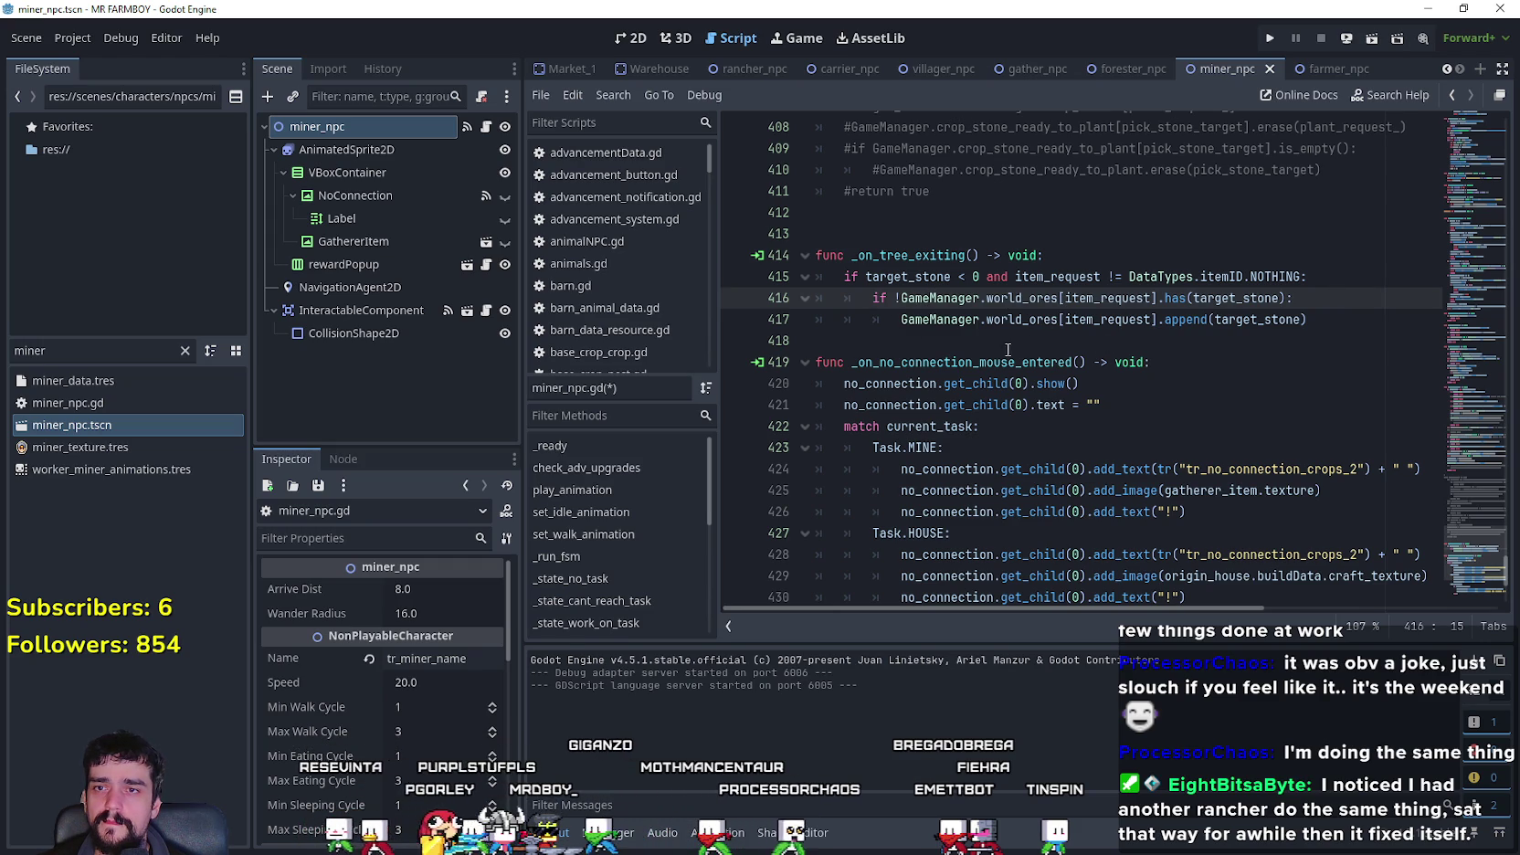
{"action": "double_click", "coordinate": [1240, 298]}
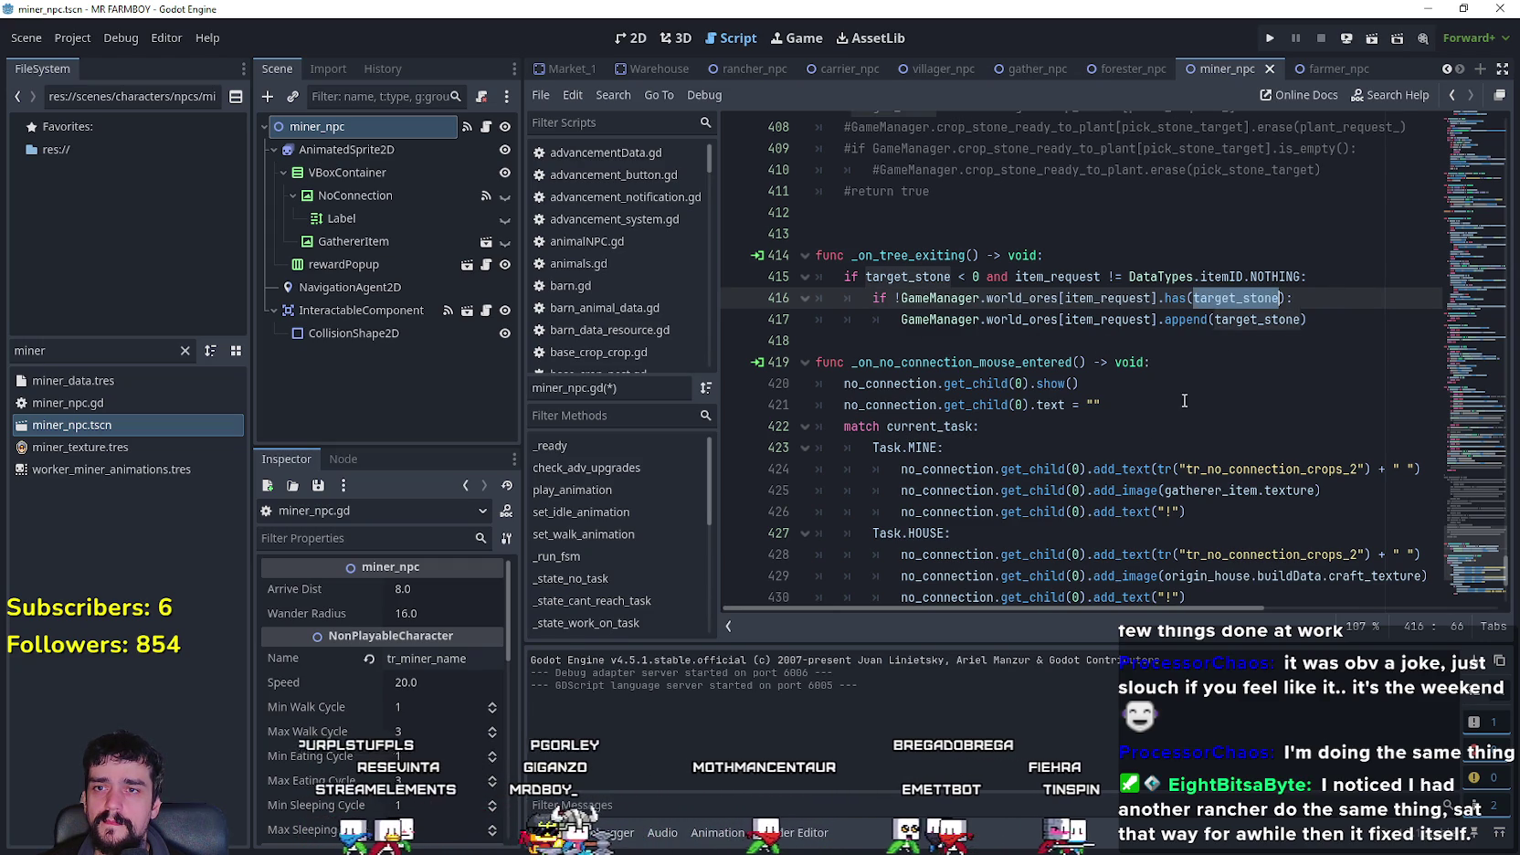
{"action": "left_click", "coordinate": [1080, 317]}
{"action": "left_click", "coordinate": [1374, 277]}
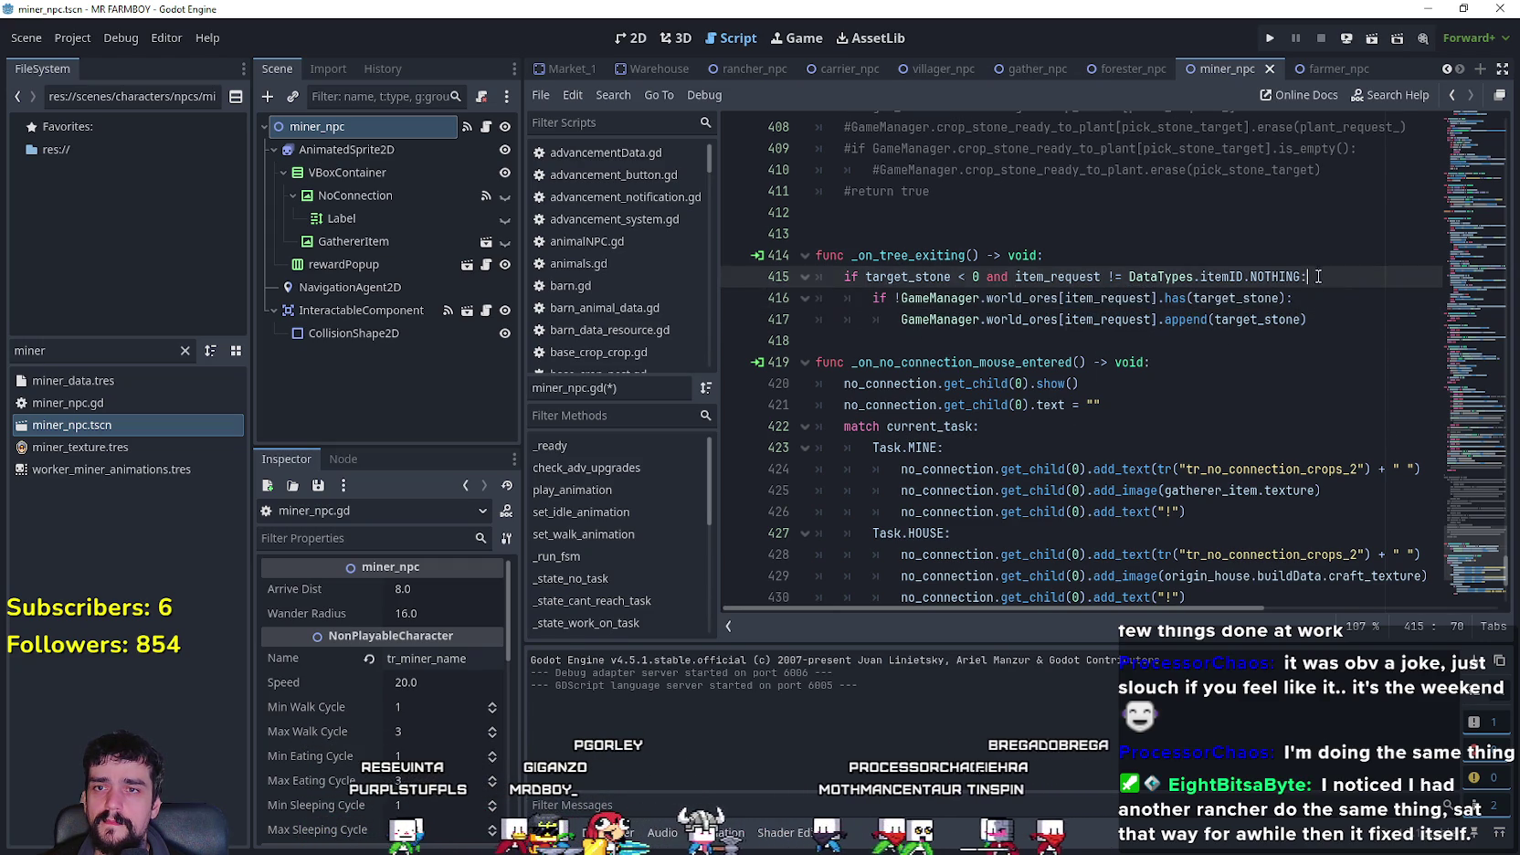
- Declare get_ores as GameManager.world_ores.get_or_add(item_request, []) inside the guard
{"action": "key", "text": "Return"}
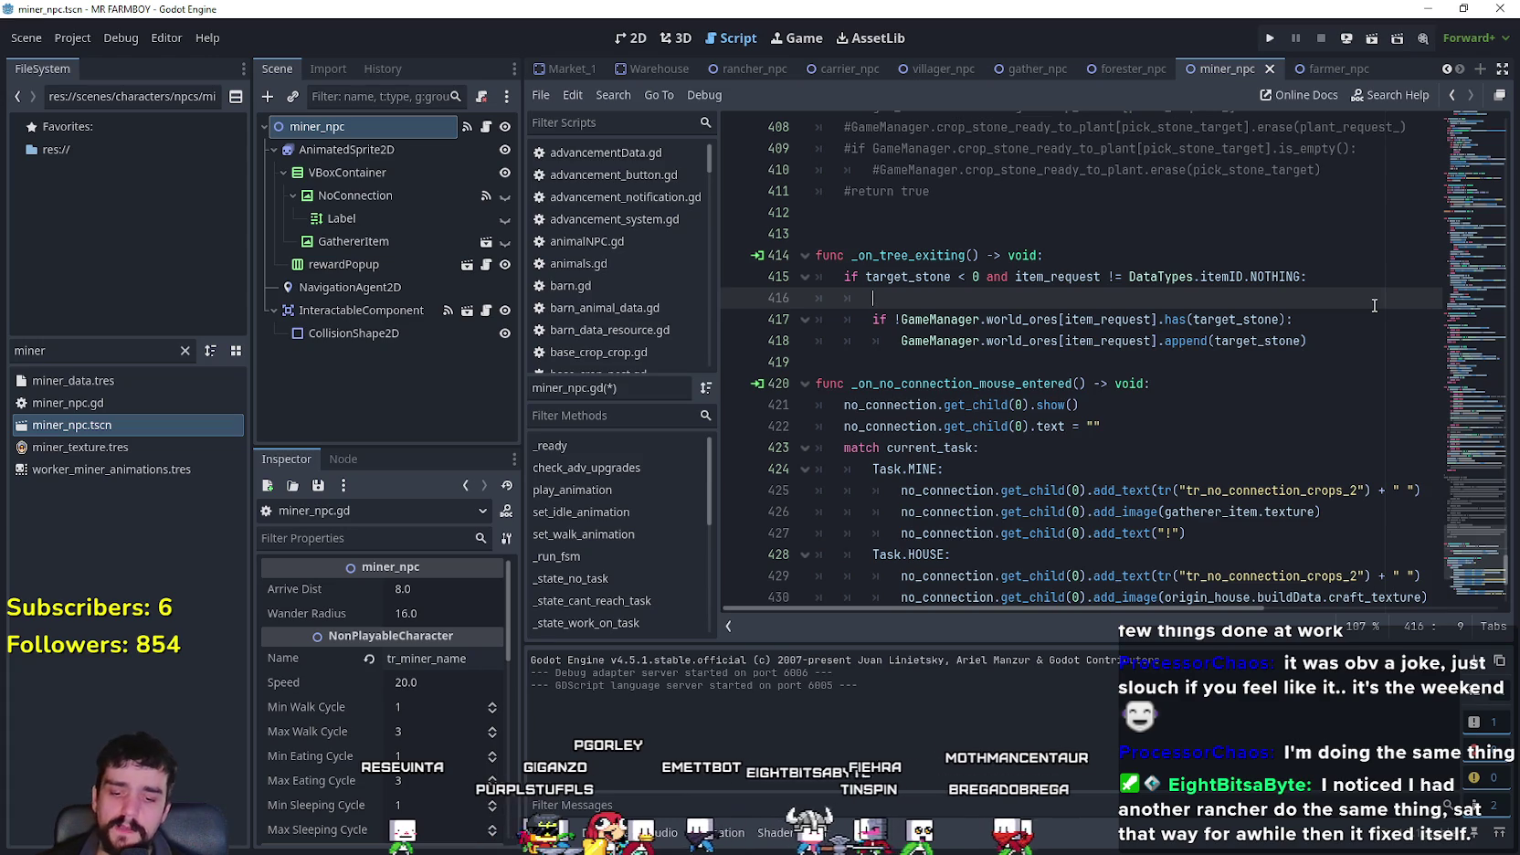
{"action": "type", "text": "var get_"}
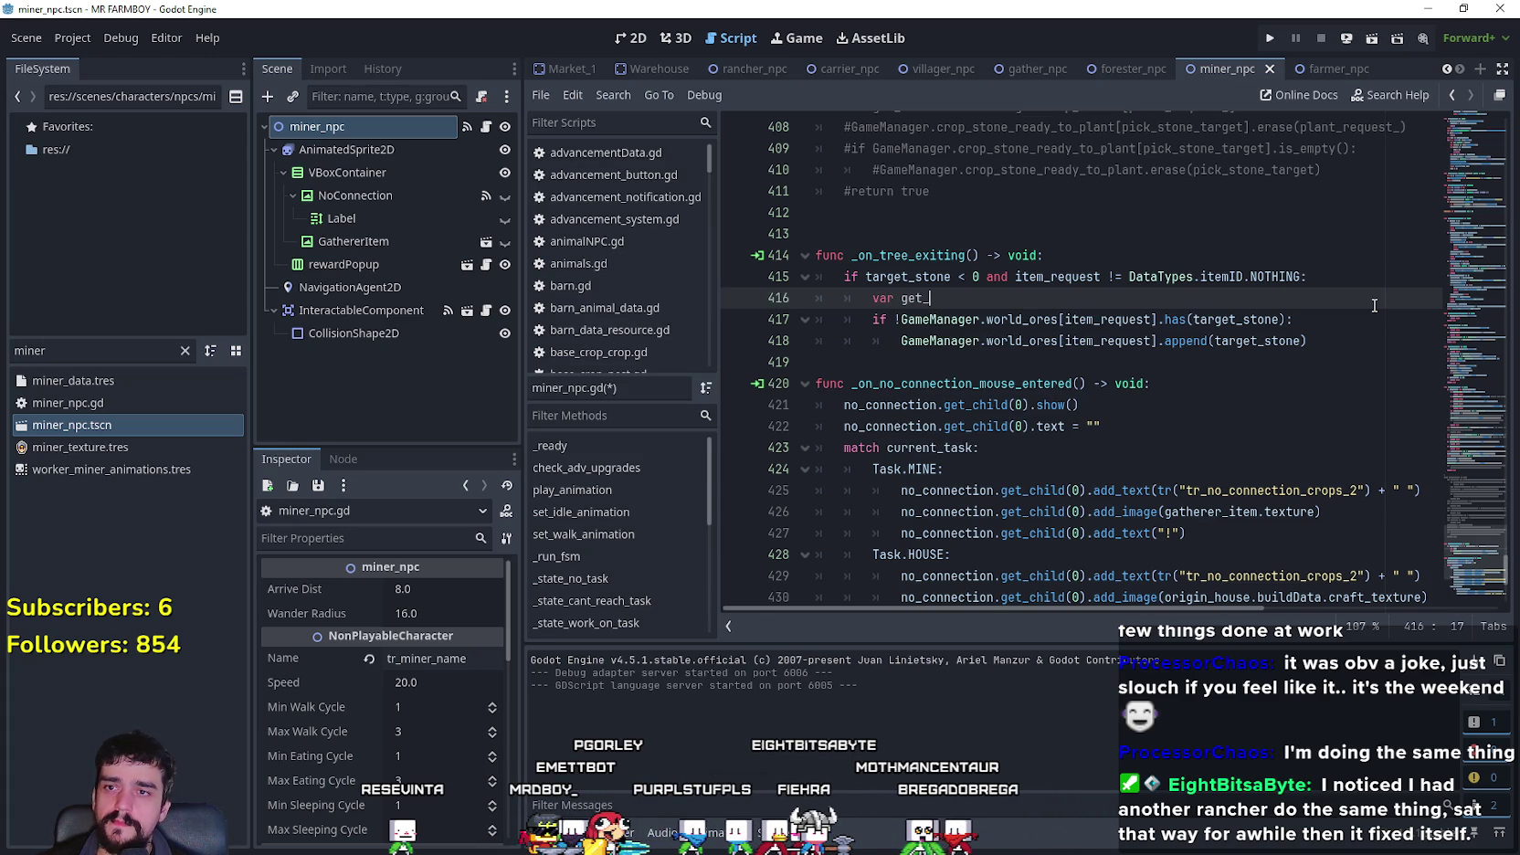
{"action": "type", "text": "ores ="}
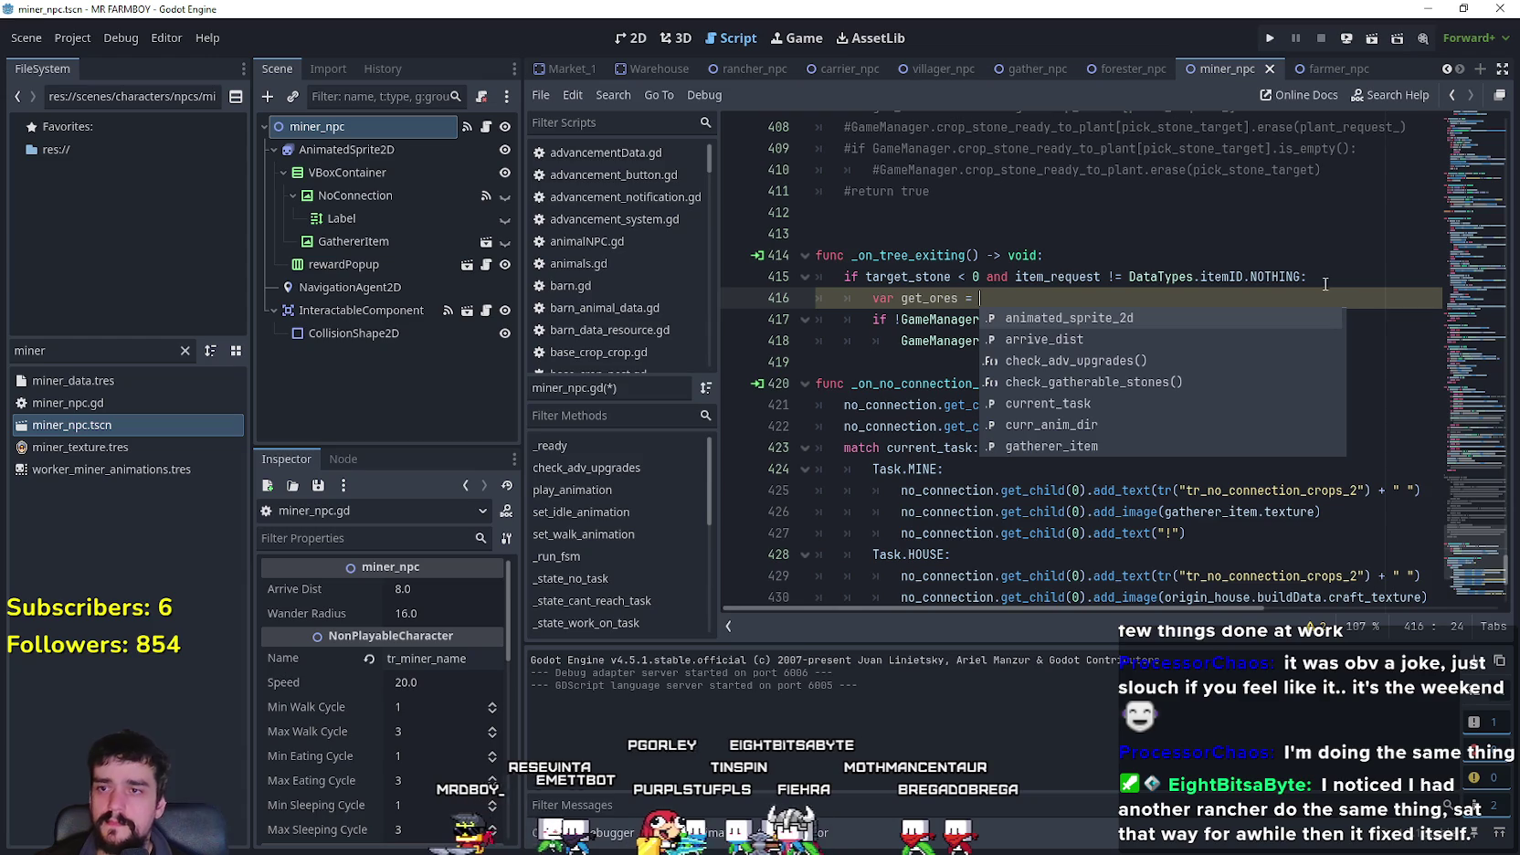
{"action": "left_click_drag", "start_coordinate": [901, 319], "coordinate": [1157, 319]}
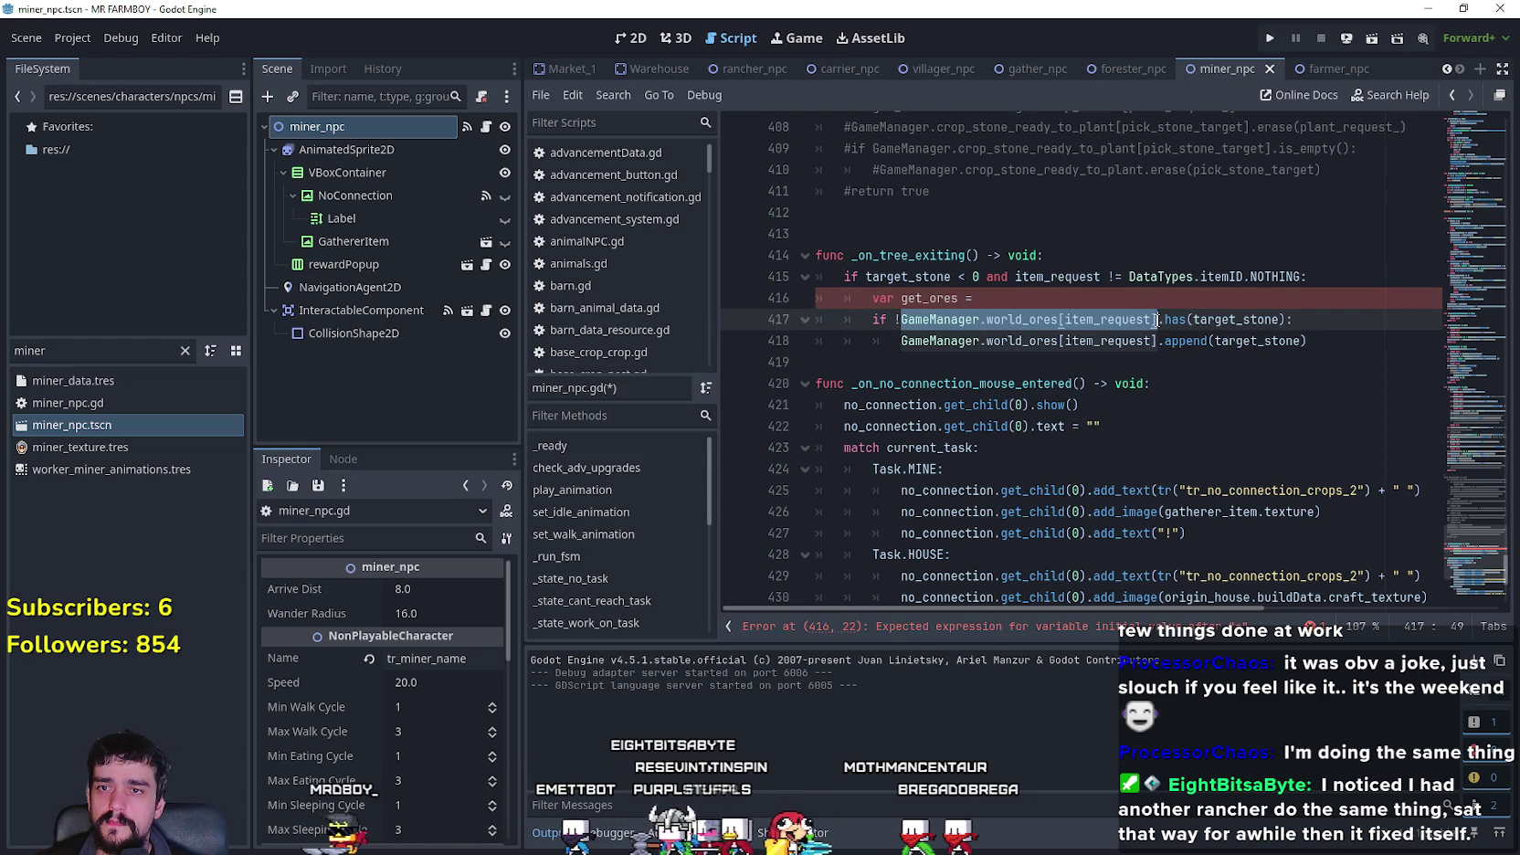
{"action": "key", "text": "ctrl+c"}
{"action": "key", "text": "Up"}
{"action": "key", "text": "ctrl+v"}
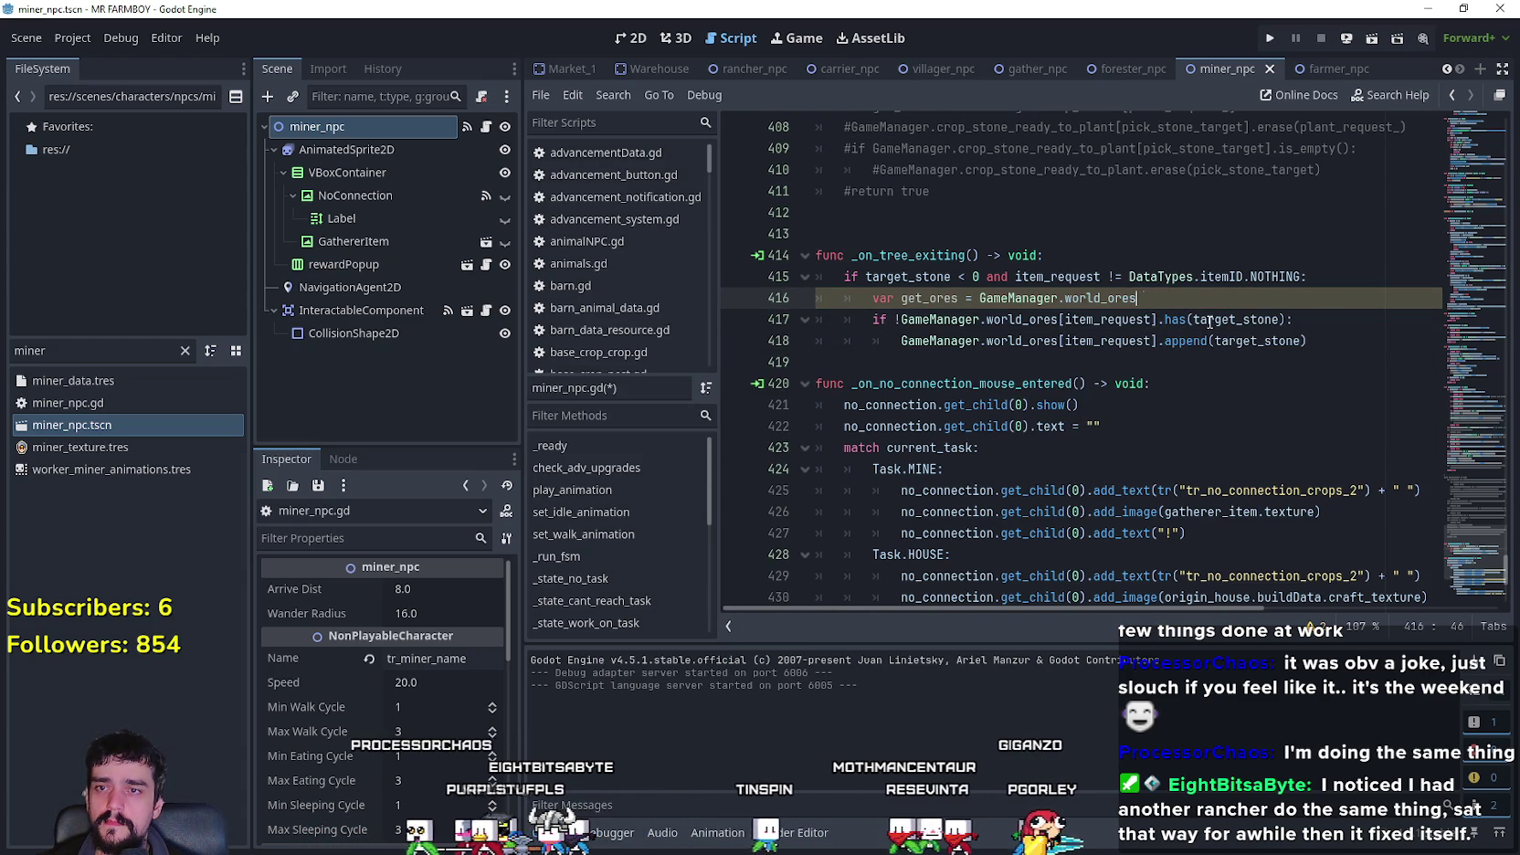
{"action": "key", "text": "BackSpace"}
{"action": "type", "text": ".get"}
{"action": "key", "text": "Down"}
{"action": "key", "text": "Return"}
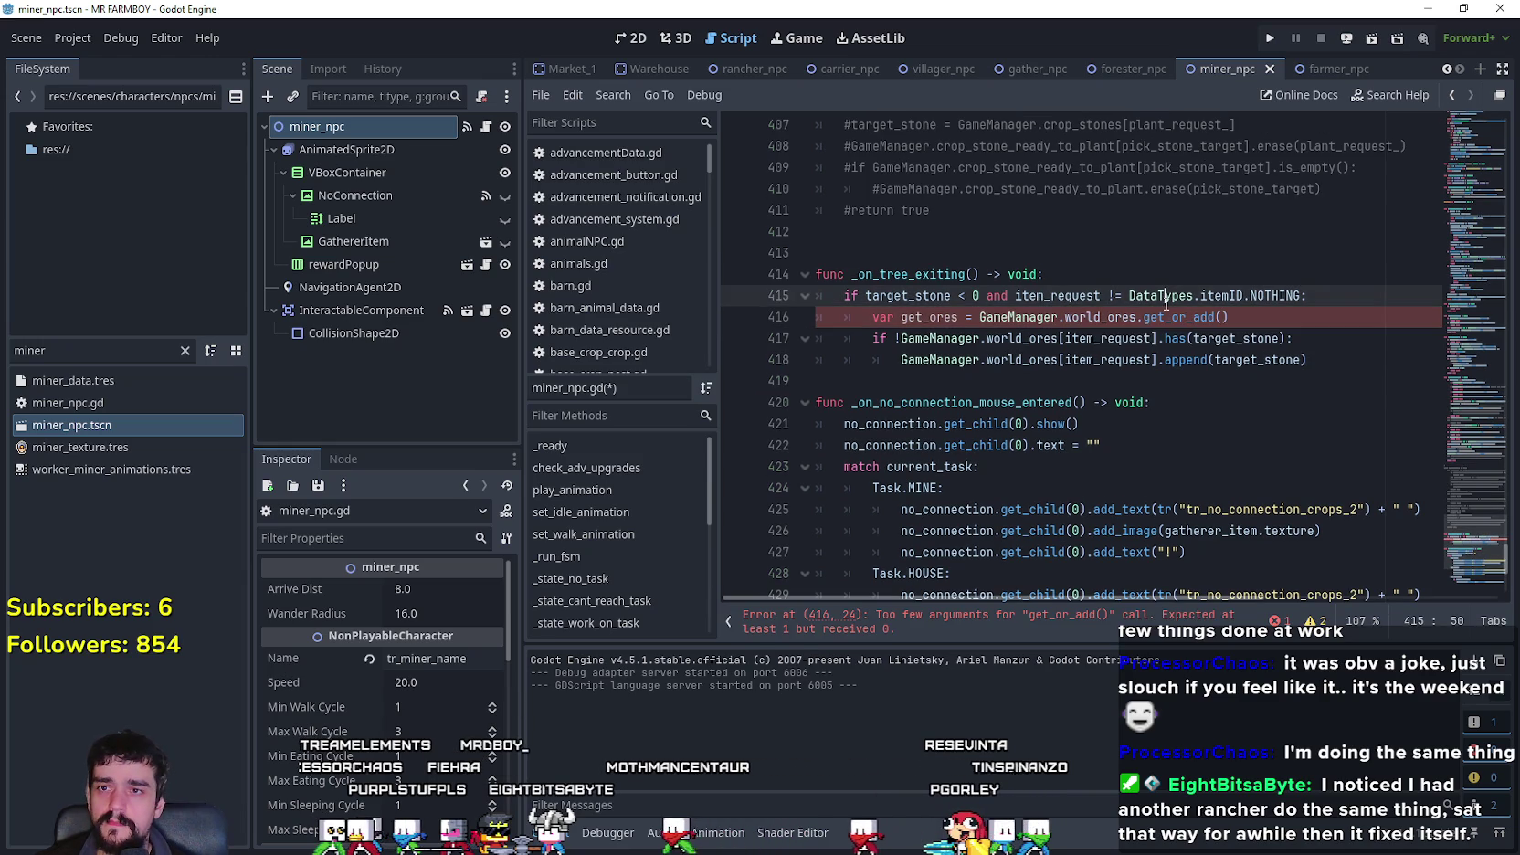
{"action": "left_click", "coordinate": [1220, 317]}
{"action": "type", "text": "item_request, ["}
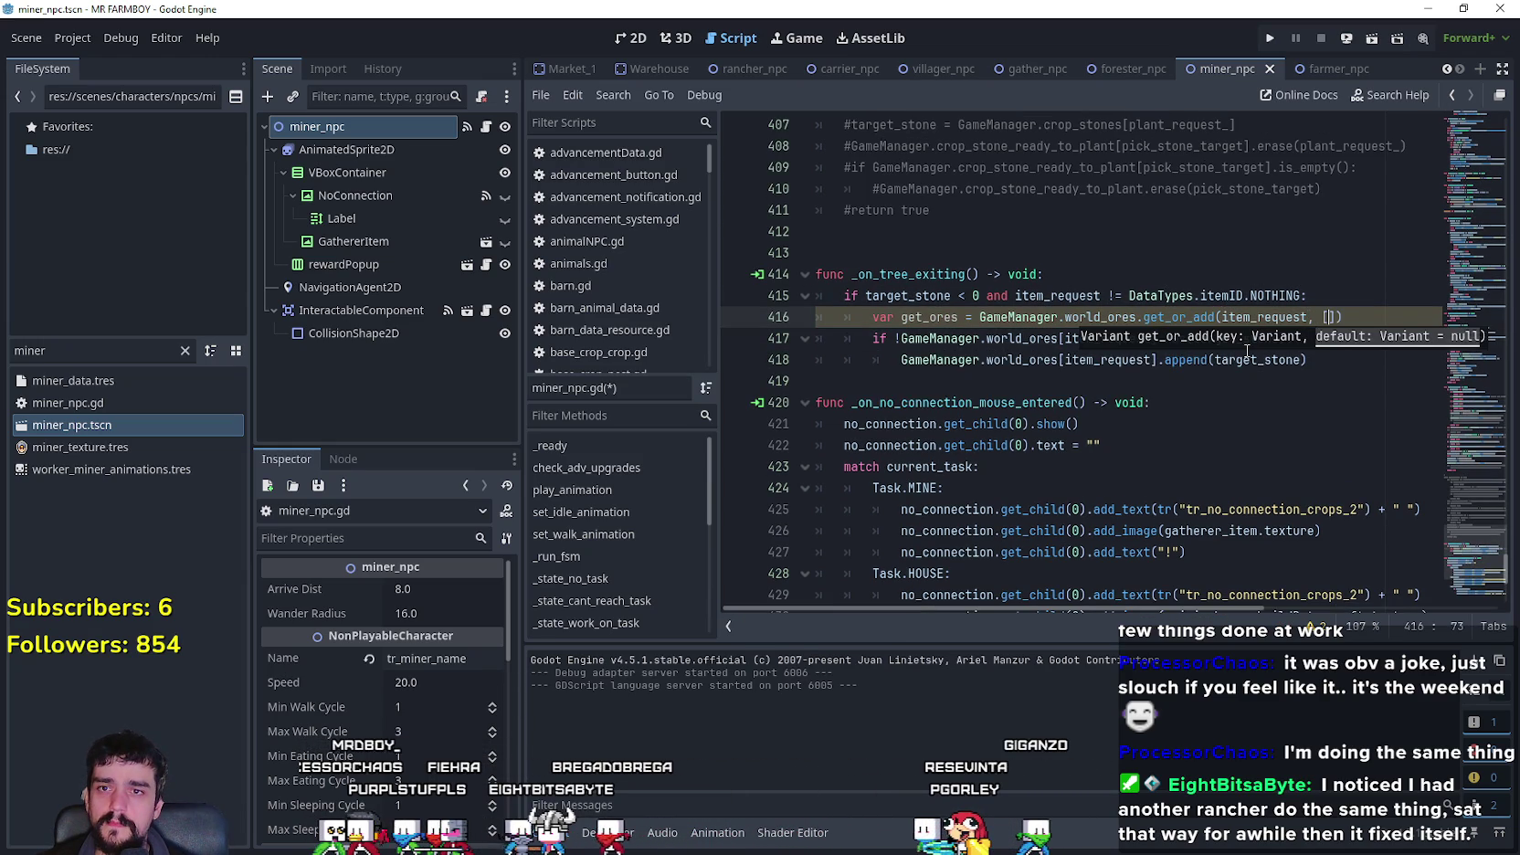
{"action": "left_click", "coordinate": [1070, 359]}
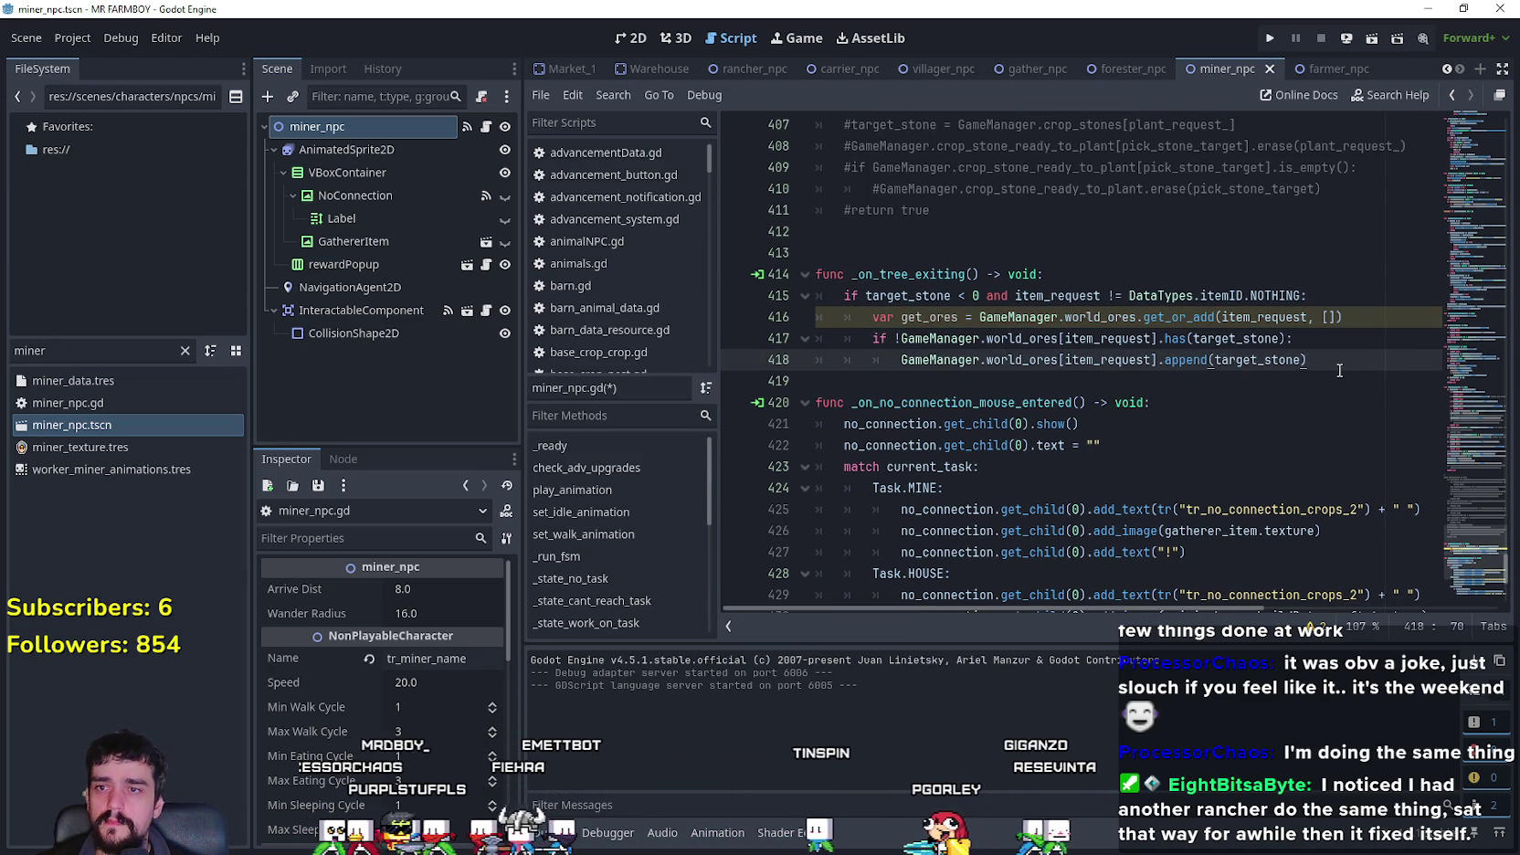
- Replace the world_ores lookups on lines 417–418 with get_ores
{"action": "left_click_drag", "start_coordinate": [1339, 370], "coordinate": [822, 346]}
{"action": "double_click", "coordinate": [919, 322]}
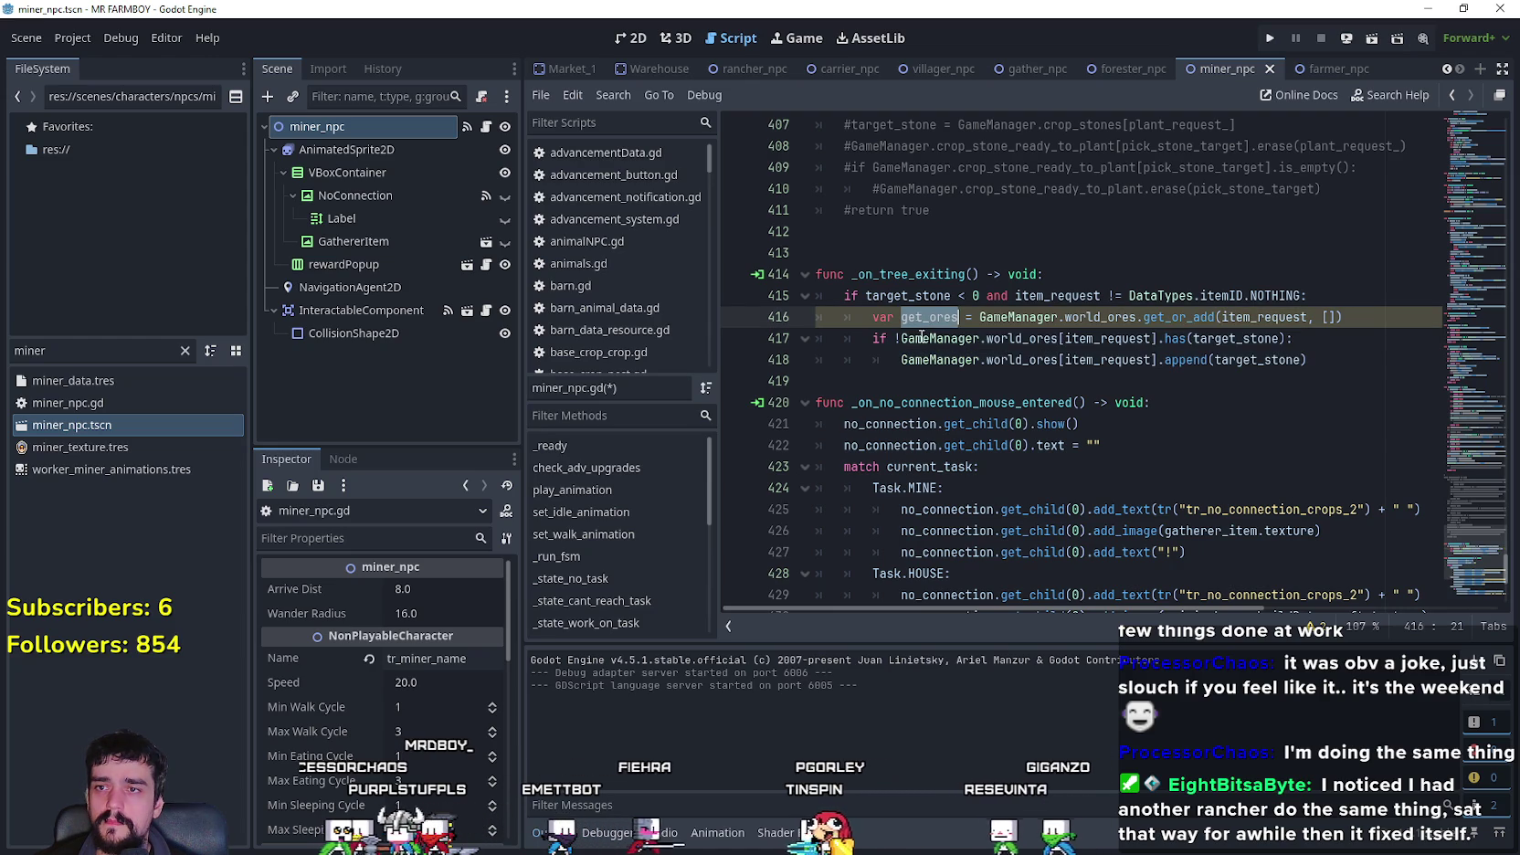
{"action": "mouse_move", "coordinate": [1153, 340]}
{"action": "left_mouse_down"}
{"action": "mouse_move", "coordinate": [900, 340]}
{"action": "mouse_move", "coordinate": [1059, 360]}
{"action": "left_mouse_up"}
{"action": "key", "text": "ctrl+v"}
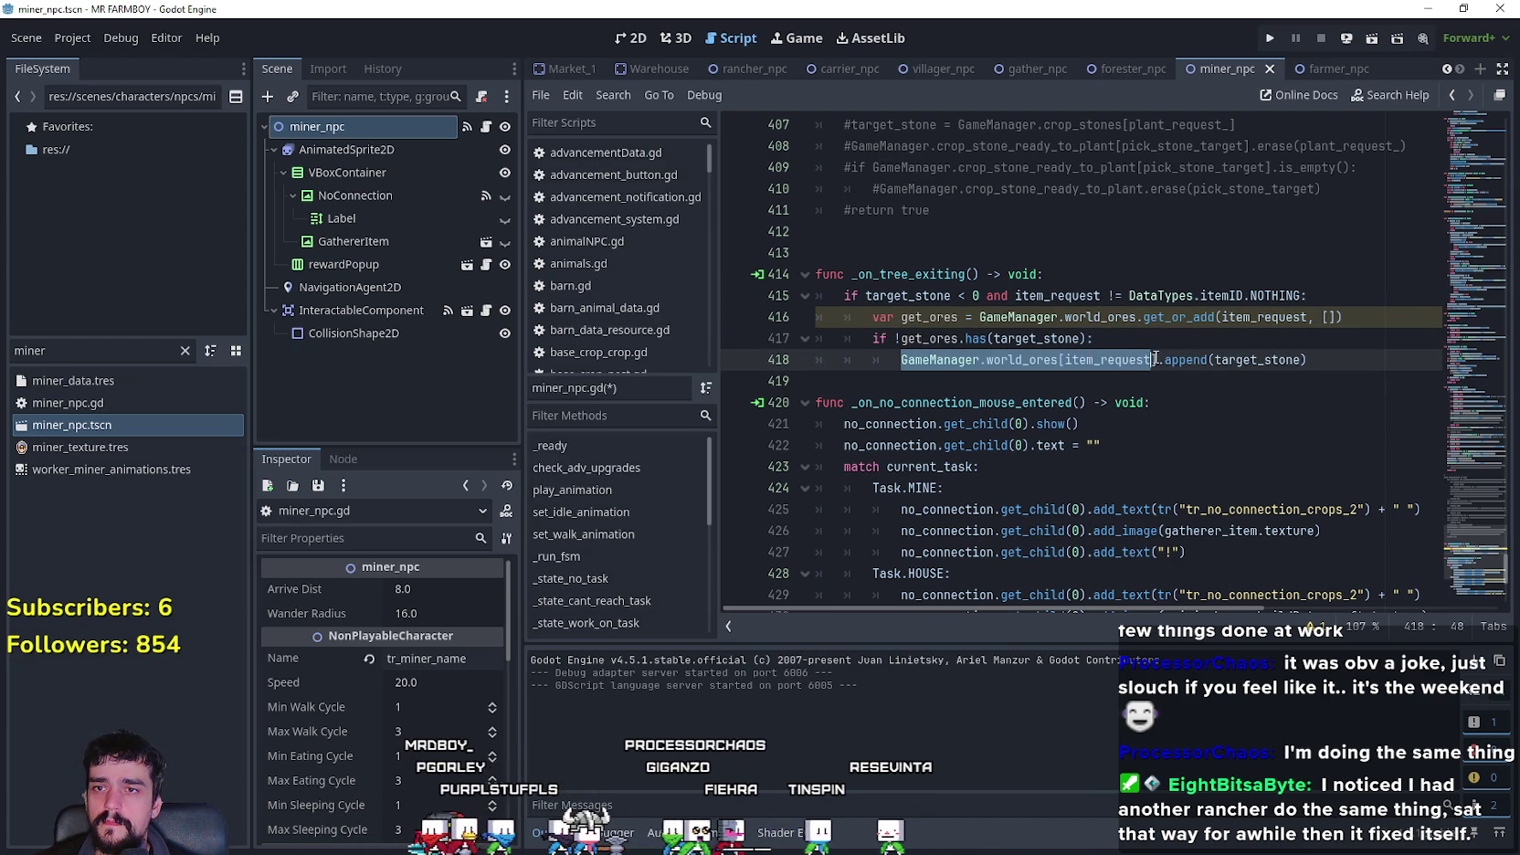
{"action": "key", "text": "ctrl+v"}
{"action": "left_click", "coordinate": [1070, 376]}
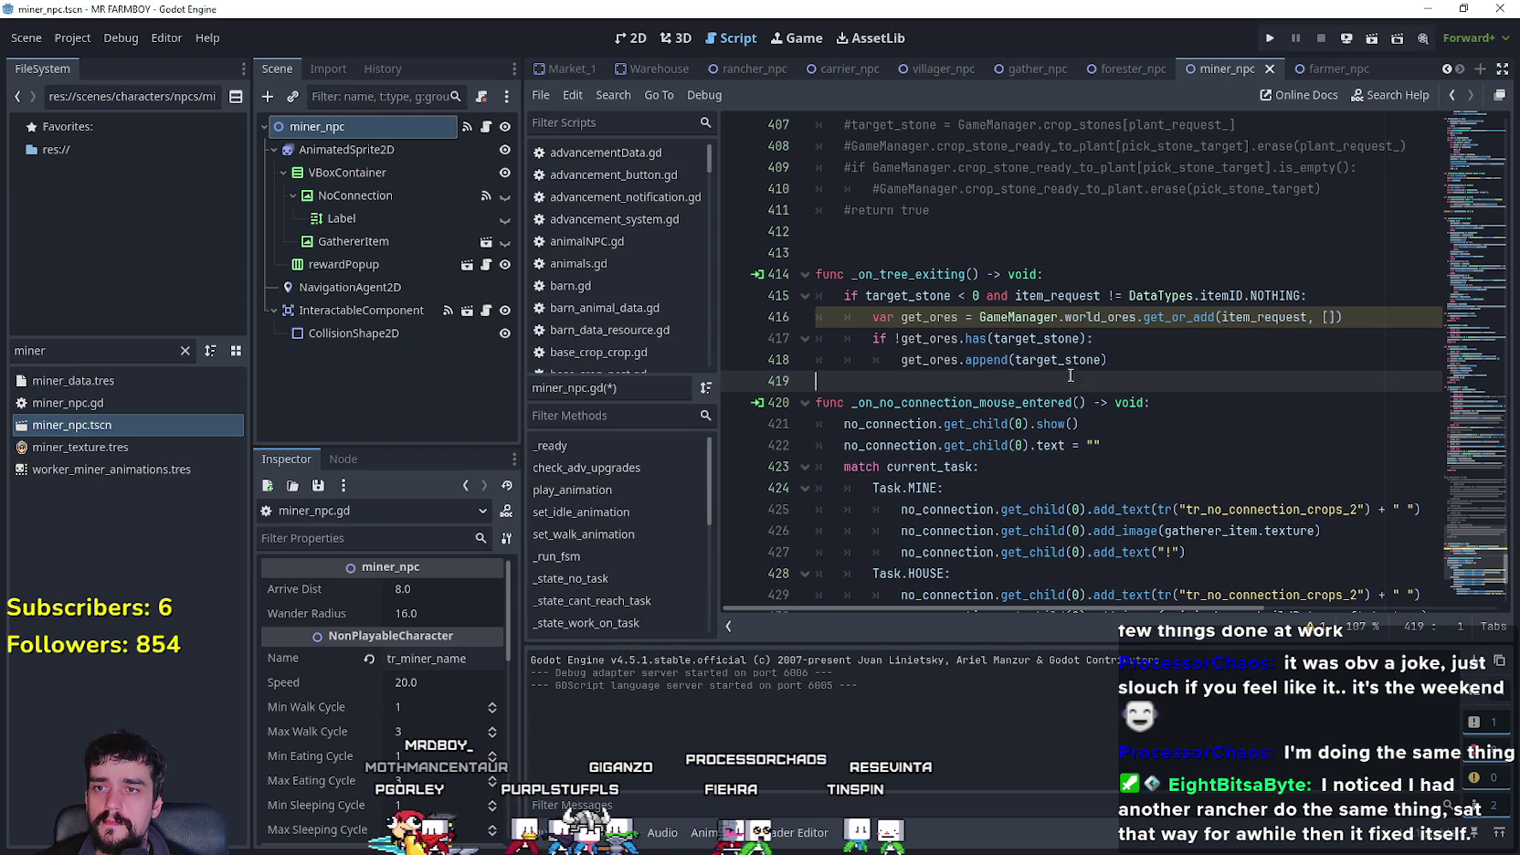
- Give get_ores the Array type and save the script
{"action": "left_click", "coordinate": [963, 318]}
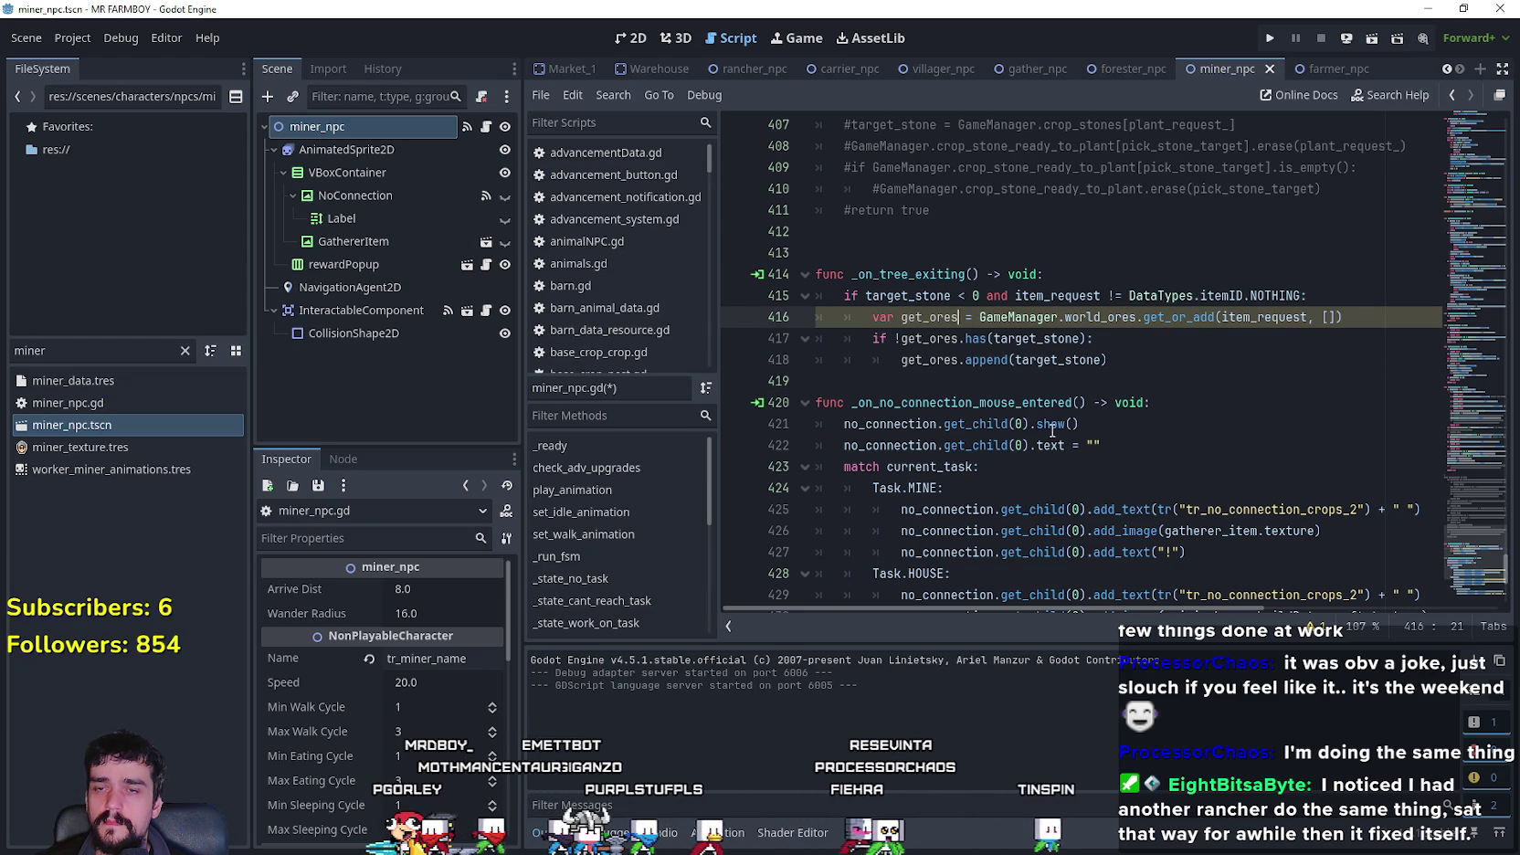
{"action": "type", "text": ": Array"}
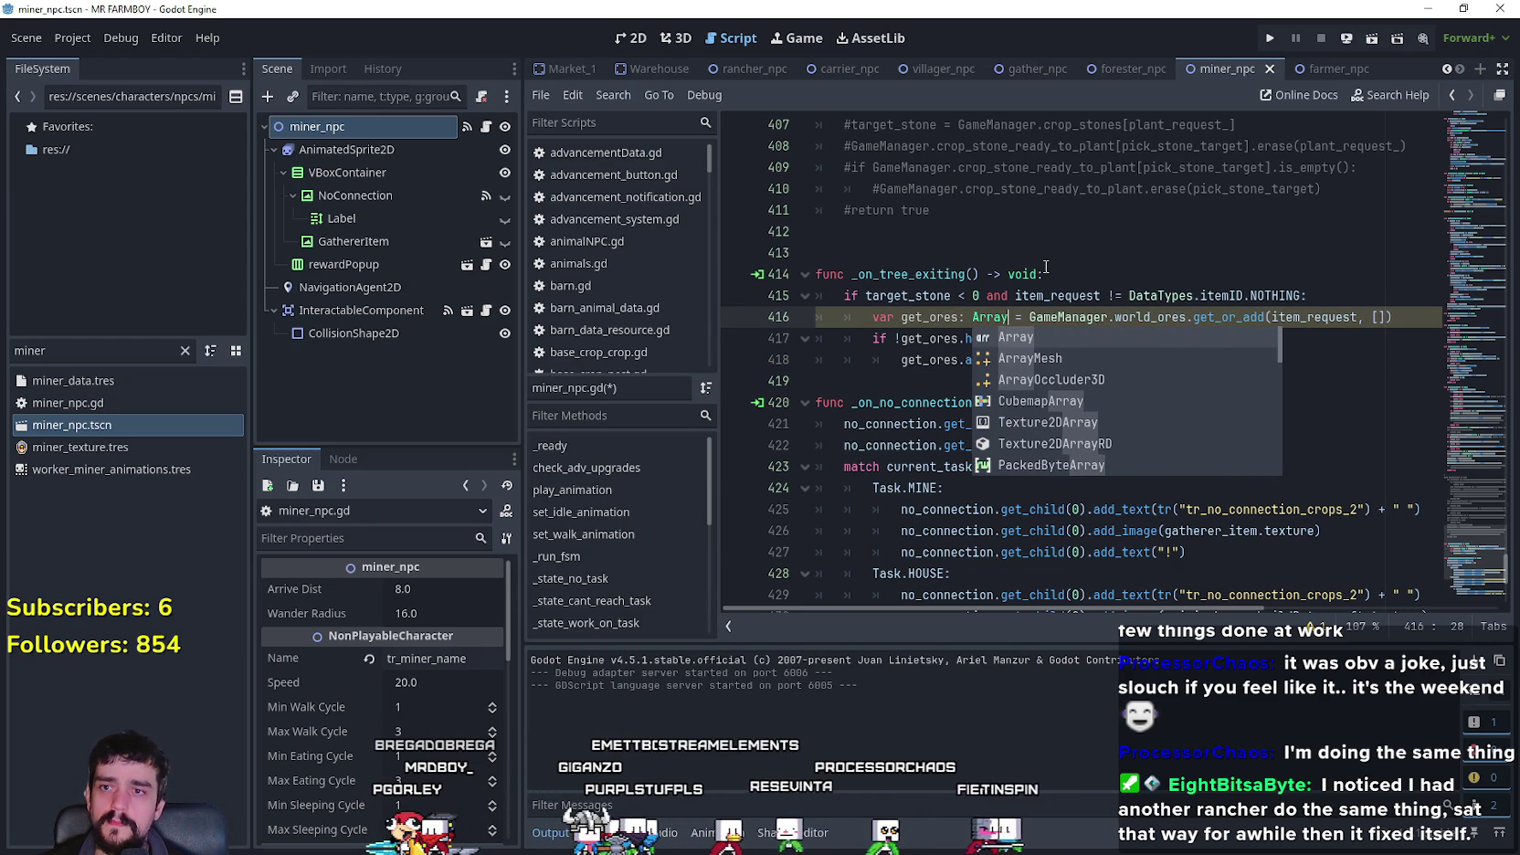
{"action": "left_click", "coordinate": [957, 231]}
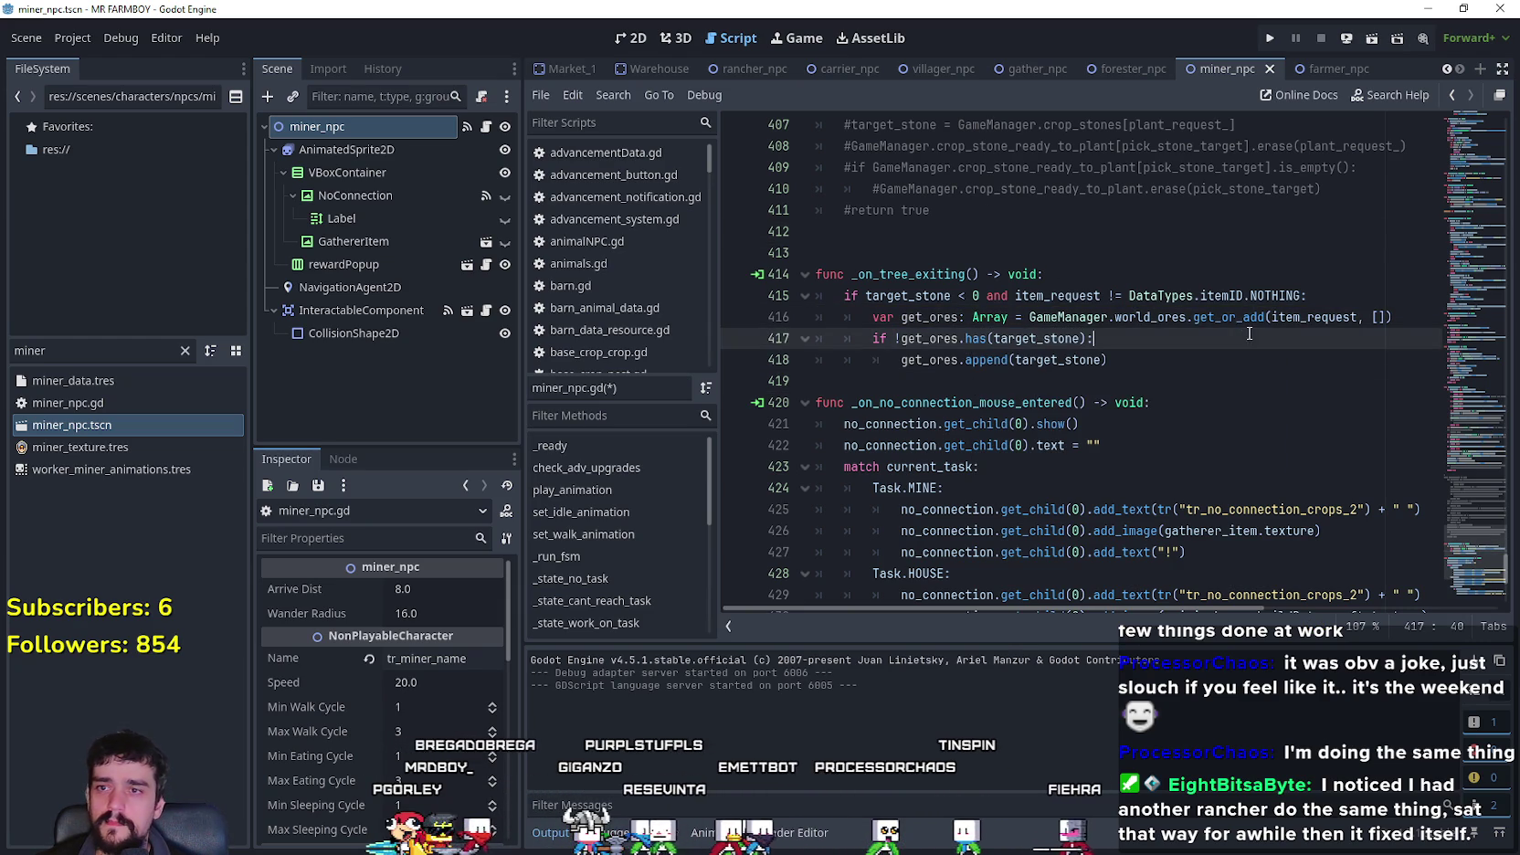
{"action": "left_click", "coordinate": [1108, 359]}
{"action": "key", "text": "ctrl+s"}
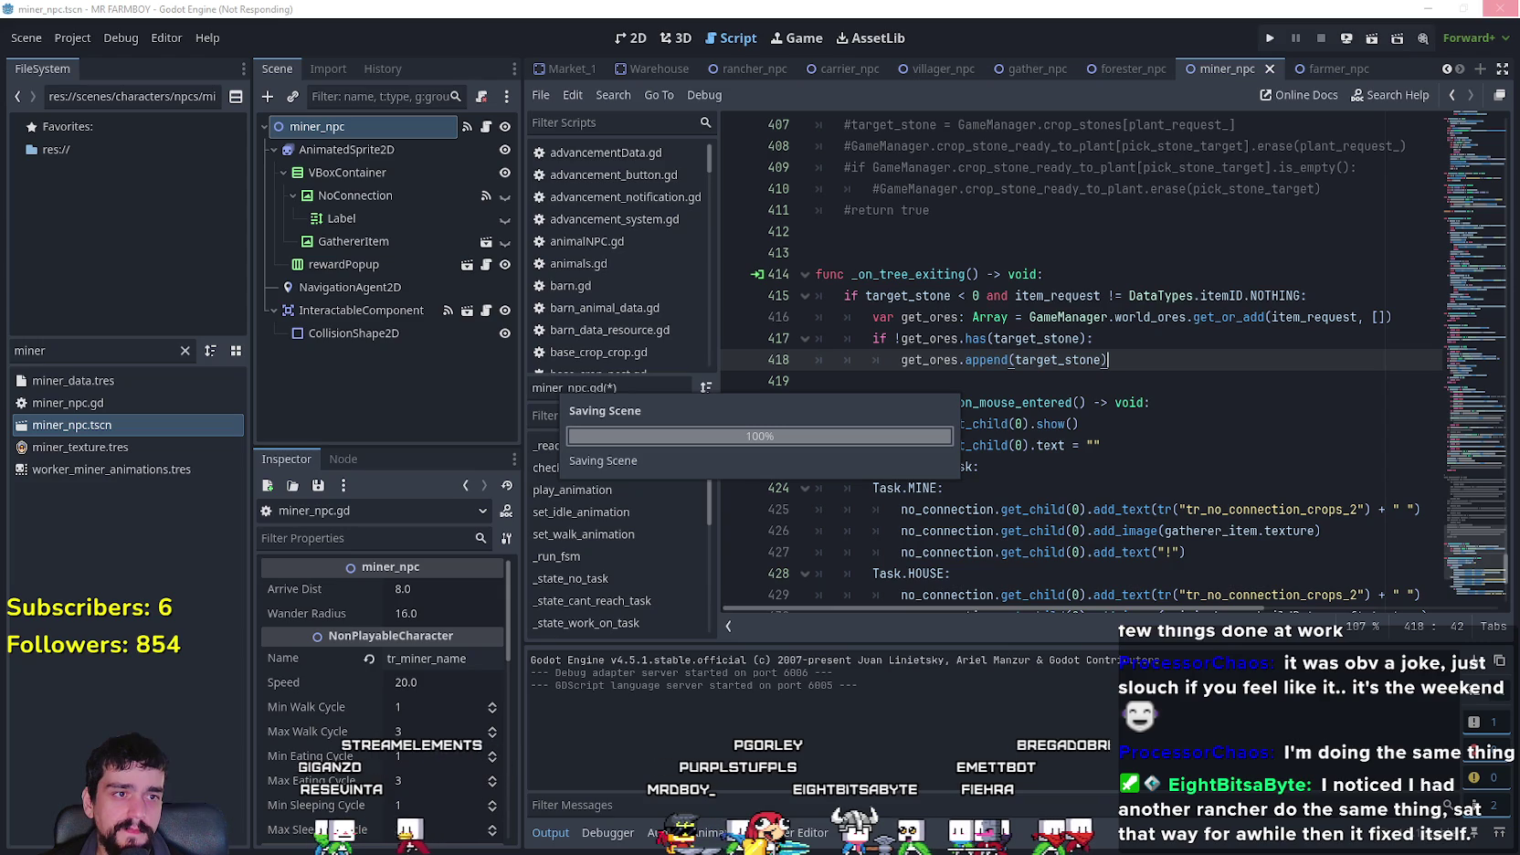
- Change the guard to target_stone <= 0 and save
{"action": "left_click", "coordinate": [963, 294]}
{"action": "type", "text": "="}
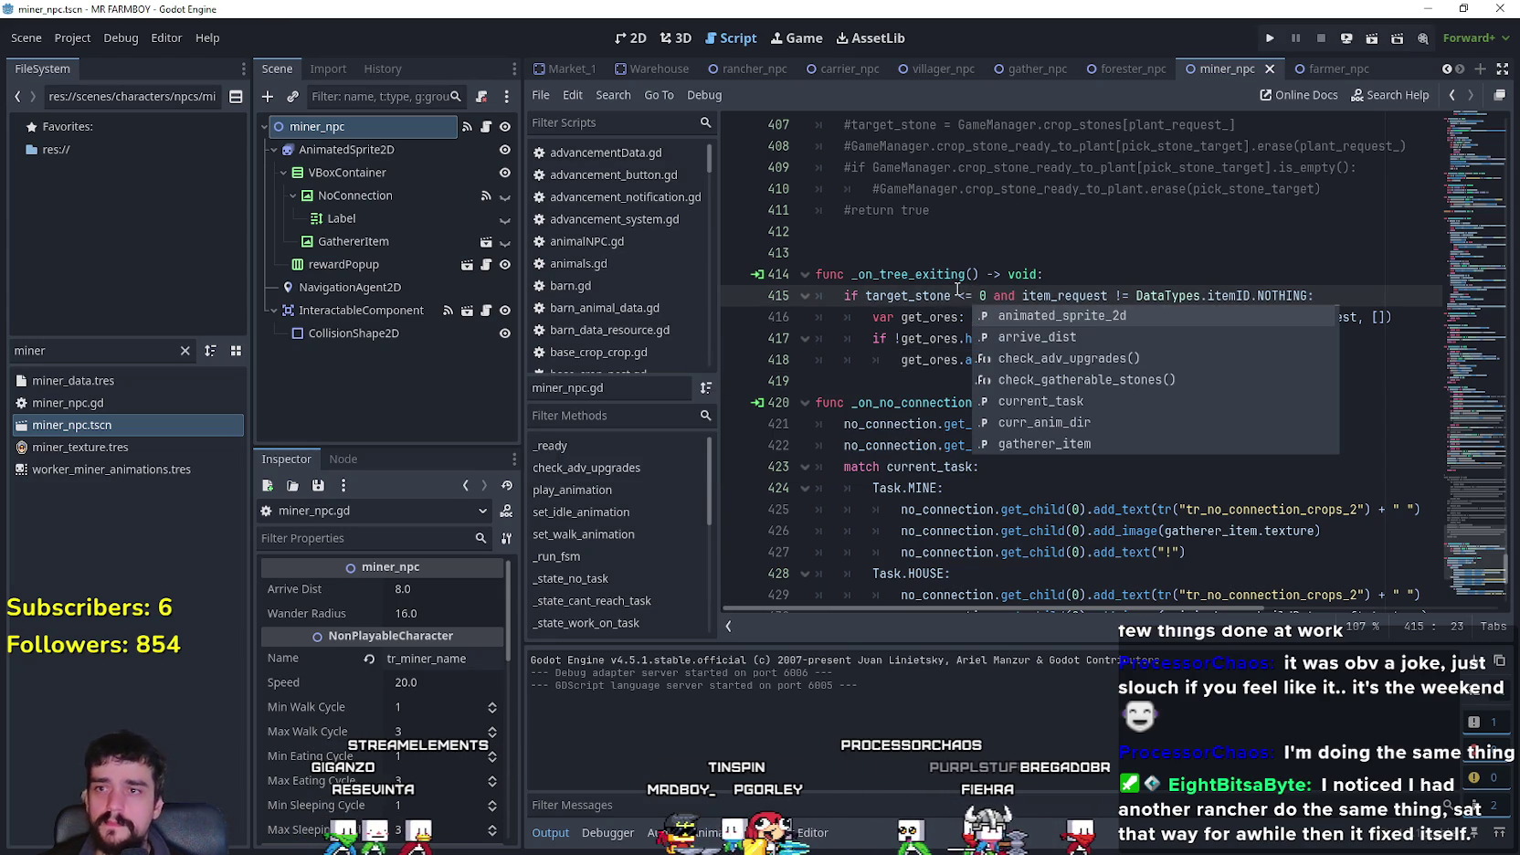
{"action": "key", "text": "ctrl+s"}
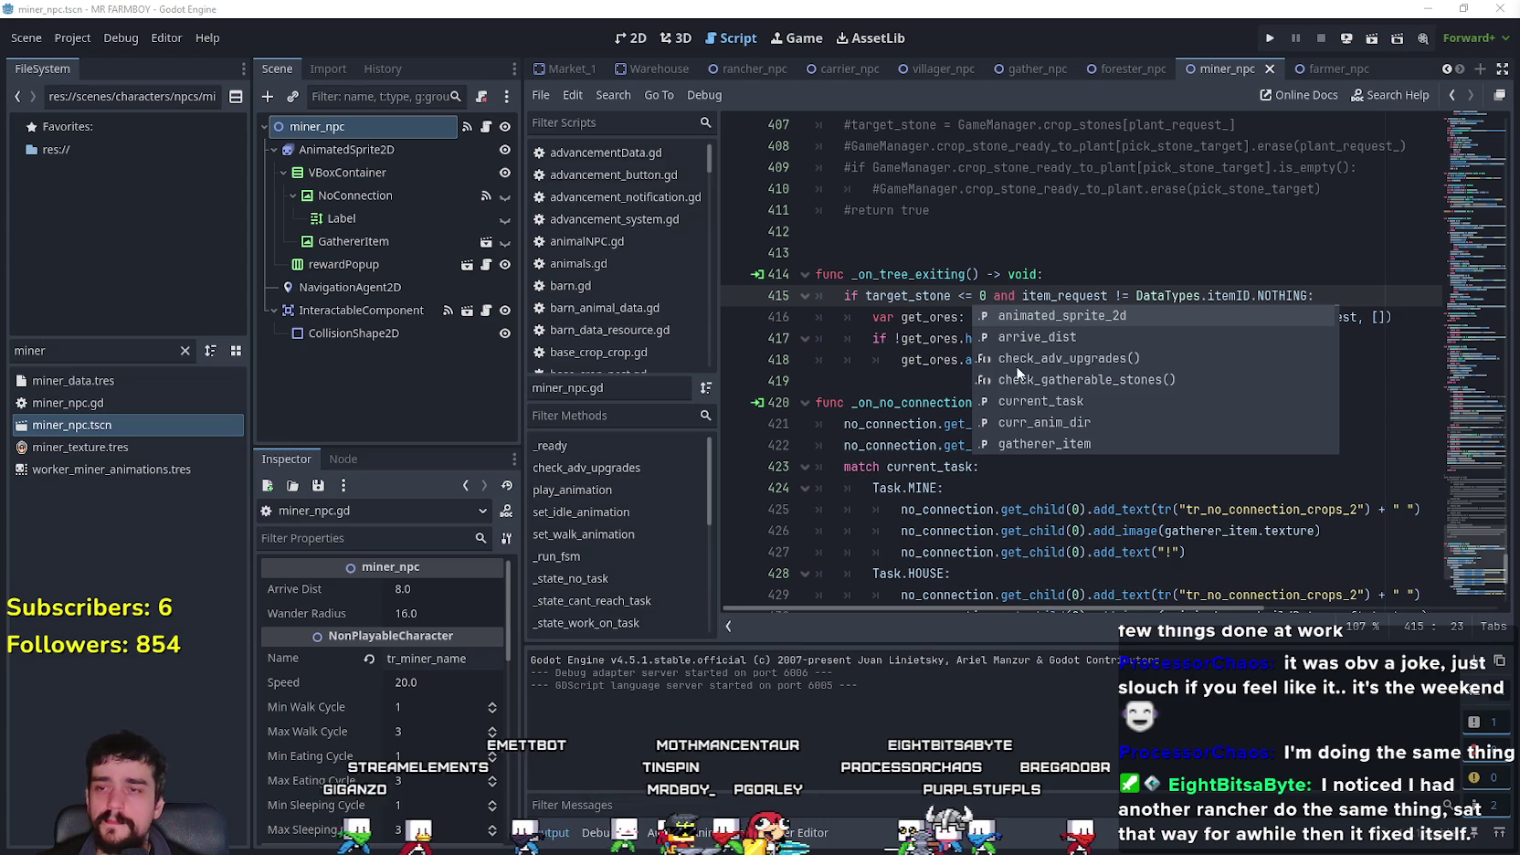
{"action": "left_click", "coordinate": [846, 376]}
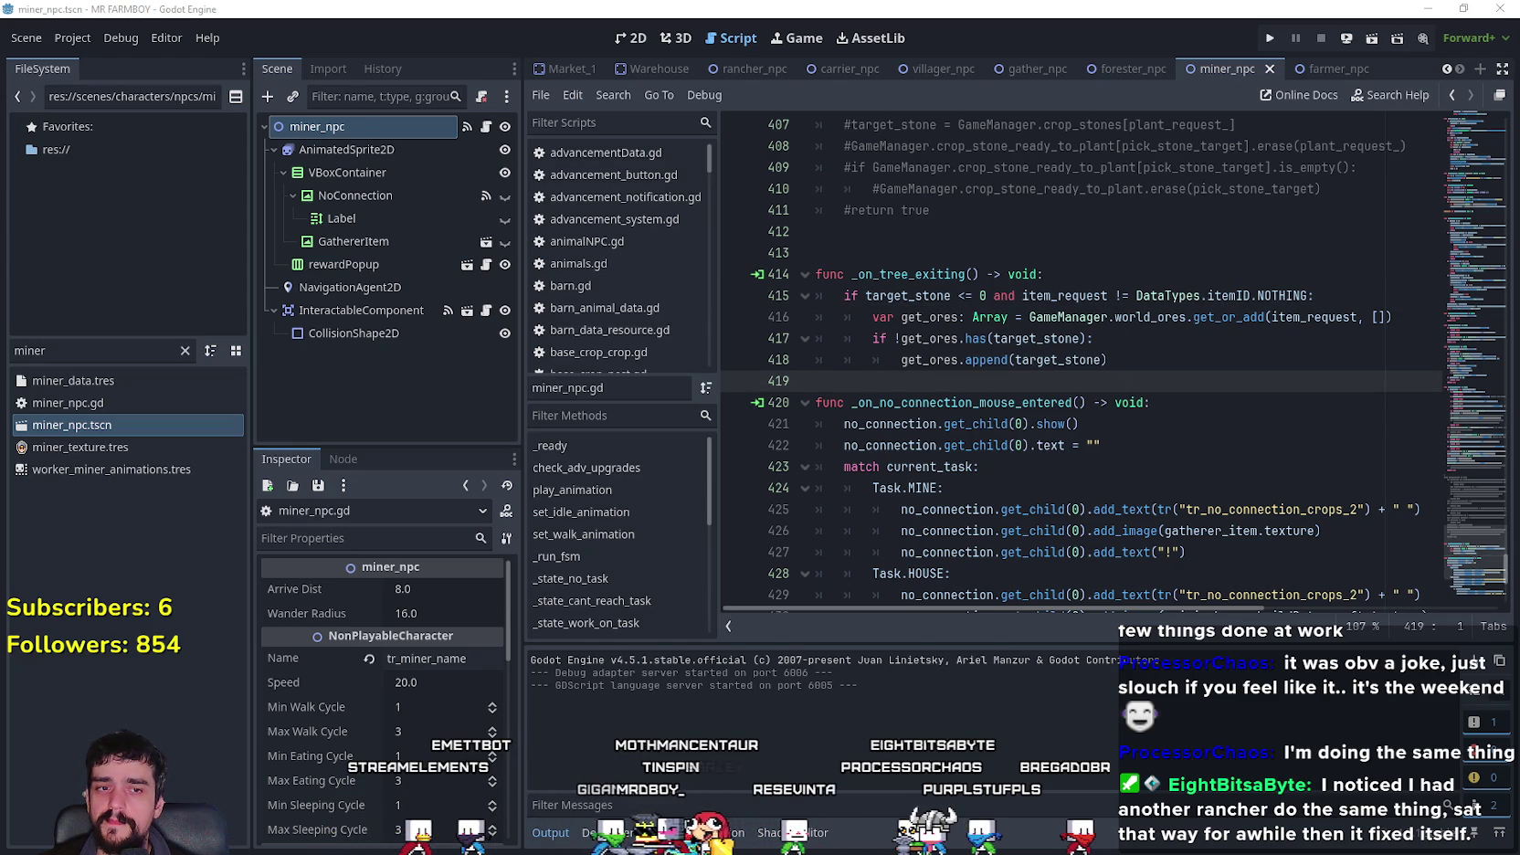
- Delete all the log files in the MR FARMBOY logs folder
{"action": "left_click_drag", "start_coordinate": [758, 561], "coordinate": [575, 369]}
{"action": "right_click", "coordinate": [575, 371]}
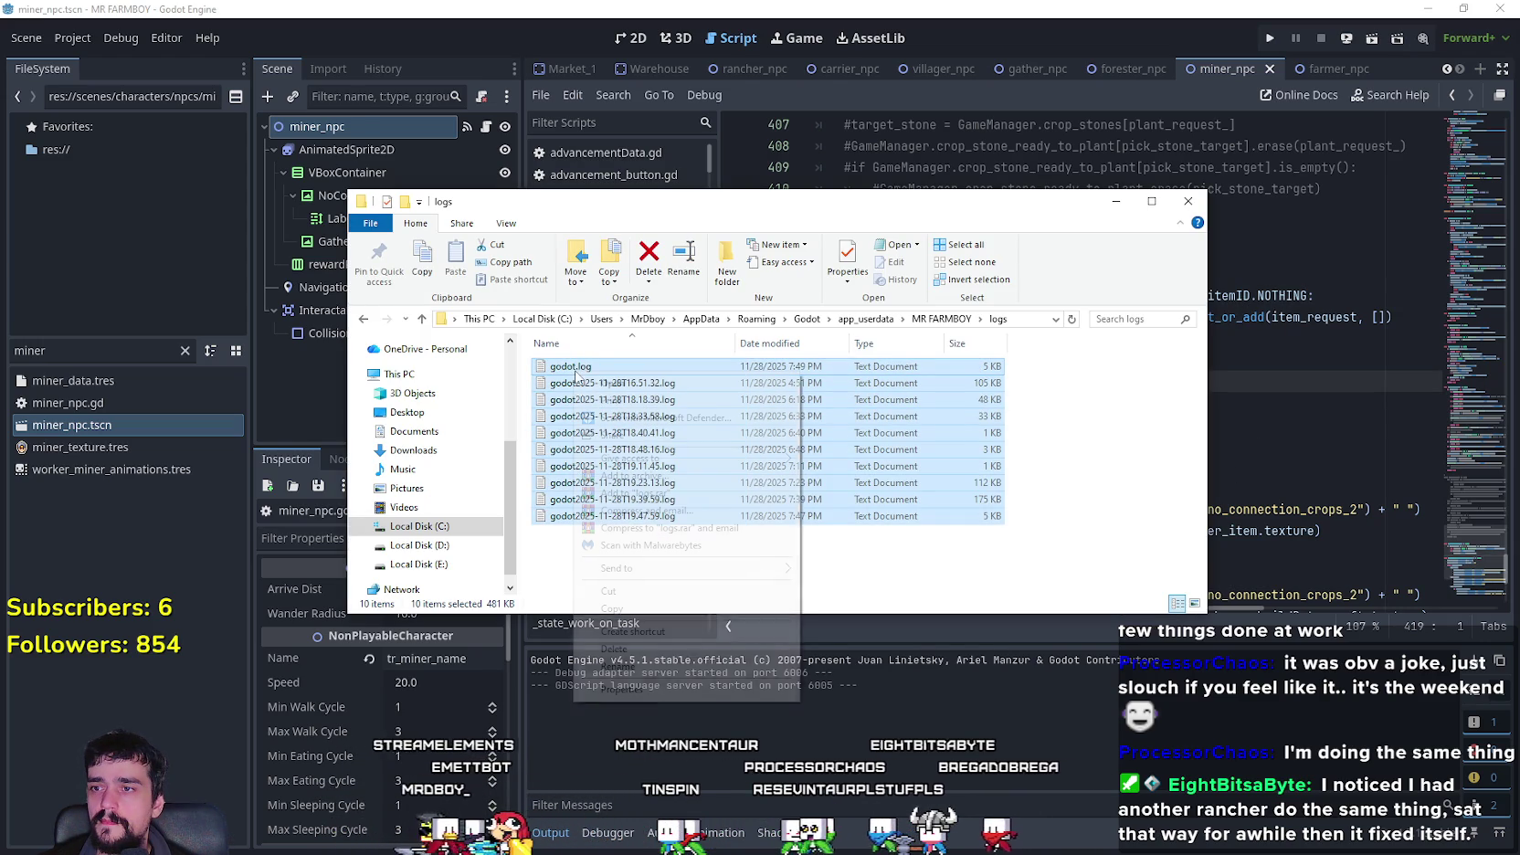
{"action": "left_click", "coordinate": [614, 648]}
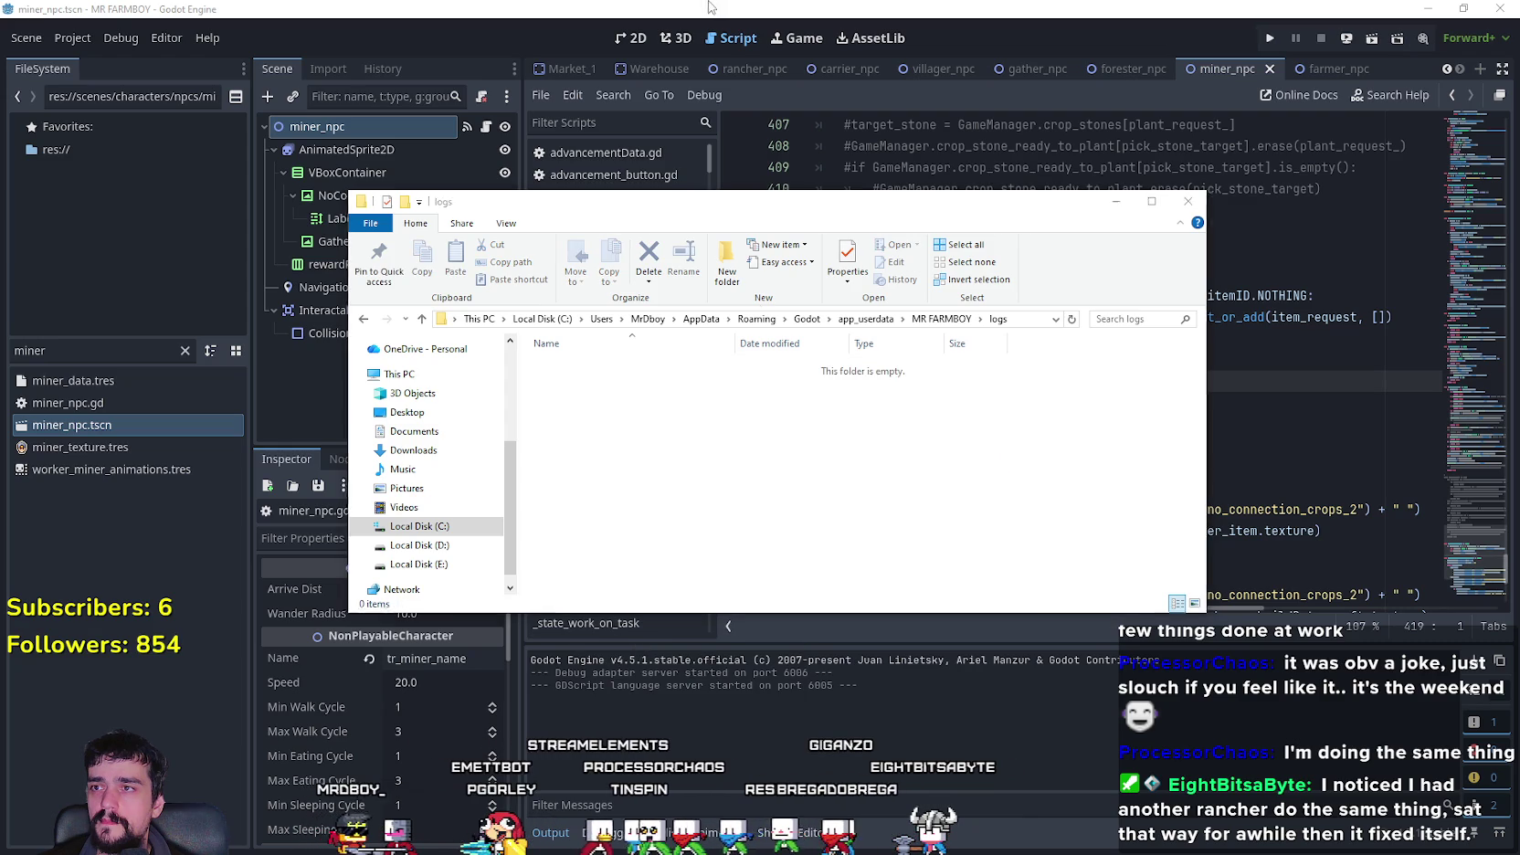
- Return to Godot, look through the Project and Debug menus, and focus the file filter
{"action": "left_click", "coordinate": [104, 21]}
{"action": "left_click", "coordinate": [82, 38]}
{"action": "left_click", "coordinate": [121, 38]}
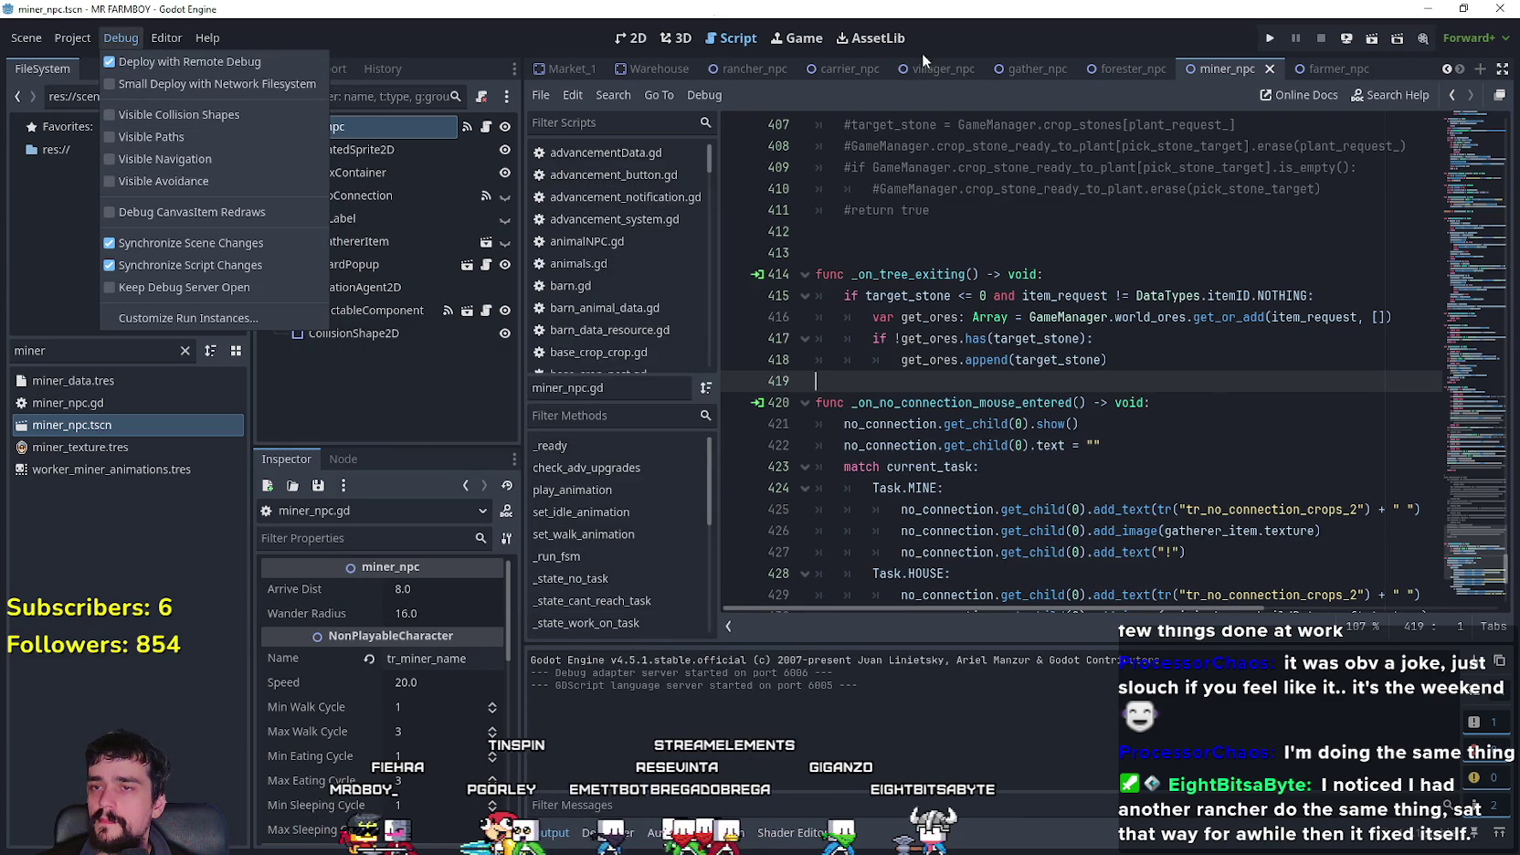
{"action": "left_click", "coordinate": [1271, 39]}
{"action": "mouse_move", "coordinate": [1114, 376]}
{"action": "left_mouse_down"}
{"action": "mouse_move", "coordinate": [767, 209]}
{"action": "mouse_move", "coordinate": [751, 319]}
{"action": "left_mouse_up"}
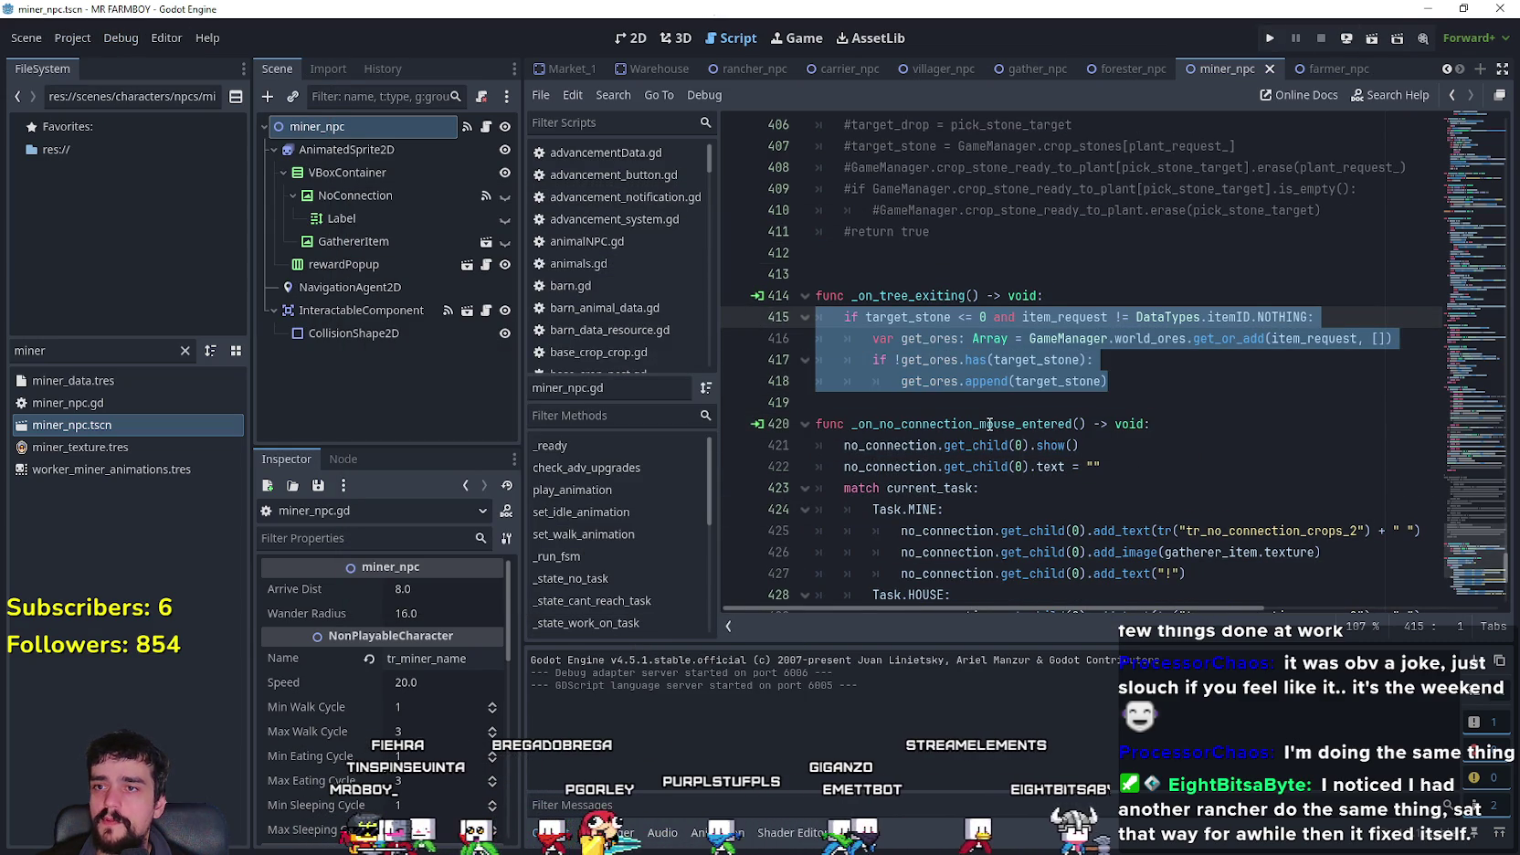
{"action": "left_click", "coordinate": [822, 402]}
{"action": "left_click", "coordinate": [37, 350]}
- Filter for 'foreste', open forester_npc.tscn and its forester_npc.gd script, and view _on_tree_exiting
{"action": "type", "text": "foreste"}
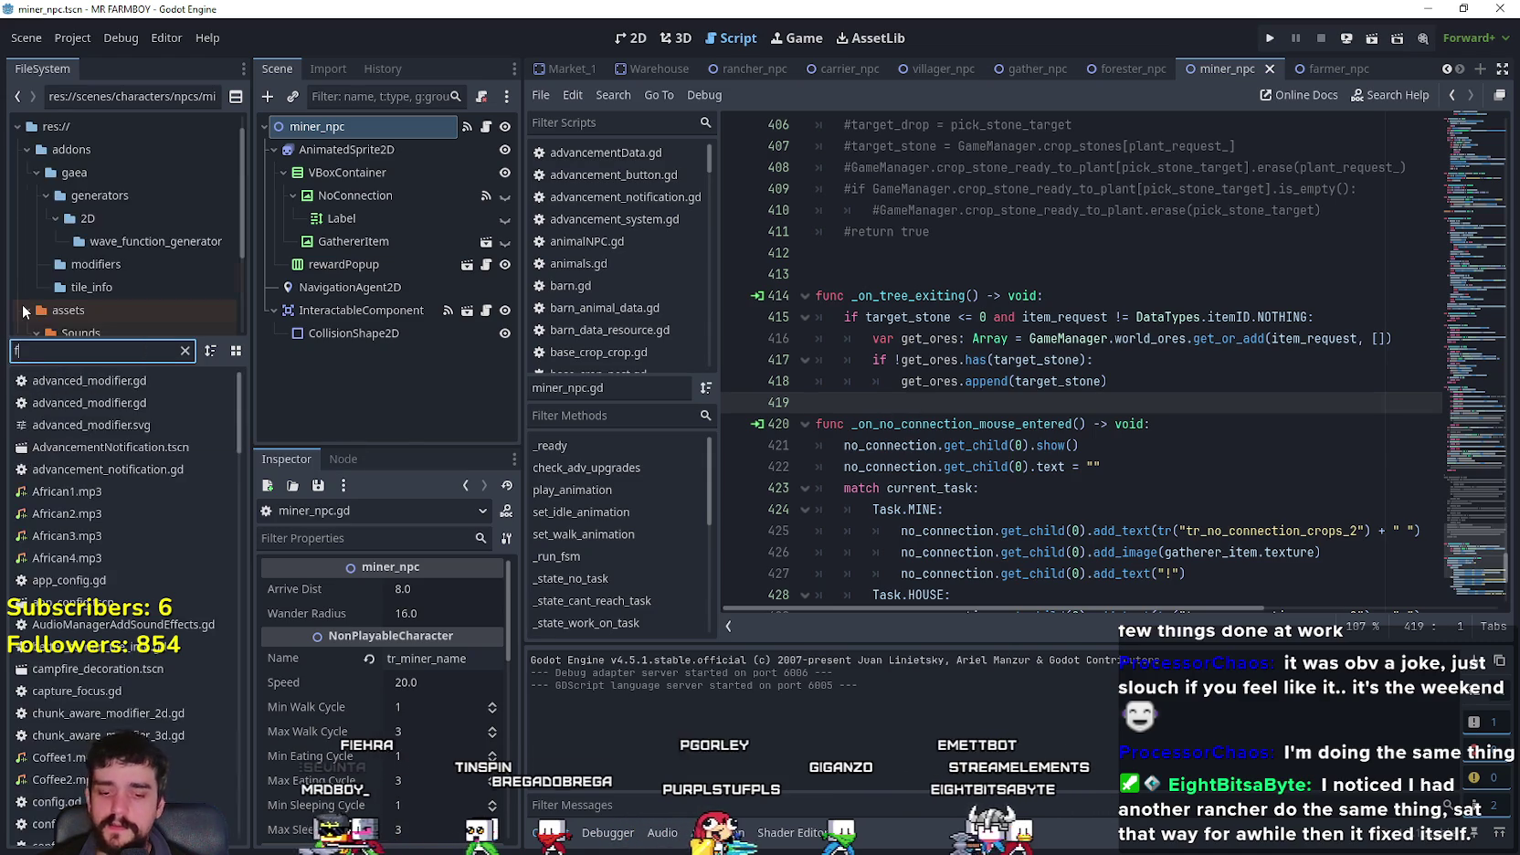
{"action": "double_click", "coordinate": [89, 425]}
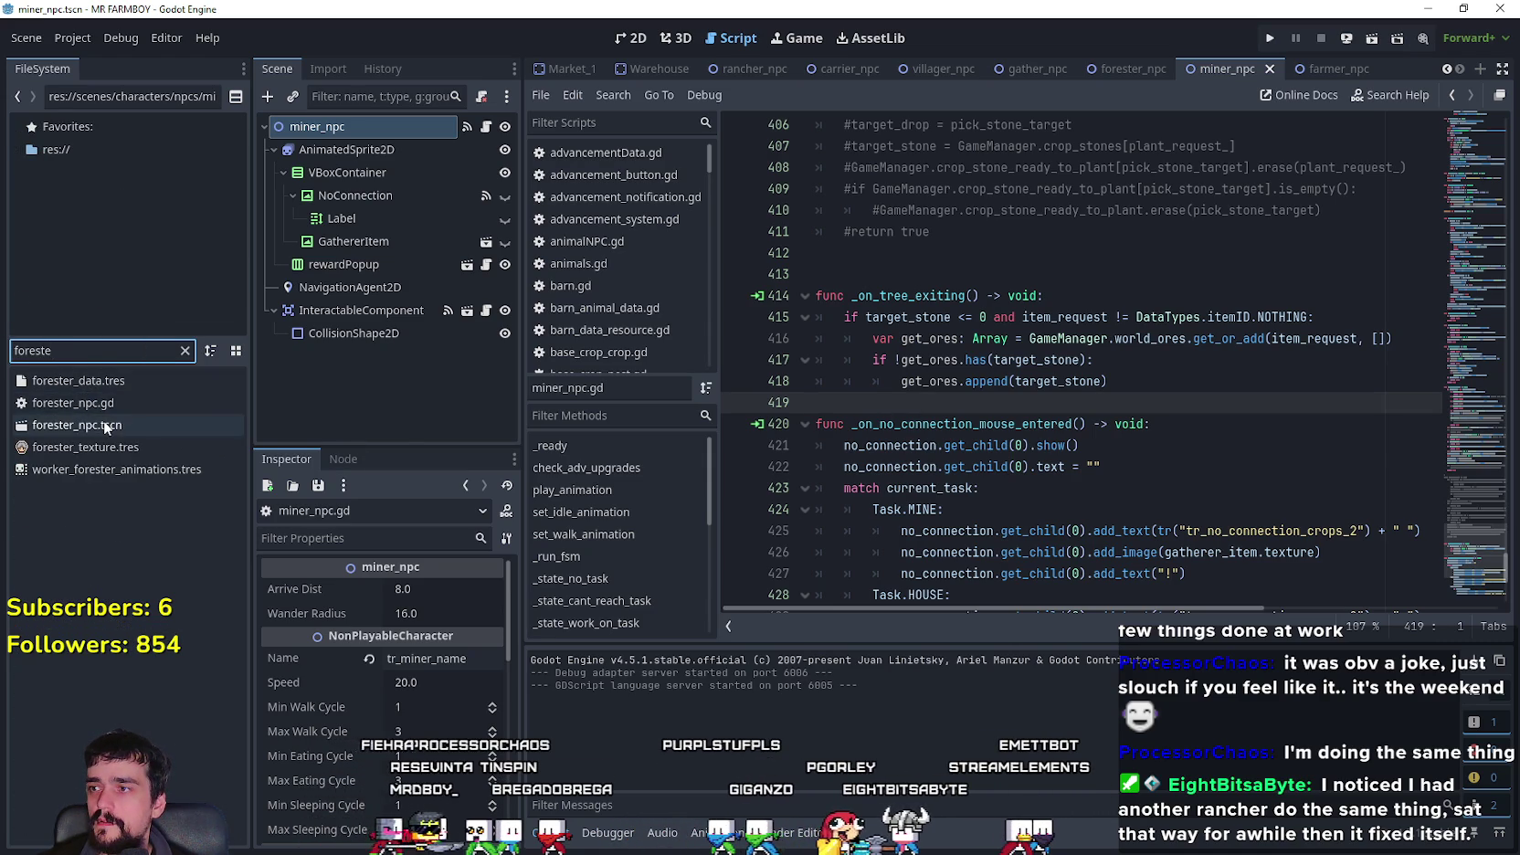
{"action": "left_click", "coordinate": [484, 126]}
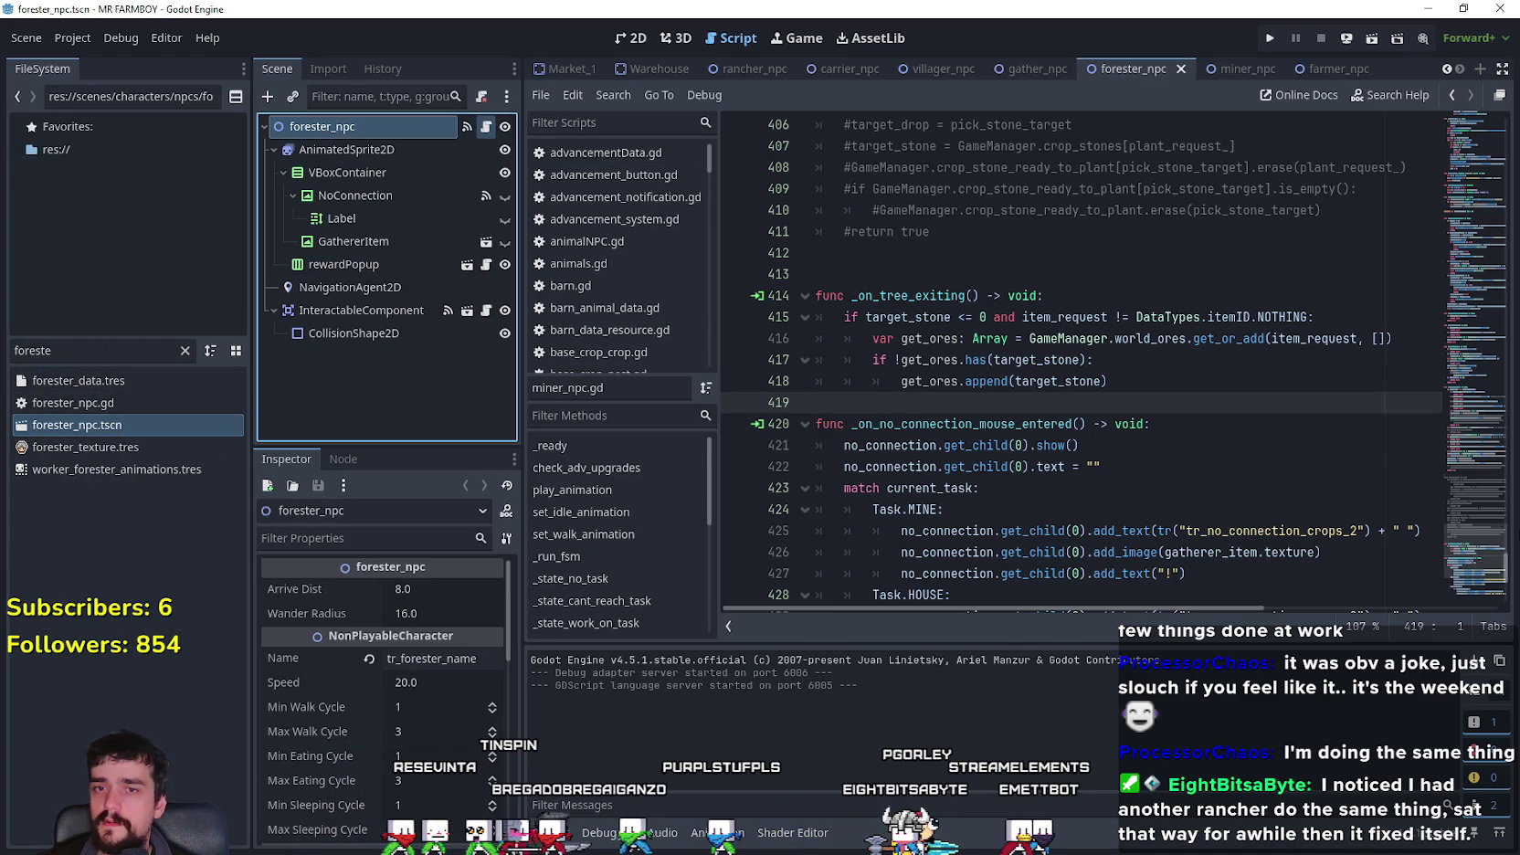
{"action": "left_click_drag", "start_coordinate": [1476, 229], "coordinate": [1481, 666]}
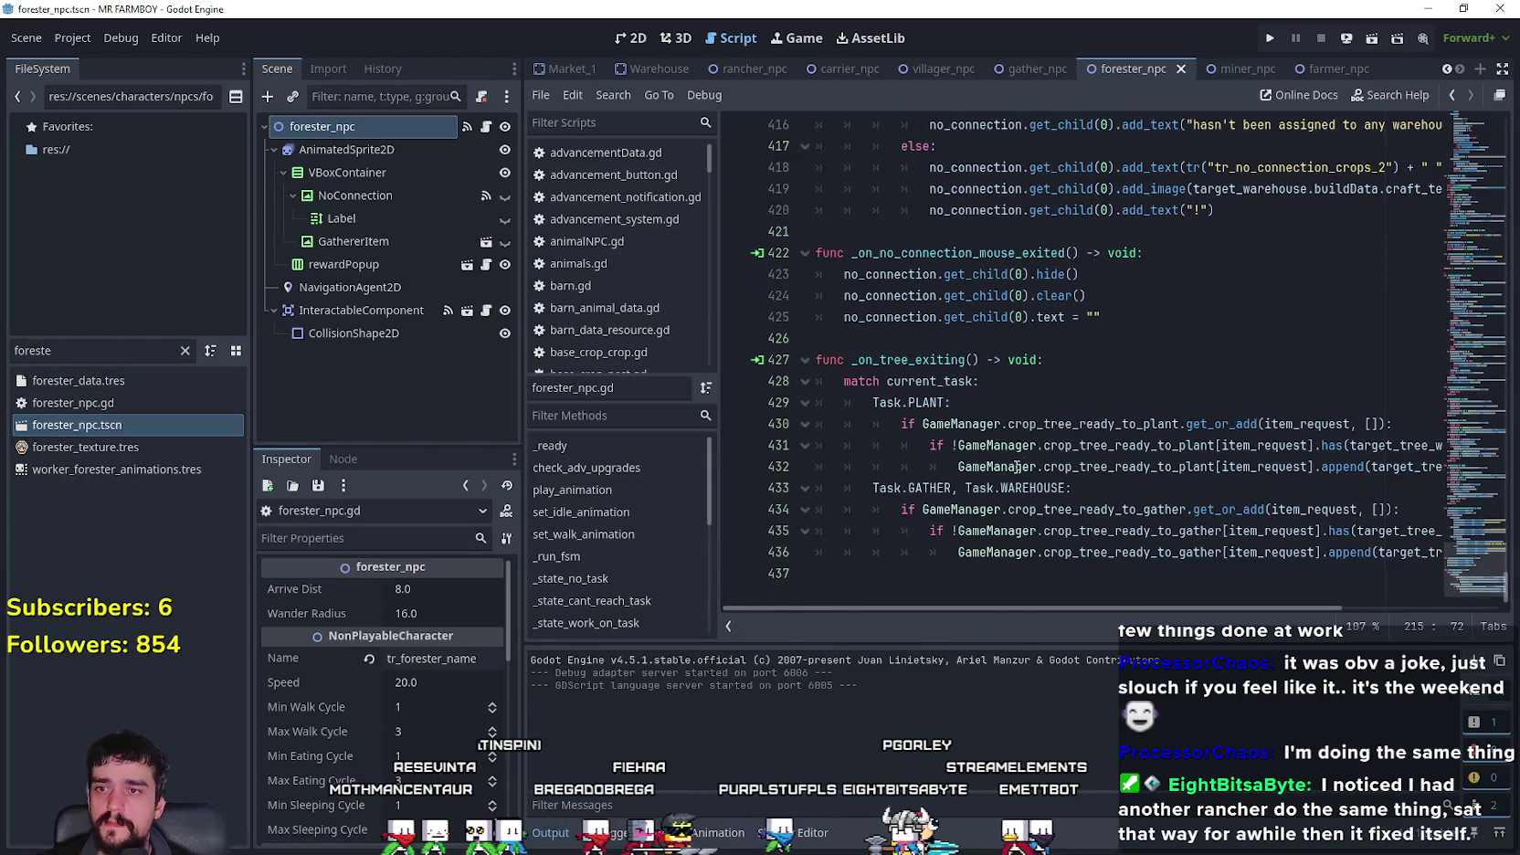
{"action": "scroll", "coordinate": [1111, 492], "scroll_direction": "up", "scroll_amount": 4}
{"action": "scroll", "coordinate": [1112, 492], "scroll_direction": "down", "scroll_amount": 4}
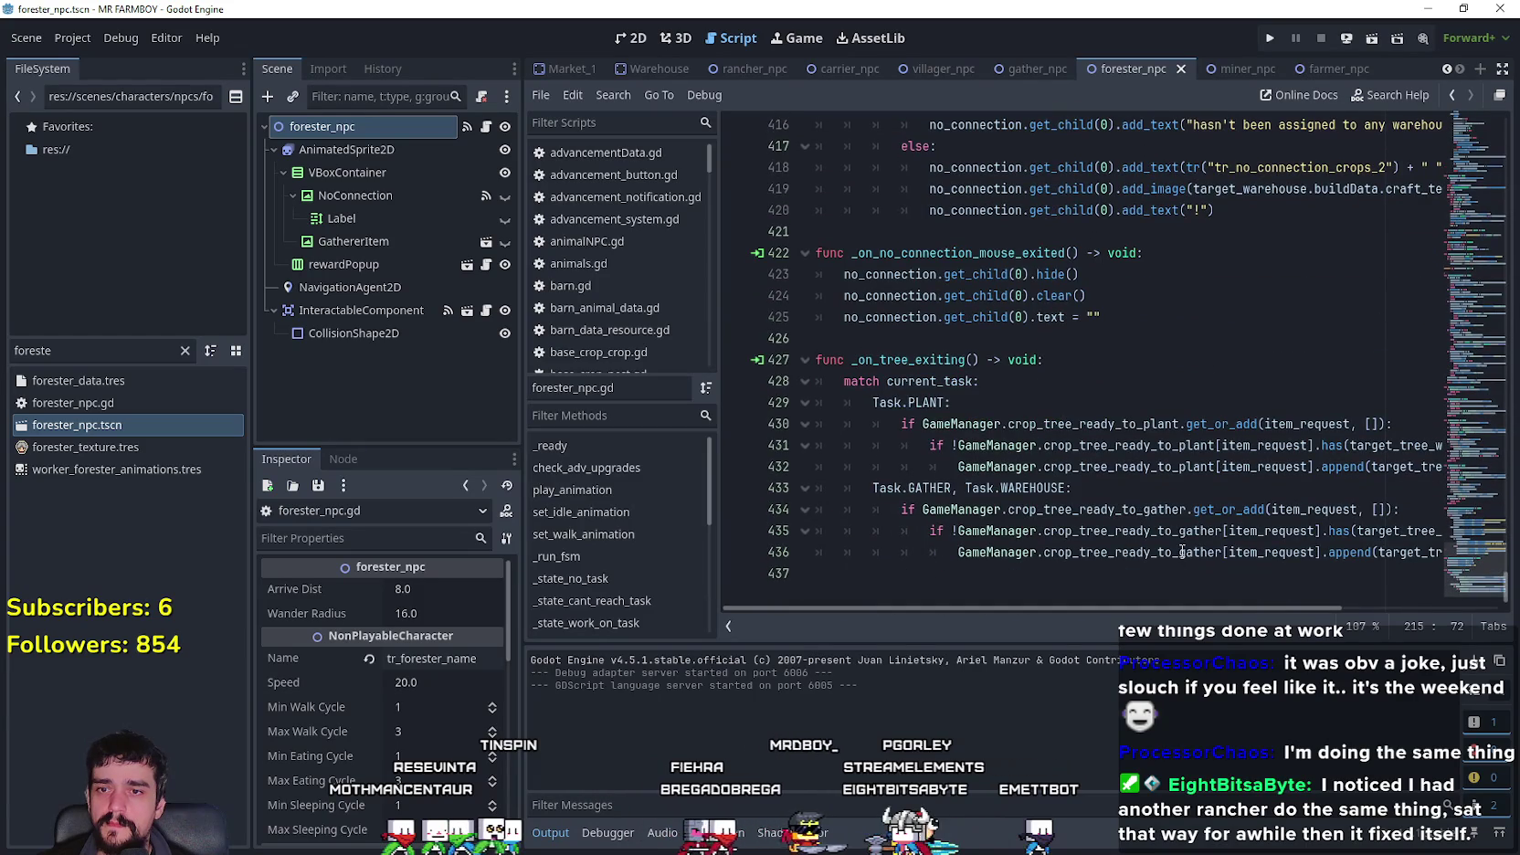
{"action": "mouse_move", "coordinate": [1293, 607]}
{"action": "left_mouse_down"}
{"action": "mouse_move", "coordinate": [1404, 628]}
{"action": "mouse_move", "coordinate": [1297, 623]}
{"action": "left_mouse_up"}
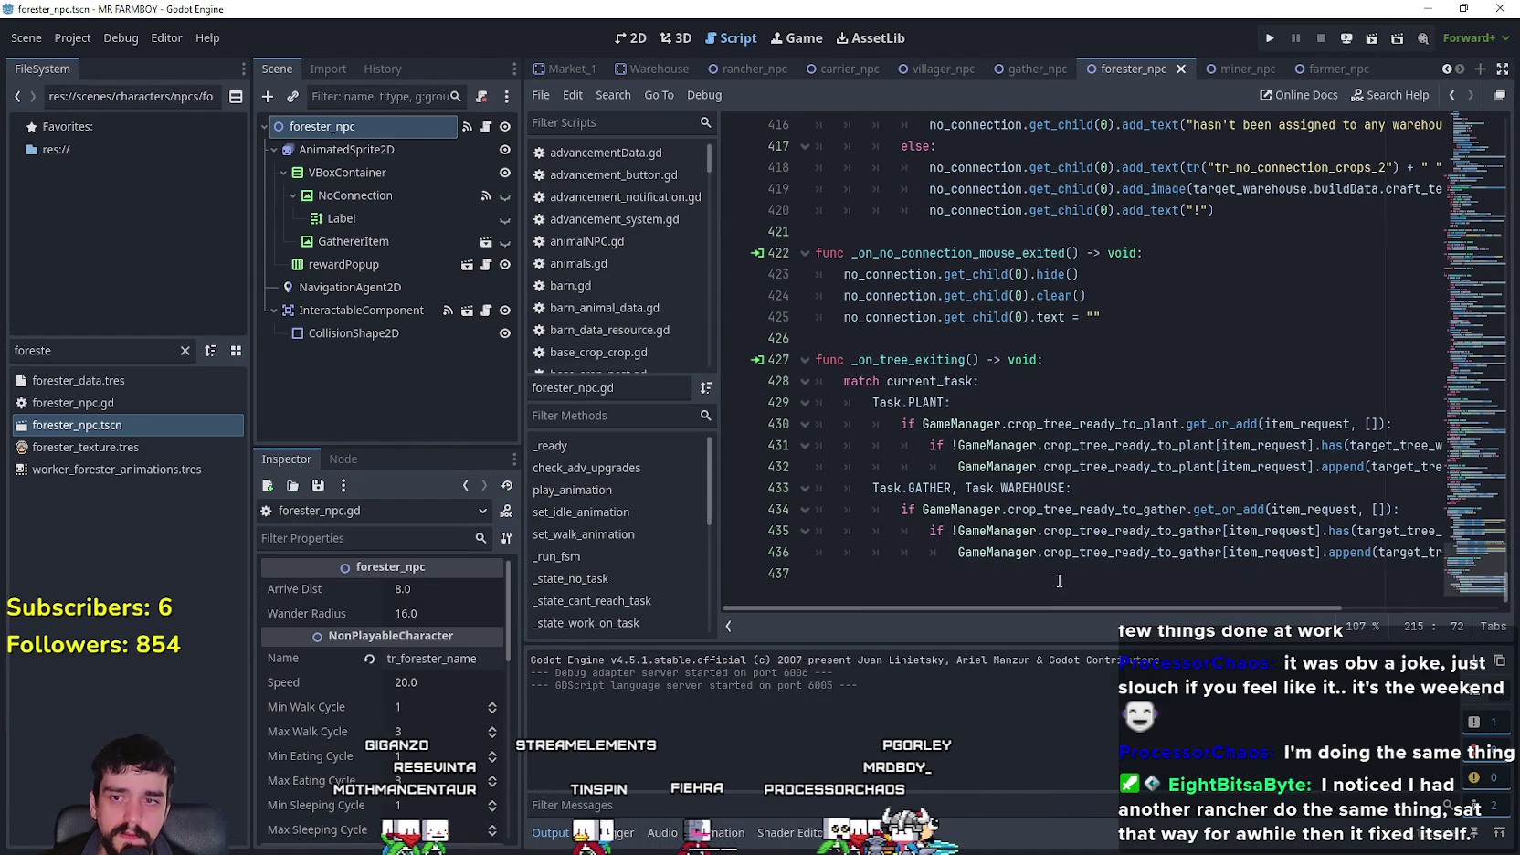
{"action": "left_click", "coordinate": [1035, 573]}
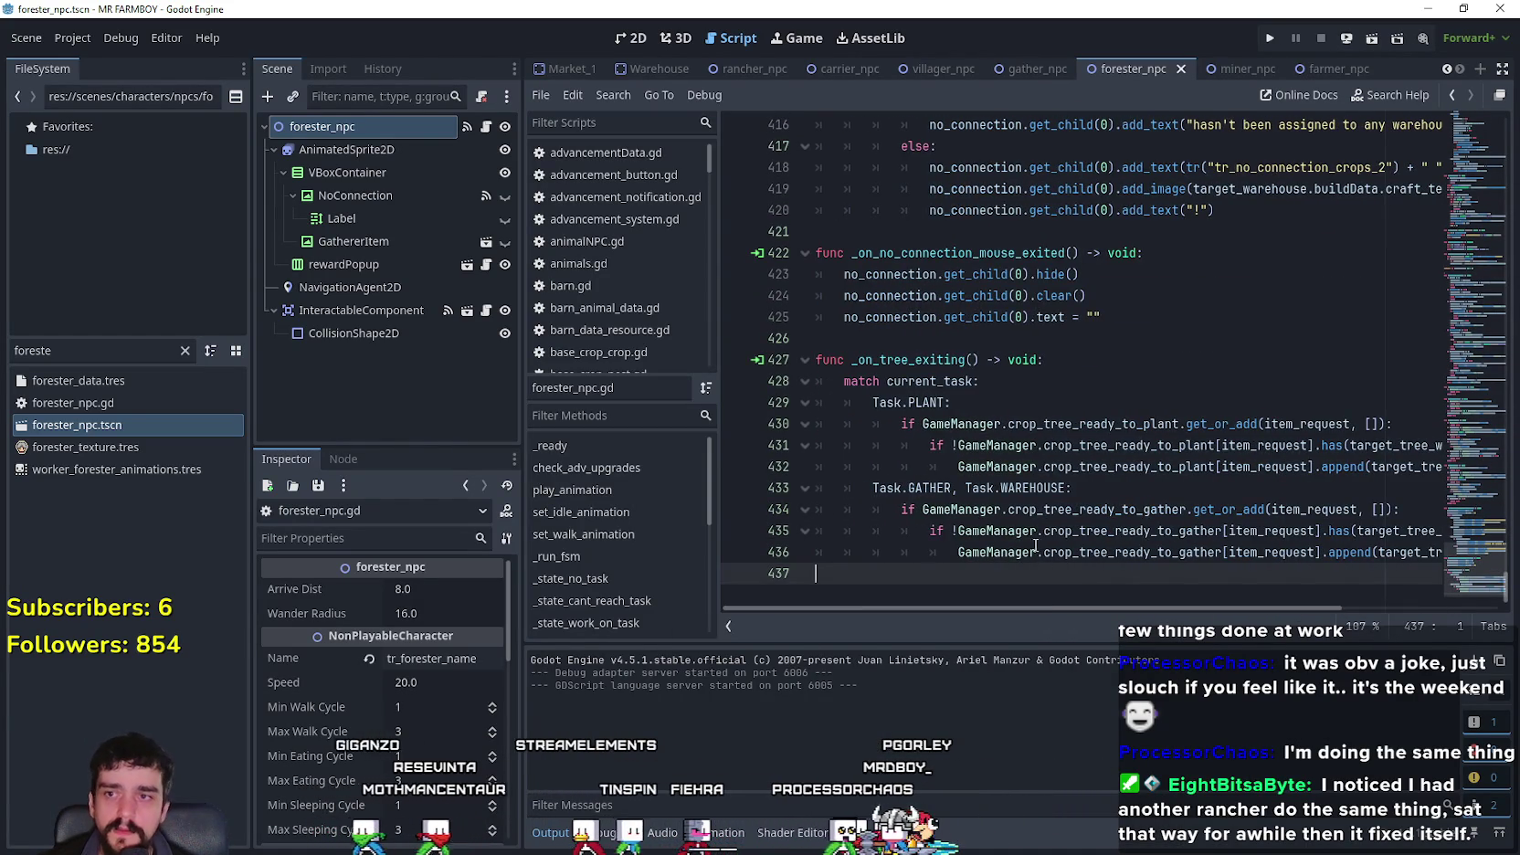
- Run the project, choose Continue, and load Save 2
{"action": "left_click", "coordinate": [1267, 43]}
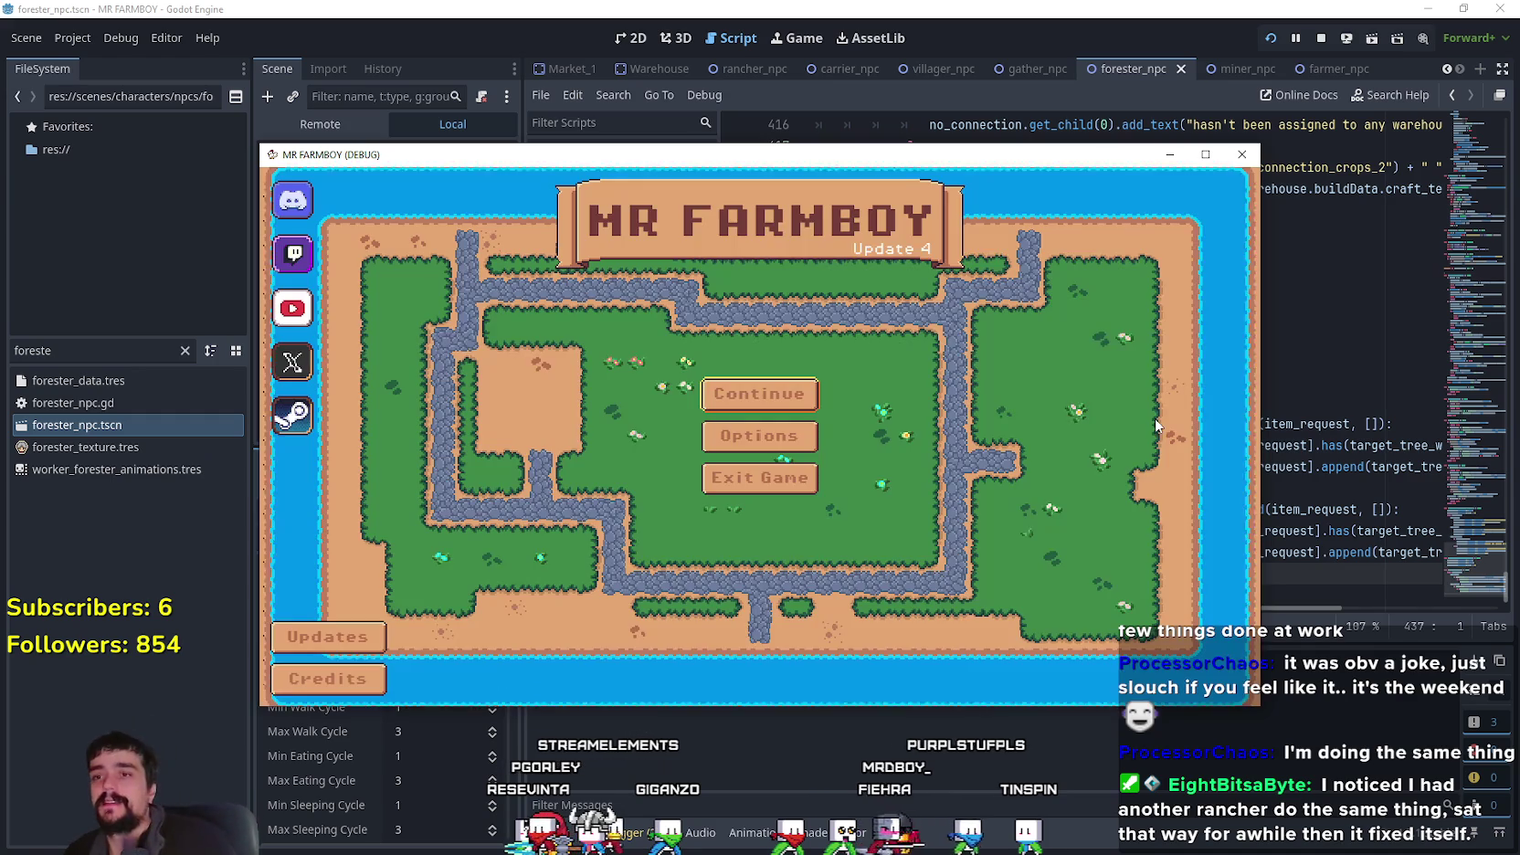
{"action": "left_click", "coordinate": [810, 394]}
{"action": "scroll", "coordinate": [772, 457], "scroll_direction": "down", "scroll_amount": 3}
{"action": "scroll", "coordinate": [771, 457], "scroll_direction": "up", "scroll_amount": 3}
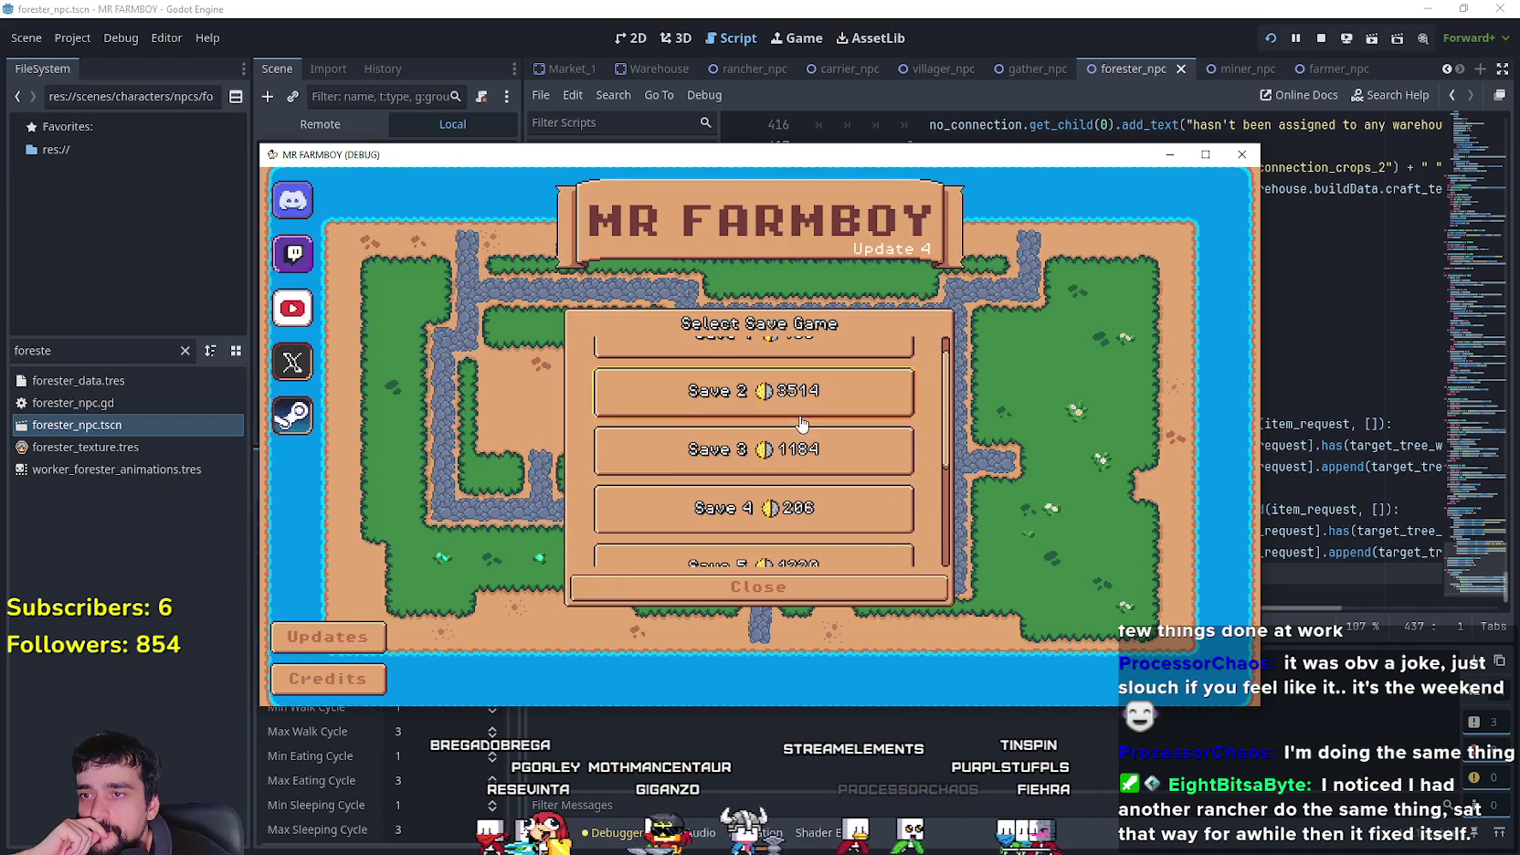
{"action": "left_click", "coordinate": [740, 424]}
{"action": "left_click", "coordinate": [733, 440]}
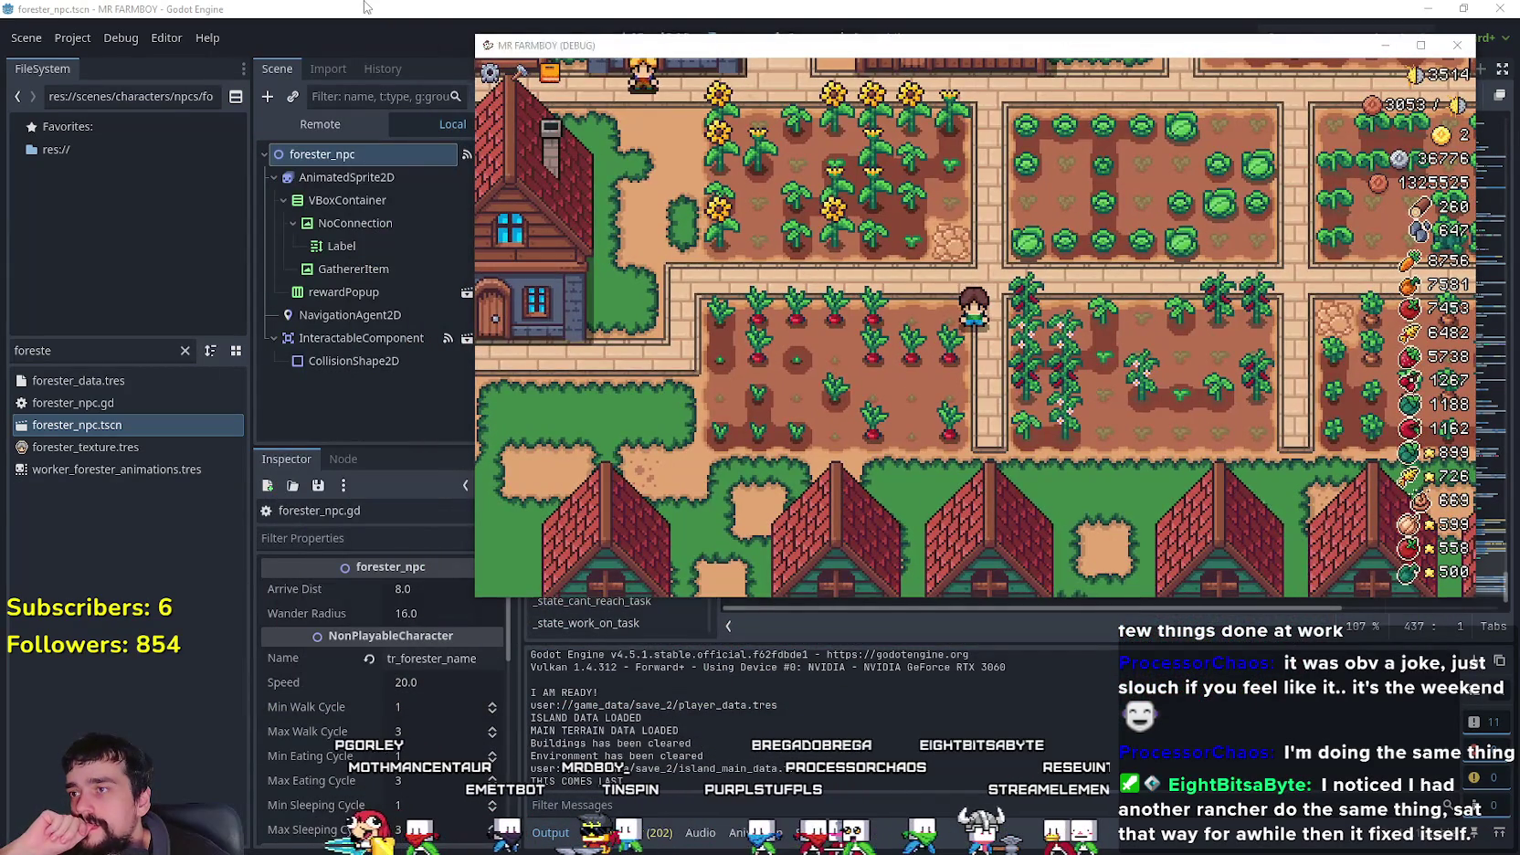
- Inspect GameManager in the remote scene tree and expand its World Ores dictionary
{"action": "left_click", "coordinate": [363, 7]}
{"action": "left_click", "coordinate": [320, 124]}
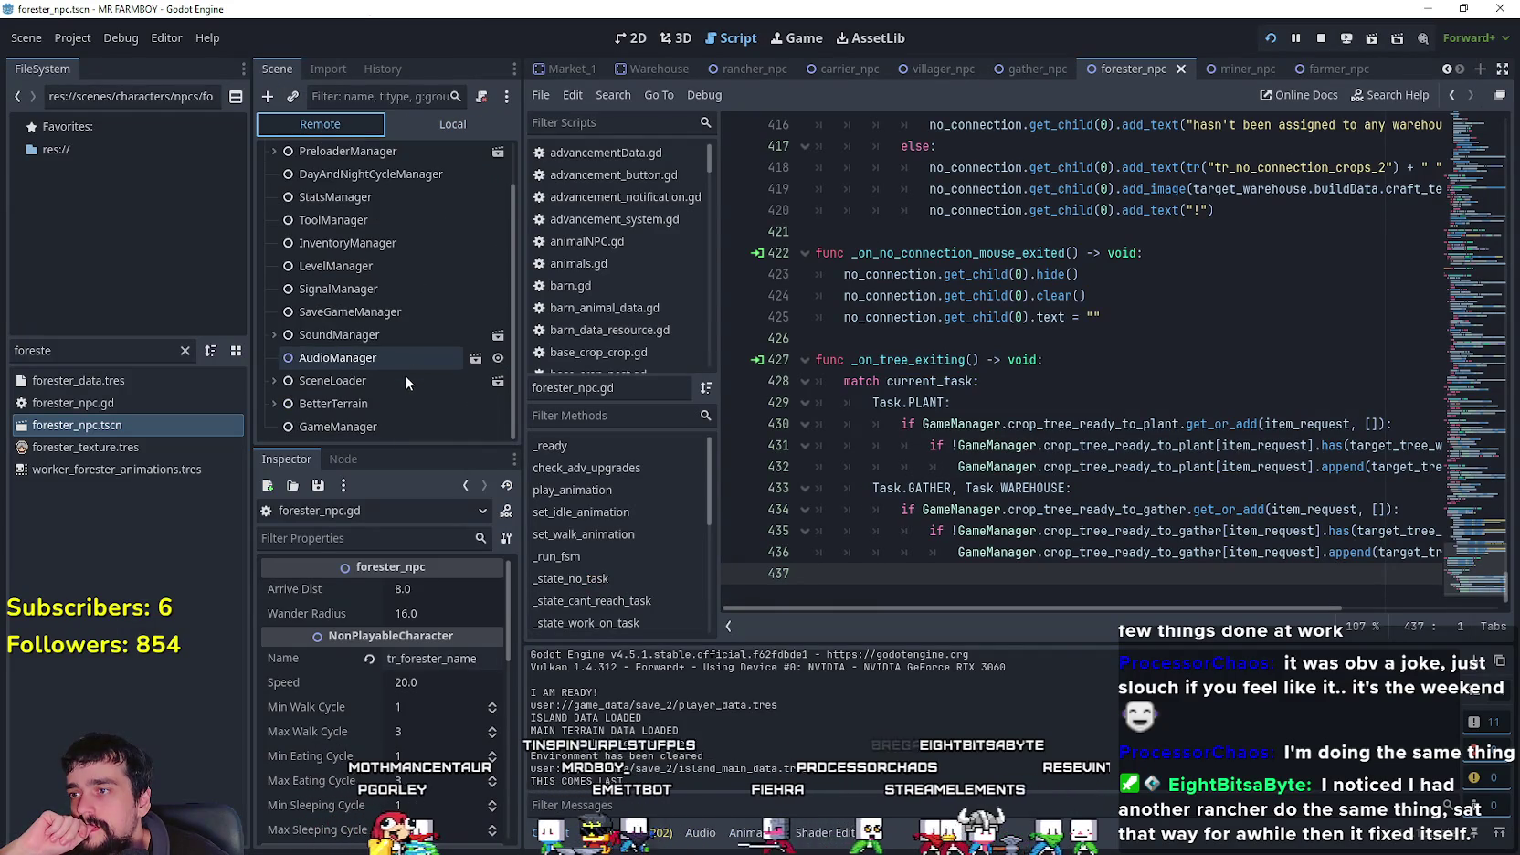
{"action": "left_click", "coordinate": [370, 426]}
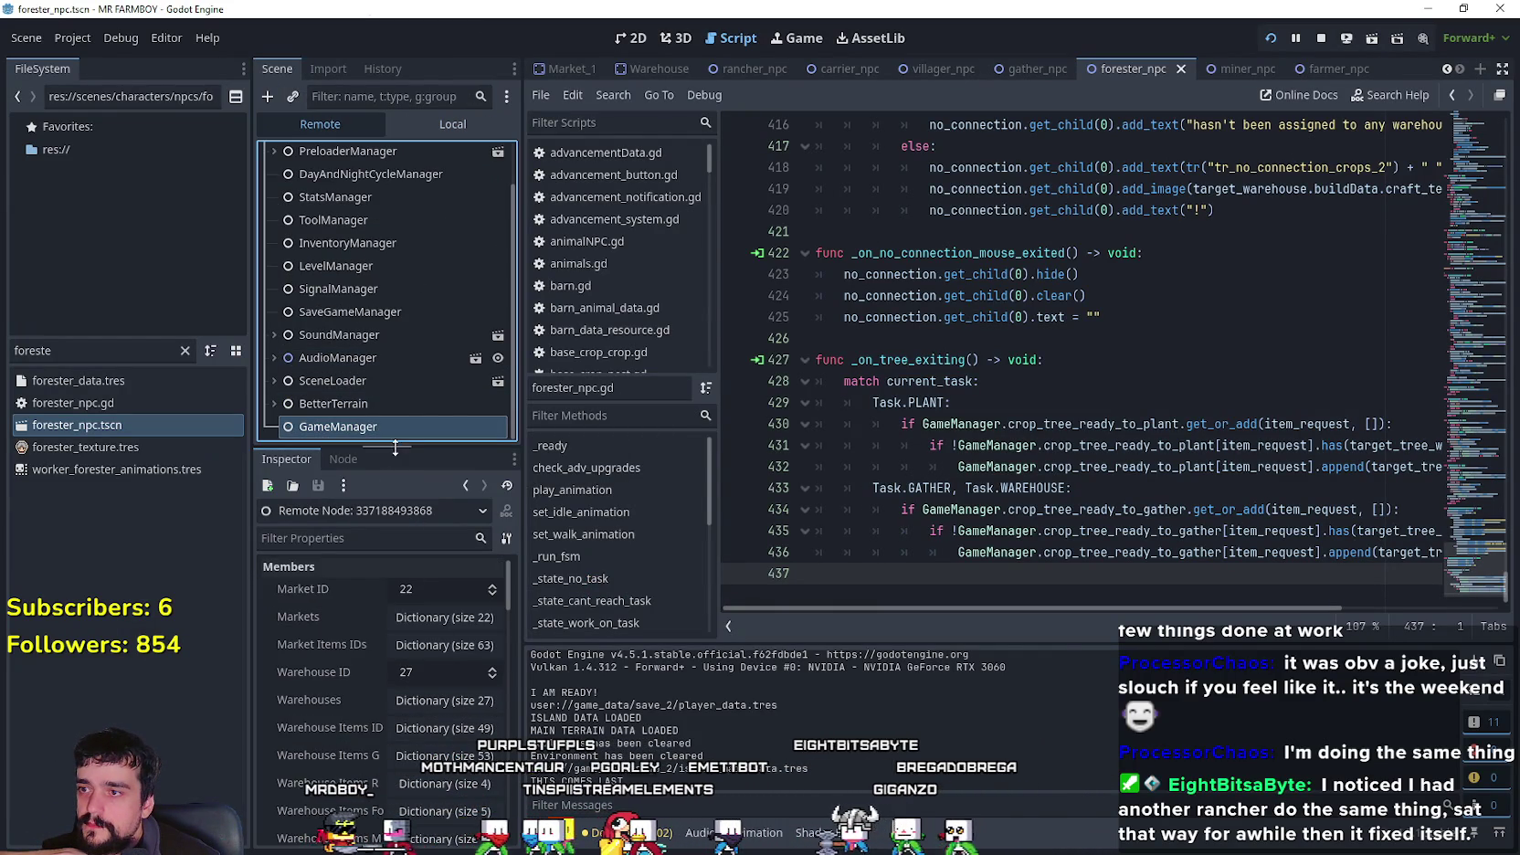
{"action": "left_click_drag", "start_coordinate": [416, 309], "coordinate": [419, 217]}
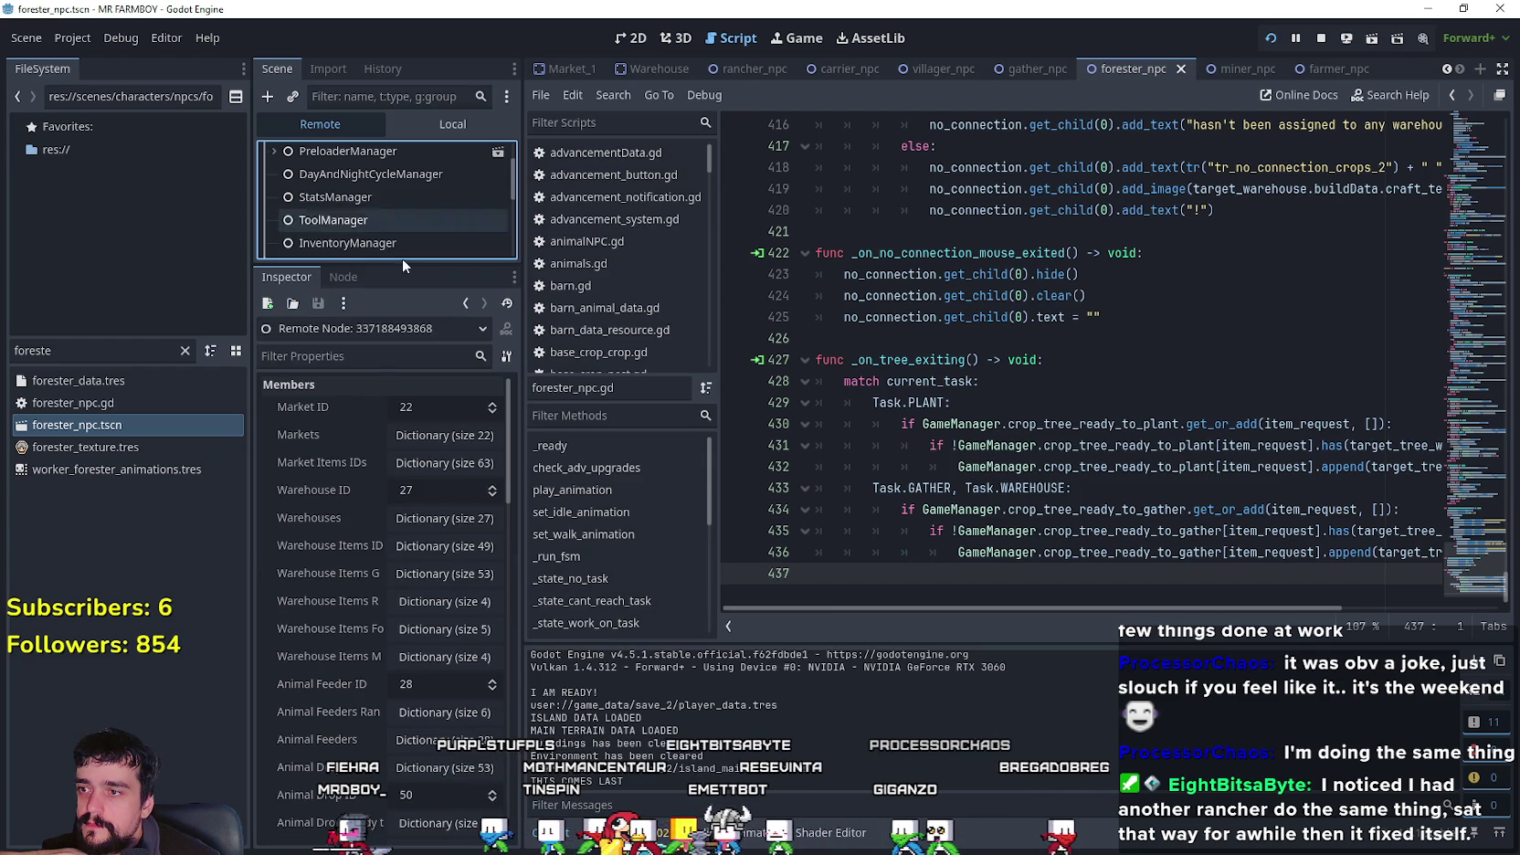
{"action": "scroll", "coordinate": [350, 578], "scroll_direction": "down", "scroll_amount": 10}
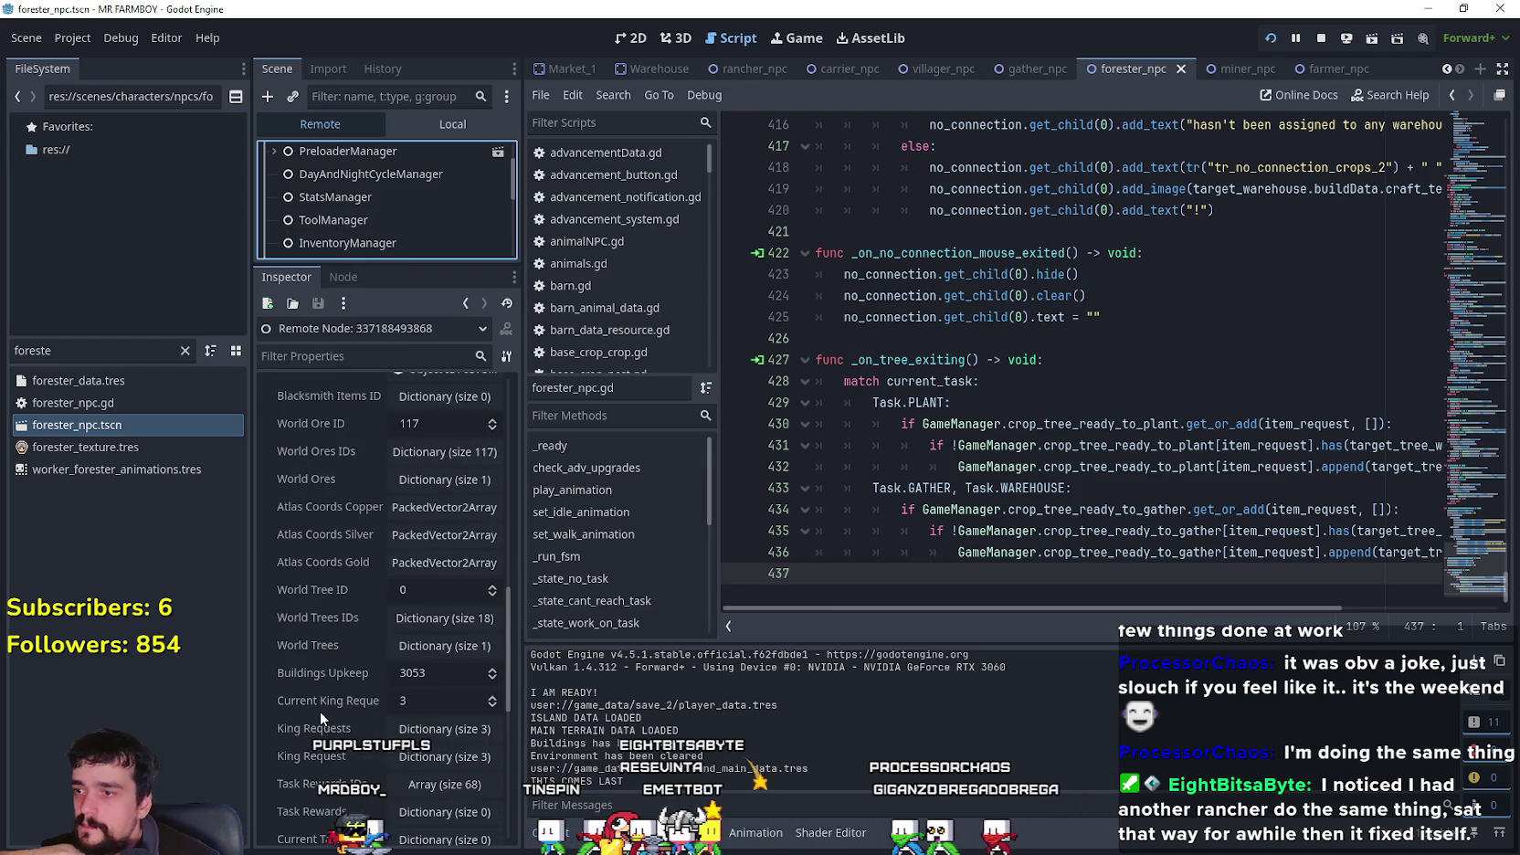
{"action": "scroll", "coordinate": [365, 639], "scroll_direction": "down", "scroll_amount": 2}
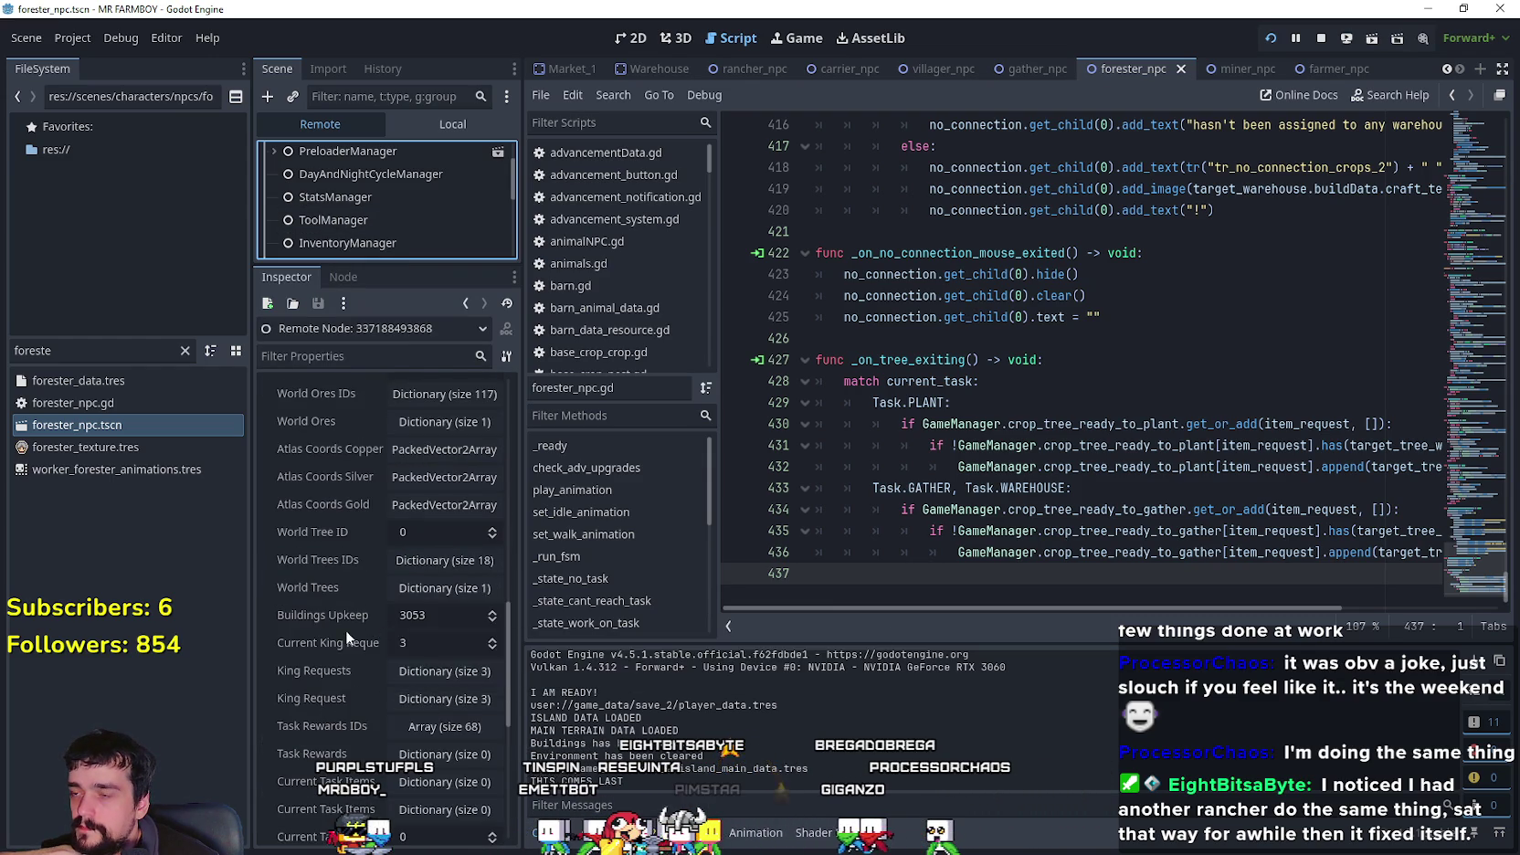
{"action": "scroll", "coordinate": [341, 632], "scroll_direction": "up", "scroll_amount": 4}
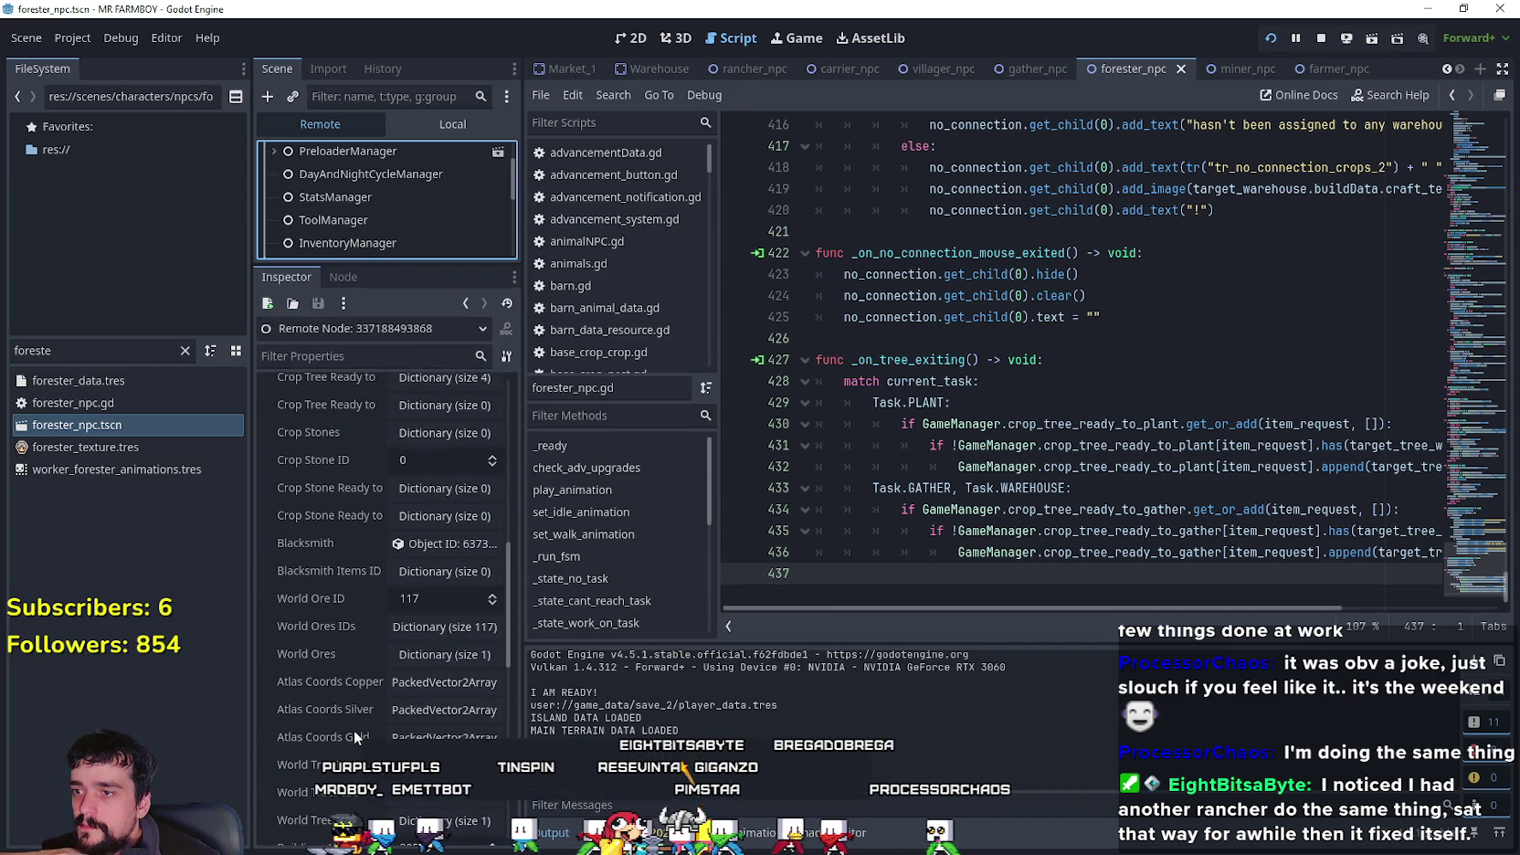
{"action": "left_click", "coordinate": [439, 654]}
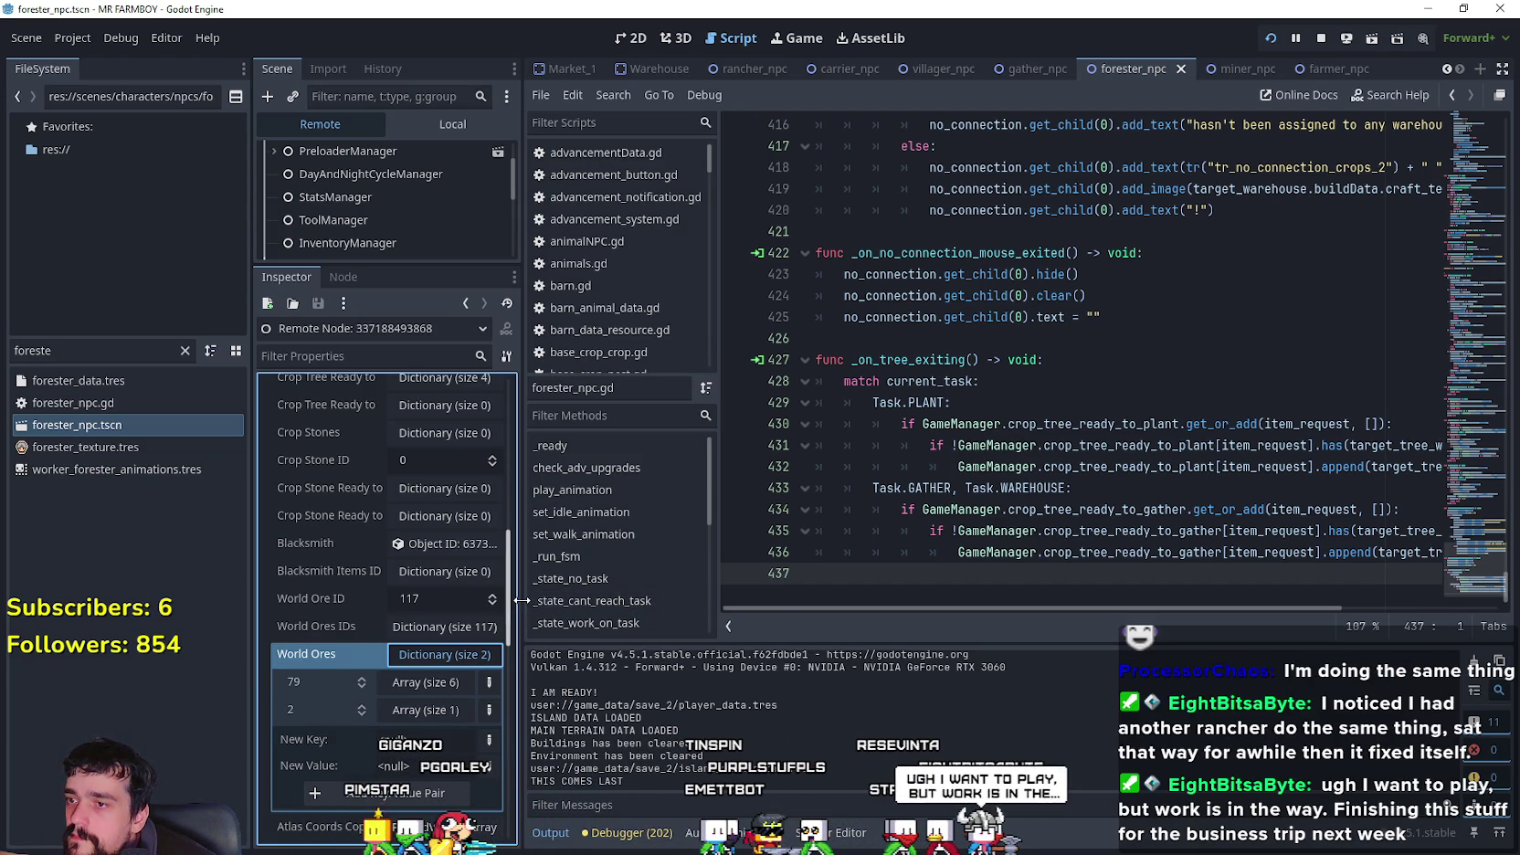
- Widen the dock, switch the debugger to Stack Trace, and expand World Trees in the Inspector
{"action": "left_click_drag", "start_coordinate": [524, 599], "coordinate": [605, 606]}
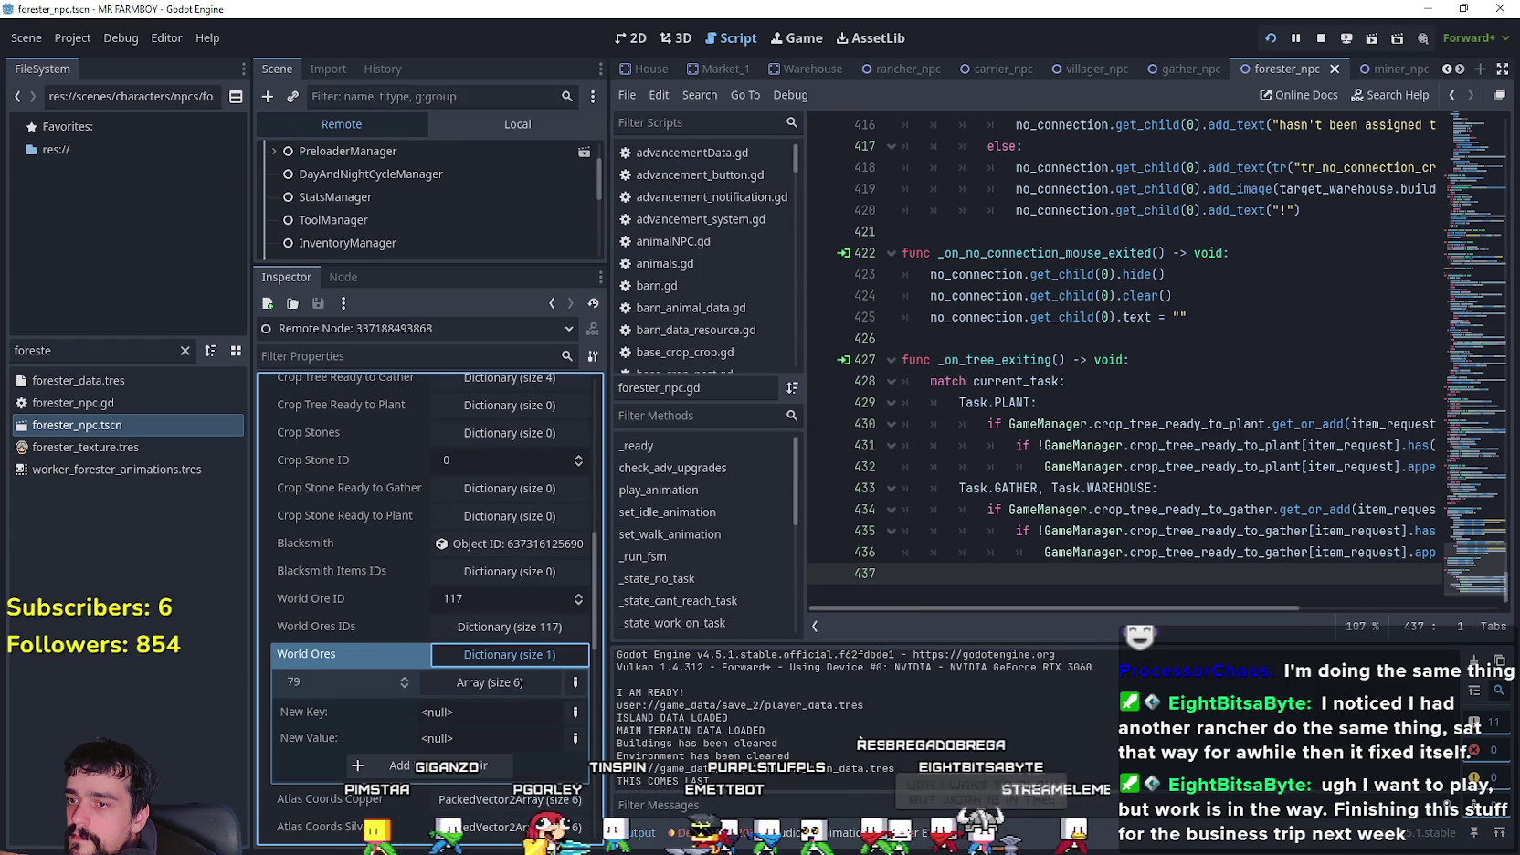
{"action": "left_click", "coordinate": [710, 840]}
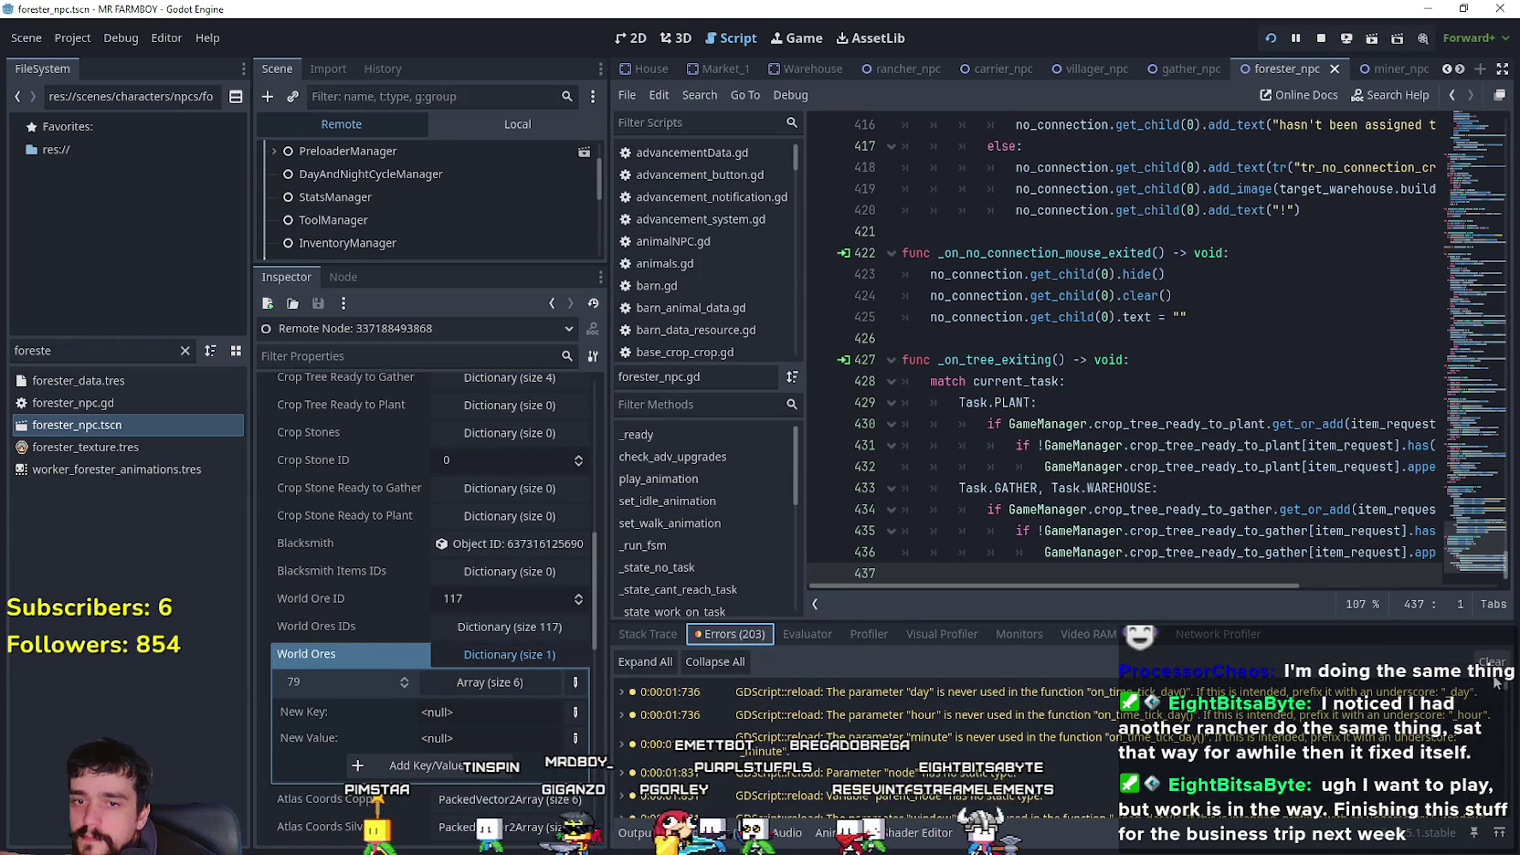
{"action": "scroll", "coordinate": [868, 731], "scroll_direction": "down", "scroll_amount": 15}
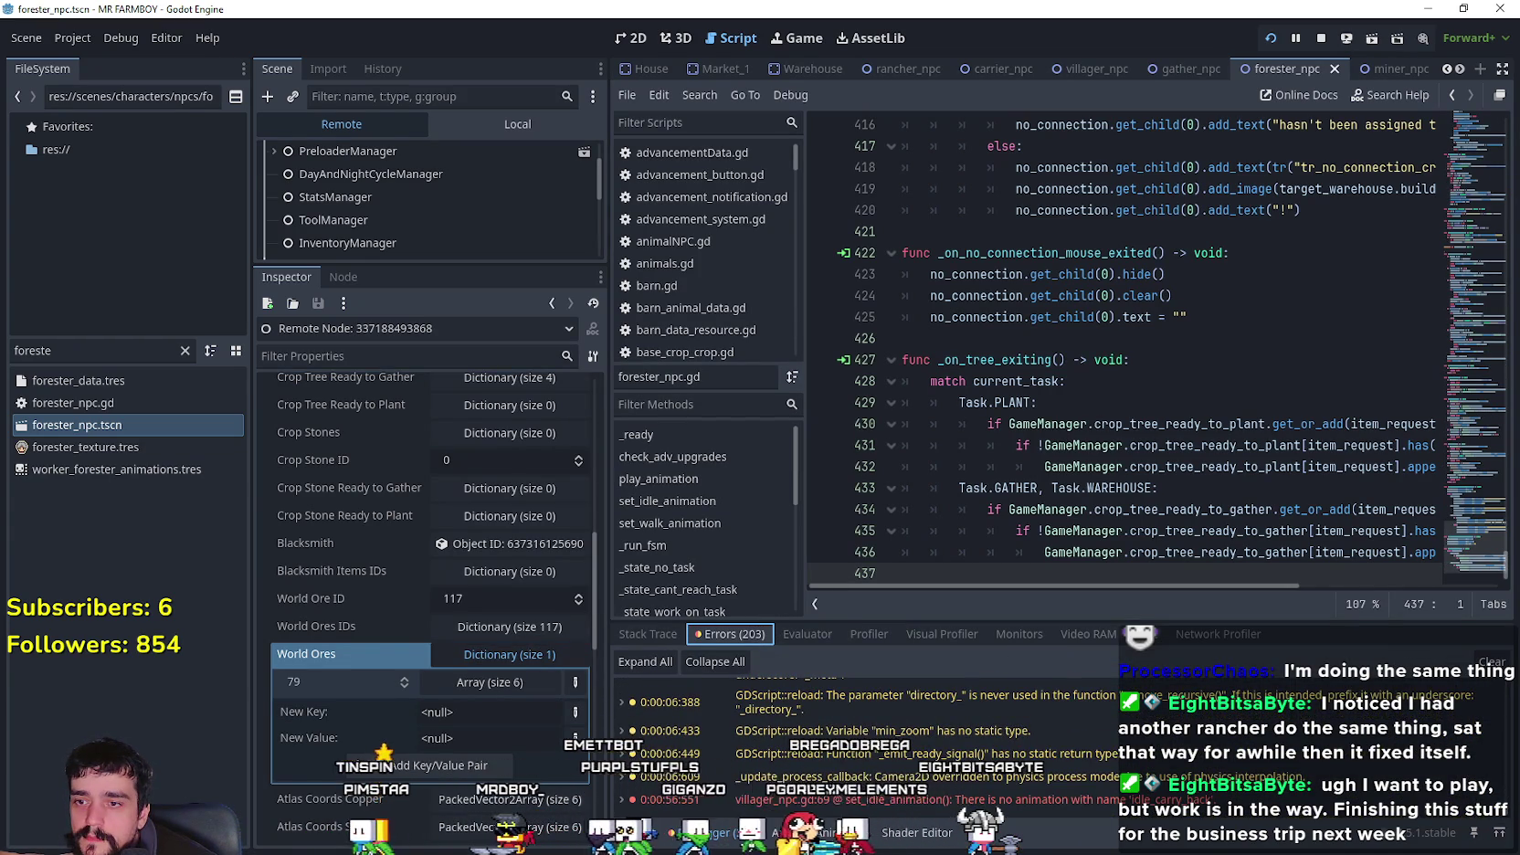
{"action": "left_click", "coordinate": [647, 633]}
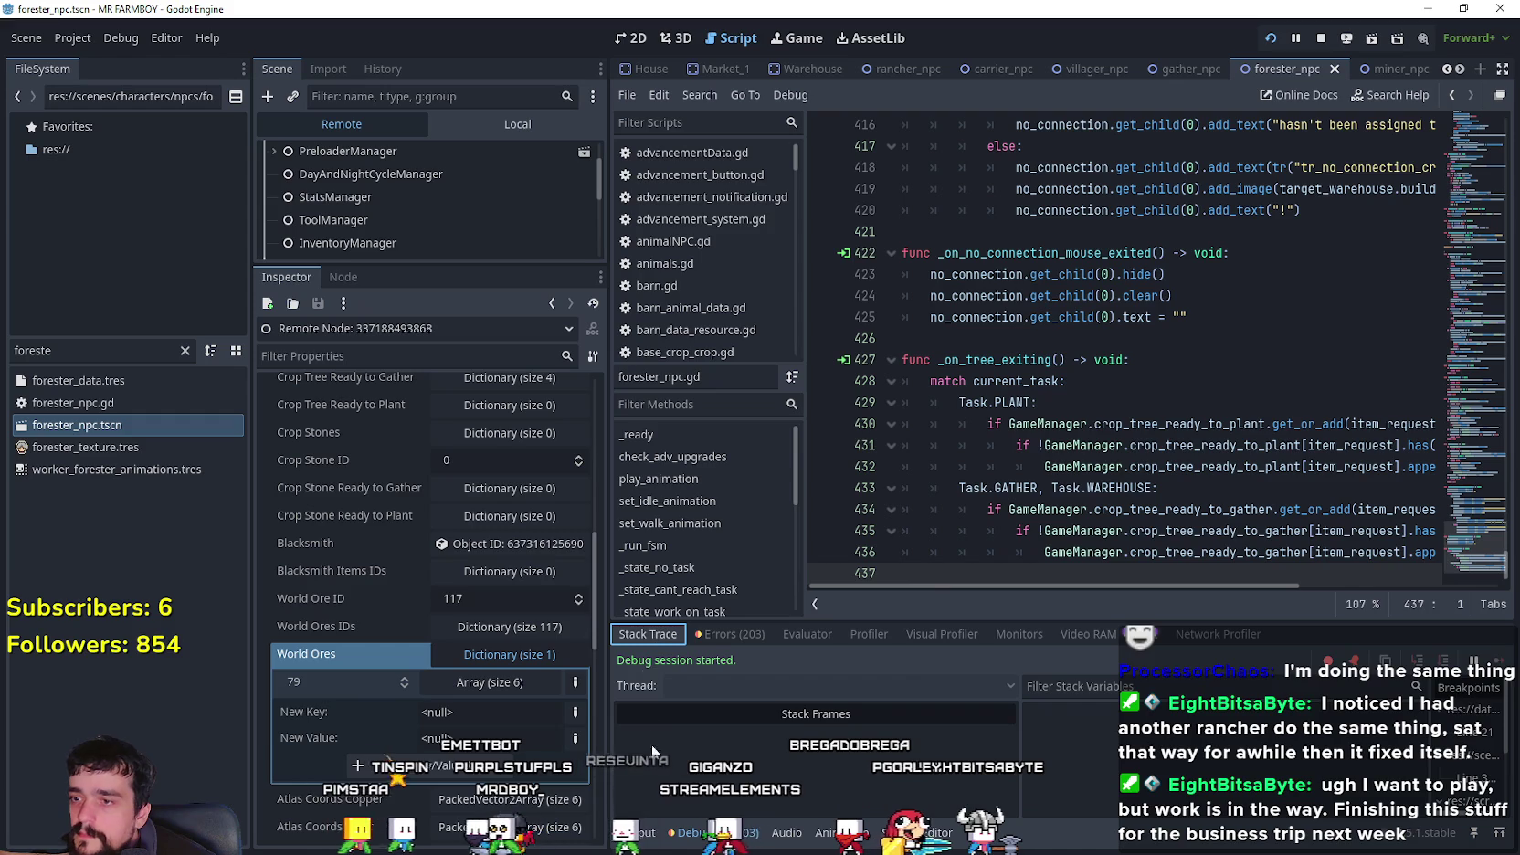
{"action": "scroll", "coordinate": [383, 630], "scroll_direction": "down", "scroll_amount": 5}
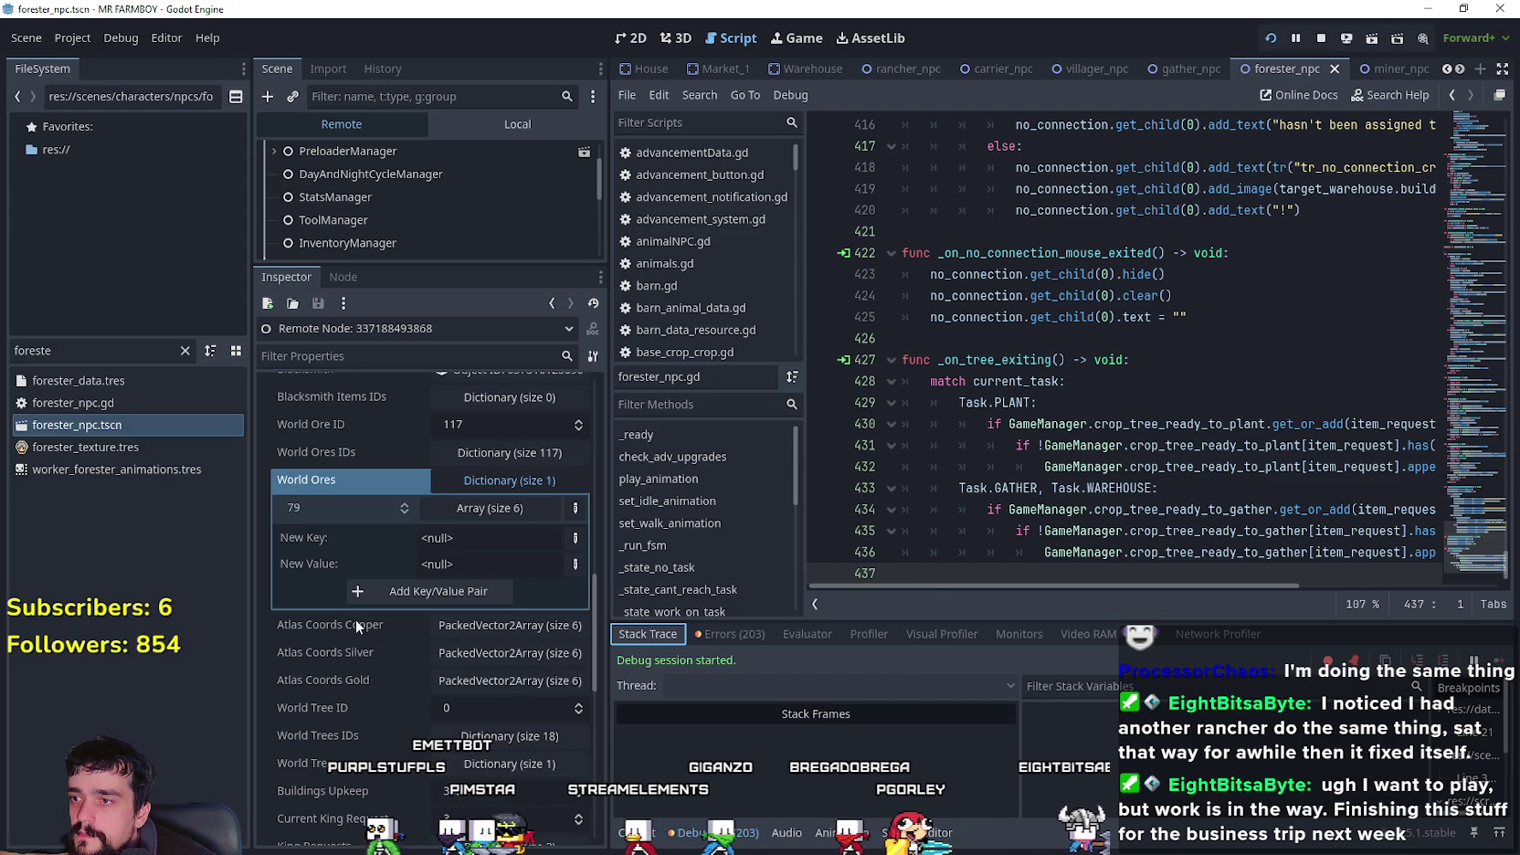
{"action": "left_click_drag", "start_coordinate": [596, 592], "coordinate": [596, 649]}
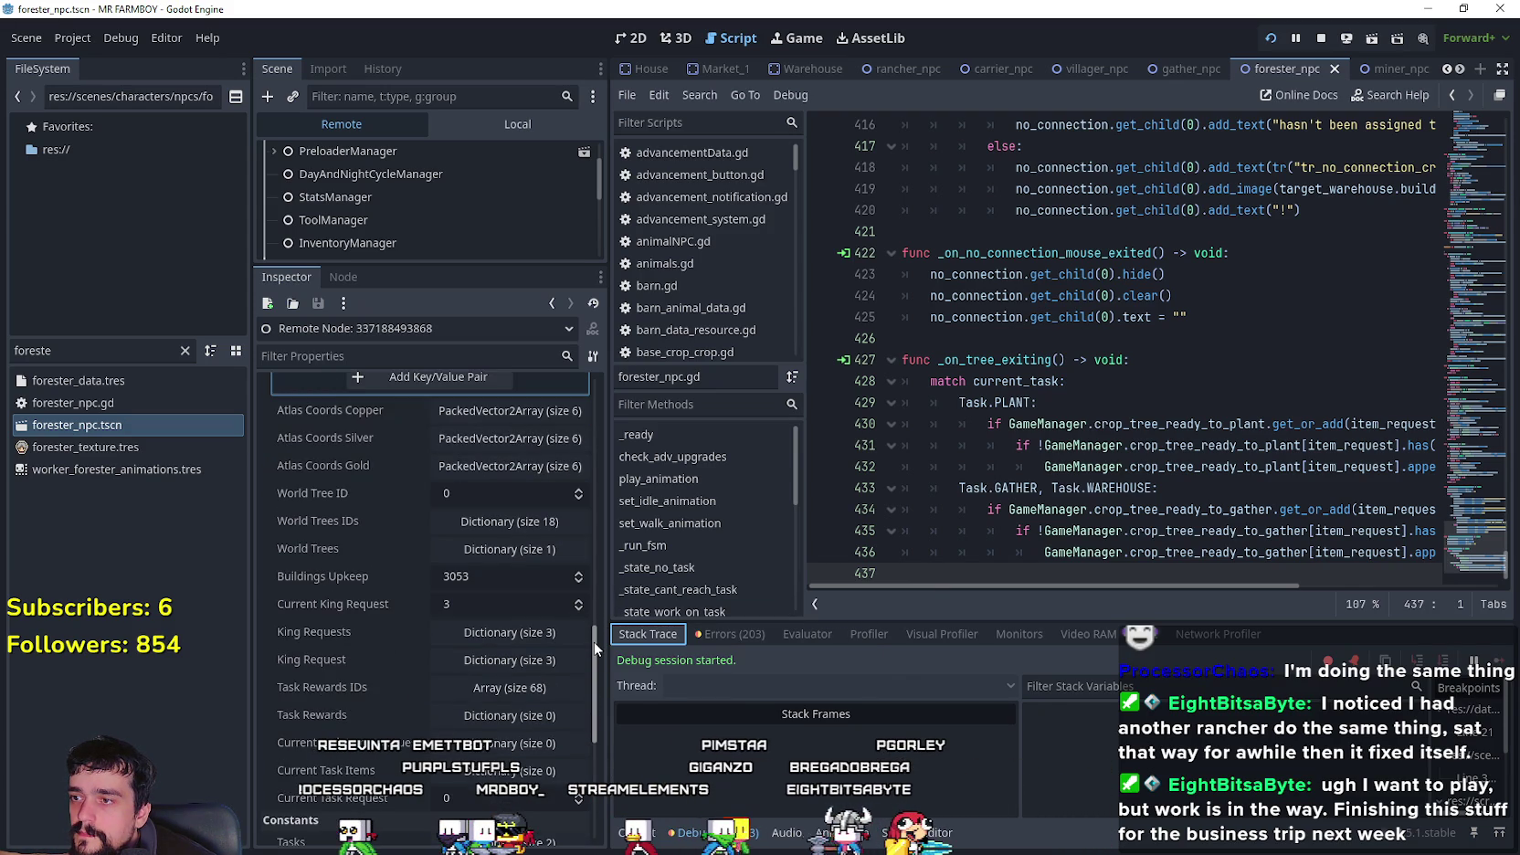
{"action": "scroll", "coordinate": [595, 648], "scroll_direction": "up", "scroll_amount": 1}
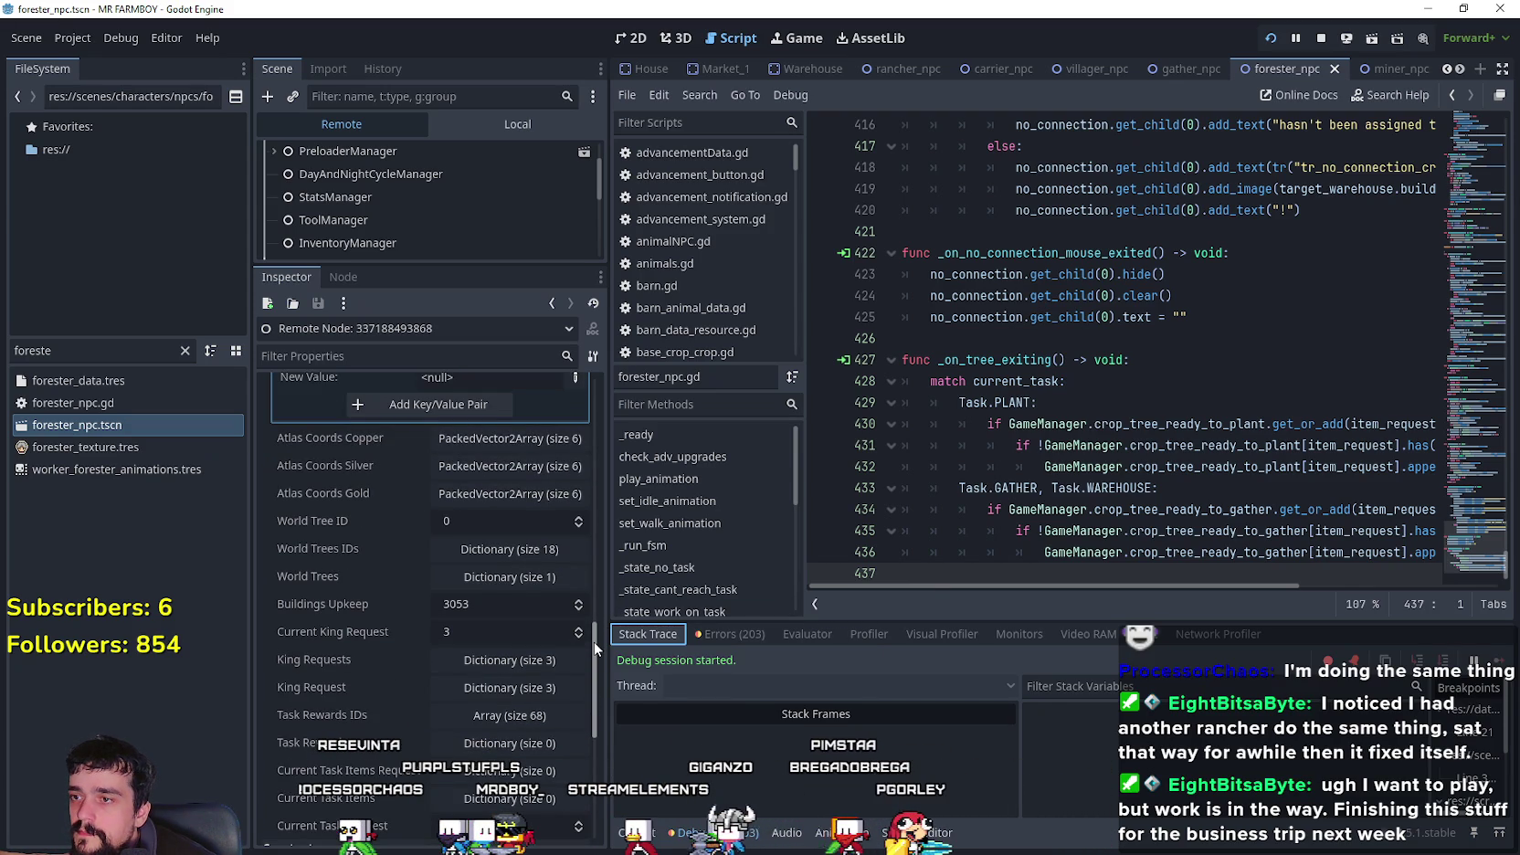
{"action": "left_click", "coordinate": [527, 579]}
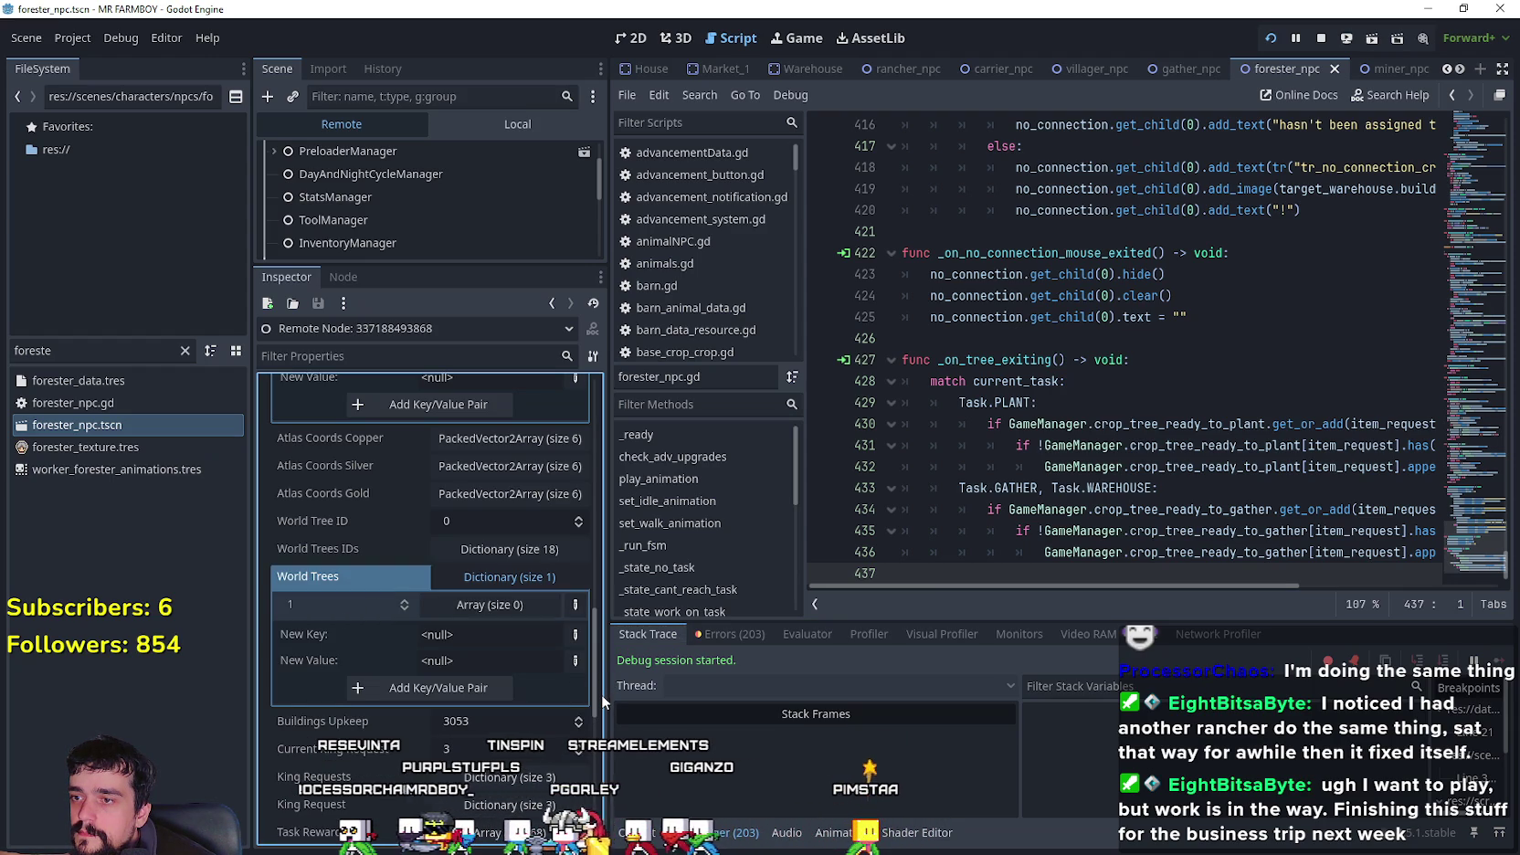
{"action": "mouse_move", "coordinate": [600, 686]}
{"action": "left_mouse_down"}
{"action": "mouse_move", "coordinate": [596, 717]}
{"action": "mouse_move", "coordinate": [581, 614]}
{"action": "mouse_move", "coordinate": [595, 460]}
{"action": "left_mouse_up"}
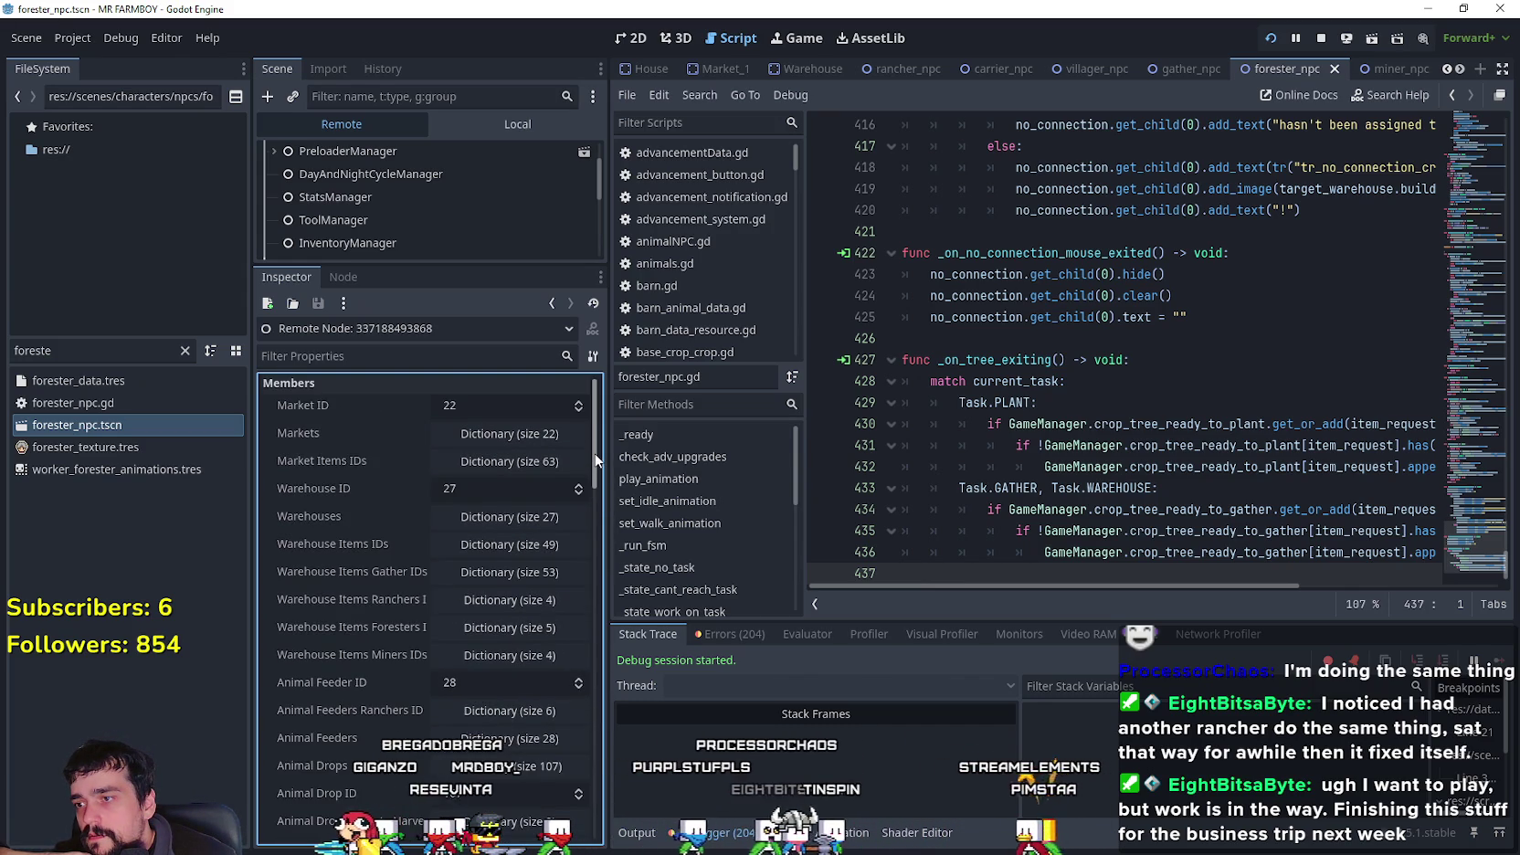
{"action": "scroll", "coordinate": [520, 548], "scroll_direction": "down", "scroll_amount": 3}
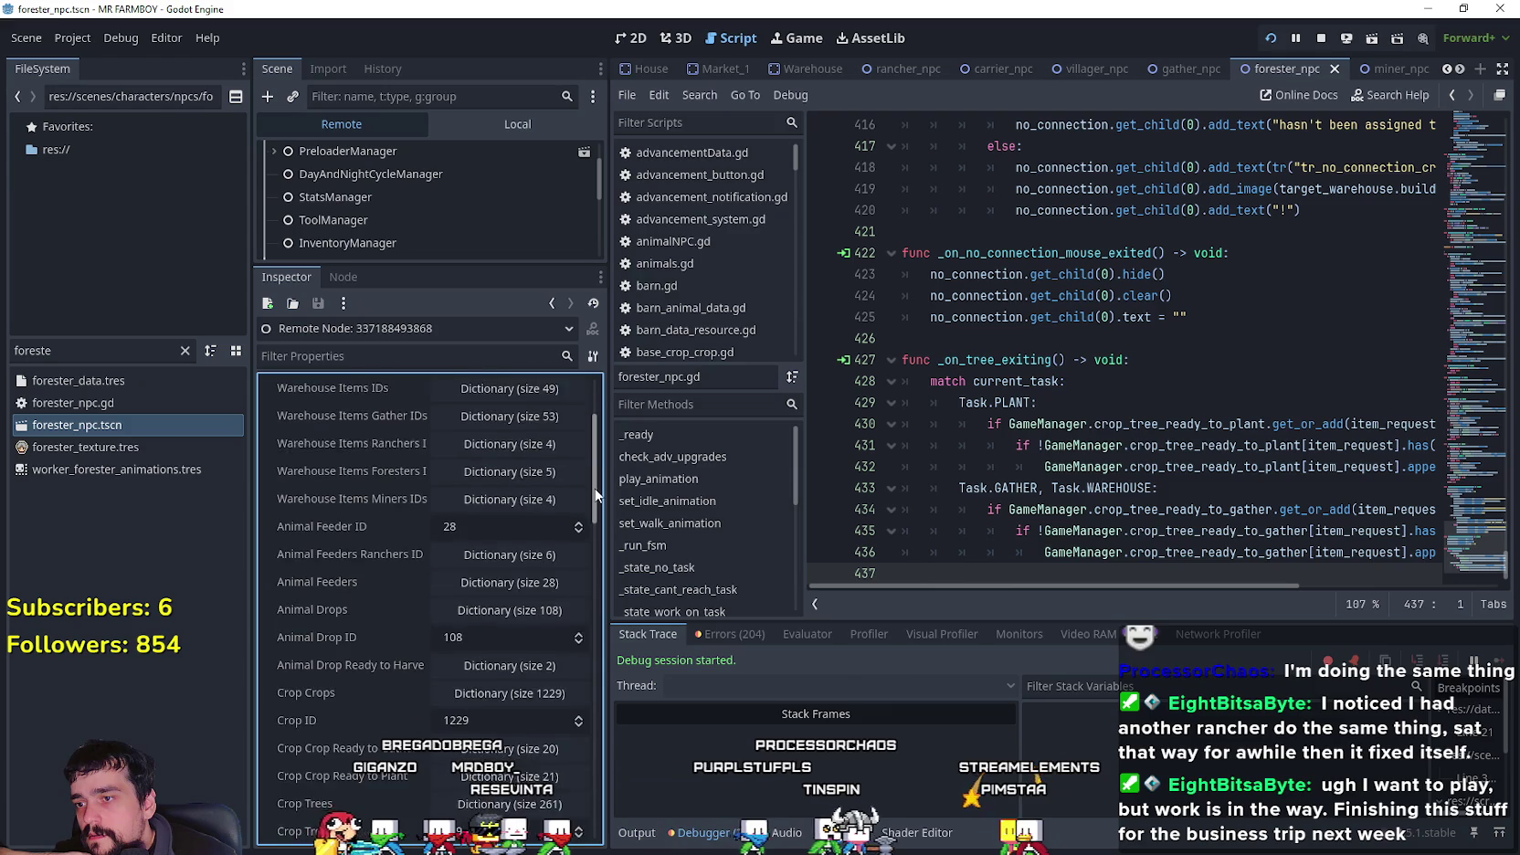
{"action": "left_click", "coordinate": [532, 543]}
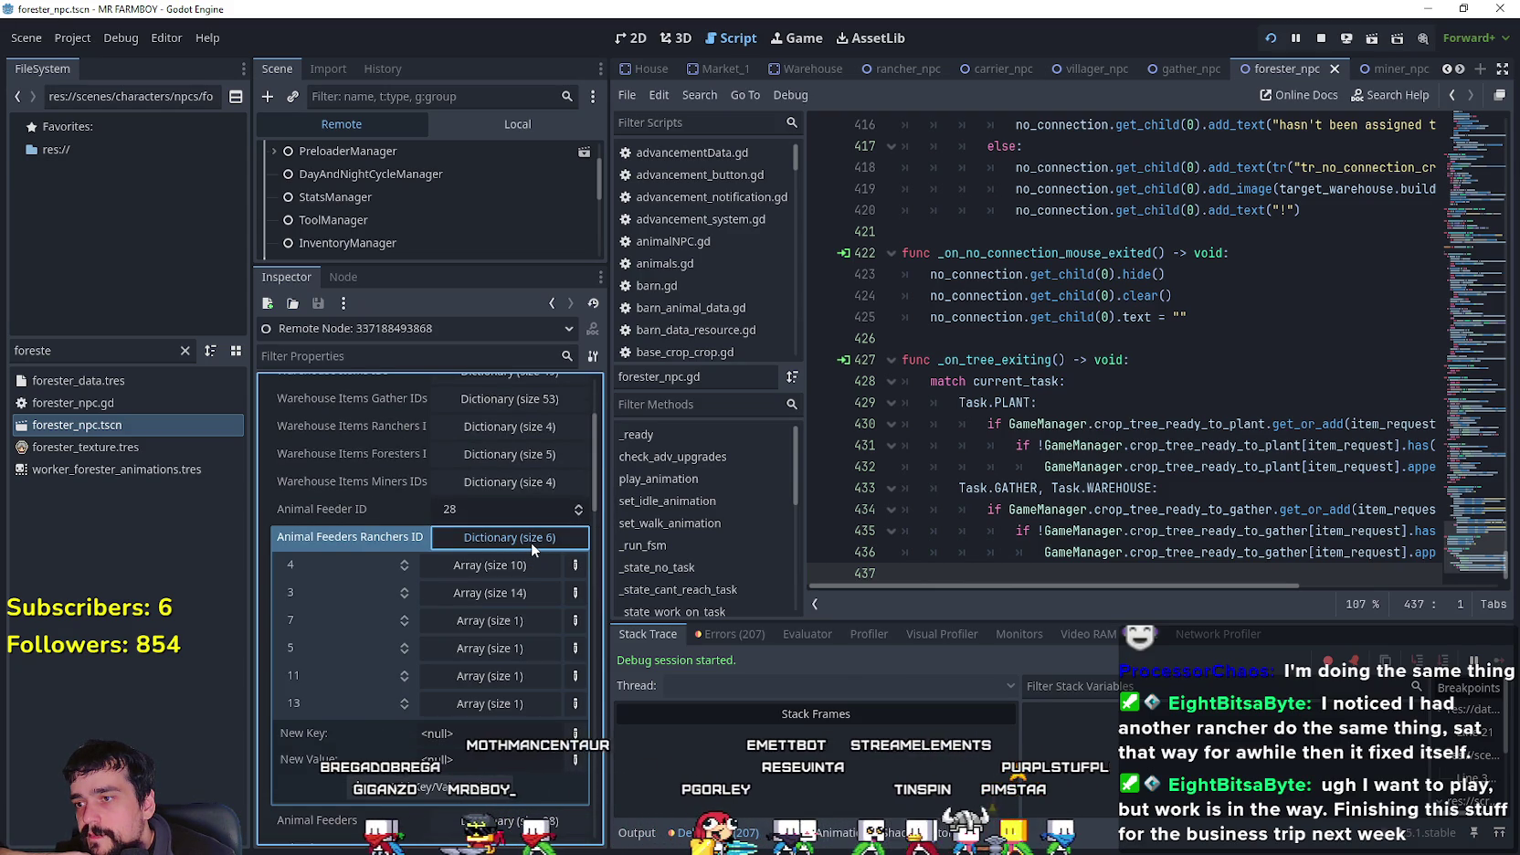
{"action": "left_click", "coordinate": [531, 541]}
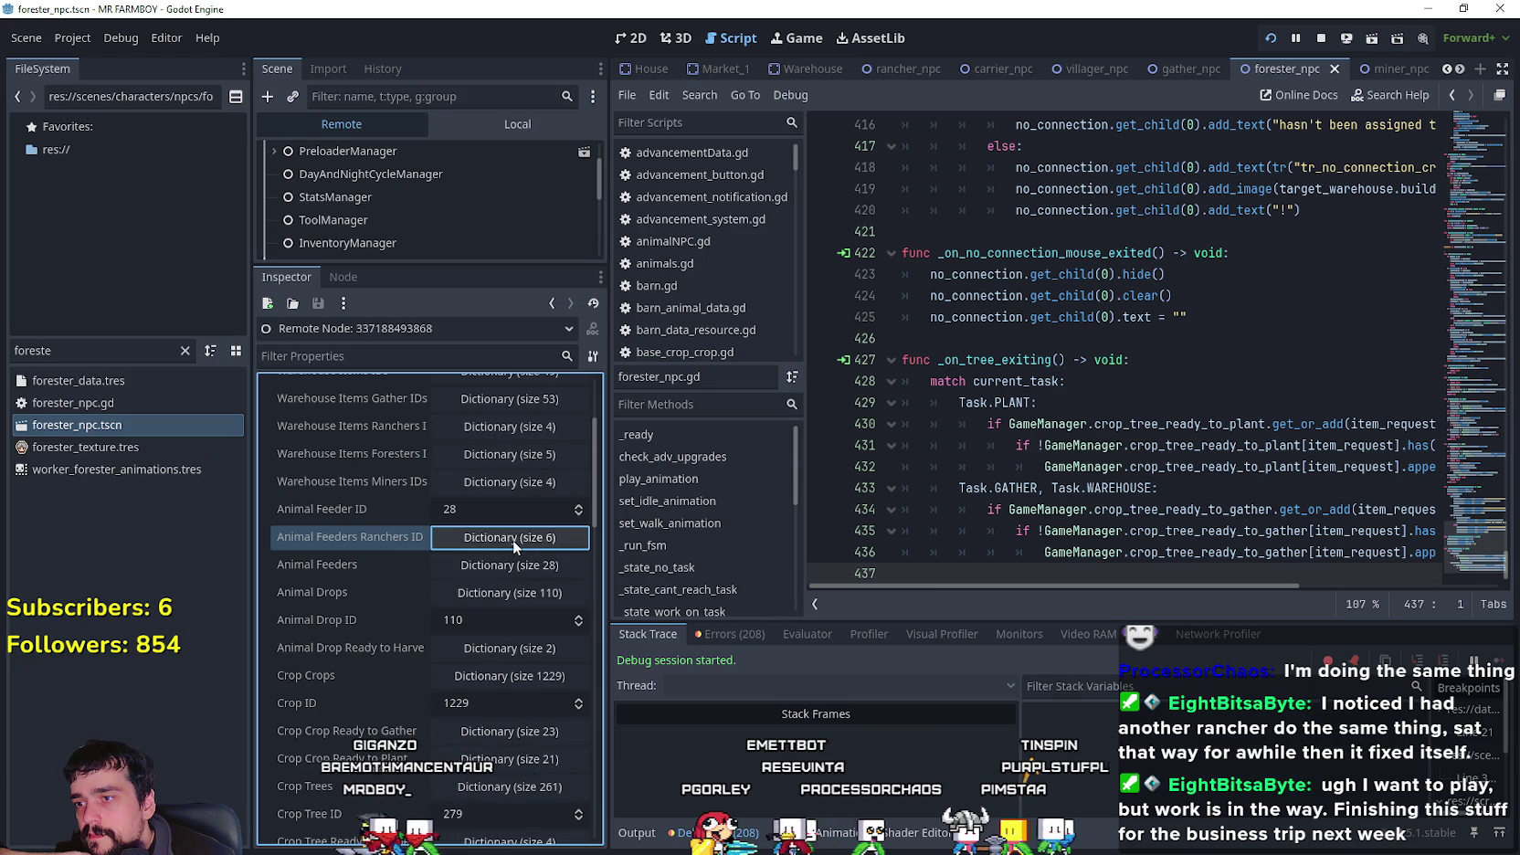
{"action": "left_click", "coordinate": [511, 541]}
{"action": "left_click", "coordinate": [499, 567]}
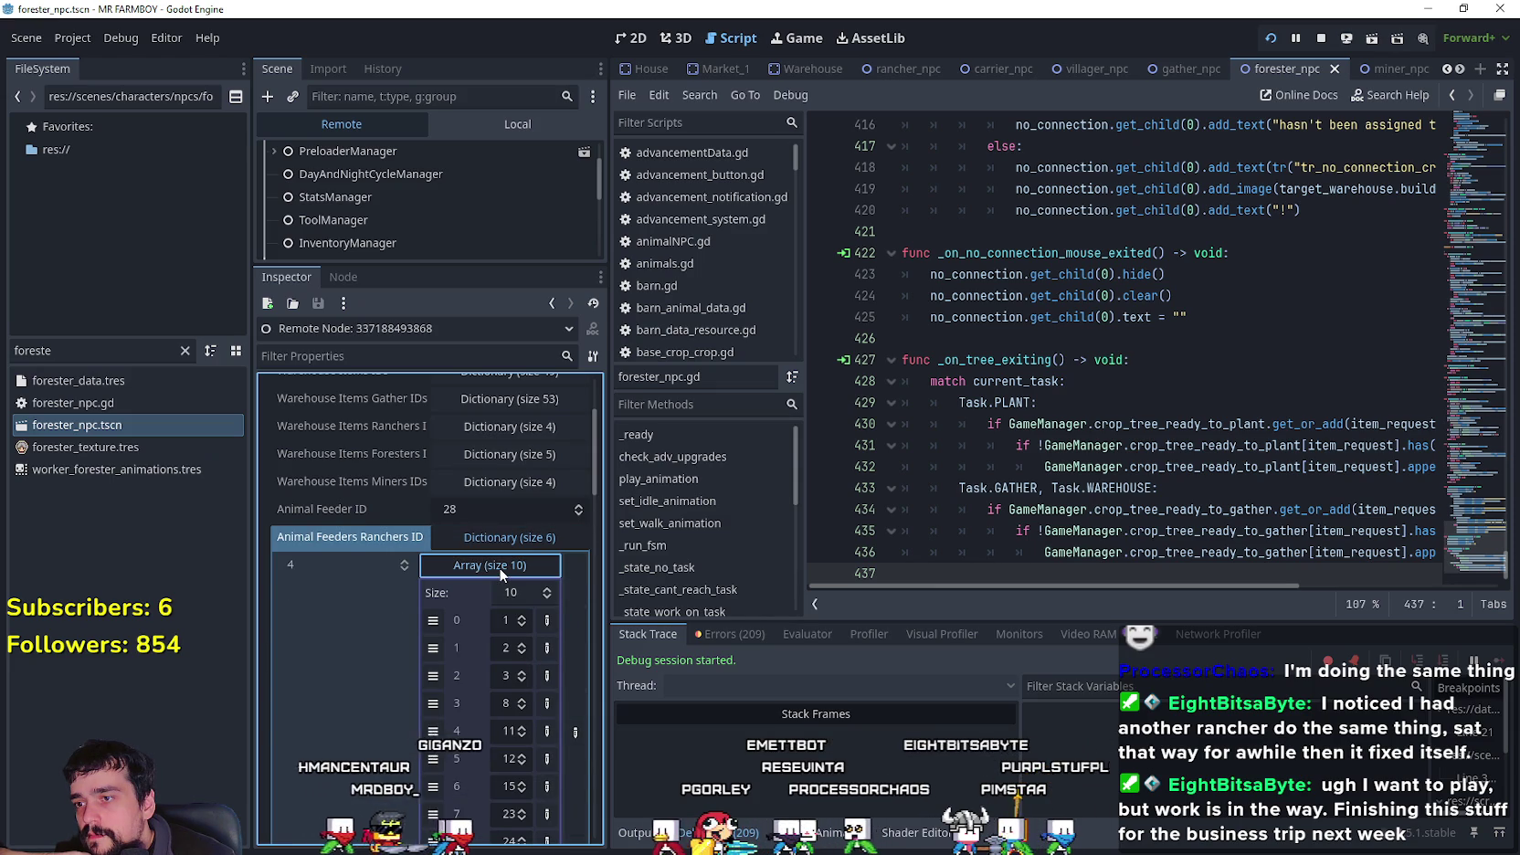
{"action": "scroll", "coordinate": [481, 689], "scroll_direction": "down", "scroll_amount": 2}
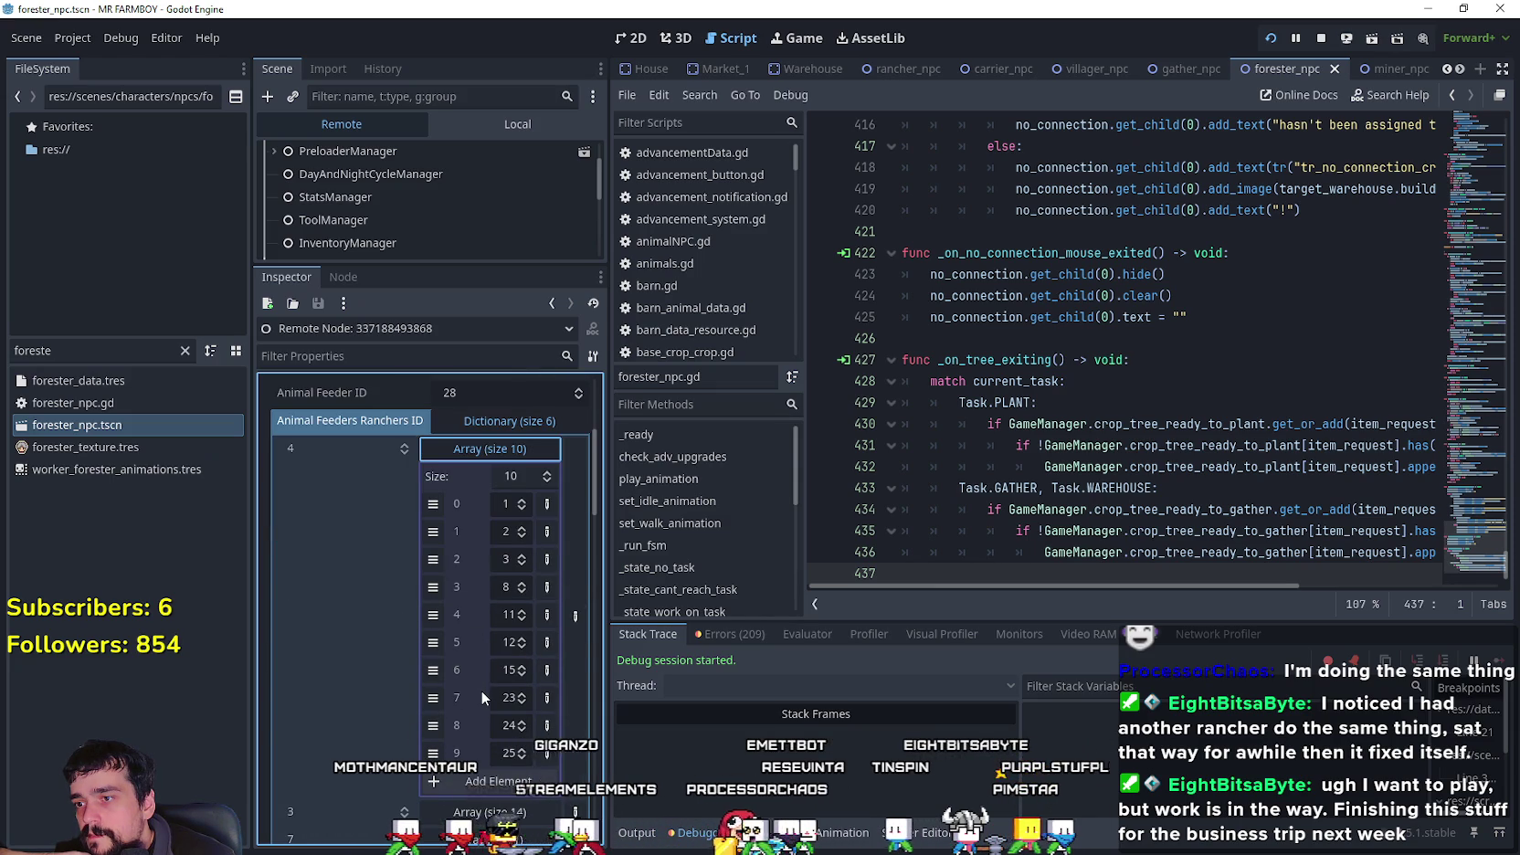
{"action": "scroll", "coordinate": [481, 671], "scroll_direction": "up", "scroll_amount": 2}
{"action": "left_click", "coordinate": [500, 567]}
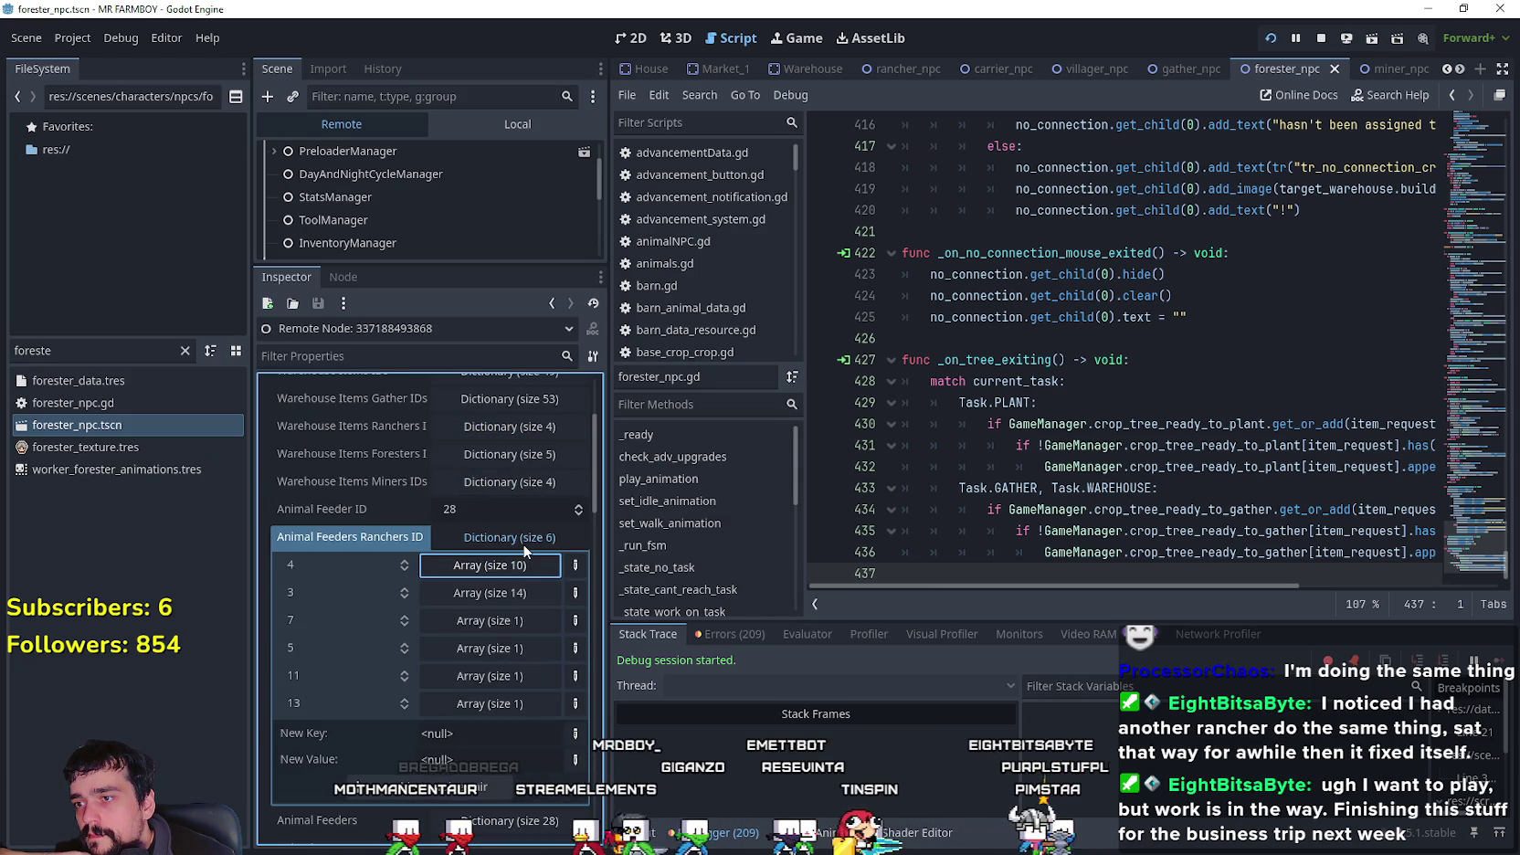
{"action": "left_click", "coordinate": [449, 566]}
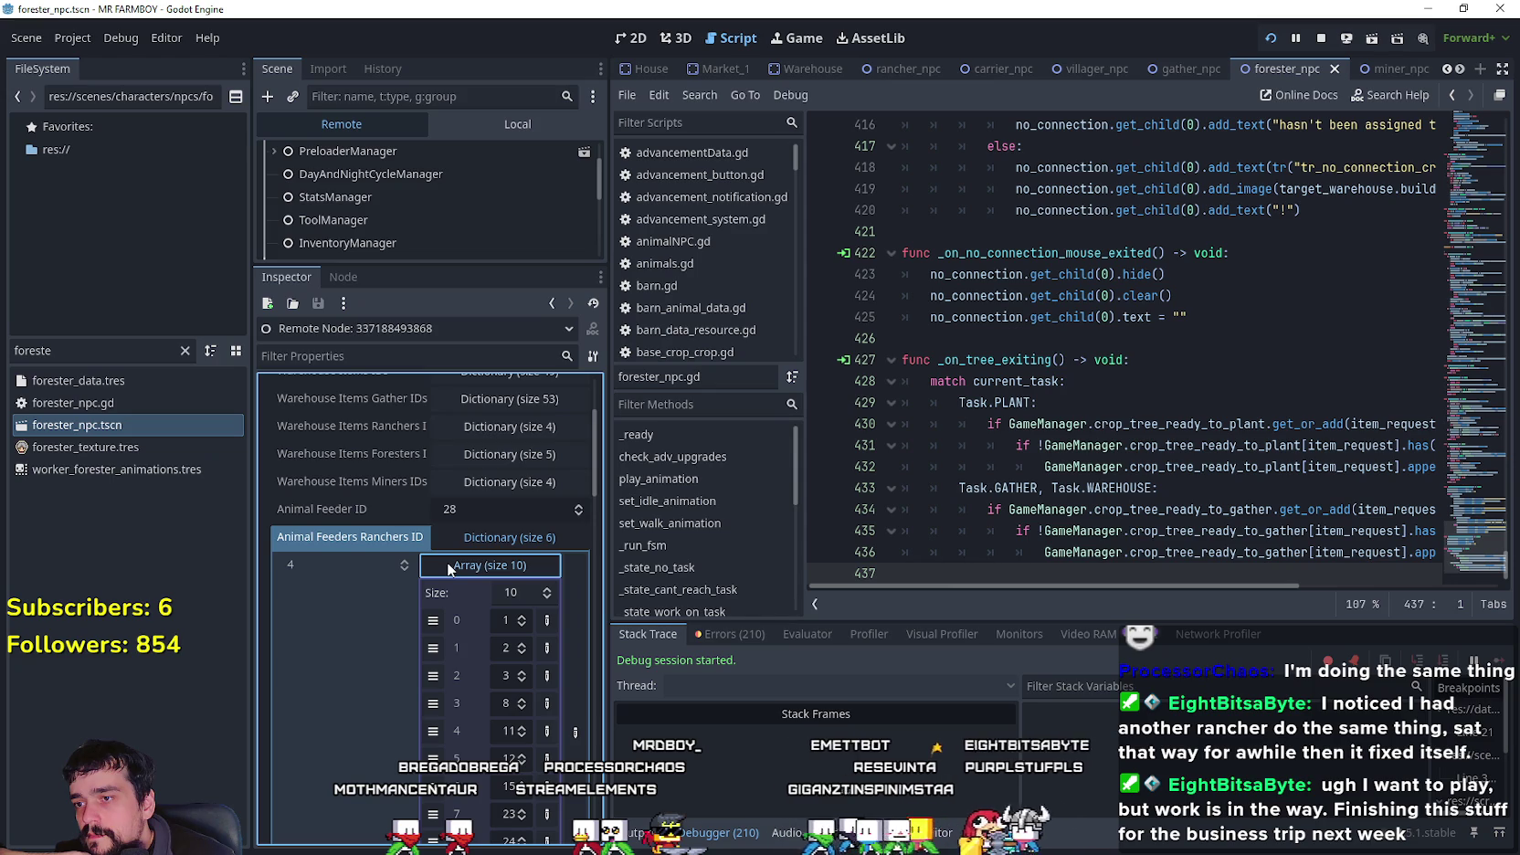
{"action": "left_click", "coordinate": [448, 566]}
{"action": "left_click", "coordinate": [485, 593]}
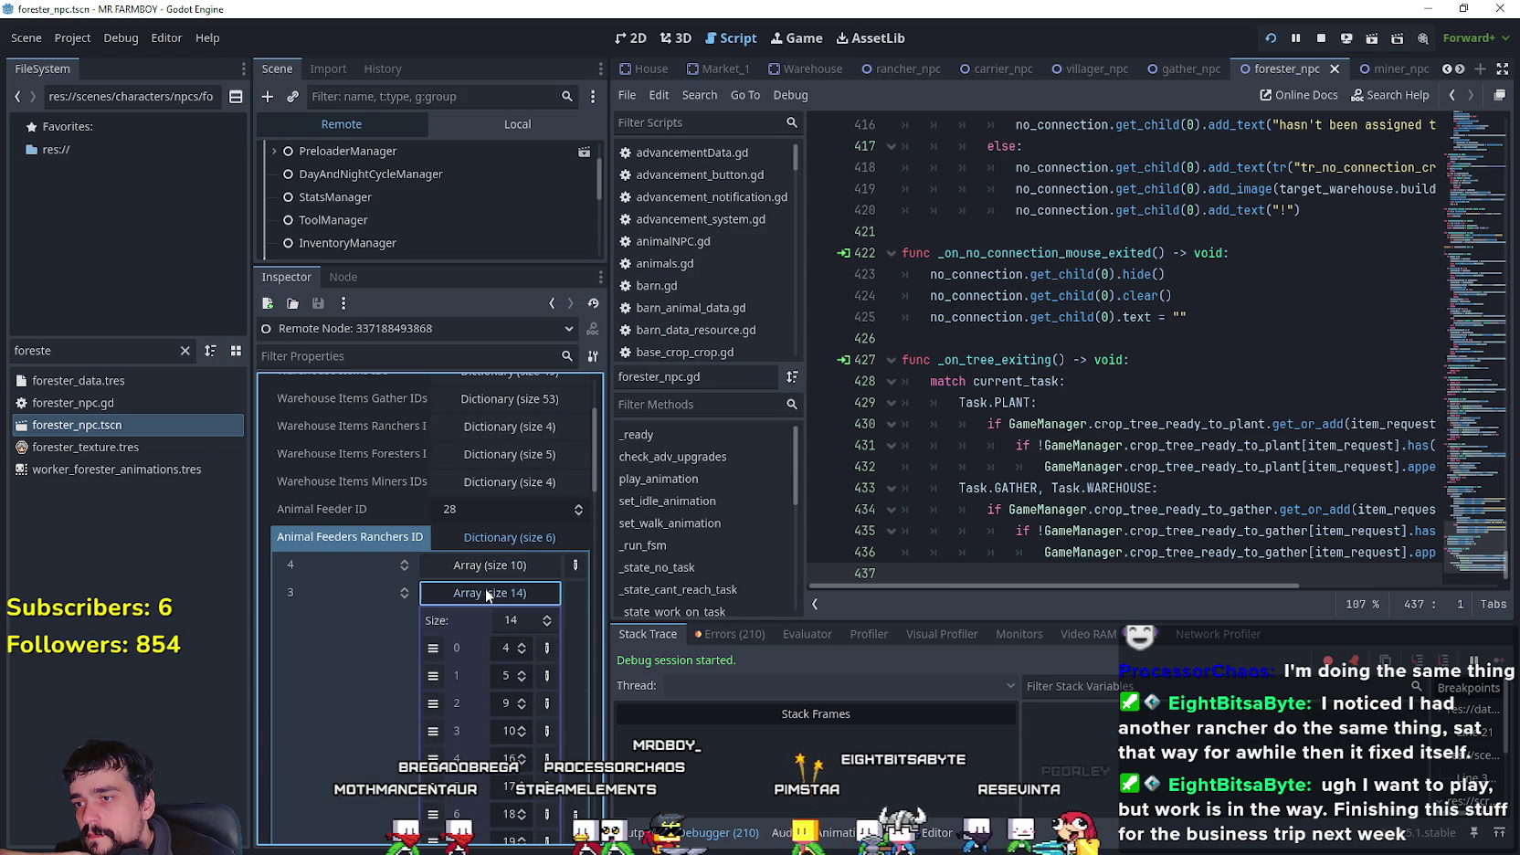
{"action": "left_click", "coordinate": [485, 592]}
{"action": "scroll", "coordinate": [460, 623], "scroll_direction": "down", "scroll_amount": 1}
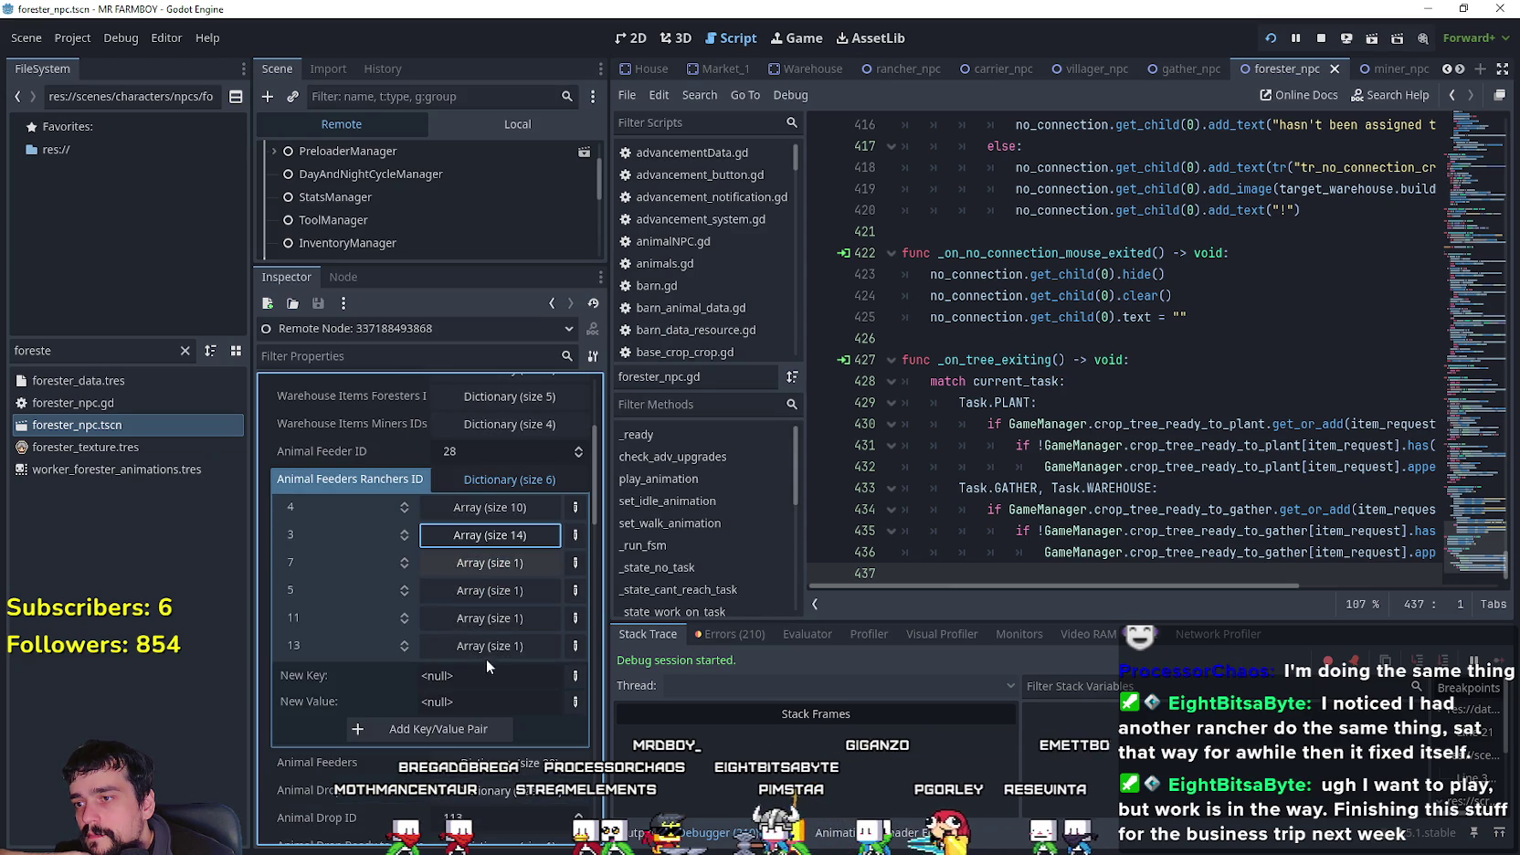
{"action": "left_click", "coordinate": [492, 646]}
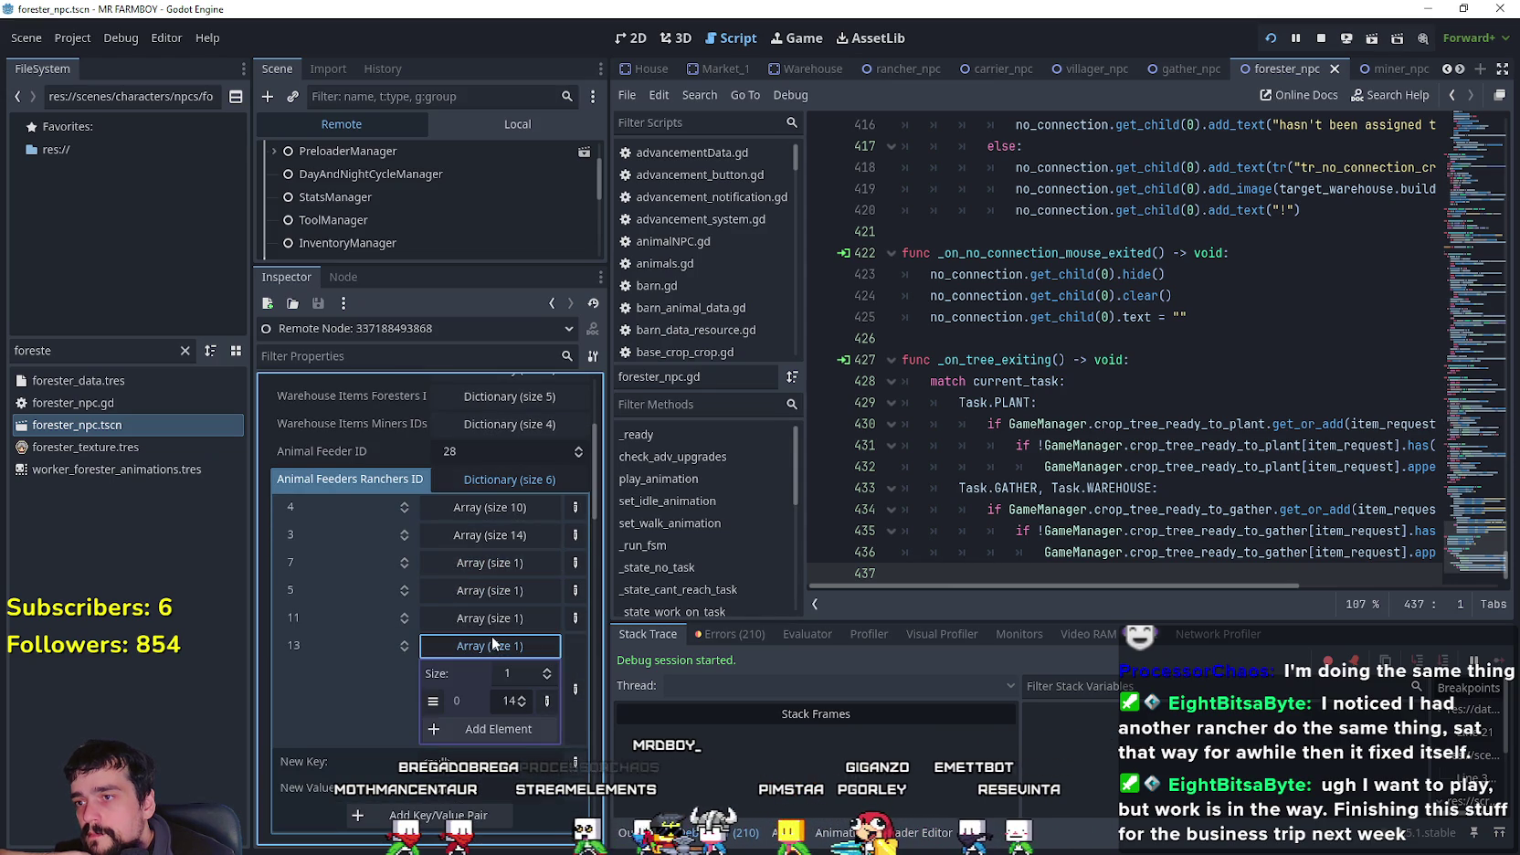
{"action": "left_click", "coordinate": [486, 644]}
{"action": "scroll", "coordinate": [512, 630], "scroll_direction": "down", "scroll_amount": 3}
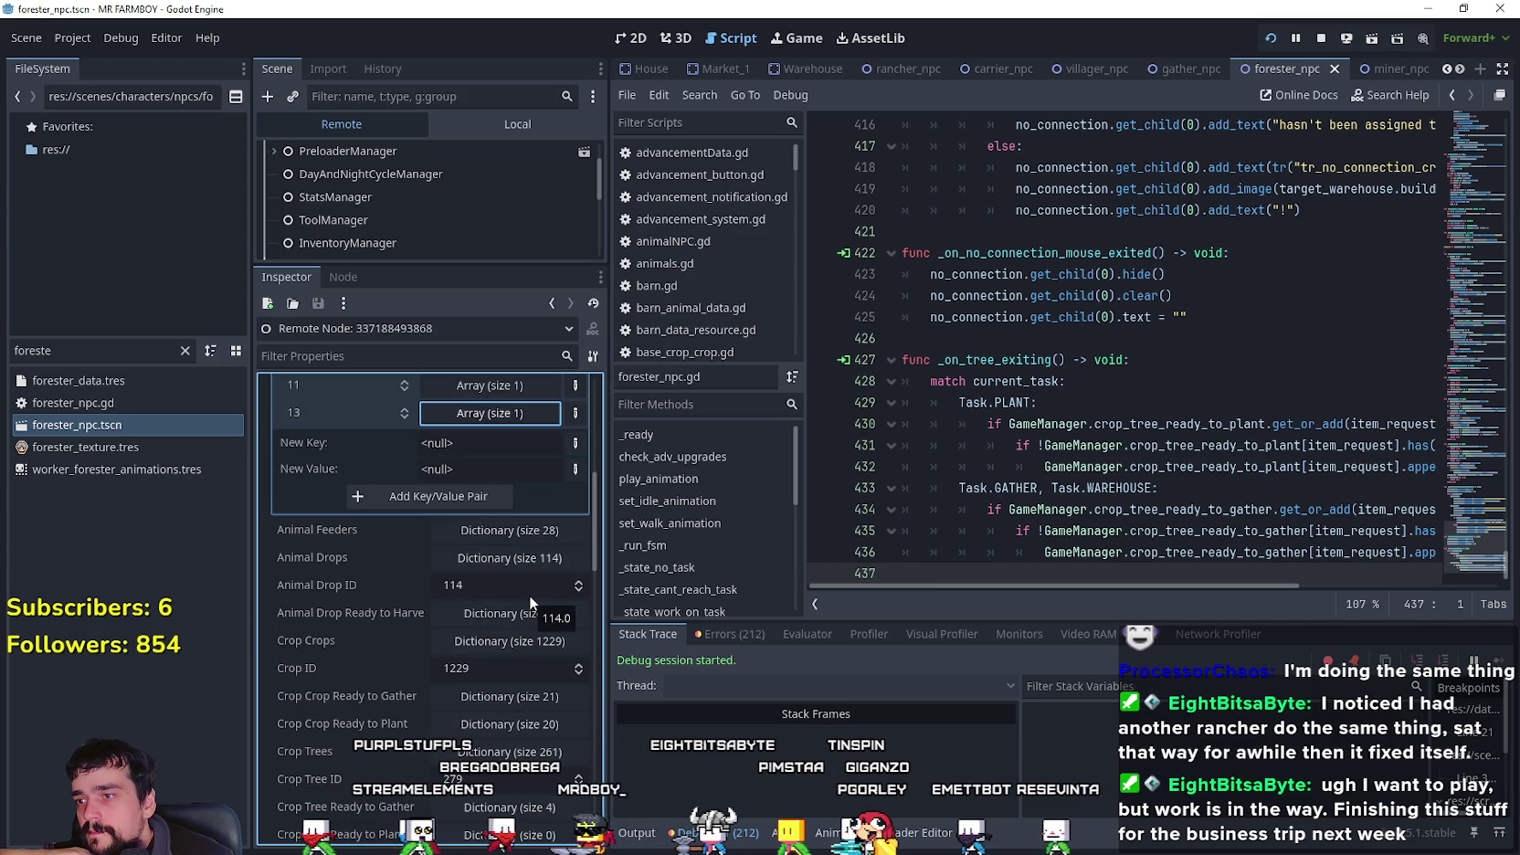
{"action": "scroll", "coordinate": [398, 718], "scroll_direction": "down", "scroll_amount": 2}
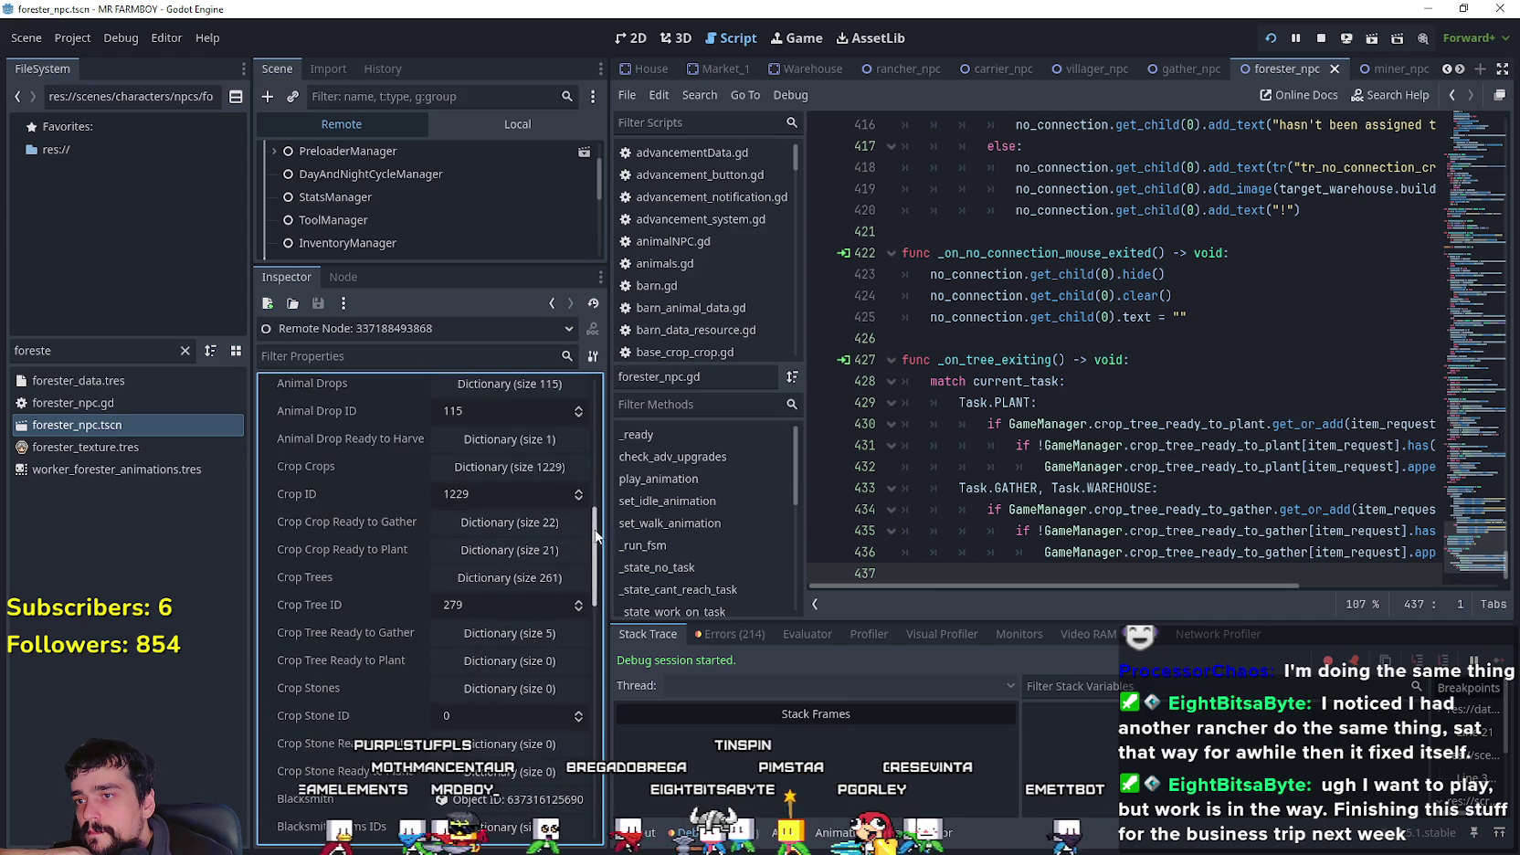
{"action": "left_click_drag", "start_coordinate": [598, 501], "coordinate": [599, 694]}
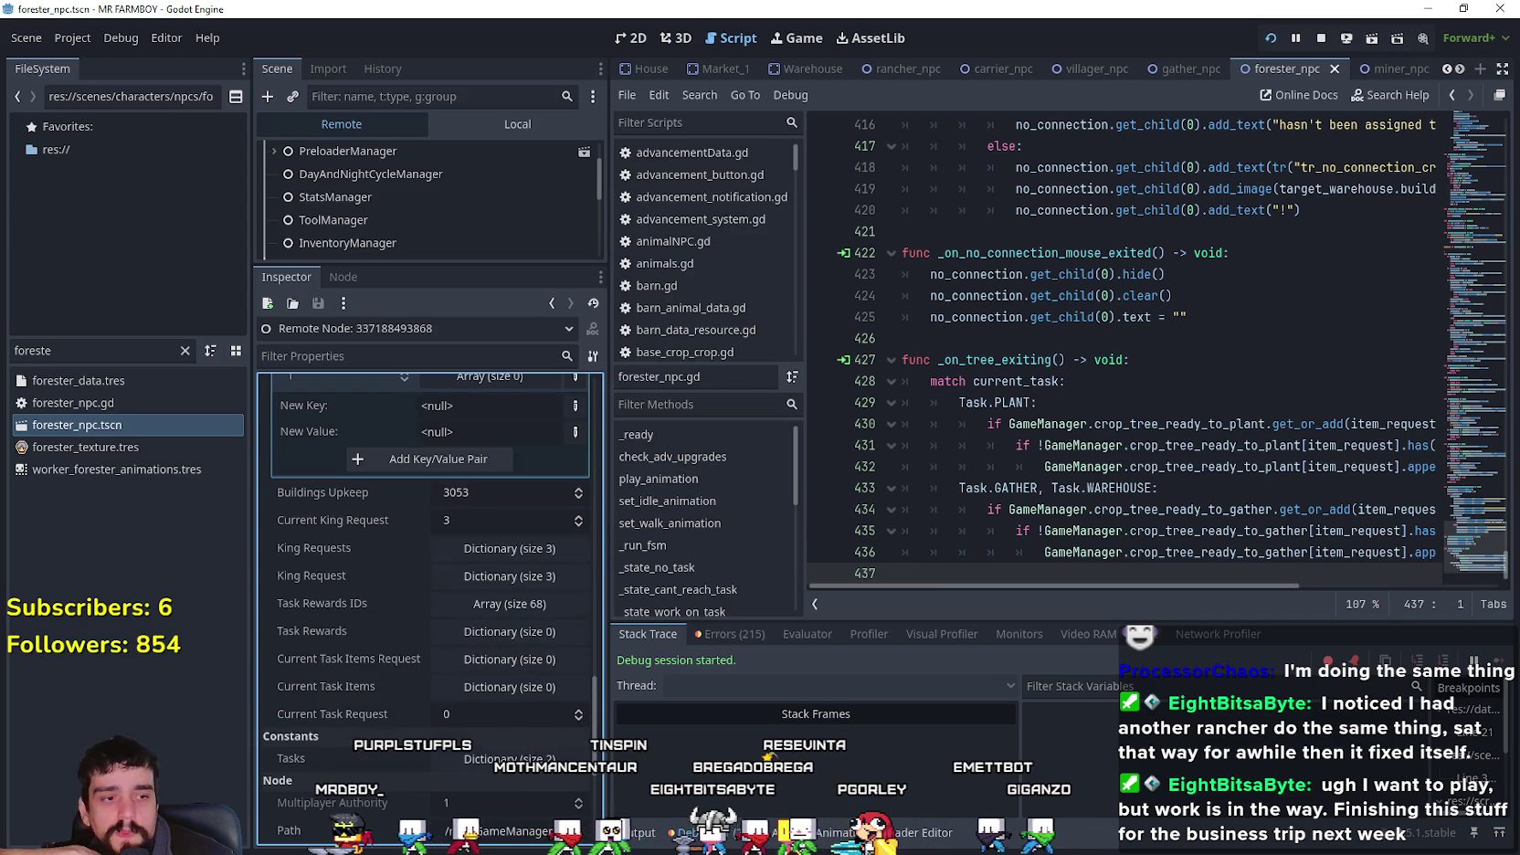
{"action": "key", "text": "alt+Tab"}
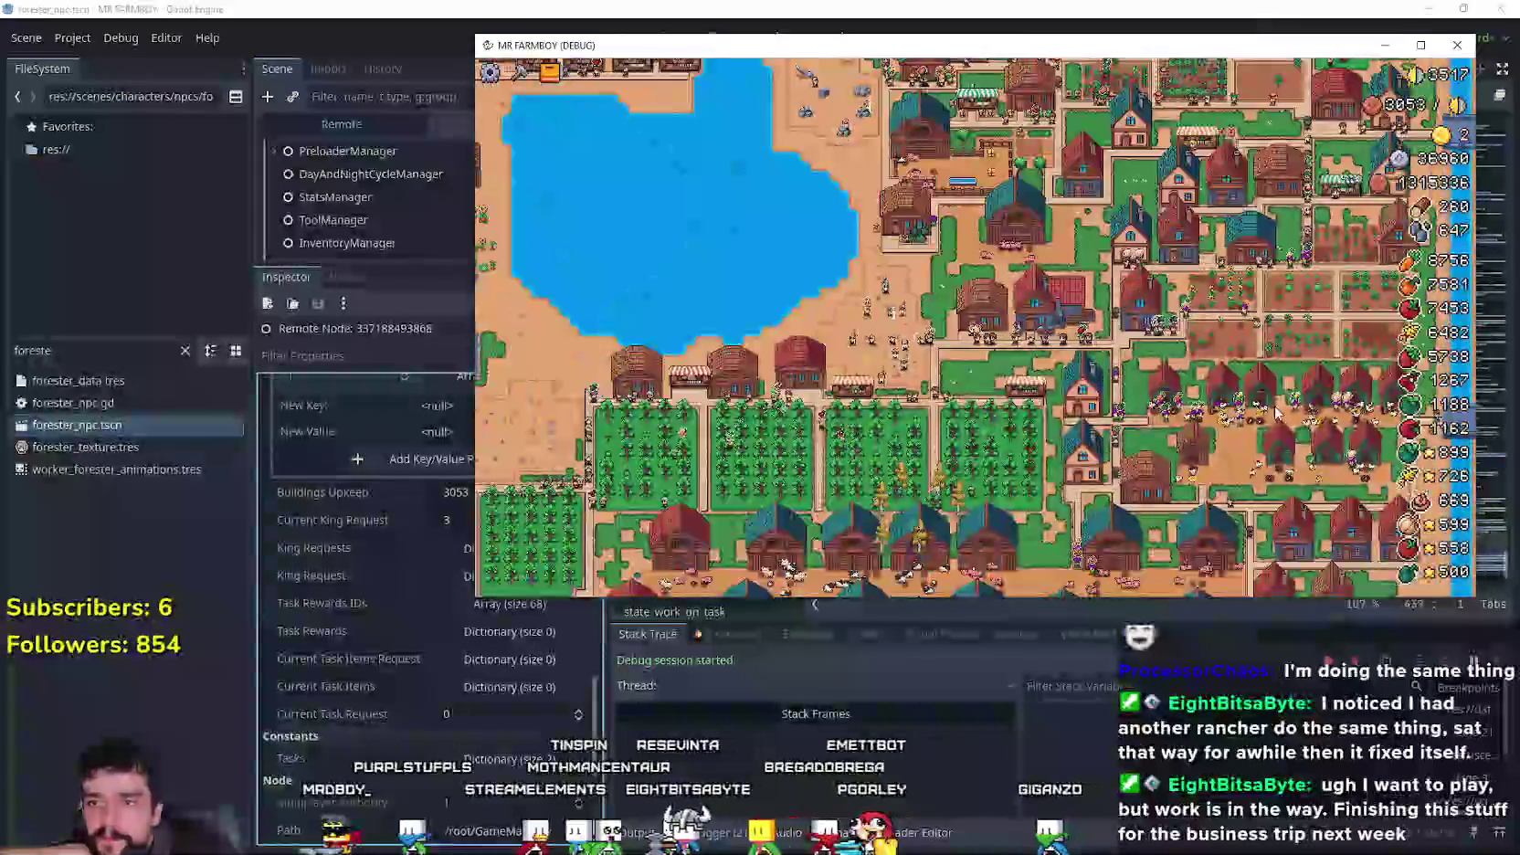
- Zoom in and out around the village in the running debug game
{"action": "scroll", "coordinate": [1261, 484], "scroll_direction": "up", "scroll_amount": 3}
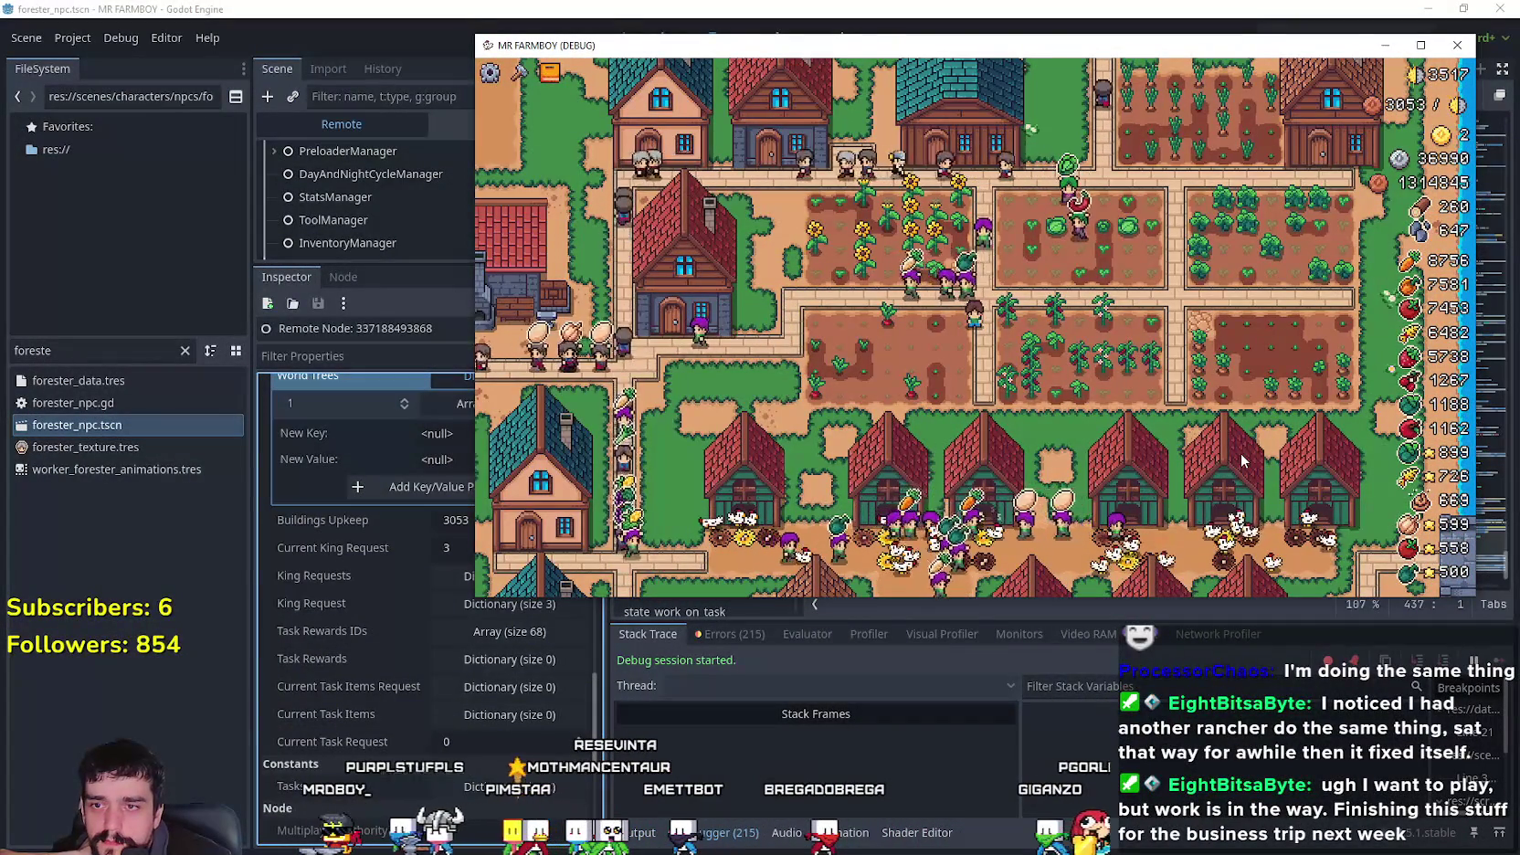
{"action": "scroll", "coordinate": [1240, 462], "scroll_direction": "down", "scroll_amount": 2}
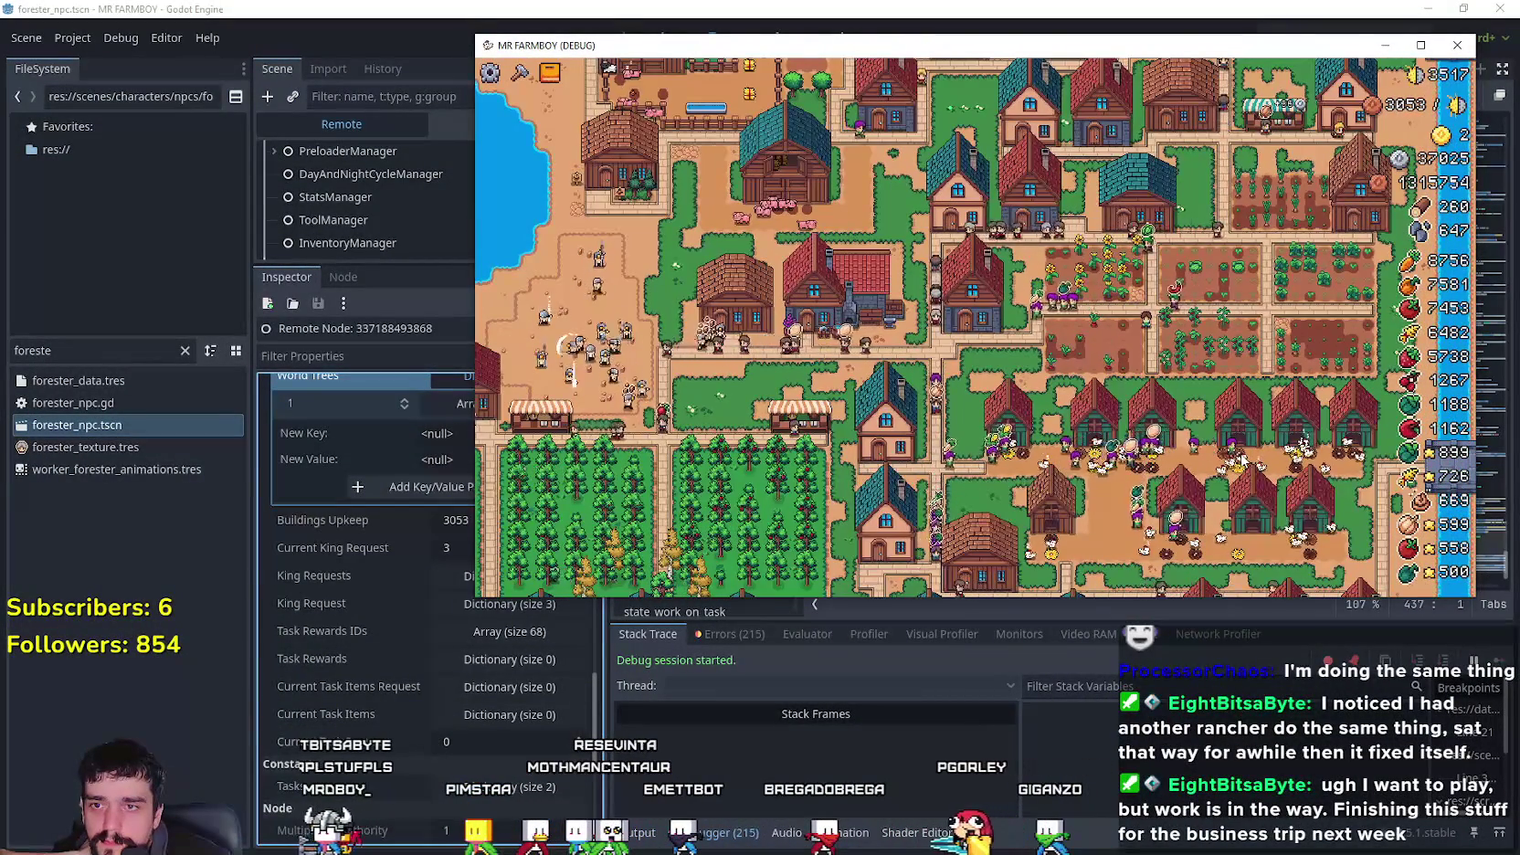
{"action": "scroll", "coordinate": [1241, 462], "scroll_direction": "down", "scroll_amount": 3}
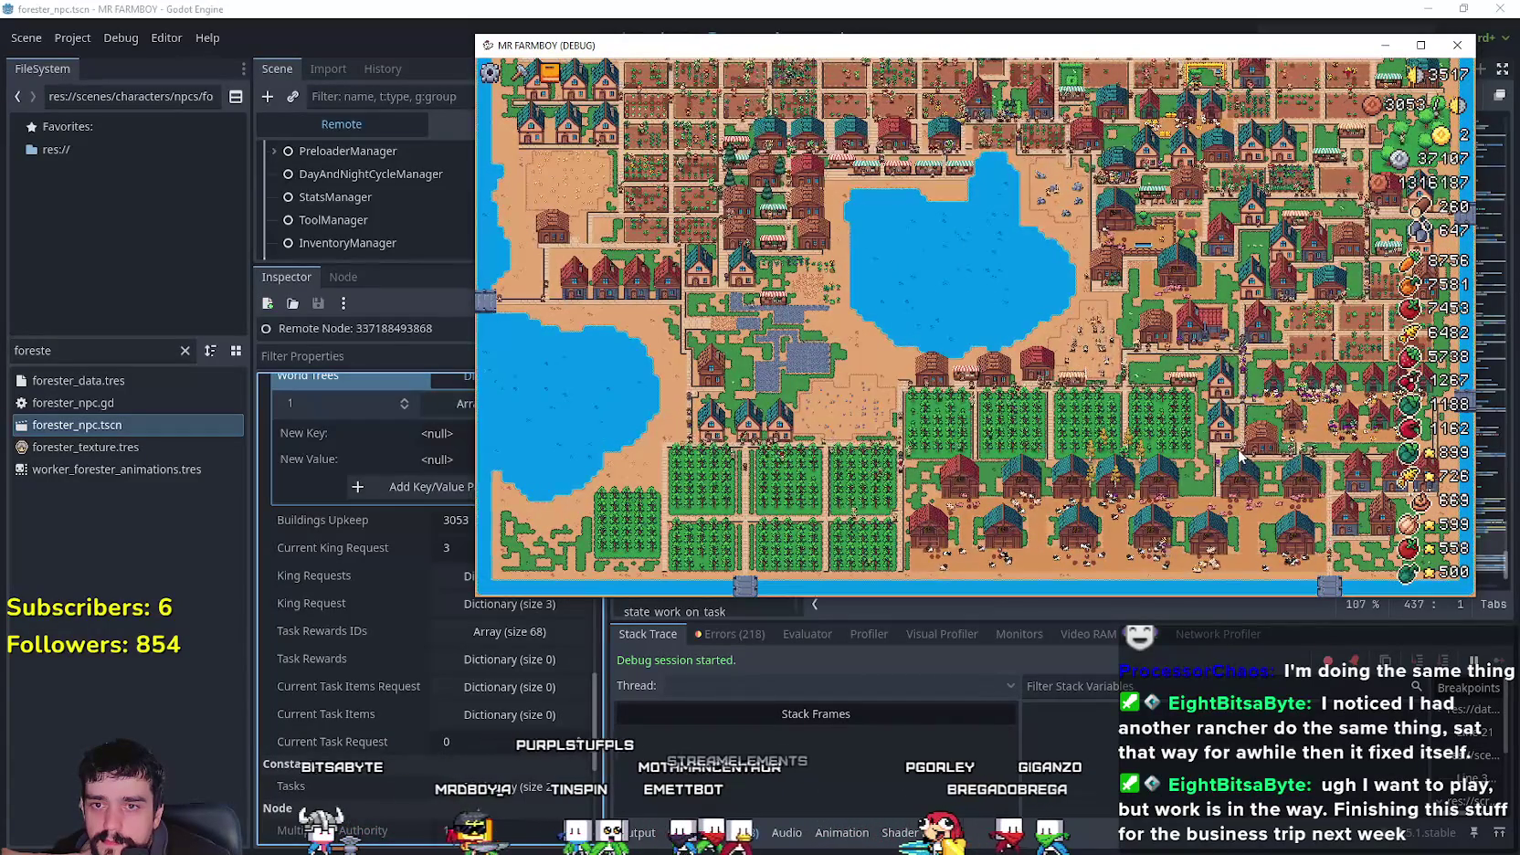
{"action": "scroll", "coordinate": [1240, 461], "scroll_direction": "up", "scroll_amount": 5}
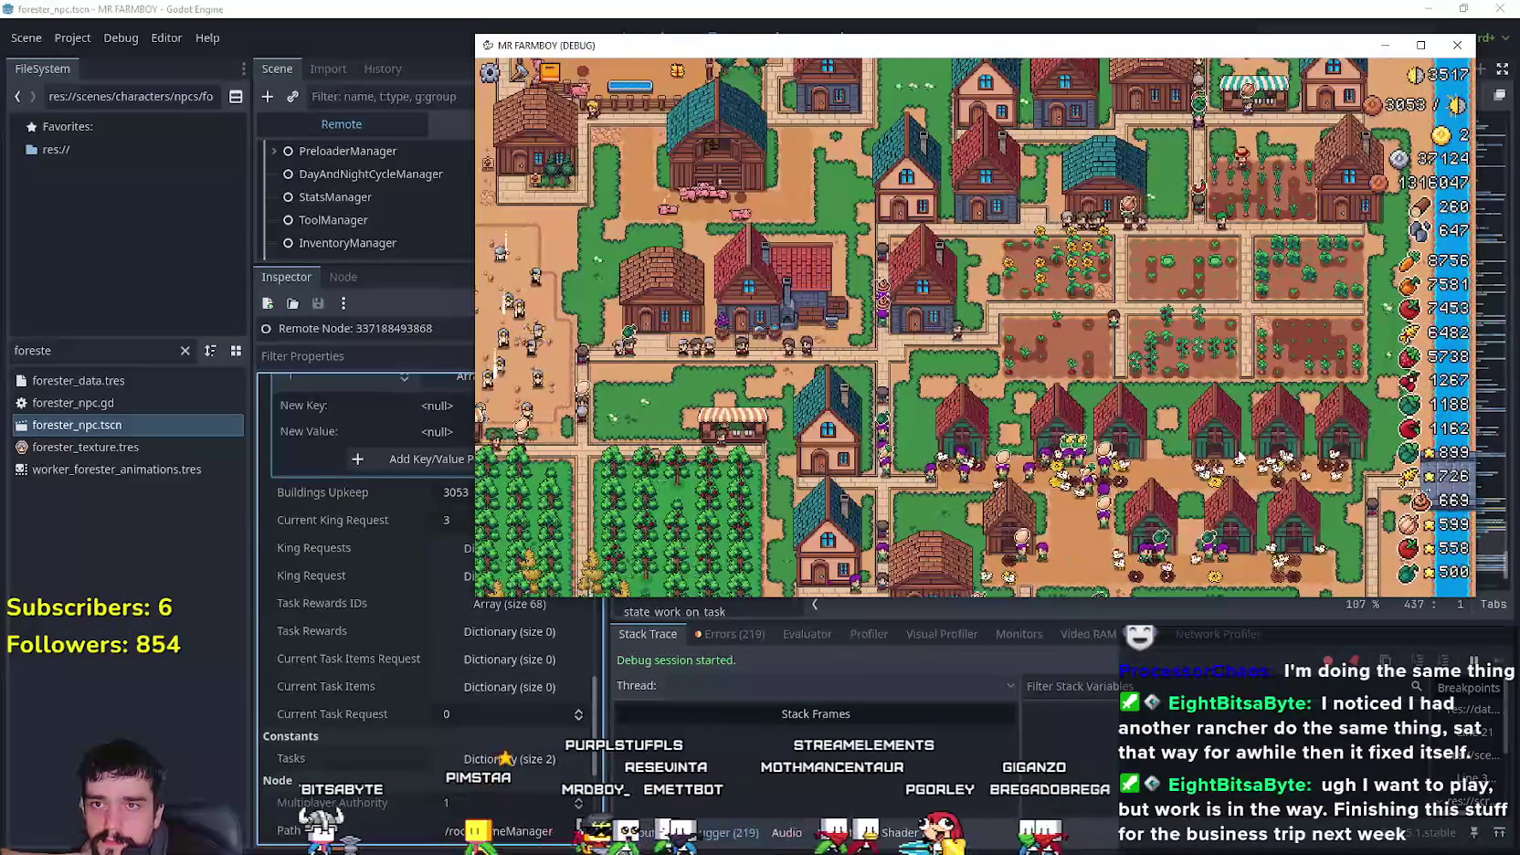
- Collapse World Trees, switch the Scene dock to Local, and select the file filter text
{"action": "left_click", "coordinate": [471, 464]}
{"action": "scroll", "coordinate": [501, 490], "scroll_direction": "up", "scroll_amount": 2}
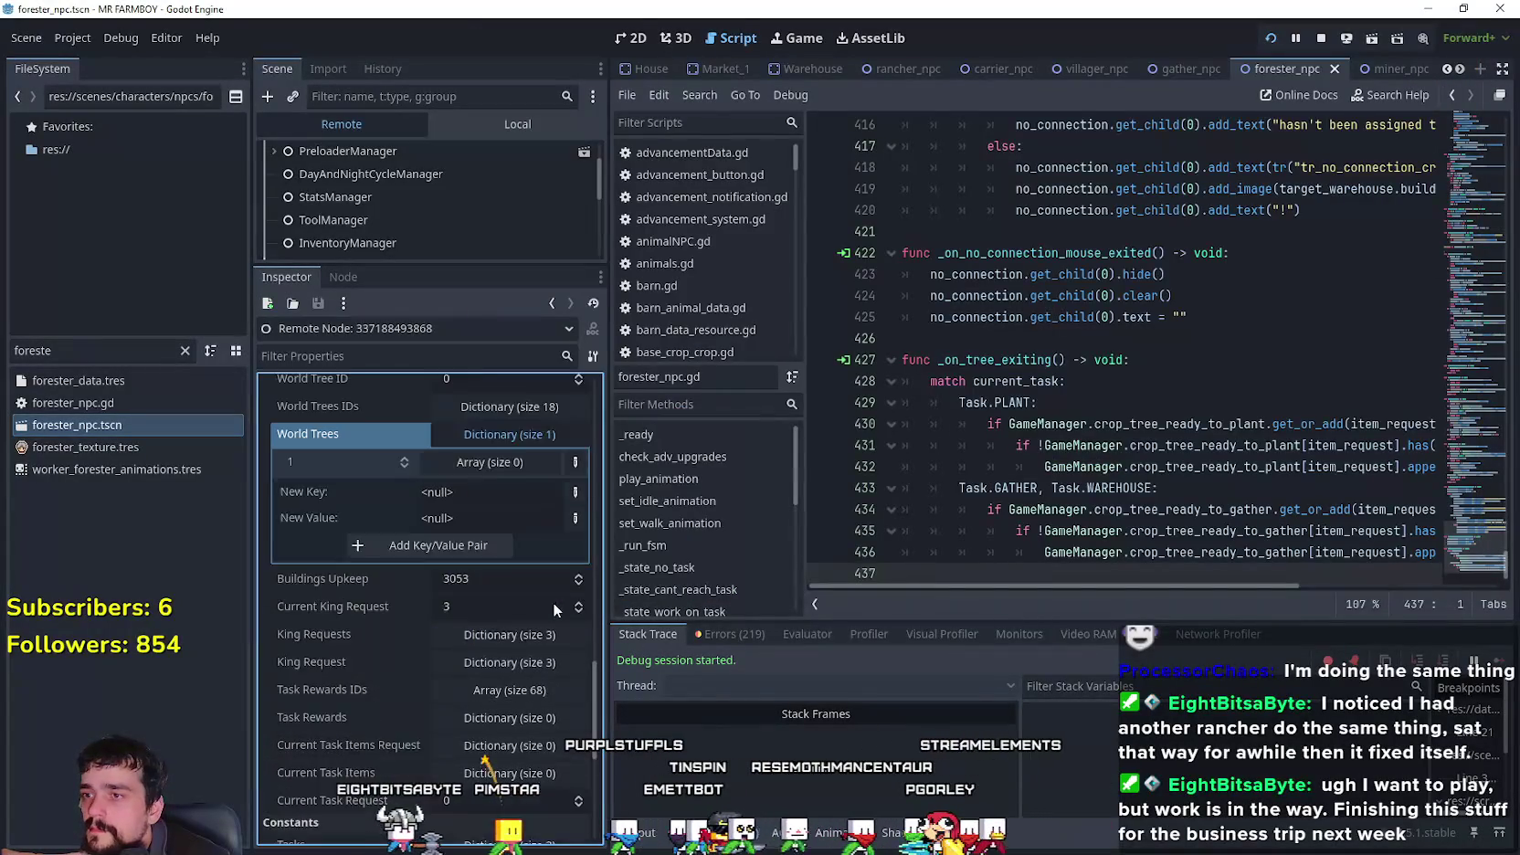
{"action": "left_click", "coordinate": [502, 491]}
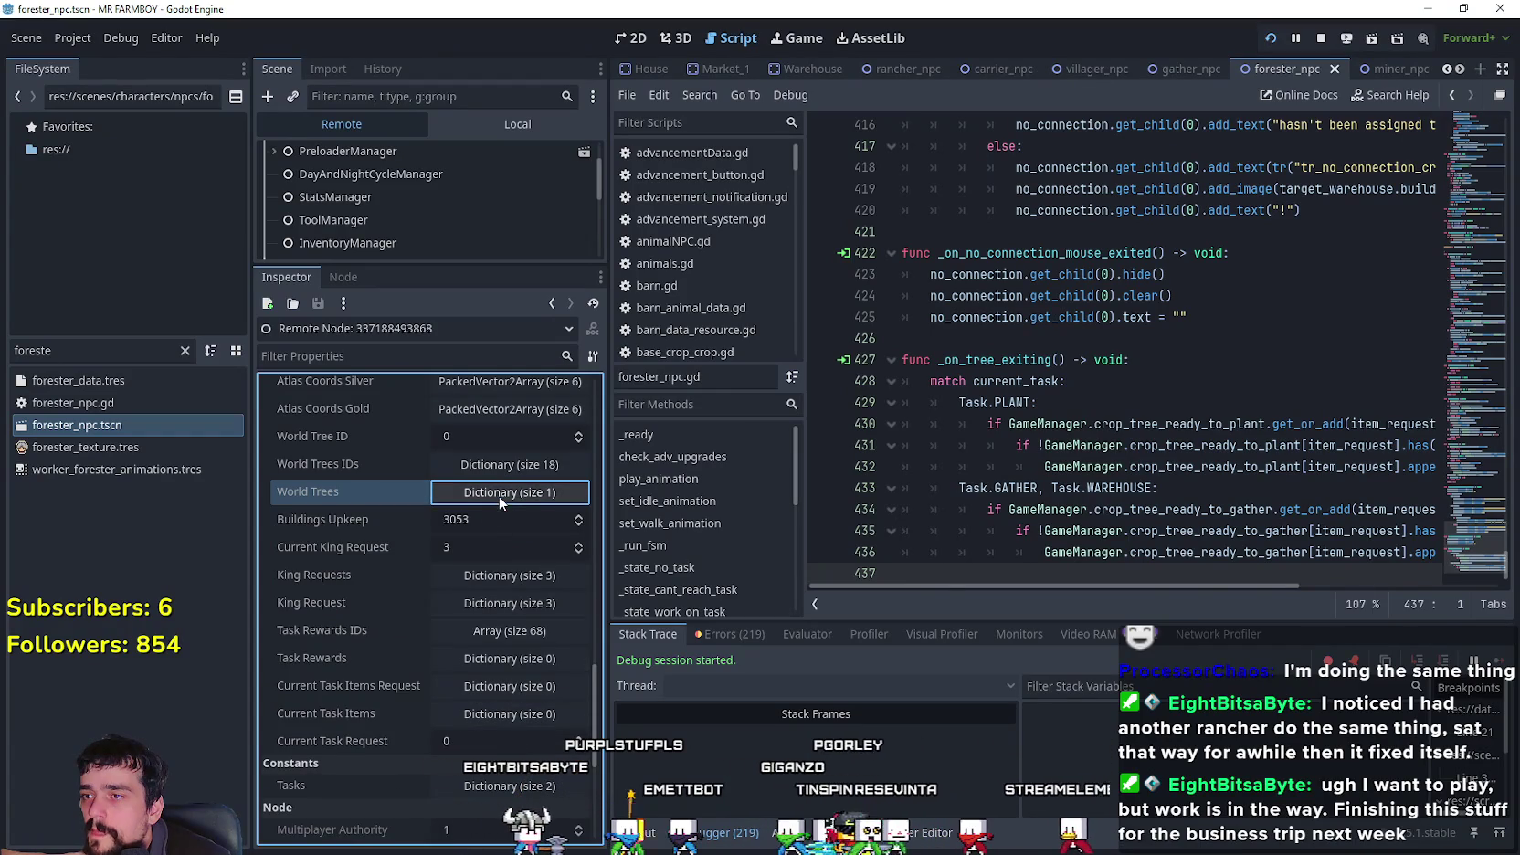
{"action": "left_click", "coordinate": [507, 124]}
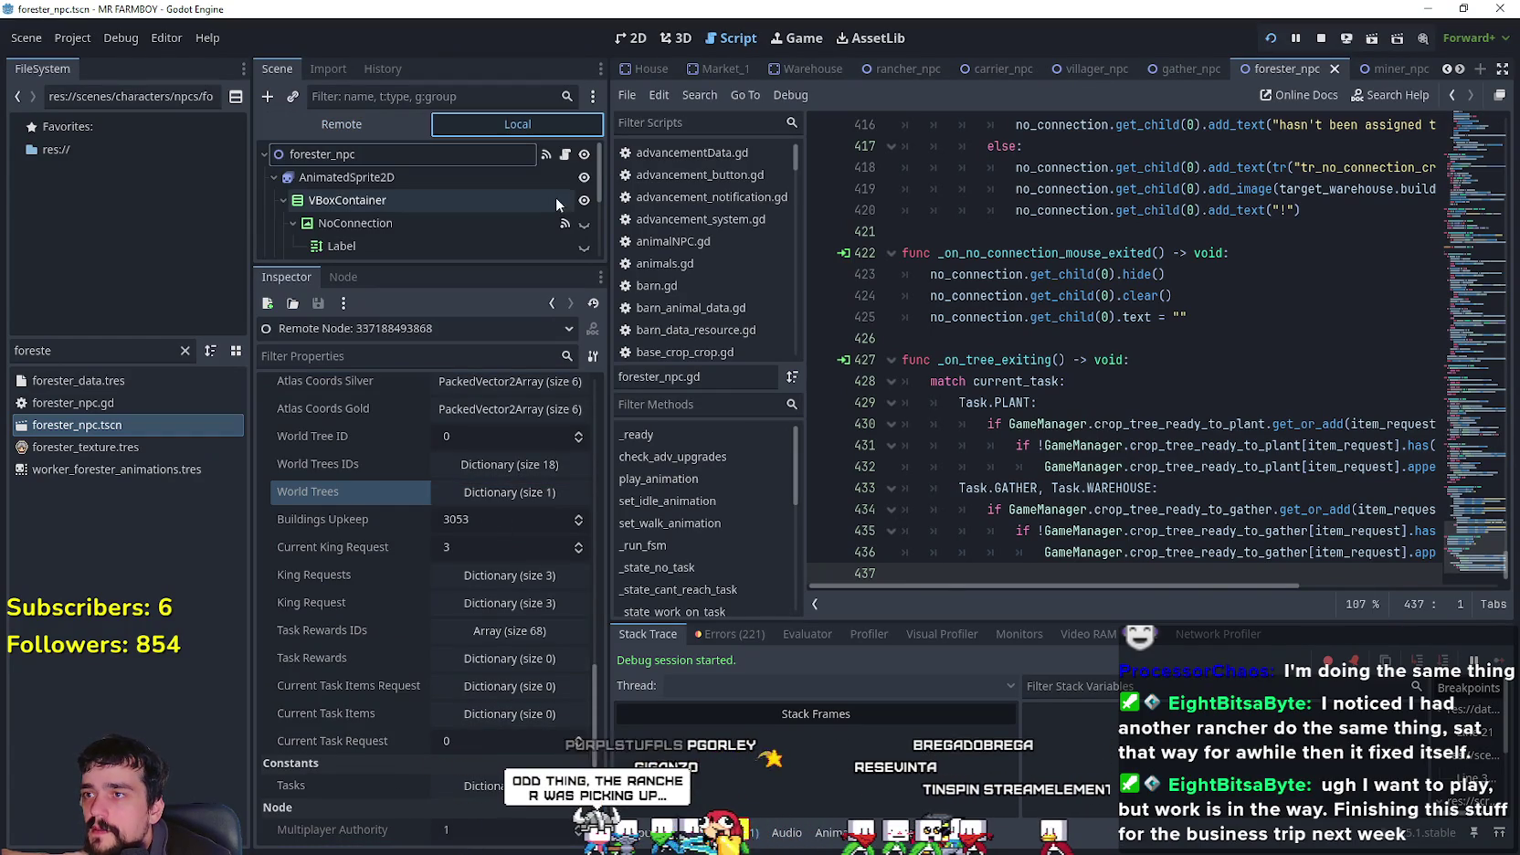
{"action": "left_click", "coordinate": [109, 351]}
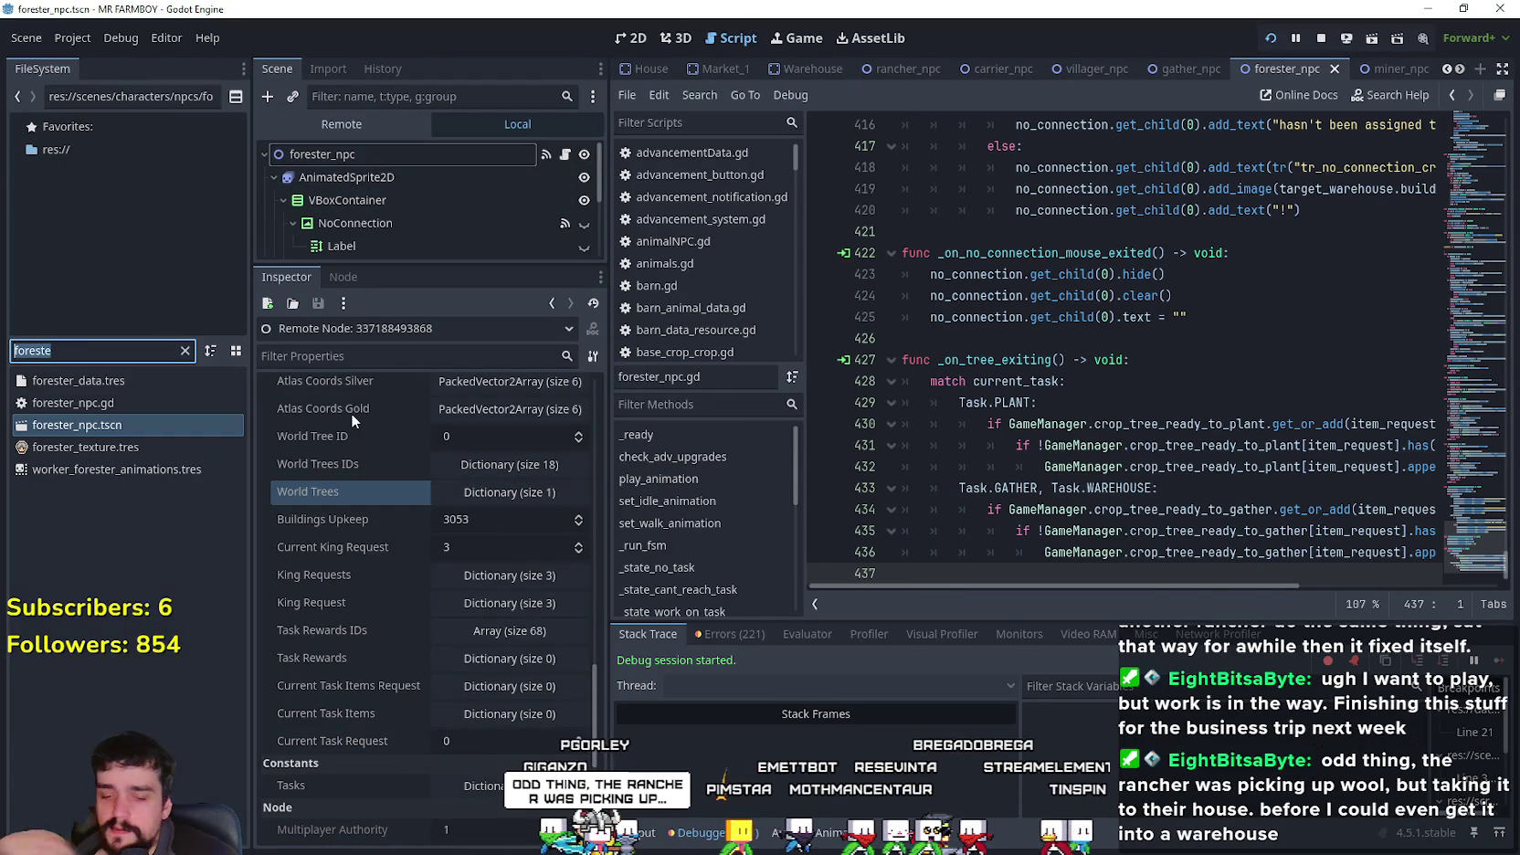
- Open the test_scene_everything.tscn scene and its Game node's script
{"action": "type", "text": "test"}
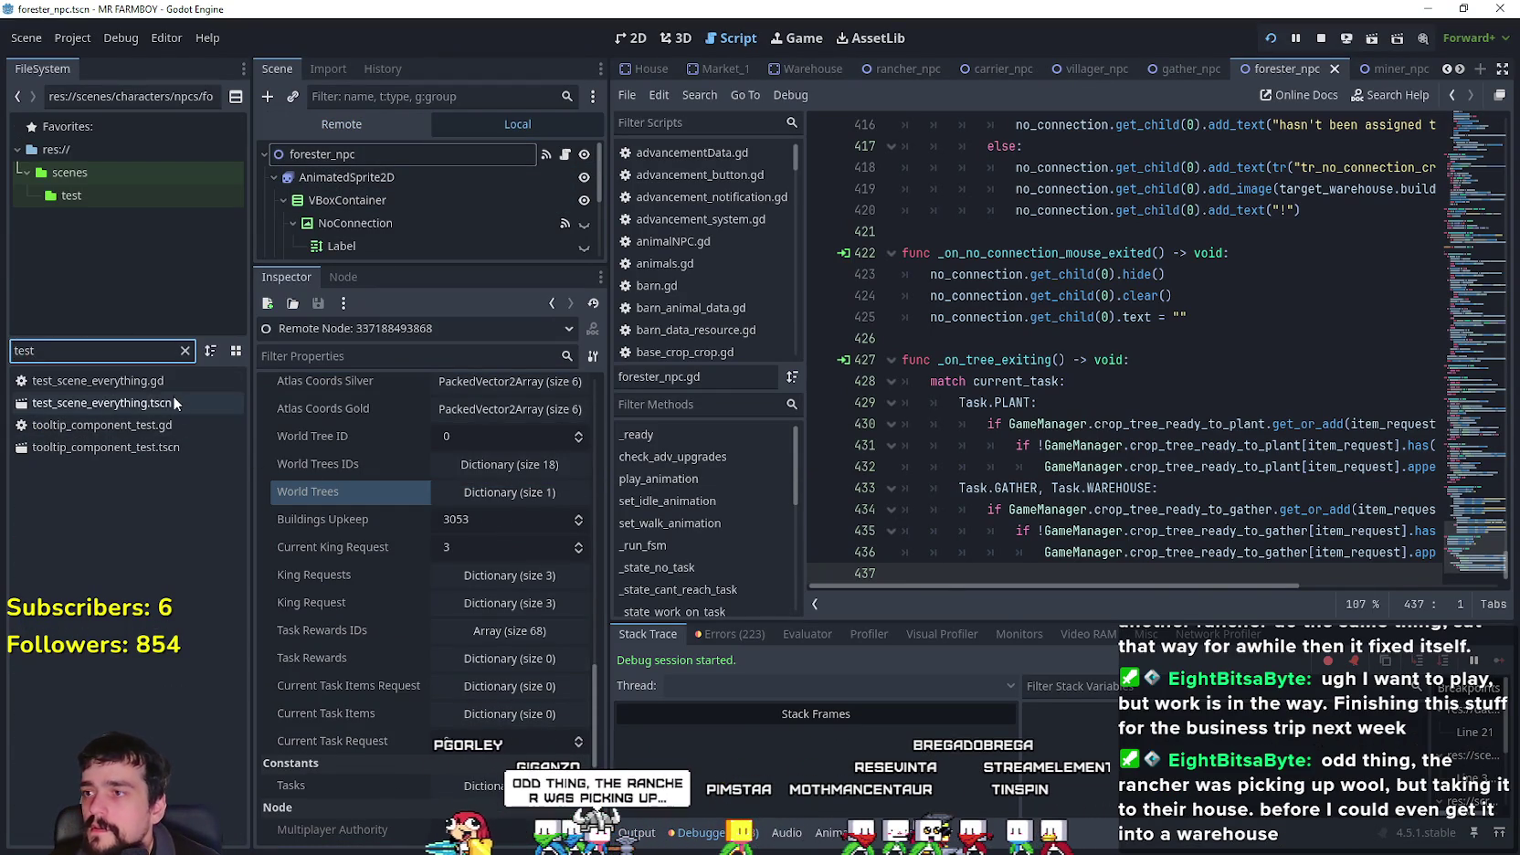
{"action": "left_click", "coordinate": [173, 397]}
{"action": "double_click", "coordinate": [173, 394]}
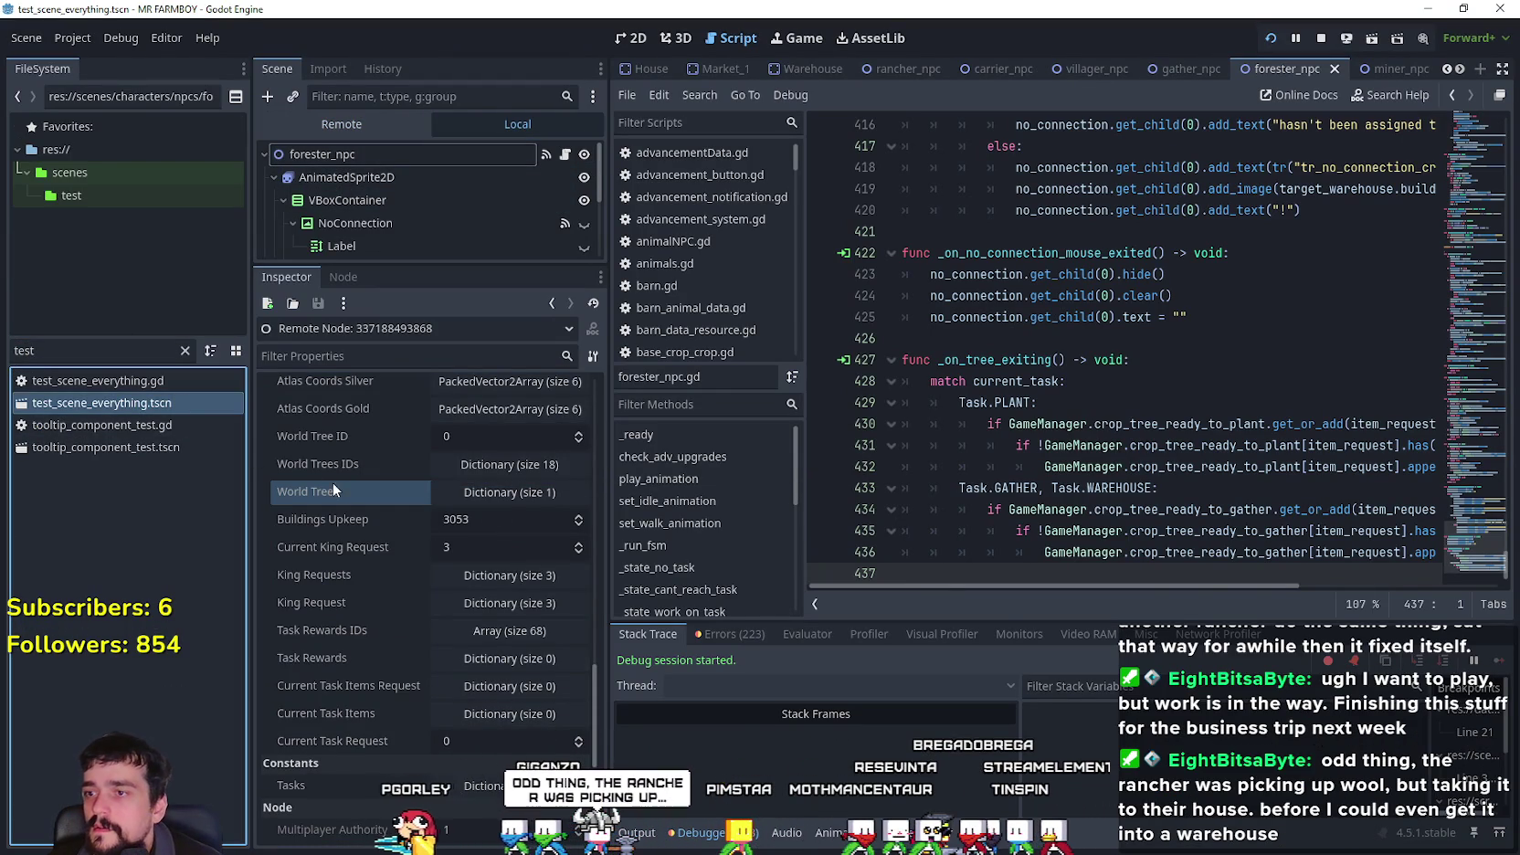
{"action": "left_click", "coordinate": [566, 155]}
- Use Lookup Symbol on the apply_mining_tiles call on line 12 to reach its definition in game_tile_map.gd
{"action": "scroll", "coordinate": [1146, 408], "scroll_direction": "up", "scroll_amount": 4}
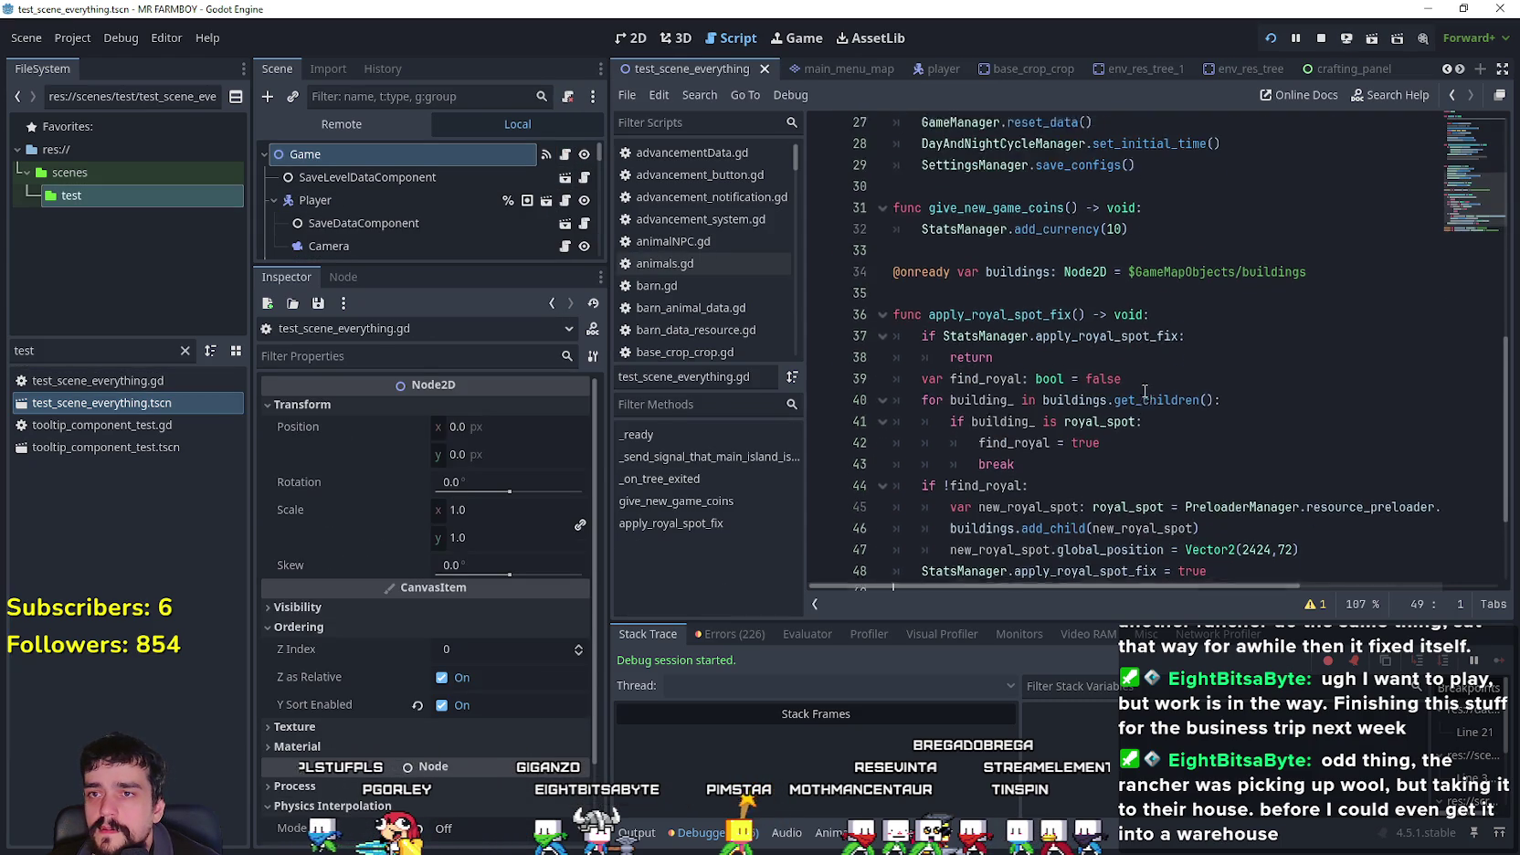
{"action": "left_click", "coordinate": [1151, 407]}
{"action": "scroll", "coordinate": [1183, 384], "scroll_direction": "up", "scroll_amount": 4}
{"action": "scroll", "coordinate": [1178, 415], "scroll_direction": "up", "scroll_amount": 2}
{"action": "left_click", "coordinate": [1178, 412]}
{"action": "left_click", "coordinate": [1180, 284]}
{"action": "scroll", "coordinate": [1135, 337], "scroll_direction": "up", "scroll_amount": 1}
{"action": "right_click", "coordinate": [1132, 345]}
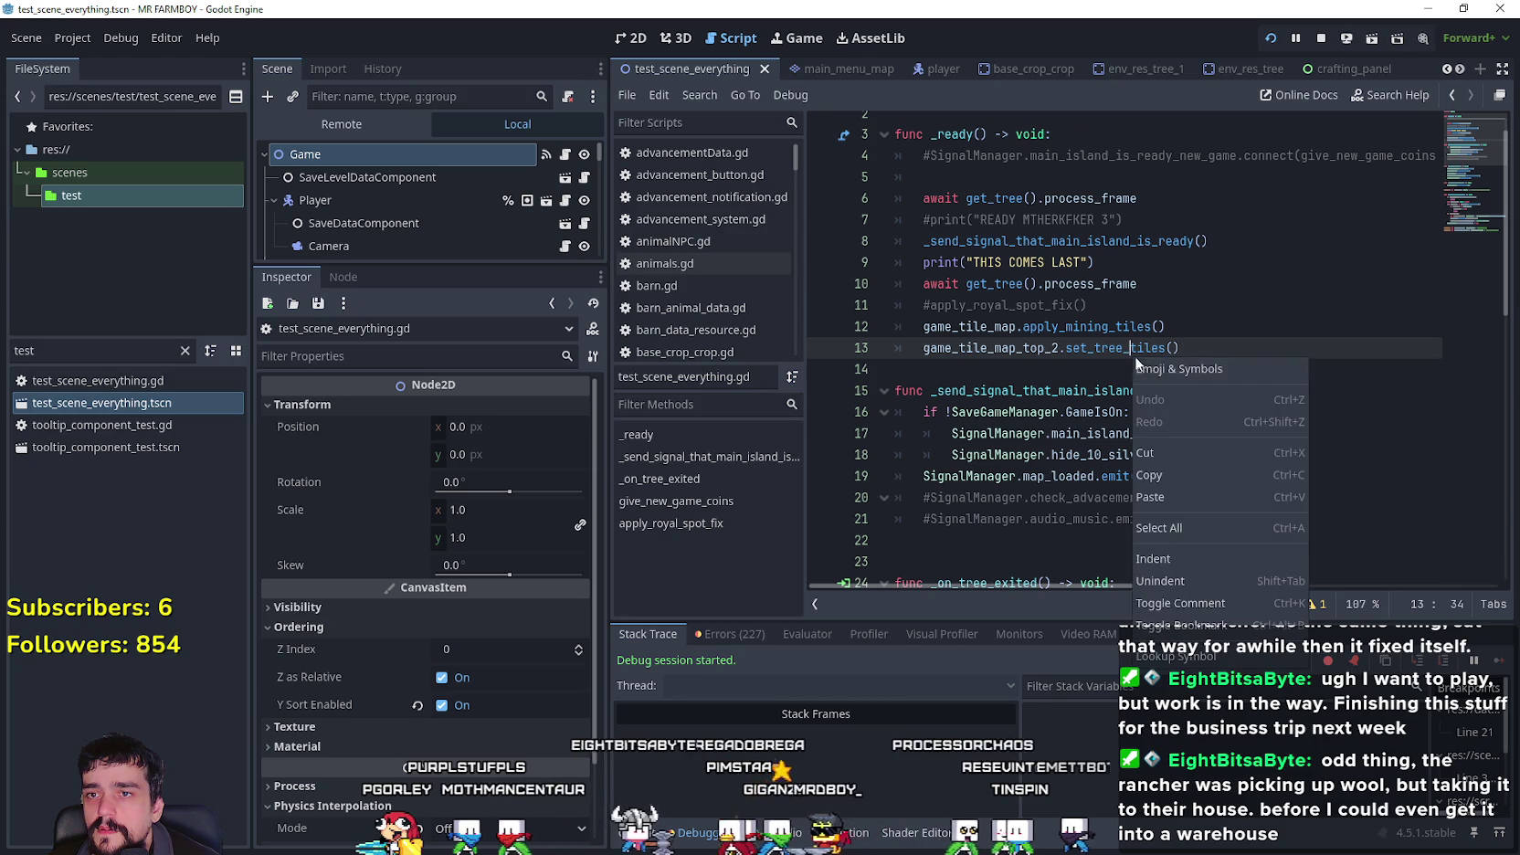
{"action": "left_click", "coordinate": [1092, 342]}
{"action": "left_click", "coordinate": [1087, 326]}
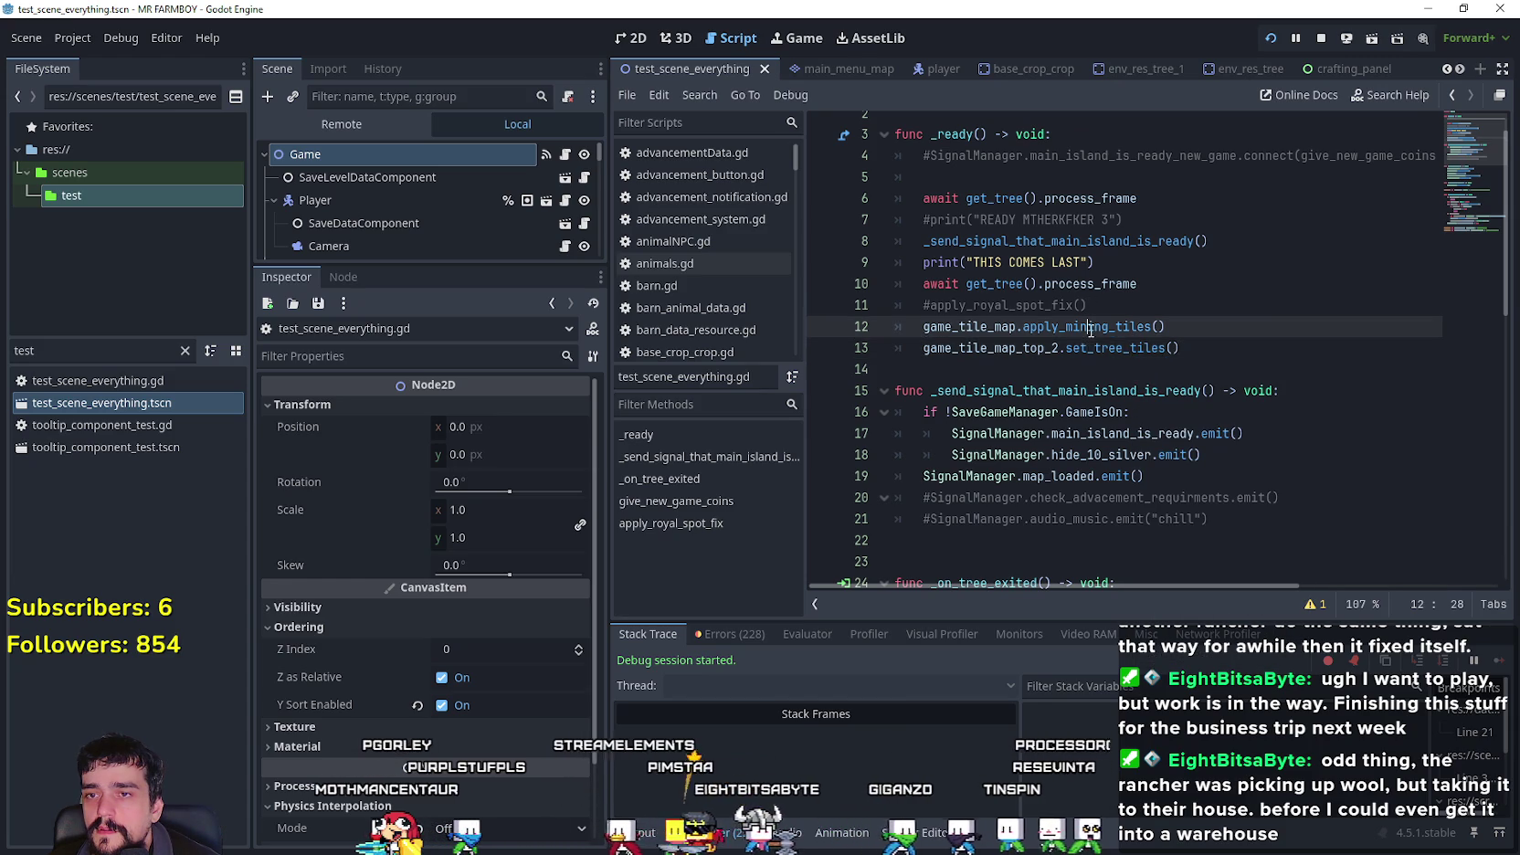
{"action": "right_click", "coordinate": [1087, 326]}
{"action": "left_click", "coordinate": [1088, 447]}
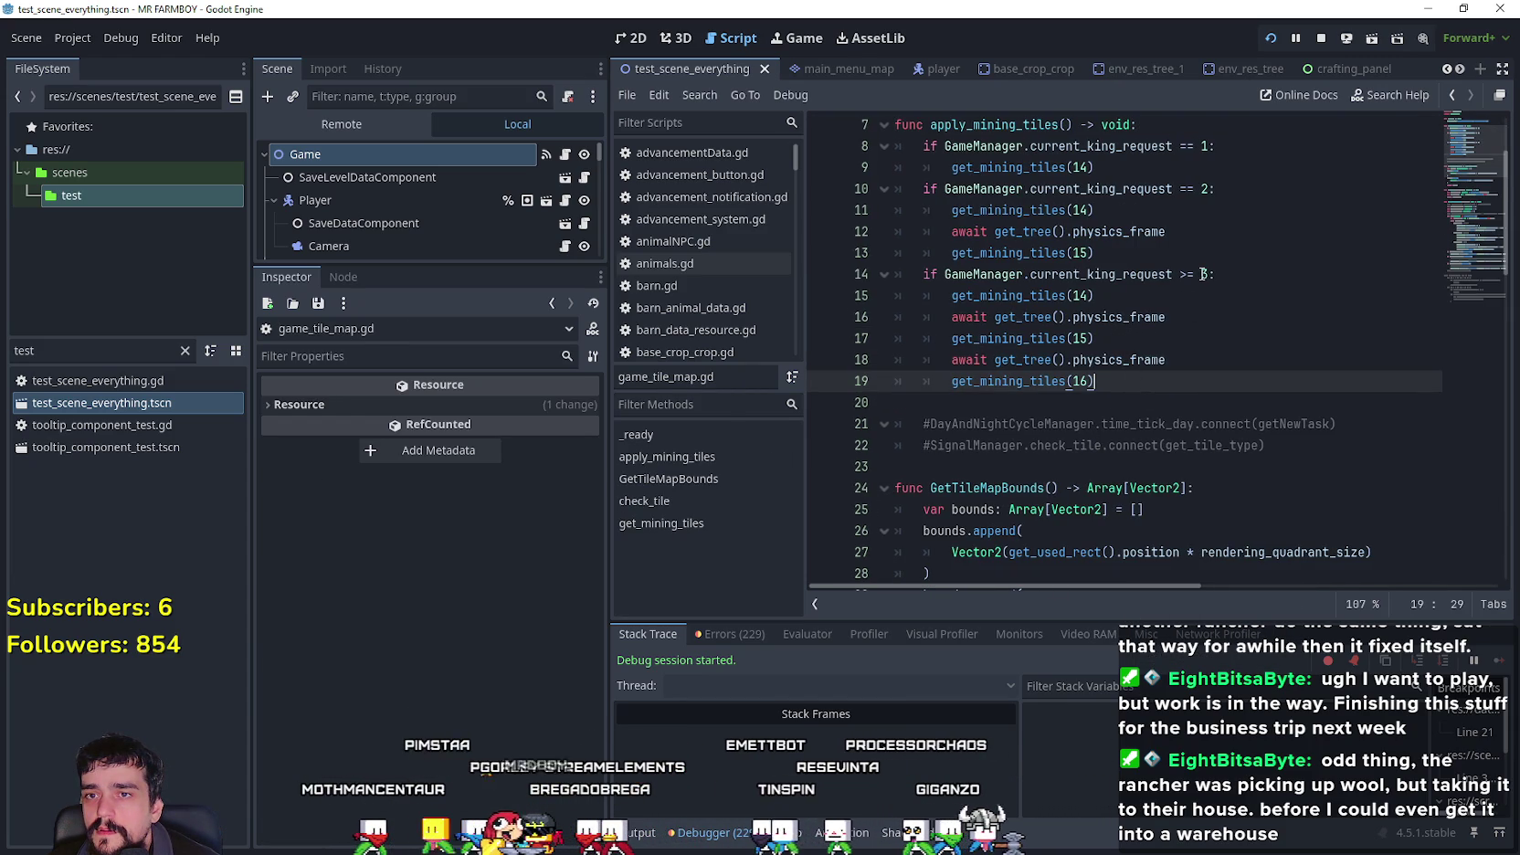
- Add a breakpoint on the current_king_request >= 3 check at line 14
{"action": "left_click", "coordinate": [1160, 274]}
{"action": "left_click", "coordinate": [1124, 393]}
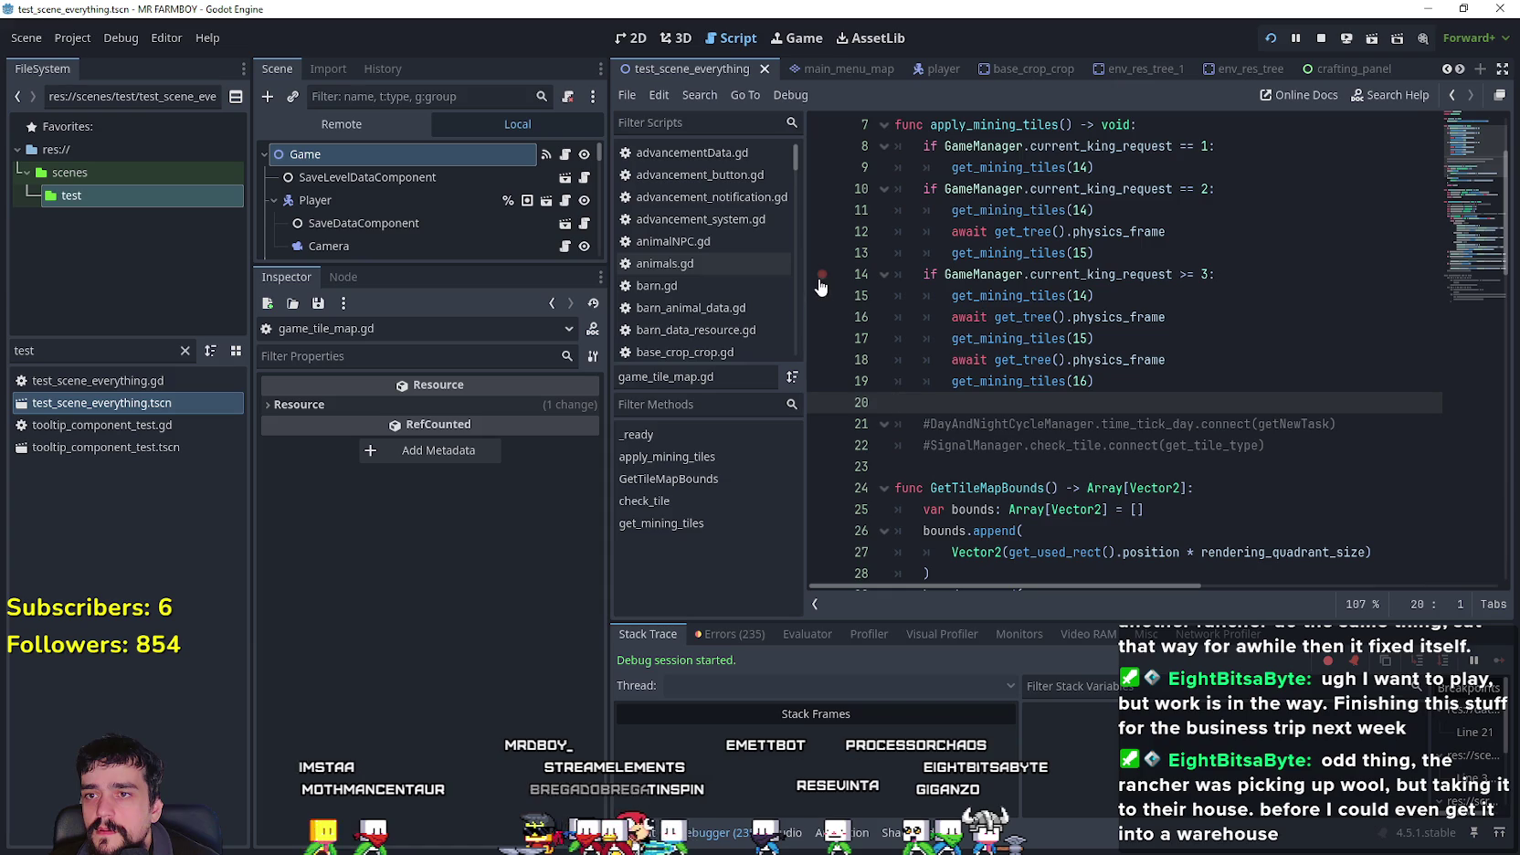
{"action": "left_click", "coordinate": [1299, 272]}
- Jump from the get_mining_tiles calls in lines 15–19 to the get_mining_tiles definition
{"action": "left_click_drag", "start_coordinate": [1110, 380], "coordinate": [864, 302]}
{"action": "left_click", "coordinate": [1132, 392]}
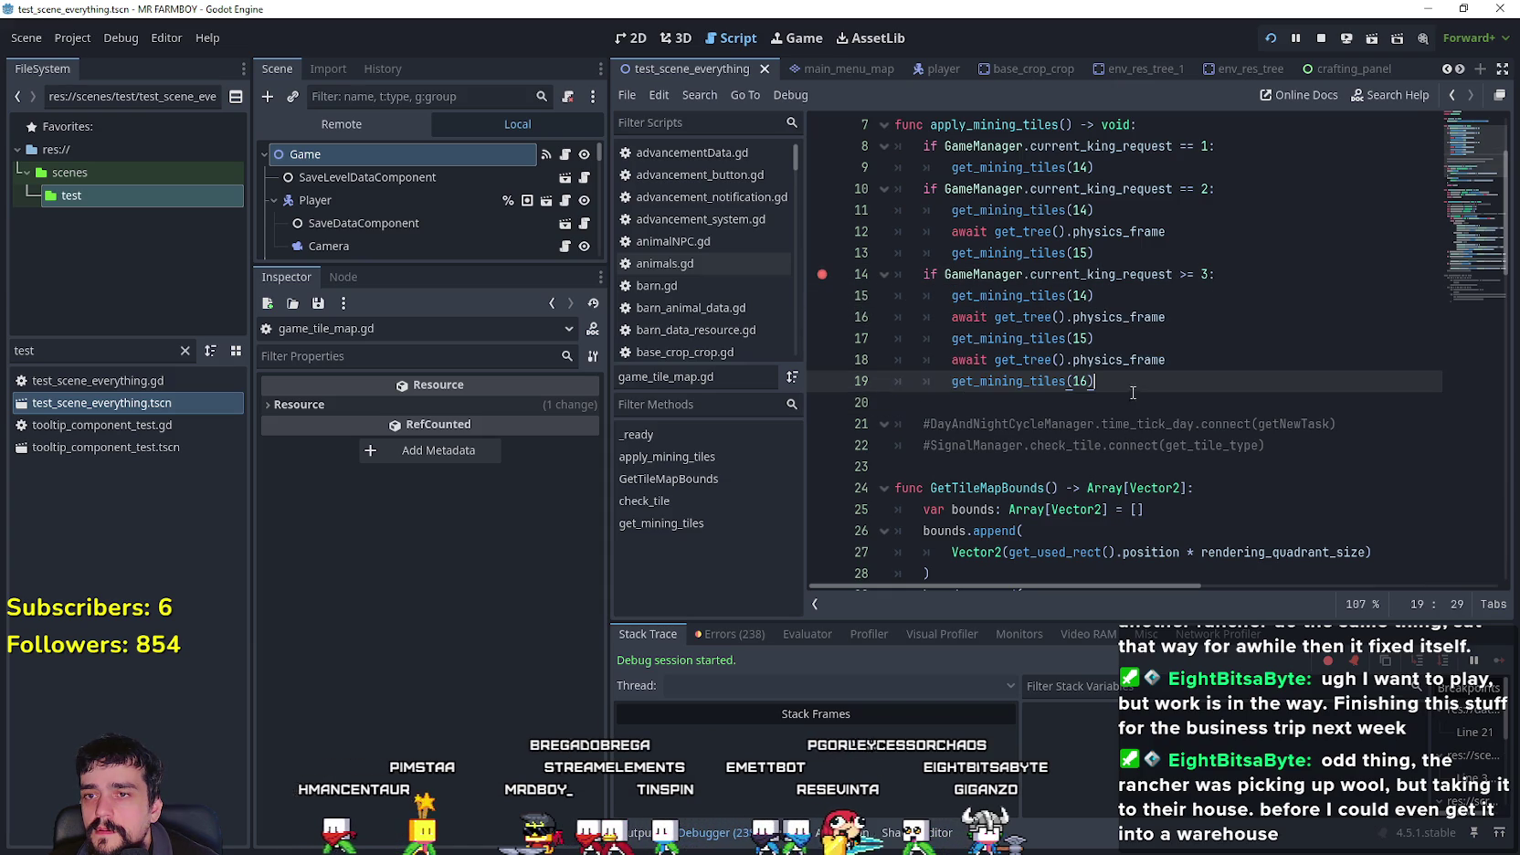
{"action": "right_click", "coordinate": [1004, 381]}
{"action": "left_click", "coordinate": [1033, 677]}
- Review the match on get_tileset and its get_me_ore pattern on line 48
{"action": "scroll", "coordinate": [1018, 413], "scroll_direction": "down", "scroll_amount": 2}
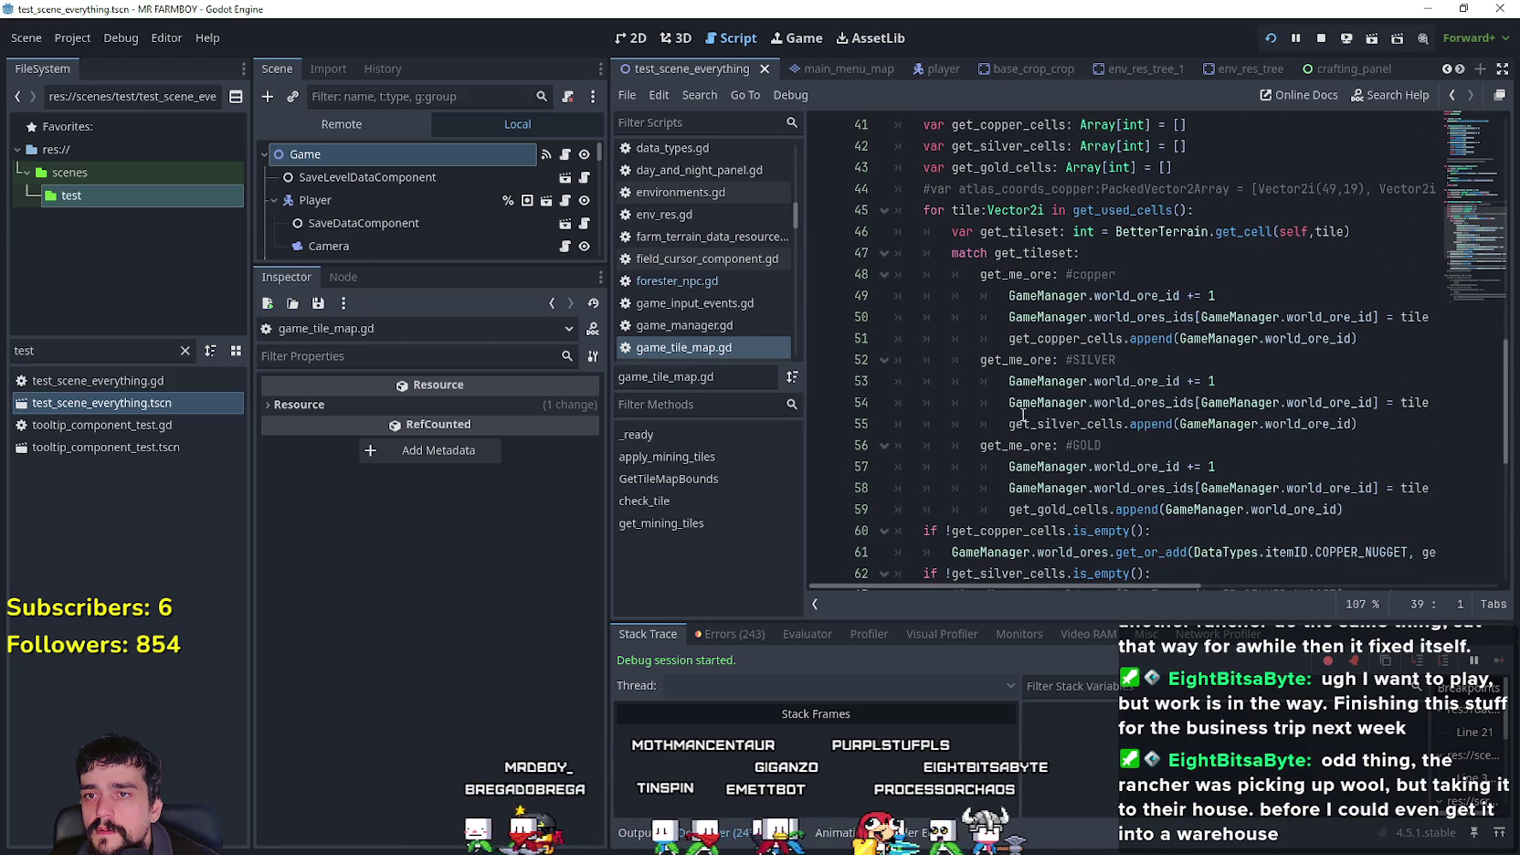
{"action": "double_click", "coordinate": [1032, 253]}
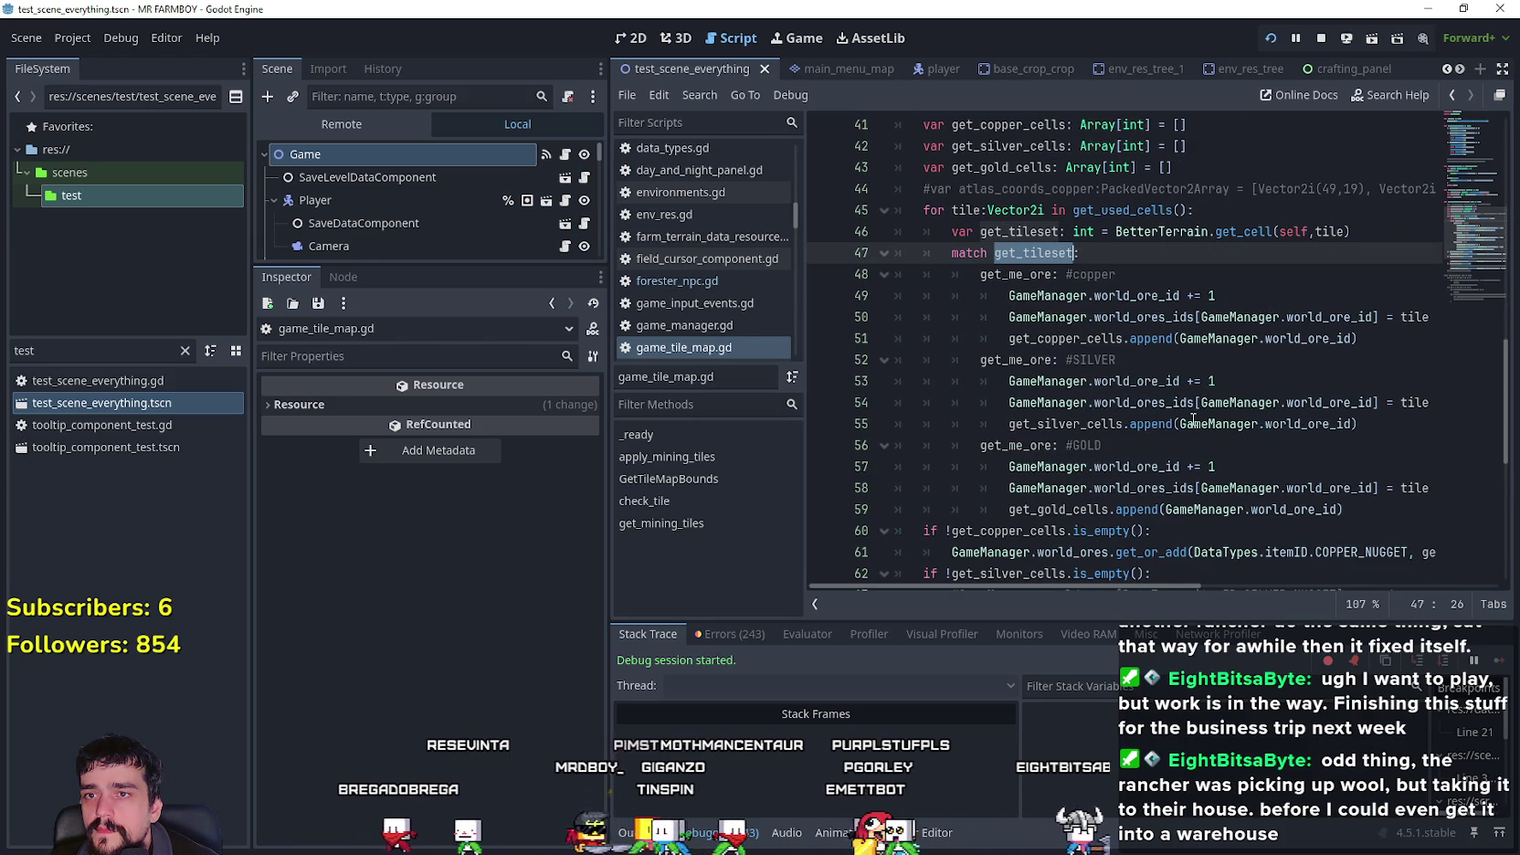
{"action": "double_click", "coordinate": [1014, 274]}
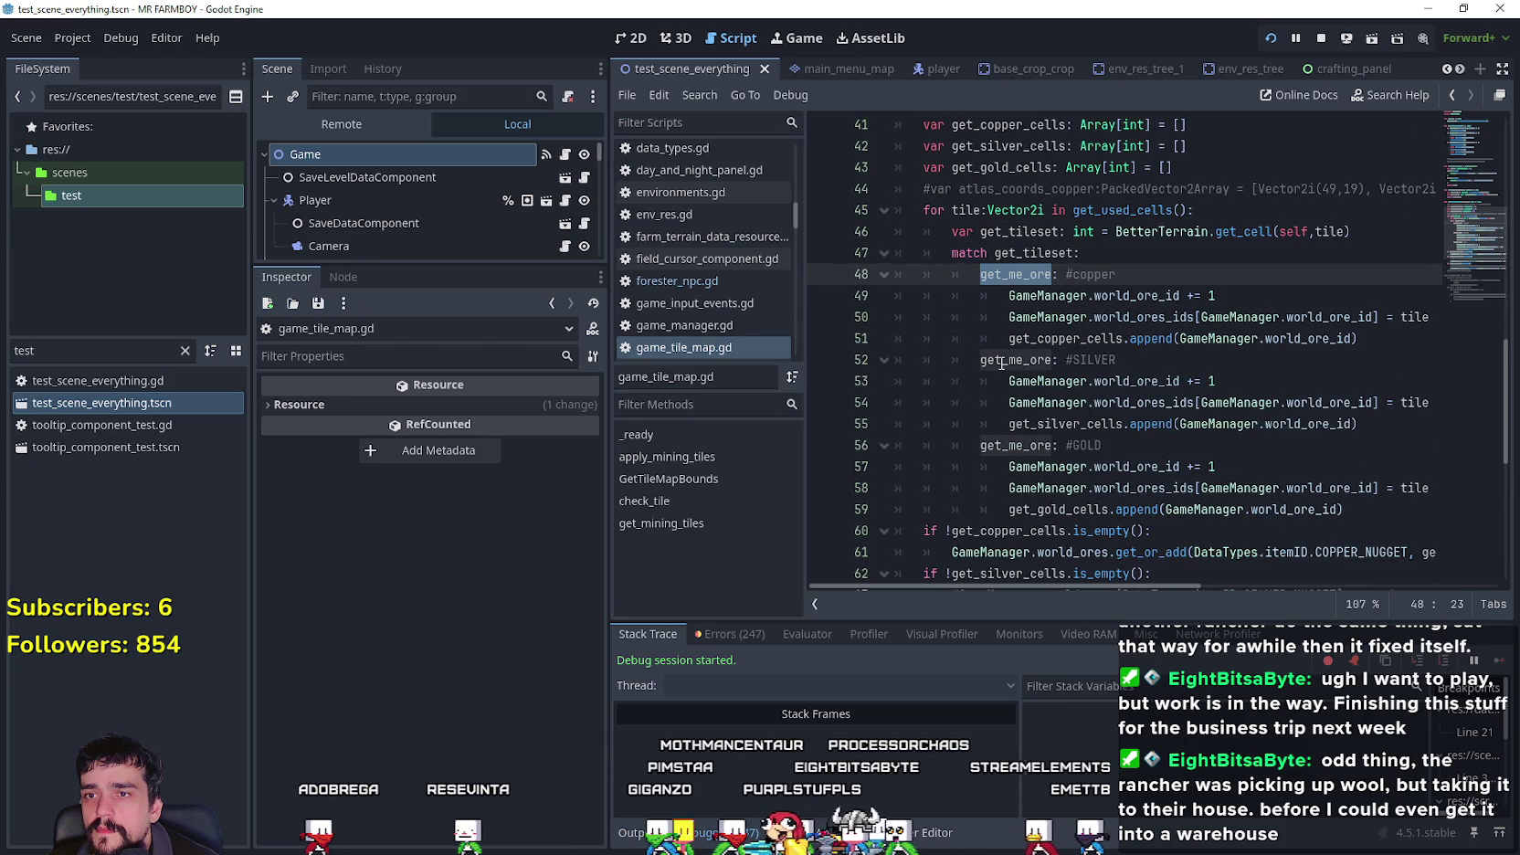
{"action": "mouse_move", "coordinate": [1002, 365]}
{"action": "scroll", "coordinate": [1002, 362], "scroll_direction": "up", "scroll_amount": 11}
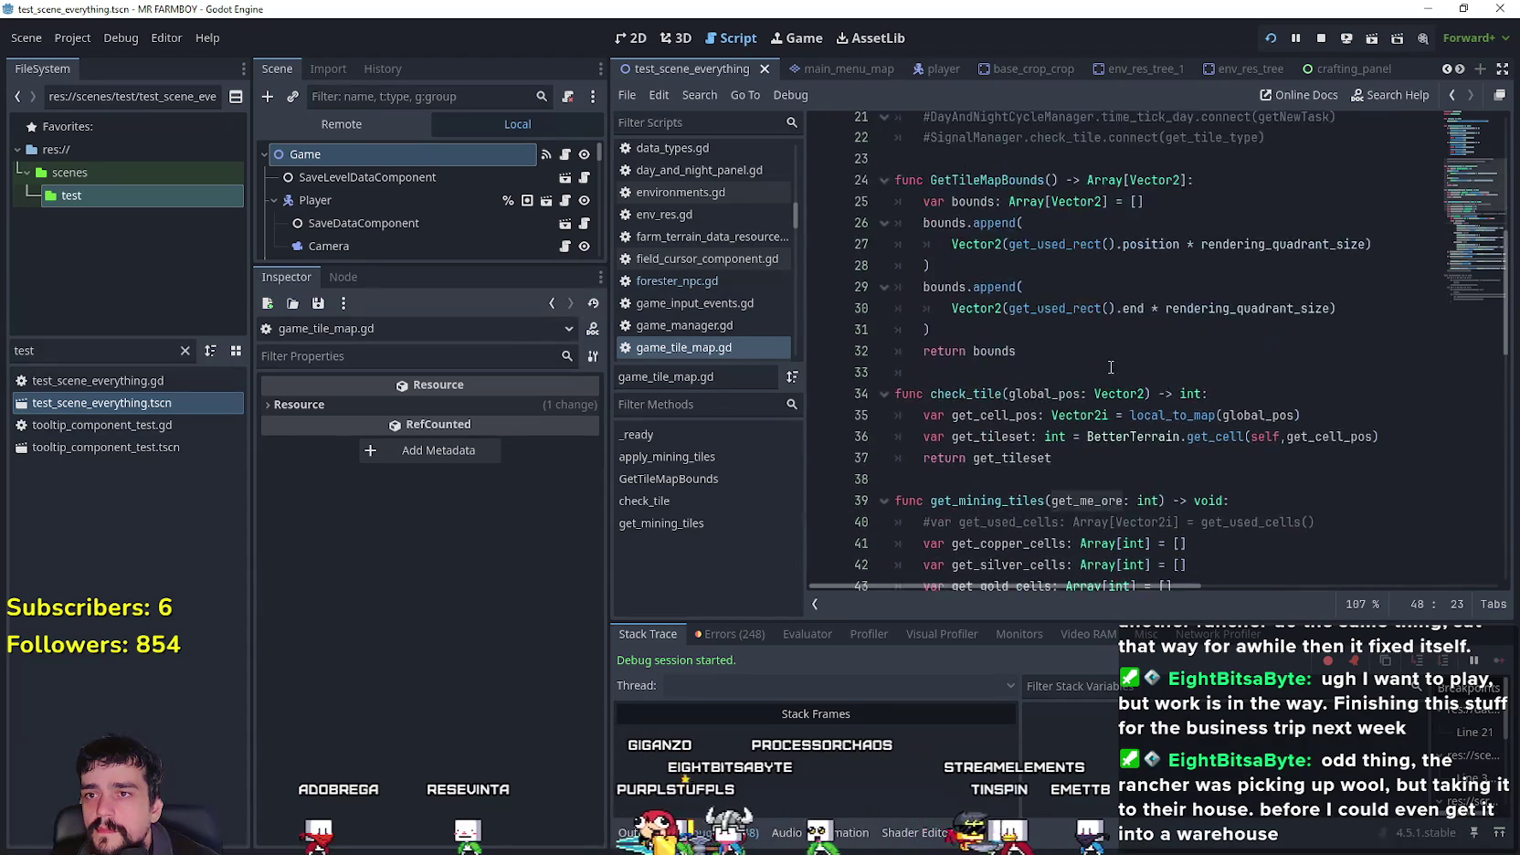
{"action": "scroll", "coordinate": [1113, 364], "scroll_direction": "down", "scroll_amount": 9}
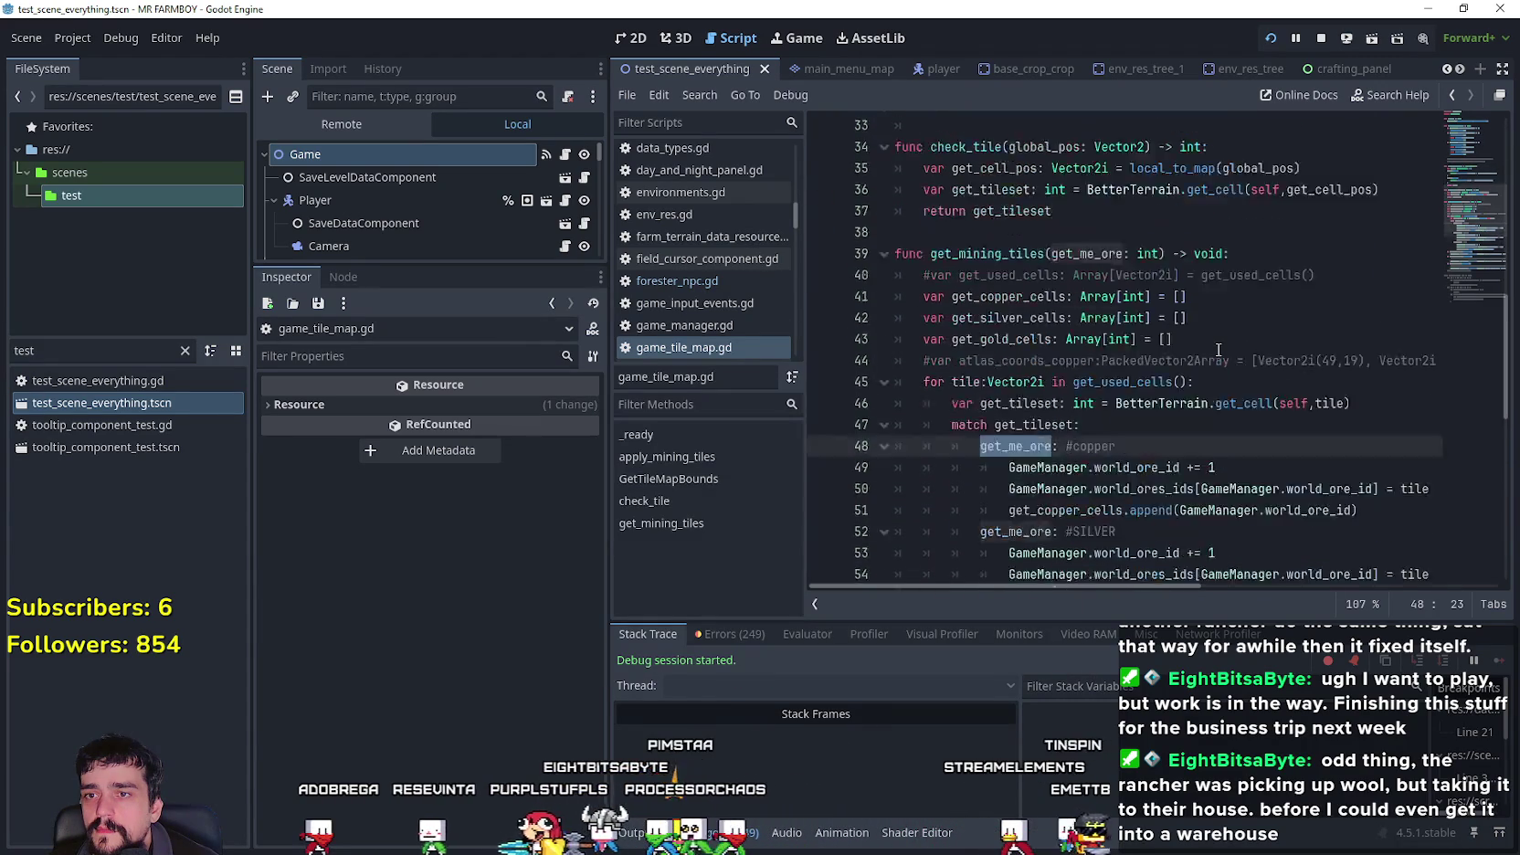
{"action": "scroll", "coordinate": [999, 244], "scroll_direction": "up", "scroll_amount": 11}
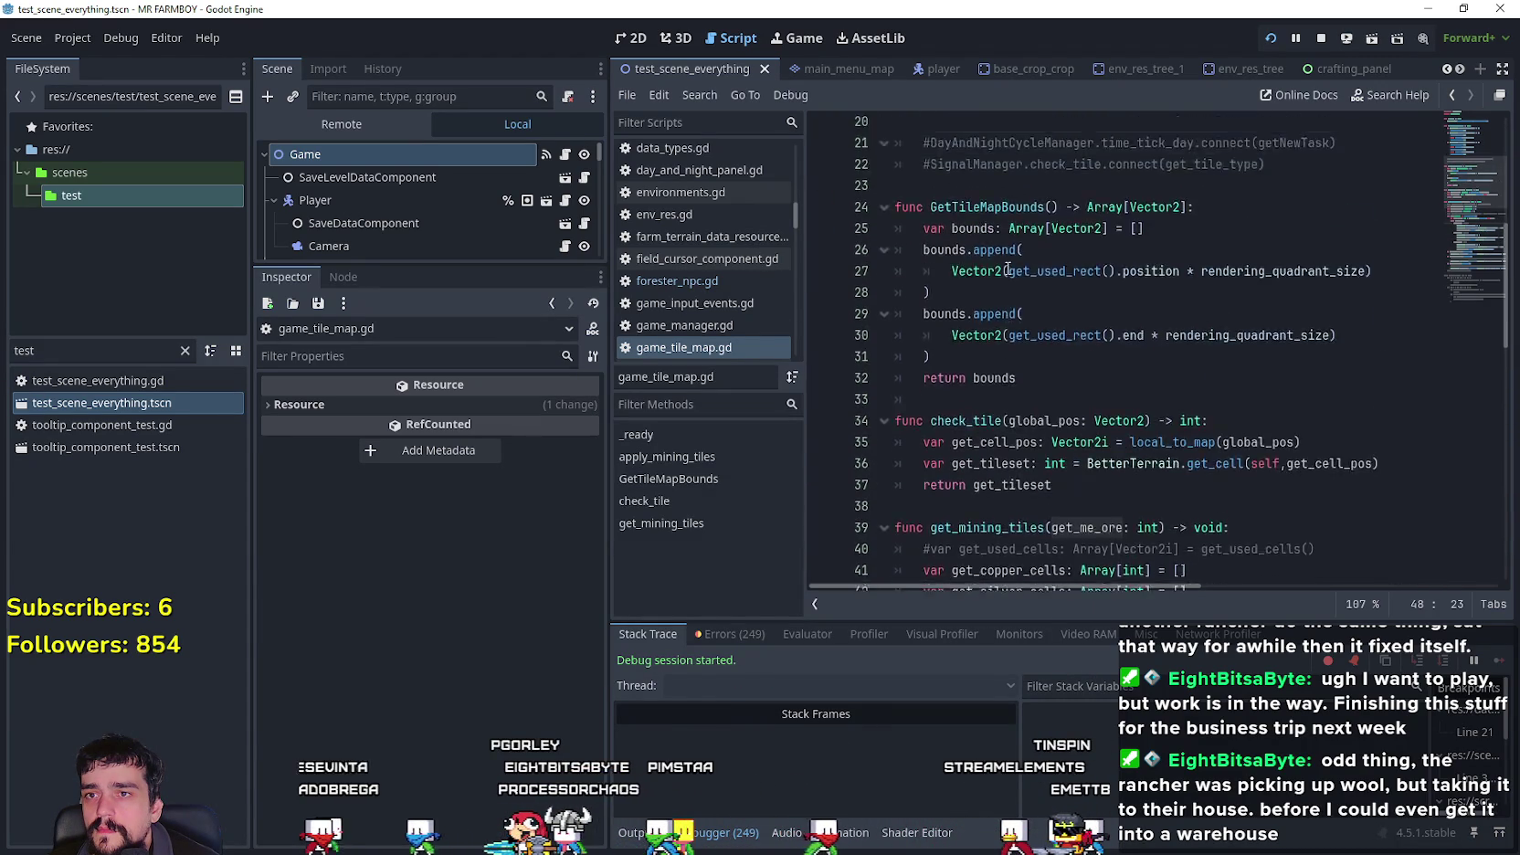
{"action": "scroll", "coordinate": [1148, 342], "scroll_direction": "down", "scroll_amount": 11}
{"action": "scroll", "coordinate": [1148, 341], "scroll_direction": "down", "scroll_amount": 8}
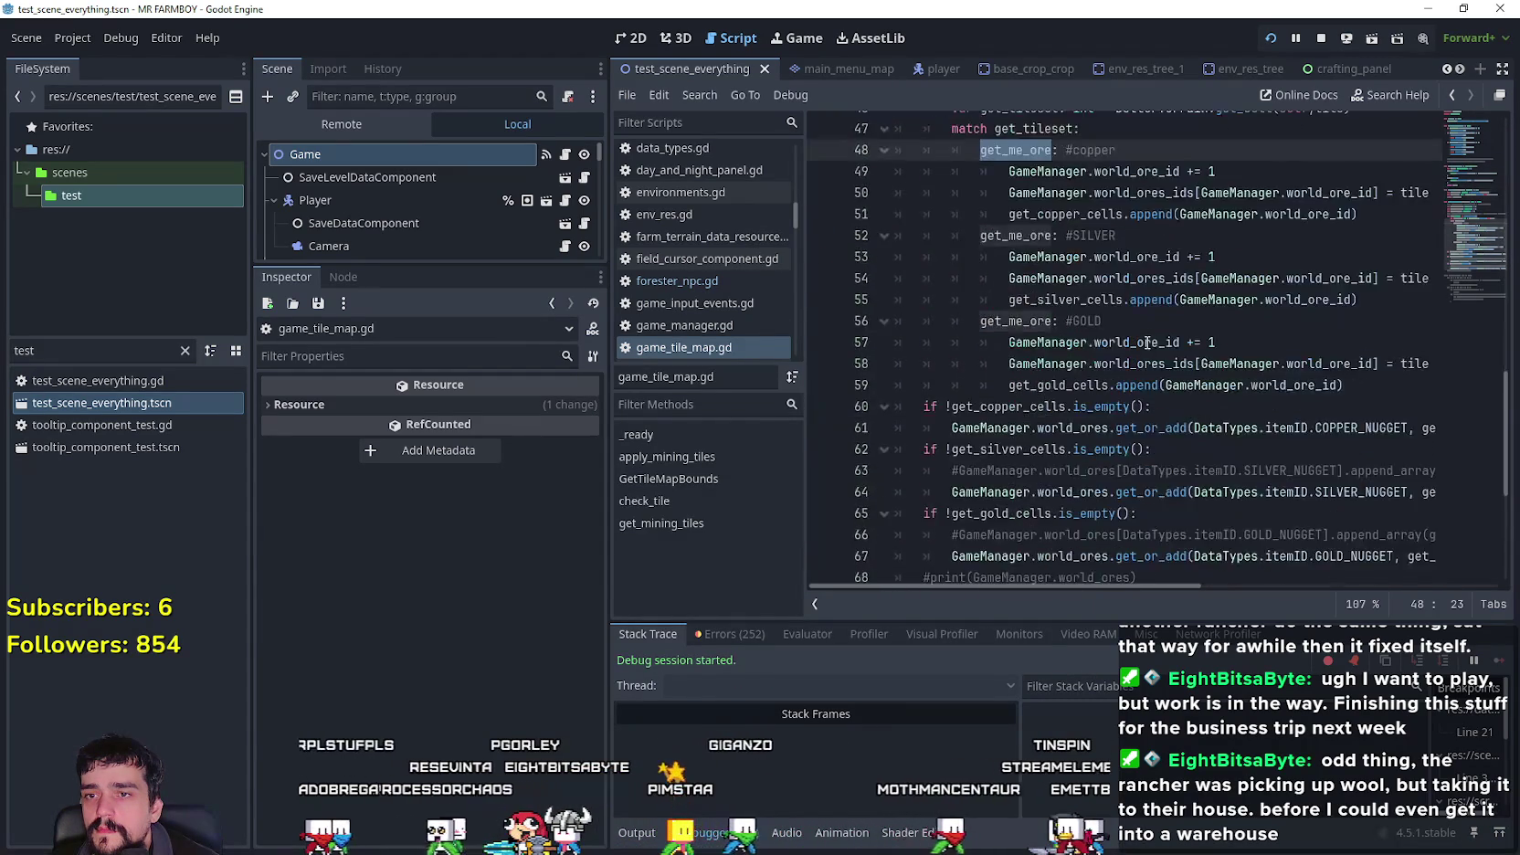
{"action": "scroll", "coordinate": [1149, 336], "scroll_direction": "up", "scroll_amount": 6}
{"action": "scroll", "coordinate": [1149, 330], "scroll_direction": "down", "scroll_amount": 1}
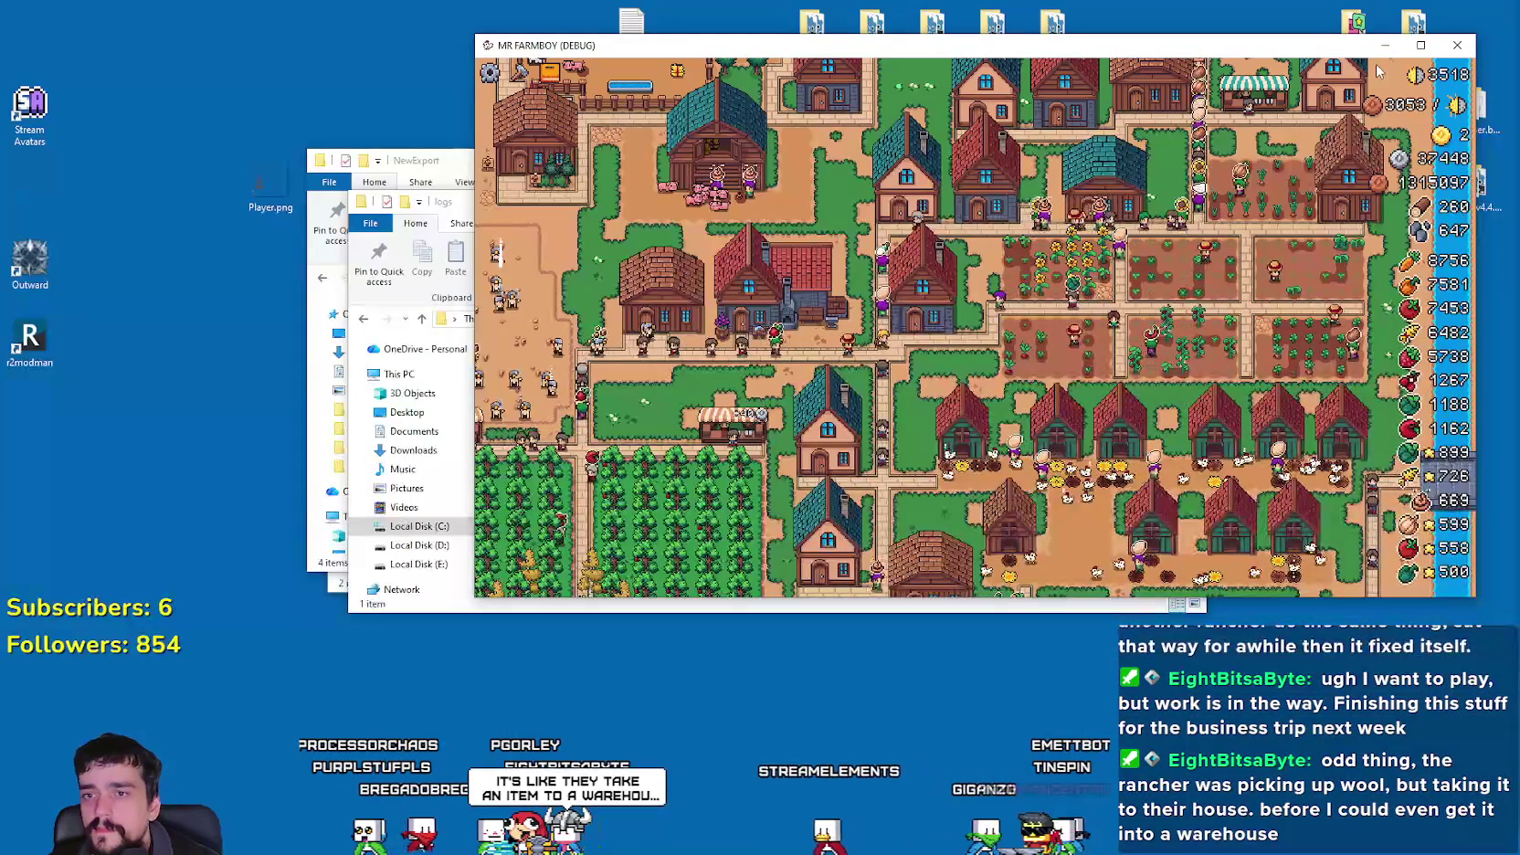
- Close the game window and set breakpoints at lines 49 and 53 in the copper and silver branches
{"action": "left_click", "coordinate": [1457, 45]}
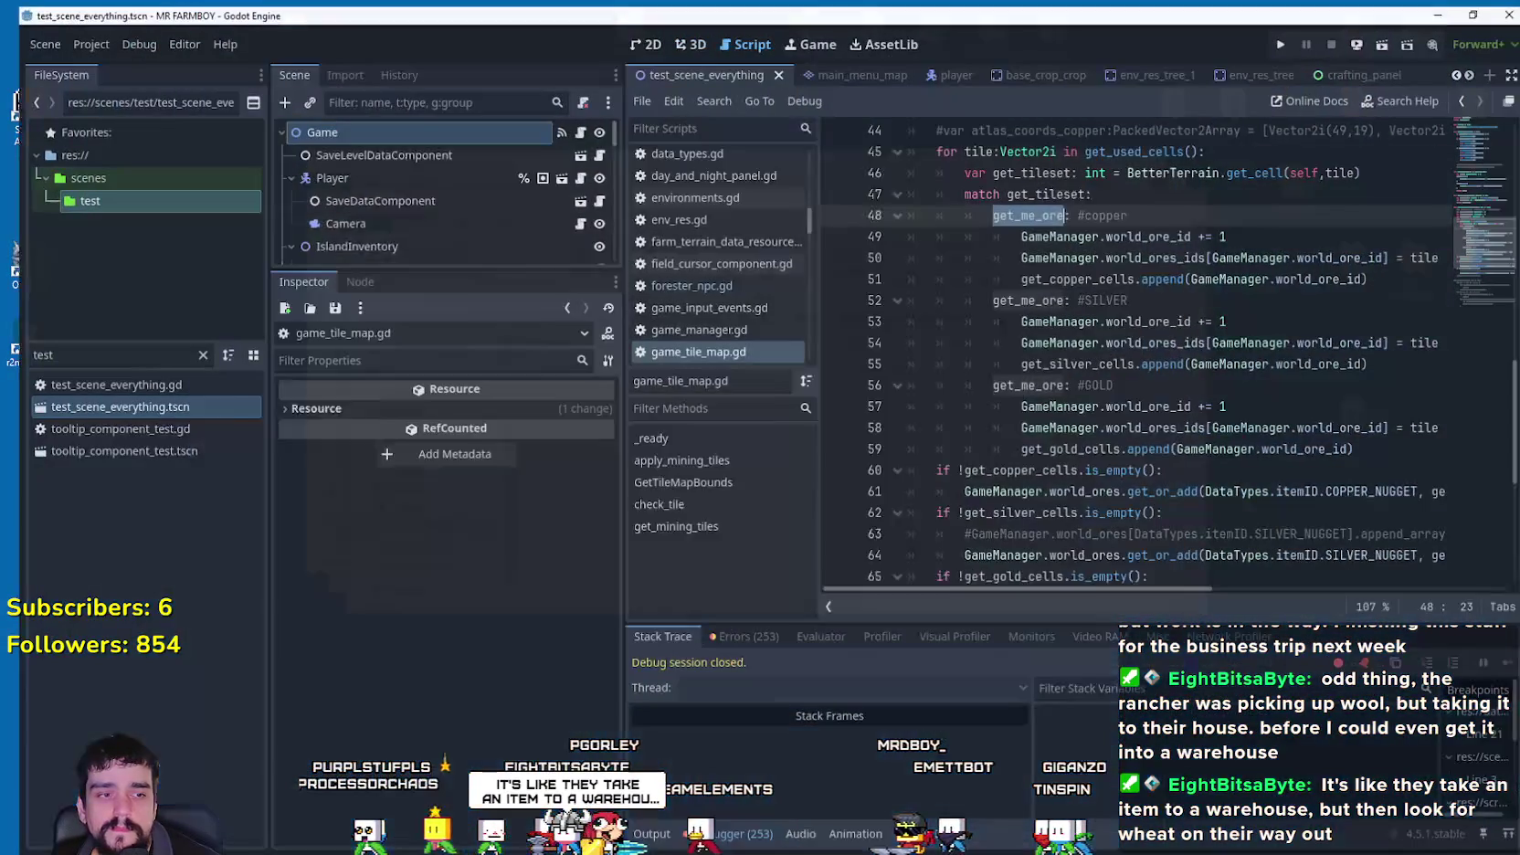
{"action": "scroll", "coordinate": [1187, 439], "scroll_direction": "up", "scroll_amount": 2}
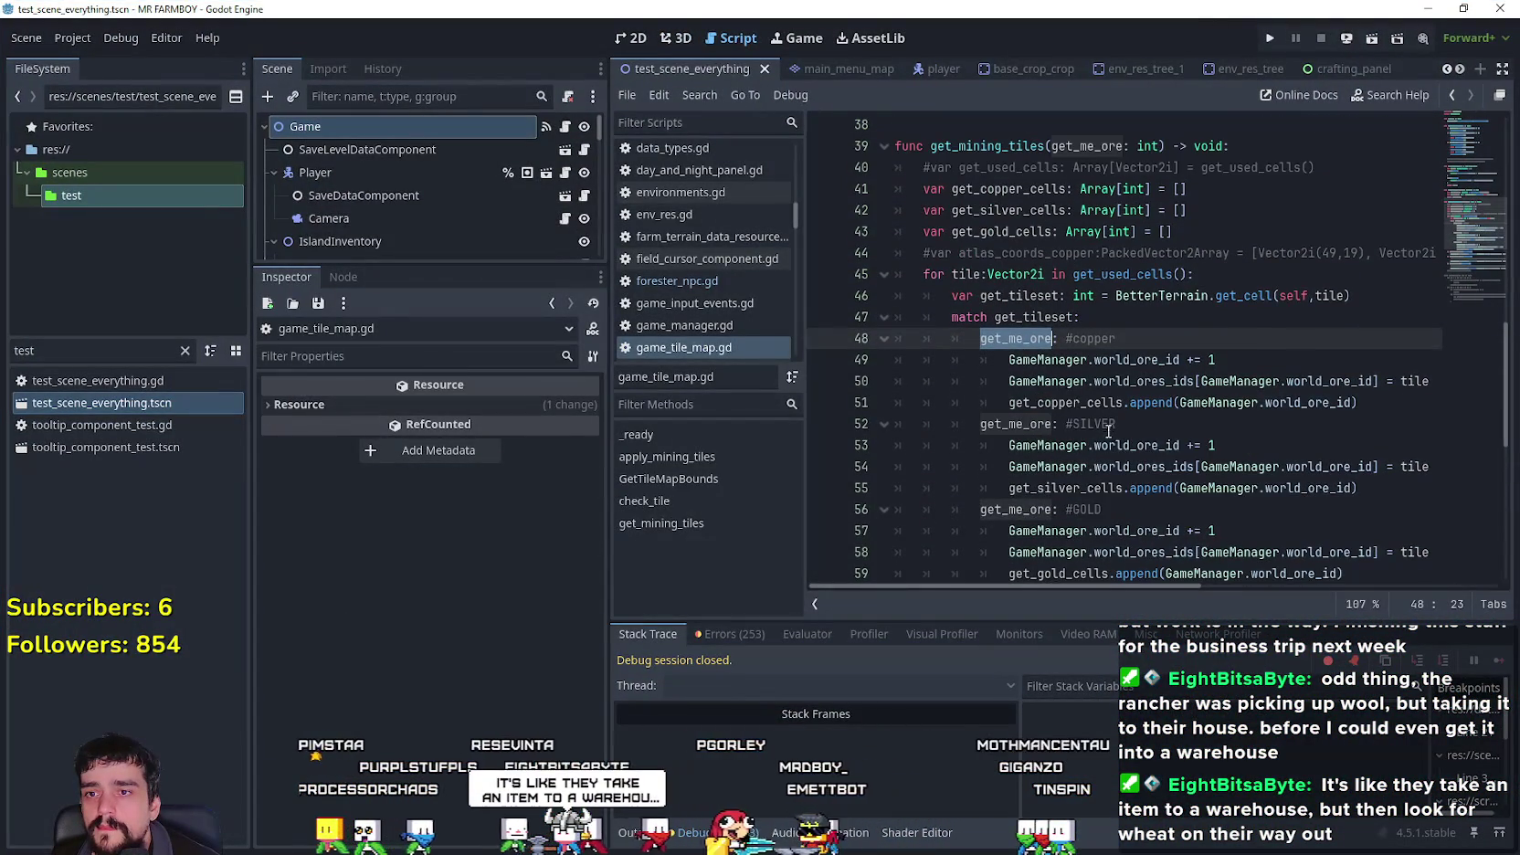
{"action": "left_click", "coordinate": [1183, 426]}
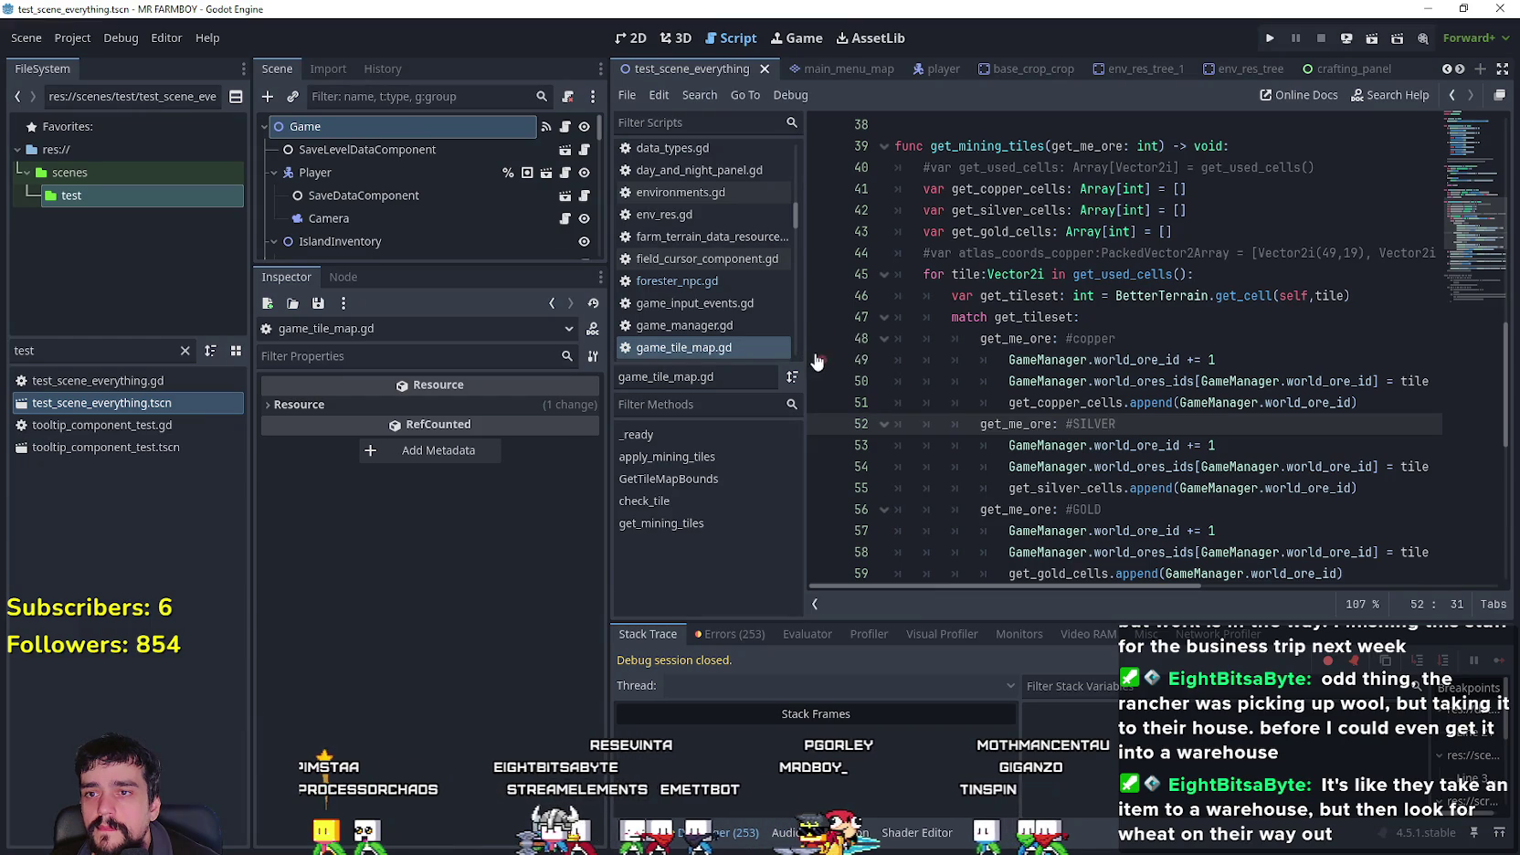
{"action": "scroll", "coordinate": [879, 399], "scroll_direction": "down", "scroll_amount": 3}
{"action": "left_click", "coordinate": [821, 253]}
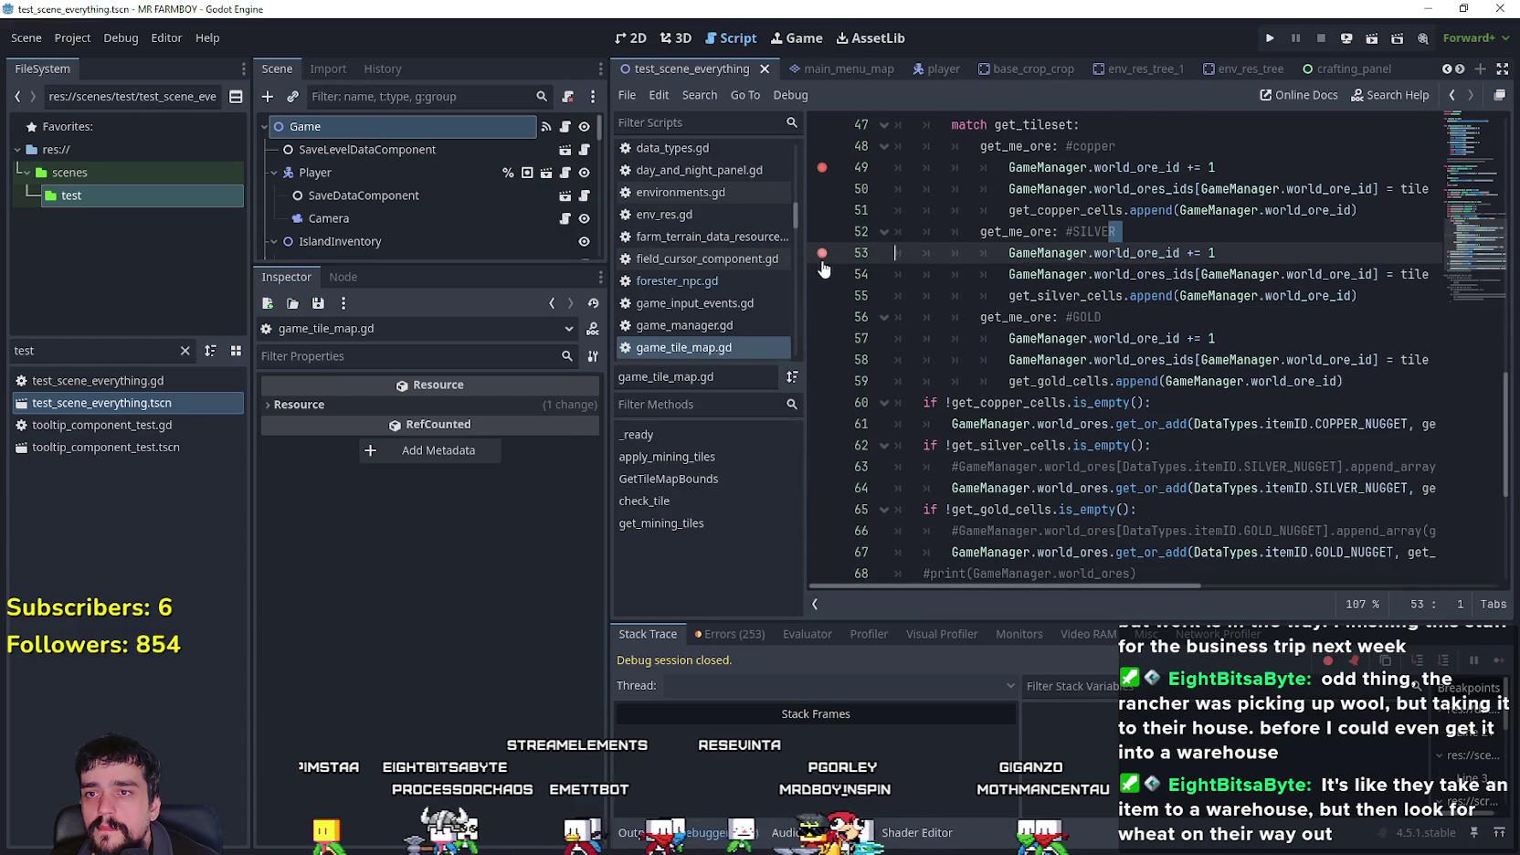
- Set breakpoints at lines 57, 61 and 67 for gold and nugget recording, then run the project
{"action": "left_click", "coordinate": [1209, 382]}
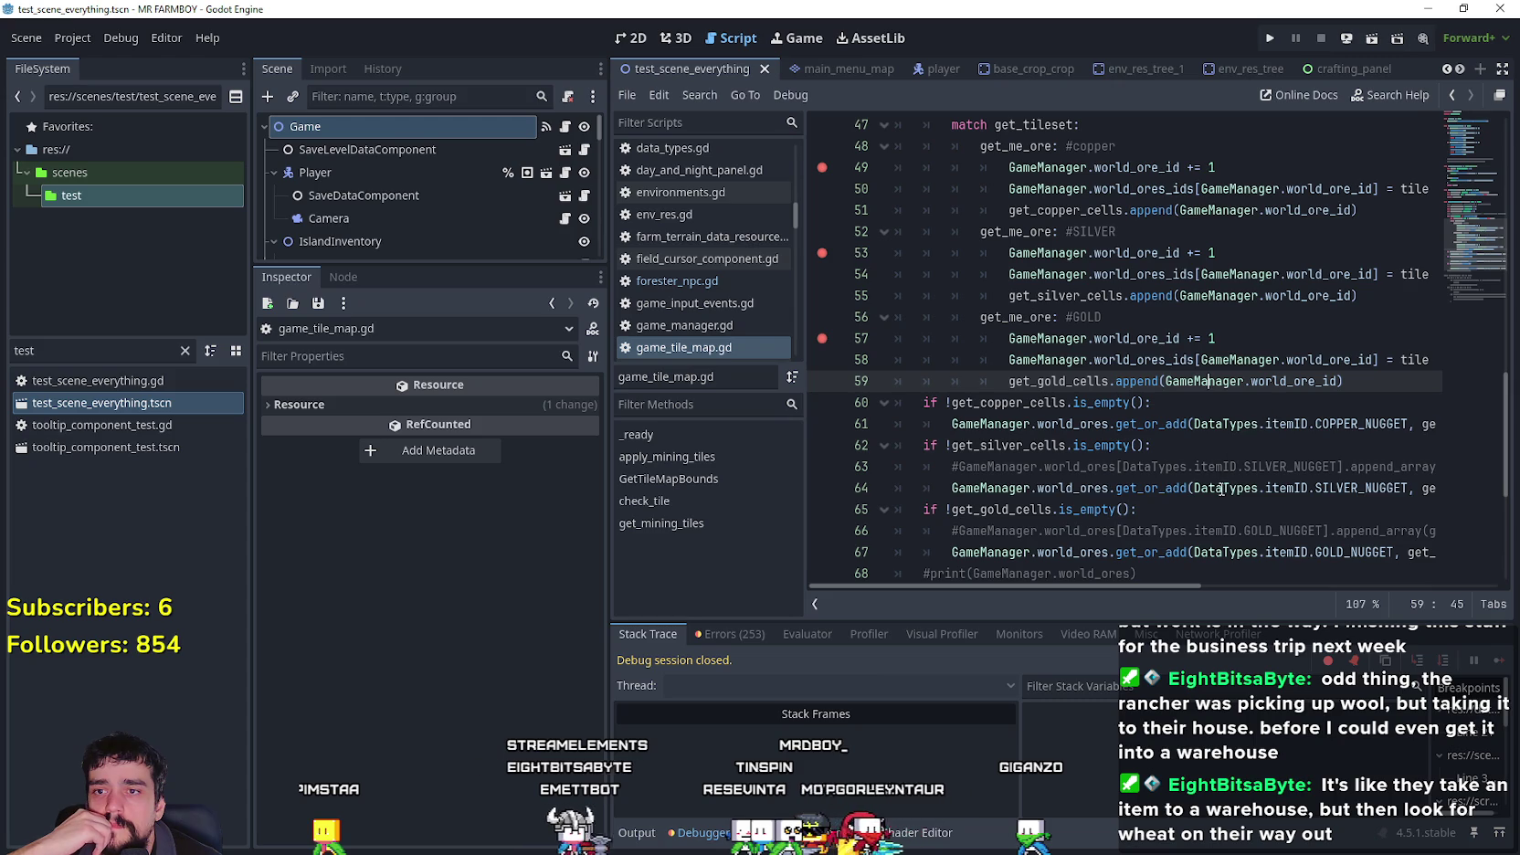
{"action": "scroll", "coordinate": [1213, 466], "scroll_direction": "down", "scroll_amount": 2}
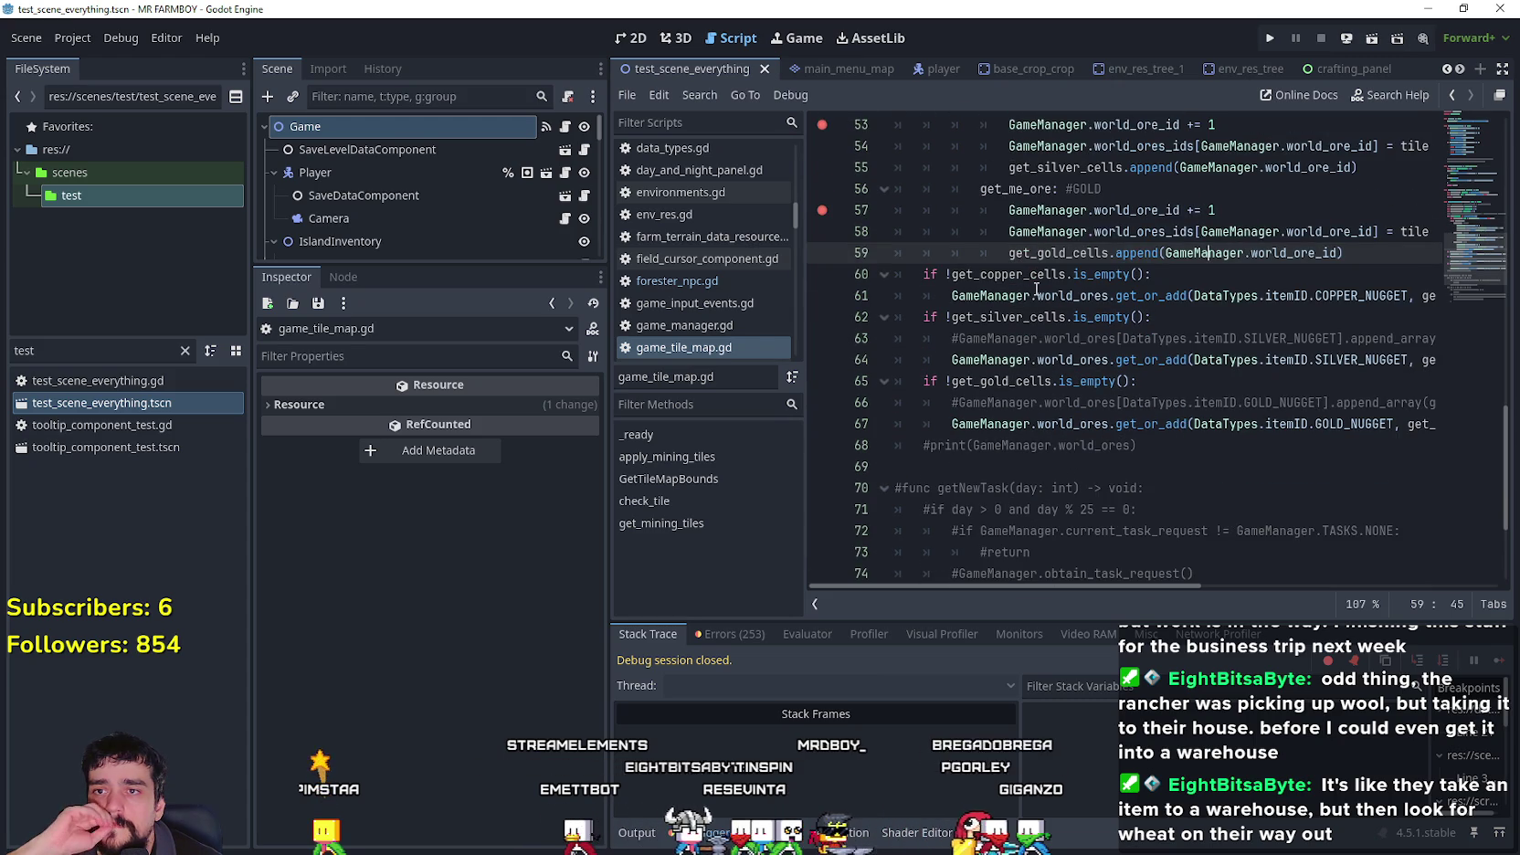
{"action": "triple_click", "coordinate": [925, 275]}
{"action": "scroll", "coordinate": [1126, 402], "scroll_direction": "up", "scroll_amount": 5}
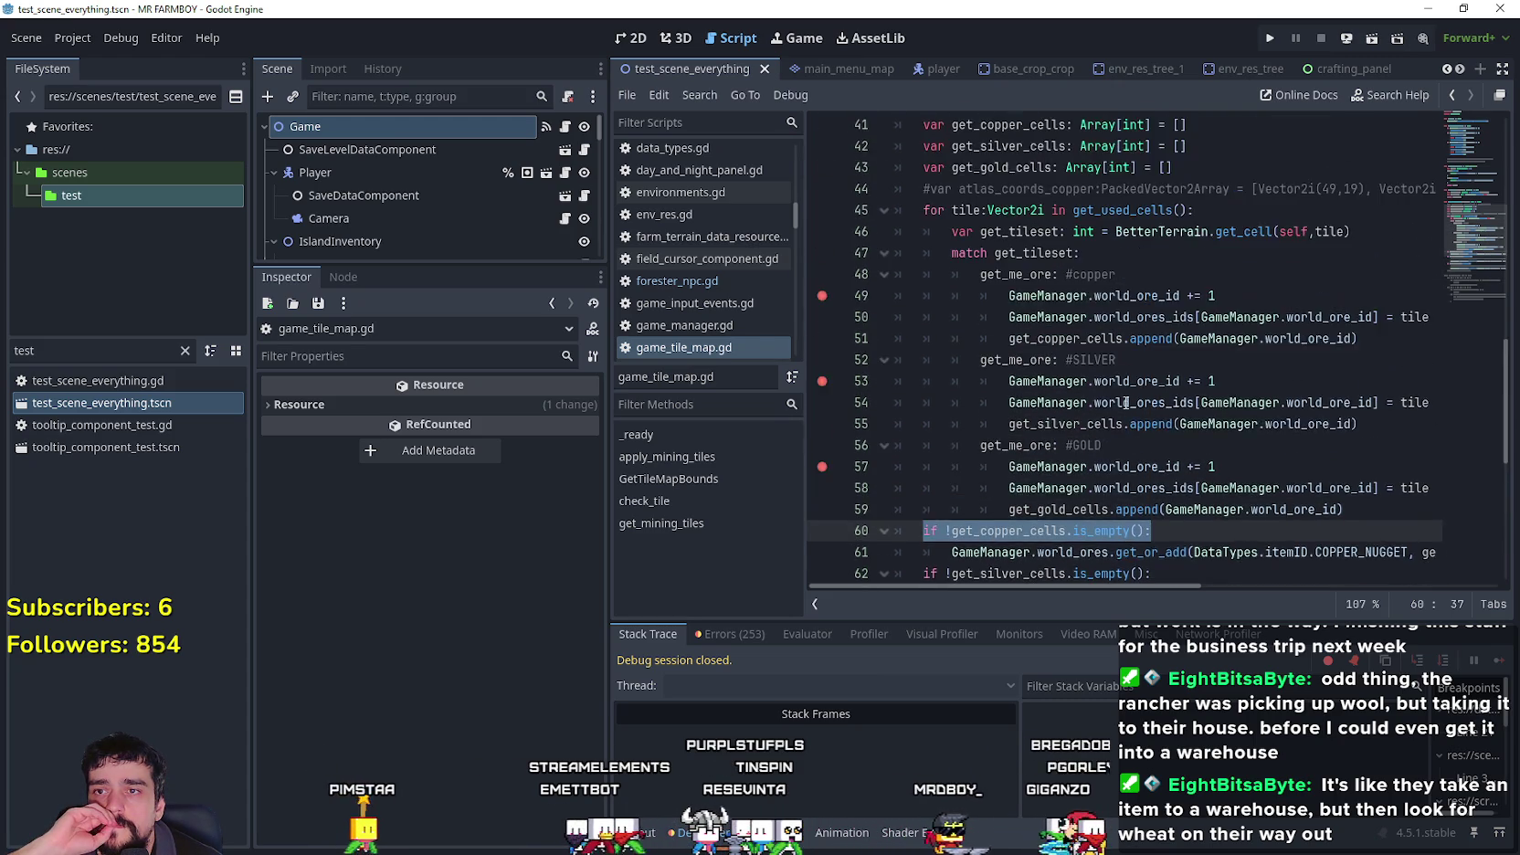
{"action": "scroll", "coordinate": [1130, 394], "scroll_direction": "down", "scroll_amount": 2}
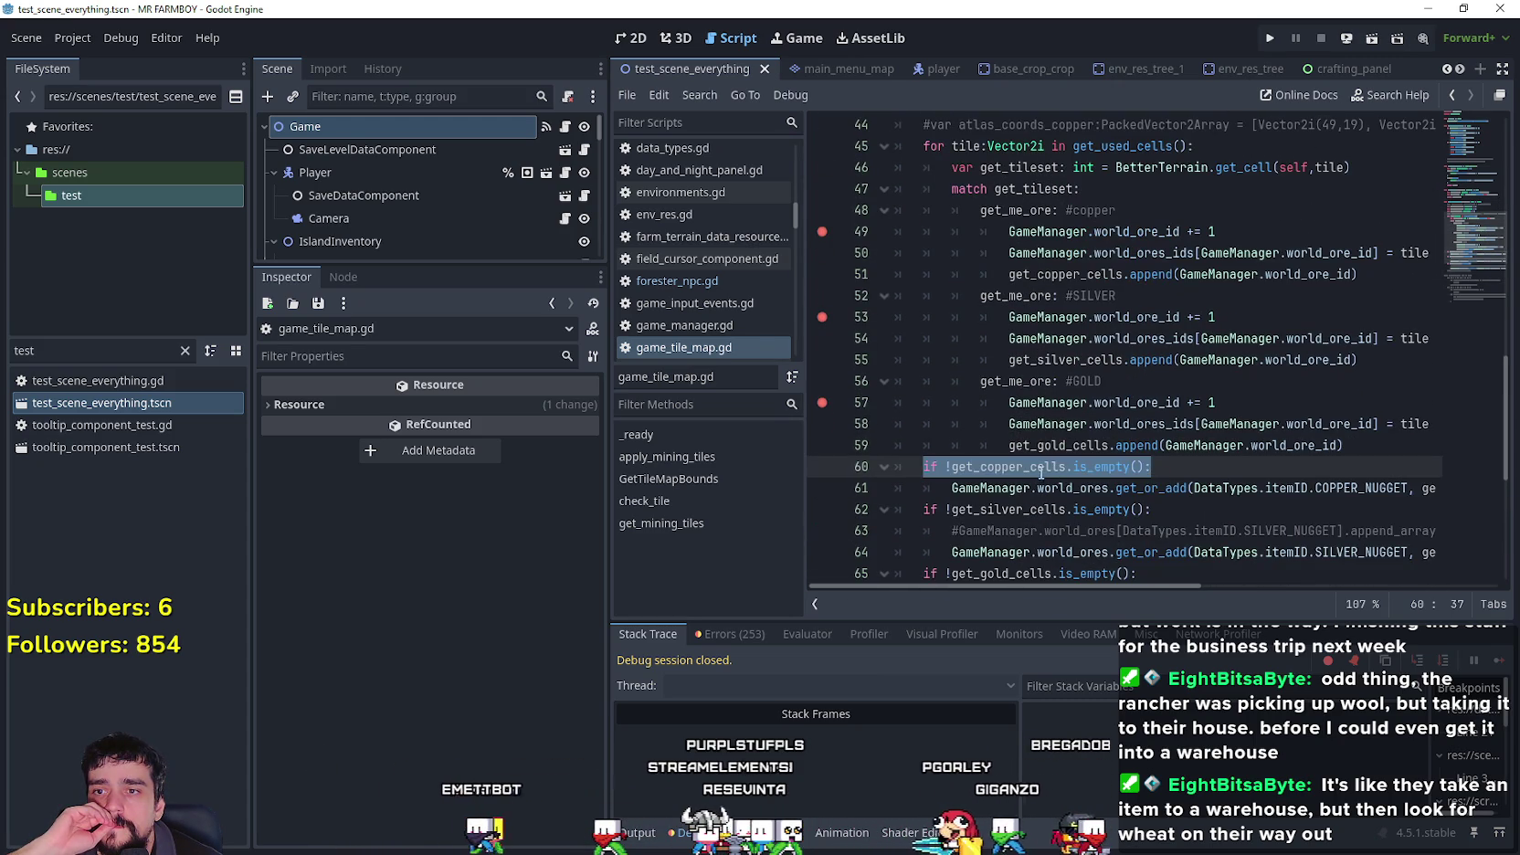
{"action": "double_click", "coordinate": [1042, 468]}
{"action": "scroll", "coordinate": [848, 431], "scroll_direction": "down", "scroll_amount": 1}
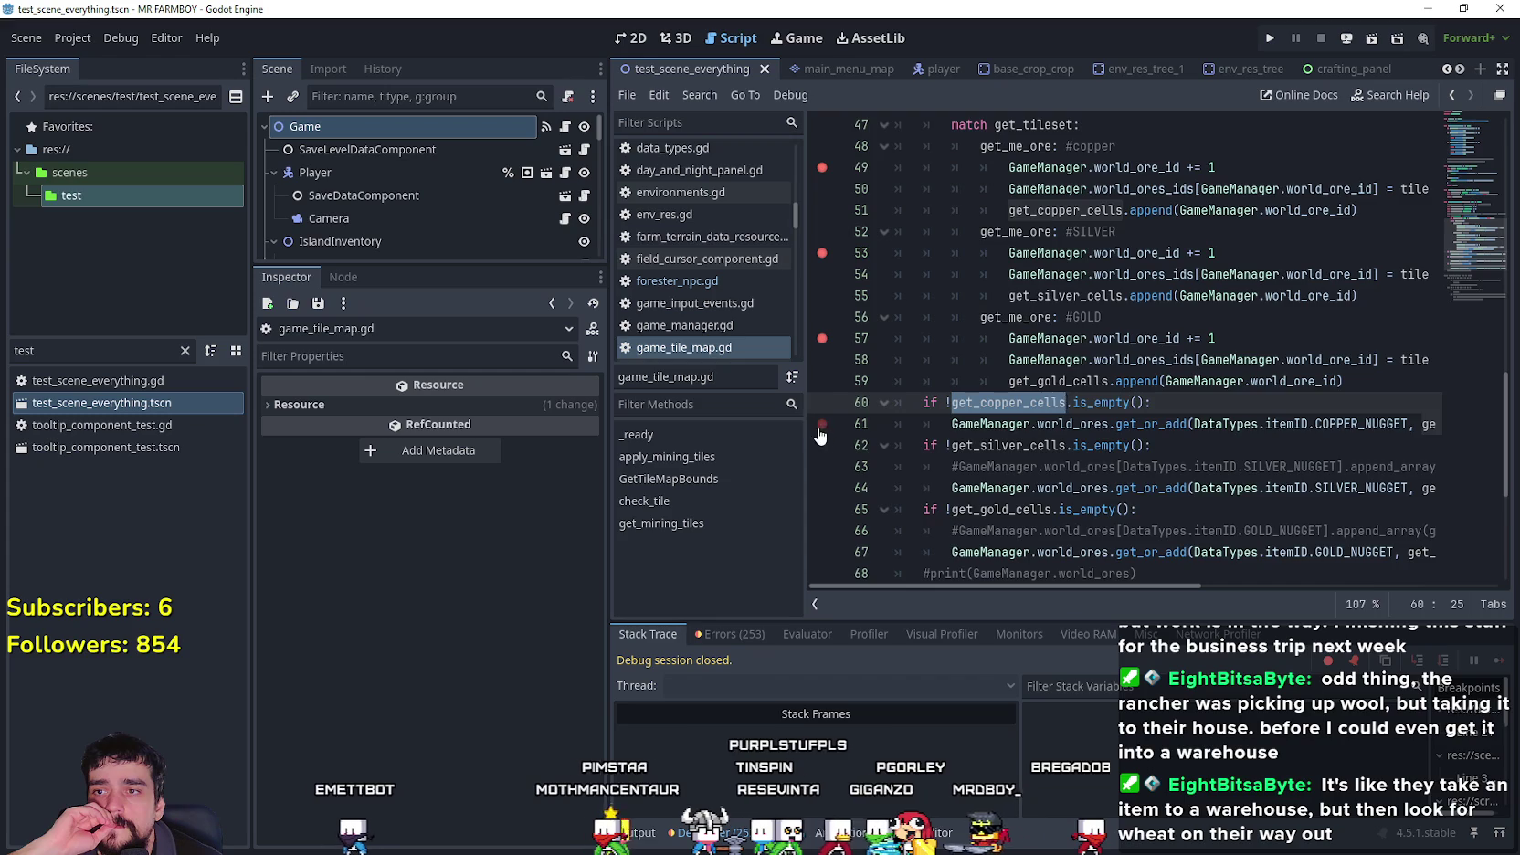
{"action": "left_click", "coordinate": [821, 424]}
{"action": "scroll", "coordinate": [831, 435], "scroll_direction": "down", "scroll_amount": 2}
{"action": "left_click", "coordinate": [823, 424]}
{"action": "left_click", "coordinate": [1203, 402]}
{"action": "left_click", "coordinate": [1272, 37]}
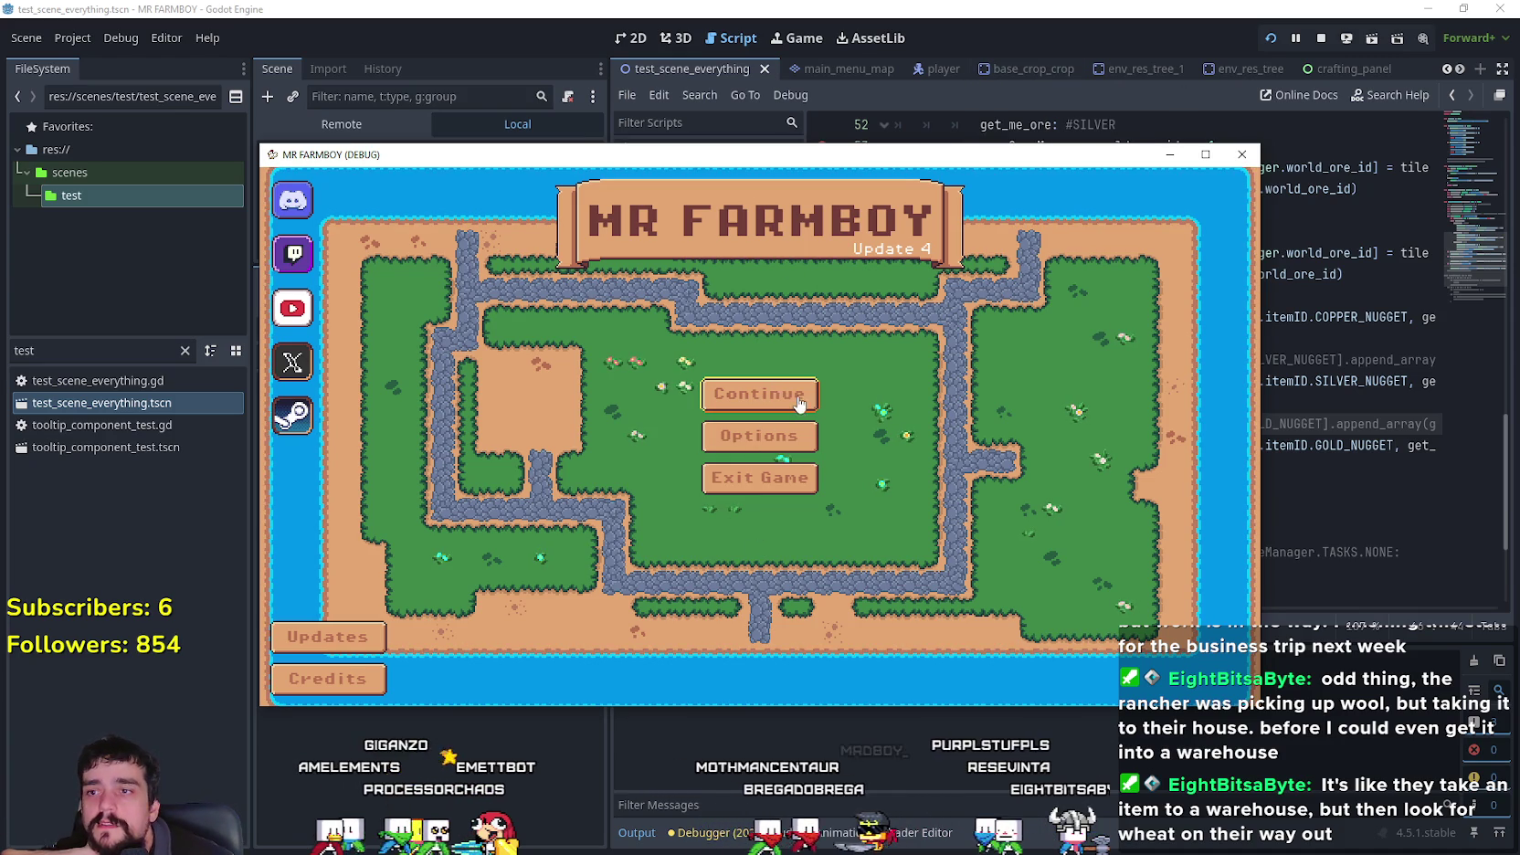
- Choose Continue on the title menu and load Save 2, pausing at the line 14 breakpoint
{"action": "left_click", "coordinate": [759, 393]}
{"action": "scroll", "coordinate": [820, 400], "scroll_direction": "up", "scroll_amount": 1}
{"action": "scroll", "coordinate": [713, 462], "scroll_direction": "up", "scroll_amount": 2}
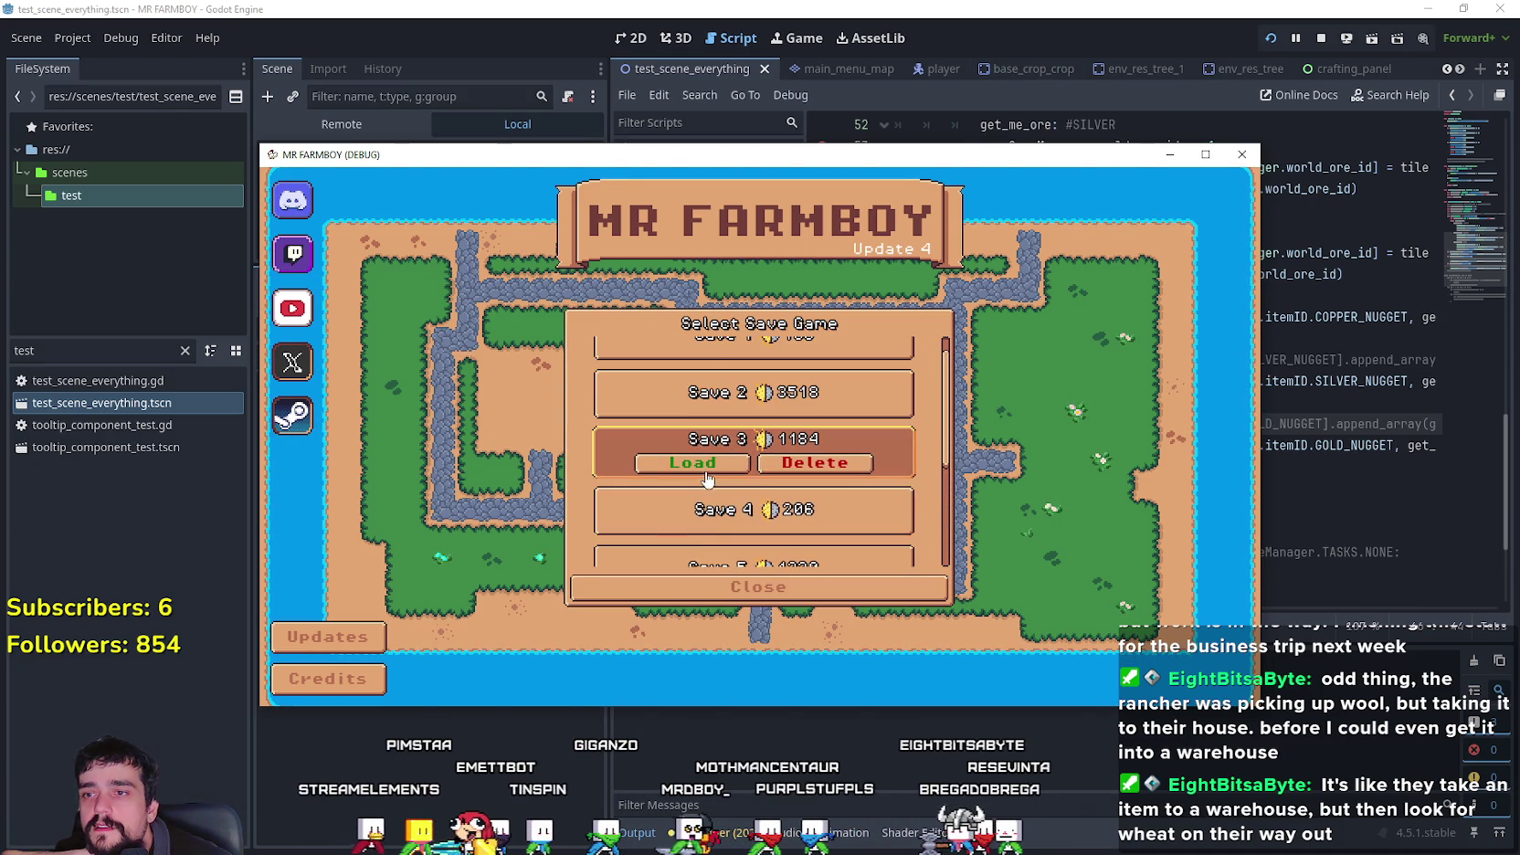
{"action": "left_click", "coordinate": [694, 431]}
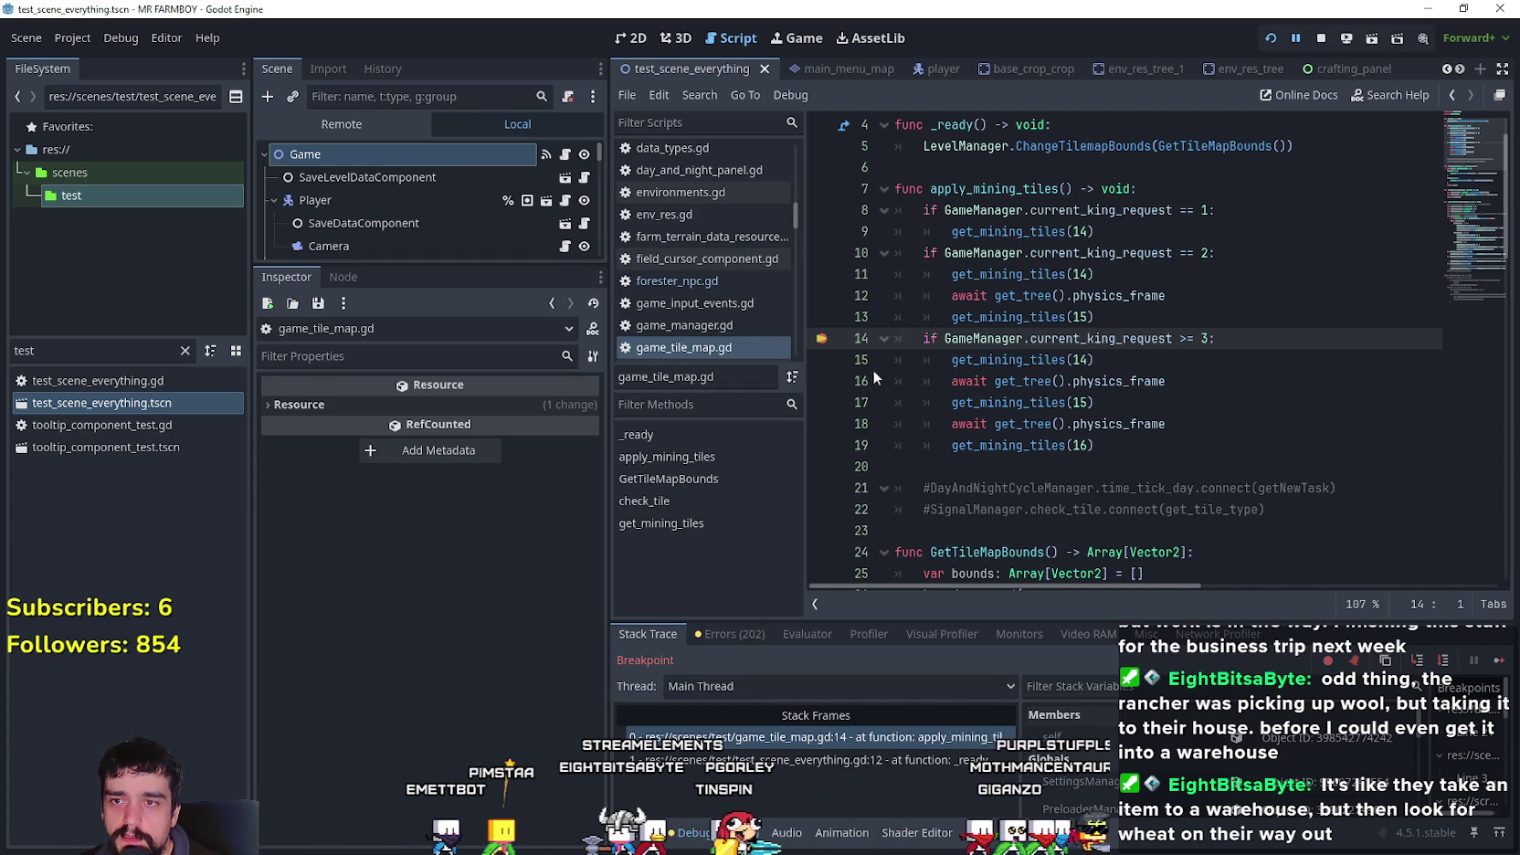
- Continue through the line 49 and line 61 breakpoint stops until the game runs freely
{"action": "left_click", "coordinate": [1498, 667]}
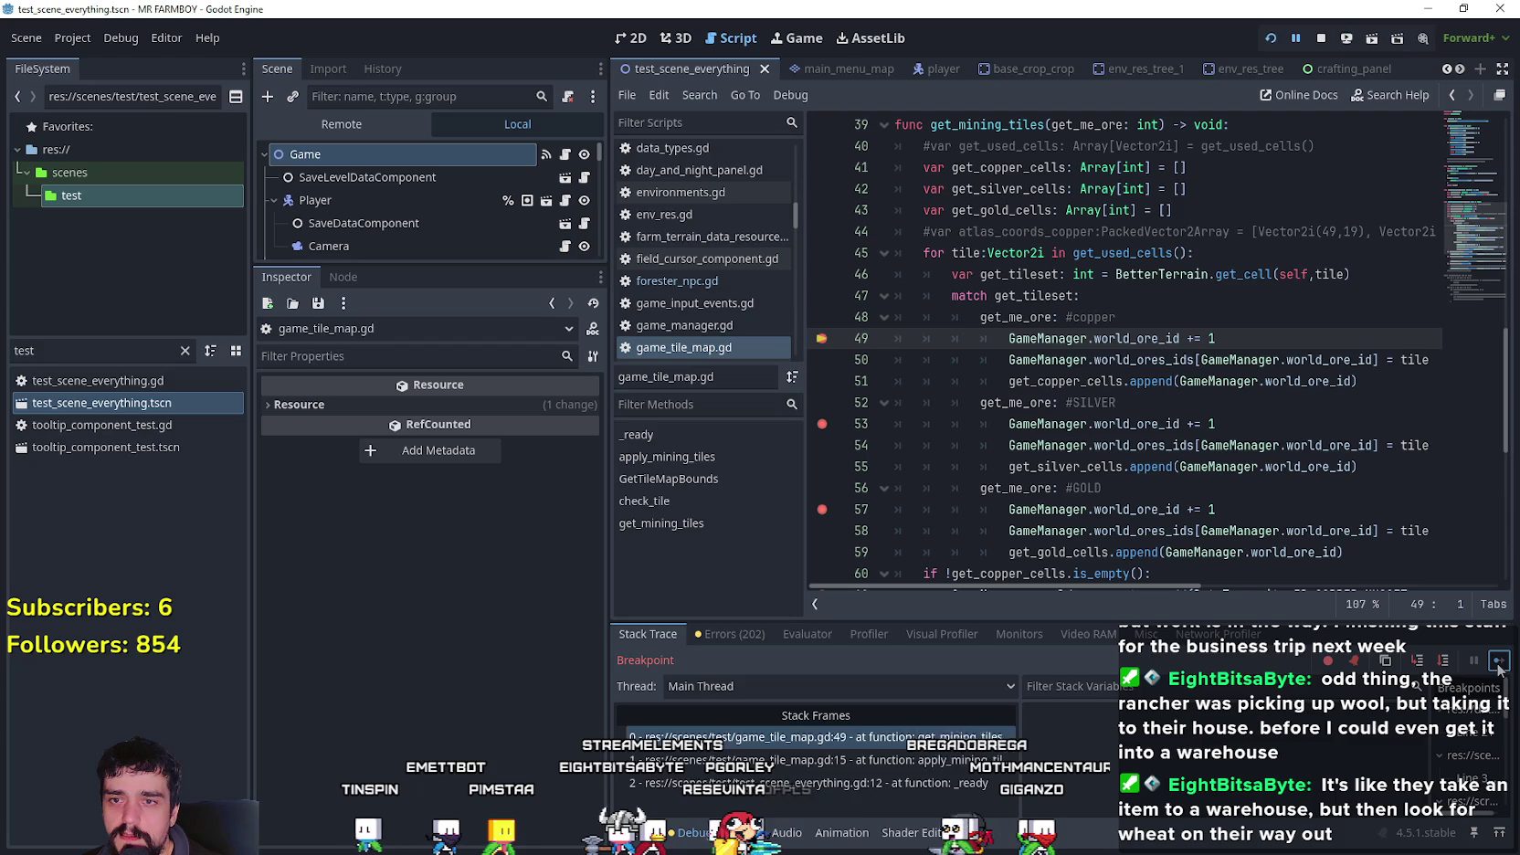
{"action": "left_click", "coordinate": [1497, 667]}
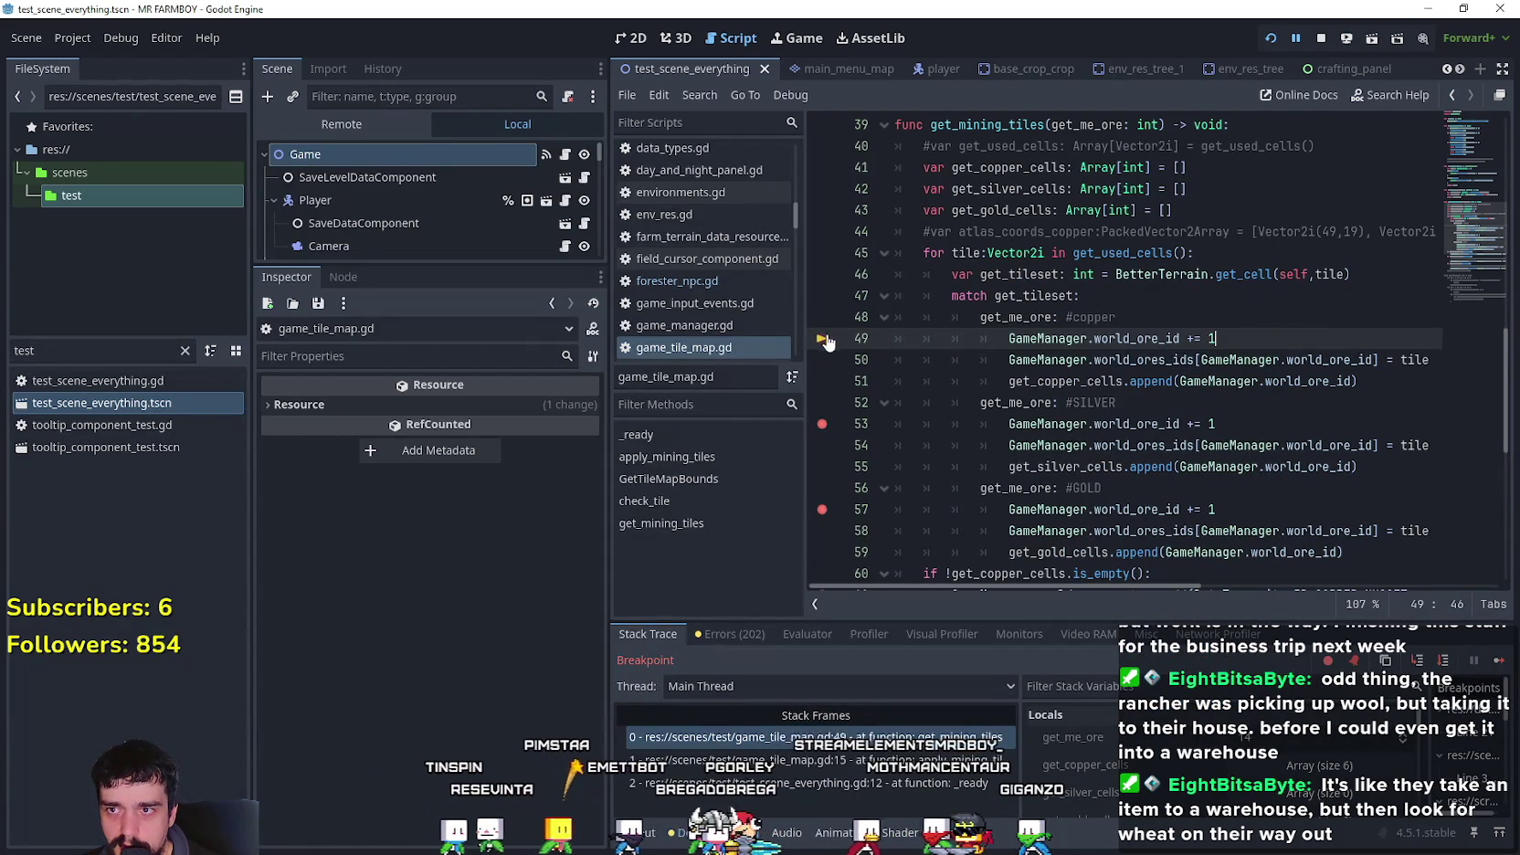
{"action": "left_click", "coordinate": [1500, 660]}
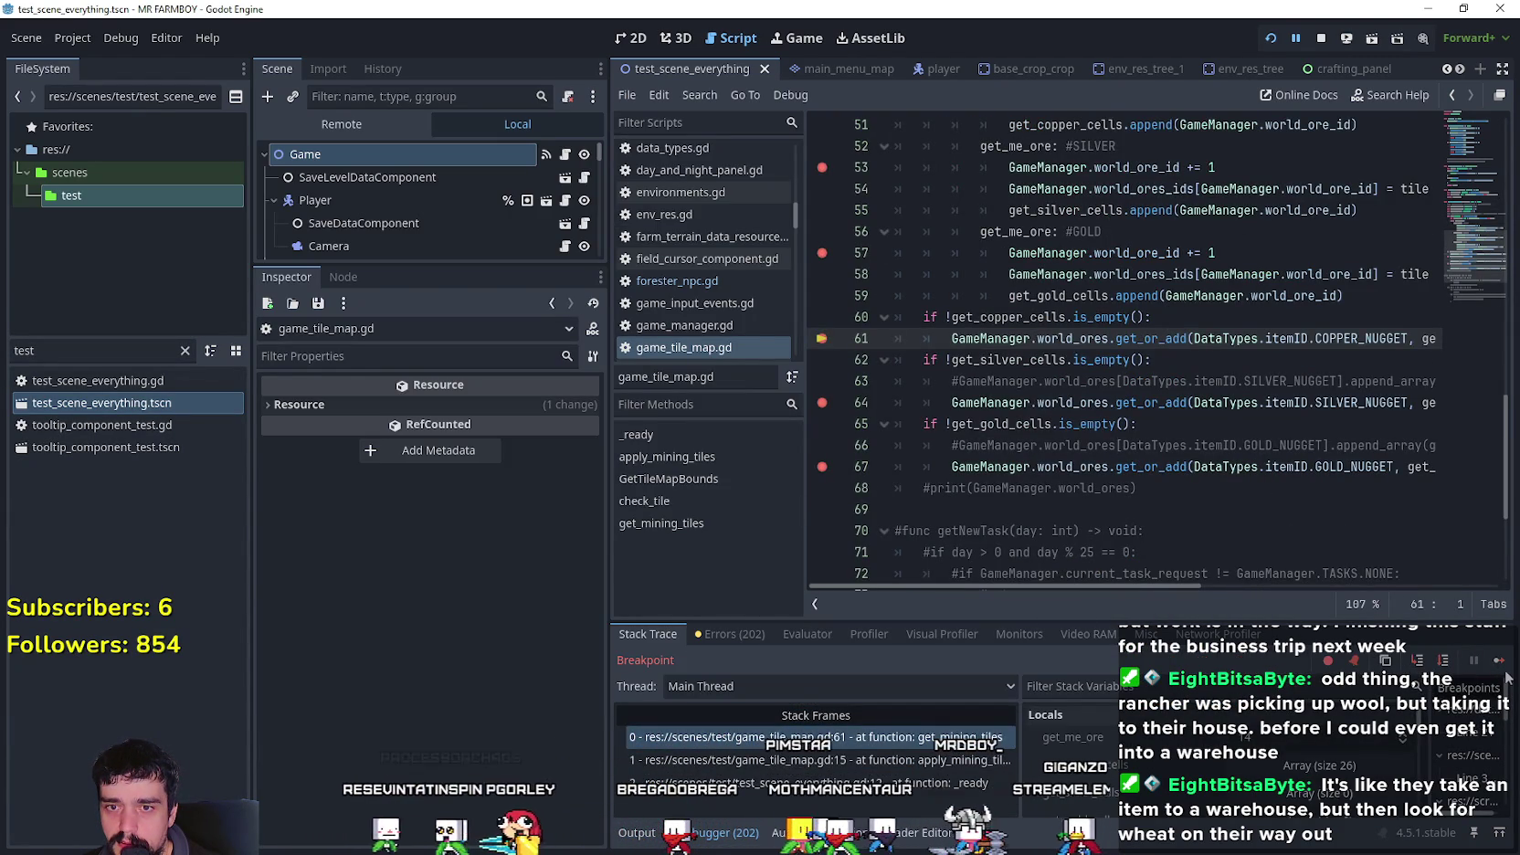
{"action": "left_click", "coordinate": [1500, 661]}
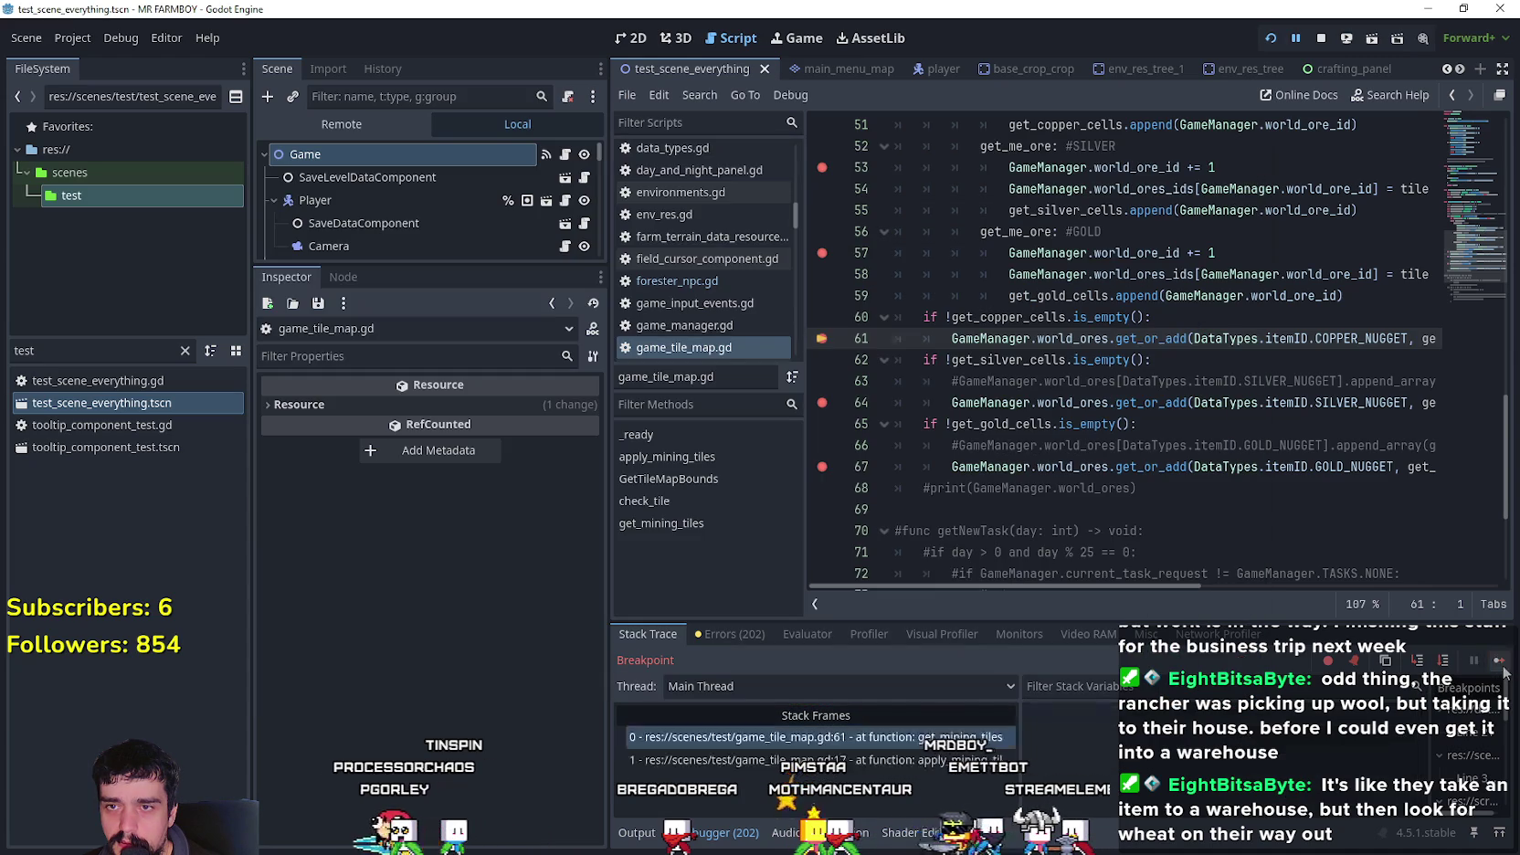
{"action": "left_click_drag", "start_coordinate": [1061, 589], "coordinate": [1223, 593]}
{"action": "scroll", "coordinate": [1247, 592], "scroll_direction": "left", "scroll_amount": 5}
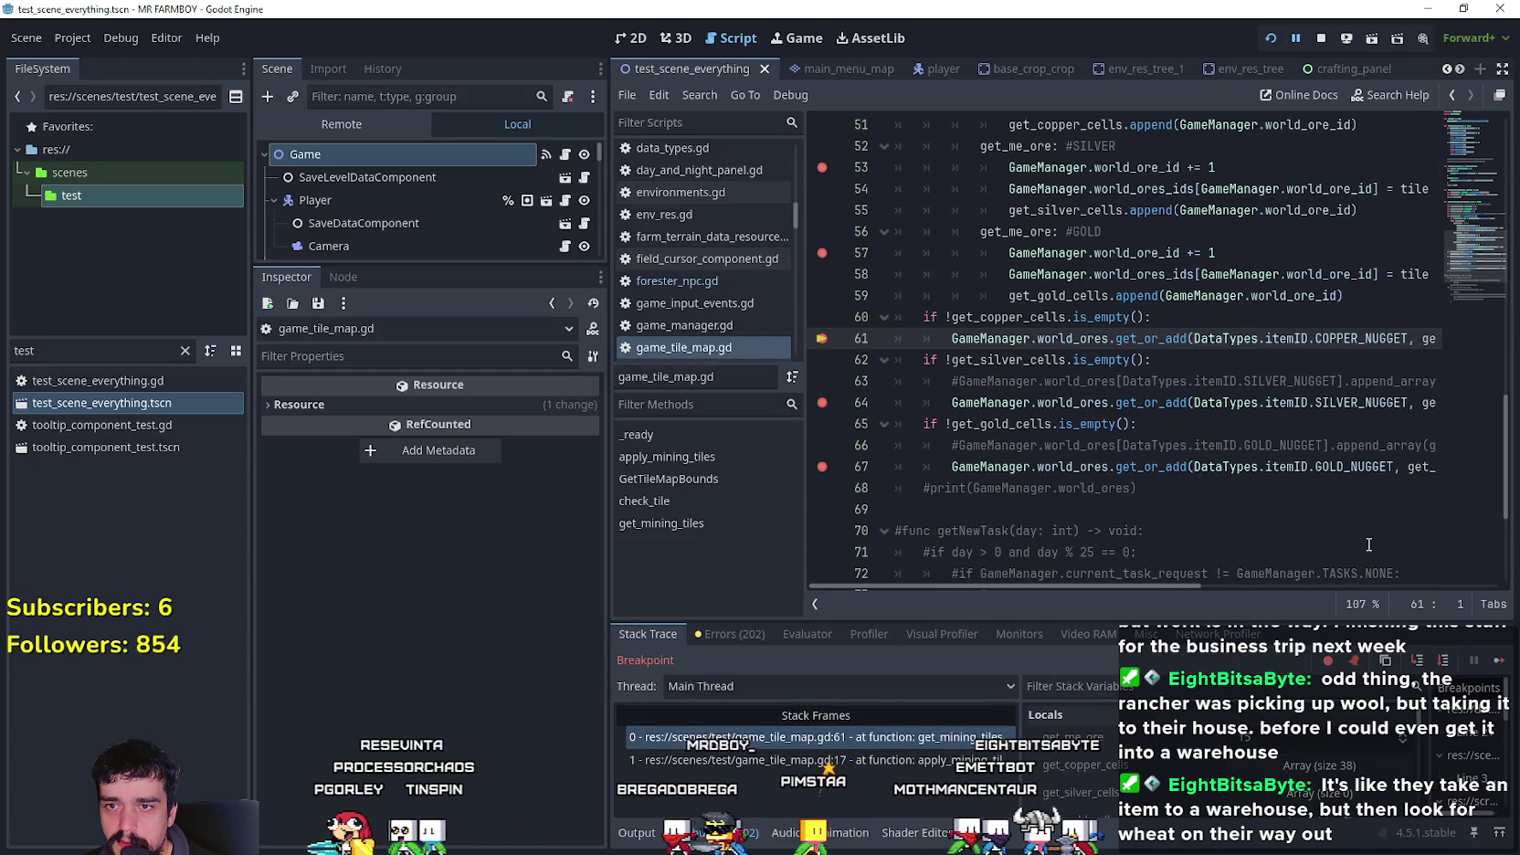
{"action": "scroll", "coordinate": [1212, 589], "scroll_direction": "right", "scroll_amount": 3}
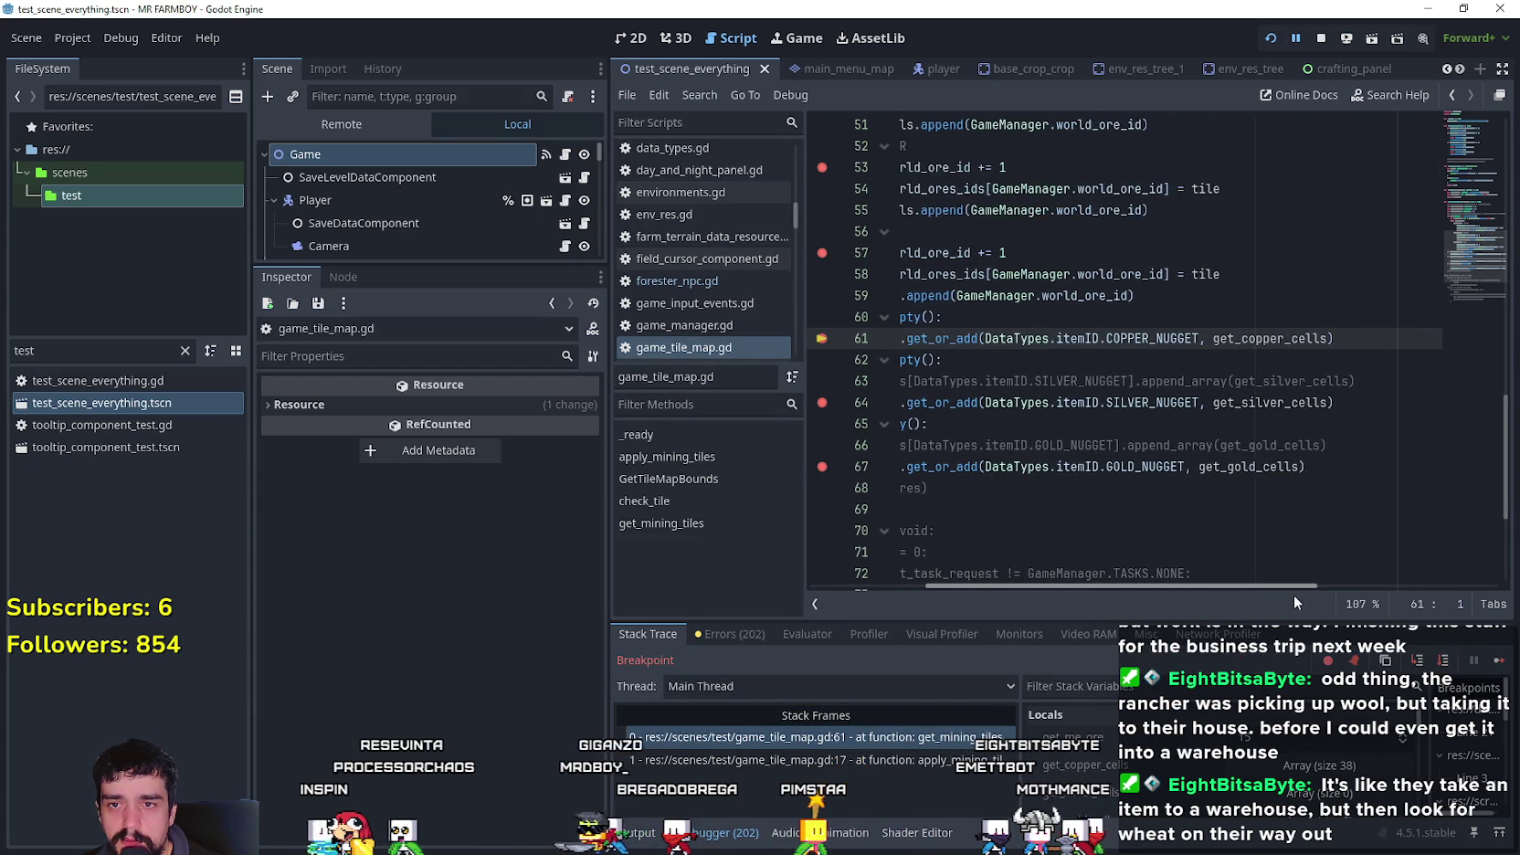
{"action": "scroll", "coordinate": [1293, 595], "scroll_direction": "left", "scroll_amount": 3}
{"action": "left_click", "coordinate": [1499, 660]}
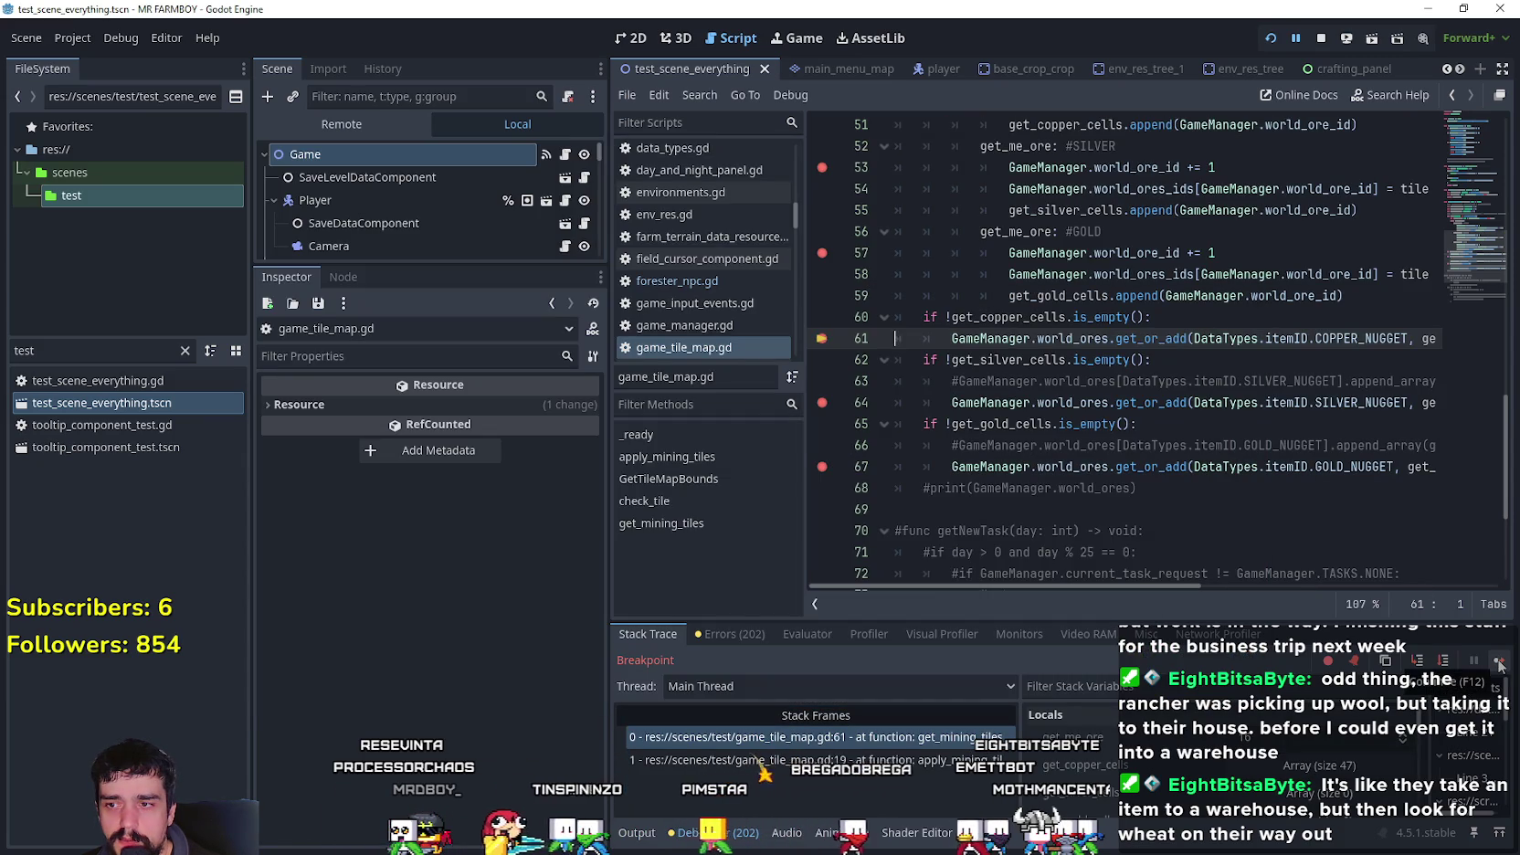
{"action": "left_click", "coordinate": [1499, 662]}
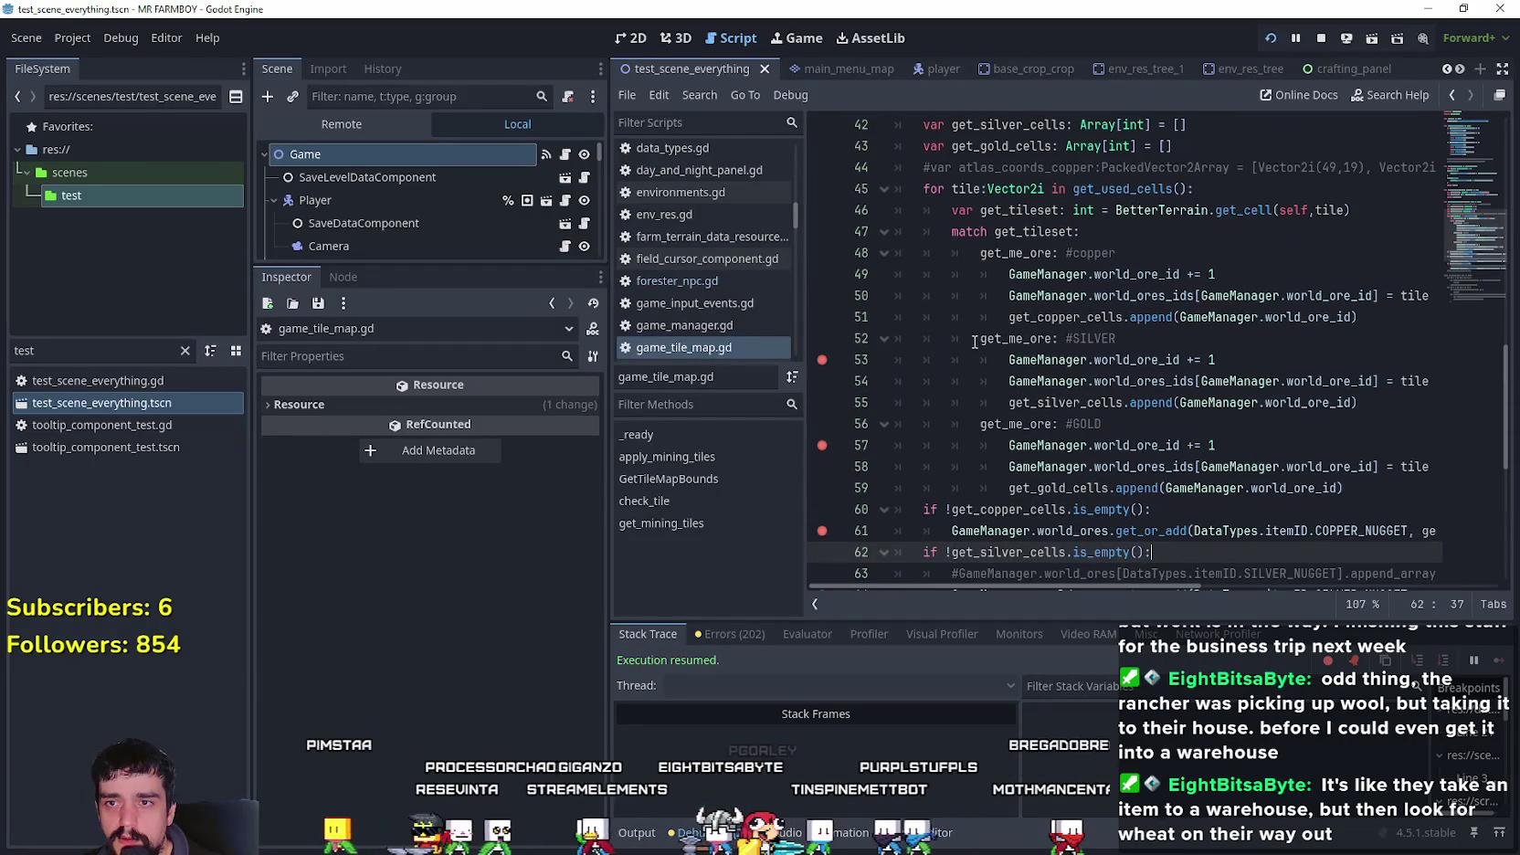
{"action": "double_click", "coordinate": [1014, 338]}
{"action": "scroll", "coordinate": [1012, 360], "scroll_direction": "up", "scroll_amount": 1}
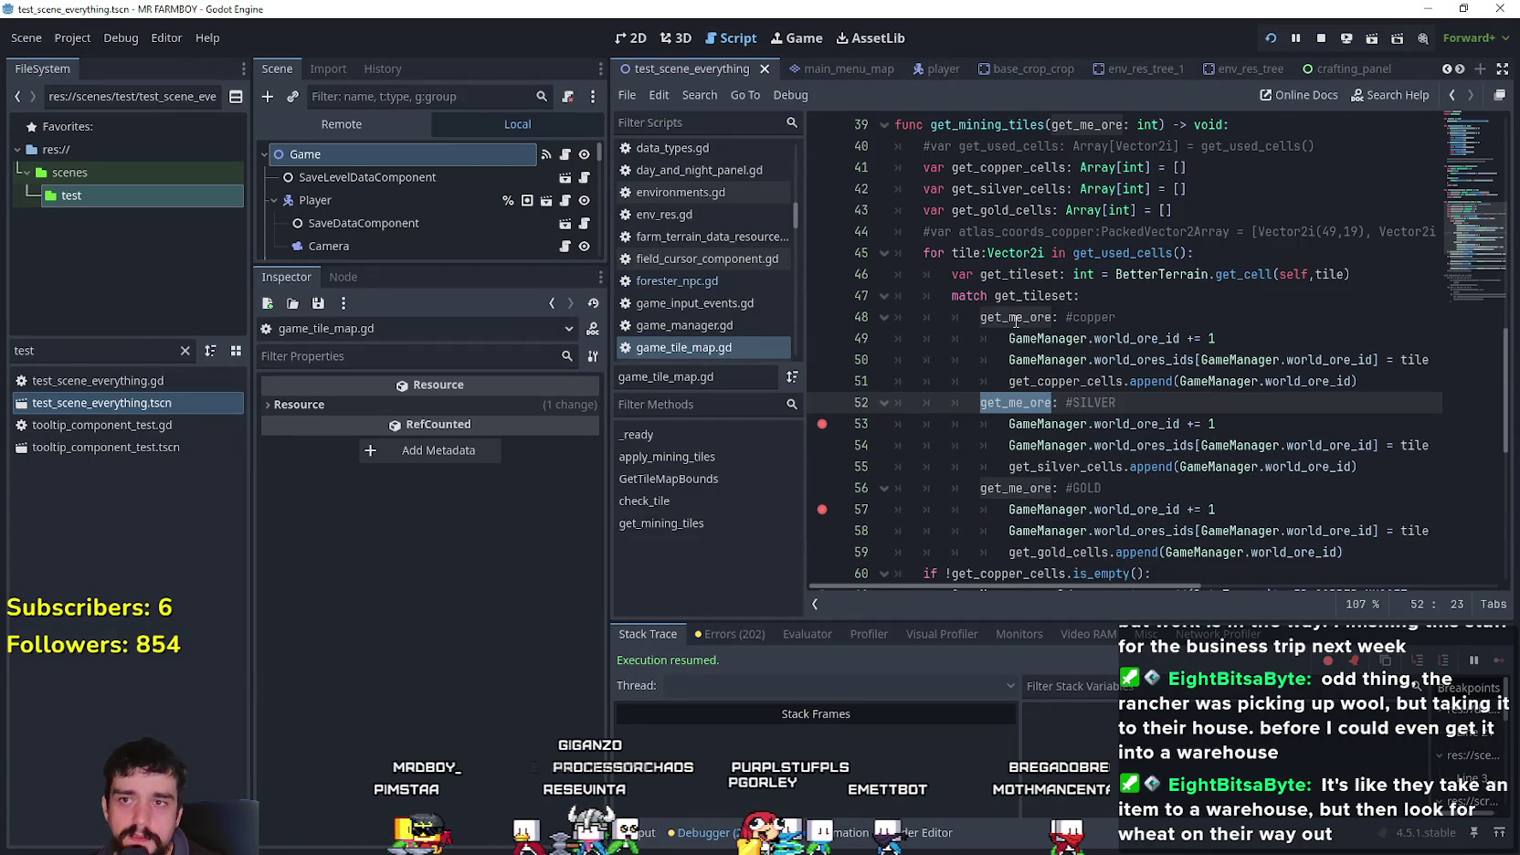
{"action": "scroll", "coordinate": [1159, 402], "scroll_direction": "up", "scroll_amount": 11}
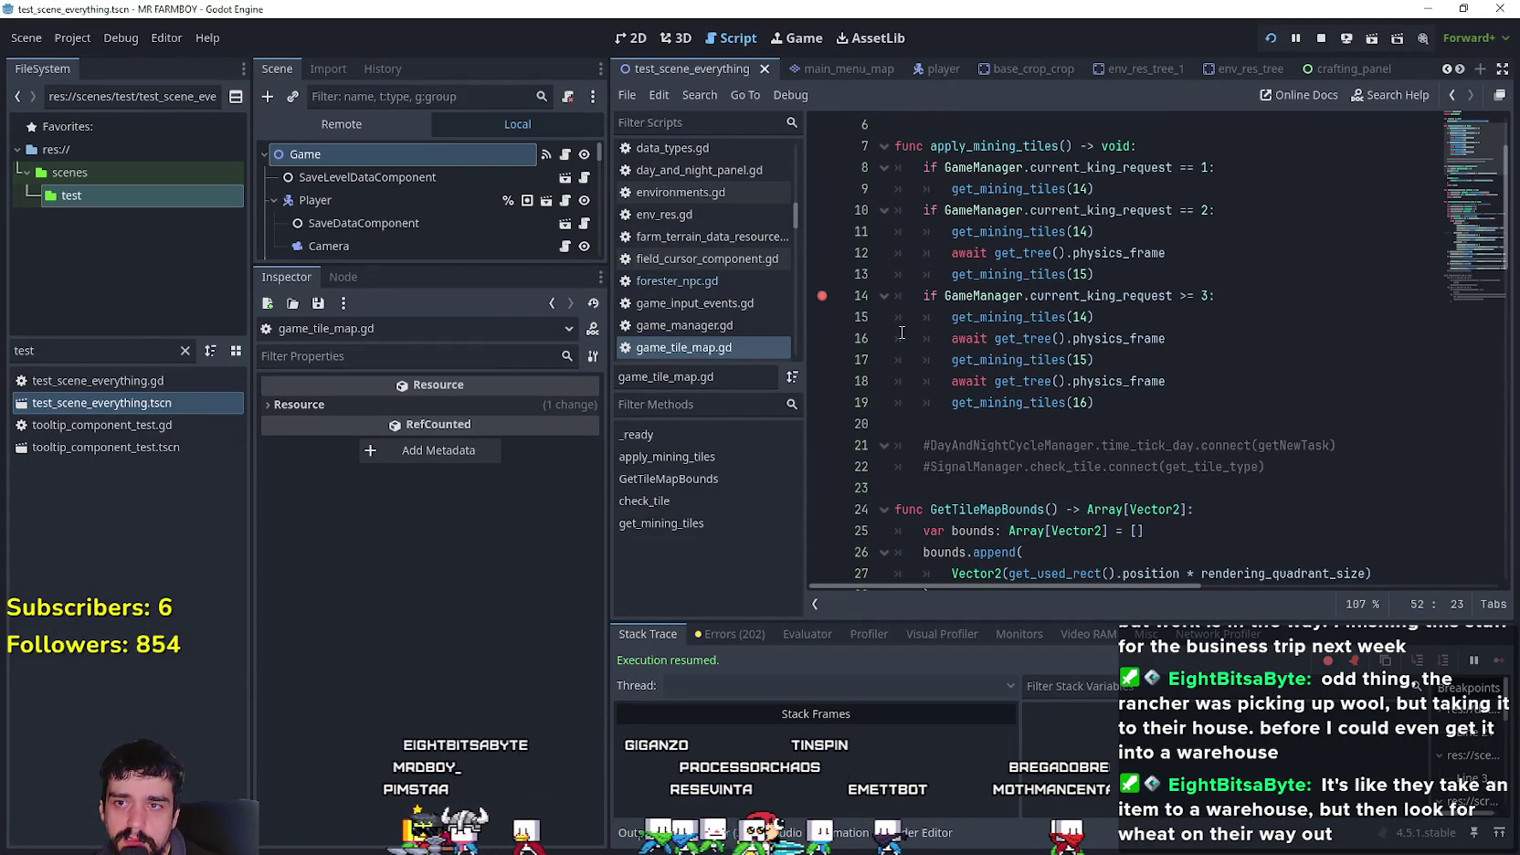
{"action": "double_click", "coordinate": [1052, 359]}
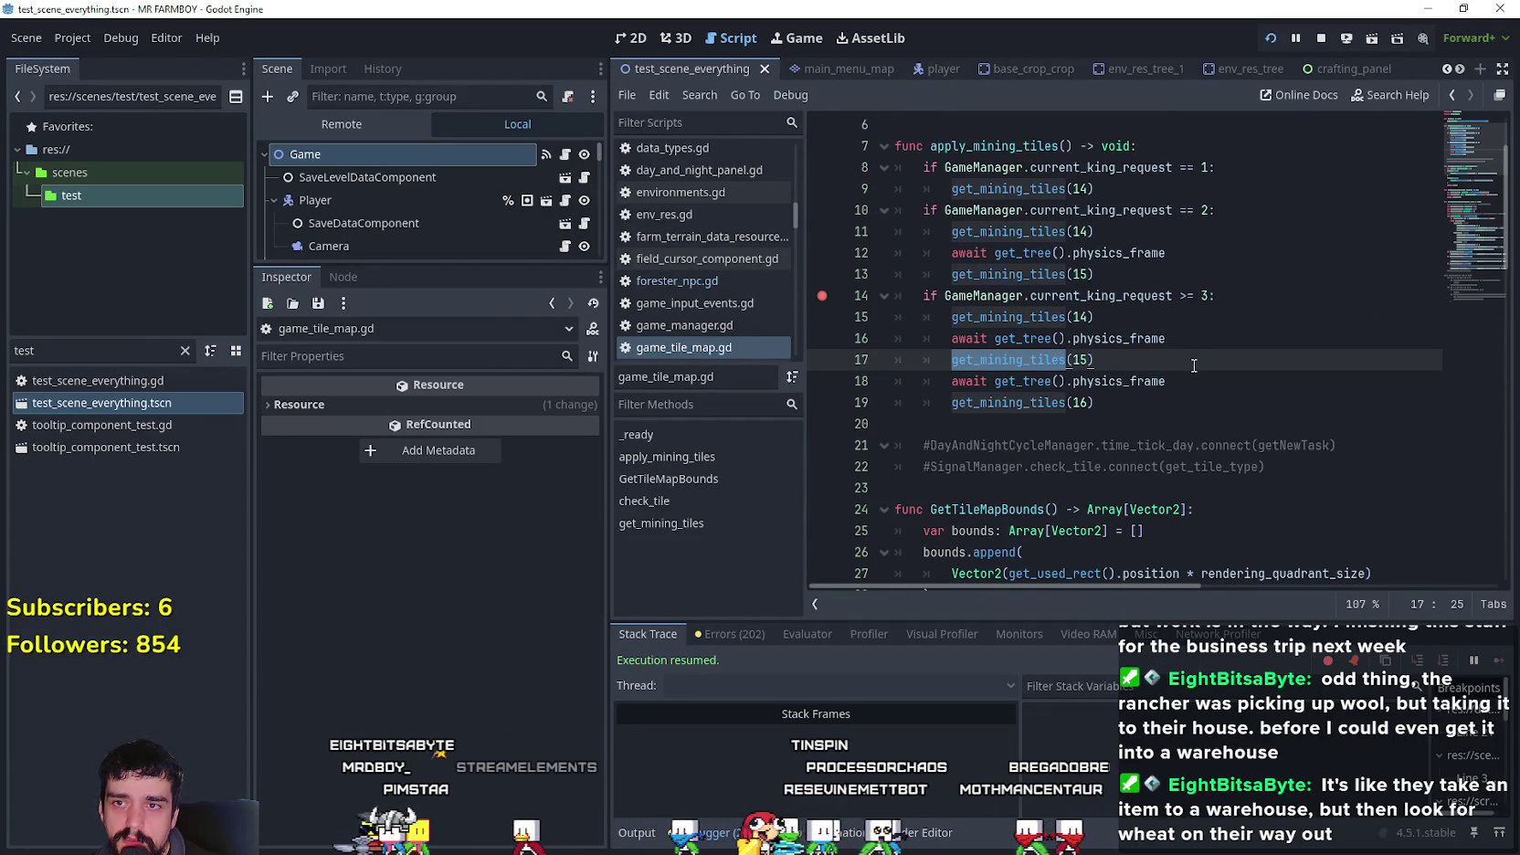
{"action": "left_click", "coordinate": [954, 359]}
{"action": "scroll", "coordinate": [961, 356], "scroll_direction": "down", "scroll_amount": 8}
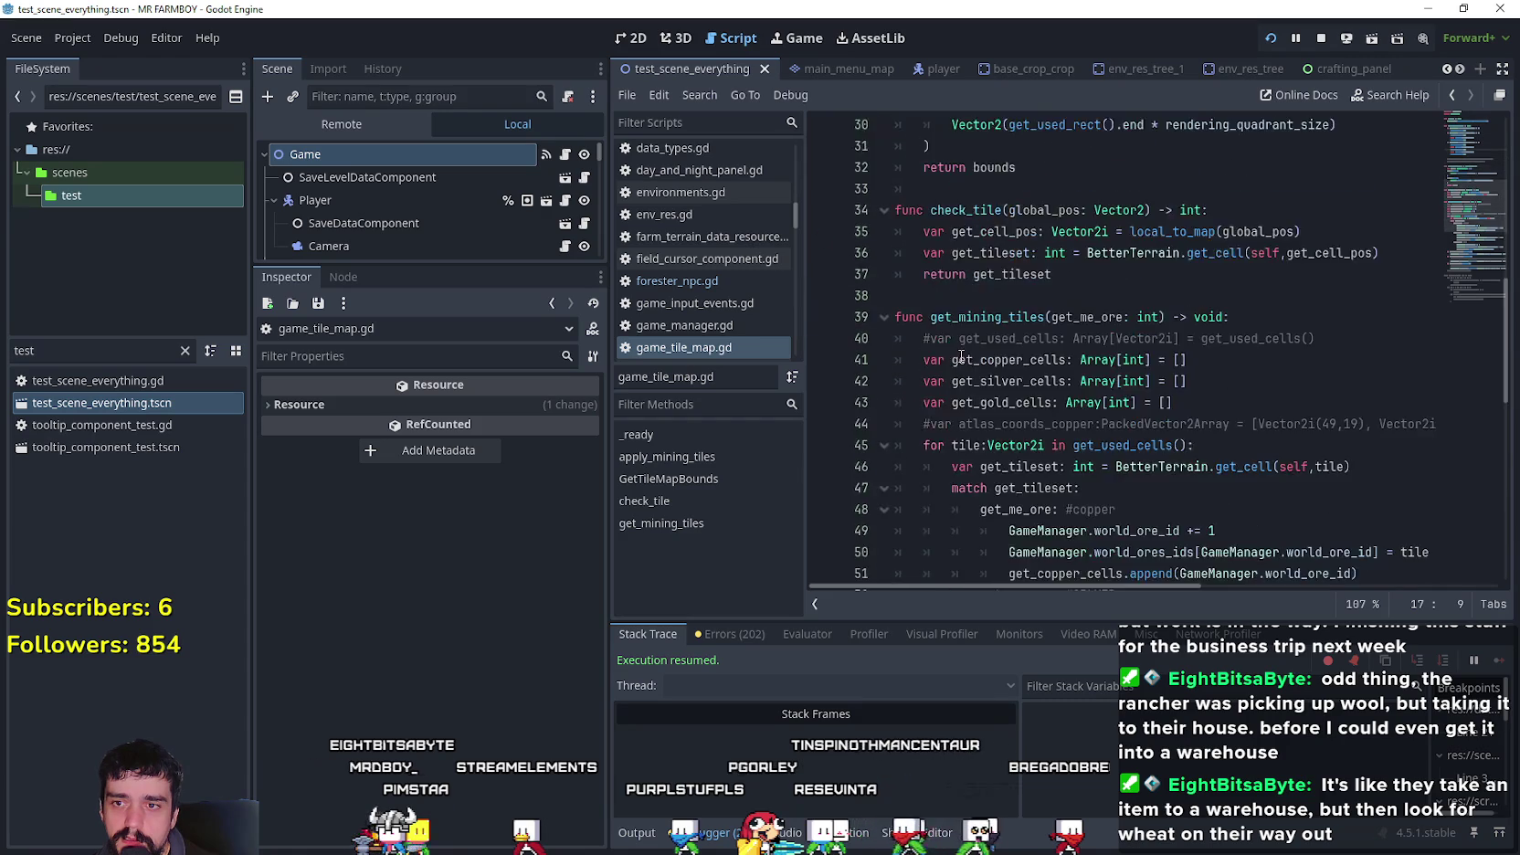
{"action": "scroll", "coordinate": [961, 356], "scroll_direction": "down", "scroll_amount": 3}
{"action": "double_click", "coordinate": [984, 402]}
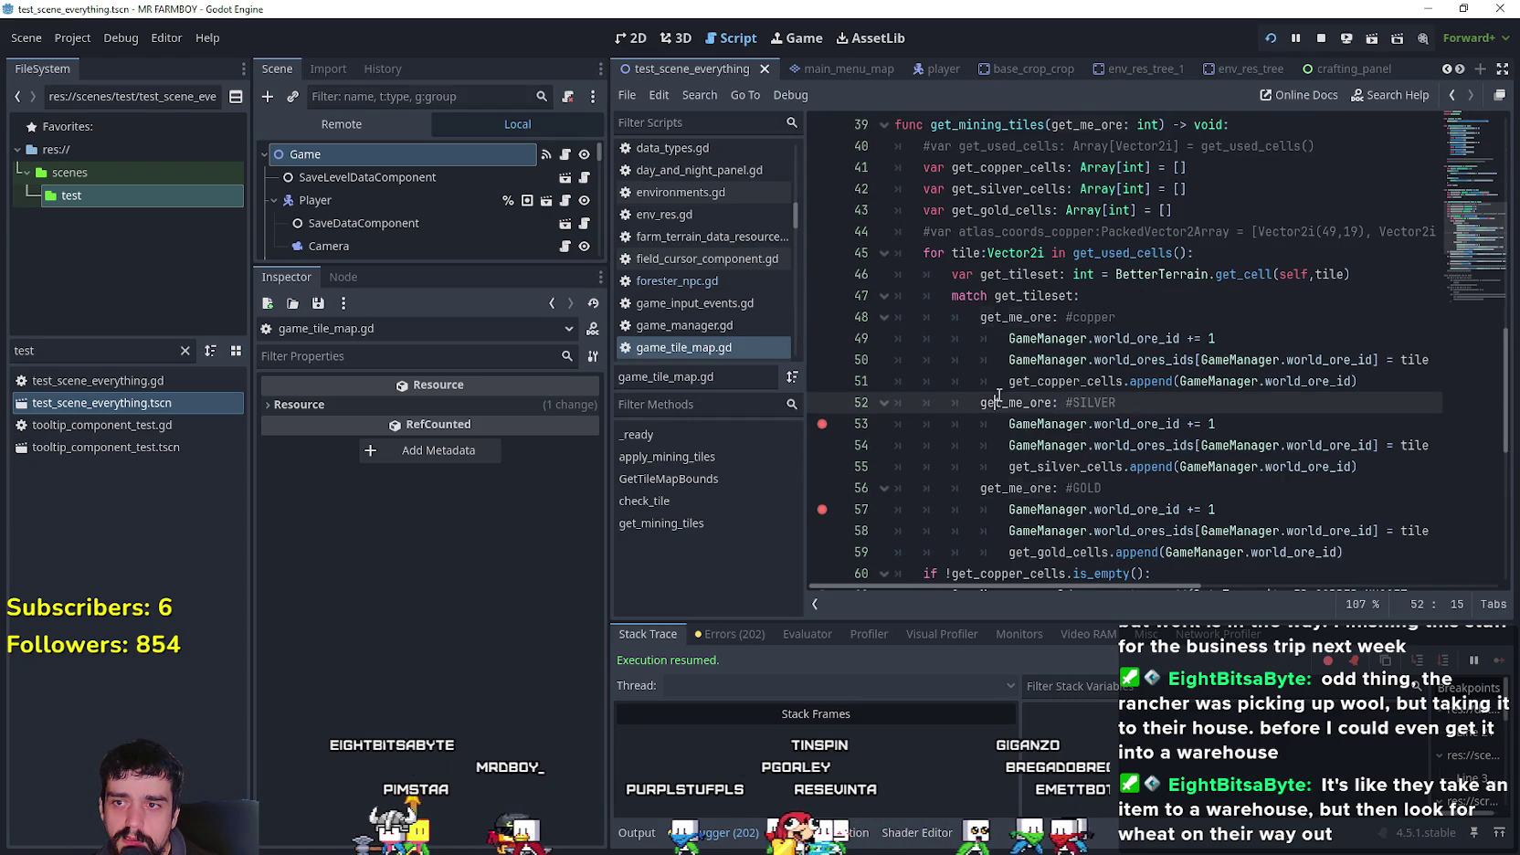
{"action": "scroll", "coordinate": [1233, 433], "scroll_direction": "down", "scroll_amount": 5}
{"action": "scroll", "coordinate": [1233, 434], "scroll_direction": "up", "scroll_amount": 13}
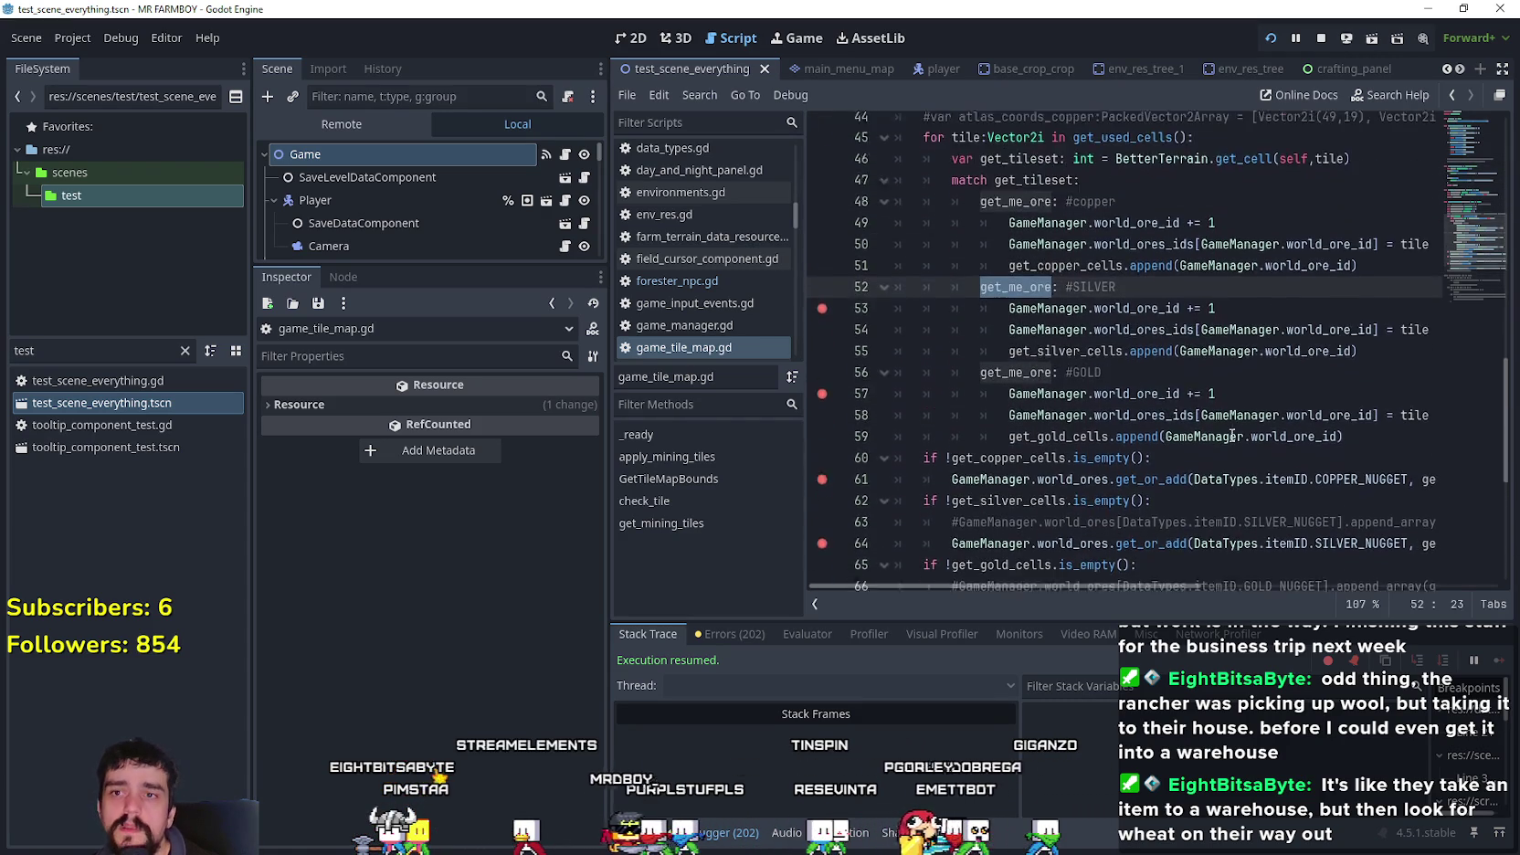
{"action": "scroll", "coordinate": [1226, 432], "scroll_direction": "up", "scroll_amount": 3}
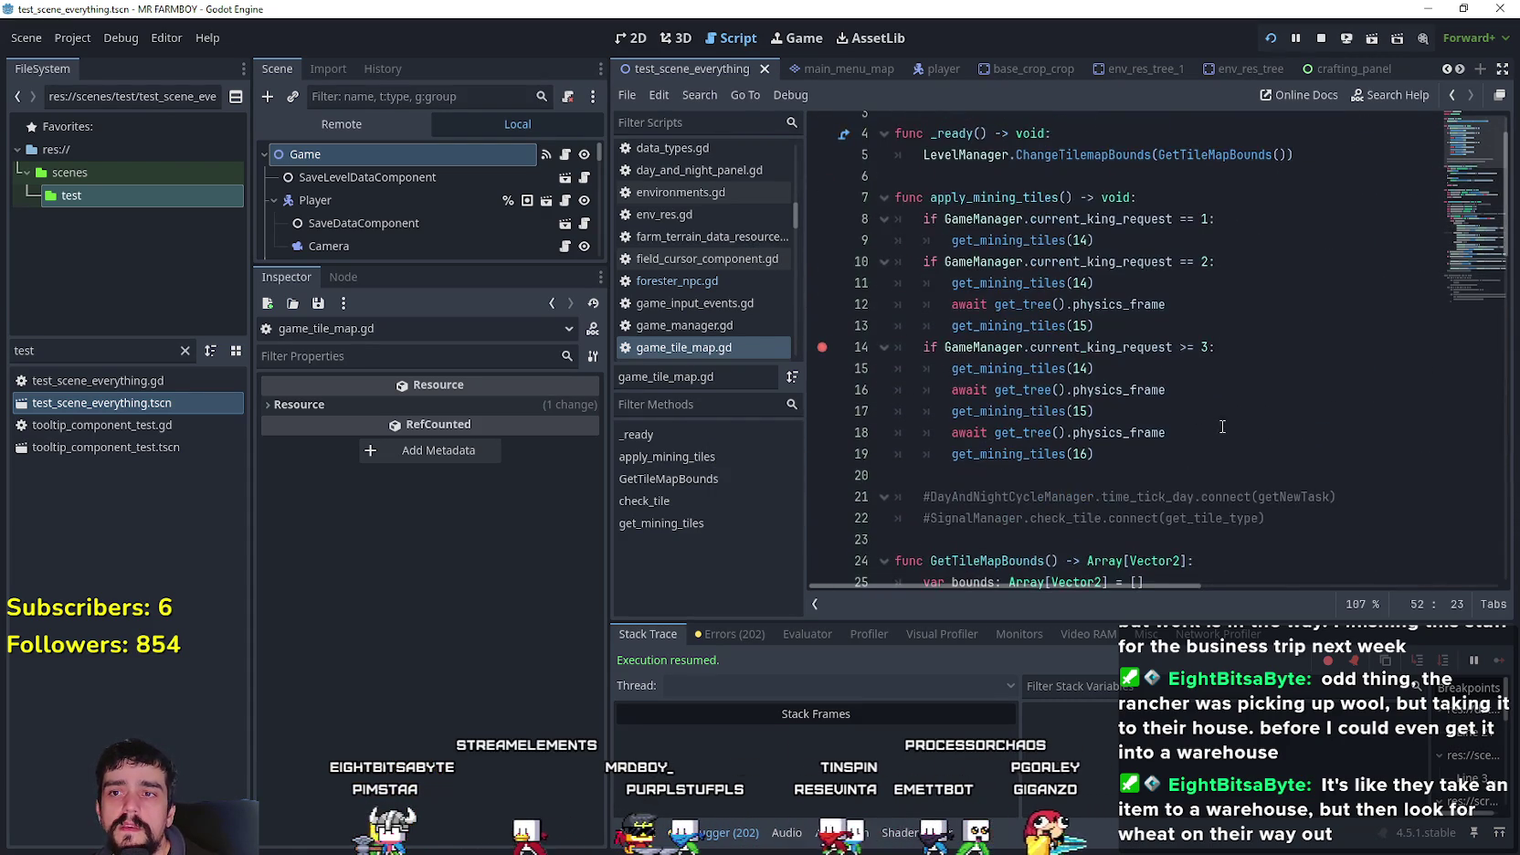
{"action": "scroll", "coordinate": [1100, 375], "scroll_direction": "down", "scroll_amount": 11}
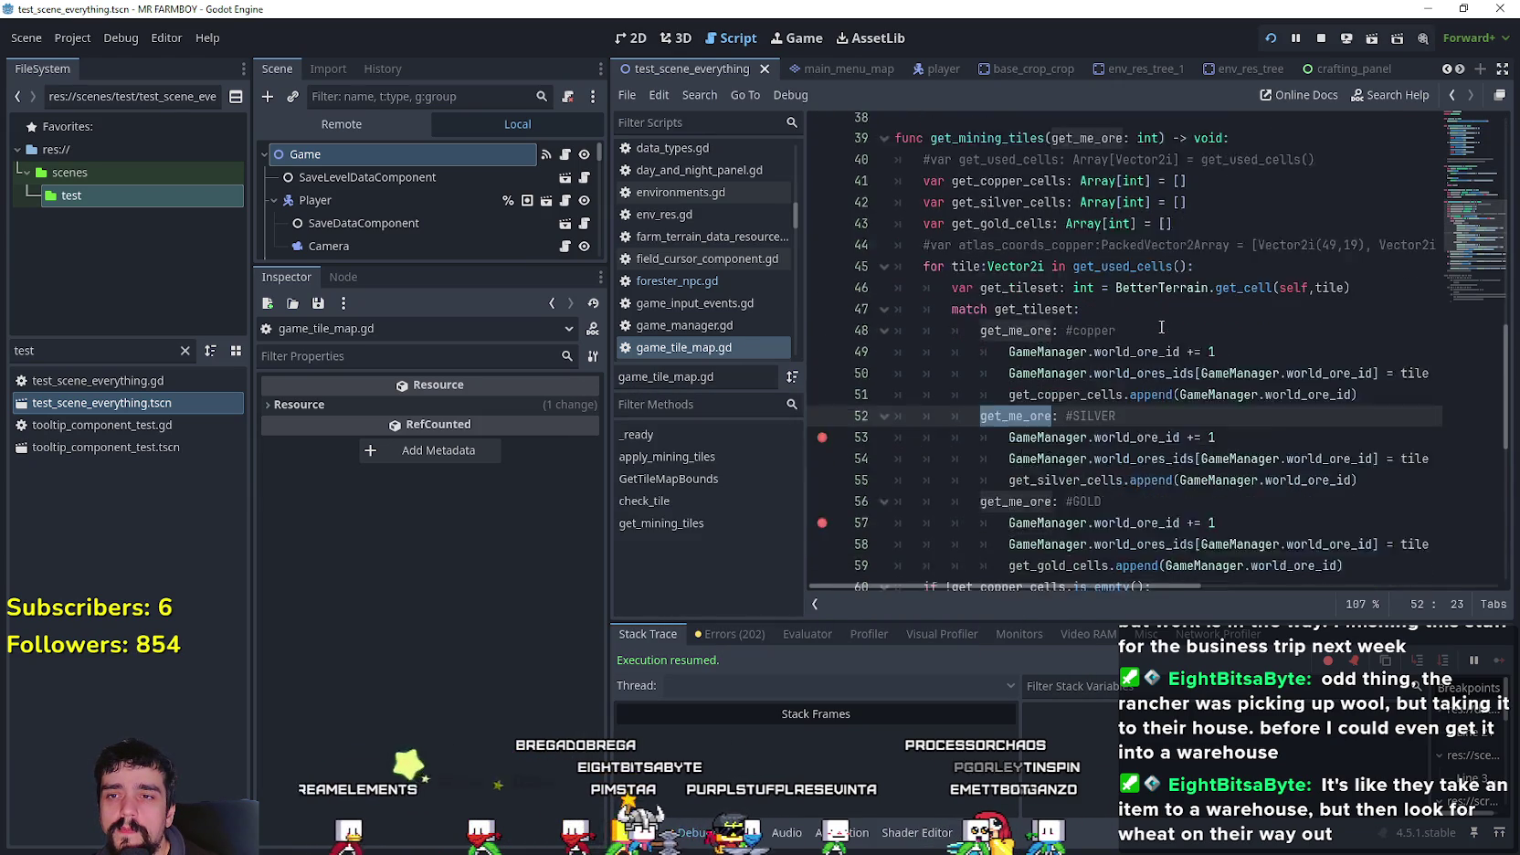
{"action": "scroll", "coordinate": [1156, 325], "scroll_direction": "down", "scroll_amount": 2}
{"action": "scroll", "coordinate": [1150, 320], "scroll_direction": "up", "scroll_amount": 2}
{"action": "scroll", "coordinate": [1149, 316], "scroll_direction": "down", "scroll_amount": 2}
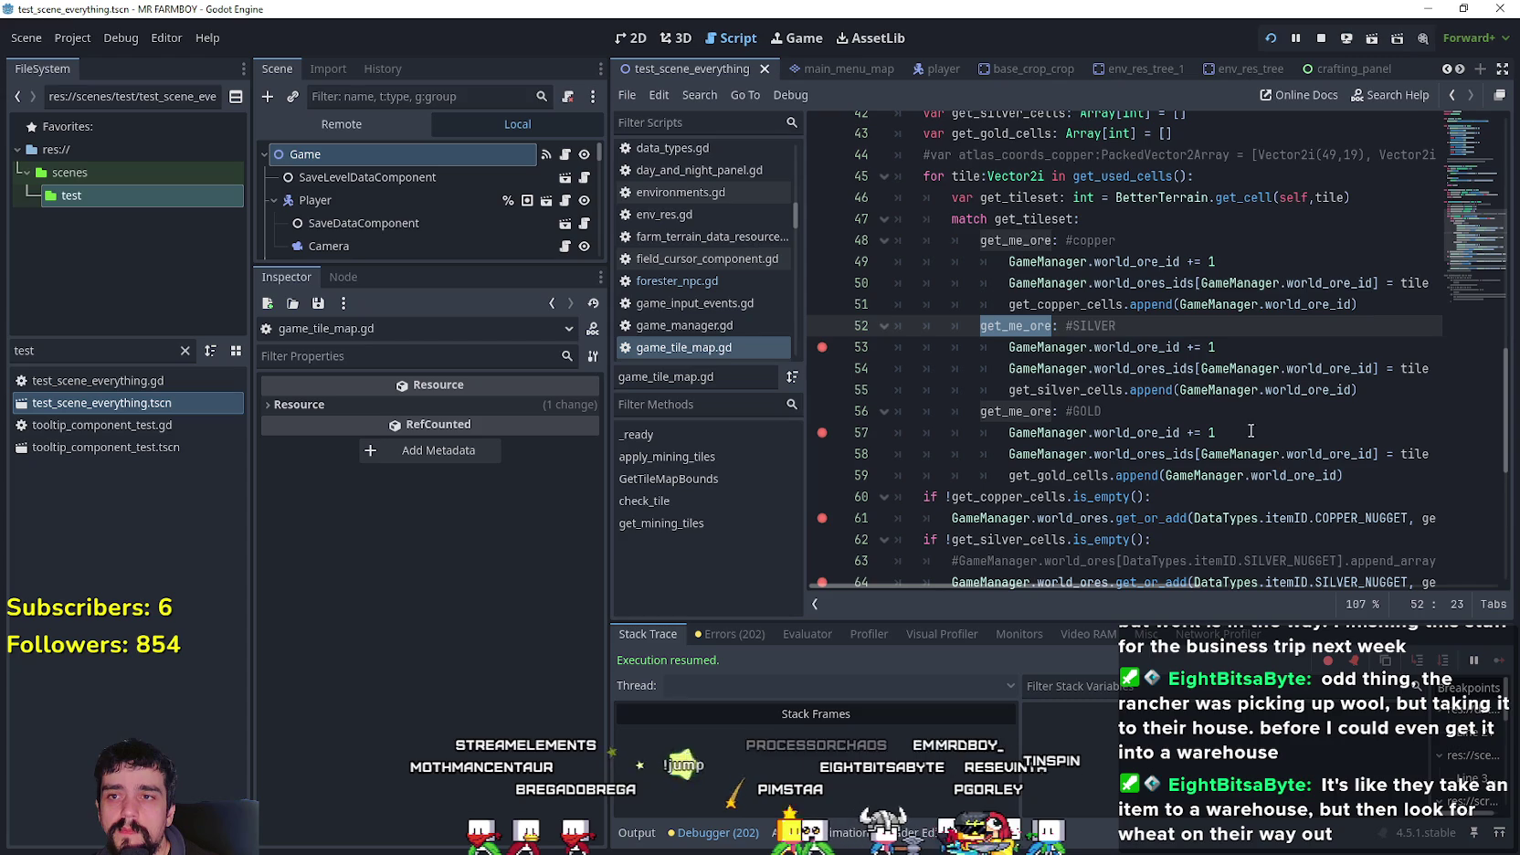
{"action": "double_click", "coordinate": [1054, 219]}
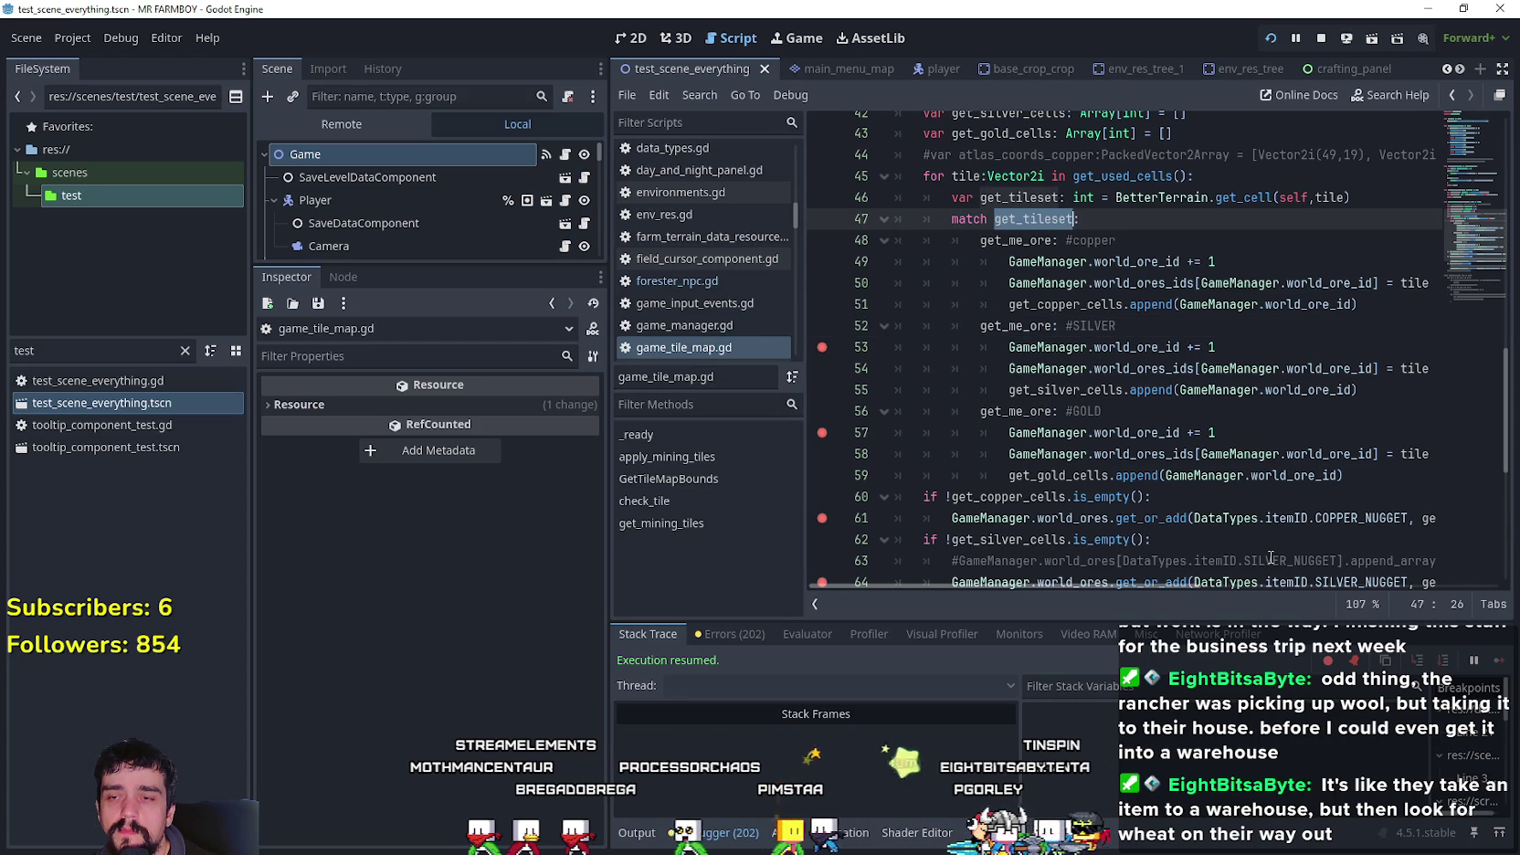
{"action": "scroll", "coordinate": [1265, 551], "scroll_direction": "down", "scroll_amount": 3}
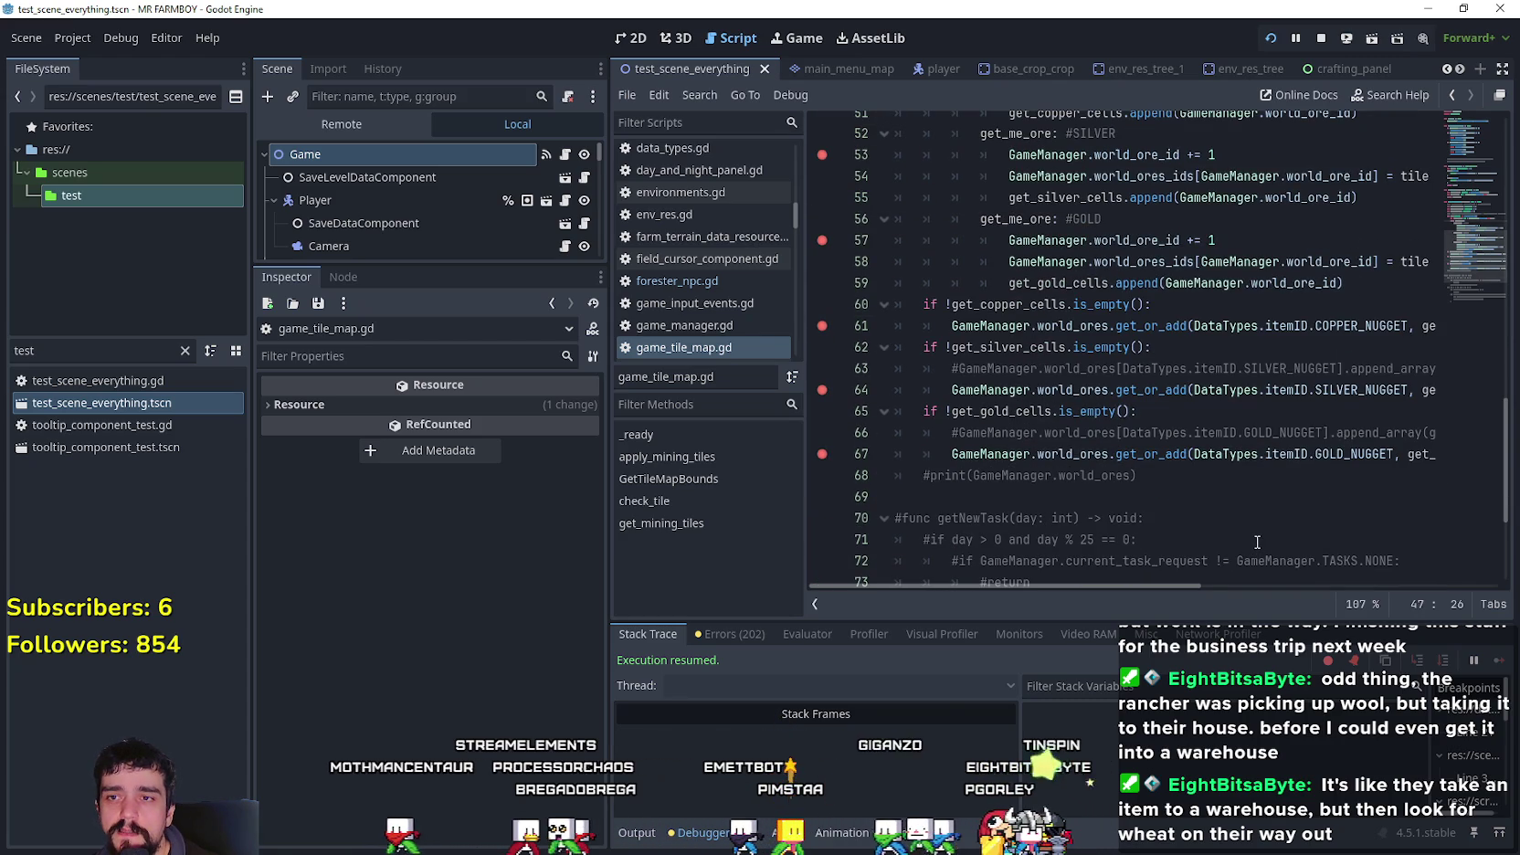
{"action": "scroll", "coordinate": [1257, 542], "scroll_direction": "up", "scroll_amount": 5}
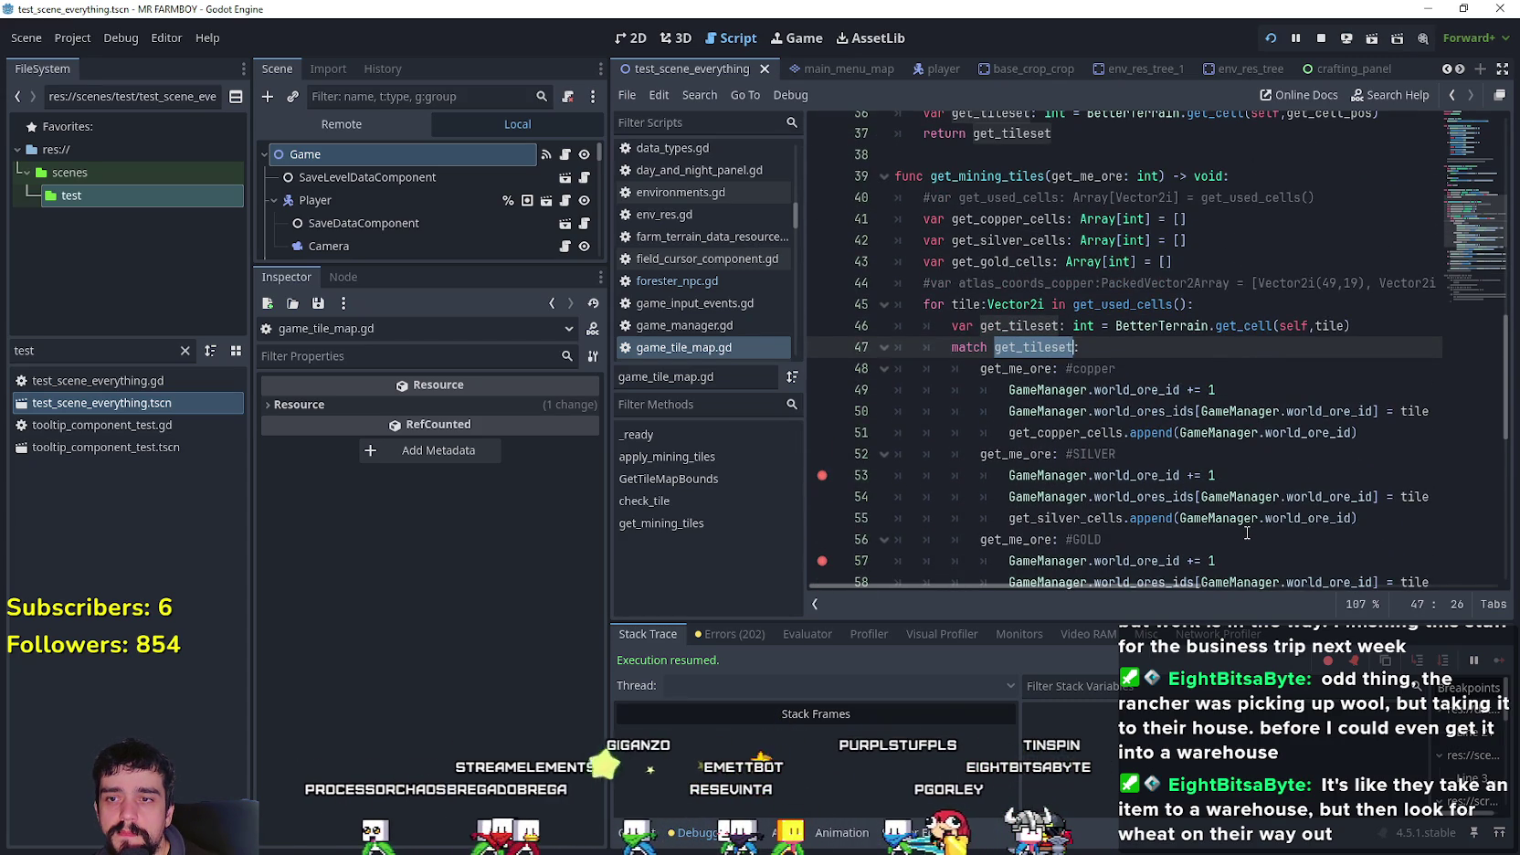
{"action": "scroll", "coordinate": [1153, 444], "scroll_direction": "down", "scroll_amount": 2}
{"action": "double_click", "coordinate": [1016, 326]}
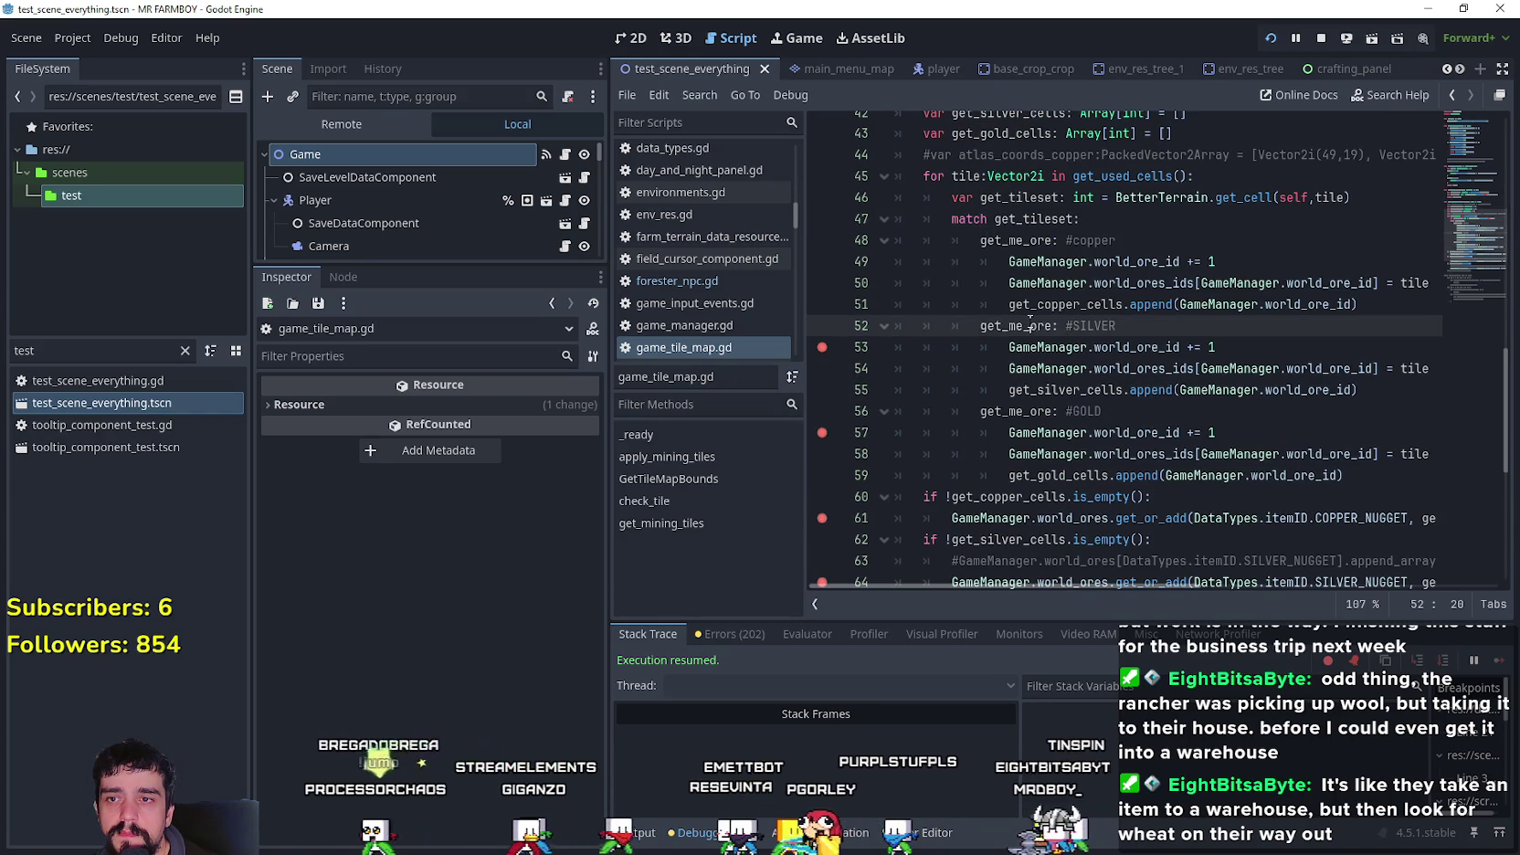
{"action": "scroll", "coordinate": [1135, 443], "scroll_direction": "up", "scroll_amount": 7}
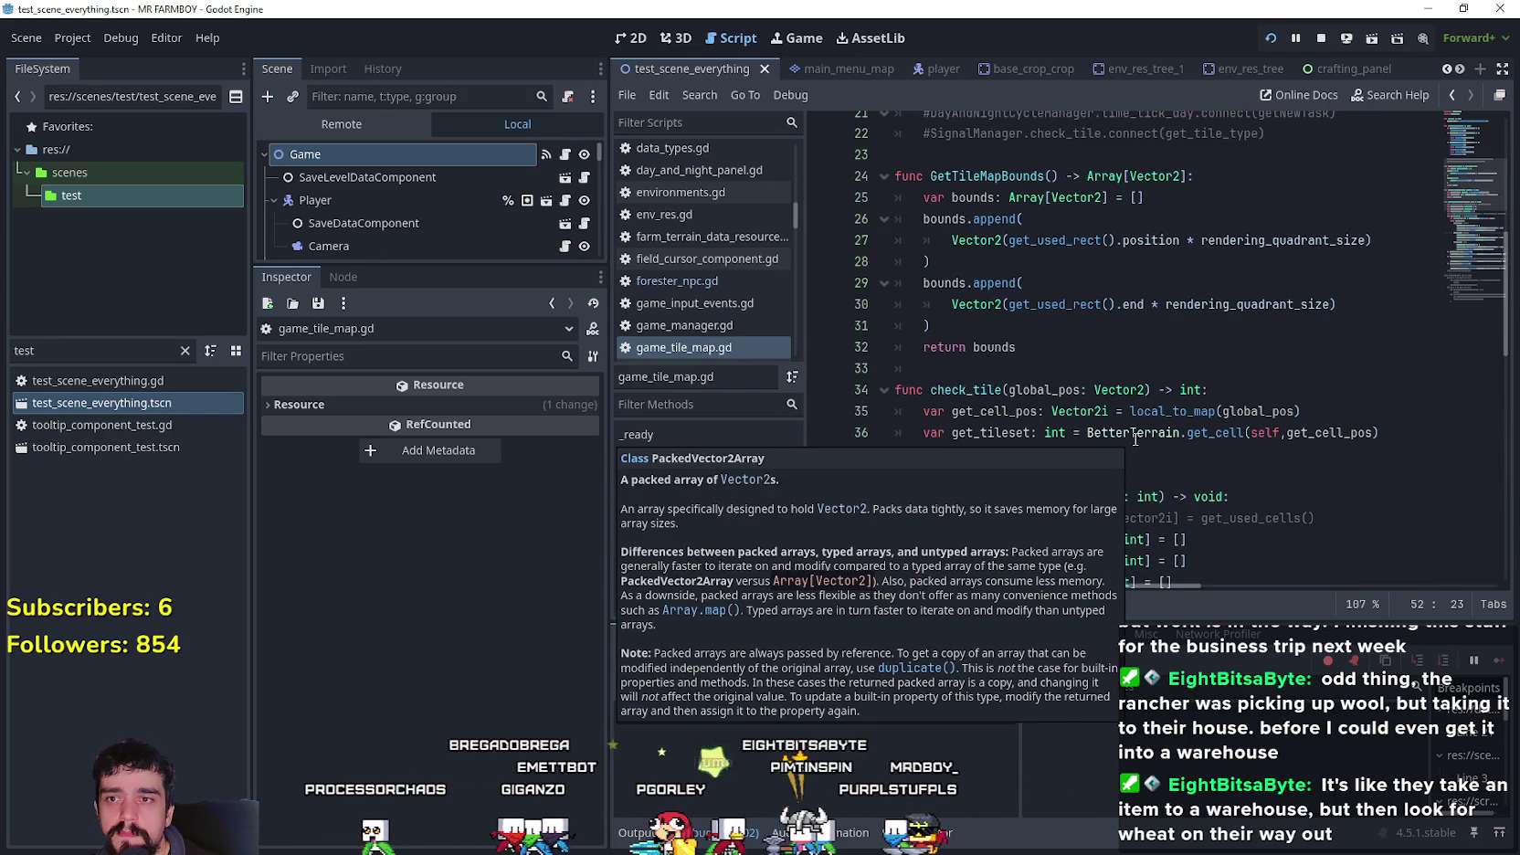
{"action": "scroll", "coordinate": [1136, 437], "scroll_direction": "up", "scroll_amount": 5}
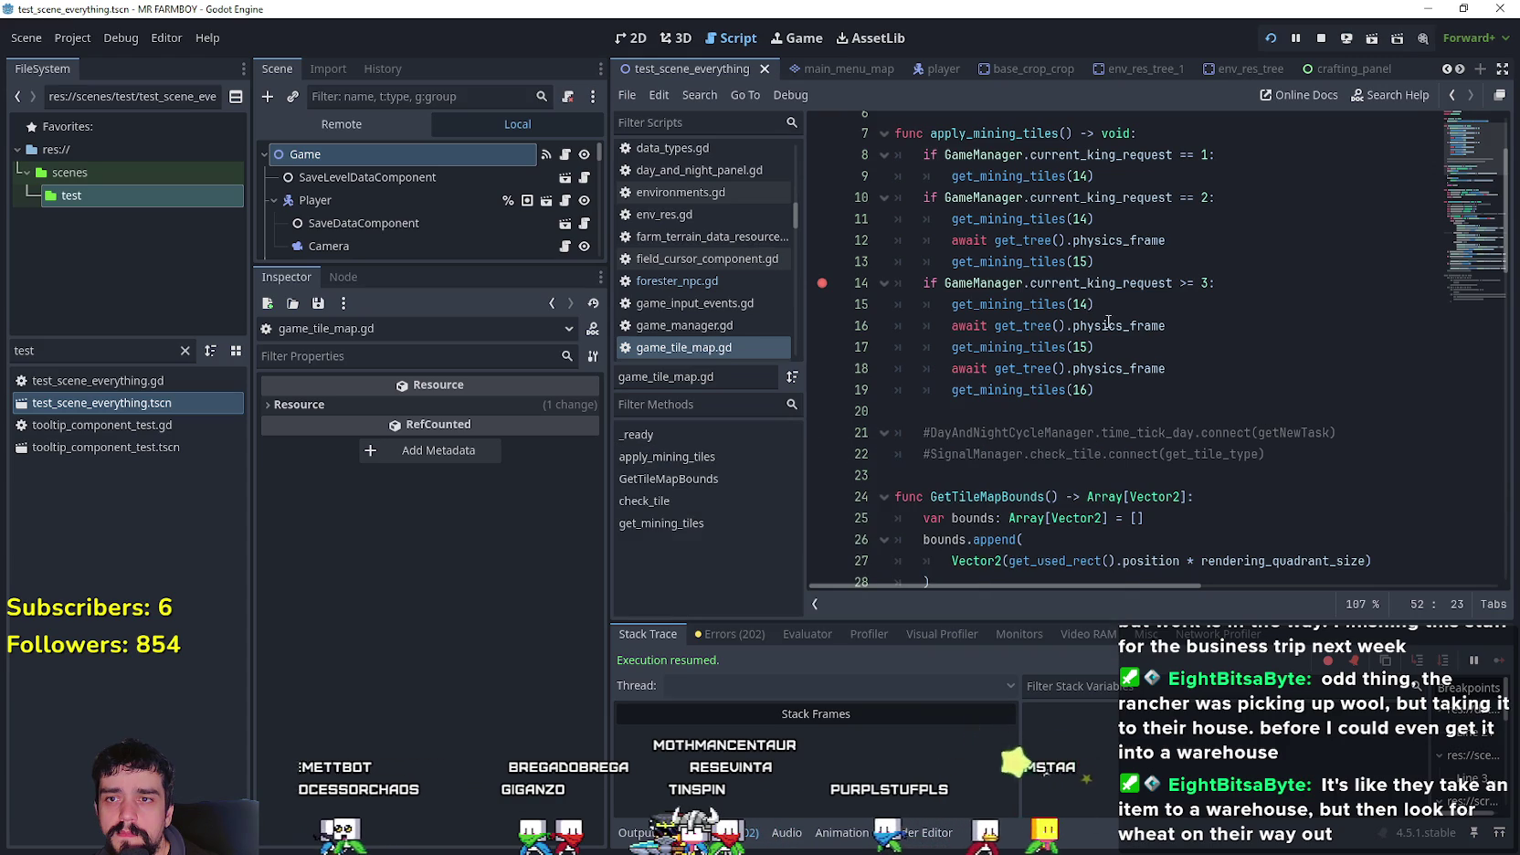
{"action": "left_click", "coordinate": [1075, 302]}
{"action": "left_click", "coordinate": [1089, 347]}
{"action": "left_click", "coordinate": [1076, 390]}
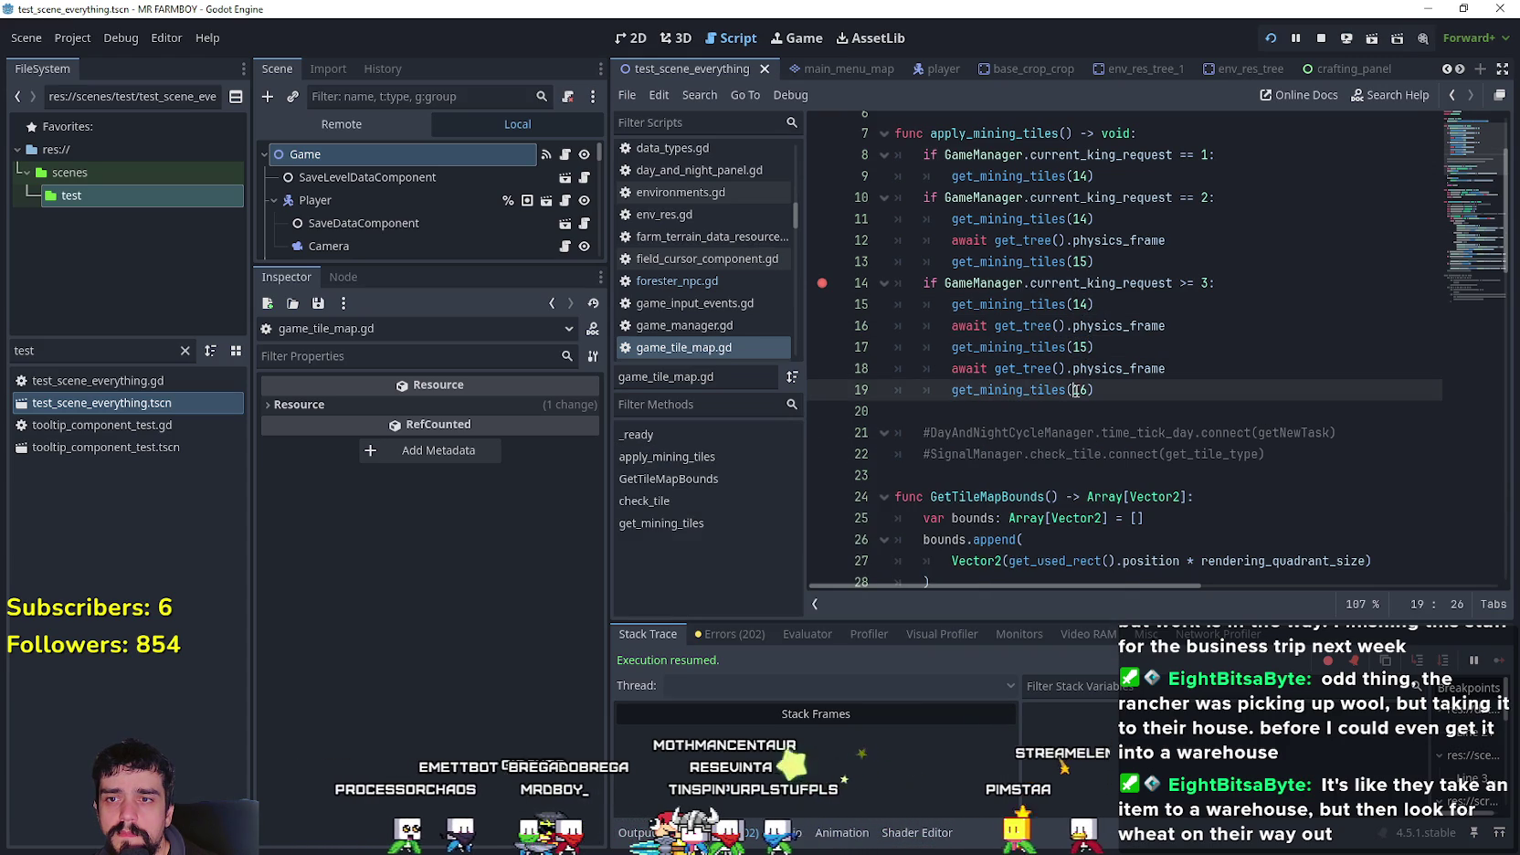
{"action": "scroll", "coordinate": [1215, 427], "scroll_direction": "down", "scroll_amount": 14}
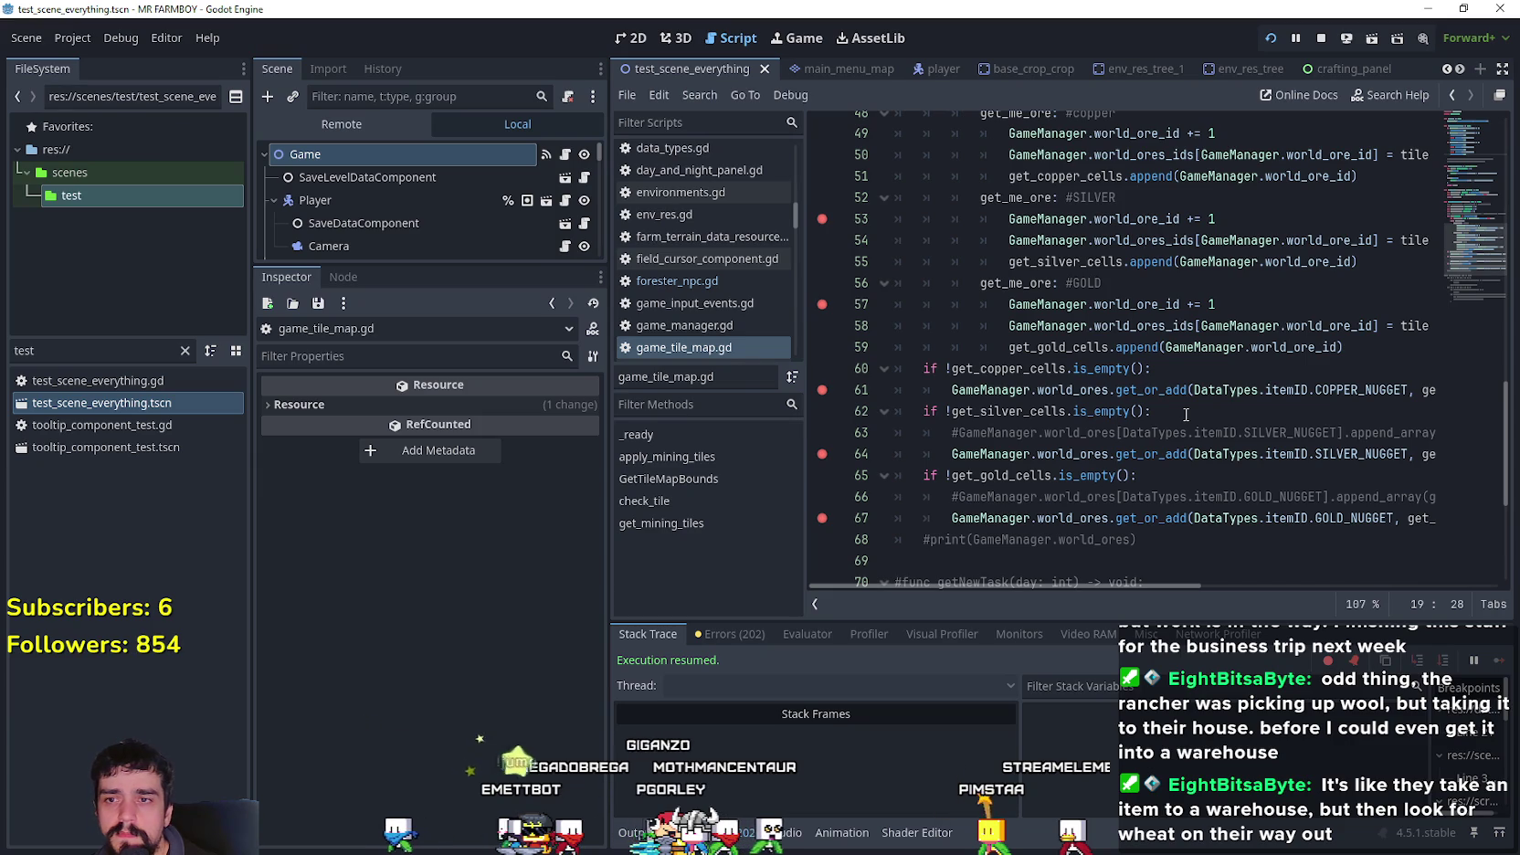
{"action": "double_click", "coordinate": [1009, 368]}
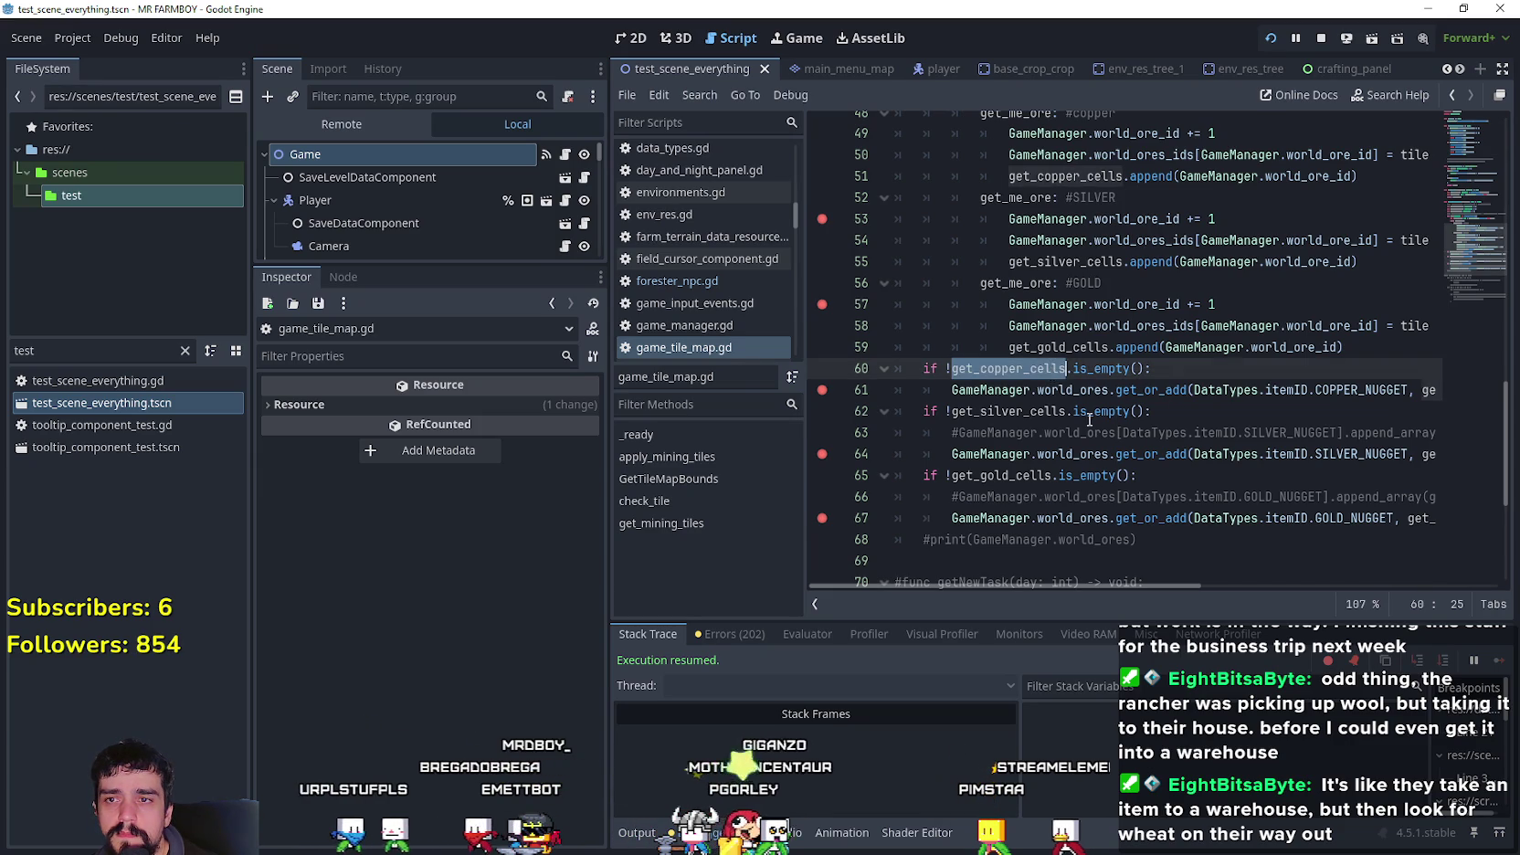
{"action": "scroll", "coordinate": [1081, 410], "scroll_direction": "up", "scroll_amount": 2}
{"action": "left_click", "coordinate": [1201, 348]}
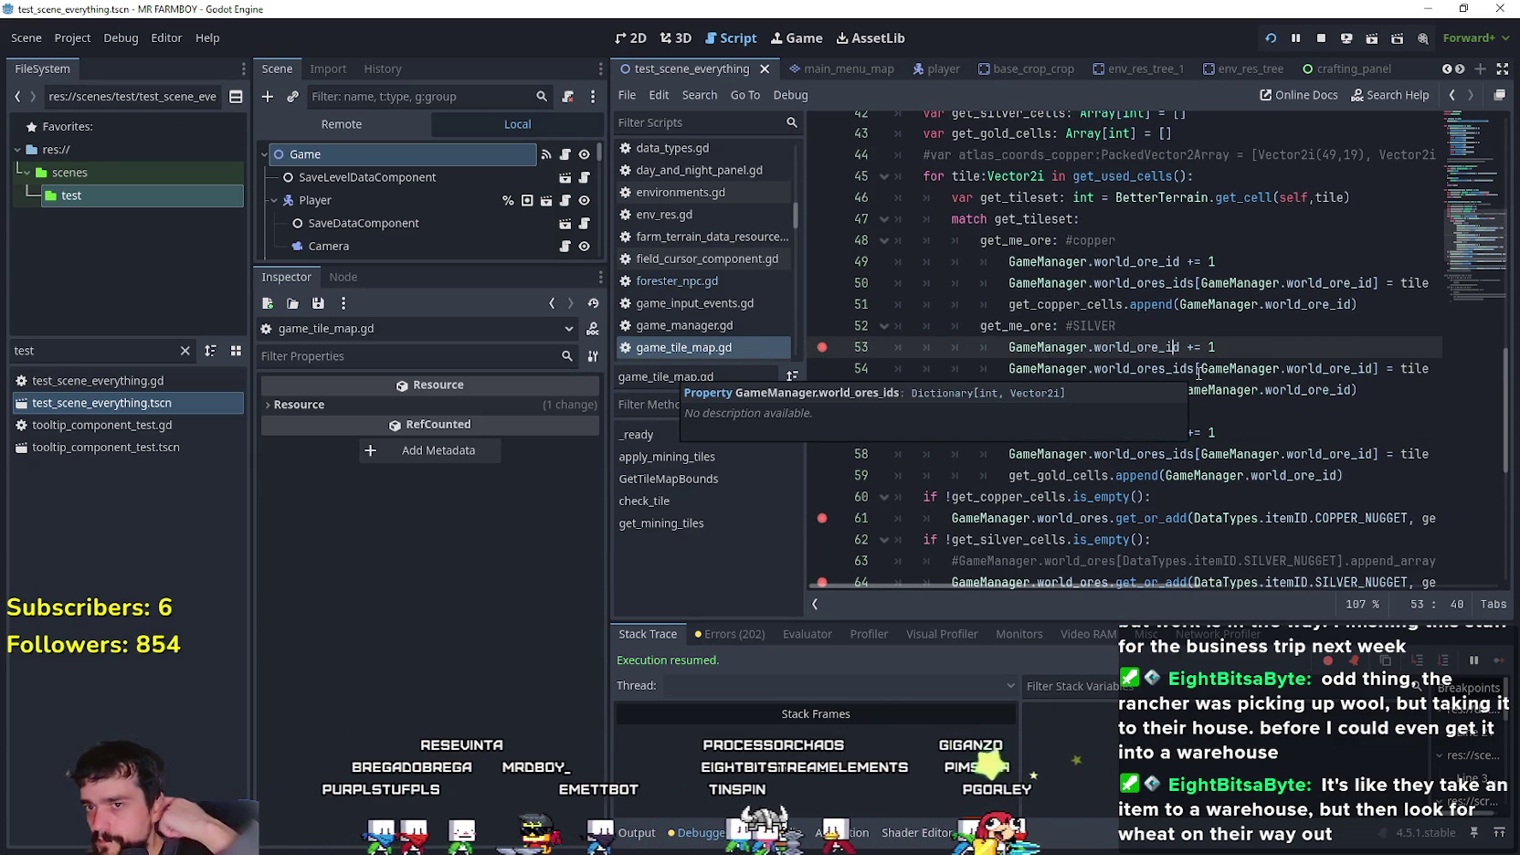
{"action": "scroll", "coordinate": [1159, 387], "scroll_direction": "up", "scroll_amount": 2}
{"action": "scroll", "coordinate": [1158, 388], "scroll_direction": "up", "scroll_amount": 1}
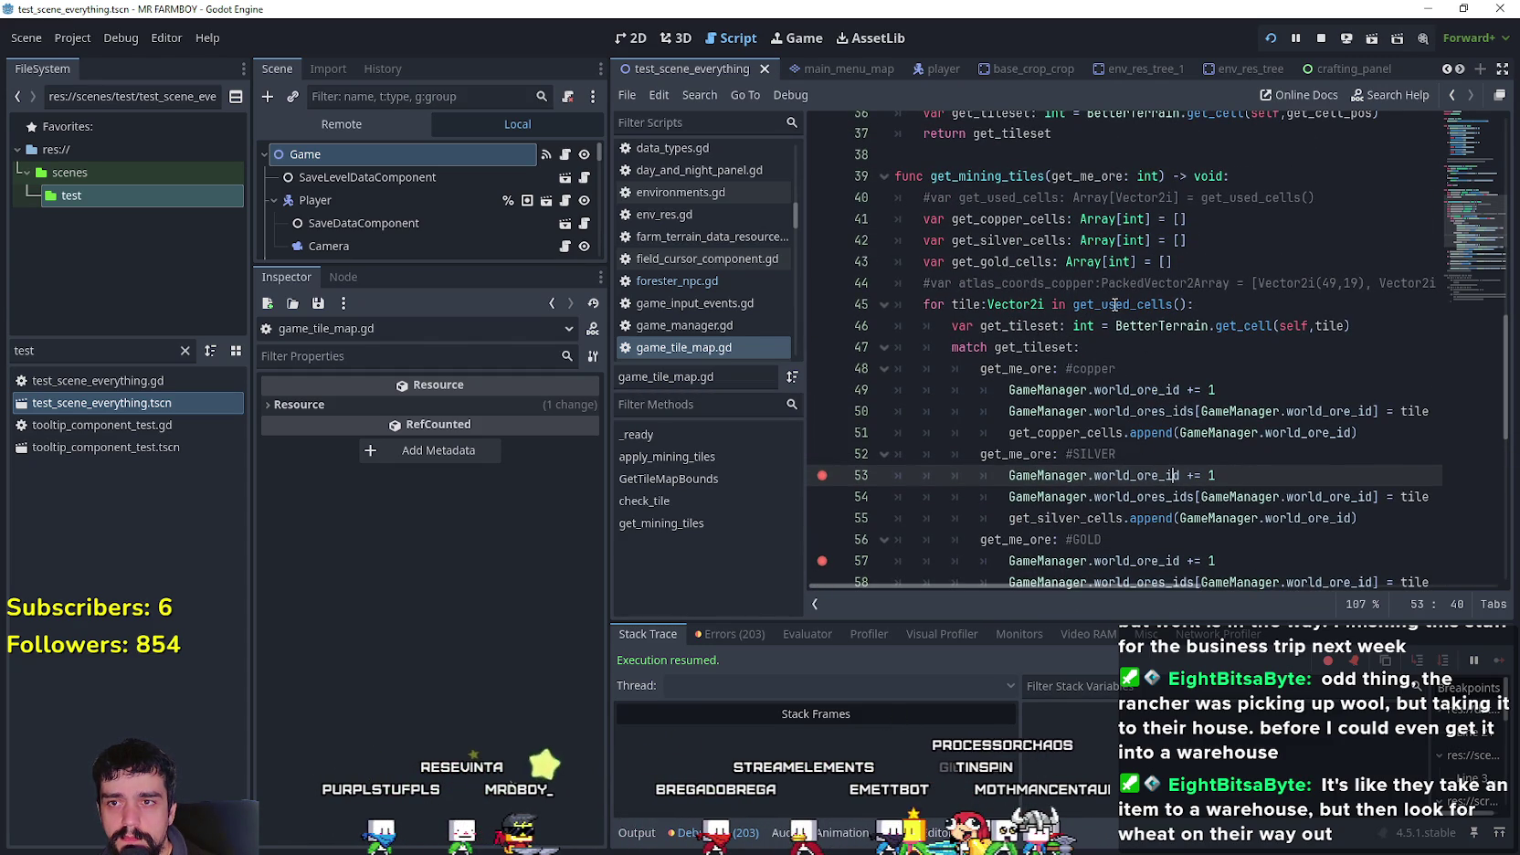
{"action": "mouse_move", "coordinate": [1114, 304]}
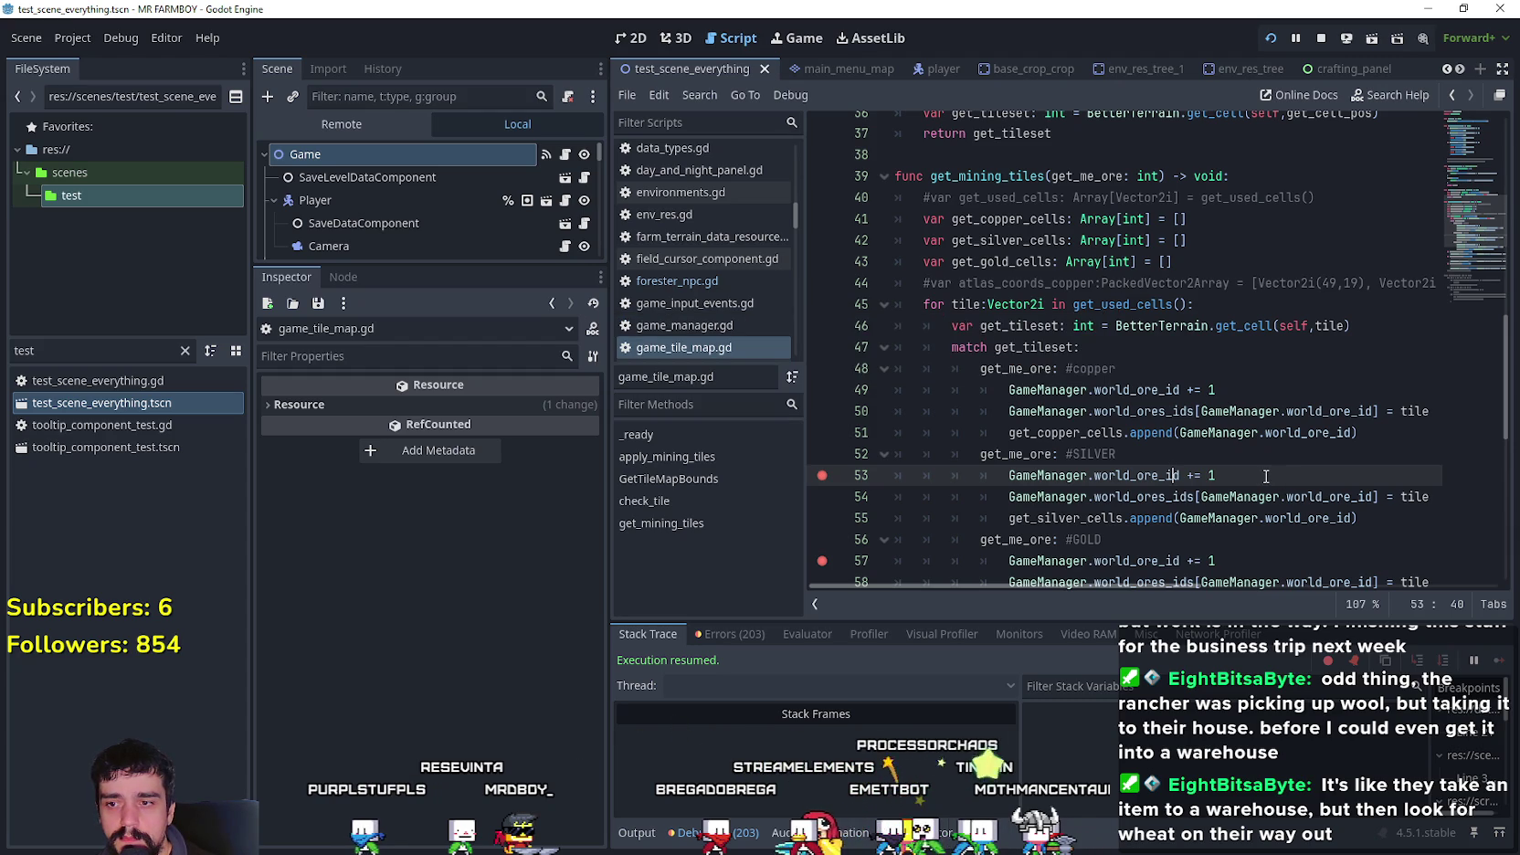
{"action": "scroll", "coordinate": [1215, 431], "scroll_direction": "down", "scroll_amount": 2}
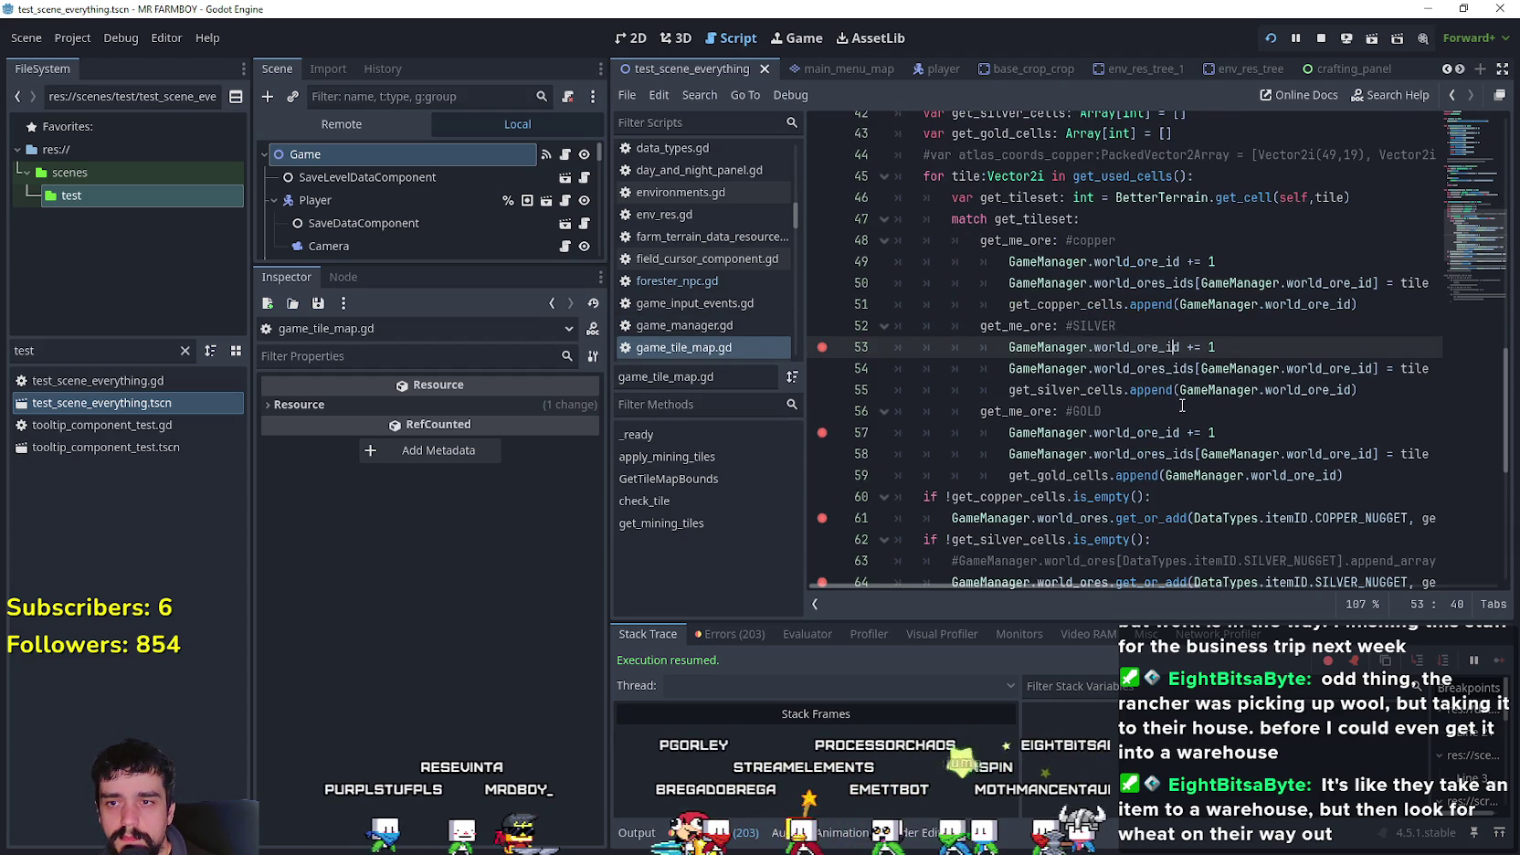
{"action": "mouse_move", "coordinate": [1182, 405]}
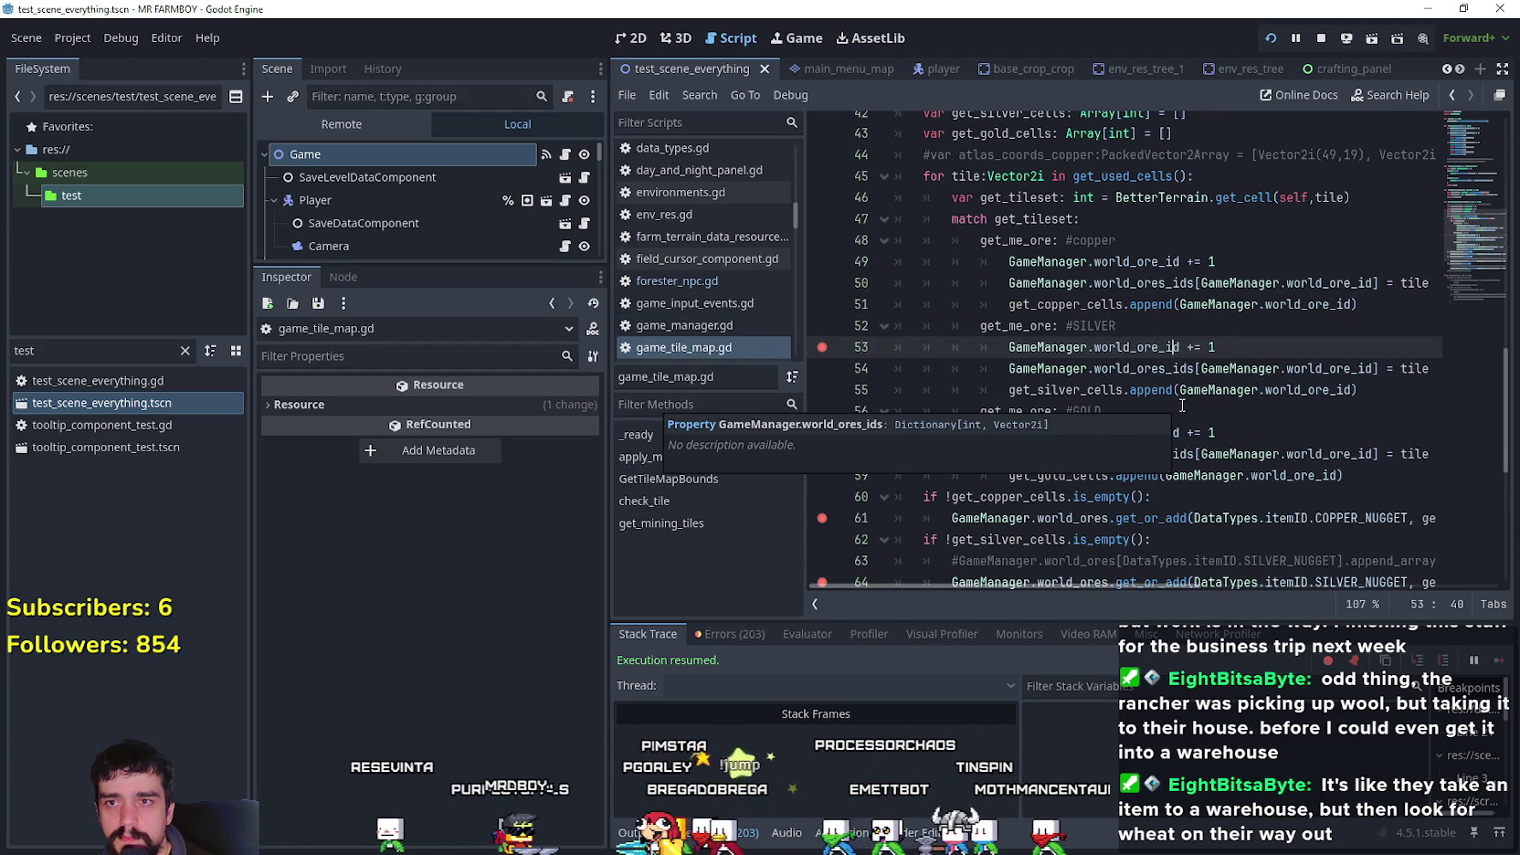
{"action": "scroll", "coordinate": [1182, 404], "scroll_direction": "up", "scroll_amount": 2}
{"action": "left_click", "coordinate": [1134, 306]}
{"action": "double_click", "coordinate": [1133, 306]}
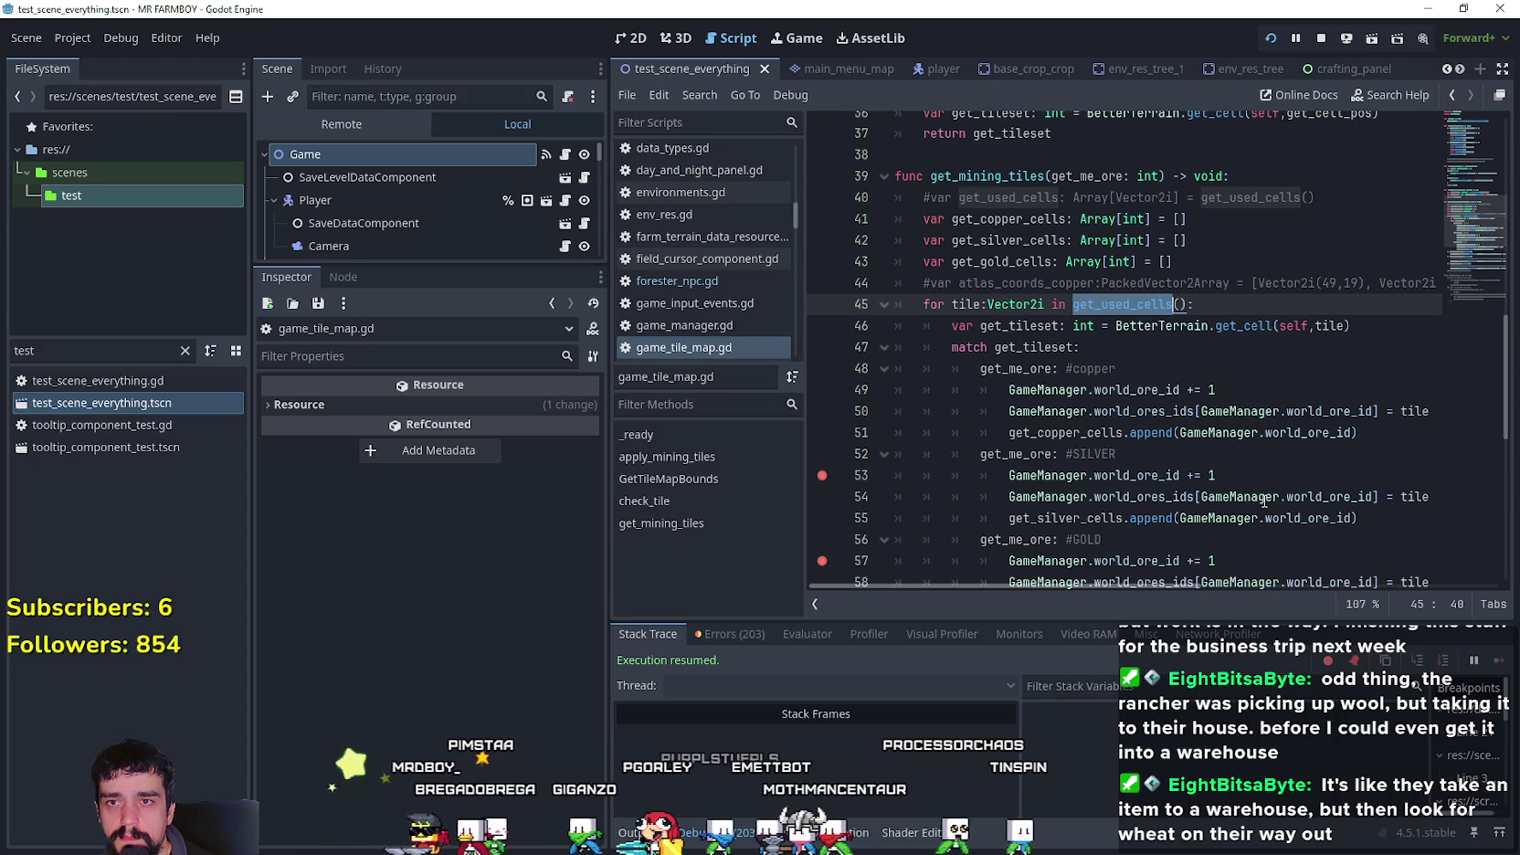
{"action": "scroll", "coordinate": [1261, 489], "scroll_direction": "up", "scroll_amount": 3}
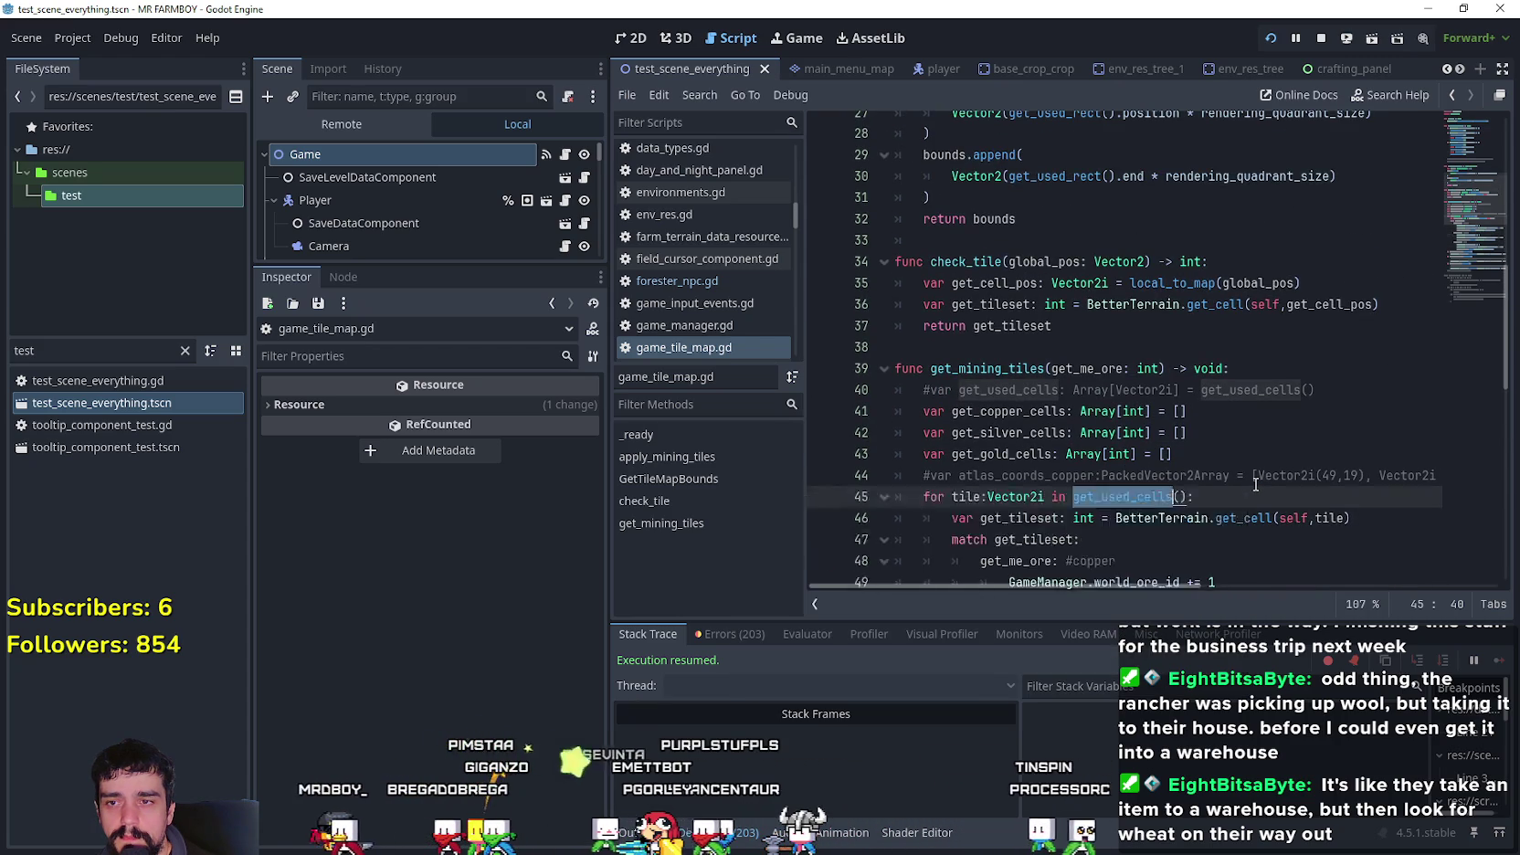
{"action": "scroll", "coordinate": [1256, 482], "scroll_direction": "down", "scroll_amount": 3}
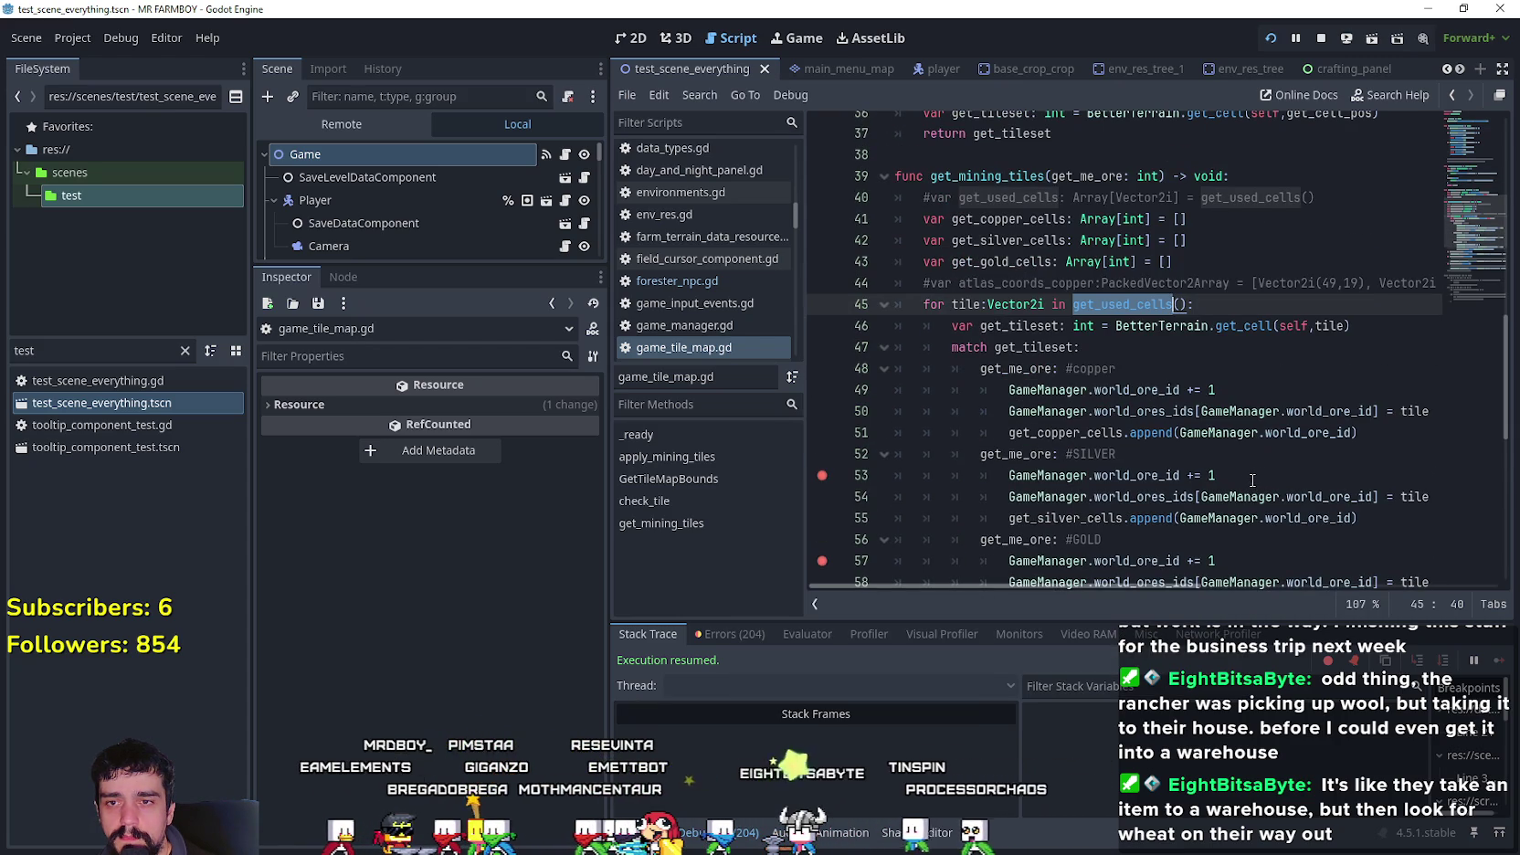
{"action": "scroll", "coordinate": [1253, 479], "scroll_direction": "down", "scroll_amount": 2}
{"action": "mouse_move", "coordinate": [1251, 476]}
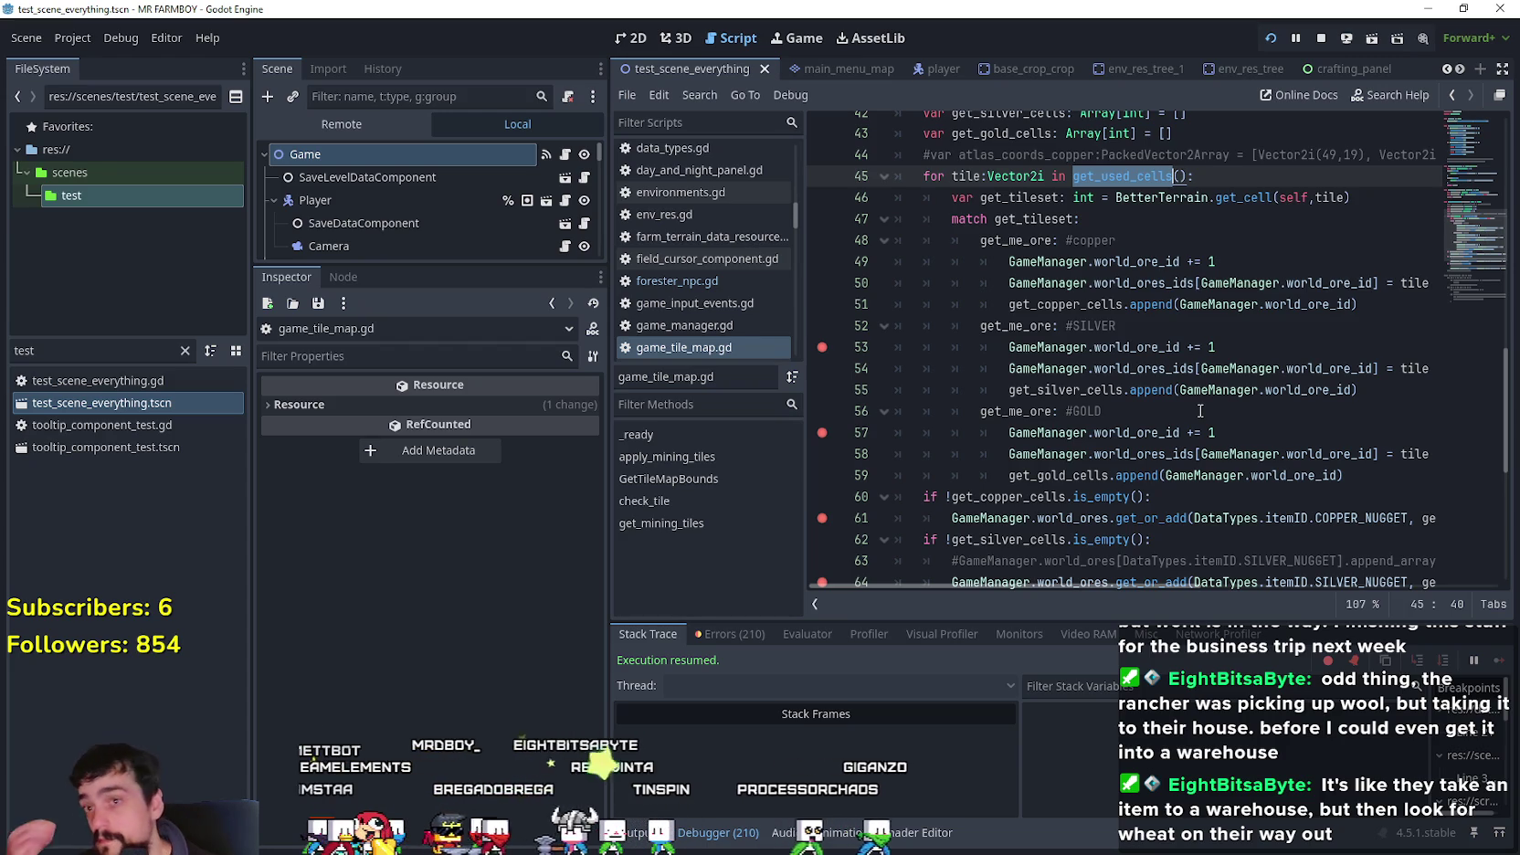
{"action": "left_click", "coordinate": [1021, 197]}
{"action": "double_click", "coordinate": [1022, 196]}
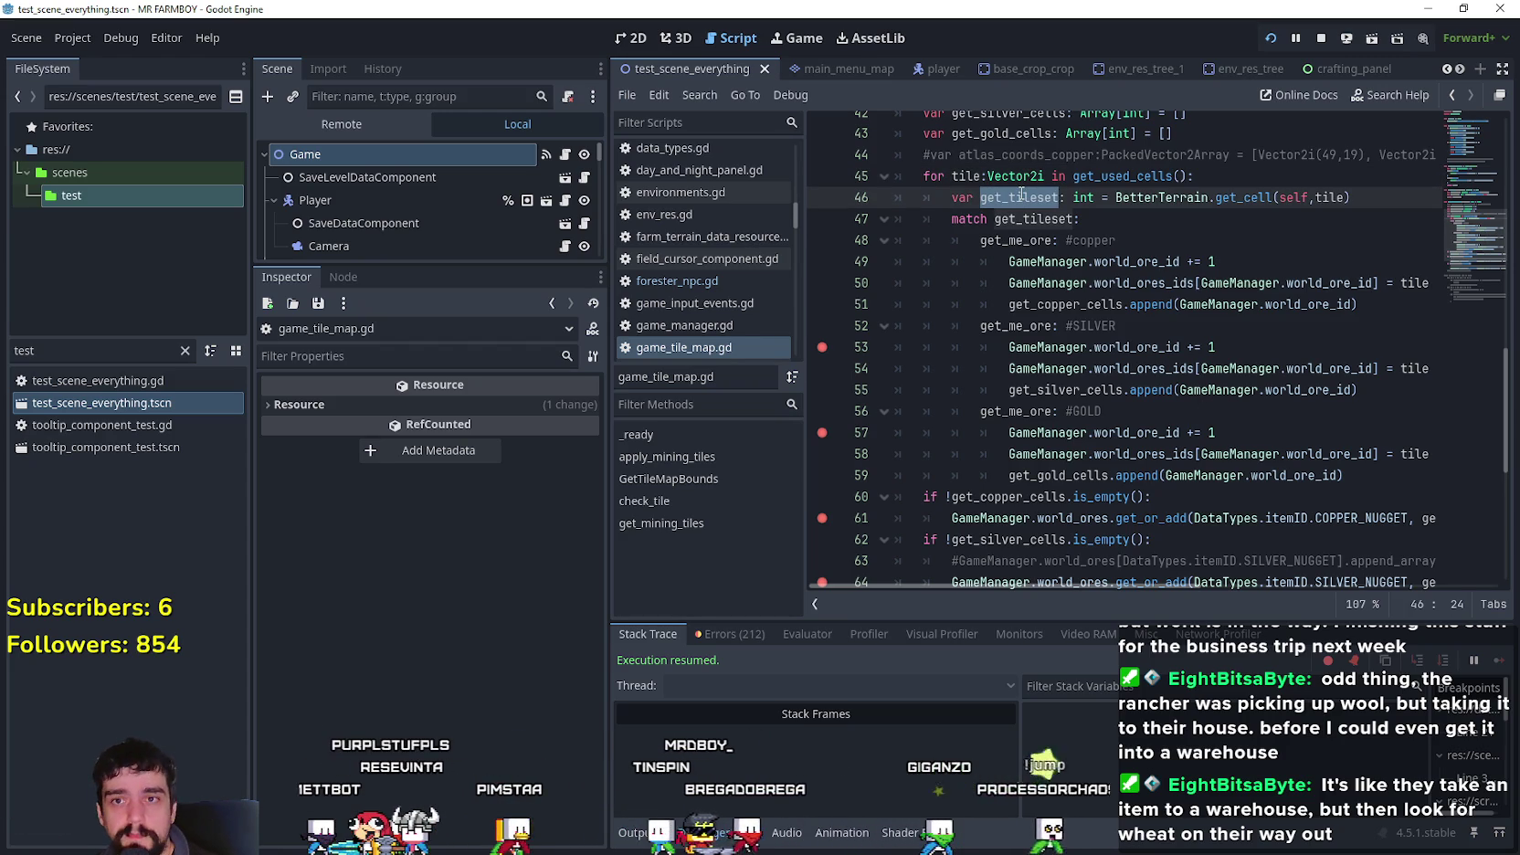
{"action": "double_click", "coordinate": [1329, 197]}
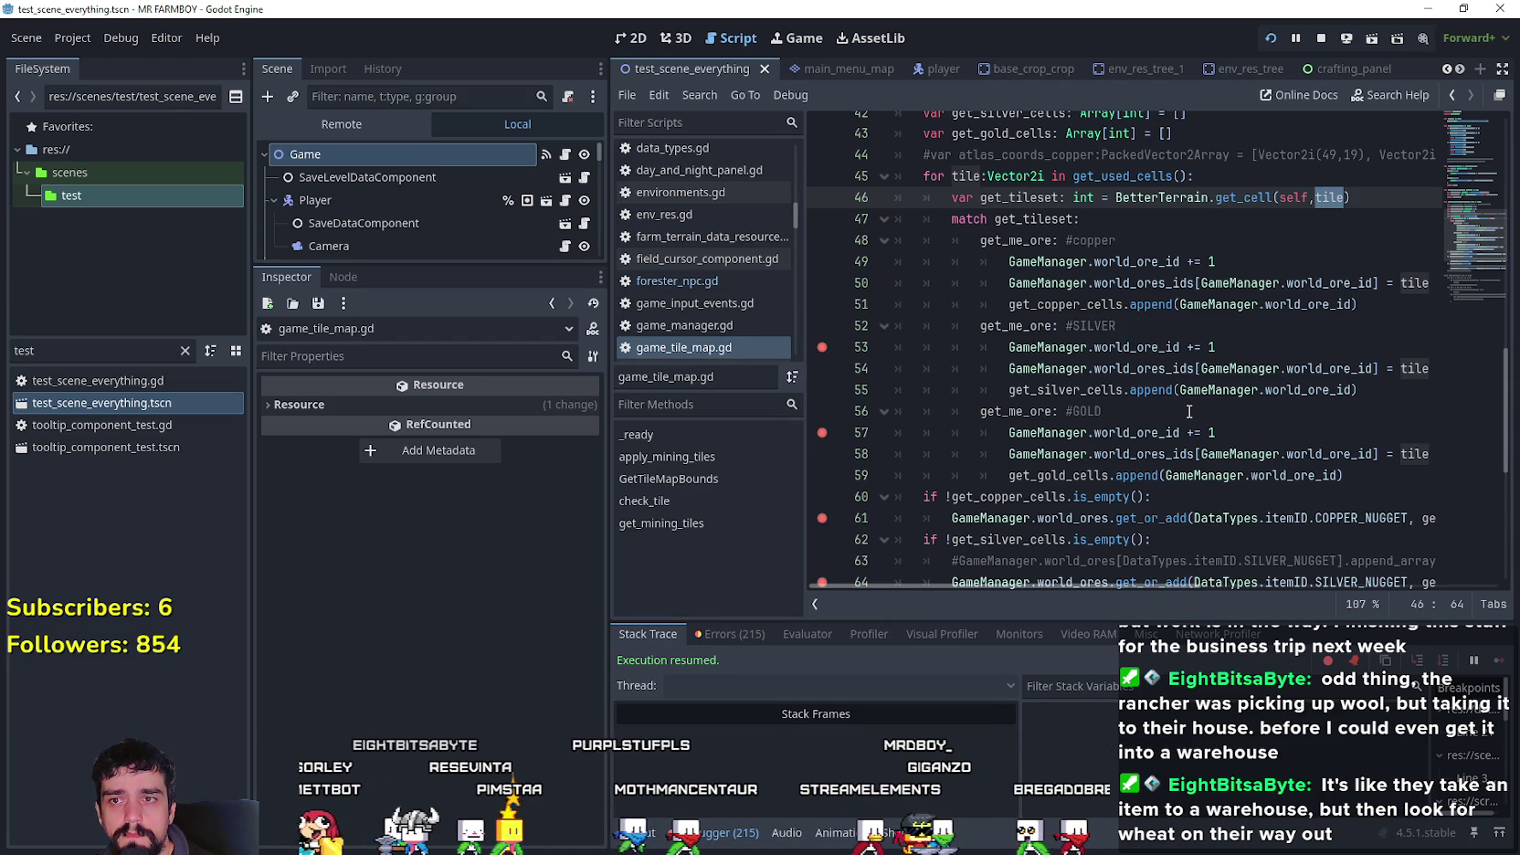
{"action": "left_click", "coordinate": [1096, 242]}
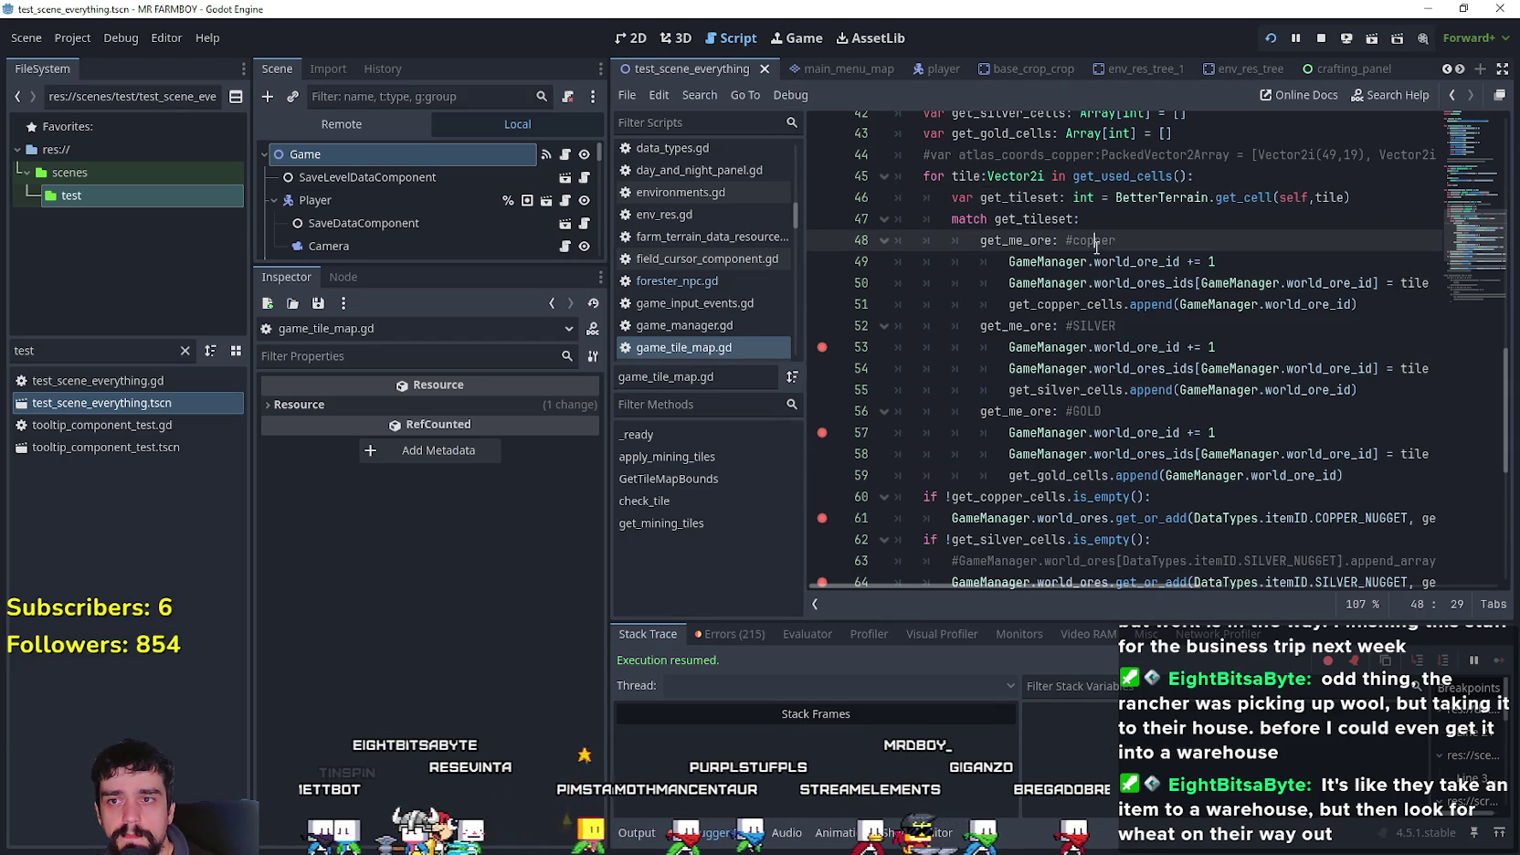
{"action": "left_click", "coordinate": [1185, 198]}
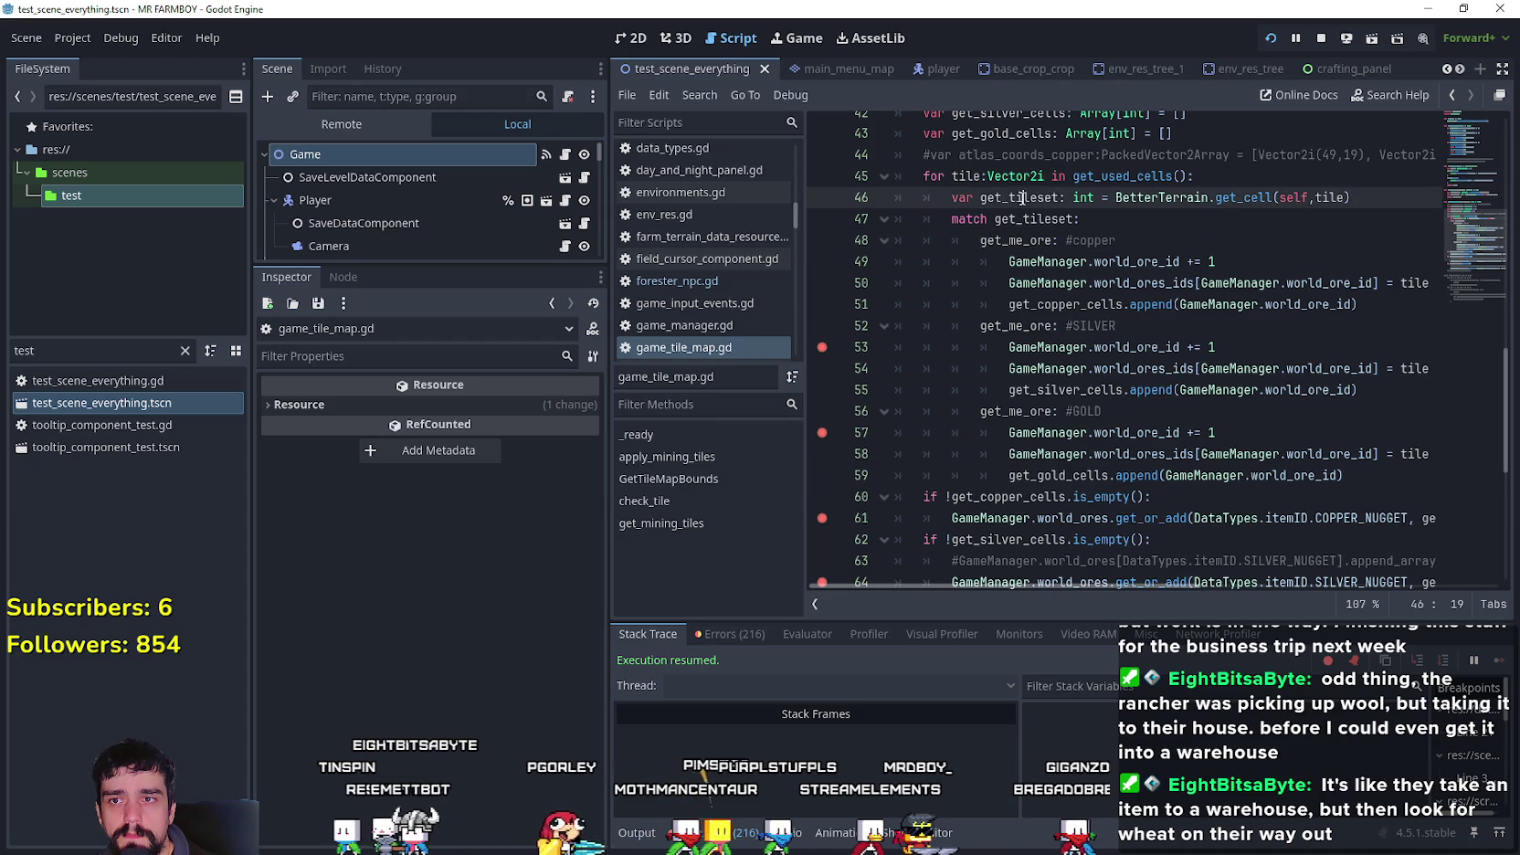
{"action": "key", "text": "Down"}
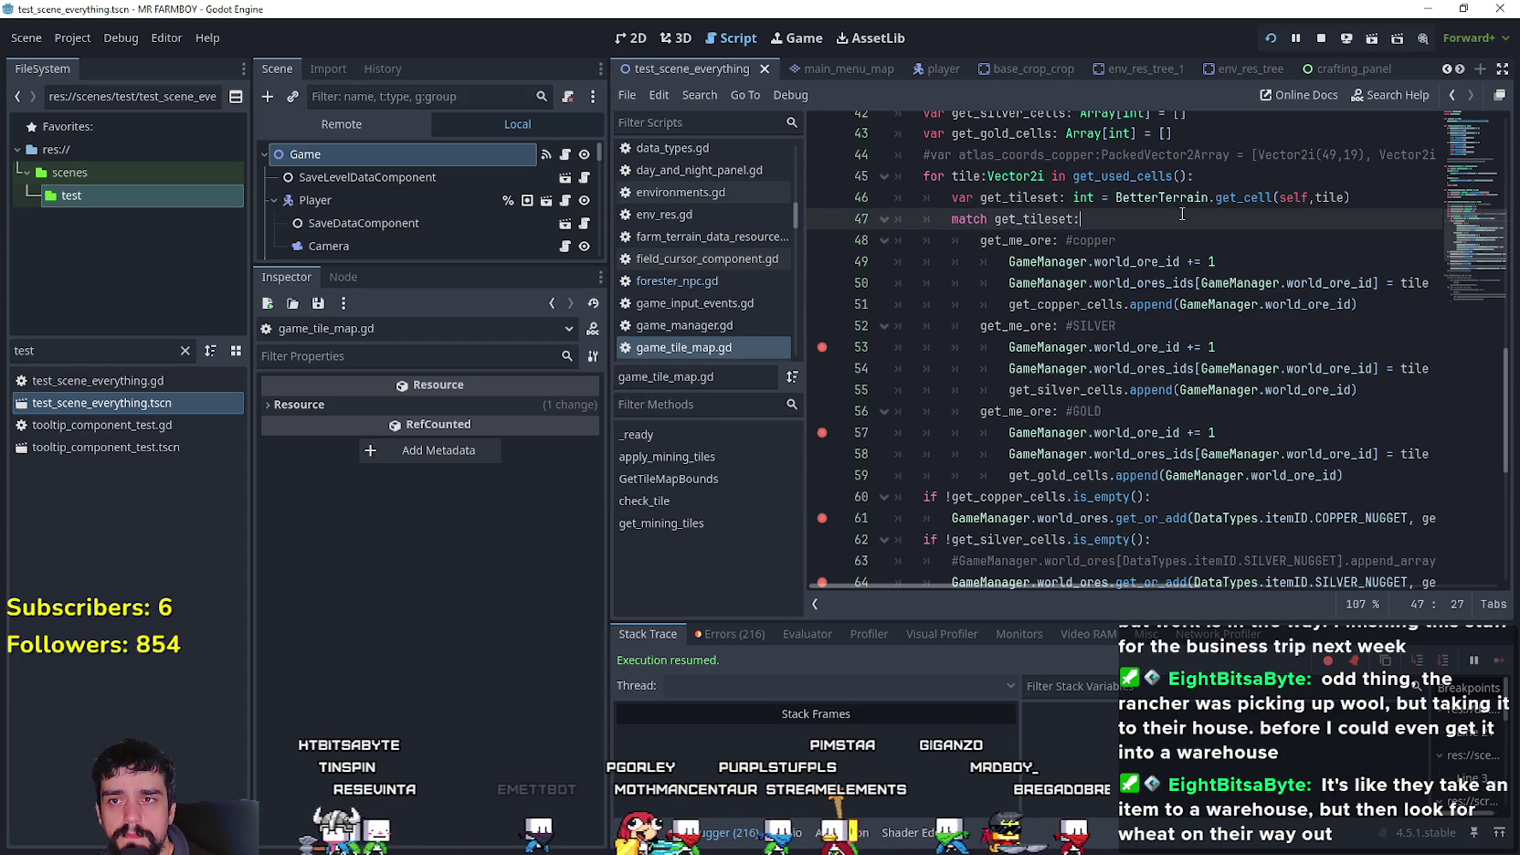
- Stop the running MR FARMBOY game with F8
{"action": "key", "text": "alt+Tab"}
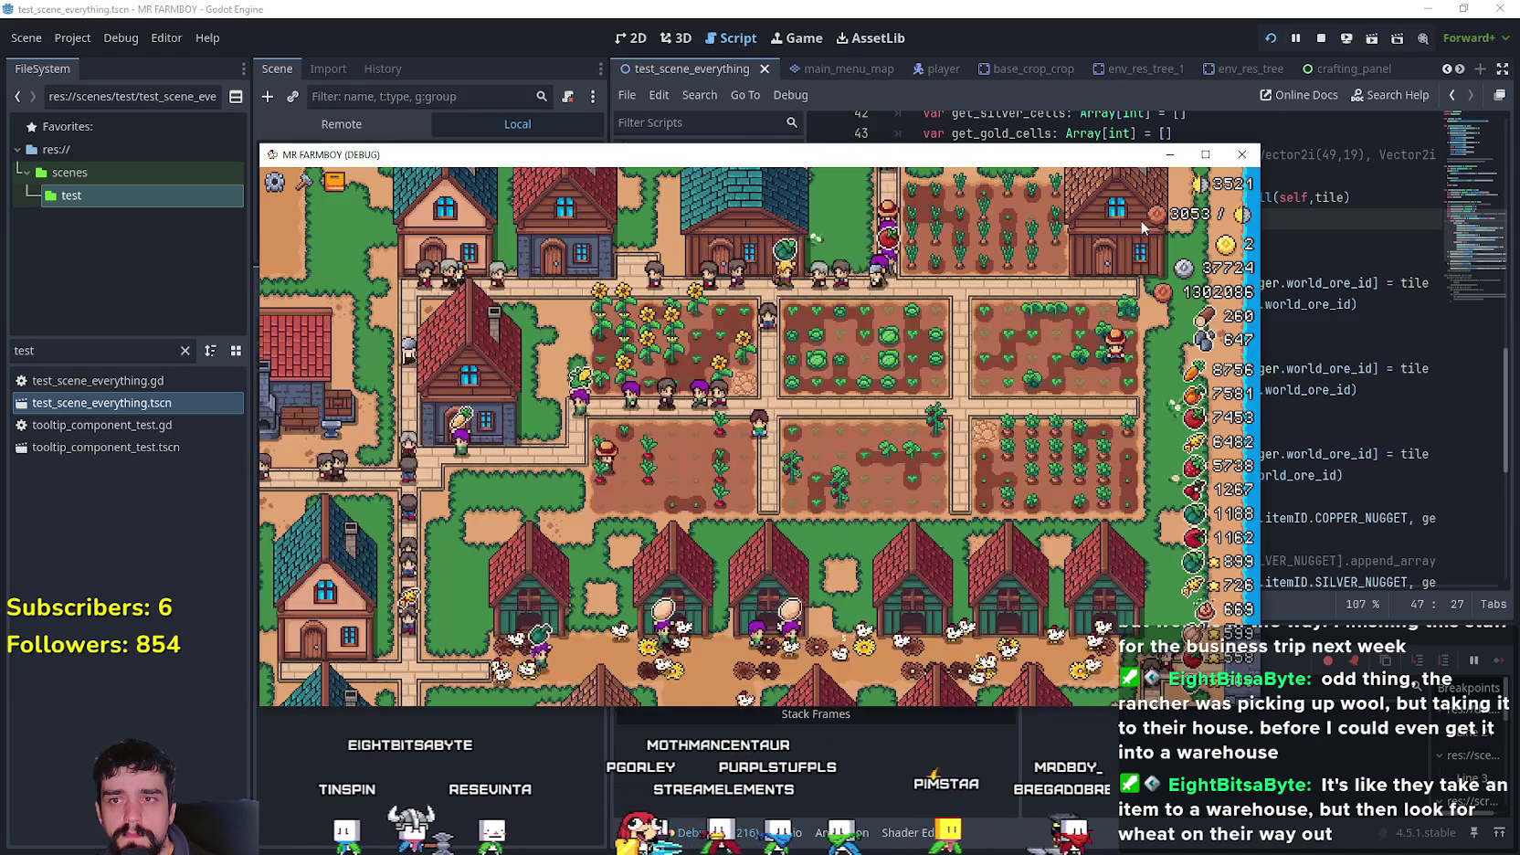
{"action": "key", "text": "F8"}
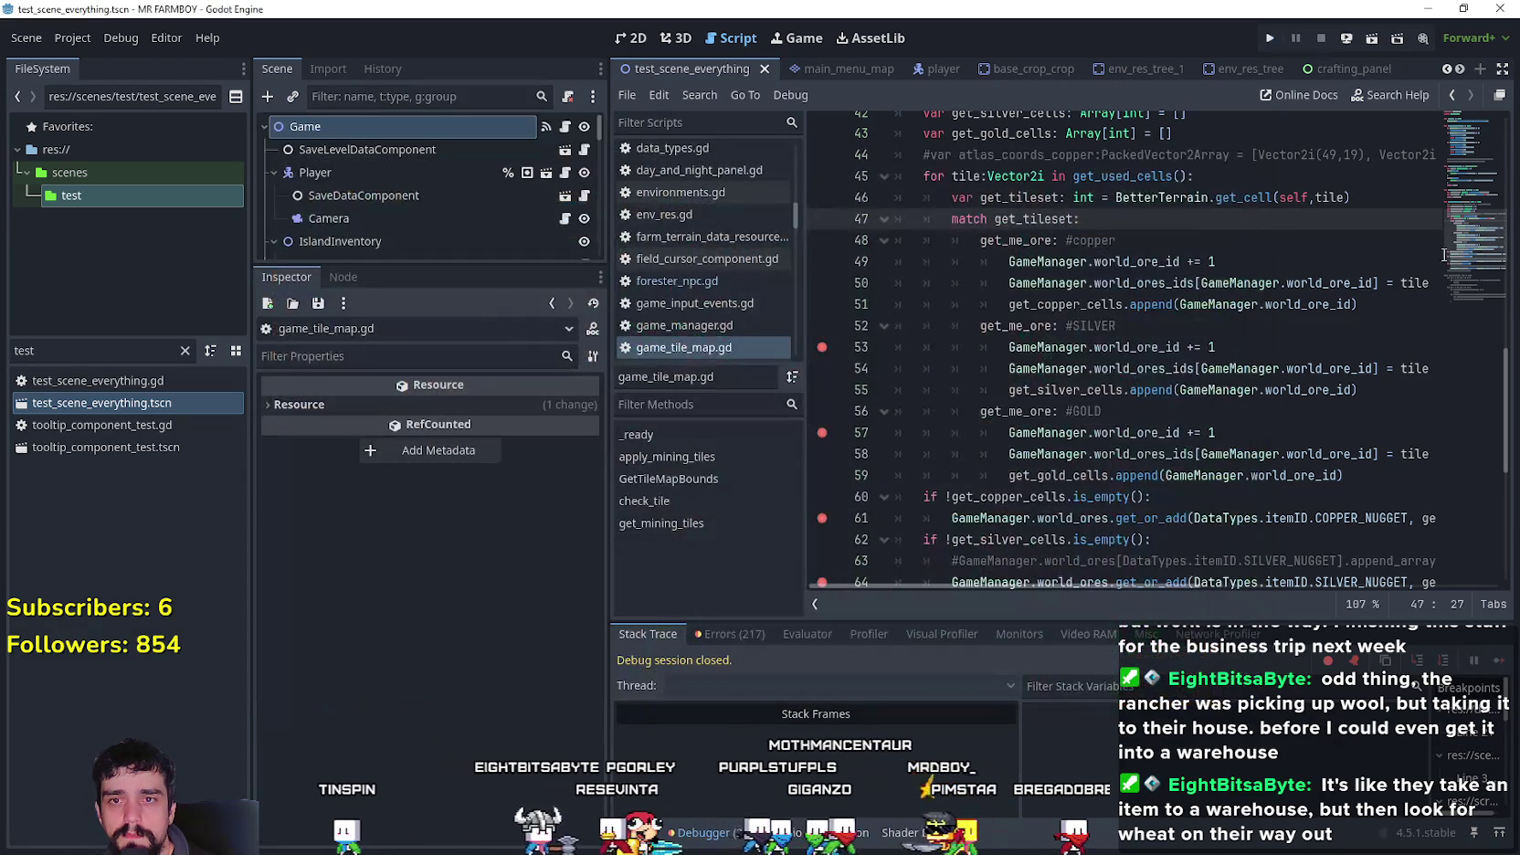
{"action": "scroll", "coordinate": [1035, 403], "scroll_direction": "up", "scroll_amount": 4}
{"action": "scroll", "coordinate": [1107, 415], "scroll_direction": "down", "scroll_amount": 4}
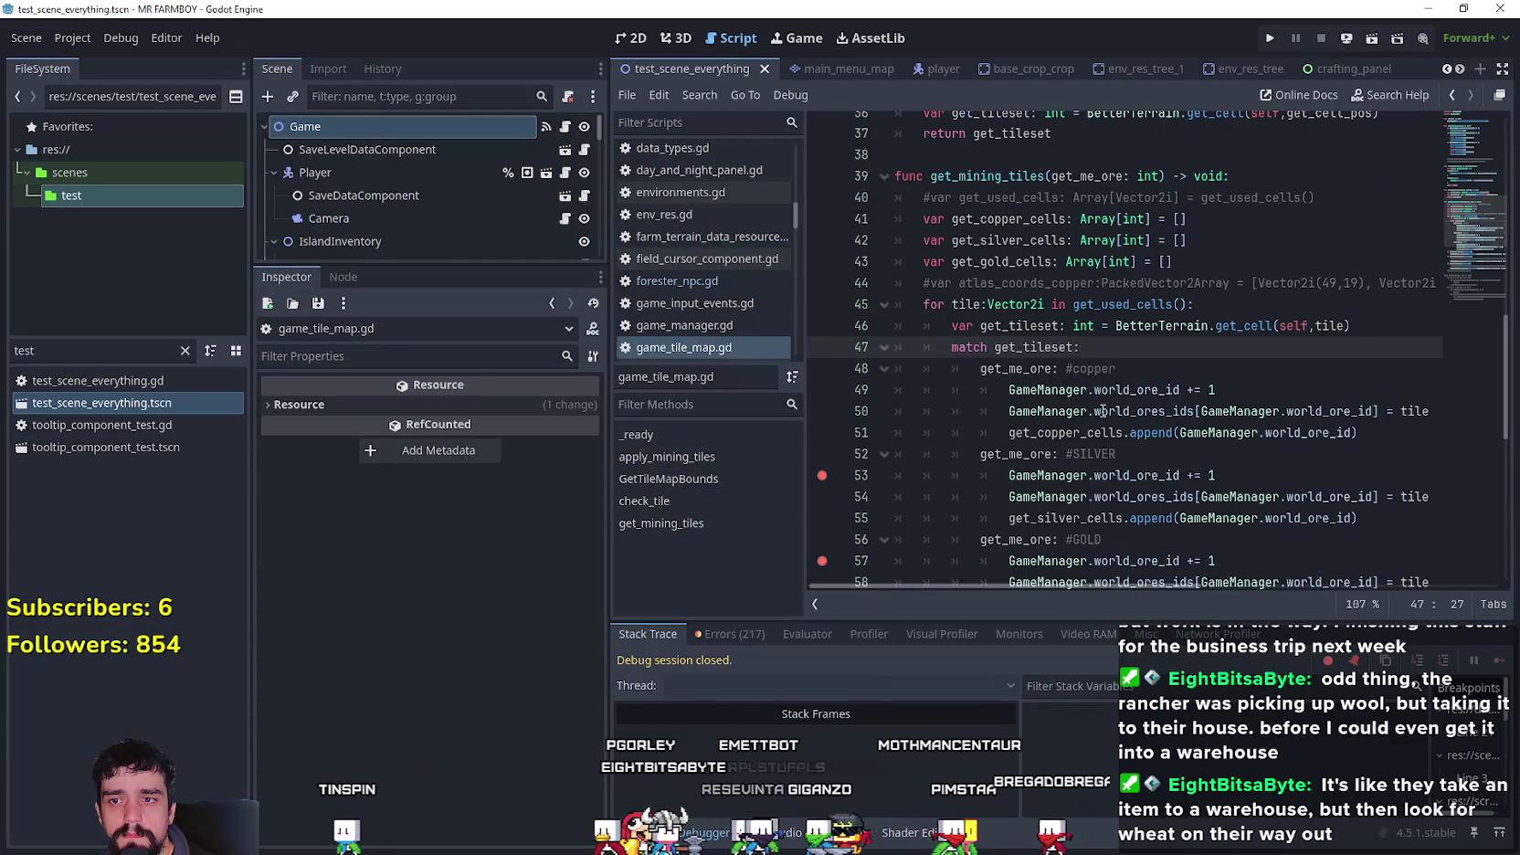
{"action": "scroll", "coordinate": [1096, 402], "scroll_direction": "up", "scroll_amount": 2}
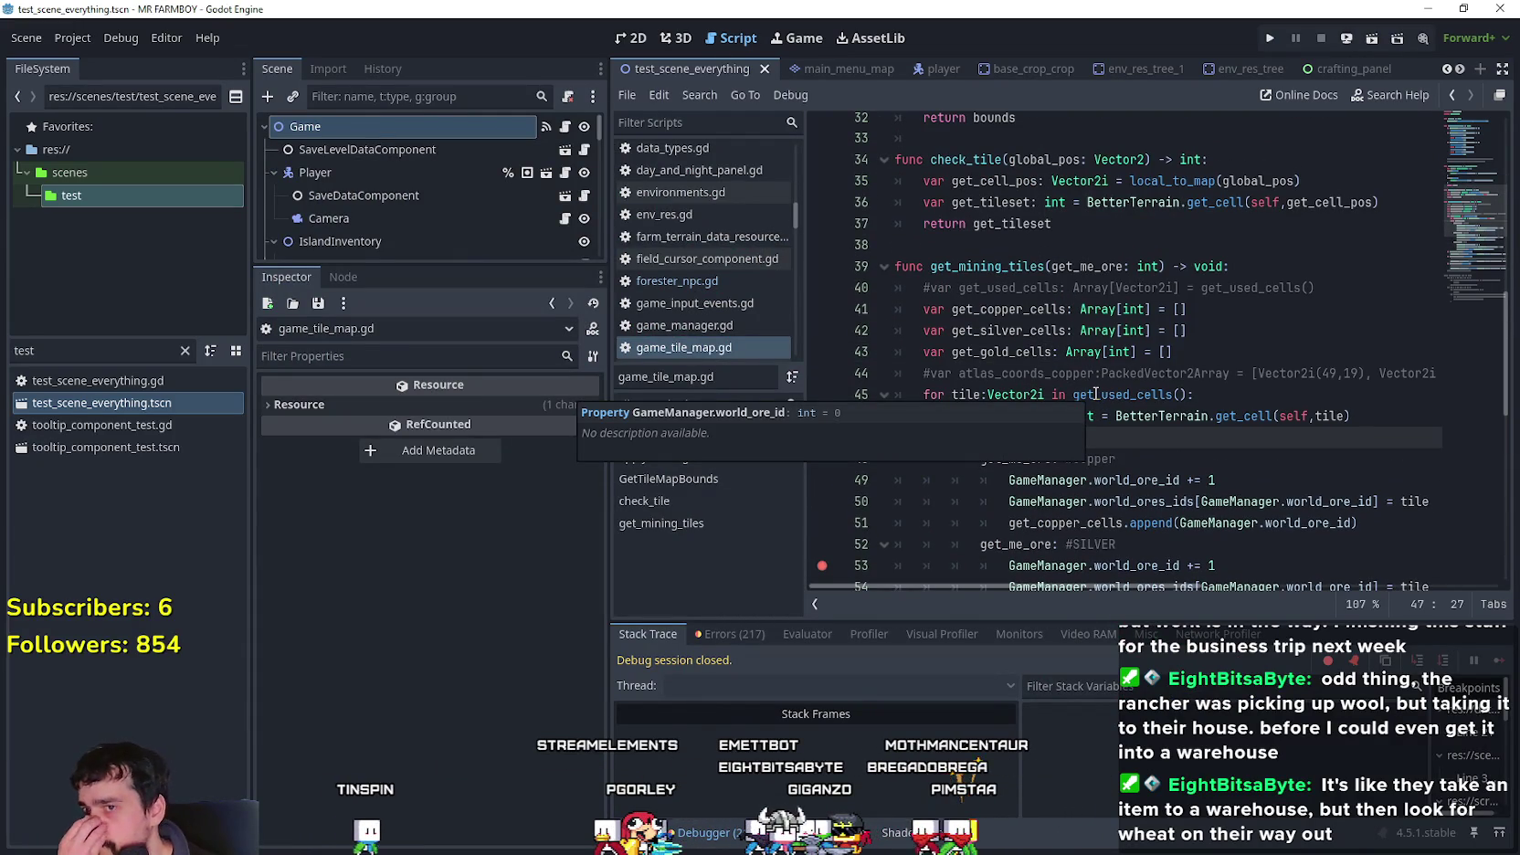
{"action": "scroll", "coordinate": [1095, 394], "scroll_direction": "up", "scroll_amount": 1}
{"action": "scroll", "coordinate": [1065, 342], "scroll_direction": "down", "scroll_amount": 2}
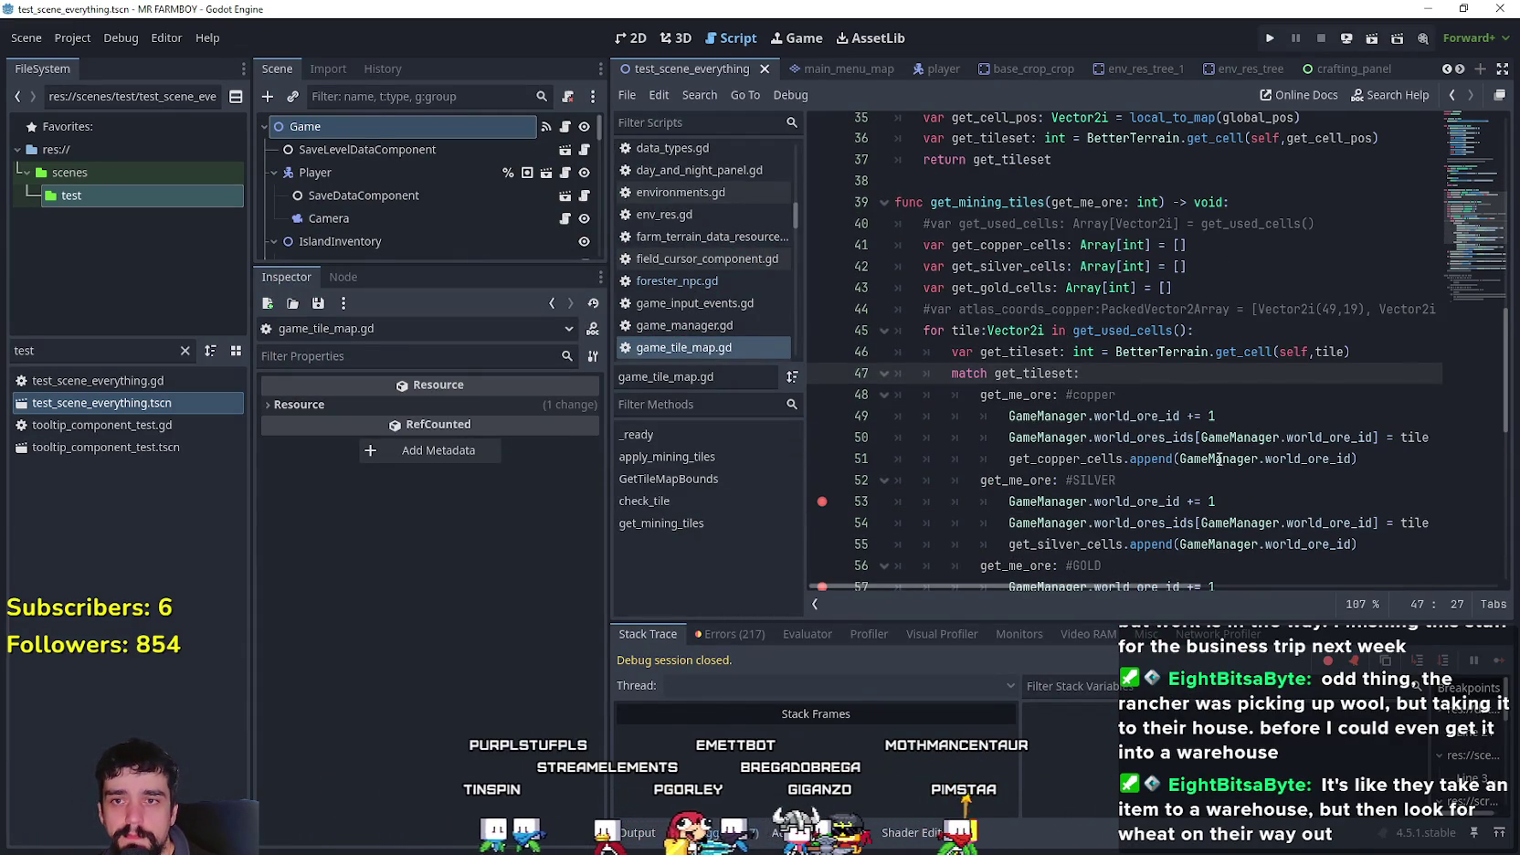
- Review get_mining_tiles from the line 46 get_cell call through GOLD_NUGGET on line 67
{"action": "double_click", "coordinate": [1235, 353]}
{"action": "mouse_move", "coordinate": [1098, 408]}
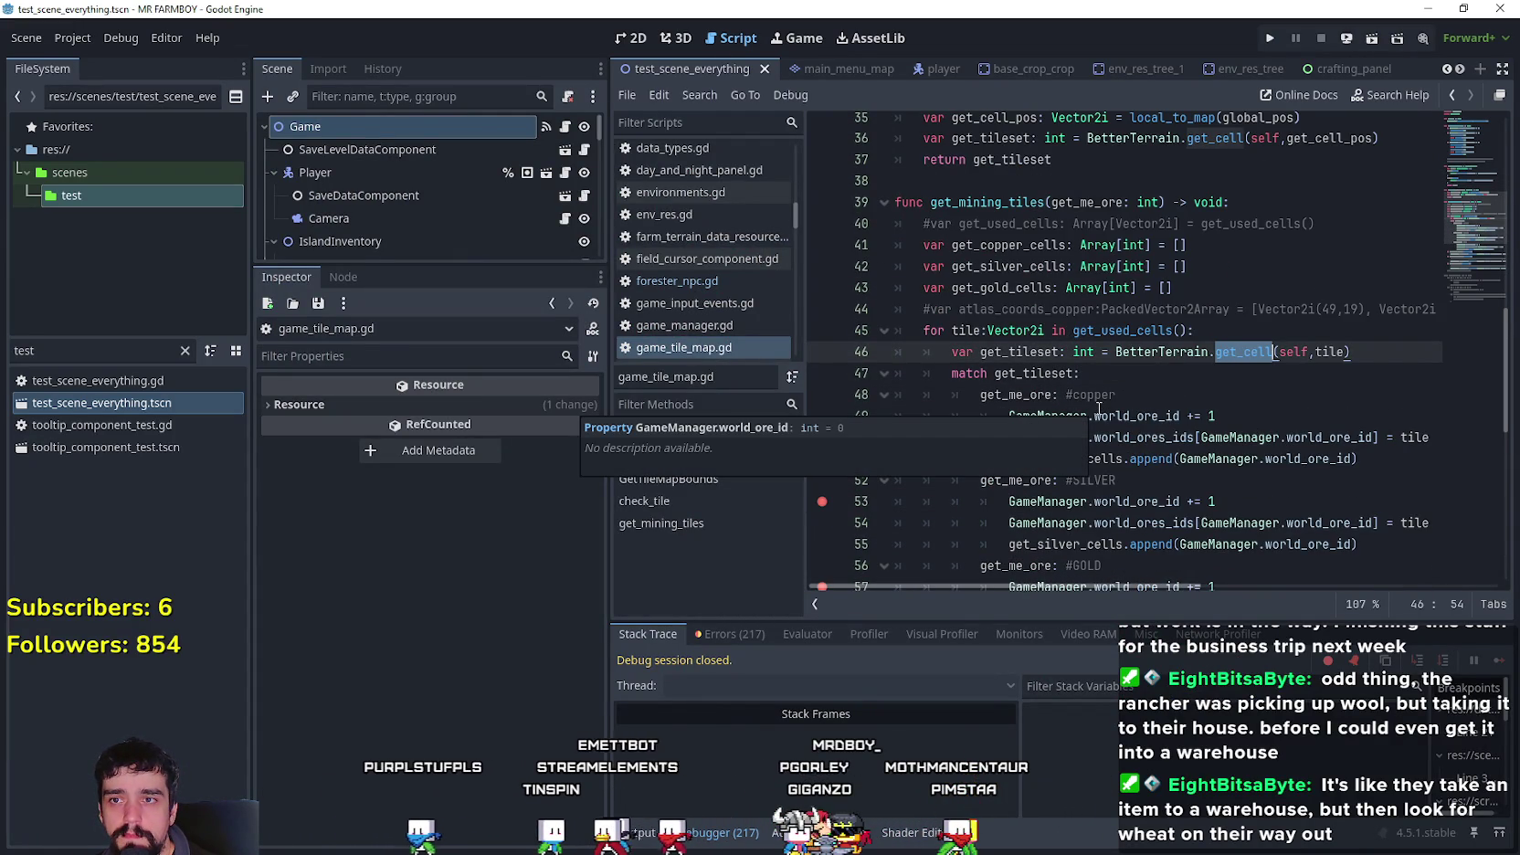
{"action": "left_click", "coordinate": [1087, 373]}
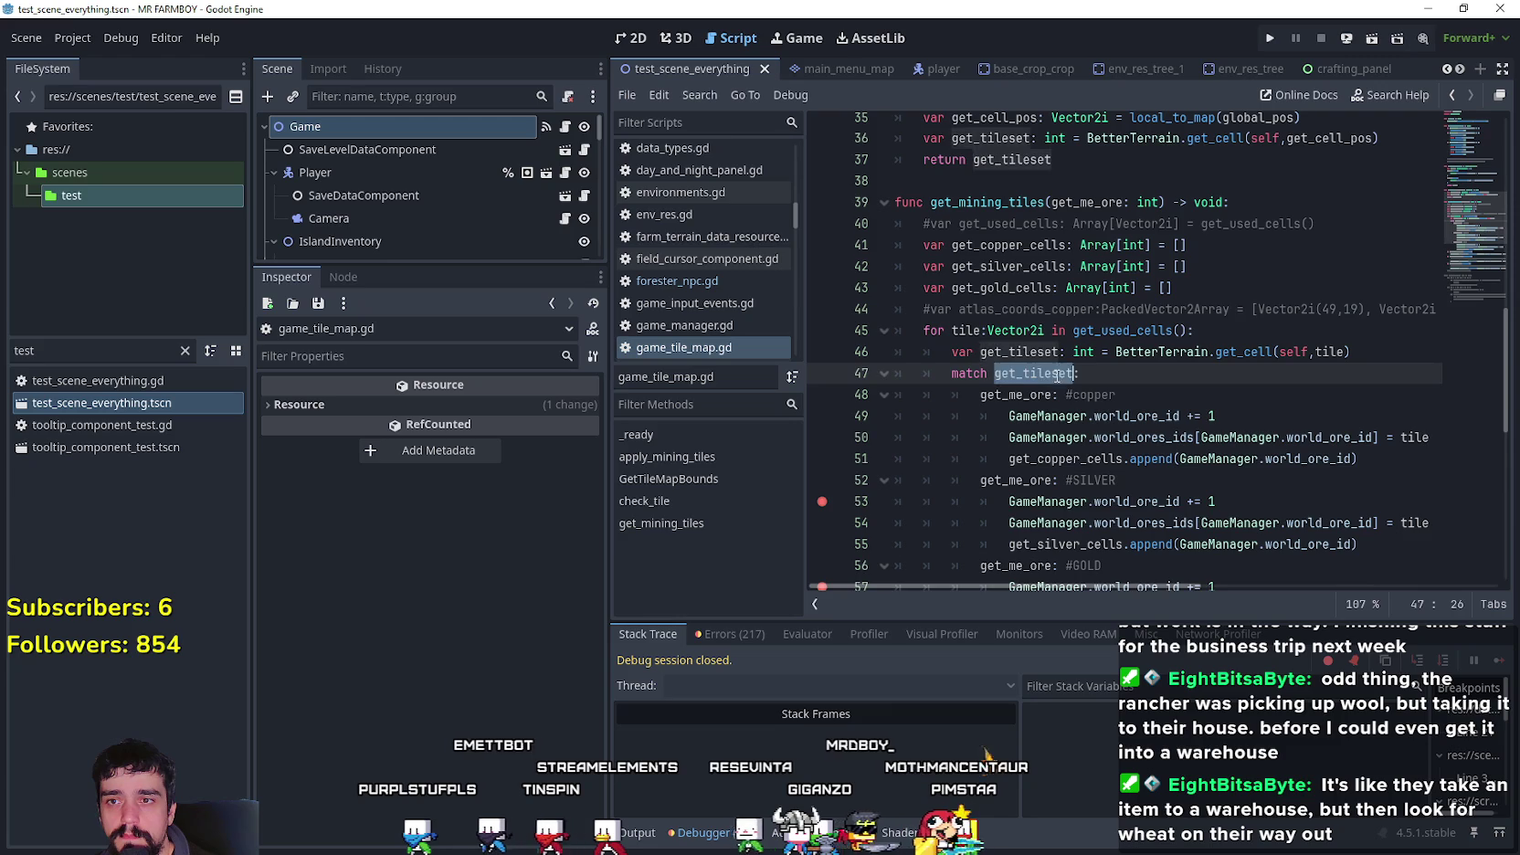
{"action": "scroll", "coordinate": [1133, 411], "scroll_direction": "up", "scroll_amount": 3}
{"action": "scroll", "coordinate": [1132, 416], "scroll_direction": "up", "scroll_amount": 5}
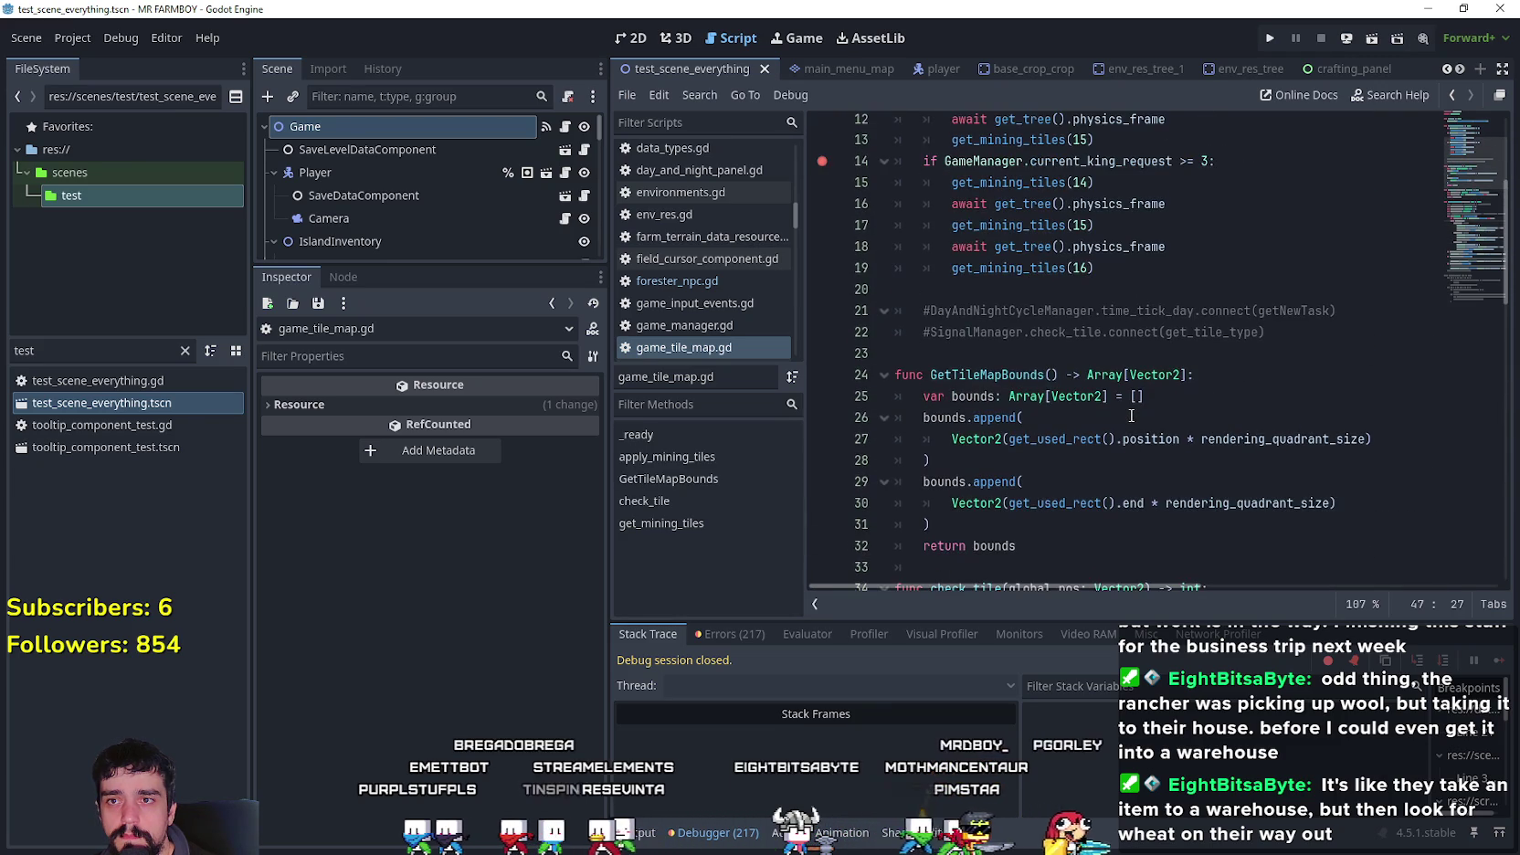
{"action": "scroll", "coordinate": [1122, 404], "scroll_direction": "down", "scroll_amount": 13}
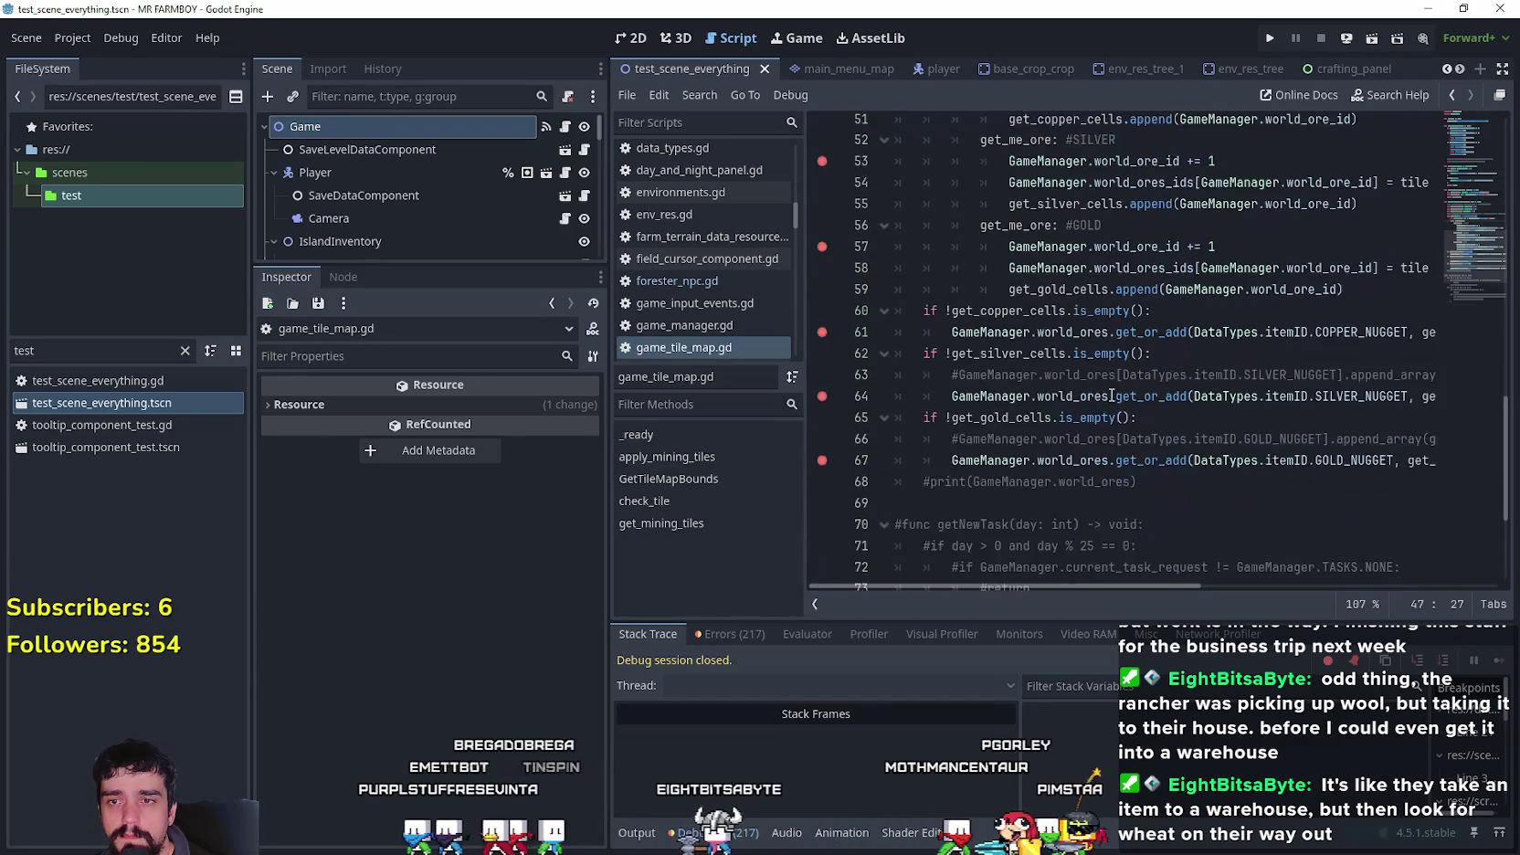
{"action": "mouse_move", "coordinate": [1110, 394]}
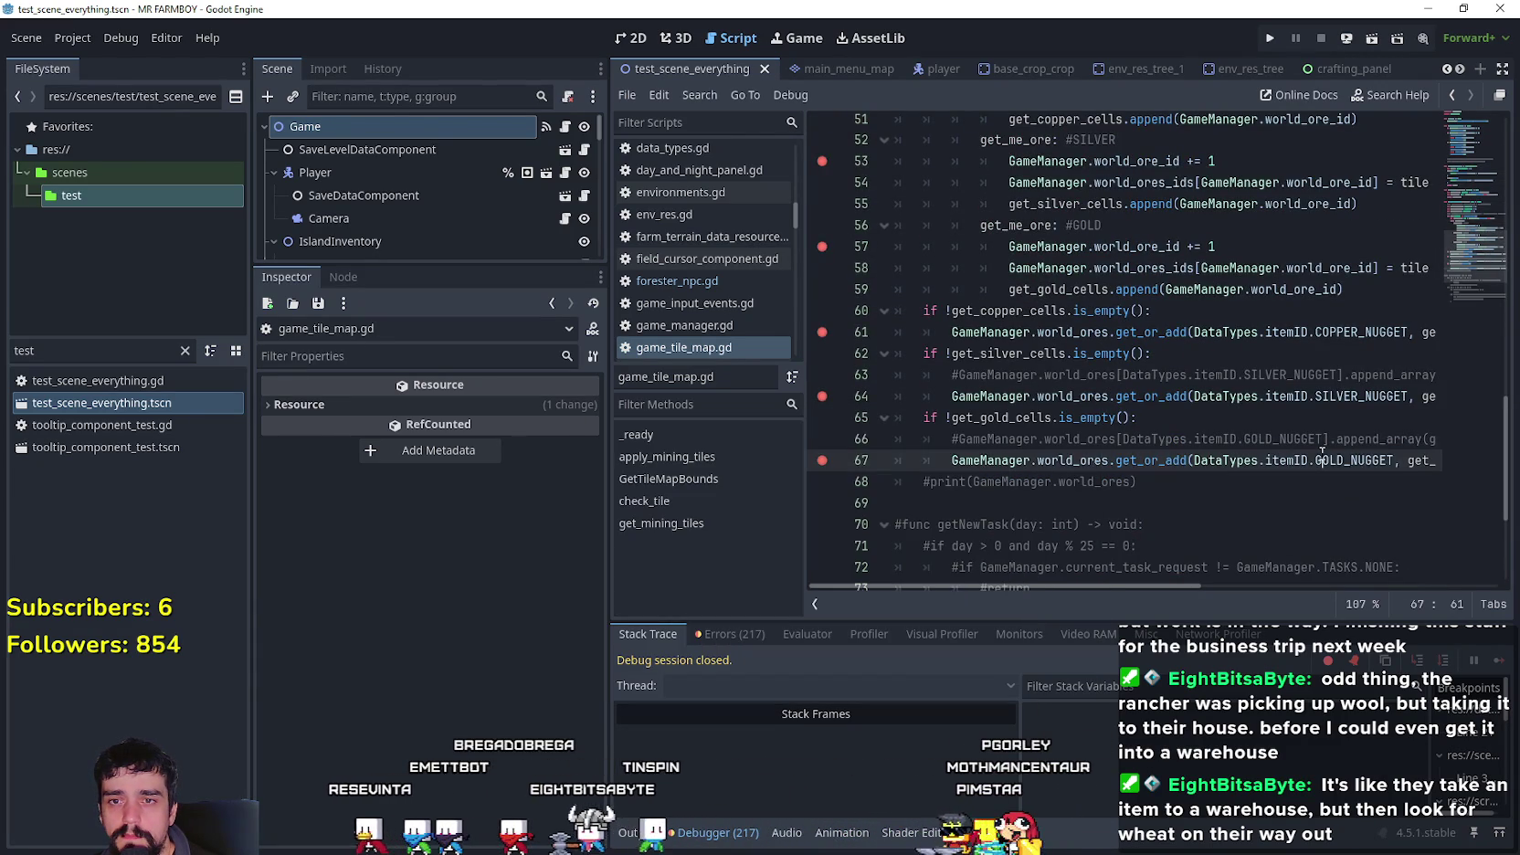
{"action": "double_click", "coordinate": [1354, 459]}
{"action": "left_click_drag", "start_coordinate": [1189, 590], "coordinate": [1309, 603]}
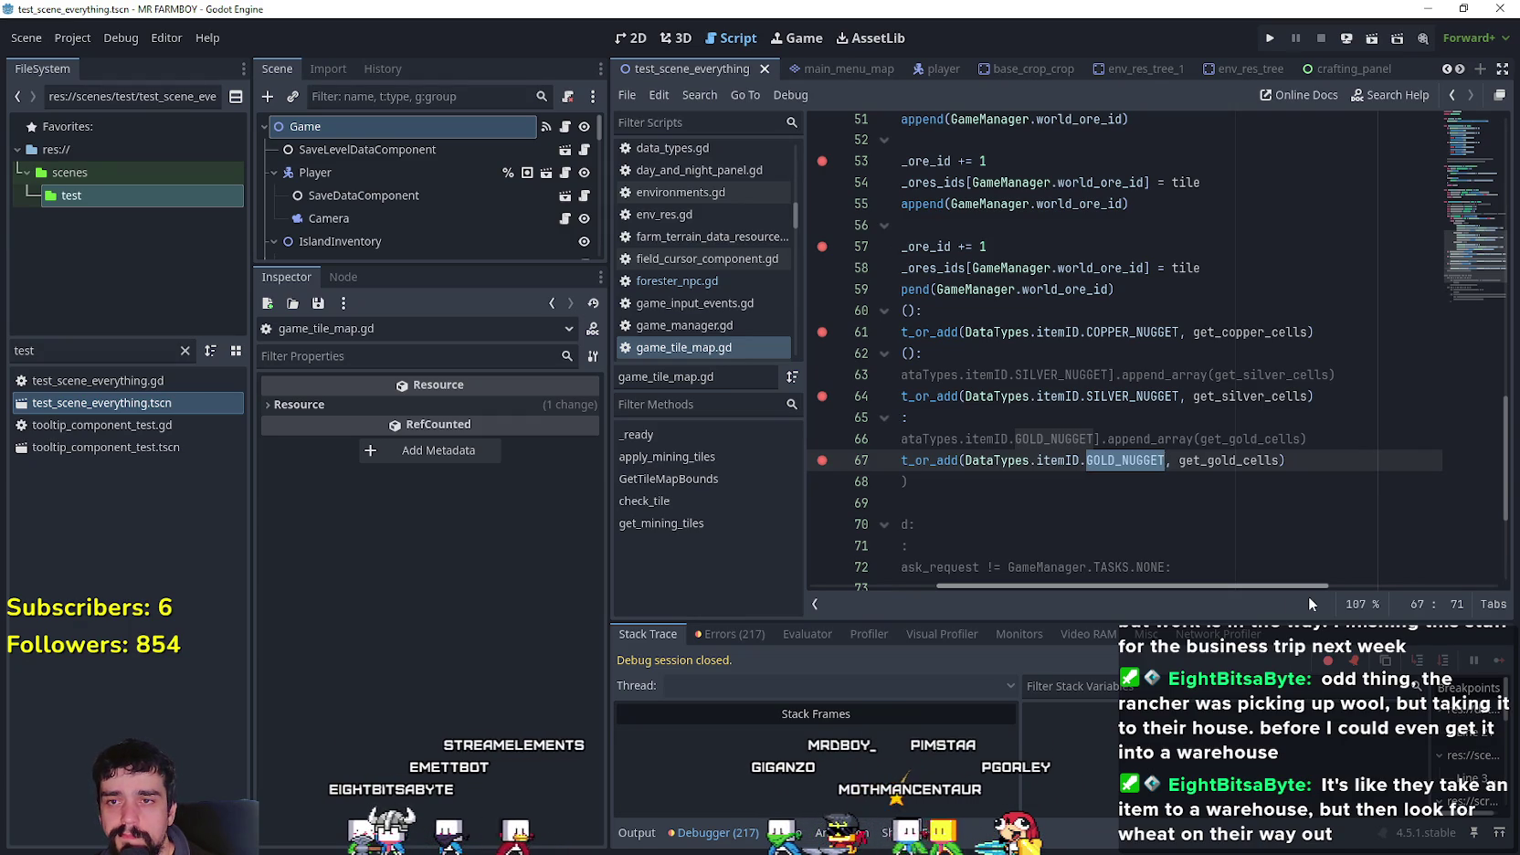
{"action": "scroll", "coordinate": [1101, 561], "scroll_direction": "left", "scroll_amount": 5}
{"action": "scroll", "coordinate": [1161, 286], "scroll_direction": "up", "scroll_amount": 4}
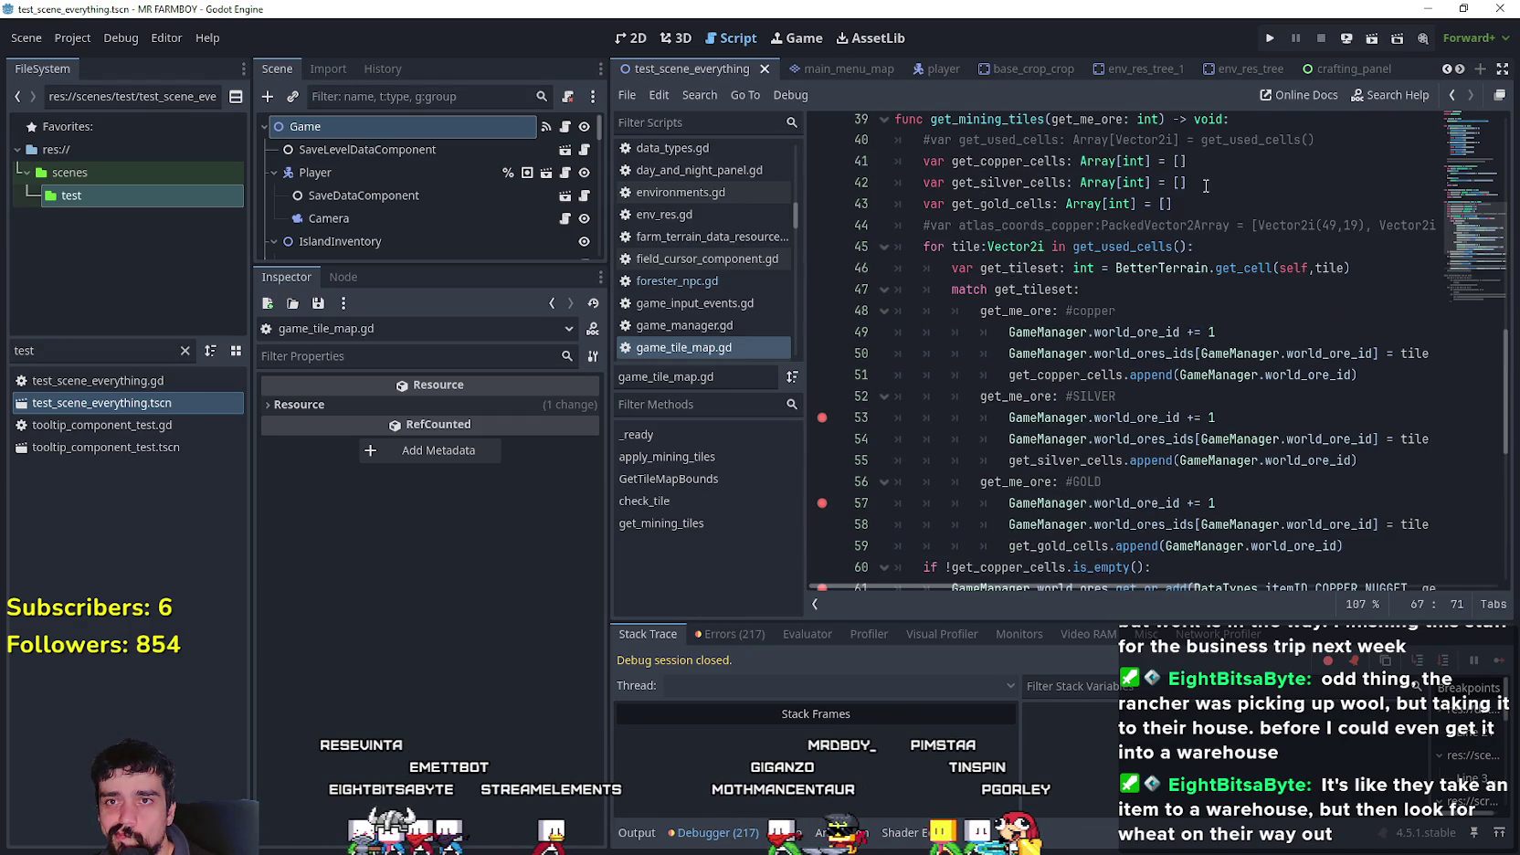
- Set breakpoints on lines 17 and 19 for get_mining_tiles(15) and (16), then run the project
{"action": "scroll", "coordinate": [1272, 460], "scroll_direction": "down", "scroll_amount": 6}
{"action": "scroll", "coordinate": [1212, 488], "scroll_direction": "up", "scroll_amount": 6}
{"action": "scroll", "coordinate": [1212, 489], "scroll_direction": "up", "scroll_amount": 4}
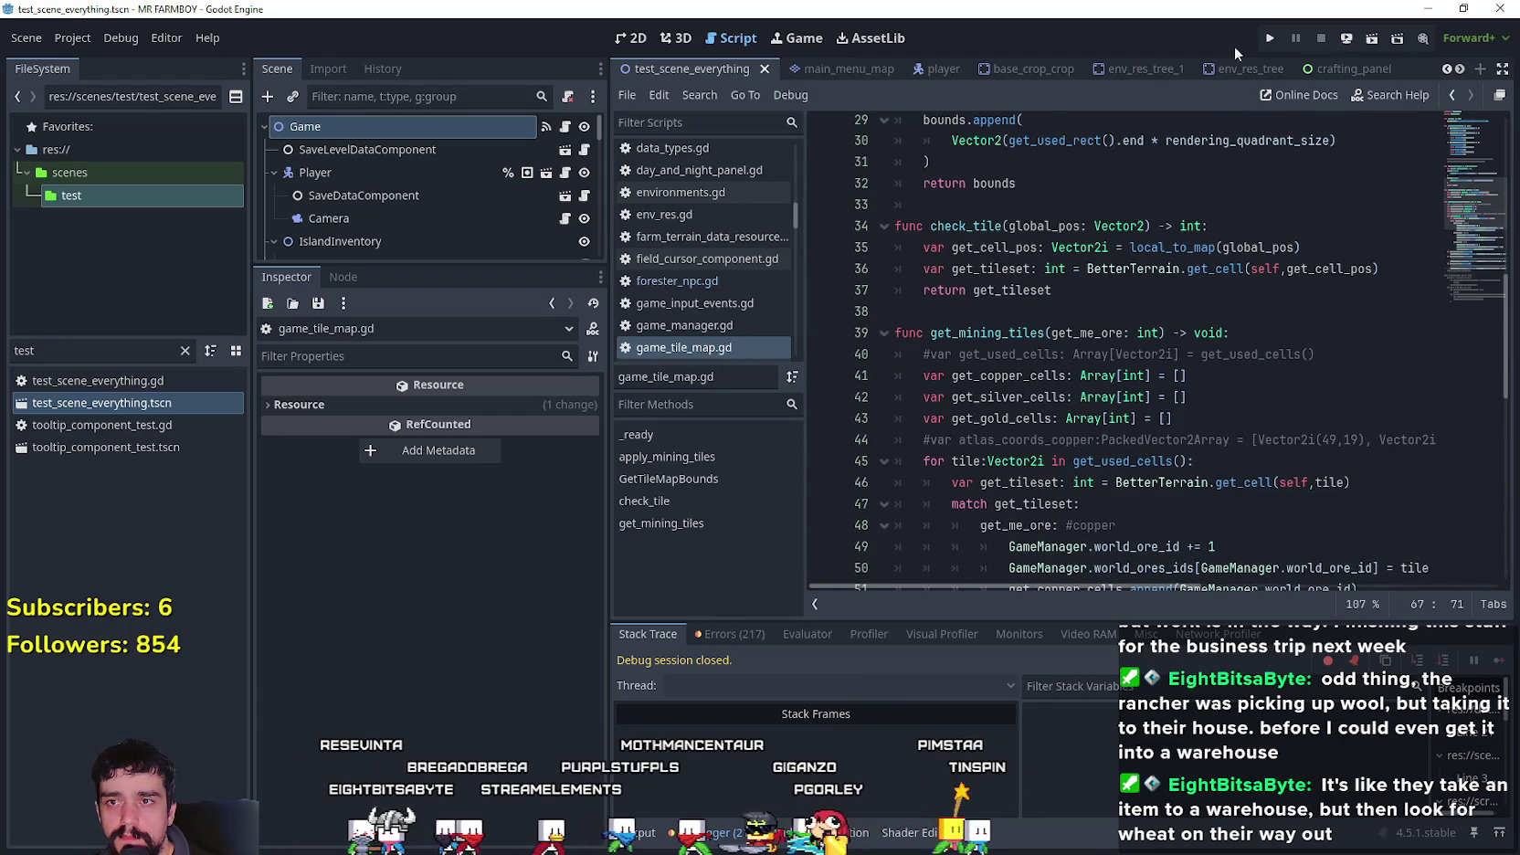
{"action": "scroll", "coordinate": [1212, 314], "scroll_direction": "up", "scroll_amount": 1}
{"action": "scroll", "coordinate": [1211, 314], "scroll_direction": "up", "scroll_amount": 3}
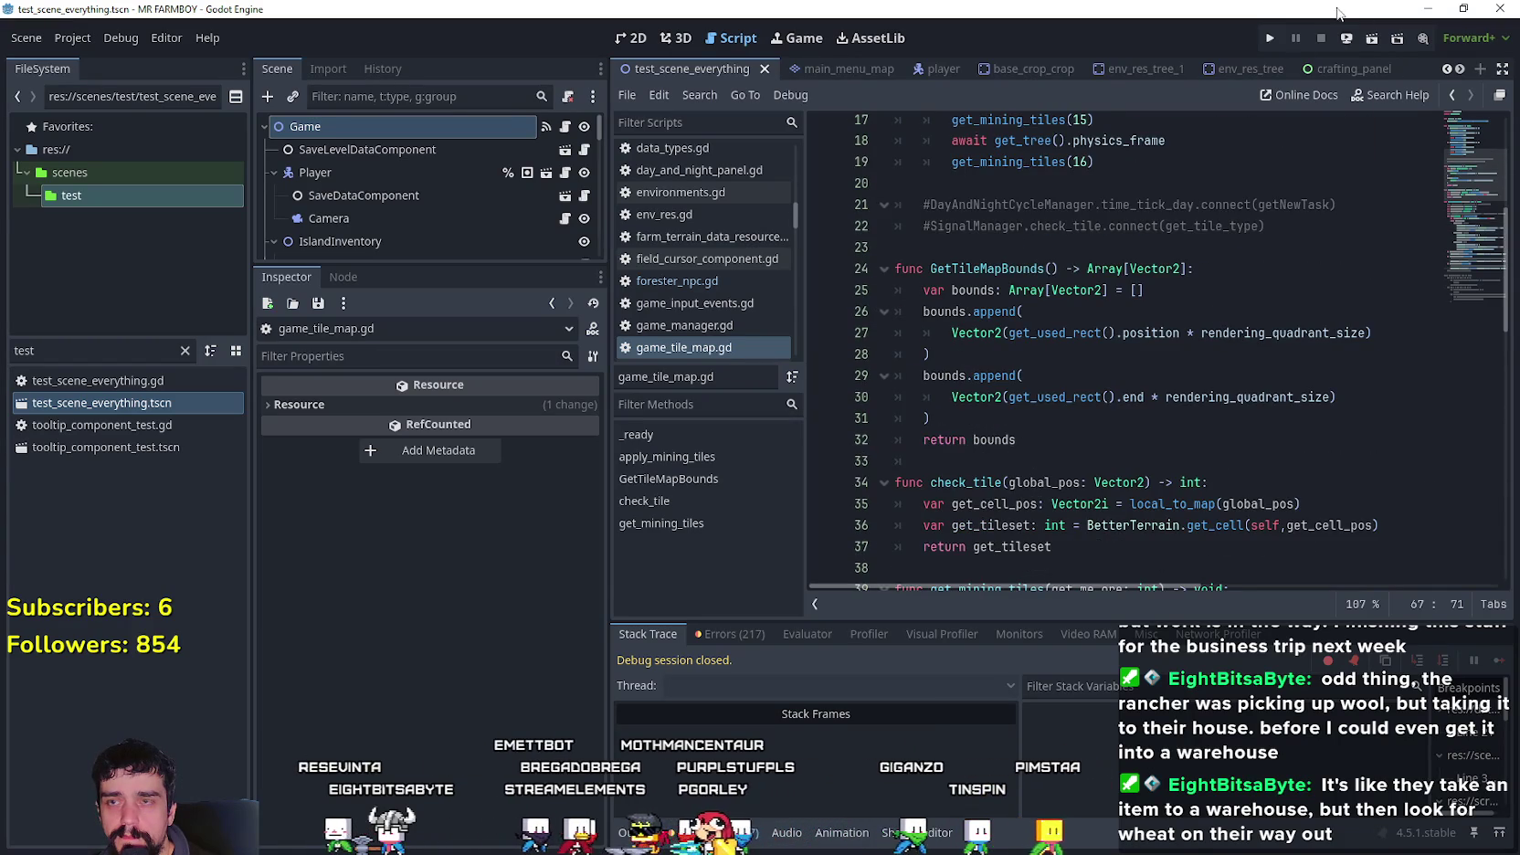
{"action": "scroll", "coordinate": [1081, 359], "scroll_direction": "down", "scroll_amount": 1}
{"action": "scroll", "coordinate": [1080, 359], "scroll_direction": "down", "scroll_amount": 4}
{"action": "scroll", "coordinate": [1073, 384], "scroll_direction": "up", "scroll_amount": 7}
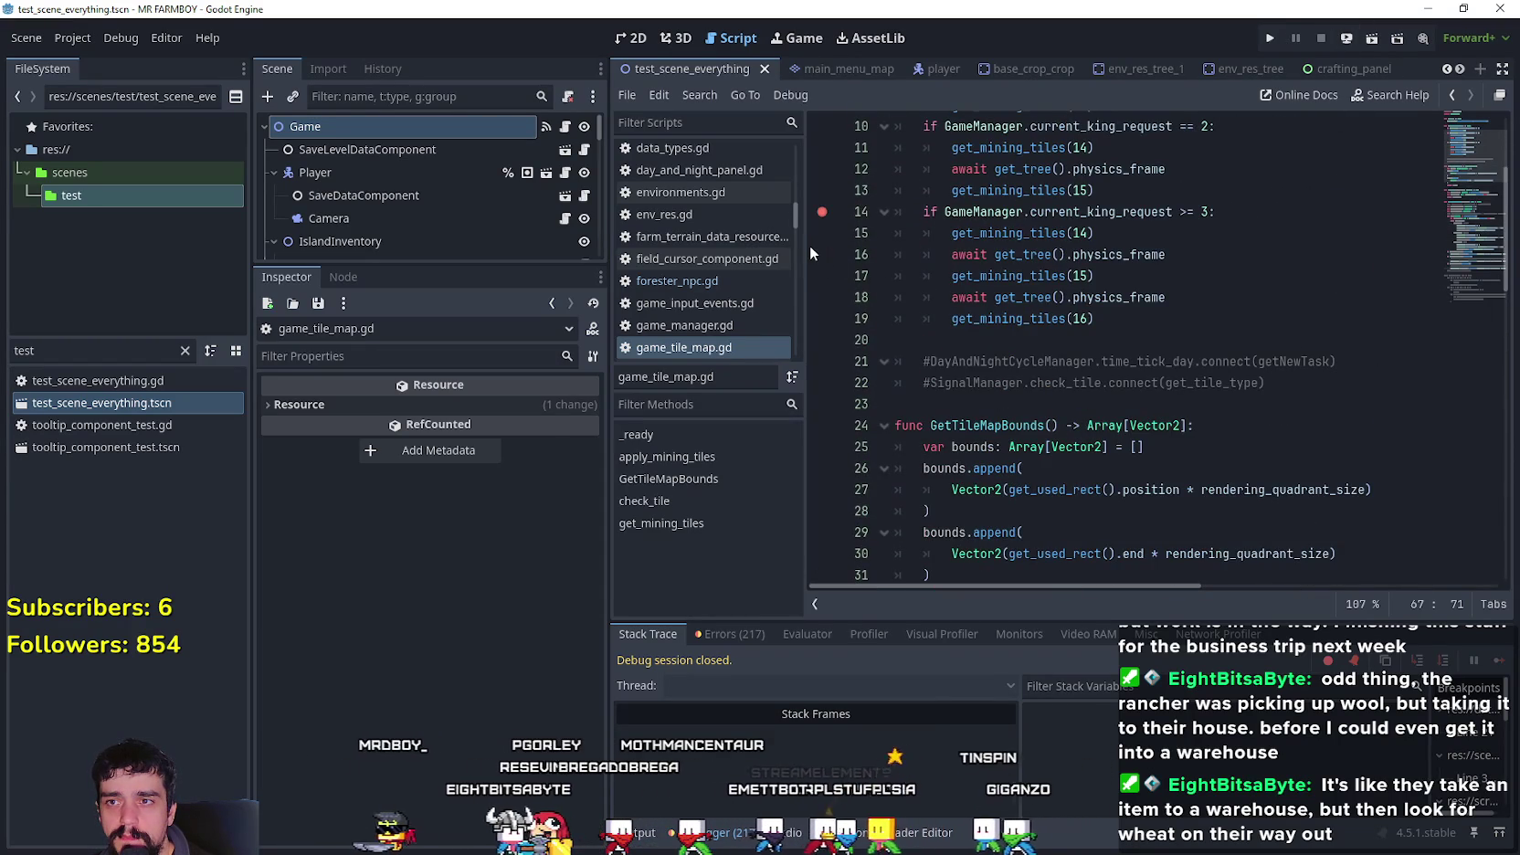
{"action": "left_click", "coordinate": [822, 318]}
{"action": "left_click", "coordinate": [1103, 318]}
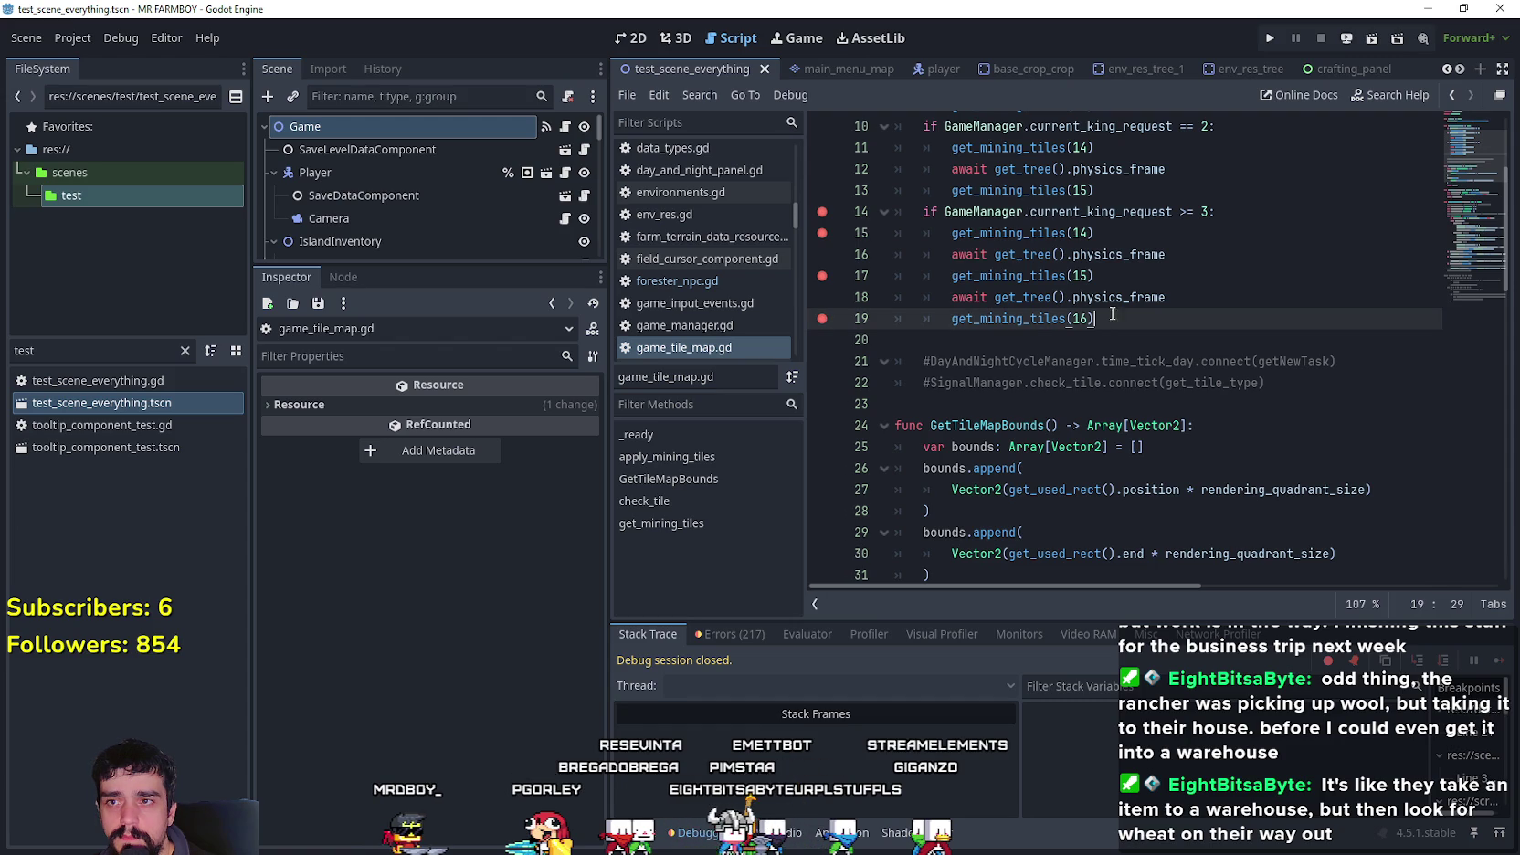
{"action": "left_click", "coordinate": [1270, 37]}
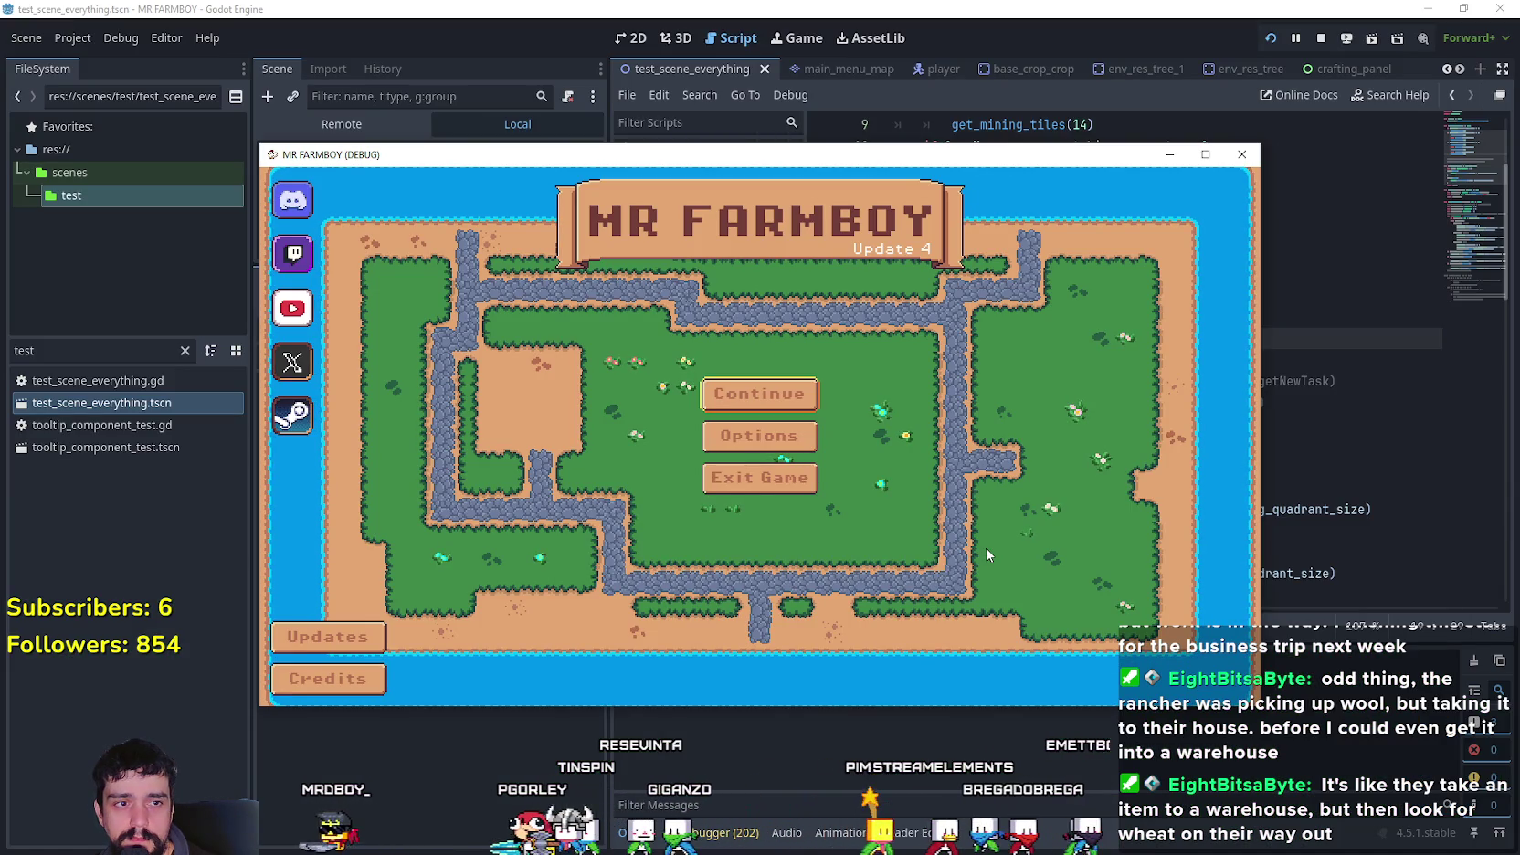
- From Continue, pick Save 2 in the save list and load it
{"action": "left_click", "coordinate": [767, 408]}
{"action": "scroll", "coordinate": [859, 525], "scroll_direction": "down", "scroll_amount": 1}
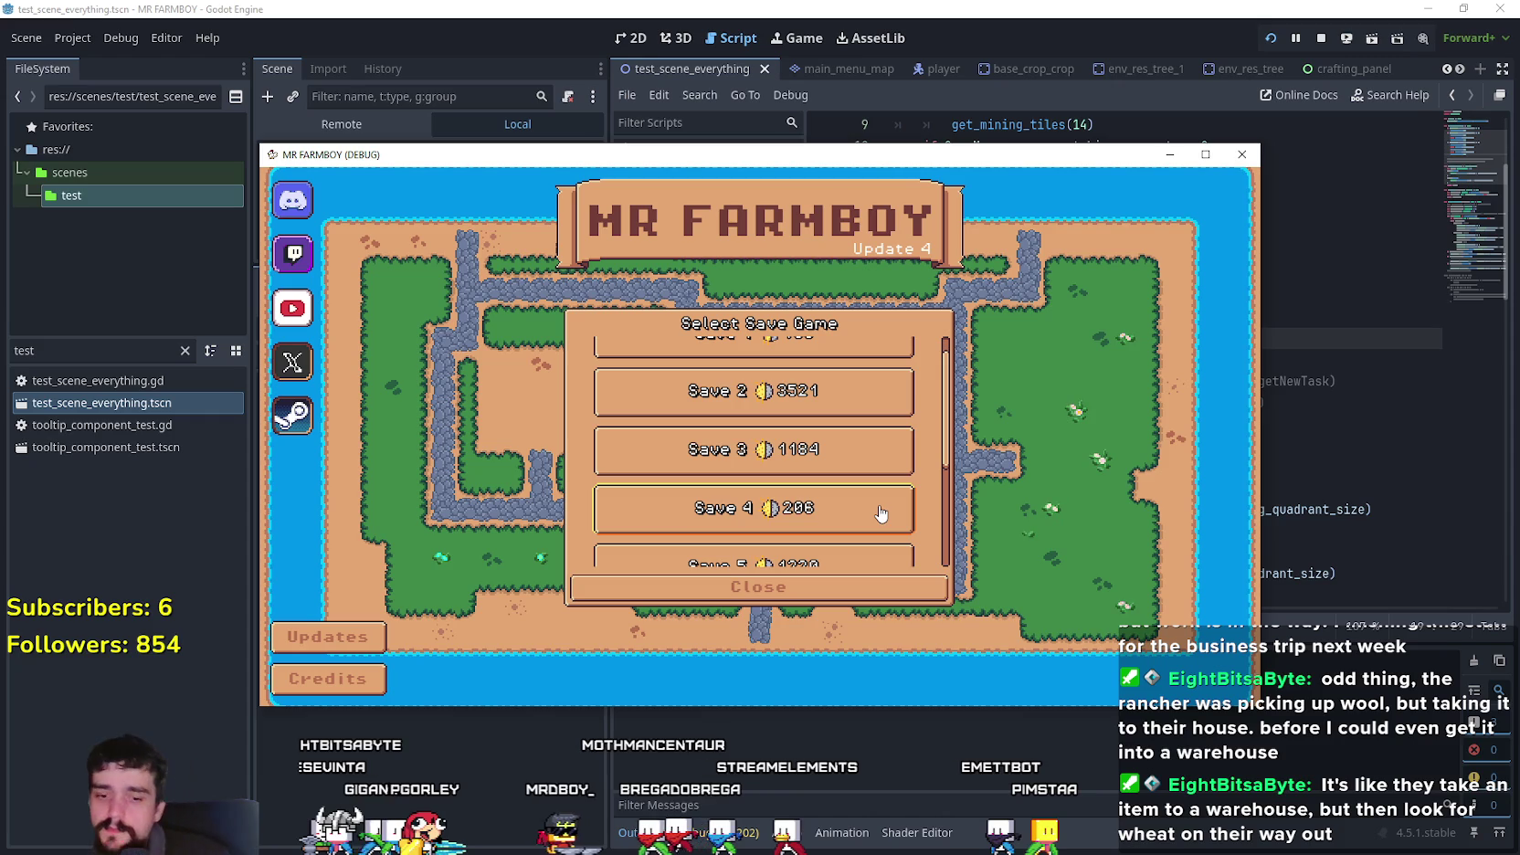
{"action": "left_click", "coordinate": [877, 514]}
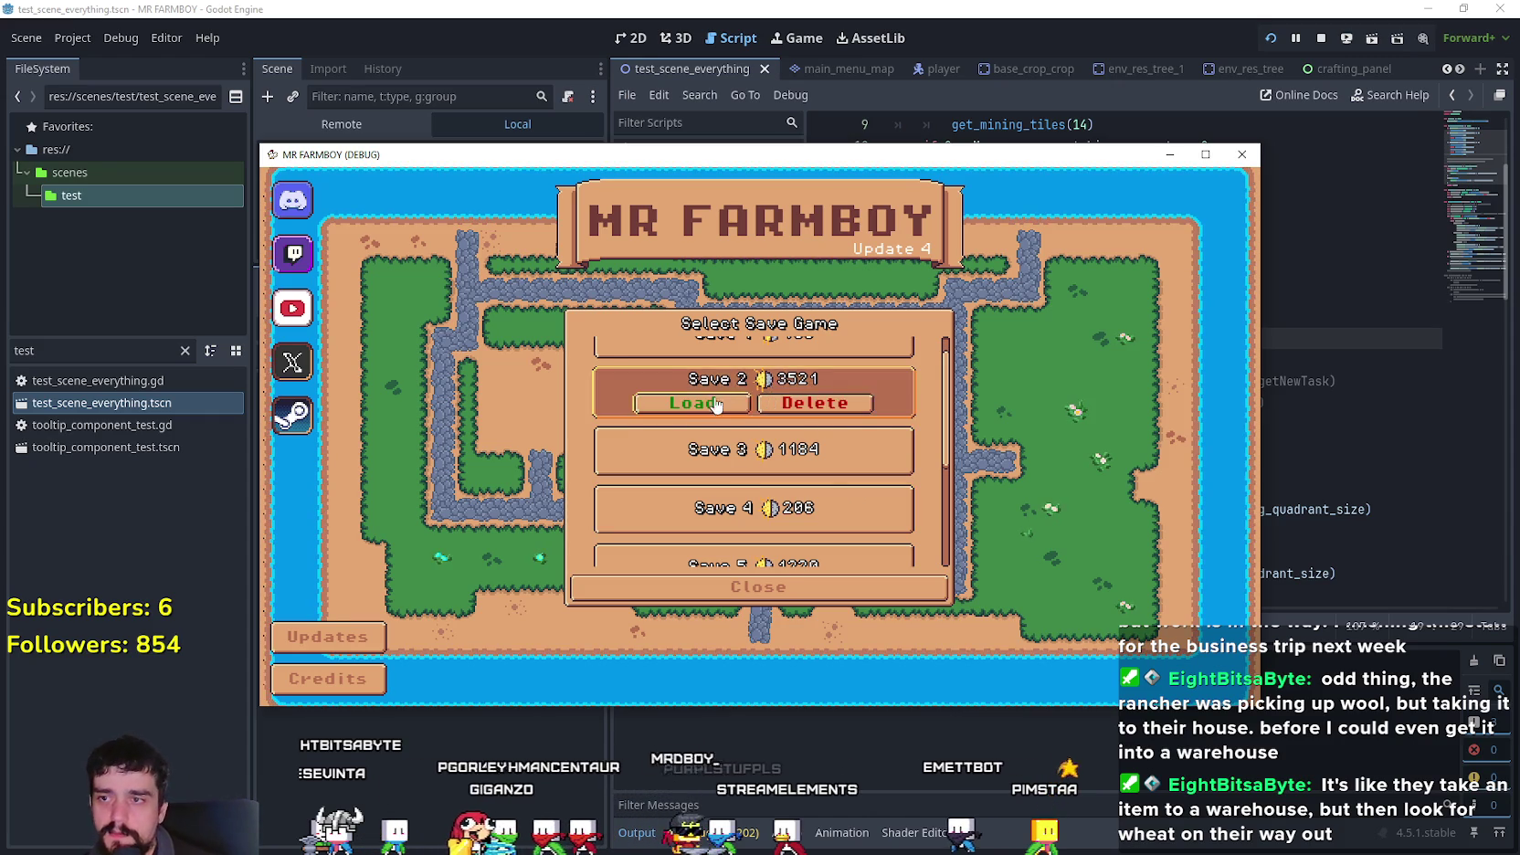
{"action": "left_click", "coordinate": [630, 397]}
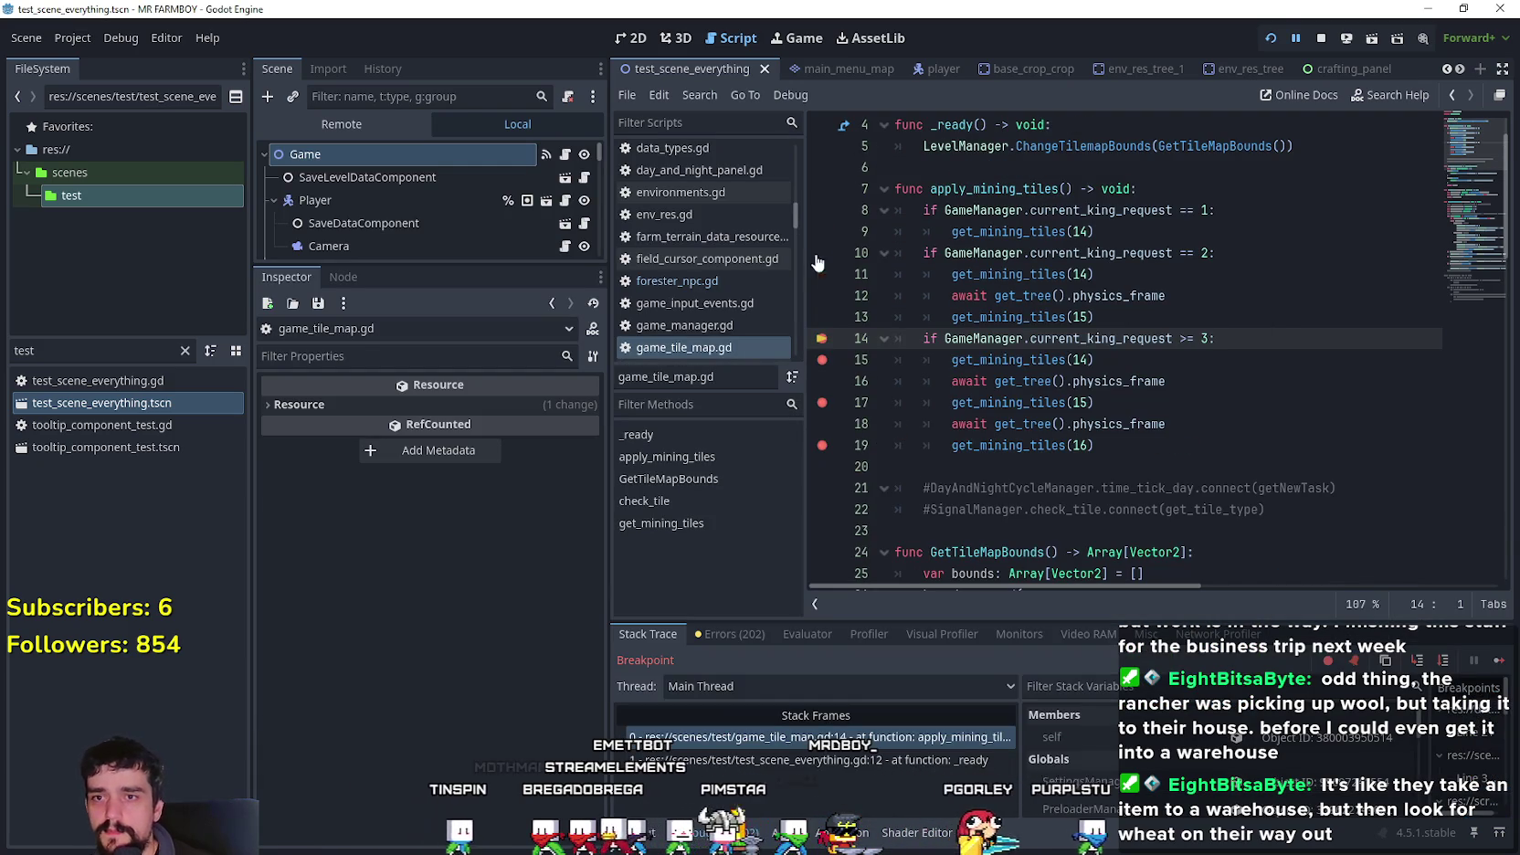
- Continue past the line 17 get_mining_tiles(15) stop until execution breaks at line 61
{"action": "left_click", "coordinate": [1498, 665]}
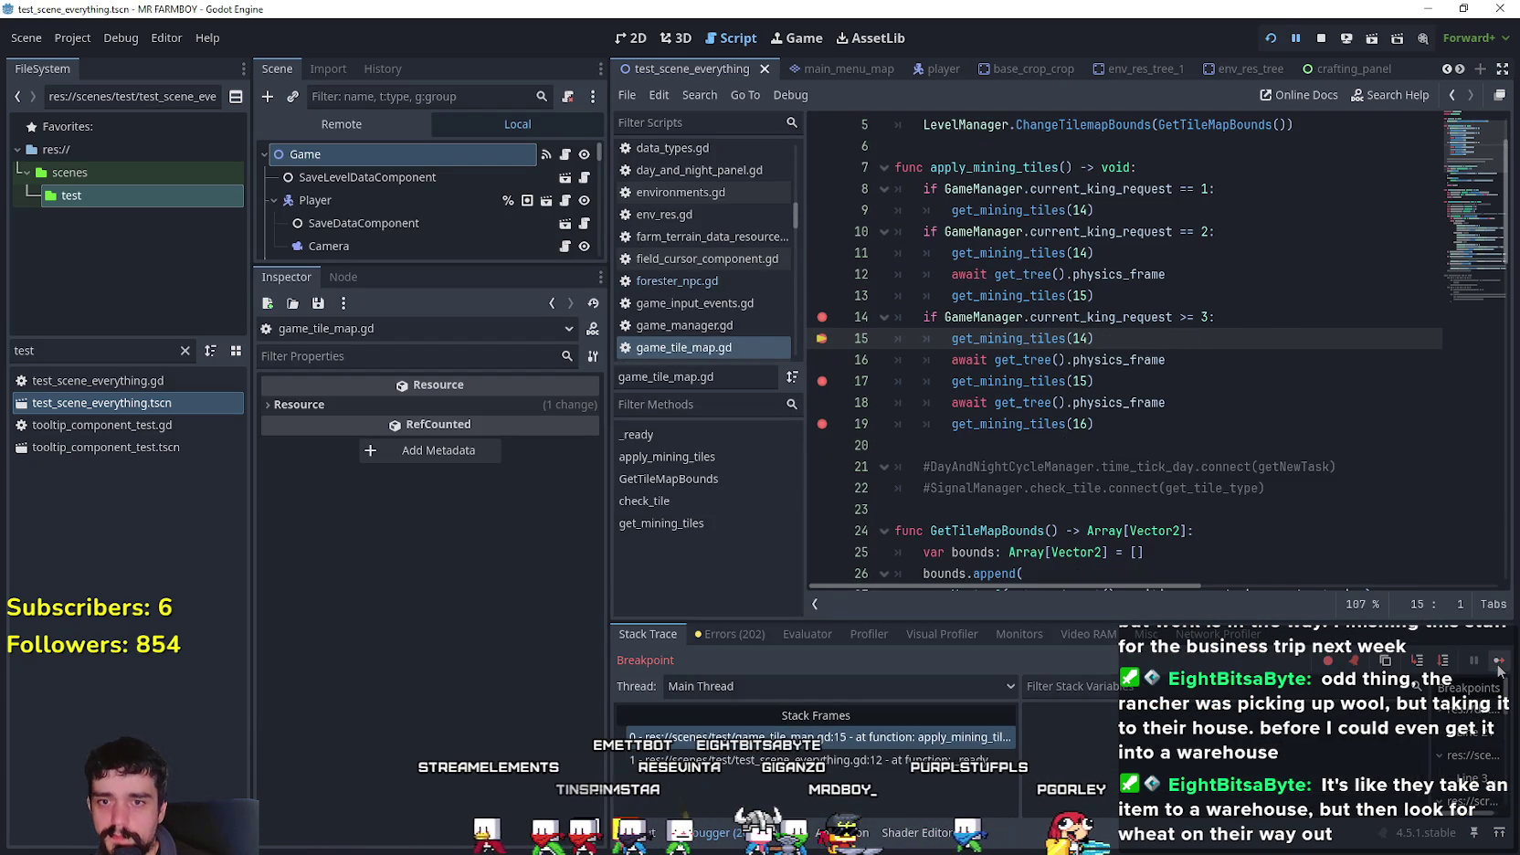
{"action": "left_click", "coordinate": [1498, 665]}
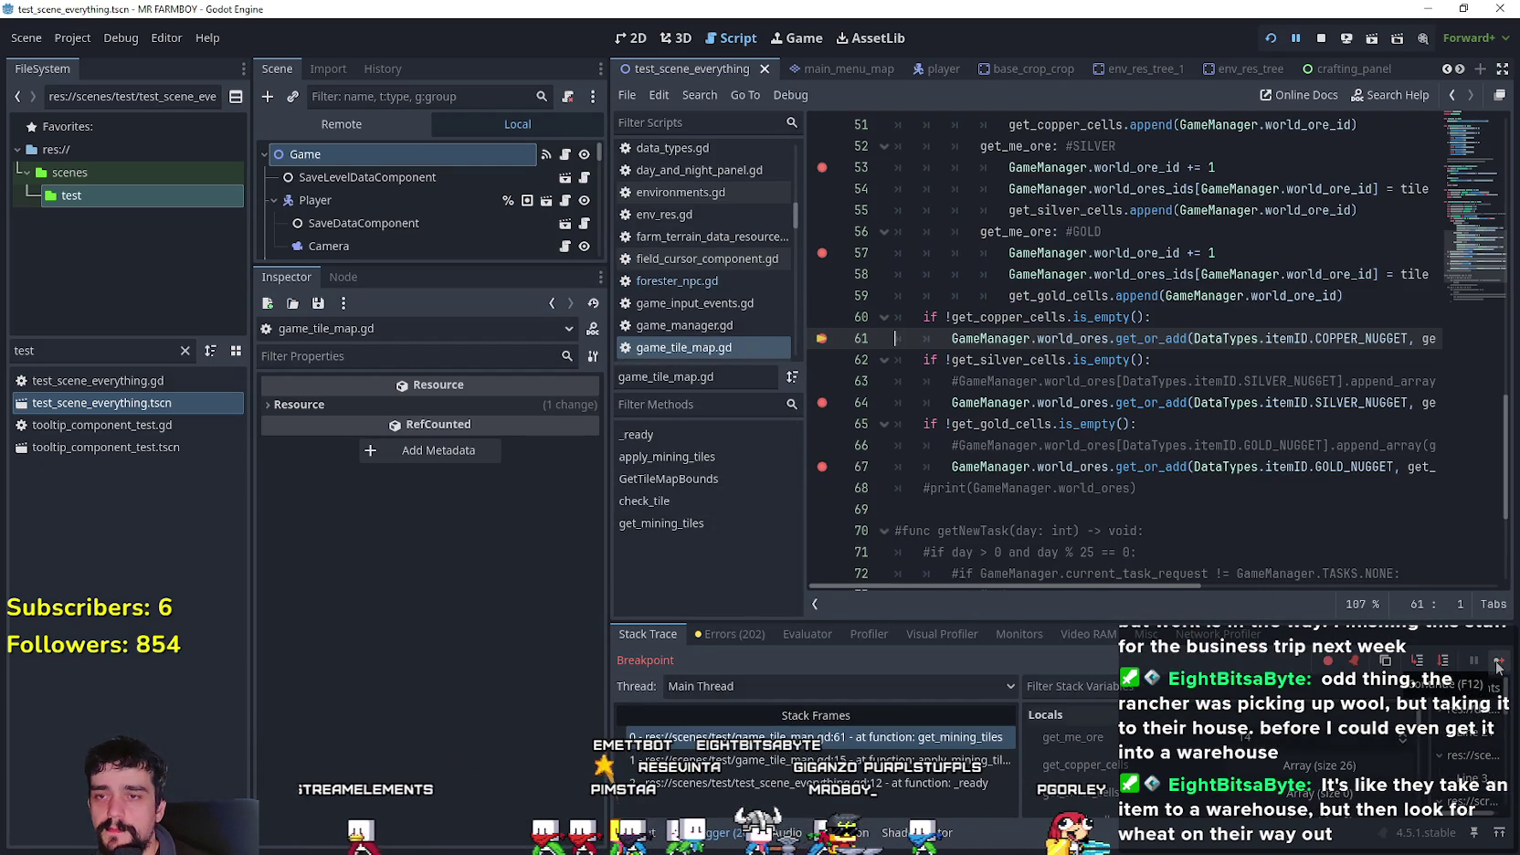
{"action": "left_click", "coordinate": [1498, 665]}
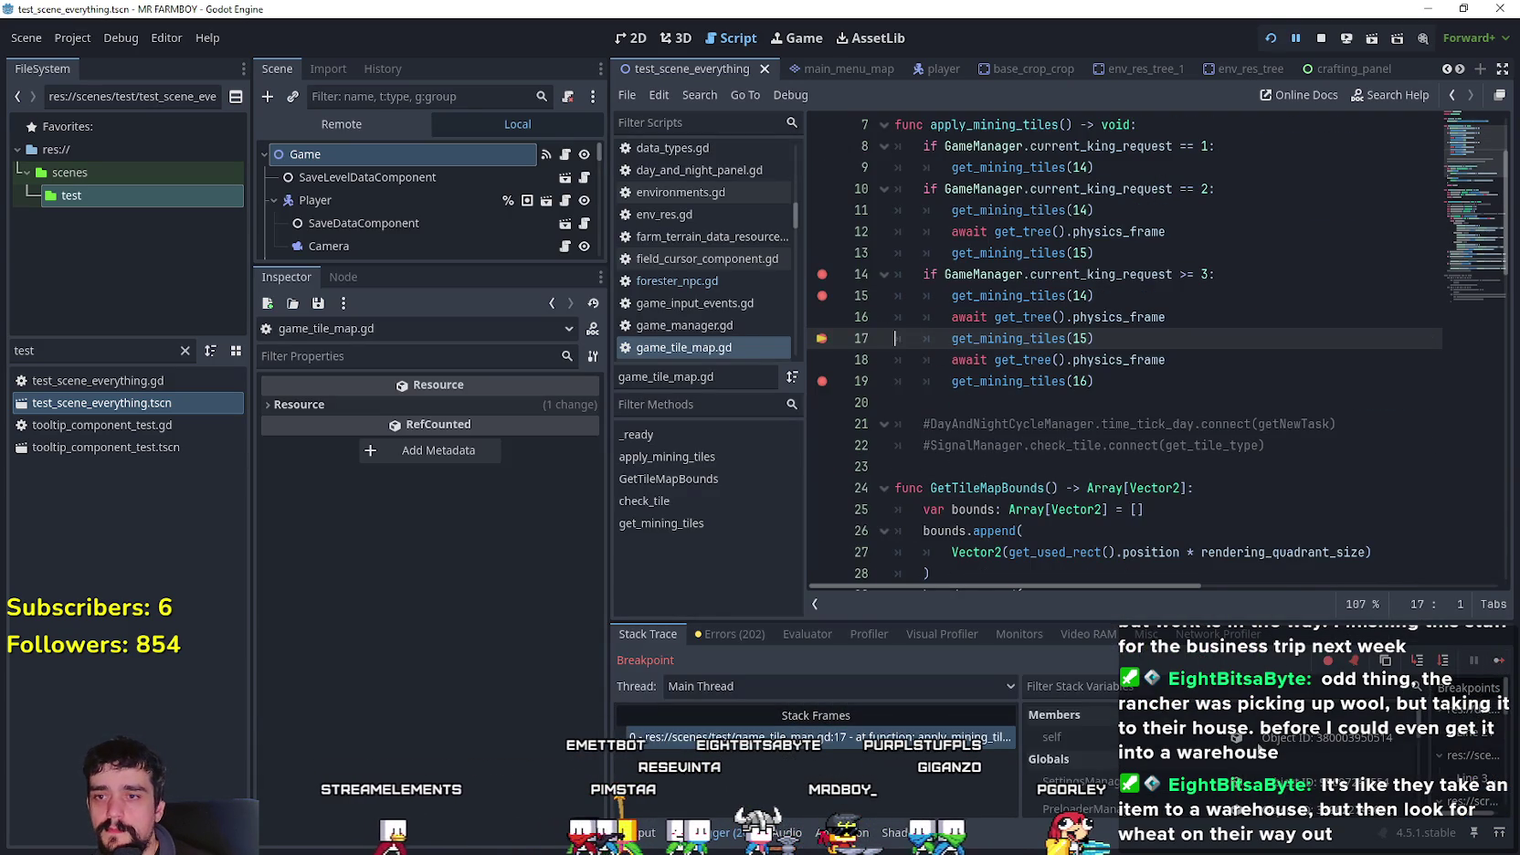
{"action": "left_click", "coordinate": [1498, 663]}
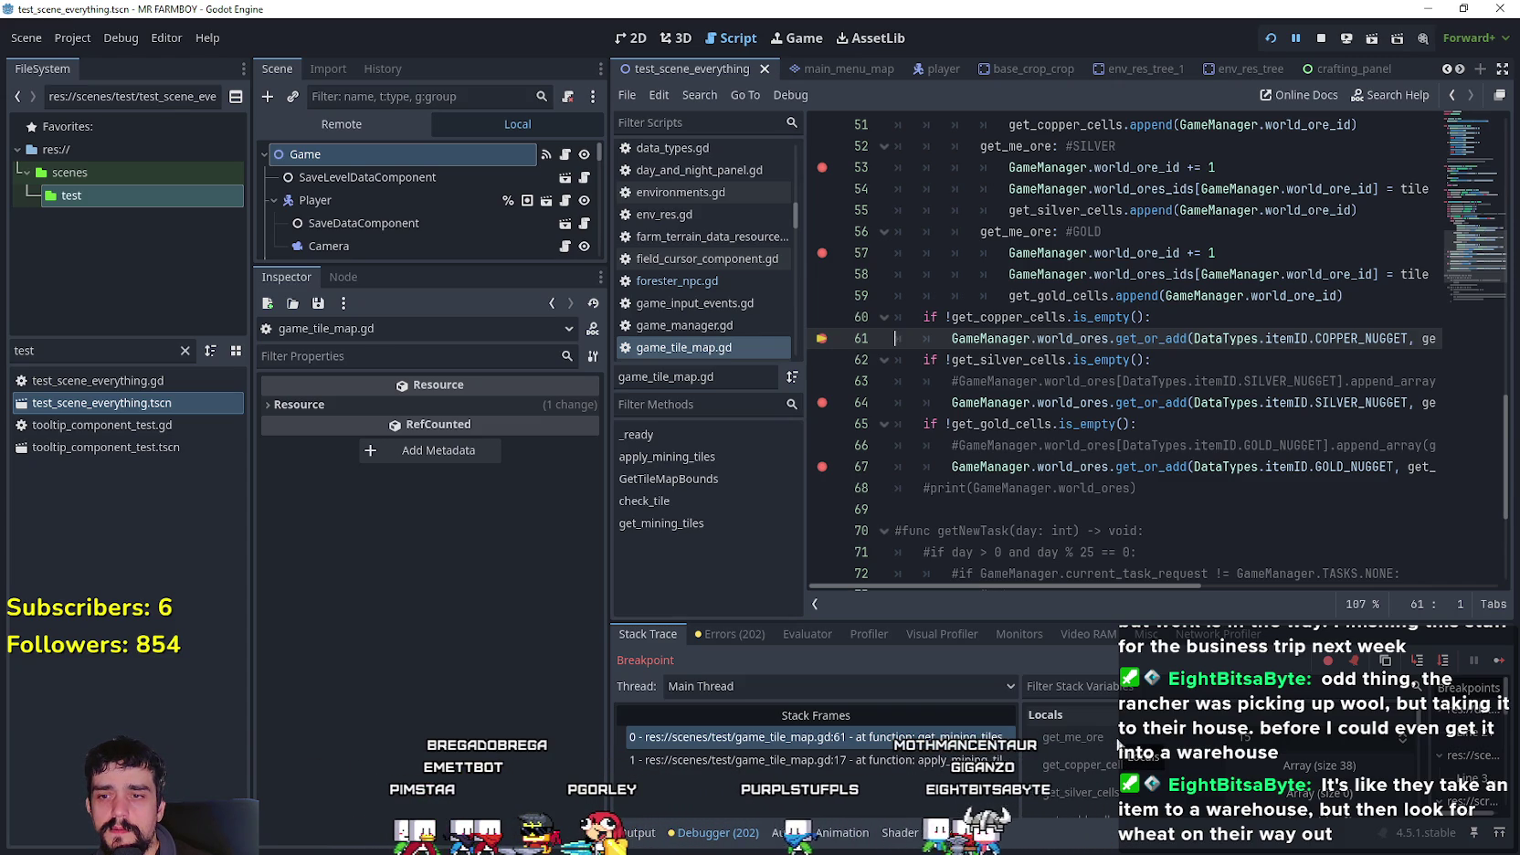
{"action": "scroll", "coordinate": [1123, 744], "scroll_direction": "down", "scroll_amount": 2}
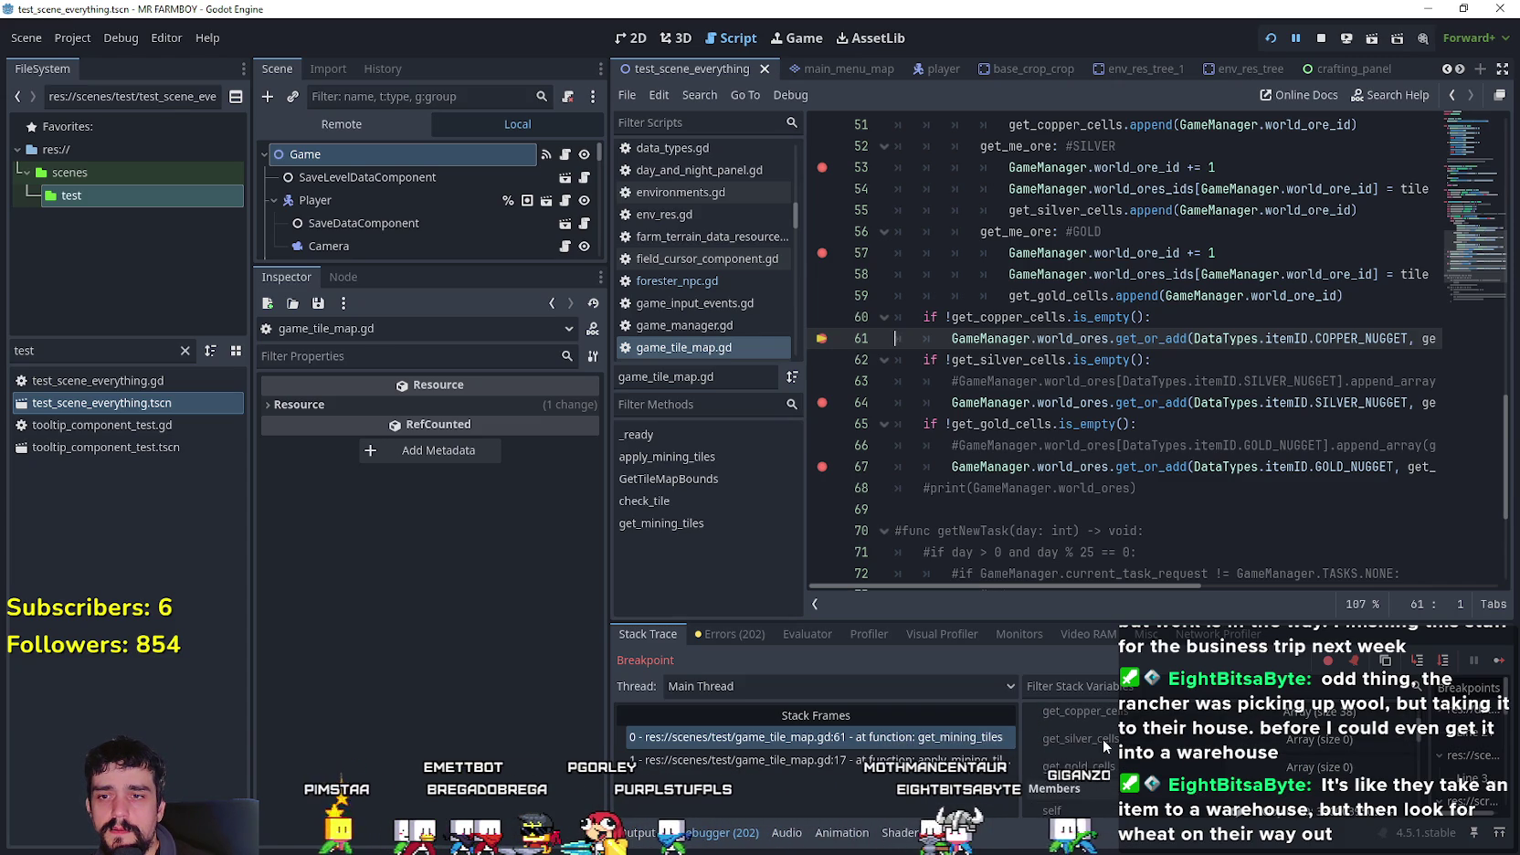
- Review the get_silver_cells name on line 55 and the tile variable on line 46
{"action": "scroll", "coordinate": [1101, 739], "scroll_direction": "up", "scroll_amount": 2}
{"action": "scroll", "coordinate": [1170, 336], "scroll_direction": "up", "scroll_amount": 4}
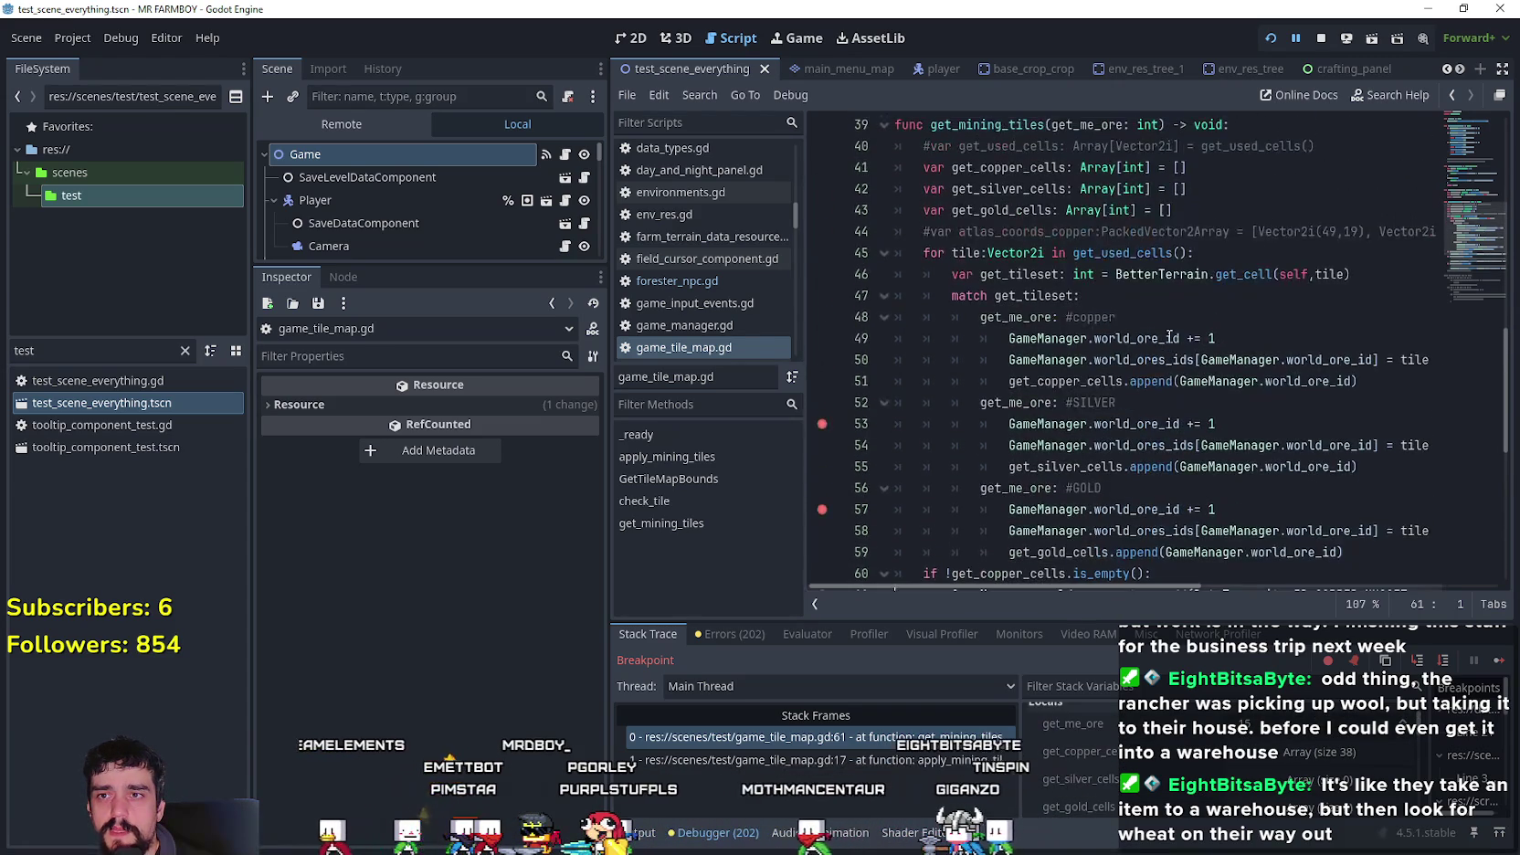
{"action": "scroll", "coordinate": [1314, 552], "scroll_direction": "up", "scroll_amount": 1}
{"action": "scroll", "coordinate": [1293, 569], "scroll_direction": "down", "scroll_amount": 3}
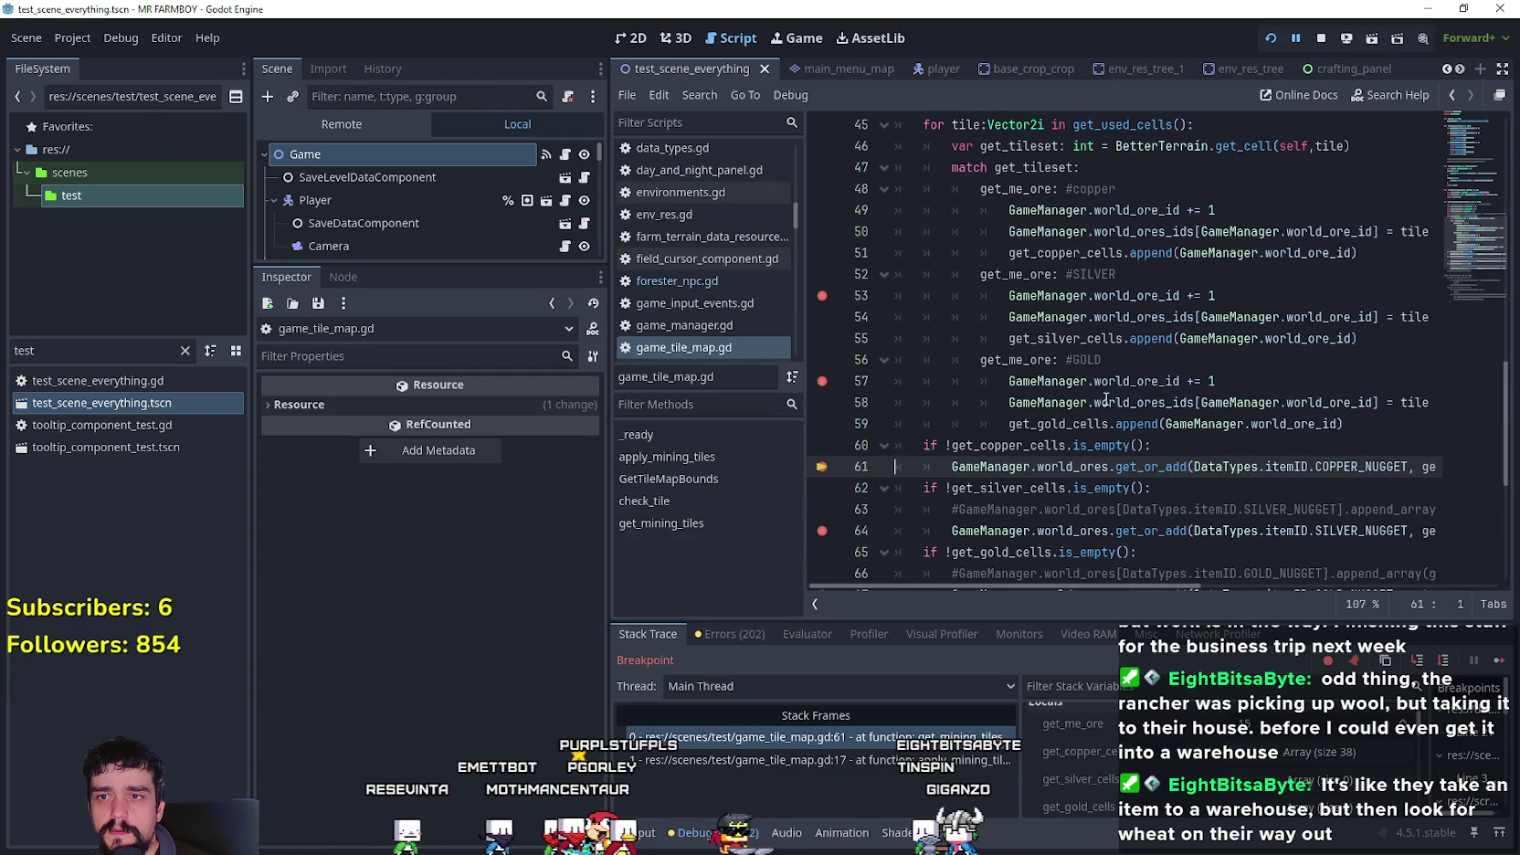
{"action": "double_click", "coordinate": [1064, 338]}
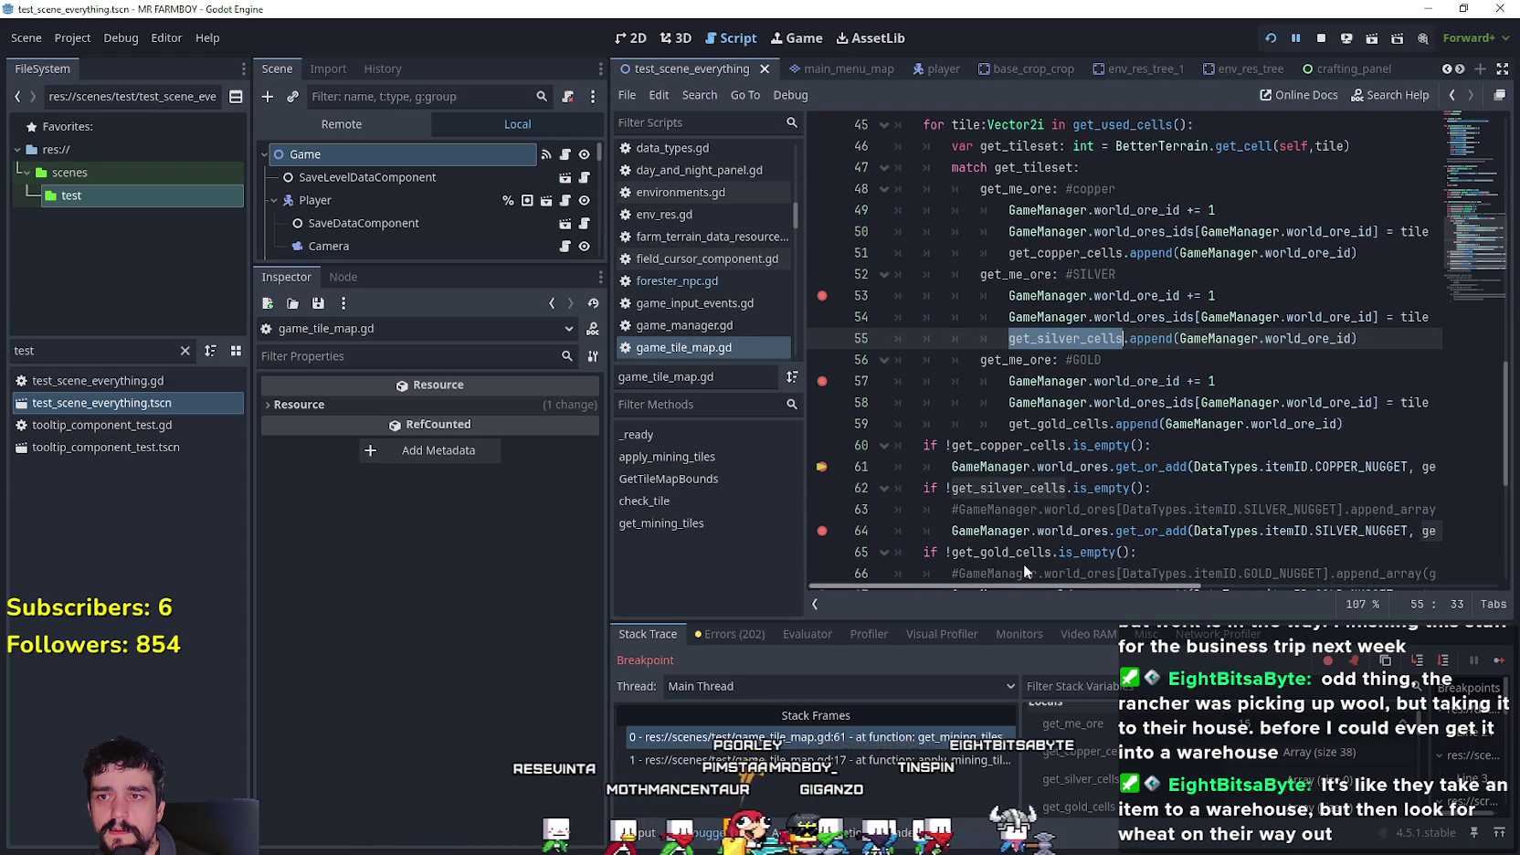
{"action": "scroll", "coordinate": [1068, 363], "scroll_direction": "down", "scroll_amount": 1}
{"action": "scroll", "coordinate": [1068, 363], "scroll_direction": "up", "scroll_amount": 3}
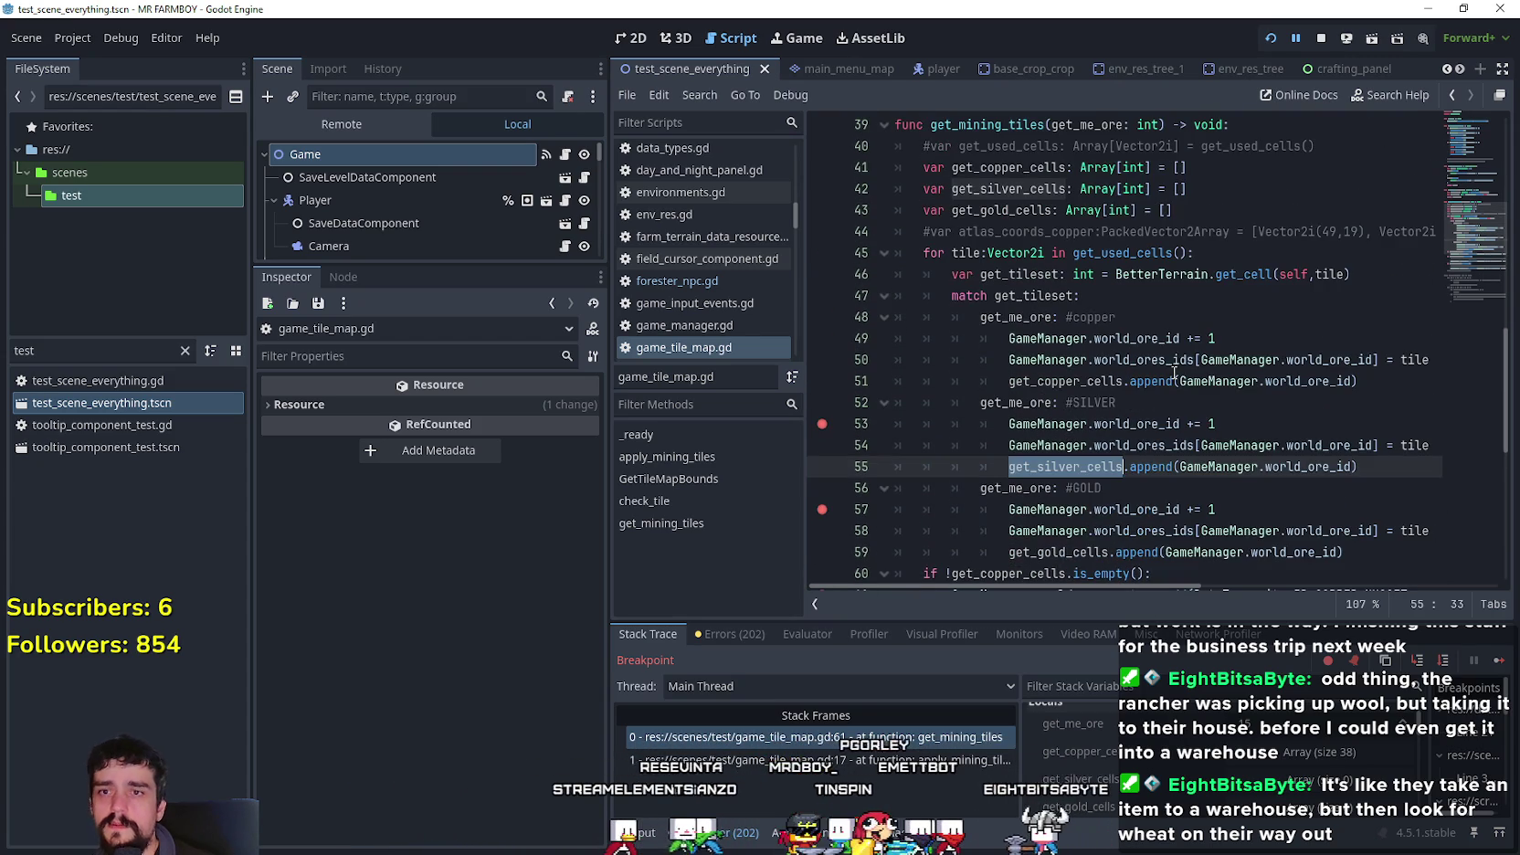
{"action": "double_click", "coordinate": [1330, 274]}
{"action": "scroll", "coordinate": [1248, 316], "scroll_direction": "up", "scroll_amount": 2}
- Check get_copper_cells on lines 41–42, then continue to the final get_mining_tiles(16) call from line 19
{"action": "left_click", "coordinate": [1228, 323]}
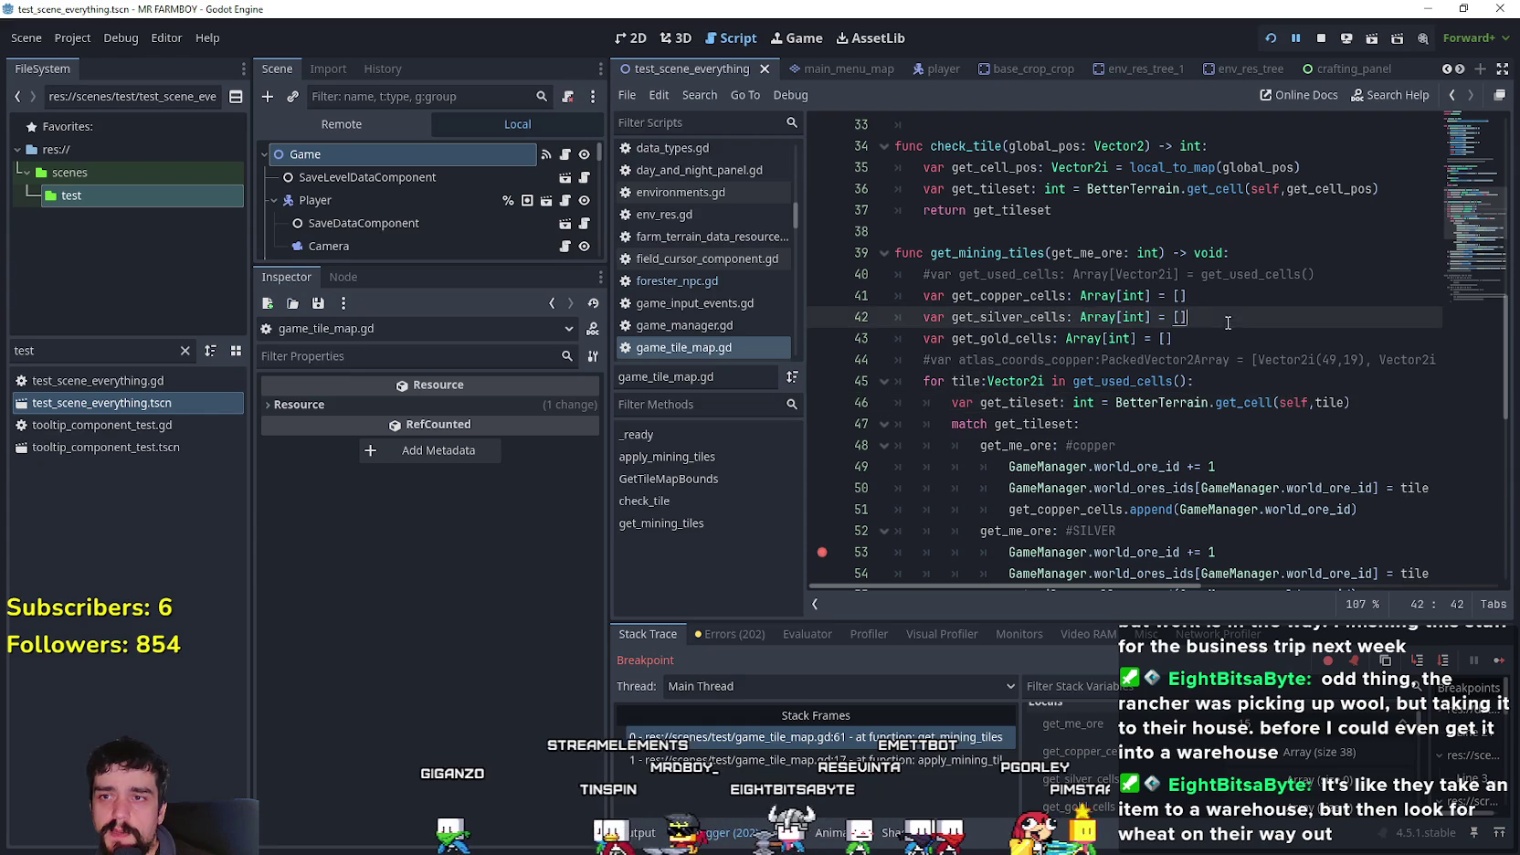
{"action": "left_click", "coordinate": [1009, 316]}
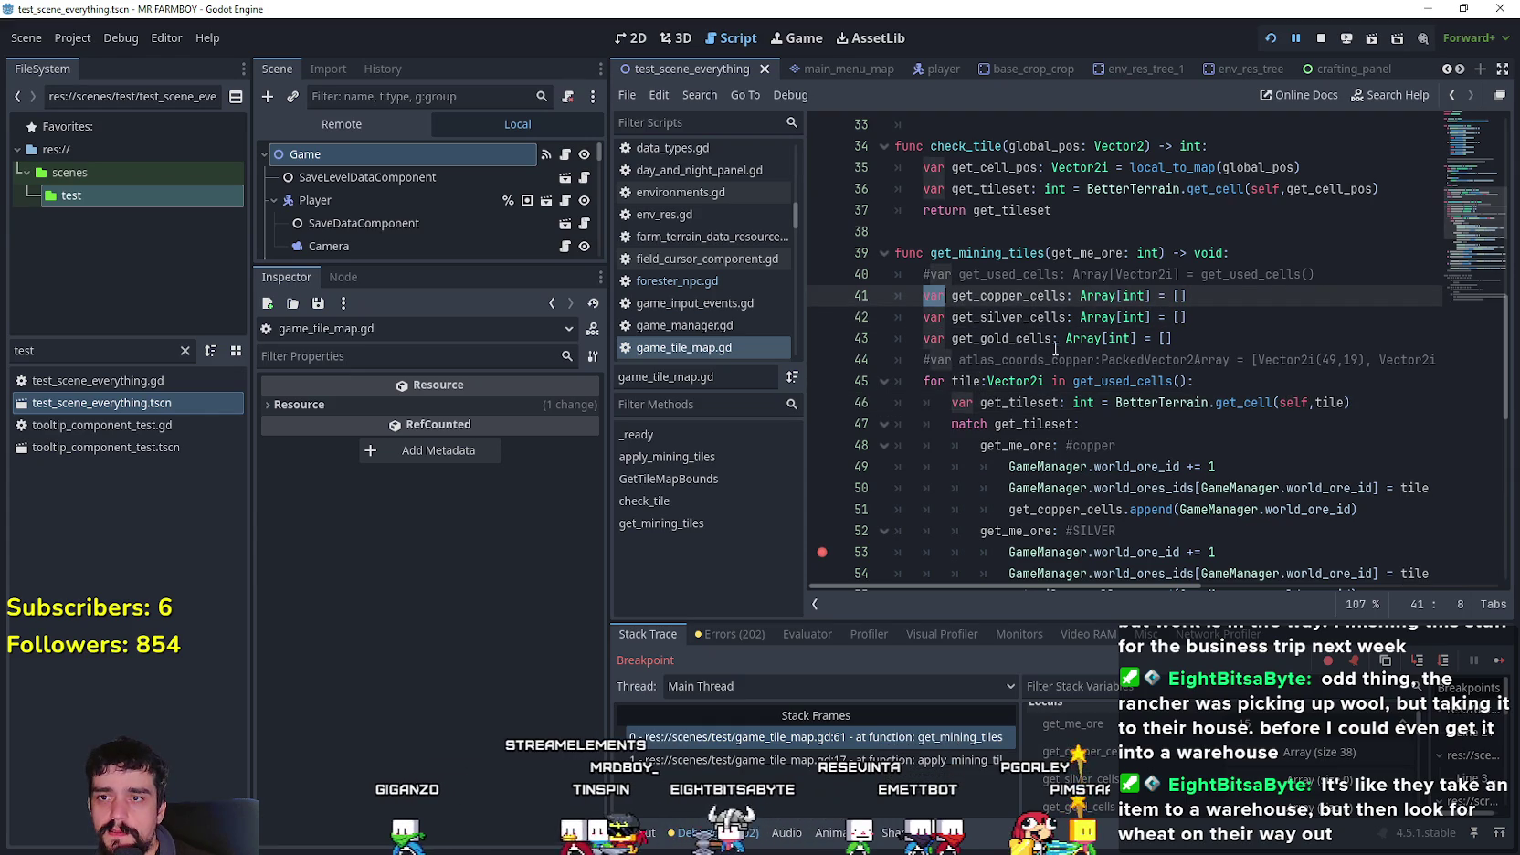
{"action": "double_click", "coordinate": [1017, 294]}
{"action": "scroll", "coordinate": [1216, 548], "scroll_direction": "down", "scroll_amount": 6}
{"action": "scroll", "coordinate": [1209, 539], "scroll_direction": "up", "scroll_amount": 4}
{"action": "scroll", "coordinate": [1208, 536], "scroll_direction": "down", "scroll_amount": 1}
{"action": "scroll", "coordinate": [1208, 536], "scroll_direction": "down", "scroll_amount": 3}
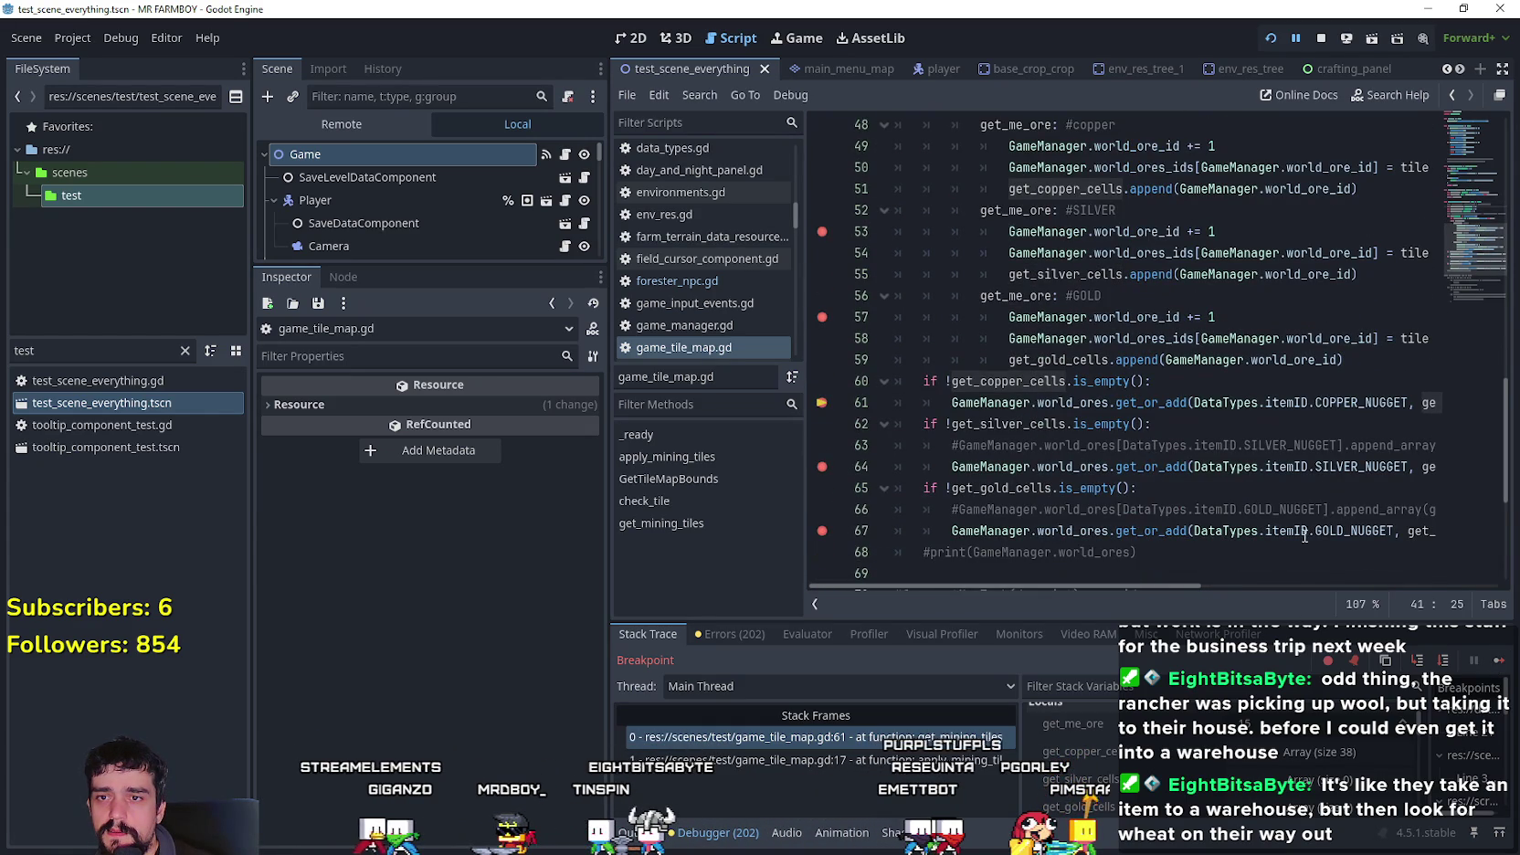
{"action": "left_click", "coordinate": [1491, 667]}
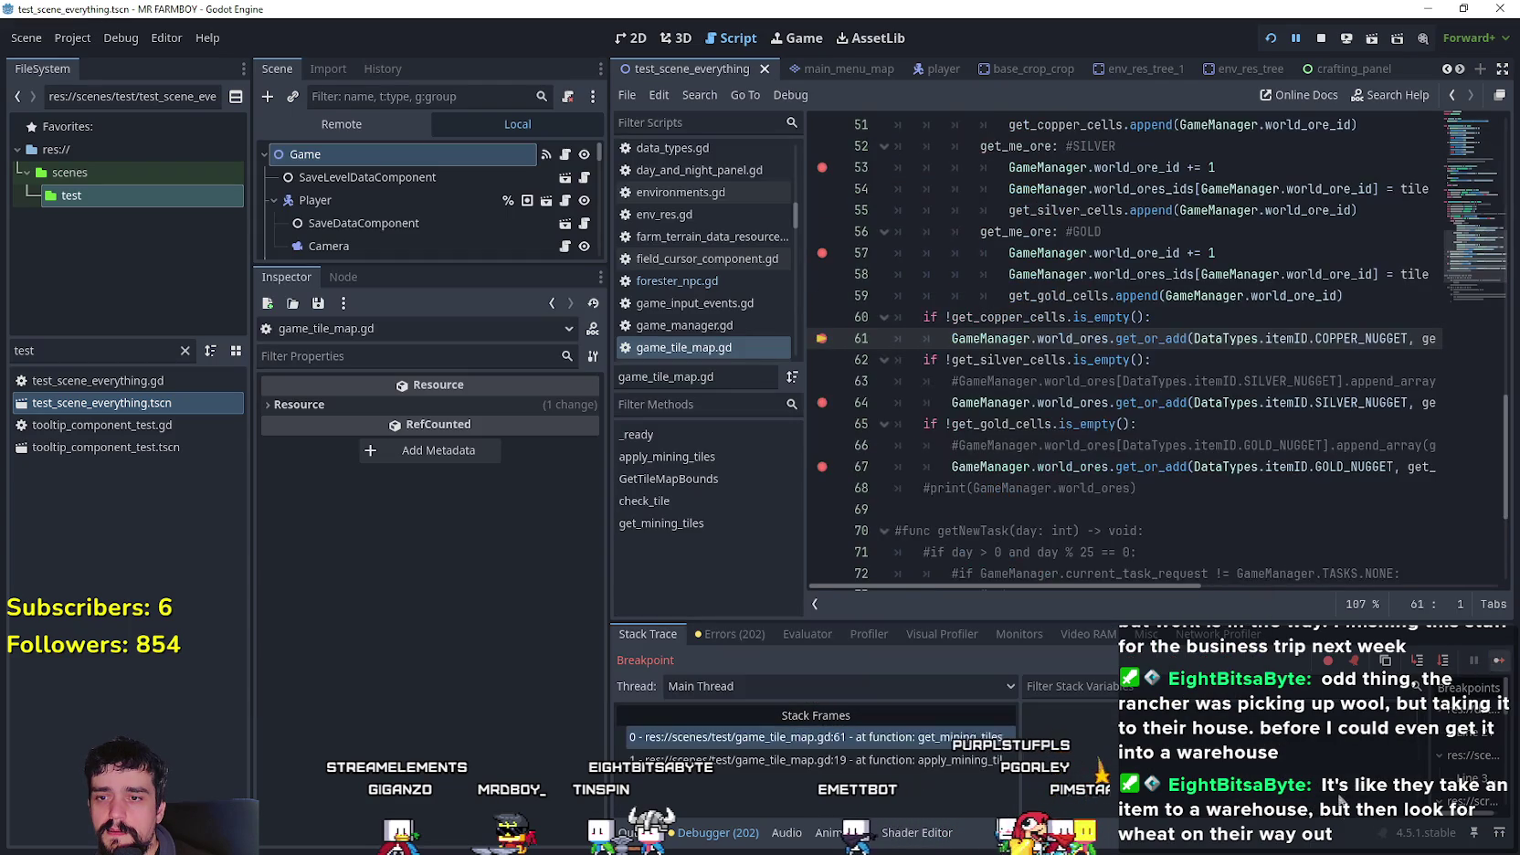
{"action": "scroll", "coordinate": [1333, 756], "scroll_direction": "down", "scroll_amount": 1}
{"action": "left_click", "coordinate": [1333, 752]}
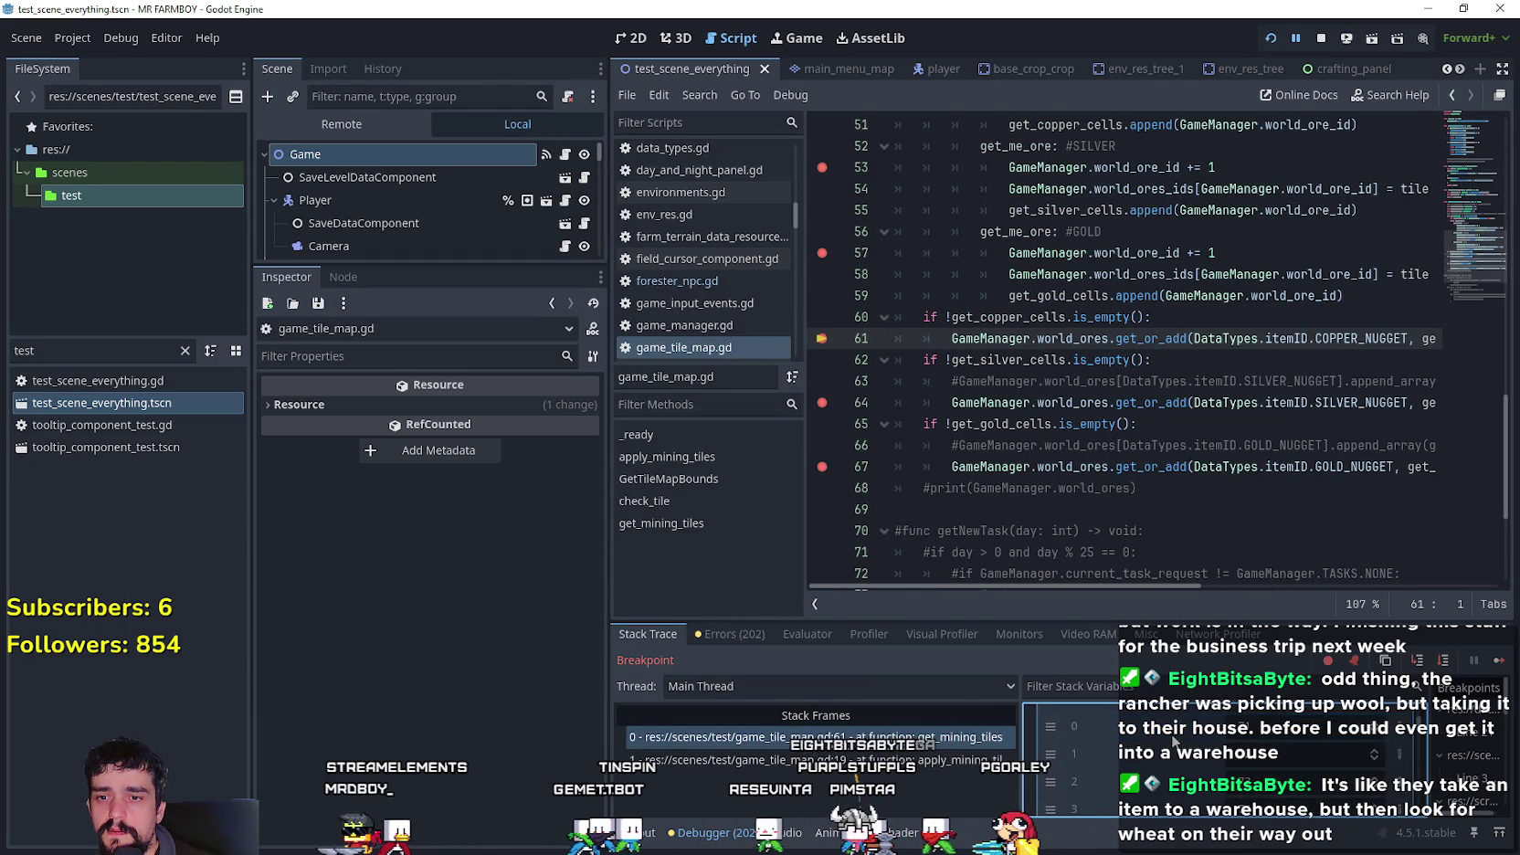
{"action": "scroll", "coordinate": [1286, 804], "scroll_direction": "down", "scroll_amount": 5}
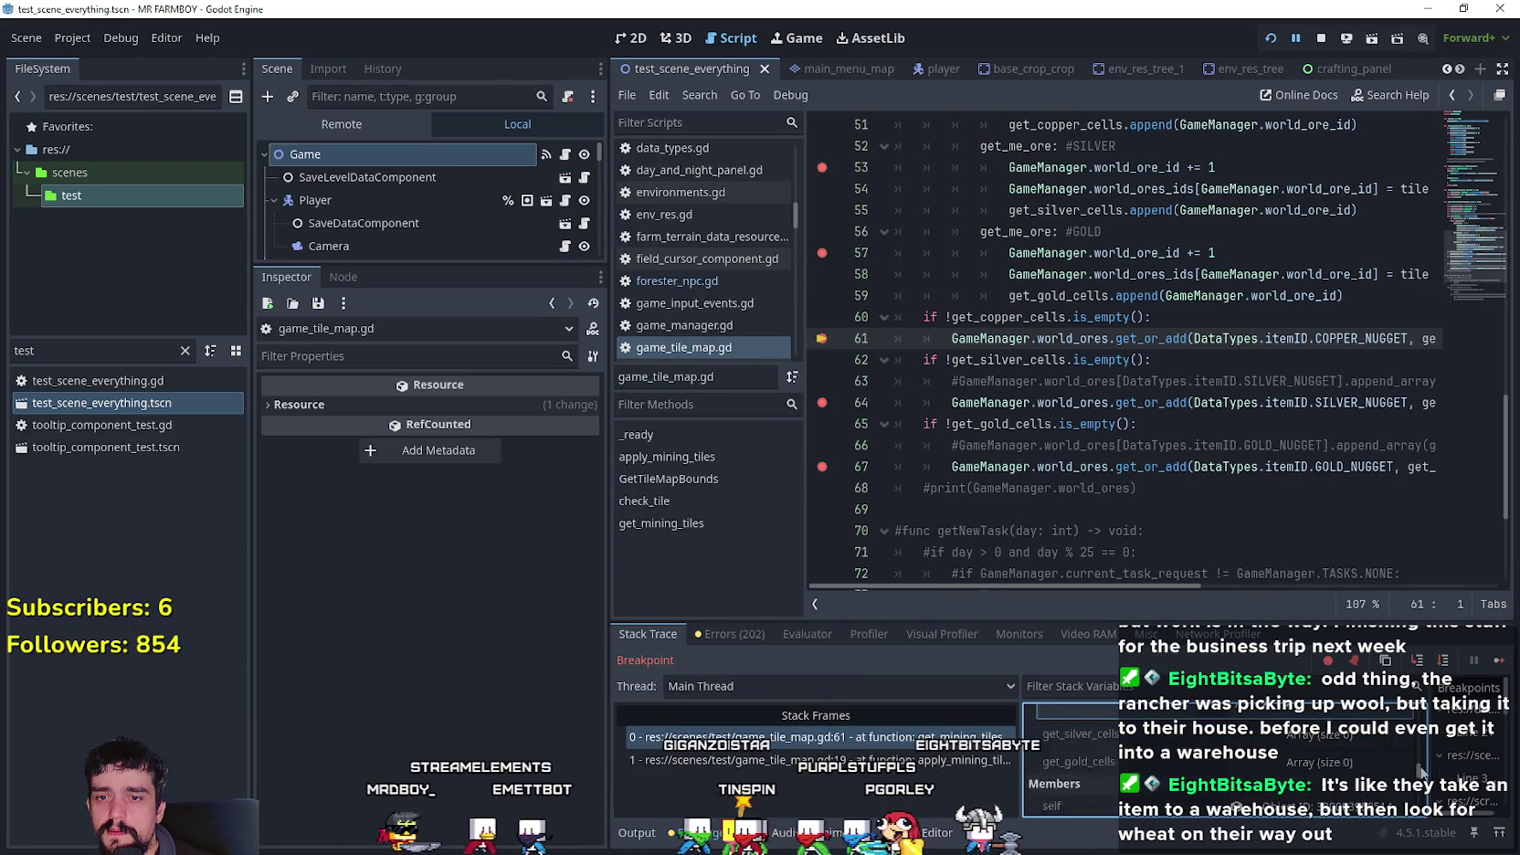
{"action": "scroll", "coordinate": [1286, 807], "scroll_direction": "down", "scroll_amount": 8}
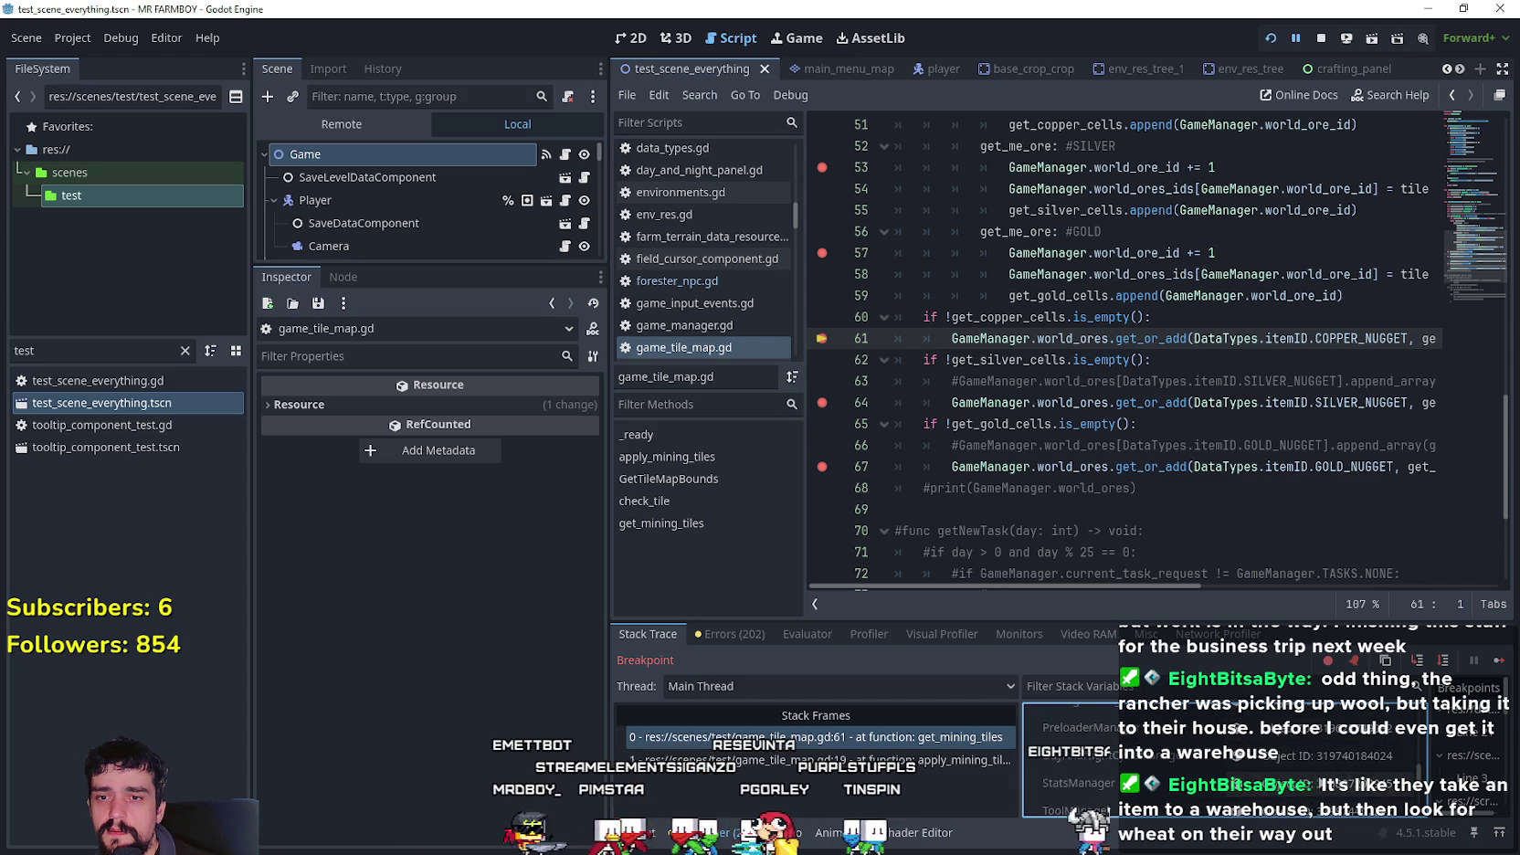
{"action": "scroll", "coordinate": [1423, 736], "scroll_direction": "up", "scroll_amount": 15}
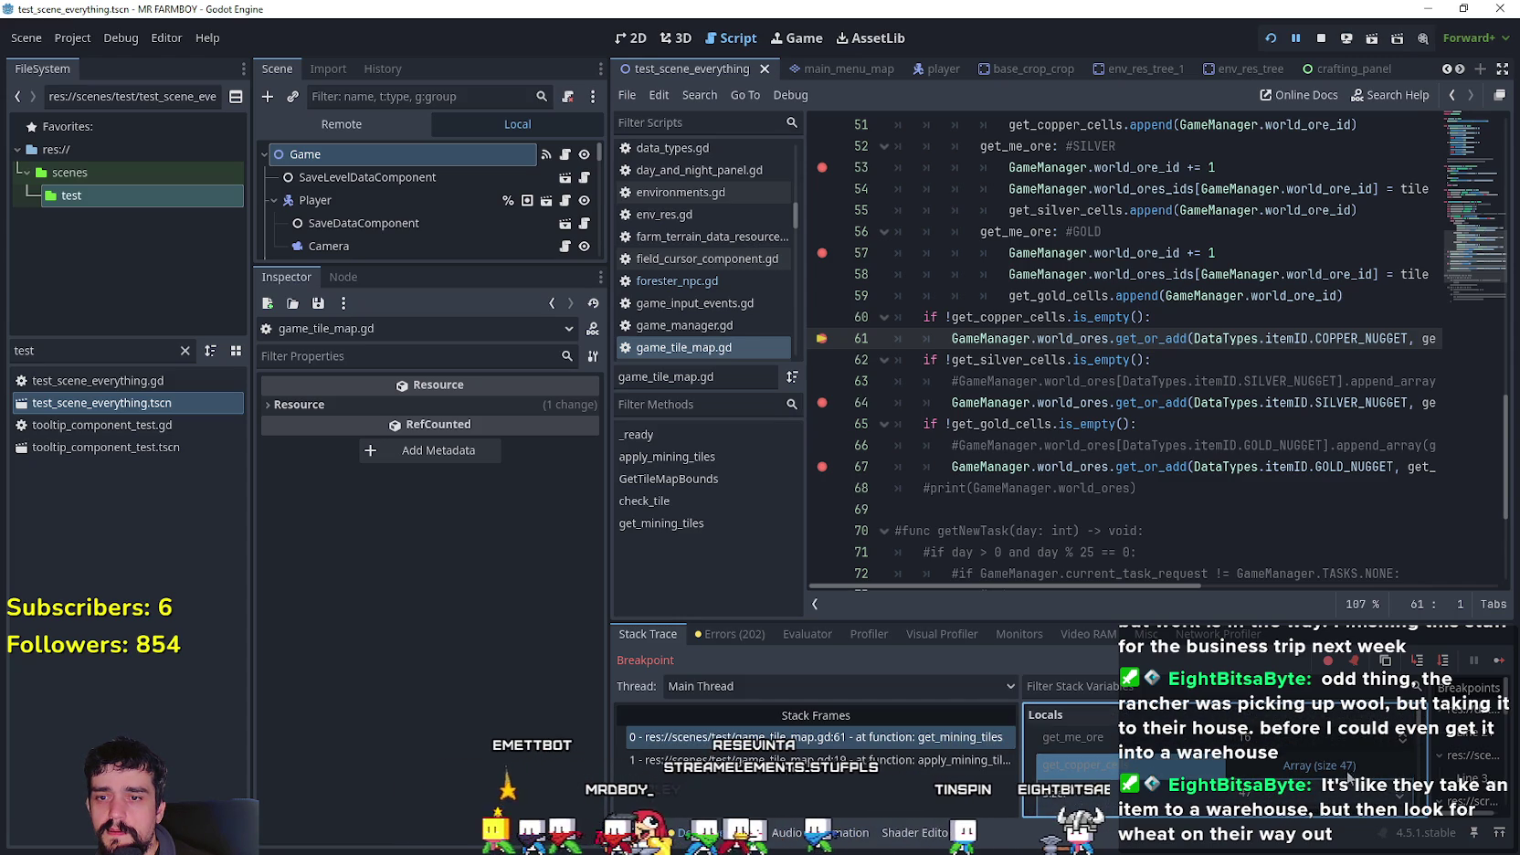
{"action": "scroll", "coordinate": [1169, 780], "scroll_direction": "down", "scroll_amount": 1}
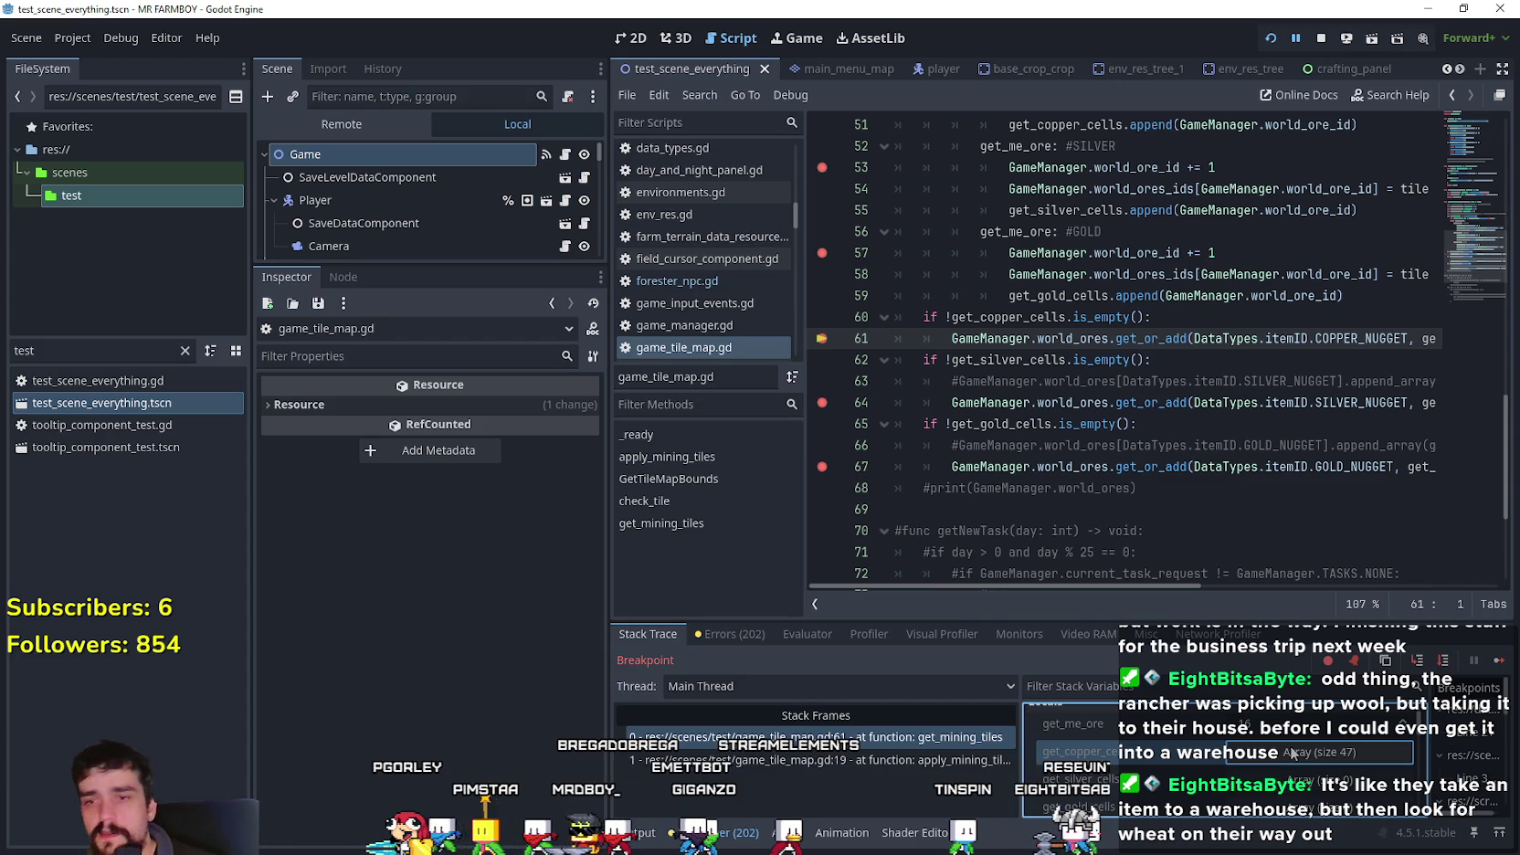
{"action": "scroll", "coordinate": [1147, 471], "scroll_direction": "up", "scroll_amount": 2}
{"action": "left_click", "coordinate": [1148, 470]}
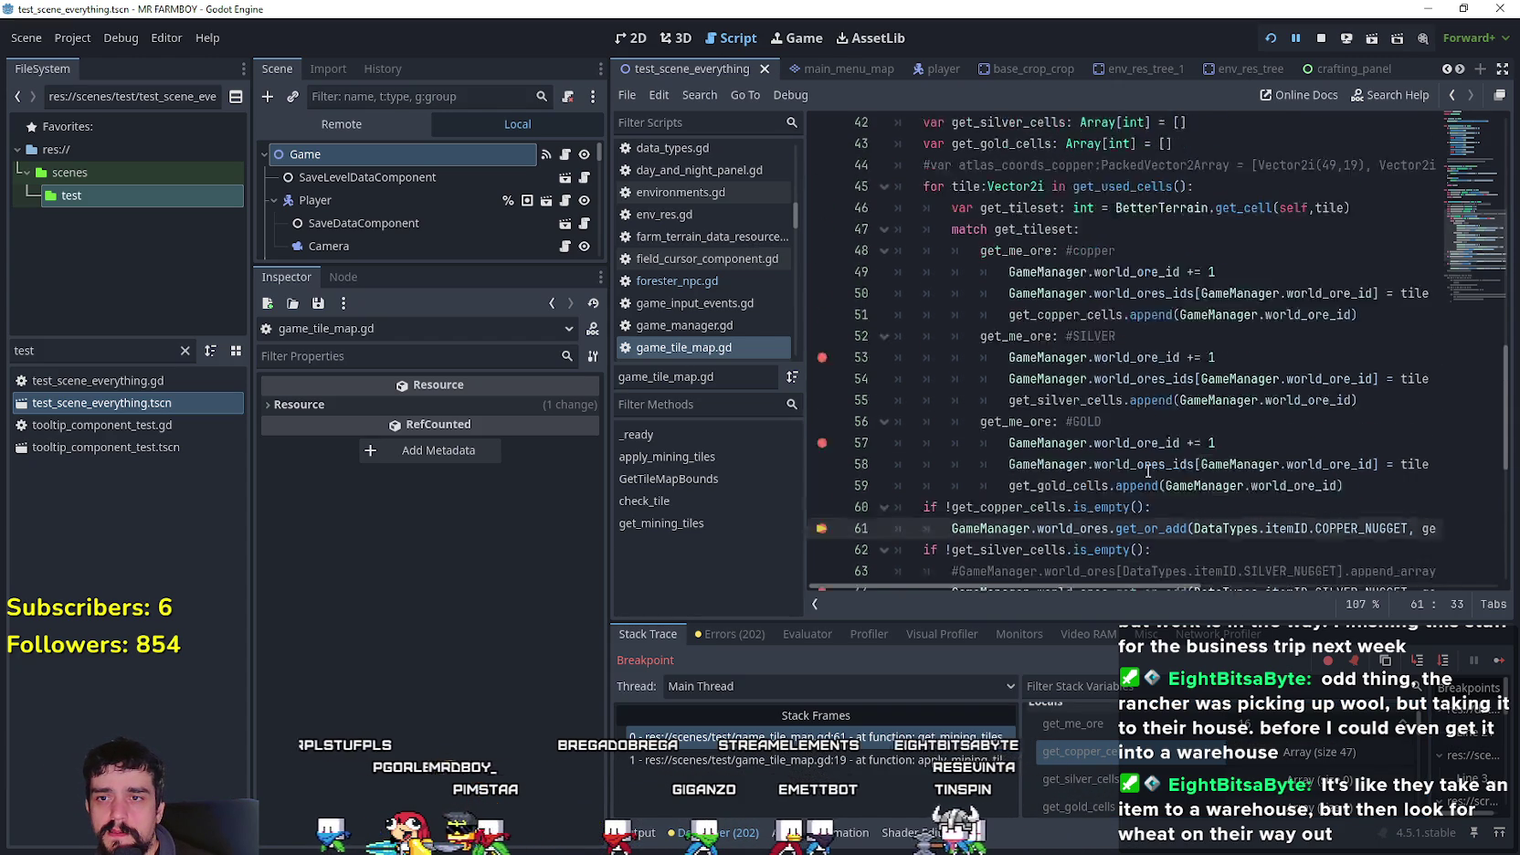
{"action": "scroll", "coordinate": [1147, 470], "scroll_direction": "up", "scroll_amount": 3}
{"action": "left_click", "coordinate": [1087, 343]}
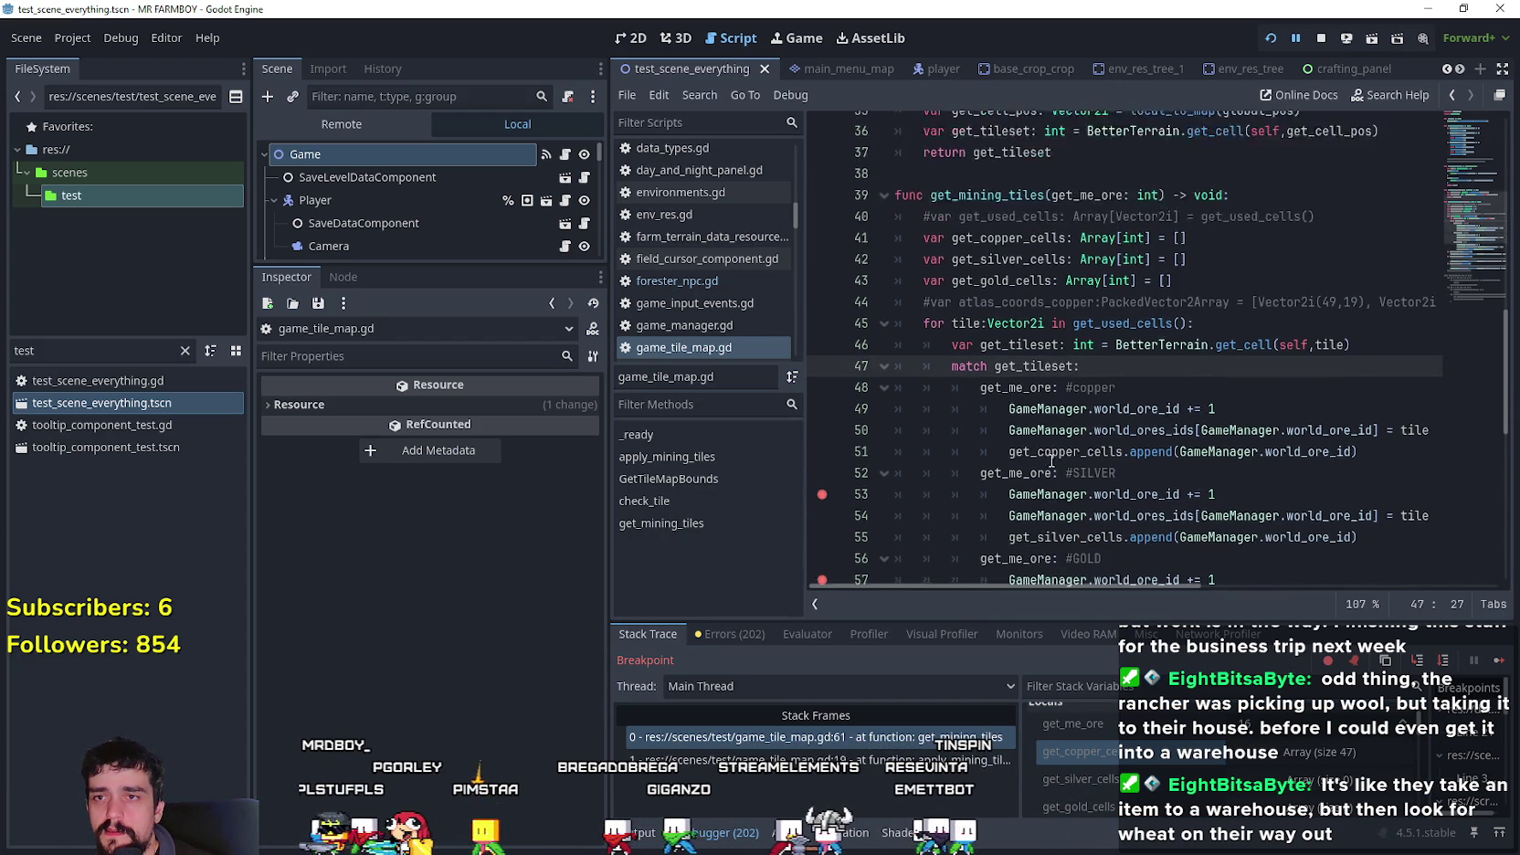
{"action": "scroll", "coordinate": [1050, 461], "scroll_direction": "up", "scroll_amount": 12}
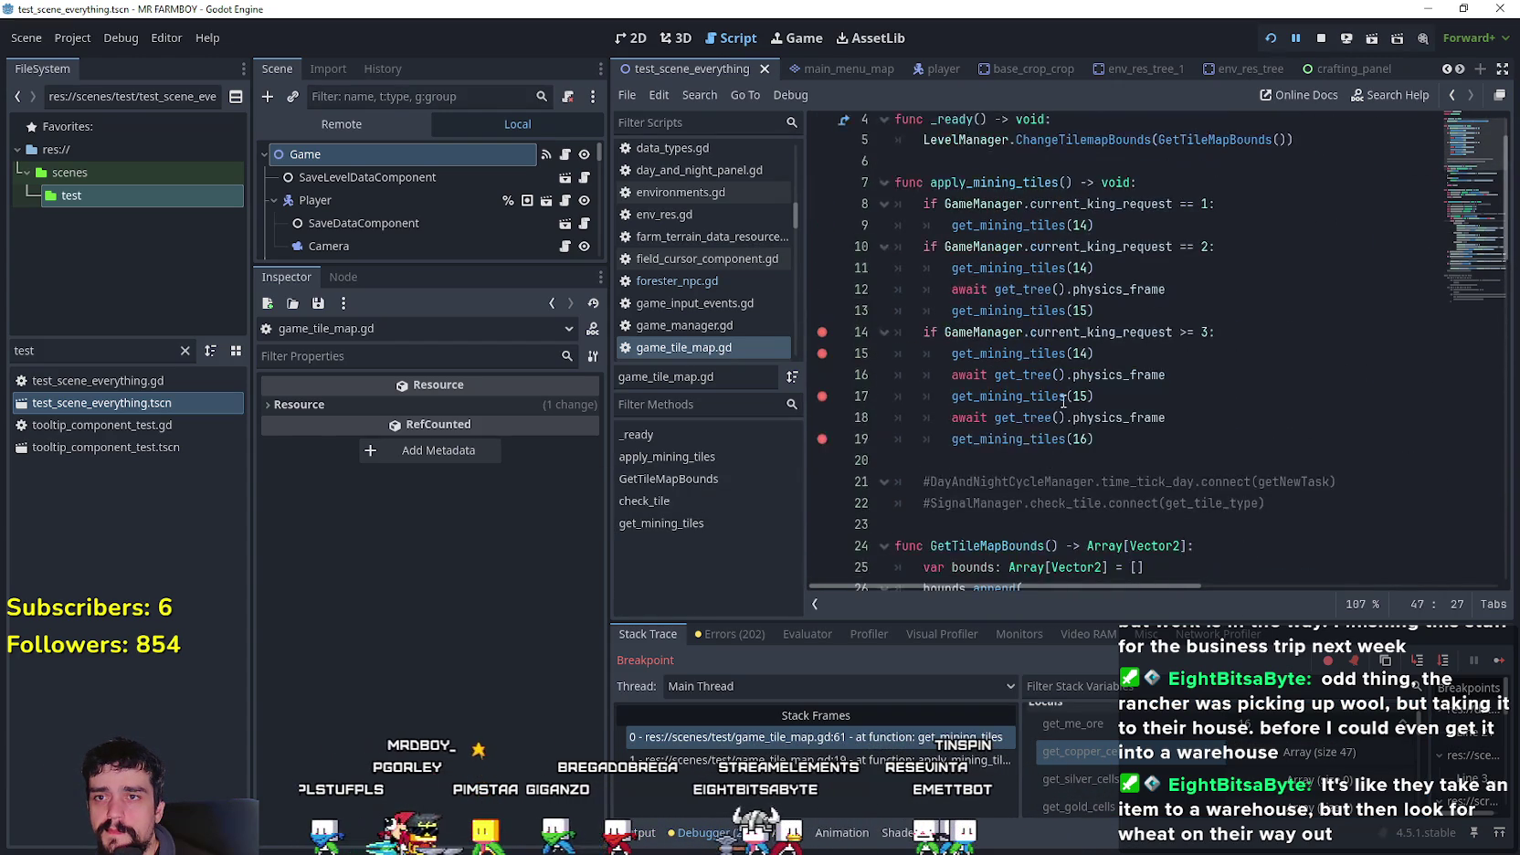
{"action": "left_click", "coordinate": [1111, 290]}
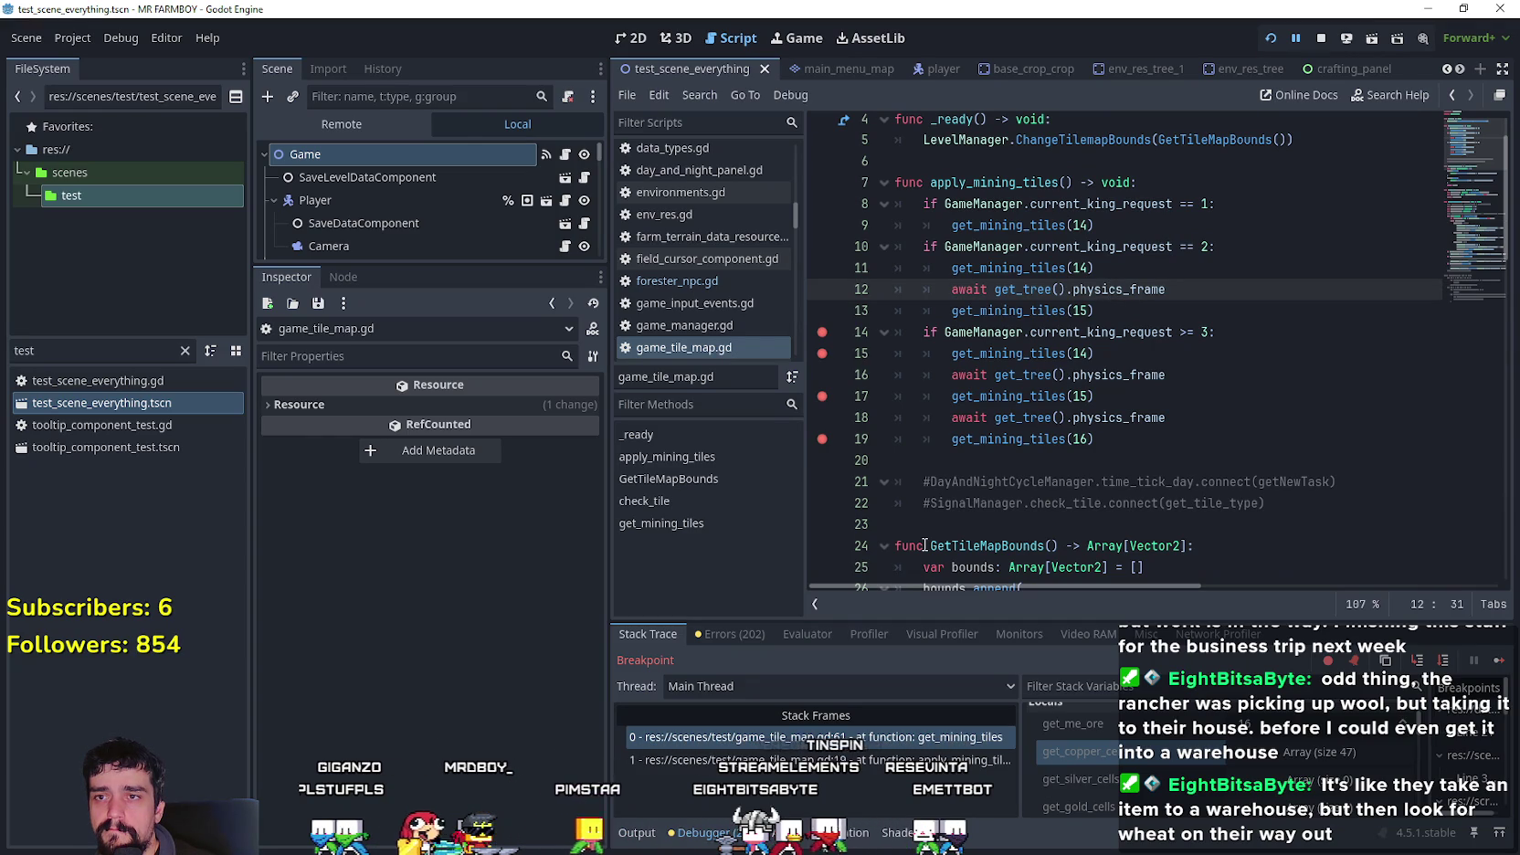
{"action": "scroll", "coordinate": [925, 545], "scroll_direction": "down", "scroll_amount": 9}
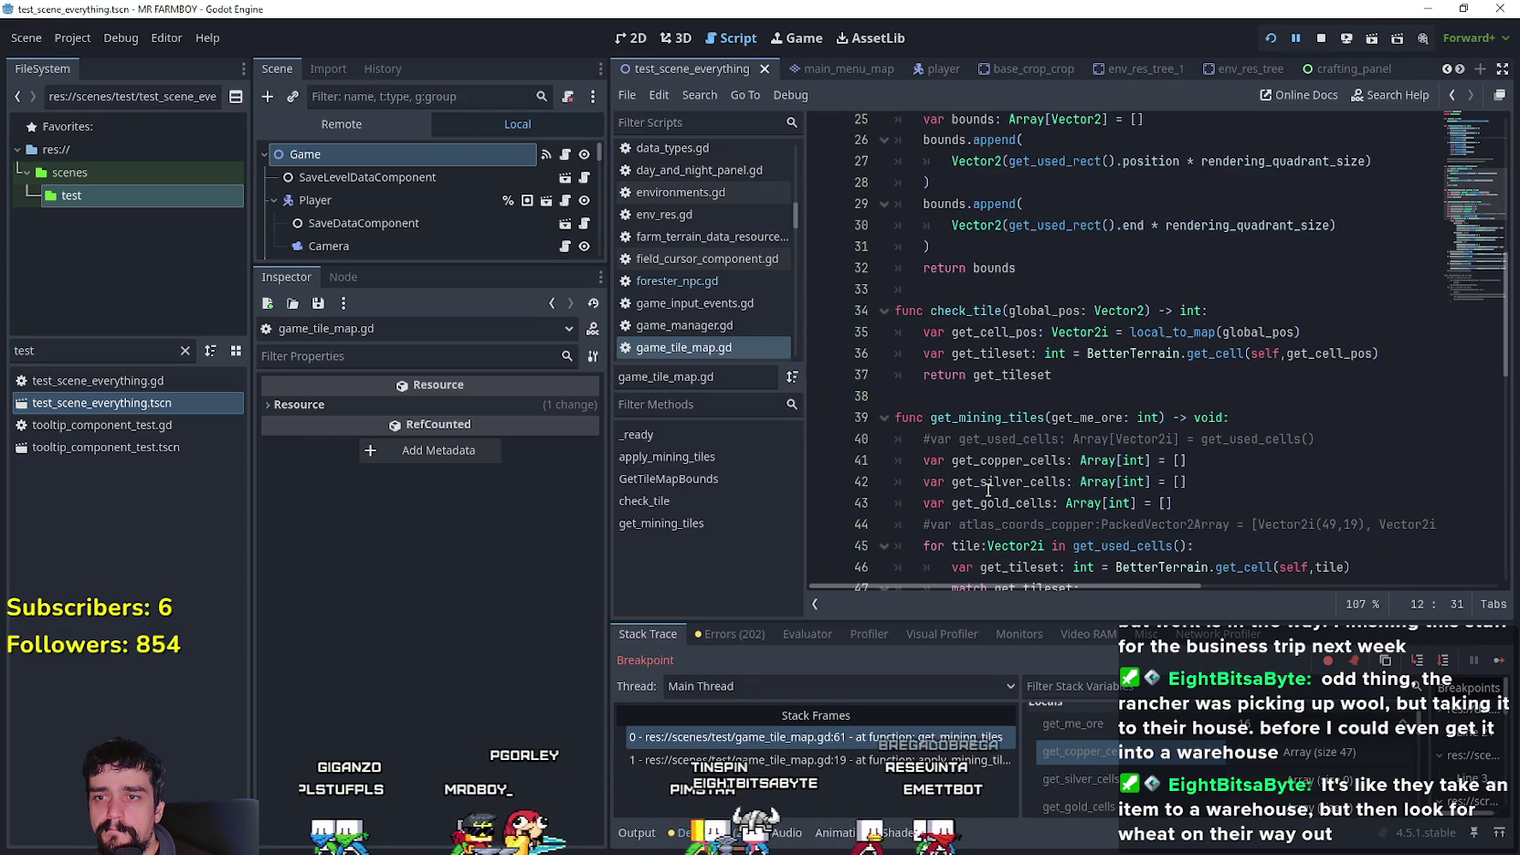
{"action": "scroll", "coordinate": [987, 491], "scroll_direction": "down", "scroll_amount": 1}
{"action": "left_click", "coordinate": [1076, 272]}
{"action": "double_click", "coordinate": [1085, 288]}
{"action": "scroll", "coordinate": [1078, 292], "scroll_direction": "down", "scroll_amount": 2}
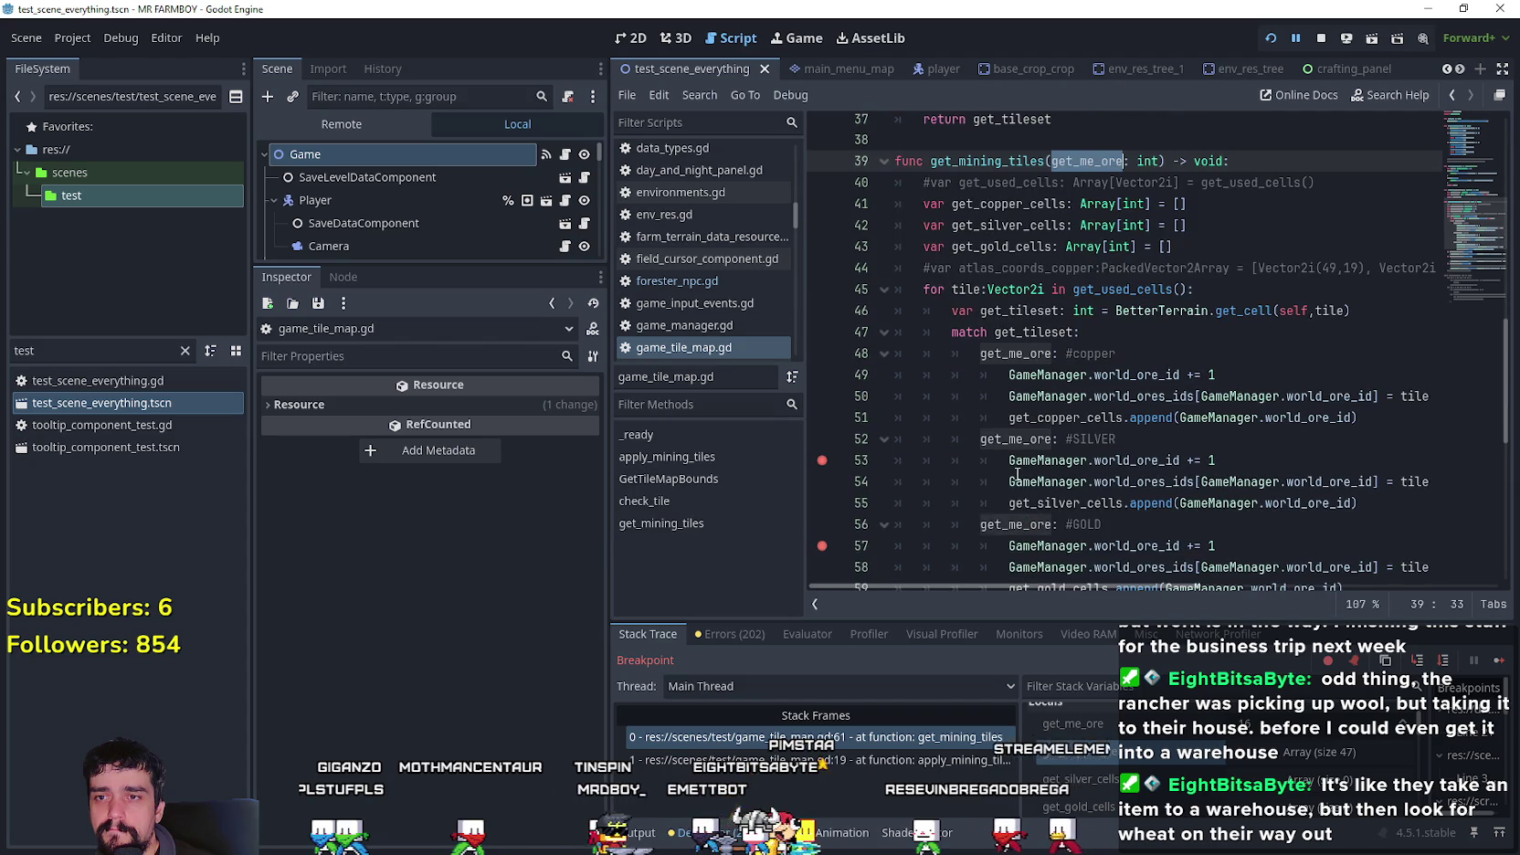
{"action": "mouse_move", "coordinate": [1018, 471]}
{"action": "left_click", "coordinate": [1032, 333]}
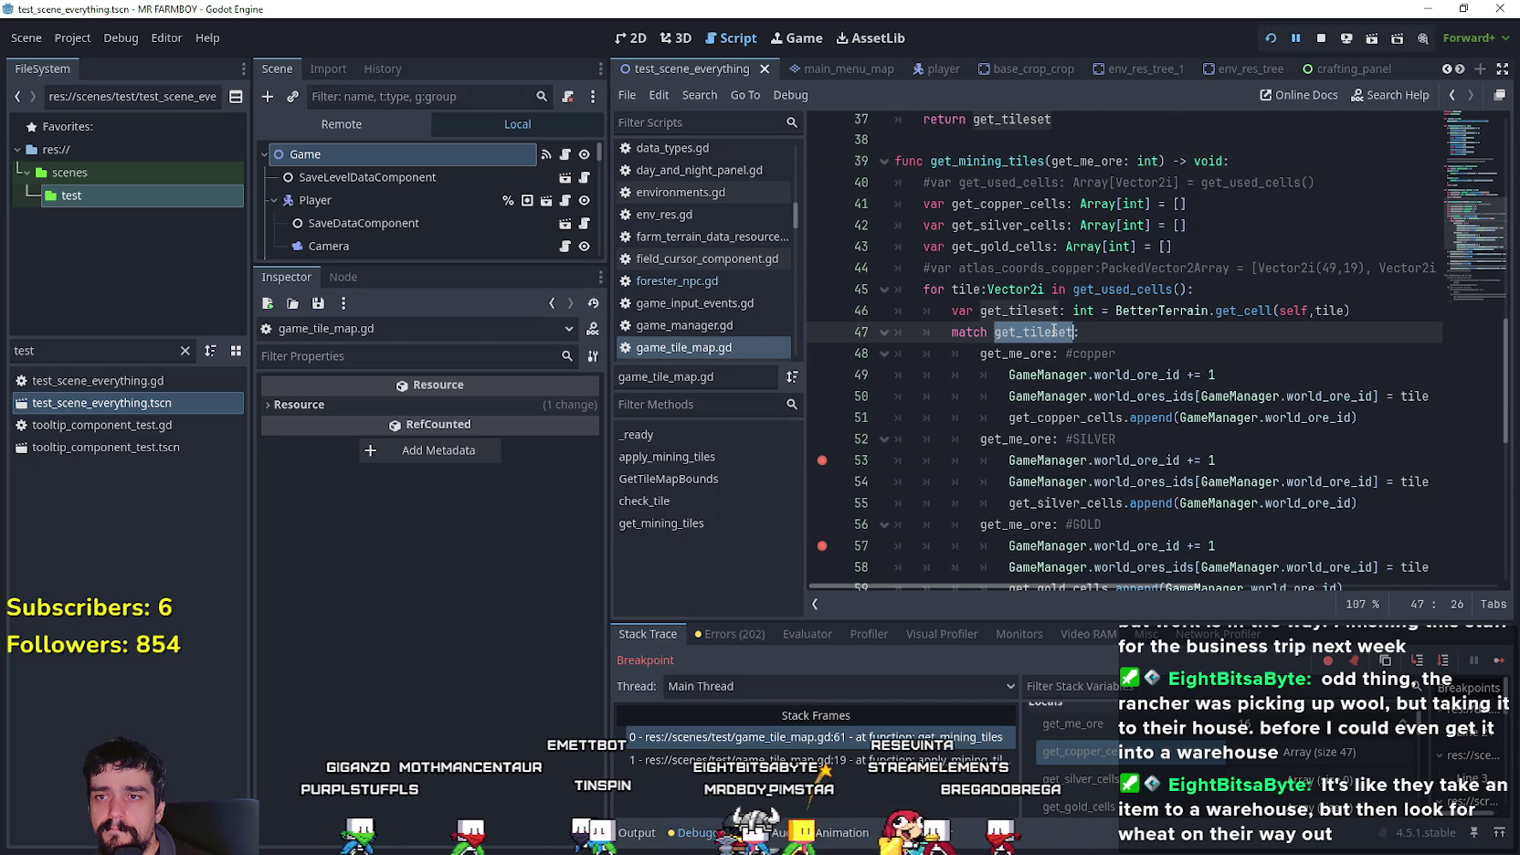
{"action": "left_click", "coordinate": [1033, 353]}
{"action": "double_click", "coordinate": [1033, 353]}
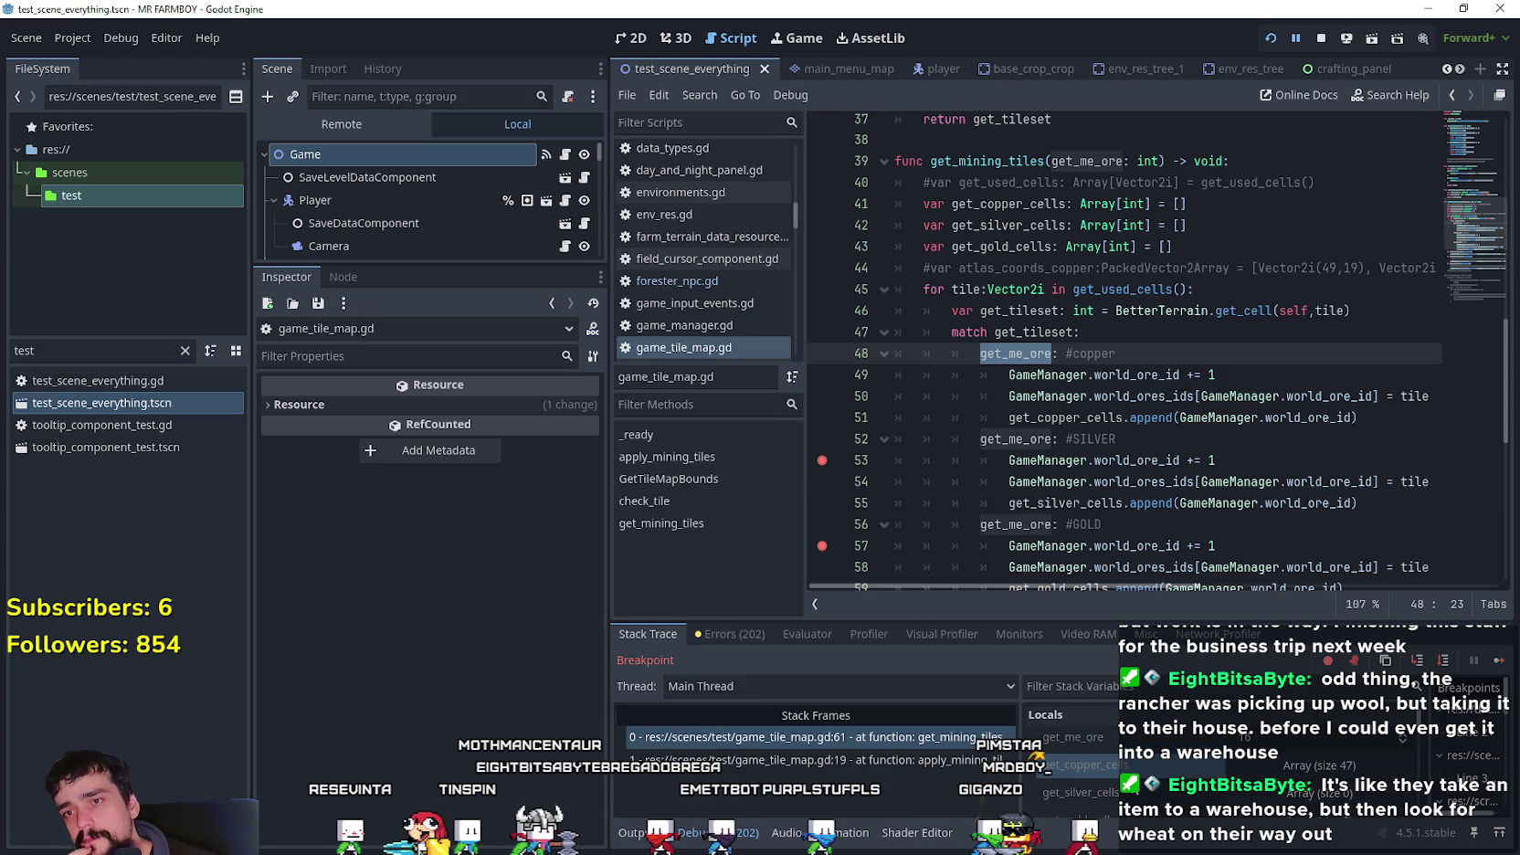
{"action": "left_click", "coordinate": [1075, 333]}
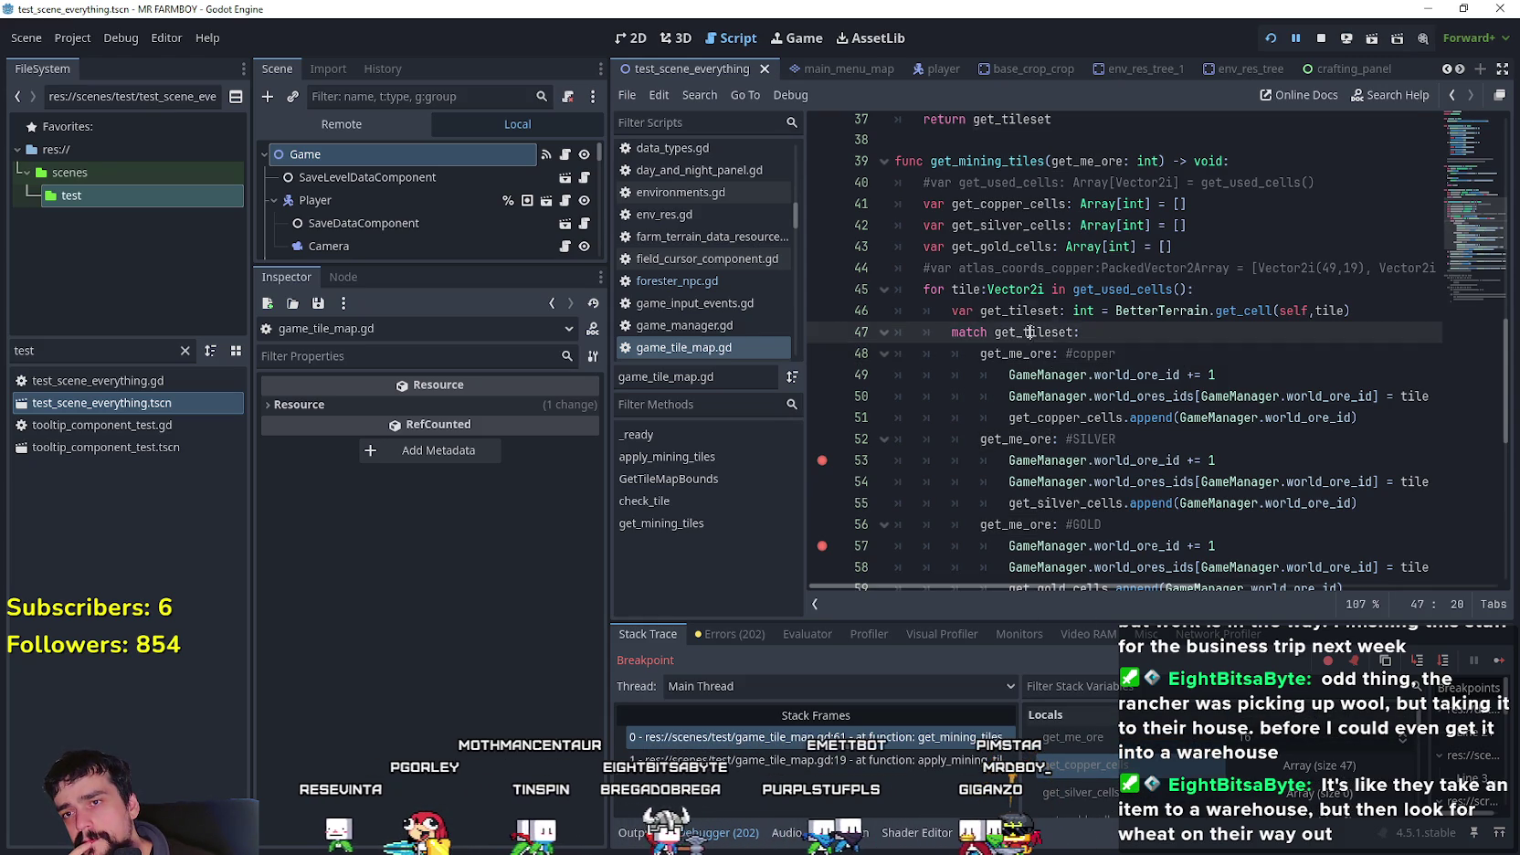
{"action": "scroll", "coordinate": [1087, 433], "scroll_direction": "up", "scroll_amount": 5}
{"action": "left_click", "coordinate": [1087, 433]}
{"action": "scroll", "coordinate": [1087, 433], "scroll_direction": "up", "scroll_amount": 6}
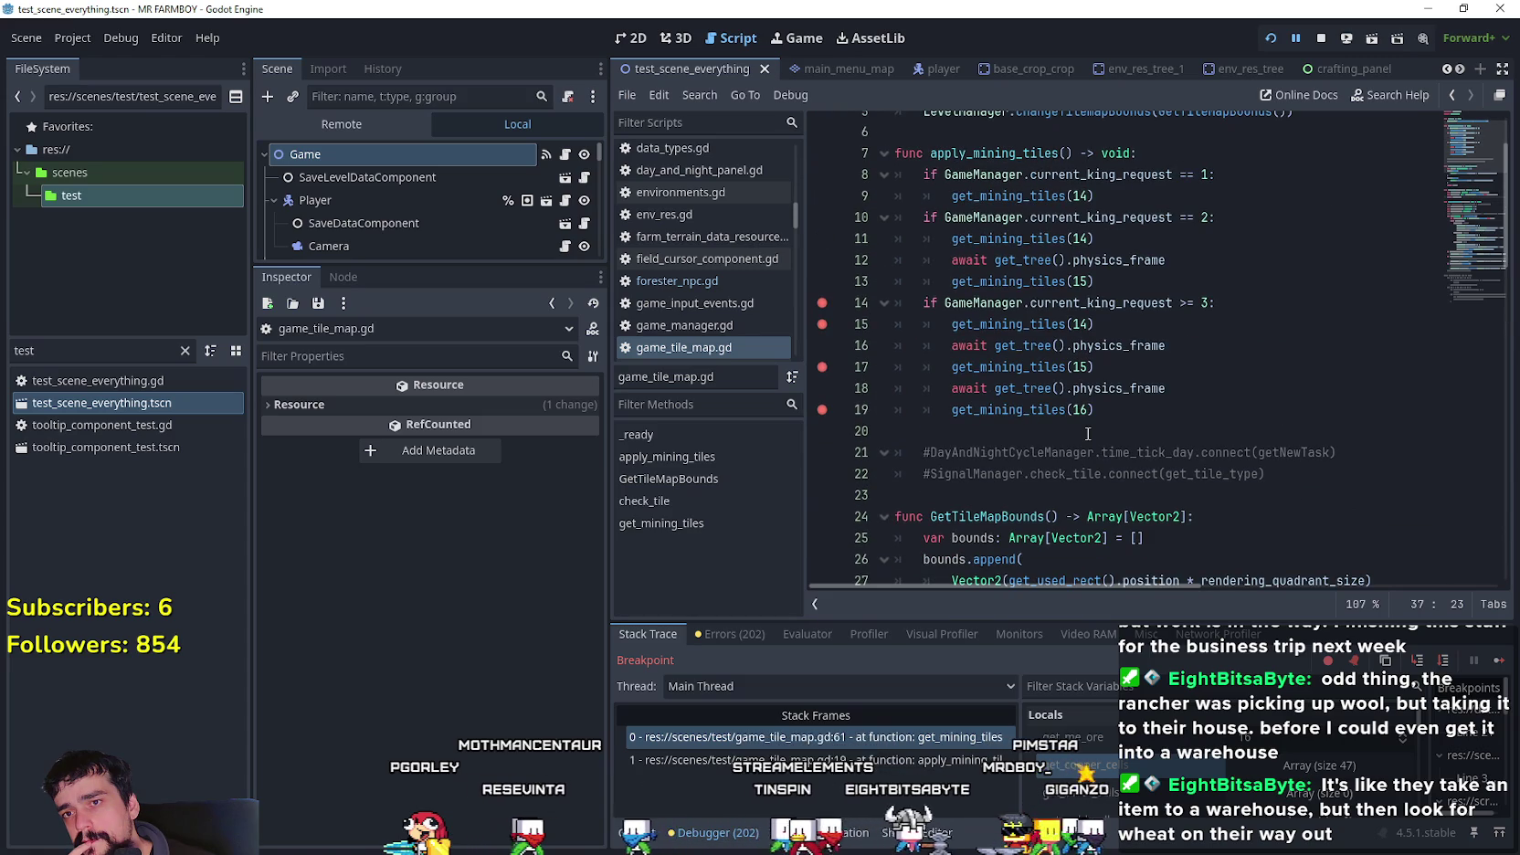
{"action": "scroll", "coordinate": [1087, 433], "scroll_direction": "up", "scroll_amount": 1}
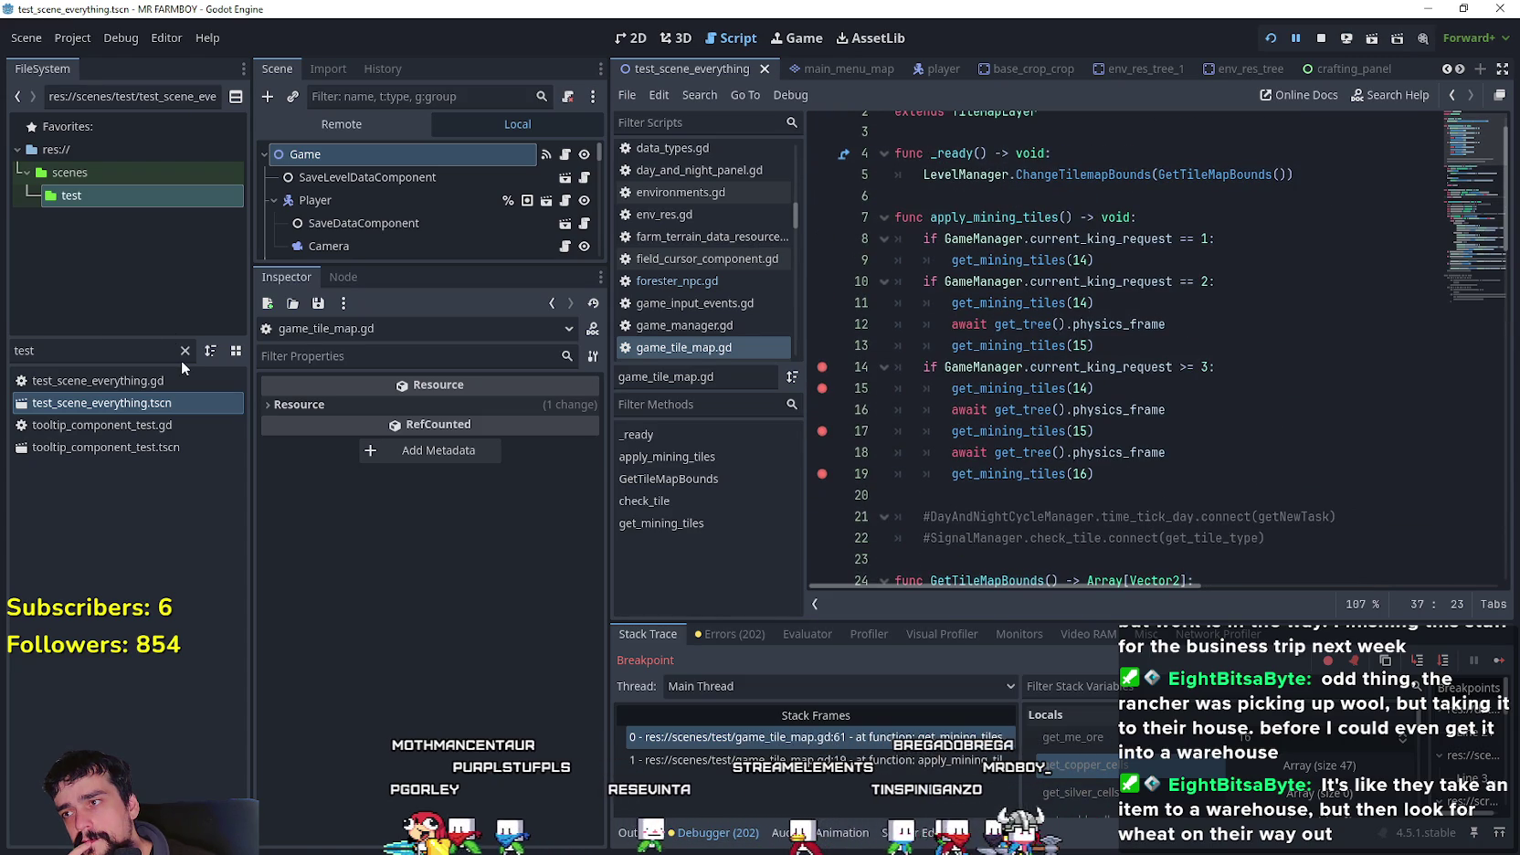
{"action": "left_click", "coordinate": [95, 408]}
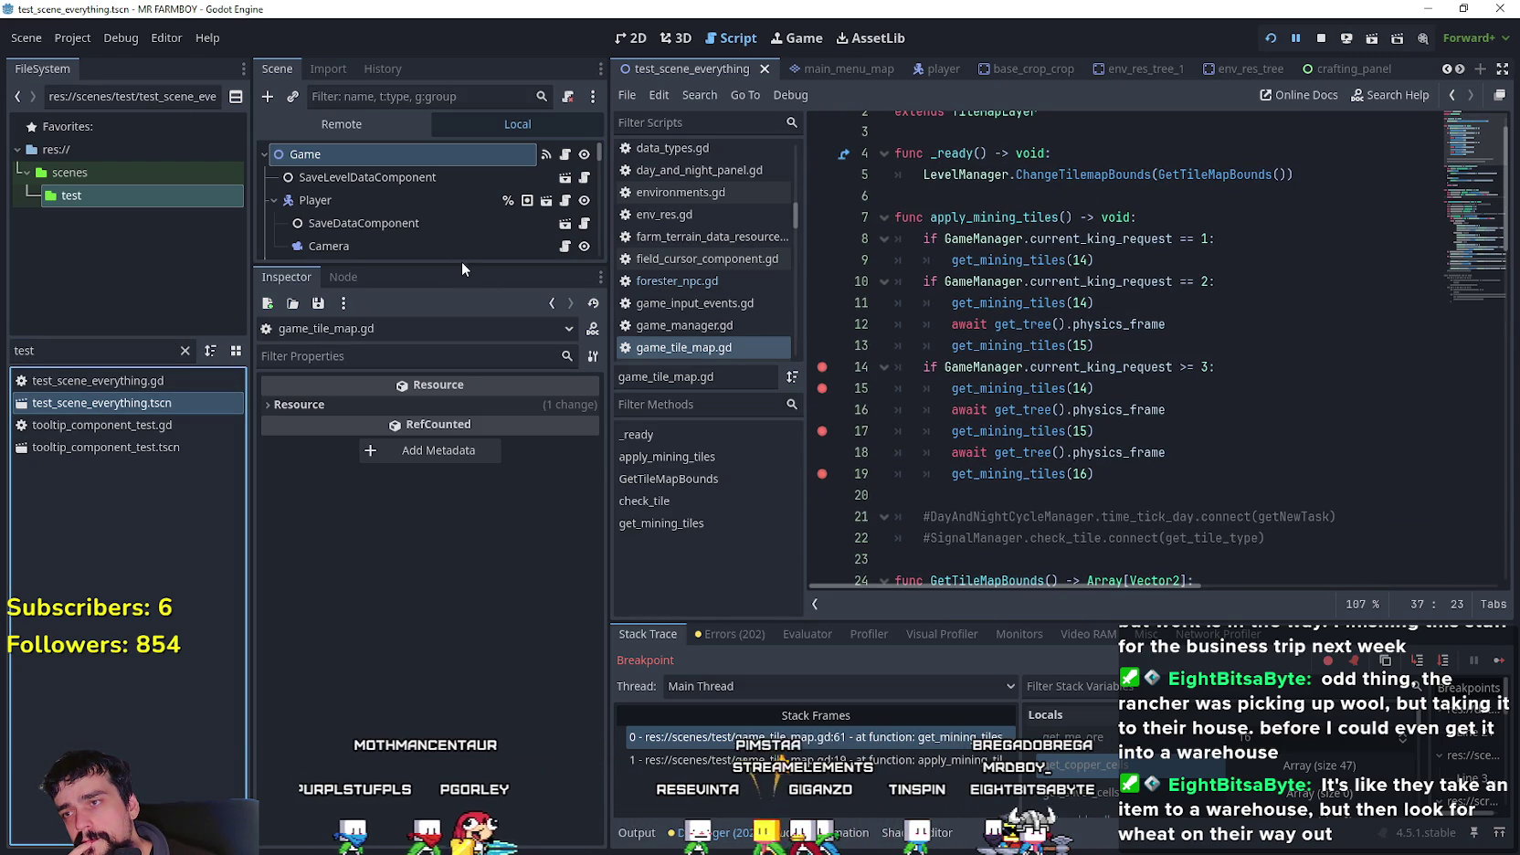
{"action": "left_click_drag", "start_coordinate": [462, 267], "coordinate": [462, 537]}
{"action": "left_click", "coordinate": [453, 358]}
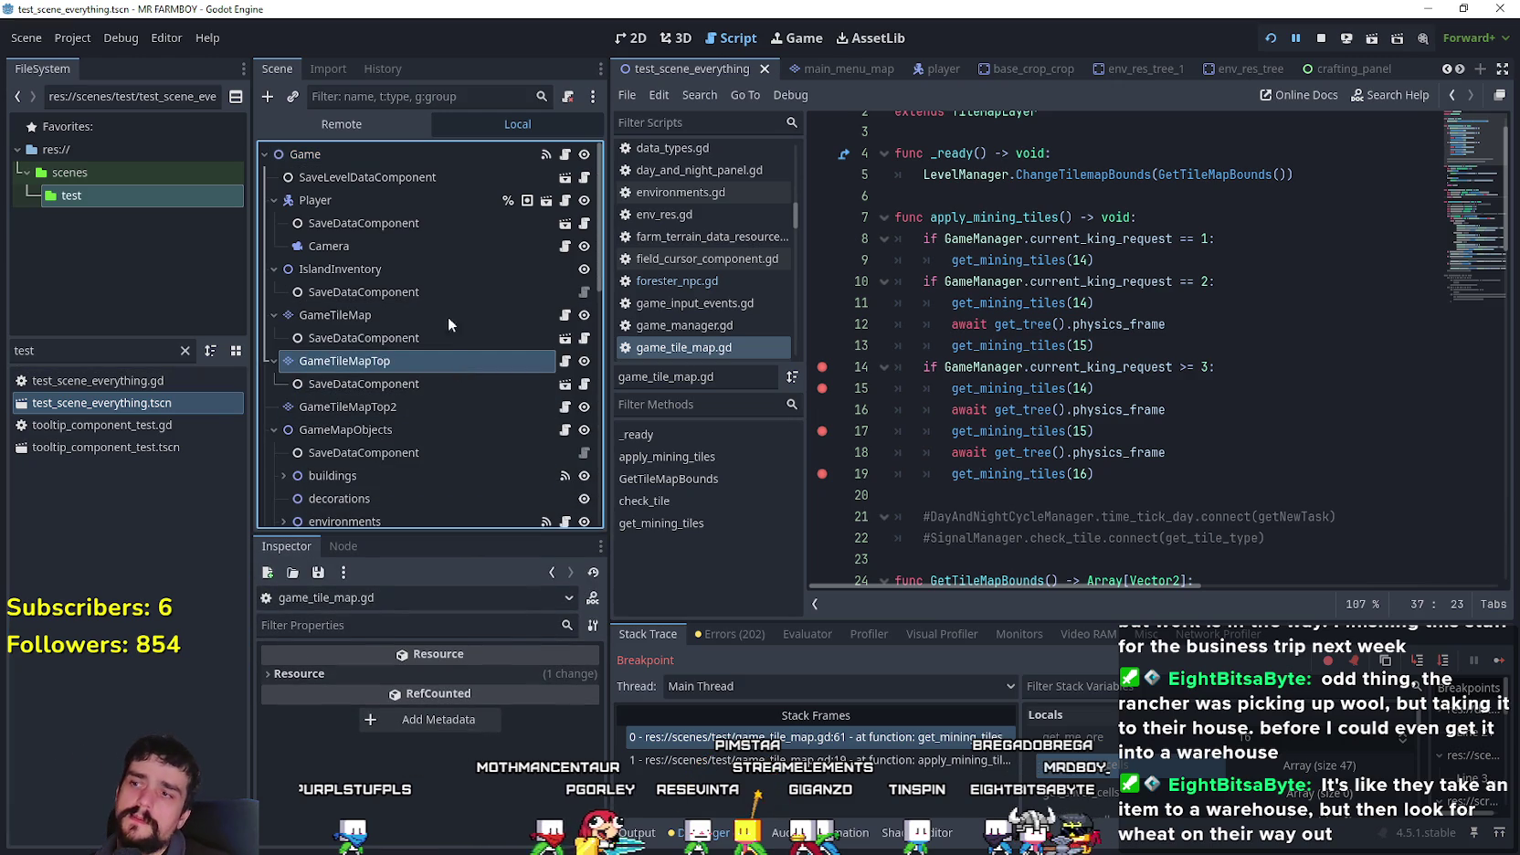
{"action": "left_click", "coordinate": [422, 311]}
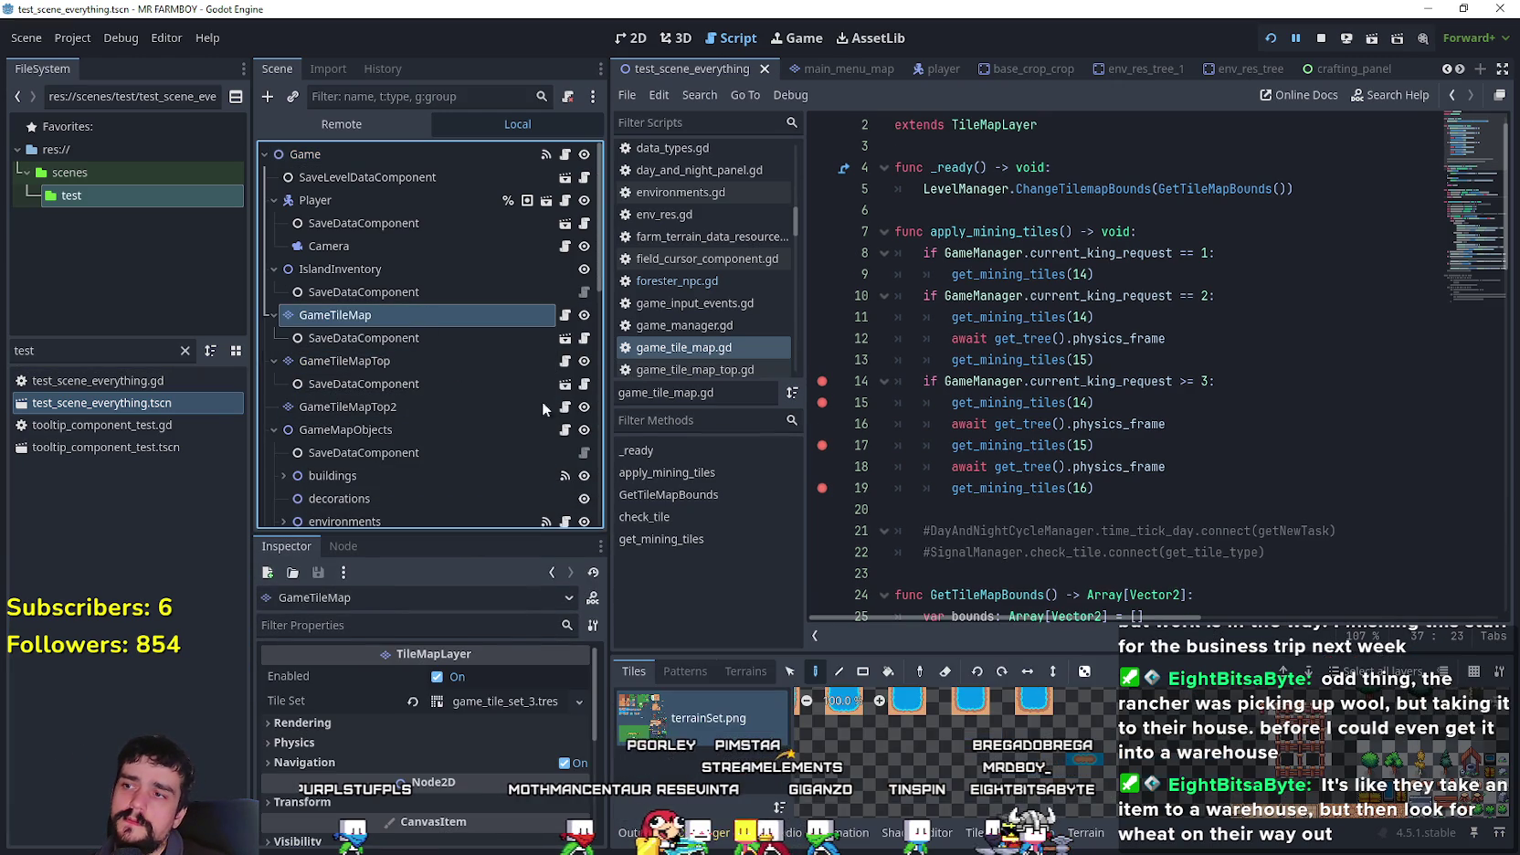
{"action": "left_click", "coordinate": [1096, 835]}
{"action": "scroll", "coordinate": [709, 783], "scroll_direction": "down", "scroll_amount": 3}
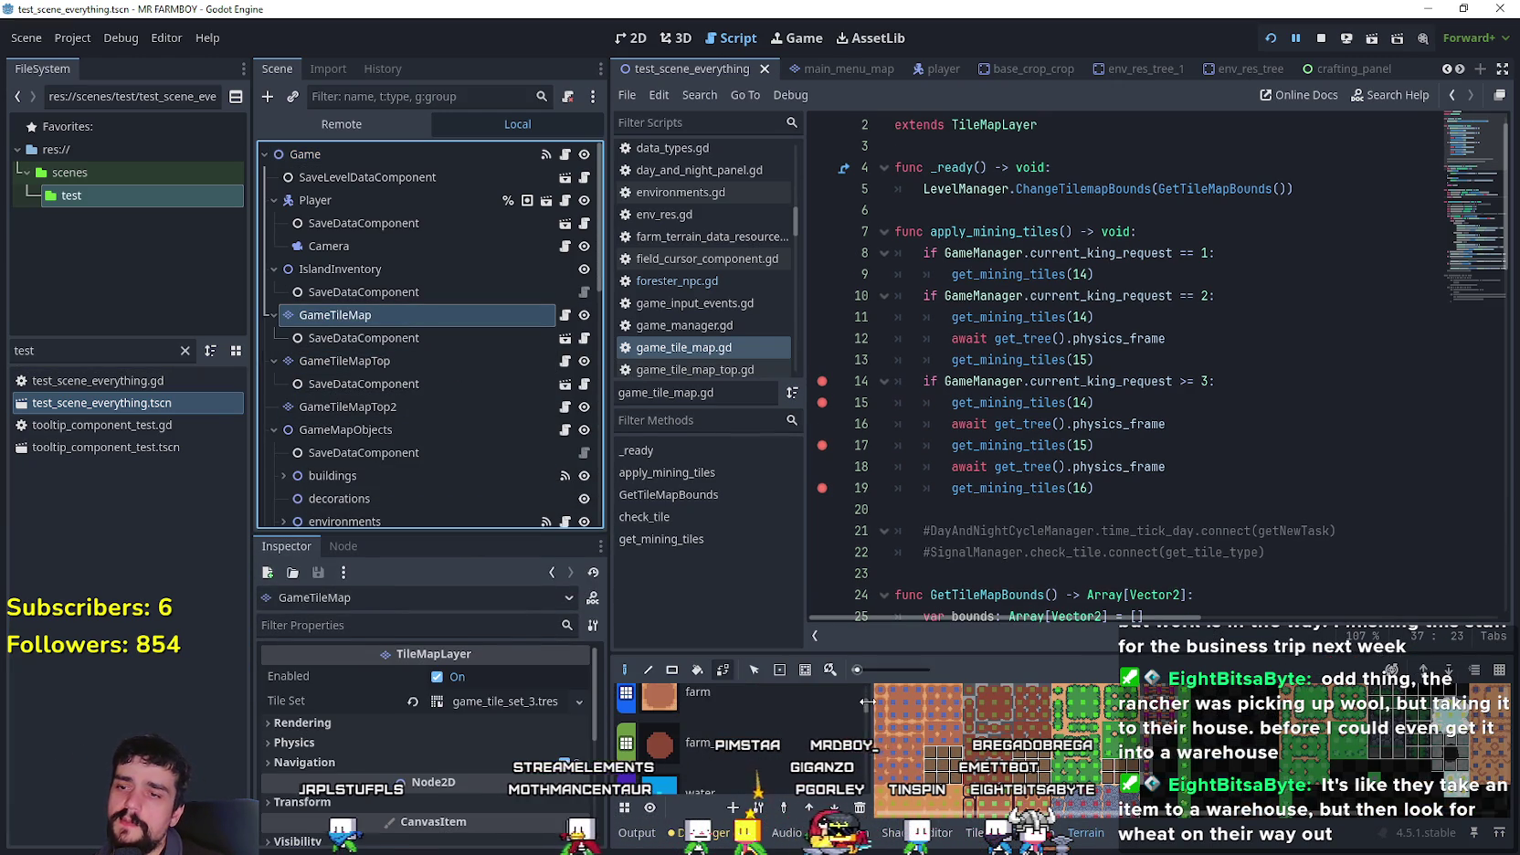
{"action": "left_click_drag", "start_coordinate": [868, 706], "coordinate": [871, 747]}
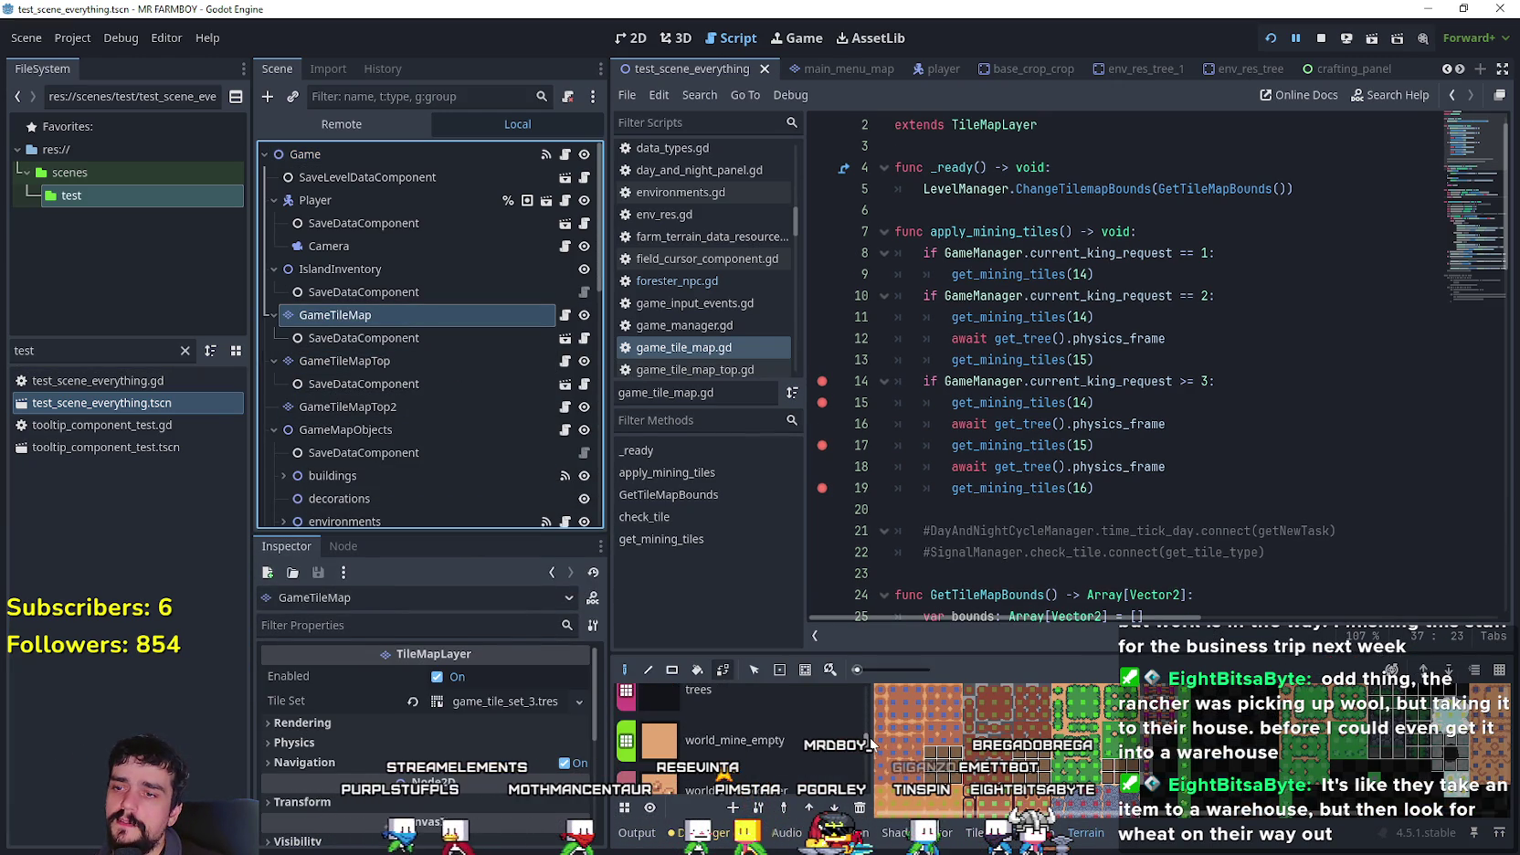
{"action": "scroll", "coordinate": [664, 777], "scroll_direction": "down", "scroll_amount": 1}
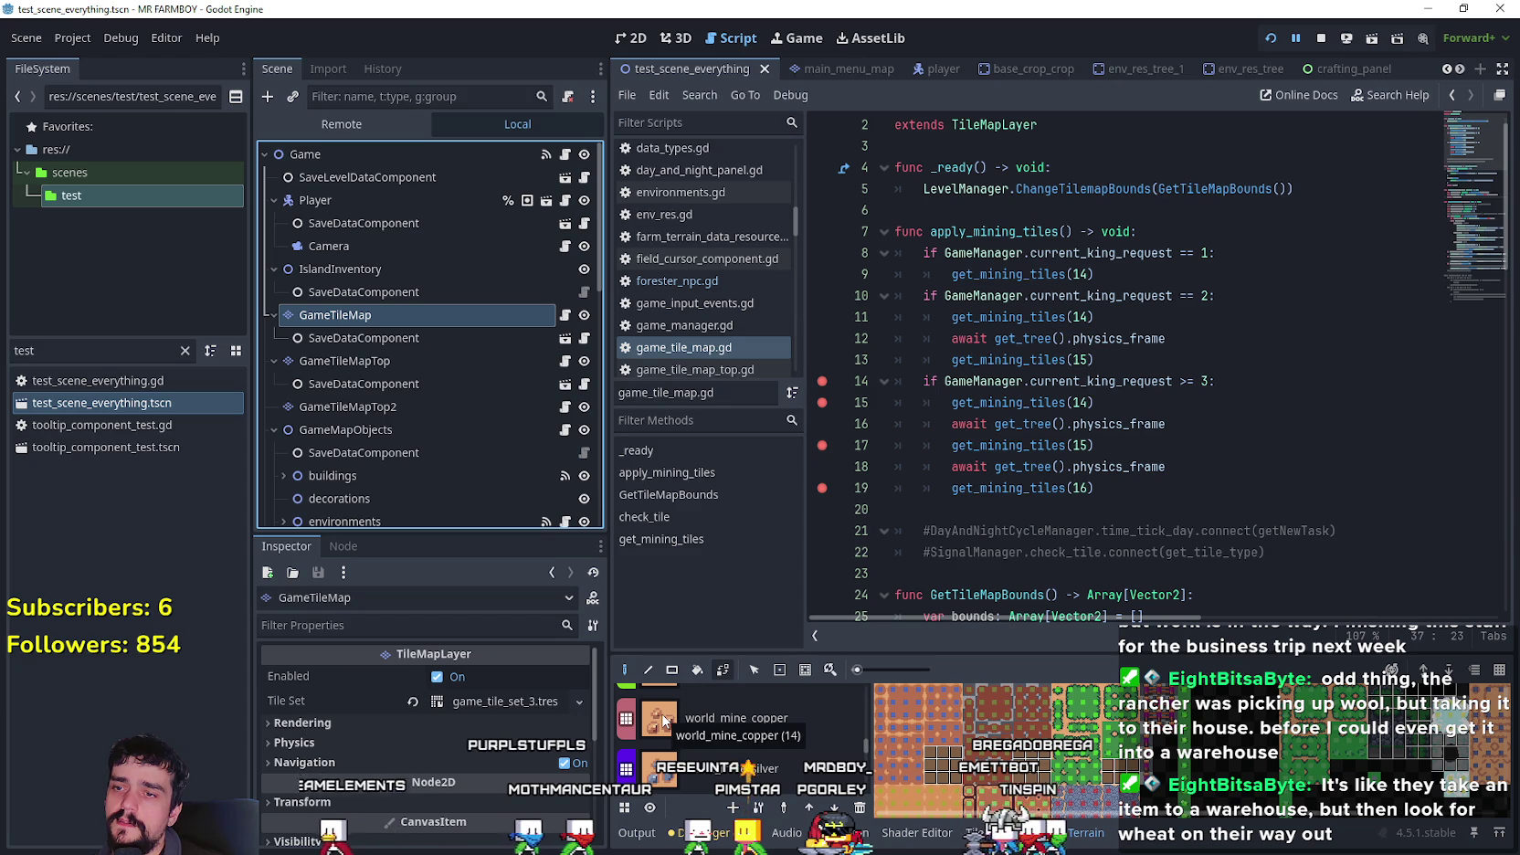
{"action": "scroll", "coordinate": [667, 777], "scroll_direction": "down", "scroll_amount": 1}
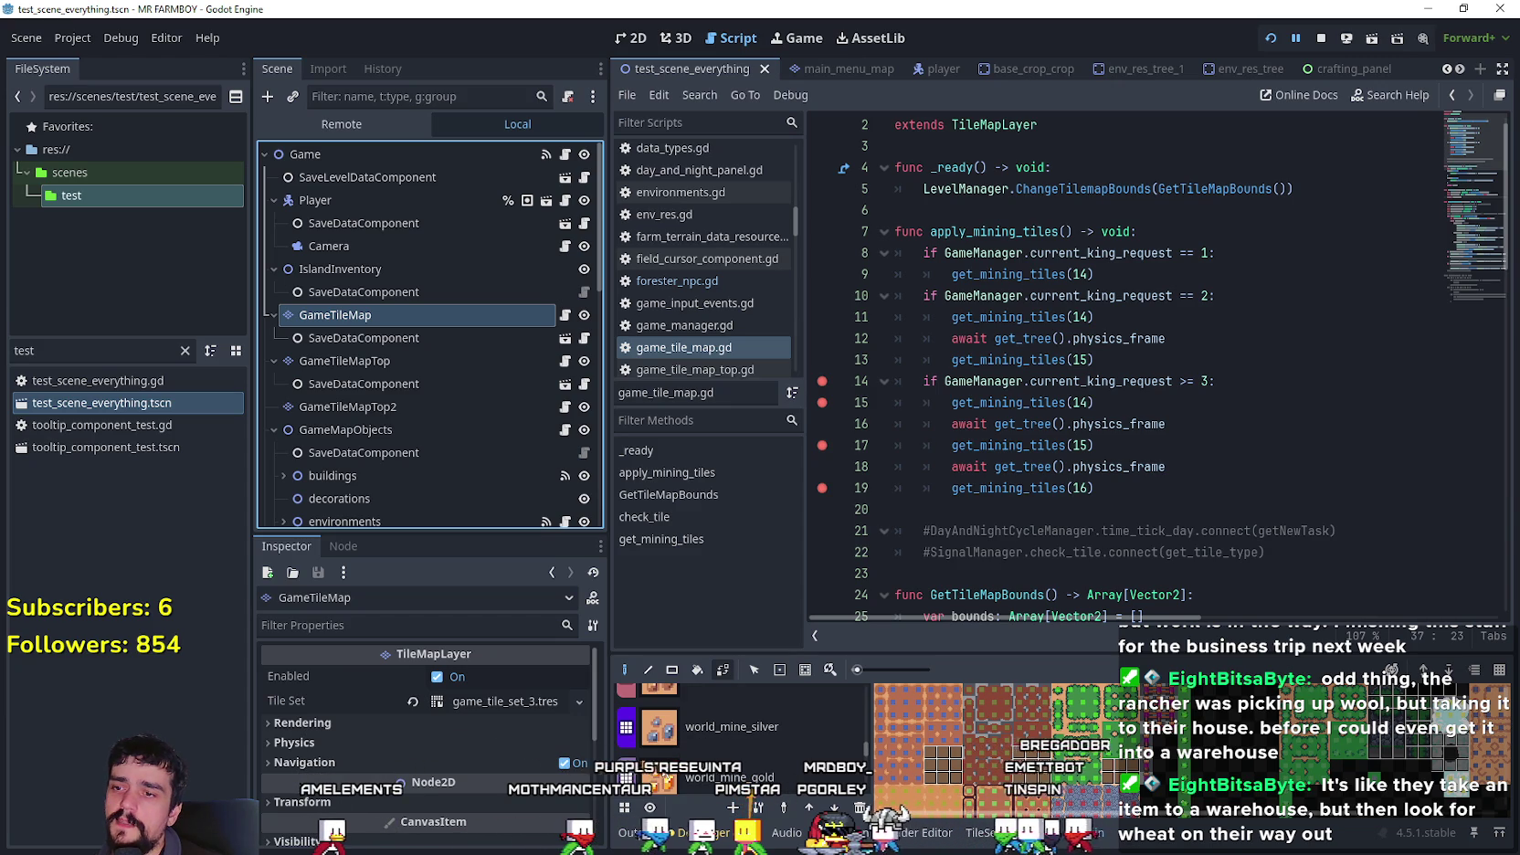
{"action": "scroll", "coordinate": [730, 778], "scroll_direction": "down", "scroll_amount": 2}
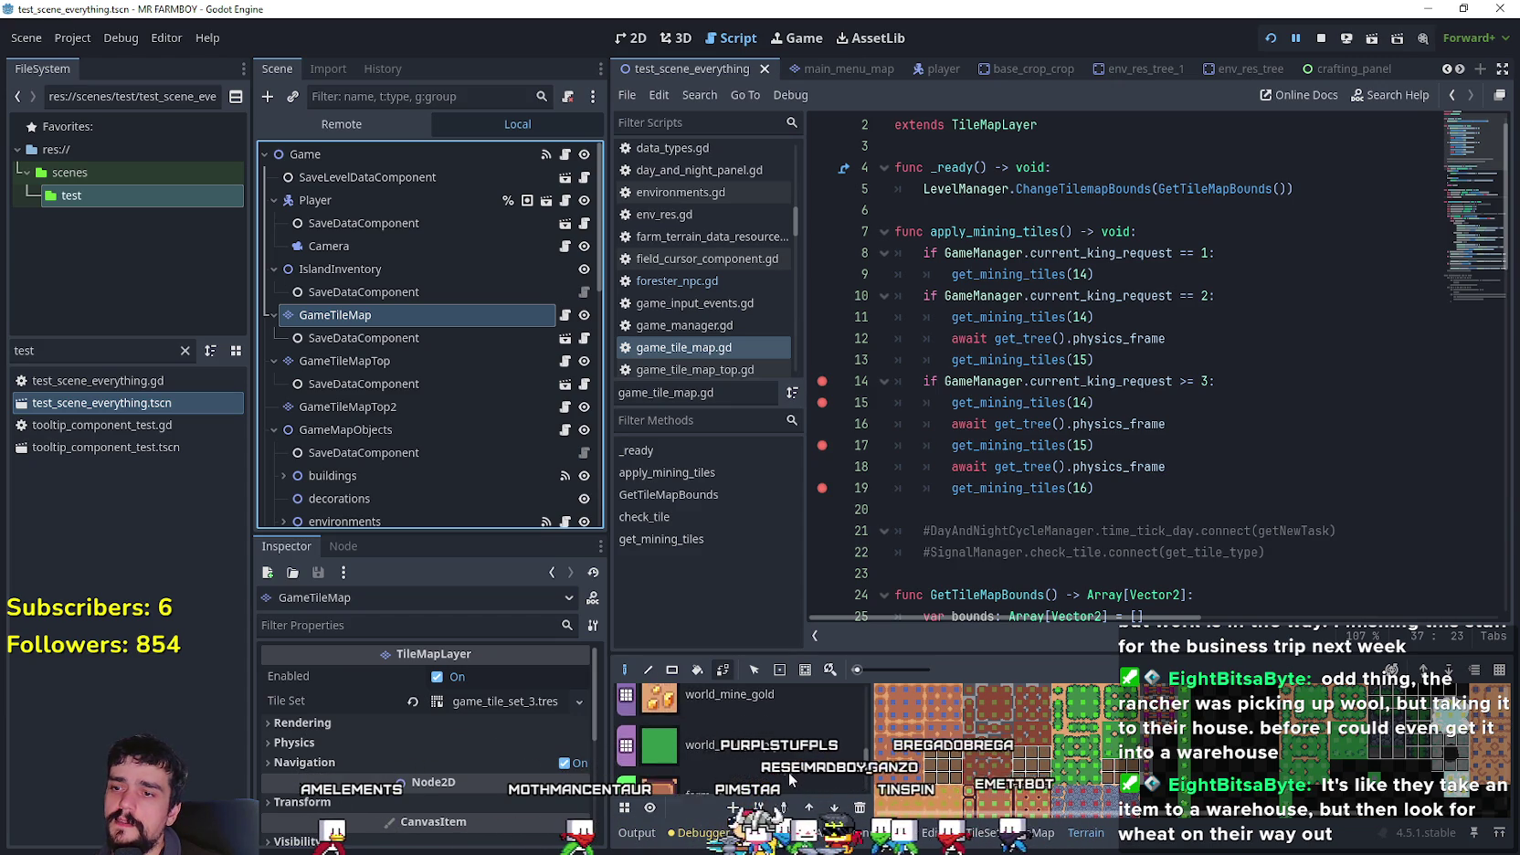
{"action": "left_click", "coordinate": [1207, 466]}
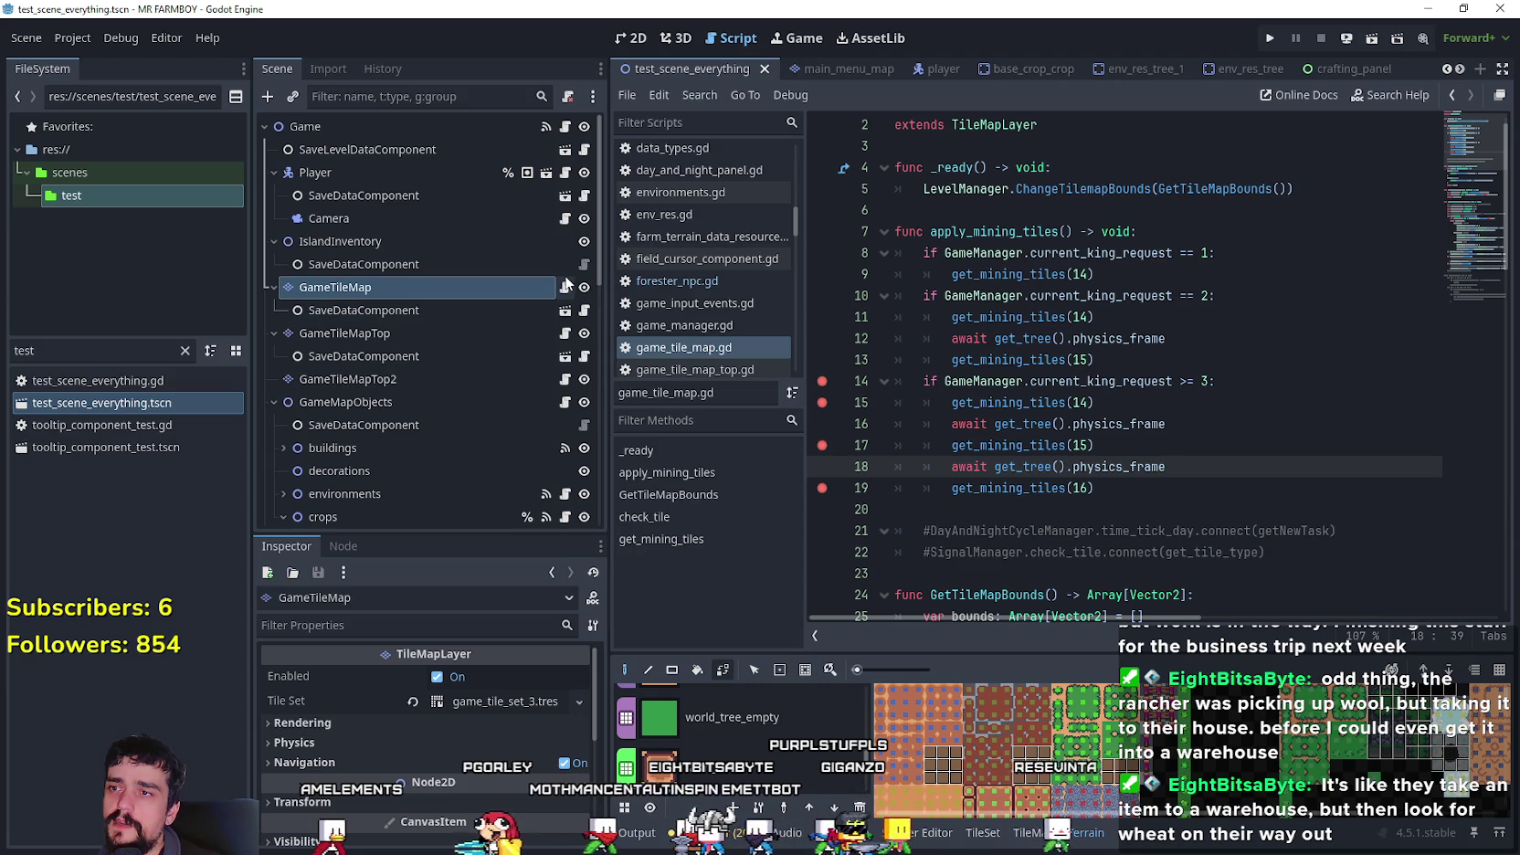
- Rename the get_copper_cells array declaration to get_ore_cells
{"action": "left_click", "coordinate": [1145, 491]}
{"action": "scroll", "coordinate": [1144, 495], "scroll_direction": "down", "scroll_amount": 13}
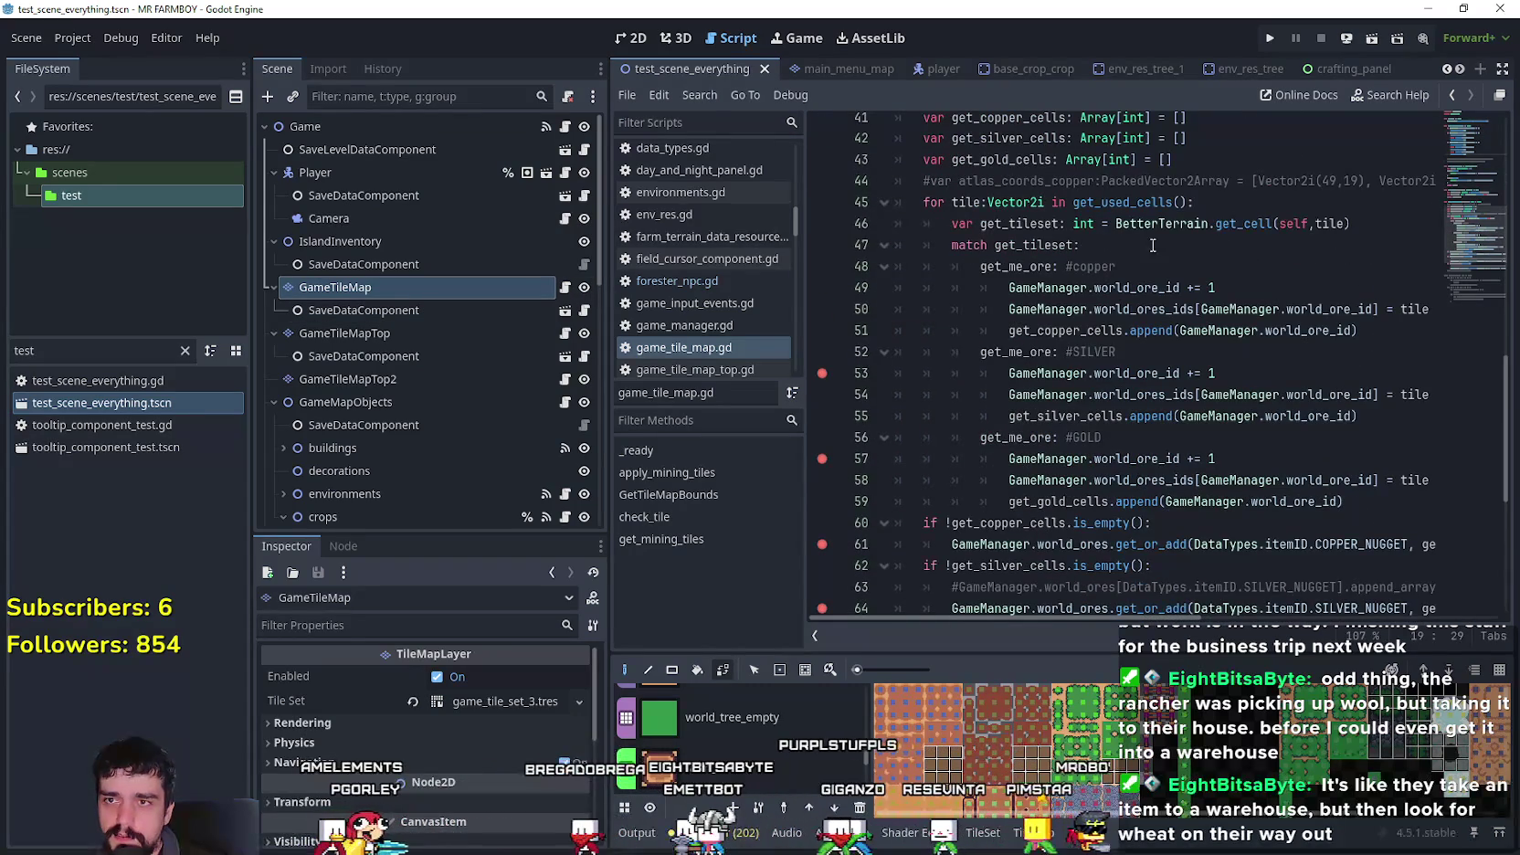
{"action": "scroll", "coordinate": [1222, 256], "scroll_direction": "up", "scroll_amount": 3}
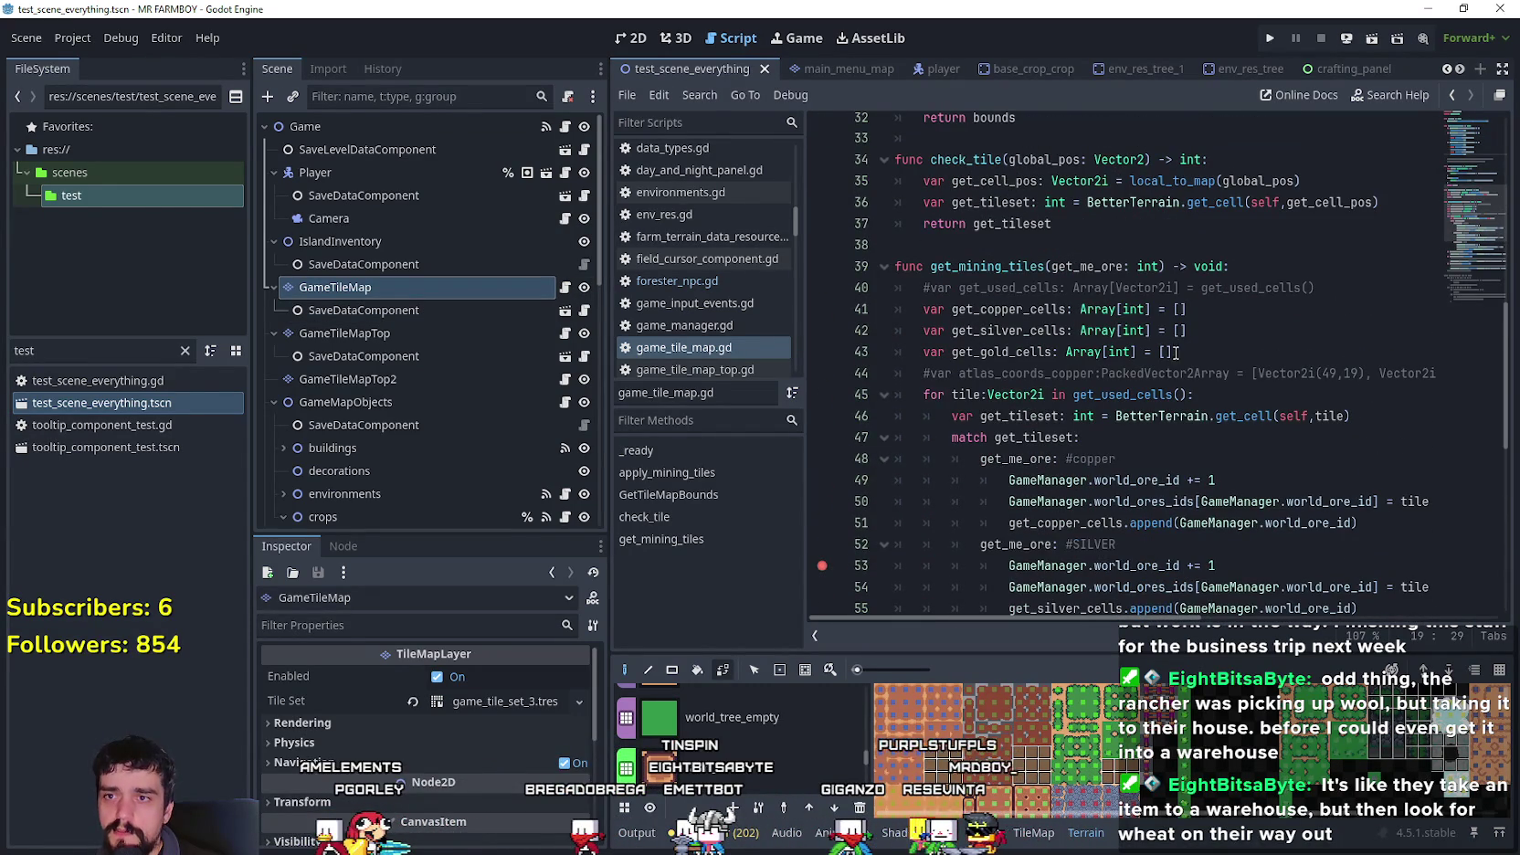
{"action": "left_click", "coordinate": [1020, 309]}
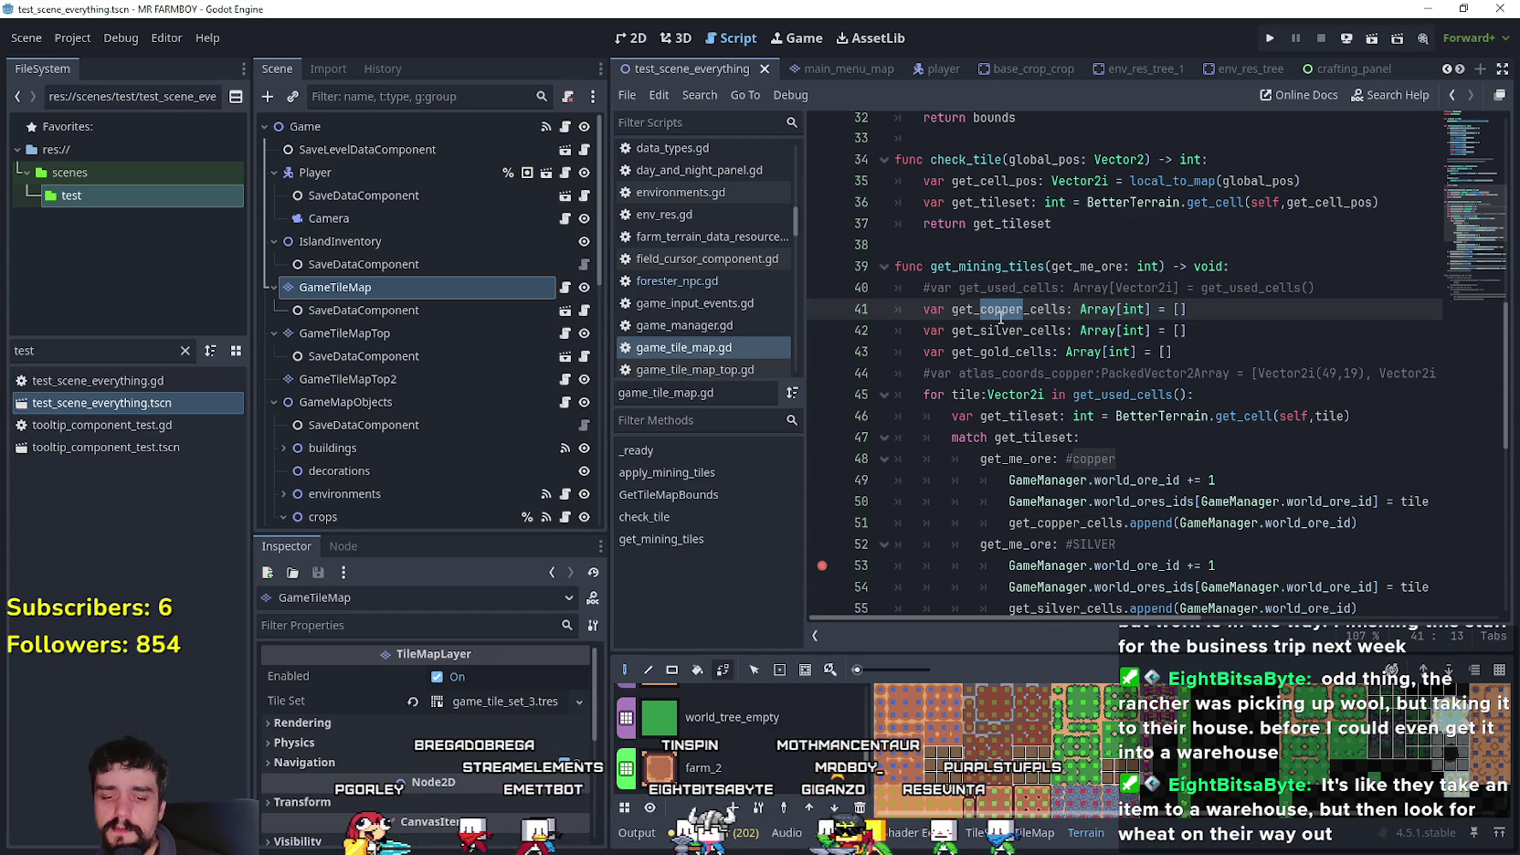
{"action": "type", "text": "ore"}
- Delete the silver and gold array declarations and the commented get_used_cells and atlas lines
{"action": "left_click_drag", "start_coordinate": [1178, 351], "coordinate": [874, 349]}
{"action": "key", "text": "BackSpace"}
{"action": "key", "text": "Up"}
{"action": "key", "text": "Up"}
{"action": "key", "text": "shift+End"}
{"action": "key", "text": "BackSpace"}
{"action": "key", "text": "BackSpace"}
{"action": "left_click_drag", "start_coordinate": [913, 338], "coordinate": [1446, 343]}
{"action": "left_click", "coordinate": [1436, 337]}
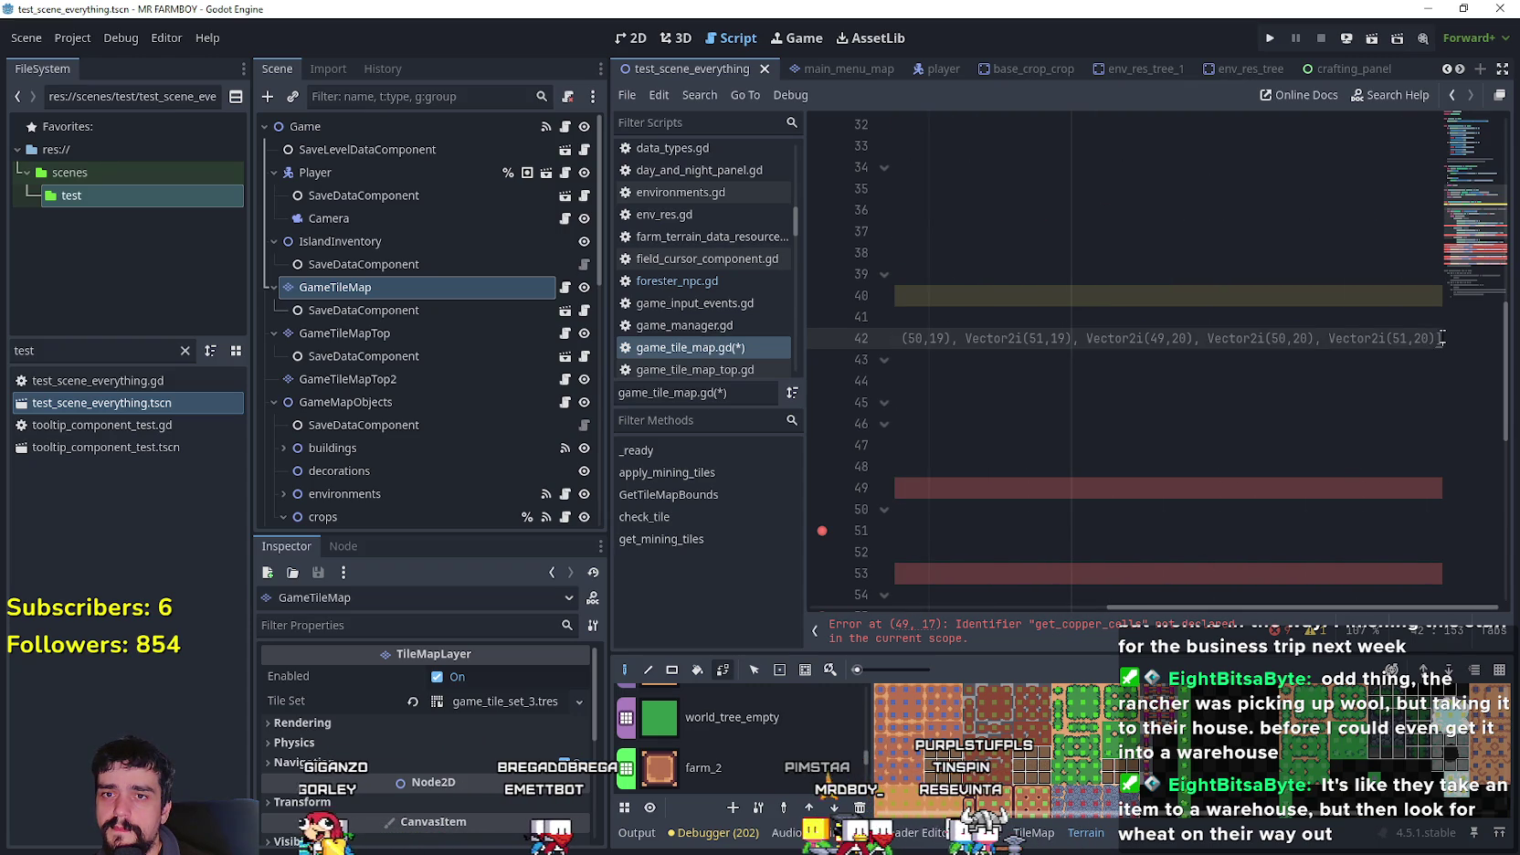
{"action": "key", "text": "shift+Home"}
{"action": "key", "text": "BackSpace"}
{"action": "key", "text": "BackSpace"}
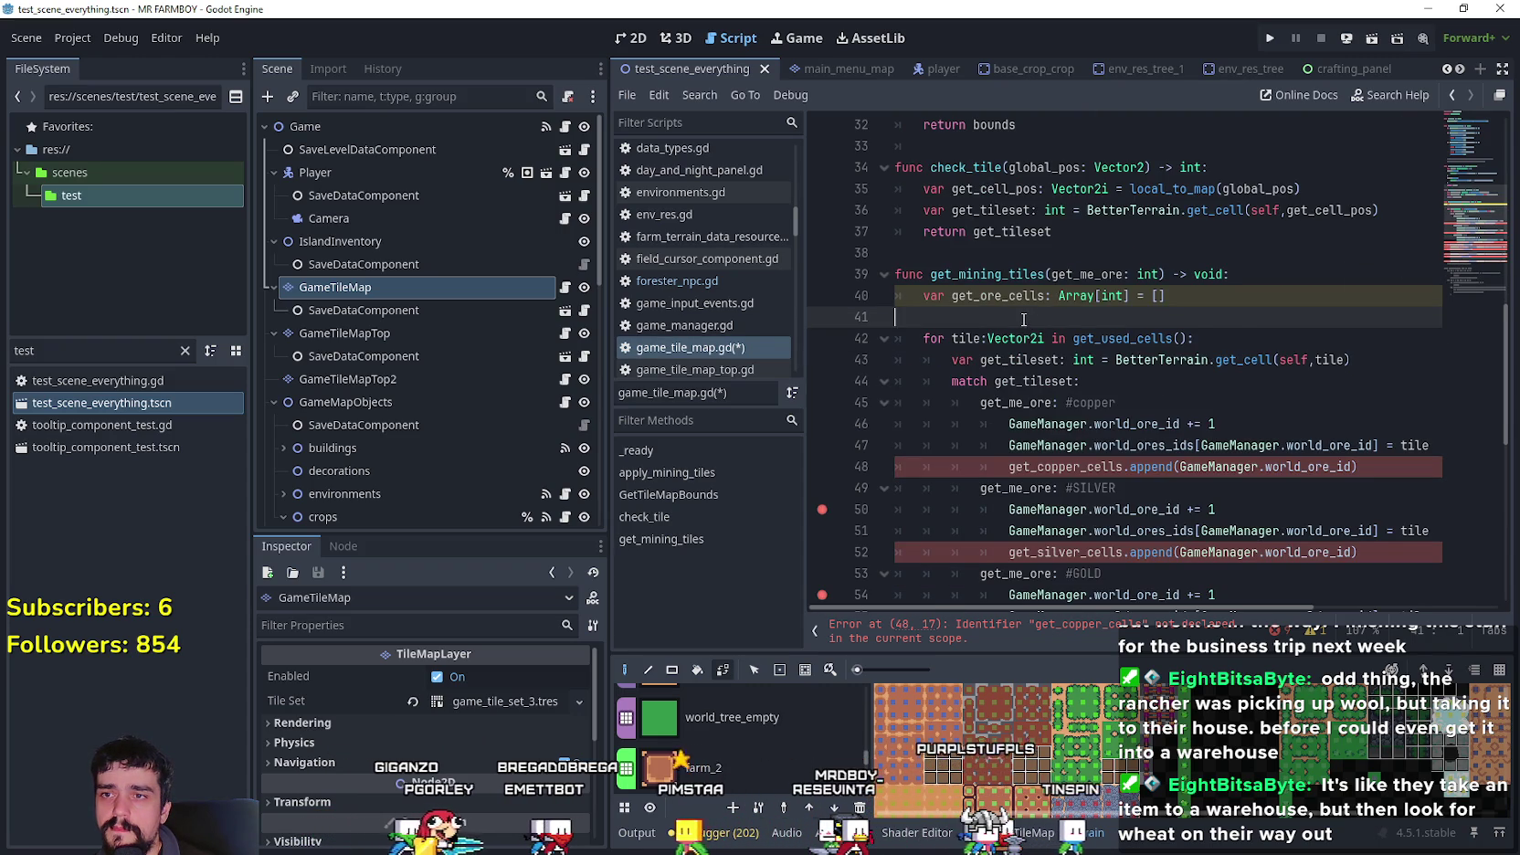
{"action": "key", "text": "BackSpace"}
{"action": "left_click", "coordinate": [1168, 382]}
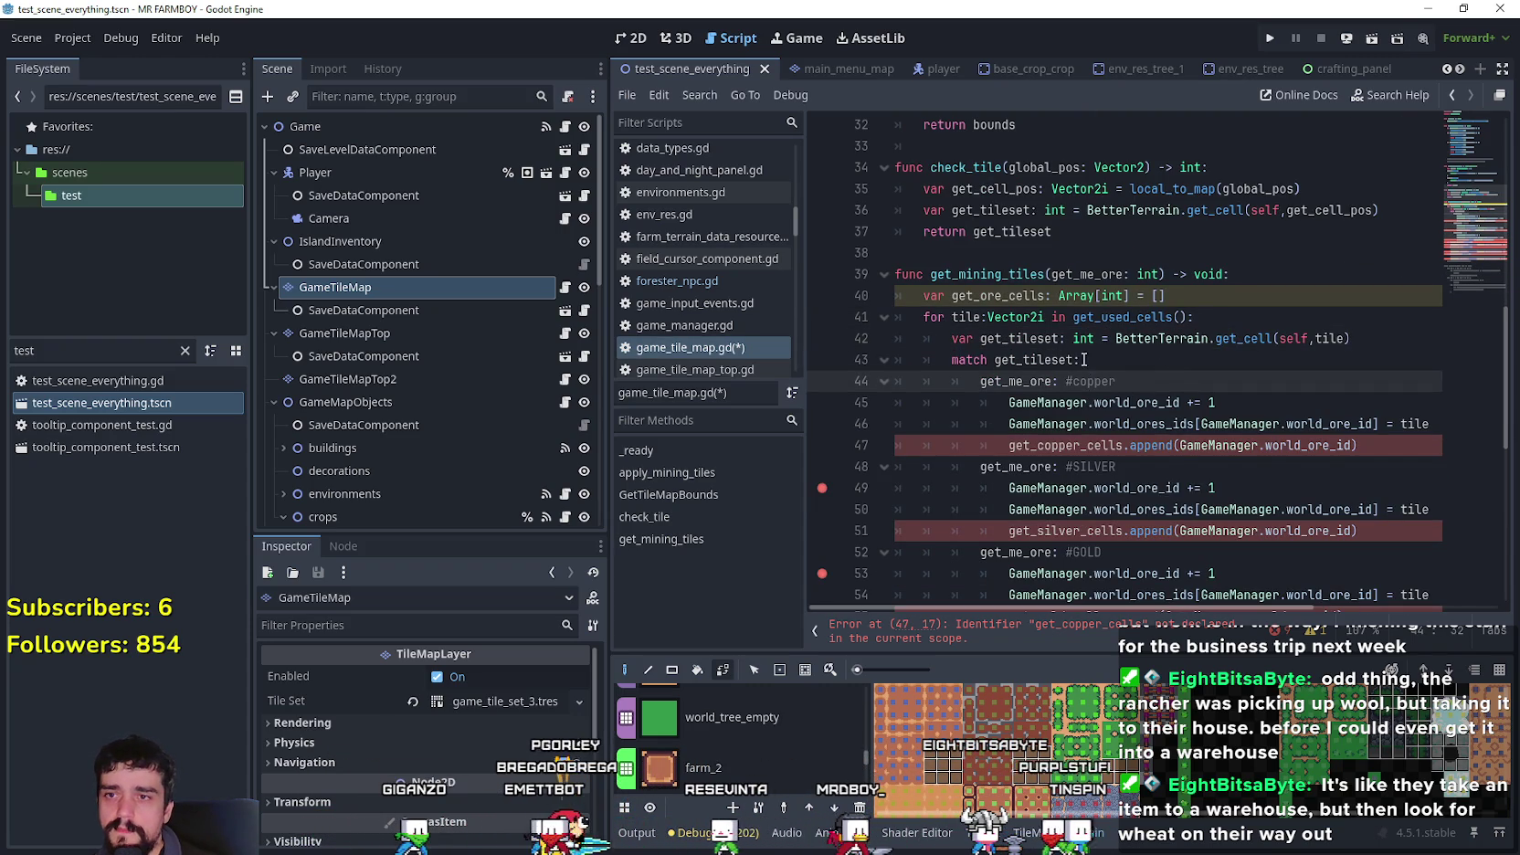
- Replace the match statement with 'if get_tileset == get_me_ore:'
{"action": "left_click", "coordinate": [1031, 359]}
{"action": "left_click_drag", "start_coordinate": [1137, 377], "coordinate": [934, 359]}
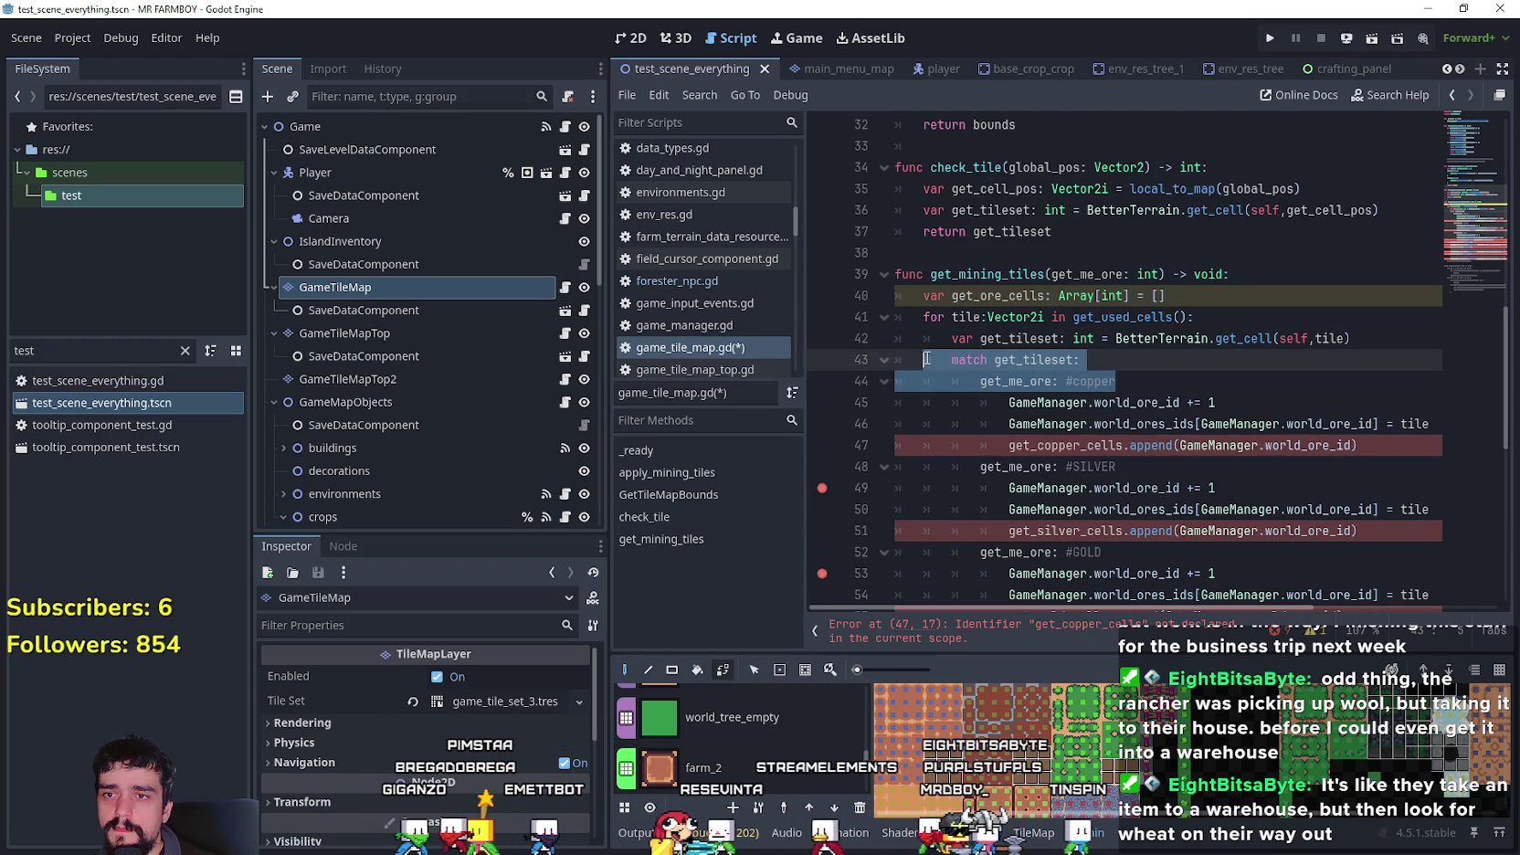
{"action": "type", "text": "if"}
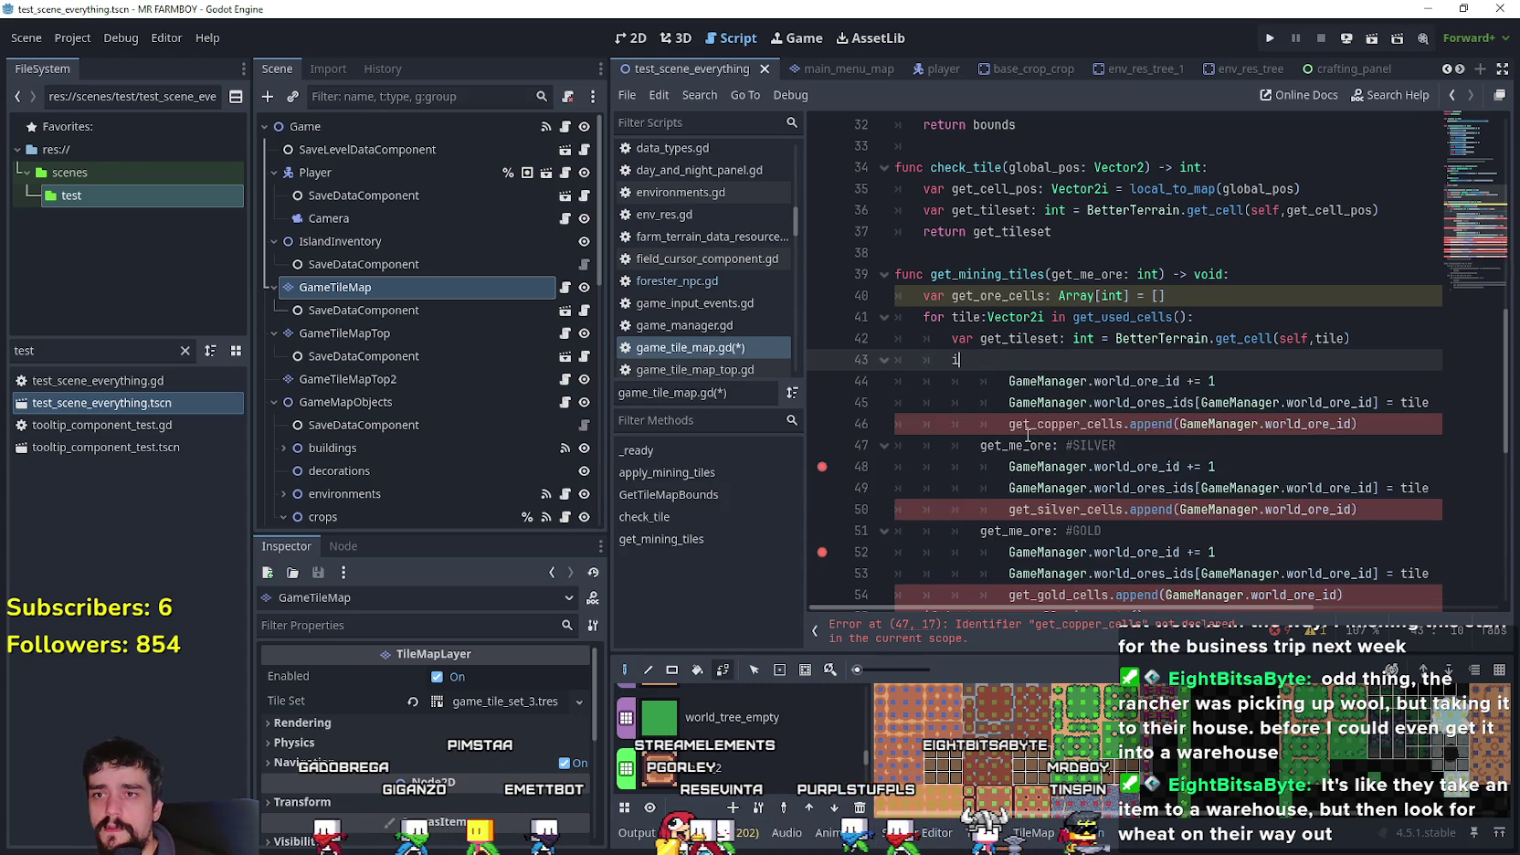
{"action": "double_click", "coordinate": [1018, 338]}
{"action": "left_click", "coordinate": [1005, 359]}
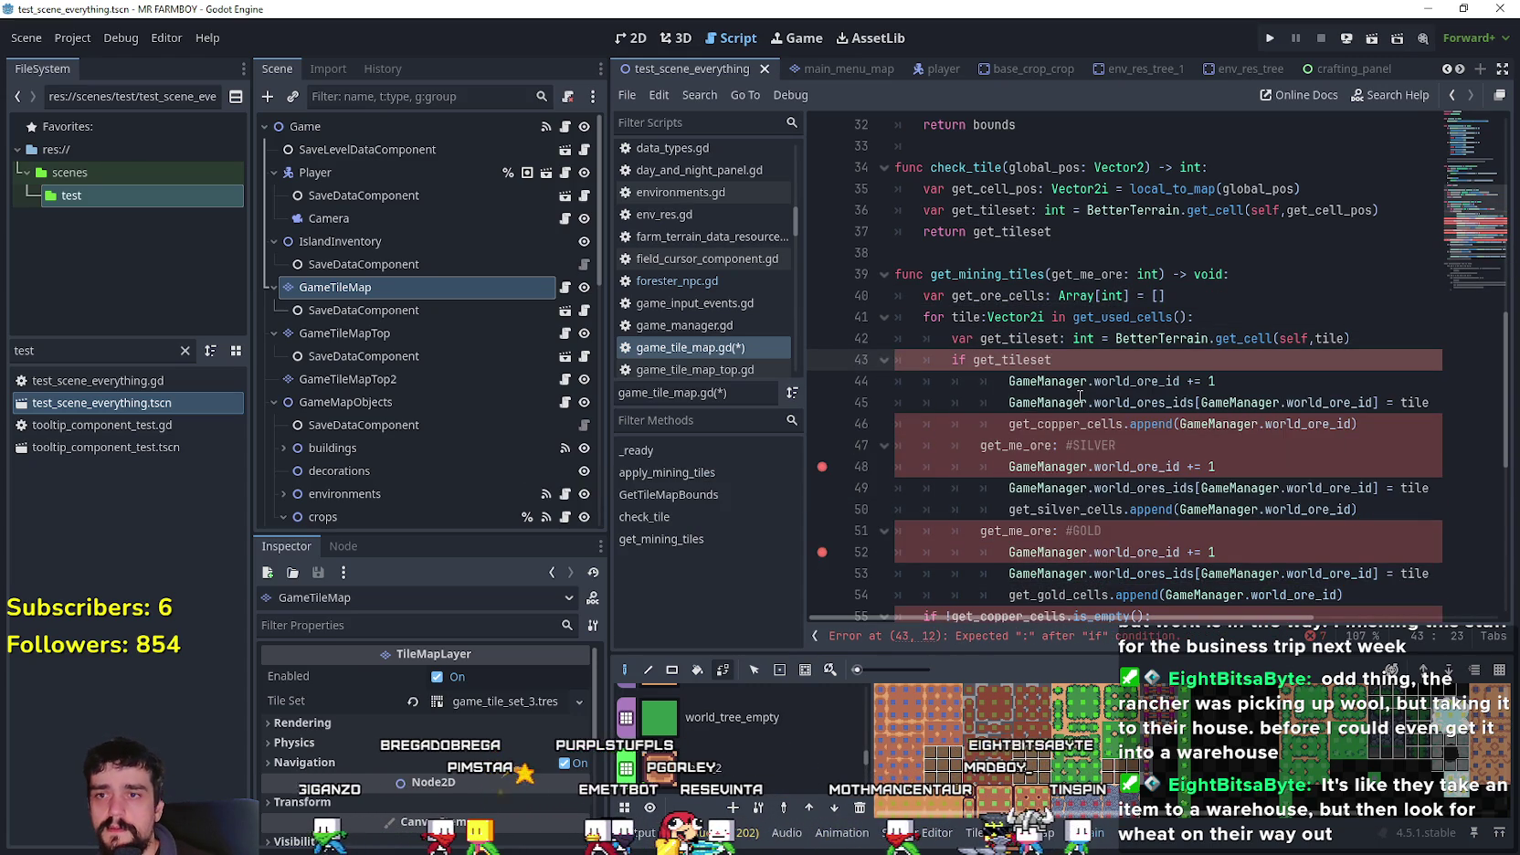
{"action": "type", "text": " == get_"}
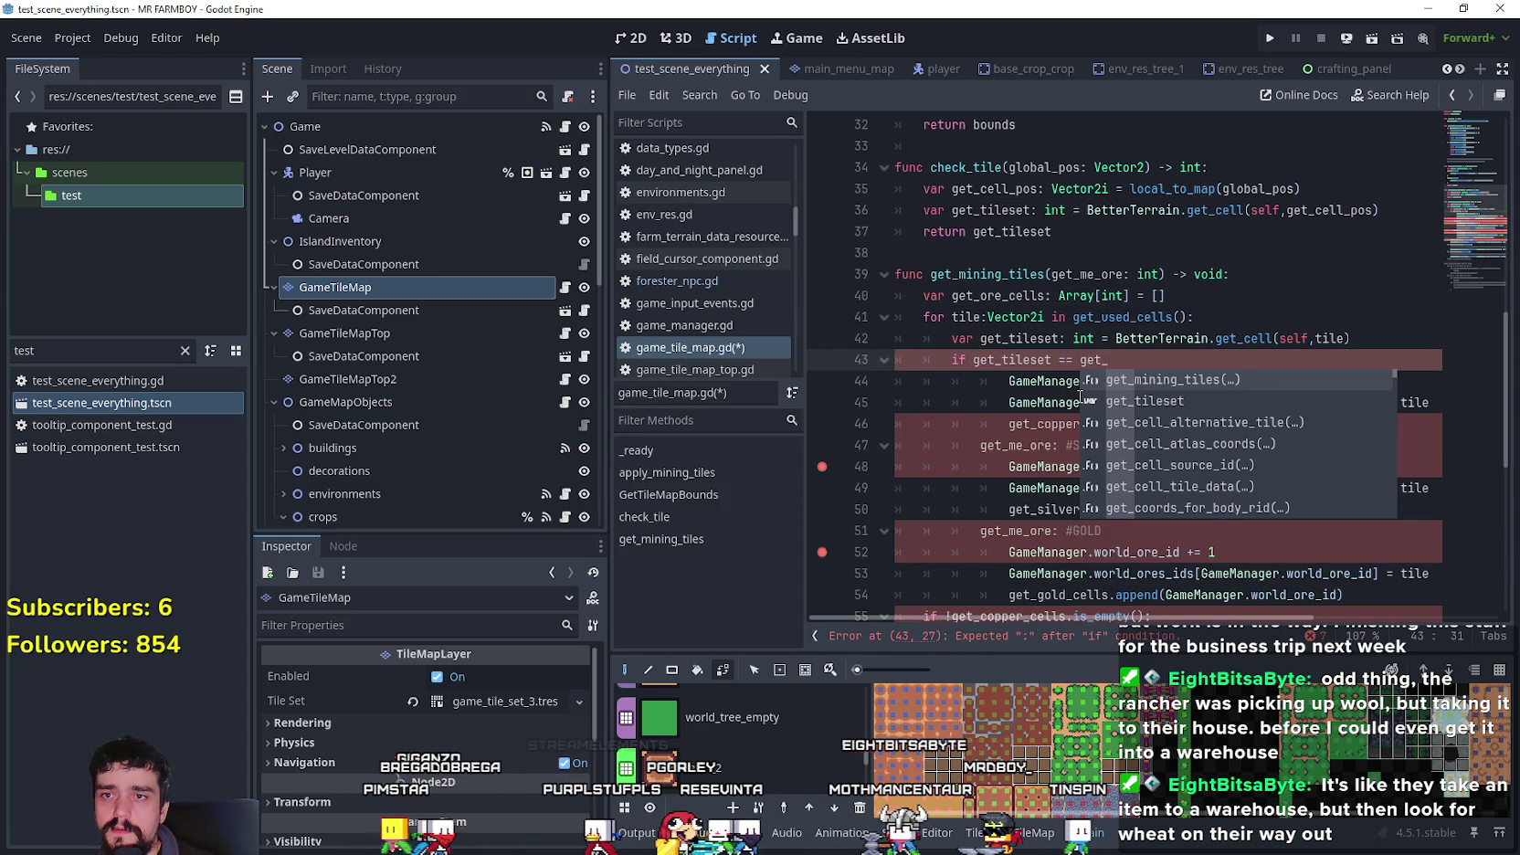
{"action": "type", "text": "me_ore"}
{"action": "key", "text": "Return"}
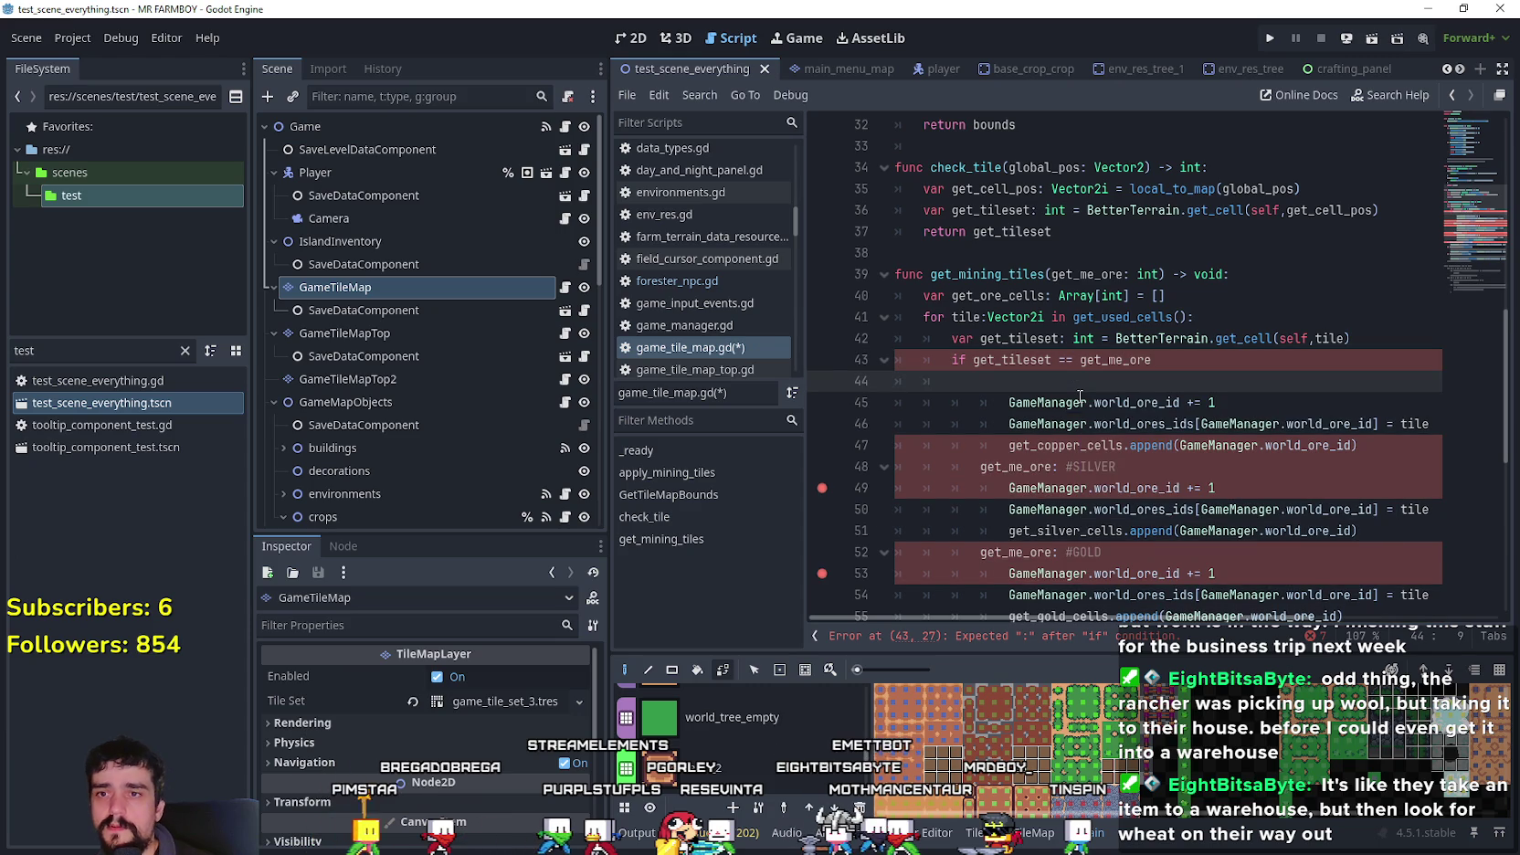
{"action": "key", "text": "BackSpace"}
{"action": "type", "text": ":"}
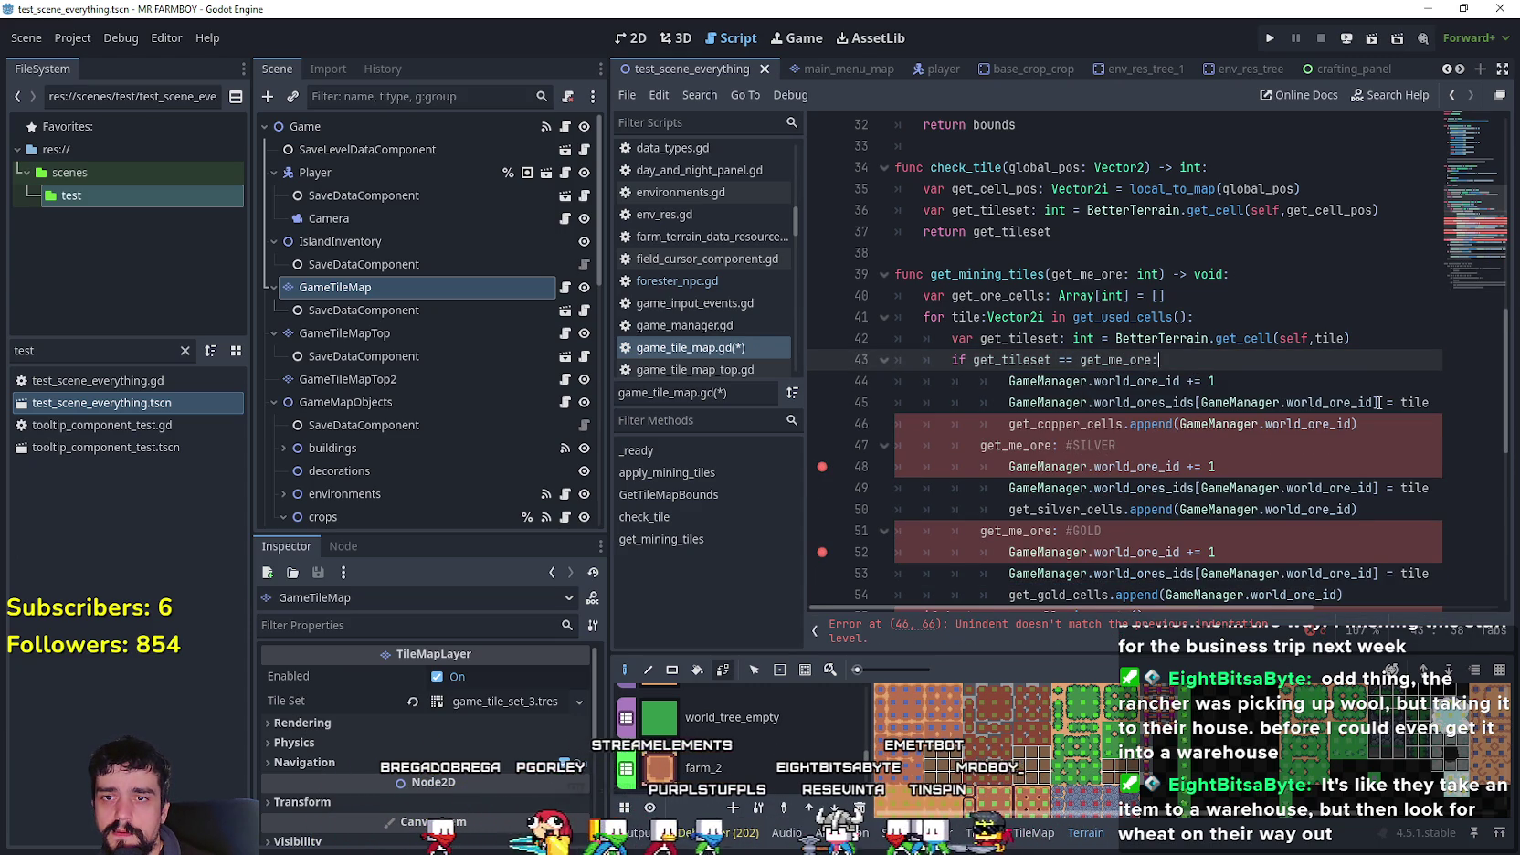
{"action": "left_click_drag", "start_coordinate": [1375, 403], "coordinate": [1443, 410]}
{"action": "key", "text": "Down"}
- Use get_ore_cells instead of get_copper_cells in the append line
{"action": "double_click", "coordinate": [978, 295]}
{"action": "key", "text": "ctrl+c"}
{"action": "double_click", "coordinate": [1037, 424]}
{"action": "key", "text": "ctrl+v"}
{"action": "scroll", "coordinate": [1187, 472], "scroll_direction": "down", "scroll_amount": 3}
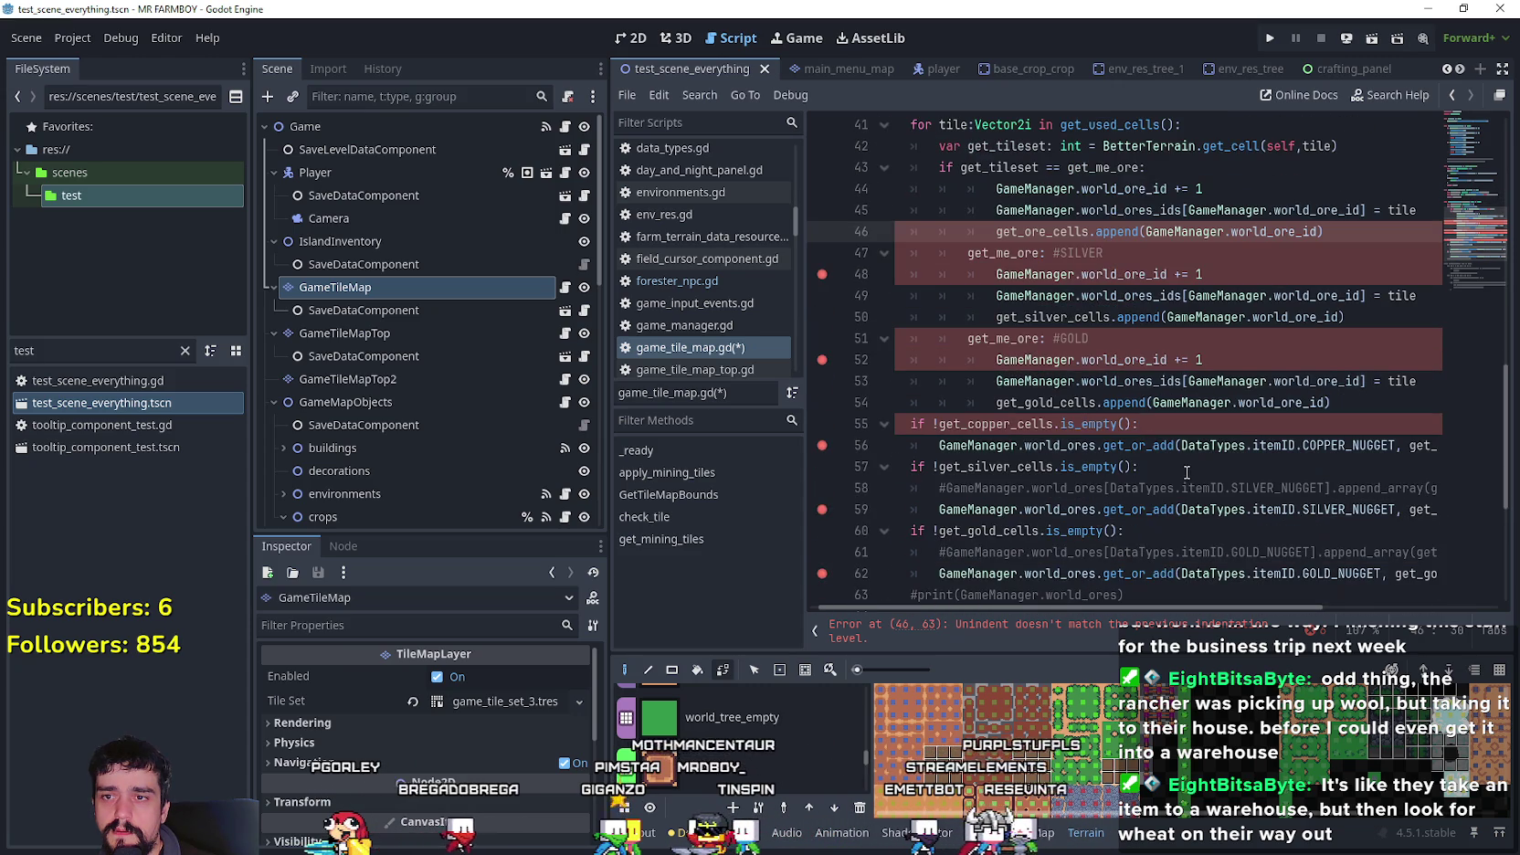
{"action": "left_click", "coordinate": [972, 424]}
{"action": "scroll", "coordinate": [1035, 337], "scroll_direction": "up", "scroll_amount": 2}
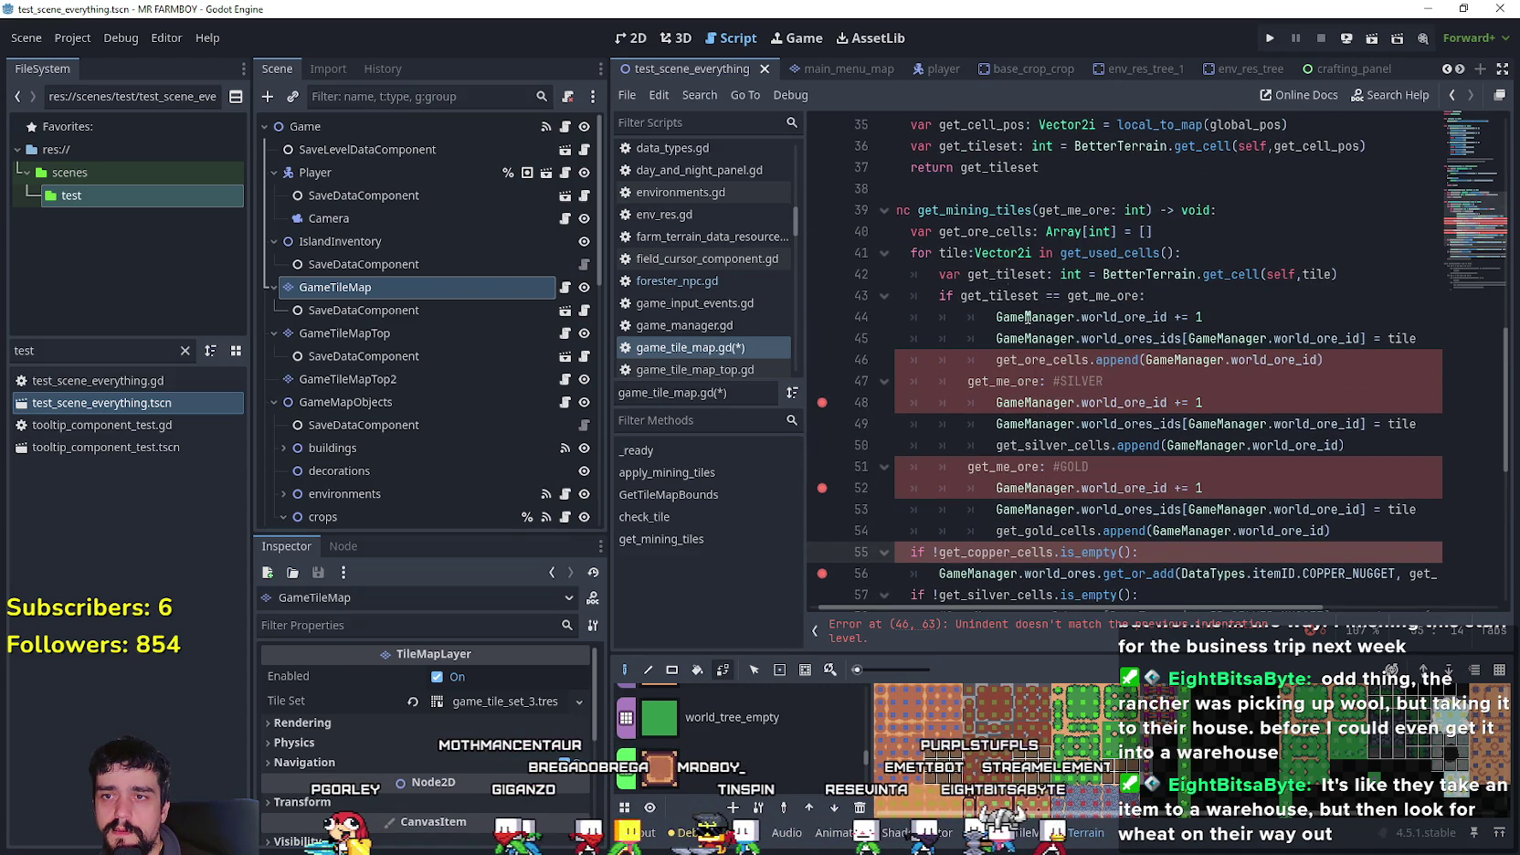
{"action": "double_click", "coordinate": [986, 231]}
{"action": "scroll", "coordinate": [1005, 365], "scroll_direction": "down", "scroll_amount": 1}
{"action": "double_click", "coordinate": [1018, 488]}
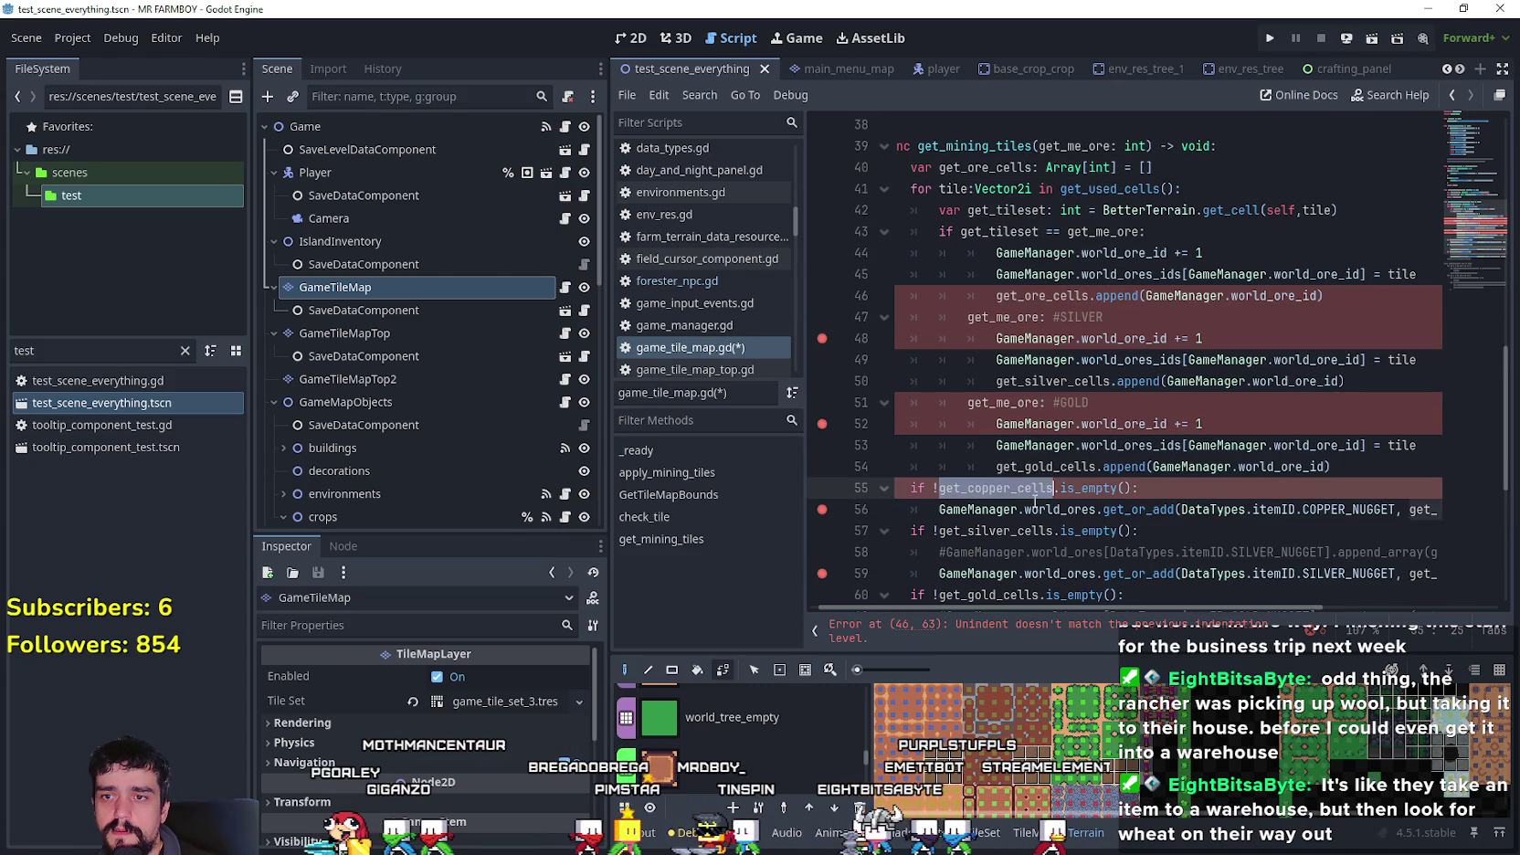
{"action": "left_click", "coordinate": [1345, 512]}
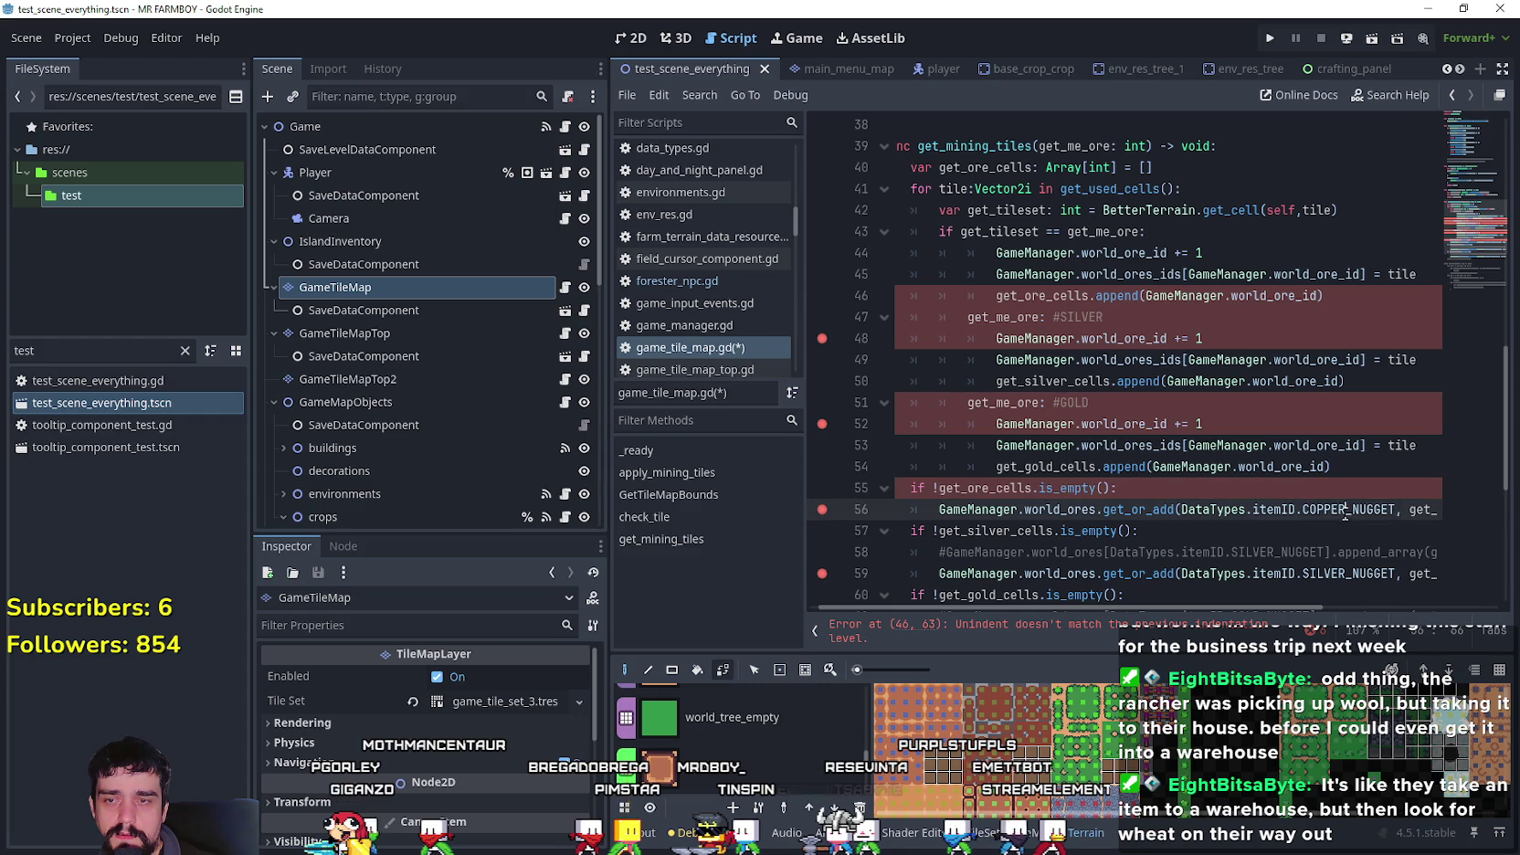
{"action": "left_click_drag", "start_coordinate": [1178, 517], "coordinate": [1182, 514]}
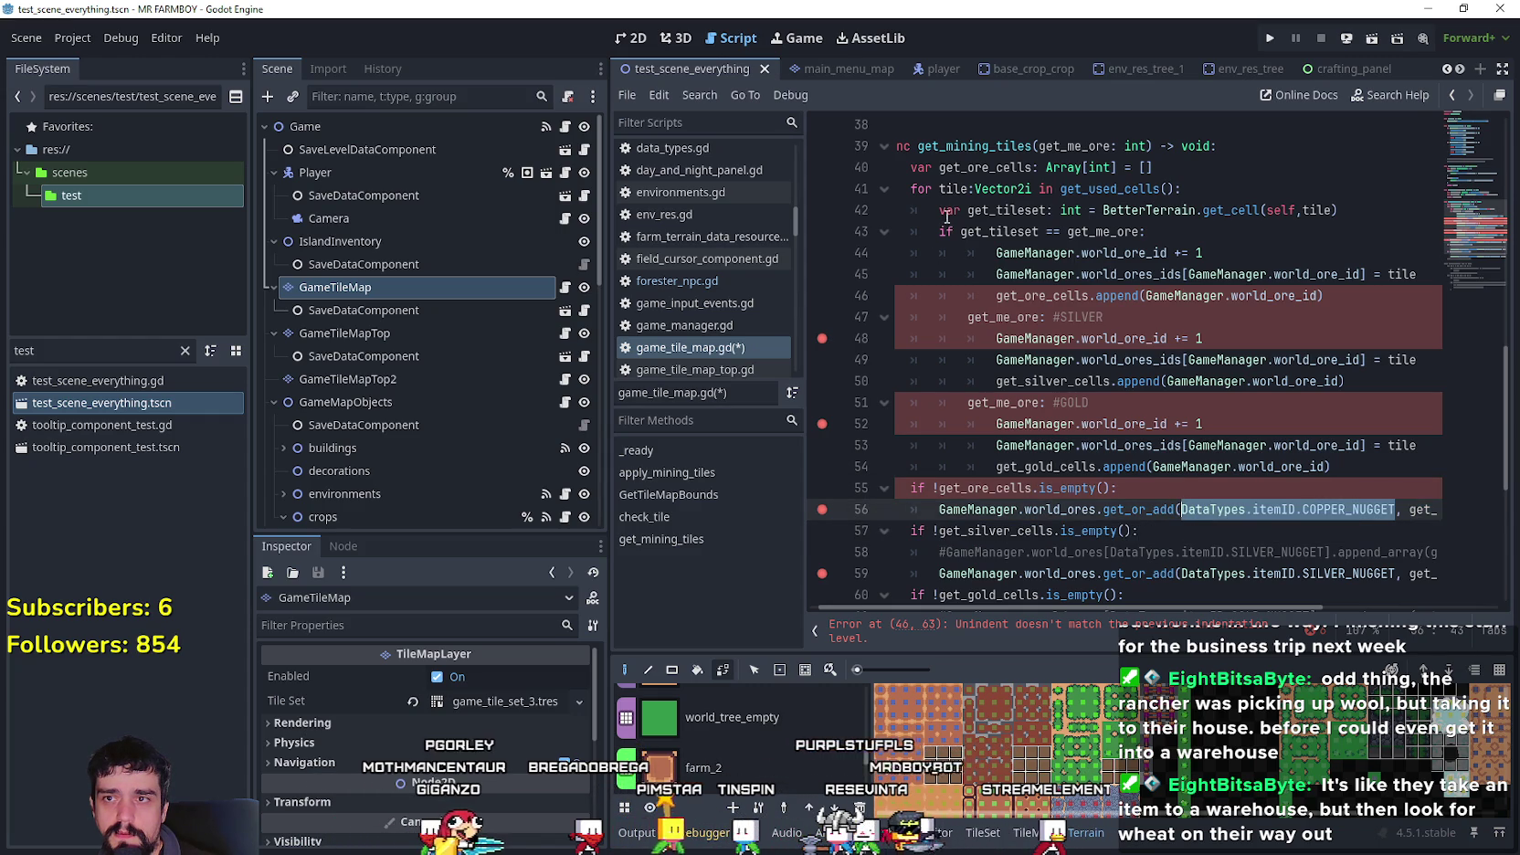
- Paste get_mining_tiles as the line-46 append target and delete the SILVER and GOLD cases
{"action": "double_click", "coordinate": [985, 167]}
{"action": "left_click", "coordinate": [1032, 488]}
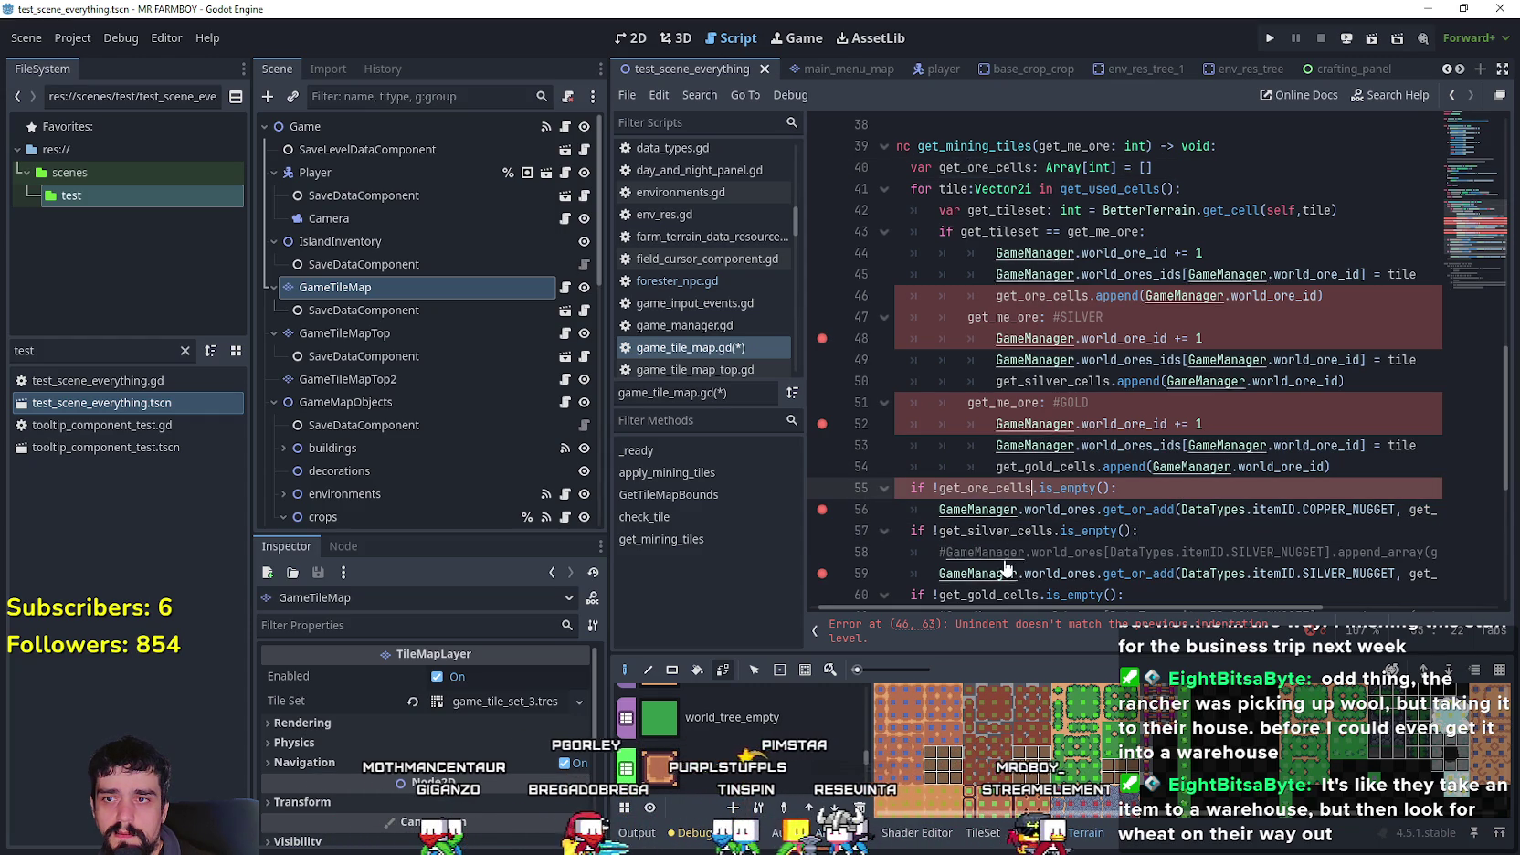
{"action": "double_click", "coordinate": [1012, 151]}
{"action": "key", "text": "ctrl+c"}
{"action": "double_click", "coordinate": [1041, 295]}
{"action": "key", "text": "ctrl+v"}
{"action": "mouse_move", "coordinate": [1365, 465]}
{"action": "left_mouse_down"}
{"action": "mouse_move", "coordinate": [1142, 356]}
{"action": "mouse_move", "coordinate": [897, 317]}
{"action": "left_mouse_up"}
{"action": "key", "text": "Delete"}
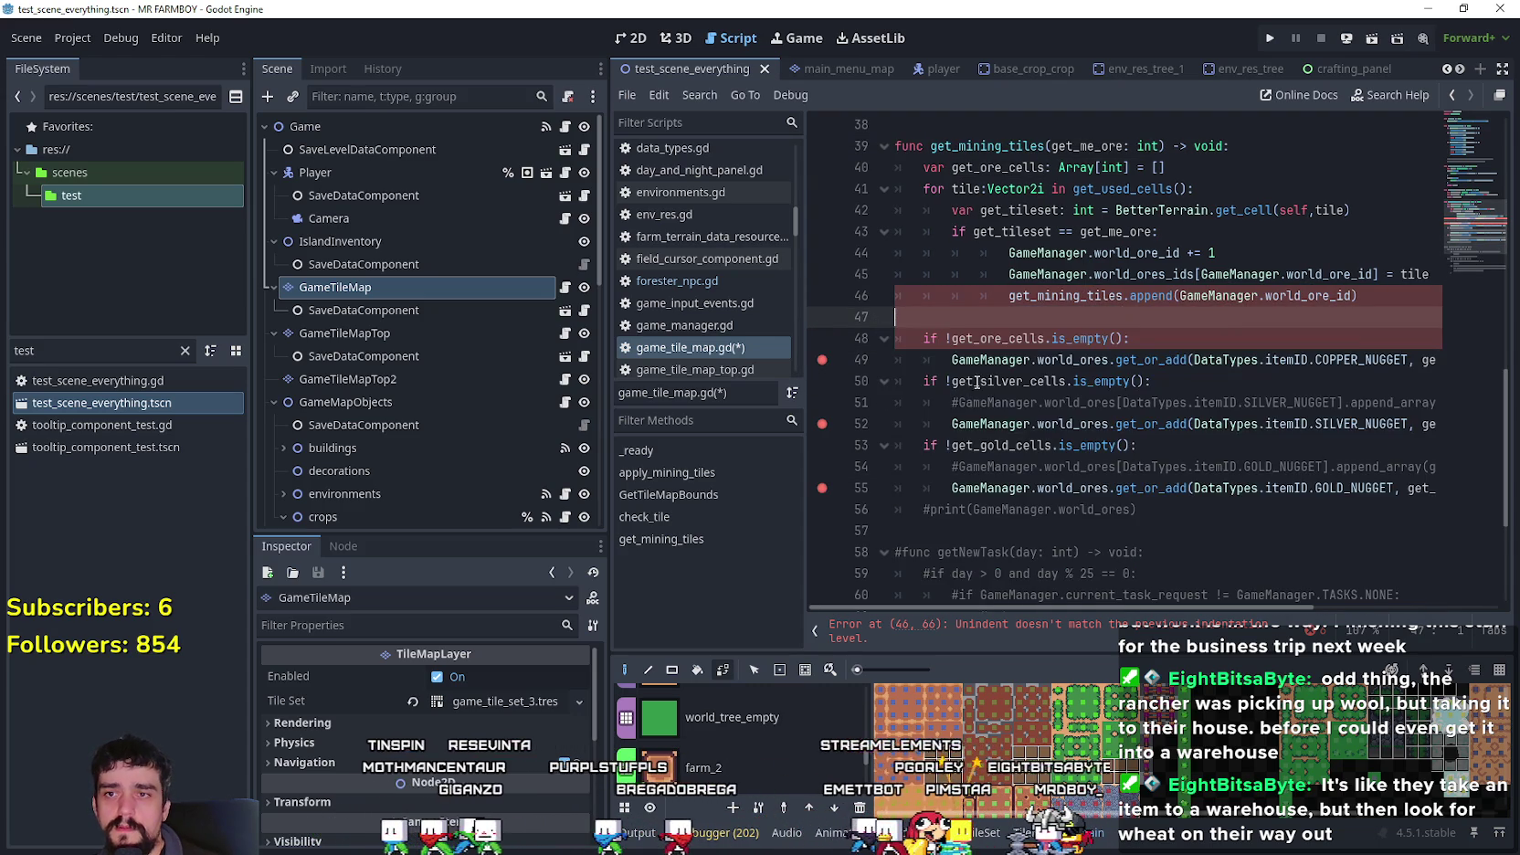
- Make get_ore_cells the append target in place of get_mining_tiles
{"action": "double_click", "coordinate": [1054, 295]}
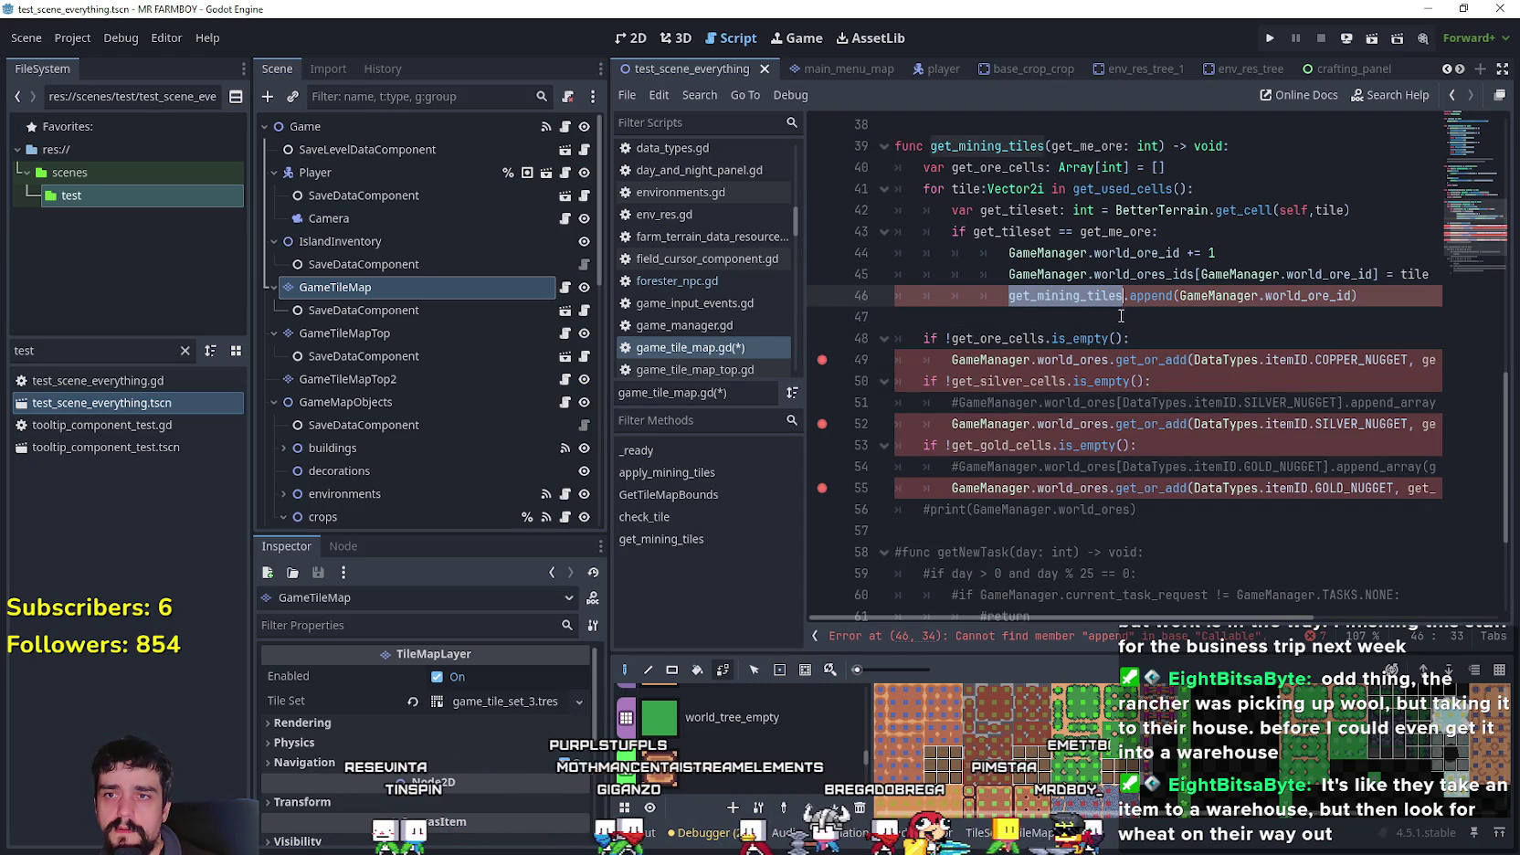
{"action": "double_click", "coordinate": [992, 174]}
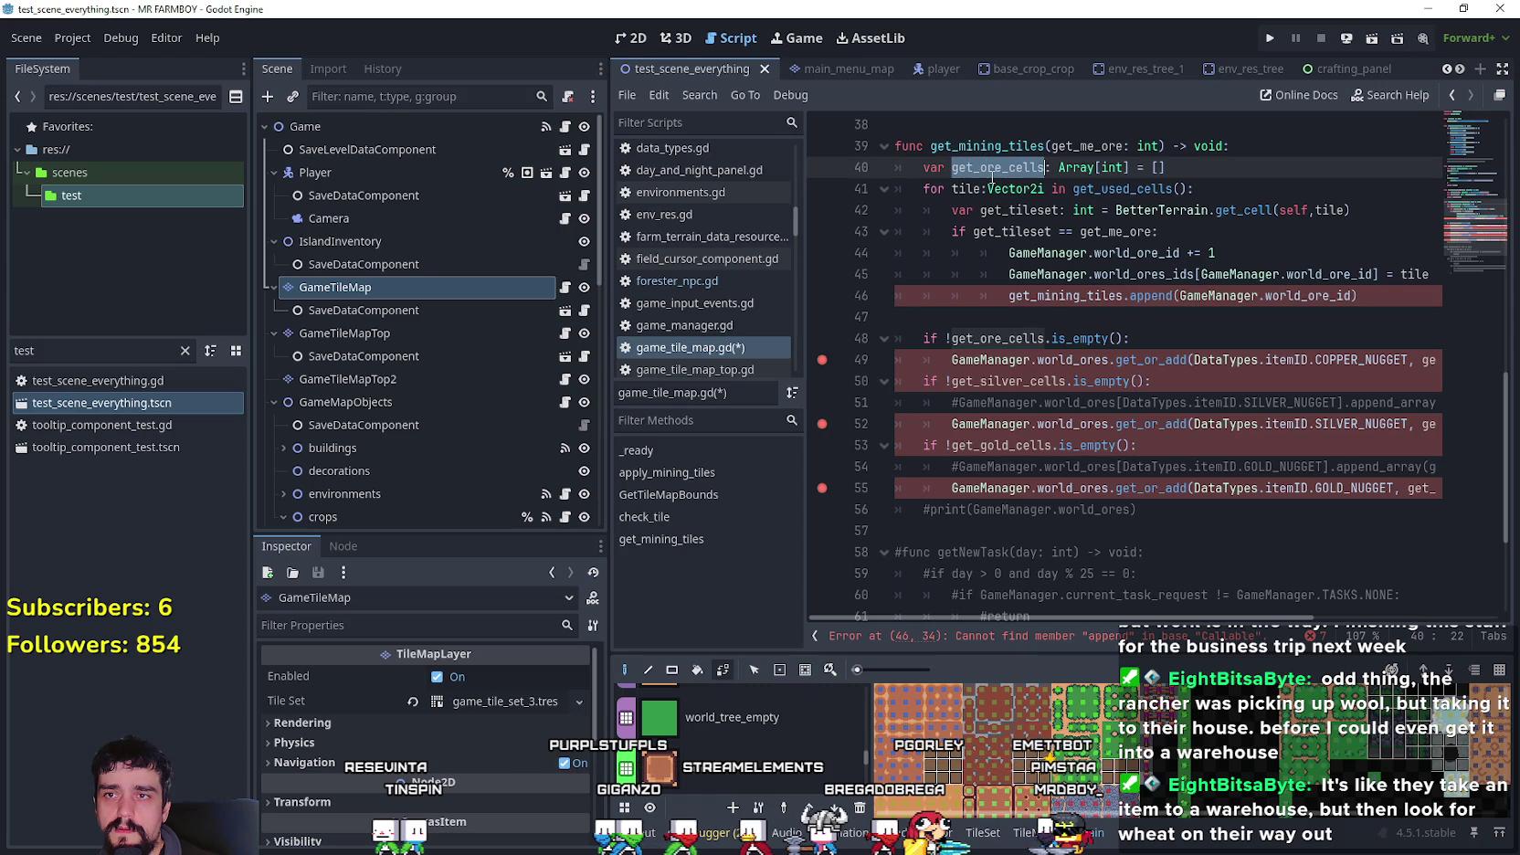
{"action": "left_click", "coordinate": [1060, 317]}
{"action": "double_click", "coordinate": [1058, 295]}
{"action": "key", "text": "ctrl+v"}
{"action": "left_click", "coordinate": [1039, 317]}
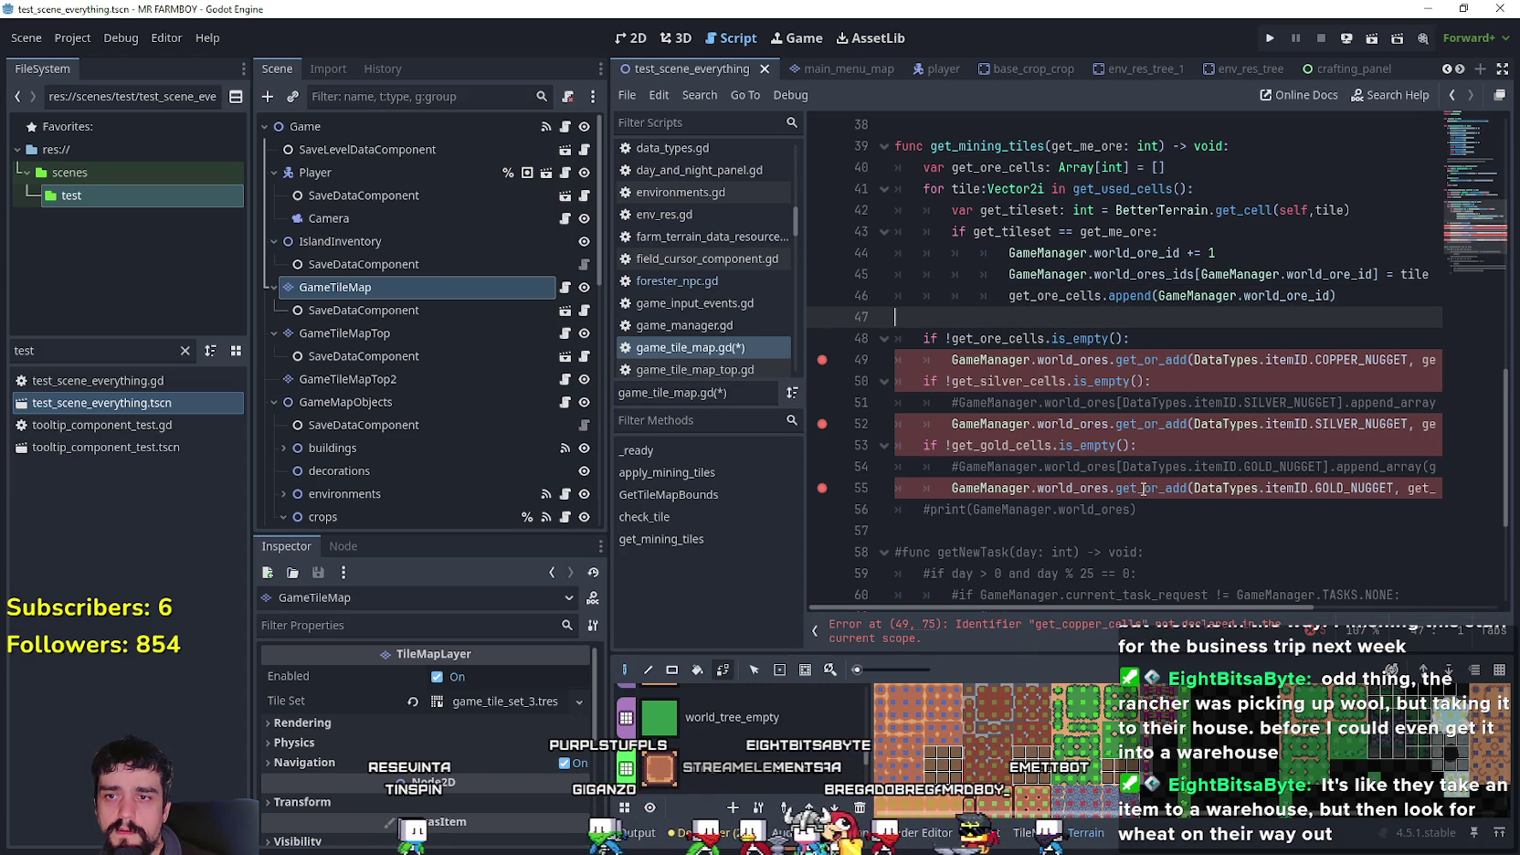
- Delete the silver and gold empty checks and their print line
{"action": "left_click_drag", "start_coordinate": [1136, 509], "coordinate": [897, 445]}
{"action": "scroll", "coordinate": [1161, 457], "scroll_direction": "down", "scroll_amount": 3}
{"action": "scroll", "coordinate": [1160, 457], "scroll_direction": "up", "scroll_amount": 3}
{"action": "mouse_move", "coordinate": [1137, 509]}
{"action": "left_mouse_down"}
{"action": "mouse_move", "coordinate": [909, 408]}
{"action": "mouse_move", "coordinate": [893, 380]}
{"action": "left_mouse_up"}
{"action": "key", "text": "BackSpace"}
{"action": "key", "text": "BackSpace"}
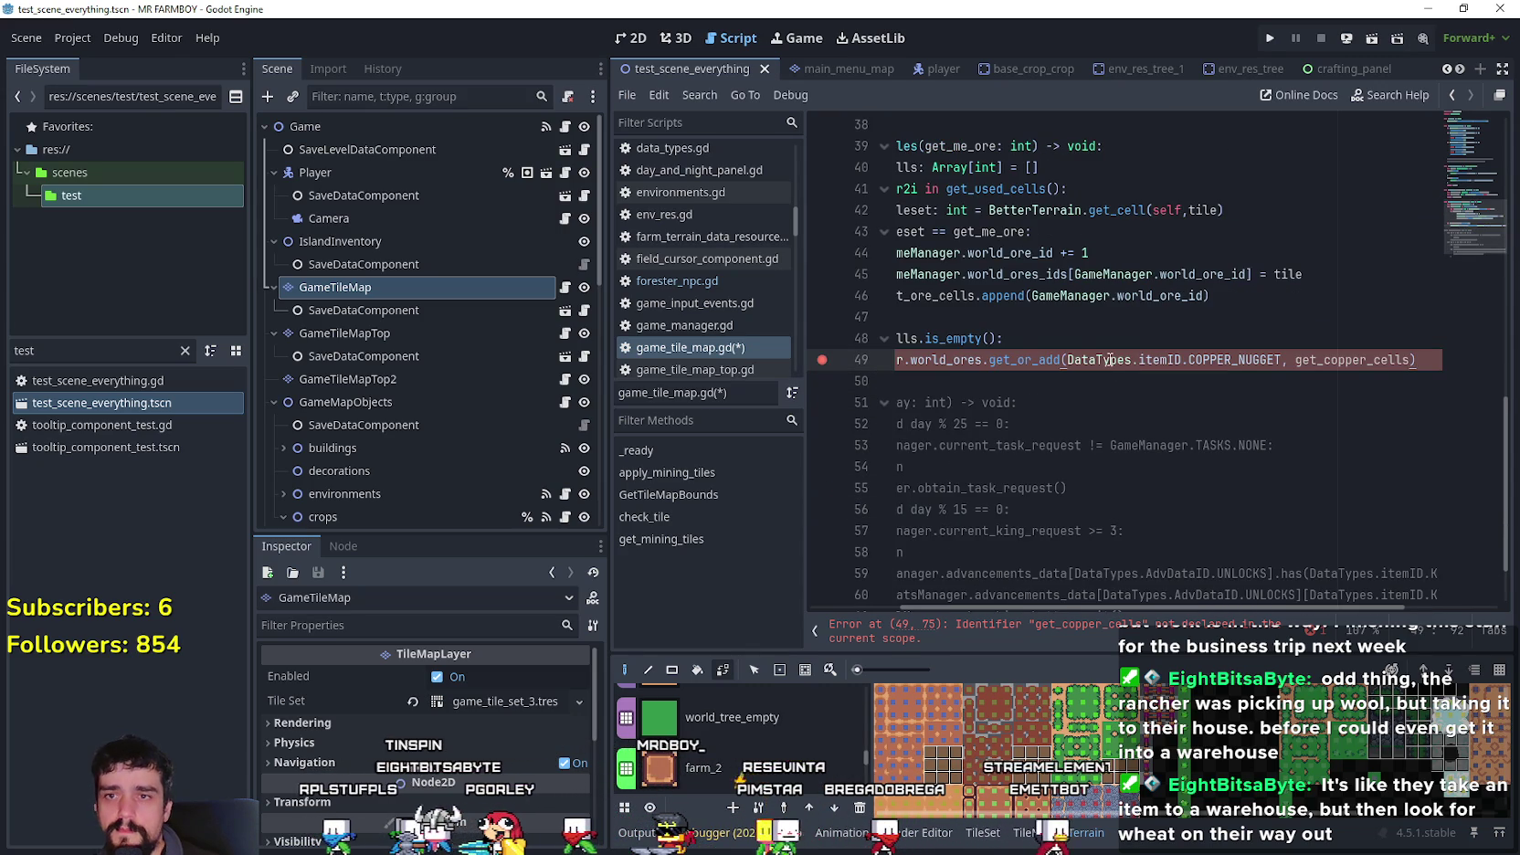
- Pass get_ore_cells instead of get_copper_cells to the copper get_or_add call and indent line 47
{"action": "left_click_drag", "start_coordinate": [1414, 360], "coordinate": [926, 339]}
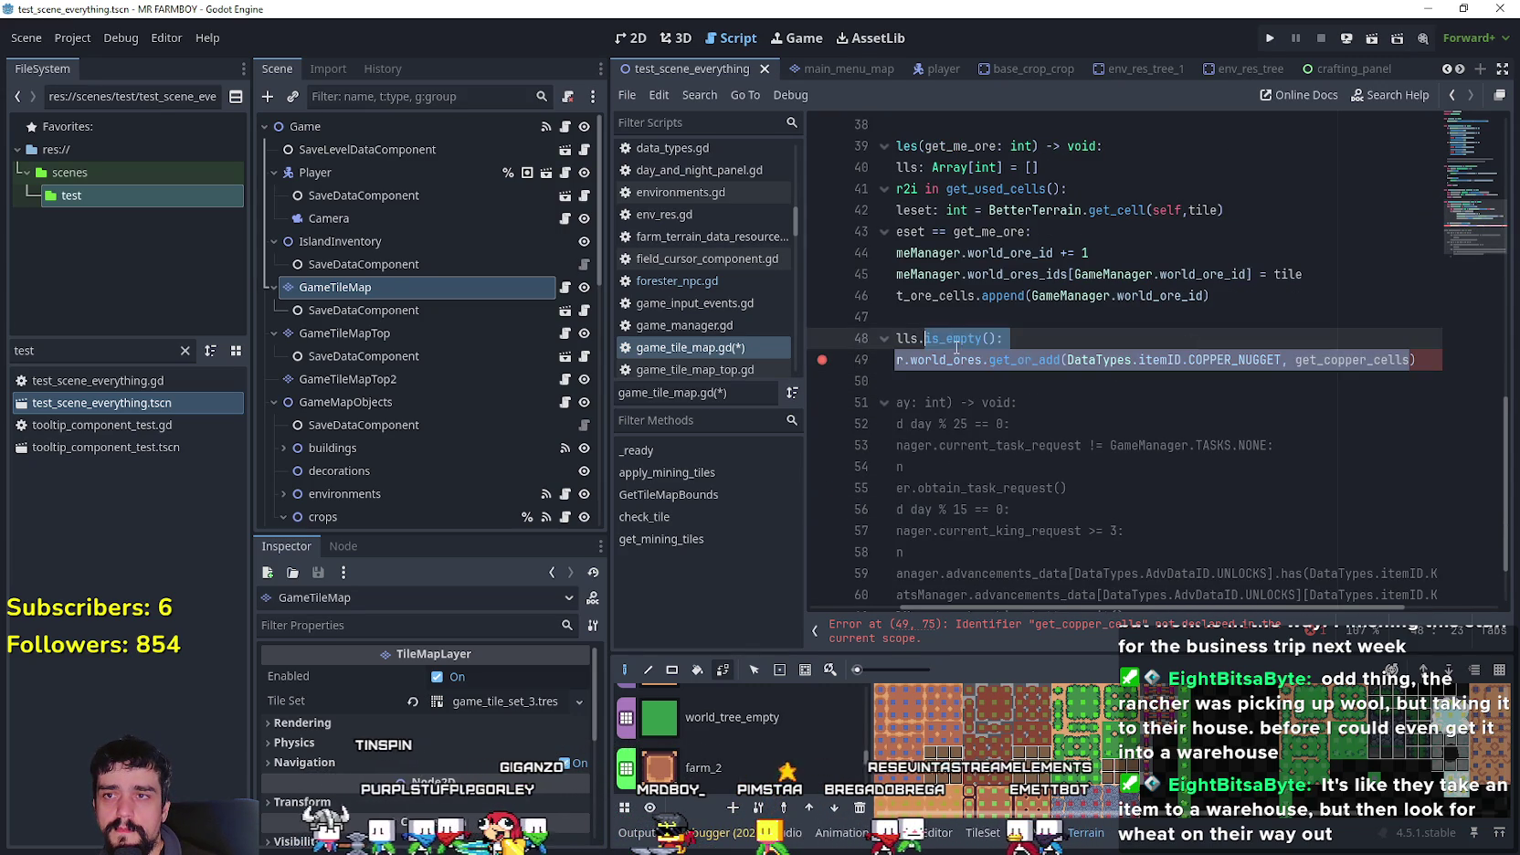
{"action": "left_click", "coordinate": [957, 339]}
{"action": "left_click", "coordinate": [968, 338], "text": "ctrl"}
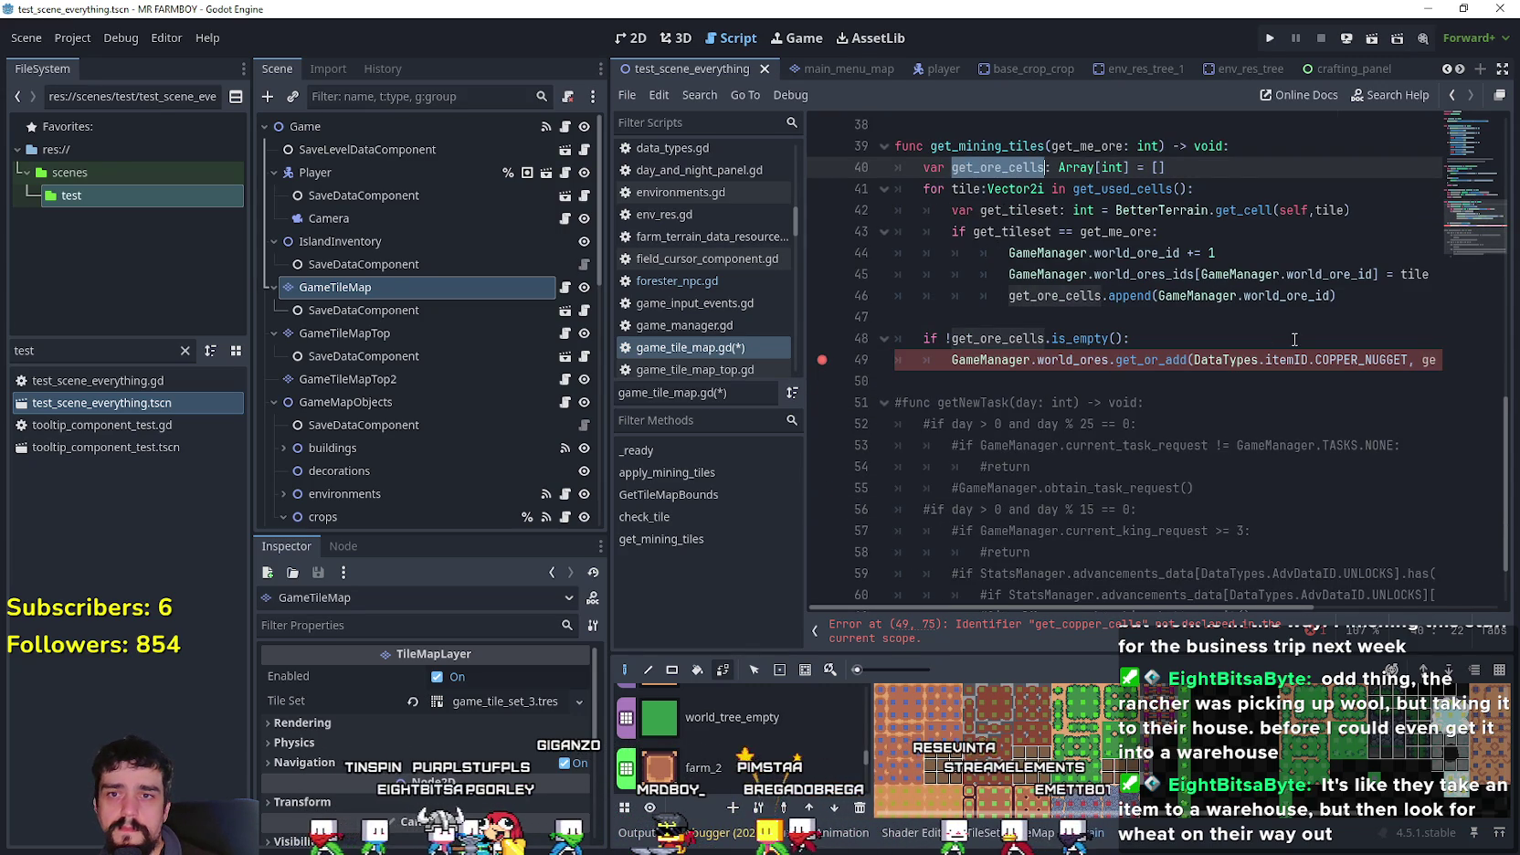
{"action": "left_click", "coordinate": [1291, 359]}
{"action": "key", "text": "End"}
{"action": "key", "text": "Left"}
{"action": "key", "text": "ctrl+BackSpace"}
{"action": "key", "text": "ctrl+v"}
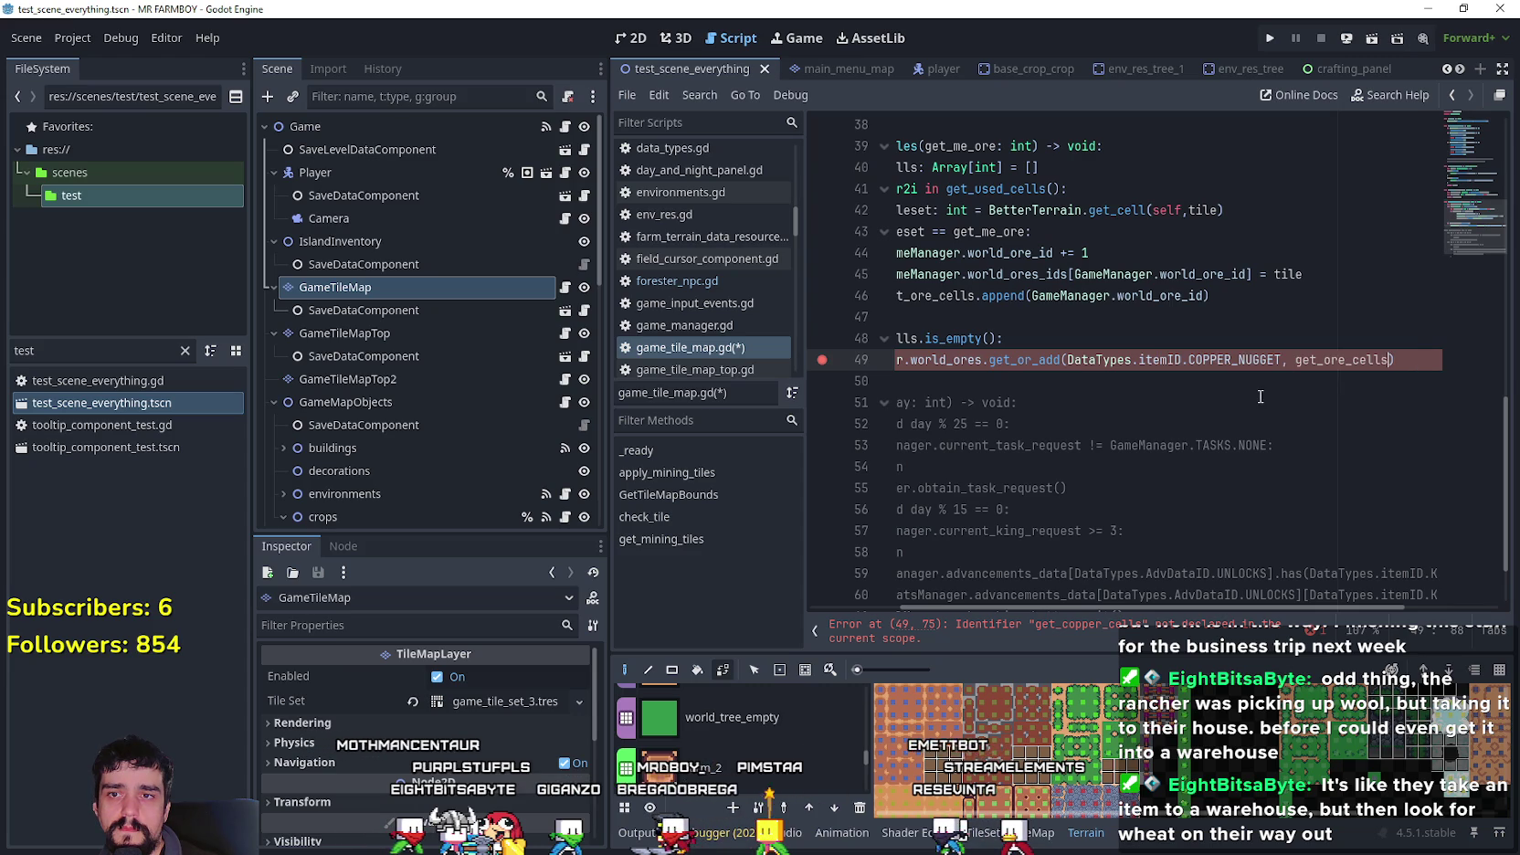
{"action": "key", "text": "Down"}
{"action": "left_click", "coordinate": [1079, 319]}
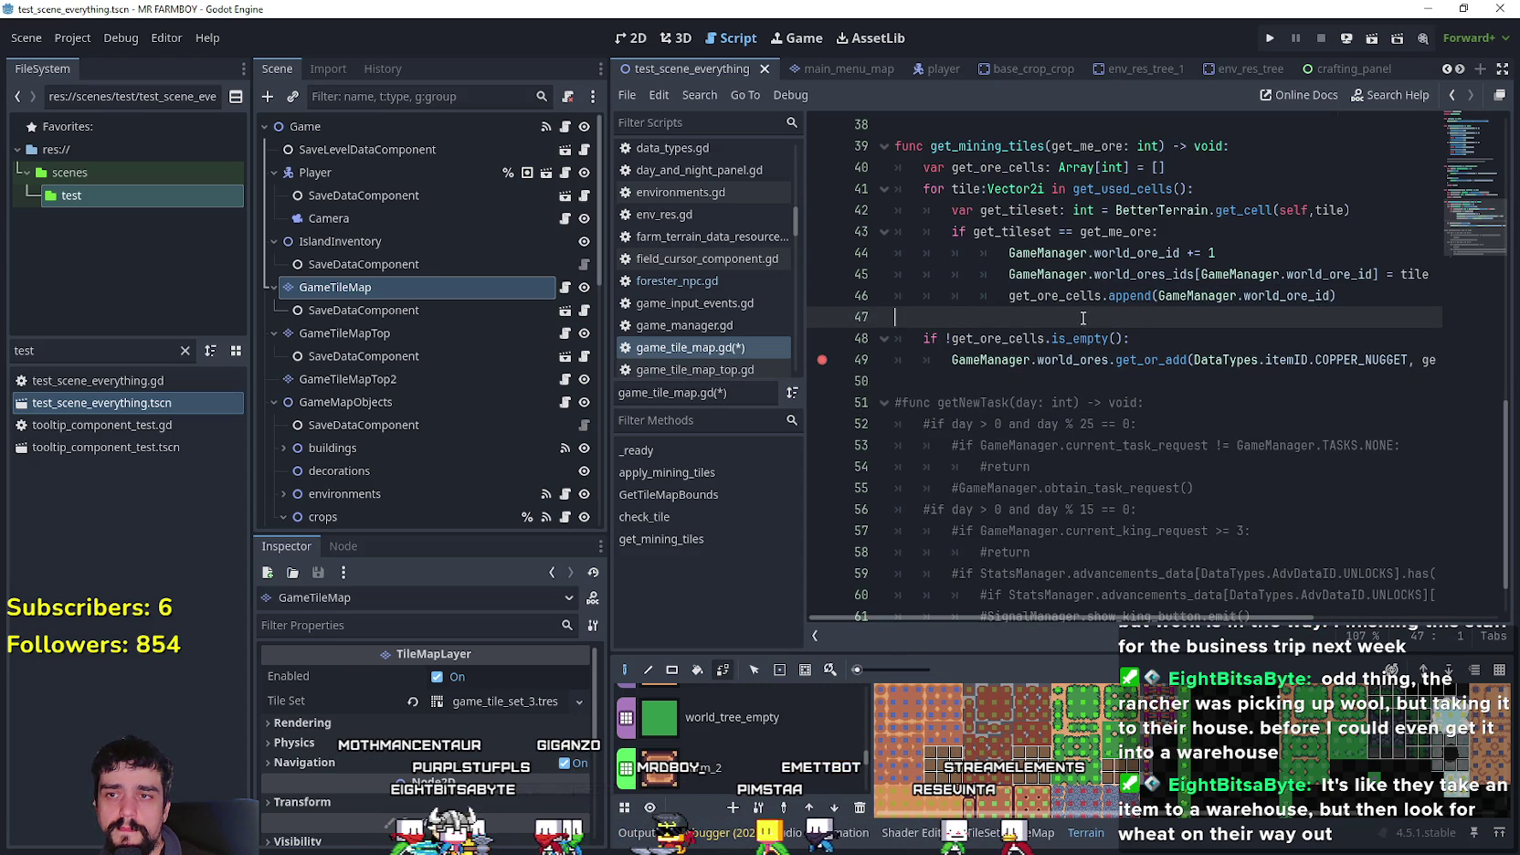
{"action": "key", "text": "Tab"}
{"action": "key", "text": "Tab"}
{"action": "key", "text": "Tab"}
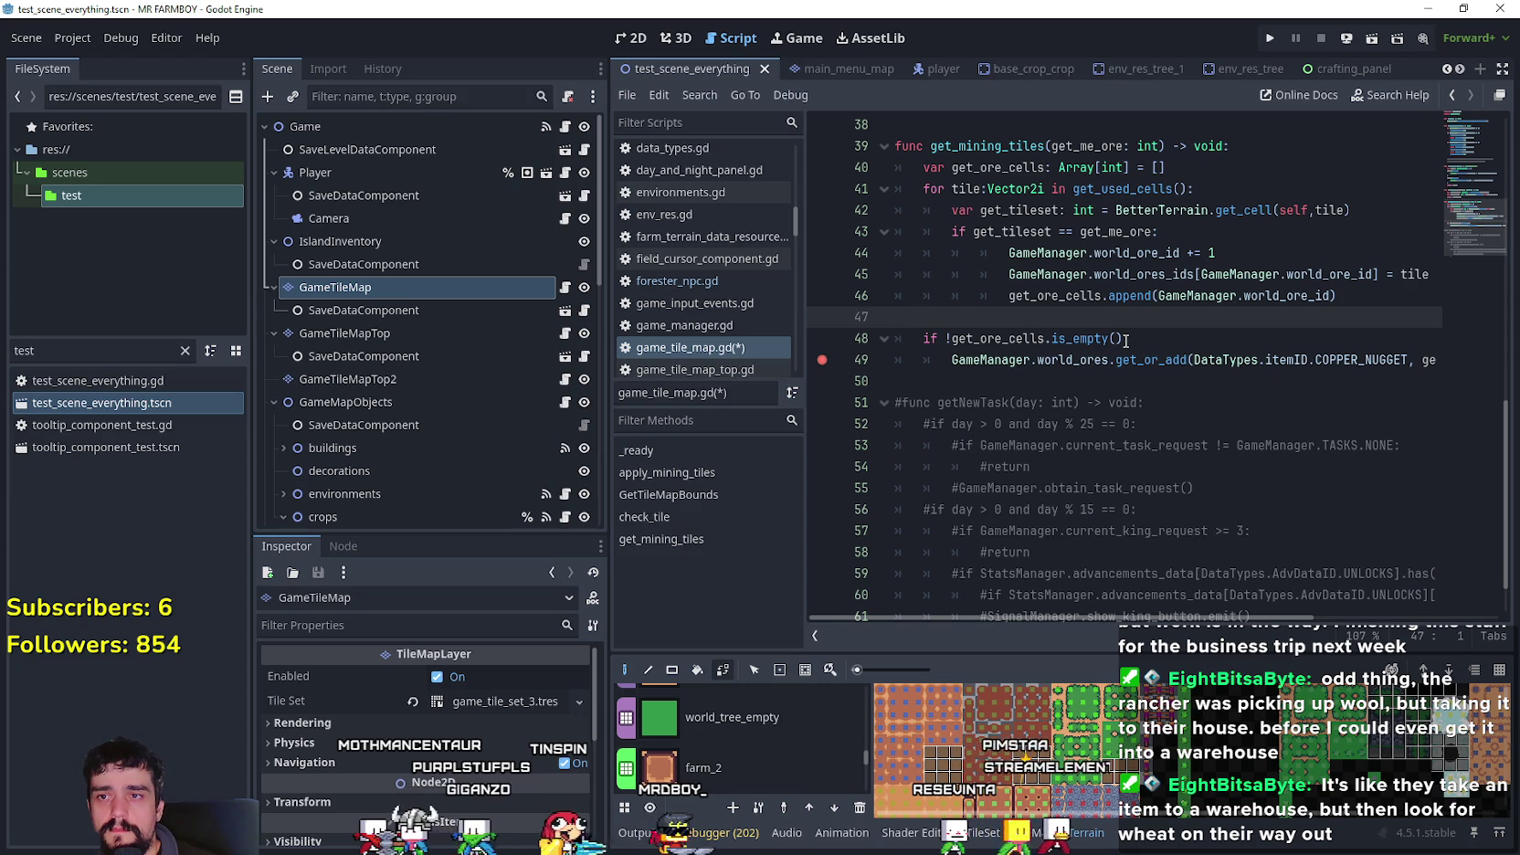
- Add a 'match get_me_ore:' block with cases 14, 15 and 16 inside the is_empty check
{"action": "left_click", "coordinate": [1143, 339]}
{"action": "type", "text": ":"}
{"action": "key", "text": "Return"}
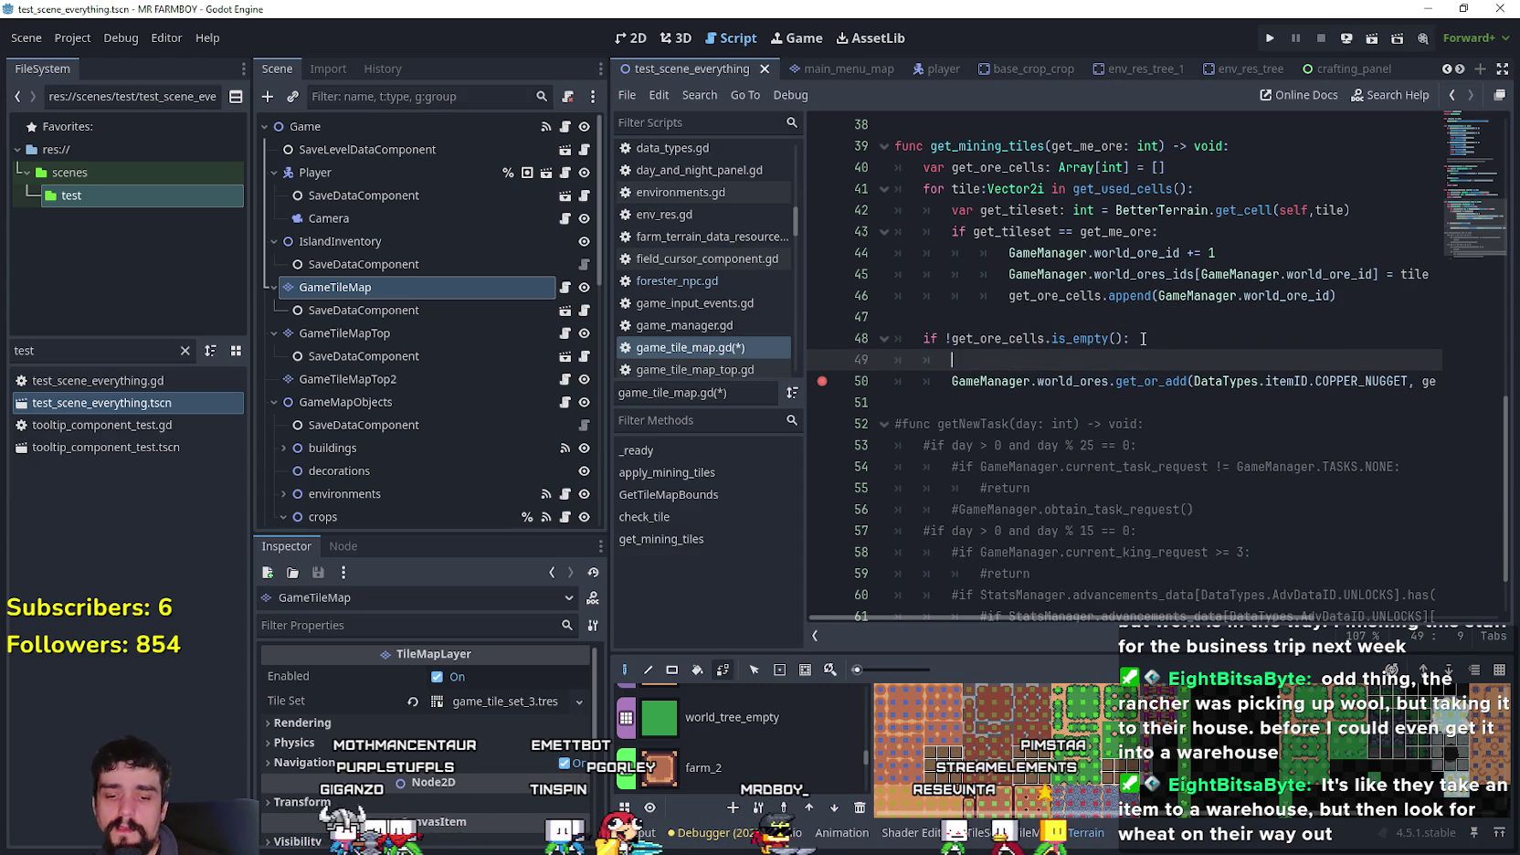
{"action": "type", "text": "match"}
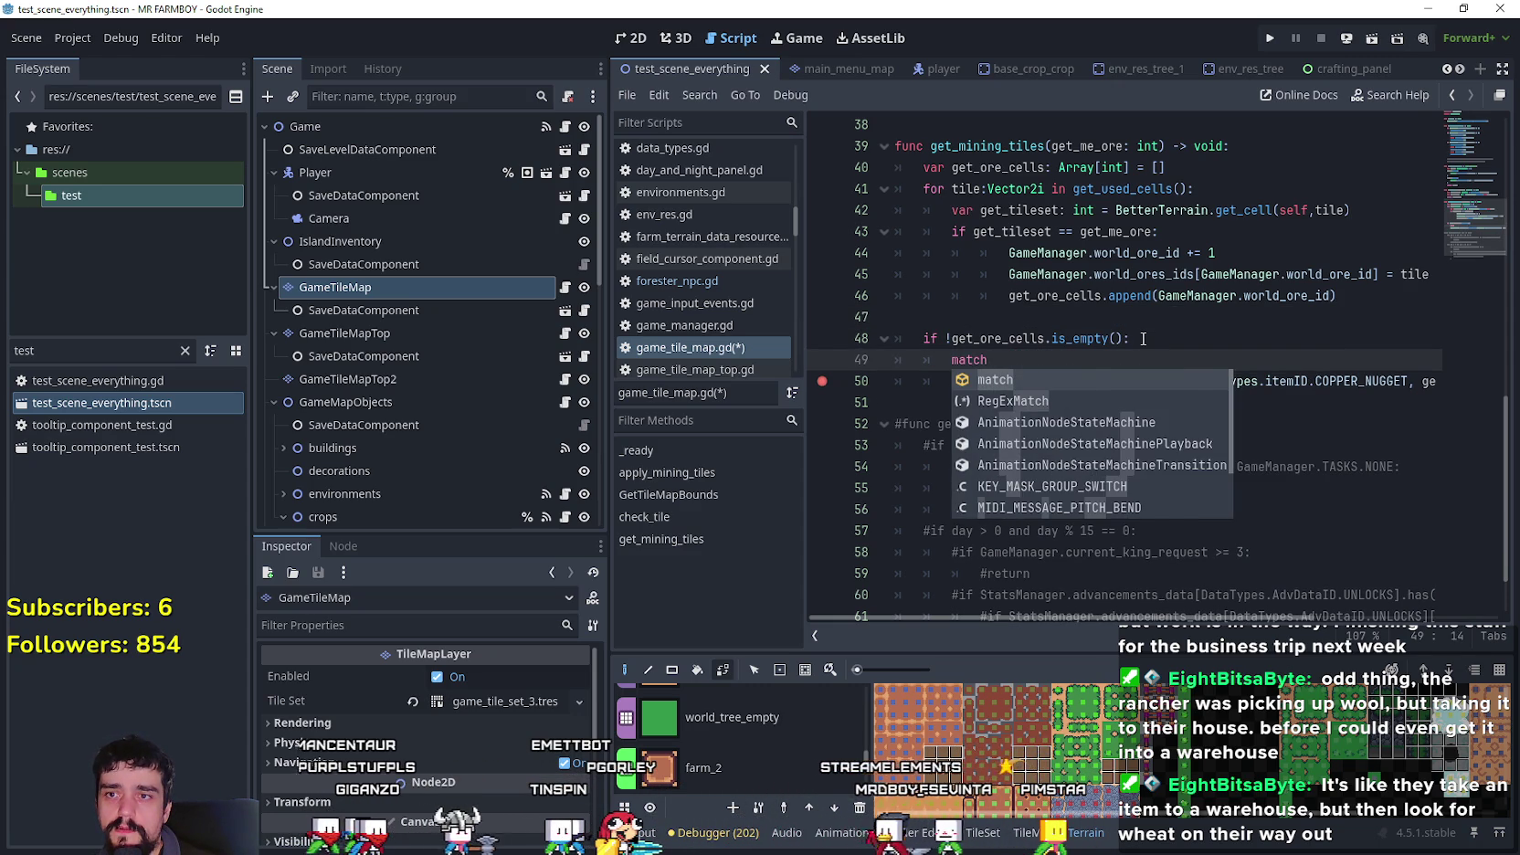
{"action": "type", "text": " get_o"}
{"action": "key", "text": "Down"}
{"action": "key", "text": "Down"}
{"action": "key", "text": "Down"}
{"action": "key", "text": "Return"}
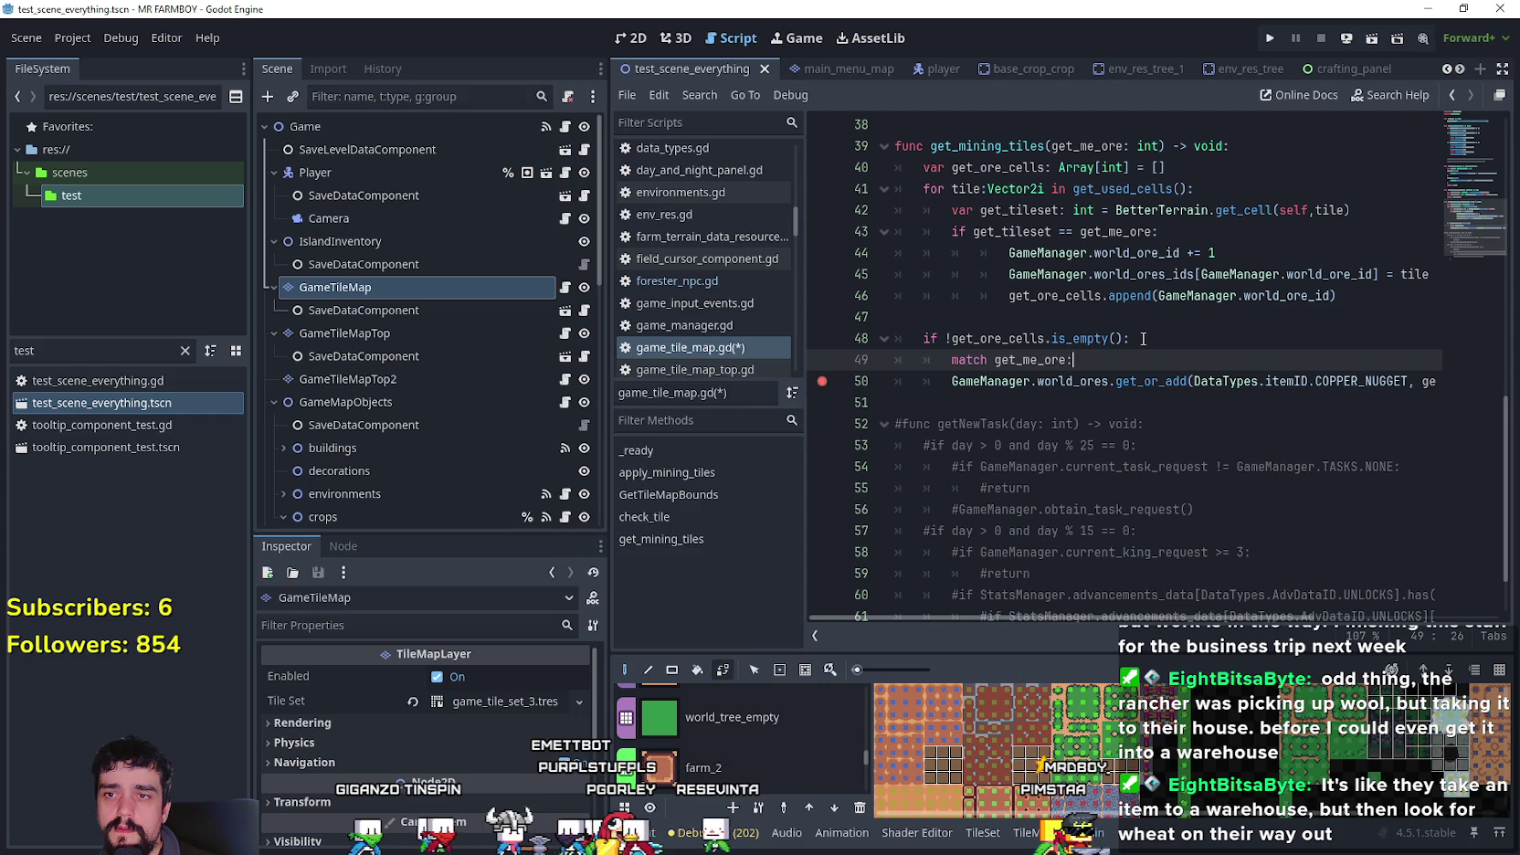
{"action": "key", "text": "Return"}
{"action": "type", "text": "14"}
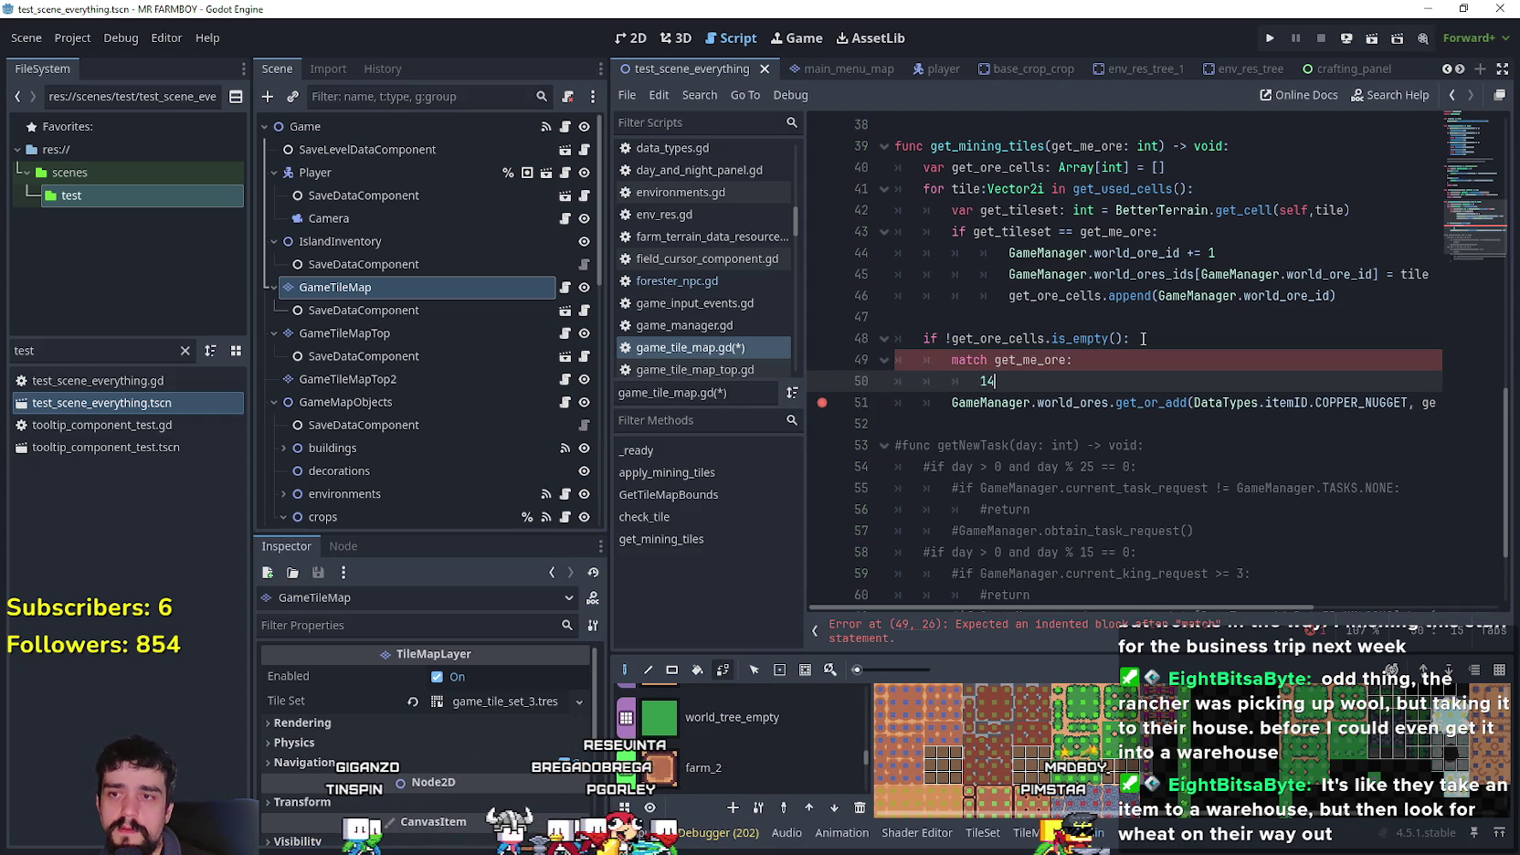
{"action": "type", "text": ":"}
{"action": "key", "text": "Return"}
{"action": "type", "text": ":"}
{"action": "key", "text": "Return"}
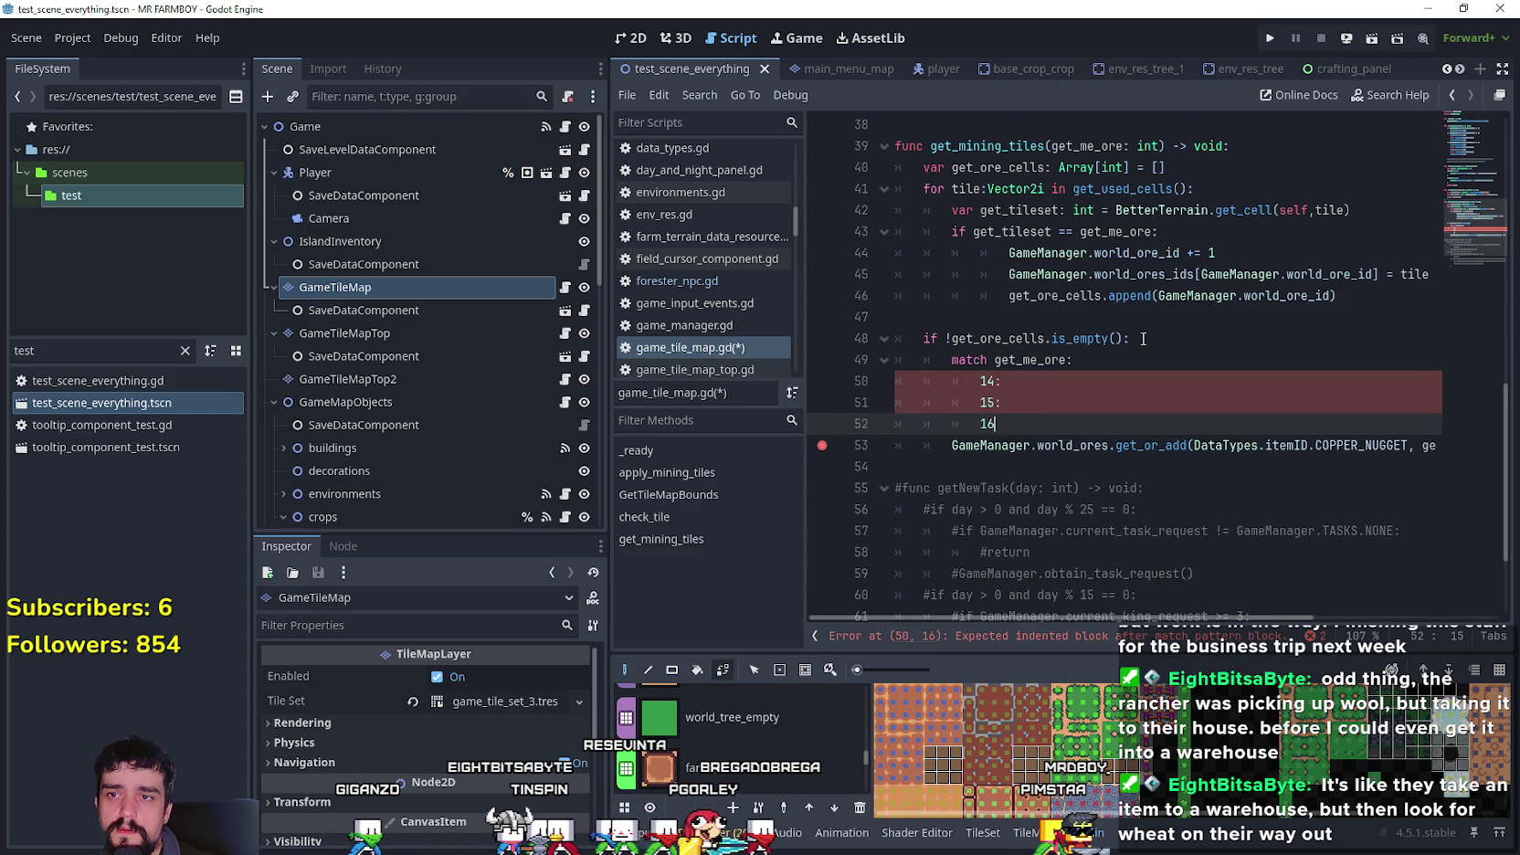
- Place a get_or_add call under each of the 14, 15 and 16 cases
{"action": "left_click_drag", "start_coordinate": [952, 446], "coordinate": [1443, 446]}
{"action": "left_click", "coordinate": [1136, 383]}
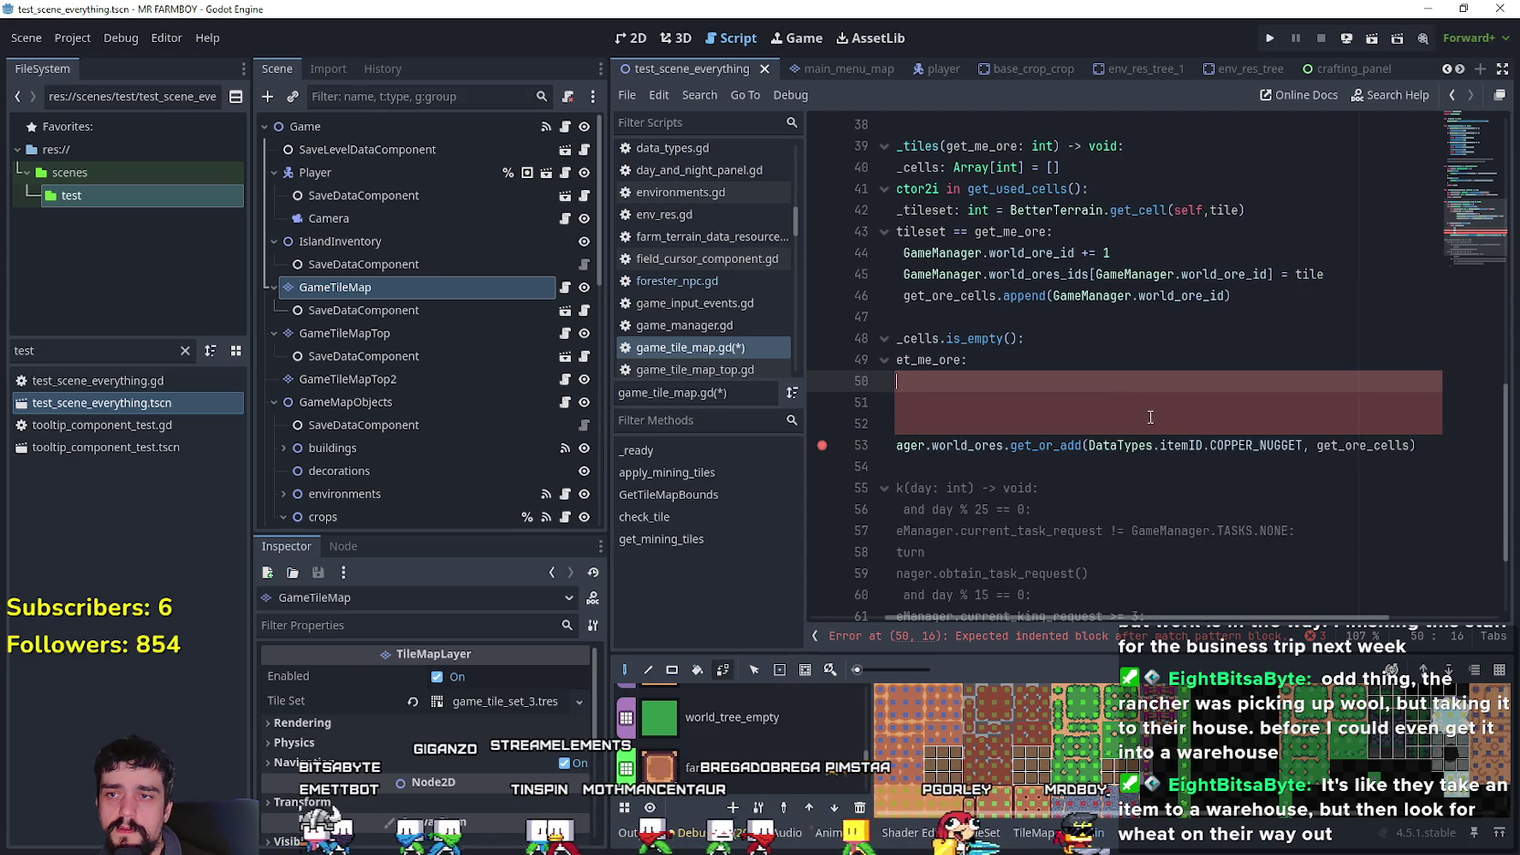
{"action": "left_click", "coordinate": [1041, 380]}
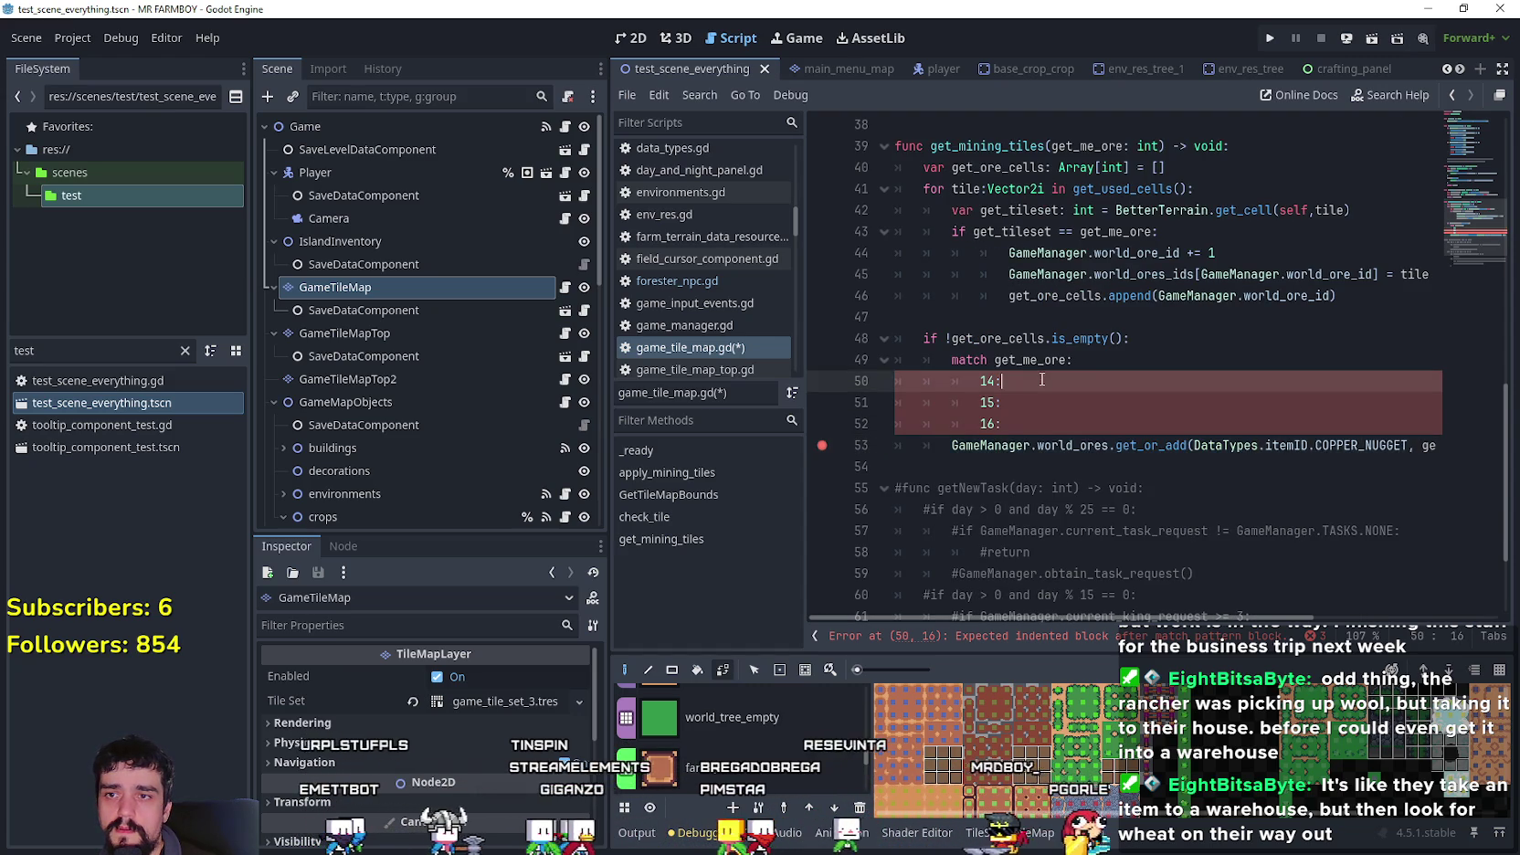
{"action": "key", "text": "Return"}
{"action": "type", "text": "GameManager.world_ores.get_or_add(DataTypes.itemID.COPPER_NUGGET, get_ore_cells)"}
{"action": "left_click", "coordinate": [1023, 431]}
{"action": "key", "text": "Return"}
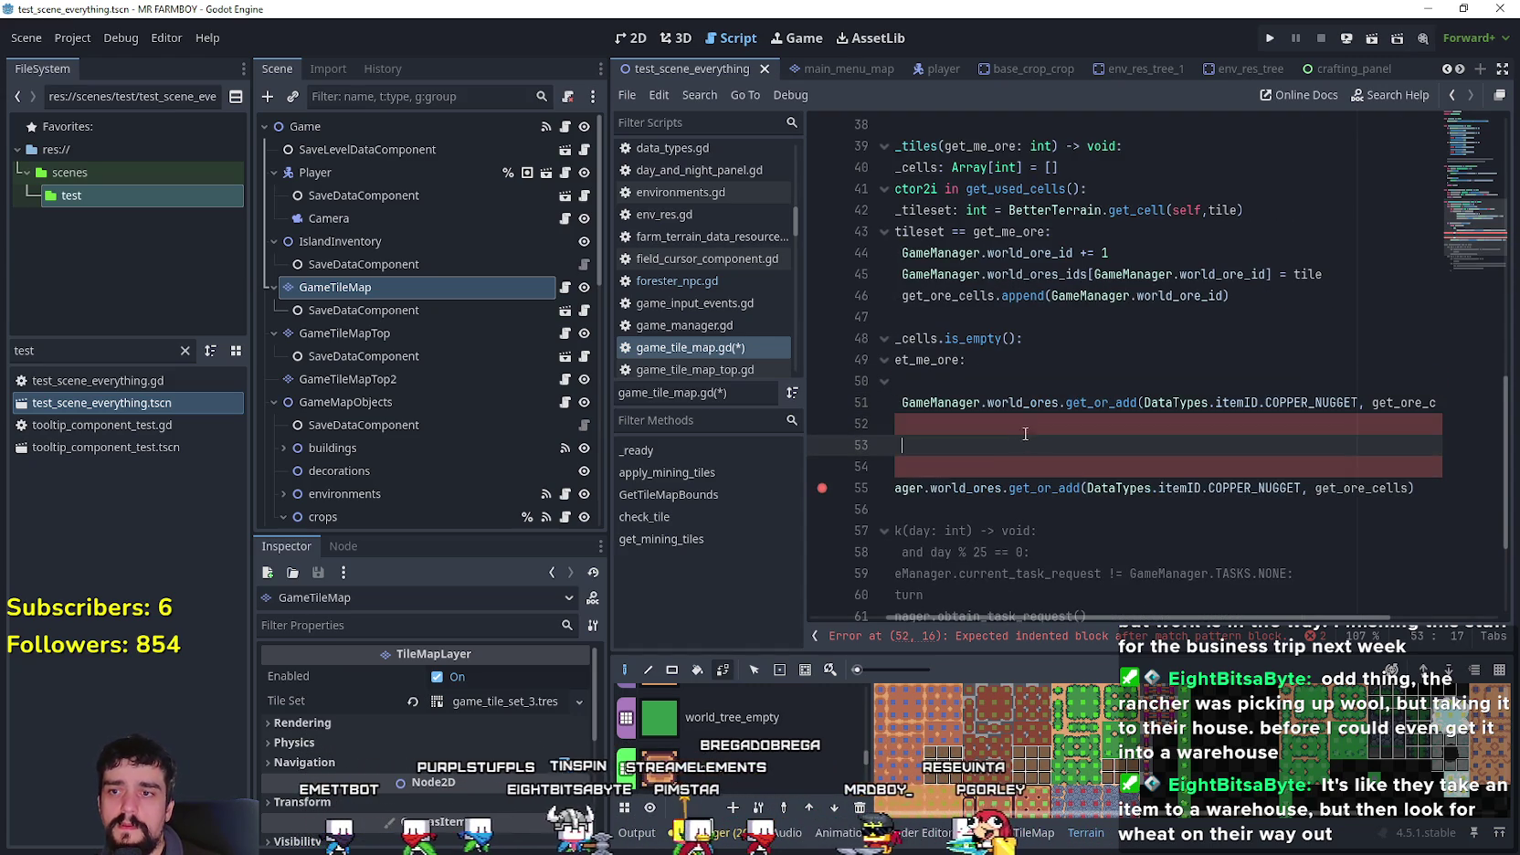
{"action": "key", "text": "ctrl+v"}
{"action": "left_click_drag", "start_coordinate": [1023, 466], "coordinate": [736, 472]}
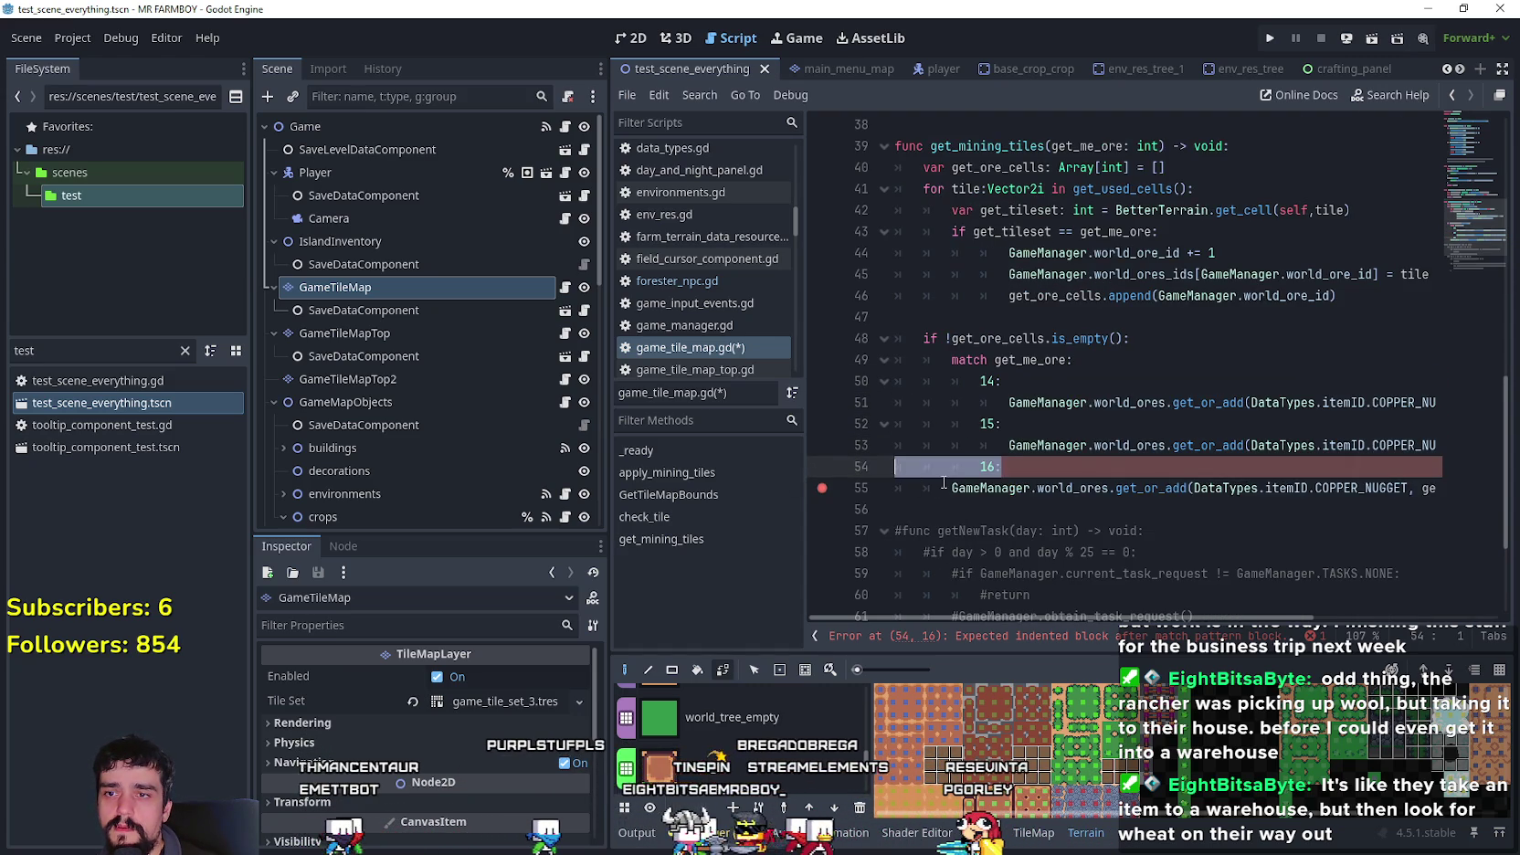
{"action": "key", "text": "Tab"}
{"action": "key", "text": "Tab"}
- Change the 15 and 16 case calls to SILVER_NUGGET and GOLD_NUGGET
{"action": "left_click", "coordinate": [1408, 402]}
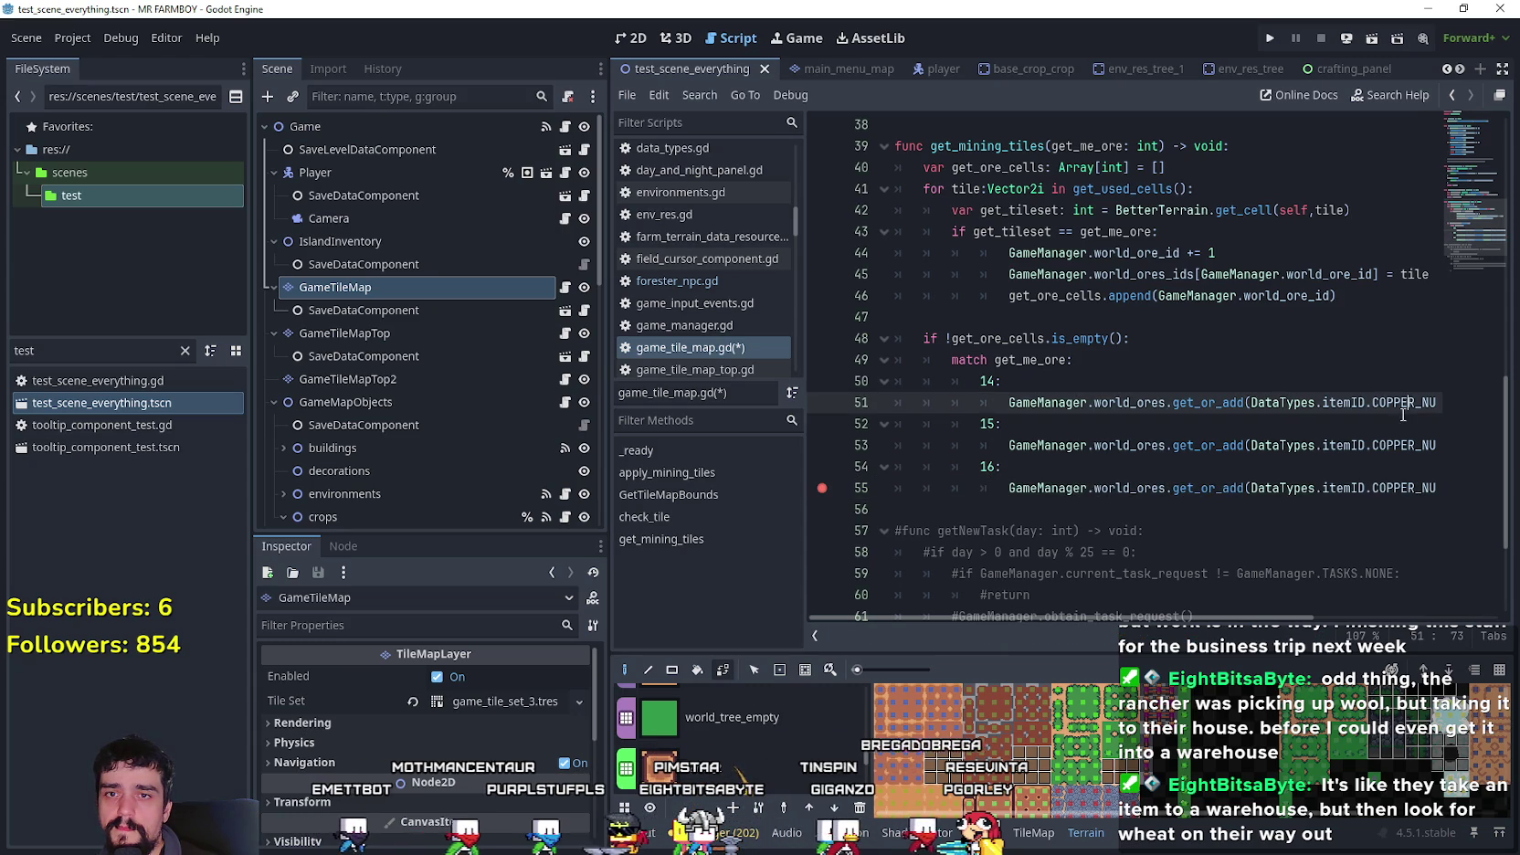
{"action": "double_click", "coordinate": [1389, 445]}
{"action": "type", "text": "Sil, get"}
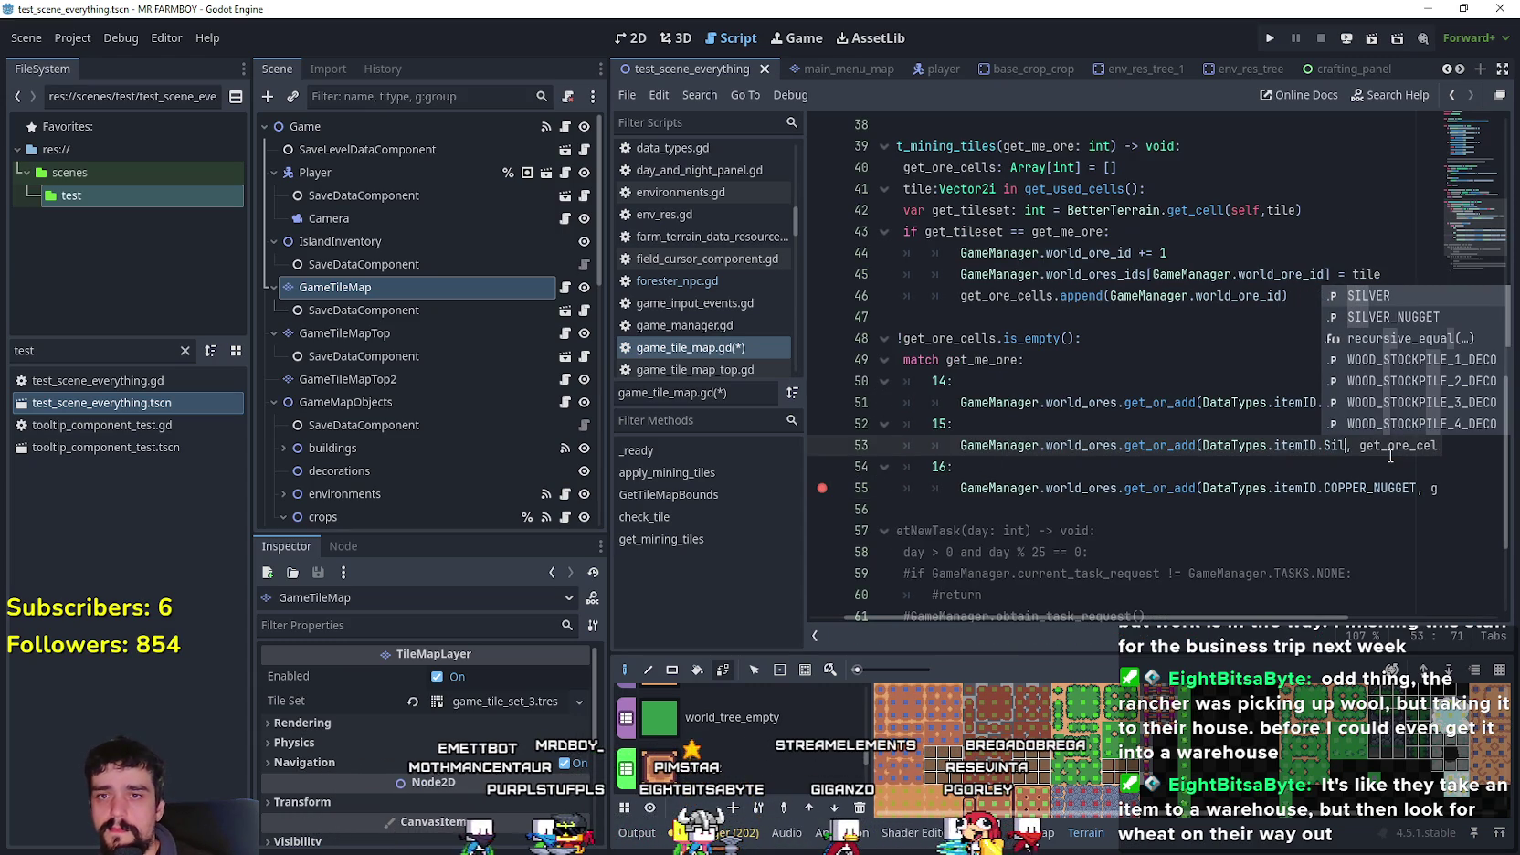
{"action": "key", "text": "Down"}
{"action": "key", "text": "Return"}
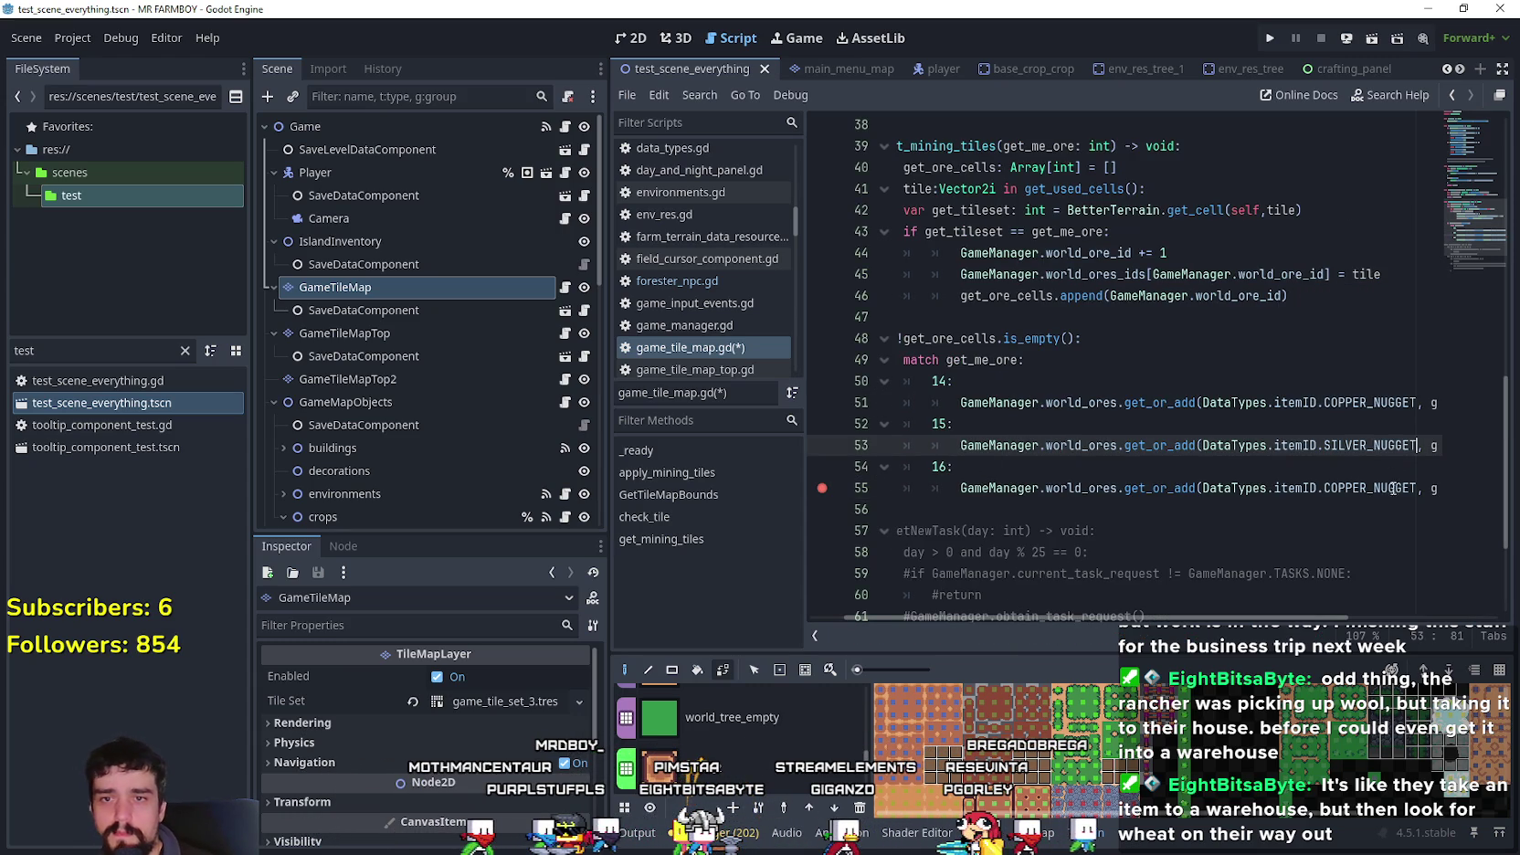
{"action": "double_click", "coordinate": [1377, 488]}
{"action": "type", "text": "Gold"}
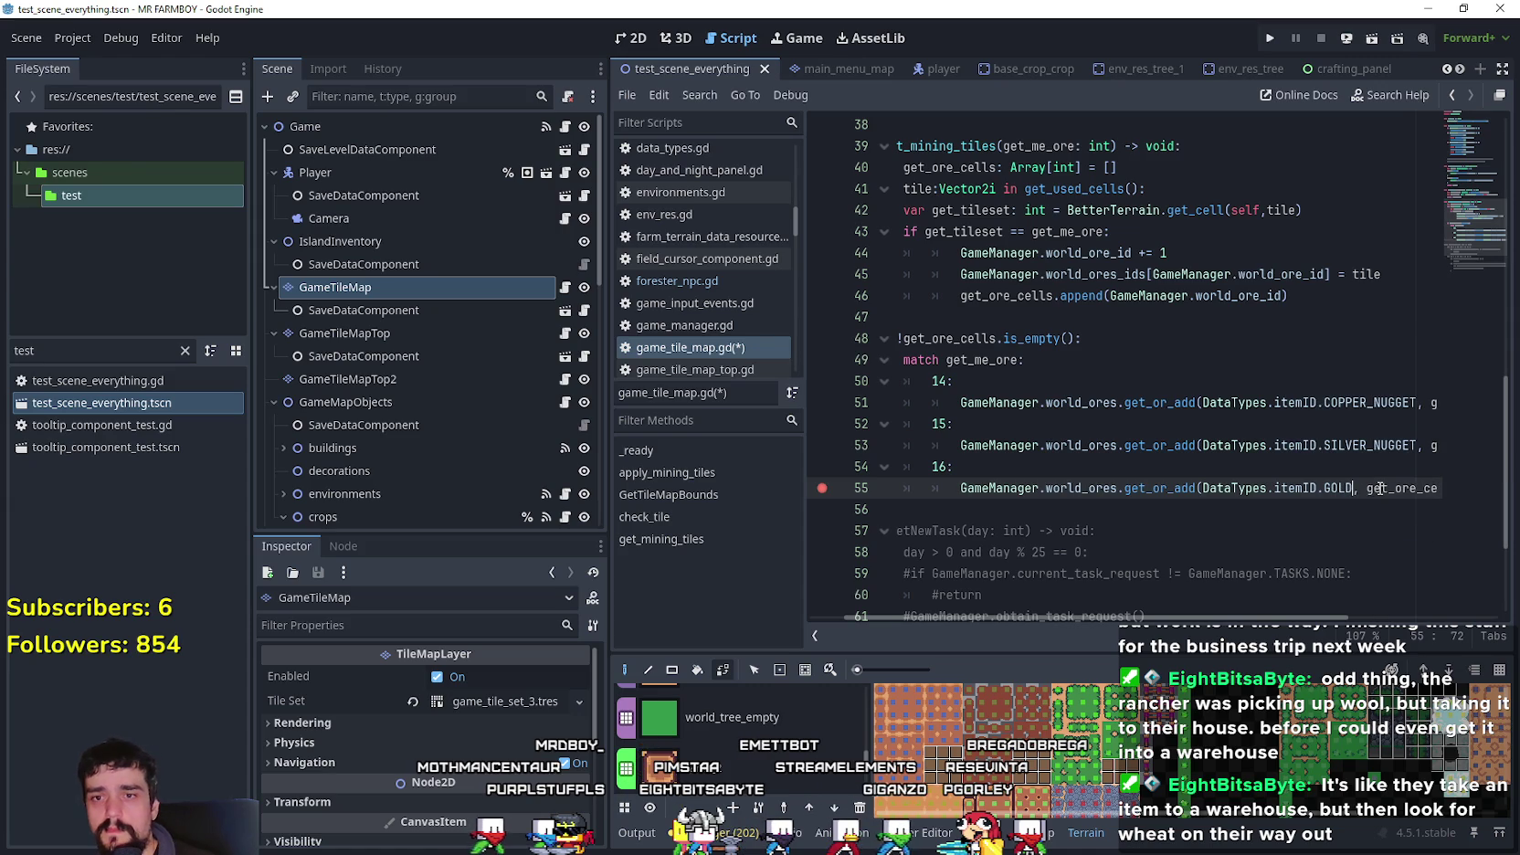
{"action": "type", "text": "NUGGET"}
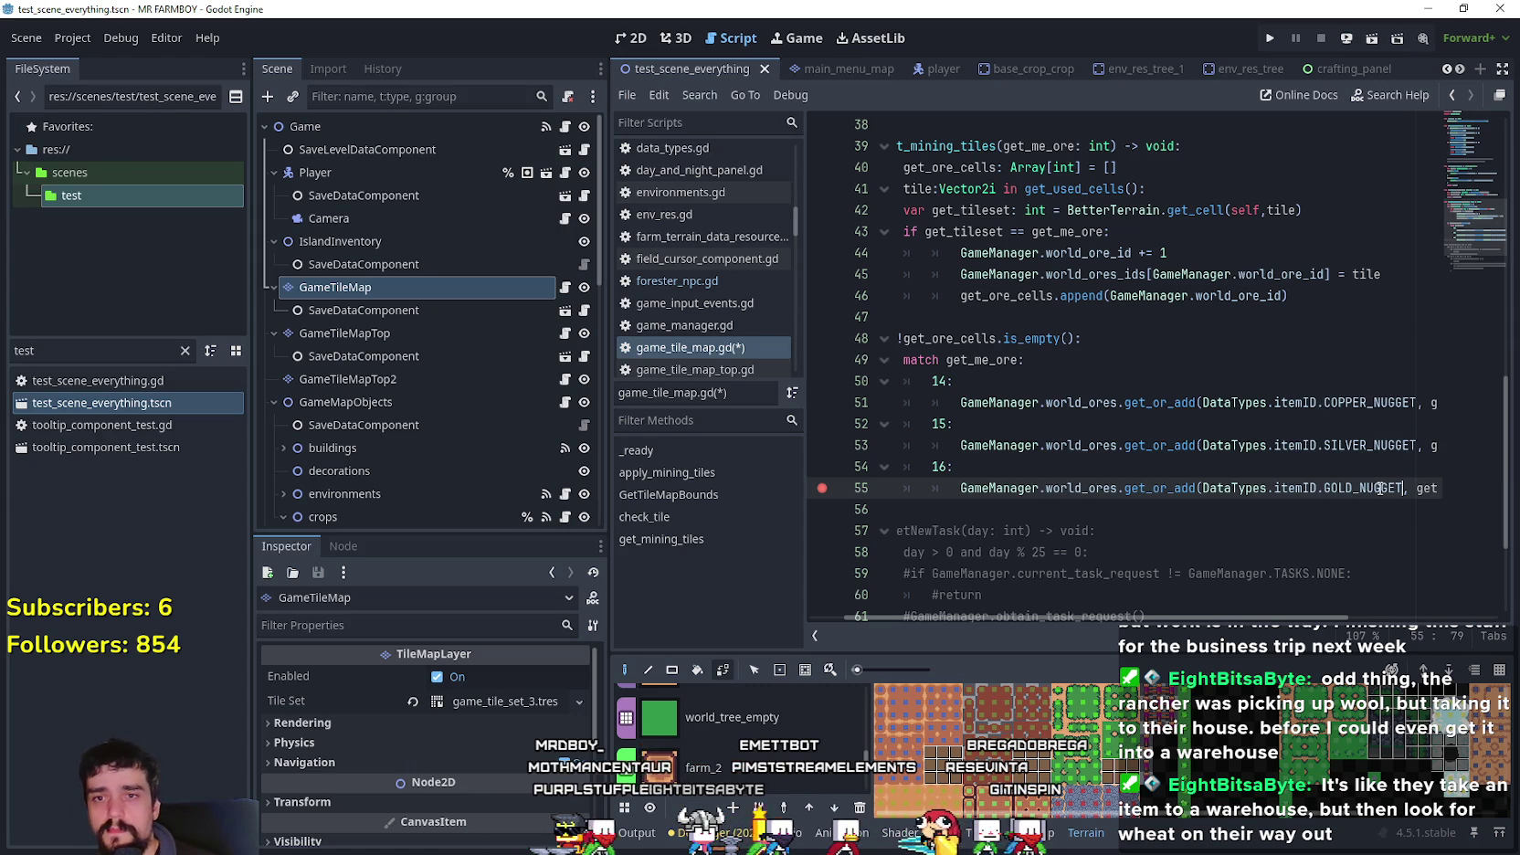
{"action": "left_click_drag", "start_coordinate": [1316, 445], "coordinate": [607, 375]}
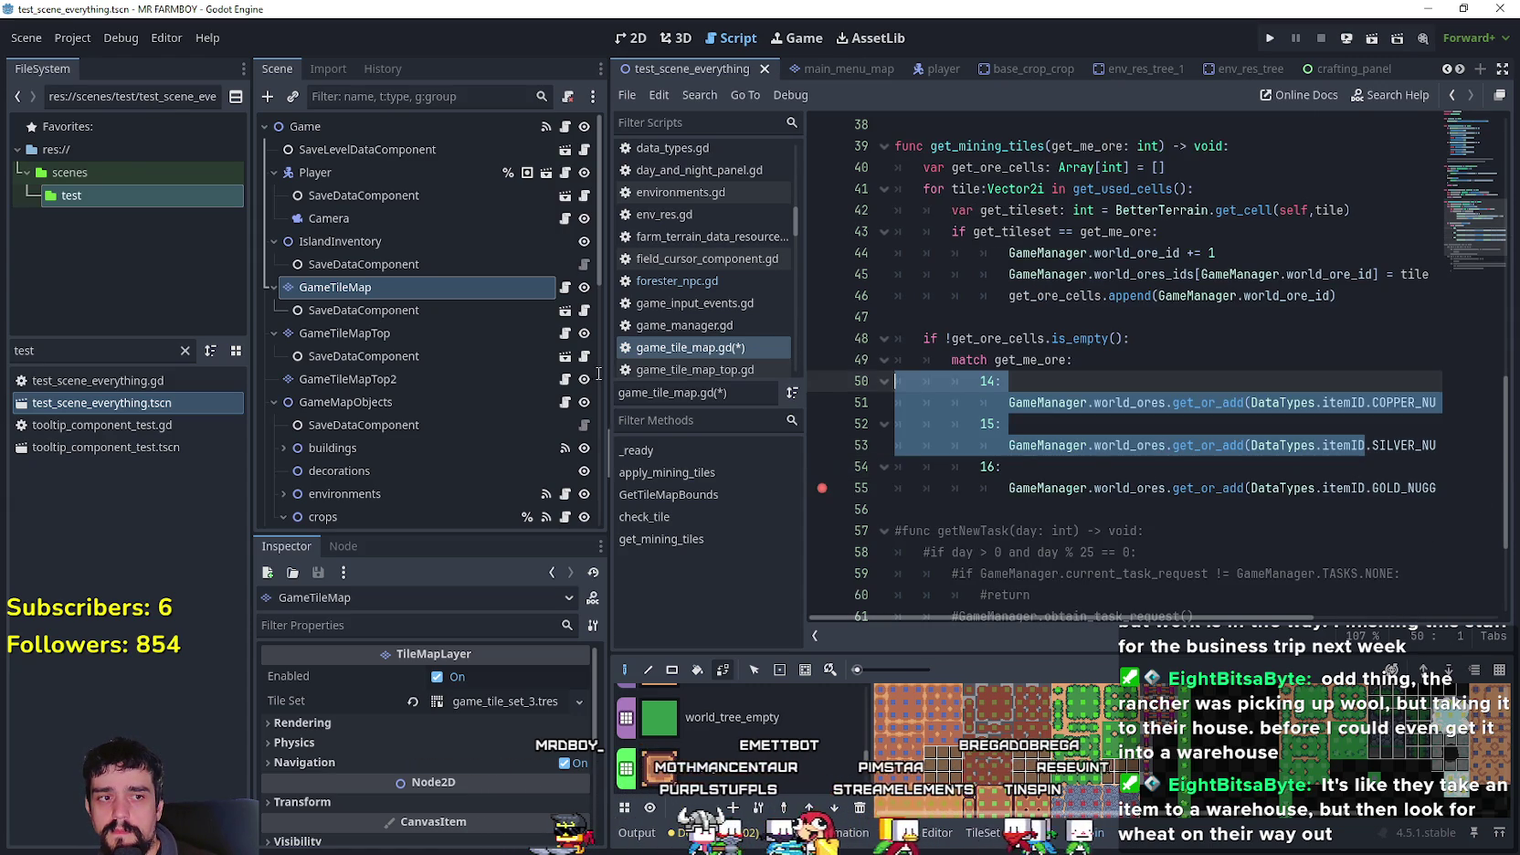
- Set breakpoints on the silver and gold nugget lines, remove empty line 47, and save
{"action": "left_click", "coordinate": [913, 508]}
{"action": "left_click", "coordinate": [822, 488]}
{"action": "left_click", "coordinate": [822, 445]}
{"action": "left_click", "coordinate": [822, 488]}
{"action": "left_click", "coordinate": [1165, 468]}
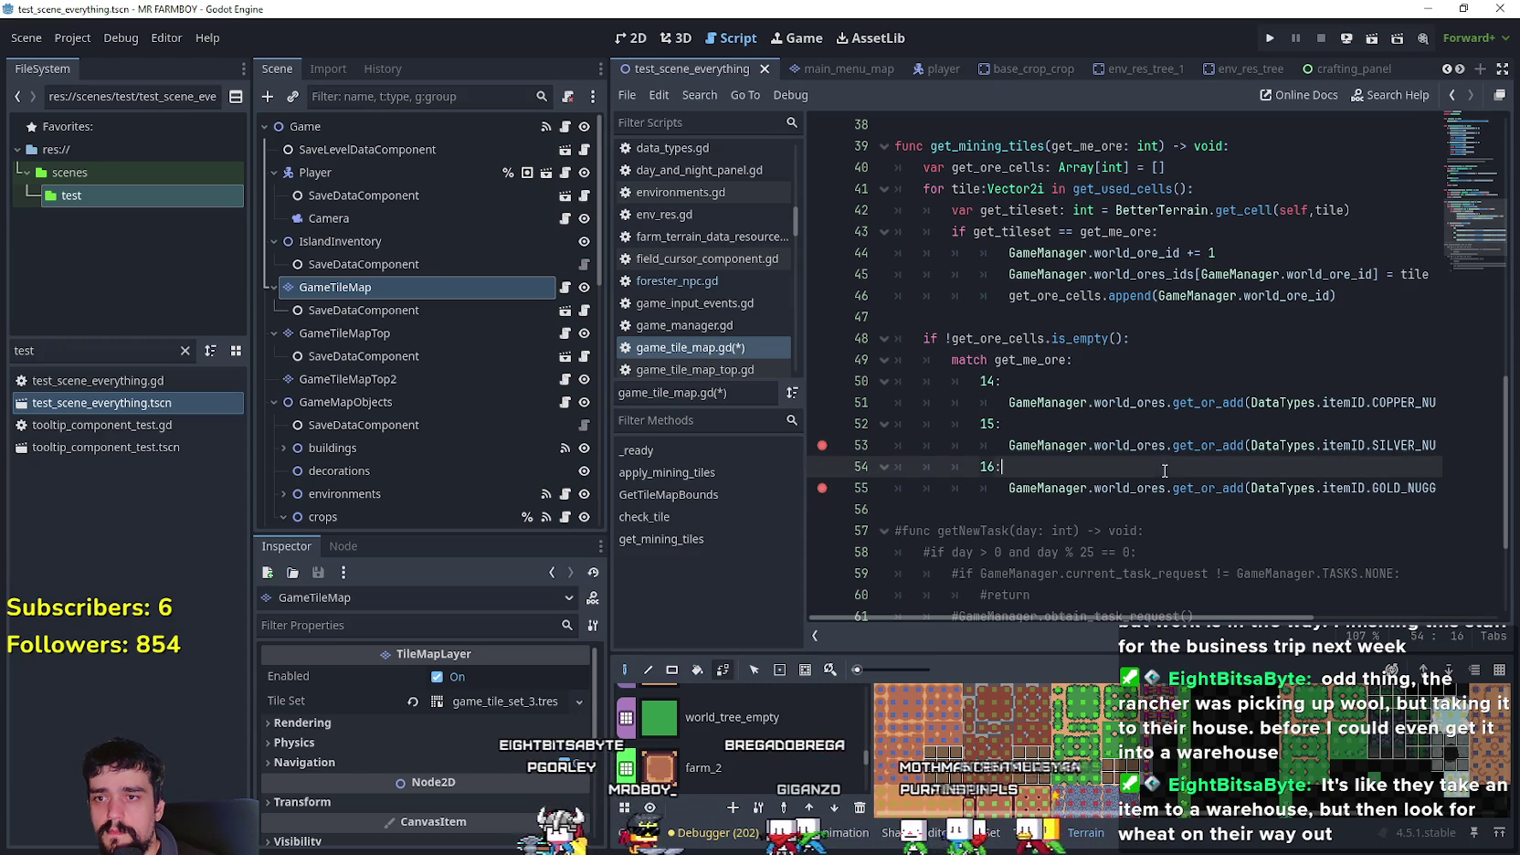
{"action": "left_click", "coordinate": [1183, 317]}
{"action": "key", "text": "ctrl+s"}
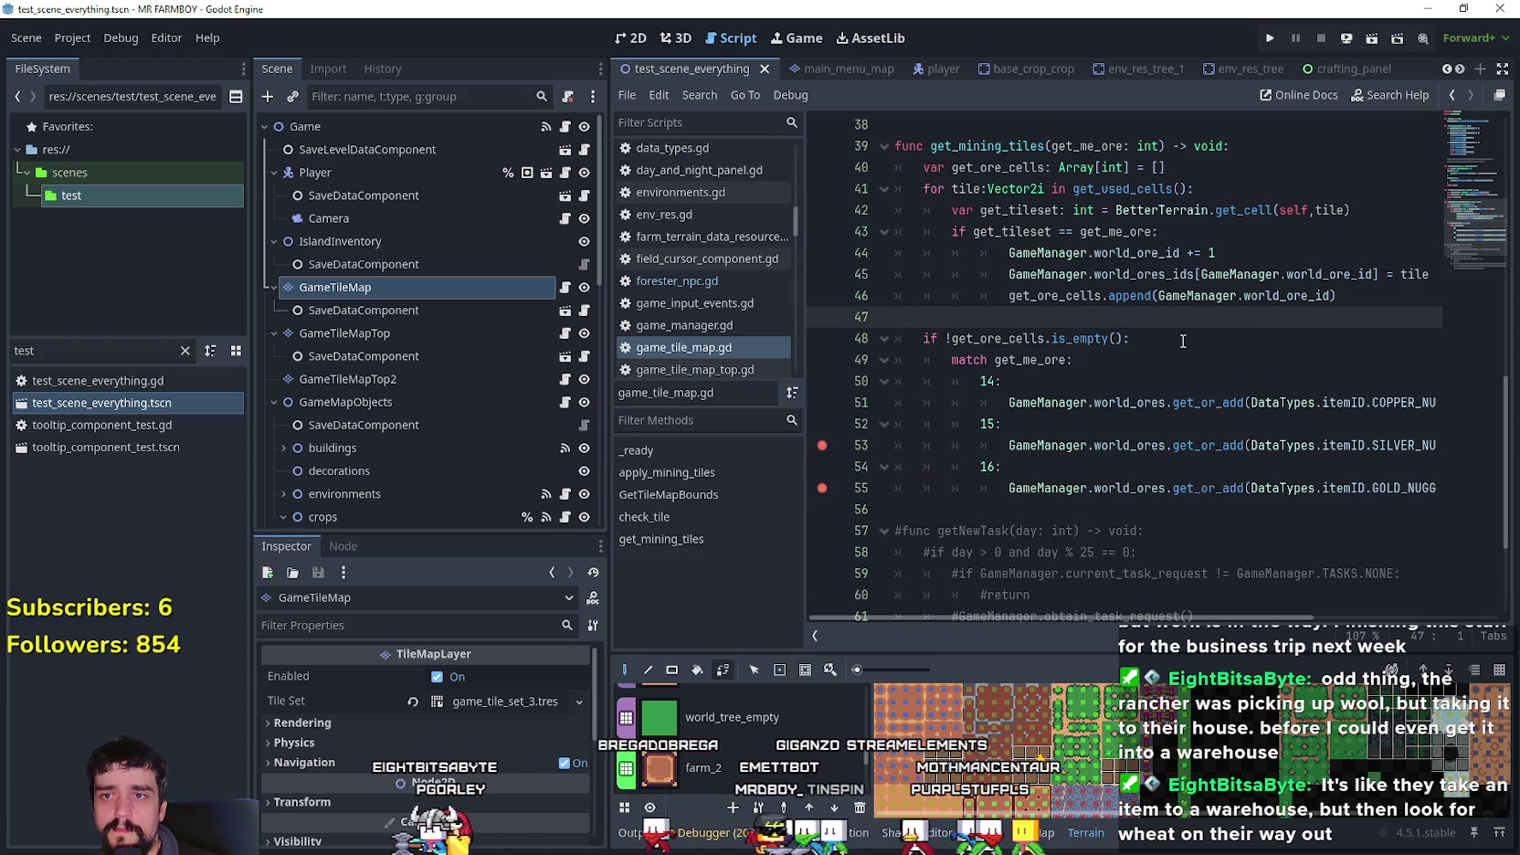
{"action": "key", "text": "BackSpace"}
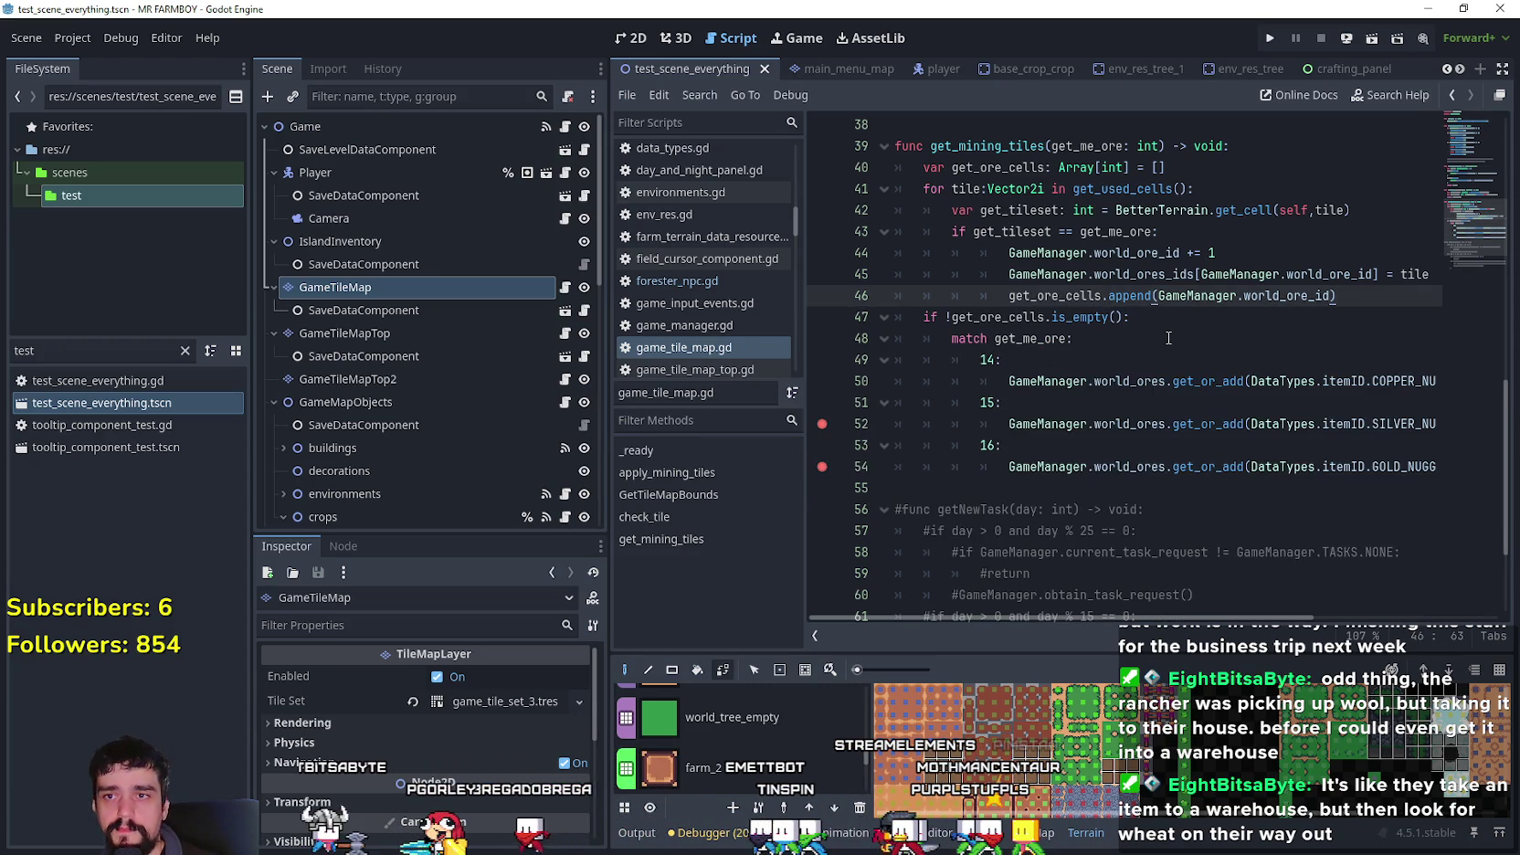
{"action": "key", "text": "Down"}
{"action": "key", "text": "Down"}
{"action": "key", "text": "ctrl+s"}
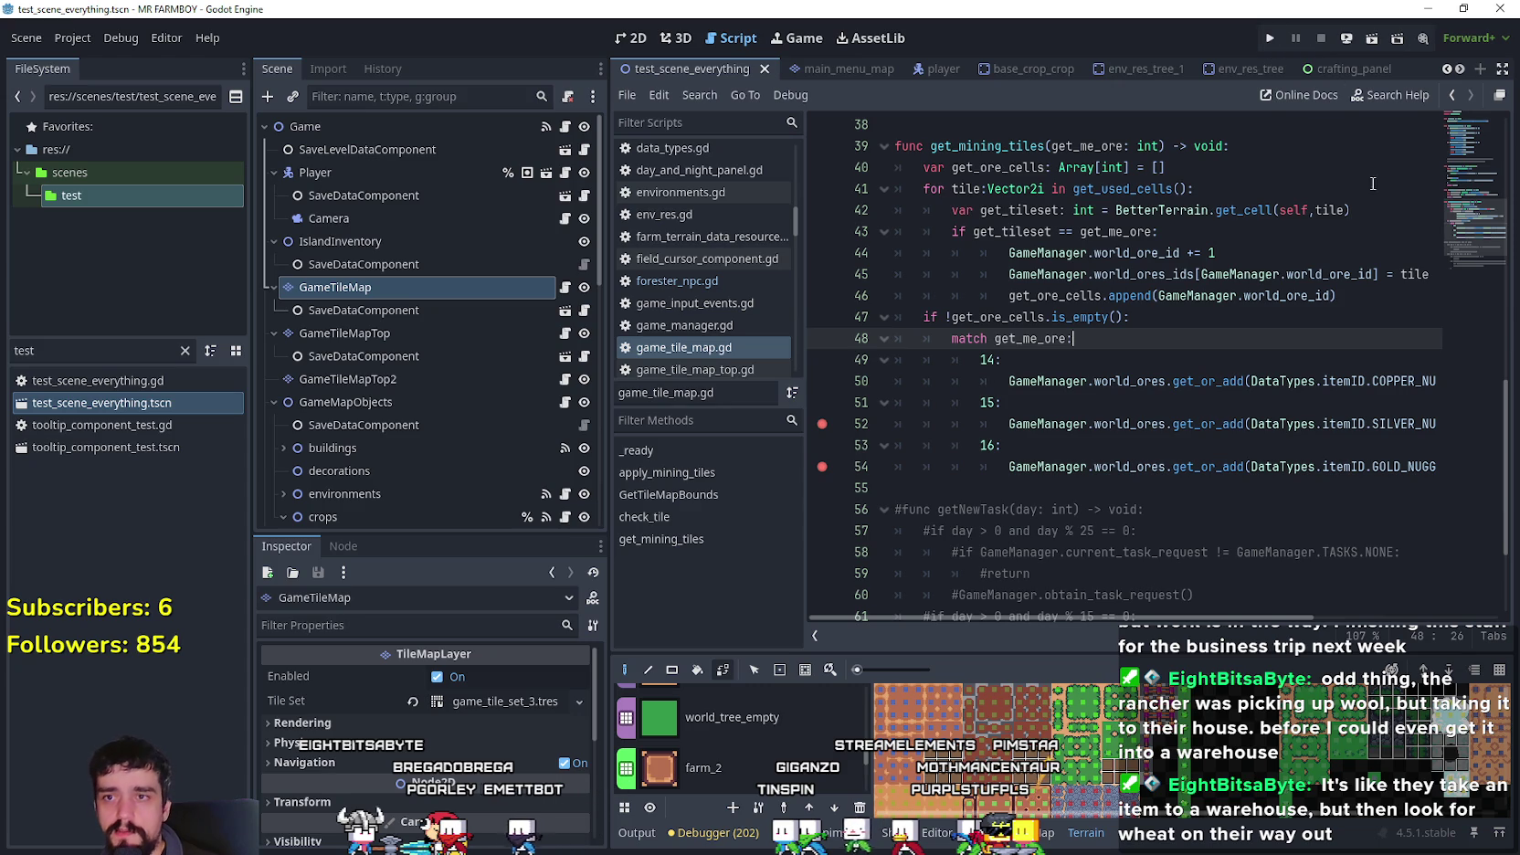
- Run the project, continue past the first breakpoint, load Save 2, and stop at line 50's COPPER_NUGGET call
{"action": "left_click", "coordinate": [1275, 34]}
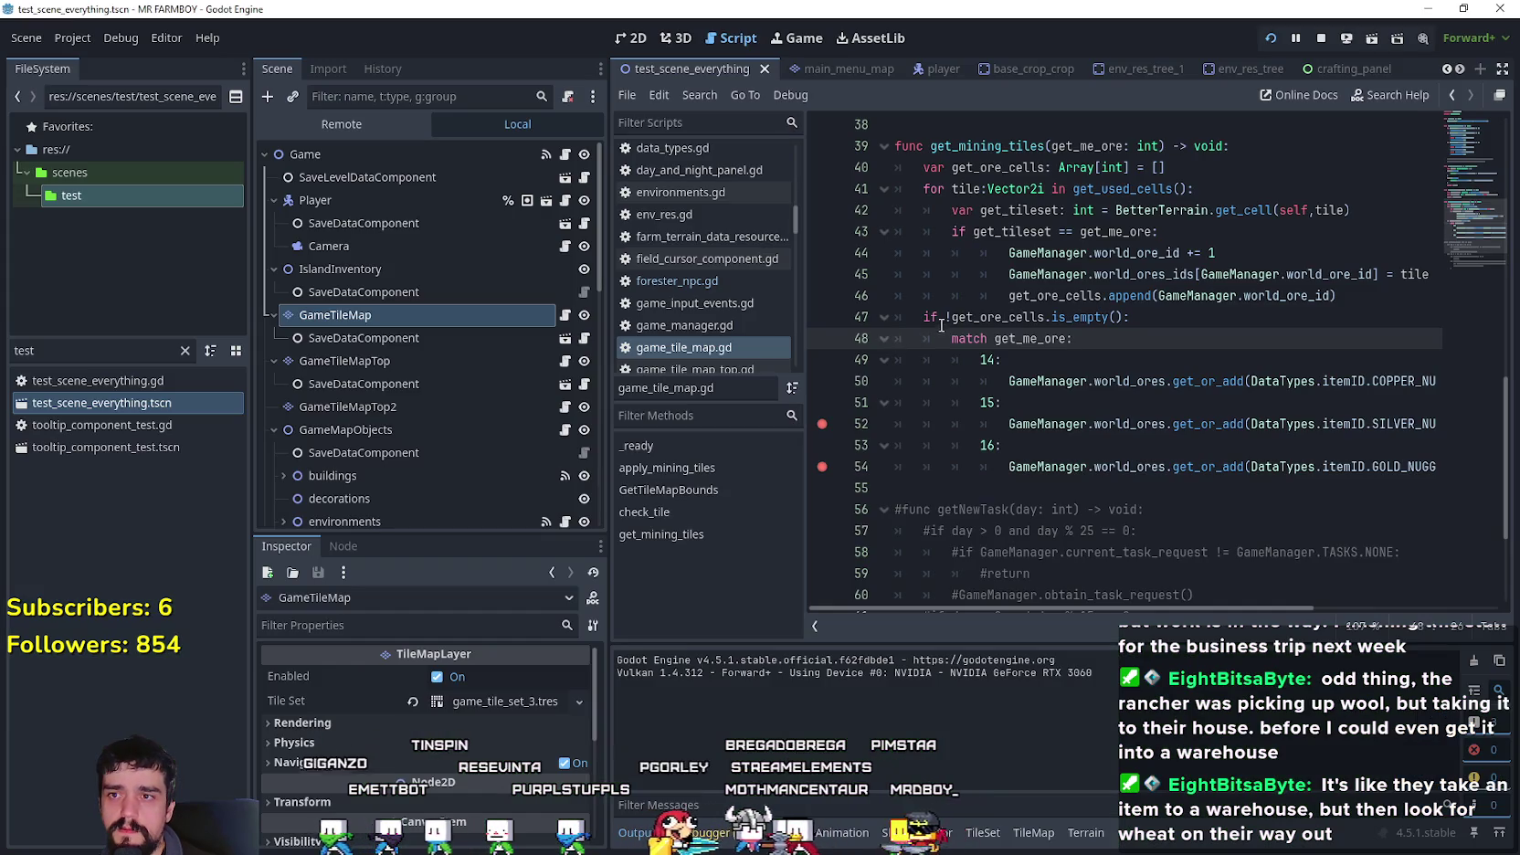
{"action": "key", "text": "F12"}
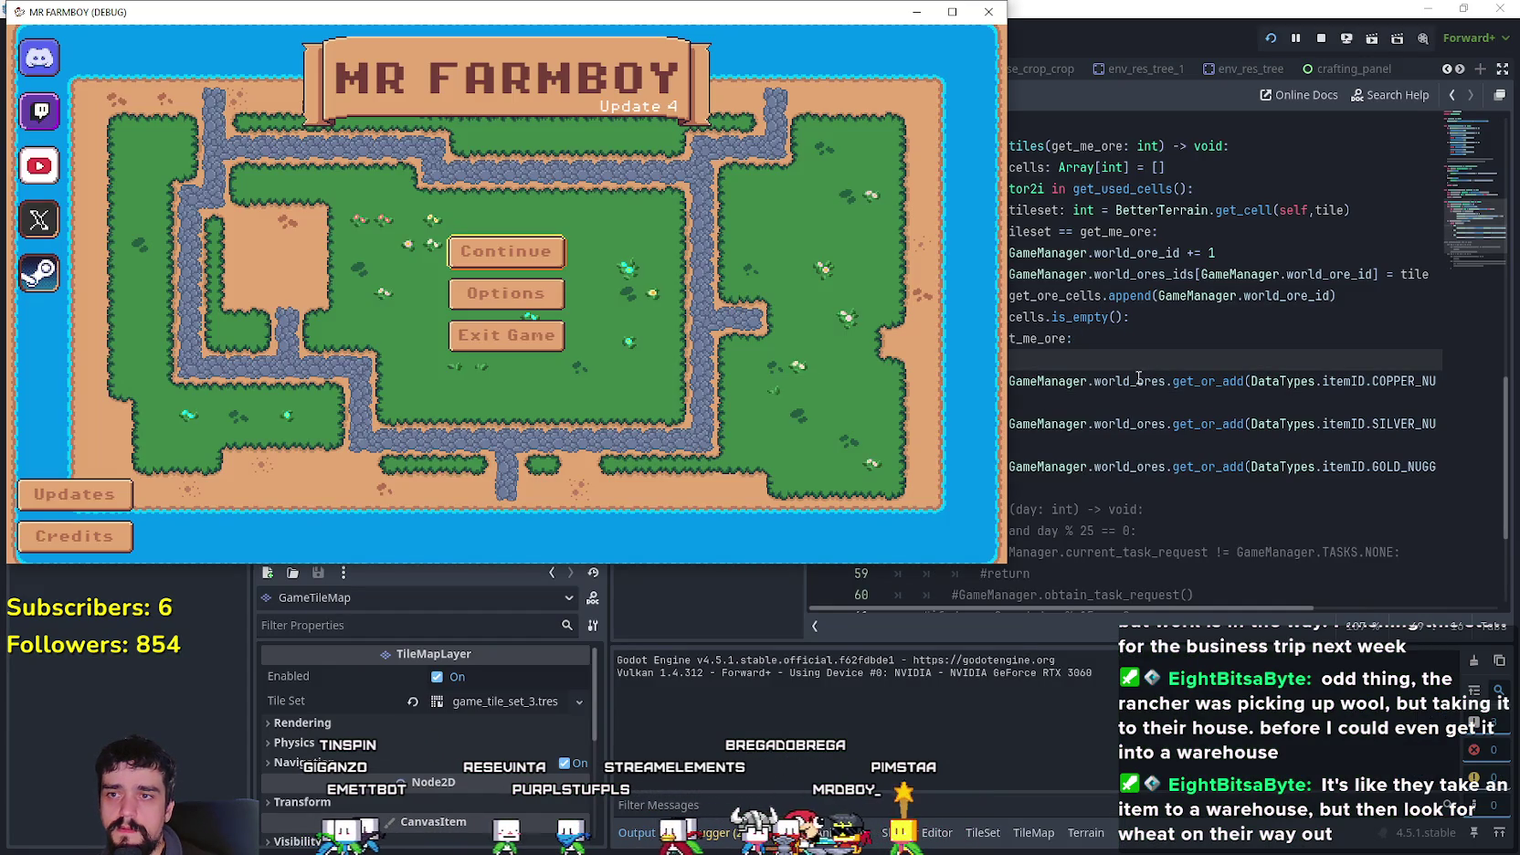
{"action": "scroll", "coordinate": [539, 311], "scroll_direction": "down", "scroll_amount": 1}
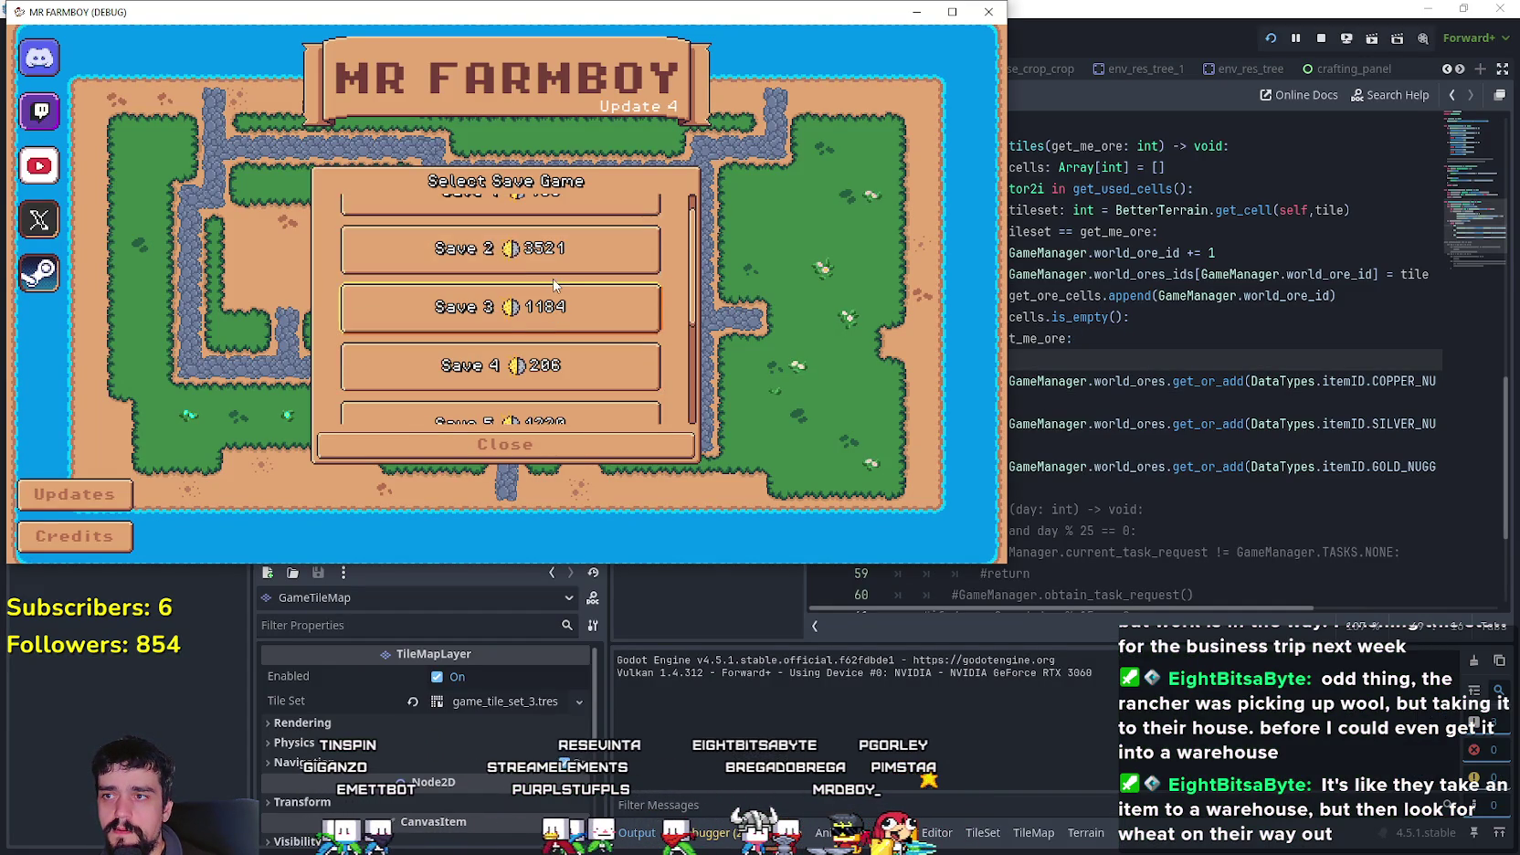
{"action": "left_click", "coordinate": [469, 270]}
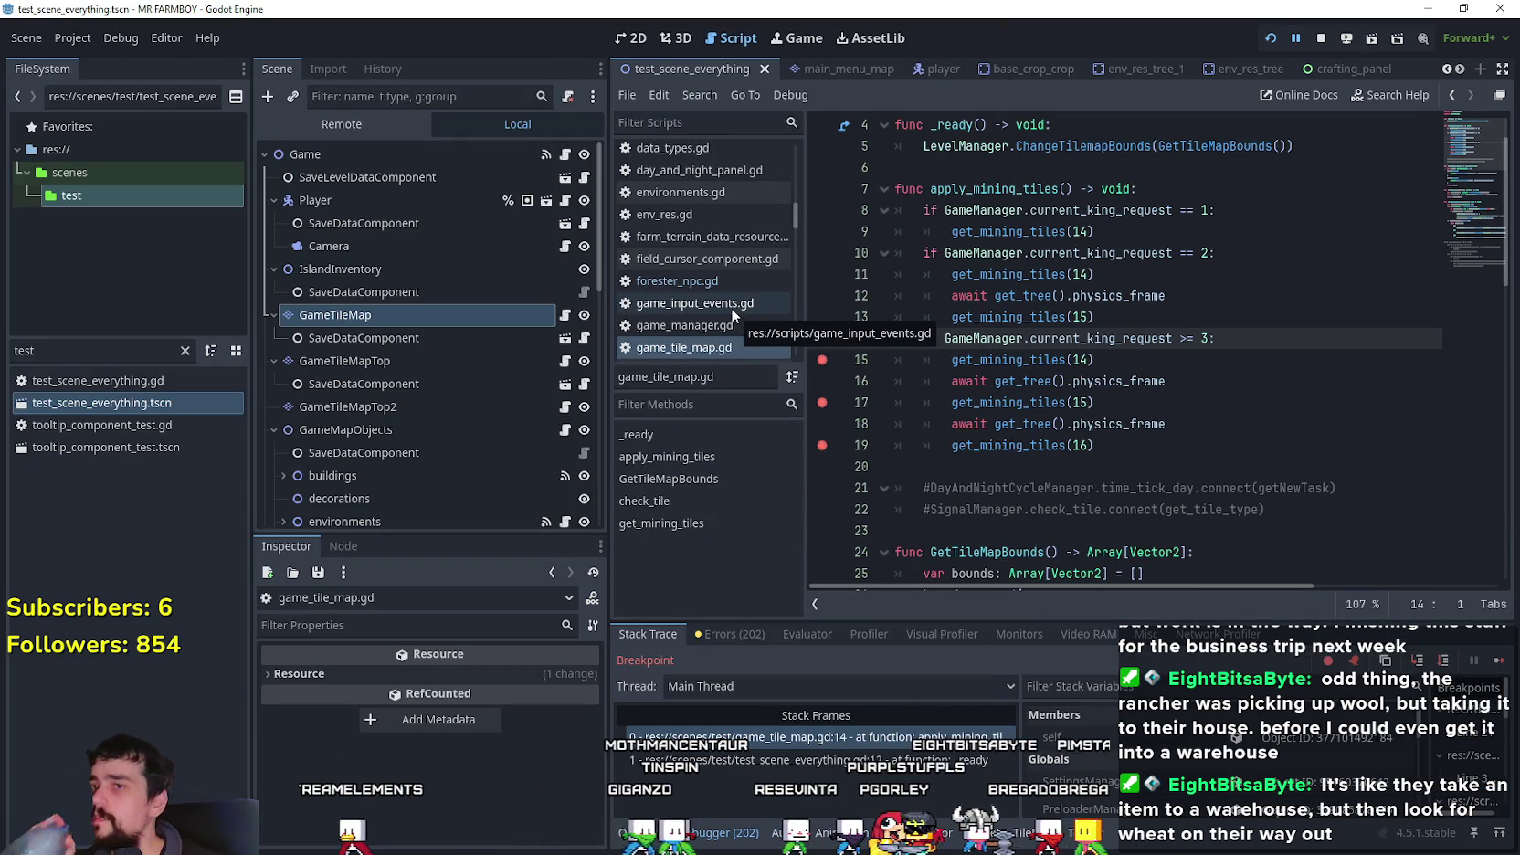
{"action": "left_click", "coordinate": [1499, 659]}
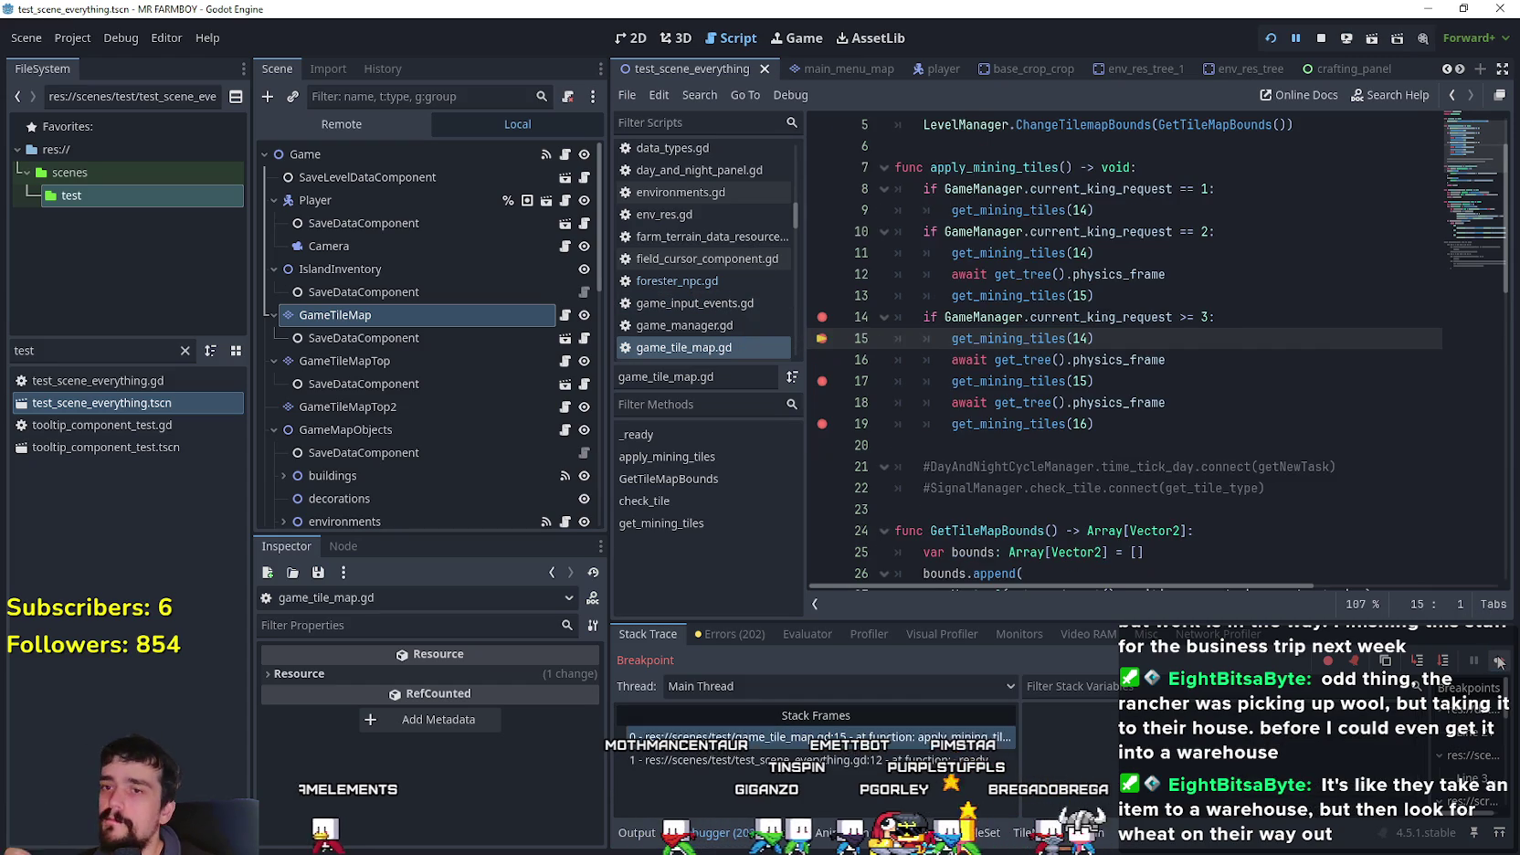
{"action": "left_click", "coordinate": [1499, 659]}
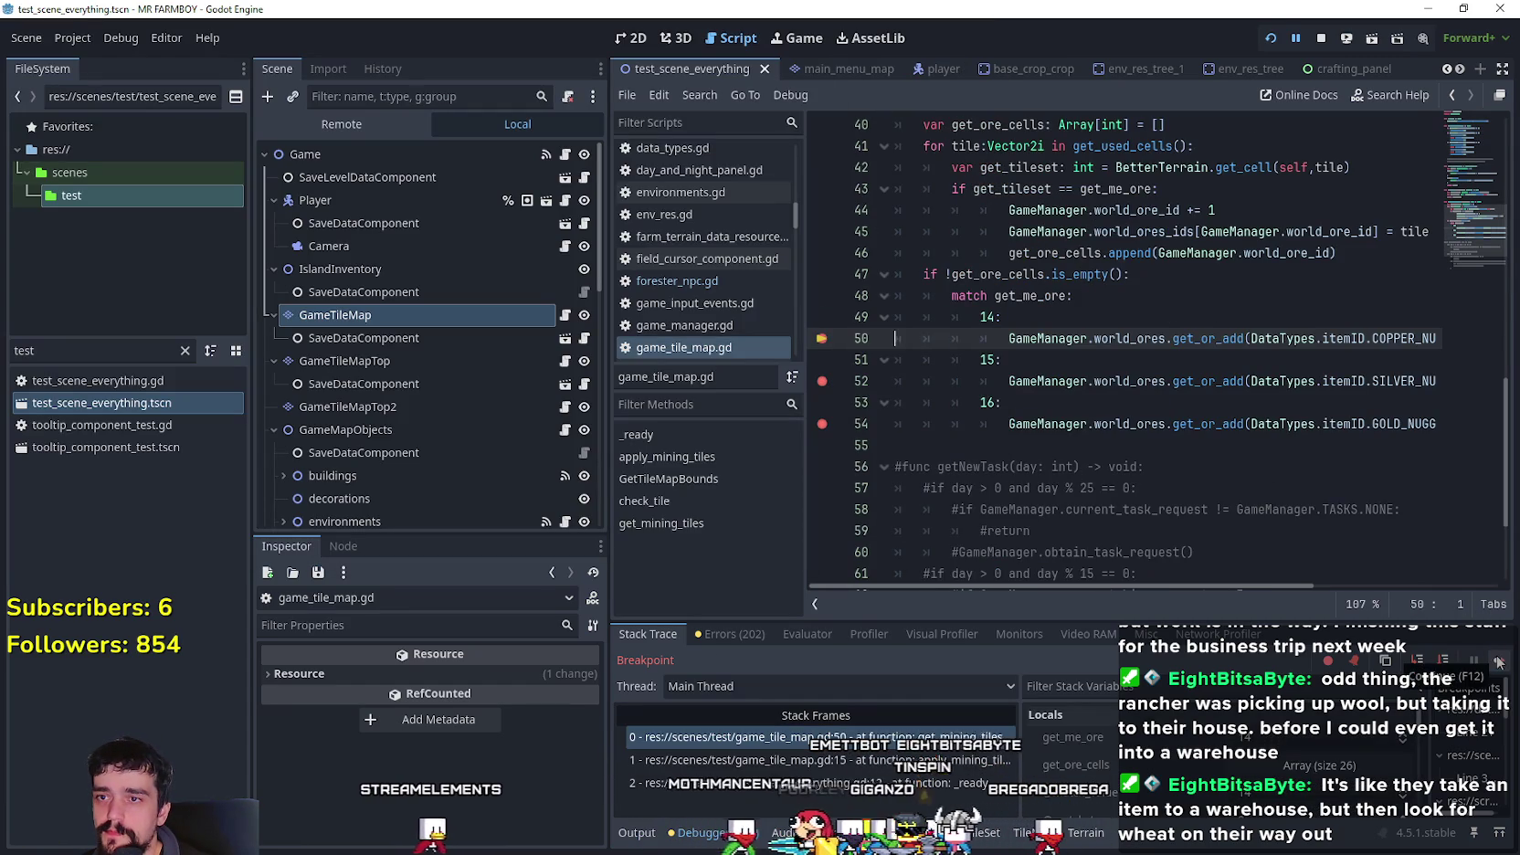
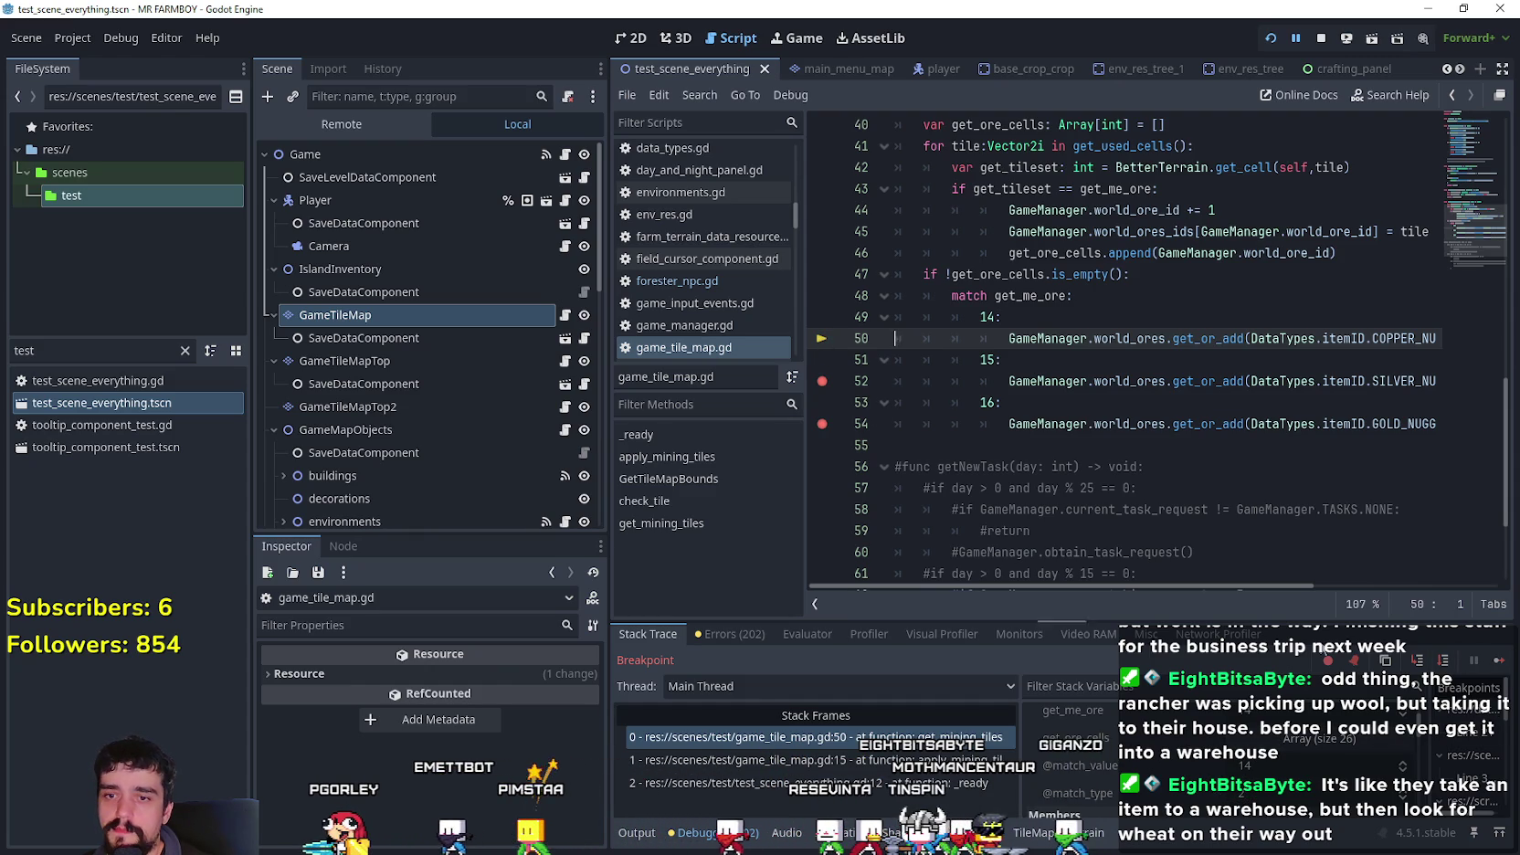
- Resume to the next breakpoint and jump to the get_mining_tiles definition
{"action": "key", "text": "F12"}
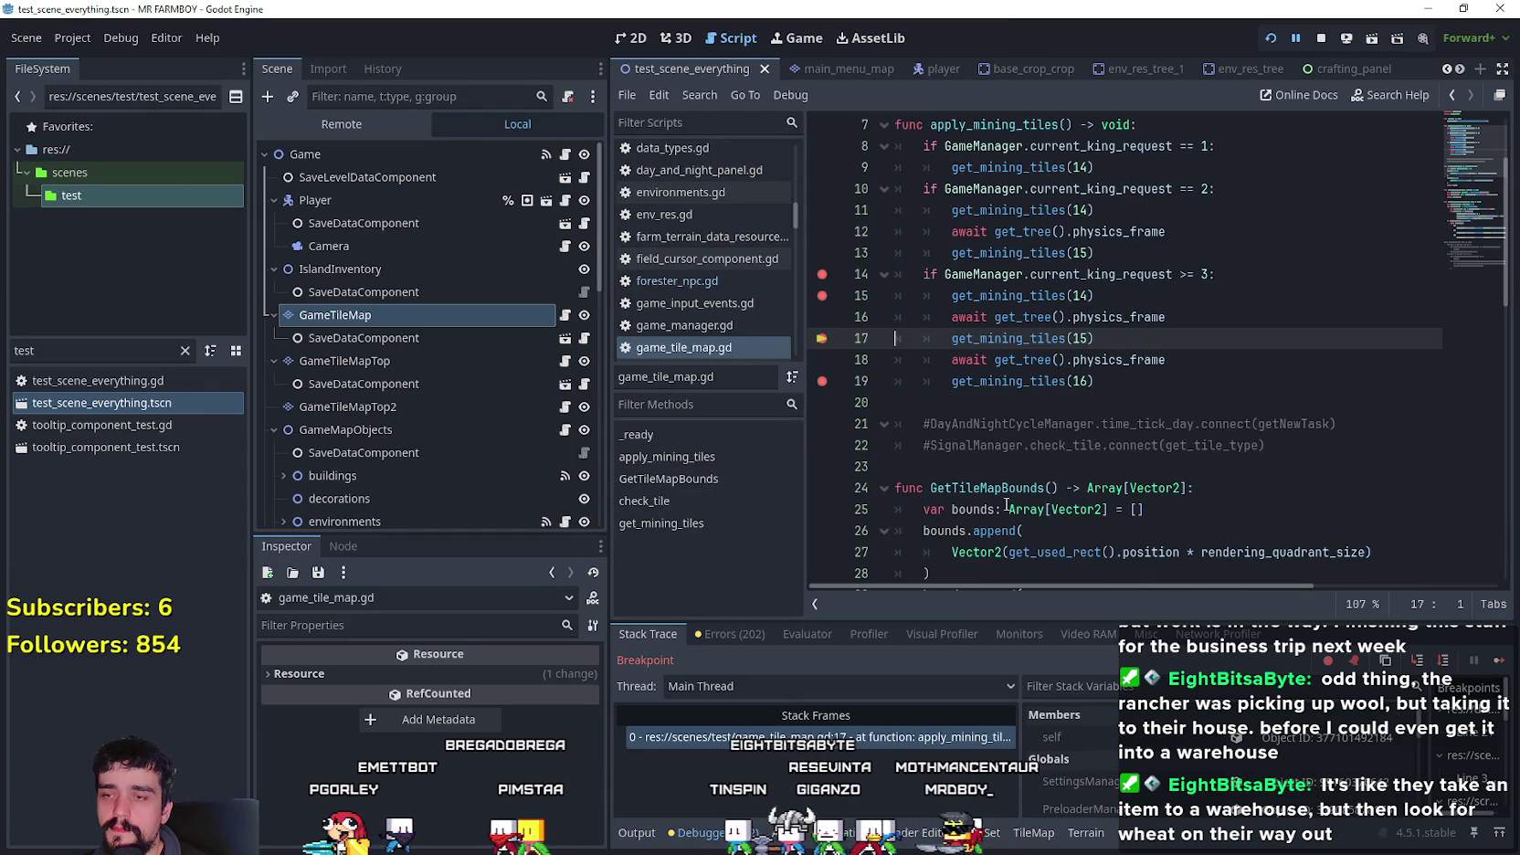
{"action": "right_click", "coordinate": [994, 338]}
{"action": "left_click", "coordinate": [1053, 588]}
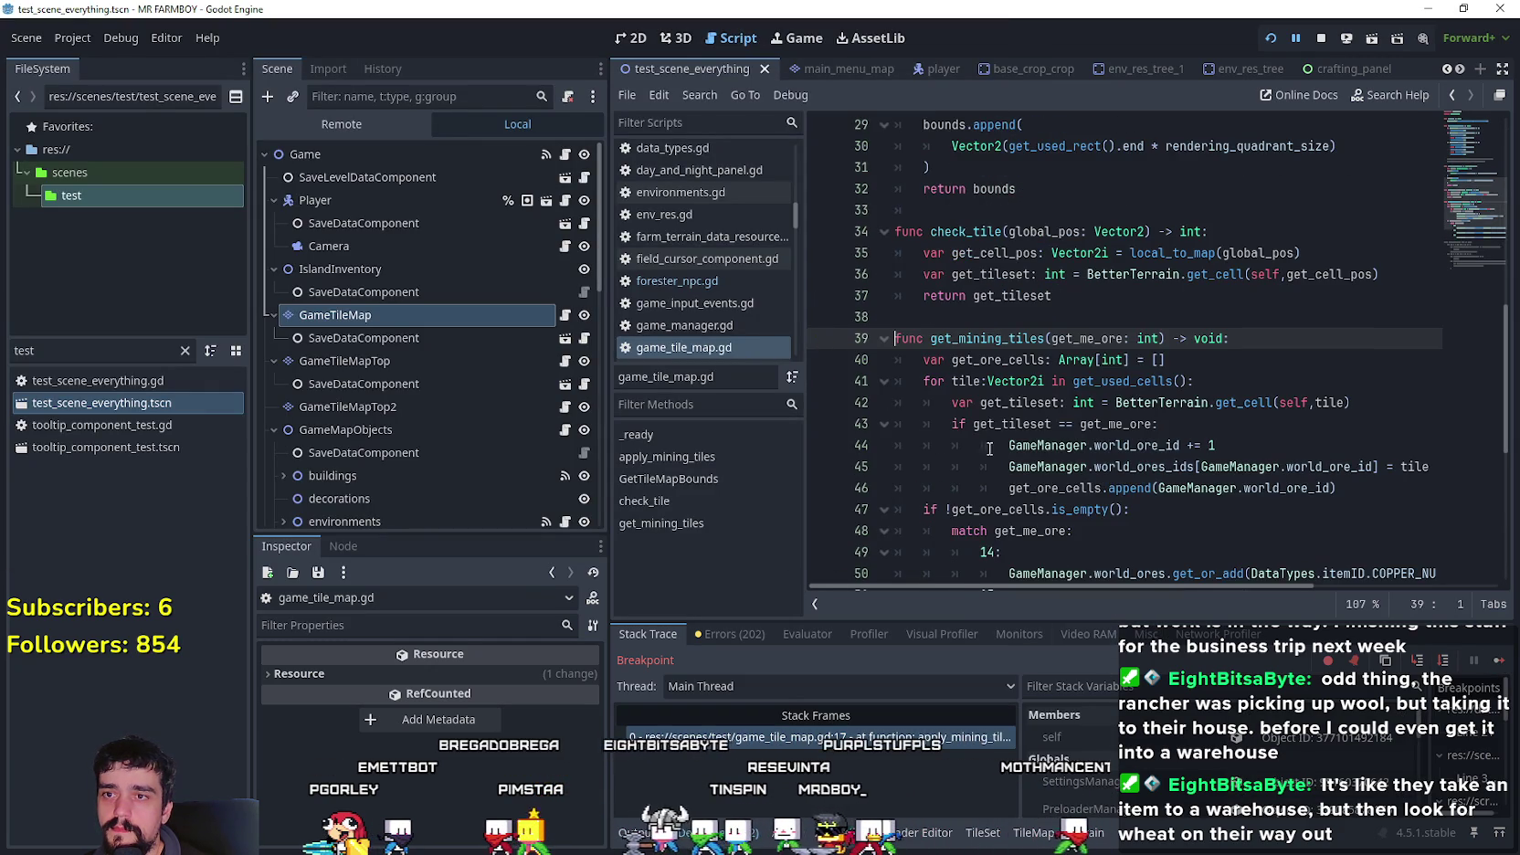
{"action": "scroll", "coordinate": [944, 403], "scroll_direction": "down", "scroll_amount": 2}
- Add breakpoints on the copper nugget (line 50) and silver nugget lines of get_mining_tiles
{"action": "left_click", "coordinate": [822, 381]}
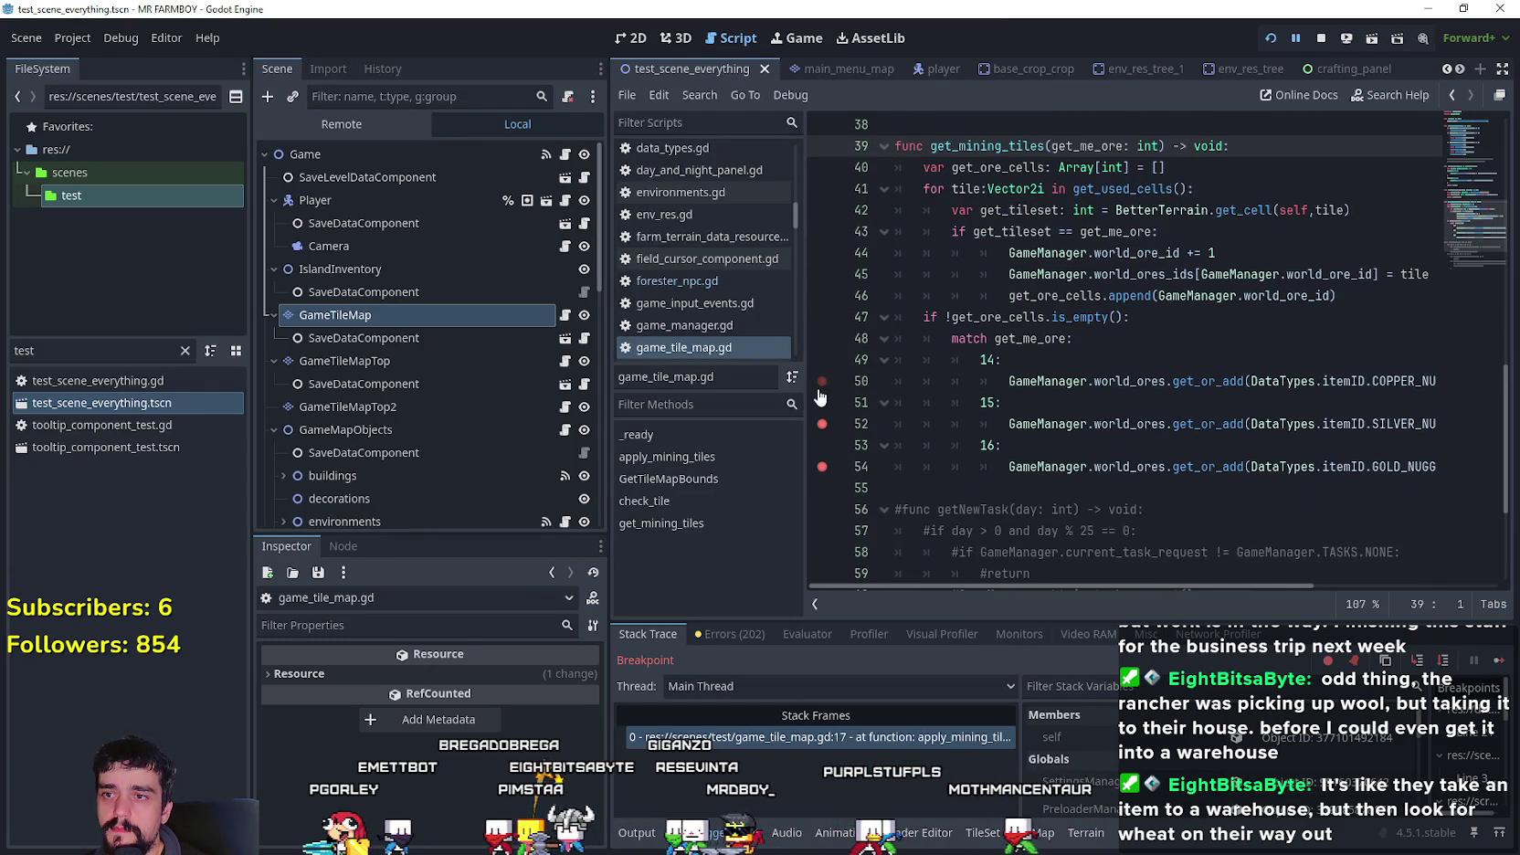
{"action": "left_click", "coordinate": [1109, 381]}
{"action": "key", "text": "F12"}
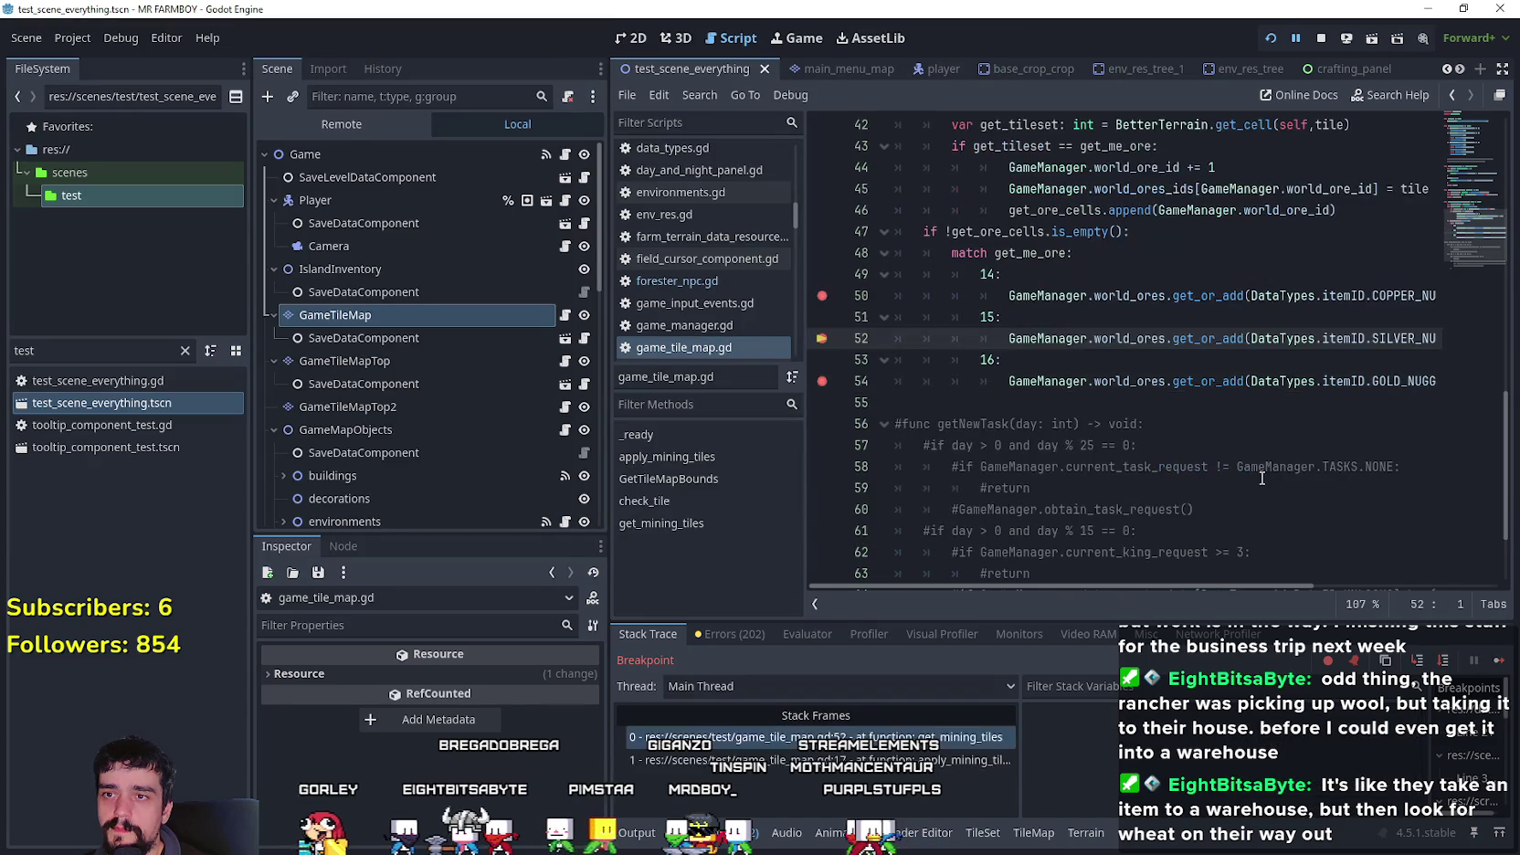
{"action": "mouse_move", "coordinate": [1262, 476]}
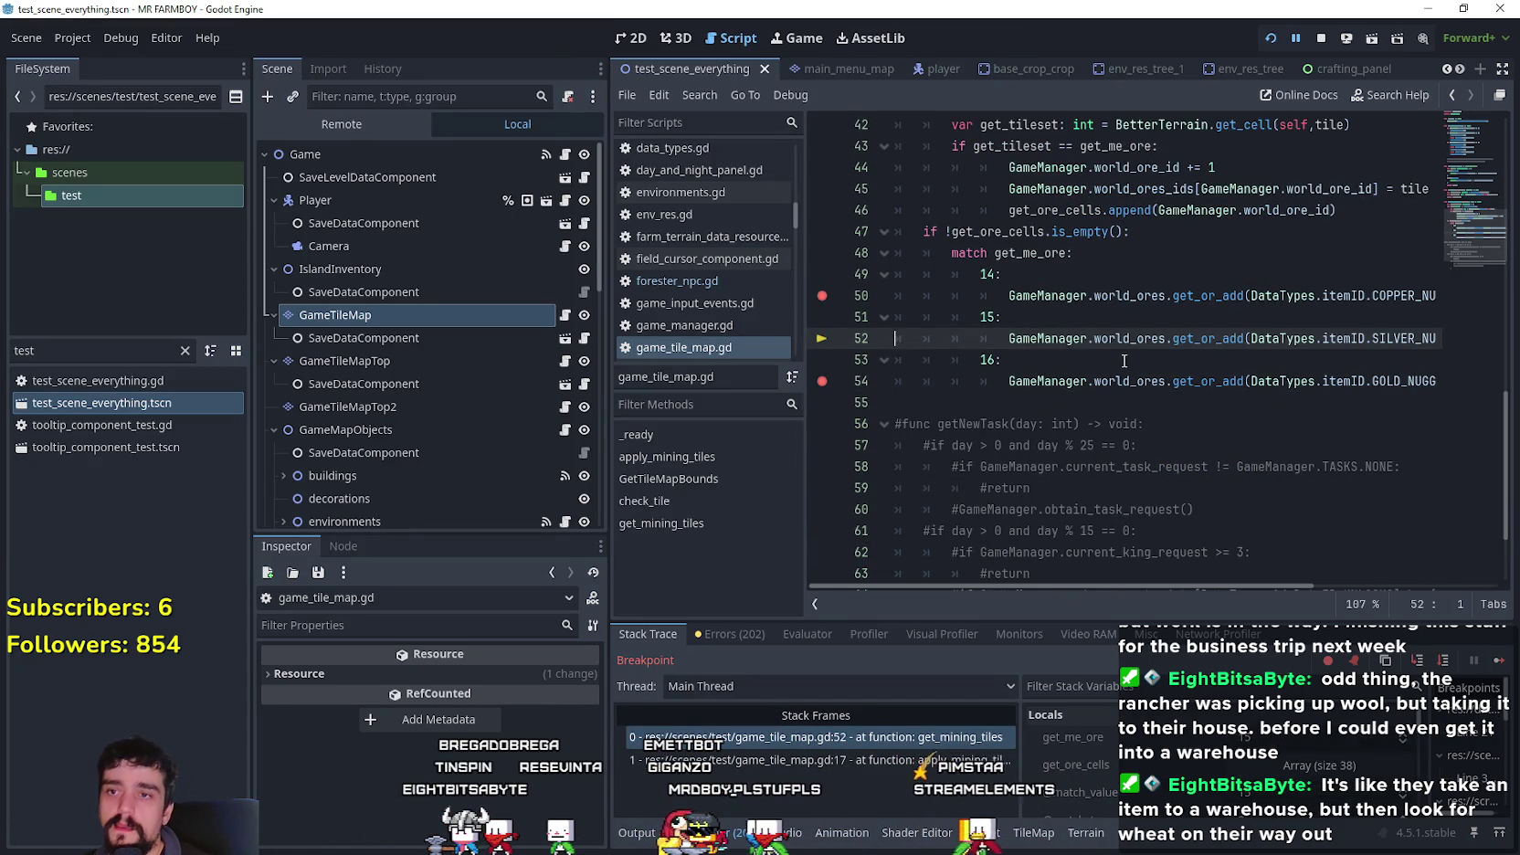
{"action": "left_click", "coordinate": [1086, 359]}
{"action": "left_click", "coordinate": [821, 339]}
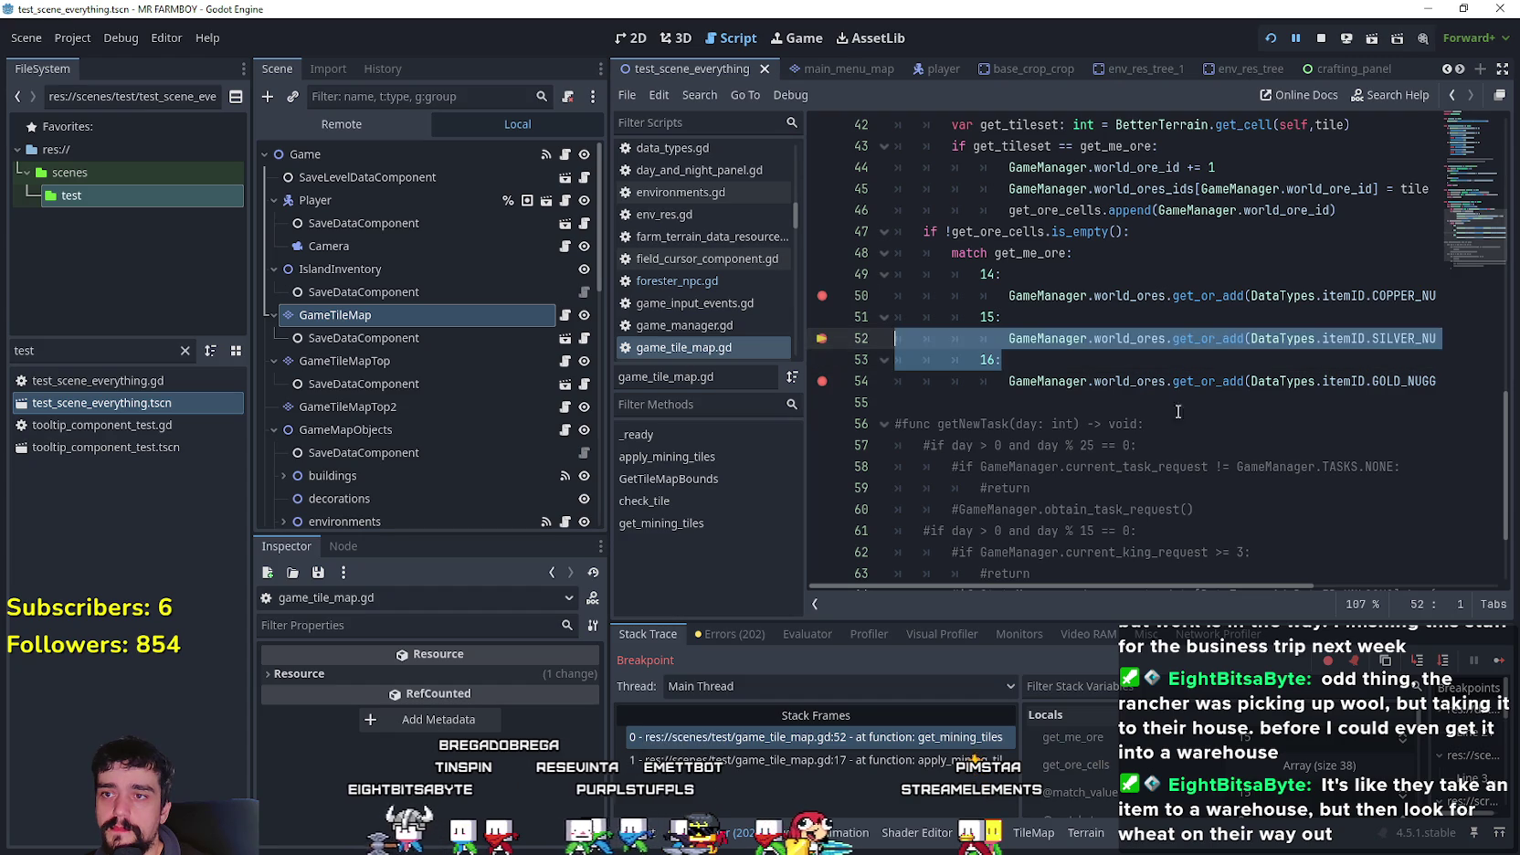
{"action": "left_click", "coordinate": [1253, 381]}
- Continue to the gold nugget breakpoint on line 54 and inspect the 47-entry get_ore_cells array
{"action": "left_click", "coordinate": [1498, 664]}
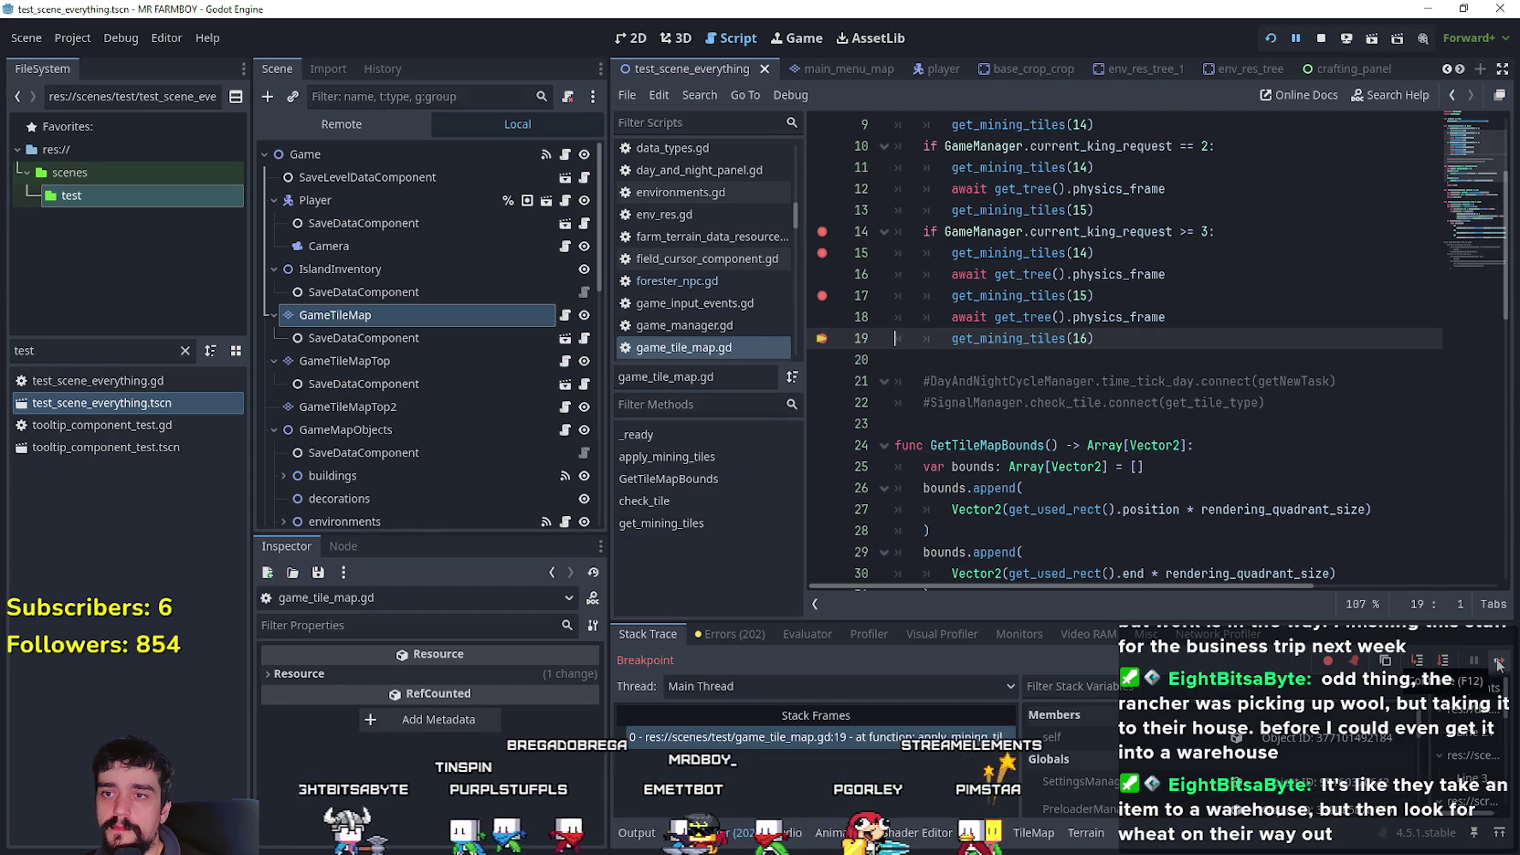
{"action": "left_click", "coordinate": [1498, 664]}
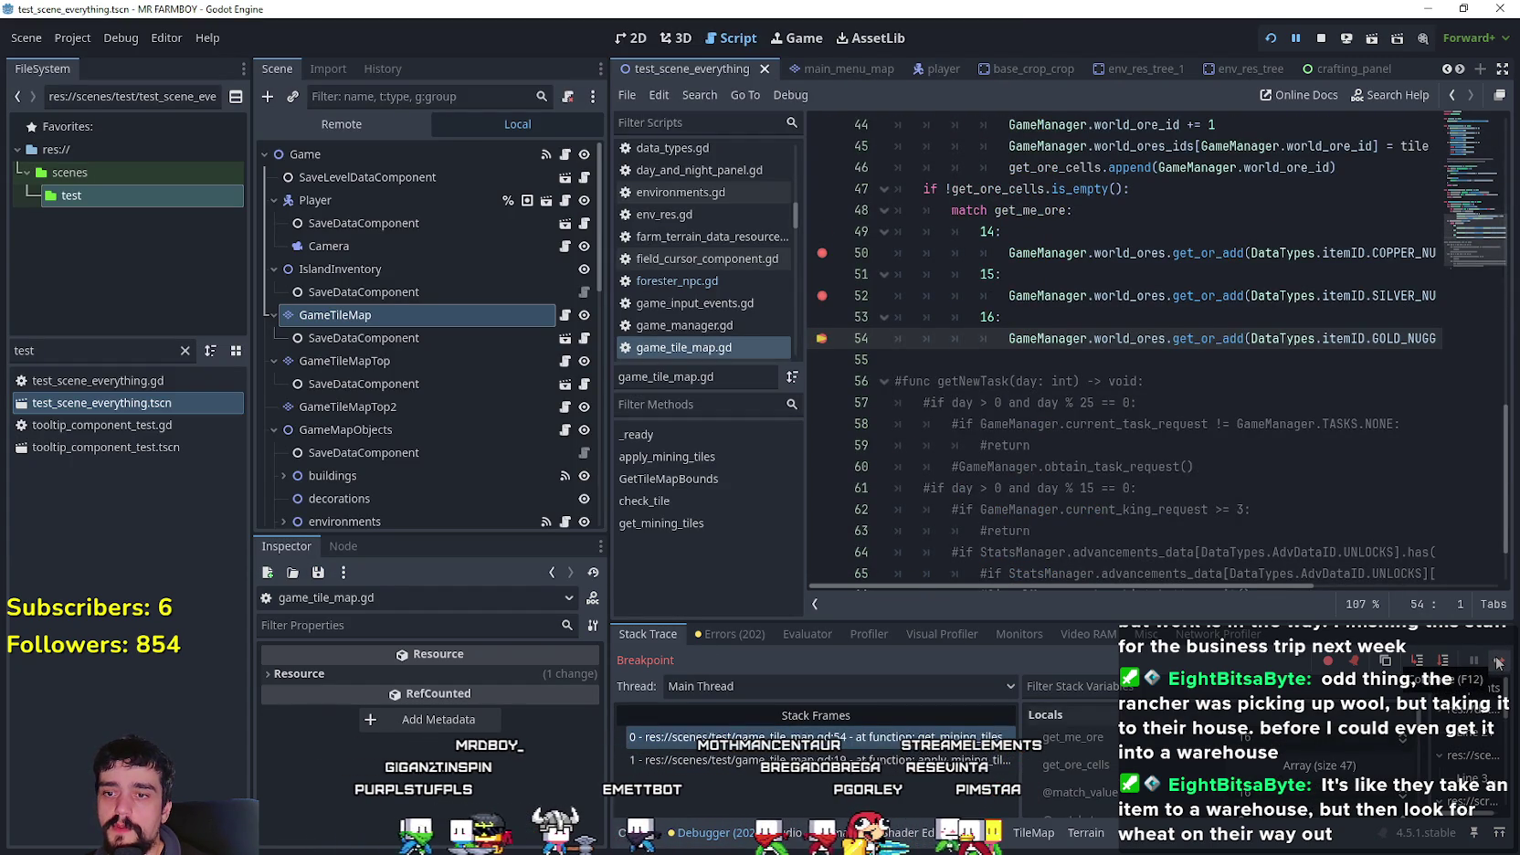
{"action": "left_click", "coordinate": [1374, 760]}
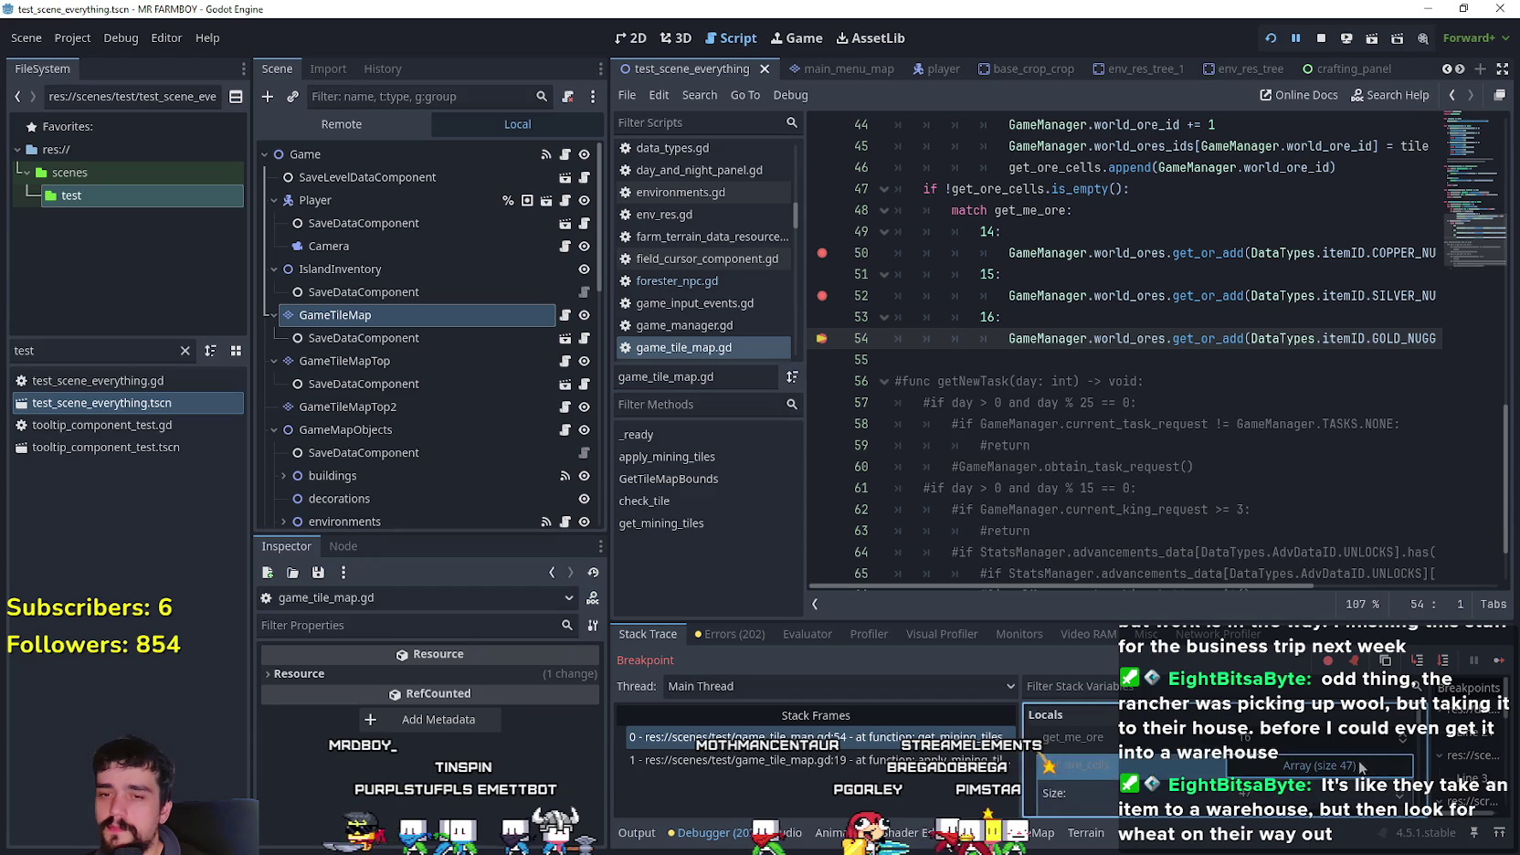
{"action": "scroll", "coordinate": [1203, 757], "scroll_direction": "down", "scroll_amount": 3}
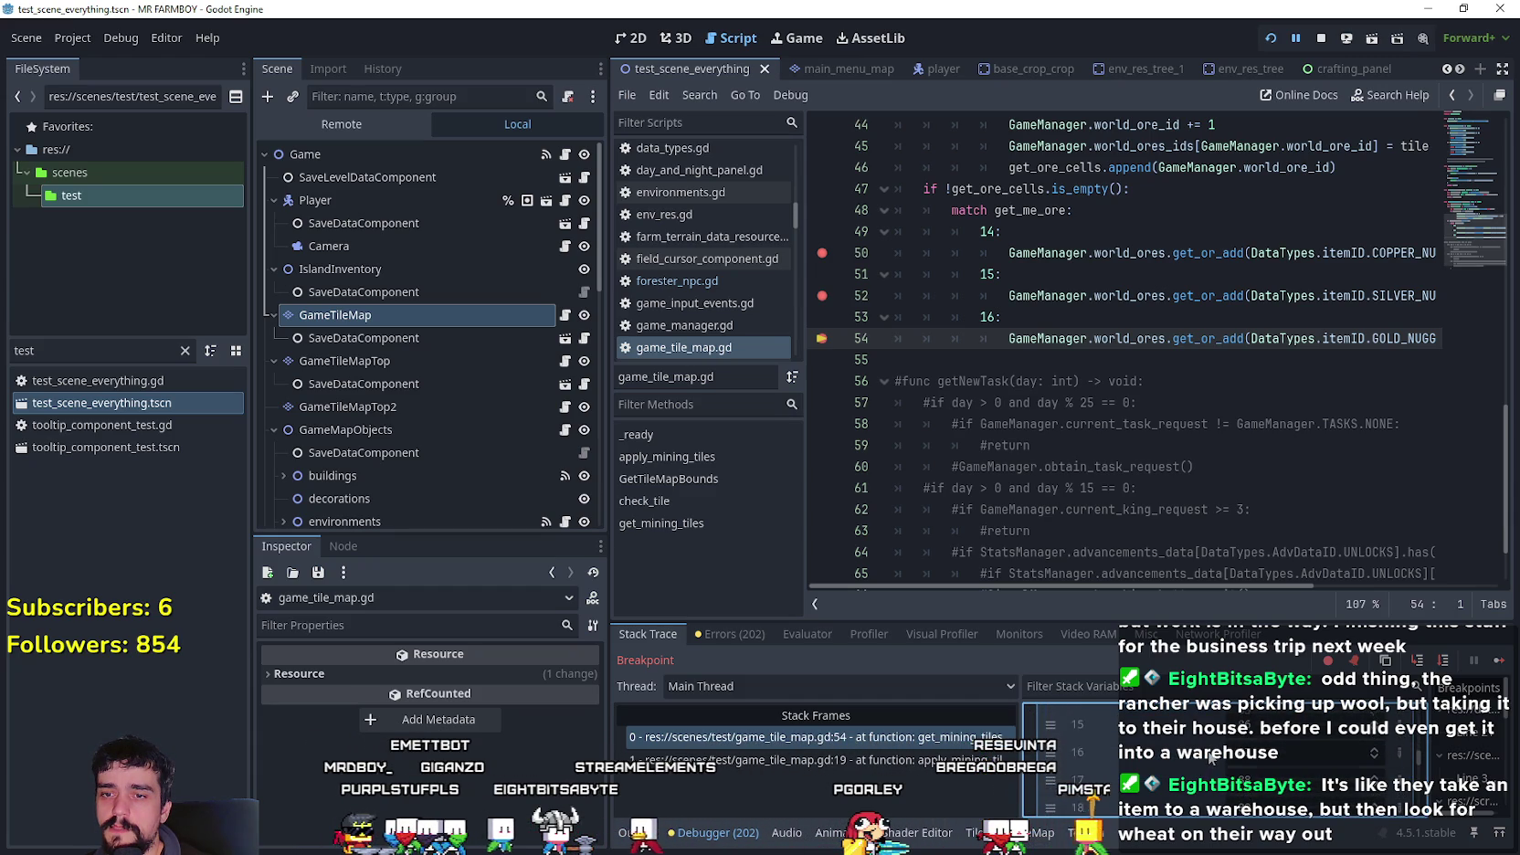
{"action": "scroll", "coordinate": [1420, 770], "scroll_direction": "down", "scroll_amount": 1}
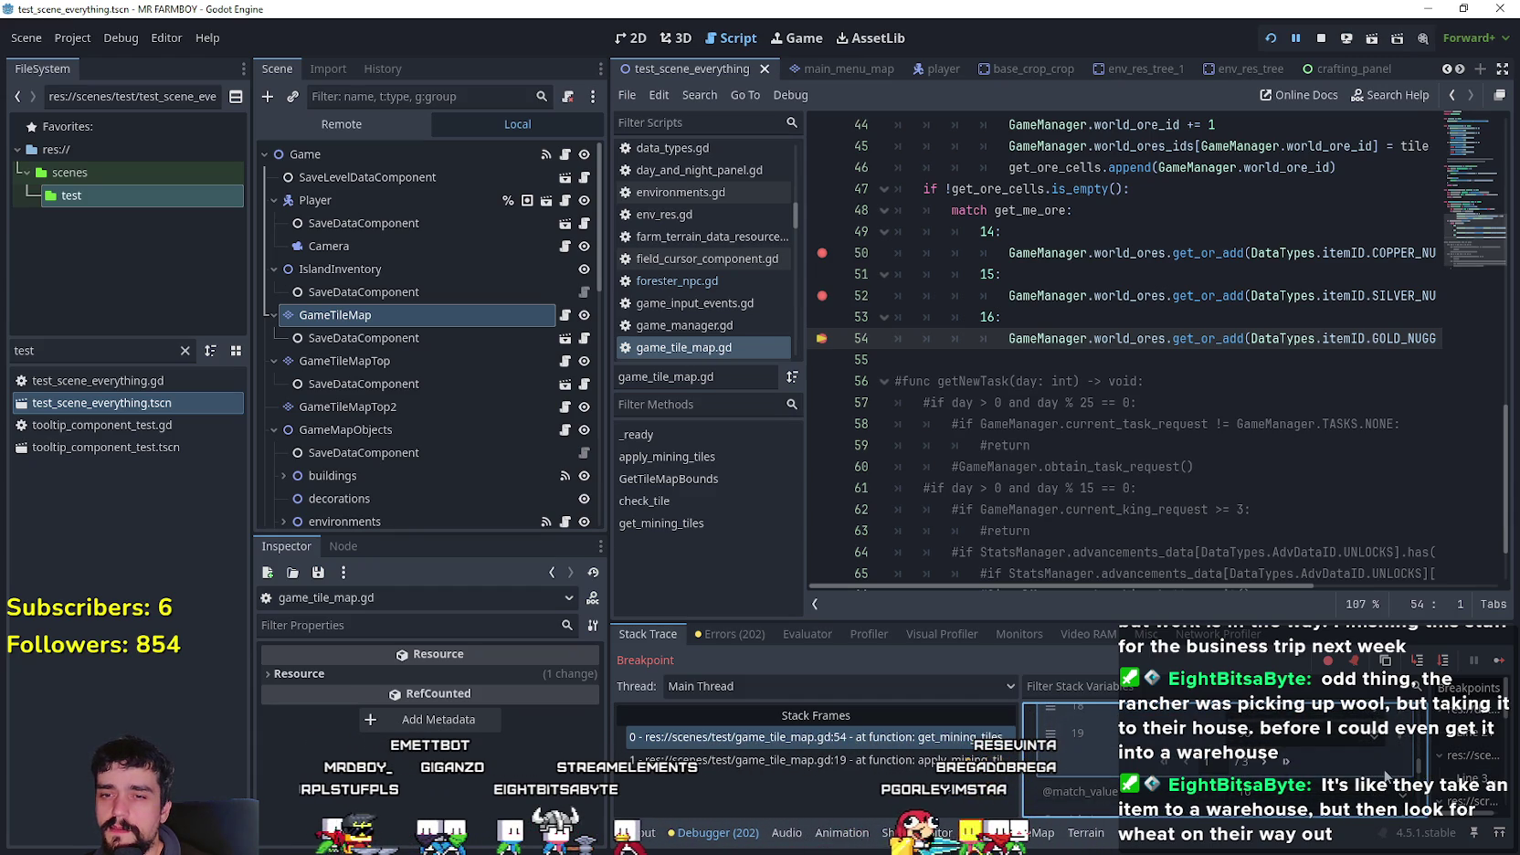
{"action": "scroll", "coordinate": [1277, 766], "scroll_direction": "down", "scroll_amount": 5}
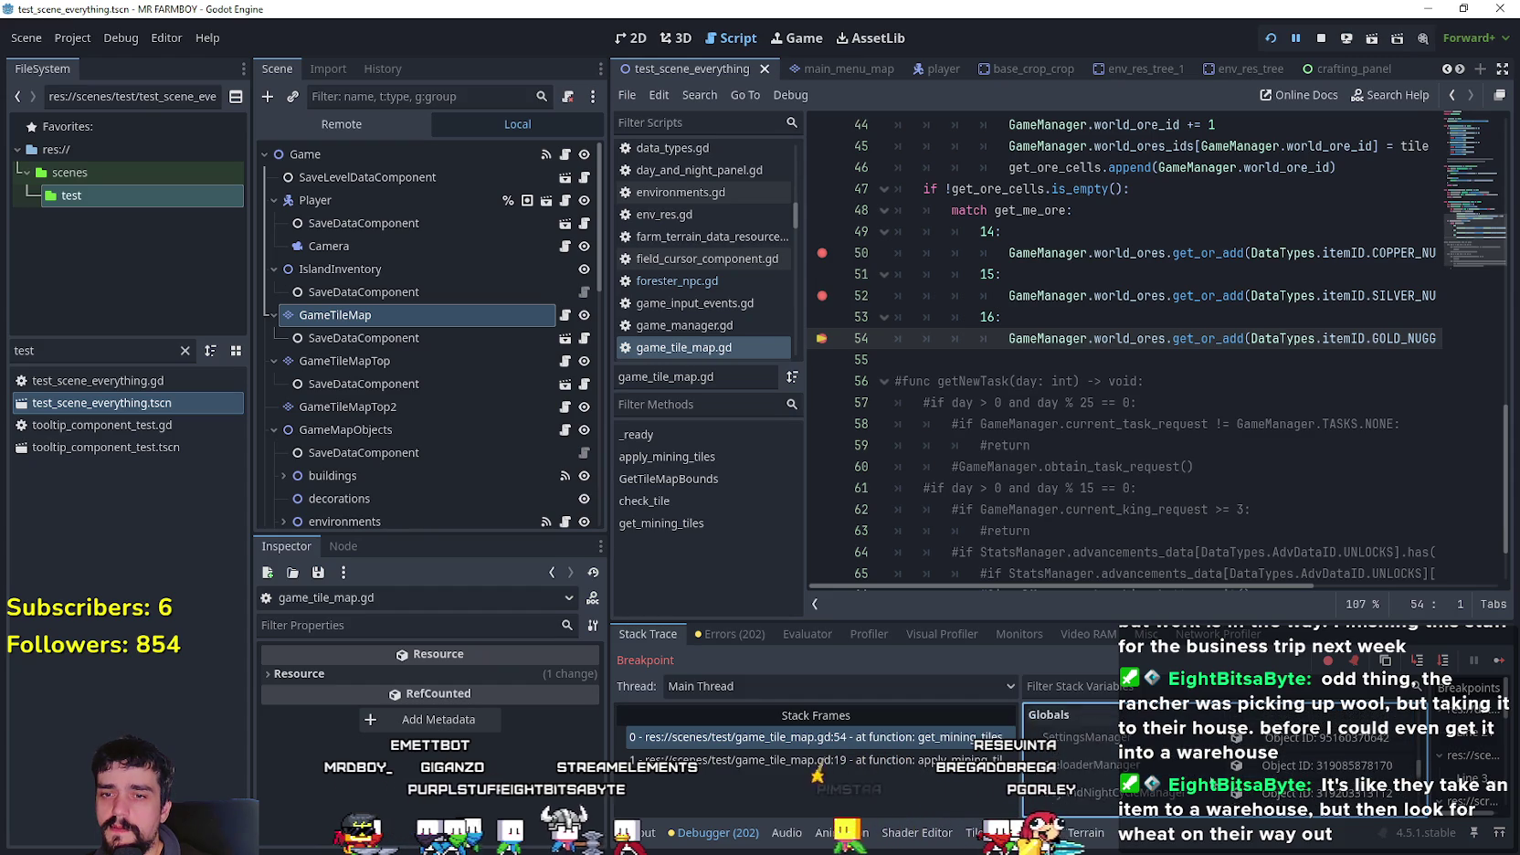
{"action": "scroll", "coordinate": [1078, 758], "scroll_direction": "up", "scroll_amount": 5}
{"action": "scroll", "coordinate": [1115, 348], "scroll_direction": "up", "scroll_amount": 4}
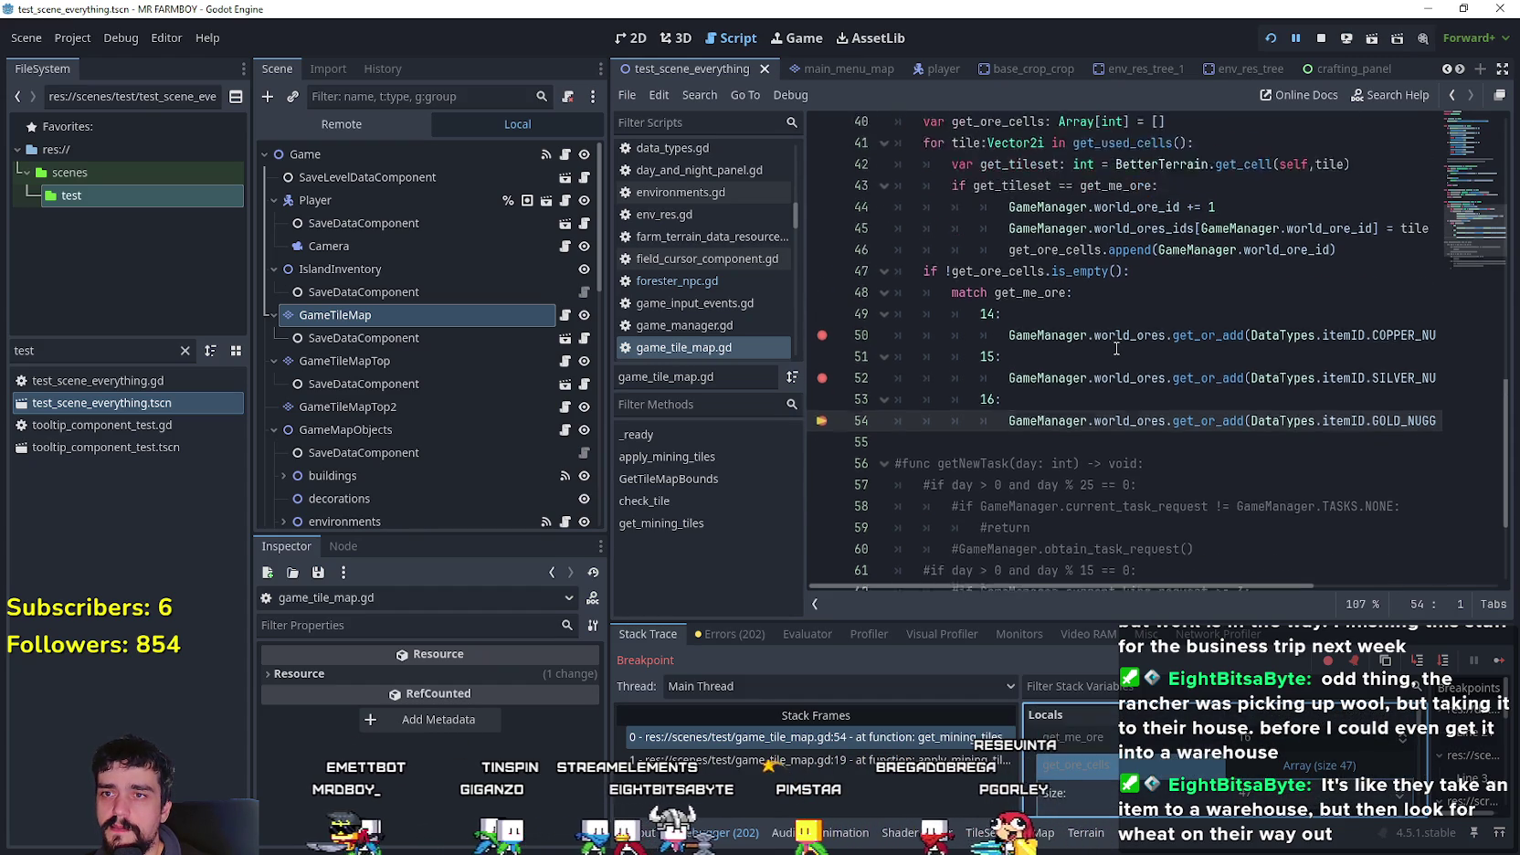
- Unindent lines 44–46 of game_tile_map.gd by one level
{"action": "double_click", "coordinate": [998, 297]}
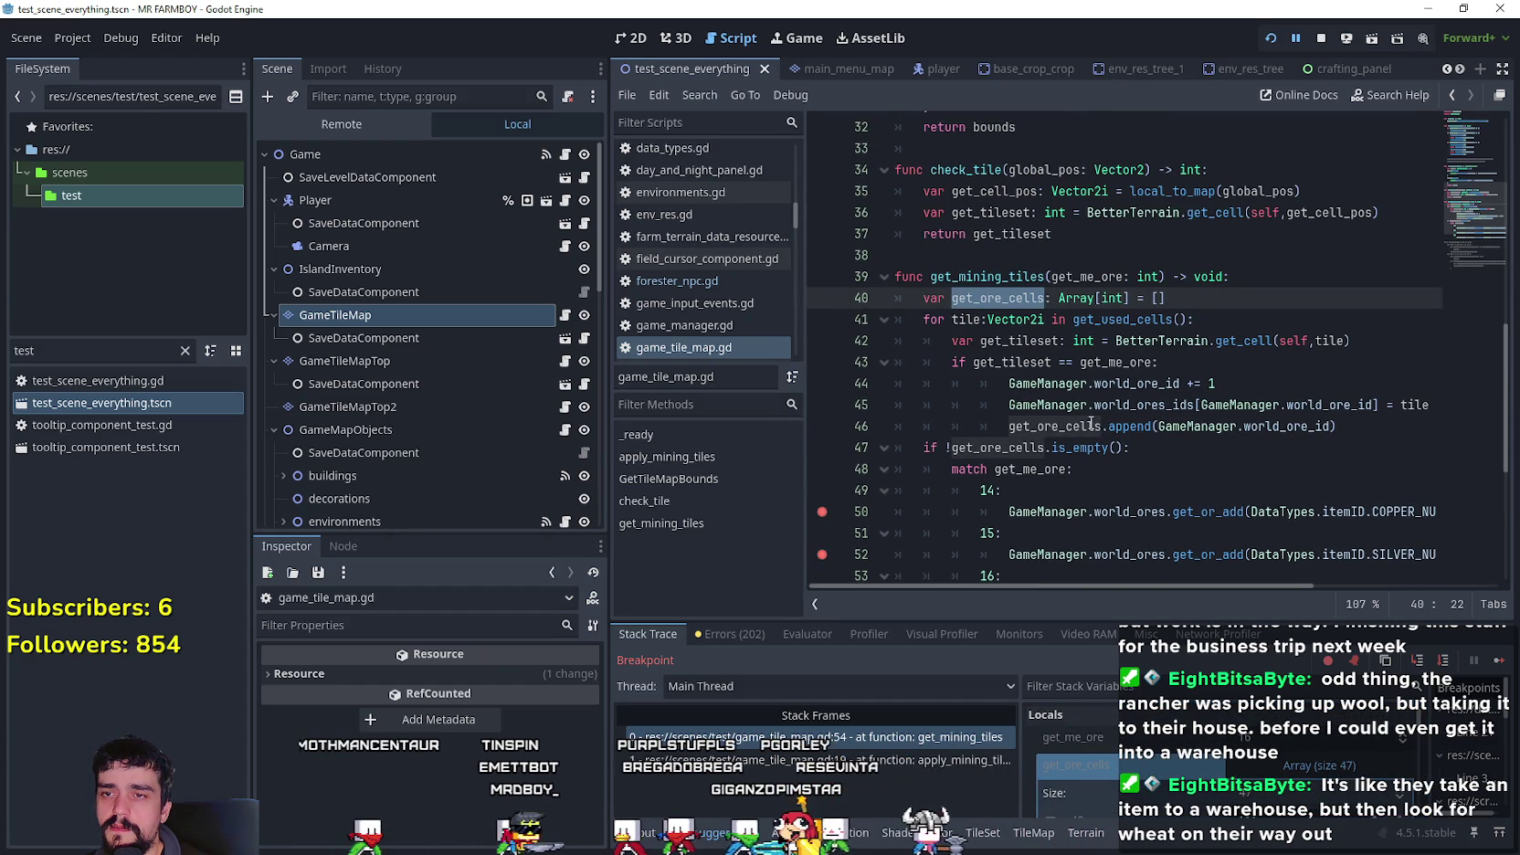
{"action": "left_click", "coordinate": [1087, 426]}
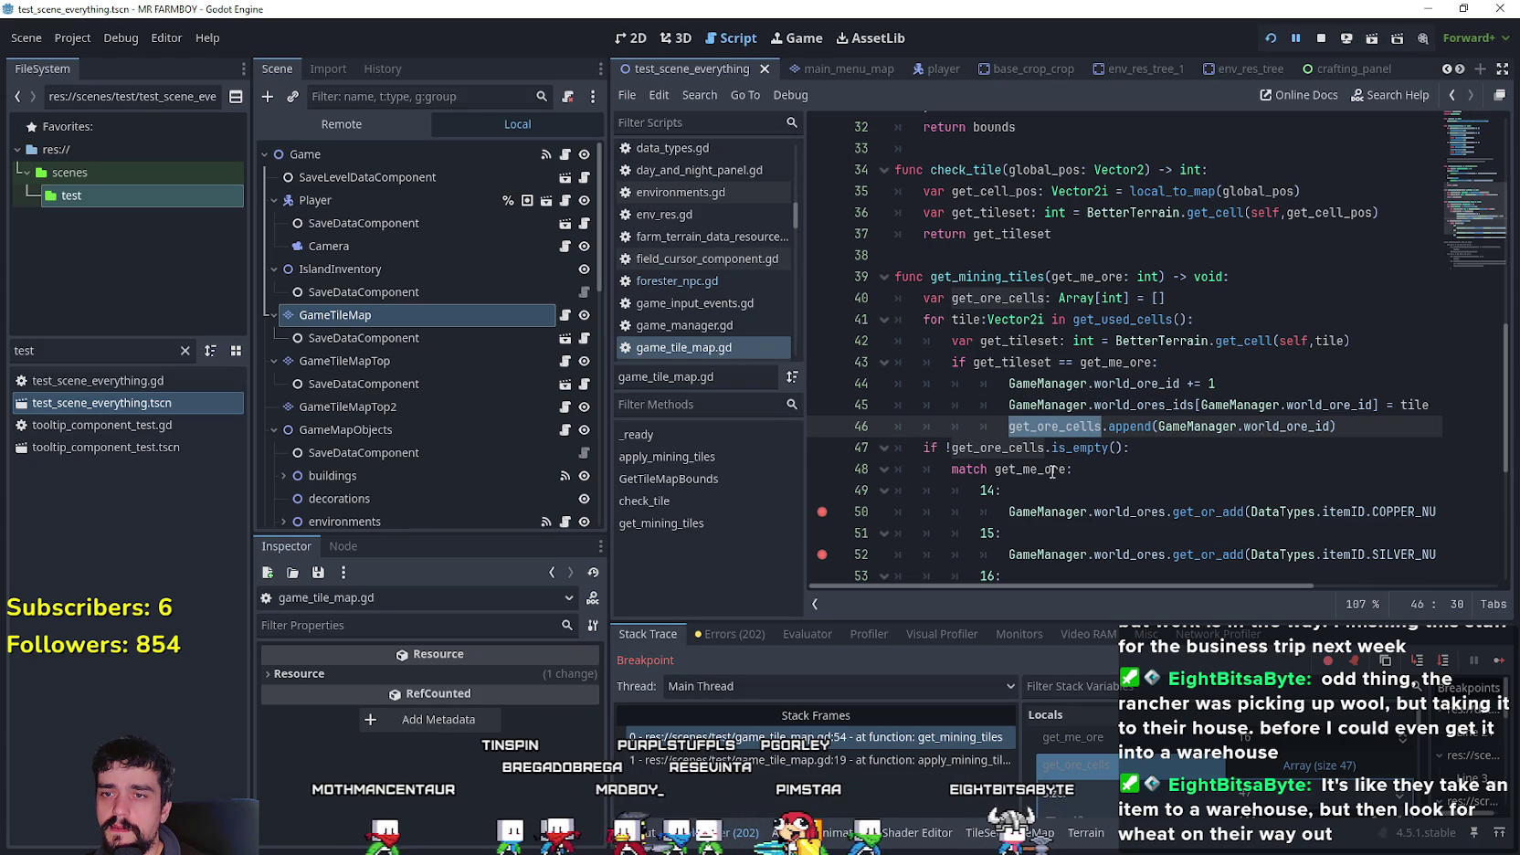
{"action": "left_click", "coordinate": [1173, 455]}
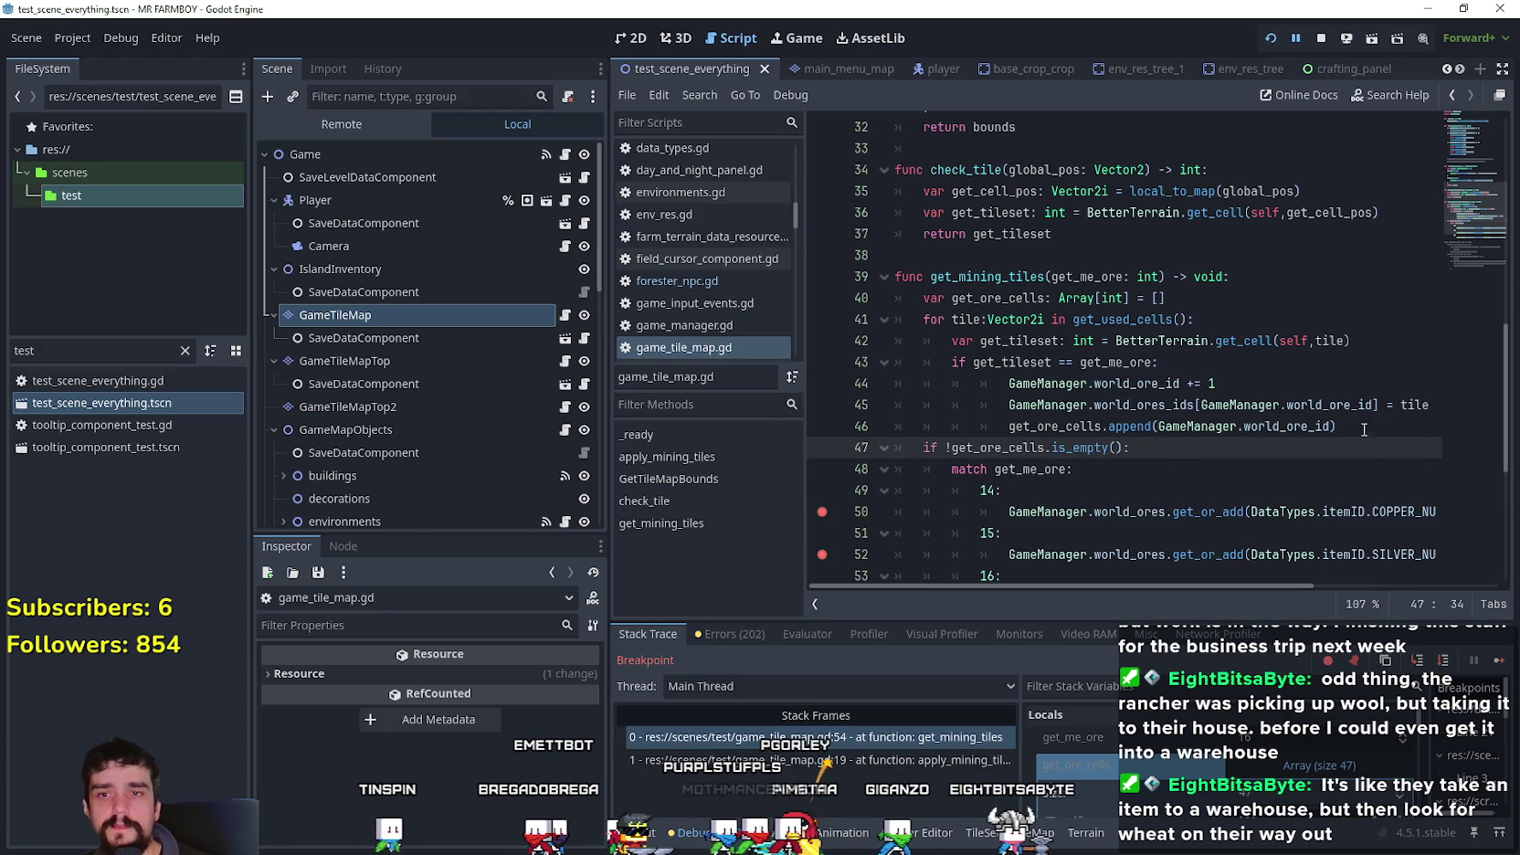
{"action": "key", "text": "Home"}
{"action": "key", "text": "Home"}
{"action": "key", "text": "shift+Up"}
{"action": "key", "text": "shift+Up"}
{"action": "key", "text": "shift+Up"}
{"action": "key", "text": "shift+Tab"}
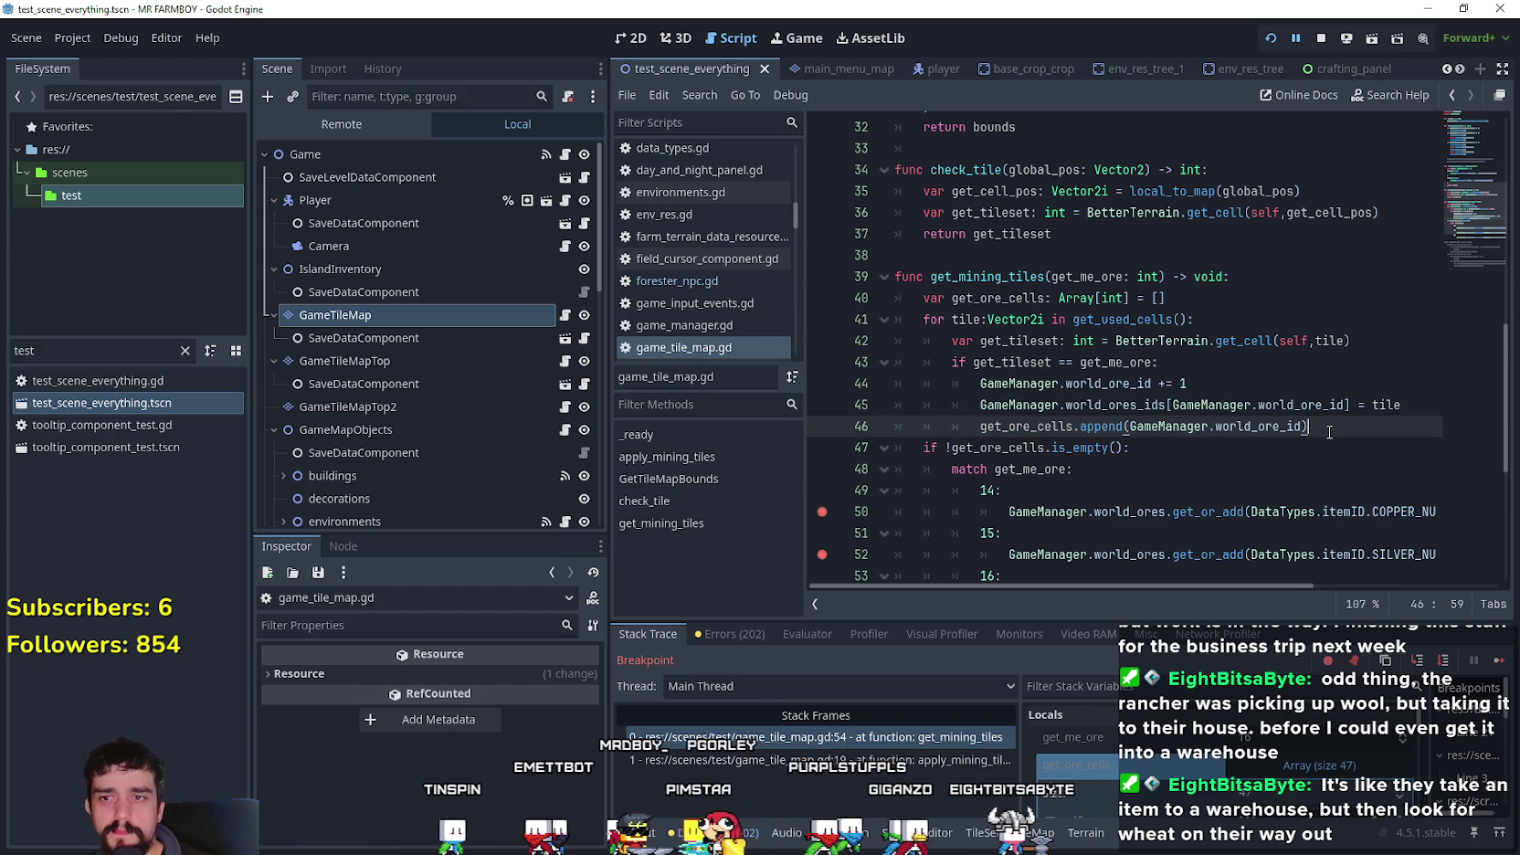
{"action": "key", "text": "Right"}
- Scroll horizontally to review the ends of the unindented lines
{"action": "left_click_drag", "start_coordinate": [1090, 585], "coordinate": [1120, 582]}
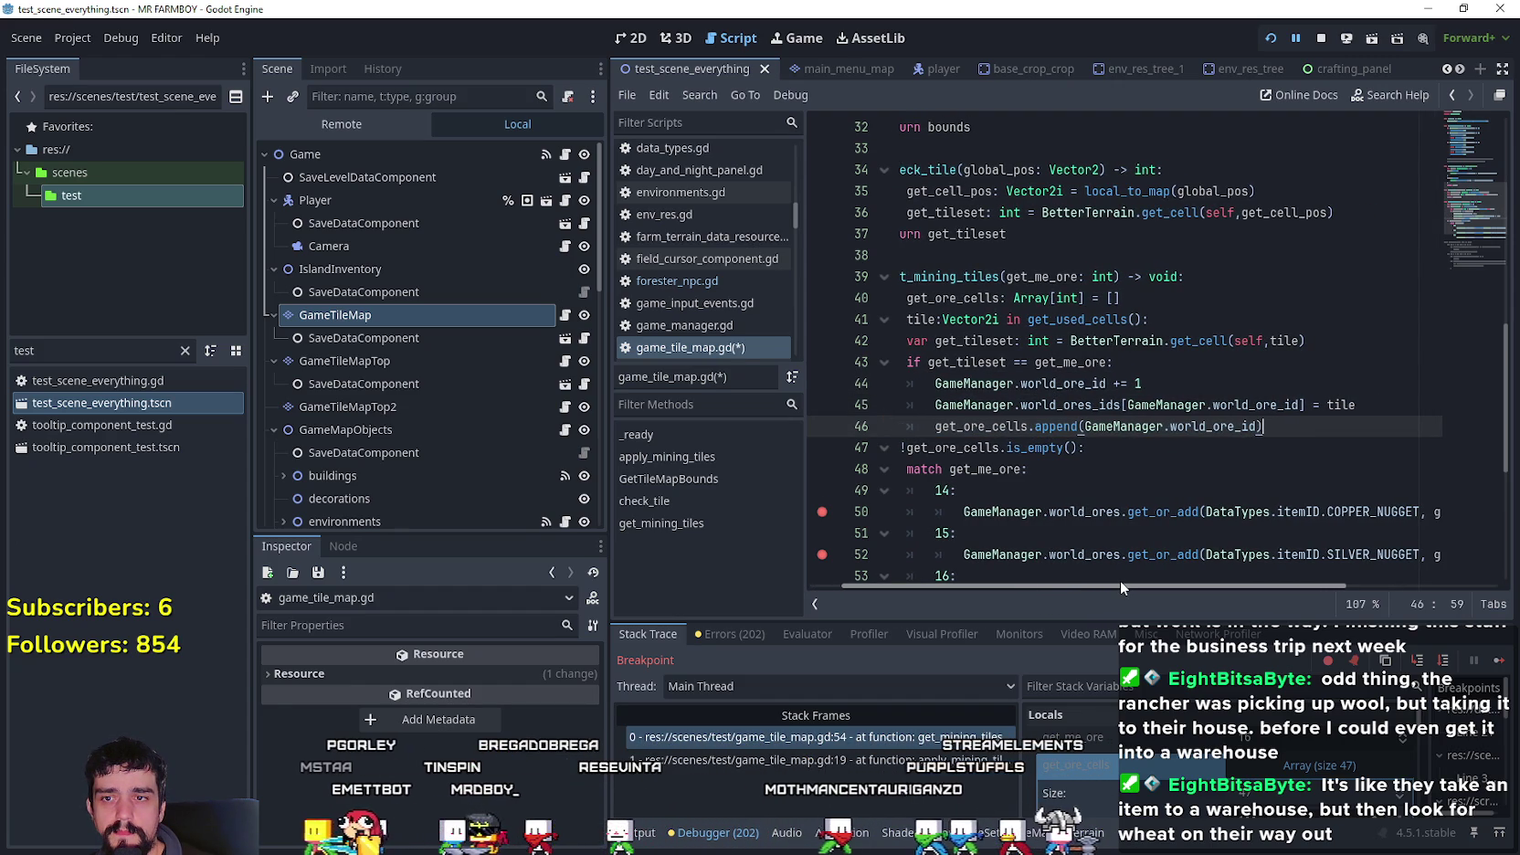
{"action": "mouse_move", "coordinate": [1120, 582]}
{"action": "left_mouse_down"}
{"action": "mouse_move", "coordinate": [1227, 581]}
{"action": "mouse_move", "coordinate": [1168, 577]}
{"action": "left_mouse_up"}
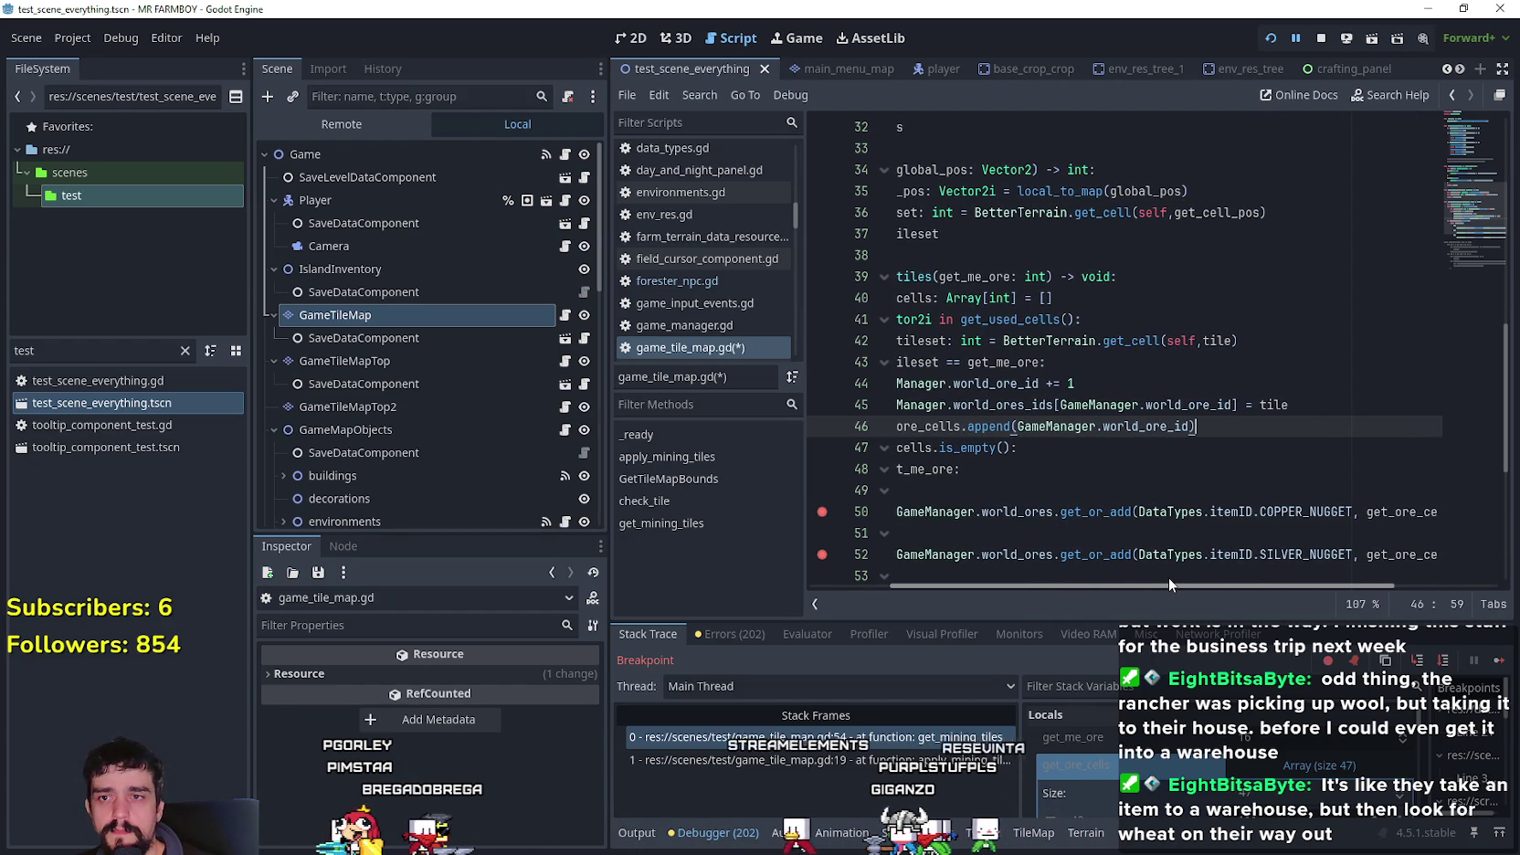
{"action": "left_click_drag", "start_coordinate": [1168, 578], "coordinate": [1098, 581]}
{"action": "scroll", "coordinate": [1123, 347], "scroll_direction": "down", "scroll_amount": 3}
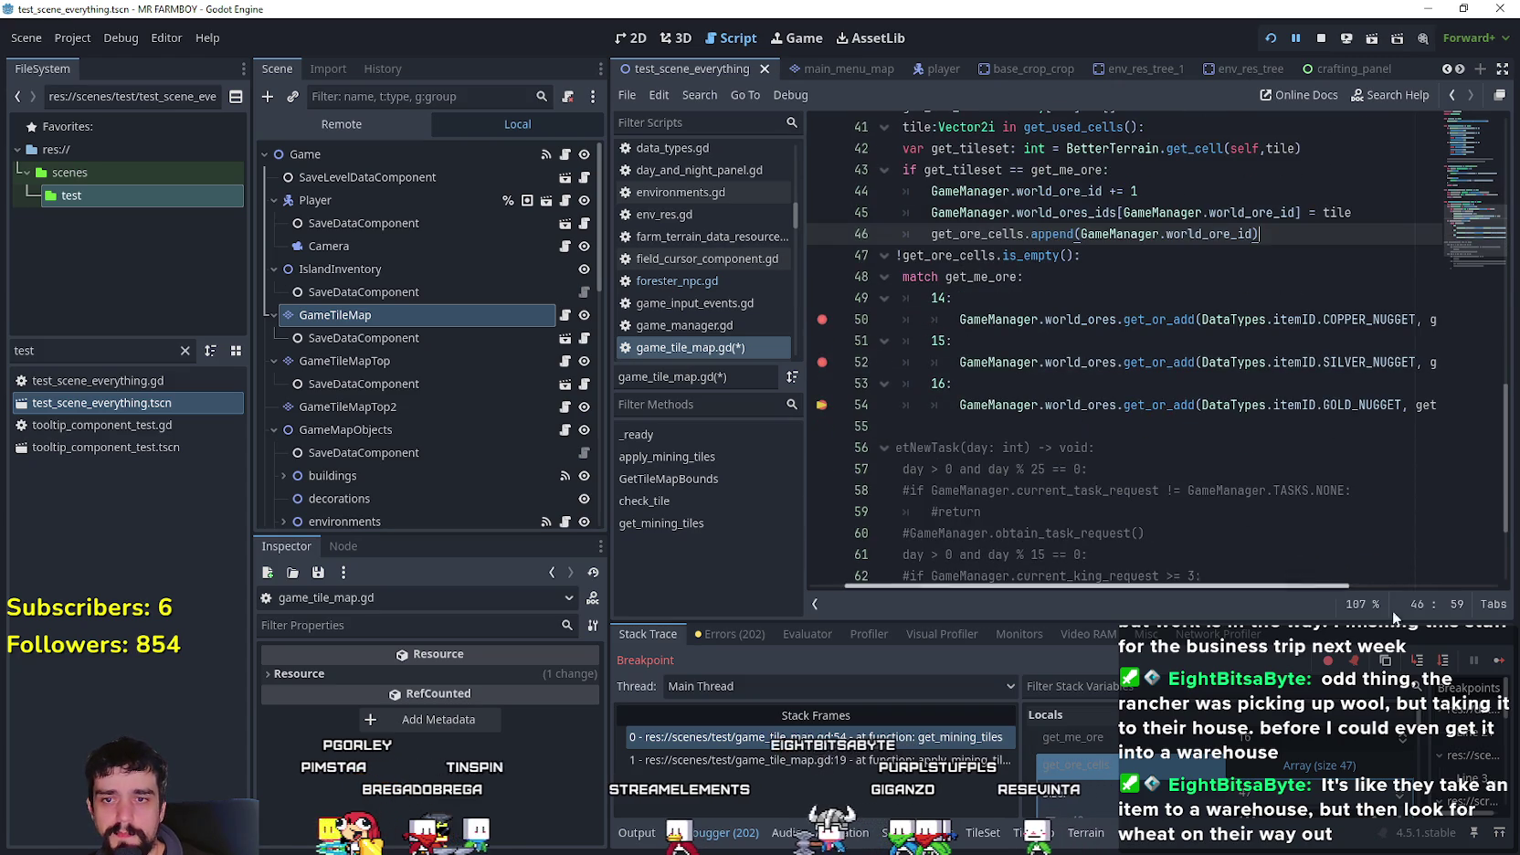
- Resume the game, view the town fullscreen, then return to the editor
{"action": "left_click", "coordinate": [1496, 659]}
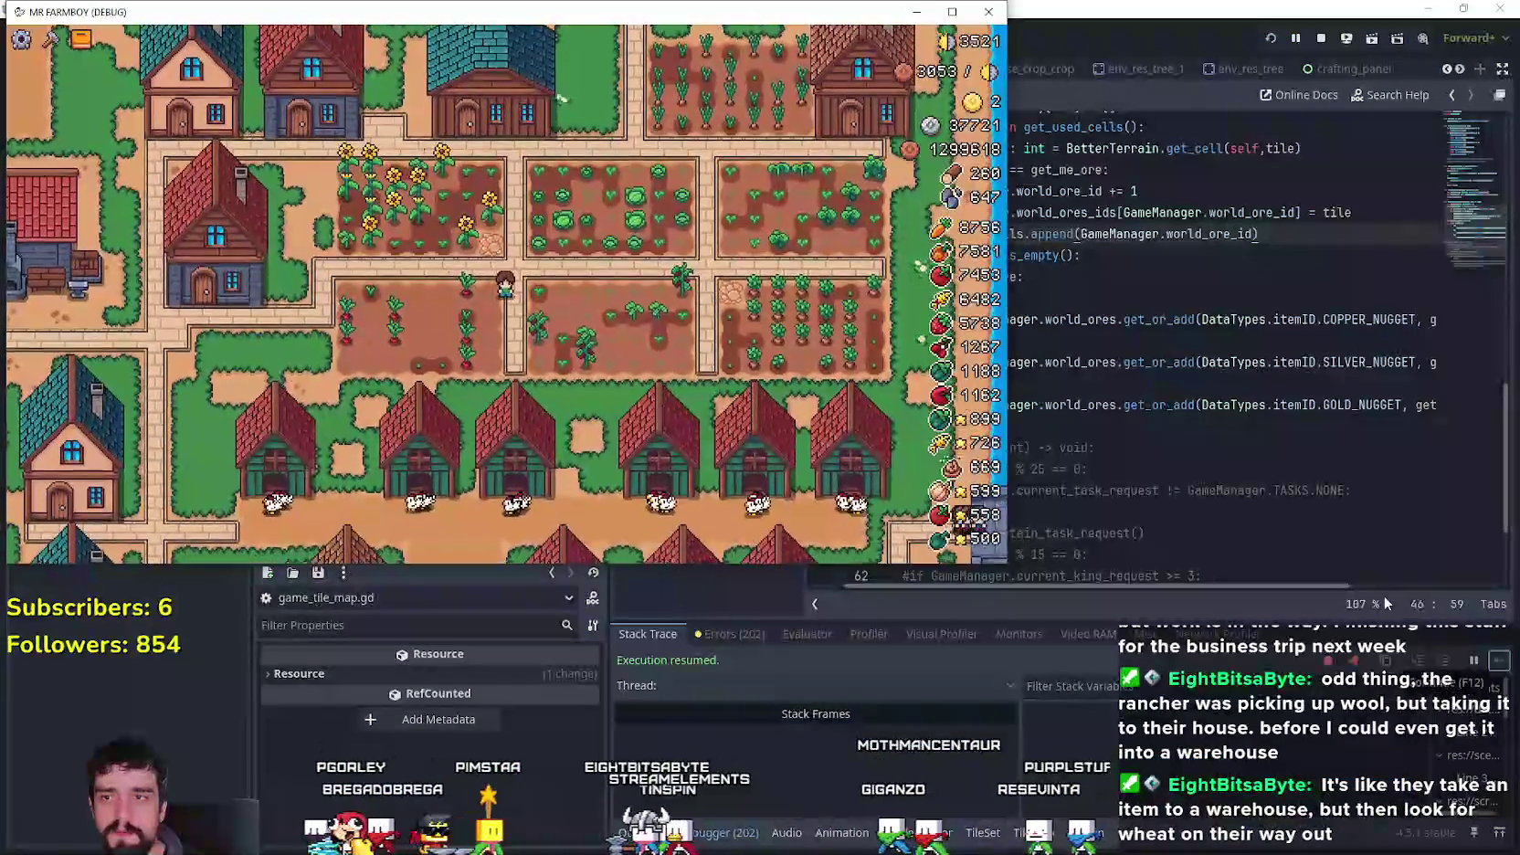
{"action": "scroll", "coordinate": [557, 326], "scroll_direction": "down", "scroll_amount": 5}
{"action": "scroll", "coordinate": [556, 326], "scroll_direction": "up", "scroll_amount": 5}
{"action": "scroll", "coordinate": [556, 326], "scroll_direction": "down", "scroll_amount": 2}
{"action": "key", "text": "super+Up"}
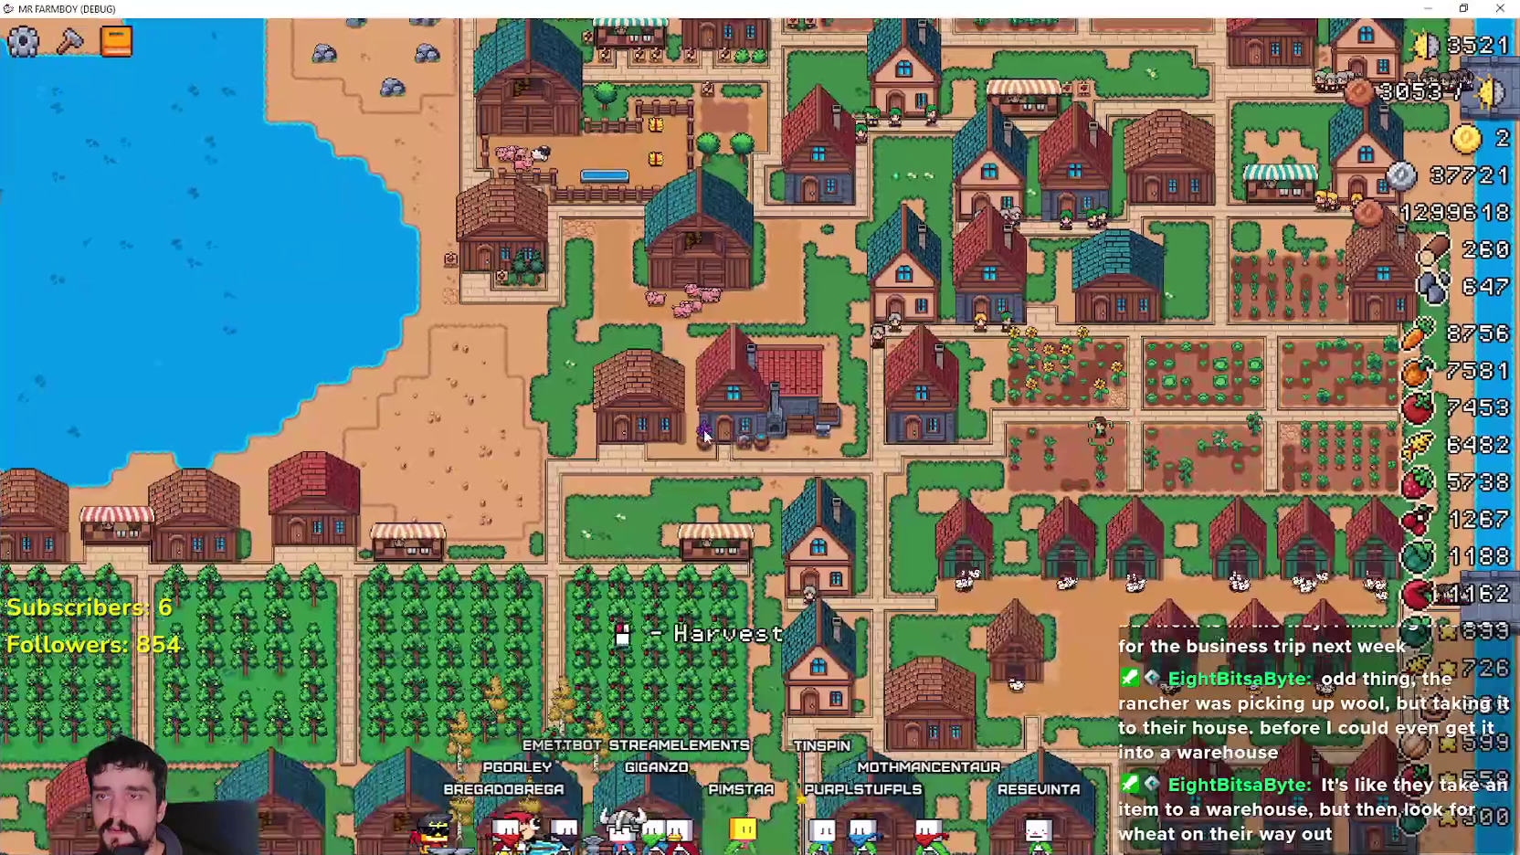
{"action": "key", "text": "s"}
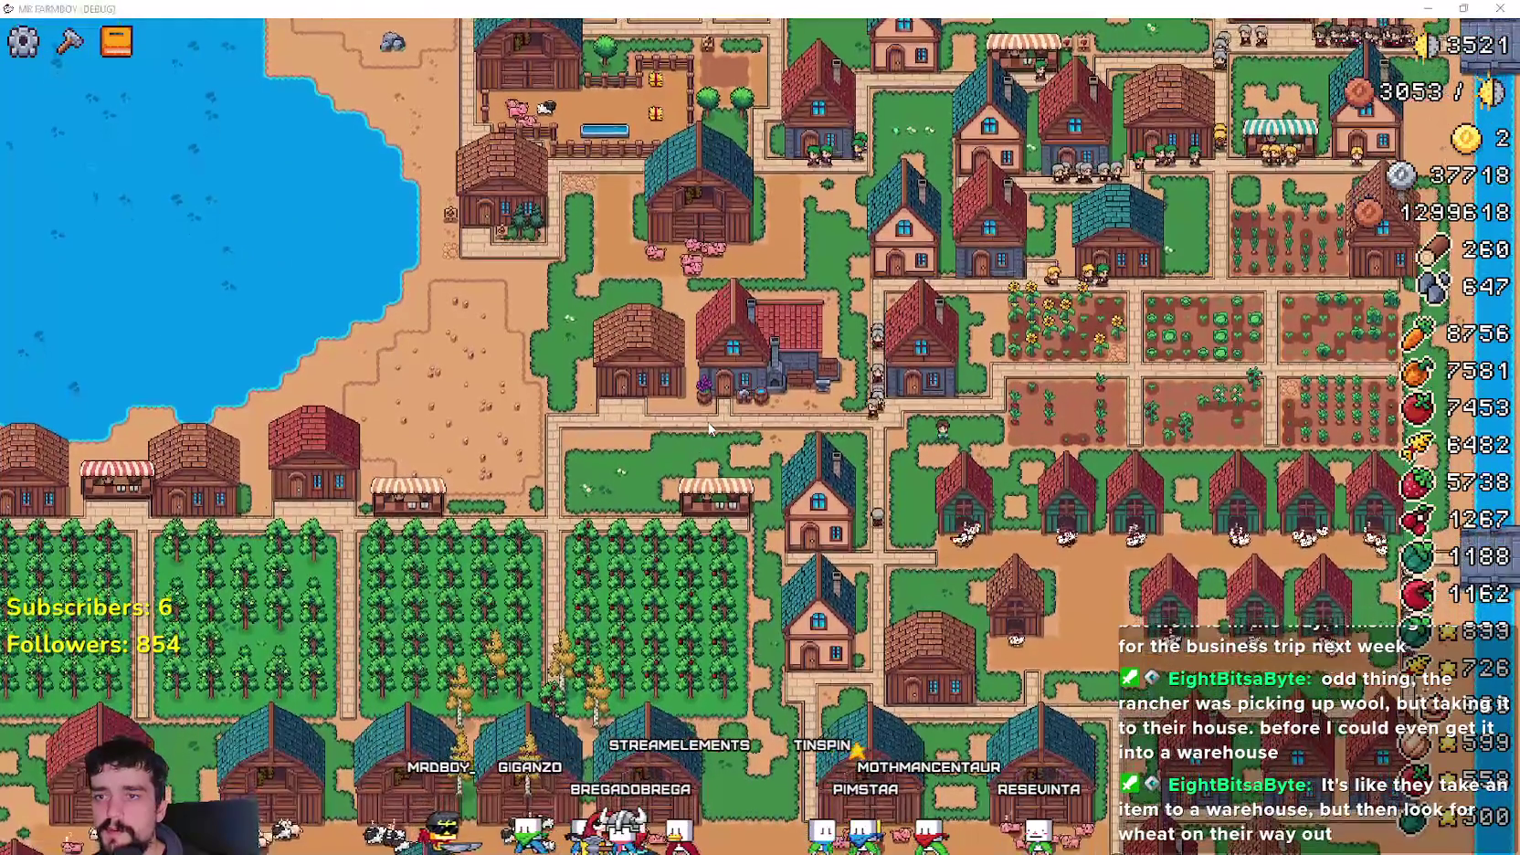
{"action": "key", "text": "alt+Tab"}
- Select the live GameManager in the Remote tree and expand its 117-entry World Ores IDs dictionary
{"action": "left_click", "coordinate": [342, 124]}
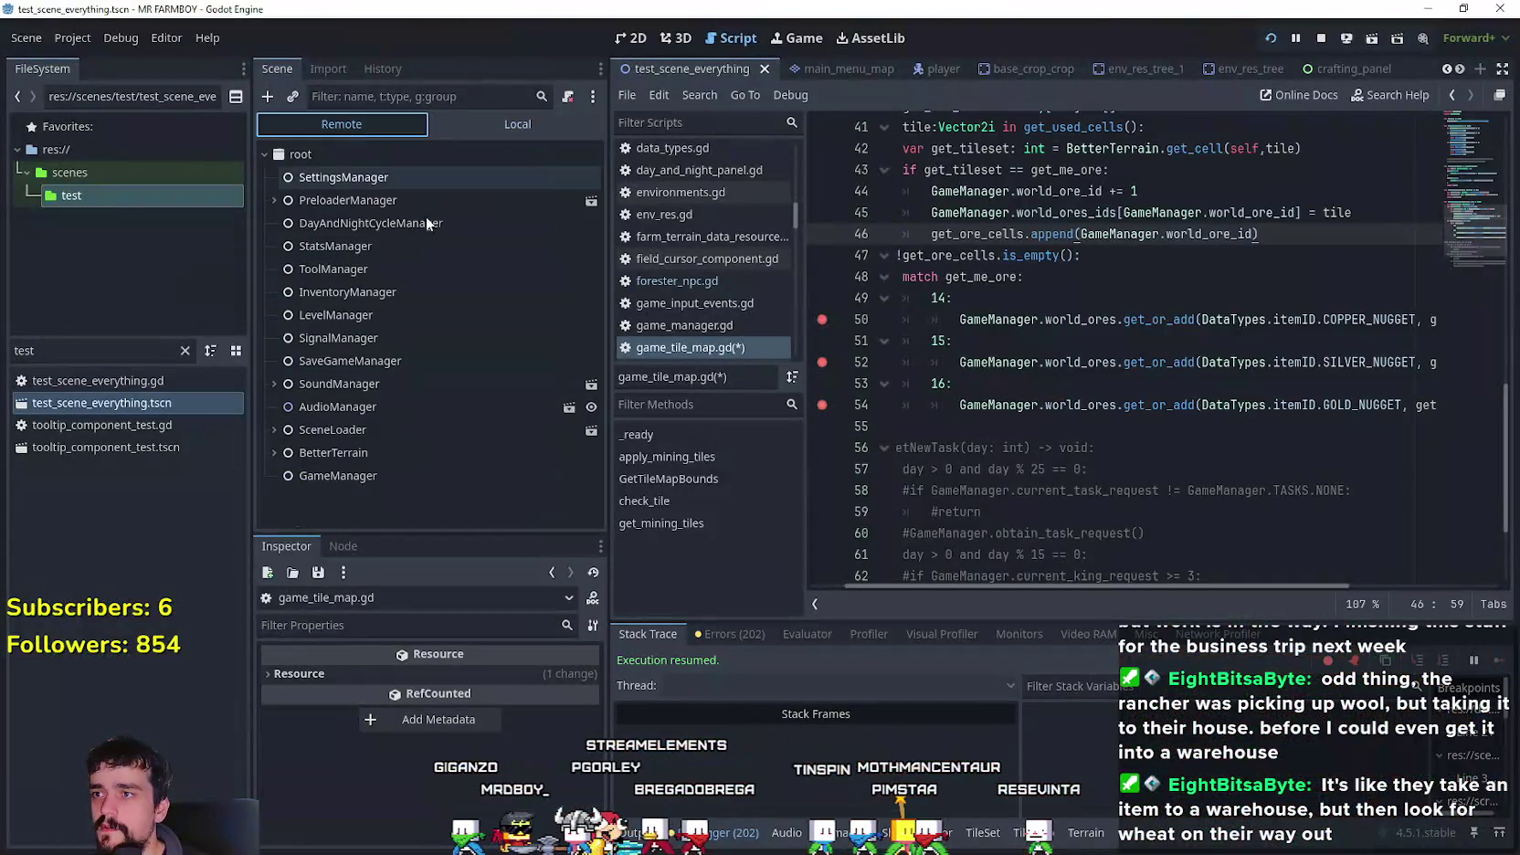
{"action": "left_click", "coordinate": [337, 476]}
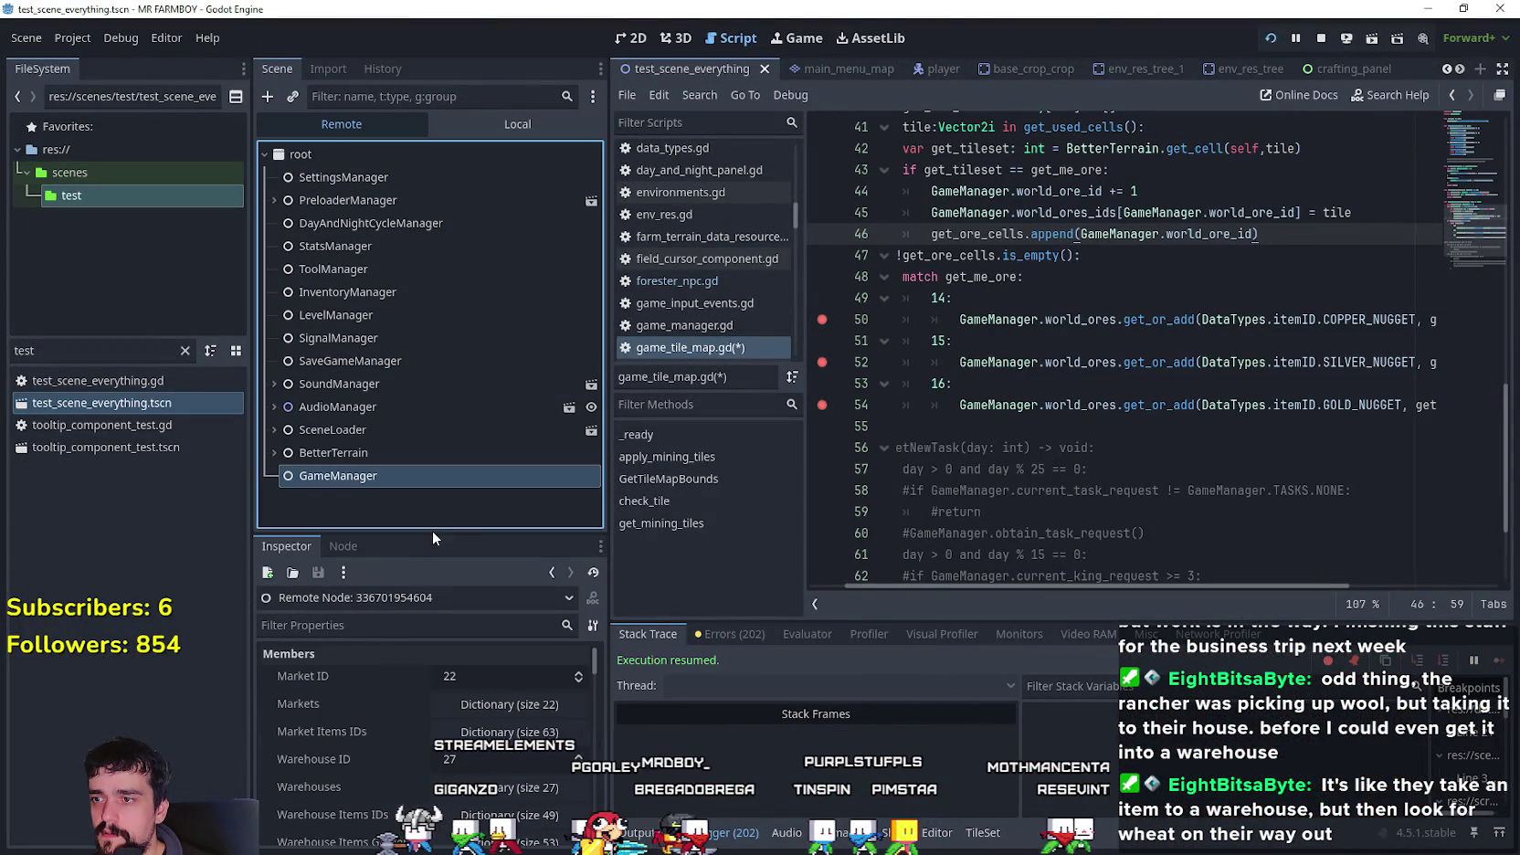
{"action": "left_click_drag", "start_coordinate": [429, 536], "coordinate": [441, 272]}
{"action": "scroll", "coordinate": [371, 718], "scroll_direction": "down", "scroll_amount": 2}
{"action": "scroll", "coordinate": [381, 704], "scroll_direction": "down", "scroll_amount": 10}
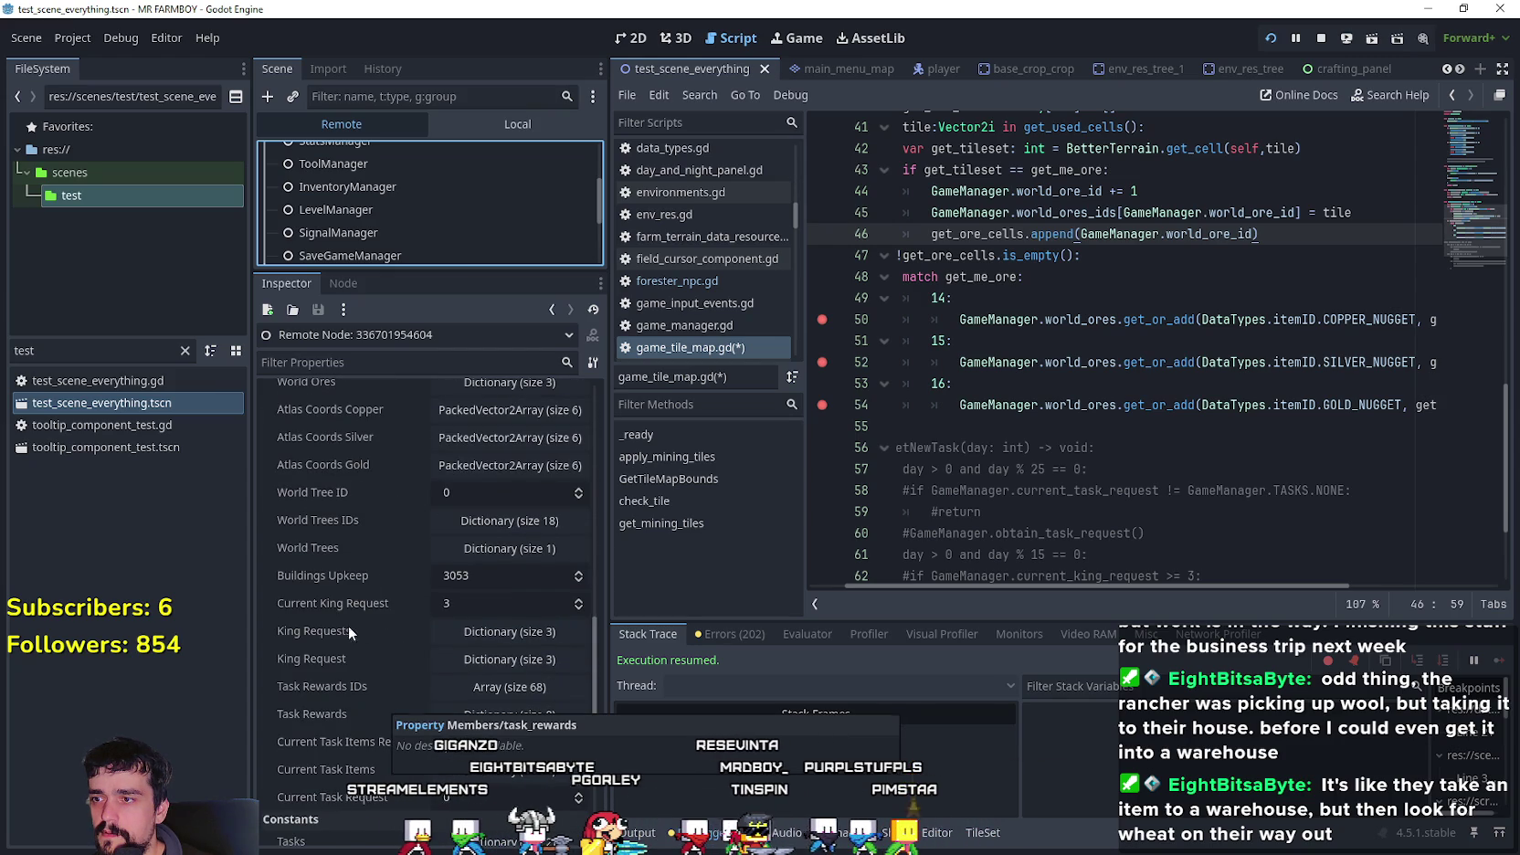
{"action": "scroll", "coordinate": [355, 685], "scroll_direction": "down", "scroll_amount": 4}
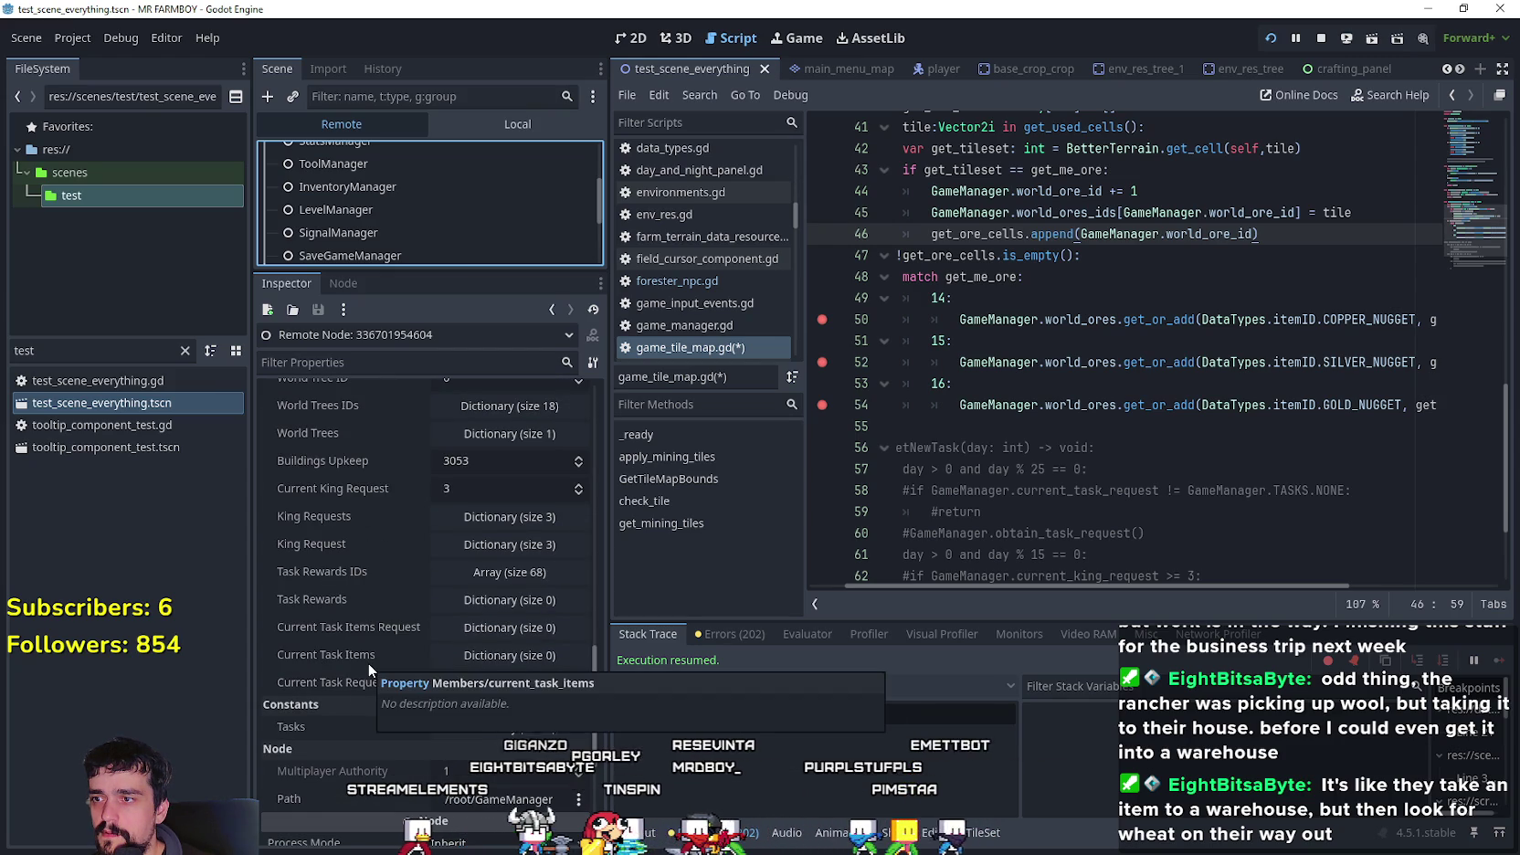
{"action": "scroll", "coordinate": [375, 640], "scroll_direction": "up", "scroll_amount": 8}
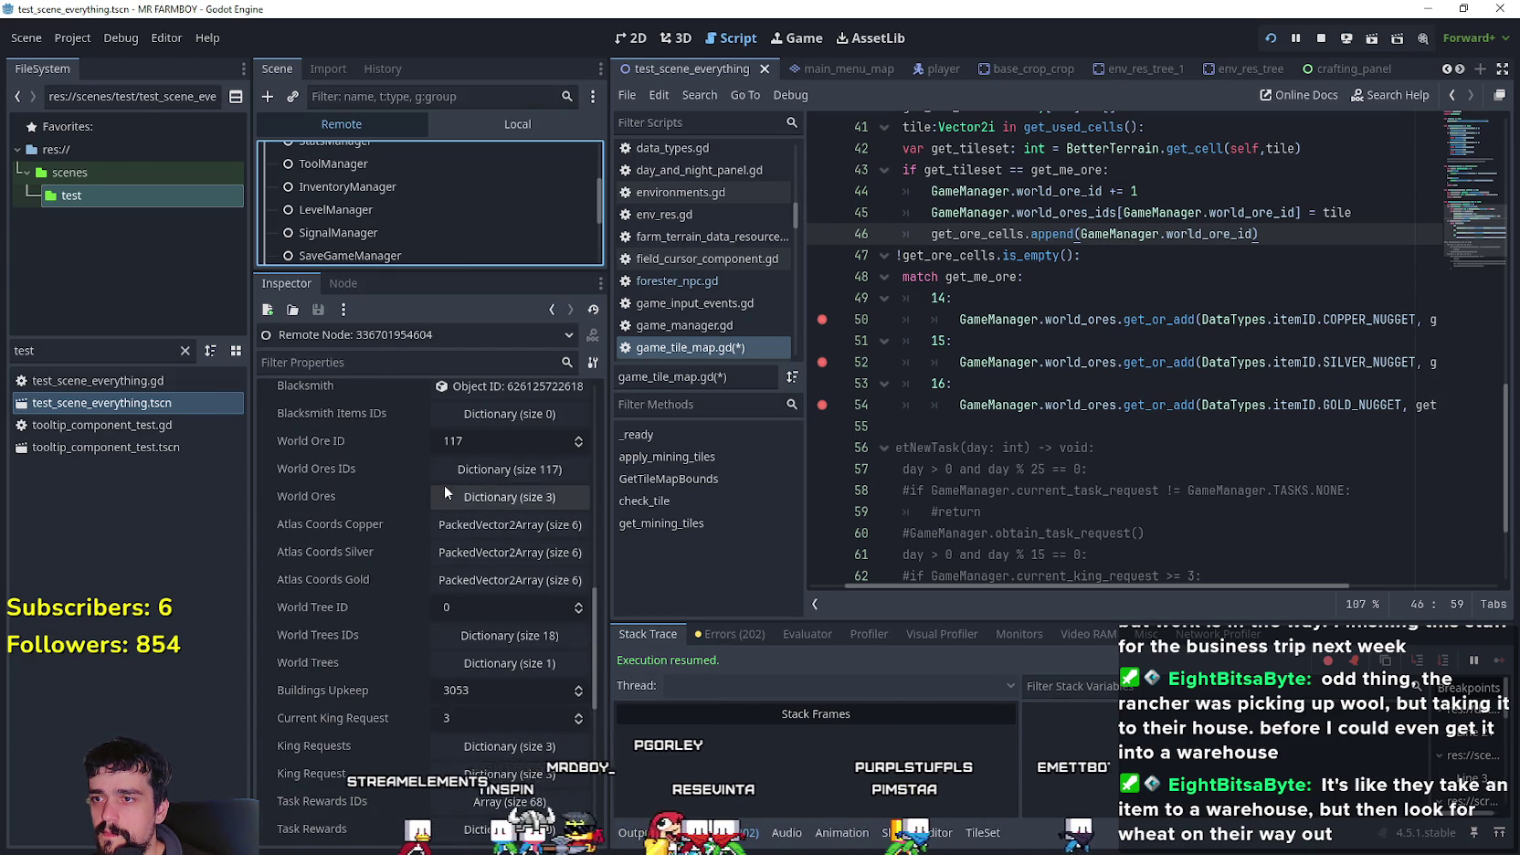
{"action": "left_click", "coordinate": [536, 472]}
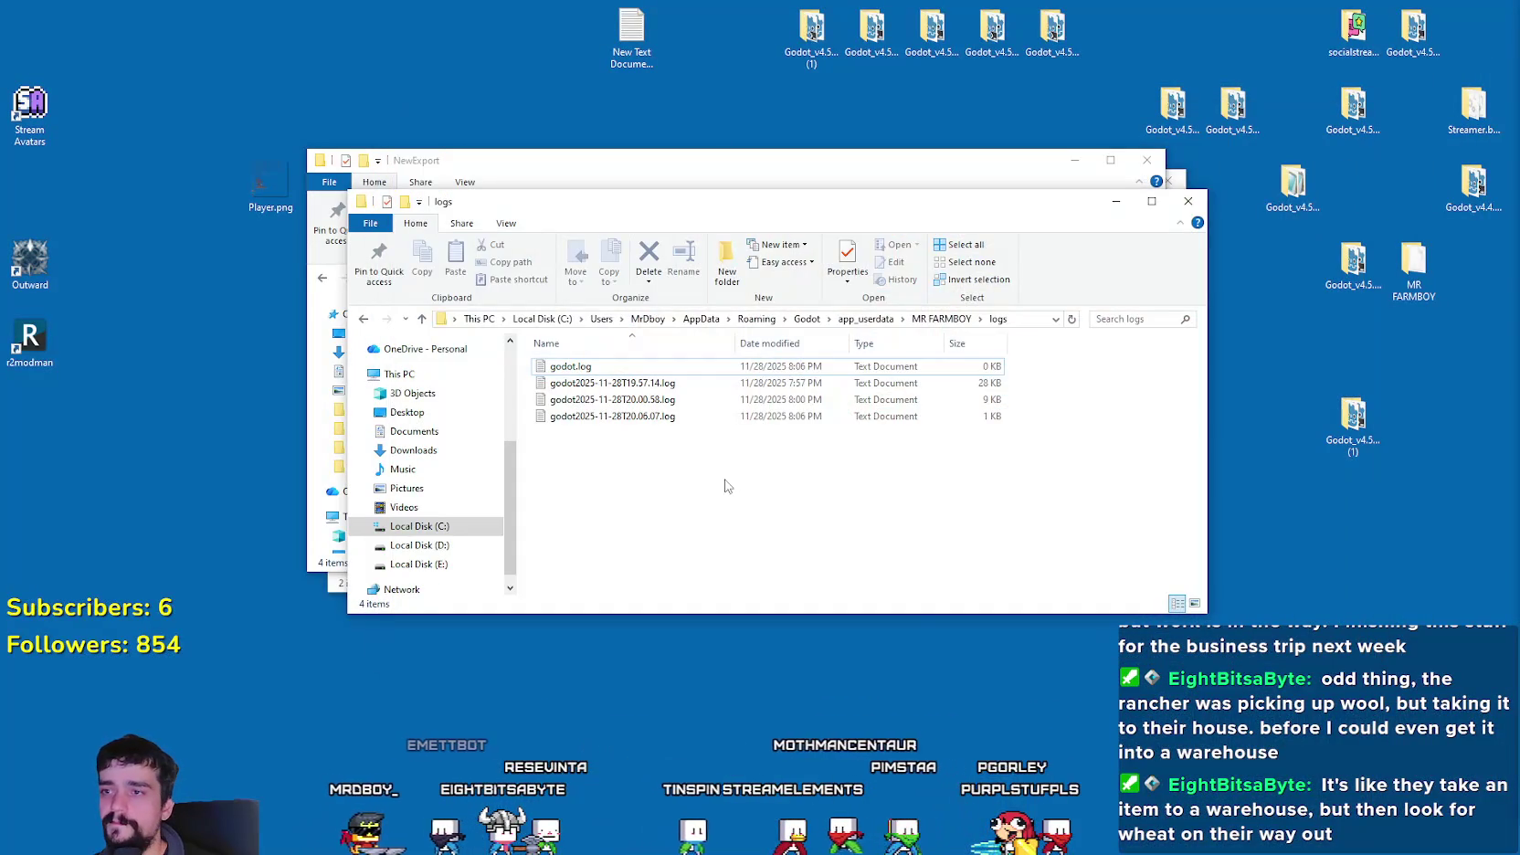
- Refresh the logs folder, open godot.log in Notepad and move it to the upper left
{"action": "right_click", "coordinate": [727, 485]}
{"action": "left_click", "coordinate": [770, 532]}
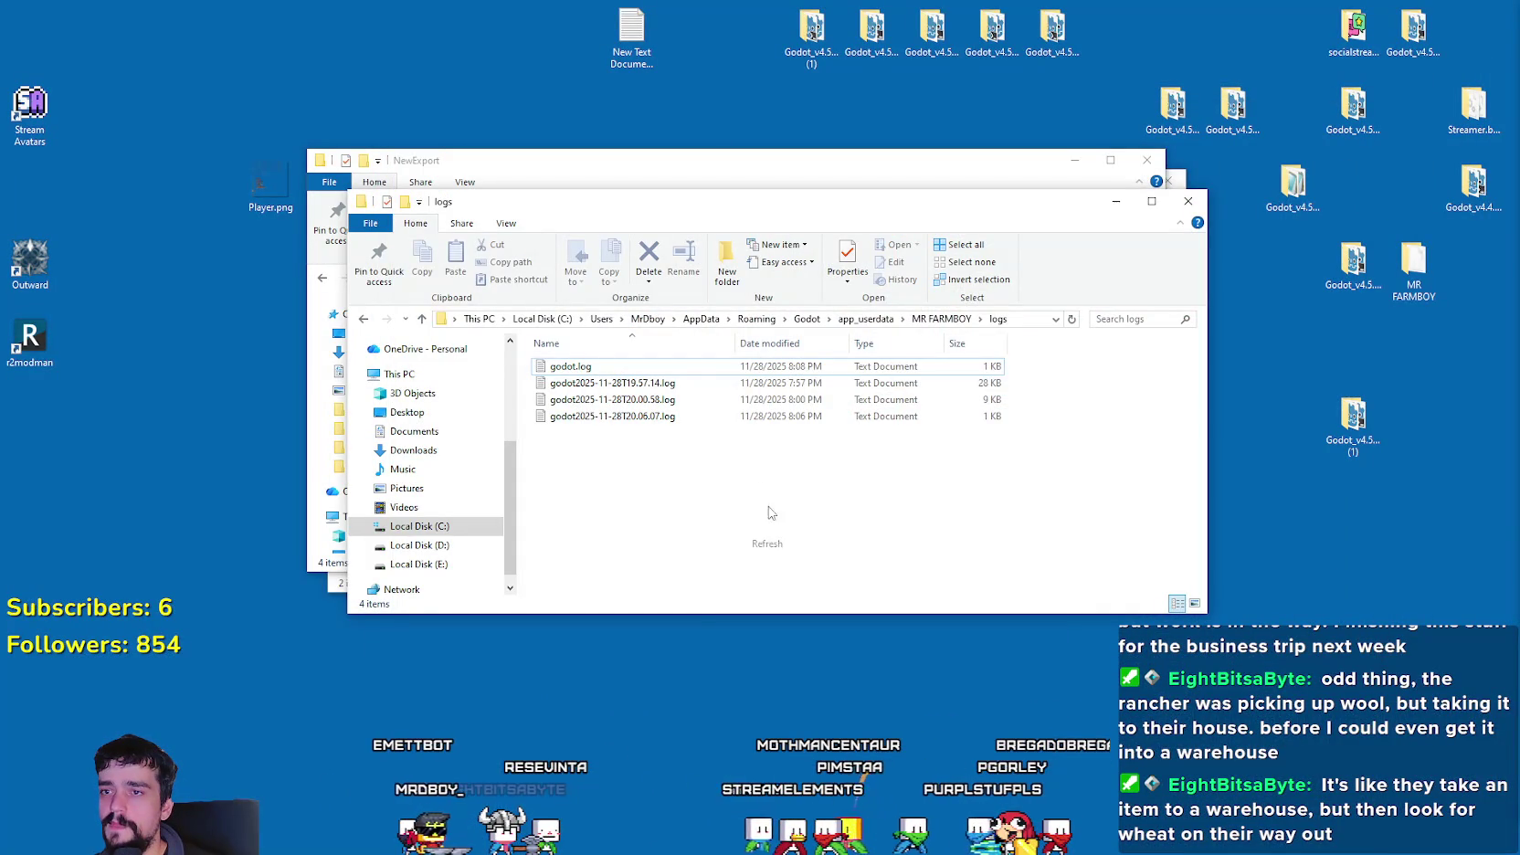
{"action": "double_click", "coordinate": [640, 367]}
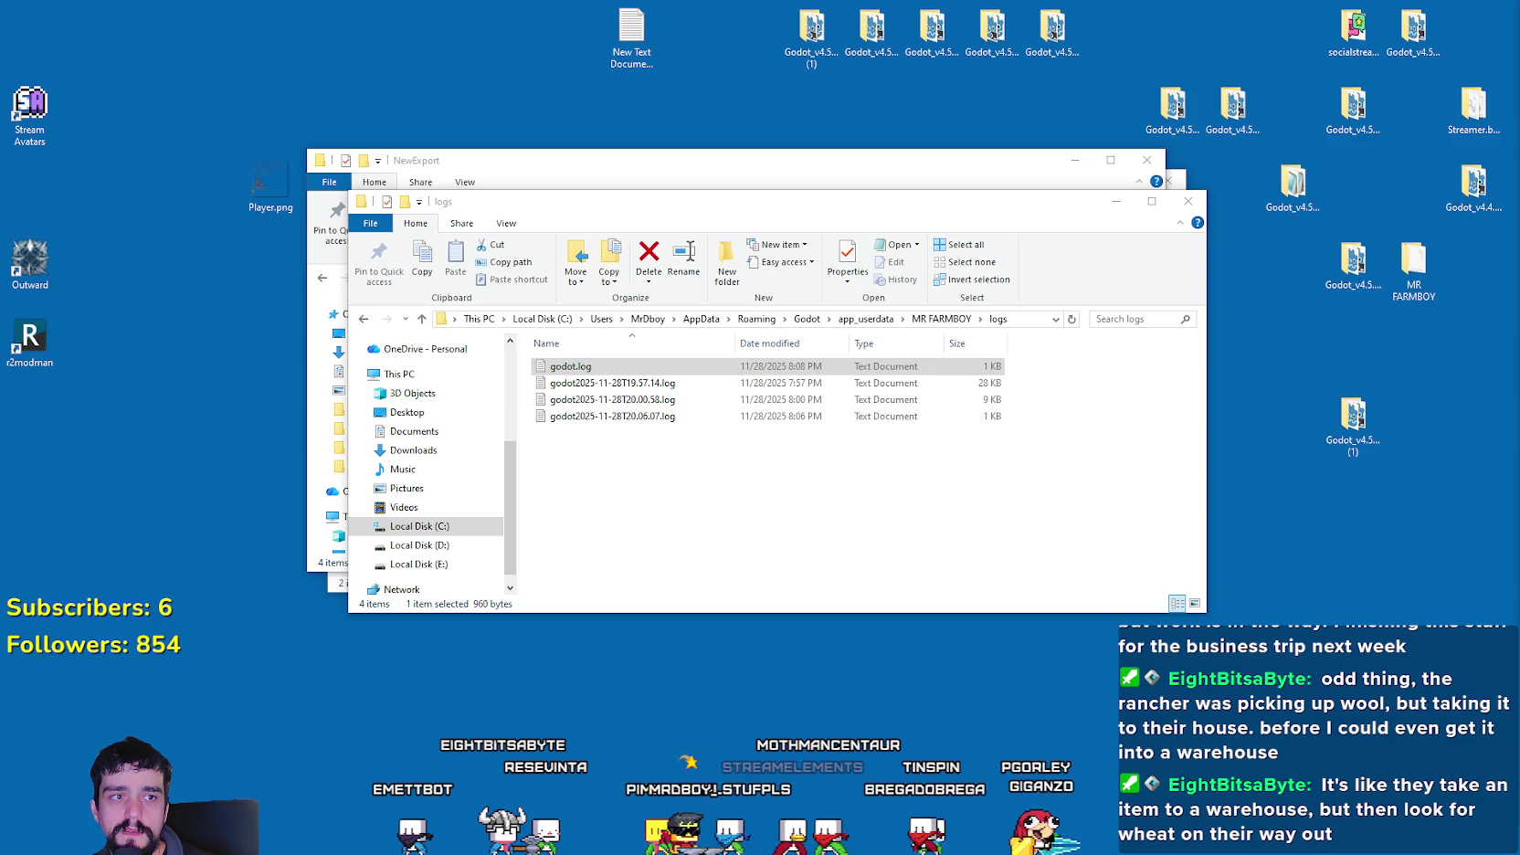
{"action": "left_click", "coordinate": [876, 383]}
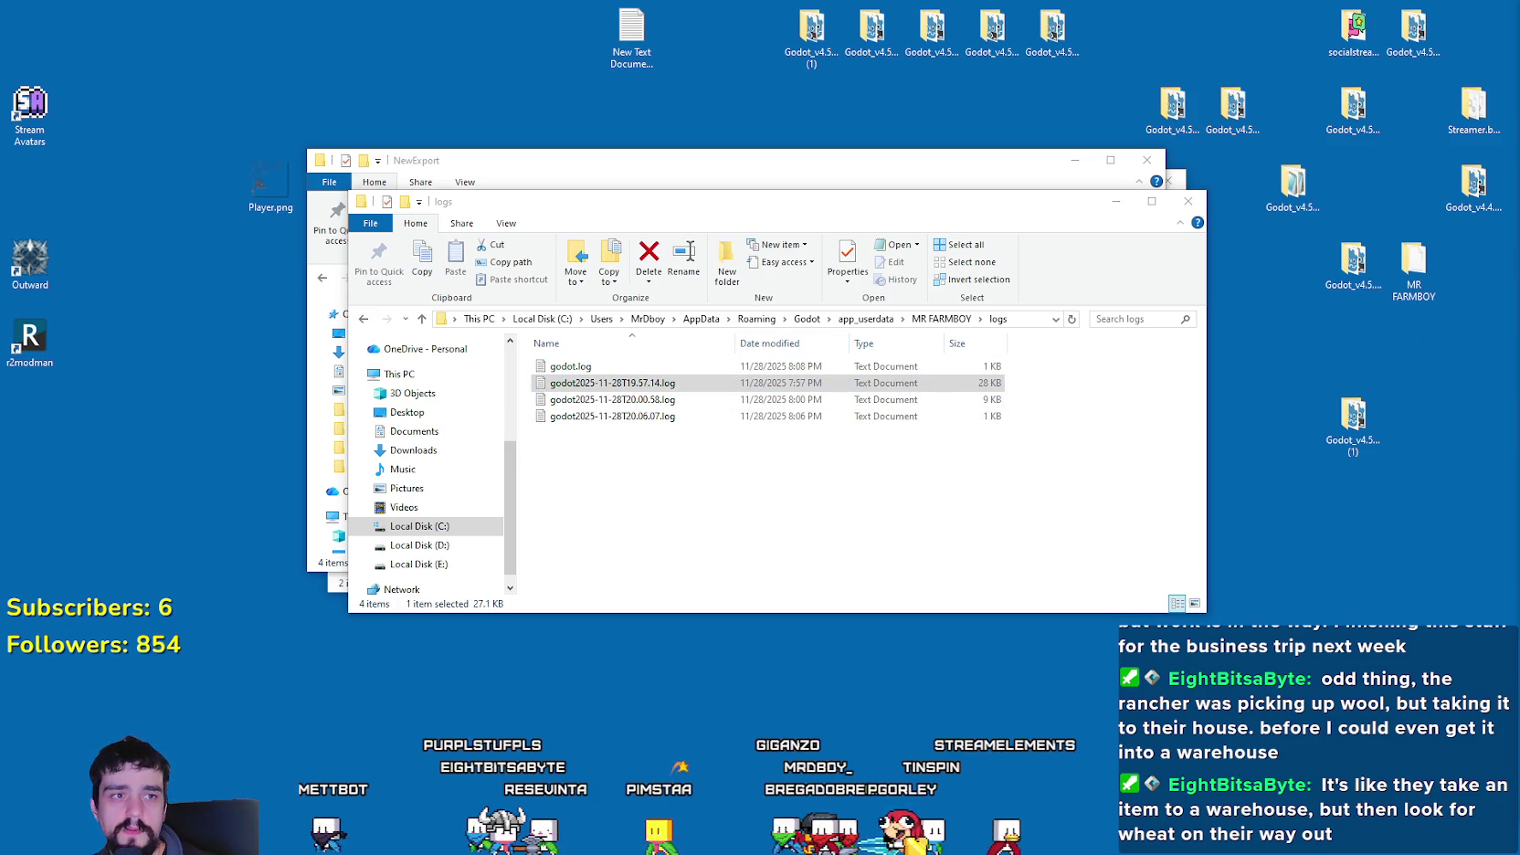
{"action": "mouse_move", "coordinate": [1498, 146]}
{"action": "left_mouse_down"}
{"action": "mouse_move", "coordinate": [244, 31]}
{"action": "mouse_move", "coordinate": [287, 35]}
{"action": "left_mouse_up"}
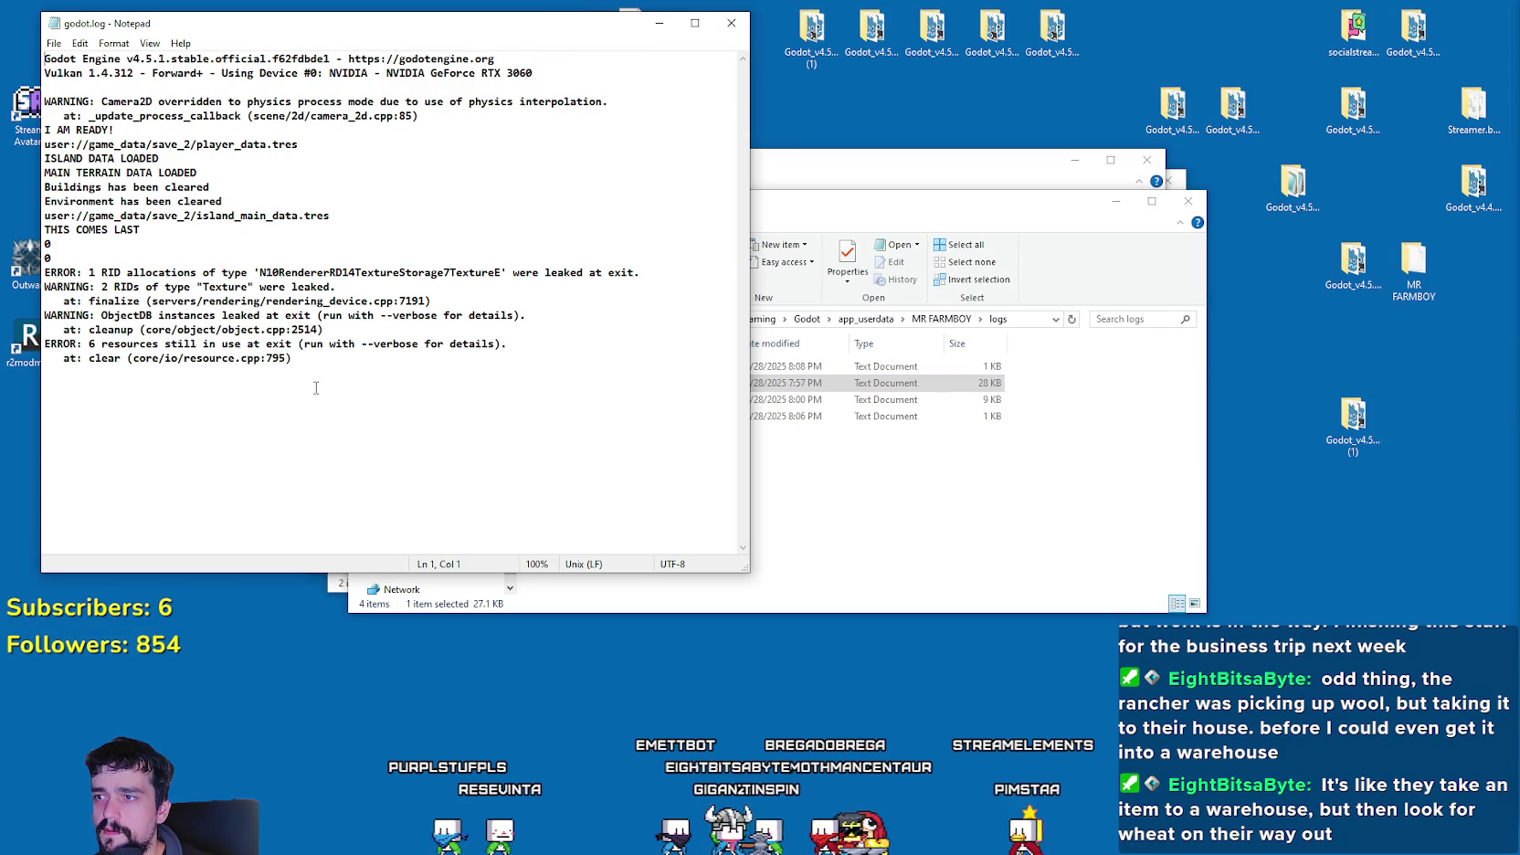
- Compare godot.log's exit errors with the 7:57 PM log, then close both
{"action": "mouse_move", "coordinate": [312, 359]}
{"action": "left_mouse_down"}
{"action": "mouse_move", "coordinate": [41, 343]}
{"action": "mouse_move", "coordinate": [34, 275]}
{"action": "left_mouse_up"}
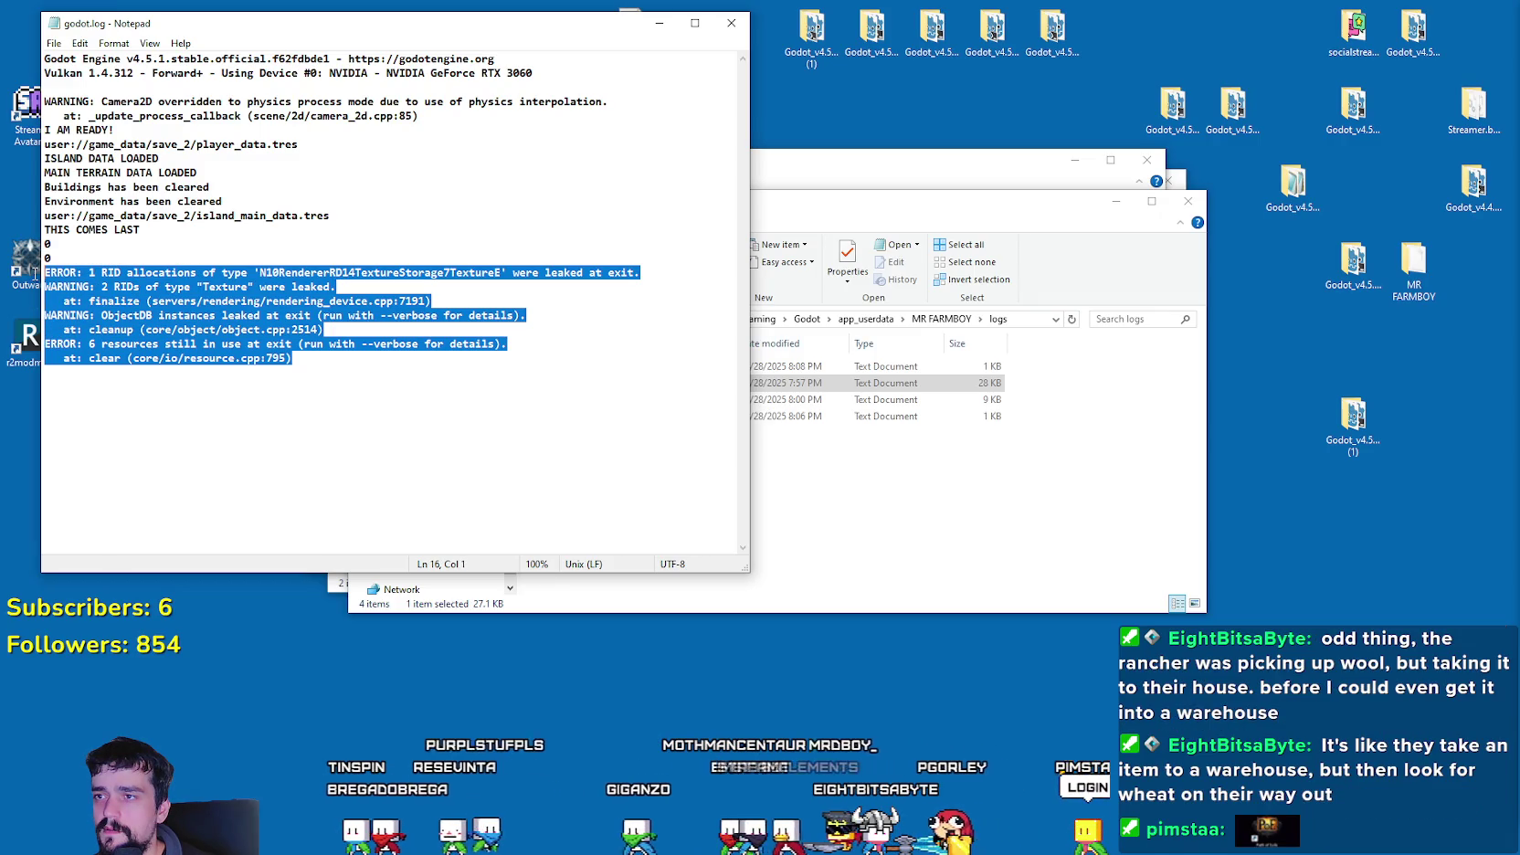
{"action": "double_click", "coordinate": [785, 383]}
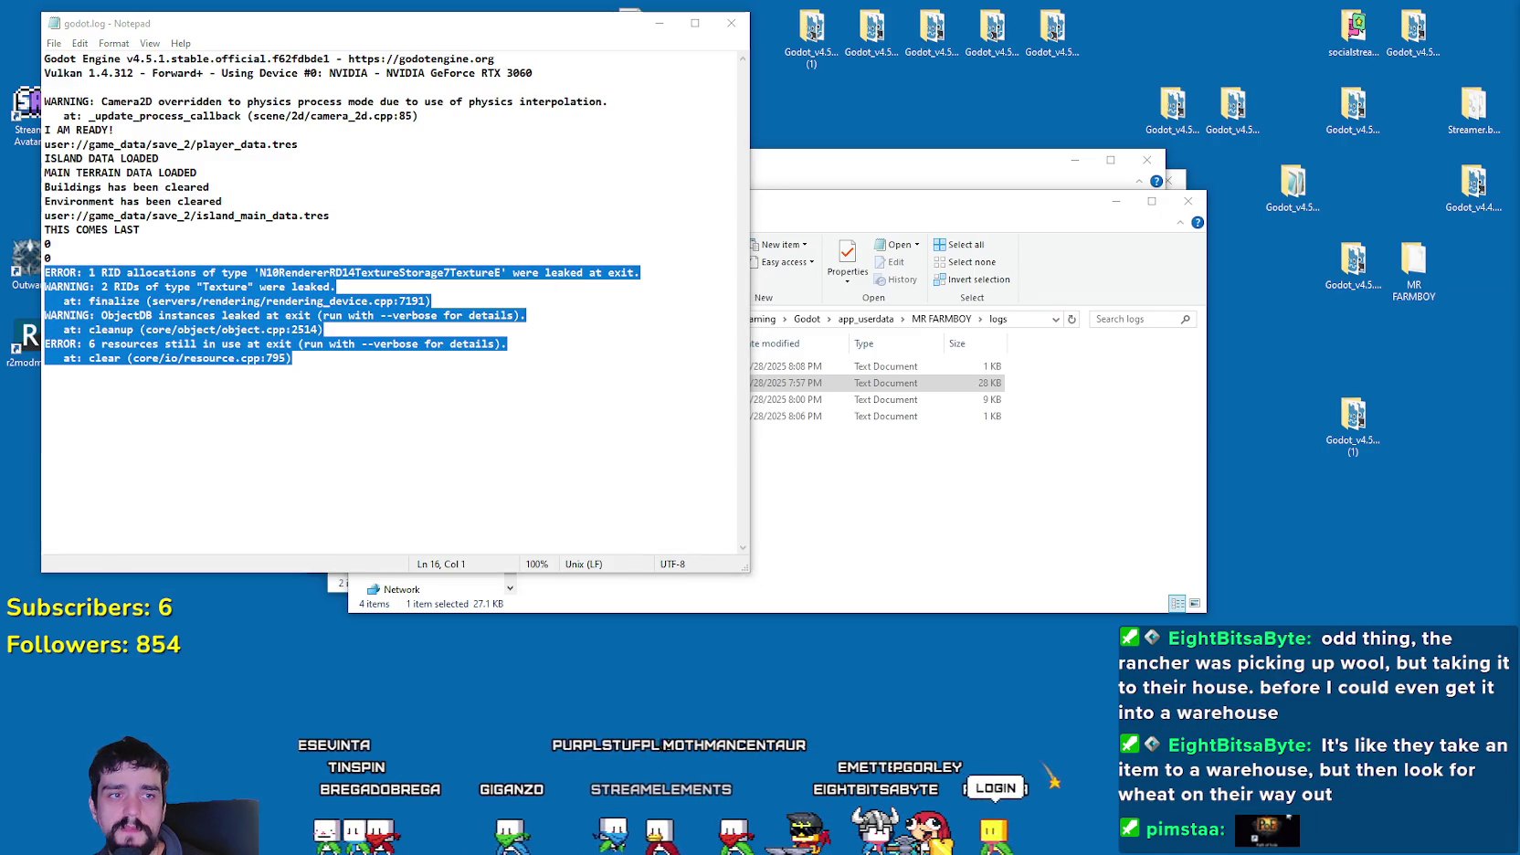
{"action": "left_click_drag", "start_coordinate": [874, 300], "coordinate": [797, 1]}
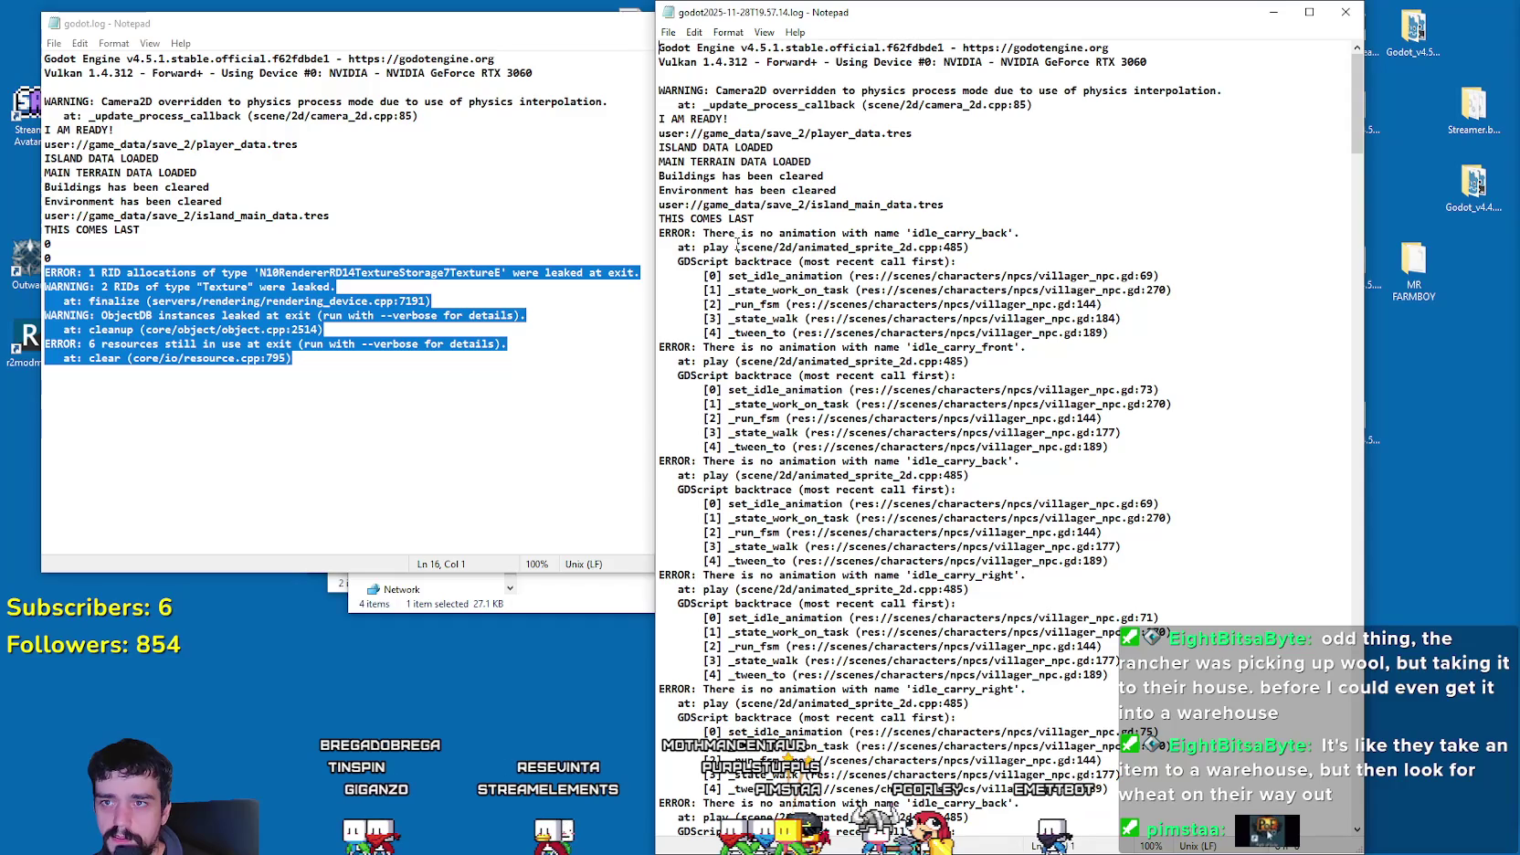
{"action": "scroll", "coordinate": [1080, 530], "scroll_direction": "down", "scroll_amount": 11}
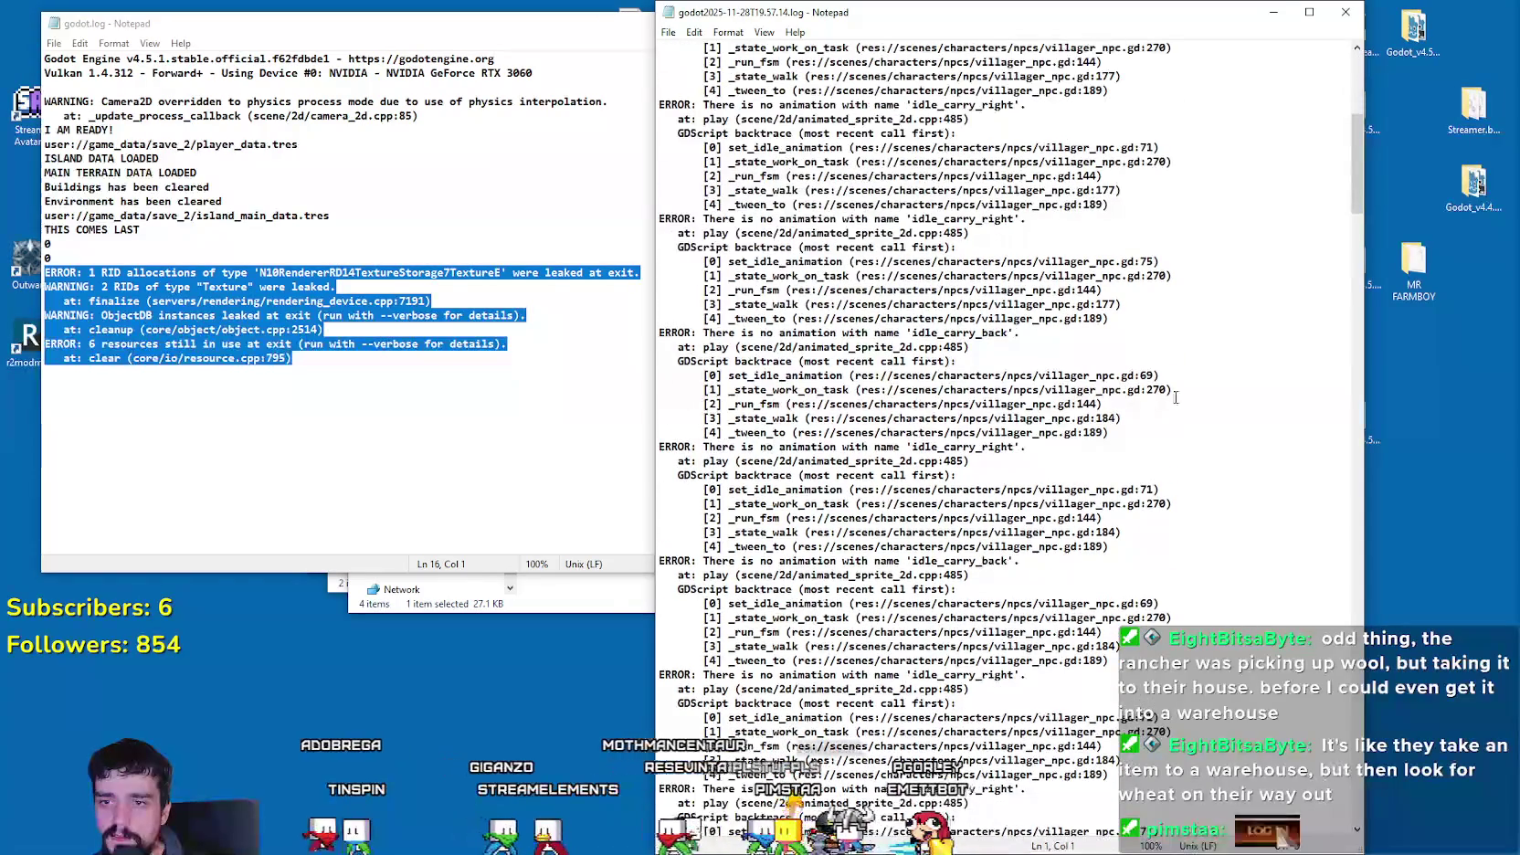
{"action": "mouse_move", "coordinate": [1357, 139]}
{"action": "left_mouse_down"}
{"action": "mouse_move", "coordinate": [1331, 216]}
{"action": "mouse_move", "coordinate": [1323, 812]}
{"action": "left_mouse_up"}
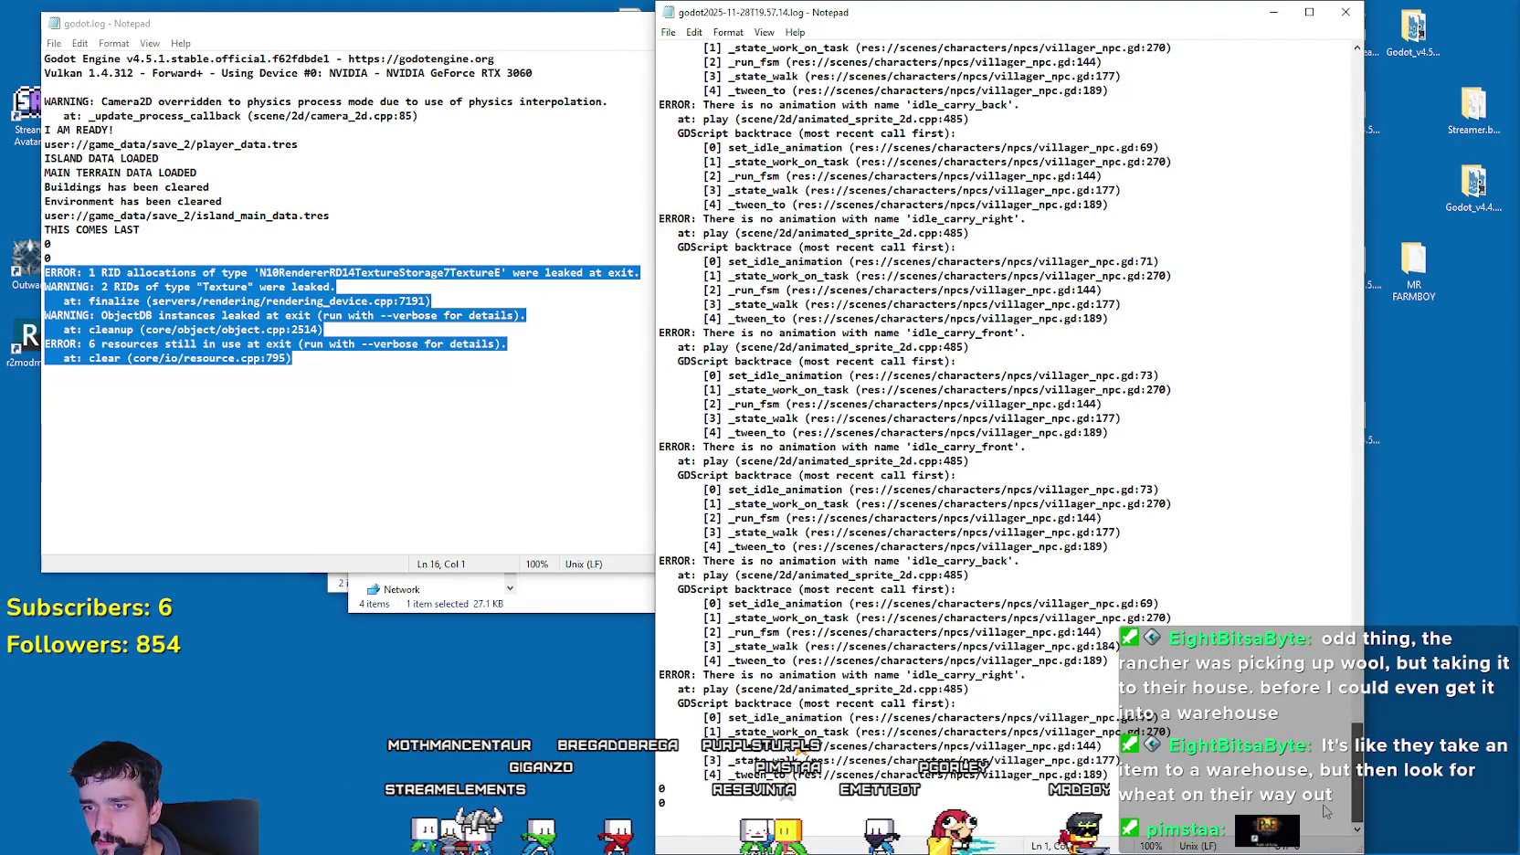
{"action": "left_click_drag", "start_coordinate": [1328, 810], "coordinate": [1295, 72]}
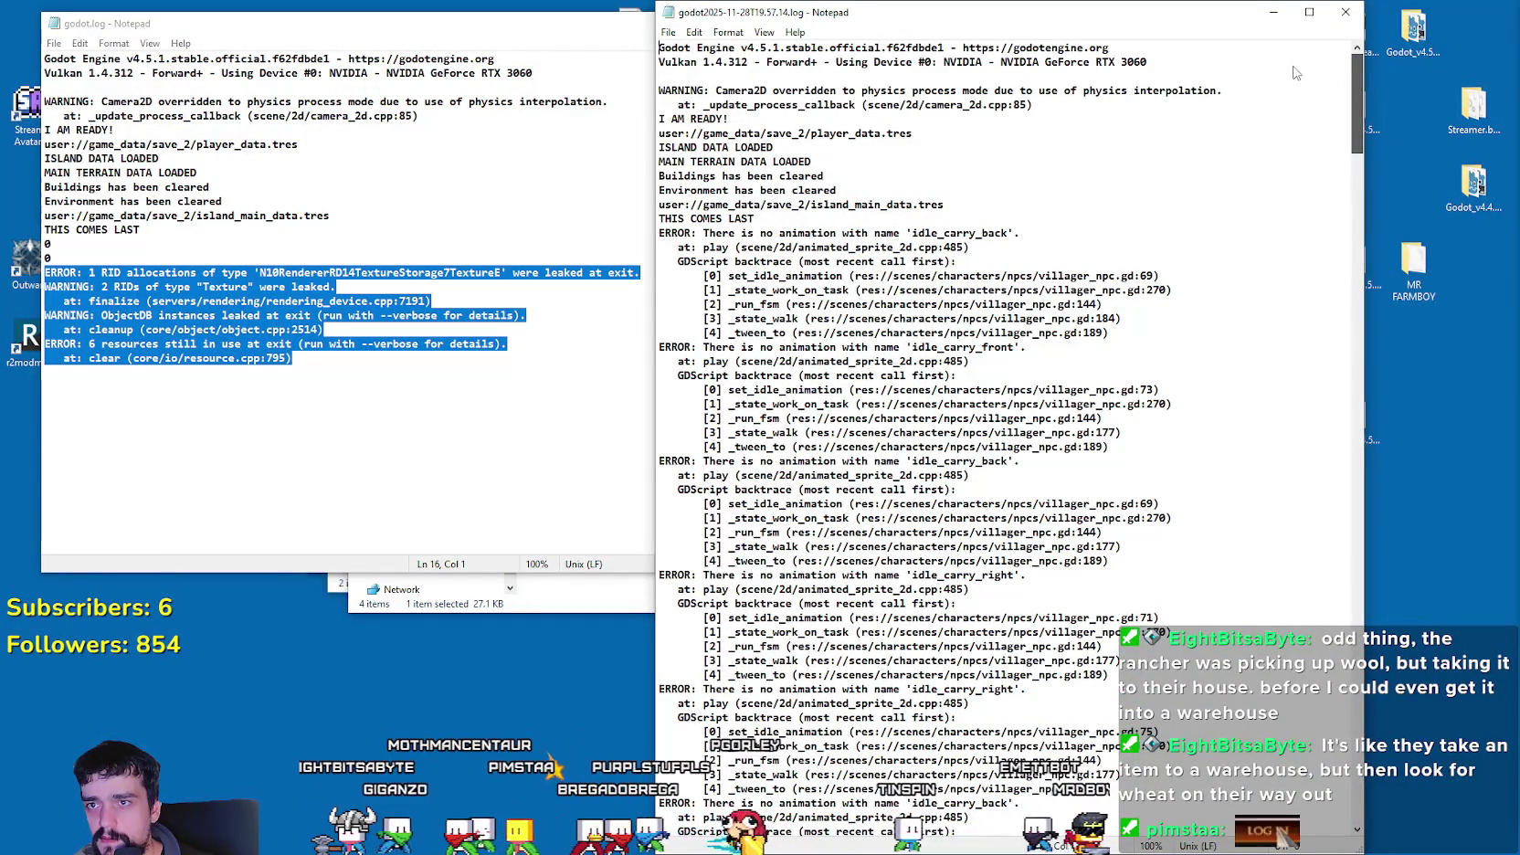
{"action": "left_click", "coordinate": [1345, 11]}
{"action": "left_click", "coordinate": [745, 27]}
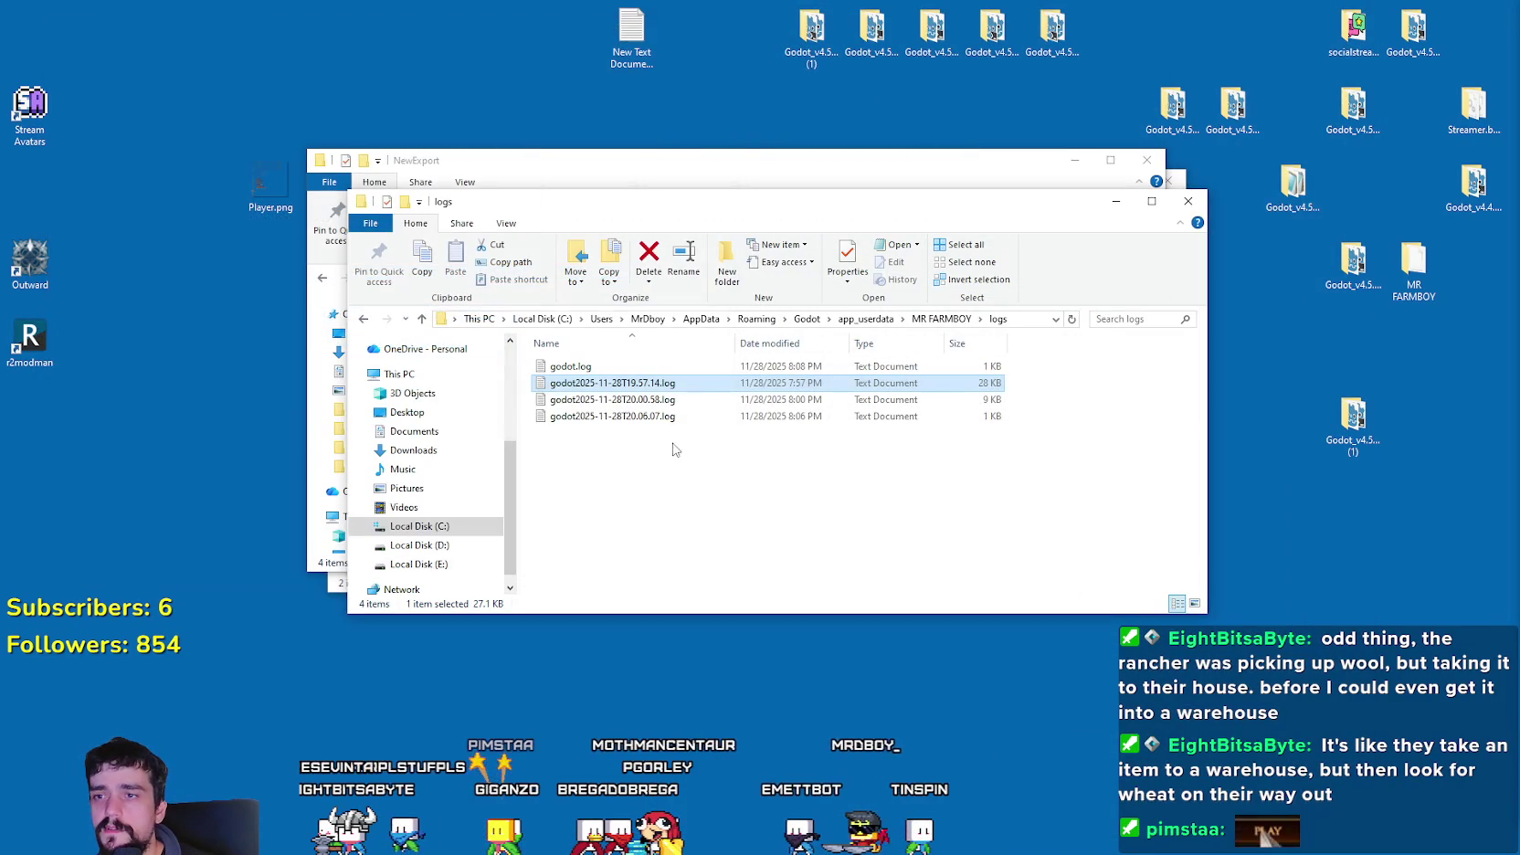
- Read and close the 8:00 PM and 8:06 PM logs, then godot.log again
{"action": "double_click", "coordinate": [676, 399]}
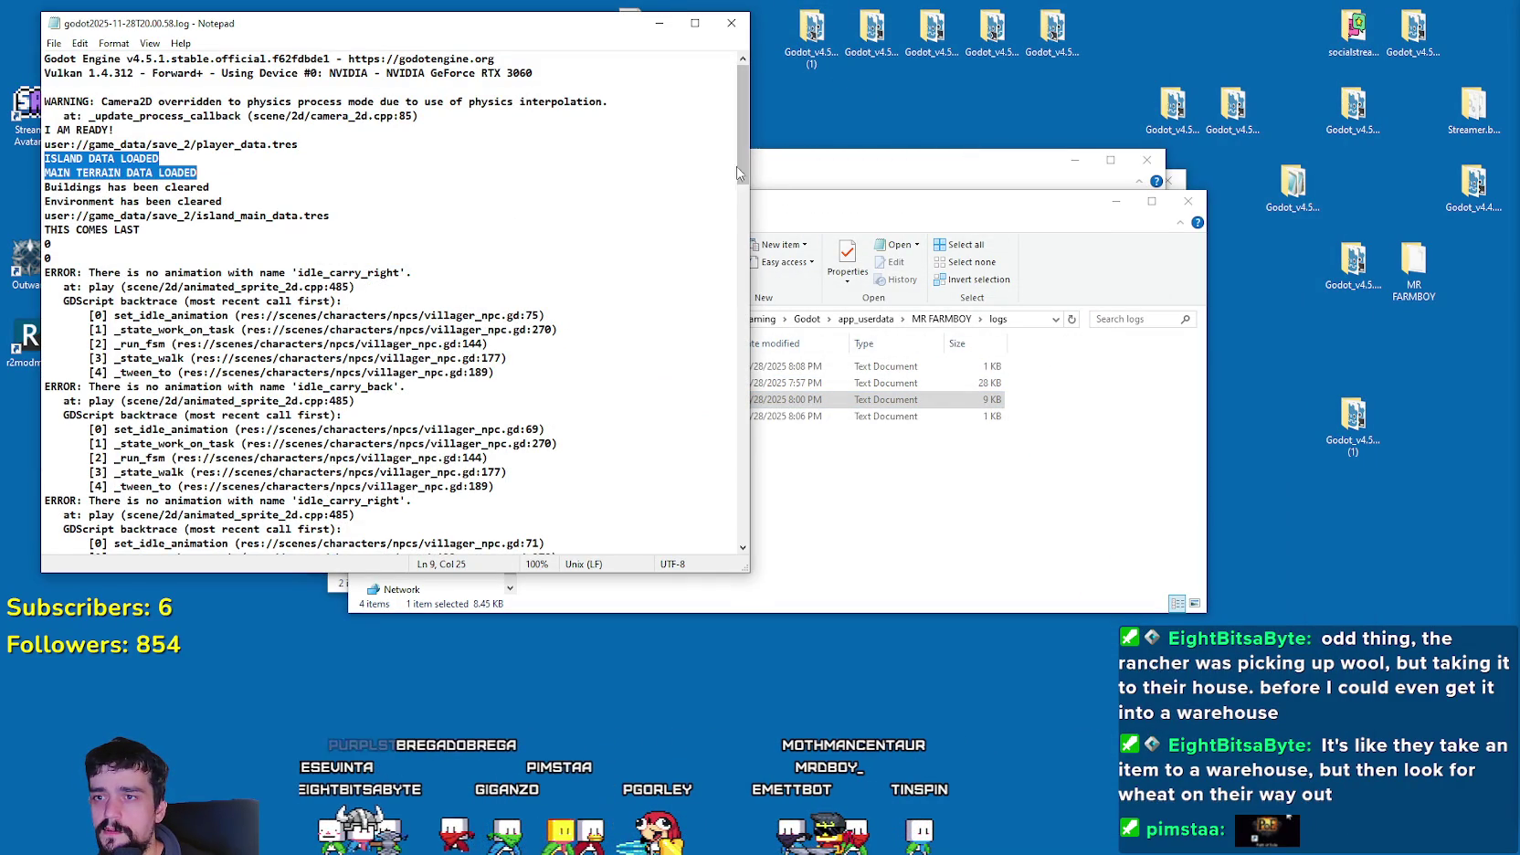
{"action": "left_click", "coordinate": [731, 22]}
{"action": "double_click", "coordinate": [786, 415]}
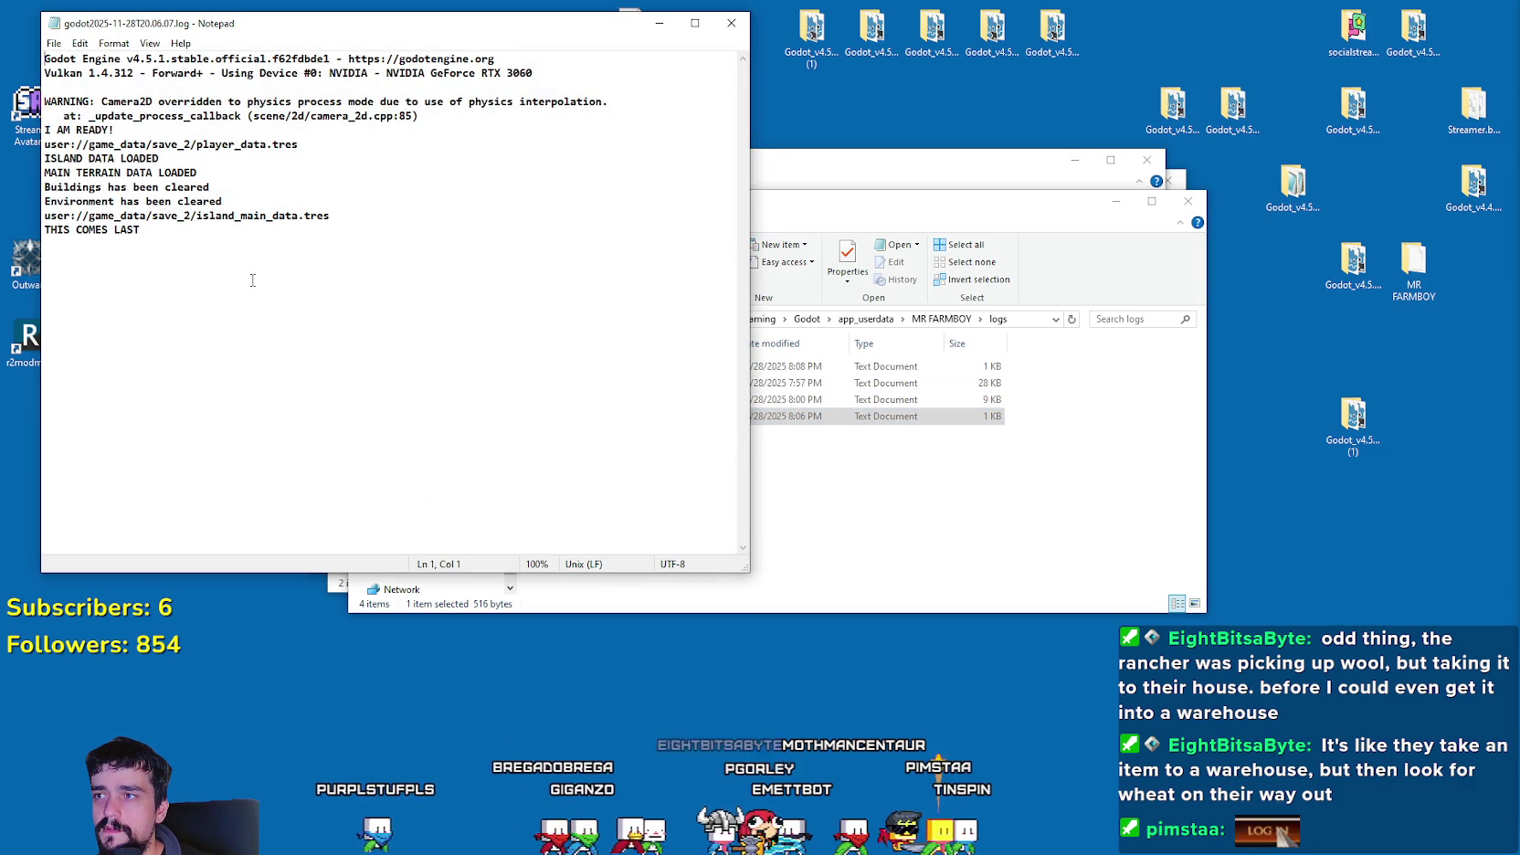
{"action": "left_click", "coordinate": [731, 23]}
{"action": "double_click", "coordinate": [716, 364]}
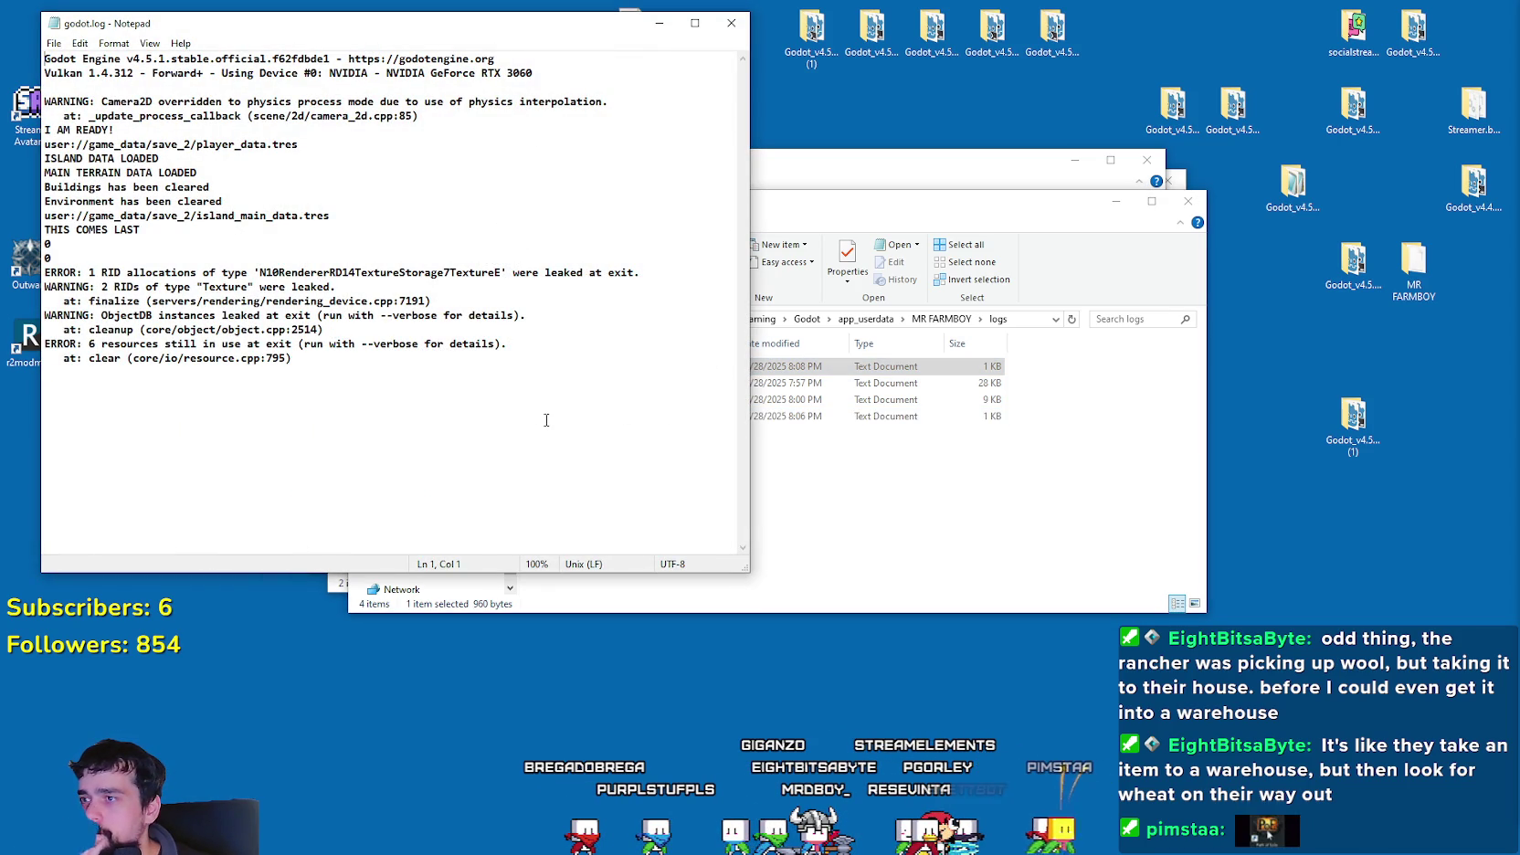
{"action": "left_click", "coordinate": [730, 23]}
- Delete all four log files from the MR FARMBOY logs folder
{"action": "left_click_drag", "start_coordinate": [841, 501], "coordinate": [624, 360]}
{"action": "right_click", "coordinate": [609, 375]}
{"action": "left_click", "coordinate": [656, 654]}
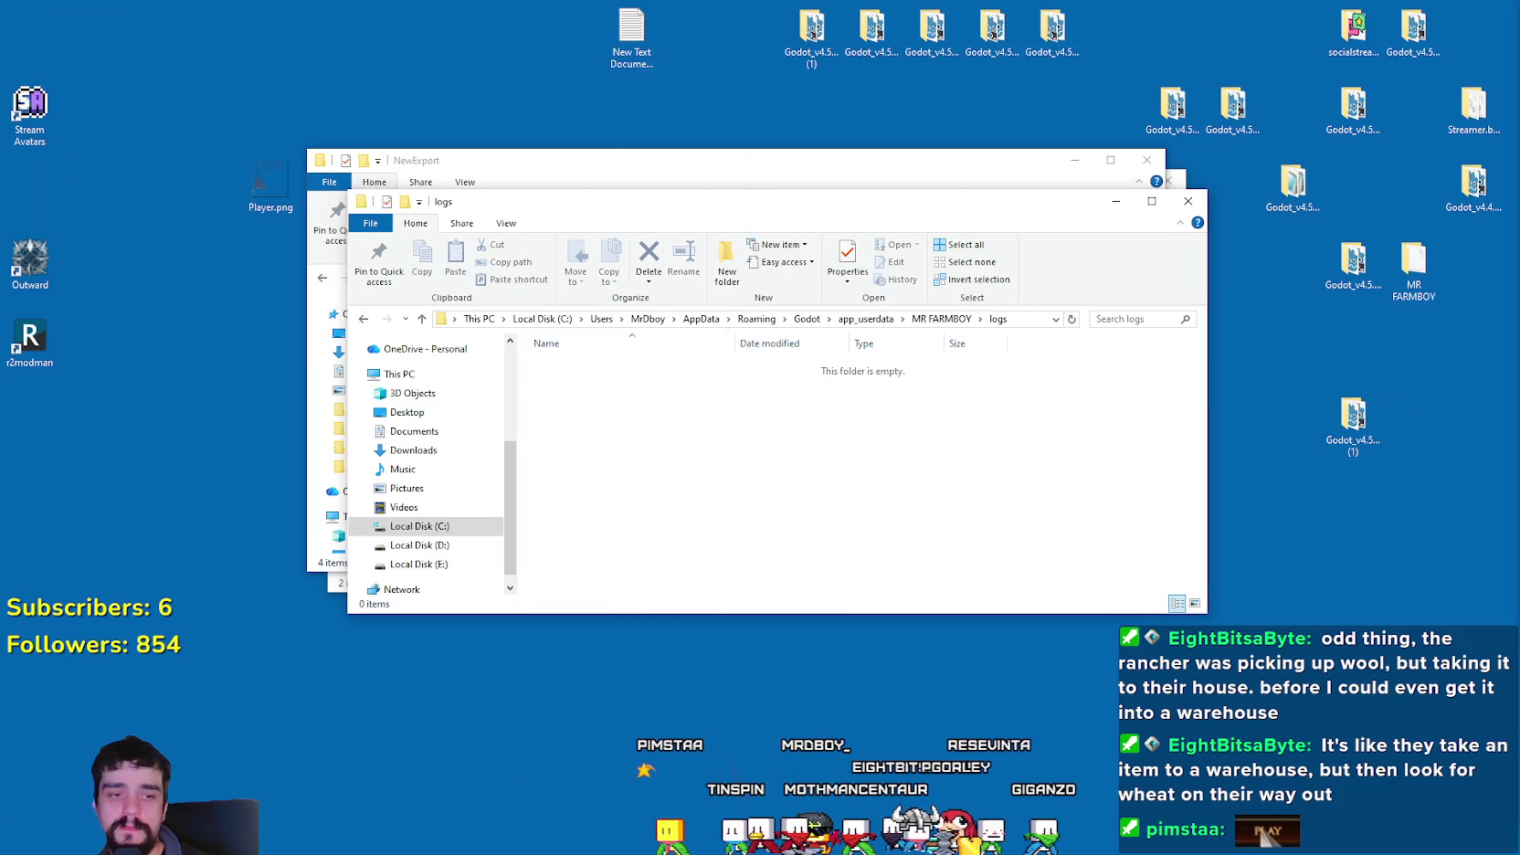
{"action": "left_click", "coordinate": [1279, 183]}
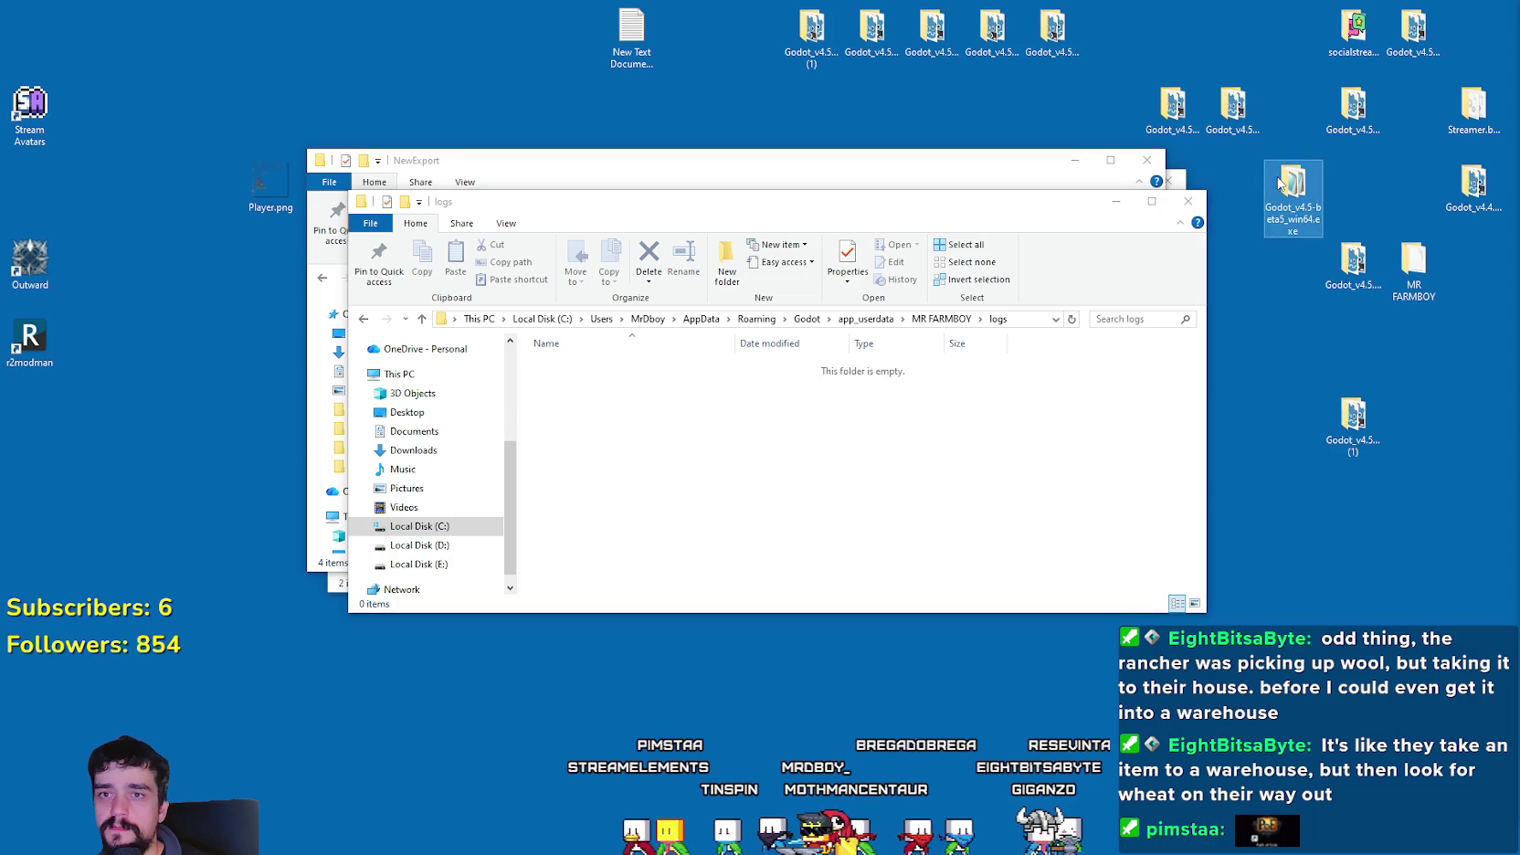
- Launch Godot_v4.5.1-stable_win64.exe to load MR FARMBOY, then bring up the Player.png sprite editor
{"action": "double_click", "coordinate": [1352, 261]}
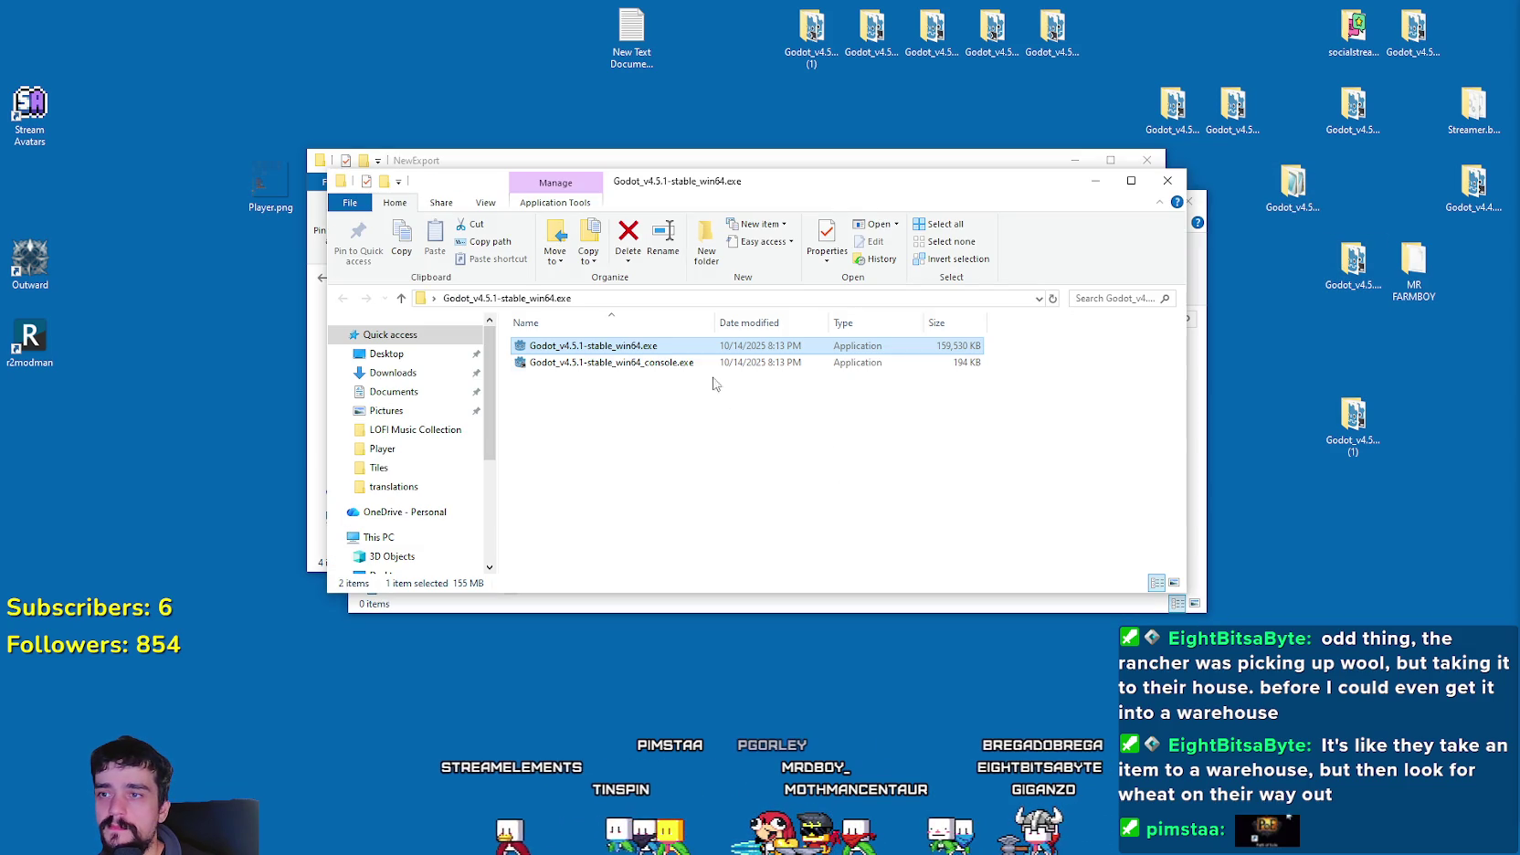
{"action": "left_click", "coordinate": [747, 443]}
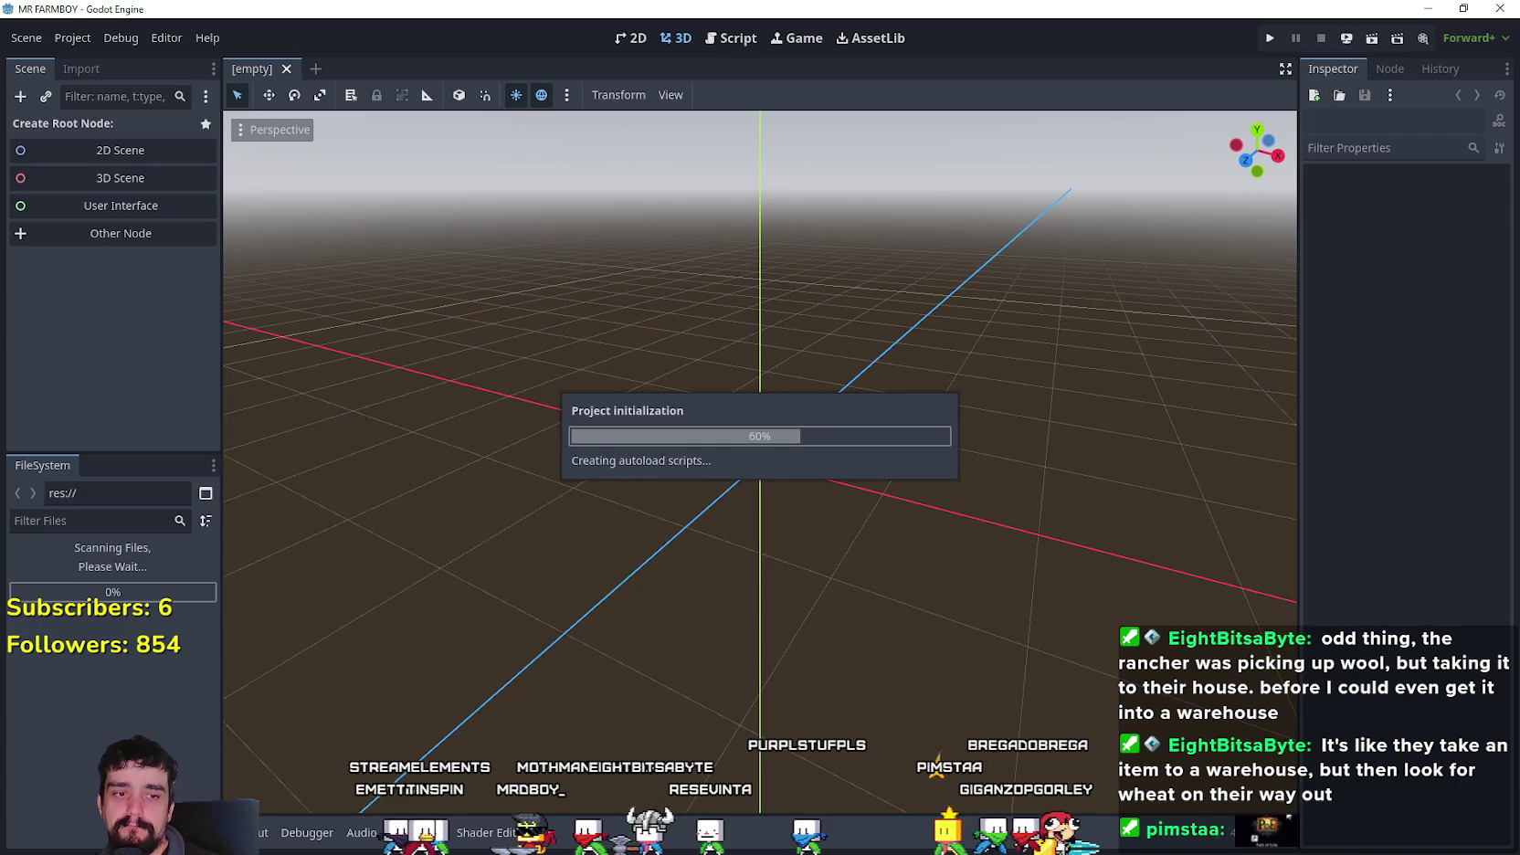
{"action": "key", "text": "alt+Tab"}
{"action": "left_click_drag", "start_coordinate": [1213, 242], "coordinate": [361, 204]}
- Maximize Aseprite and zoom Player.png to the houses and characters area
{"action": "scroll", "coordinate": [350, 615], "scroll_direction": "down", "scroll_amount": 4}
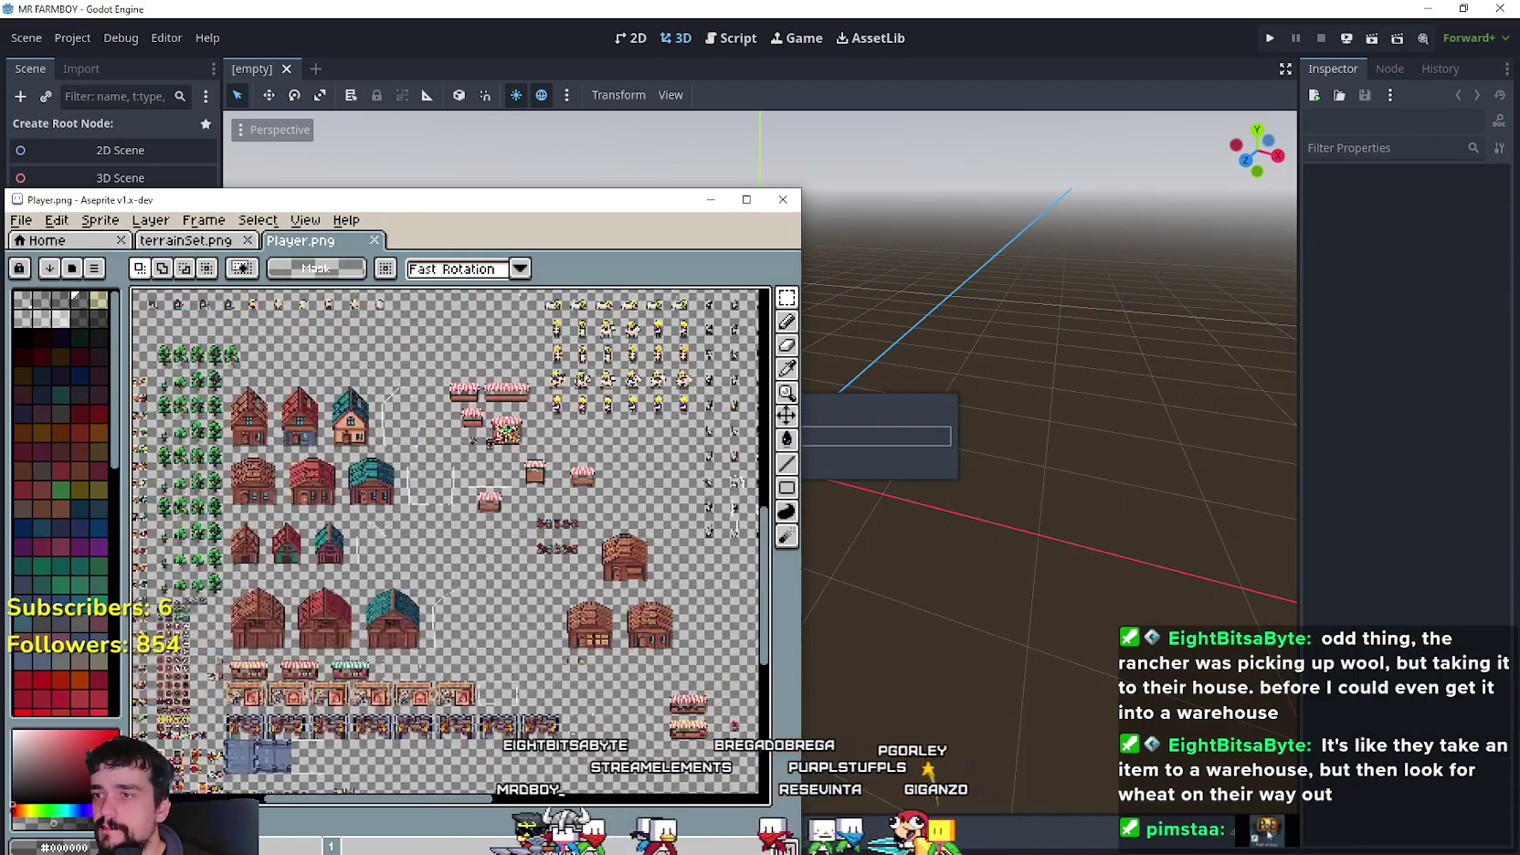
{"action": "scroll", "coordinate": [350, 614], "scroll_direction": "up", "scroll_amount": 3}
{"action": "scroll", "coordinate": [350, 566], "scroll_direction": "down", "scroll_amount": 4}
{"action": "scroll", "coordinate": [347, 505], "scroll_direction": "up", "scroll_amount": 1}
{"action": "scroll", "coordinate": [347, 504], "scroll_direction": "down", "scroll_amount": 2}
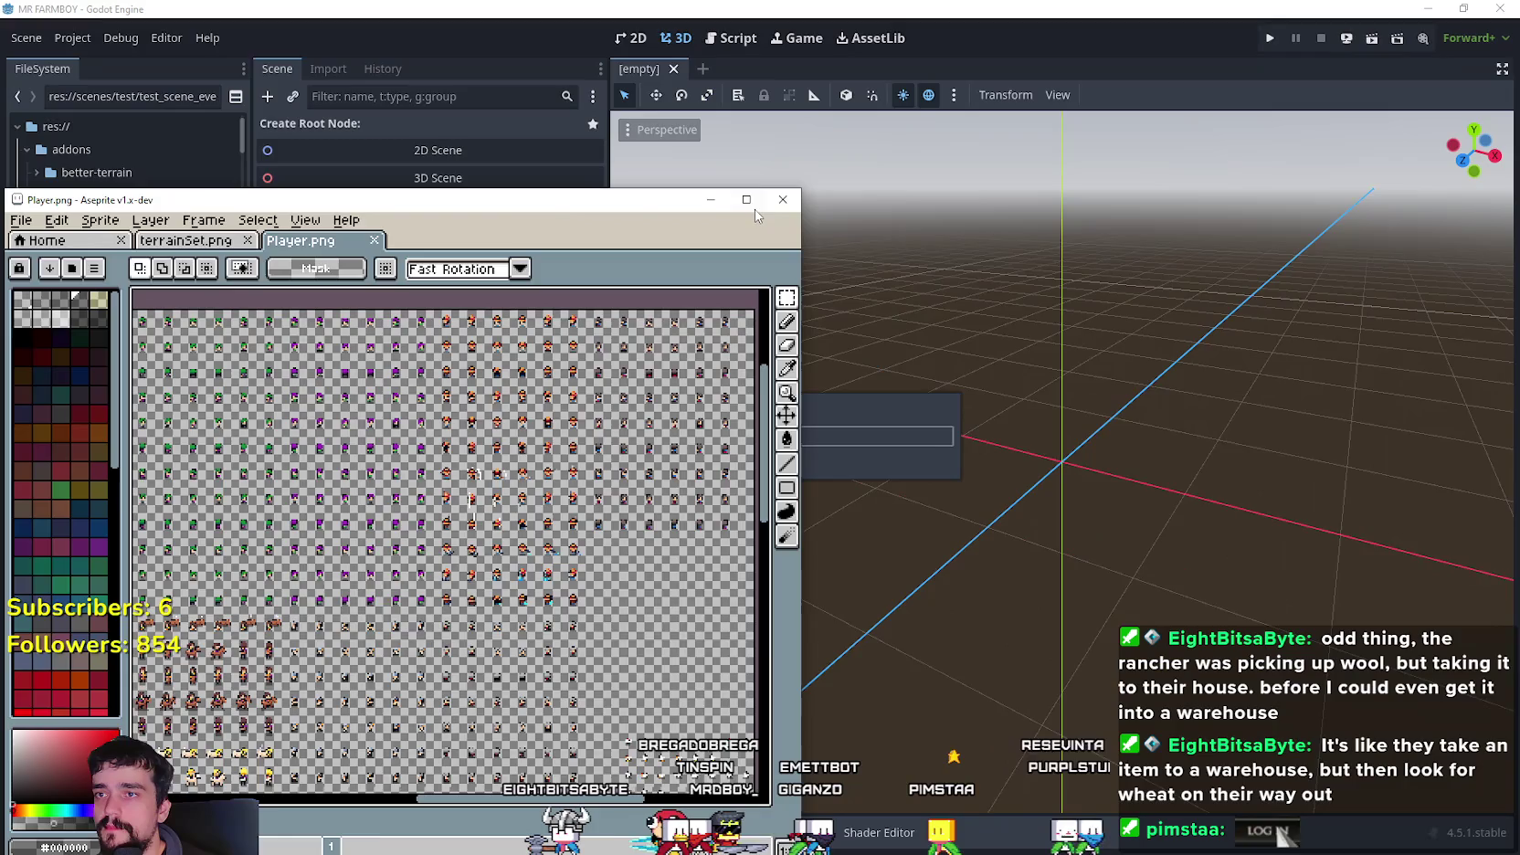
{"action": "left_click", "coordinate": [746, 199]}
{"action": "scroll", "coordinate": [700, 295], "scroll_direction": "up", "scroll_amount": 1}
{"action": "mouse_move", "coordinate": [701, 295]}
{"action": "left_mouse_down"}
{"action": "mouse_move", "coordinate": [557, 302]}
{"action": "mouse_move", "coordinate": [456, 366]}
{"action": "mouse_move", "coordinate": [495, 338]}
{"action": "left_mouse_up"}
{"action": "scroll", "coordinate": [495, 338], "scroll_direction": "up", "scroll_amount": 1}
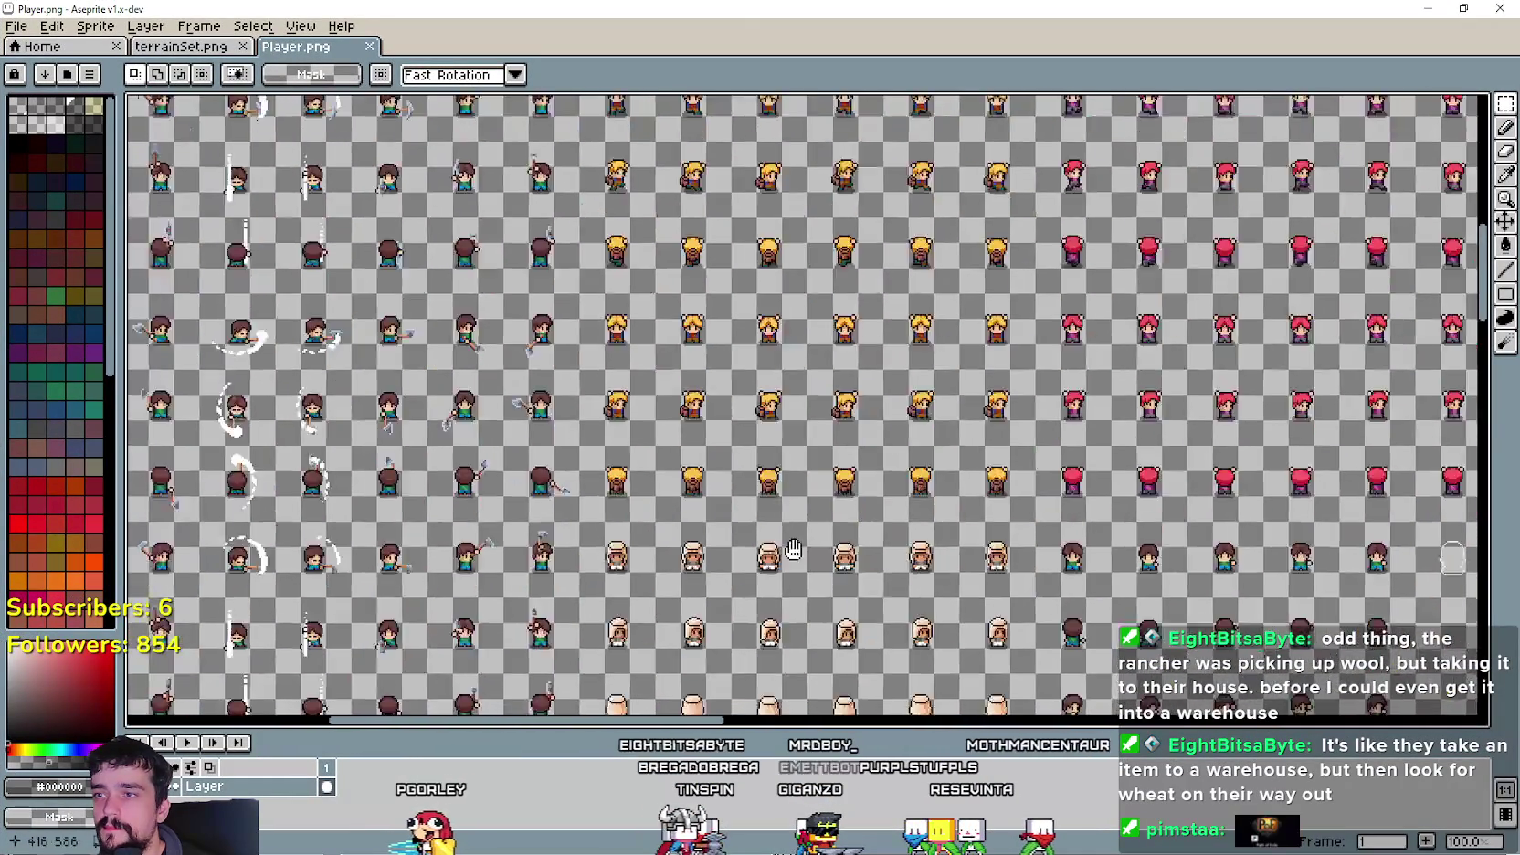
{"action": "scroll", "coordinate": [767, 395], "scroll_direction": "right", "scroll_amount": 5}
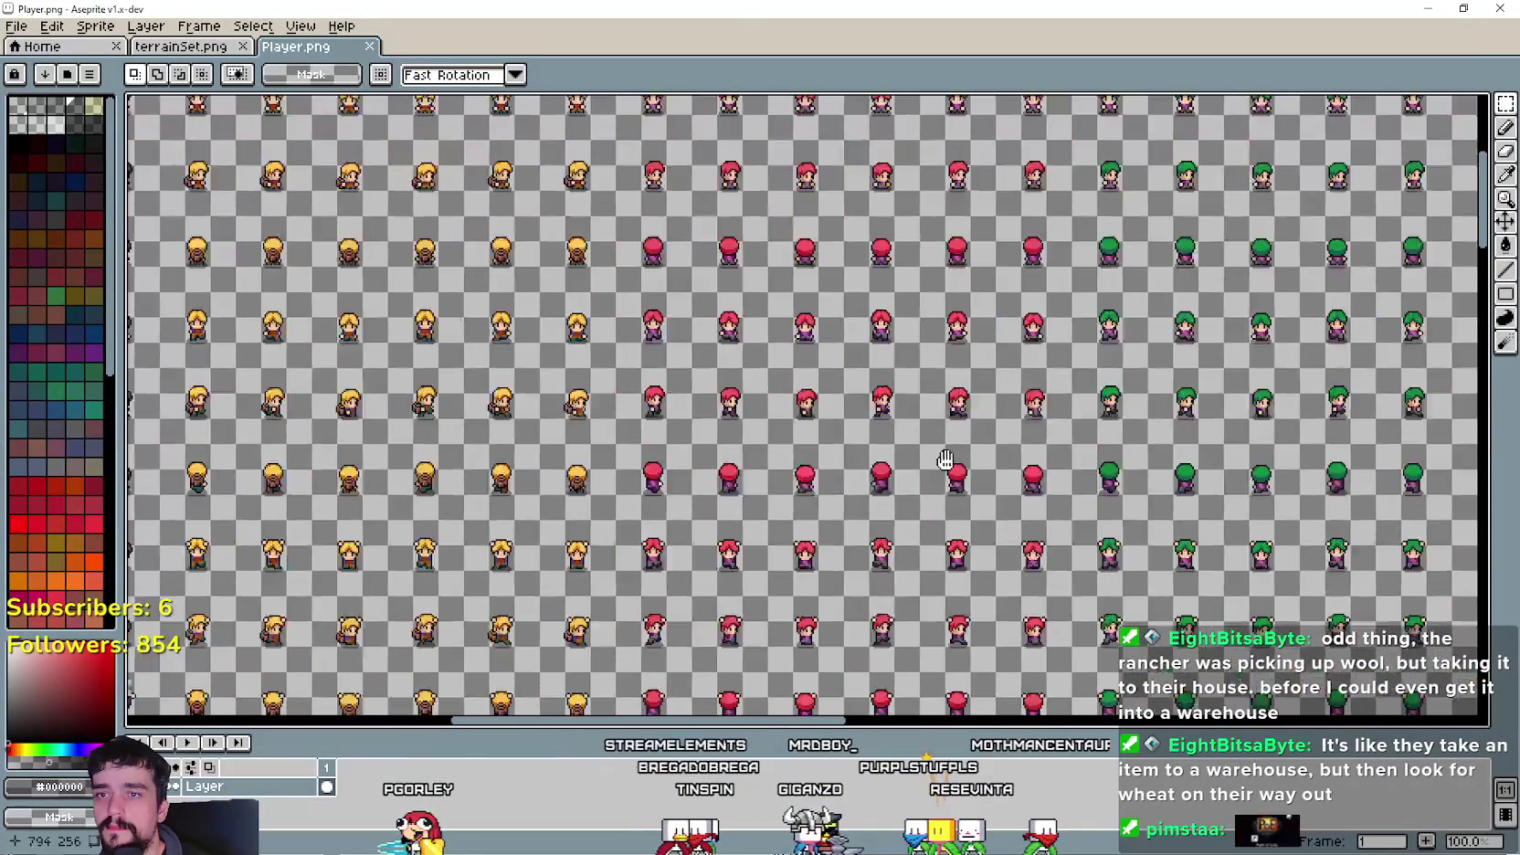
{"action": "scroll", "coordinate": [950, 553], "scroll_direction": "right", "scroll_amount": 4}
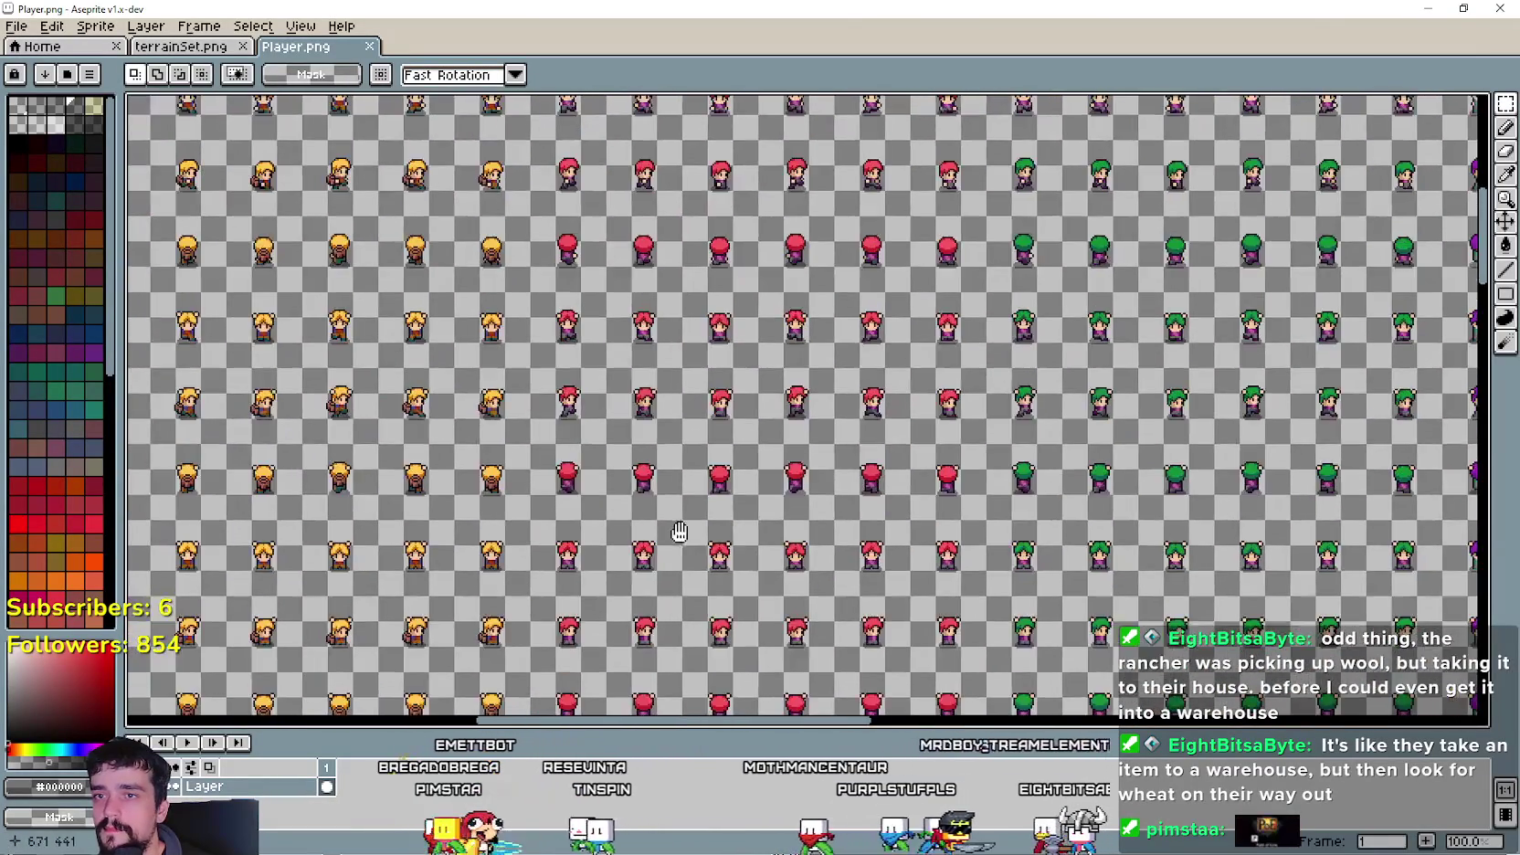
- Pan across Player.png's character and horse sprite rows
{"action": "left_click_drag", "start_coordinate": [679, 531], "coordinate": [813, 469]}
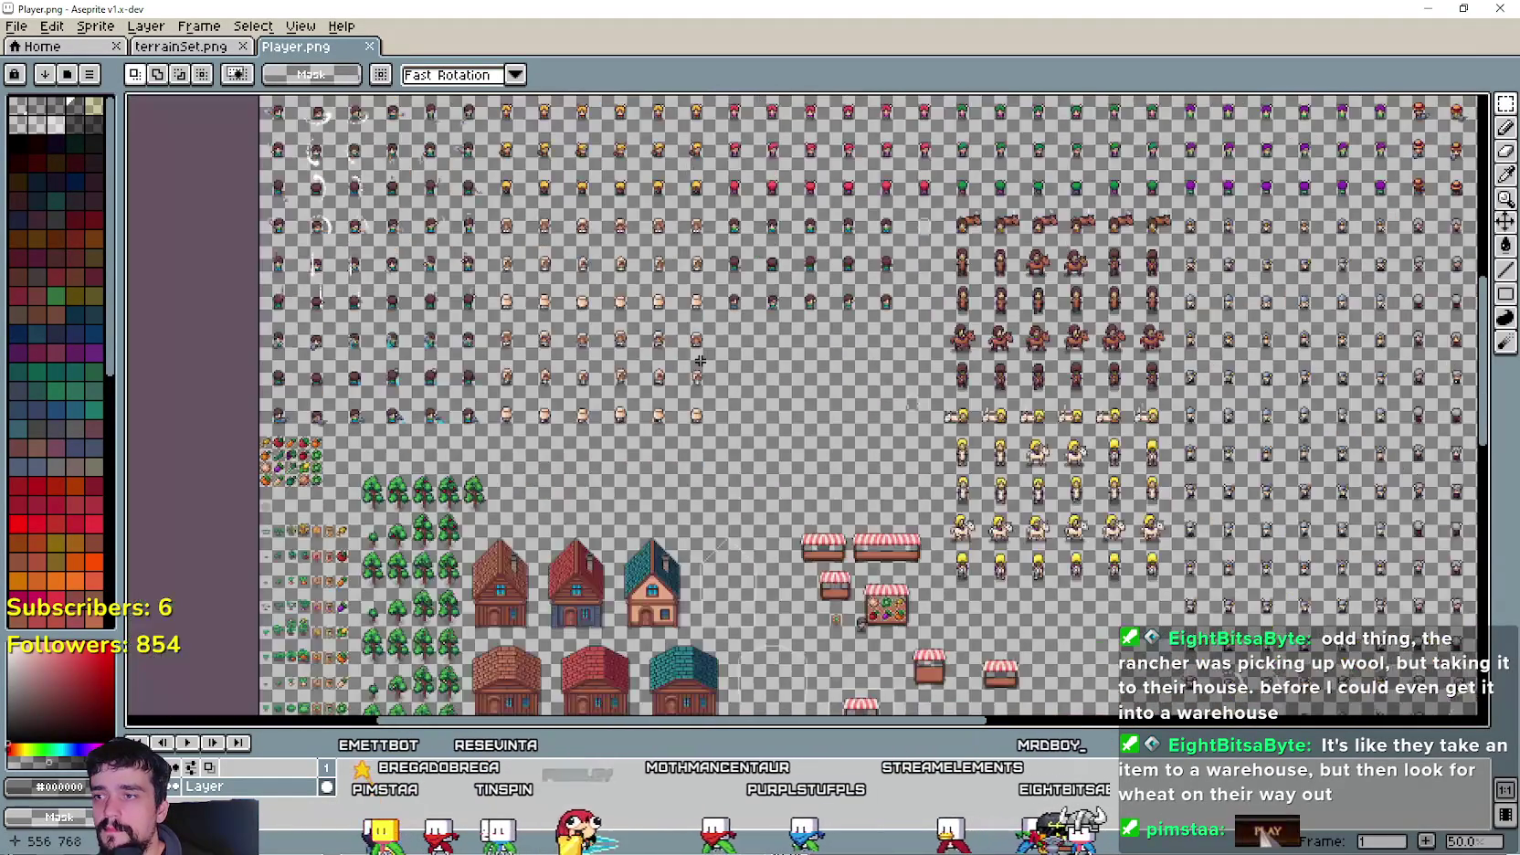
{"action": "left_click_drag", "start_coordinate": [1013, 376], "coordinate": [677, 542]}
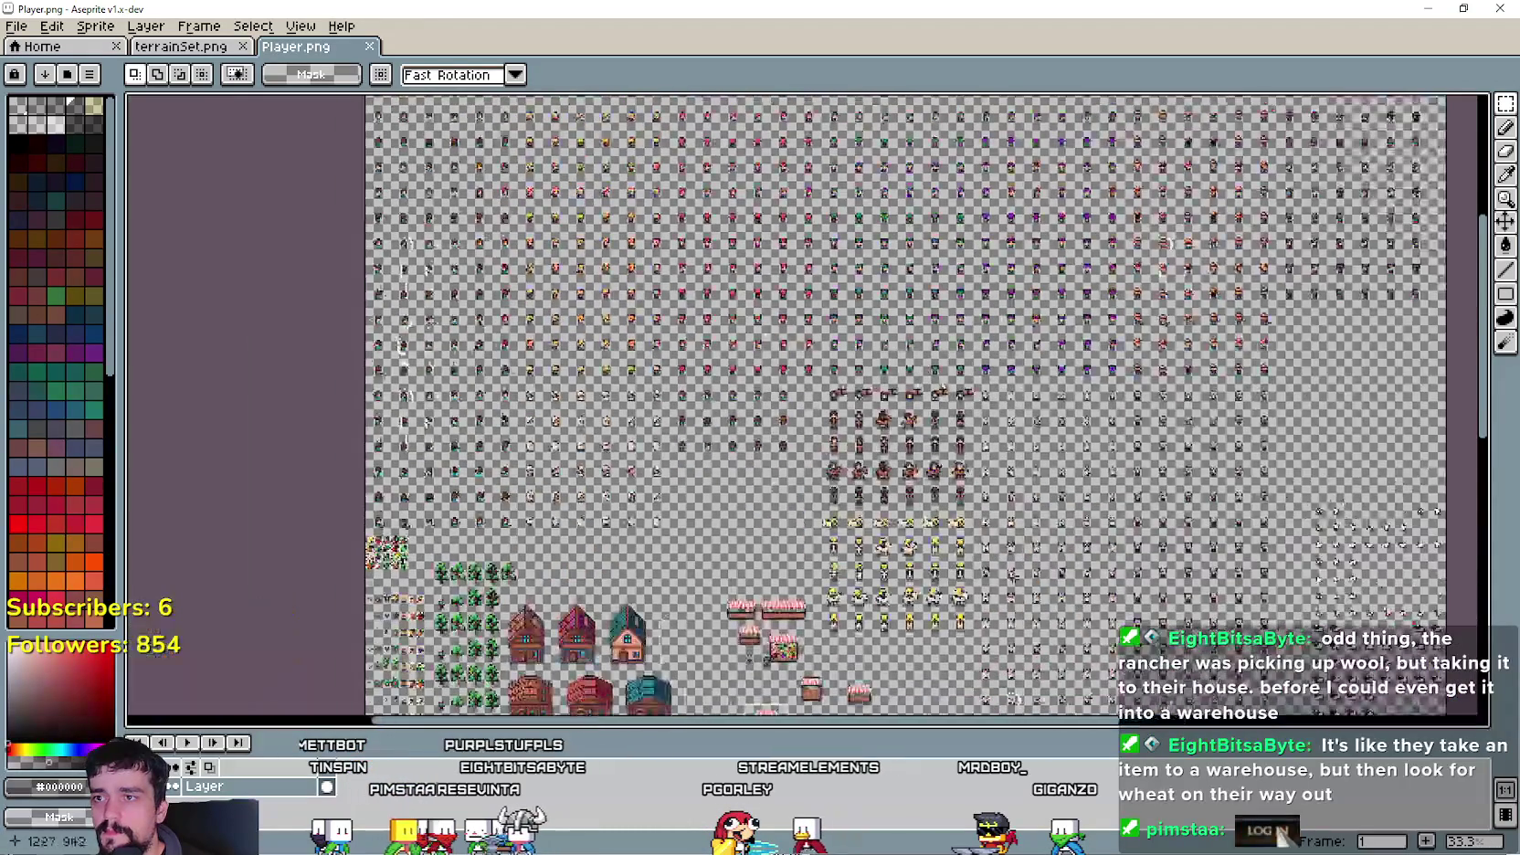
{"action": "scroll", "coordinate": [701, 410], "scroll_direction": "up", "scroll_amount": 5}
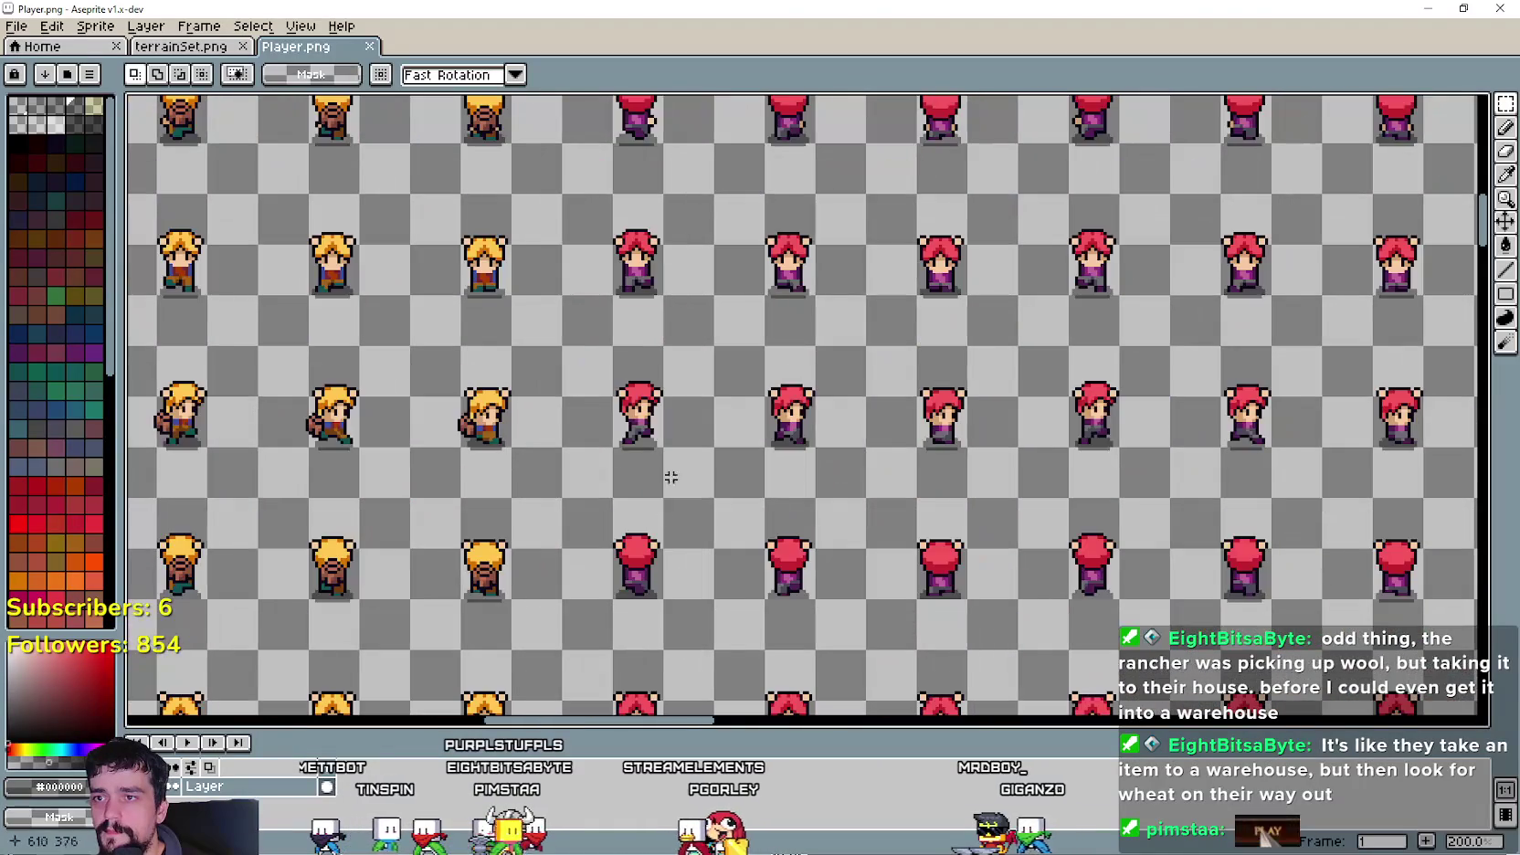
{"action": "left_click_drag", "start_coordinate": [753, 291], "coordinate": [634, 44]}
{"action": "mouse_move", "coordinate": [690, 389]}
{"action": "left_mouse_down"}
{"action": "mouse_move", "coordinate": [712, 495]}
{"action": "mouse_move", "coordinate": [679, 584]}
{"action": "mouse_move", "coordinate": [542, 244]}
{"action": "mouse_move", "coordinate": [492, 322]}
{"action": "mouse_move", "coordinate": [529, 170]}
{"action": "left_mouse_up"}
{"action": "left_click_drag", "start_coordinate": [501, 452], "coordinate": [523, 337]}
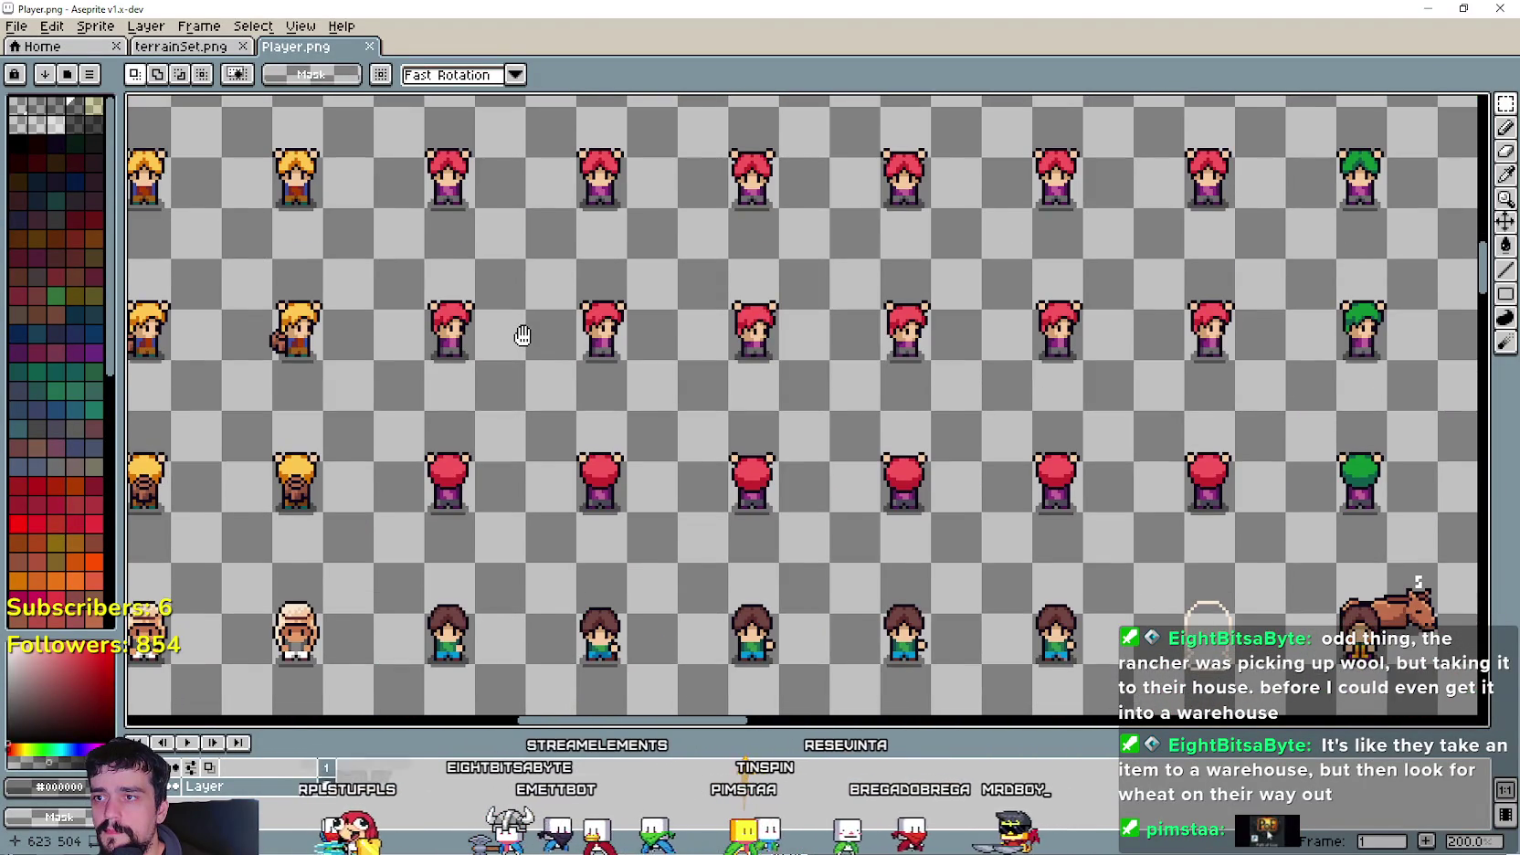
- Paste the 288×144 block of red-haired character frames and move it to 1728, 432
{"action": "scroll", "coordinate": [522, 336], "scroll_direction": "down", "scroll_amount": 5}
{"action": "scroll", "coordinate": [898, 498], "scroll_direction": "up", "scroll_amount": 6}
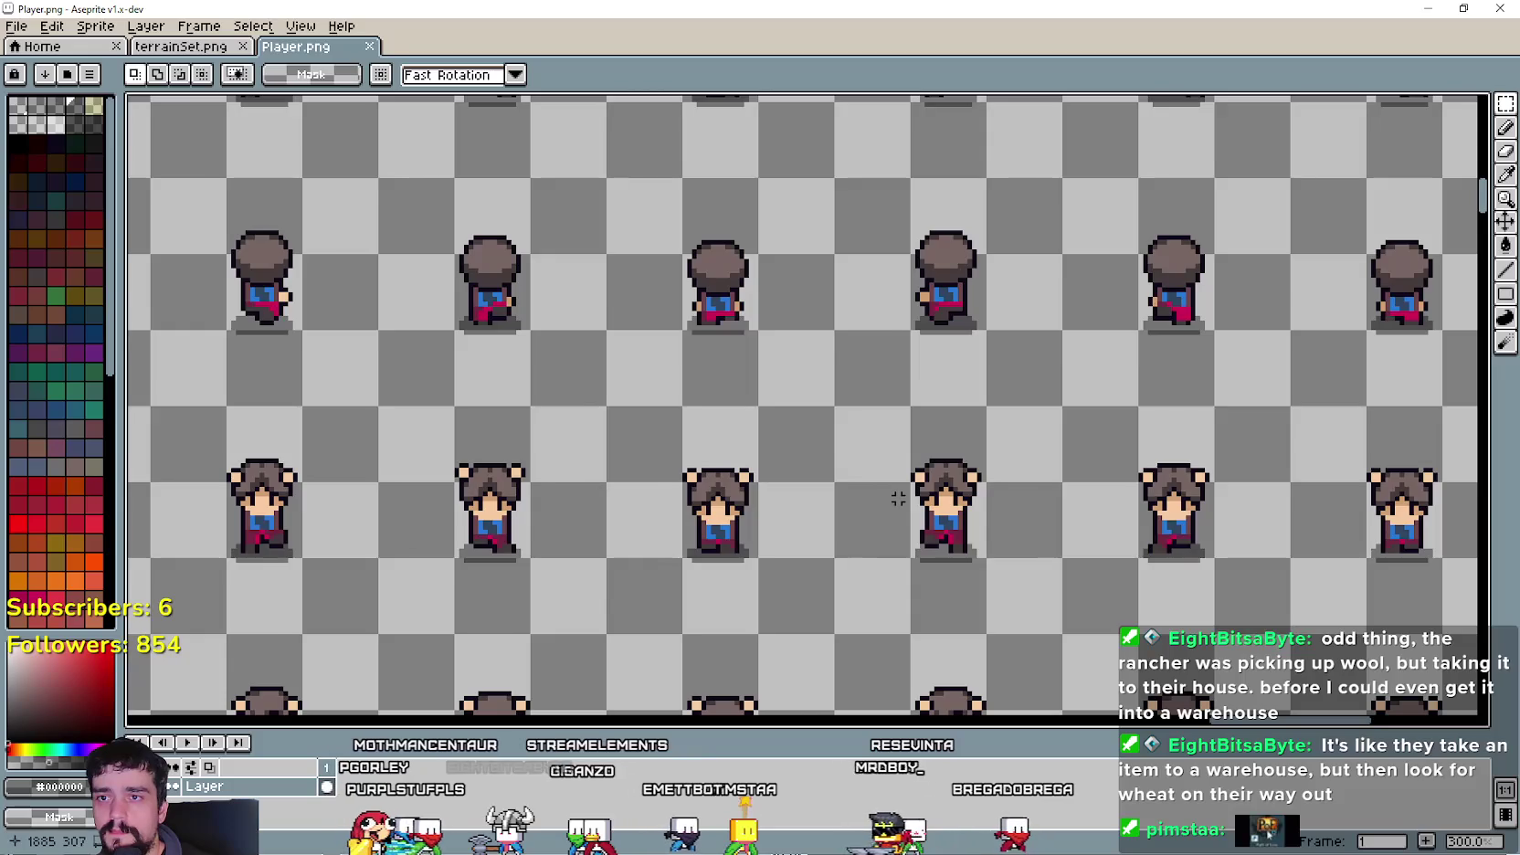
{"action": "scroll", "coordinate": [898, 498], "scroll_direction": "down", "scroll_amount": 5}
{"action": "scroll", "coordinate": [656, 544], "scroll_direction": "up", "scroll_amount": 4}
{"action": "scroll", "coordinate": [656, 544], "scroll_direction": "down", "scroll_amount": 3}
{"action": "scroll", "coordinate": [667, 520], "scroll_direction": "up", "scroll_amount": 3}
{"action": "scroll", "coordinate": [676, 507], "scroll_direction": "down", "scroll_amount": 3}
{"action": "scroll", "coordinate": [684, 494], "scroll_direction": "up", "scroll_amount": 3}
{"action": "scroll", "coordinate": [564, 503], "scroll_direction": "down", "scroll_amount": 1}
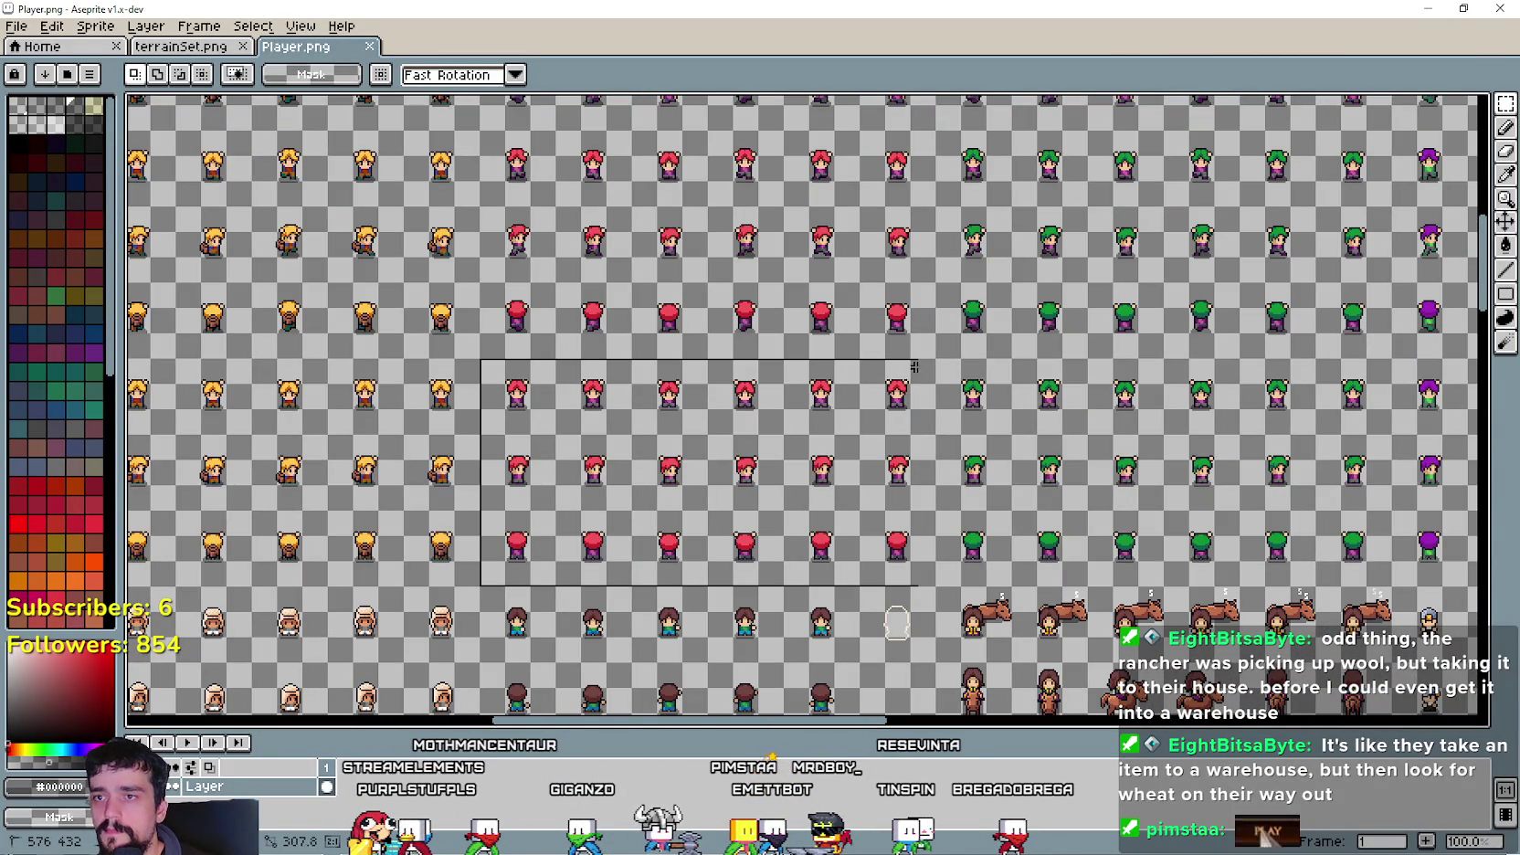
{"action": "scroll", "coordinate": [1256, 490], "scroll_direction": "right", "scroll_amount": 6}
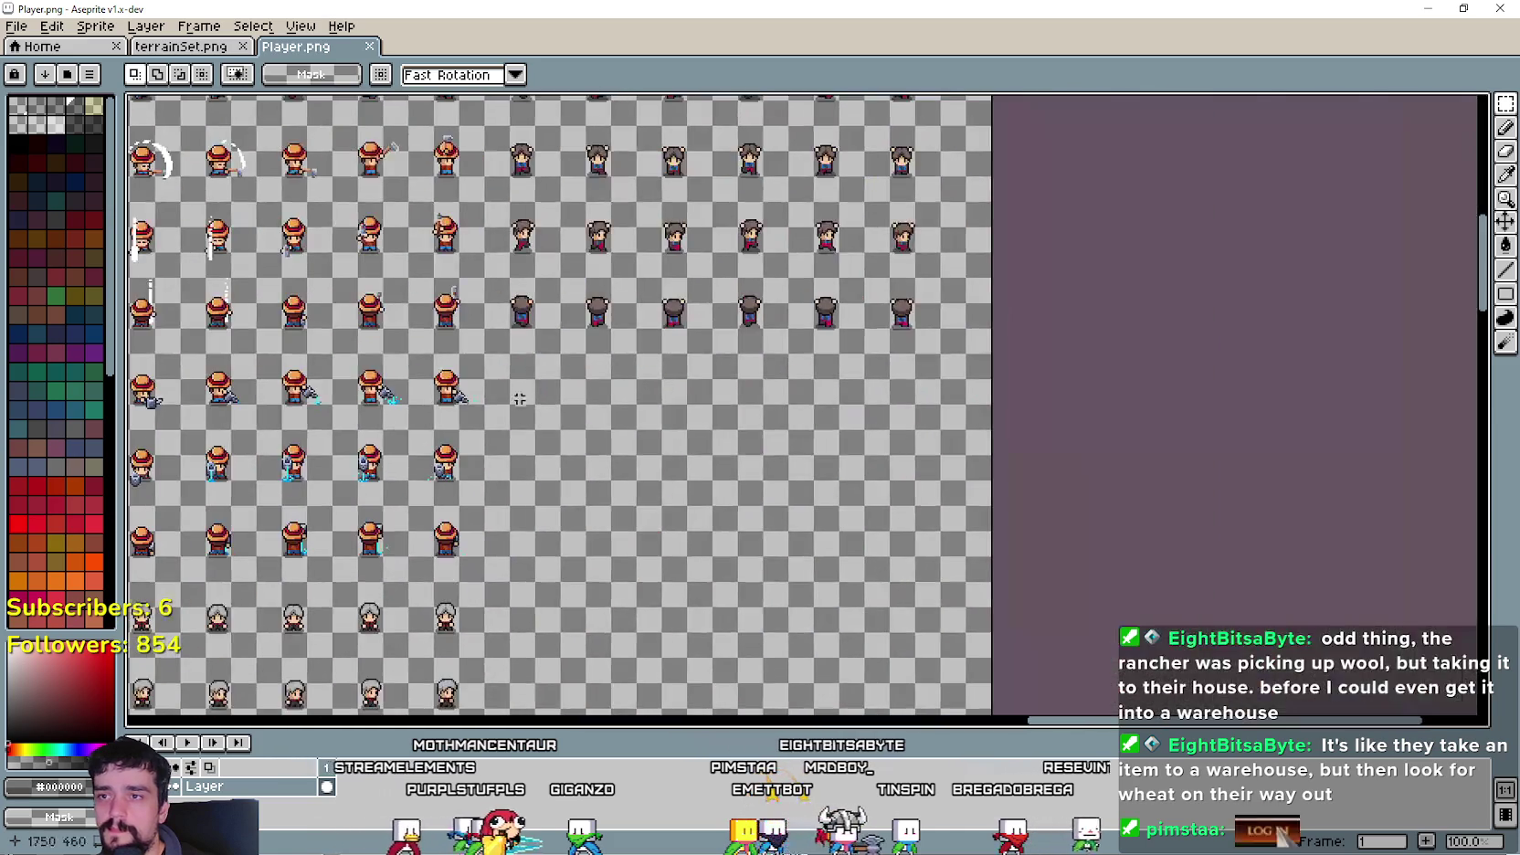
{"action": "scroll", "coordinate": [637, 466], "scroll_direction": "up", "scroll_amount": 1}
{"action": "key", "text": "ctrl+v"}
{"action": "mouse_move", "coordinate": [636, 466]}
{"action": "left_mouse_down"}
{"action": "mouse_move", "coordinate": [831, 481]}
{"action": "mouse_move", "coordinate": [838, 431]}
{"action": "mouse_move", "coordinate": [808, 519]}
{"action": "mouse_move", "coordinate": [757, 363]}
{"action": "left_mouse_up"}
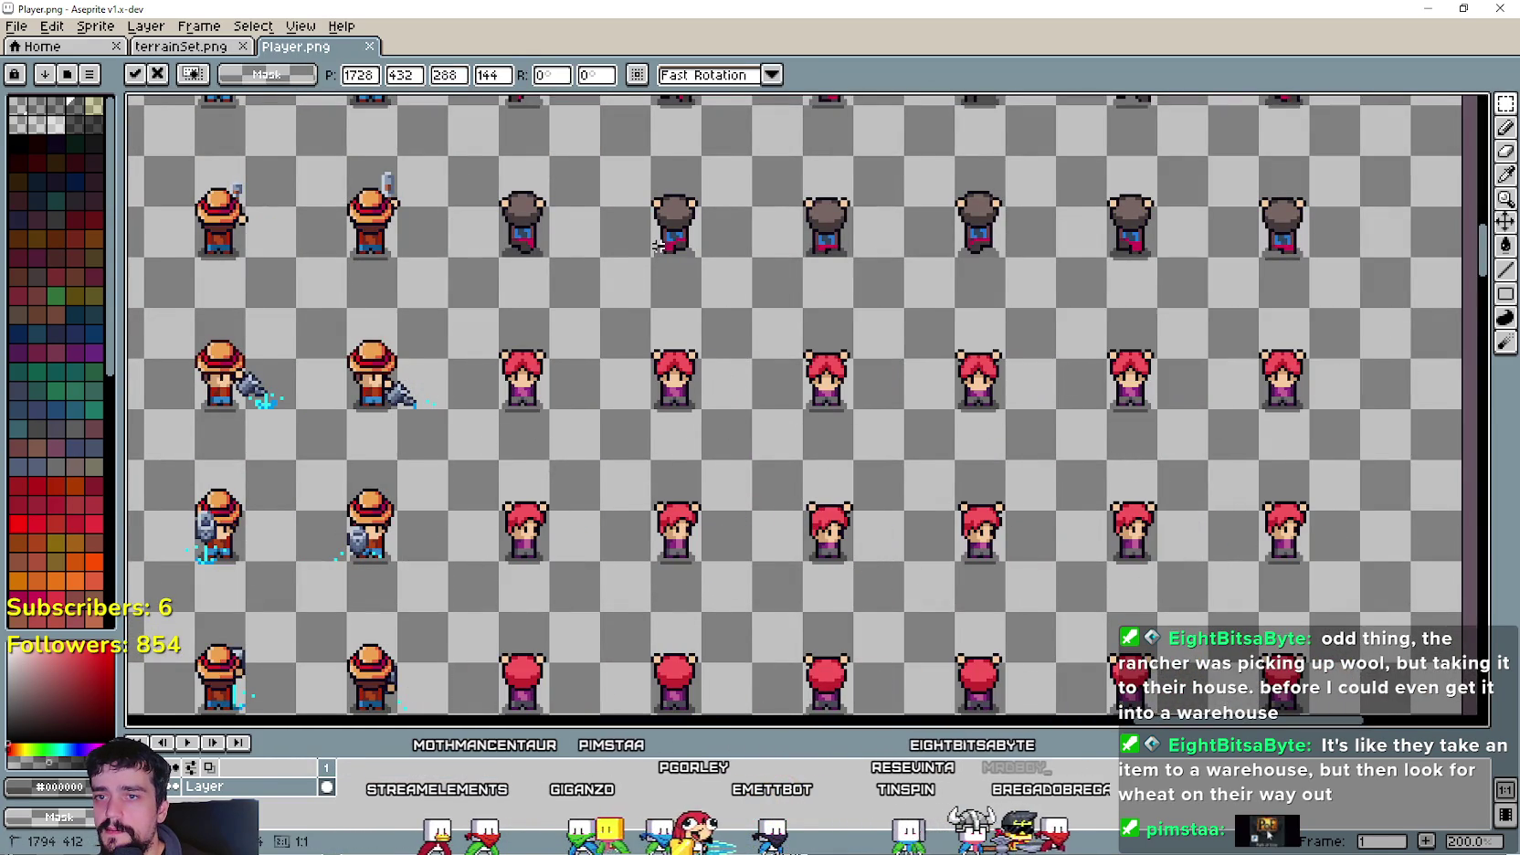
- Commit the pasted sprites and select the block of red-haired sprites
{"action": "key", "text": "Return"}
{"action": "scroll", "coordinate": [731, 383], "scroll_direction": "down", "scroll_amount": 1}
{"action": "scroll", "coordinate": [706, 394], "scroll_direction": "up", "scroll_amount": 2}
{"action": "scroll", "coordinate": [706, 394], "scroll_direction": "down", "scroll_amount": 1}
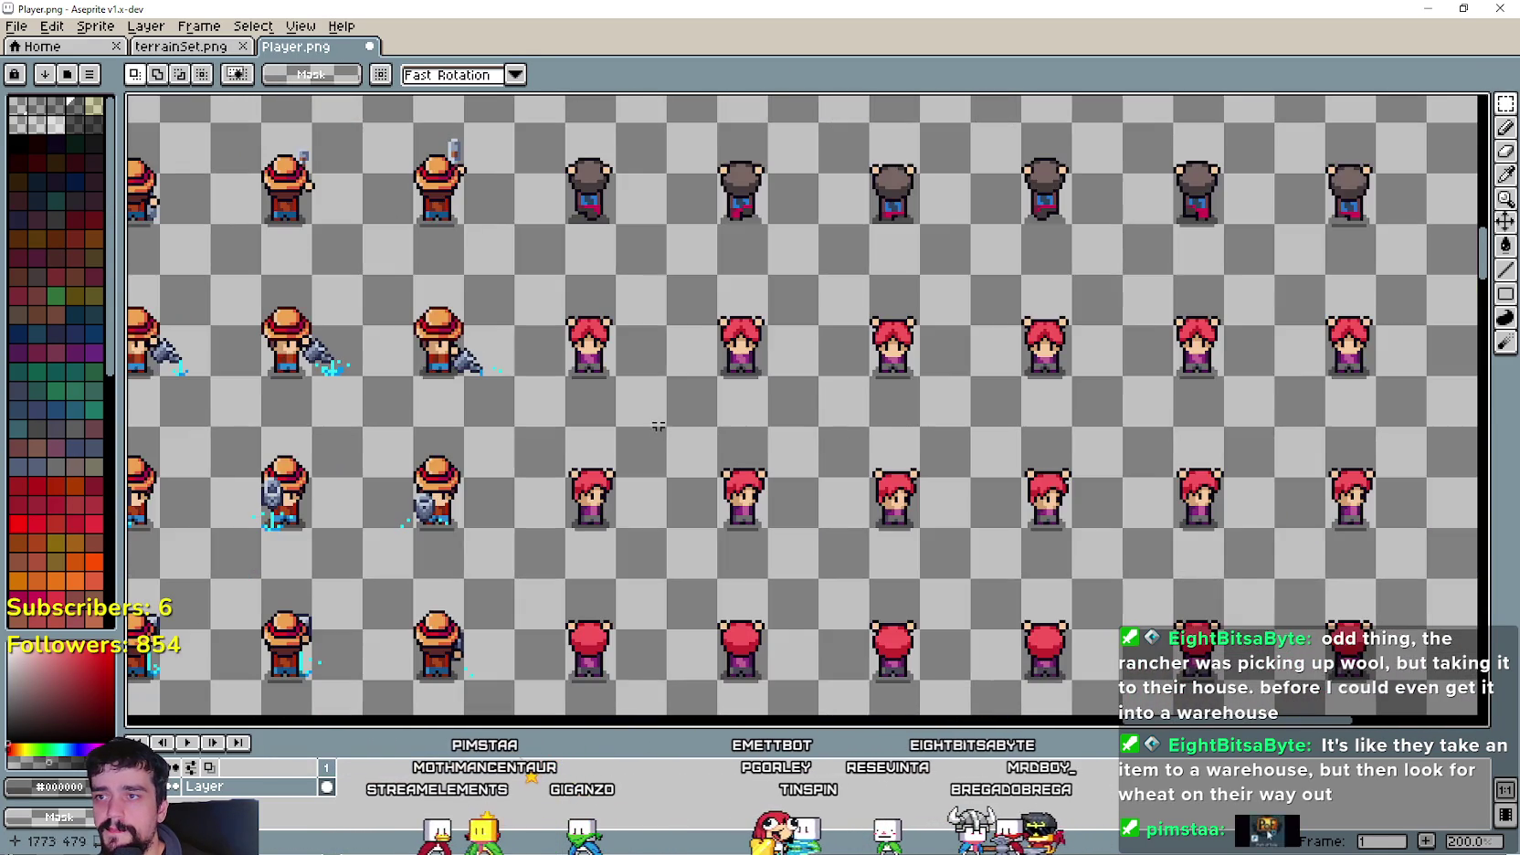
{"action": "left_click_drag", "start_coordinate": [732, 412], "coordinate": [765, 390]}
{"action": "mouse_move", "coordinate": [418, 239]}
{"action": "left_mouse_down"}
{"action": "mouse_move", "coordinate": [731, 429]}
{"action": "mouse_move", "coordinate": [1206, 639]}
{"action": "mouse_move", "coordinate": [1297, 658]}
{"action": "left_mouse_up"}
{"action": "left_click_drag", "start_coordinate": [914, 410], "coordinate": [994, 517]}
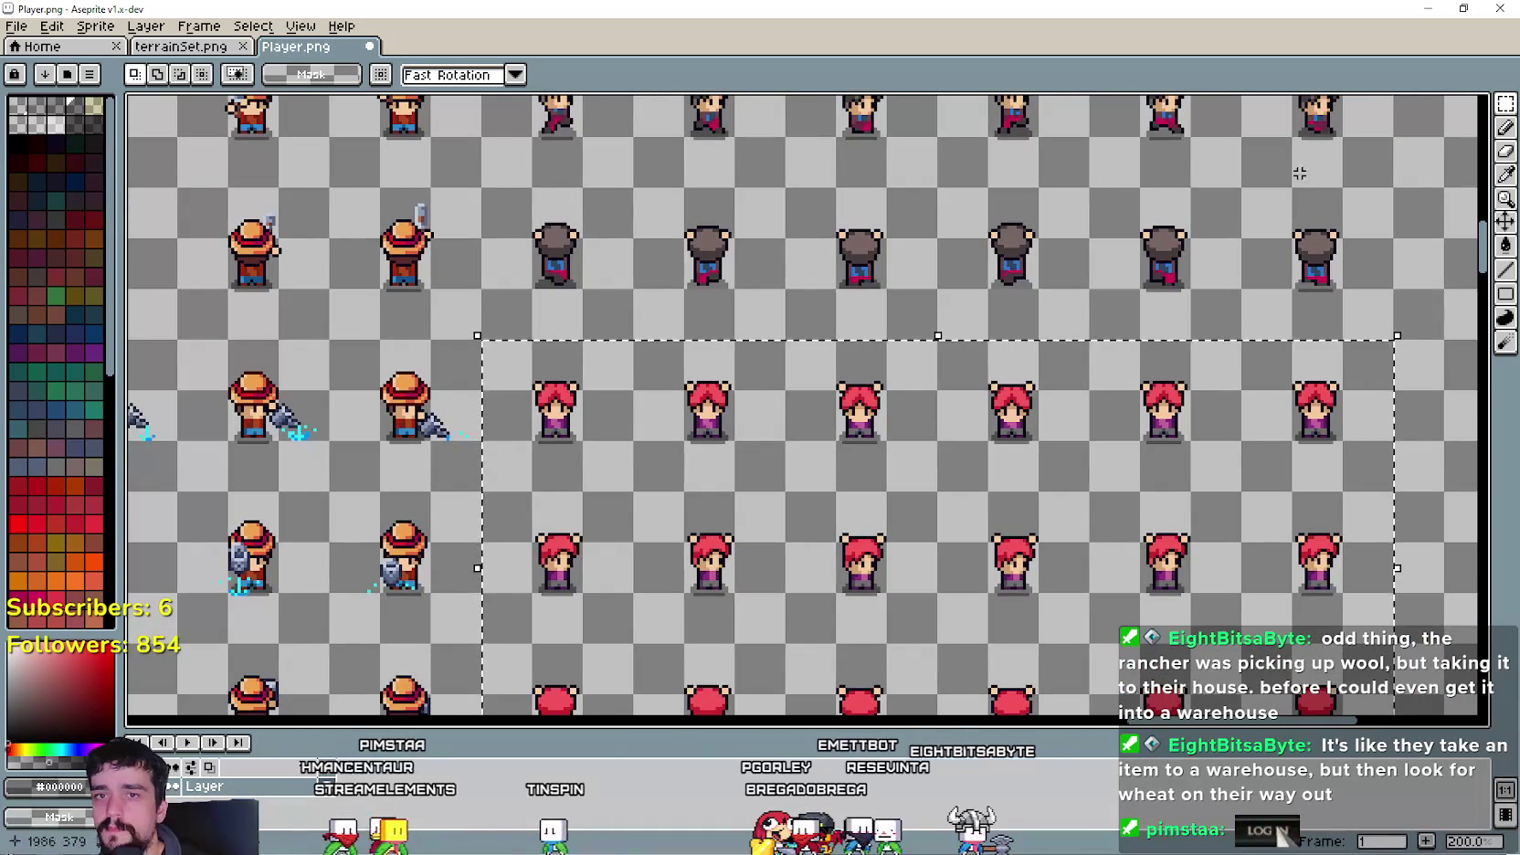
- Fill the sprites' red hair with dark brown
{"action": "left_click", "coordinate": [1505, 190]}
{"action": "scroll", "coordinate": [469, 168], "scroll_direction": "up", "scroll_amount": 2}
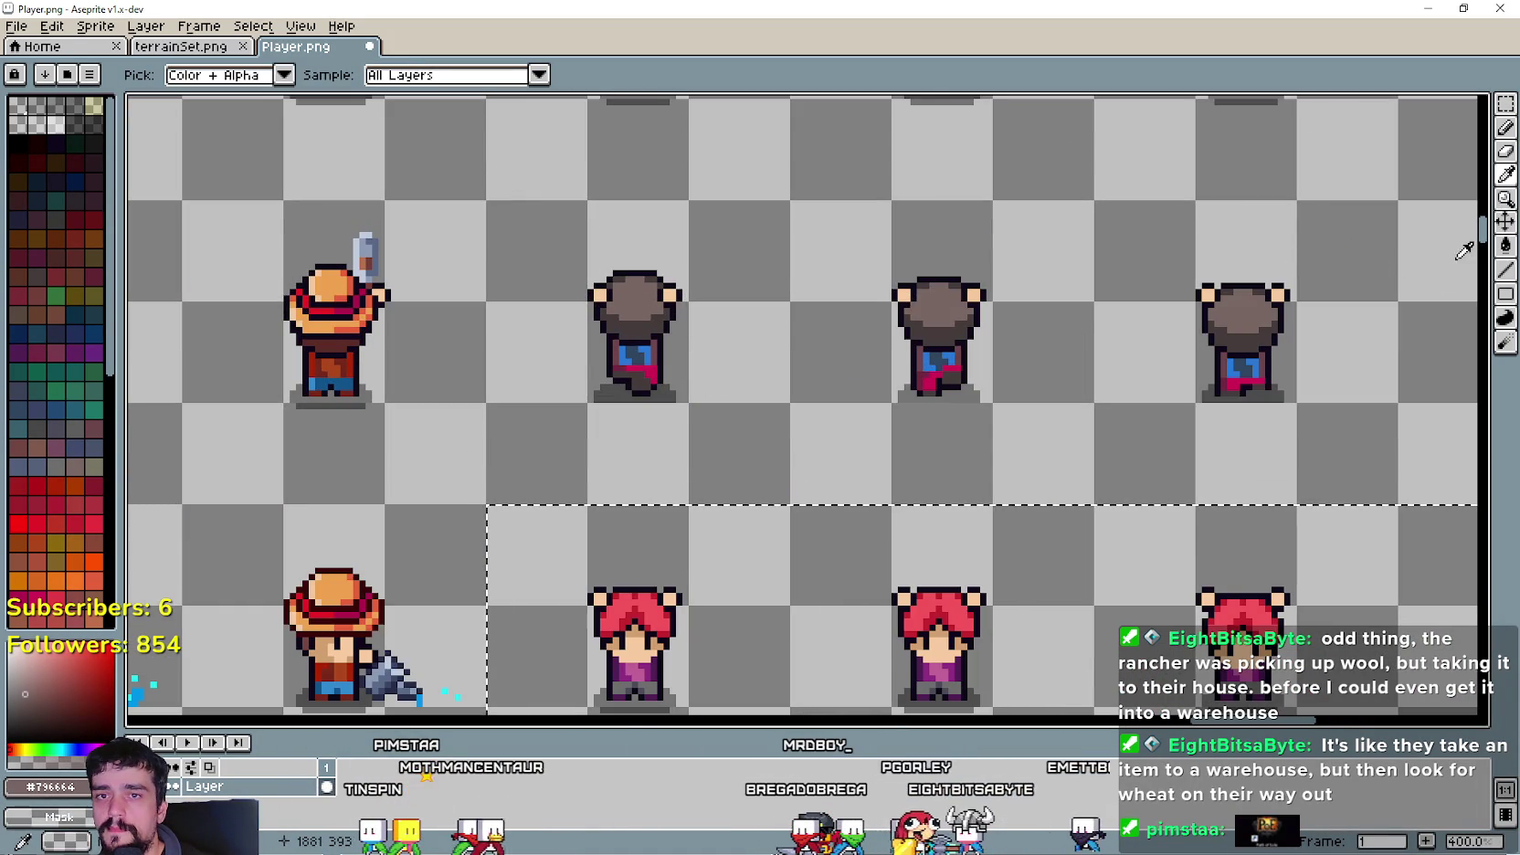
{"action": "left_click", "coordinate": [1500, 249]}
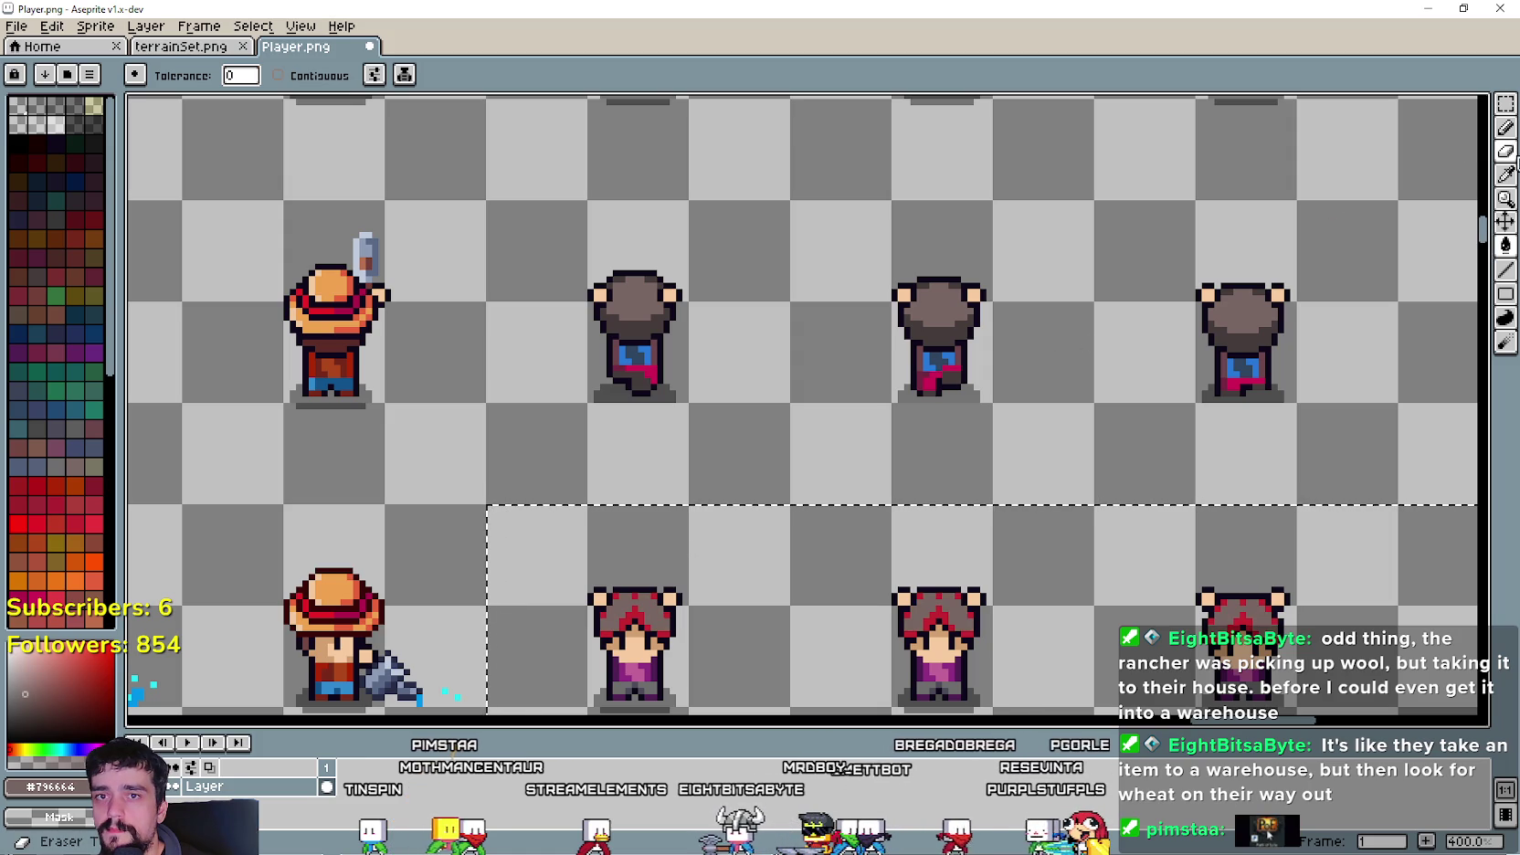
{"action": "left_click", "coordinate": [1507, 197]}
{"action": "left_click", "coordinate": [1509, 176]}
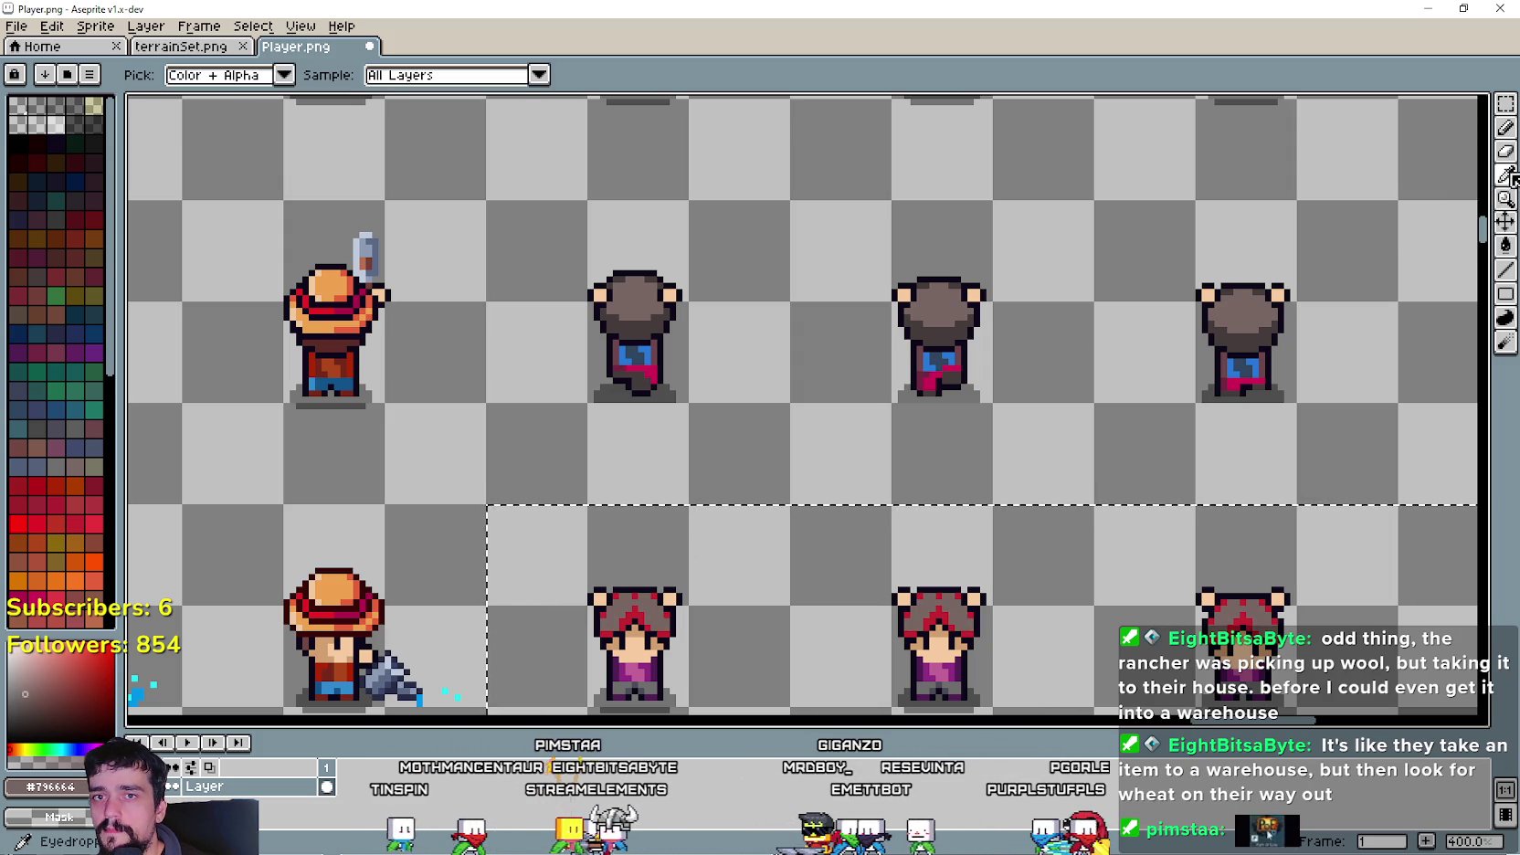
{"action": "left_click", "coordinate": [1507, 248]}
{"action": "left_click", "coordinate": [634, 614]}
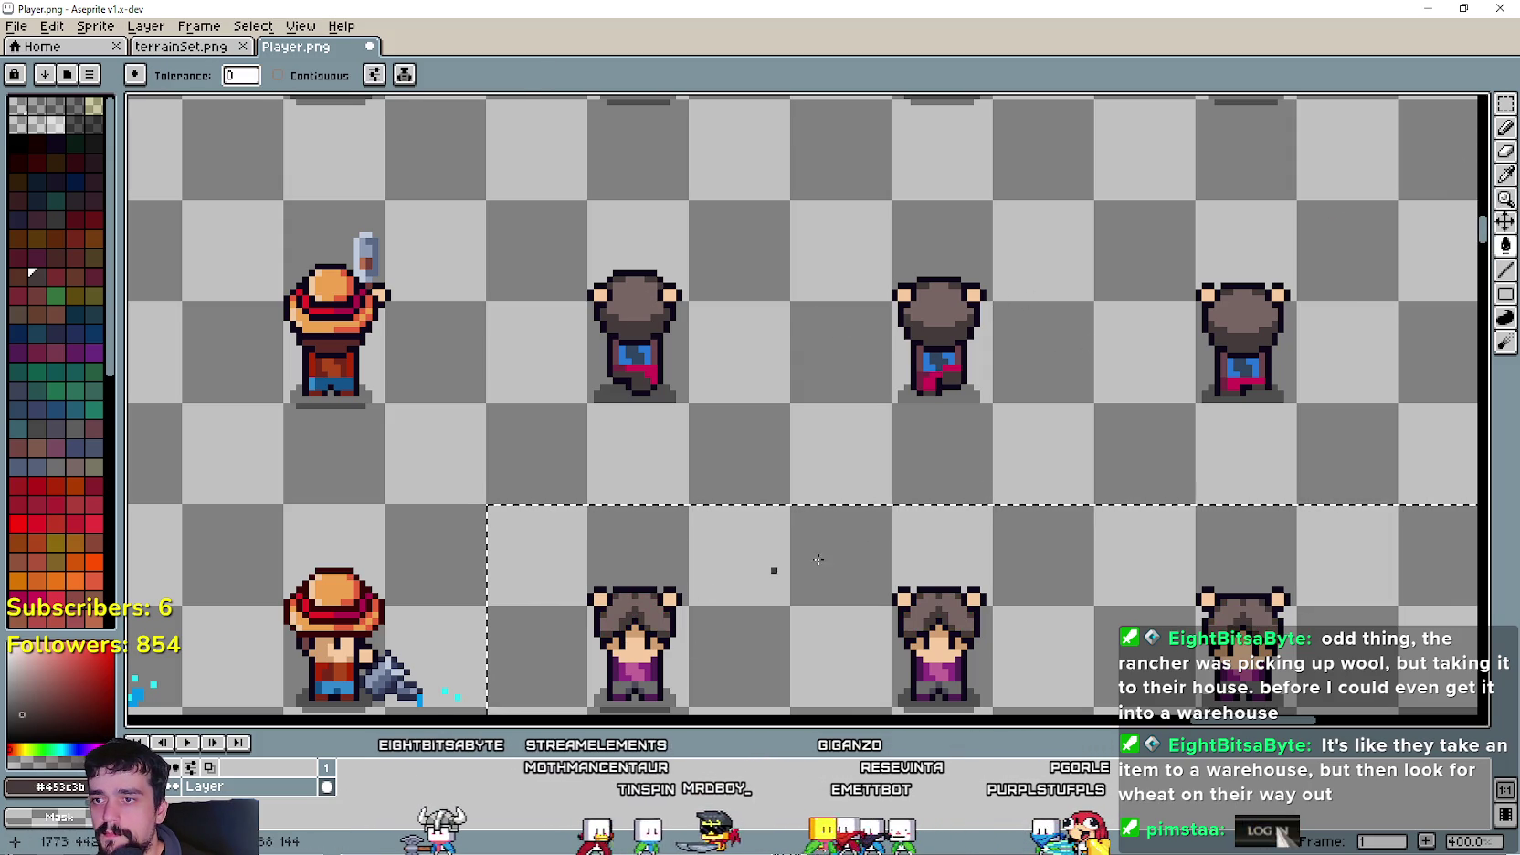
- Pick dark and light blue from the sprites' clothing and turn the purple shirts blue
{"action": "left_click", "coordinate": [1509, 177]}
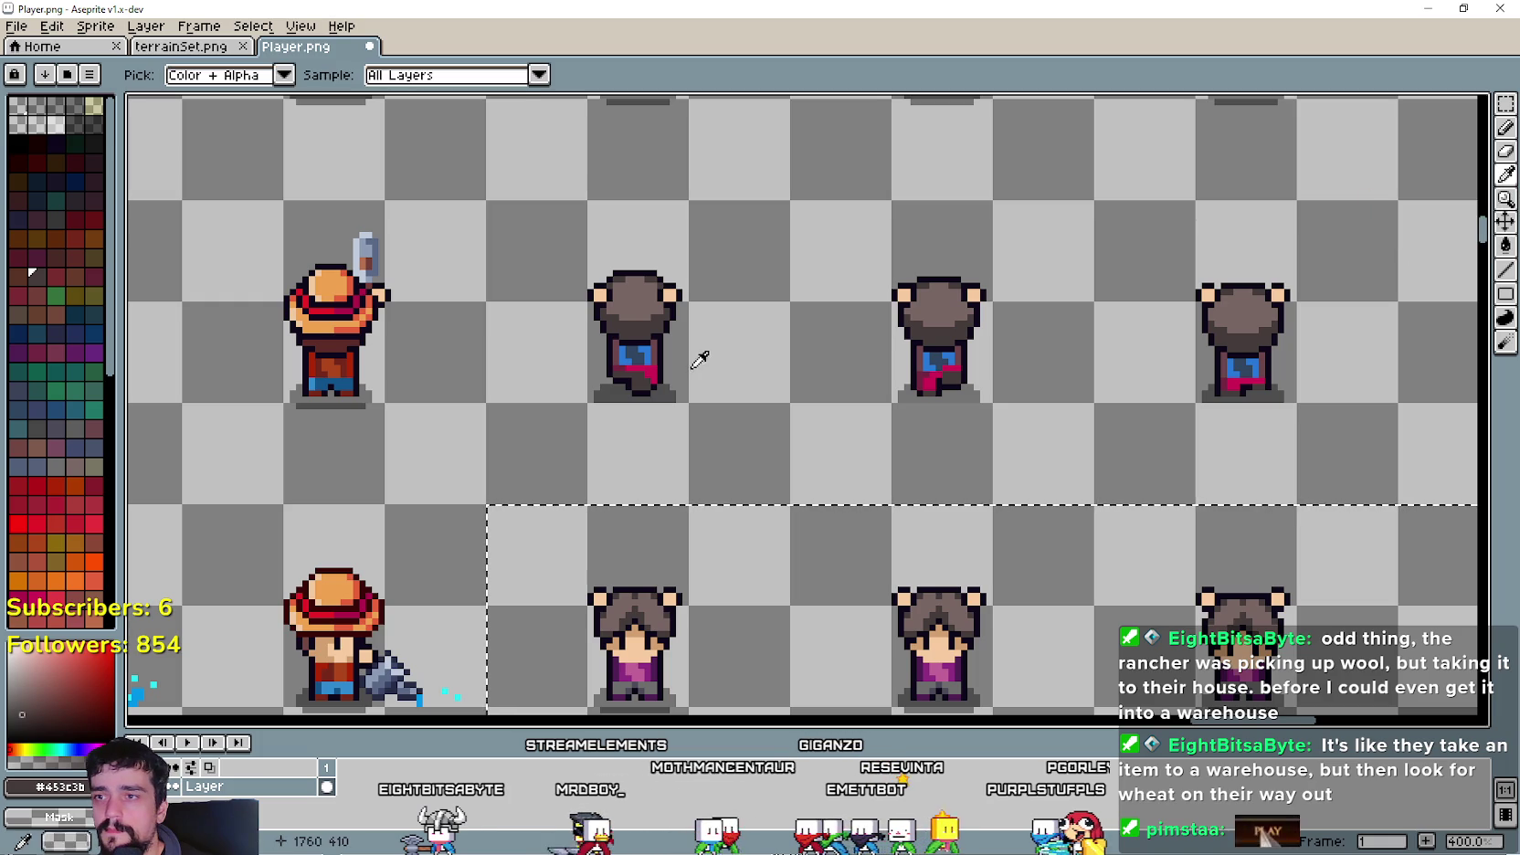
{"action": "scroll", "coordinate": [692, 263], "scroll_direction": "up", "scroll_amount": 2}
{"action": "scroll", "coordinate": [685, 265], "scroll_direction": "down", "scroll_amount": 3}
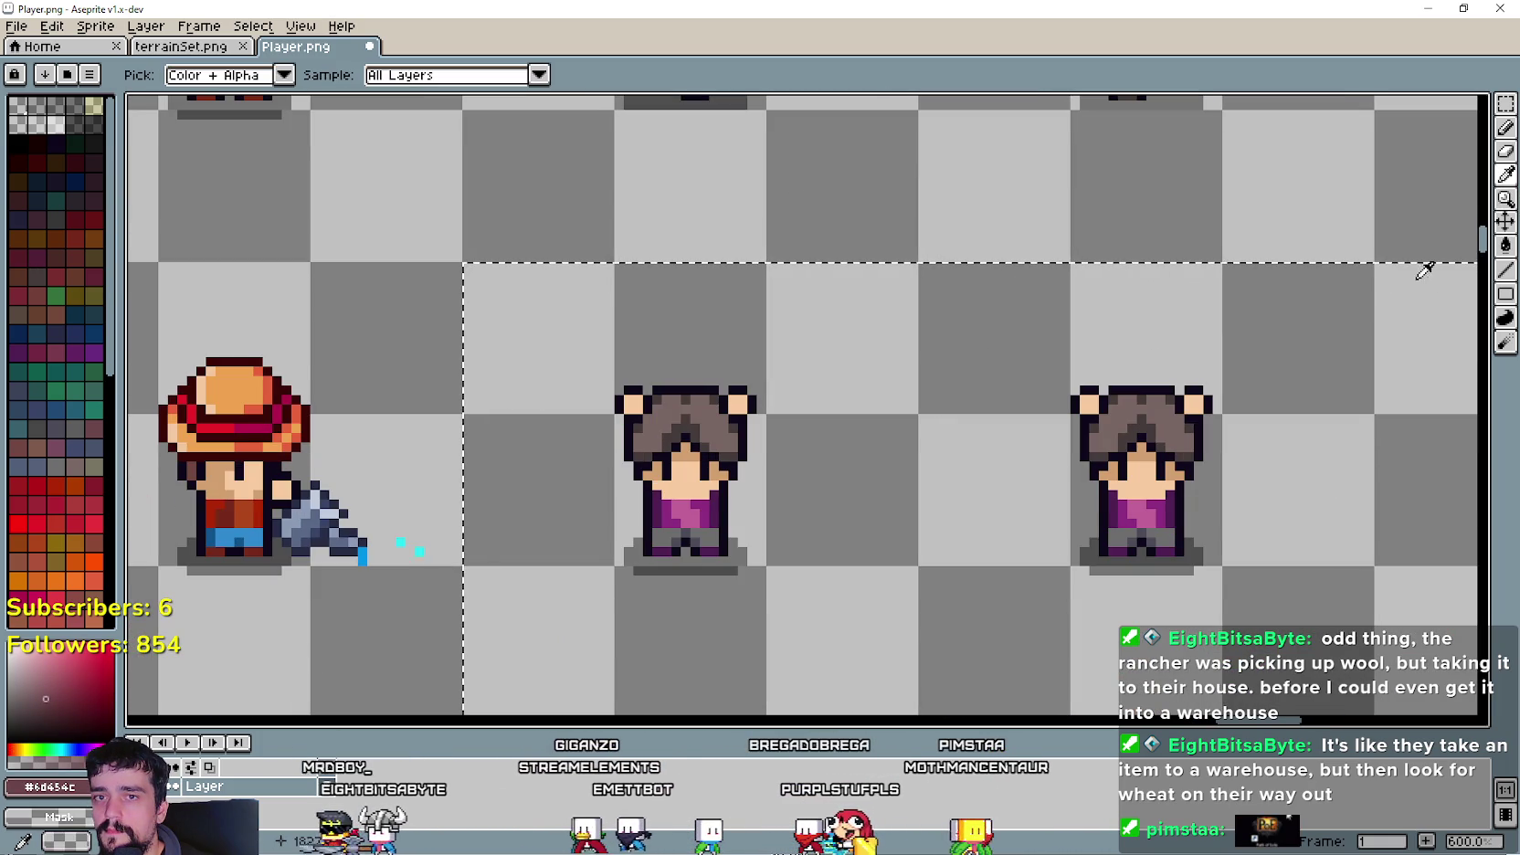
{"action": "left_click", "coordinate": [1505, 245]}
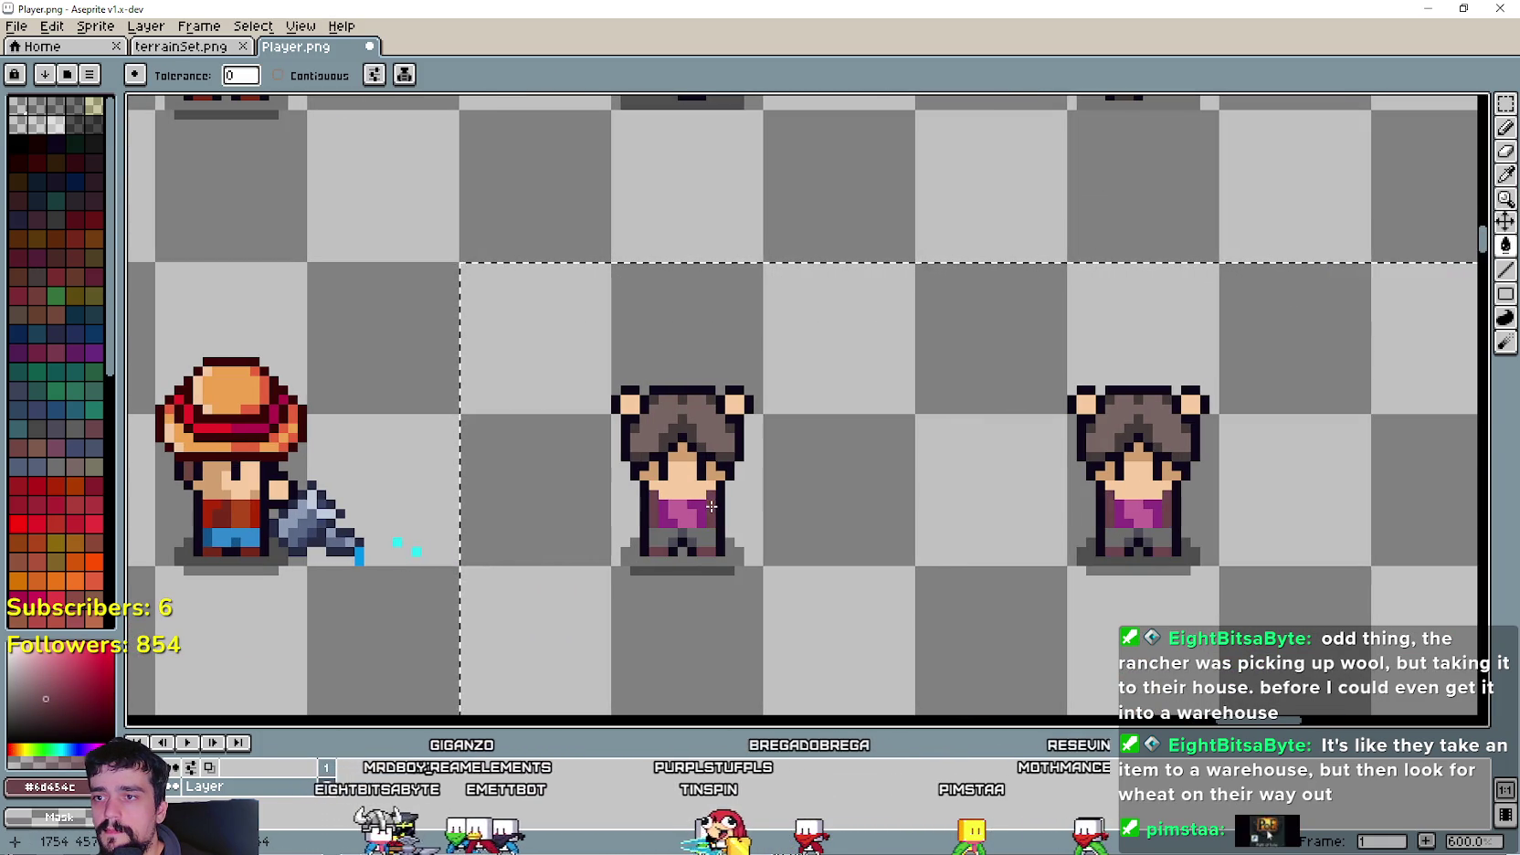
{"action": "scroll", "coordinate": [834, 337], "scroll_direction": "up", "scroll_amount": 3}
{"action": "key", "text": "i"}
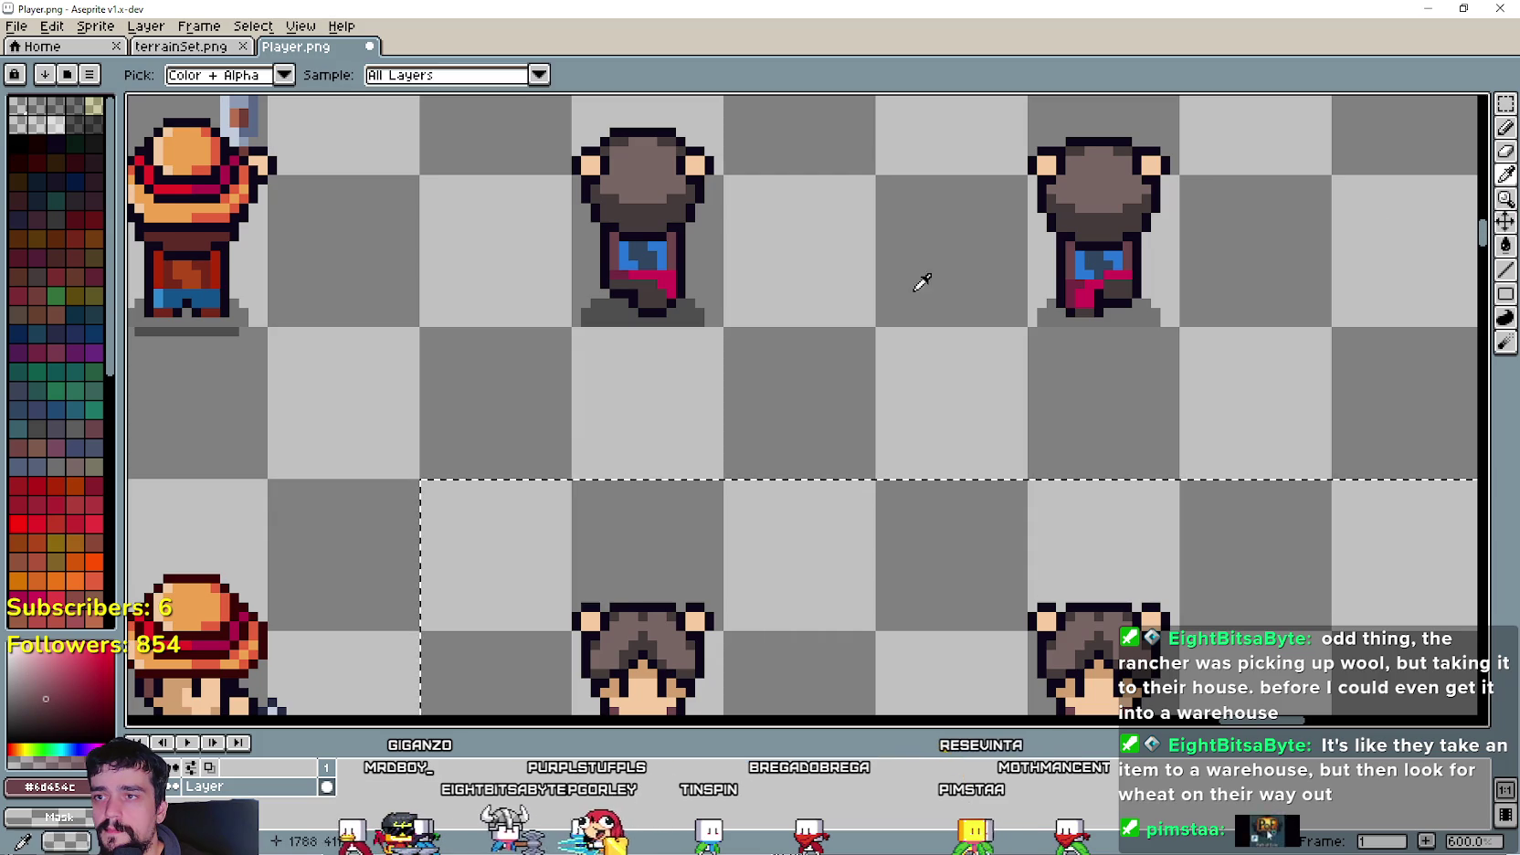
{"action": "left_click", "coordinate": [651, 253]}
{"action": "left_click", "coordinate": [1505, 245]}
{"action": "scroll", "coordinate": [728, 459], "scroll_direction": "down", "scroll_amount": 2}
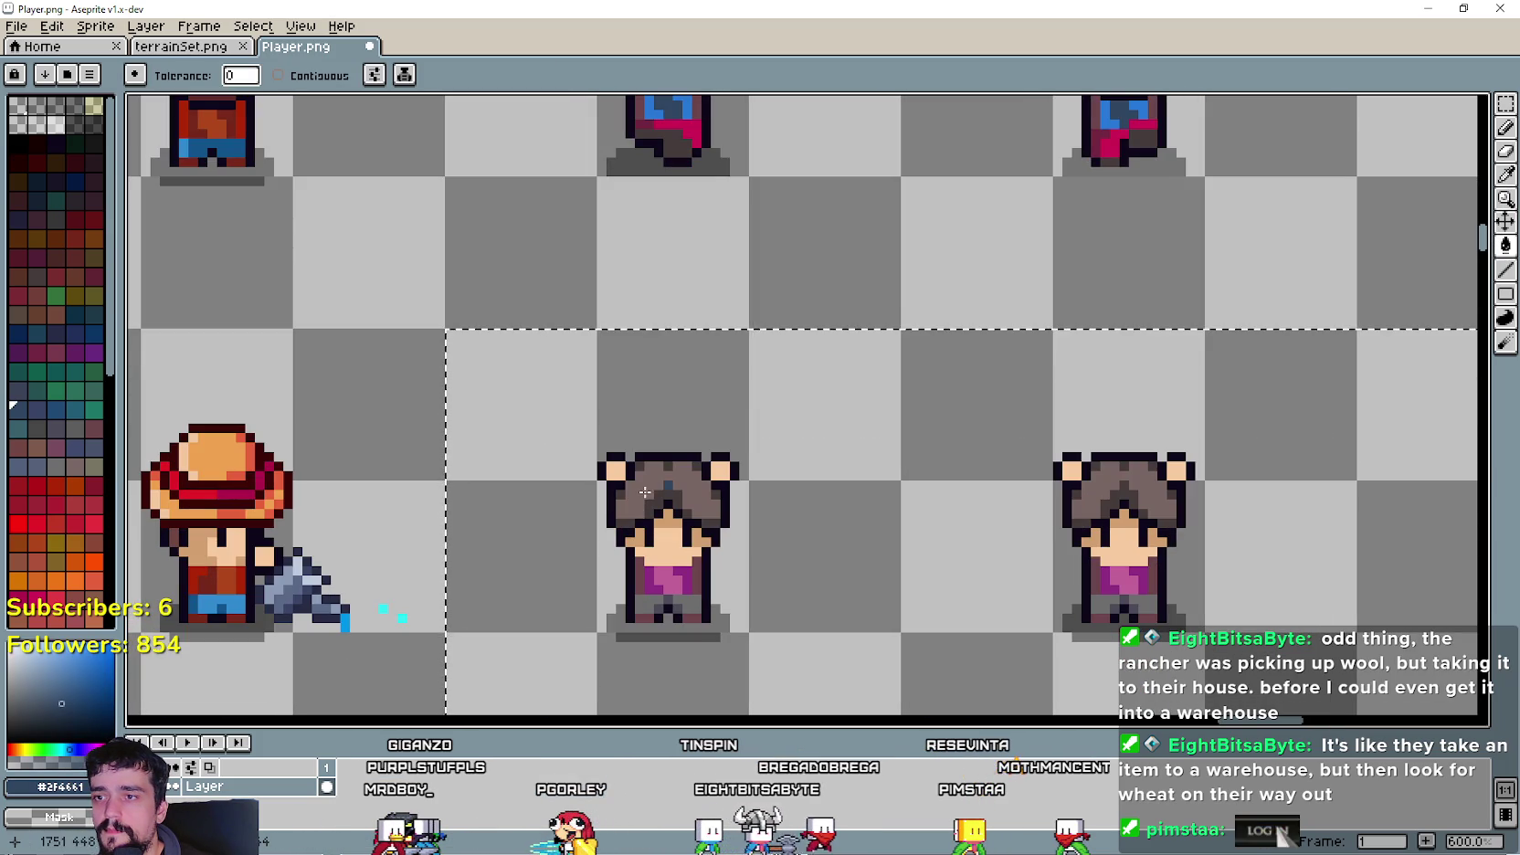
{"action": "scroll", "coordinate": [661, 571], "scroll_direction": "up", "scroll_amount": 2}
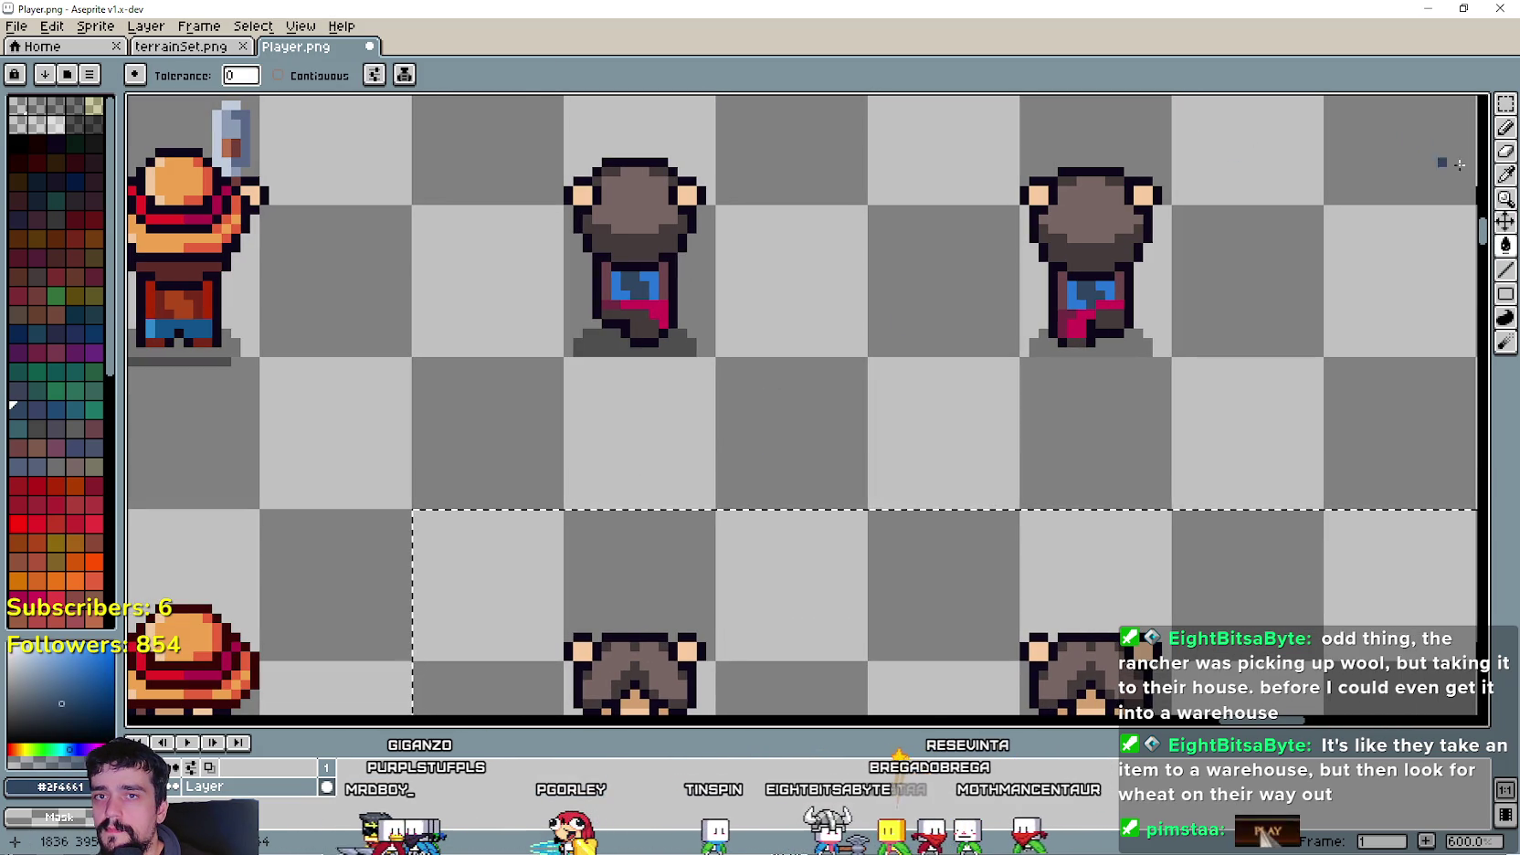
{"action": "left_click", "coordinate": [1504, 175]}
{"action": "left_click", "coordinate": [626, 297]}
{"action": "scroll", "coordinate": [627, 297], "scroll_direction": "down", "scroll_amount": 1}
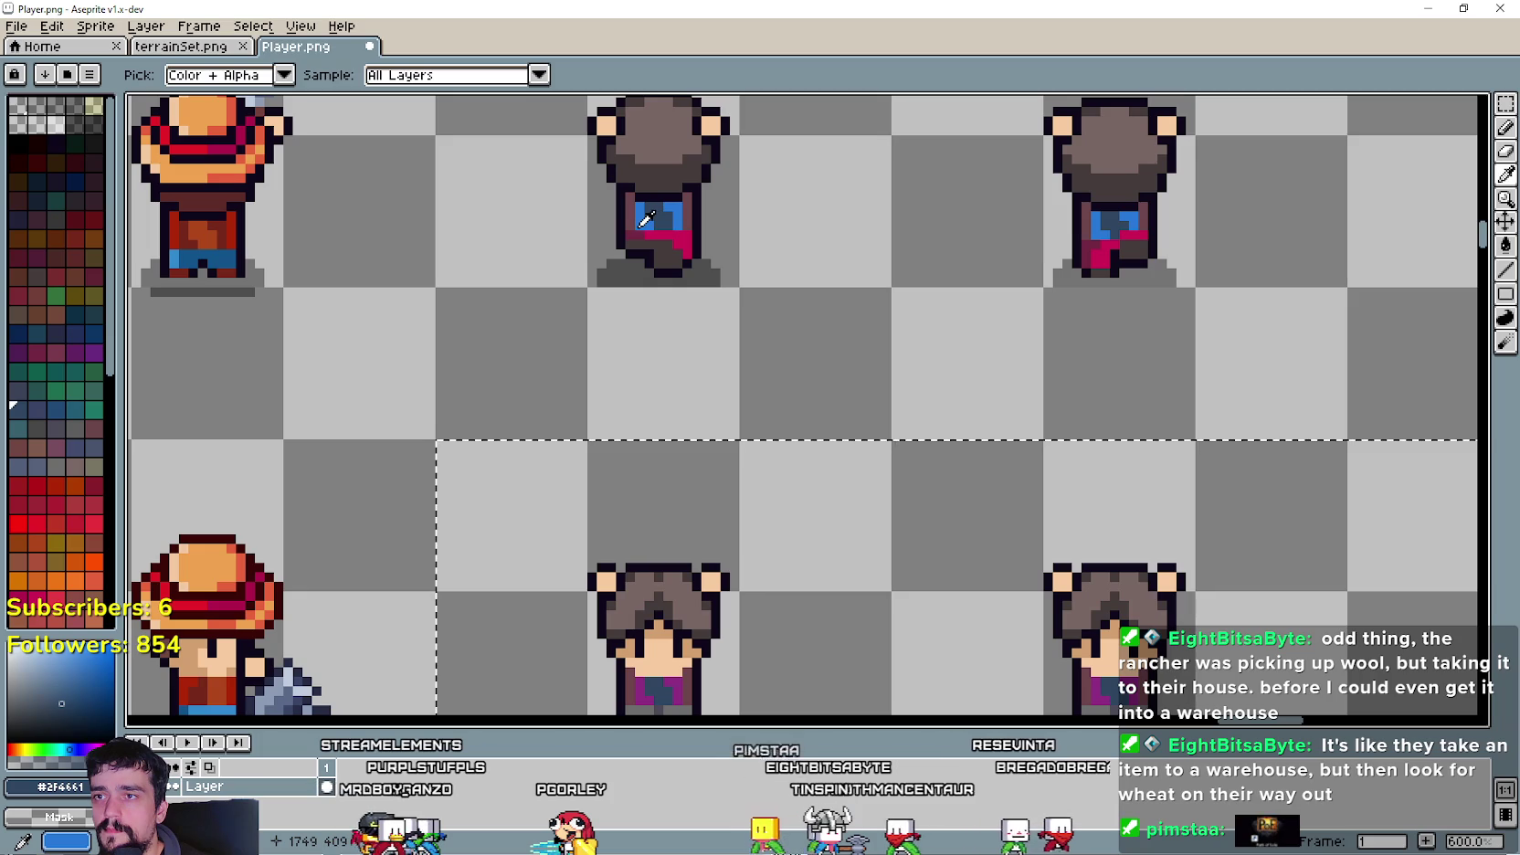
{"action": "left_click", "coordinate": [1505, 245]}
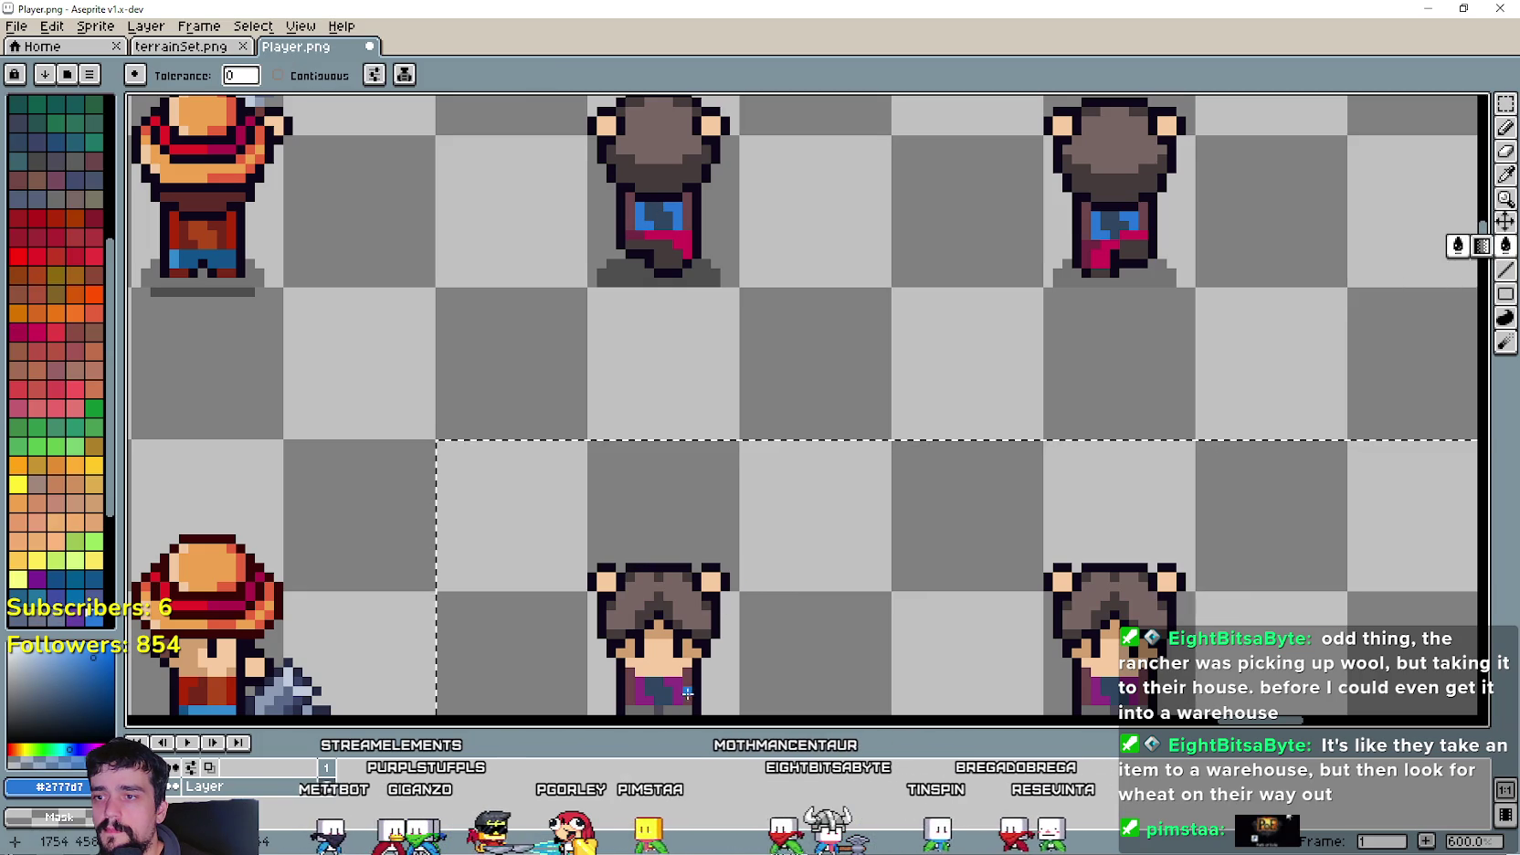
{"action": "left_click", "coordinate": [668, 683]}
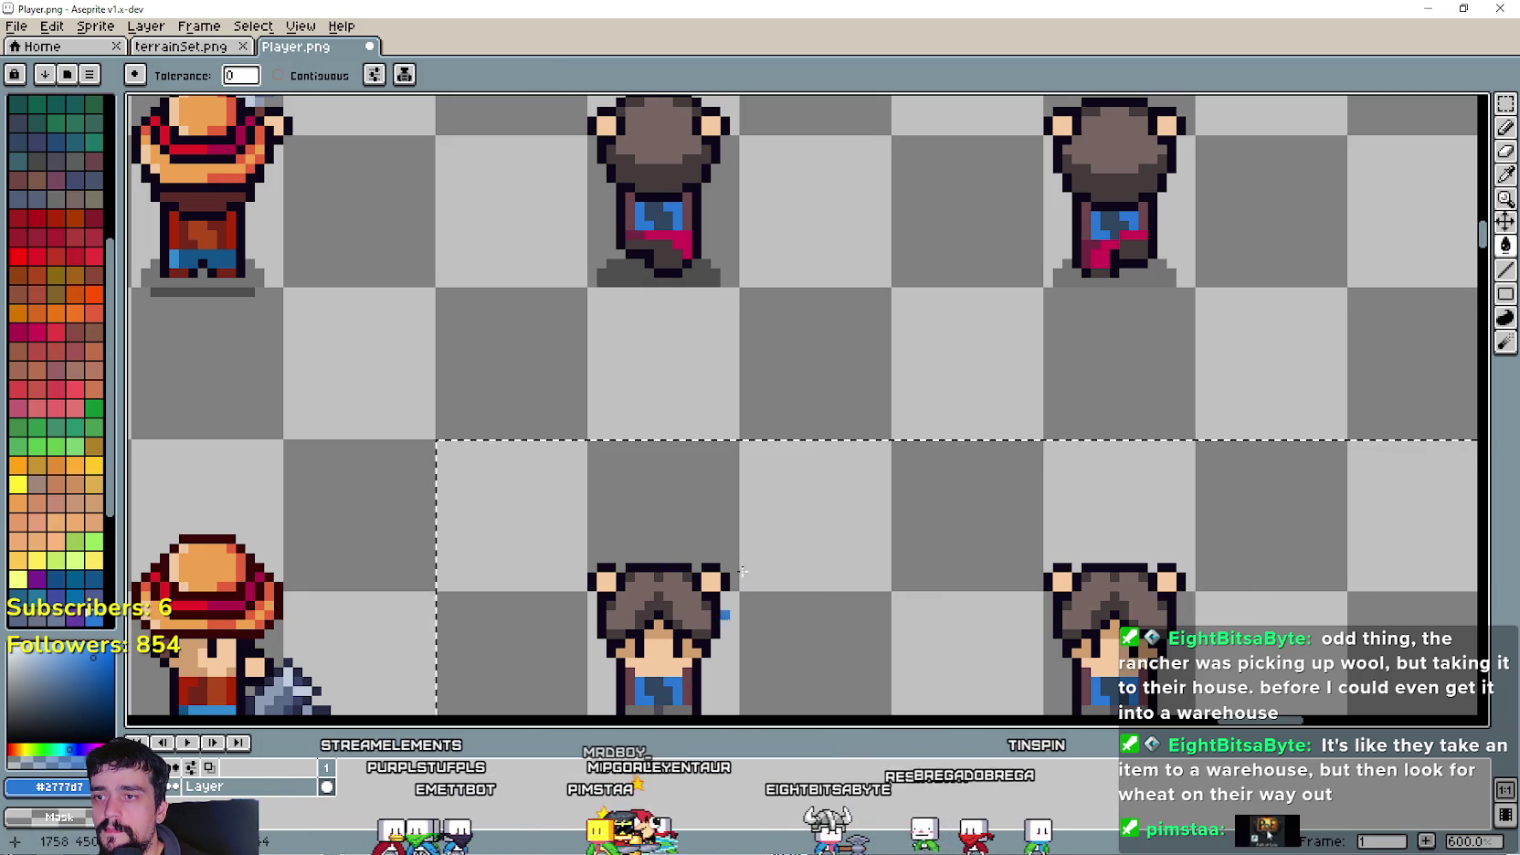
- Pick the pink and dark crimson colours from the sprites for further fills
{"action": "key", "text": "i"}
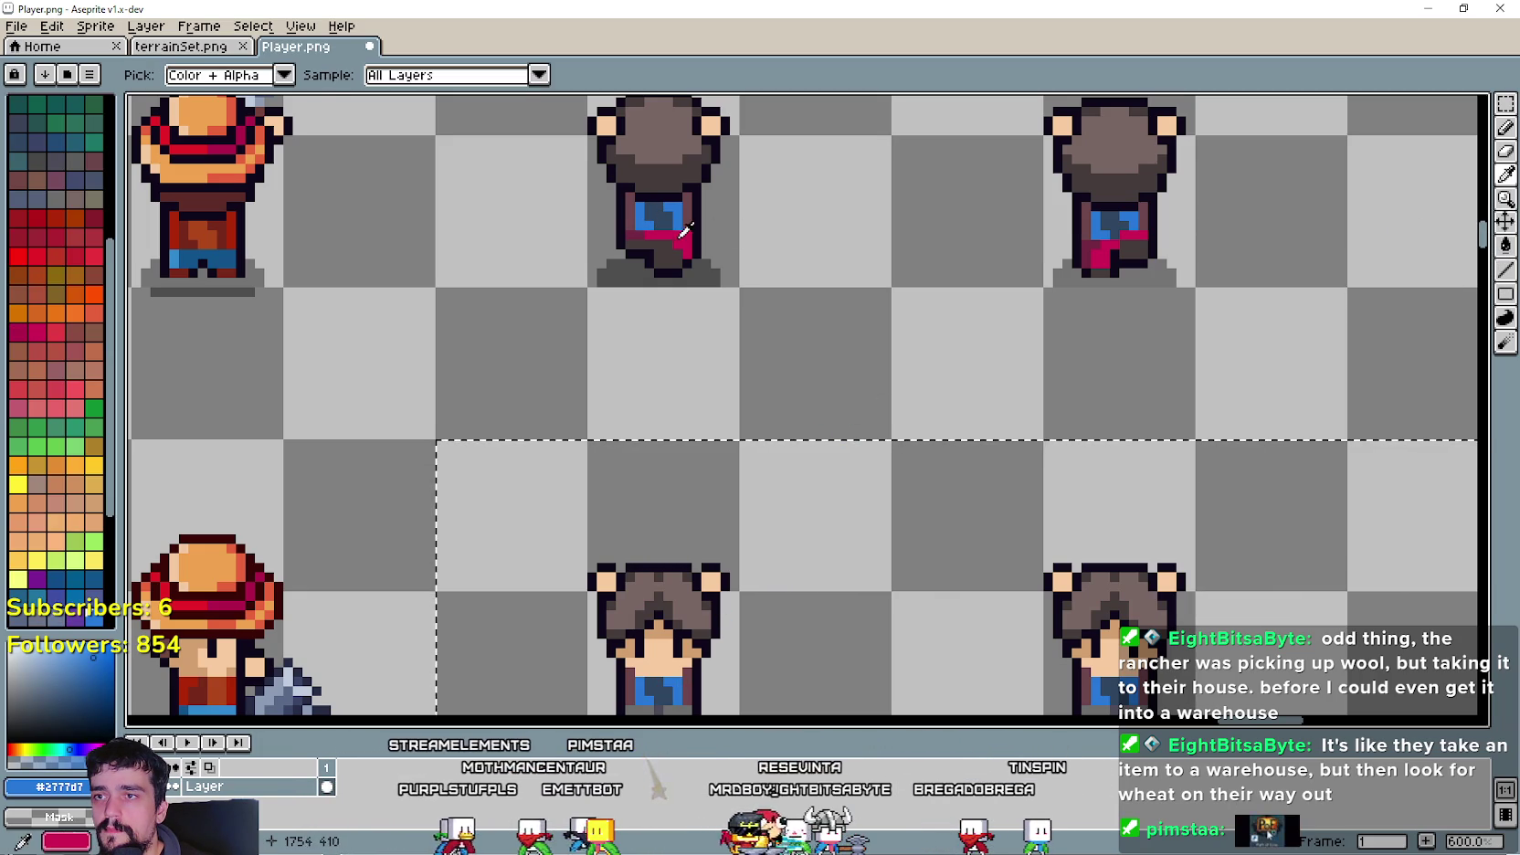
{"action": "left_click", "coordinate": [678, 237]}
{"action": "scroll", "coordinate": [833, 244], "scroll_direction": "down", "scroll_amount": 1}
{"action": "scroll", "coordinate": [833, 244], "scroll_direction": "up", "scroll_amount": 1}
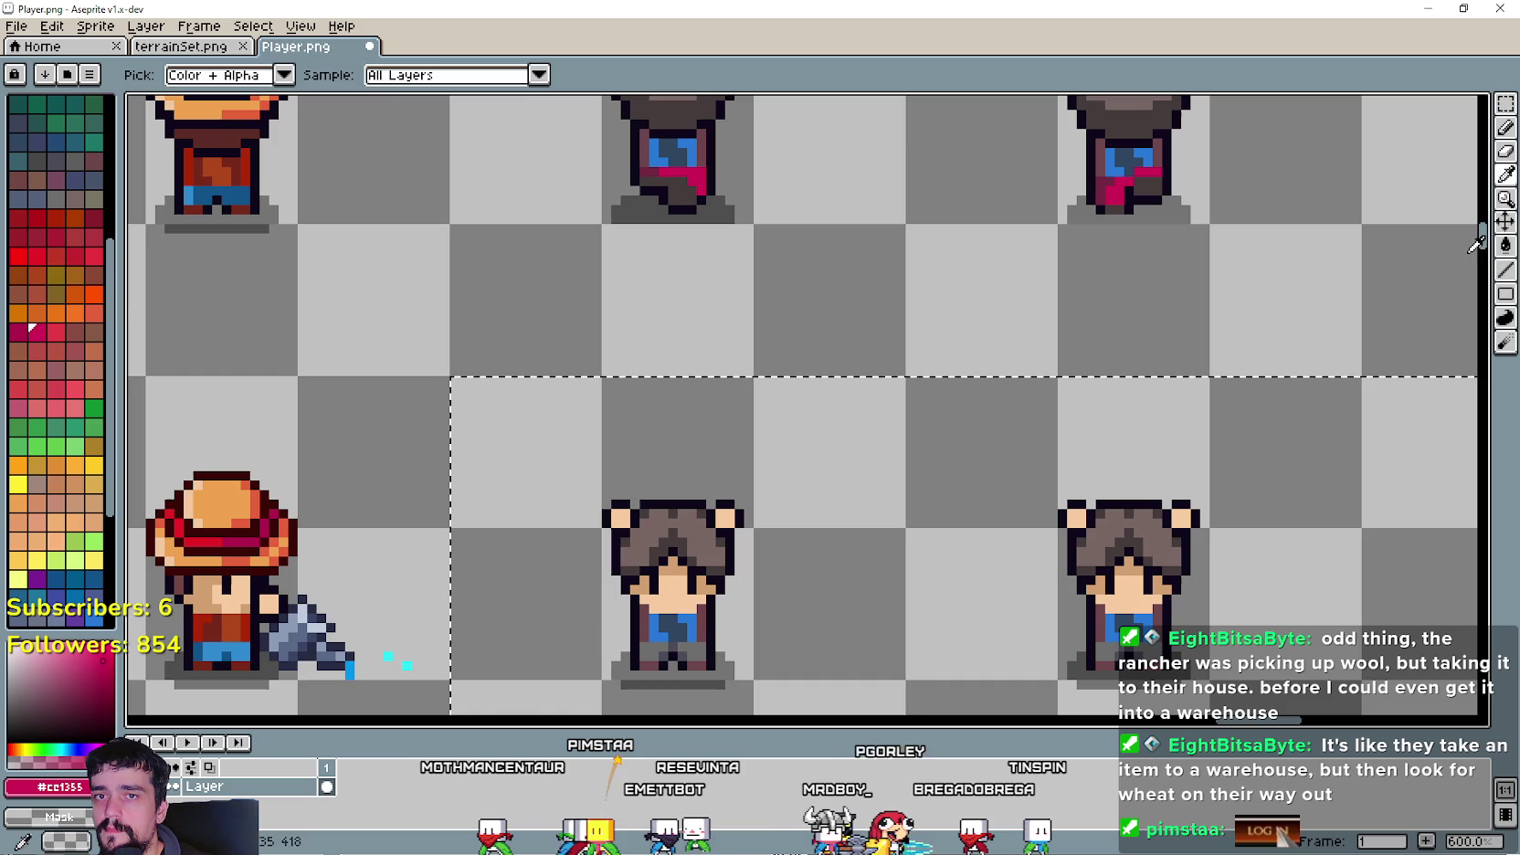
{"action": "key", "text": "g"}
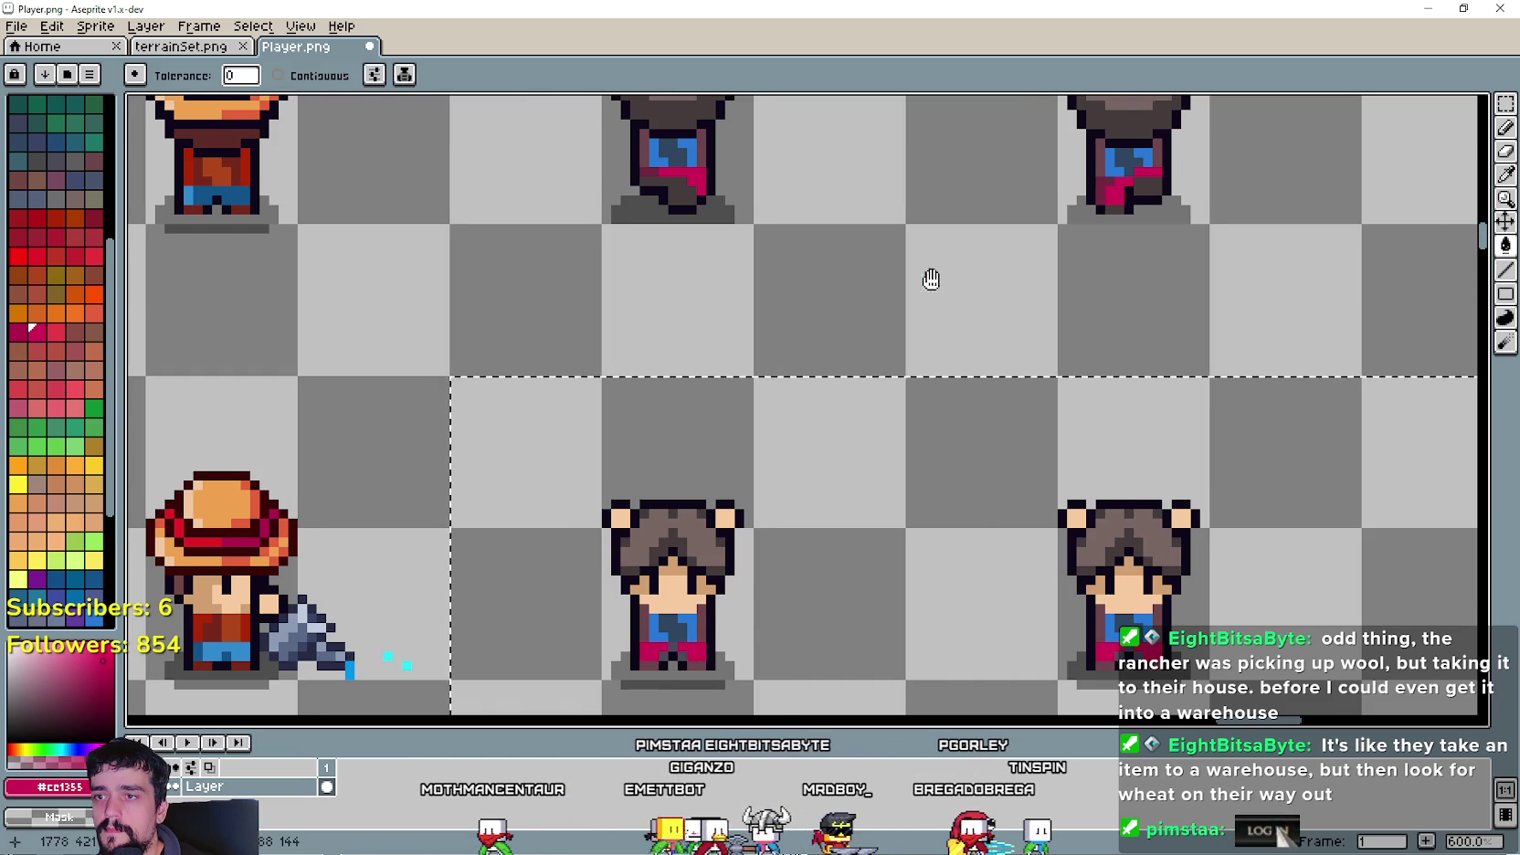
{"action": "scroll", "coordinate": [1143, 248], "scroll_direction": "up", "scroll_amount": 1}
{"action": "left_click", "coordinate": [1506, 176]}
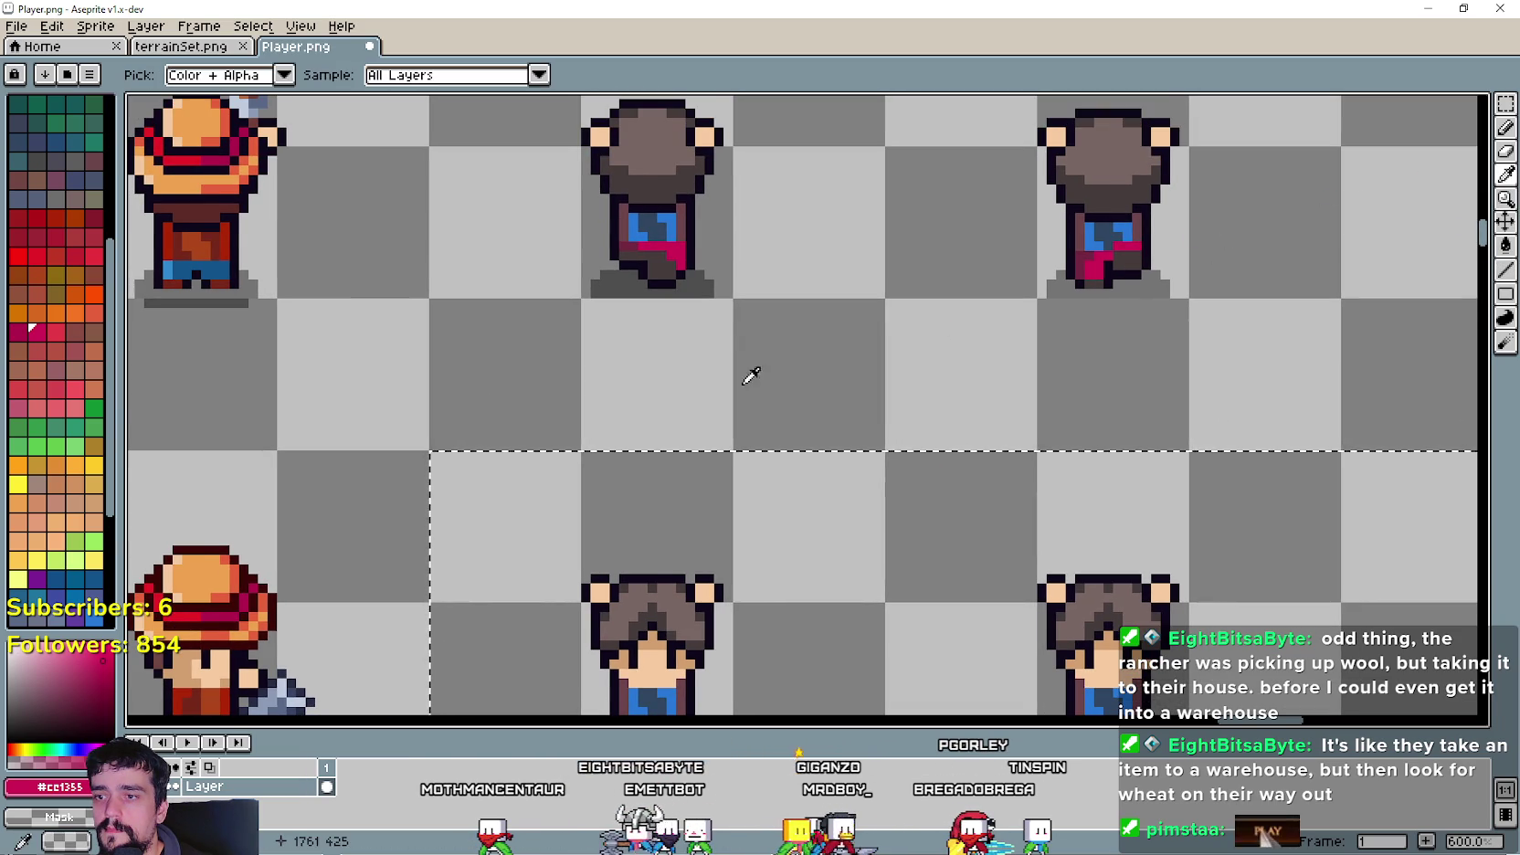
{"action": "scroll", "coordinate": [747, 279], "scroll_direction": "down", "scroll_amount": 1}
{"action": "scroll", "coordinate": [689, 247], "scroll_direction": "up", "scroll_amount": 1}
{"action": "scroll", "coordinate": [701, 245], "scroll_direction": "up", "scroll_amount": 1}
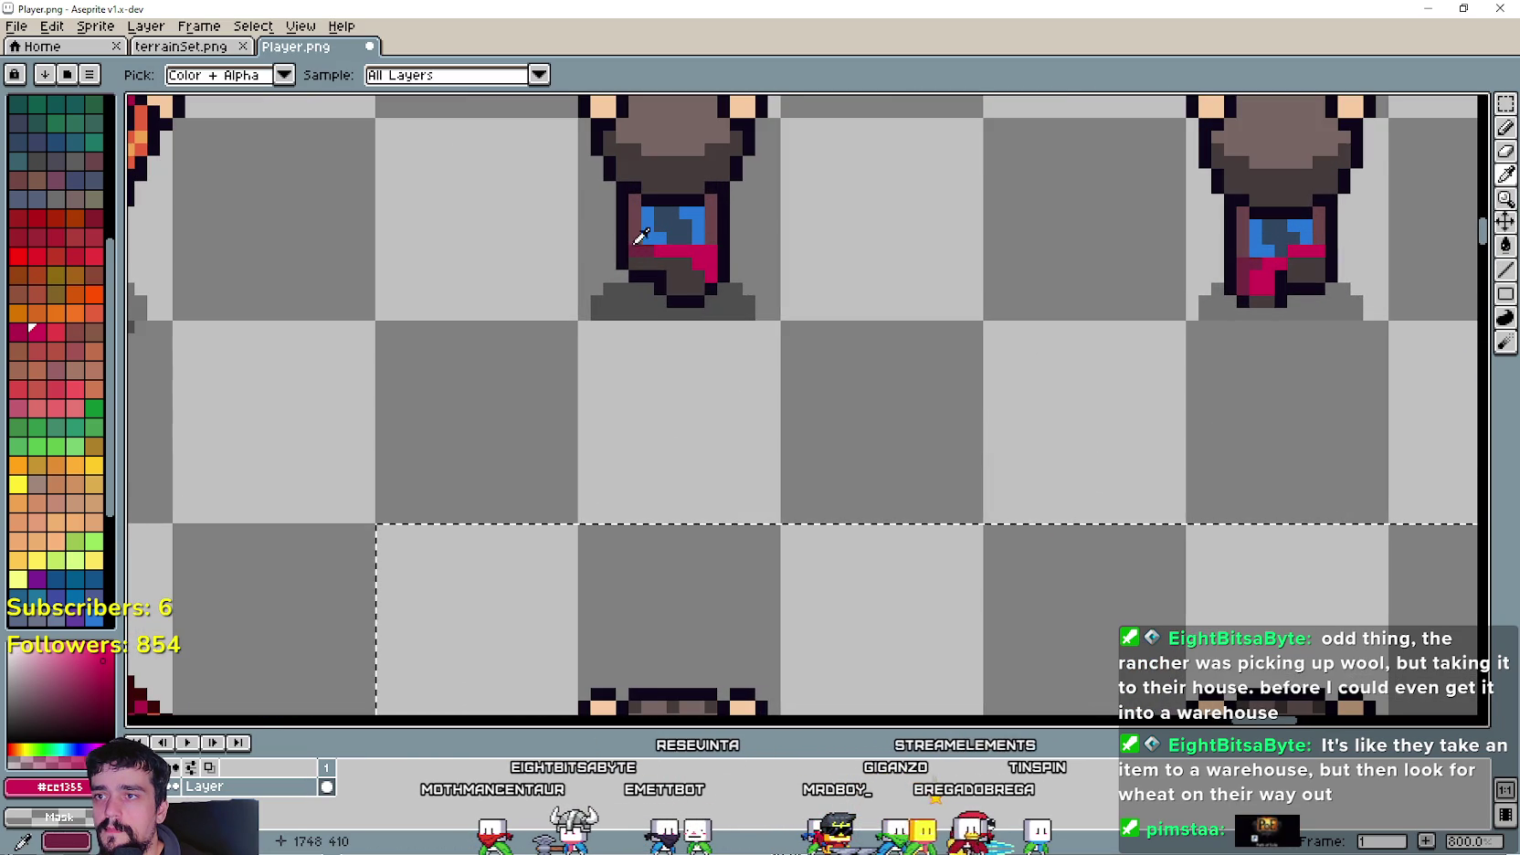
{"action": "left_click", "coordinate": [636, 235]}
{"action": "scroll", "coordinate": [899, 469], "scroll_direction": "down", "scroll_amount": 2}
{"action": "scroll", "coordinate": [889, 384], "scroll_direction": "up", "scroll_amount": 1}
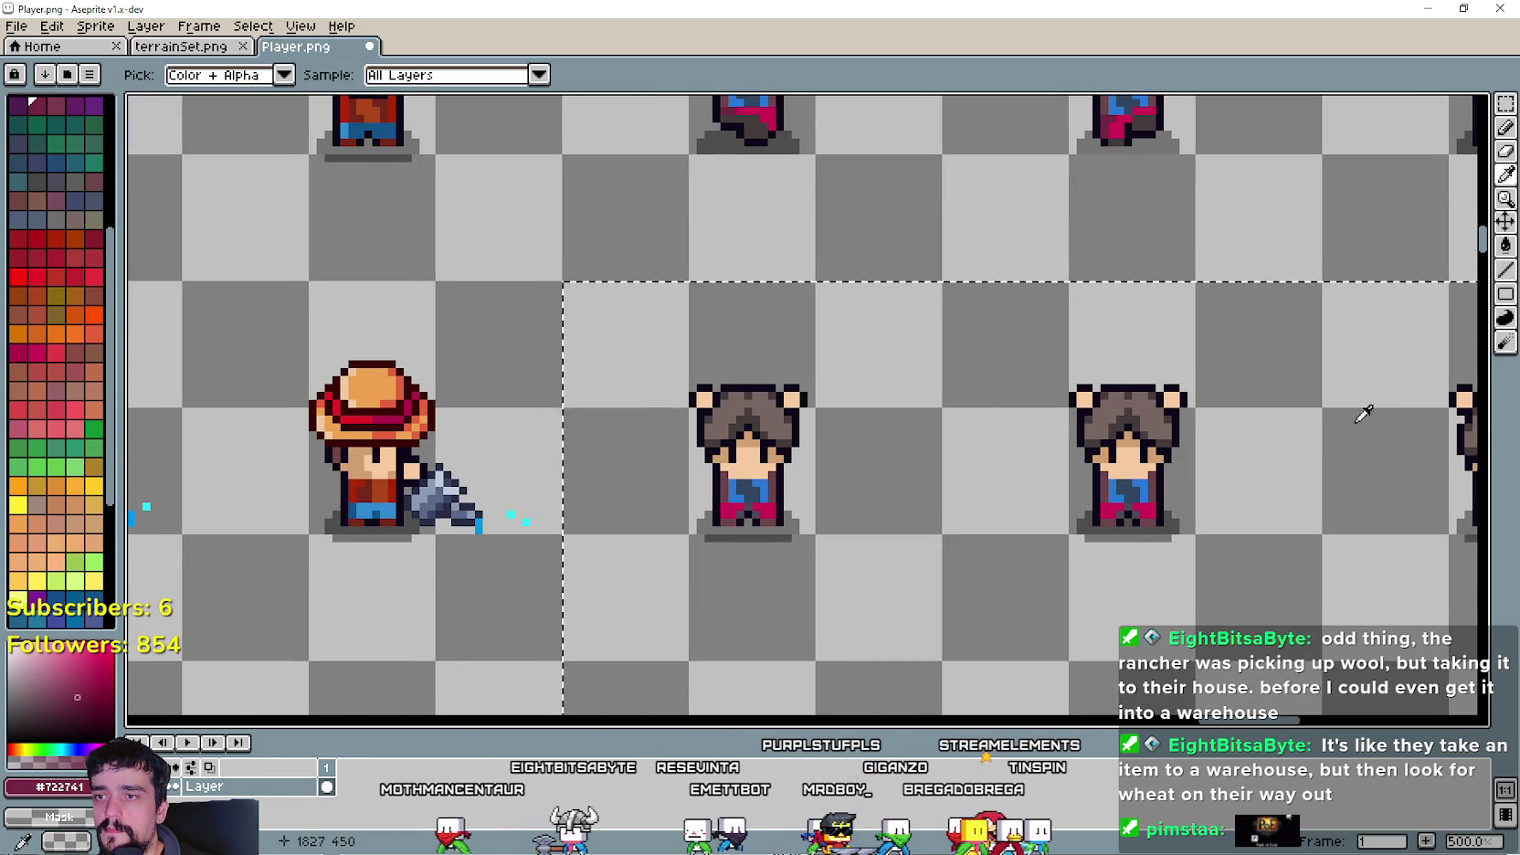
{"action": "left_click", "coordinate": [1506, 245]}
{"action": "scroll", "coordinate": [743, 512], "scroll_direction": "up", "scroll_amount": 4}
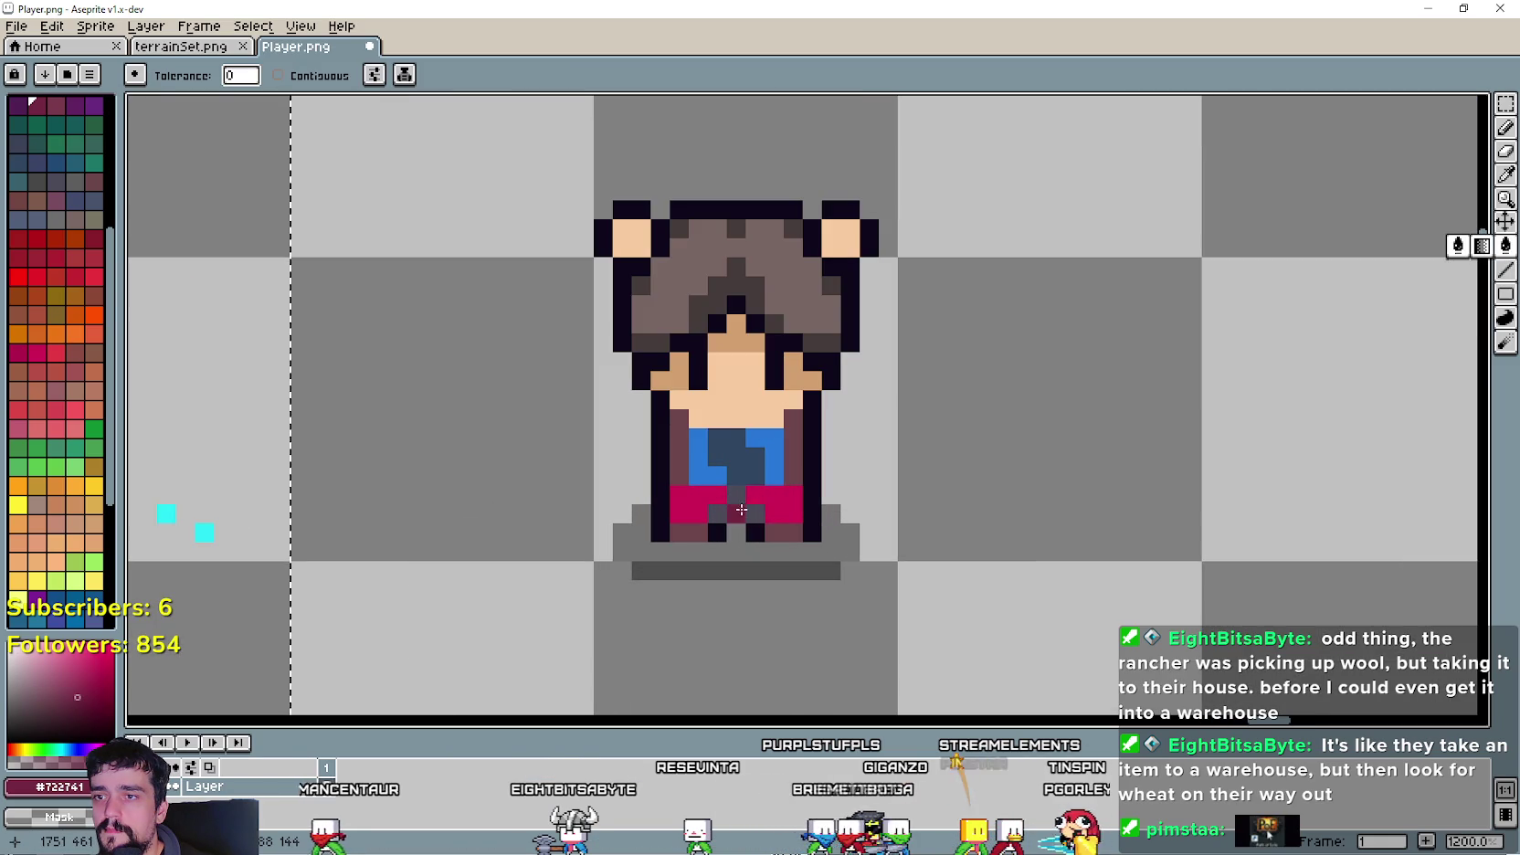
{"action": "scroll", "coordinate": [1002, 514], "scroll_direction": "down", "scroll_amount": 4}
{"action": "scroll", "coordinate": [953, 502], "scroll_direction": "up", "scroll_amount": 4}
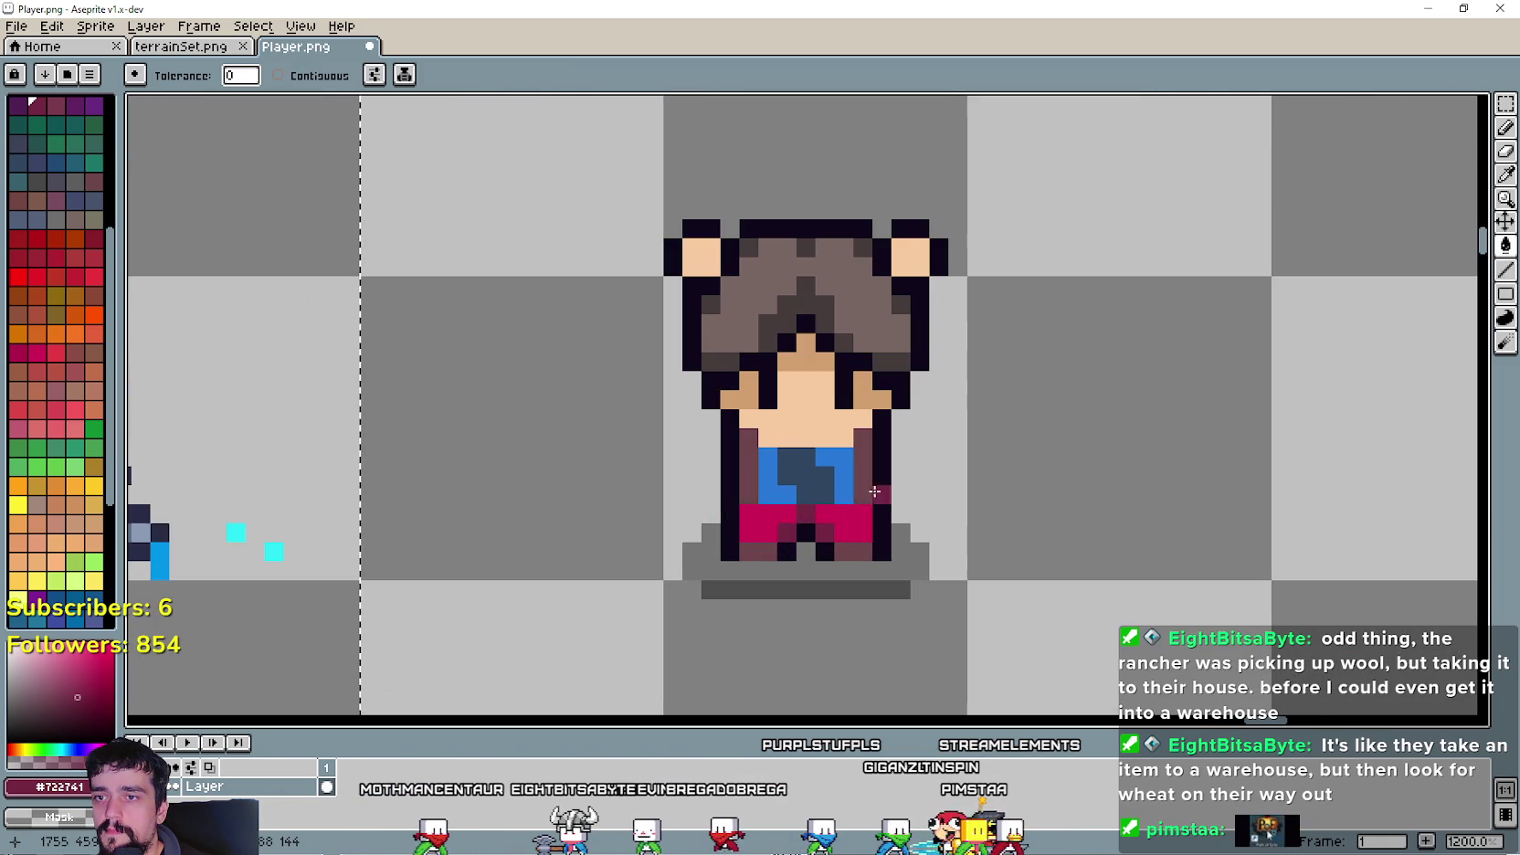
{"action": "scroll", "coordinate": [811, 506], "scroll_direction": "down", "scroll_amount": 4}
{"action": "scroll", "coordinate": [1057, 324], "scroll_direction": "down", "scroll_amount": 3}
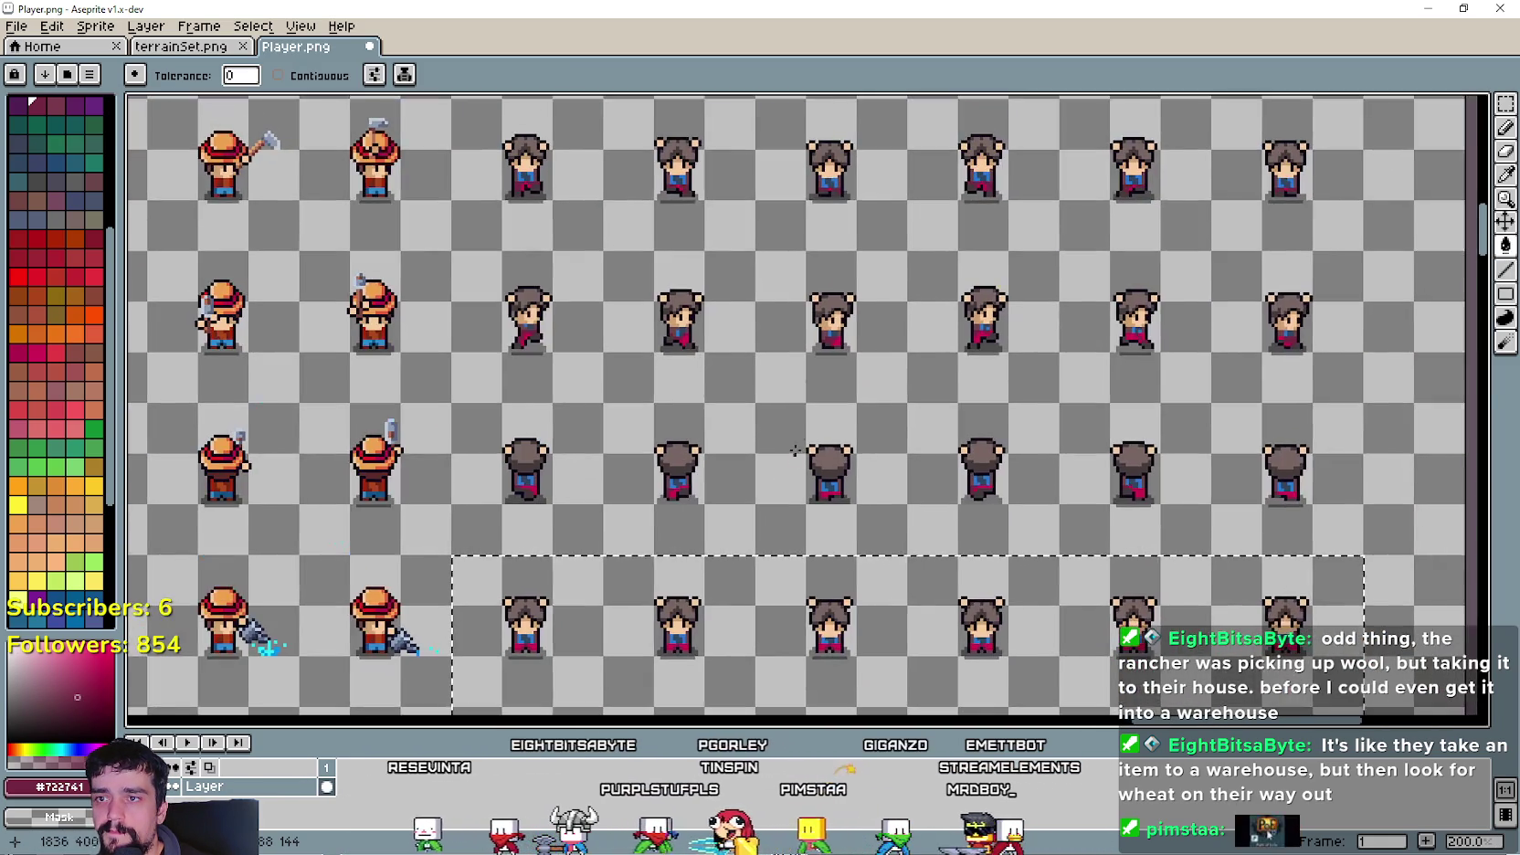
- Review the recoloured sprites and save Player.png
{"action": "mouse_move", "coordinate": [794, 449]}
{"action": "left_mouse_down"}
{"action": "mouse_move", "coordinate": [781, 633]}
{"action": "mouse_move", "coordinate": [685, 479]}
{"action": "left_mouse_up"}
{"action": "scroll", "coordinate": [566, 267], "scroll_direction": "up", "scroll_amount": 3}
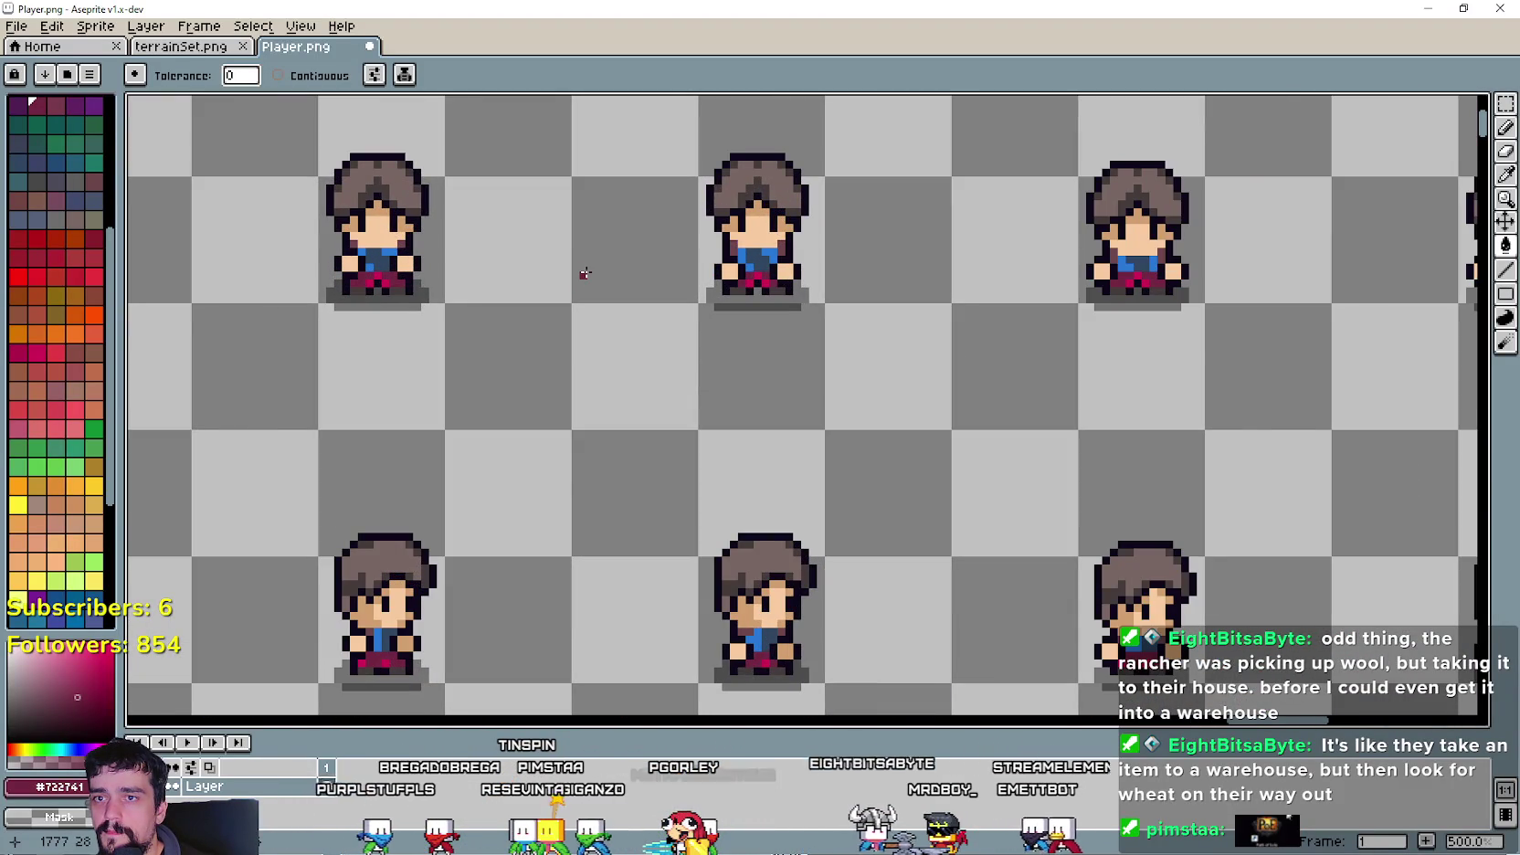
{"action": "scroll", "coordinate": [585, 273], "scroll_direction": "down", "scroll_amount": 5}
{"action": "scroll", "coordinate": [1011, 428], "scroll_direction": "up", "scroll_amount": 2}
{"action": "scroll", "coordinate": [1011, 427], "scroll_direction": "down", "scroll_amount": 1}
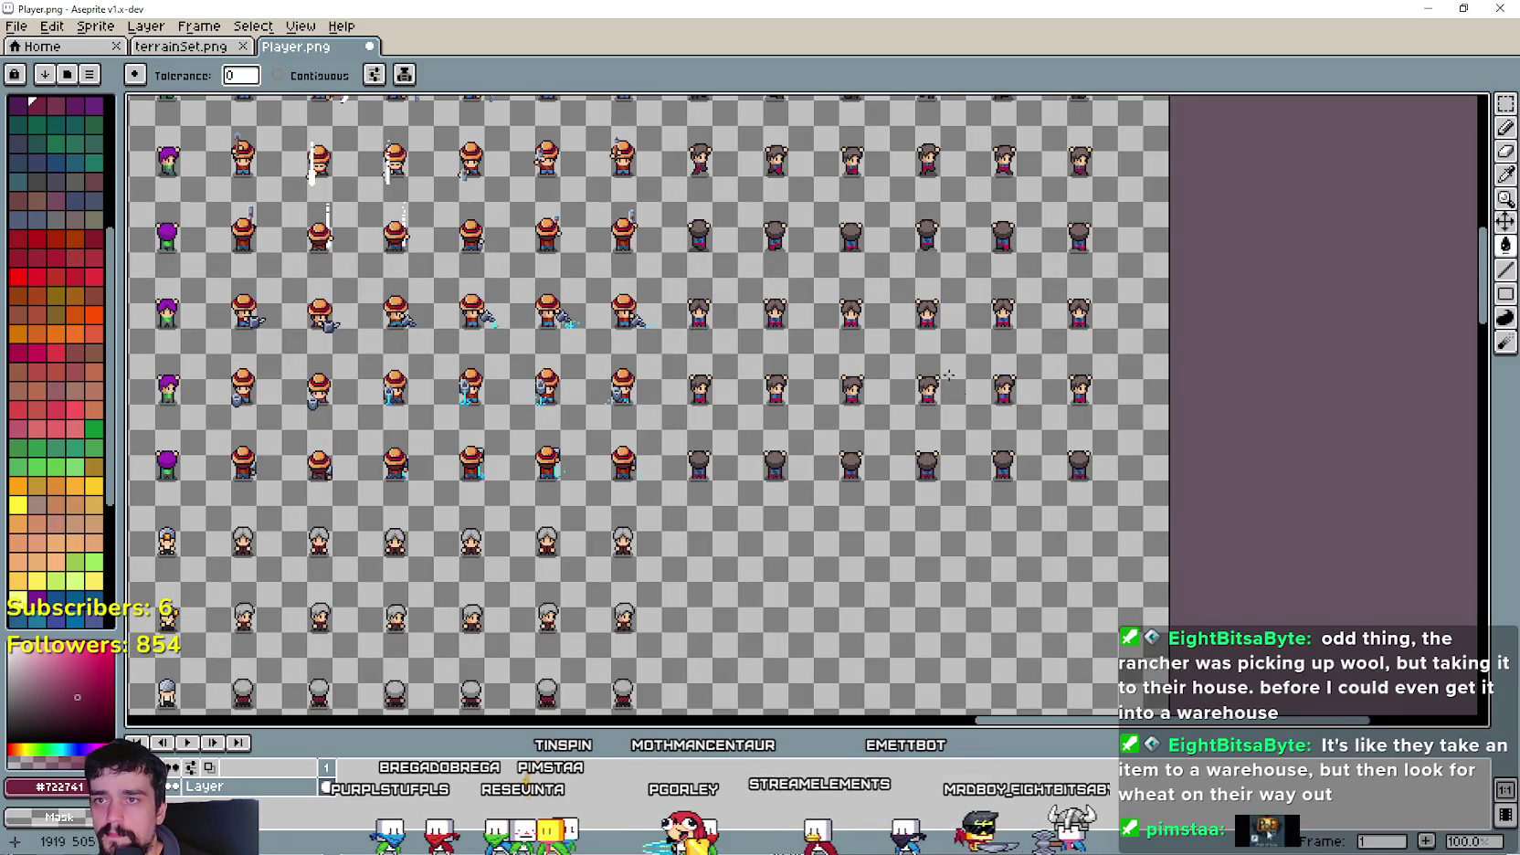
{"action": "scroll", "coordinate": [838, 399], "scroll_direction": "down", "scroll_amount": 2}
{"action": "key", "text": "ctrl+s"}
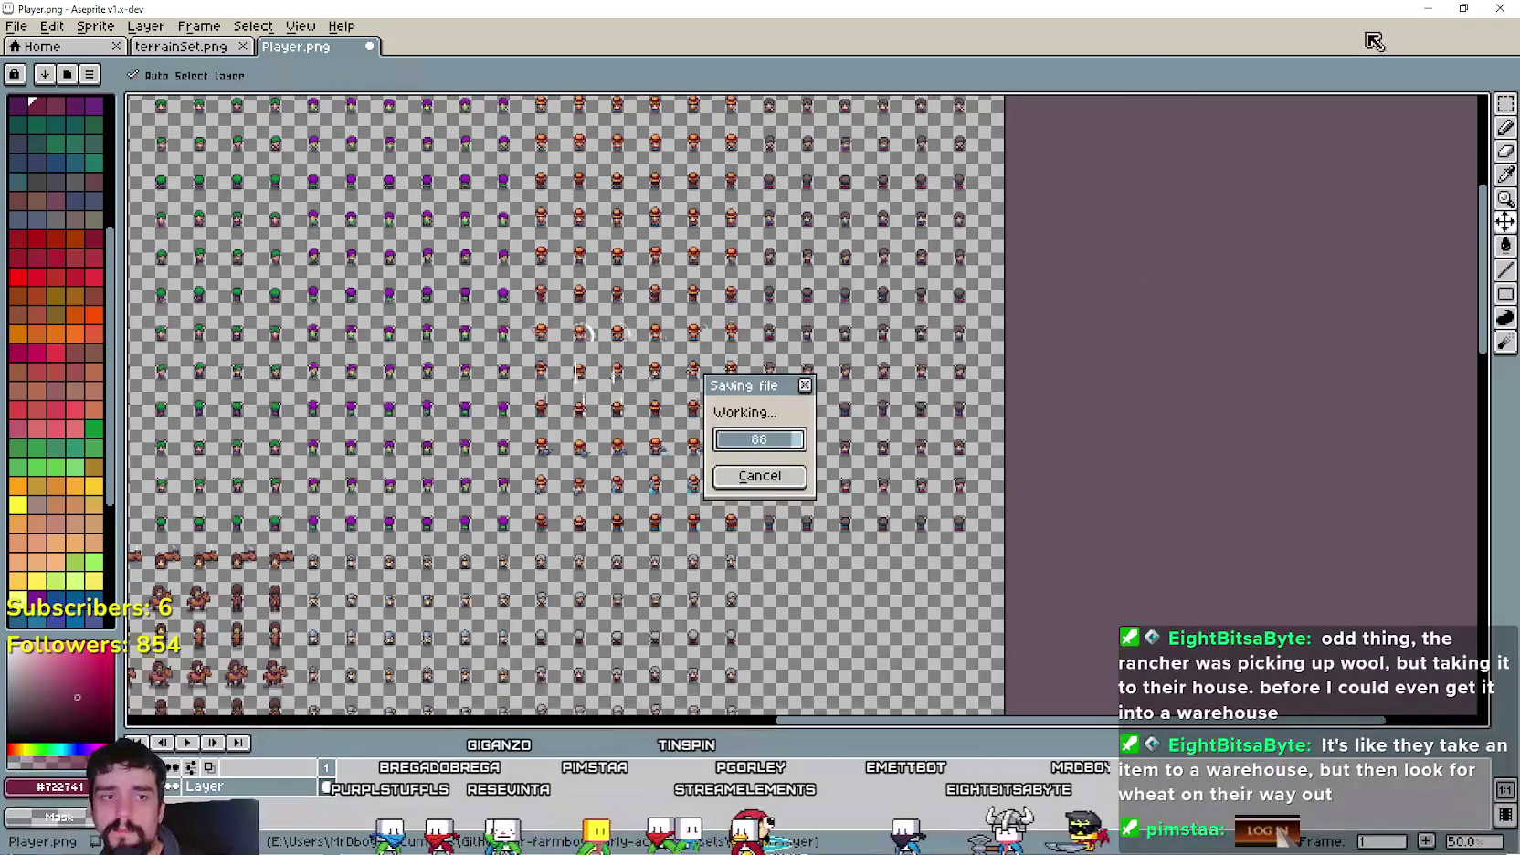
{"action": "key", "text": "alt+Tab"}
- Open the villager_npc scene by filtering for 'vill' and select its AnimatedSprite2D
{"action": "left_click", "coordinate": [59, 352]}
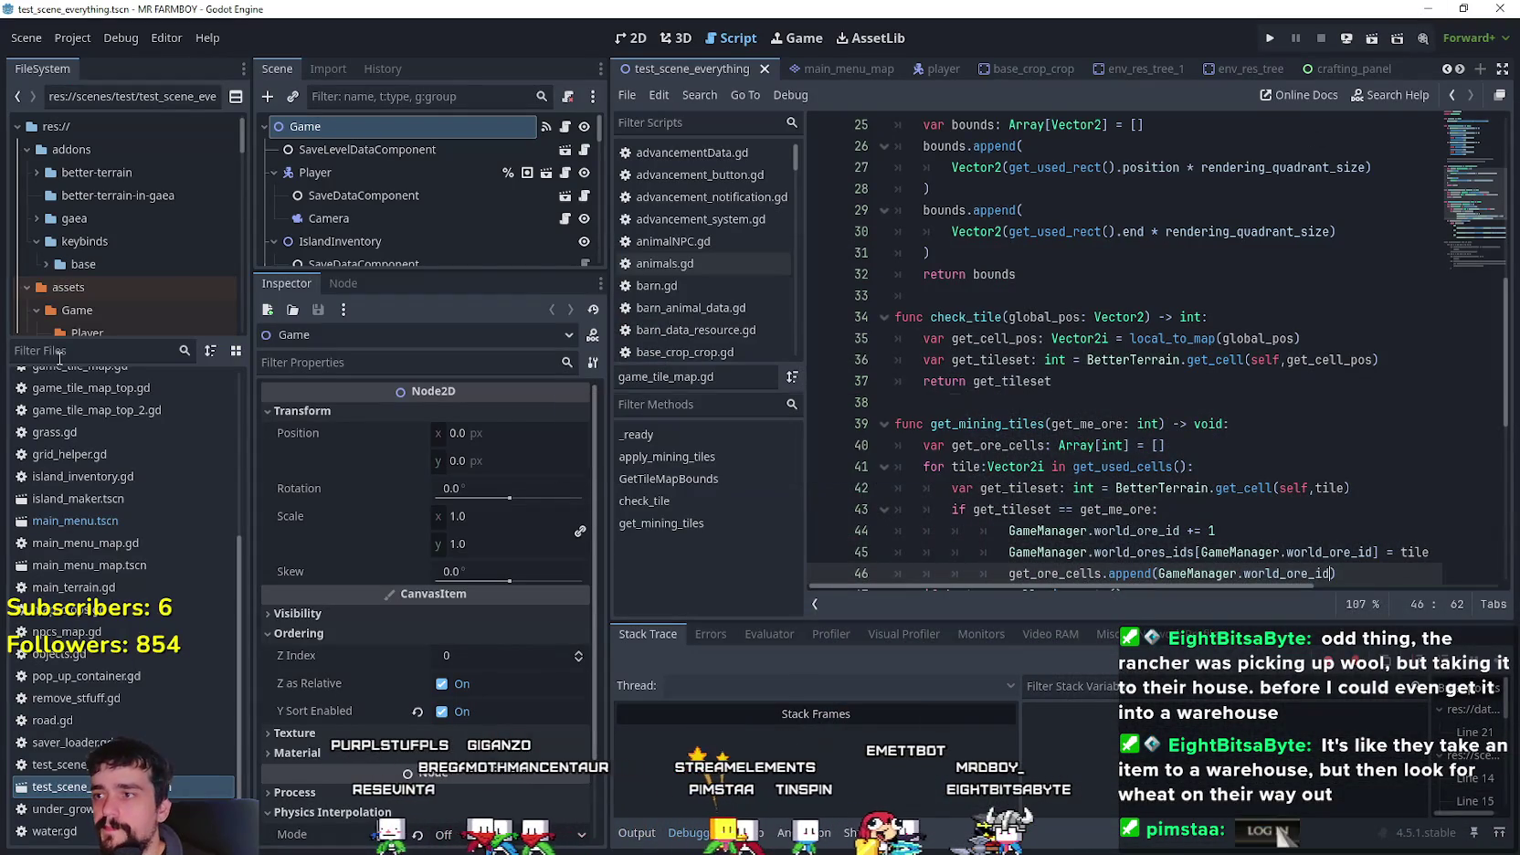
{"action": "type", "text": "vill"}
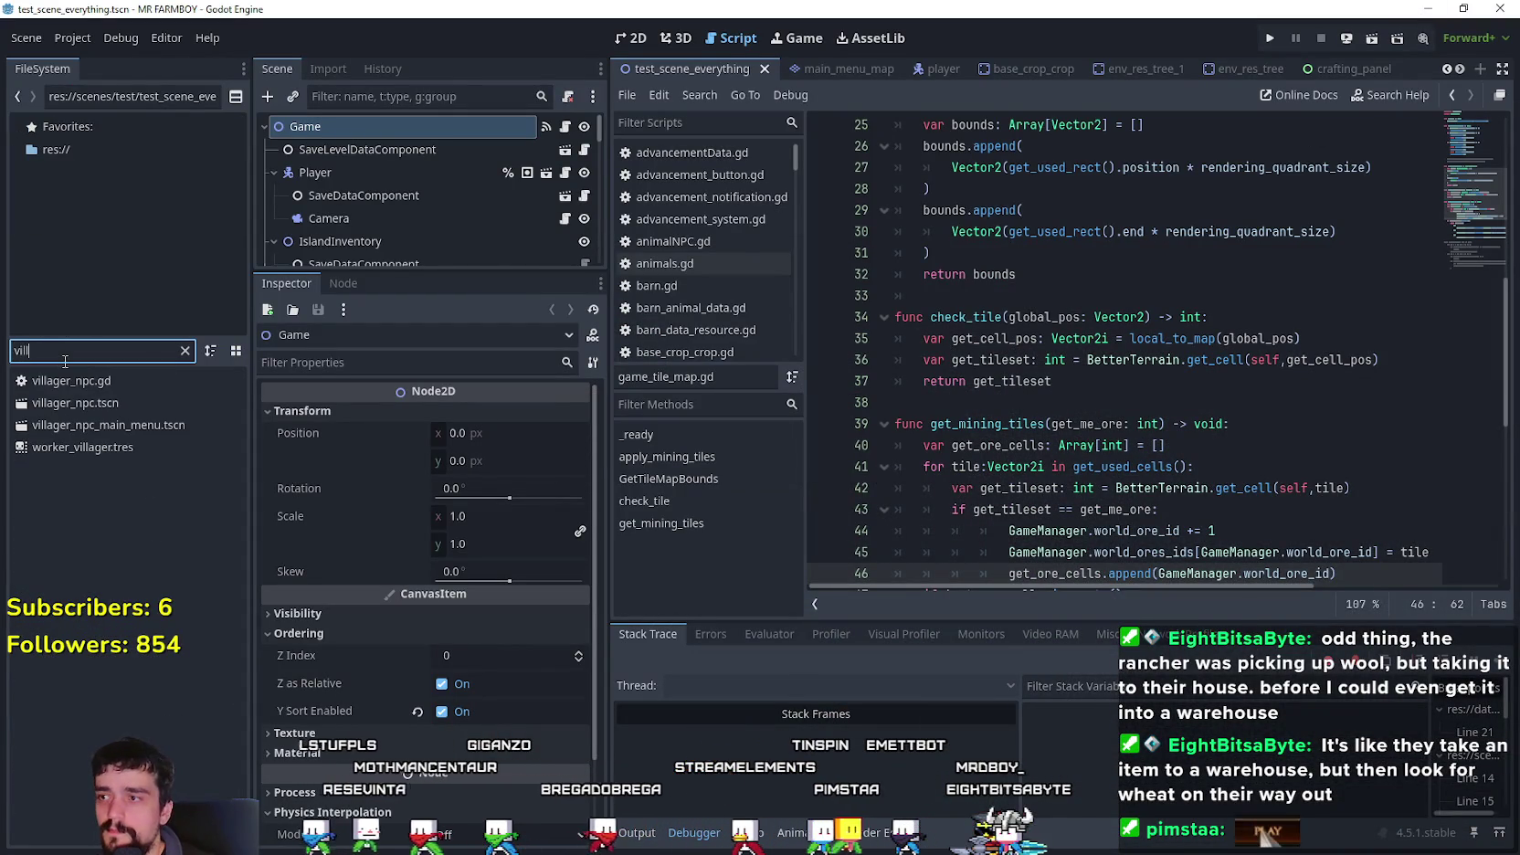
{"action": "double_click", "coordinate": [114, 399]}
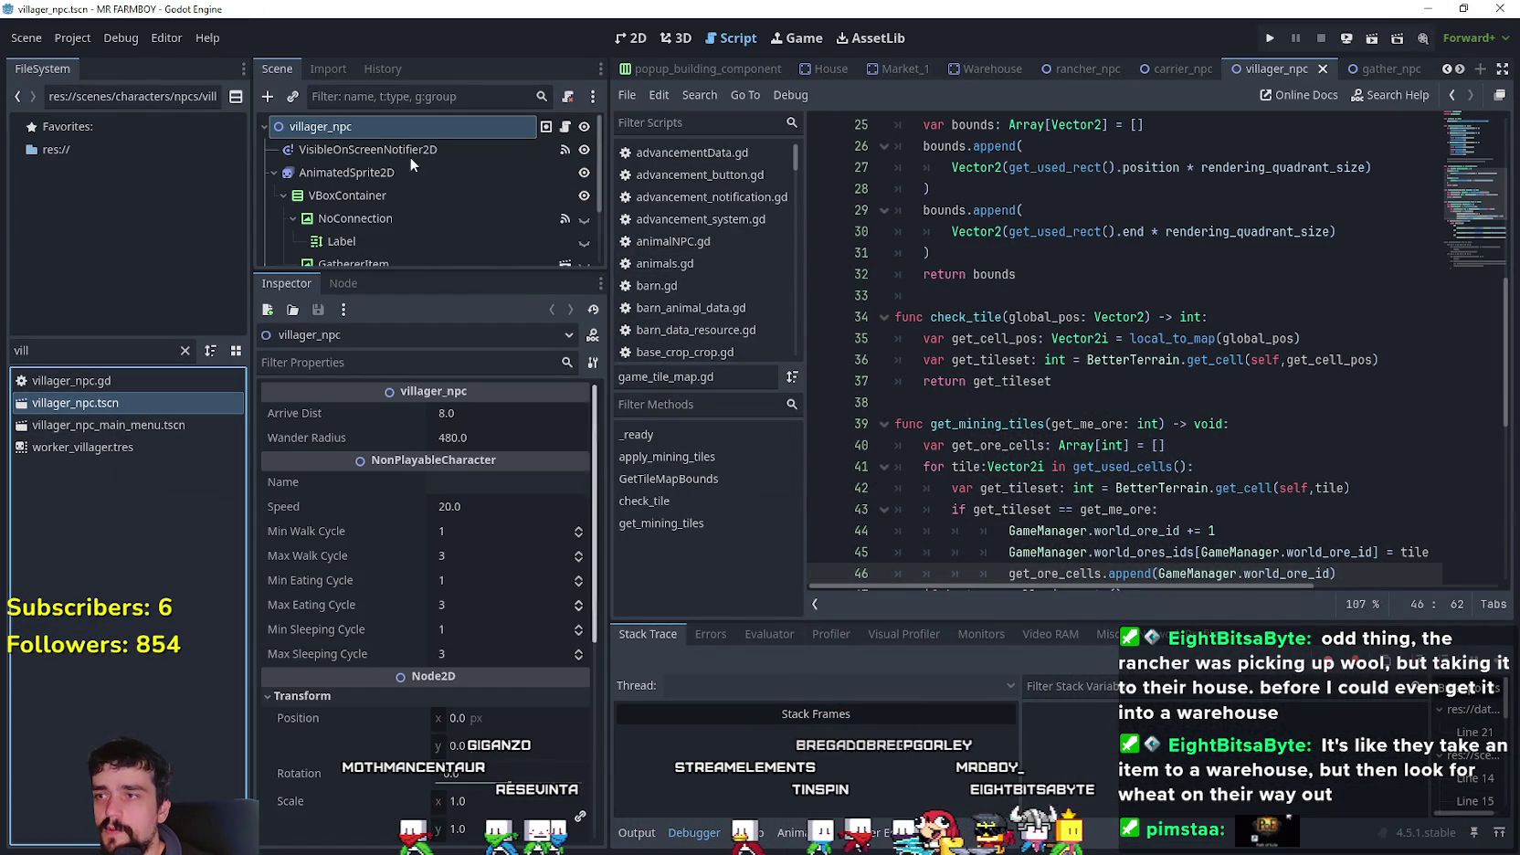
{"action": "left_click", "coordinate": [376, 172]}
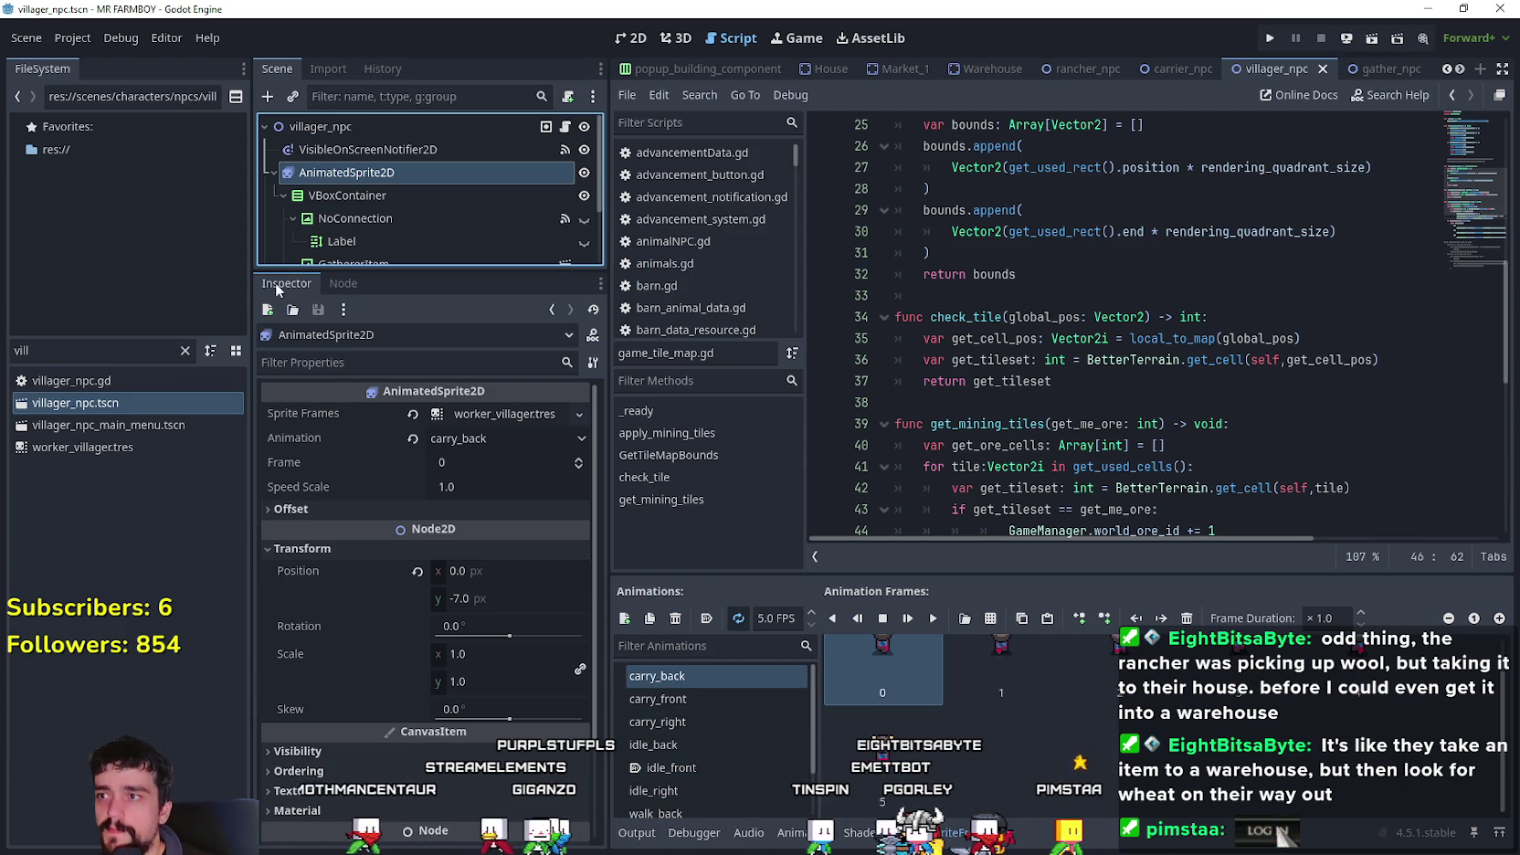
- Add two animations named idle_carry_front and idle_carry_back
{"action": "left_click", "coordinate": [625, 618]}
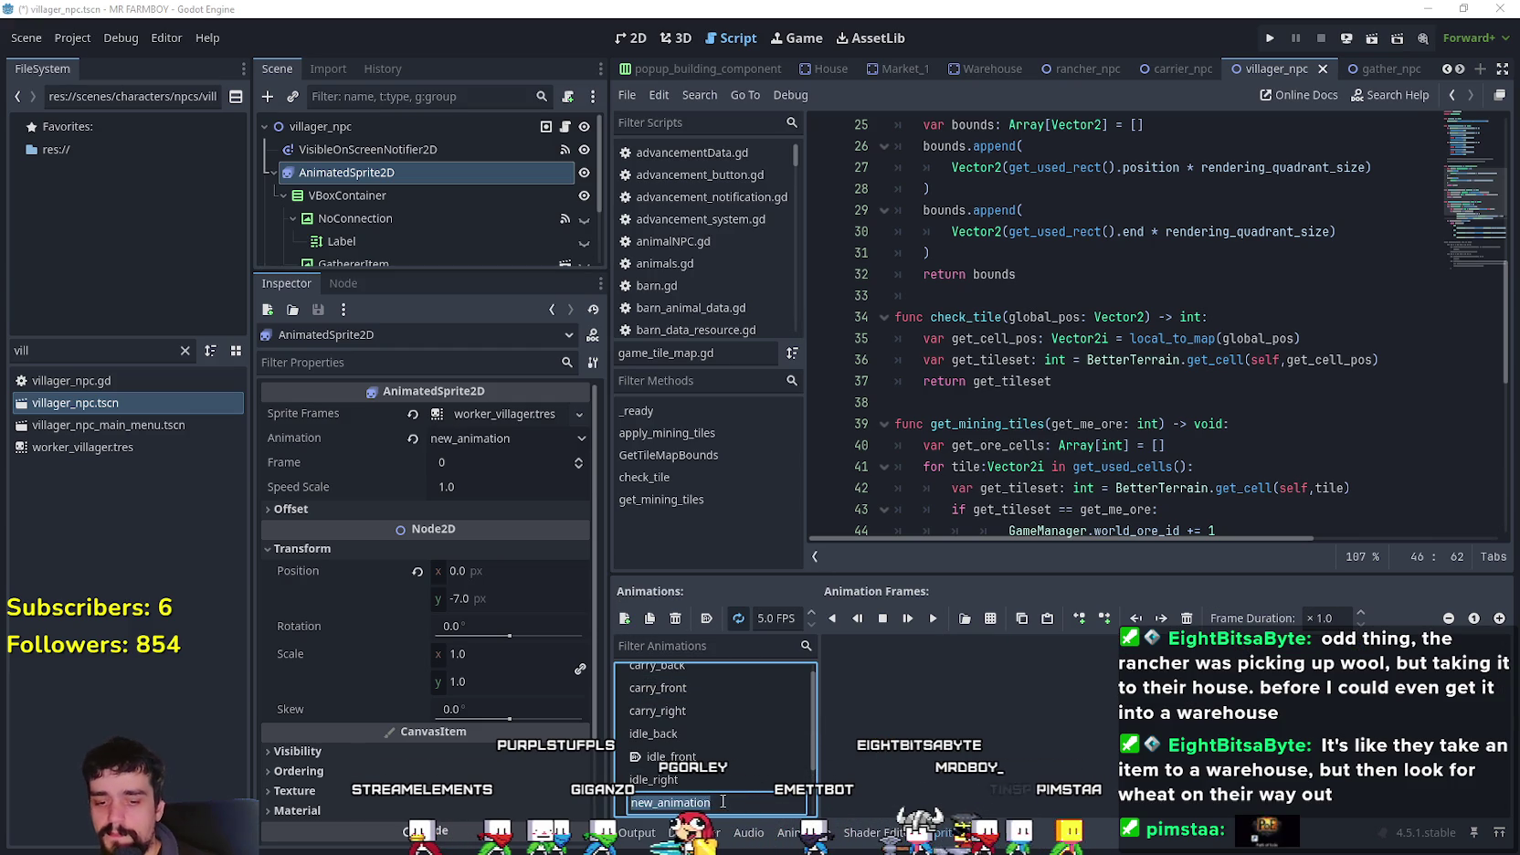
{"action": "type", "text": "idle_carry_front"}
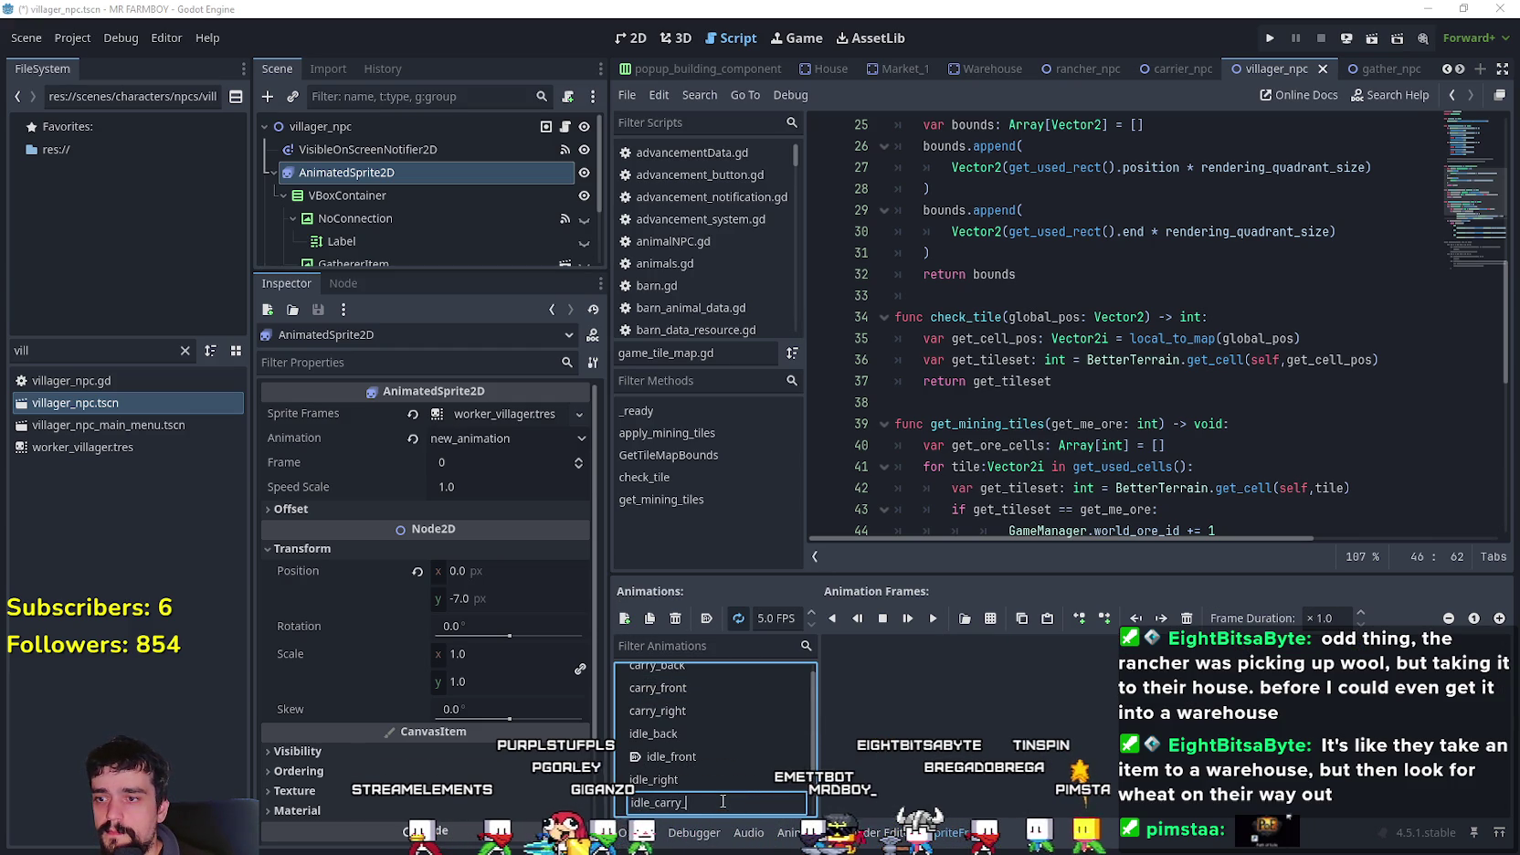
{"action": "key", "text": "Return"}
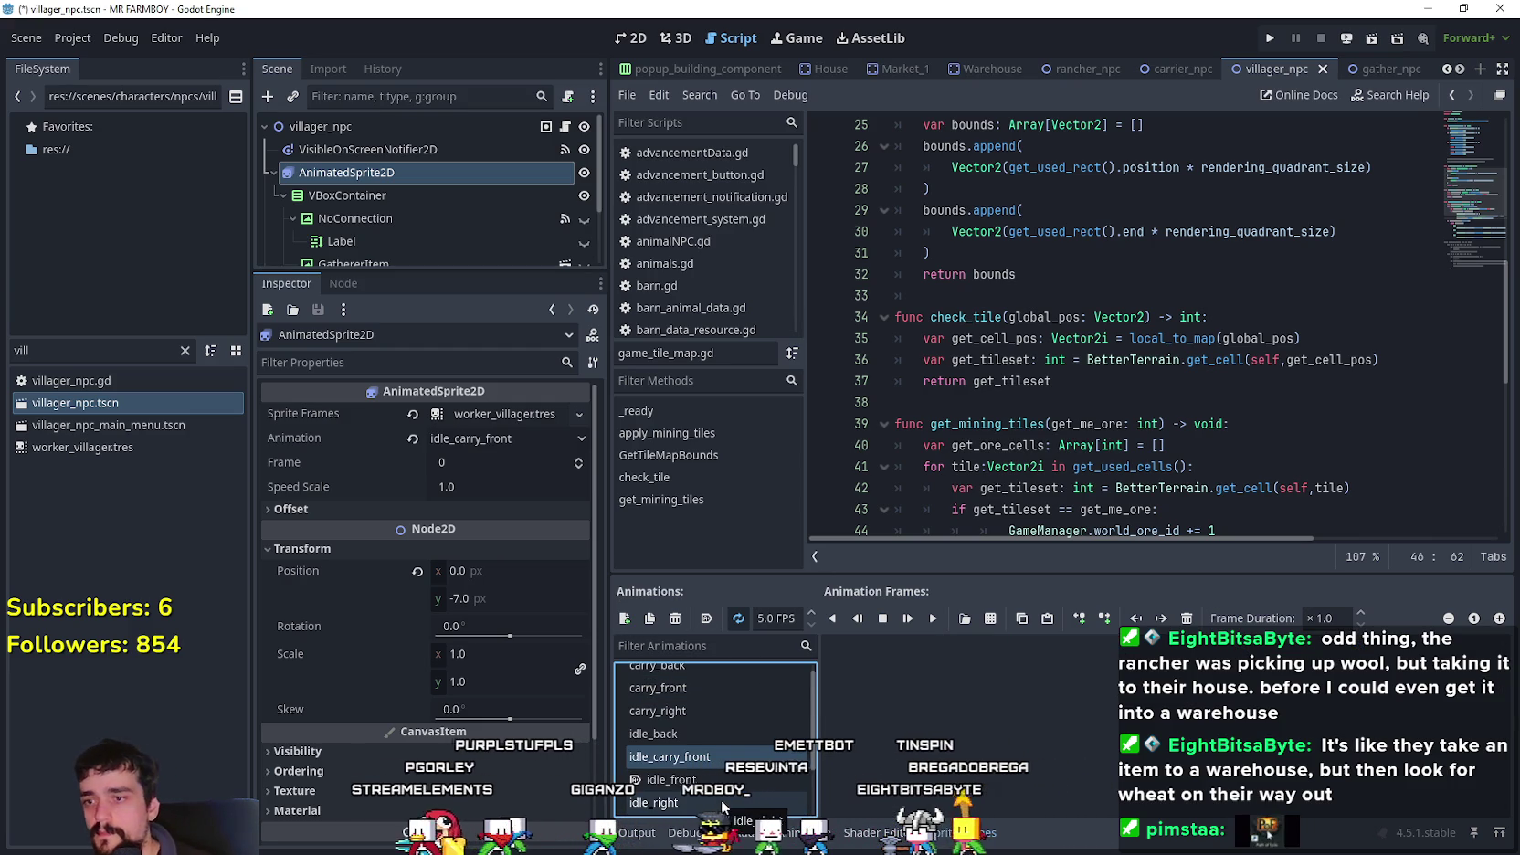
{"action": "left_click", "coordinate": [625, 618]}
{"action": "double_click", "coordinate": [656, 802]}
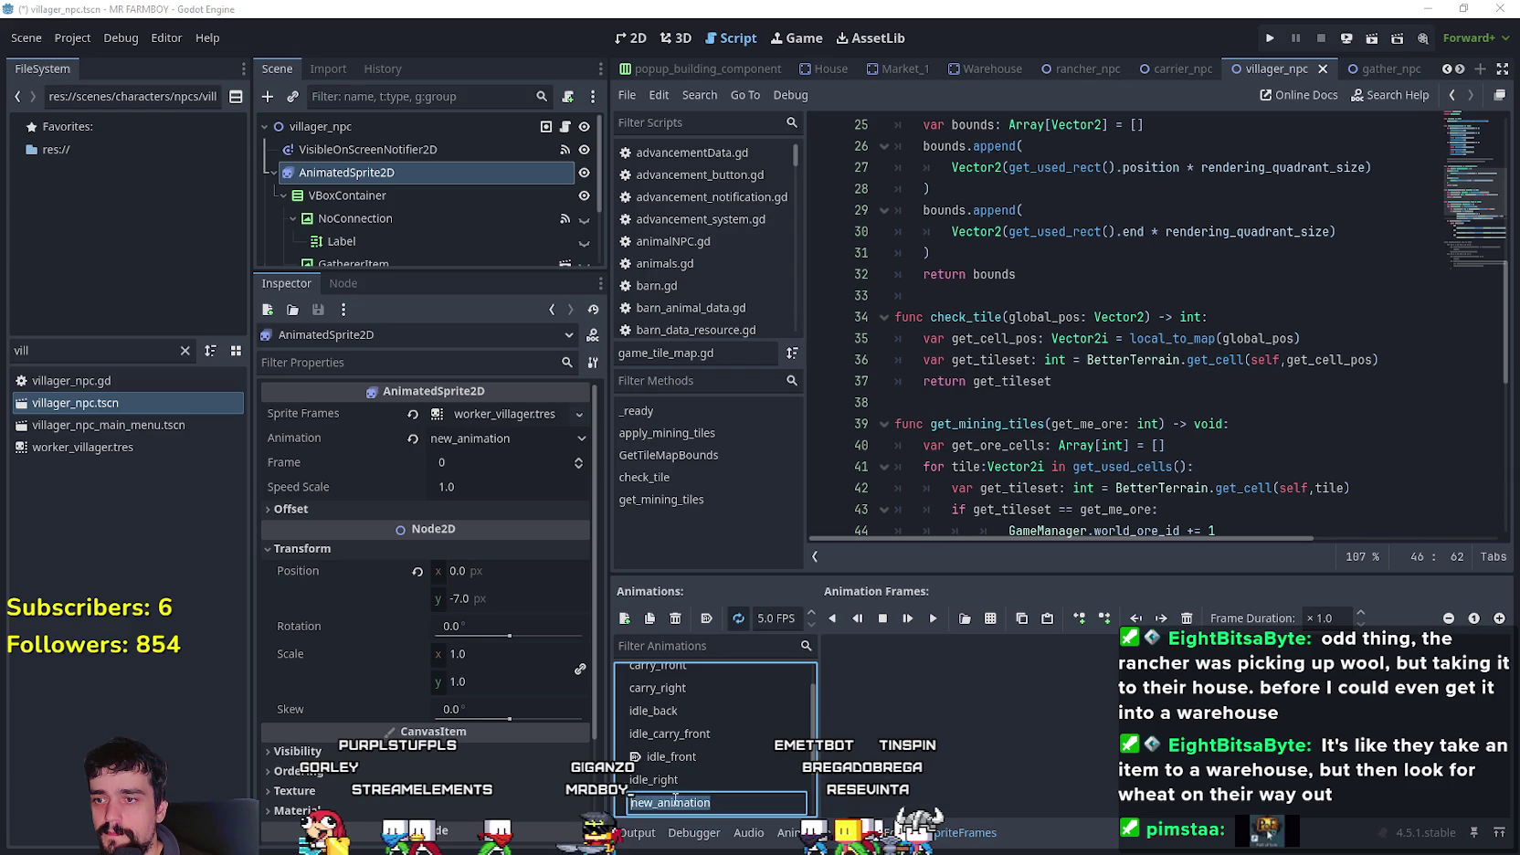
{"action": "type", "text": "idle_carry_back"}
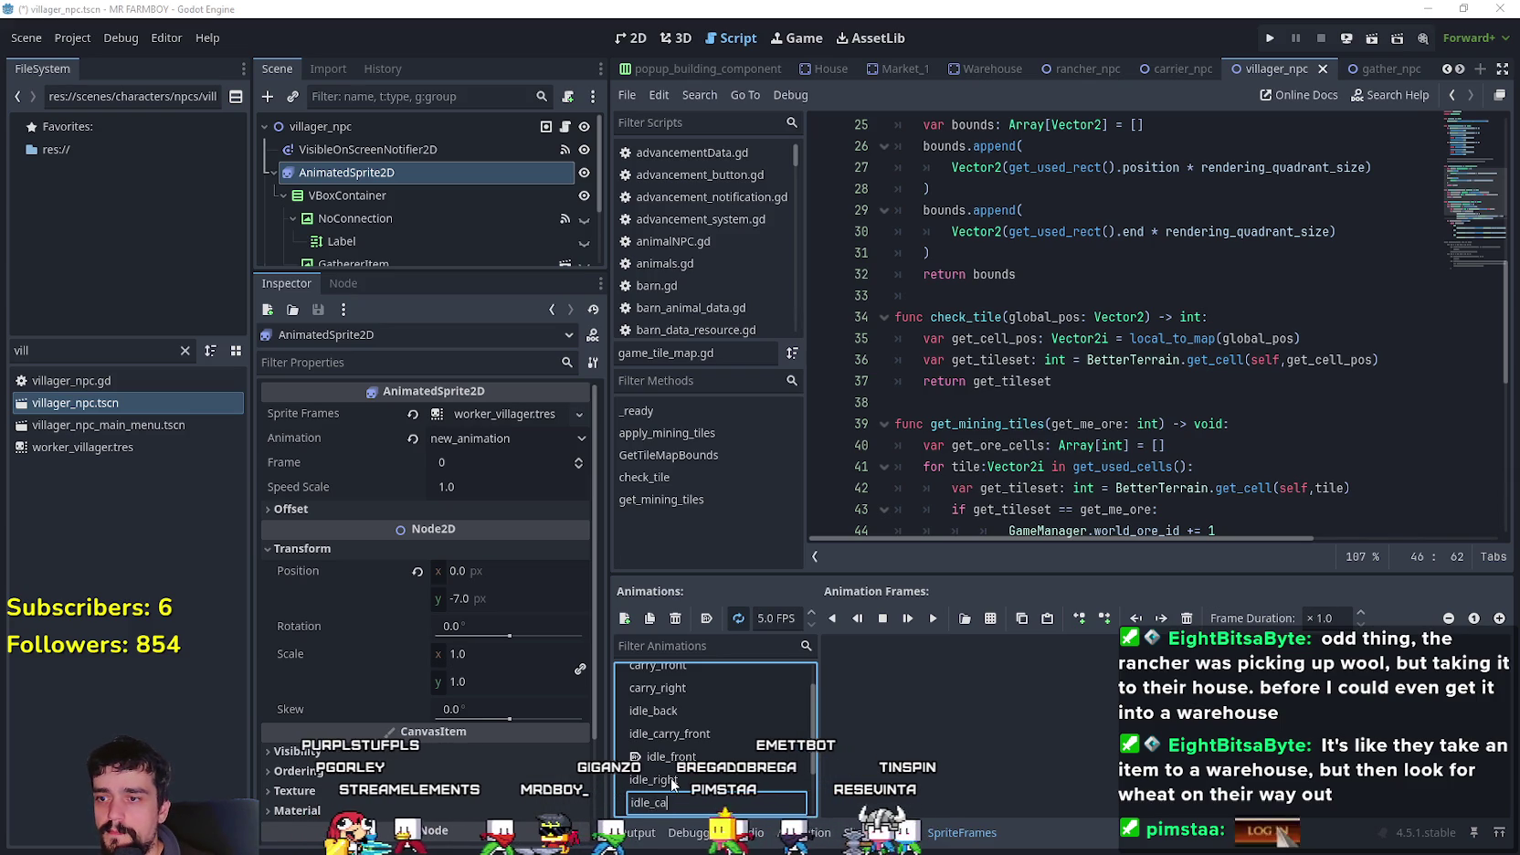
{"action": "key", "text": "Return"}
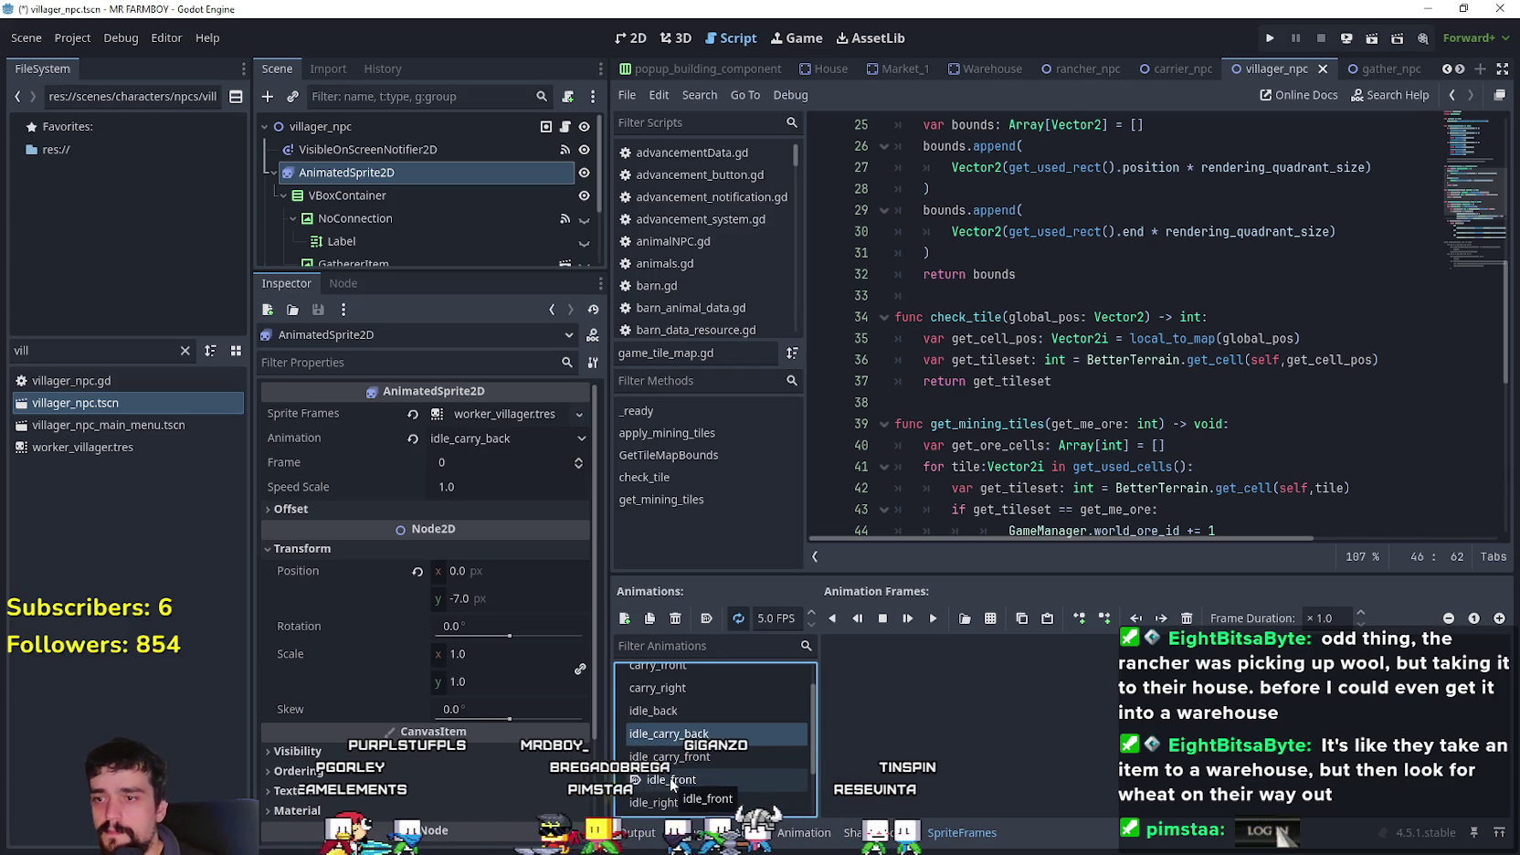
- Add a third animation named idle_carry_right
{"action": "left_click", "coordinate": [627, 619]}
{"action": "double_click", "coordinate": [704, 800]}
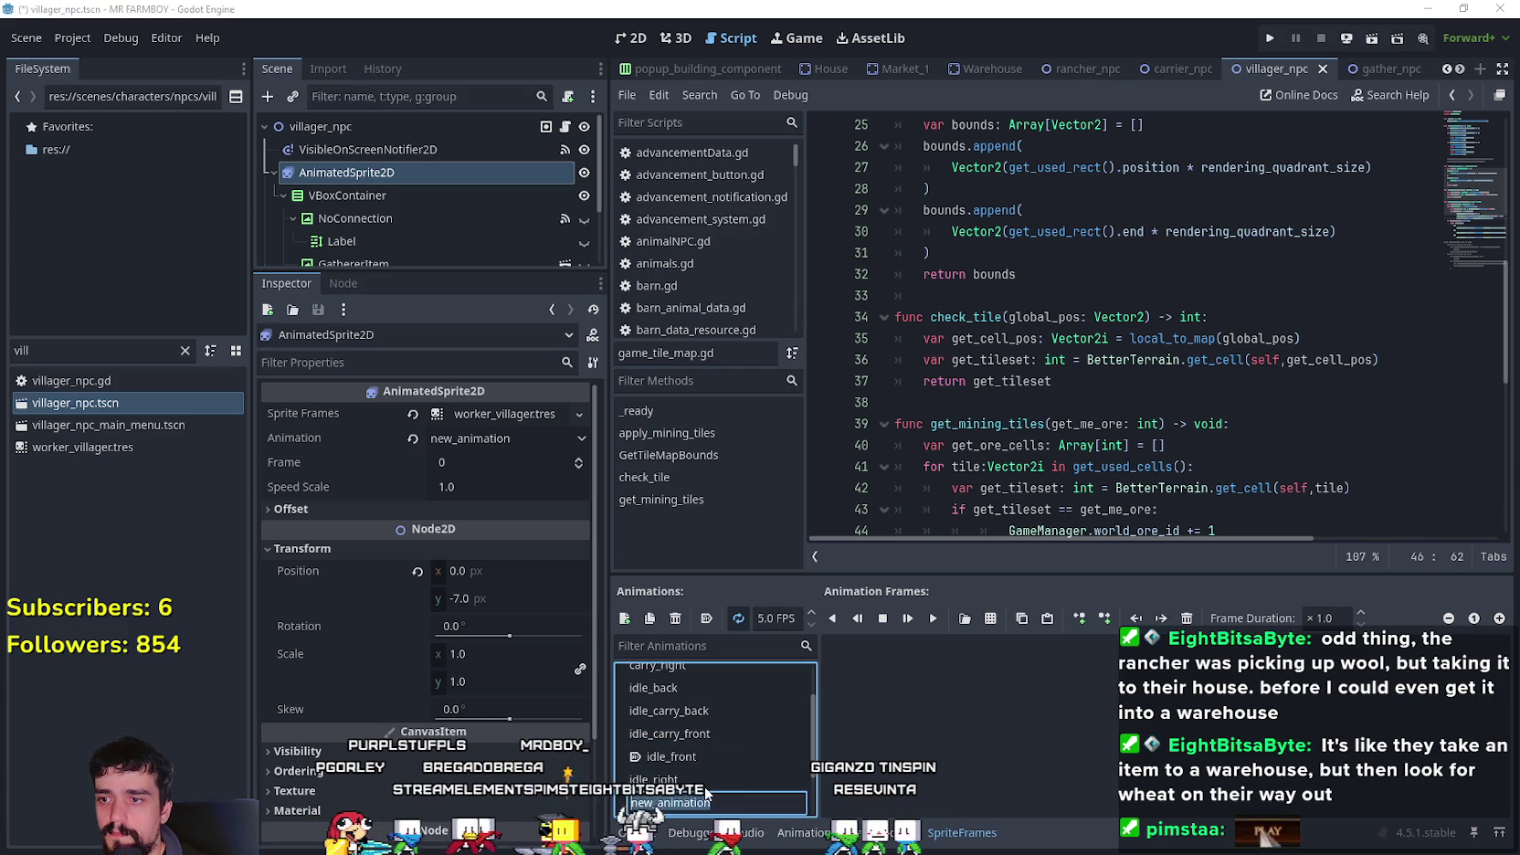
{"action": "type", "text": "idle_carry_right"}
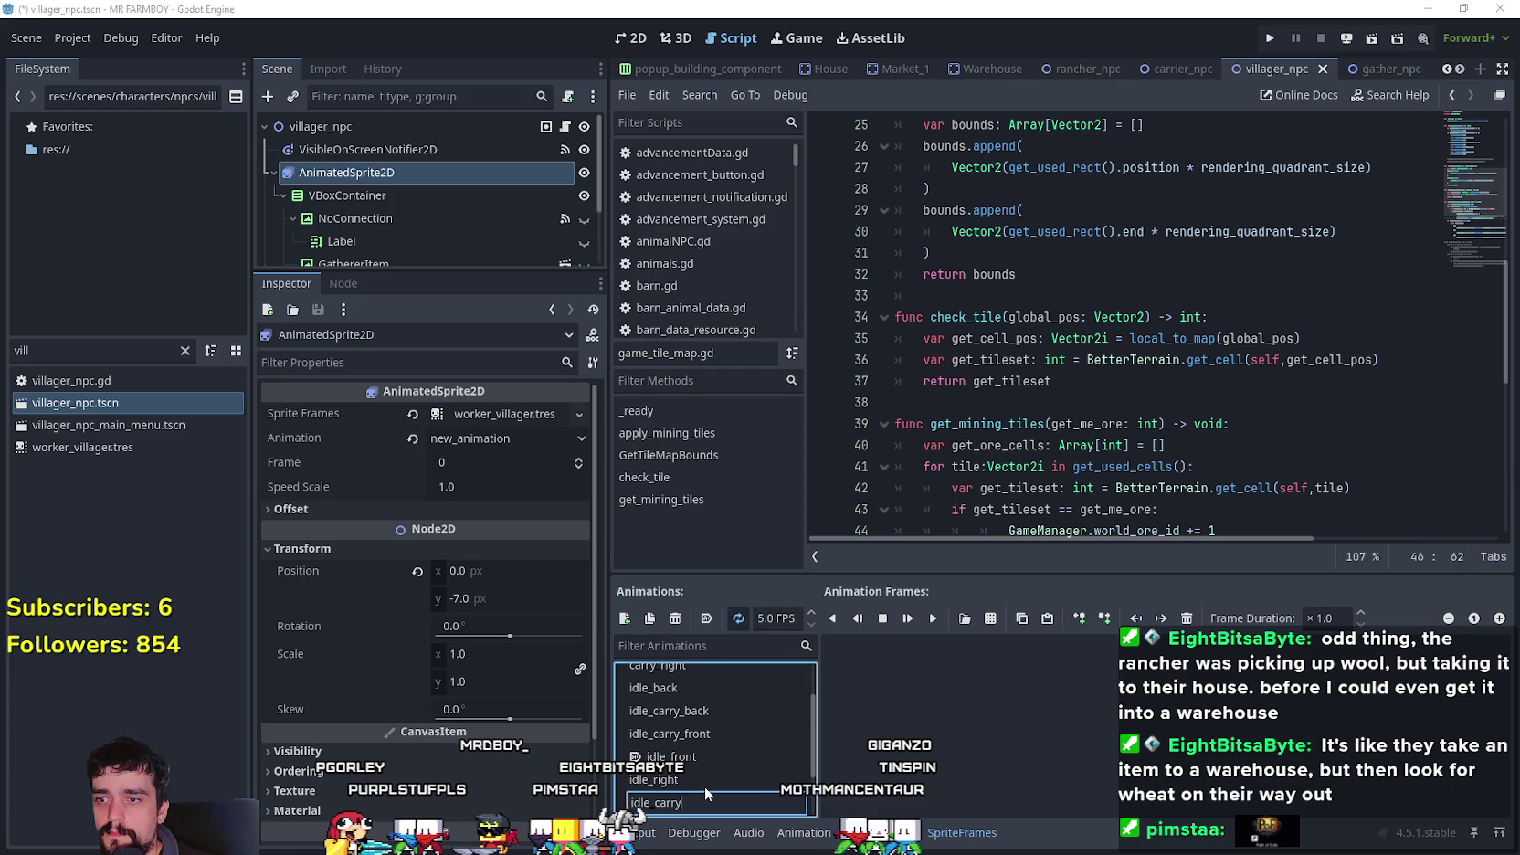
{"action": "key", "text": "Return"}
{"action": "left_click", "coordinate": [760, 736]}
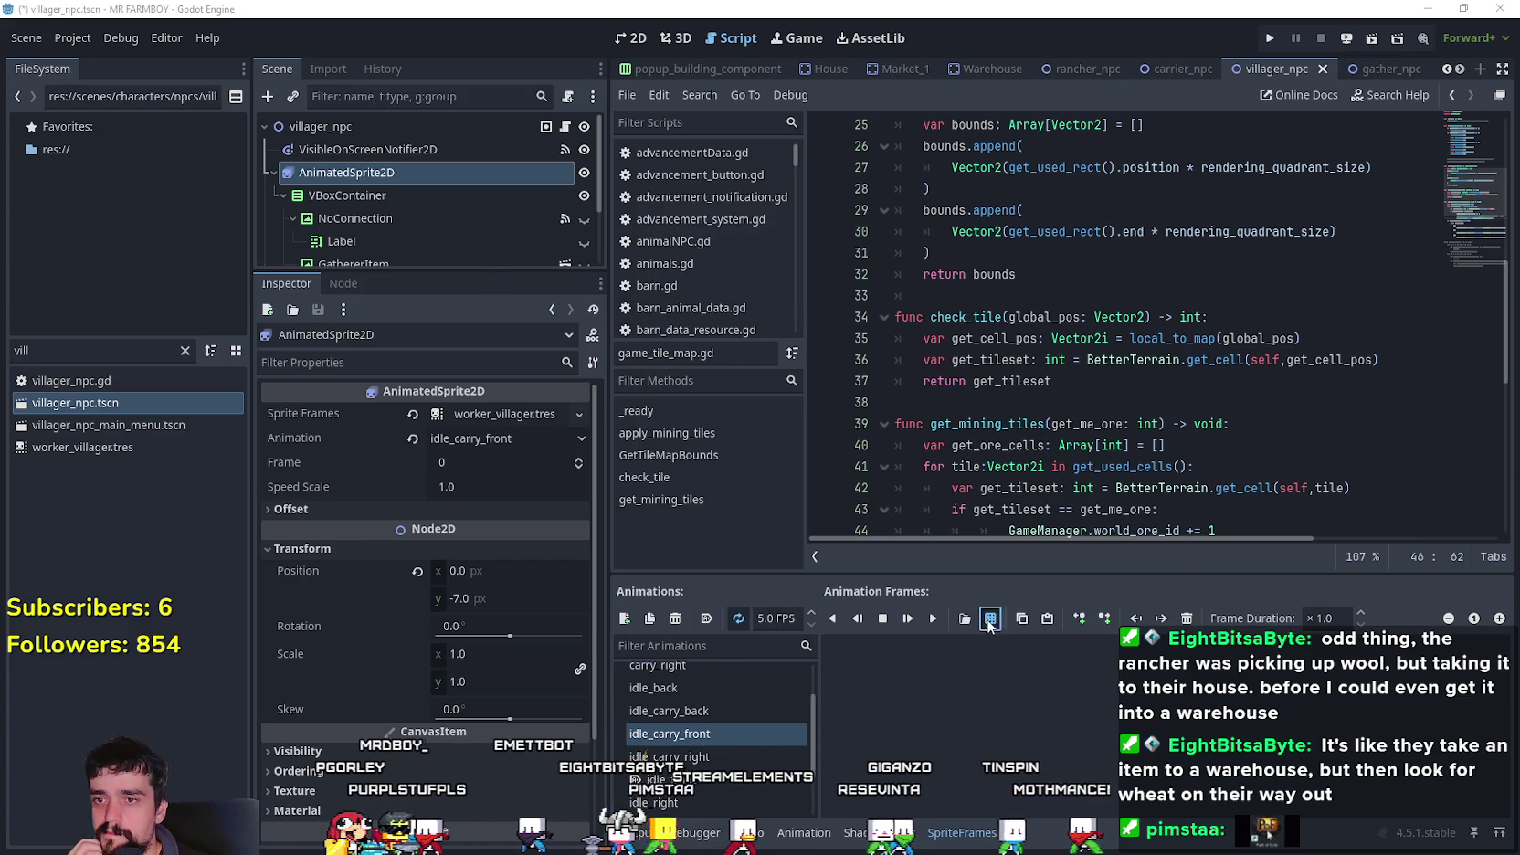
- Load assets/Game/Player/Player.png as a sprite sheet with a 48x48 frame grid
{"action": "left_click", "coordinate": [965, 618]}
{"action": "double_click", "coordinate": [598, 257]}
{"action": "double_click", "coordinate": [533, 265]}
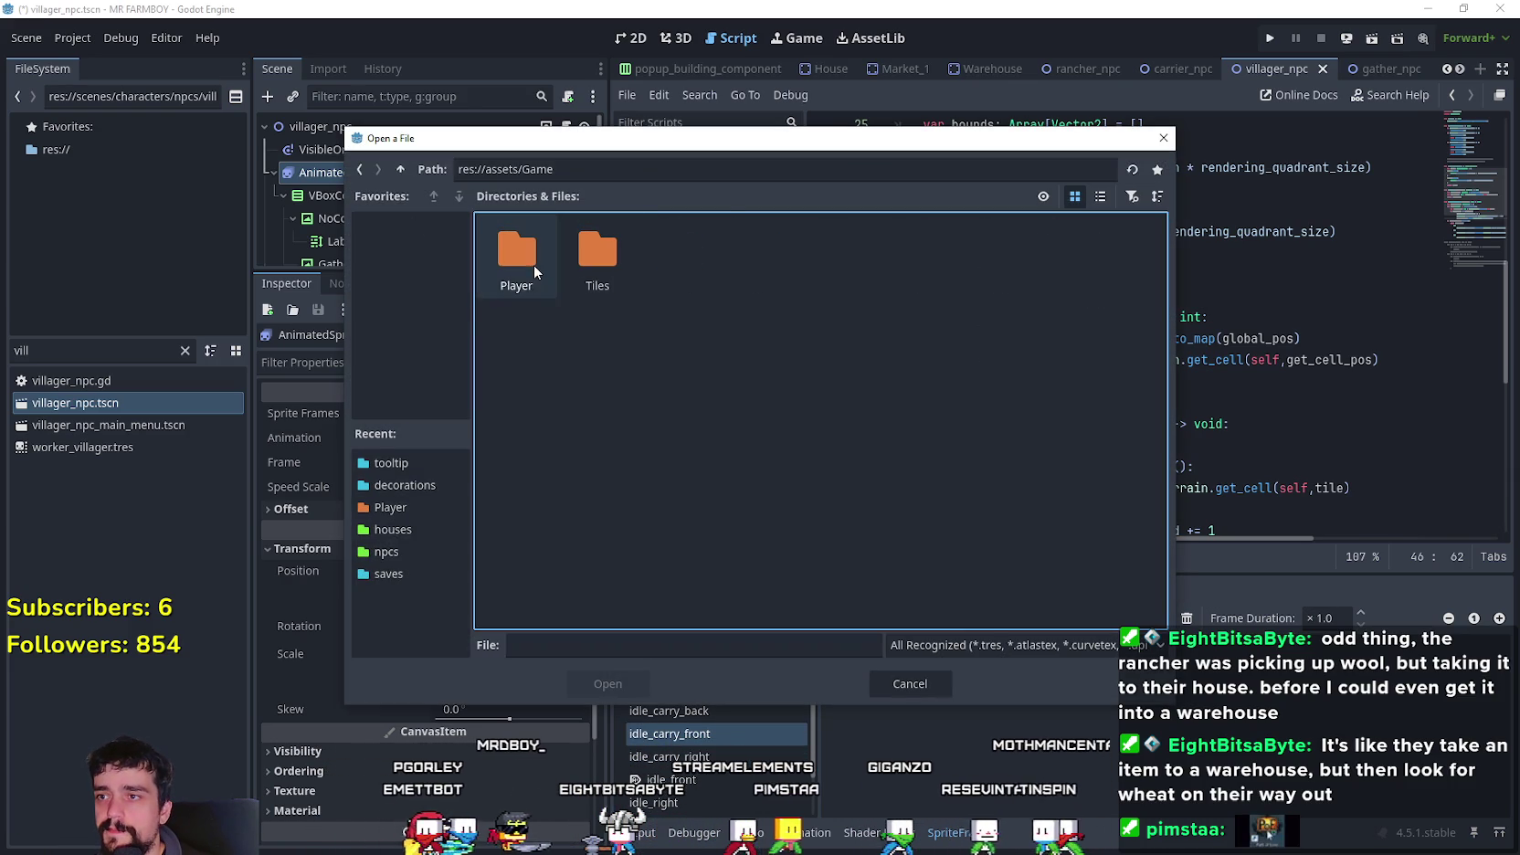
{"action": "double_click", "coordinate": [533, 265]}
{"action": "double_click", "coordinate": [533, 264]}
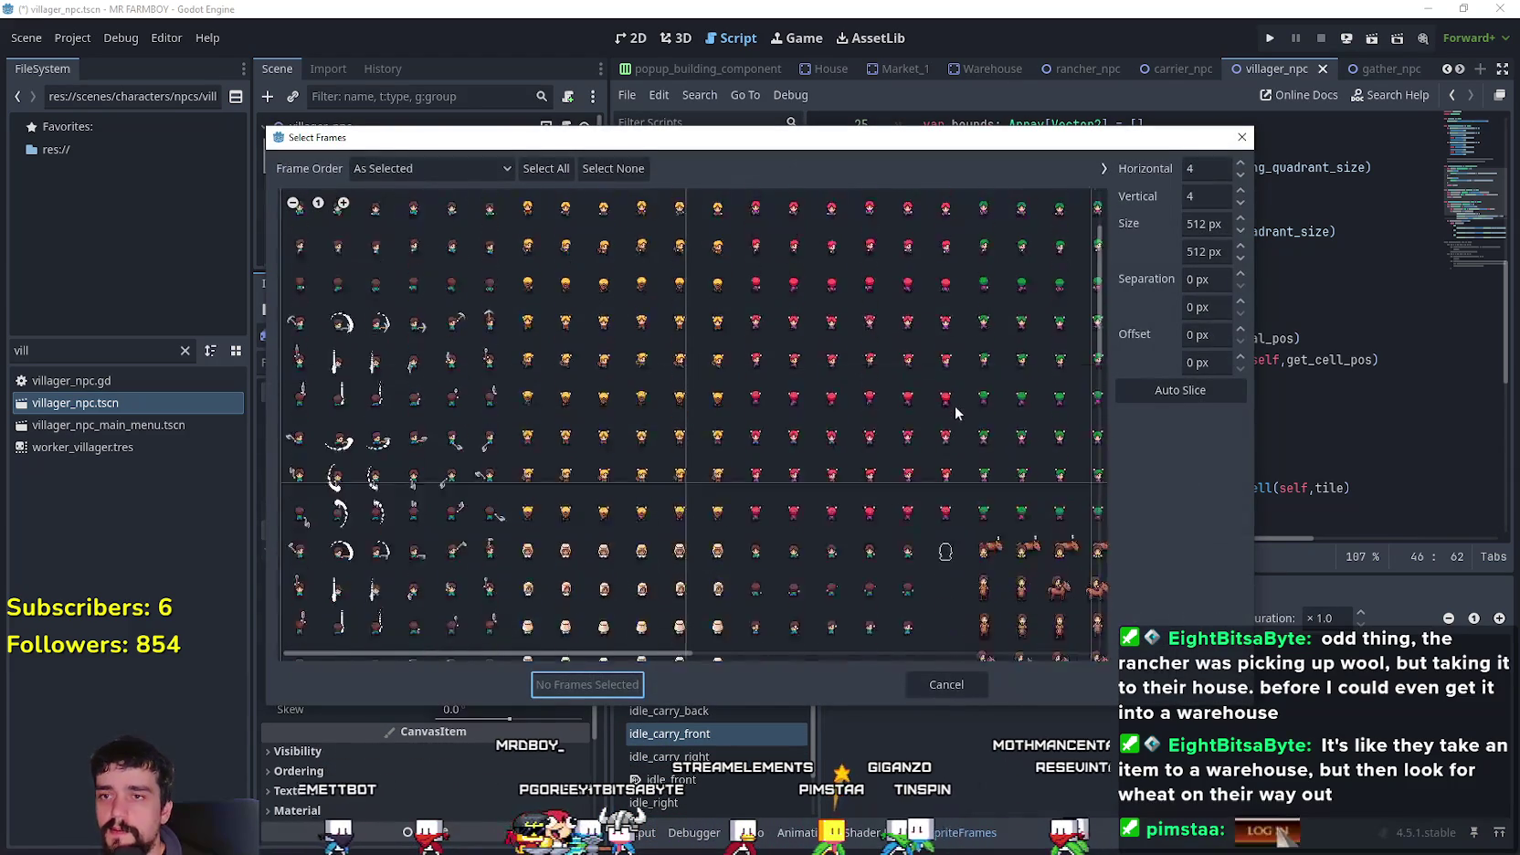
{"action": "left_click", "coordinate": [1202, 223]}
{"action": "type", "text": "48"}
{"action": "left_click", "coordinate": [1202, 250]}
{"action": "type", "text": "48"}
{"action": "key", "text": "Return"}
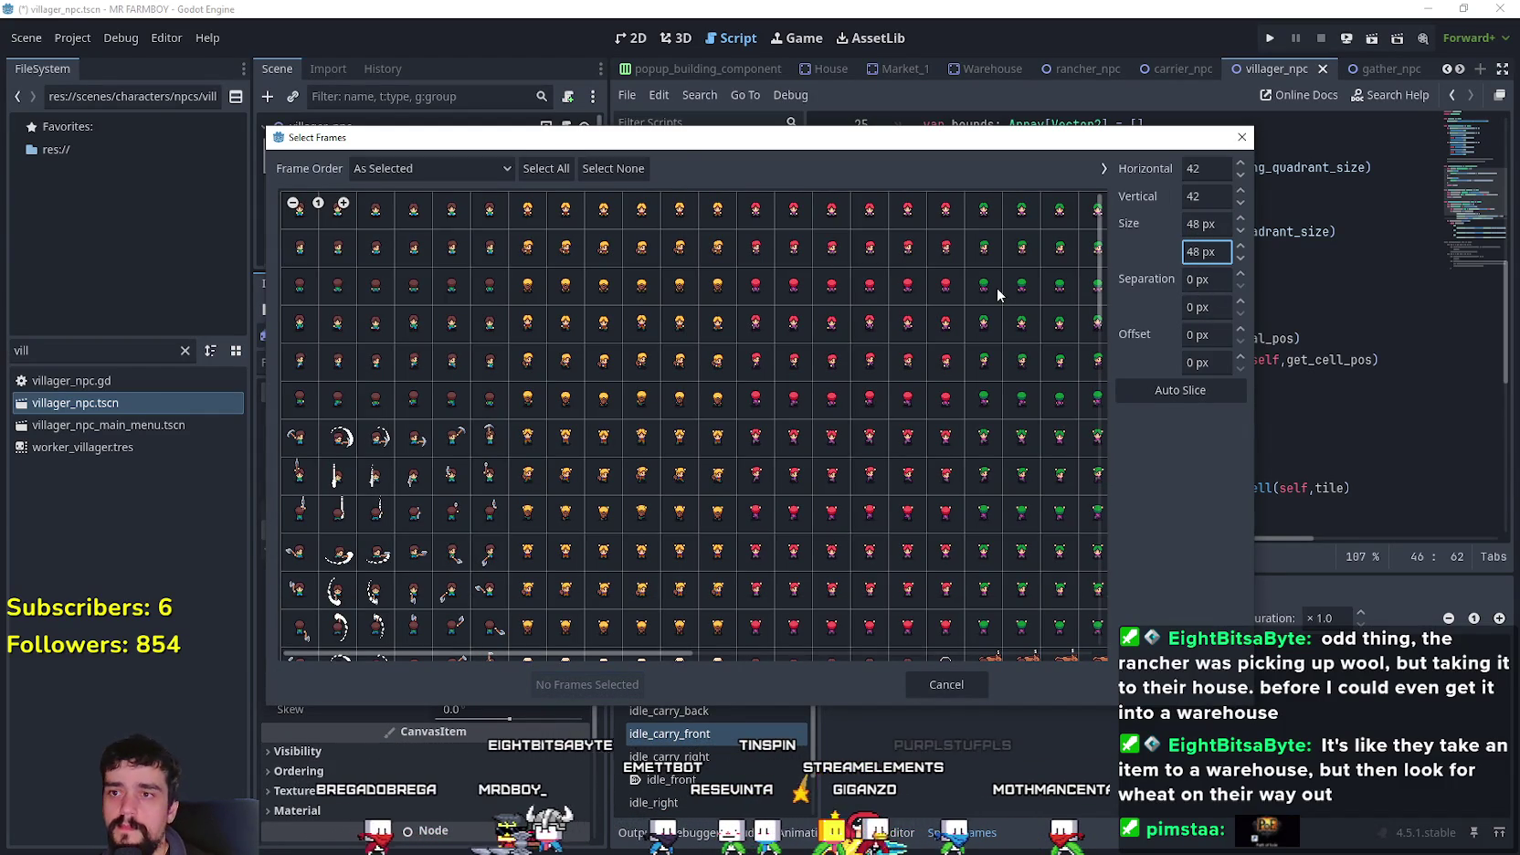
- Add the selected sprite-sheet frames to idle_carry_front
{"action": "left_click_drag", "start_coordinate": [690, 655], "coordinate": [1093, 630]}
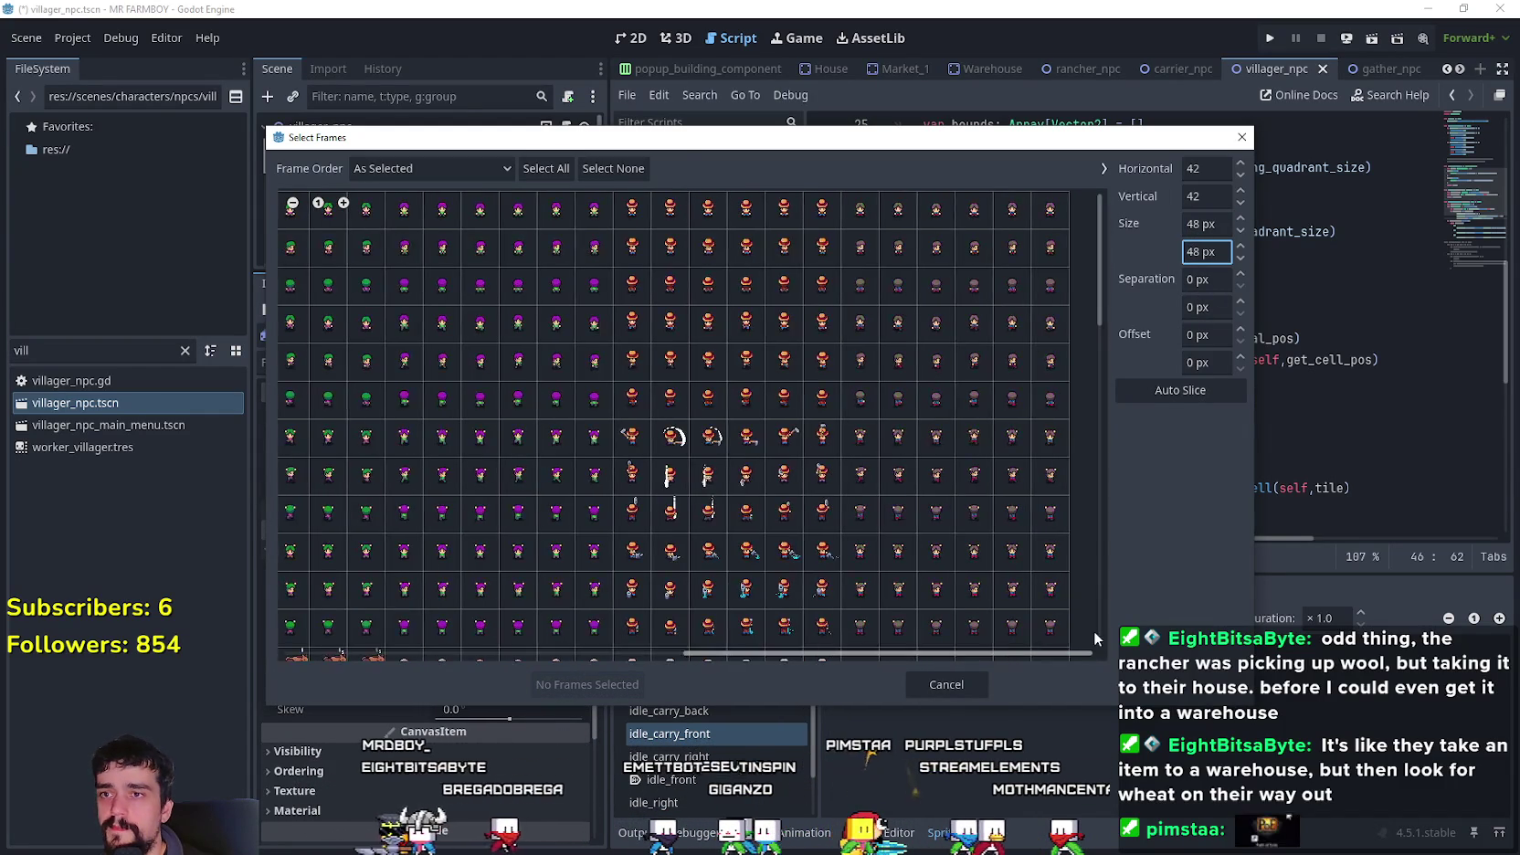
{"action": "scroll", "coordinate": [1030, 548], "scroll_direction": "down", "scroll_amount": 4}
{"action": "left_click_drag", "start_coordinate": [858, 380], "coordinate": [998, 384]}
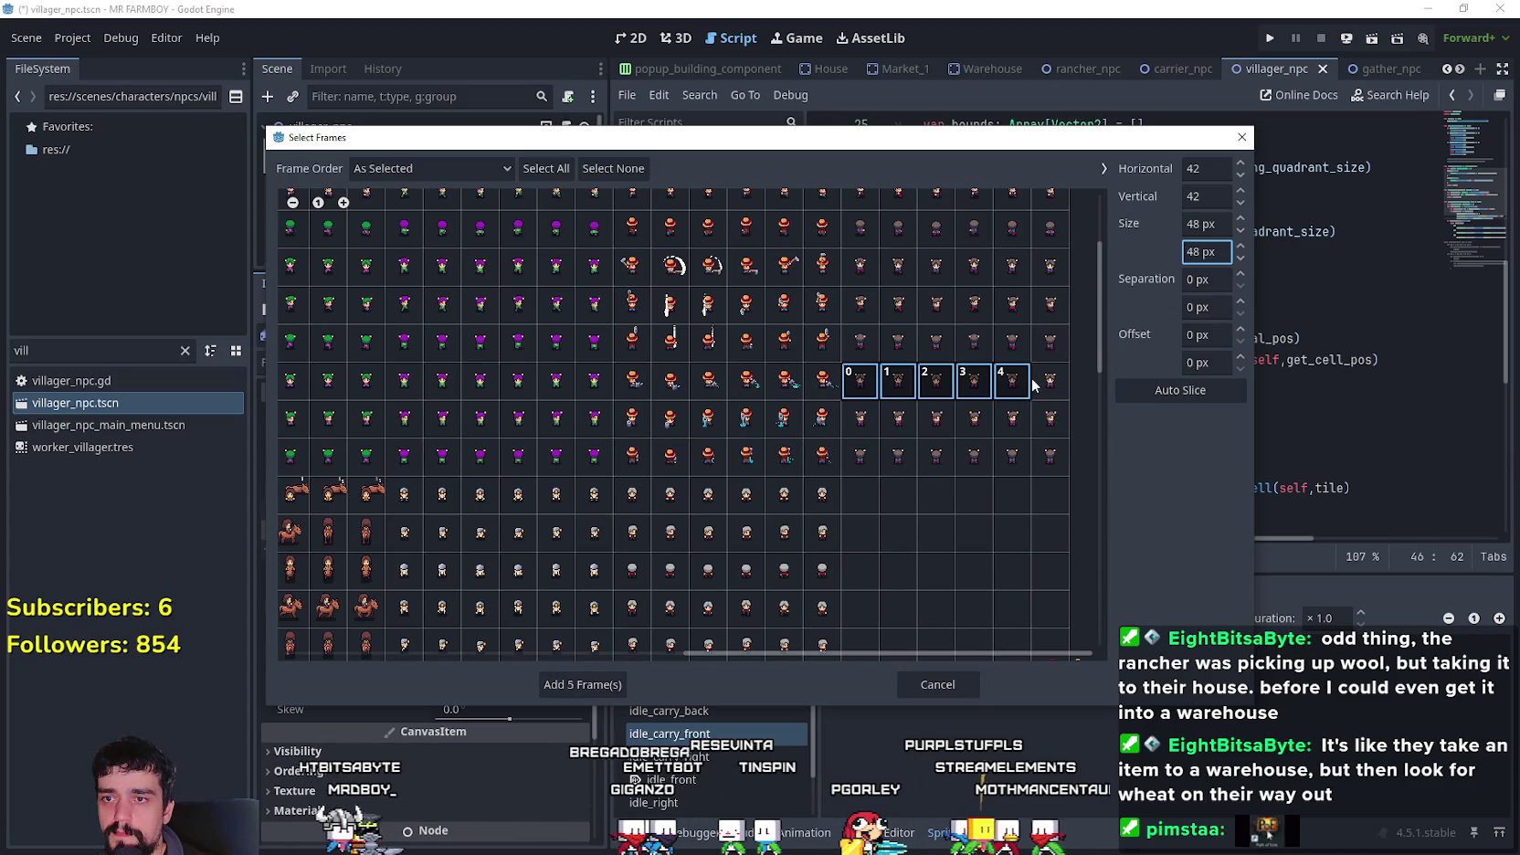
{"action": "left_click", "coordinate": [612, 686]}
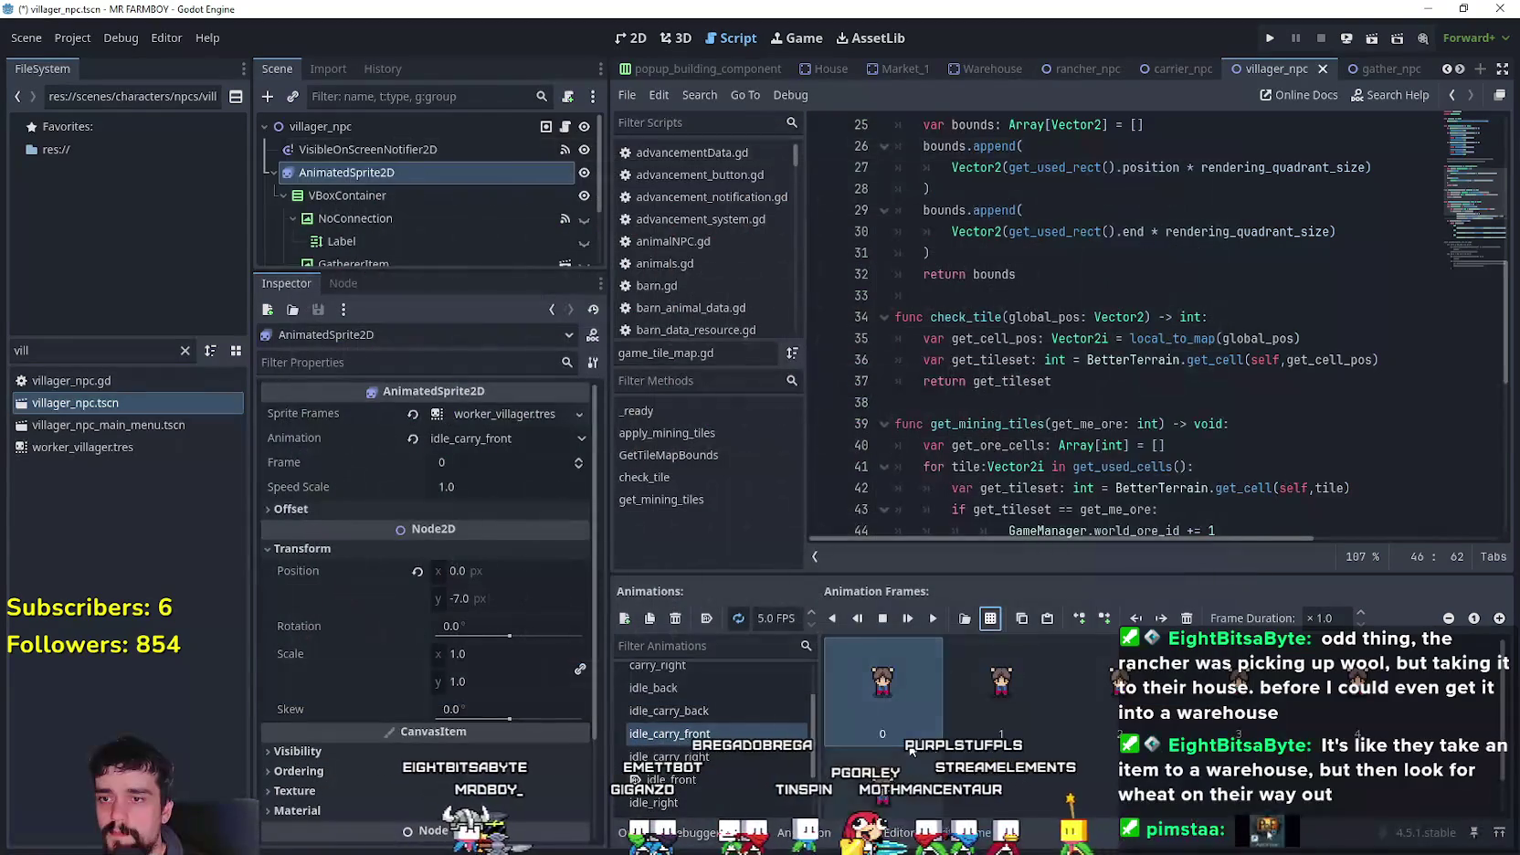
{"action": "scroll", "coordinate": [868, 760], "scroll_direction": "down", "scroll_amount": 1}
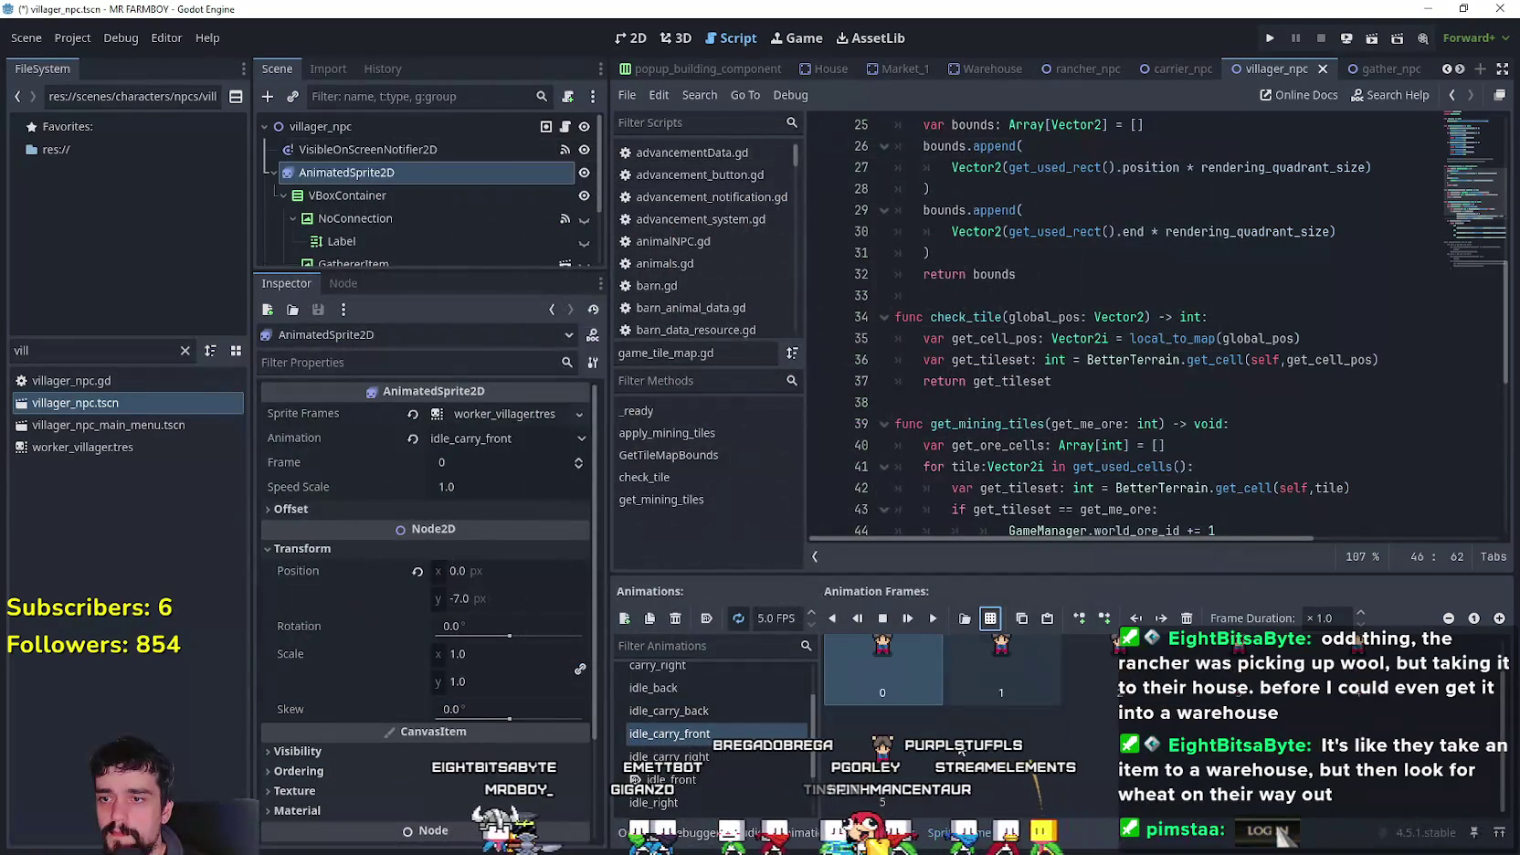
- Add a row of six Player.png frames to idle_carry_right
{"action": "left_click", "coordinate": [707, 754]}
{"action": "left_click", "coordinate": [990, 617]}
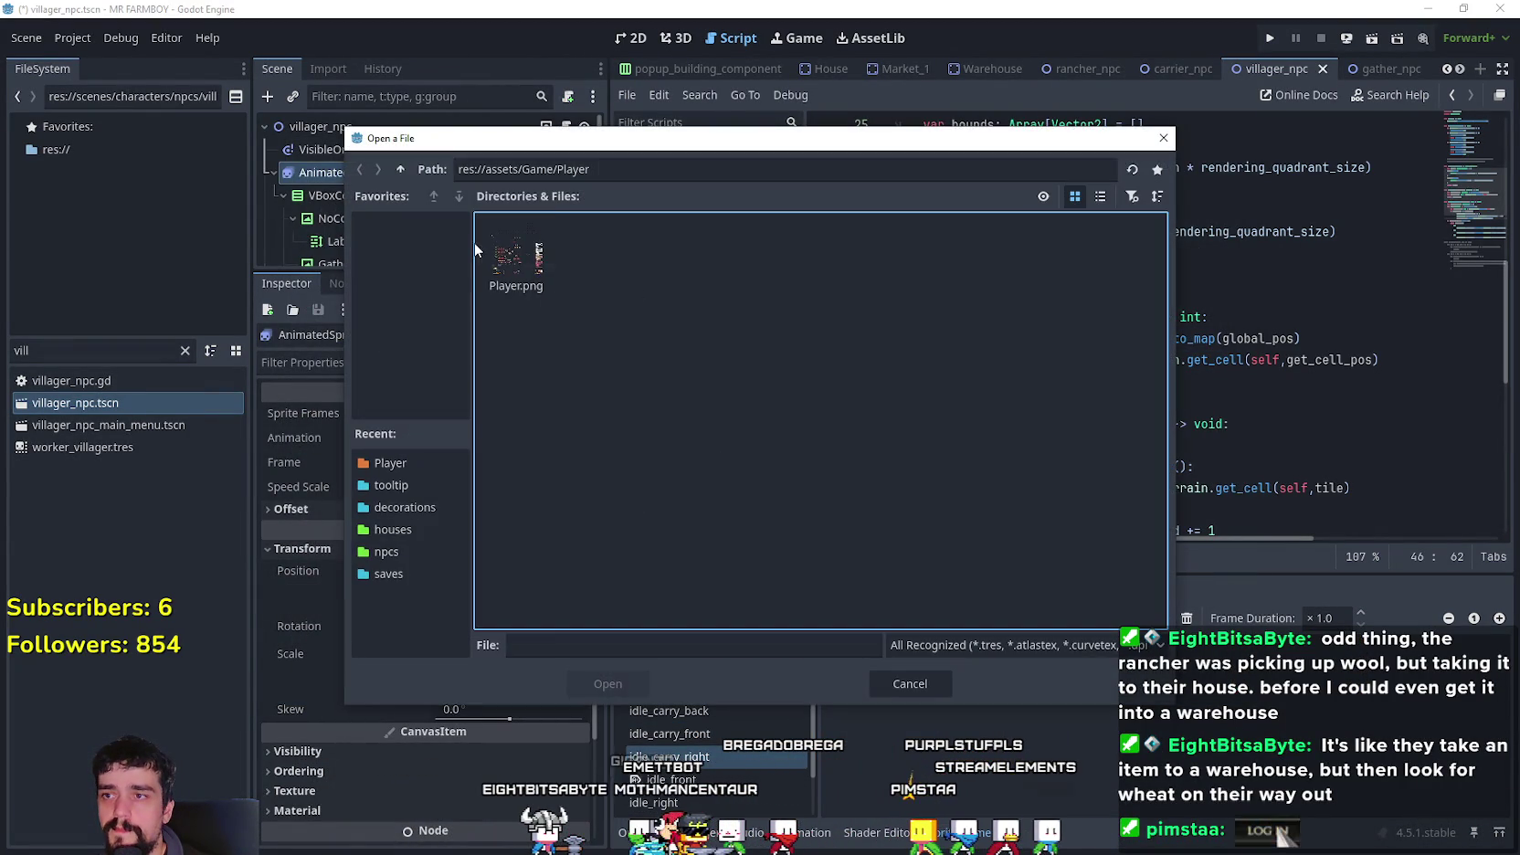
{"action": "double_click", "coordinate": [514, 259]}
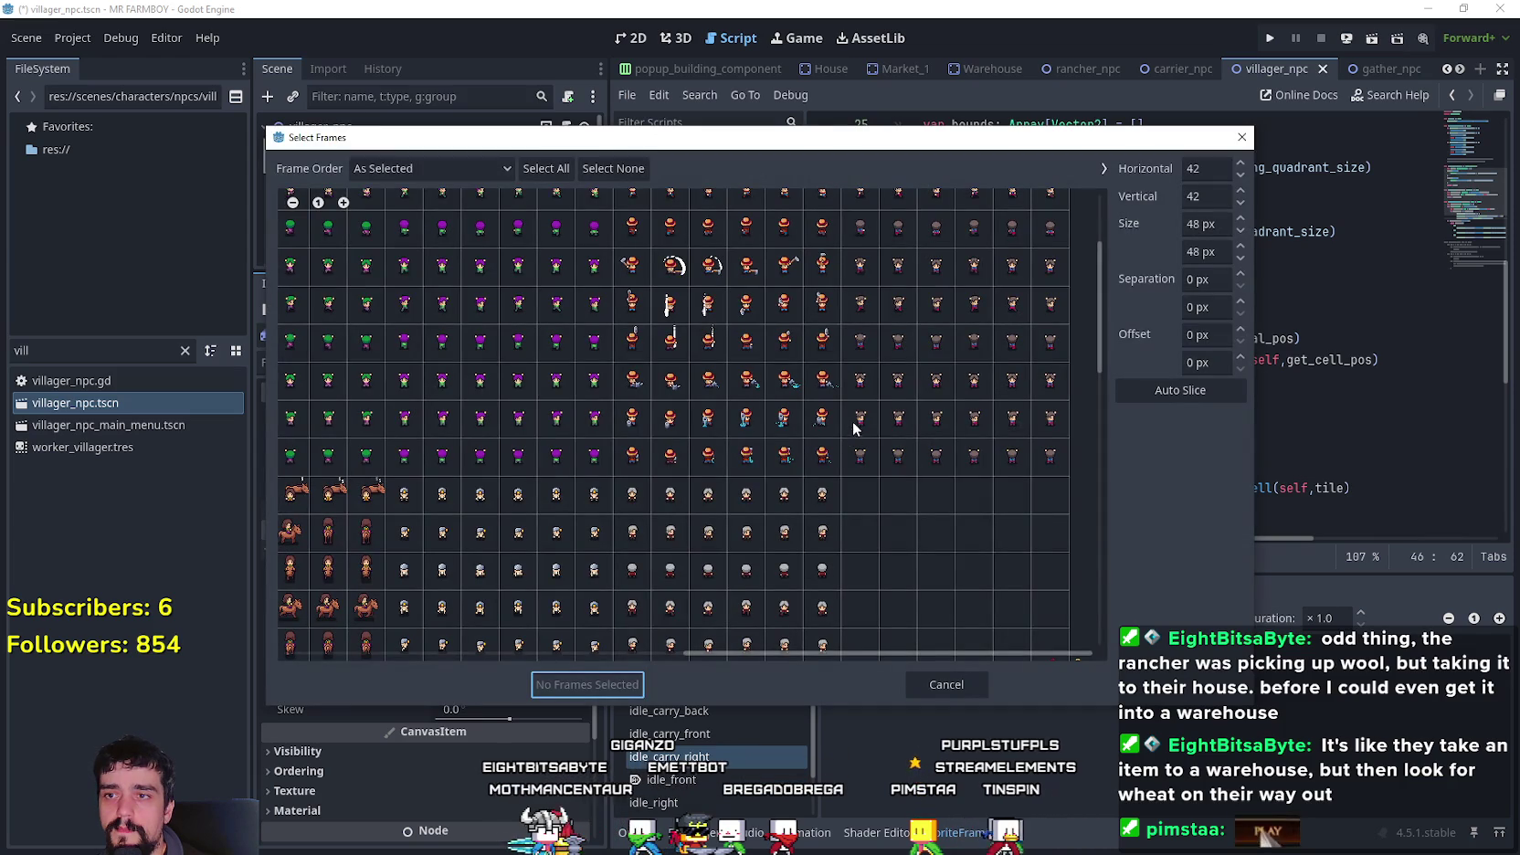
{"action": "left_click_drag", "start_coordinate": [869, 427], "coordinate": [1050, 420]}
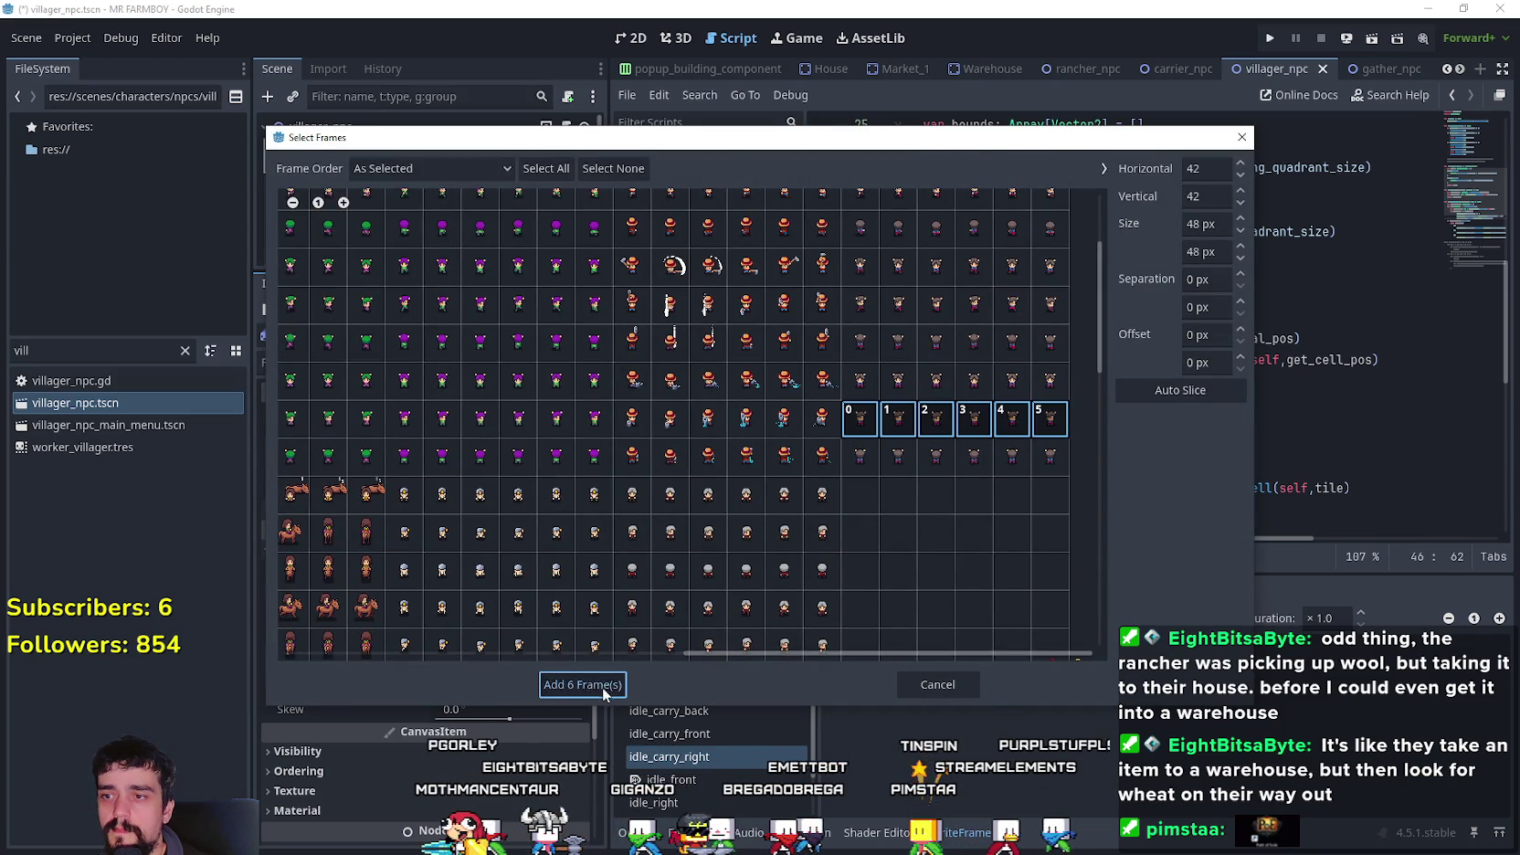
{"action": "left_click", "coordinate": [598, 684]}
{"action": "scroll", "coordinate": [855, 776], "scroll_direction": "down", "scroll_amount": 2}
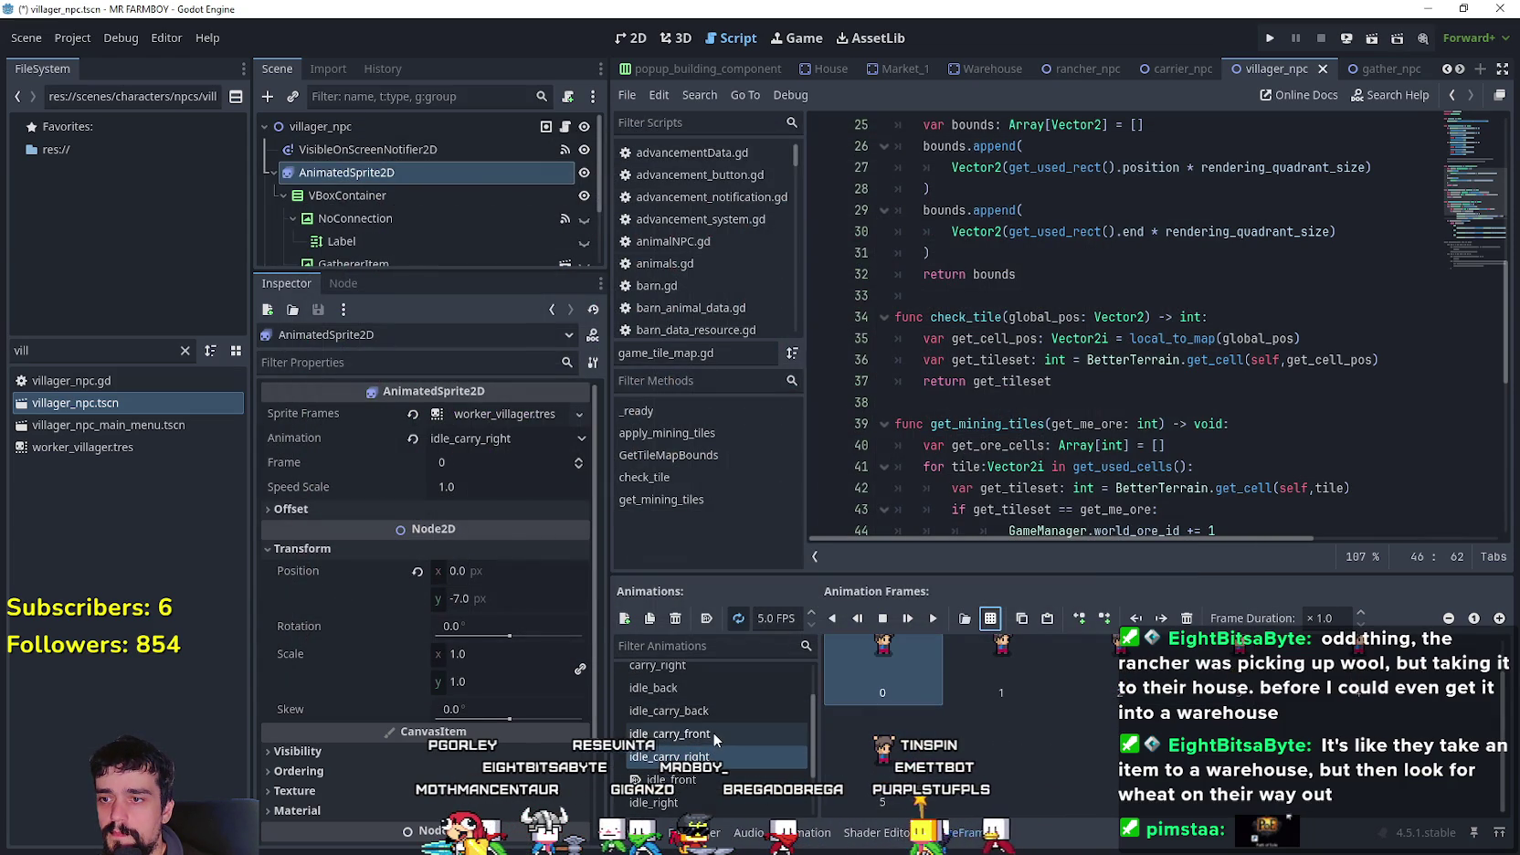
- Add two Player.png frames to idle_carry_back
{"action": "left_click", "coordinate": [721, 709]}
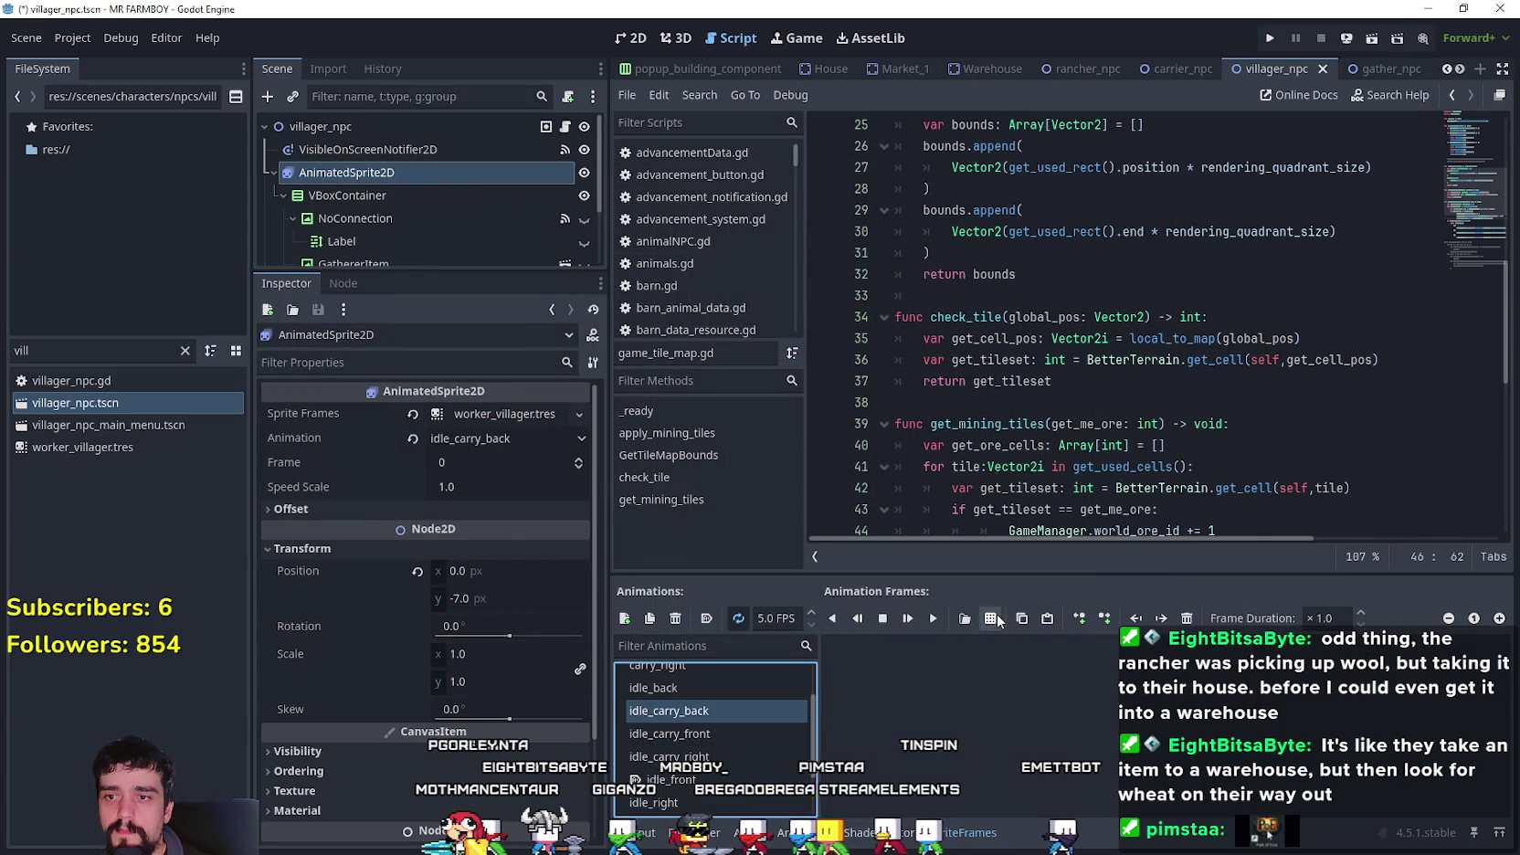
{"action": "left_click", "coordinate": [991, 617]}
{"action": "double_click", "coordinate": [535, 290]}
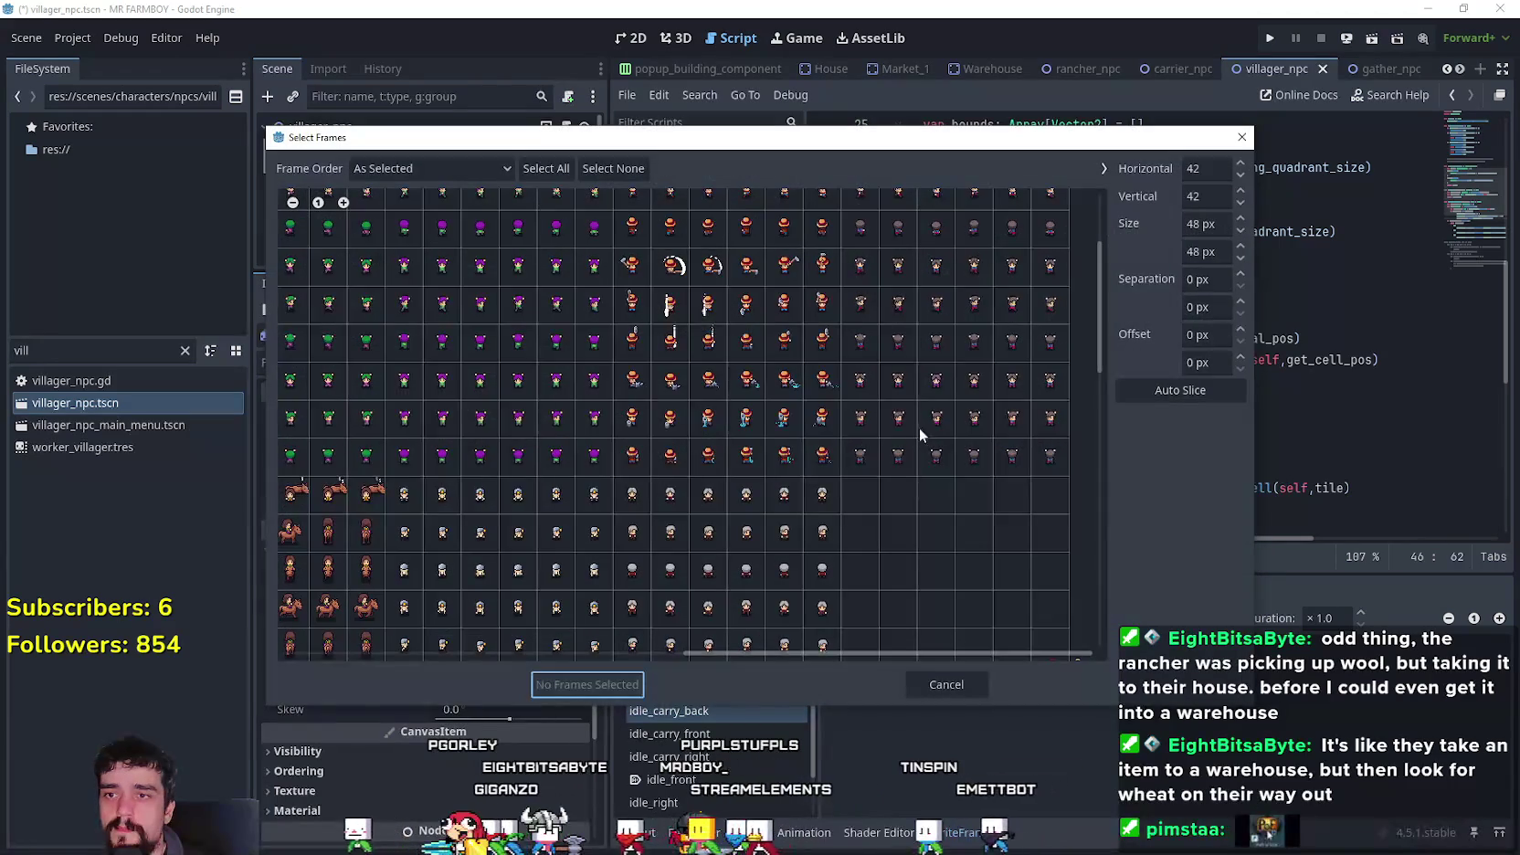
{"action": "left_click_drag", "start_coordinate": [897, 454], "coordinate": [979, 454]}
{"action": "left_click", "coordinate": [857, 461]}
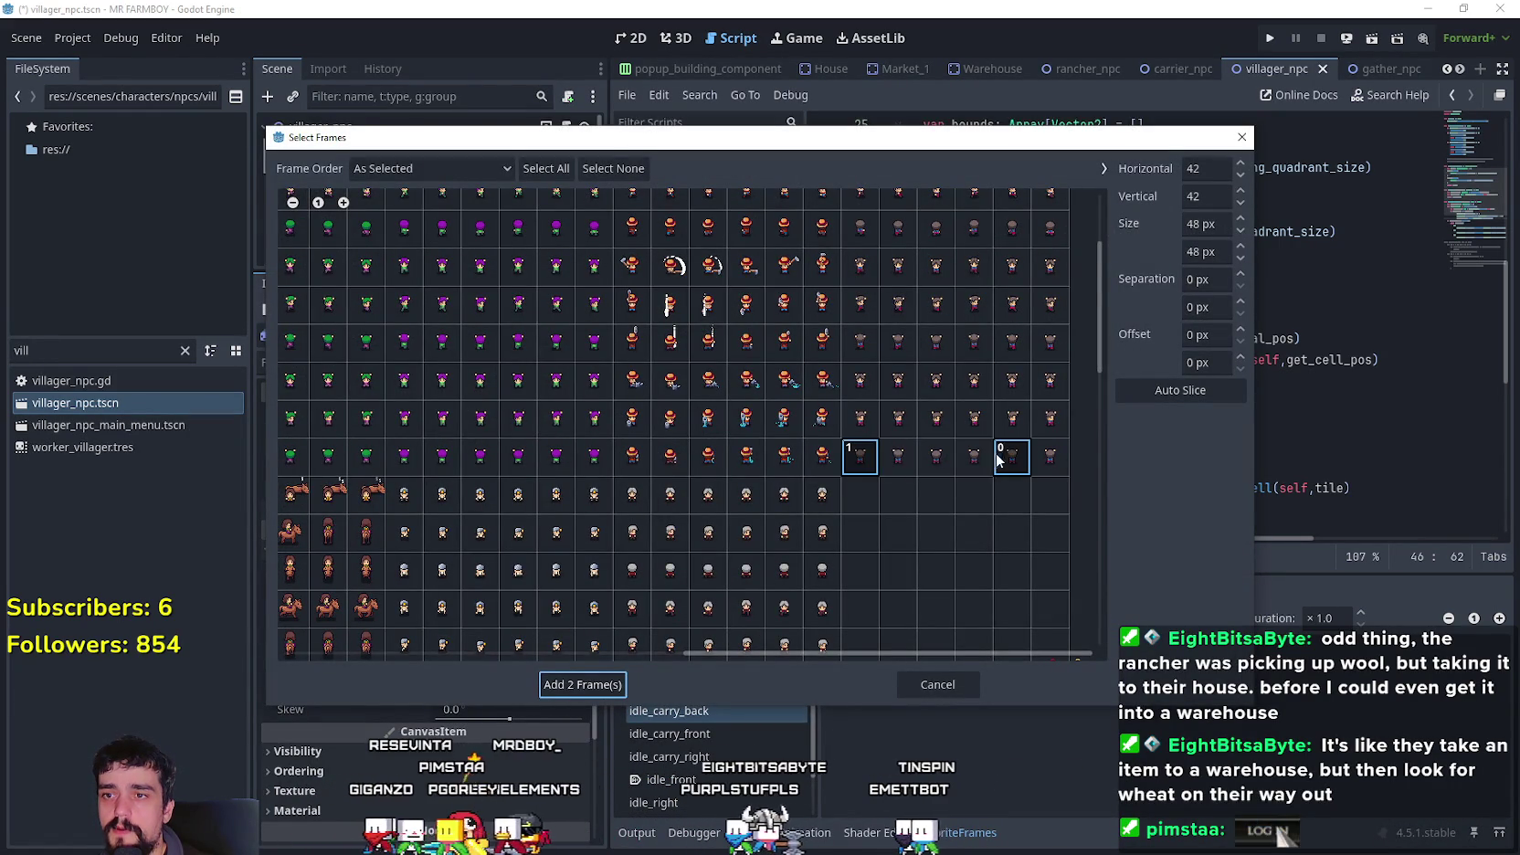
{"action": "mouse_move", "coordinate": [881, 459]}
{"action": "left_mouse_down"}
{"action": "mouse_move", "coordinate": [863, 470]}
{"action": "mouse_move", "coordinate": [1050, 461]}
{"action": "left_mouse_up"}
{"action": "left_click", "coordinate": [615, 685]}
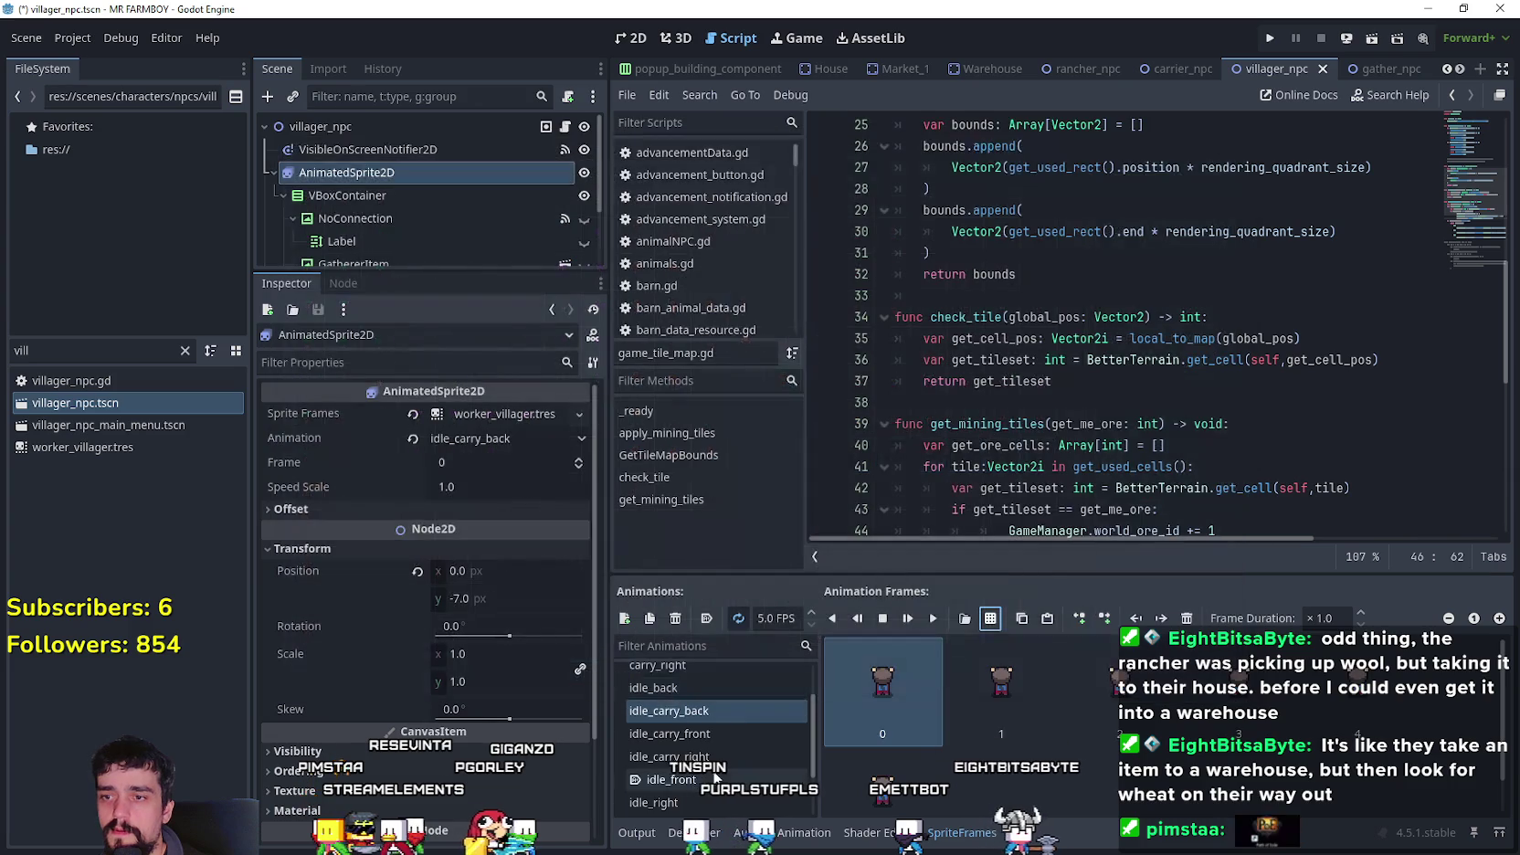
{"action": "scroll", "coordinate": [717, 750], "scroll_direction": "up", "scroll_amount": 2}
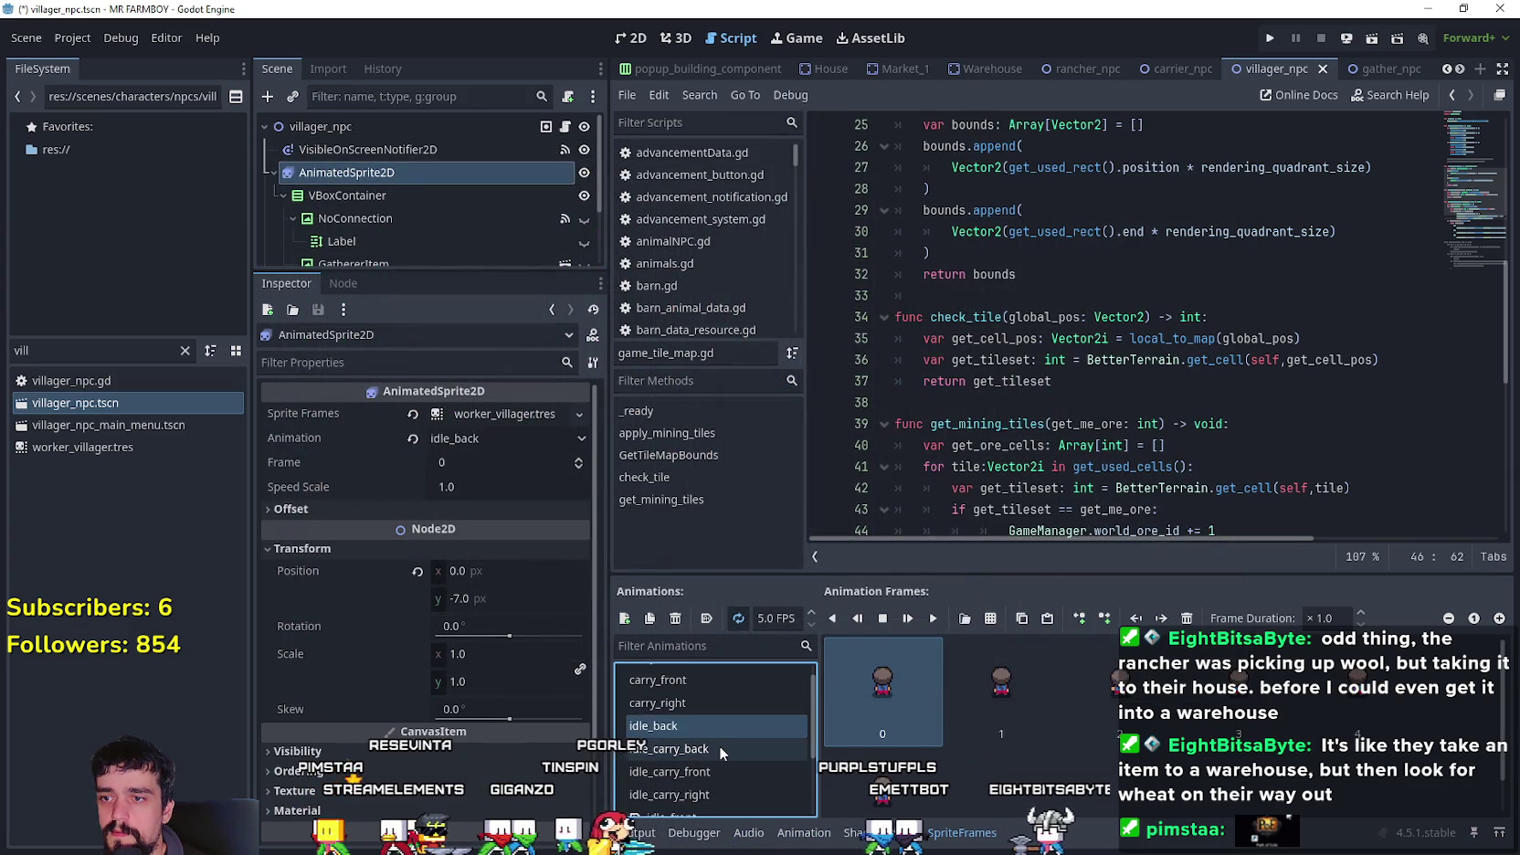
{"action": "scroll", "coordinate": [720, 742], "scroll_direction": "down", "scroll_amount": 2}
{"action": "left_click", "coordinate": [726, 755]}
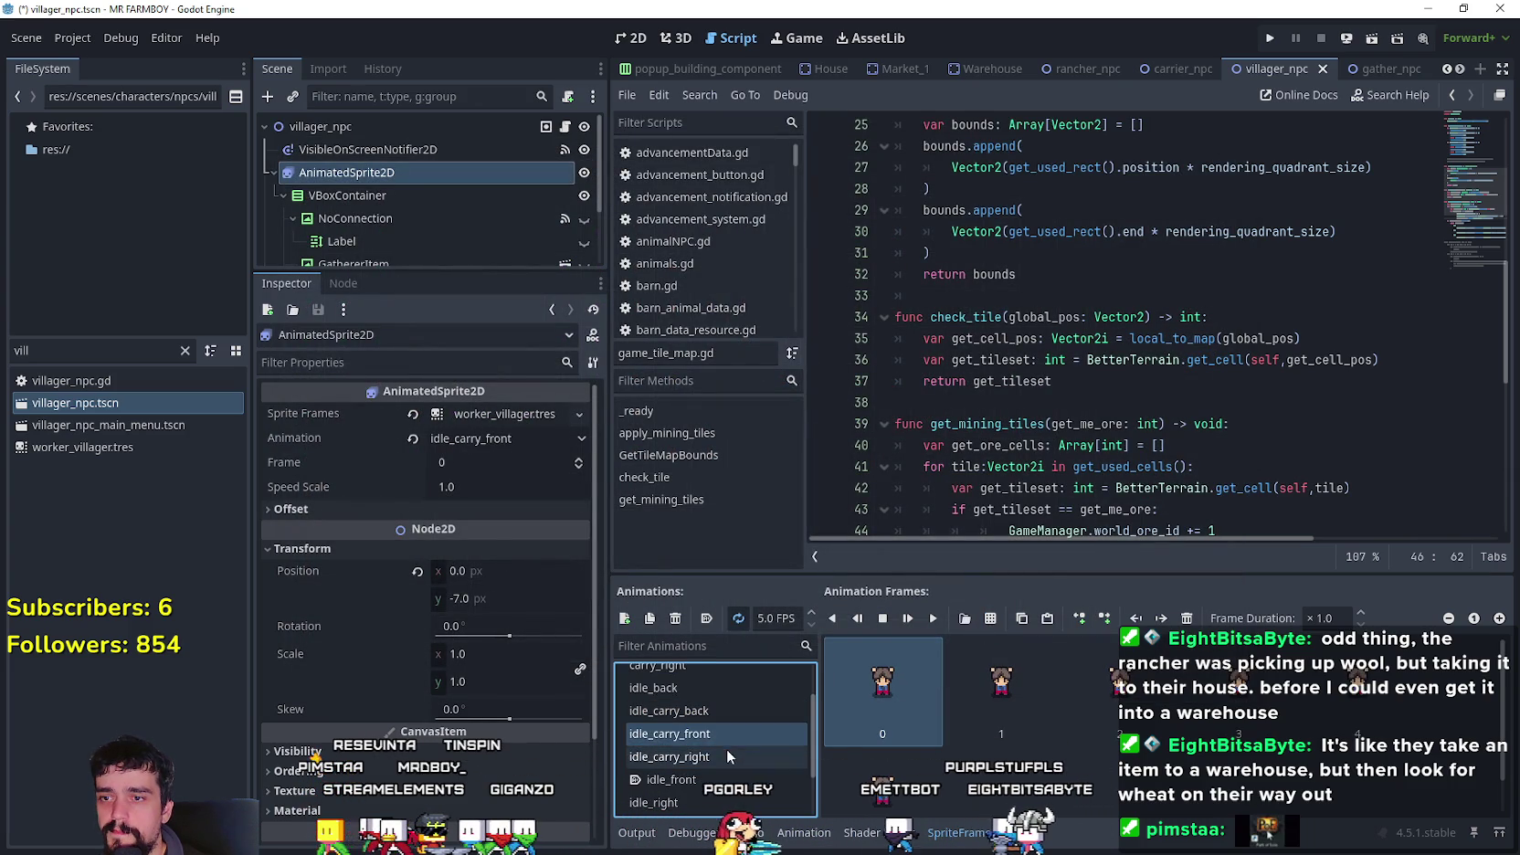
- Save the villager scene and load save slot 2 in the running game
{"action": "key", "text": "ctrl+s"}
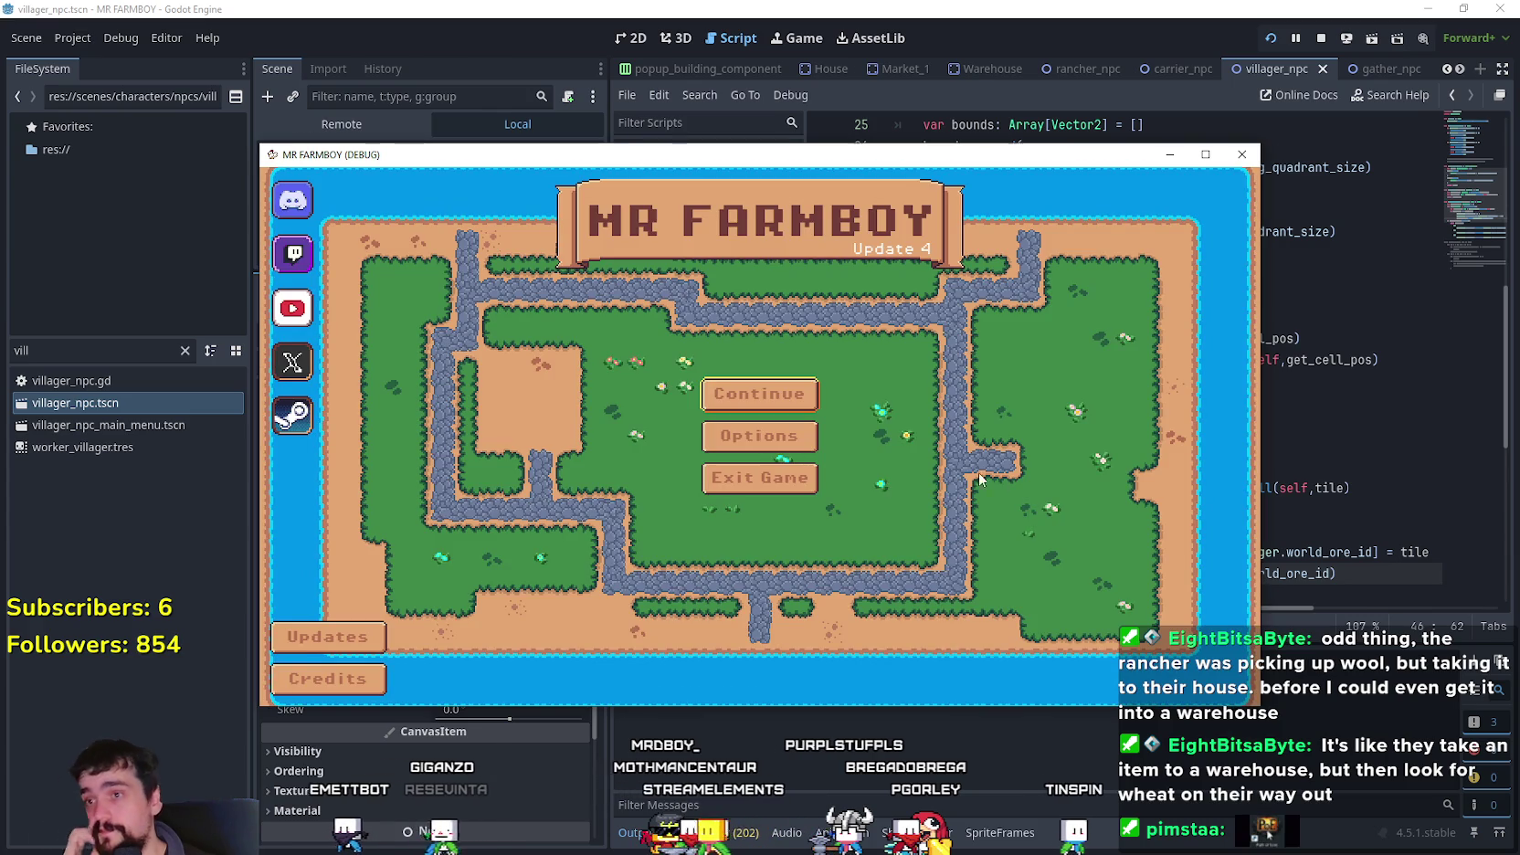
{"action": "left_click", "coordinate": [791, 400]}
{"action": "left_click", "coordinate": [791, 401]}
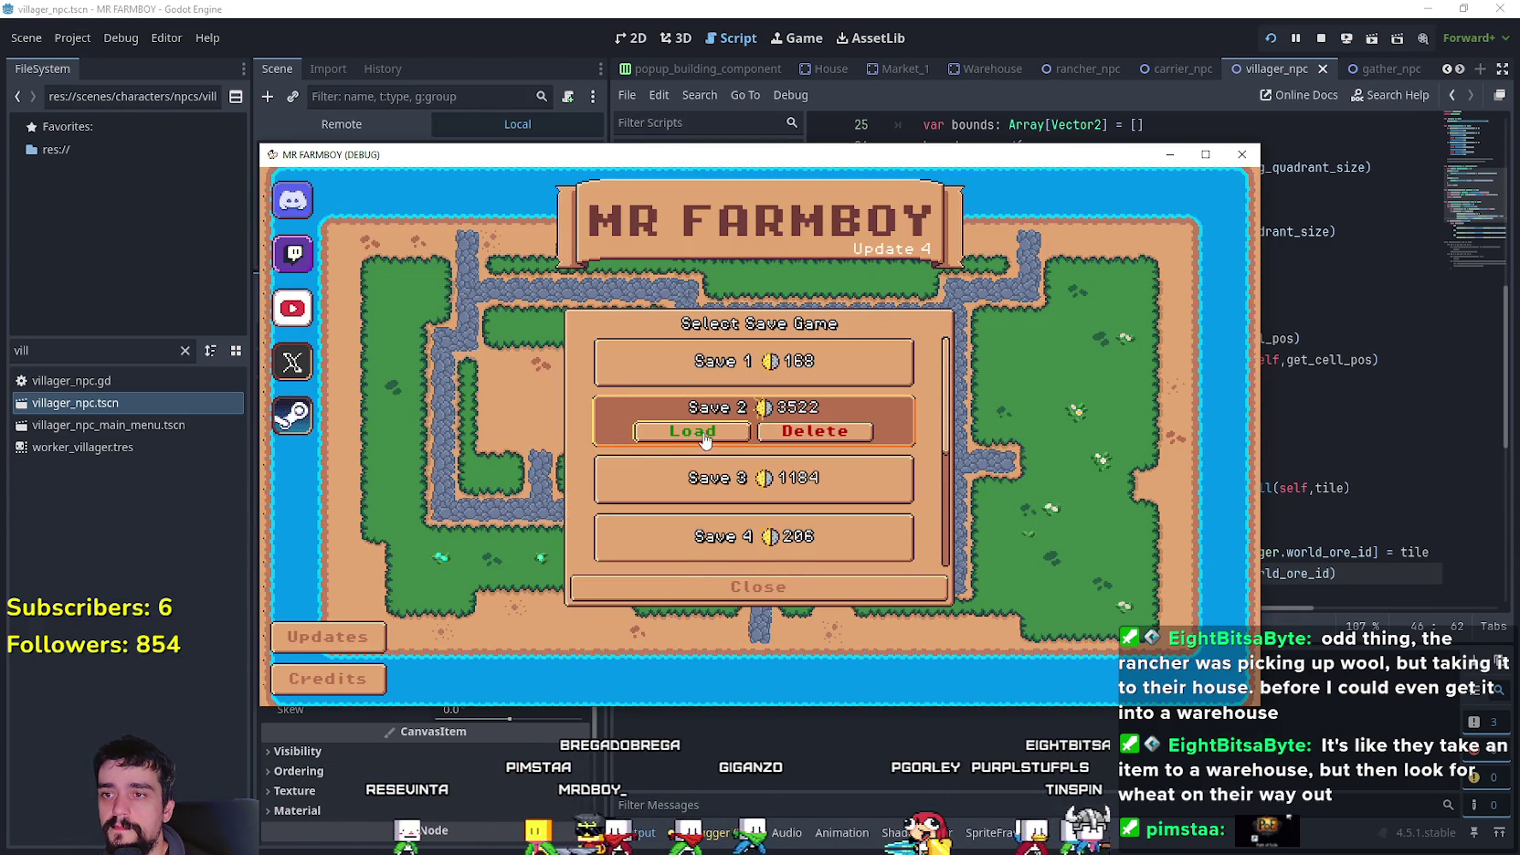
{"action": "left_click", "coordinate": [700, 444]}
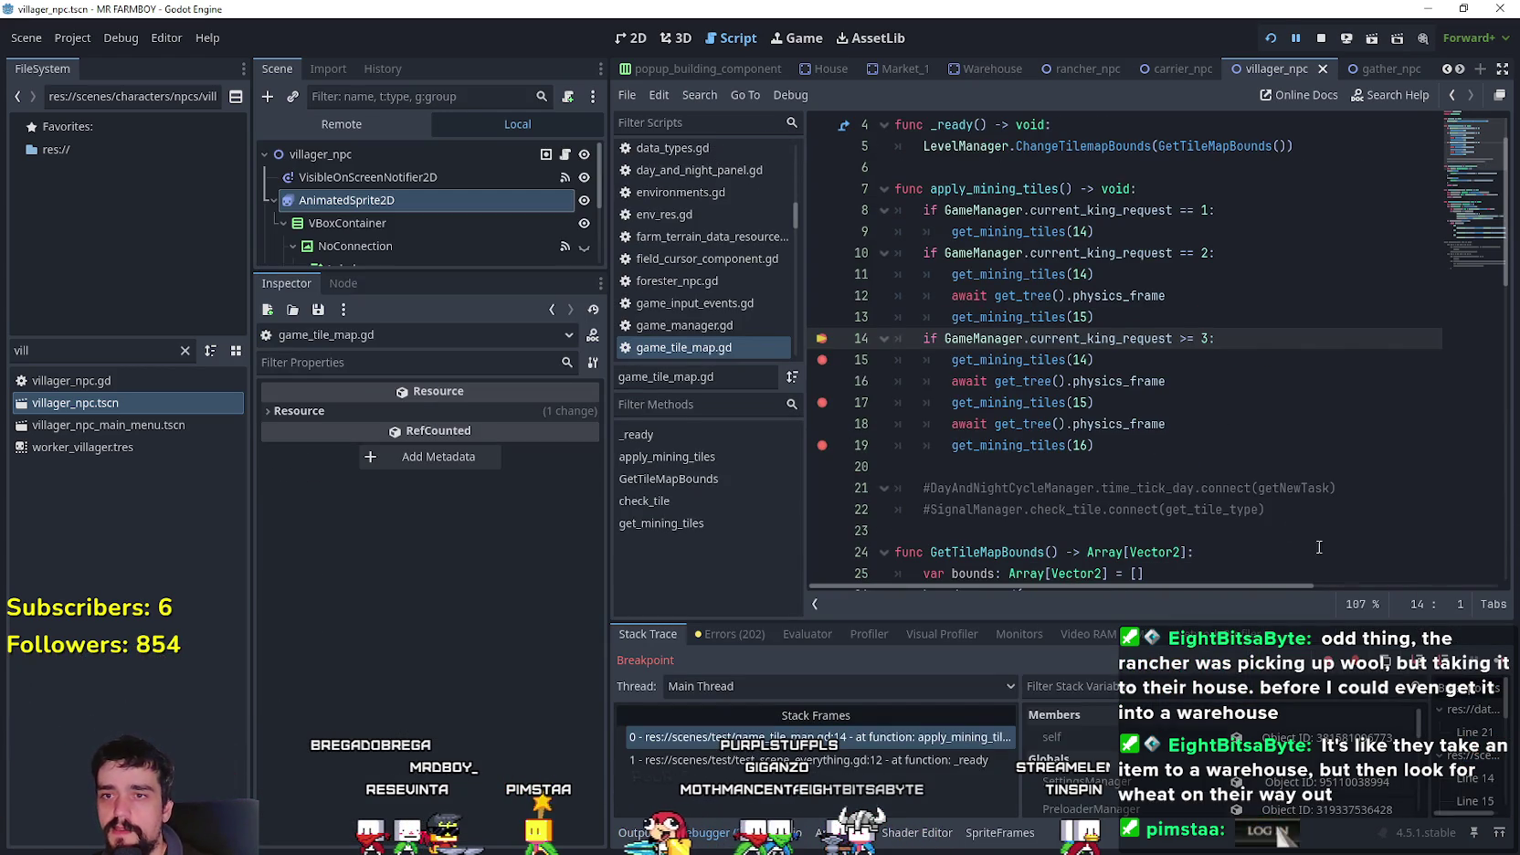
- Continue twice into get_mining_tiles and expand the ore cells array in Locals
{"action": "left_click", "coordinate": [1496, 666]}
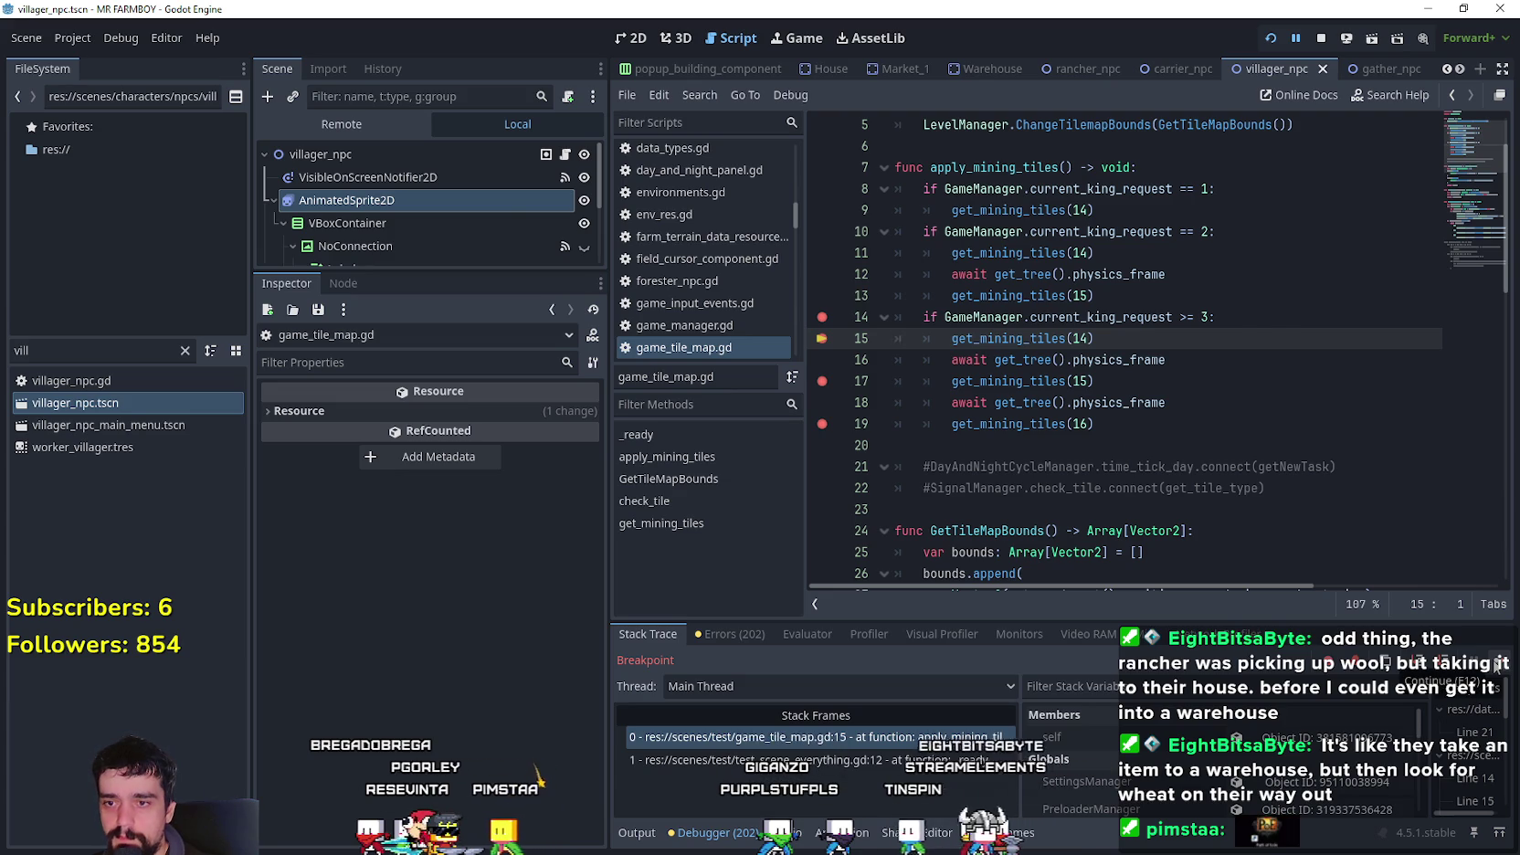
{"action": "left_click", "coordinate": [1496, 666]}
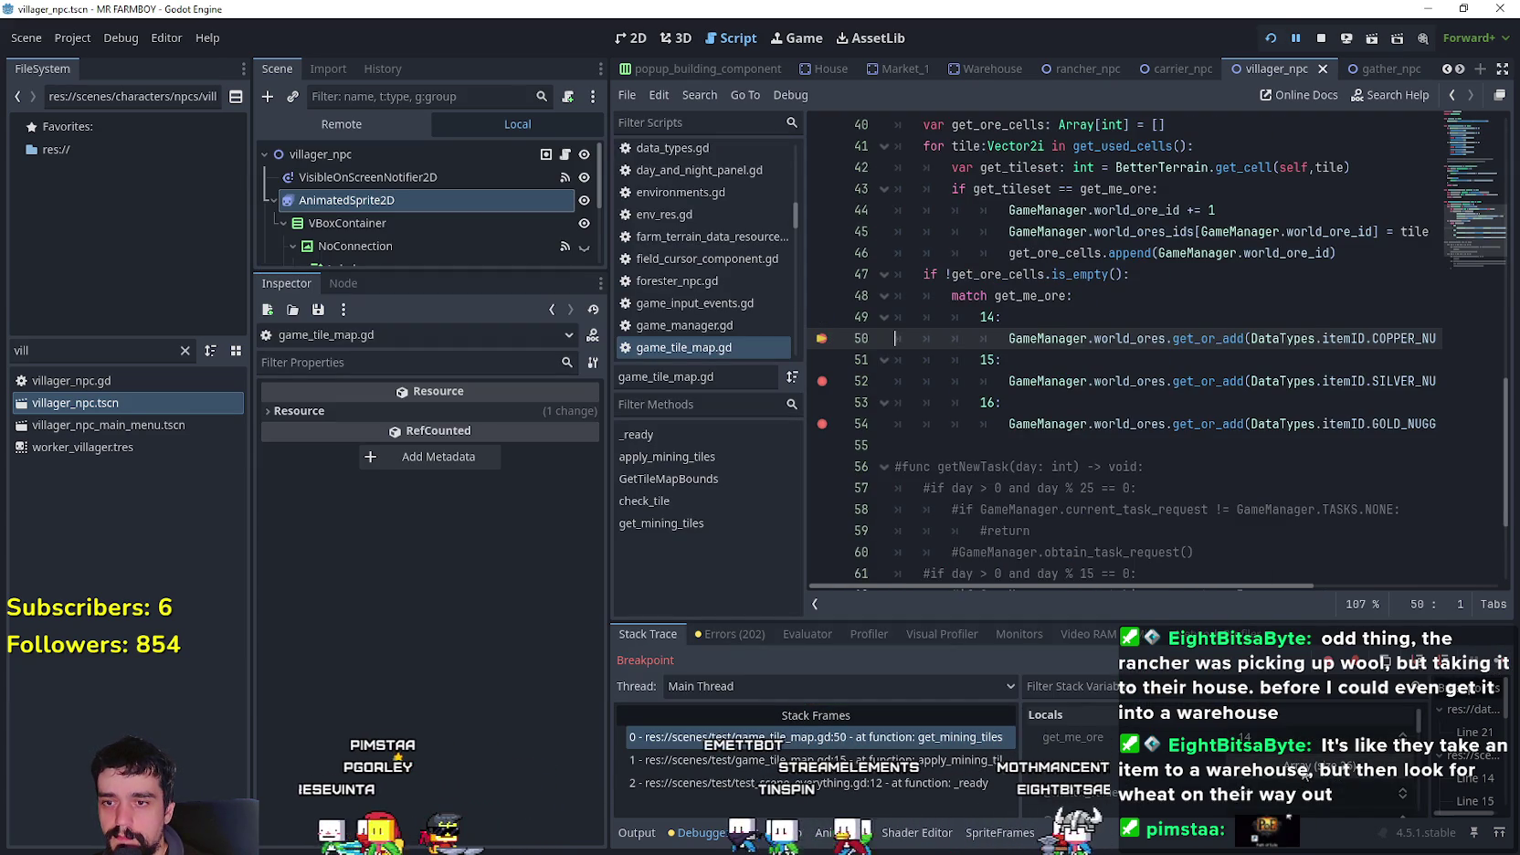
{"action": "left_click", "coordinate": [1307, 767]}
{"action": "scroll", "coordinate": [1307, 770], "scroll_direction": "down", "scroll_amount": 3}
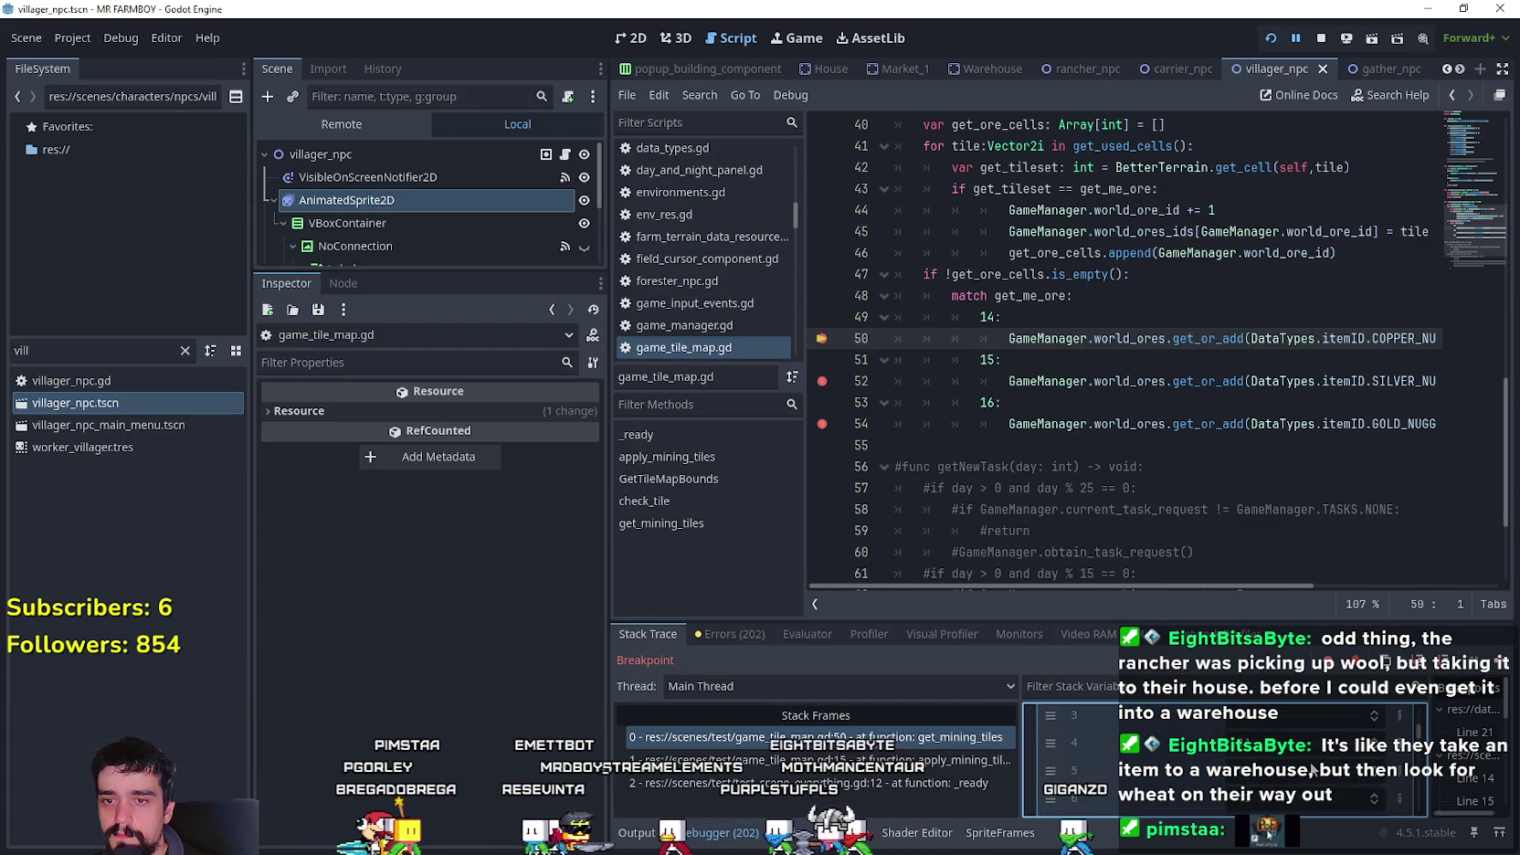
{"action": "scroll", "coordinate": [1311, 770], "scroll_direction": "up", "scroll_amount": 5}
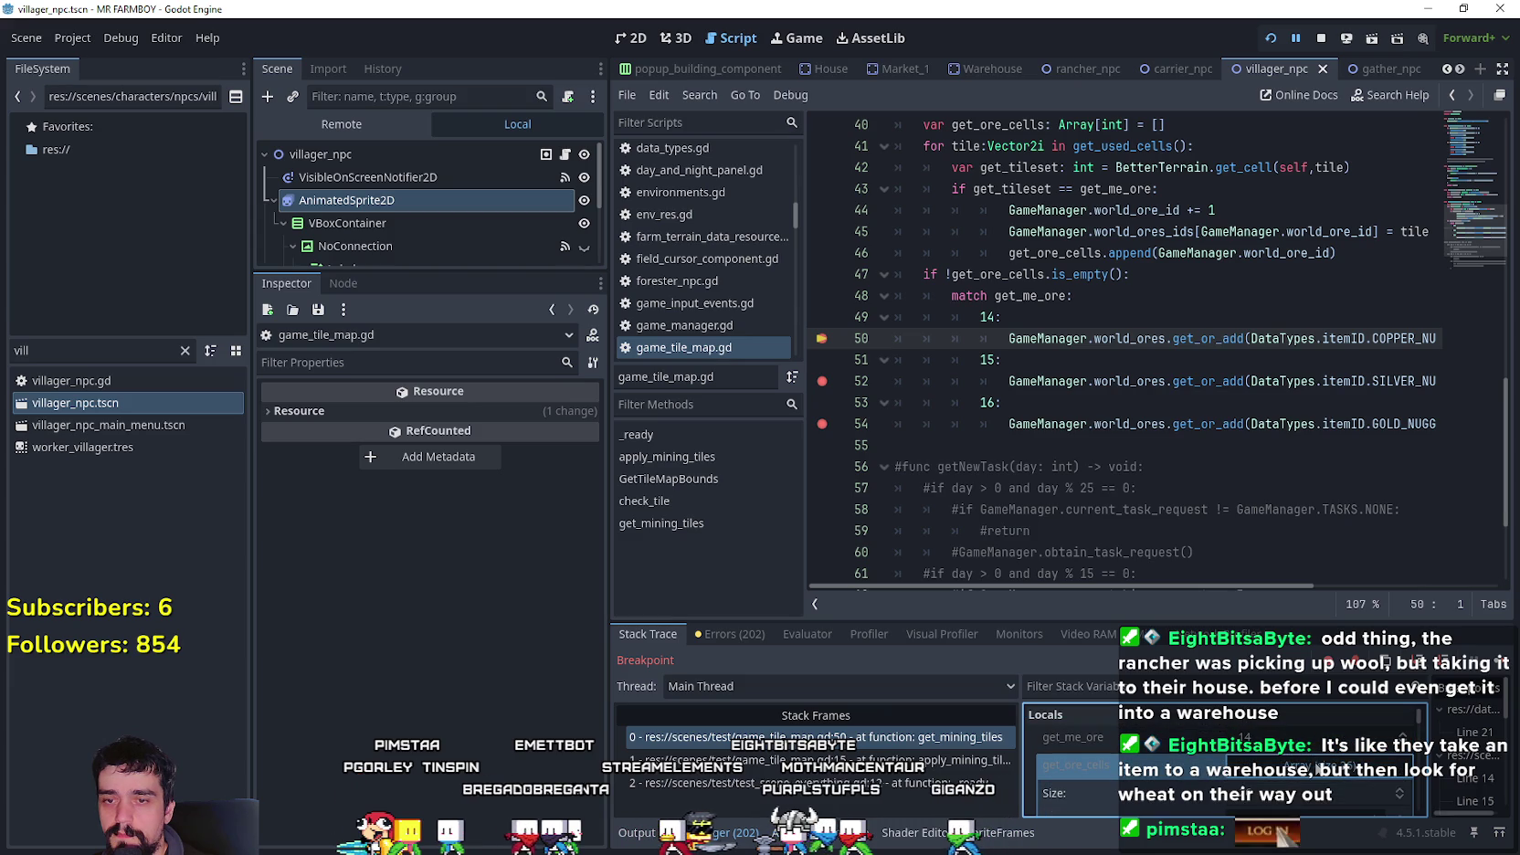
{"action": "mouse_move", "coordinate": [1255, 588]}
{"action": "left_mouse_down"}
{"action": "mouse_move", "coordinate": [1444, 576]}
{"action": "mouse_move", "coordinate": [1186, 569]}
{"action": "mouse_move", "coordinate": [1421, 588]}
{"action": "mouse_move", "coordinate": [1252, 587]}
{"action": "left_mouse_up"}
{"action": "scroll", "coordinate": [1170, 427], "scroll_direction": "up", "scroll_amount": 2}
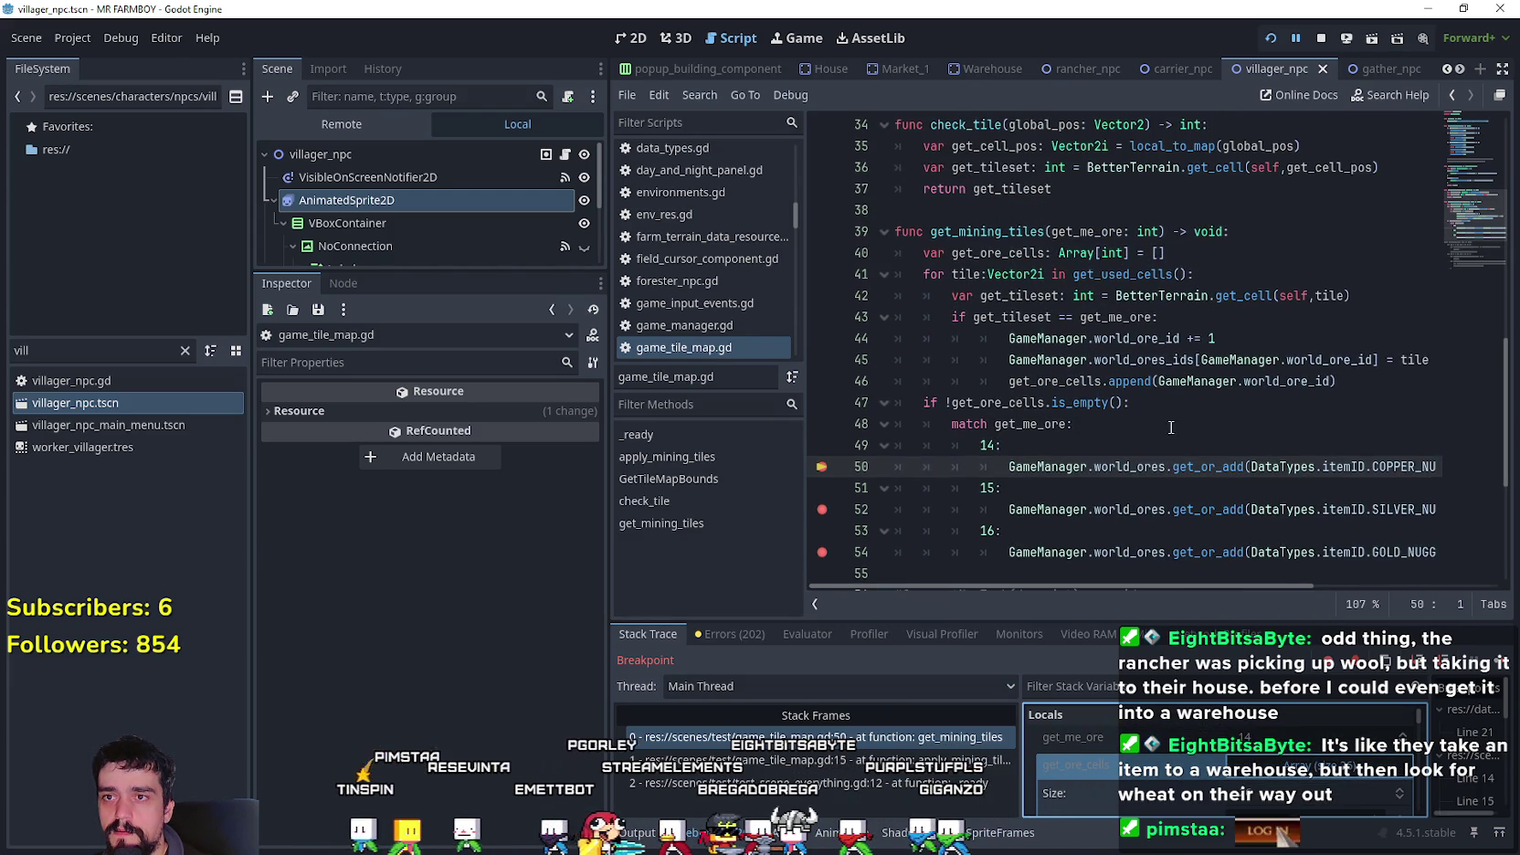
- Highlight the get_ore_cells and world_ore_id uses in get_mining_tiles
{"action": "double_click", "coordinate": [1012, 252]}
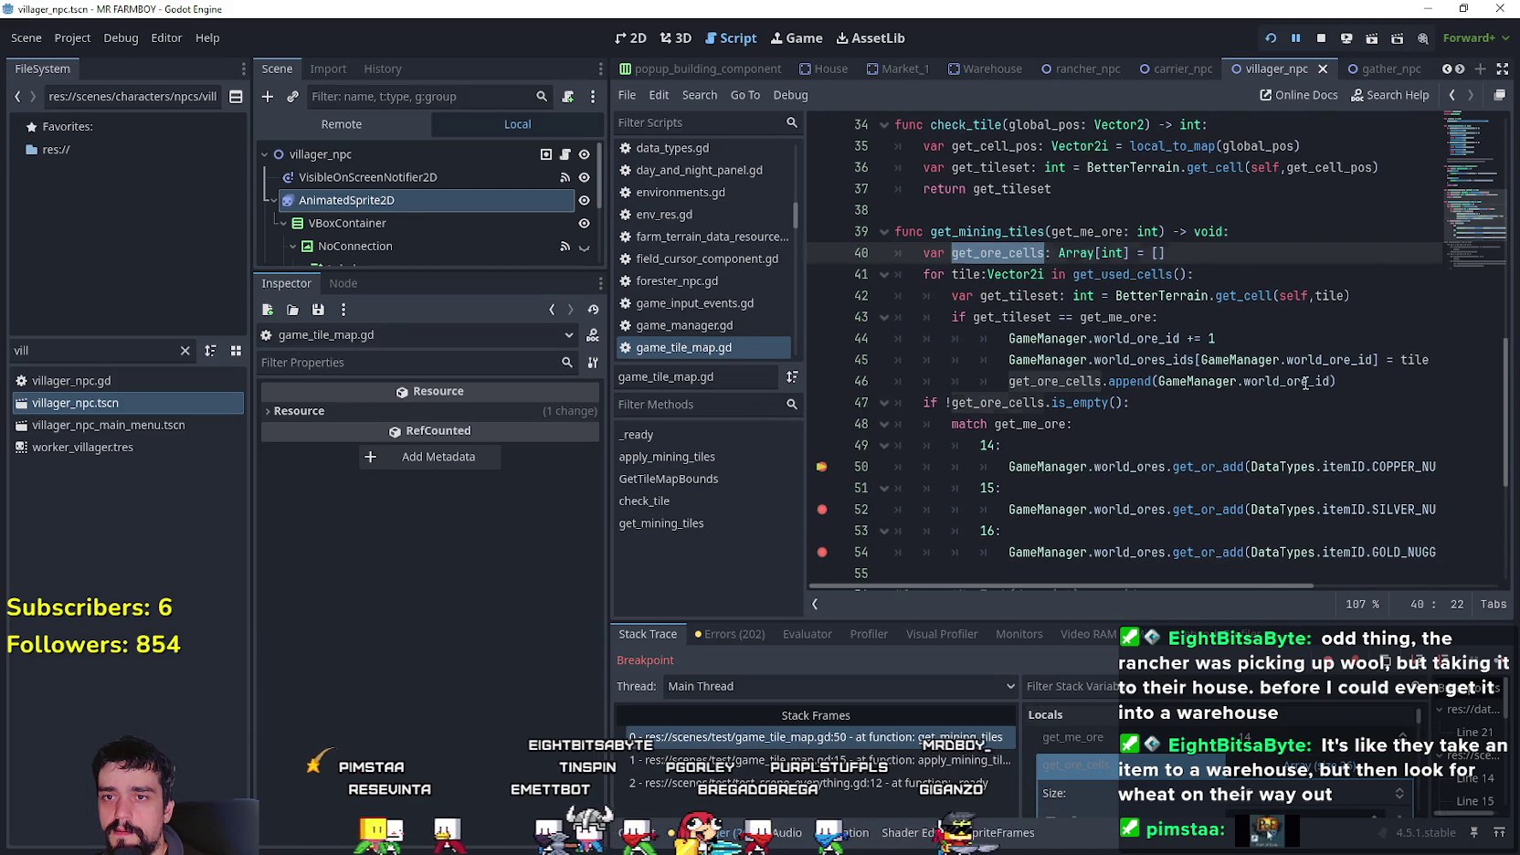
{"action": "left_click_drag", "start_coordinate": [1331, 382], "coordinate": [1160, 382]}
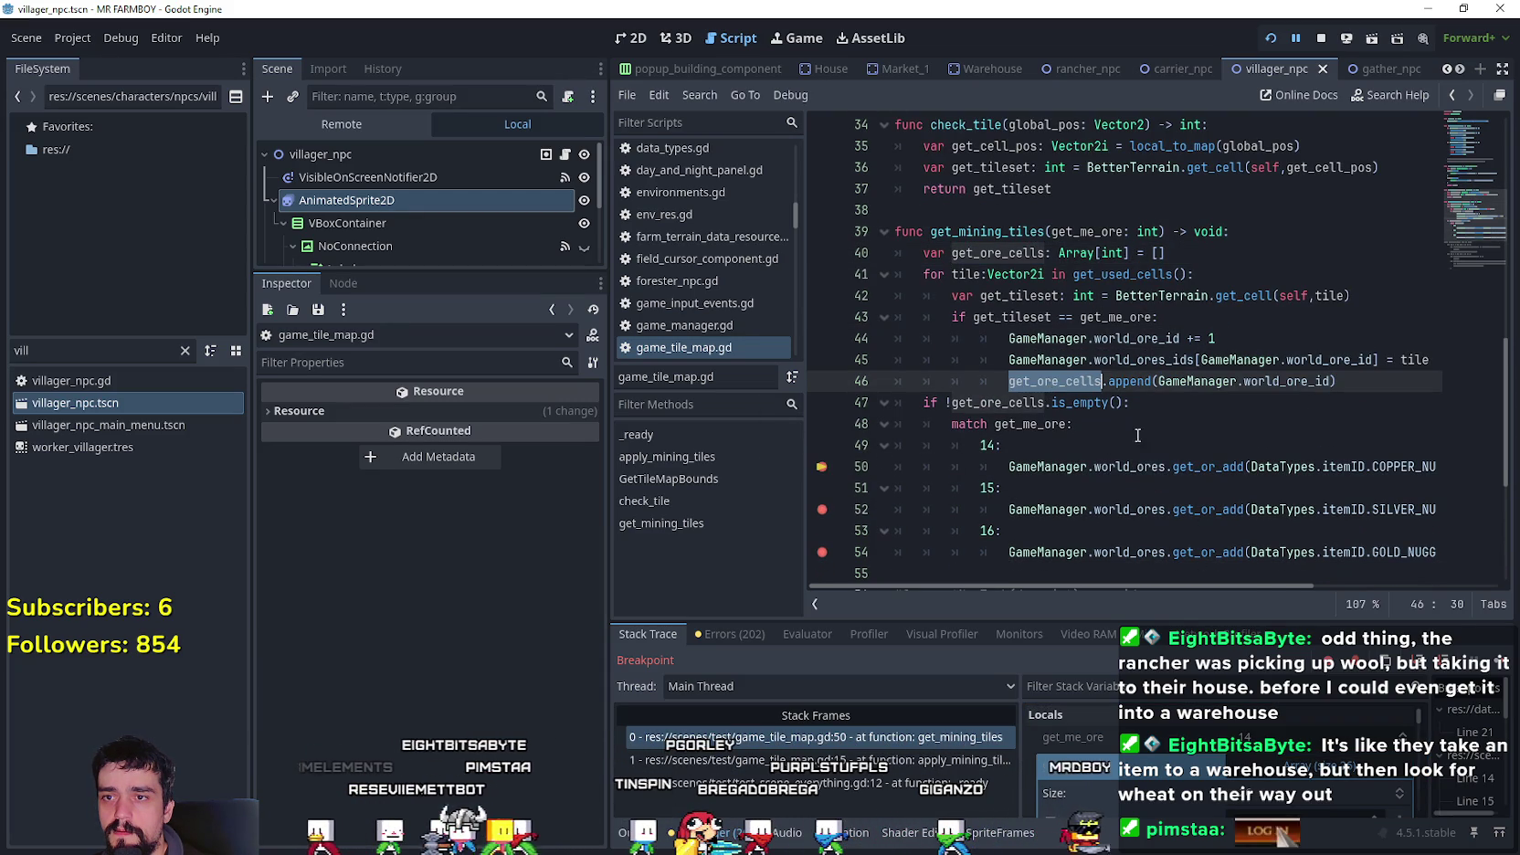
{"action": "left_click", "coordinate": [1015, 402]}
{"action": "double_click", "coordinate": [1002, 408]}
{"action": "scroll", "coordinate": [1172, 435], "scroll_direction": "down", "scroll_amount": 2}
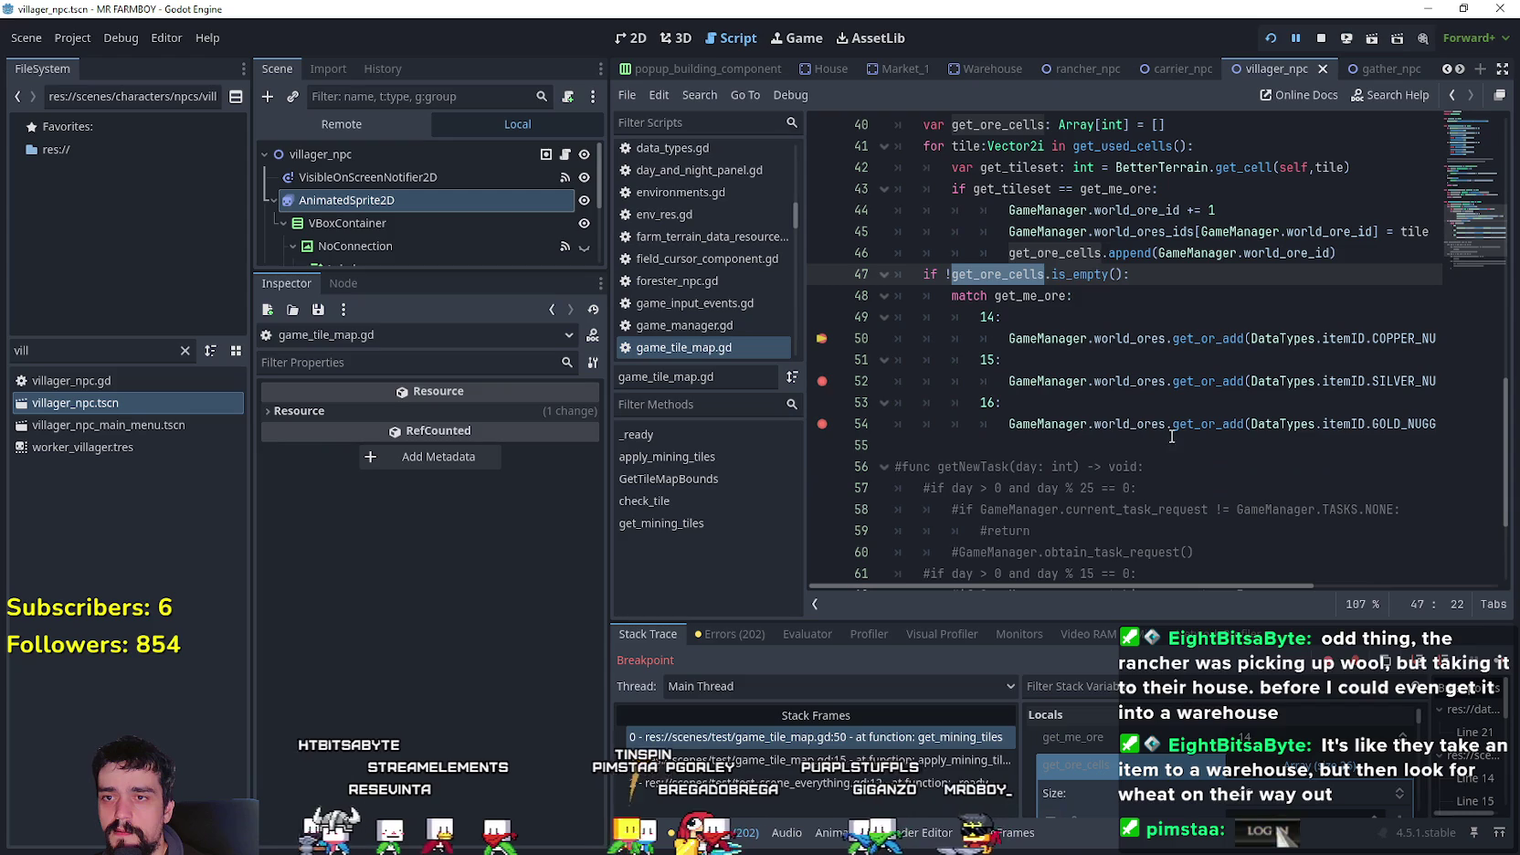
{"action": "left_click", "coordinate": [1021, 273]}
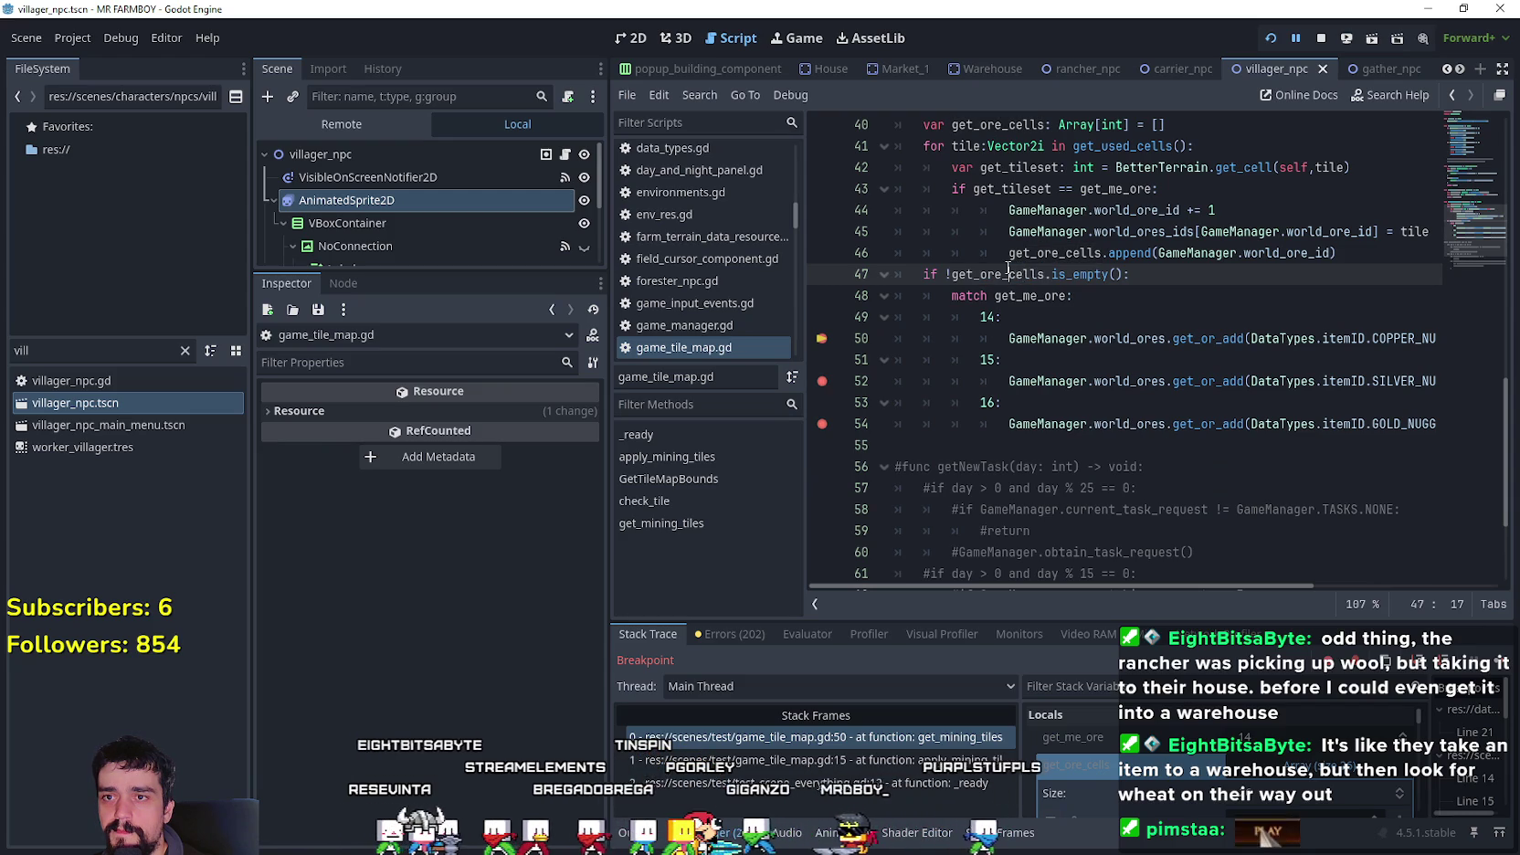
- Add get_ore_cells.clear() under the copper entry and copy that line
{"action": "double_click", "coordinate": [1007, 272]}
{"action": "key", "text": "ctrl+c"}
{"action": "left_click_drag", "start_coordinate": [1173, 340], "coordinate": [1483, 342]}
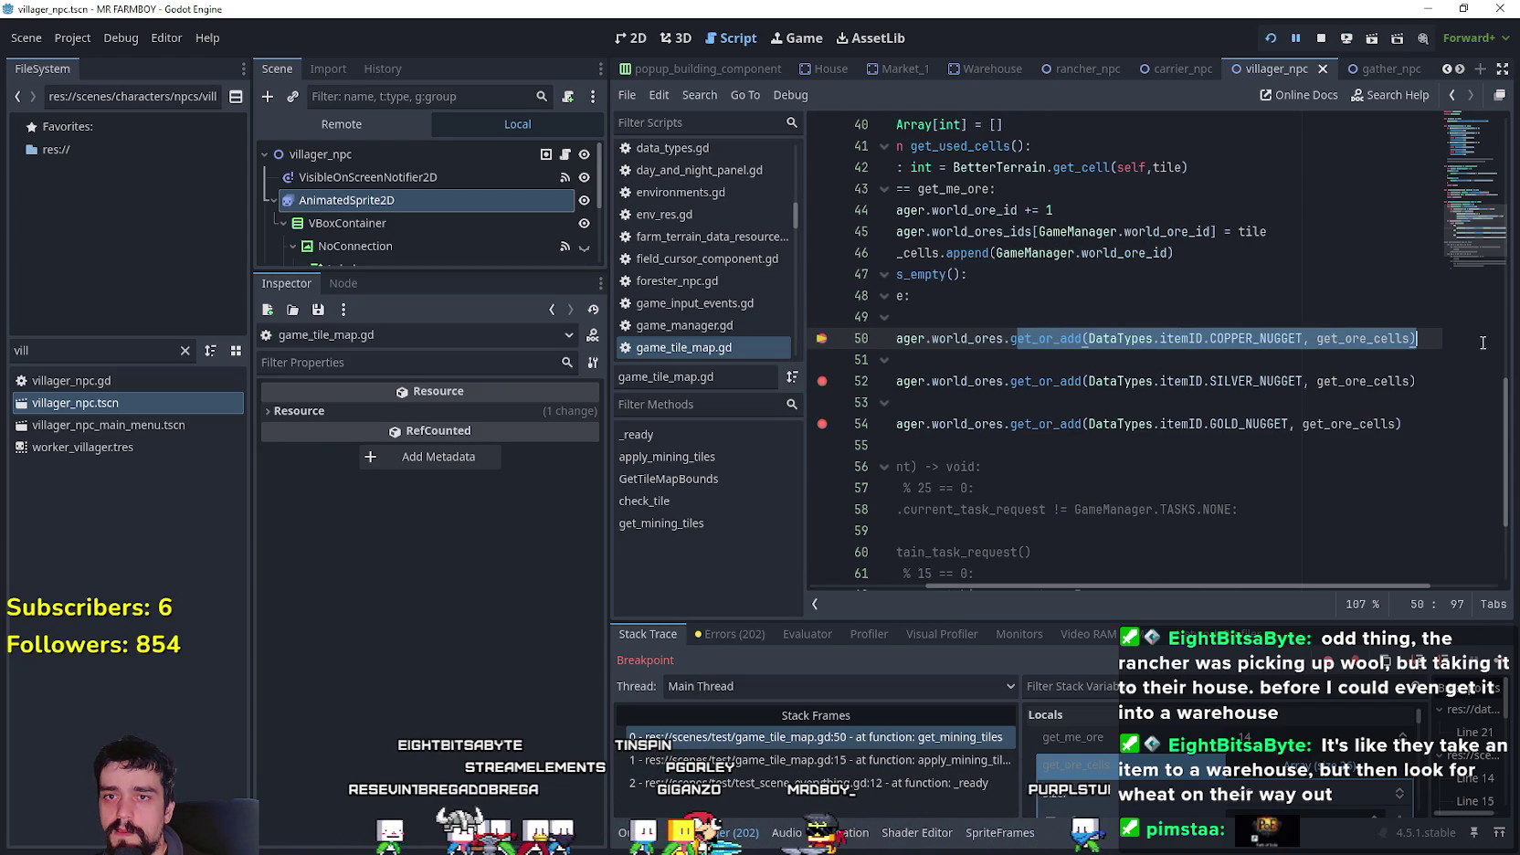
{"action": "left_click", "coordinate": [1422, 331]}
{"action": "key", "text": "Return"}
{"action": "key", "text": "ctrl+v"}
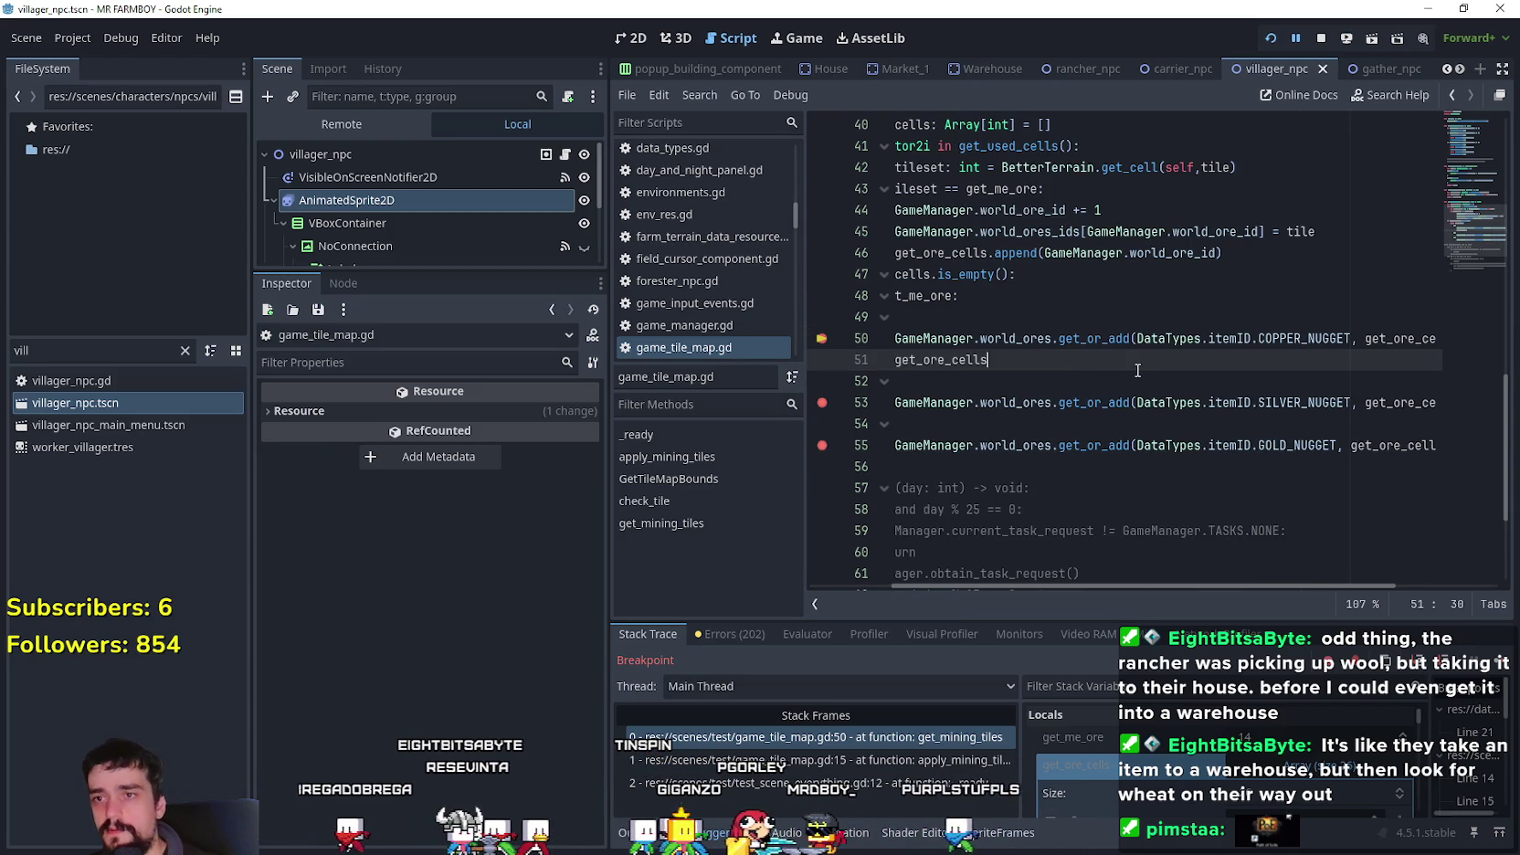
{"action": "type", "text": ".cle"}
{"action": "key", "text": "Return"}
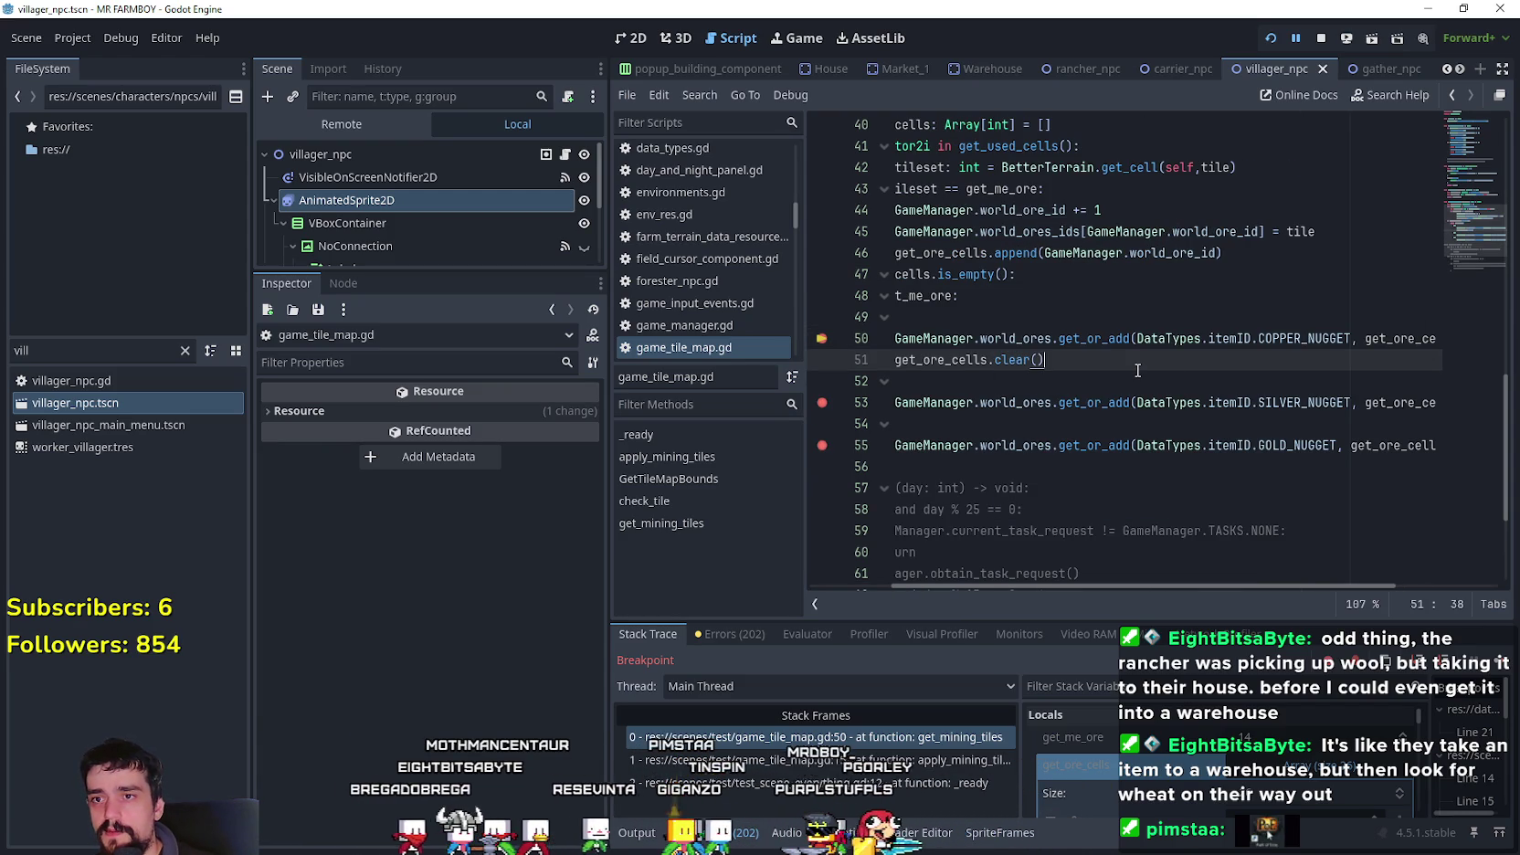
{"action": "left_click", "coordinate": [852, 361]}
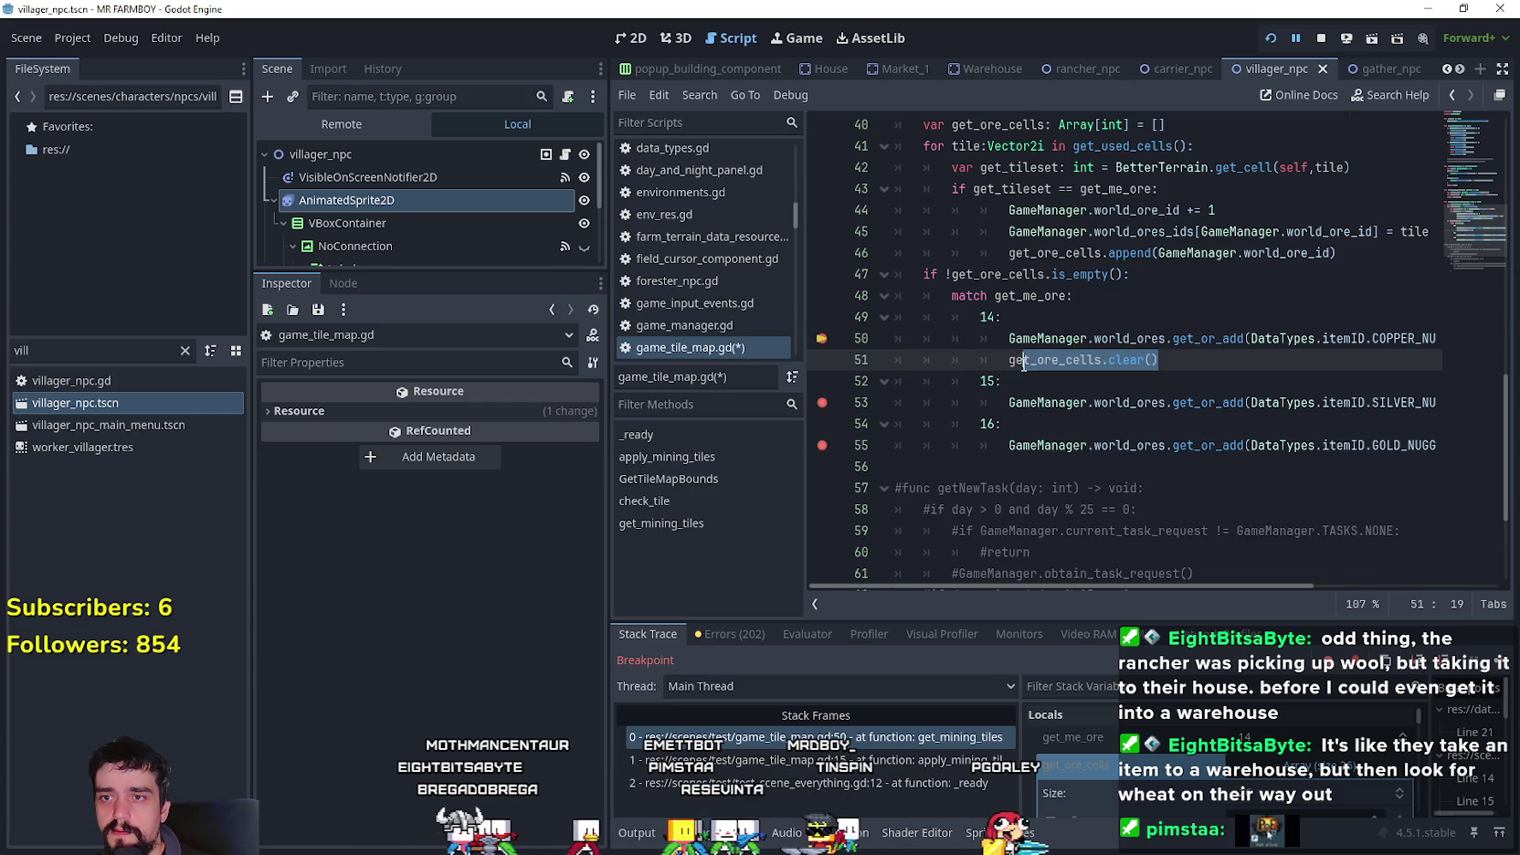
{"action": "left_click_drag", "start_coordinate": [1010, 361], "coordinate": [1184, 362]}
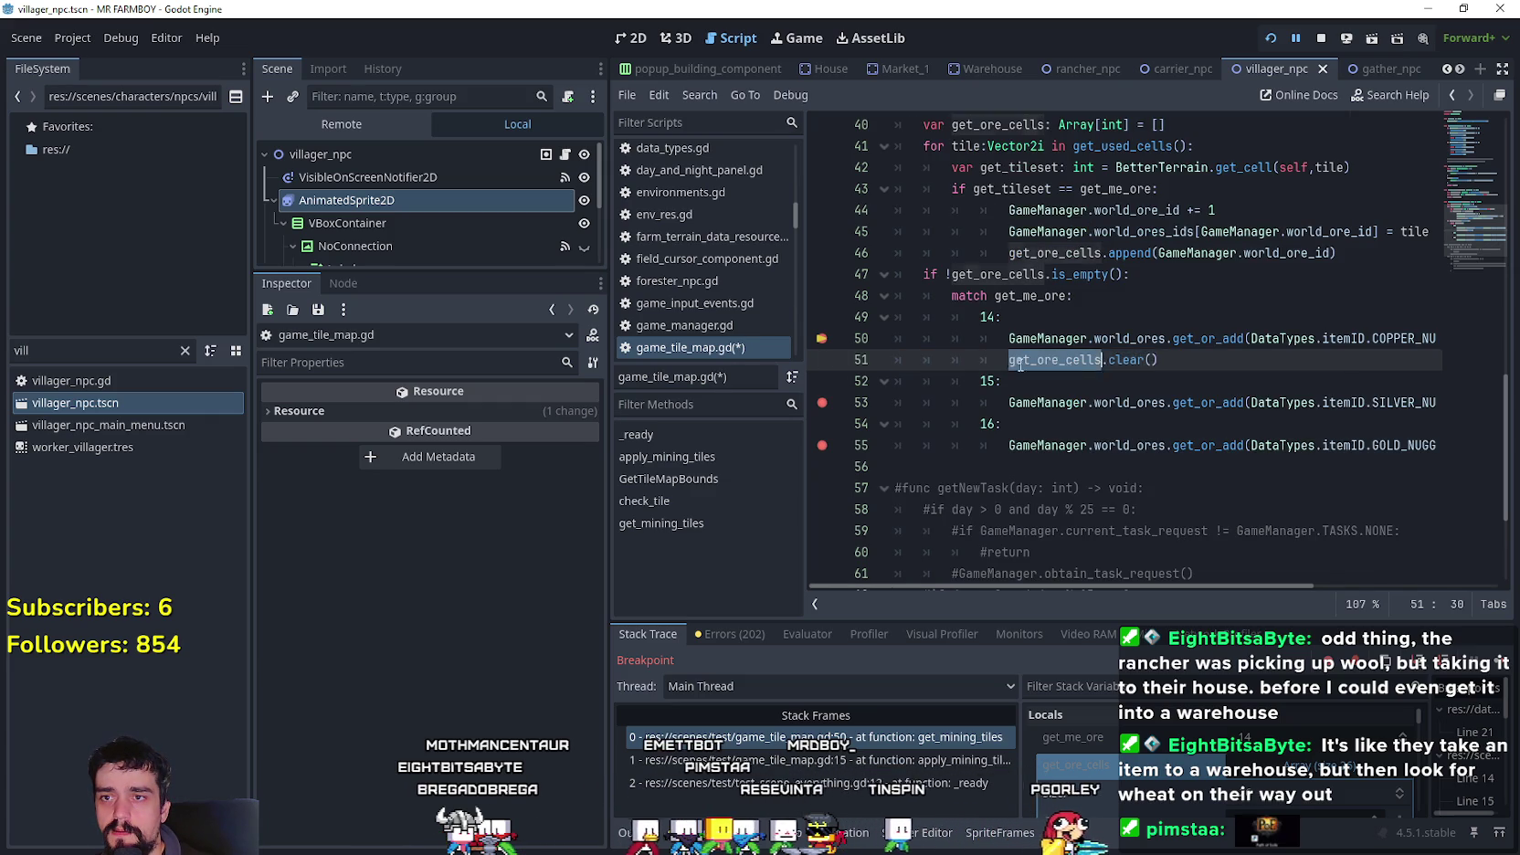
{"action": "key", "text": "ctrl+c"}
- Paste the clear call under the silver and gold entries and save game_tile_map.gd
{"action": "left_click", "coordinate": [1201, 412]}
{"action": "key", "text": "End"}
{"action": "key", "text": "Return"}
{"action": "key", "text": "ctrl+v"}
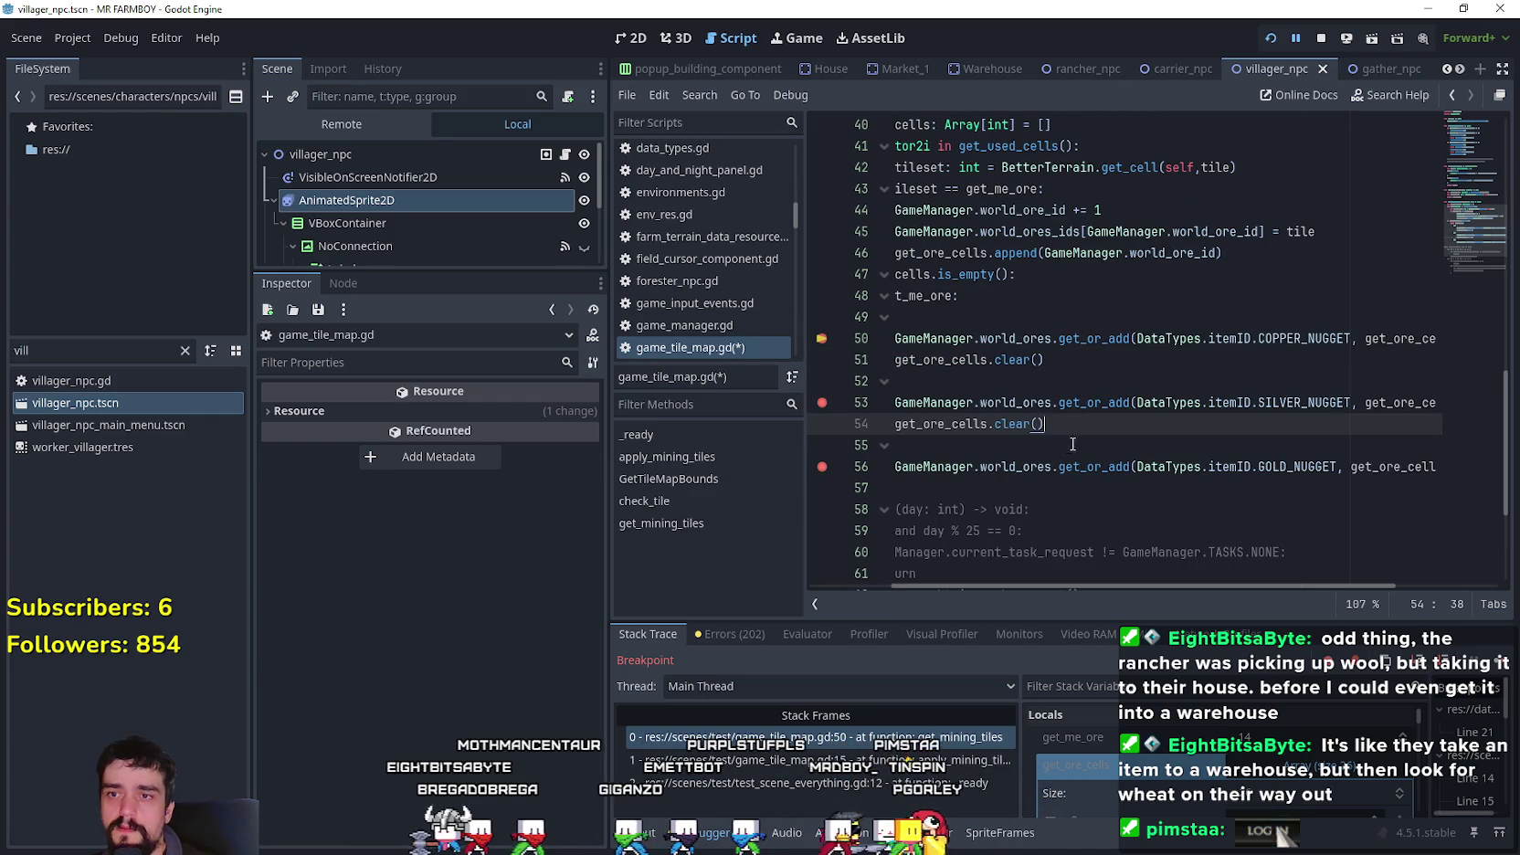
{"action": "left_click", "coordinate": [1428, 466]}
{"action": "key", "text": "Return"}
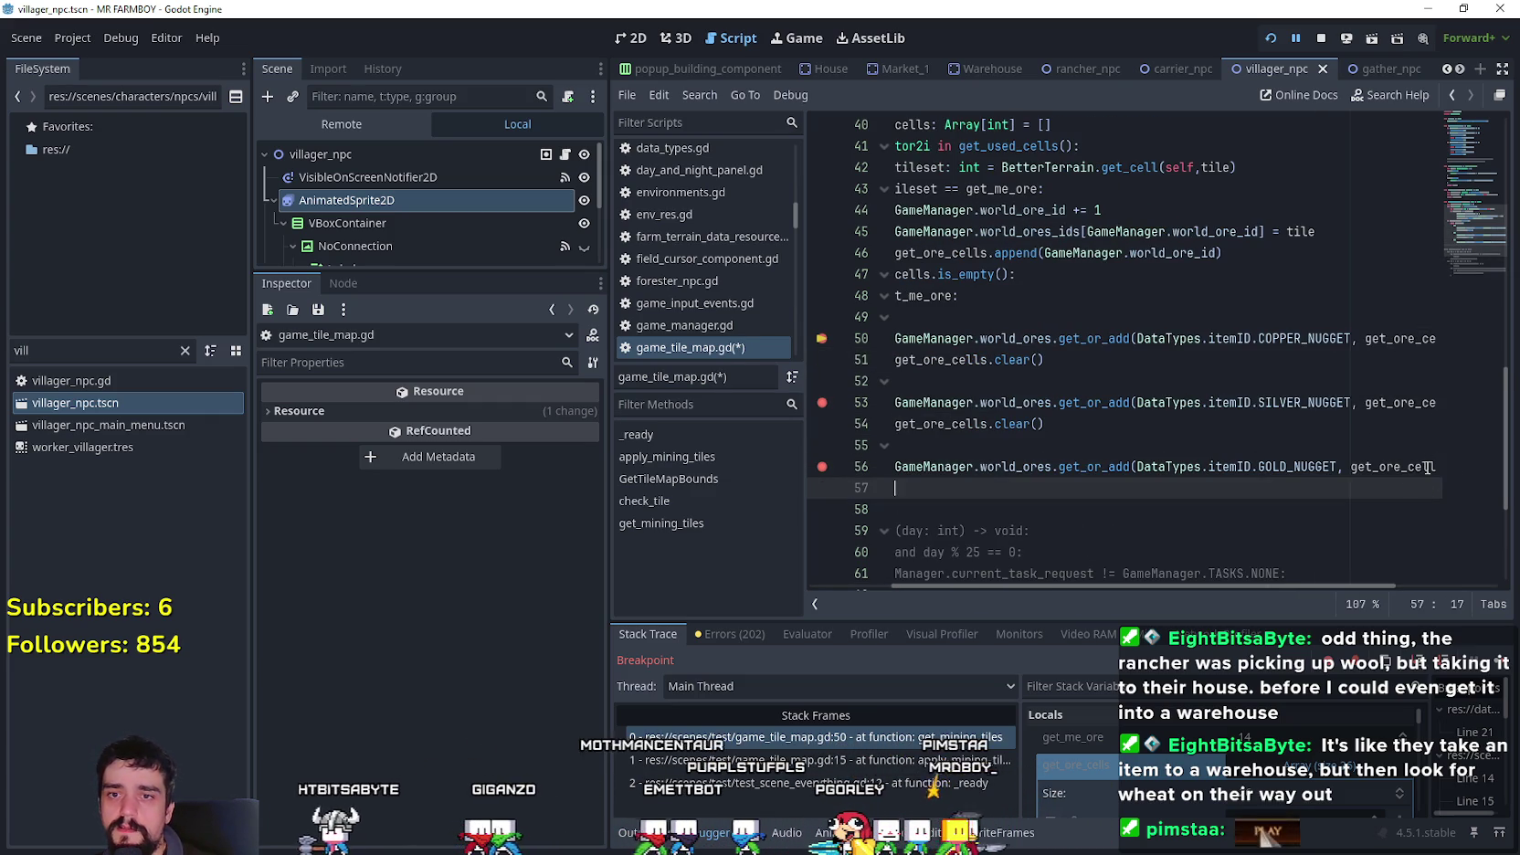
{"action": "key", "text": "ctrl+v"}
{"action": "key", "text": "ctrl+s"}
{"action": "key", "text": "Up"}
{"action": "key", "text": "Up"}
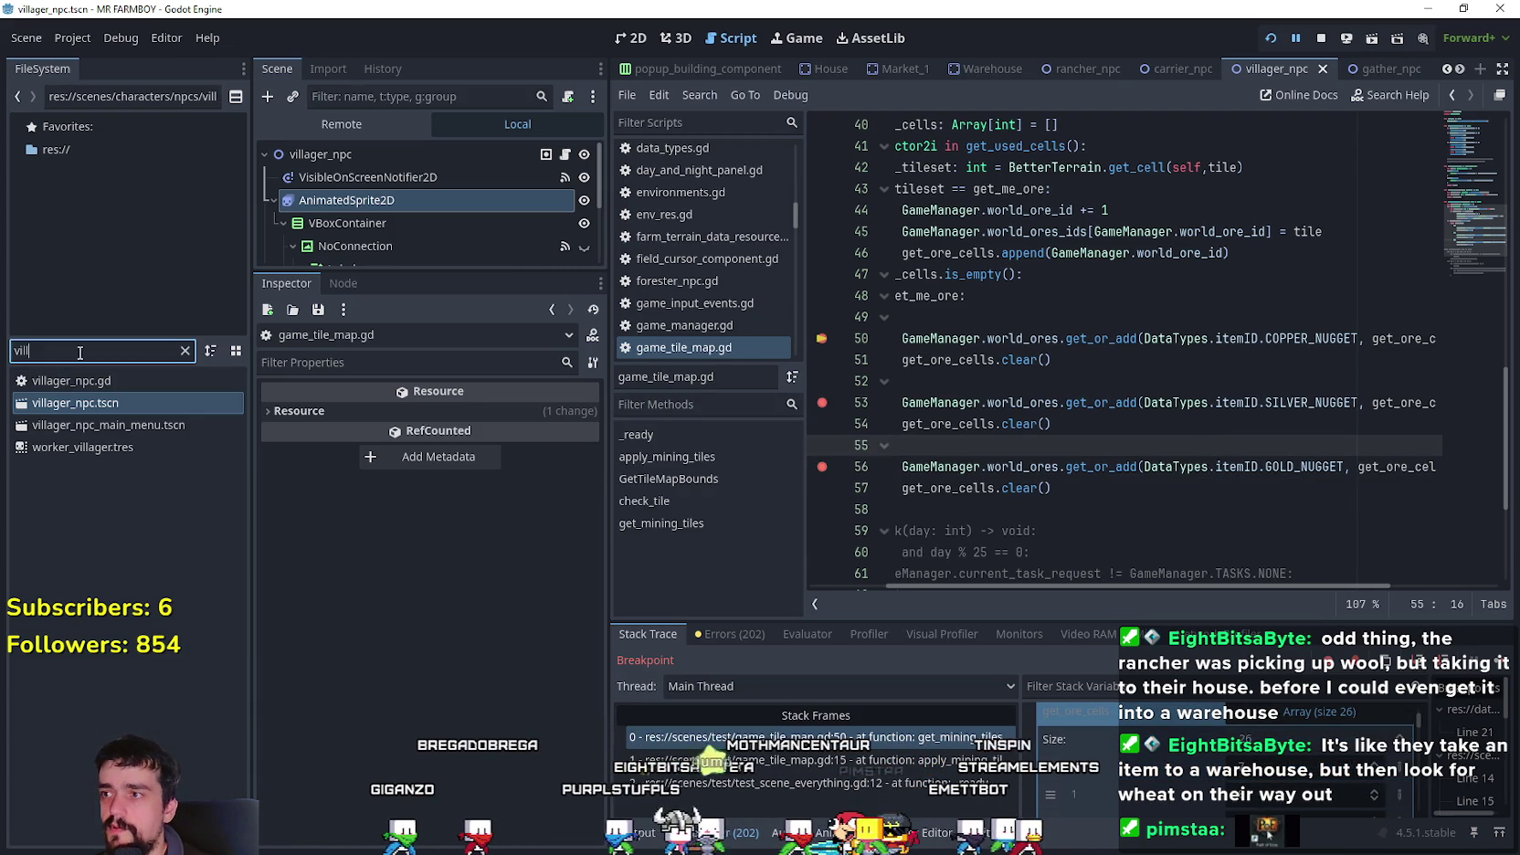
- Filter the FileSystem by 'test' and open test_scene_everything.tscn
{"action": "key", "text": "BackSpace"}
{"action": "key", "text": "BackSpace"}
{"action": "key", "text": "BackSpace"}
{"action": "type", "text": "test"}
{"action": "double_click", "coordinate": [134, 409]}
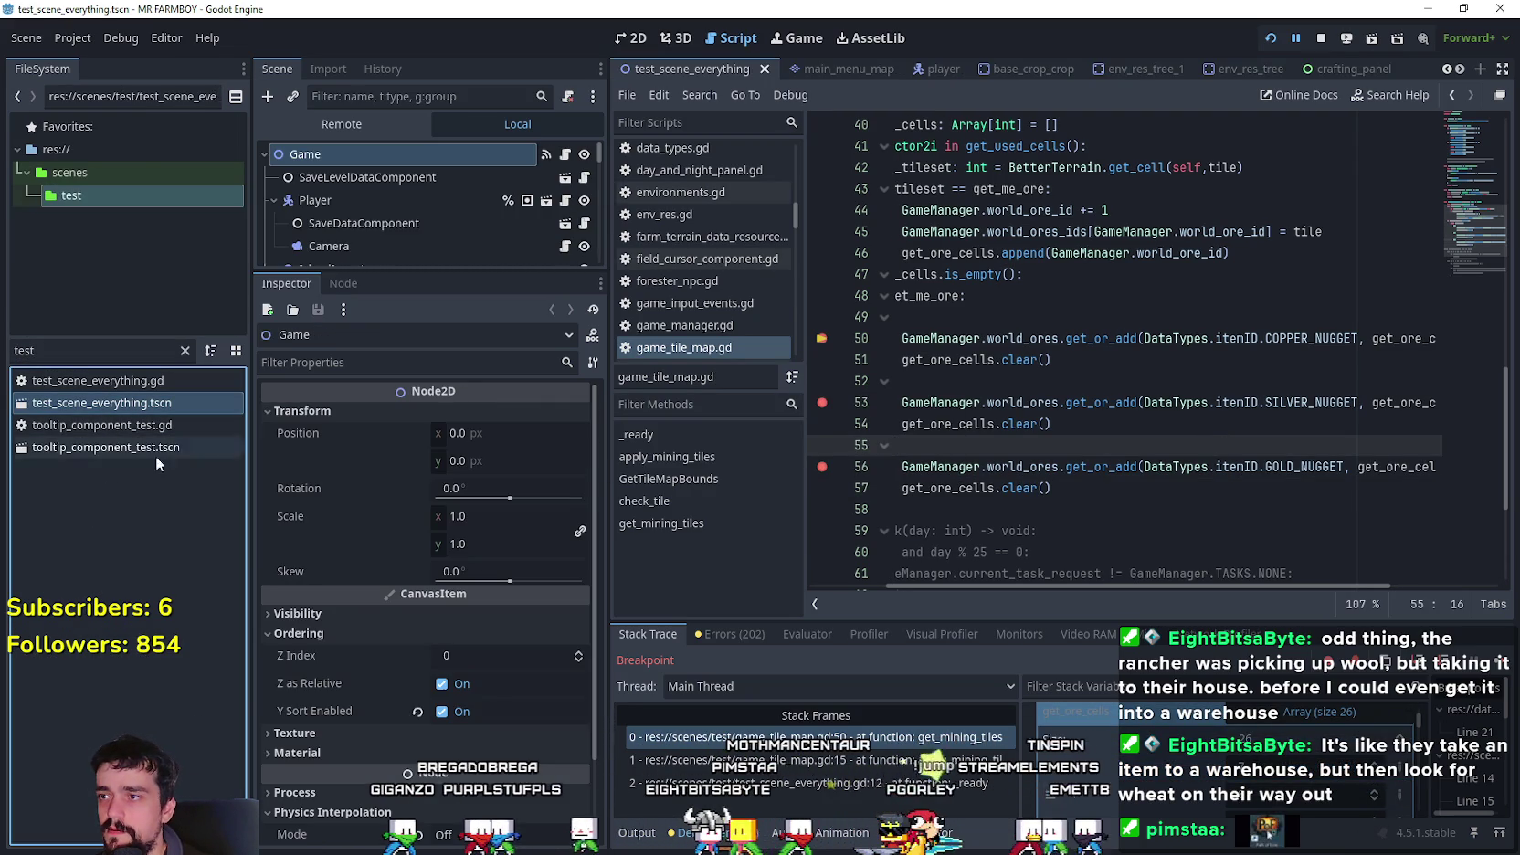
- In the 2D view, hide and re-show the GameTileMapTop layer, then resume the paused game
{"action": "scroll", "coordinate": [360, 192], "scroll_direction": "down", "scroll_amount": 1}
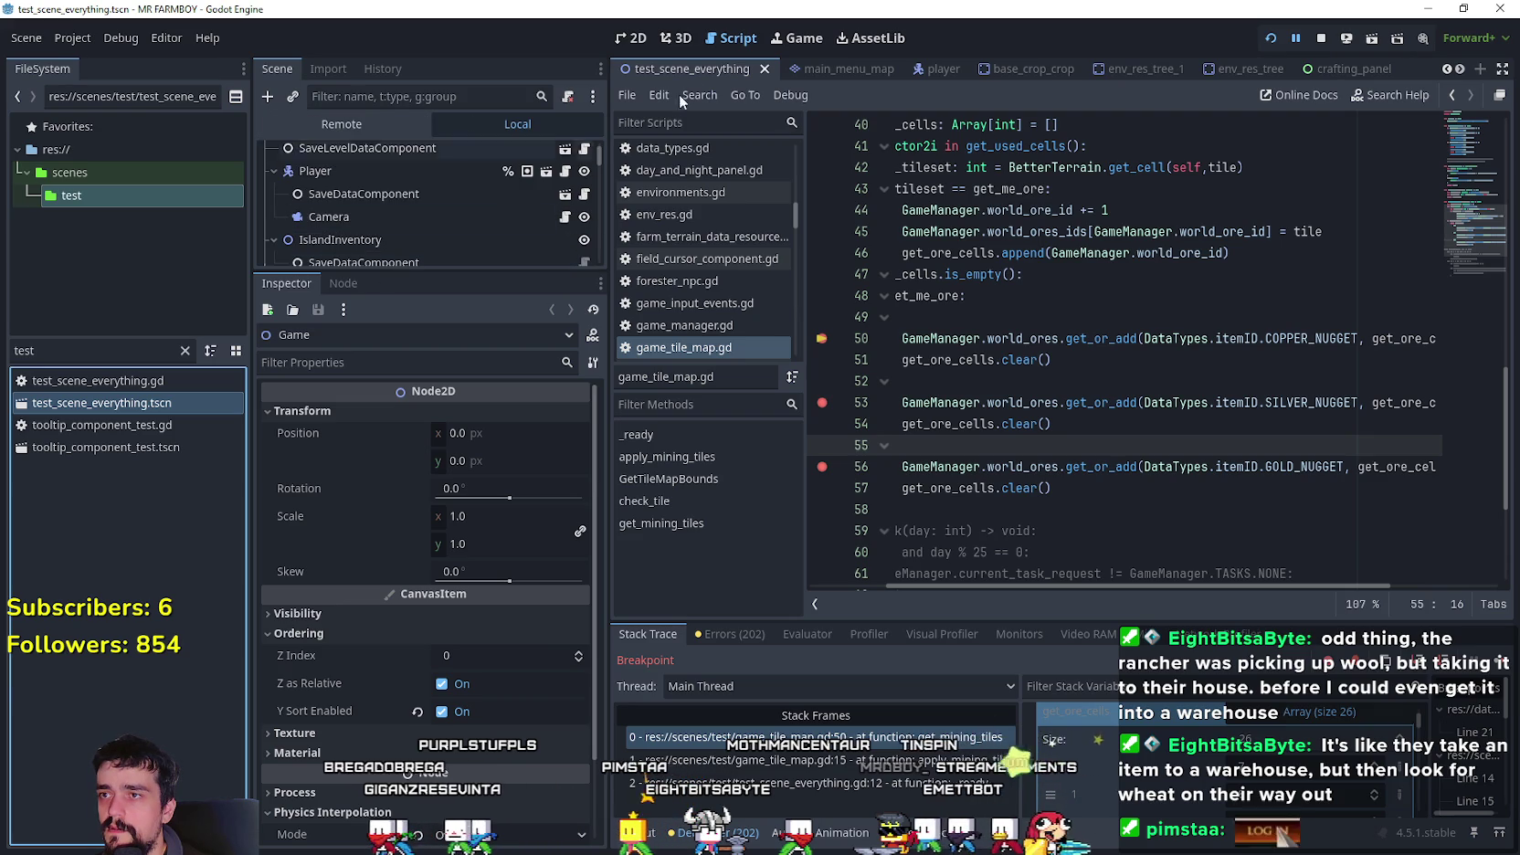
{"action": "left_click", "coordinate": [633, 38]}
{"action": "scroll", "coordinate": [454, 235], "scroll_direction": "down", "scroll_amount": 3}
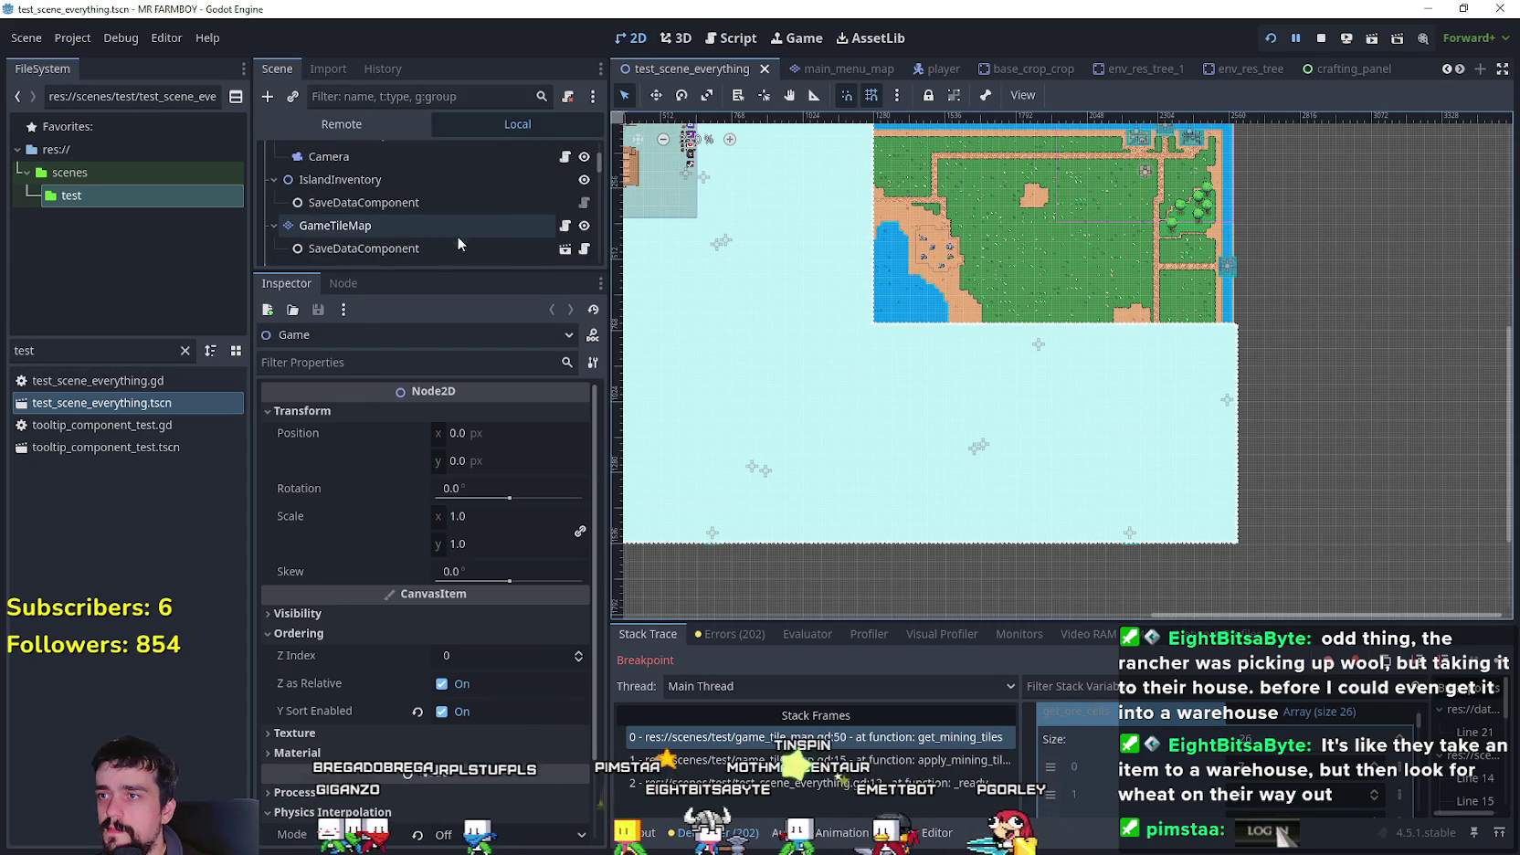
{"action": "scroll", "coordinate": [503, 235], "scroll_direction": "down", "scroll_amount": 4}
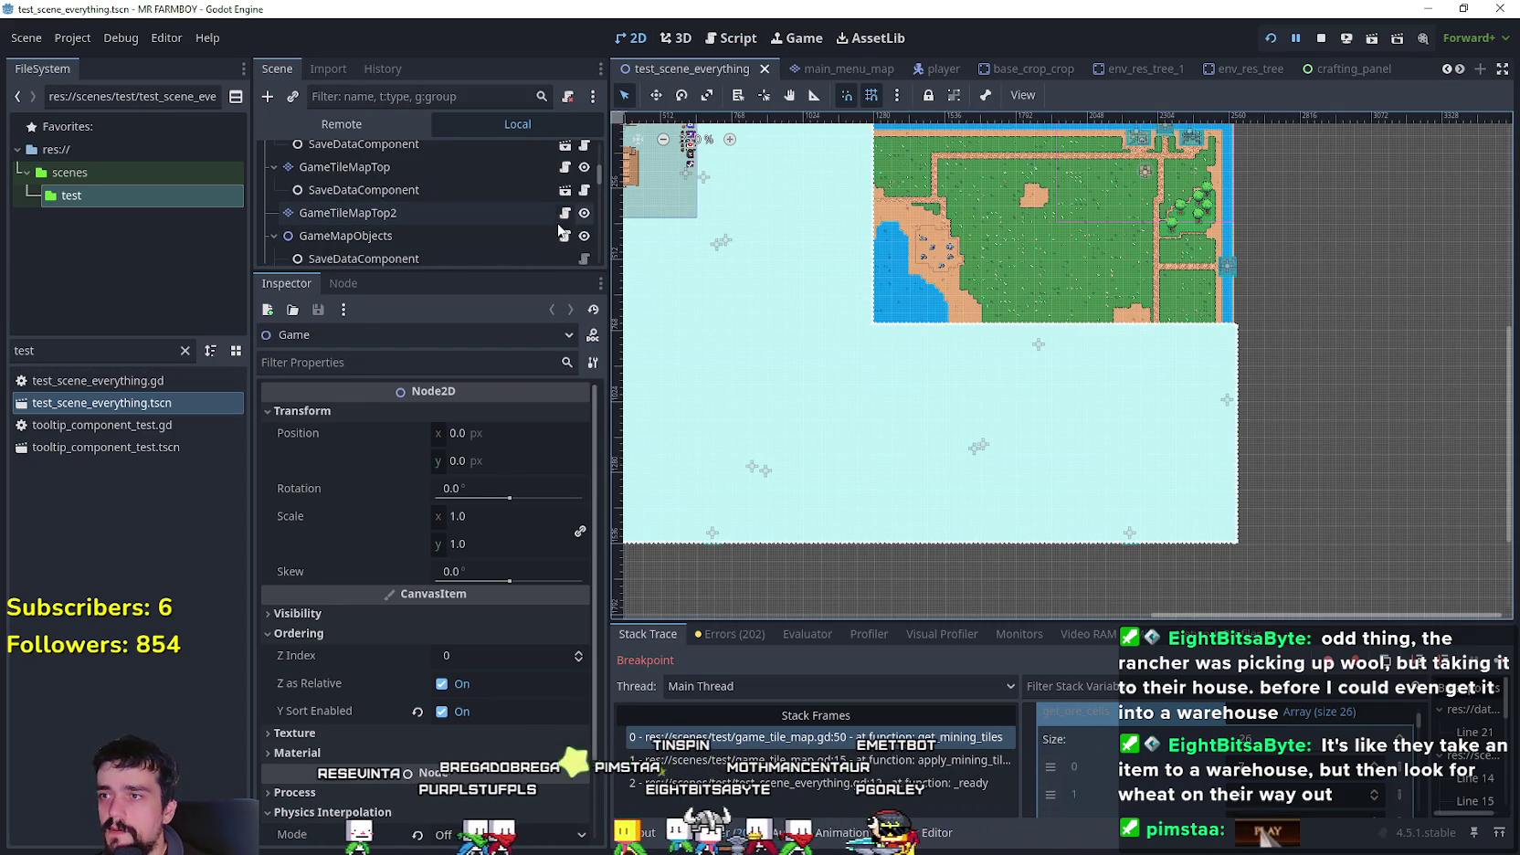
{"action": "scroll", "coordinate": [567, 226], "scroll_direction": "up", "scroll_amount": 3}
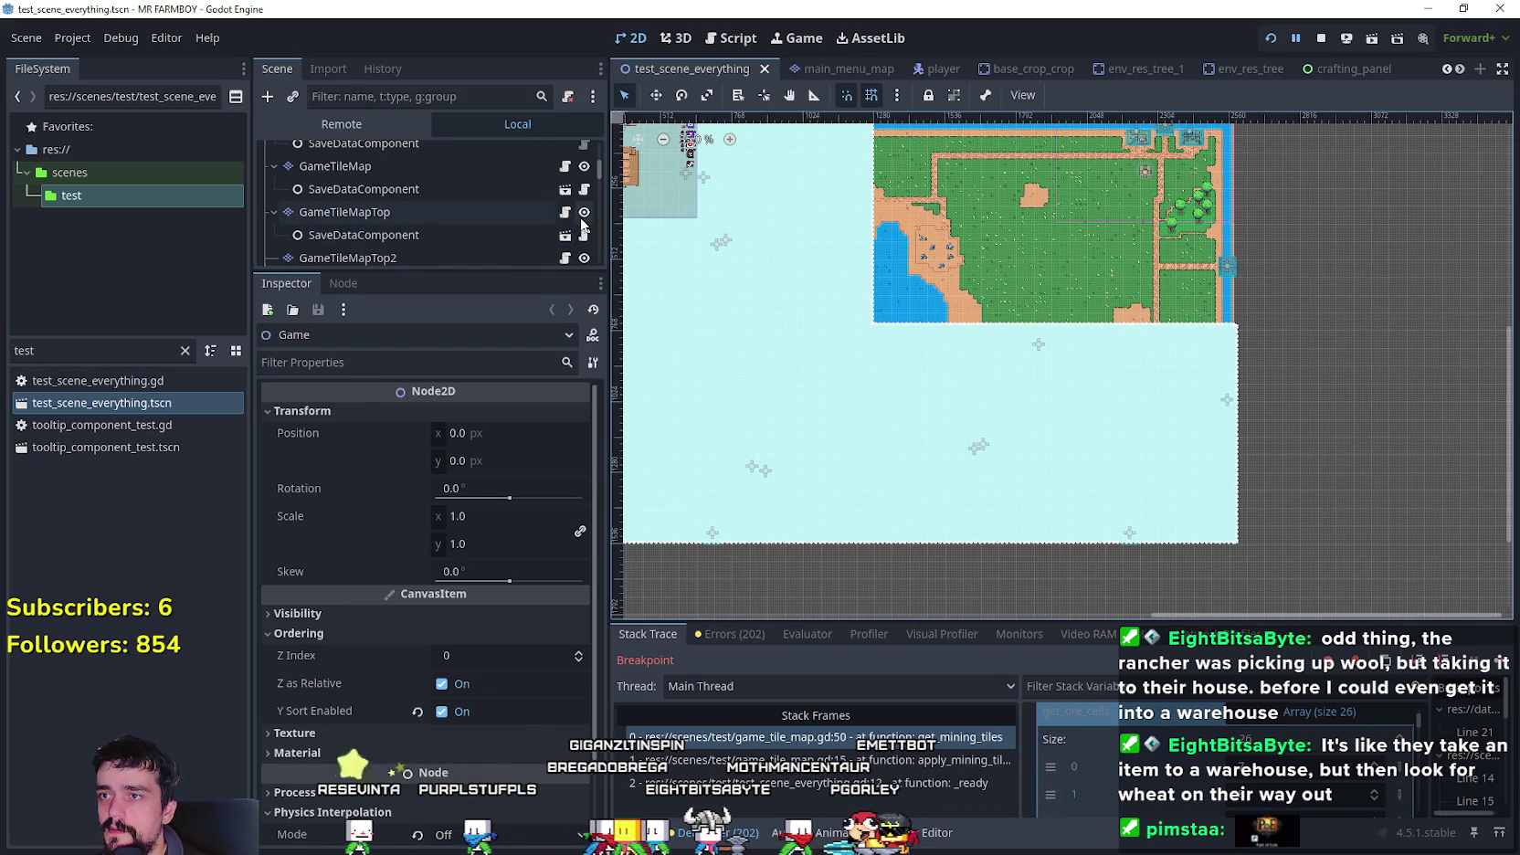
{"action": "left_click", "coordinate": [584, 212]}
{"action": "scroll", "coordinate": [903, 303], "scroll_direction": "up", "scroll_amount": 6}
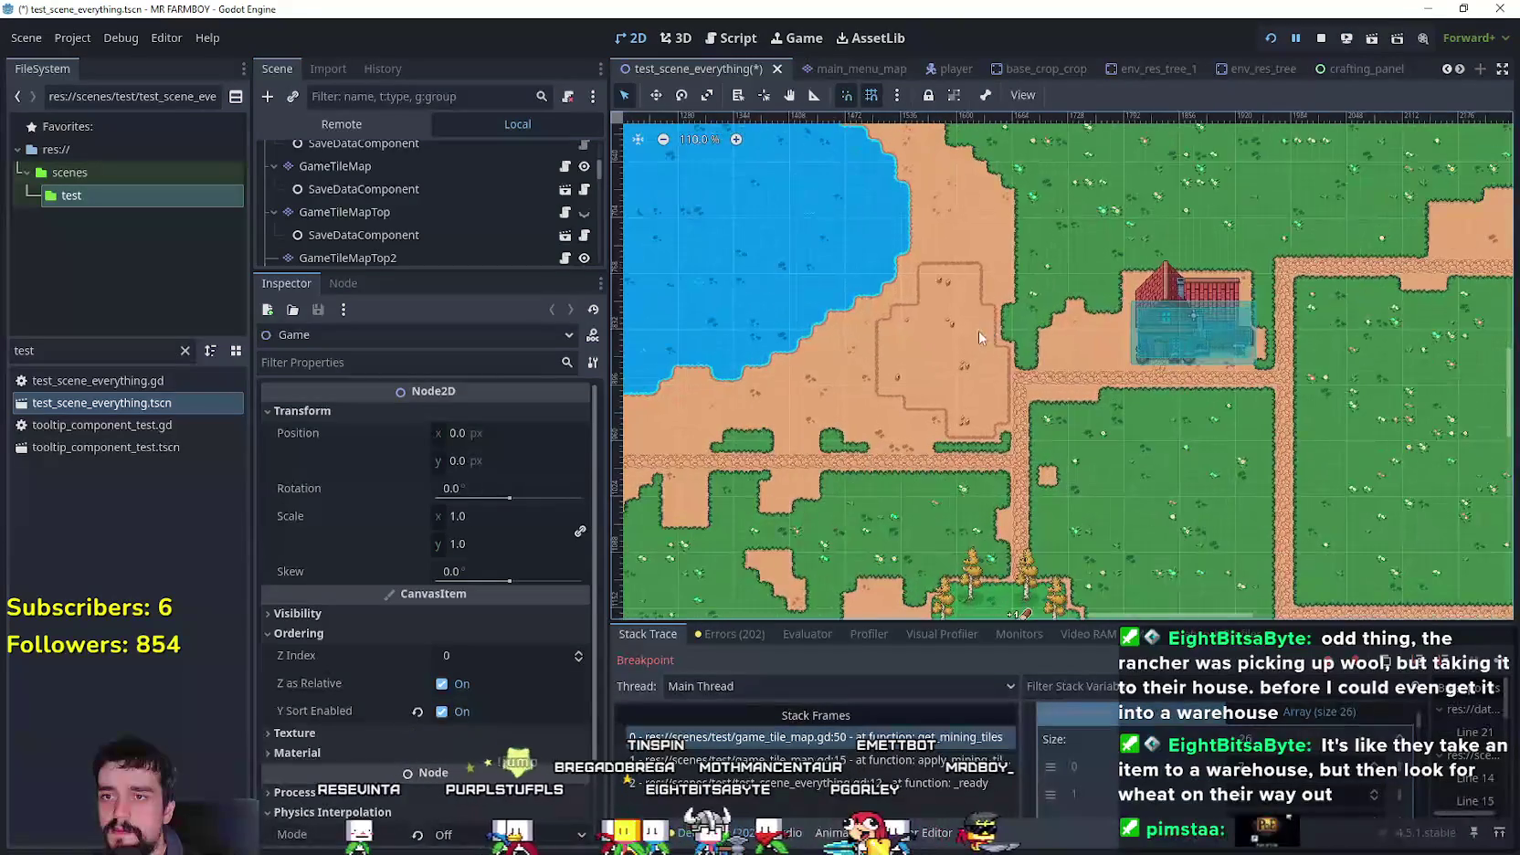
{"action": "scroll", "coordinate": [957, 393], "scroll_direction": "down", "scroll_amount": 8}
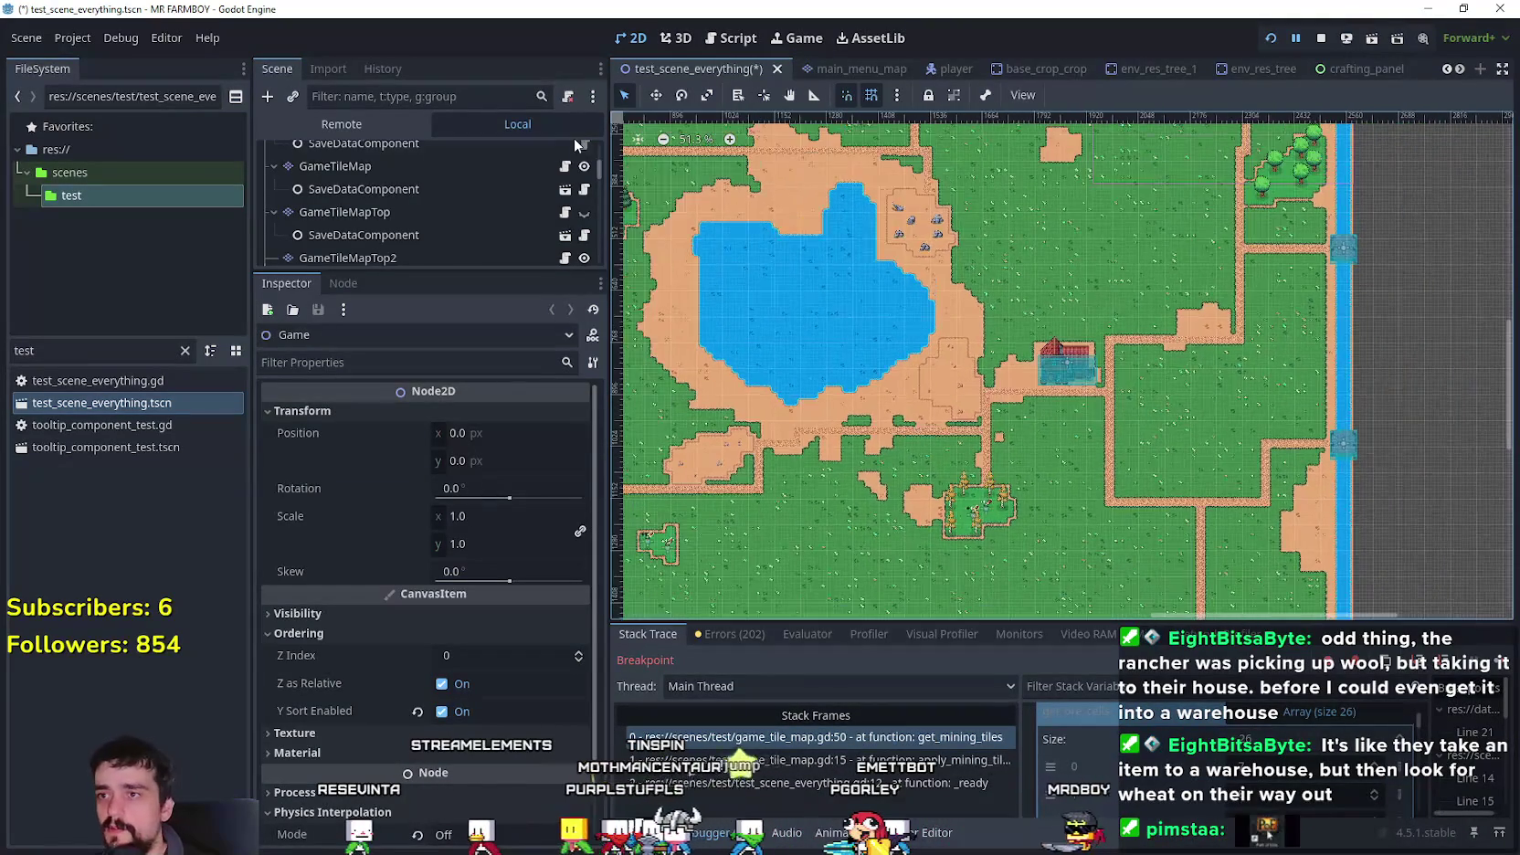
{"action": "left_click", "coordinate": [581, 211]}
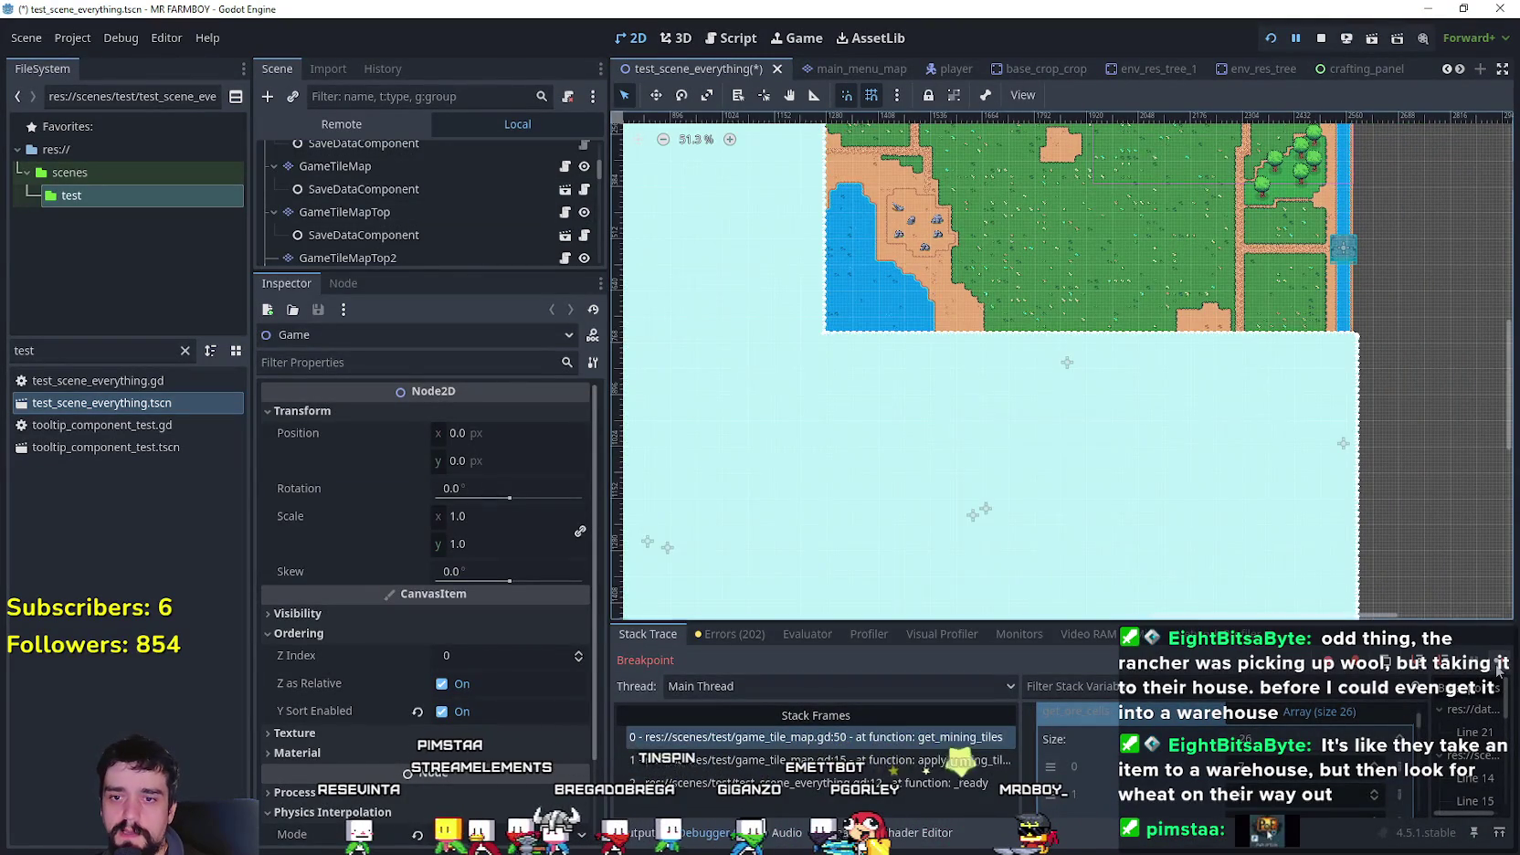
{"action": "left_click", "coordinate": [1498, 669]}
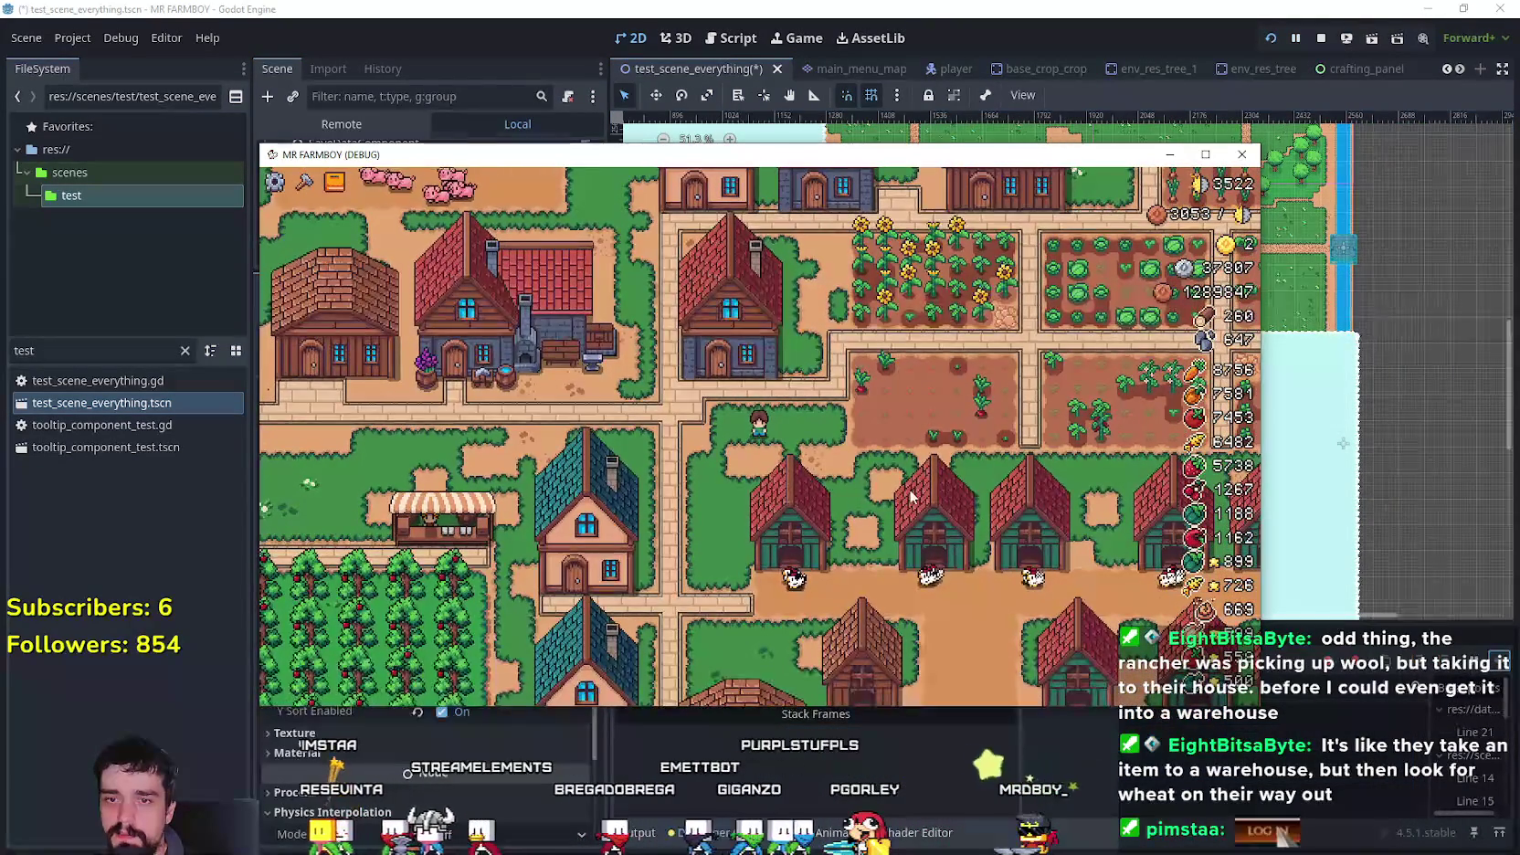
- Close the running game and launch the project again
{"action": "scroll", "coordinate": [789, 451], "scroll_direction": "down", "scroll_amount": 5}
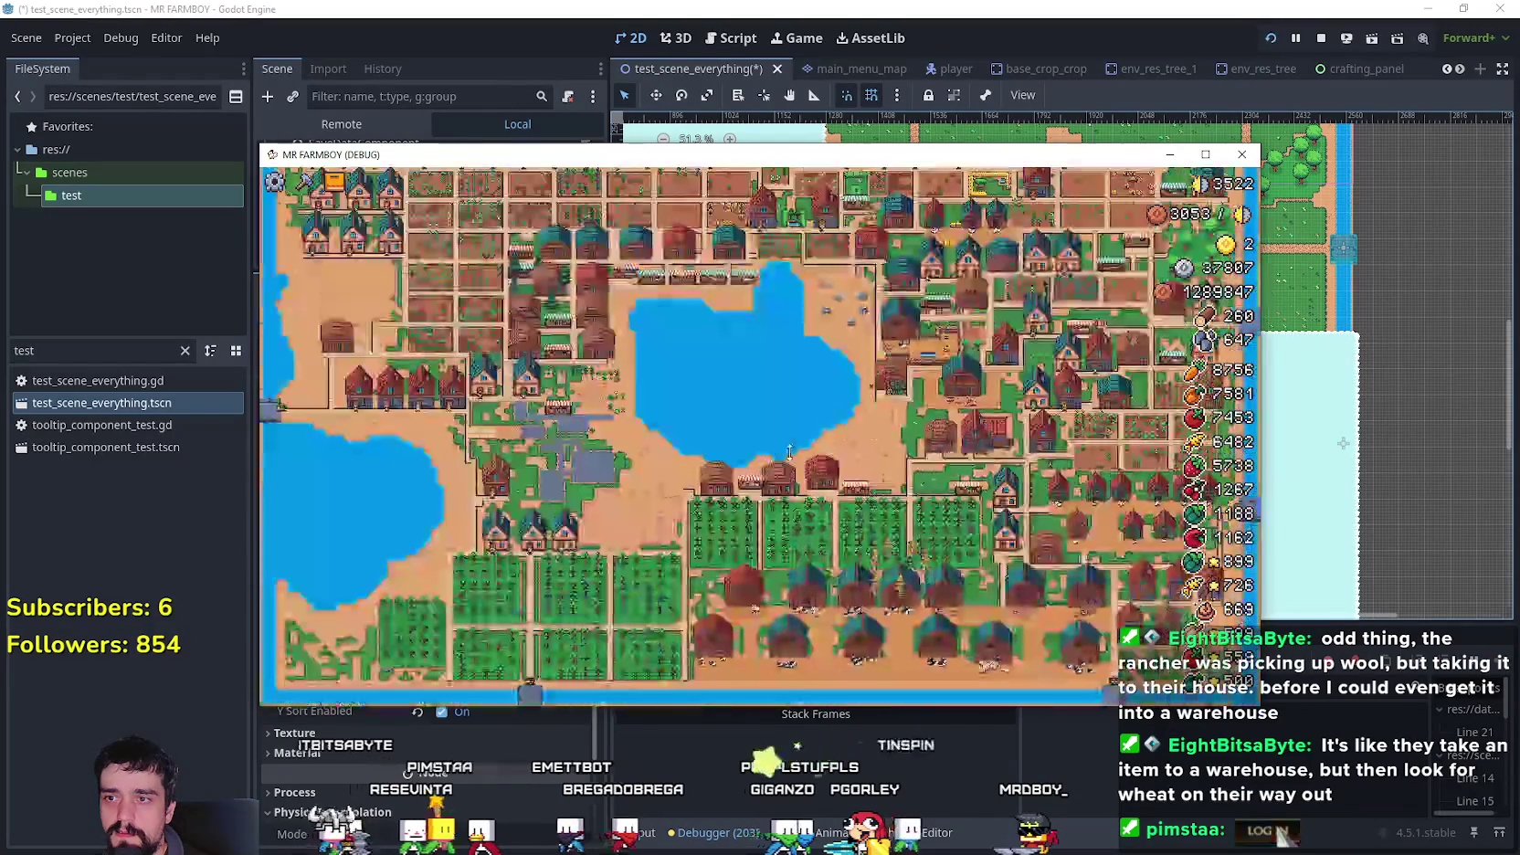
{"action": "scroll", "coordinate": [881, 537], "scroll_direction": "up", "scroll_amount": 3}
{"action": "scroll", "coordinate": [883, 536], "scroll_direction": "up", "scroll_amount": 2}
{"action": "left_click", "coordinate": [1242, 155]}
{"action": "left_click", "coordinate": [1270, 39]}
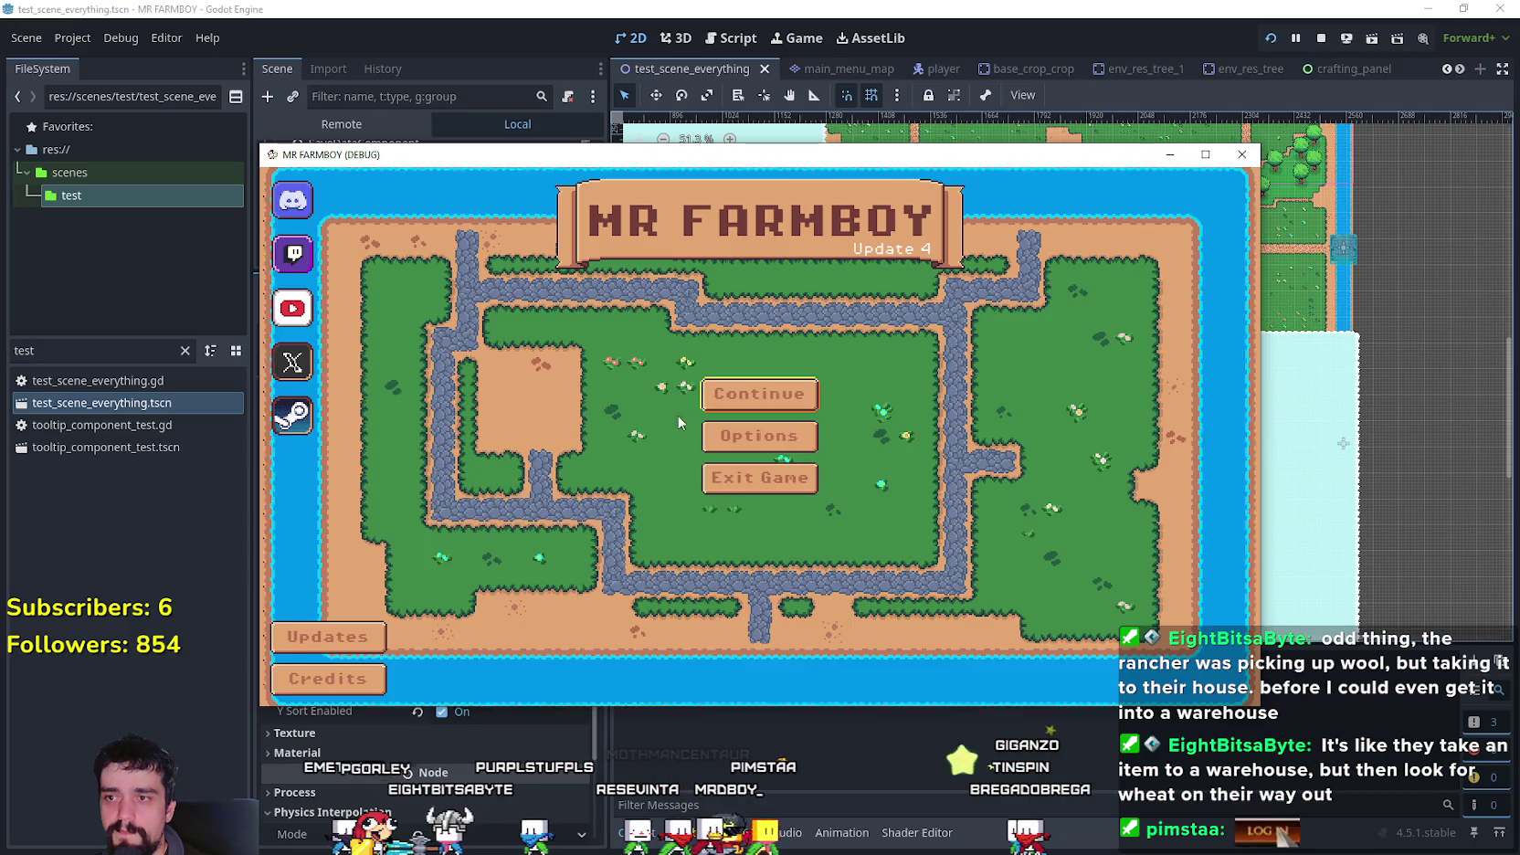
- Continue from the main menu and load the fourth save slot
{"action": "left_click", "coordinate": [754, 394]}
{"action": "left_click", "coordinate": [717, 388]}
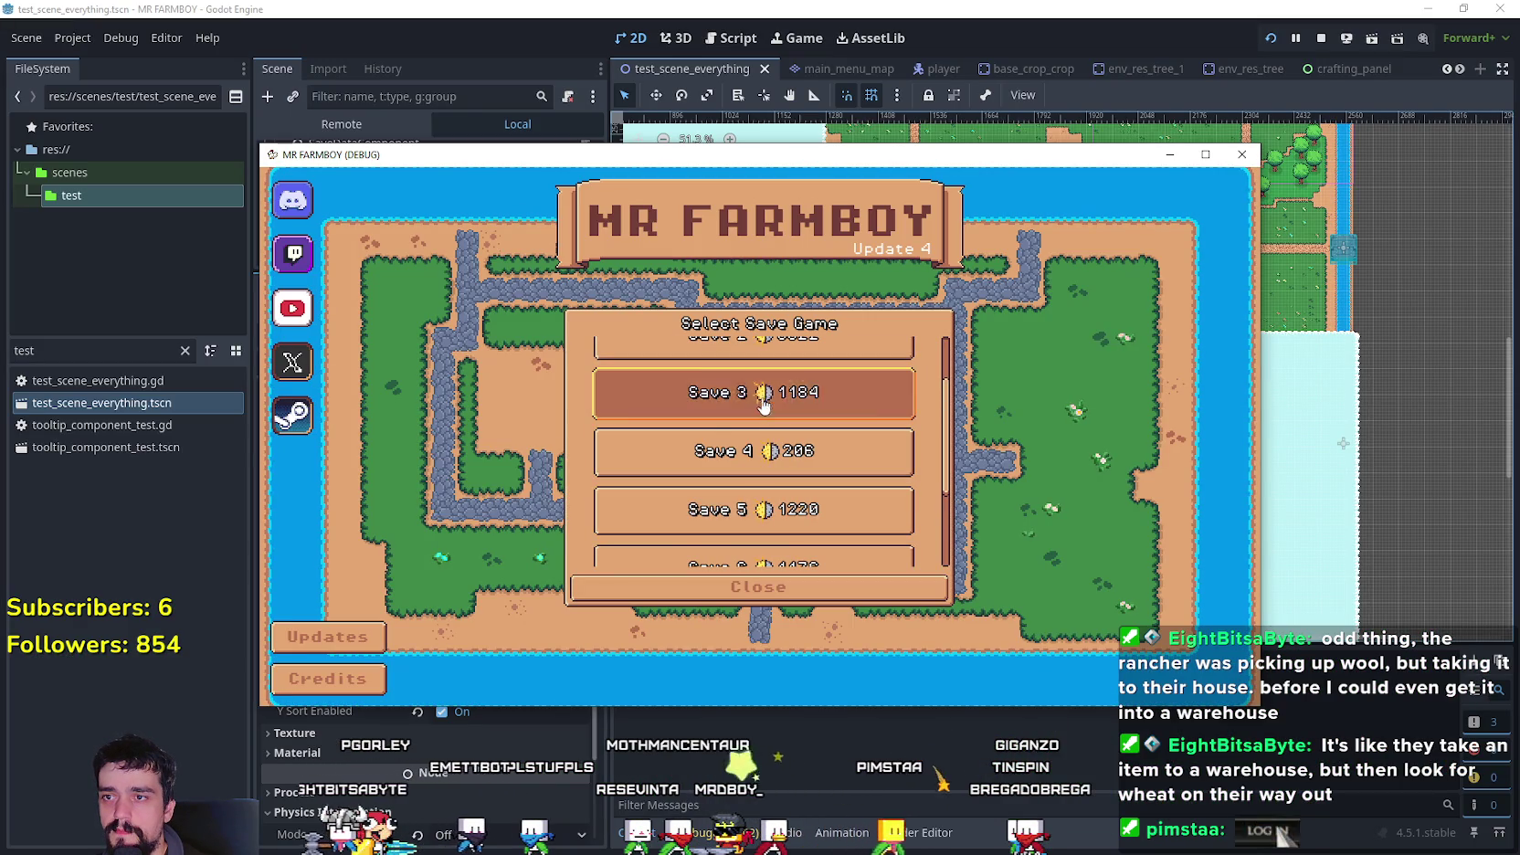
{"action": "left_click", "coordinate": [717, 436]}
{"action": "left_click", "coordinate": [692, 427]}
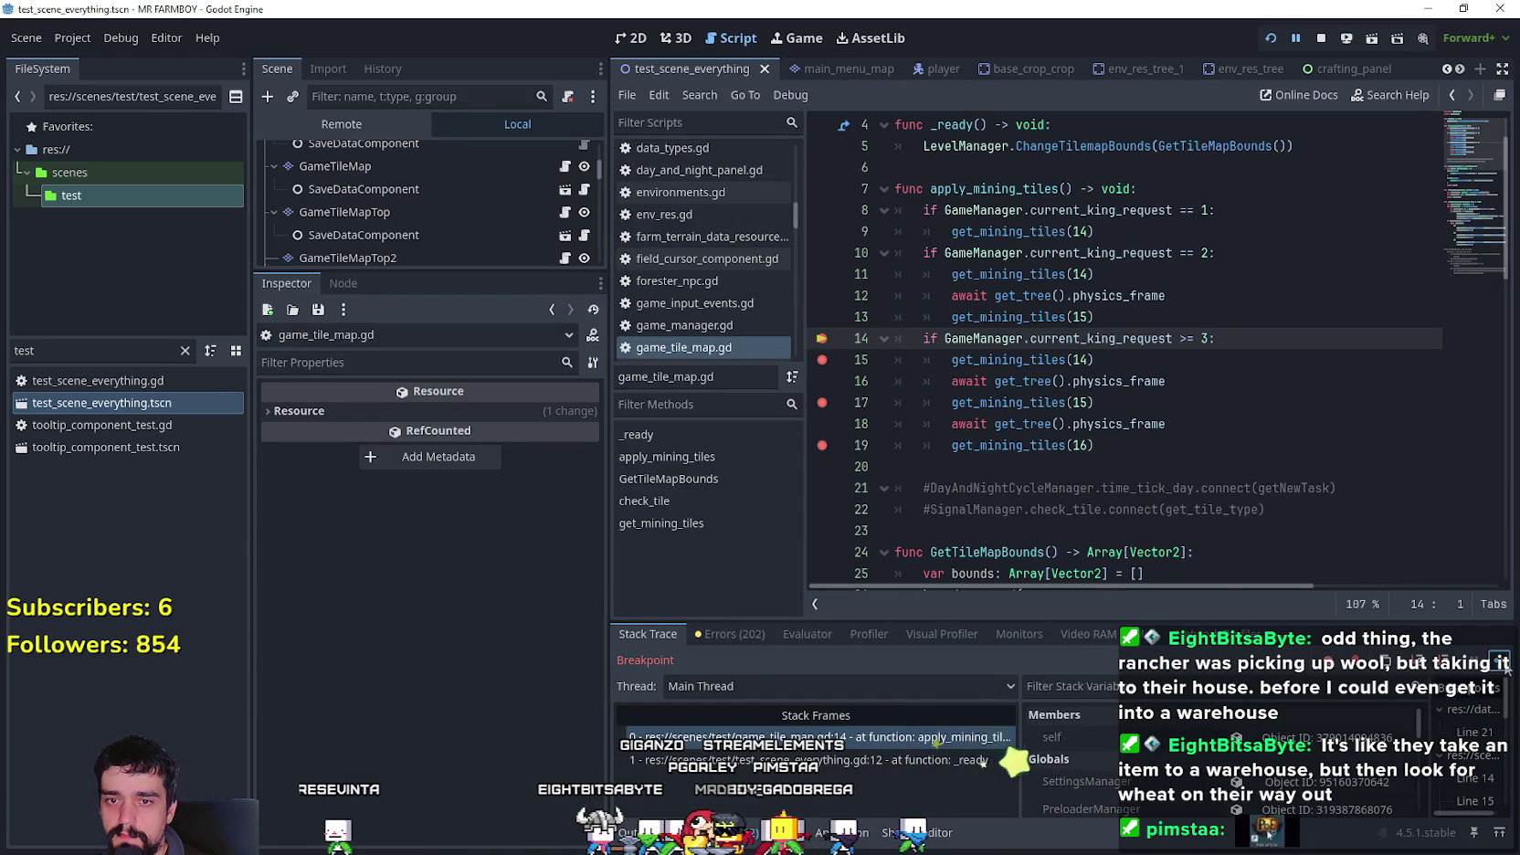
- Continue past the copper ore breakpoints until execution reaches the silver ore breakpoint
{"action": "left_click", "coordinate": [1505, 666]}
{"action": "left_click", "coordinate": [1505, 666]}
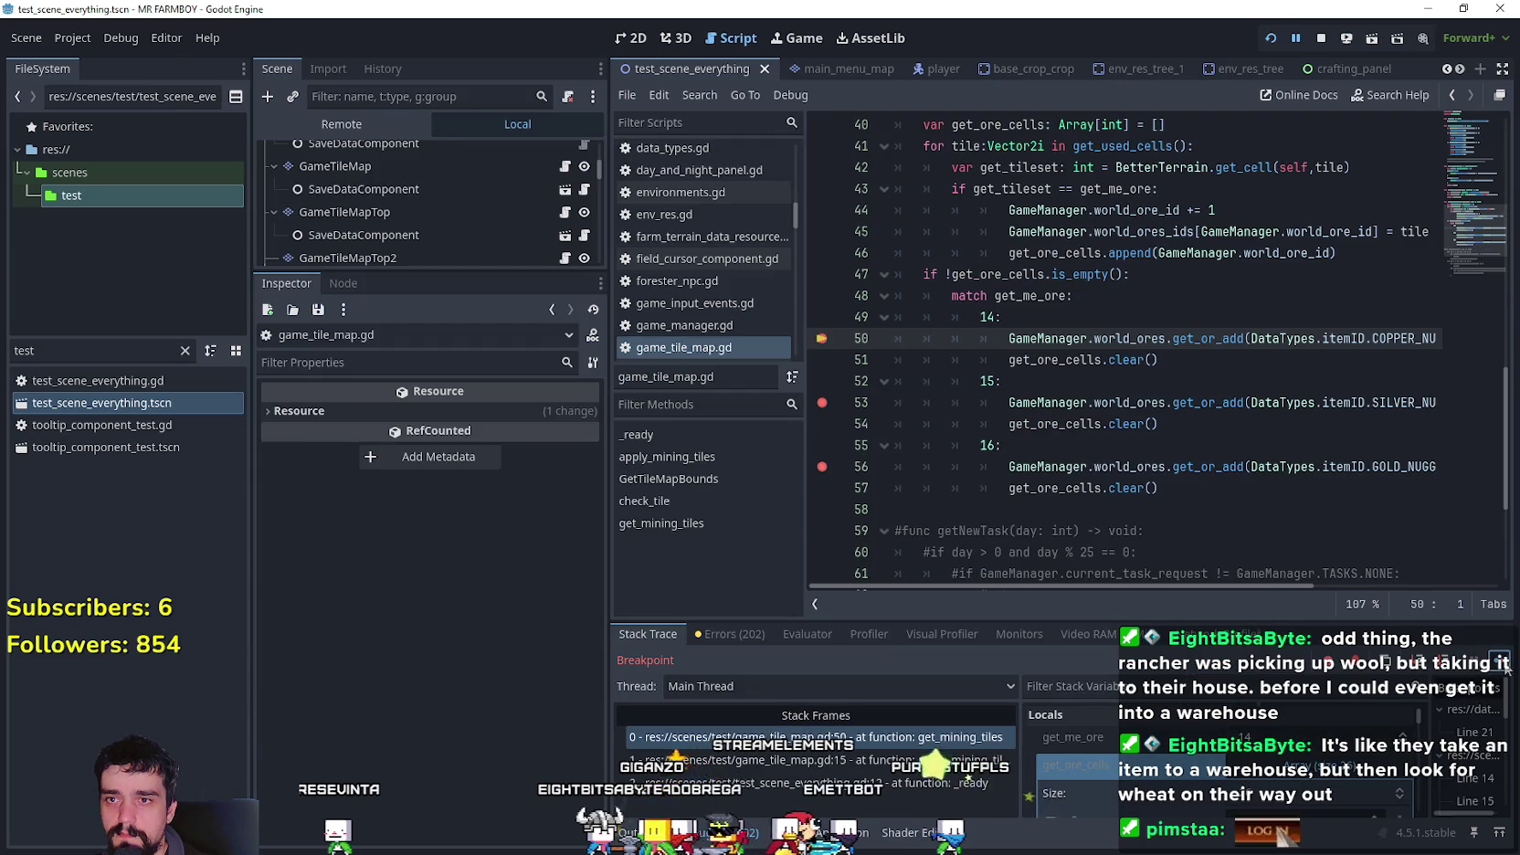
{"action": "left_click", "coordinate": [1505, 666]}
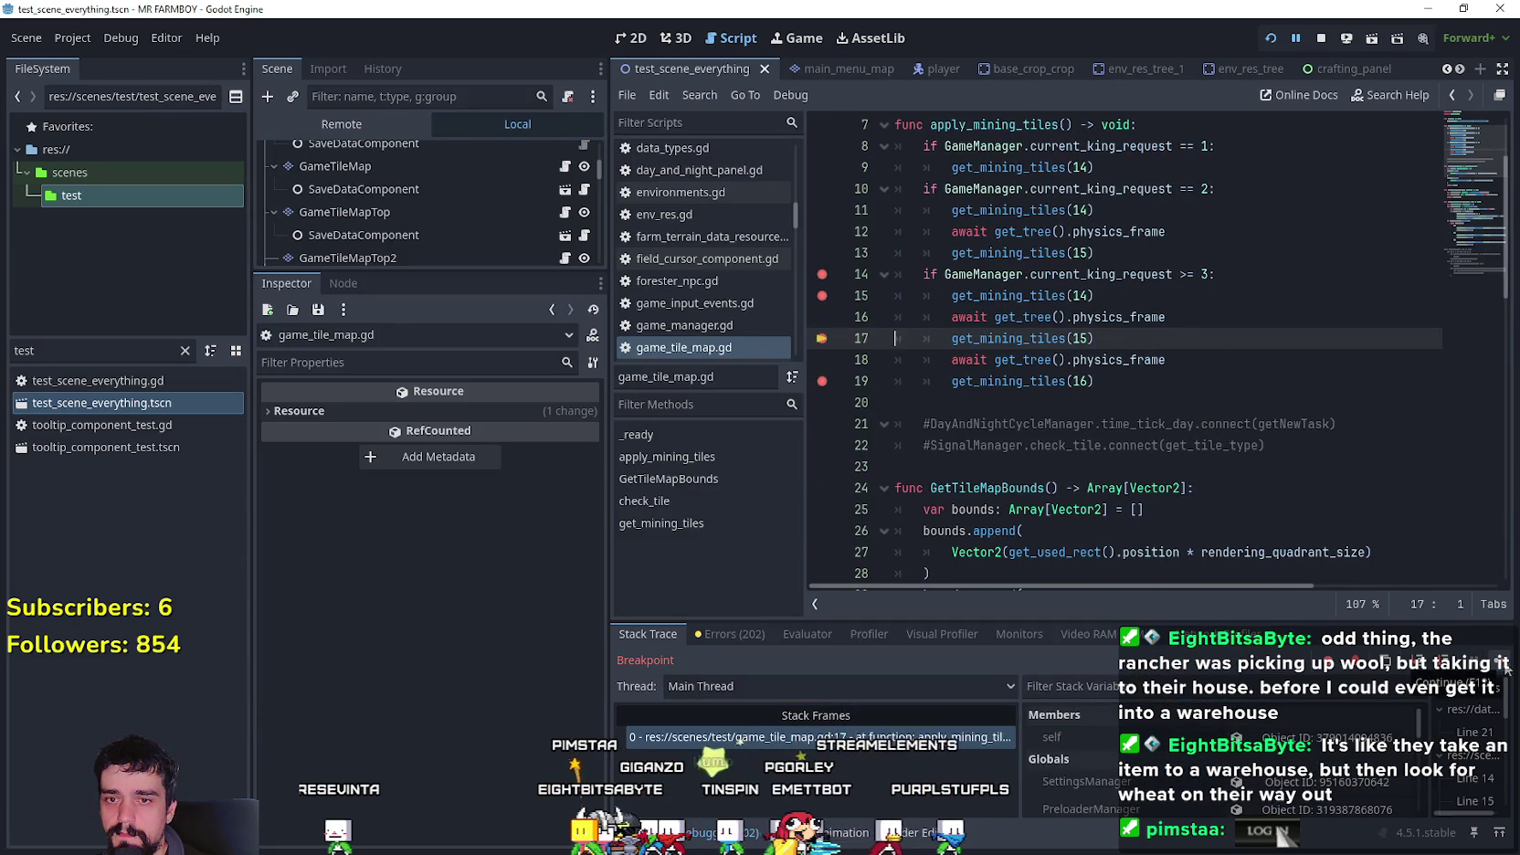
{"action": "left_click", "coordinate": [1505, 666]}
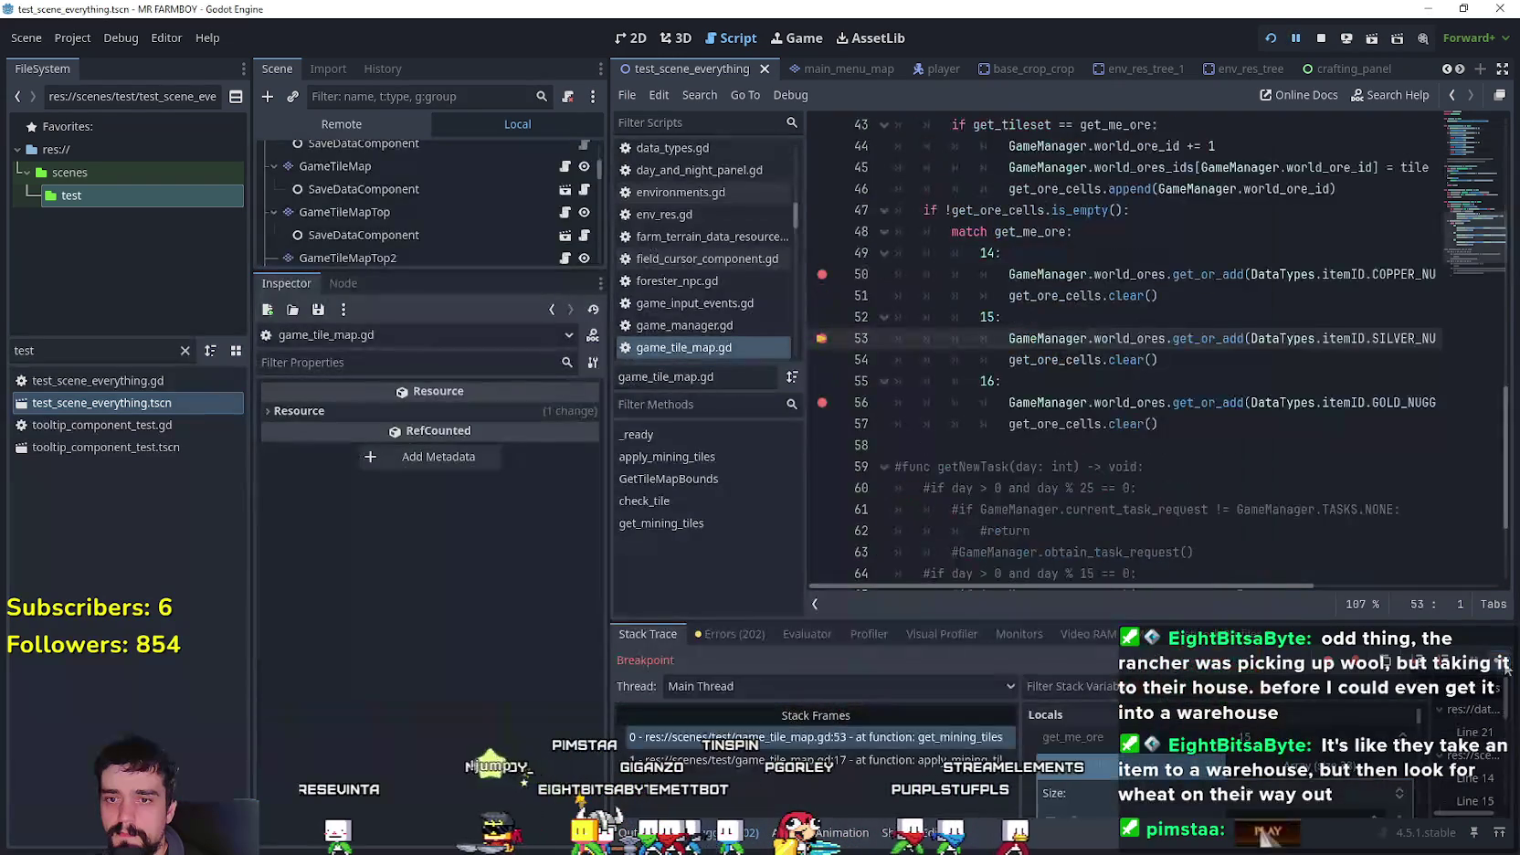
- Inspect the silver ore Locals, then advance to the gold ore breakpoint
{"action": "scroll", "coordinate": [1341, 774], "scroll_direction": "down", "scroll_amount": 3}
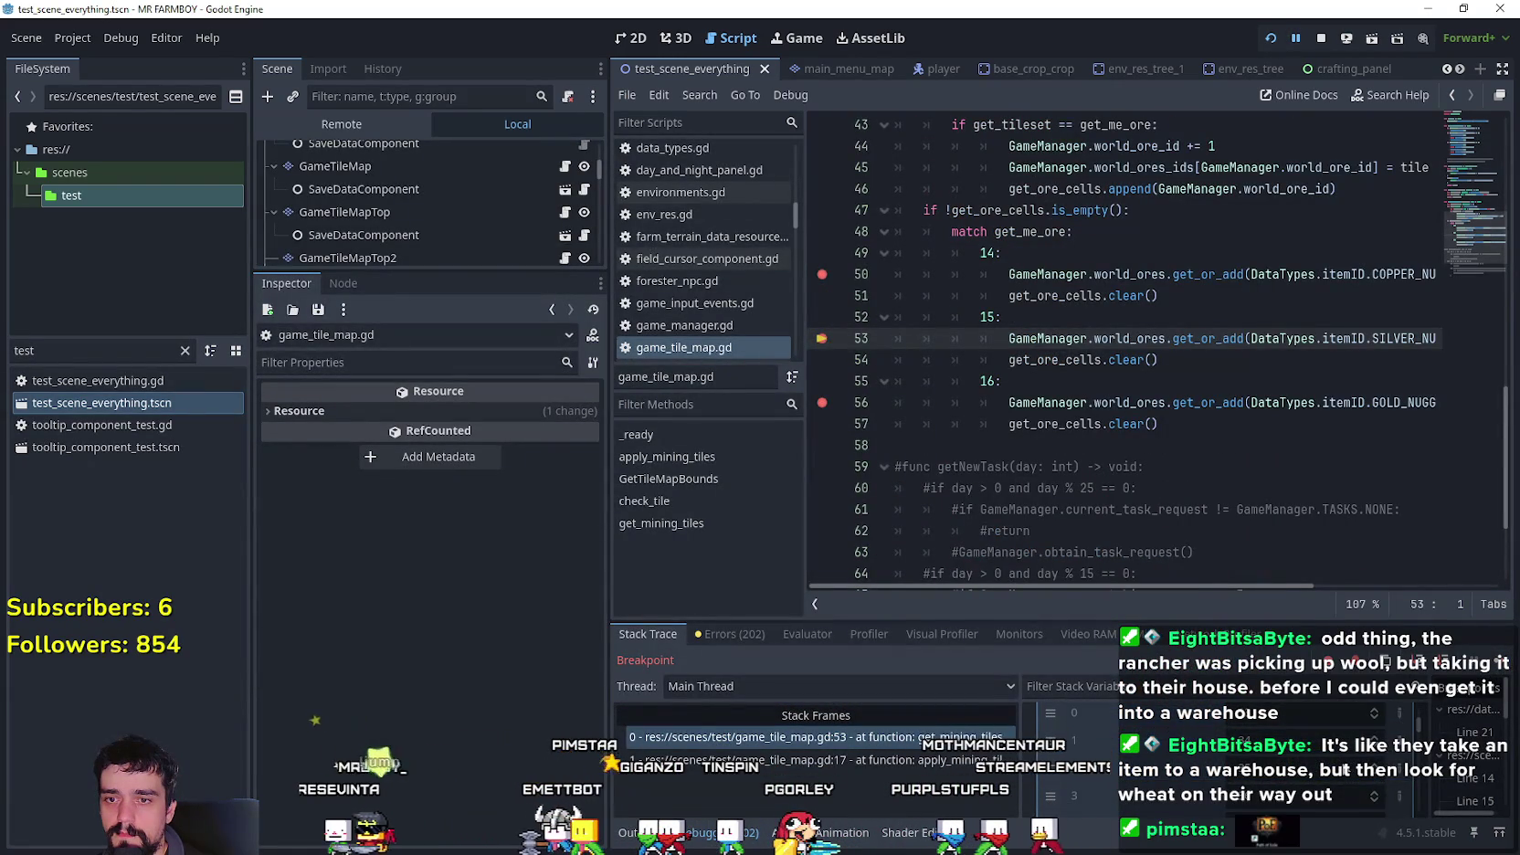
{"action": "scroll", "coordinate": [1421, 729], "scroll_direction": "up", "scroll_amount": 1}
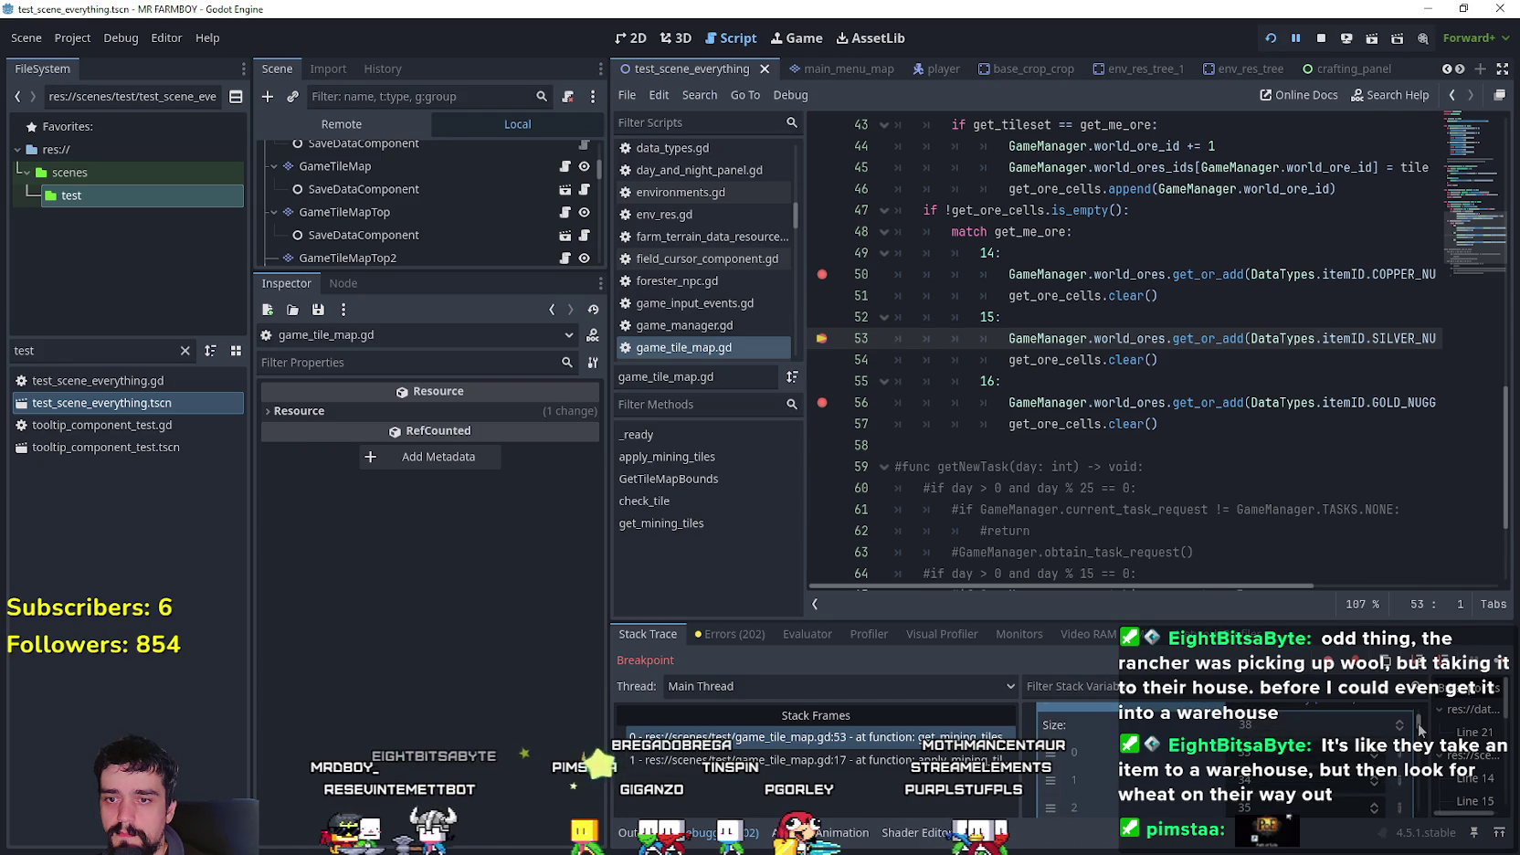
{"action": "scroll", "coordinate": [1420, 729], "scroll_direction": "up", "scroll_amount": 1}
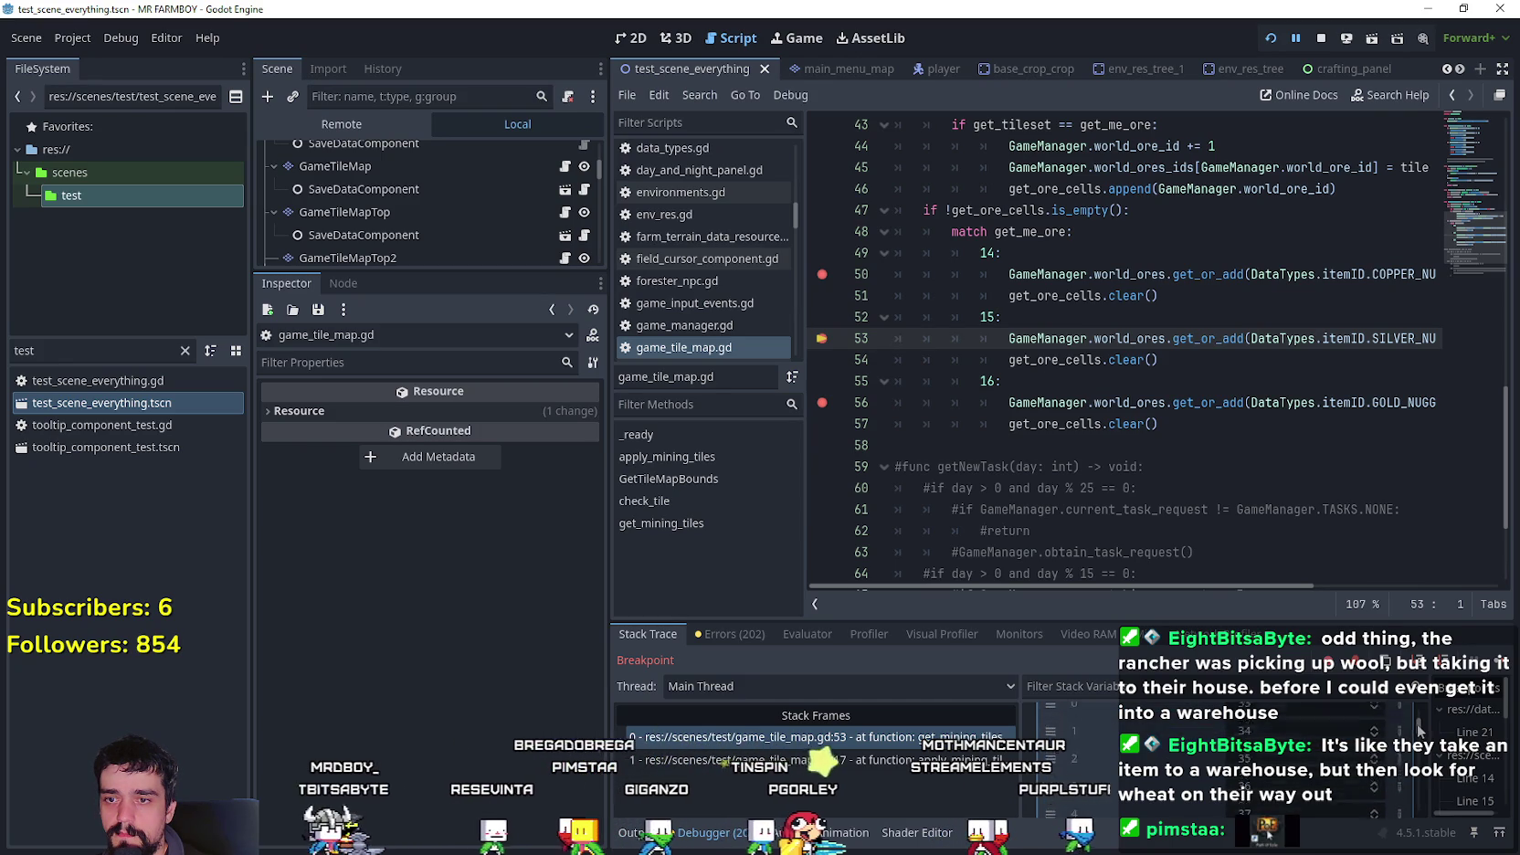
{"action": "left_click_drag", "start_coordinate": [1417, 727], "coordinate": [1422, 774]}
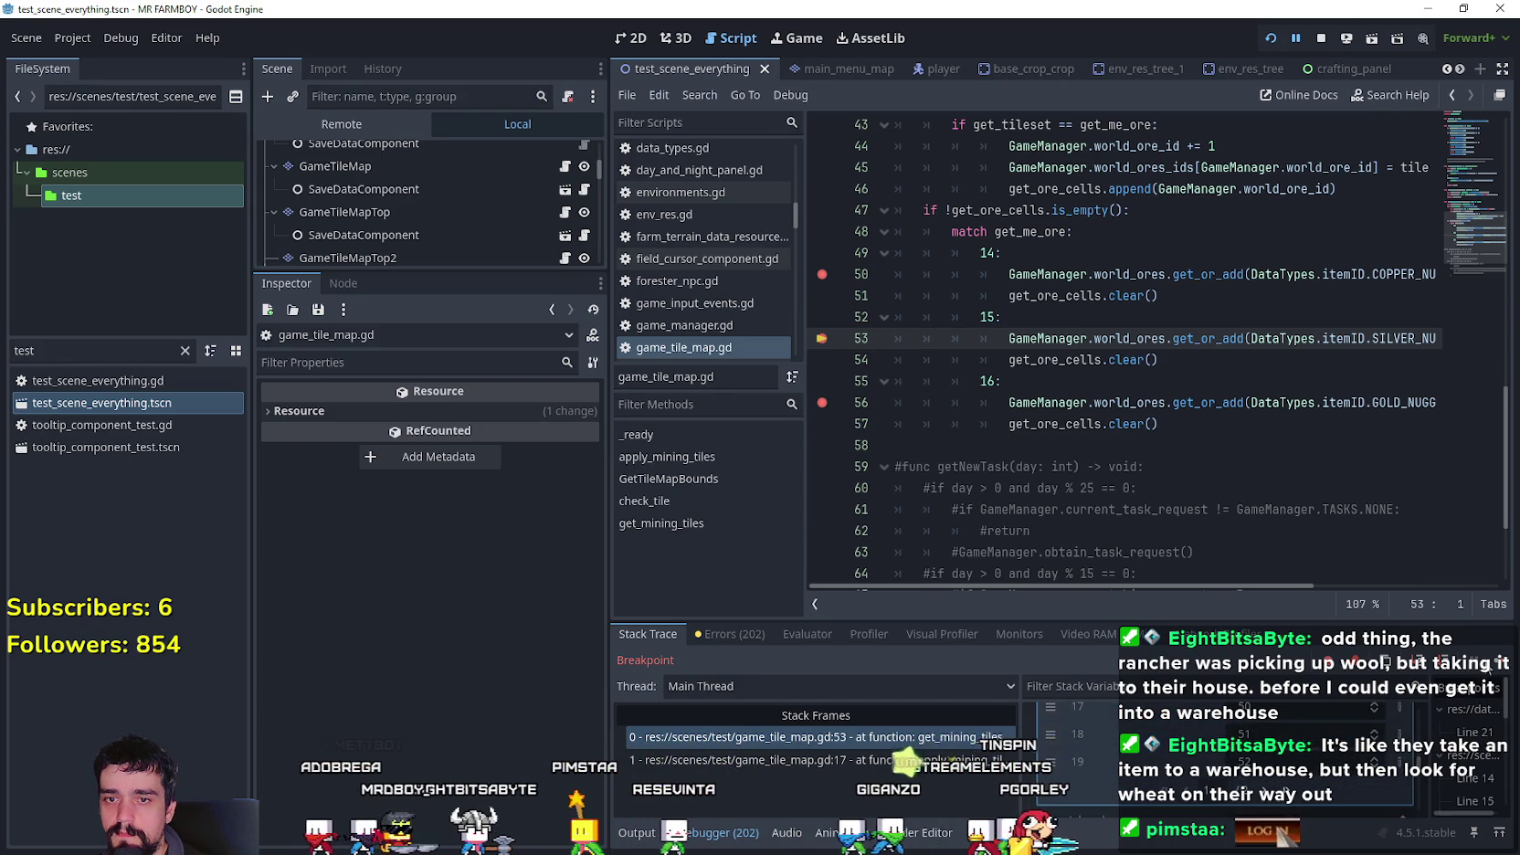
{"action": "key", "text": "F10"}
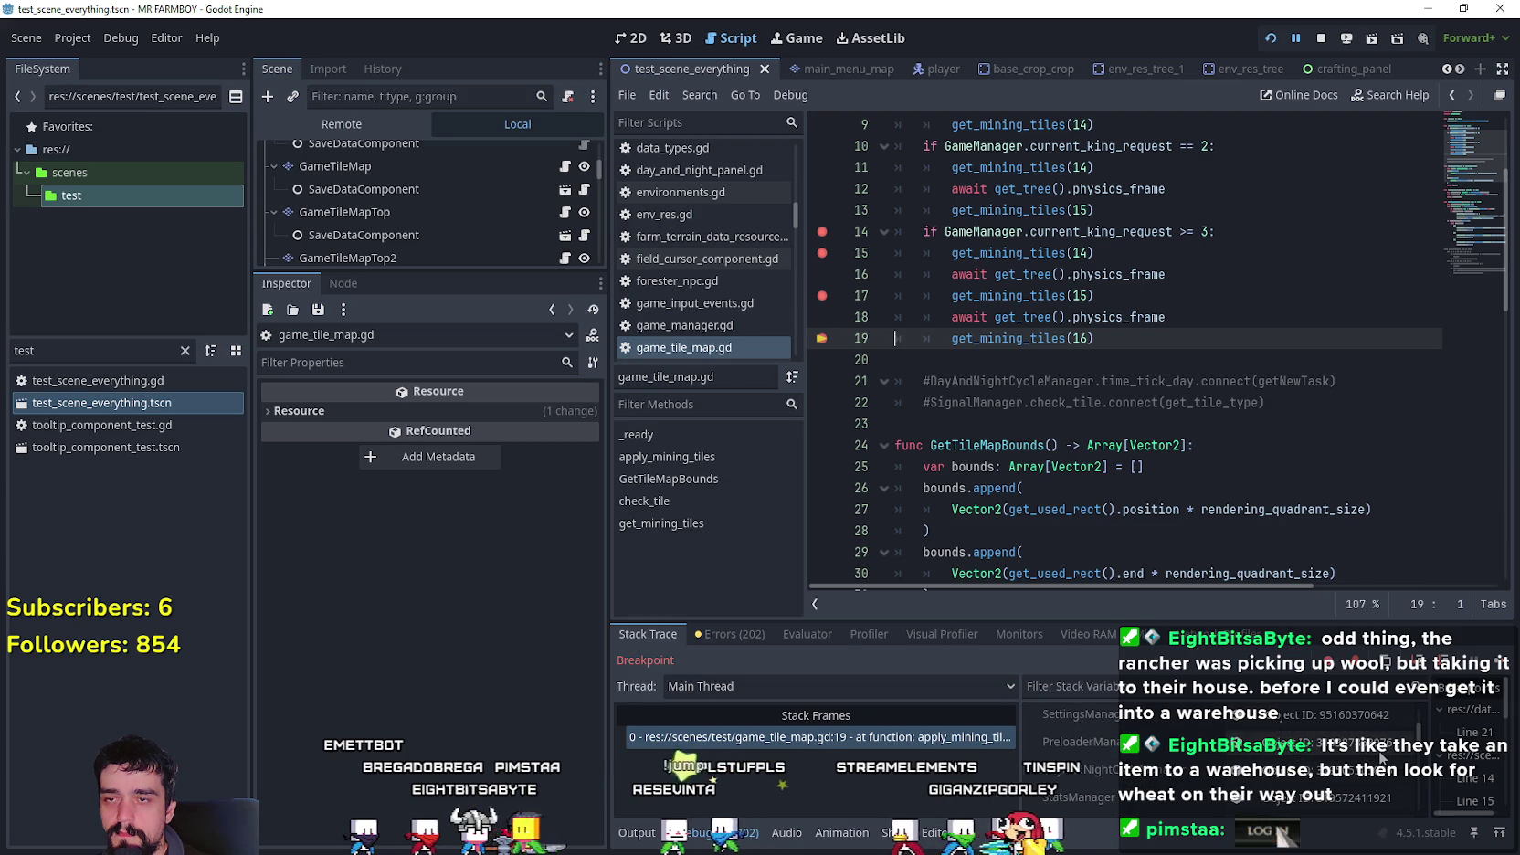
{"action": "key", "text": "F12"}
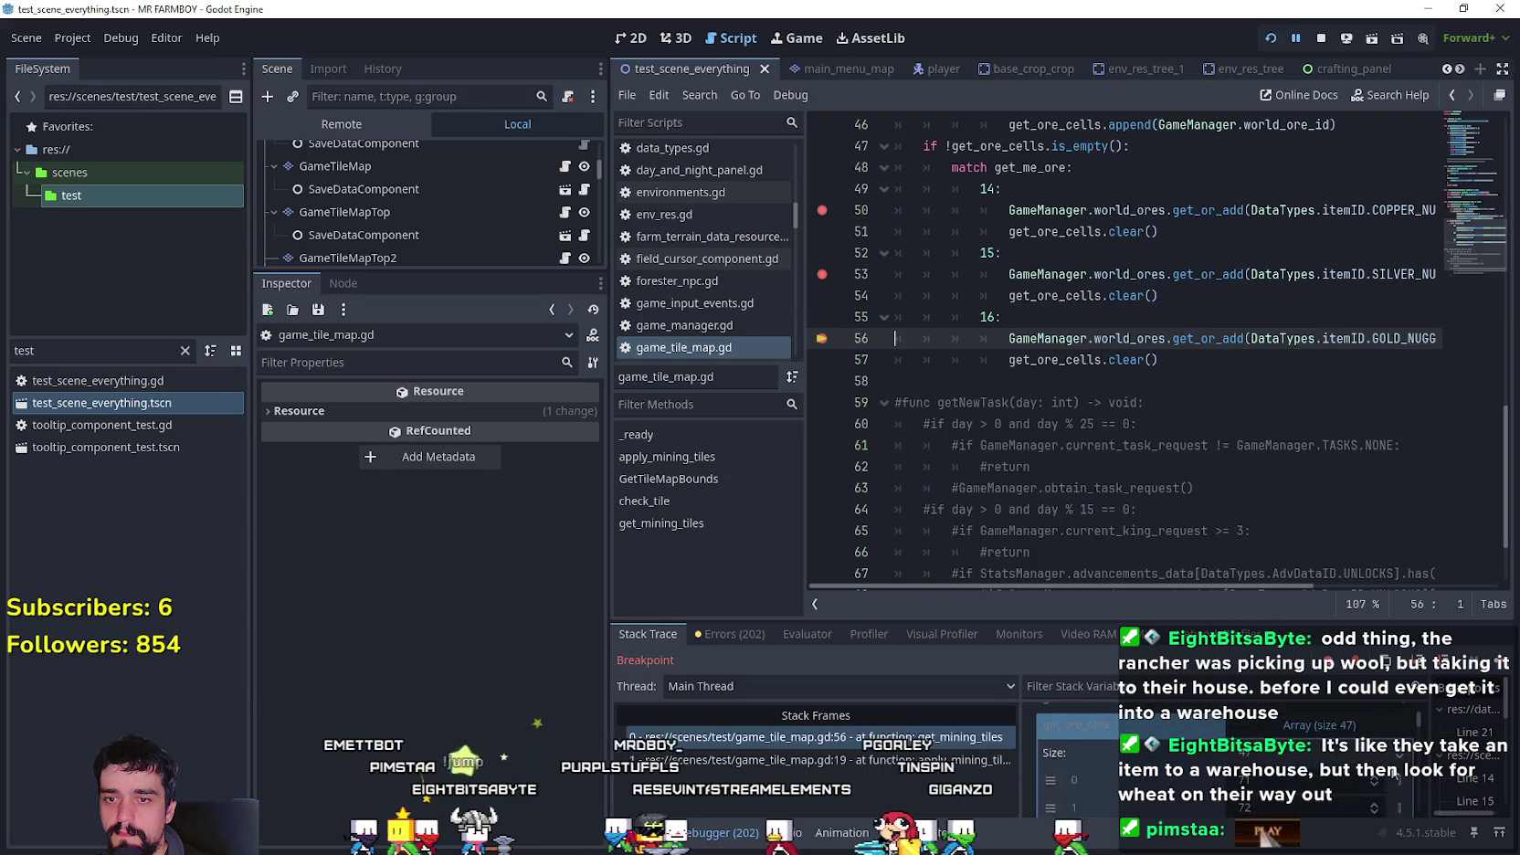
- Inspect the gold ore Locals at line 56, then resume the game with F12
{"action": "scroll", "coordinate": [1291, 735], "scroll_direction": "down", "scroll_amount": 1}
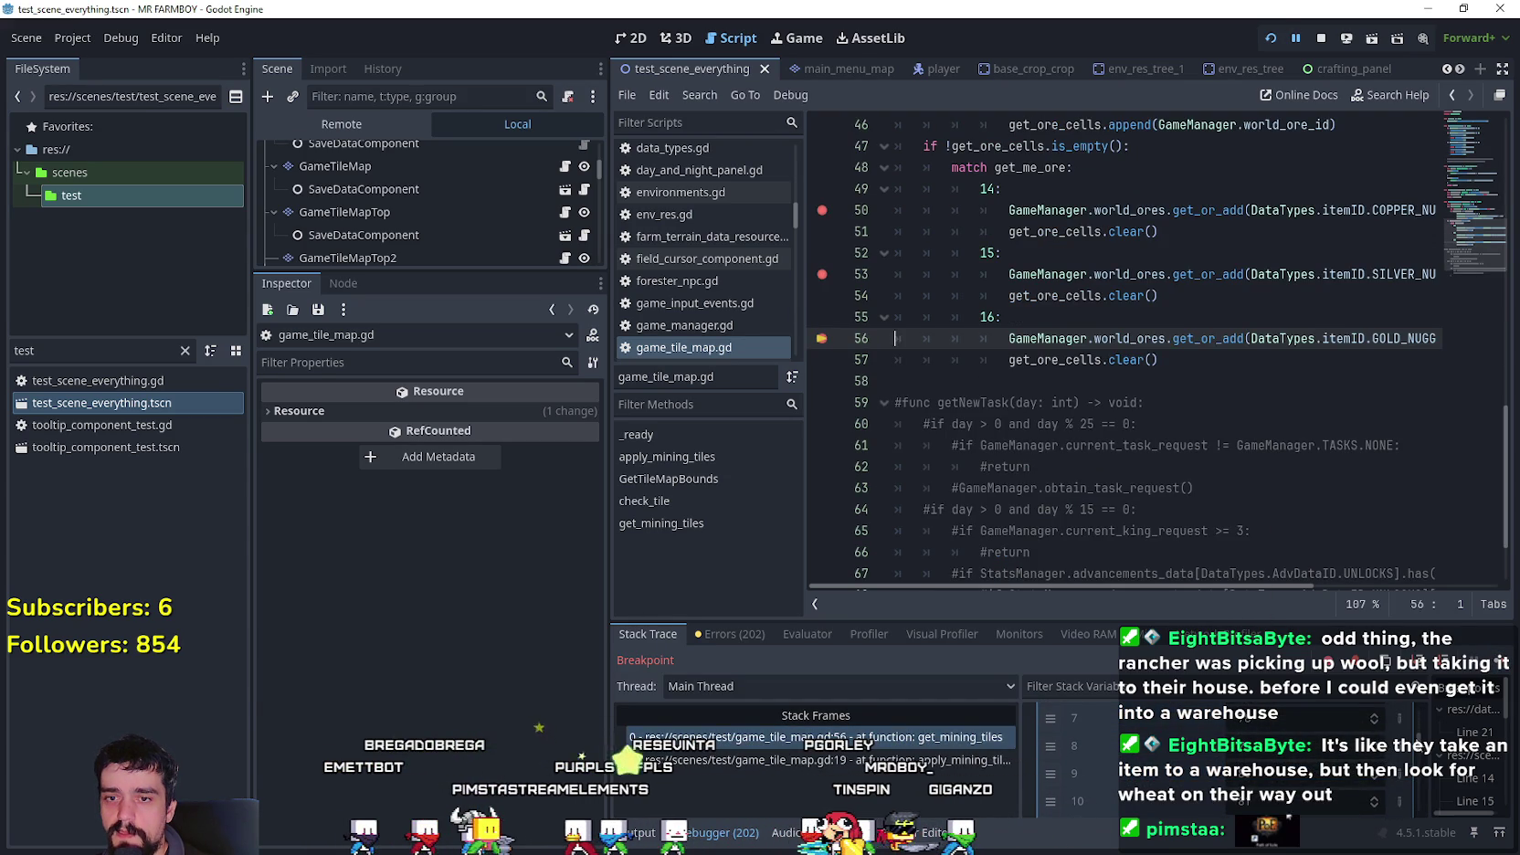
{"action": "scroll", "coordinate": [1419, 761], "scroll_direction": "down", "scroll_amount": 5}
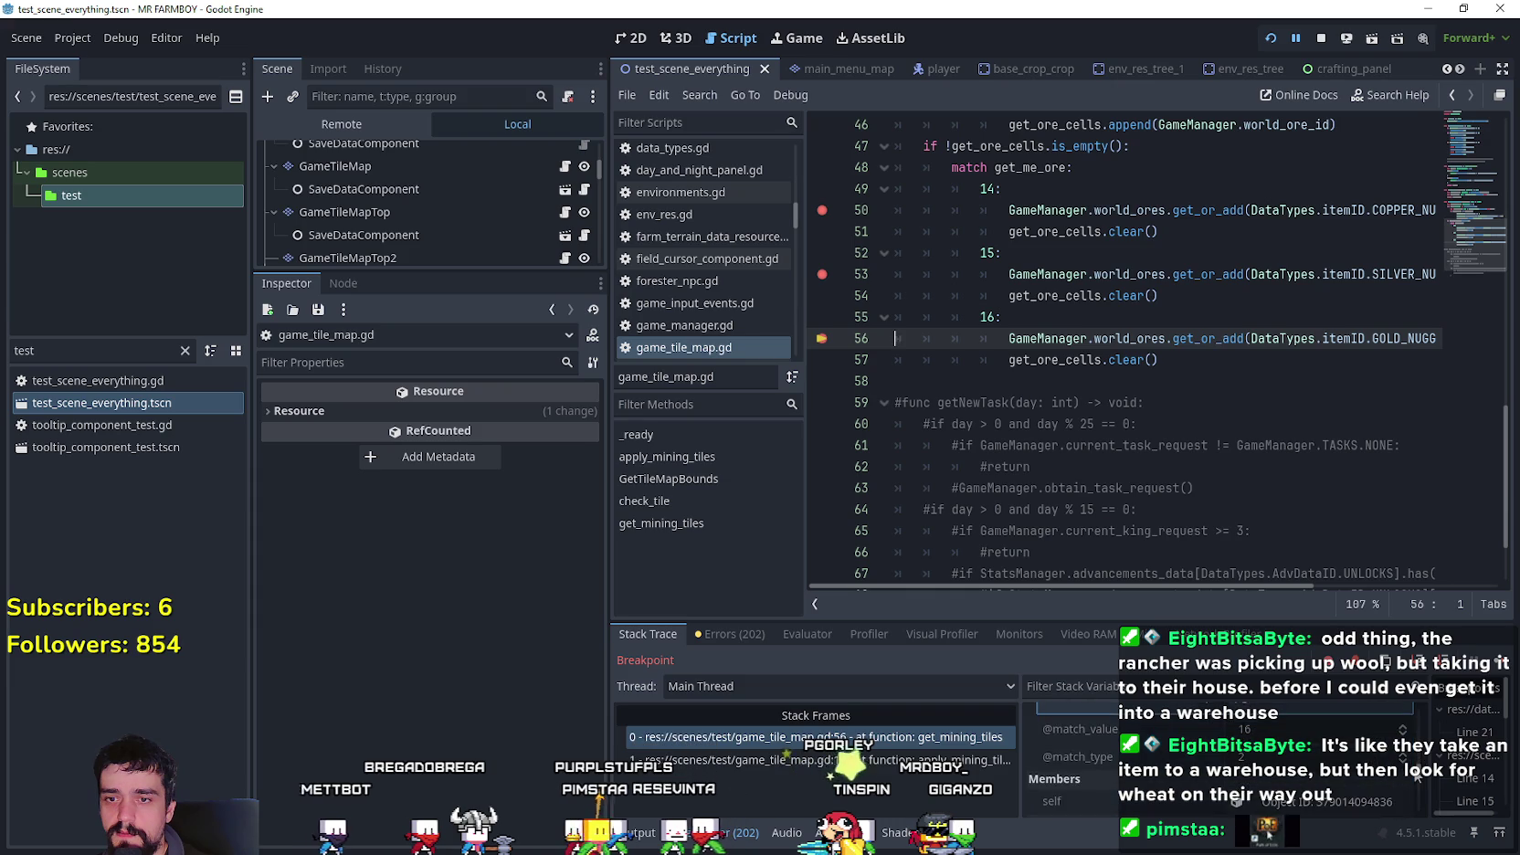
{"action": "scroll", "coordinate": [1312, 776], "scroll_direction": "up", "scroll_amount": 3}
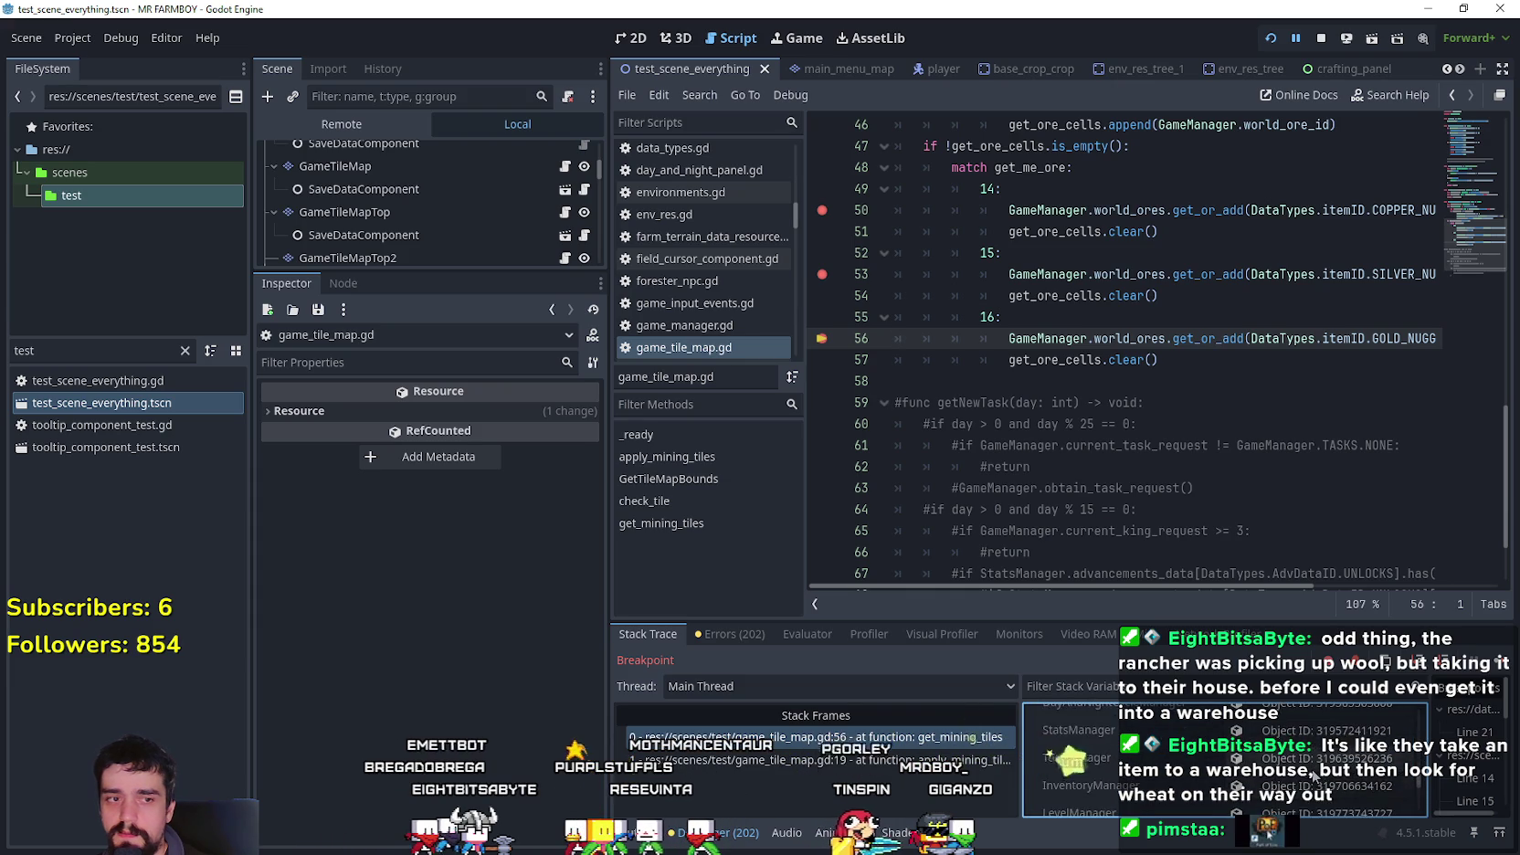
{"action": "scroll", "coordinate": [1312, 775], "scroll_direction": "up", "scroll_amount": 1}
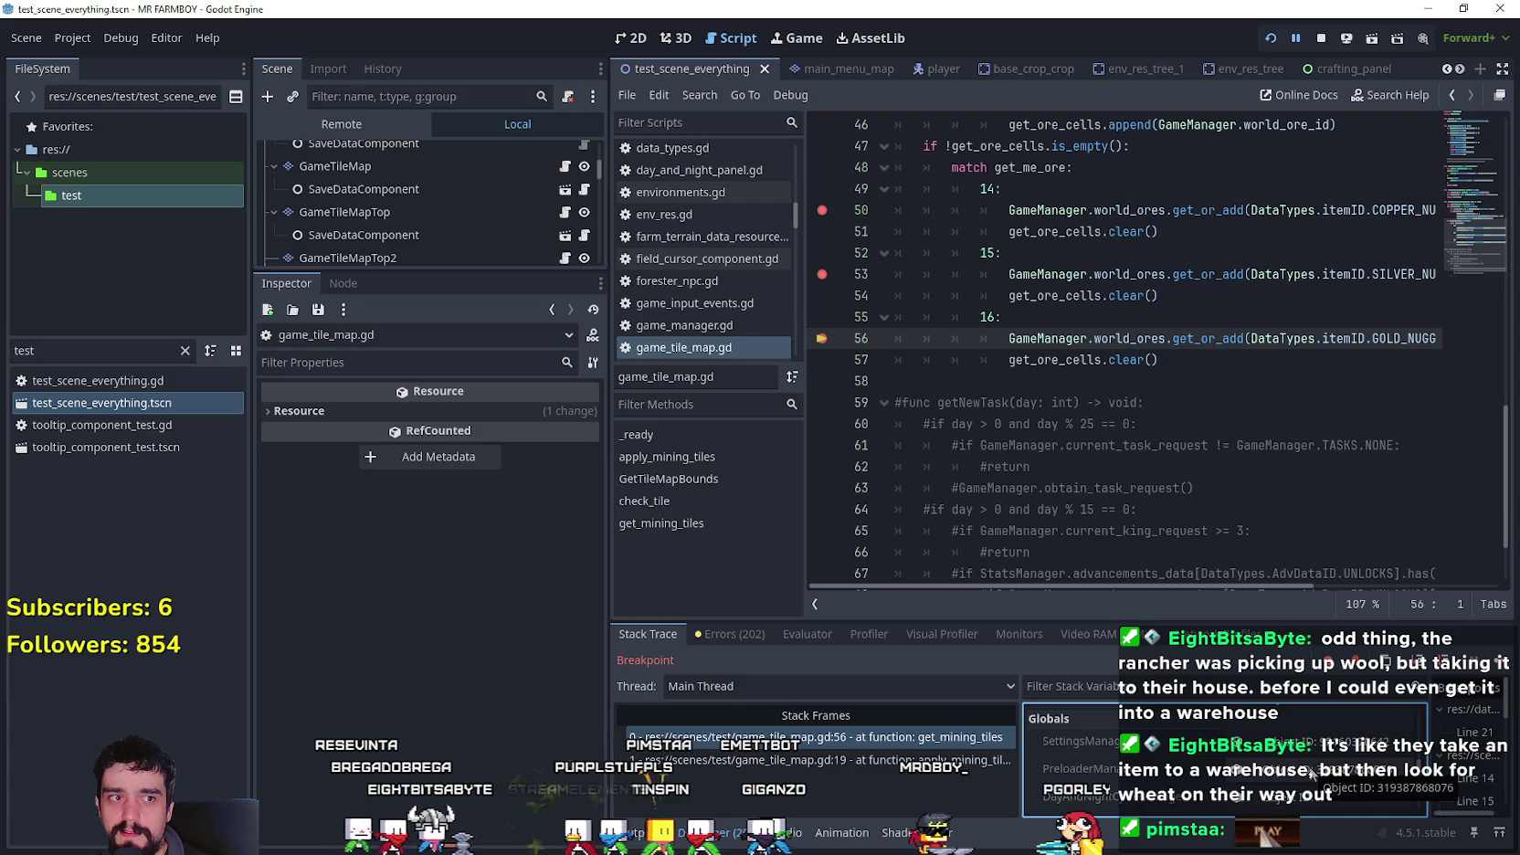
{"action": "scroll", "coordinate": [1315, 772], "scroll_direction": "up", "scroll_amount": 3}
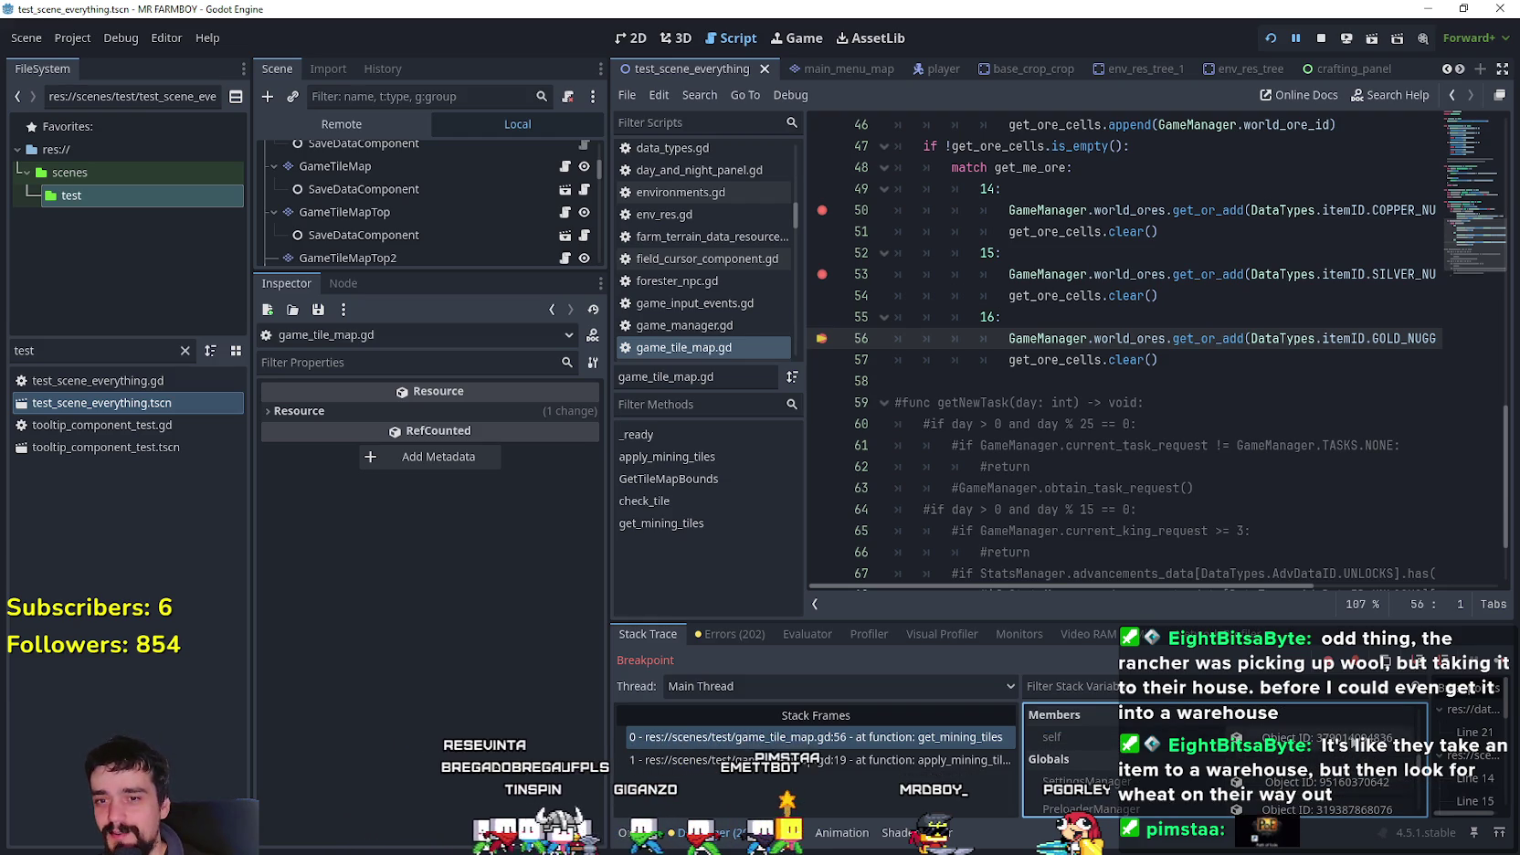
{"action": "key", "text": "F12"}
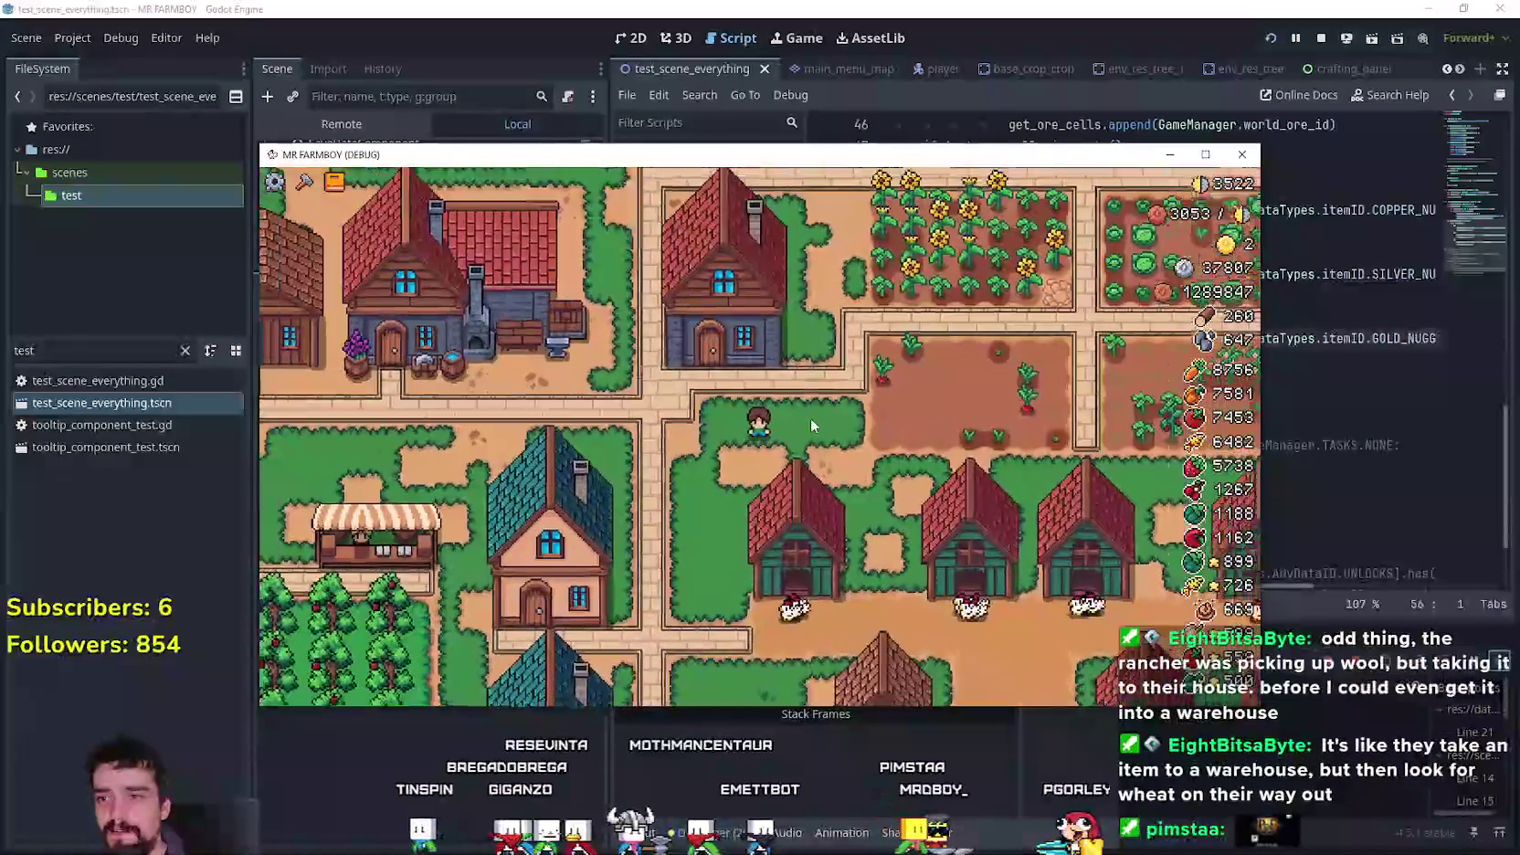
- Zoom the game view in and out, then send MR FARMBOY behind the editor with F8
{"action": "scroll", "coordinate": [813, 416], "scroll_direction": "down", "scroll_amount": 2}
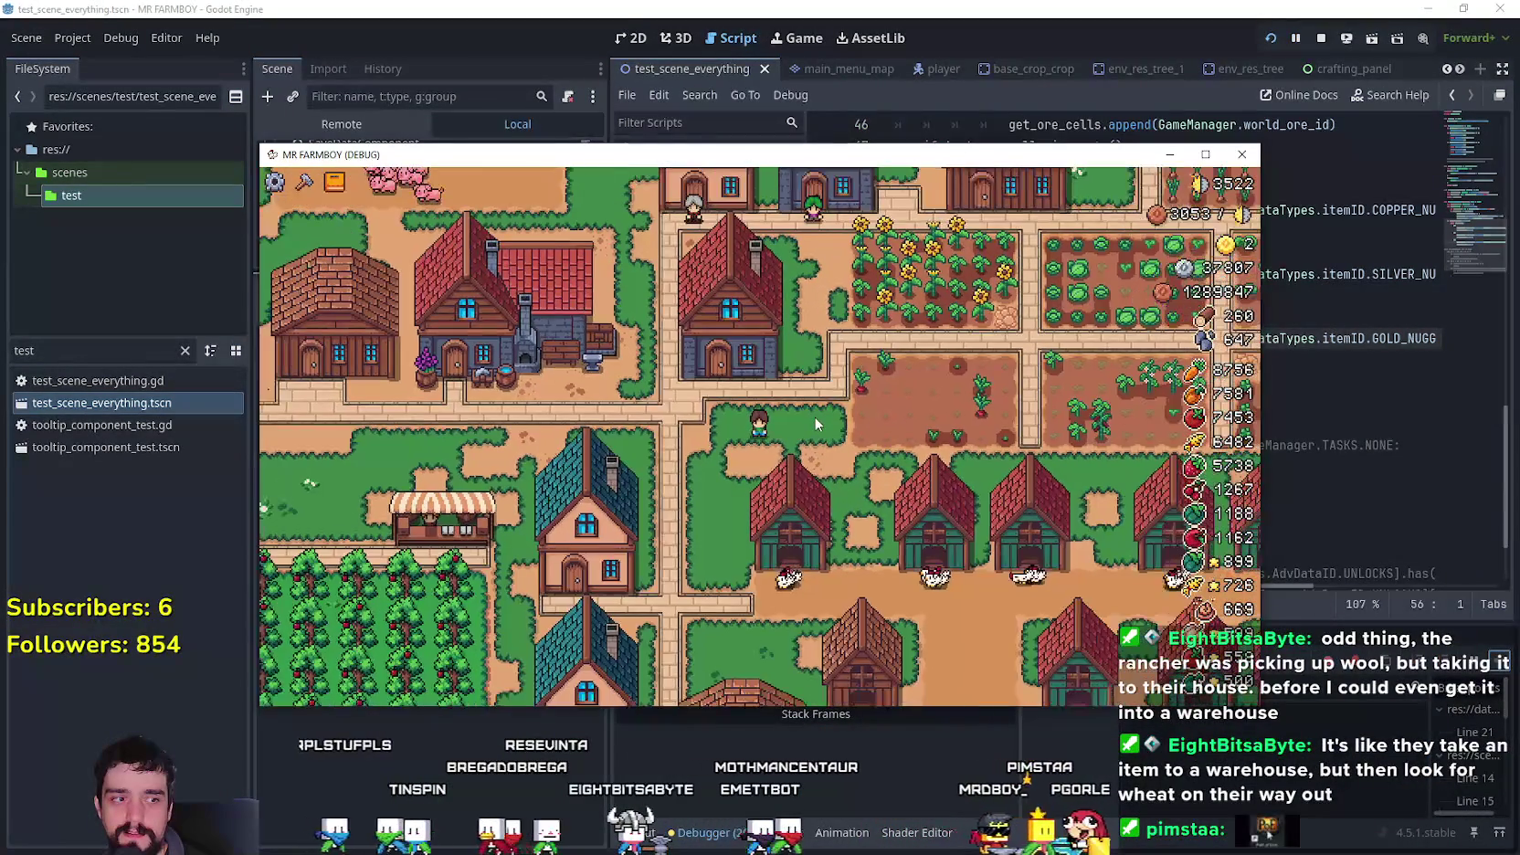
{"action": "scroll", "coordinate": [816, 420], "scroll_direction": "up", "scroll_amount": 2}
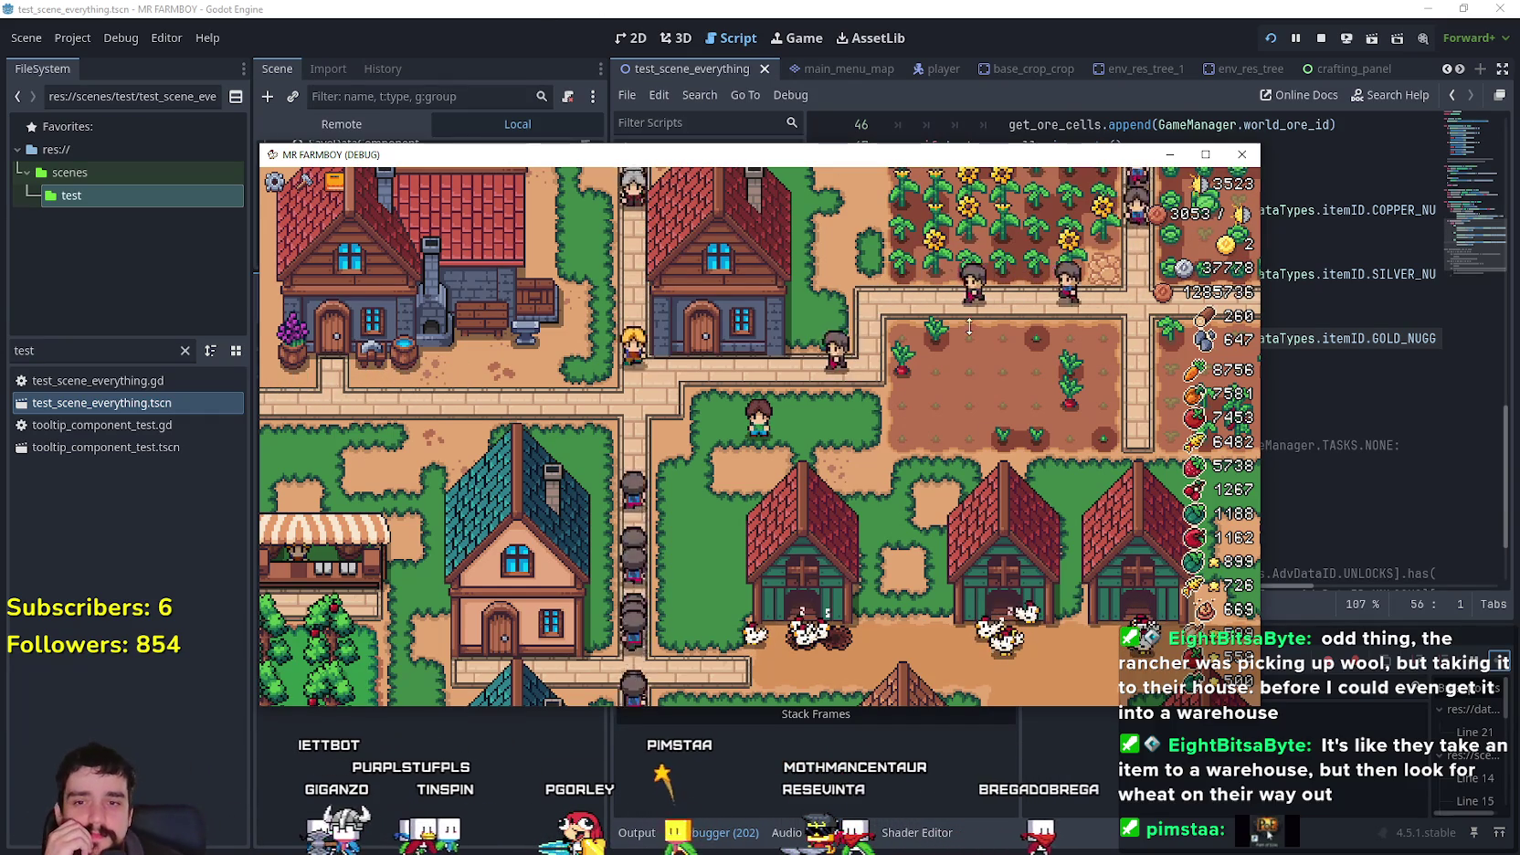
{"action": "key", "text": "F8"}
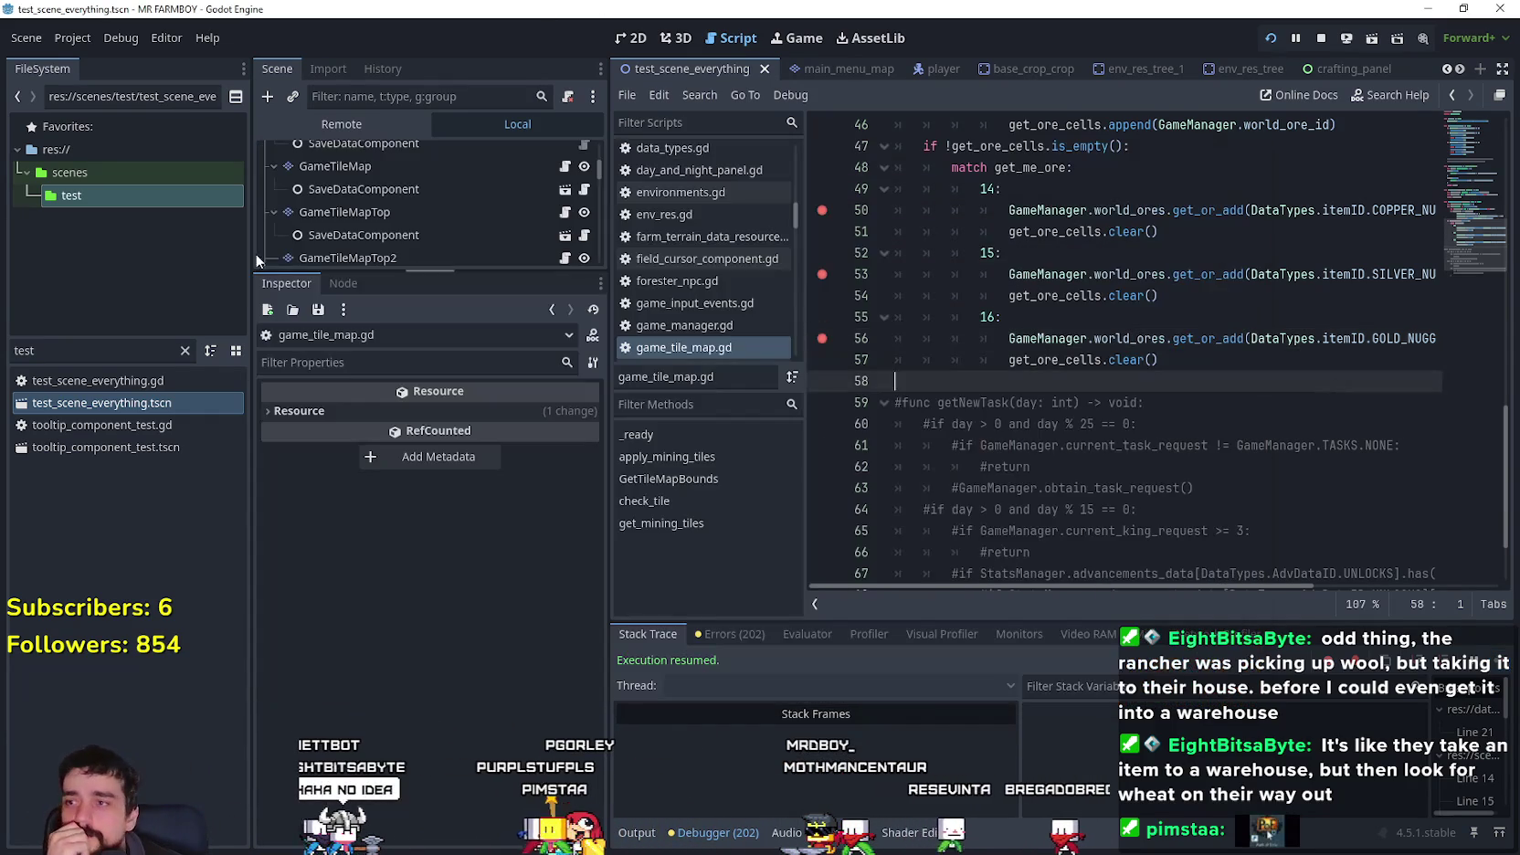
- Show the remote scene tree and inspect the live GameManager's properties
{"action": "left_click", "coordinate": [314, 116]}
{"action": "scroll", "coordinate": [427, 244], "scroll_direction": "down", "scroll_amount": 5}
{"action": "left_click", "coordinate": [415, 250]}
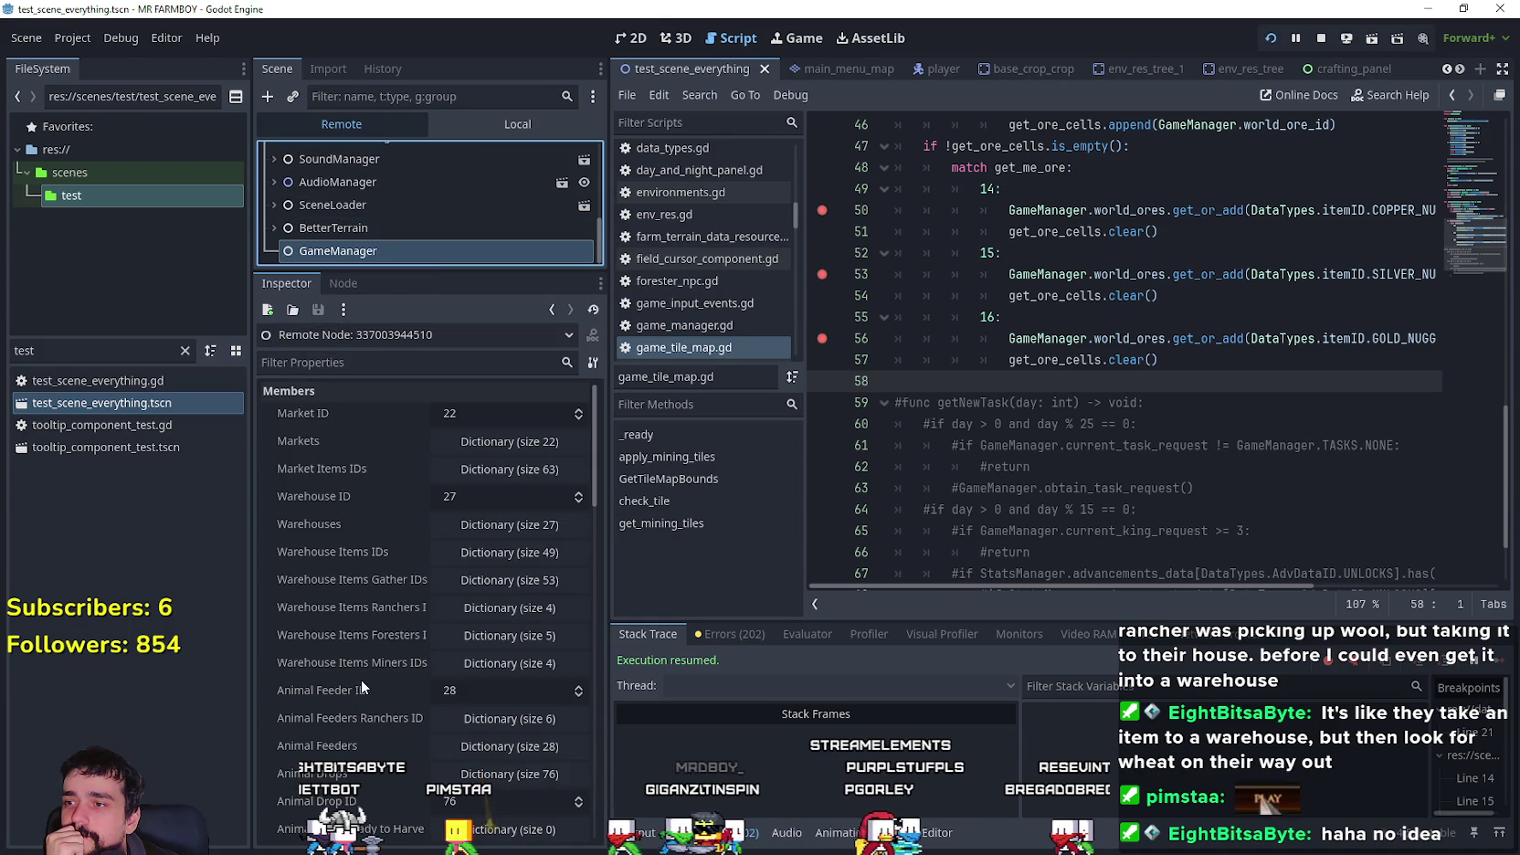
{"action": "scroll", "coordinate": [381, 645], "scroll_direction": "down", "scroll_amount": 15}
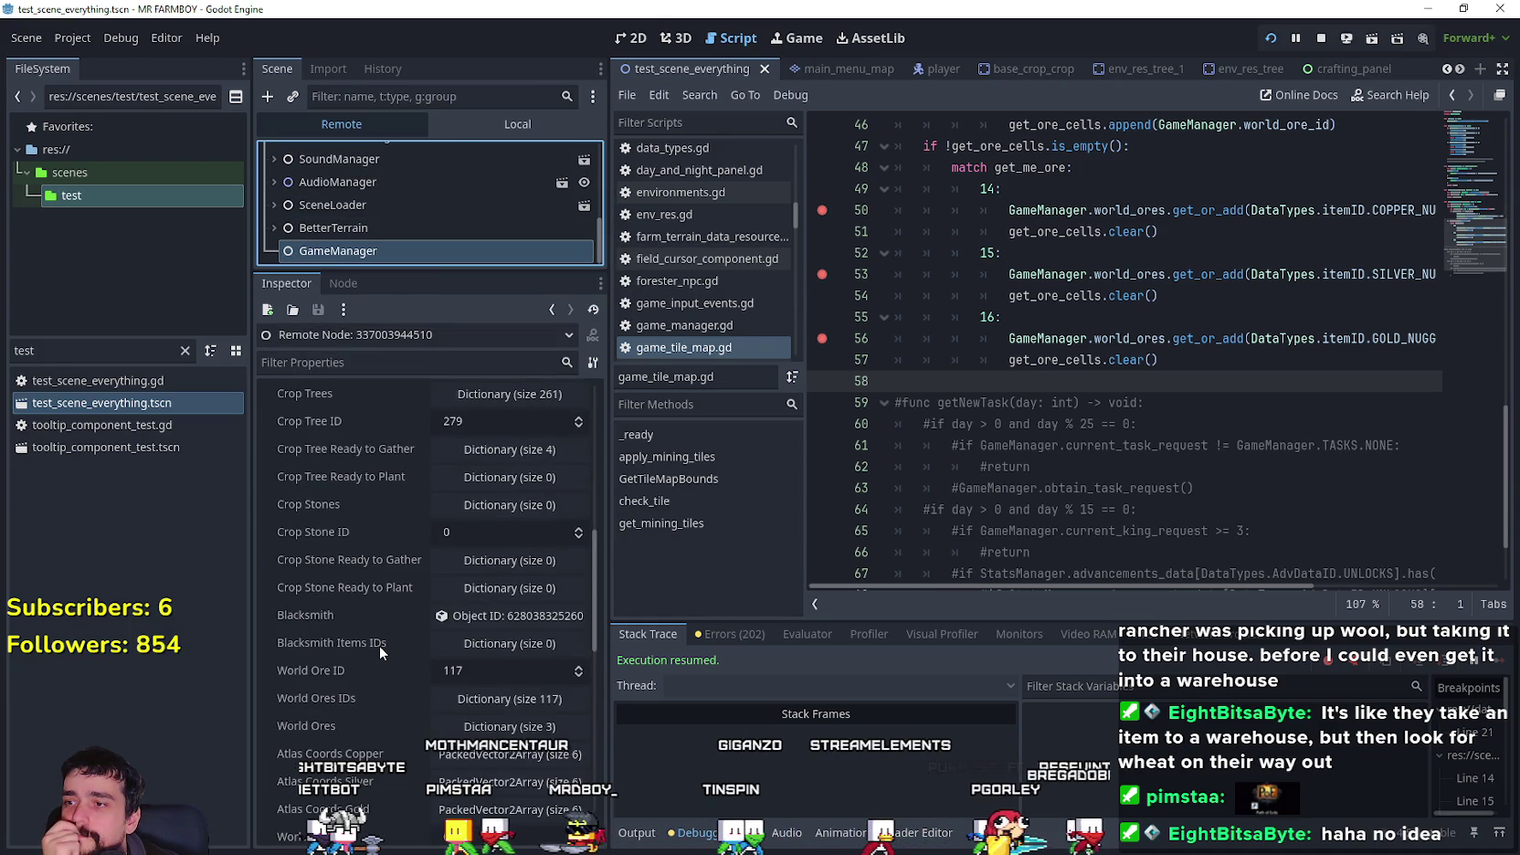
{"action": "scroll", "coordinate": [294, 626], "scroll_direction": "down", "scroll_amount": 4}
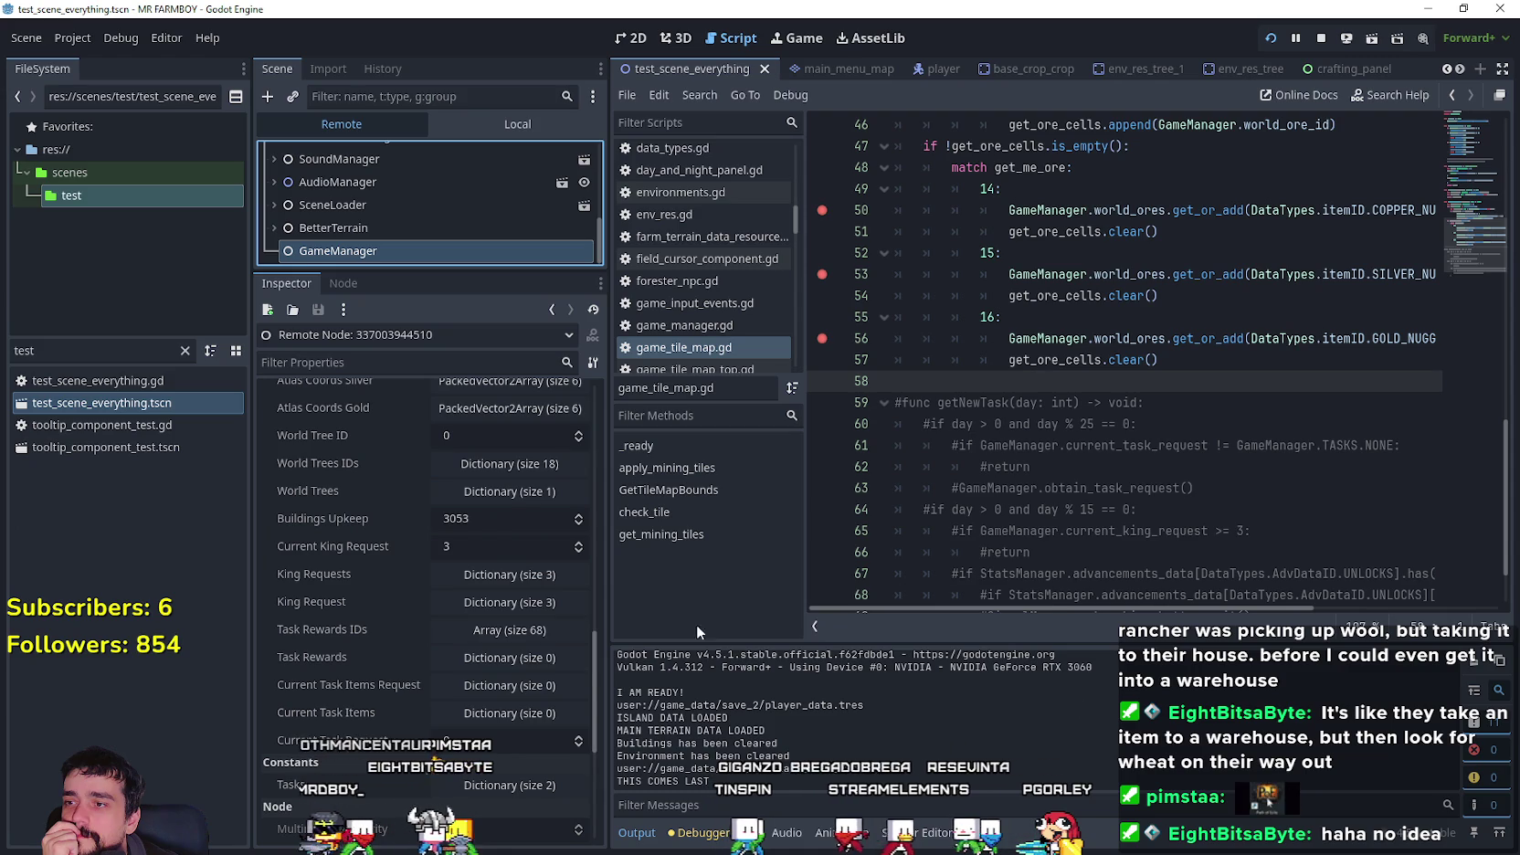
- Briefly switch to the game and back, then expand World Ores showing keys 79, 80, 81
{"action": "key", "text": "alt+Tab"}
{"action": "key", "text": "Escape"}
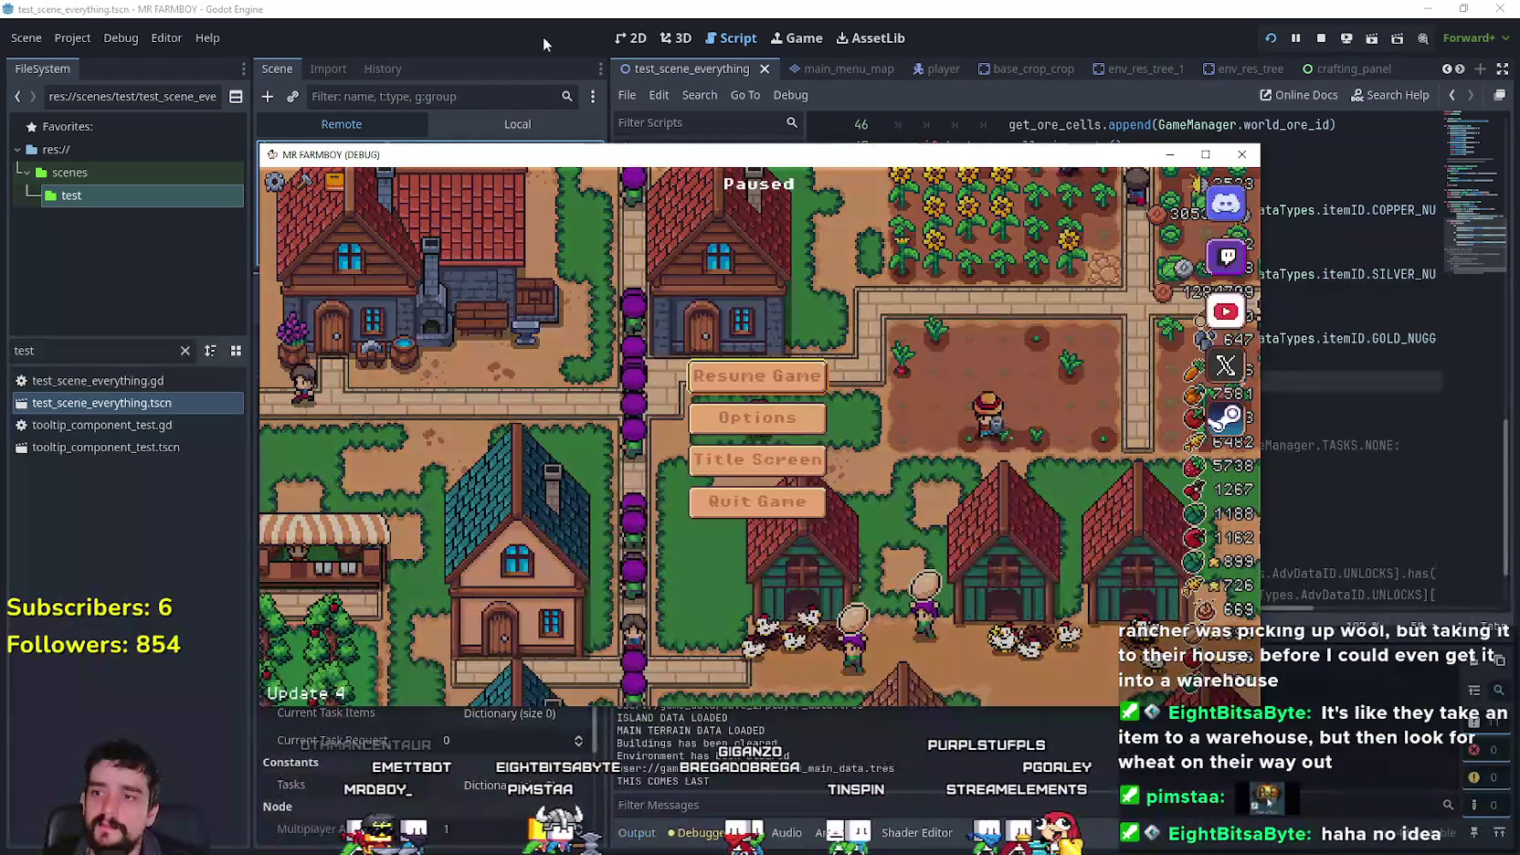
{"action": "key", "text": "alt+Tab"}
{"action": "scroll", "coordinate": [360, 668], "scroll_direction": "down", "scroll_amount": 2}
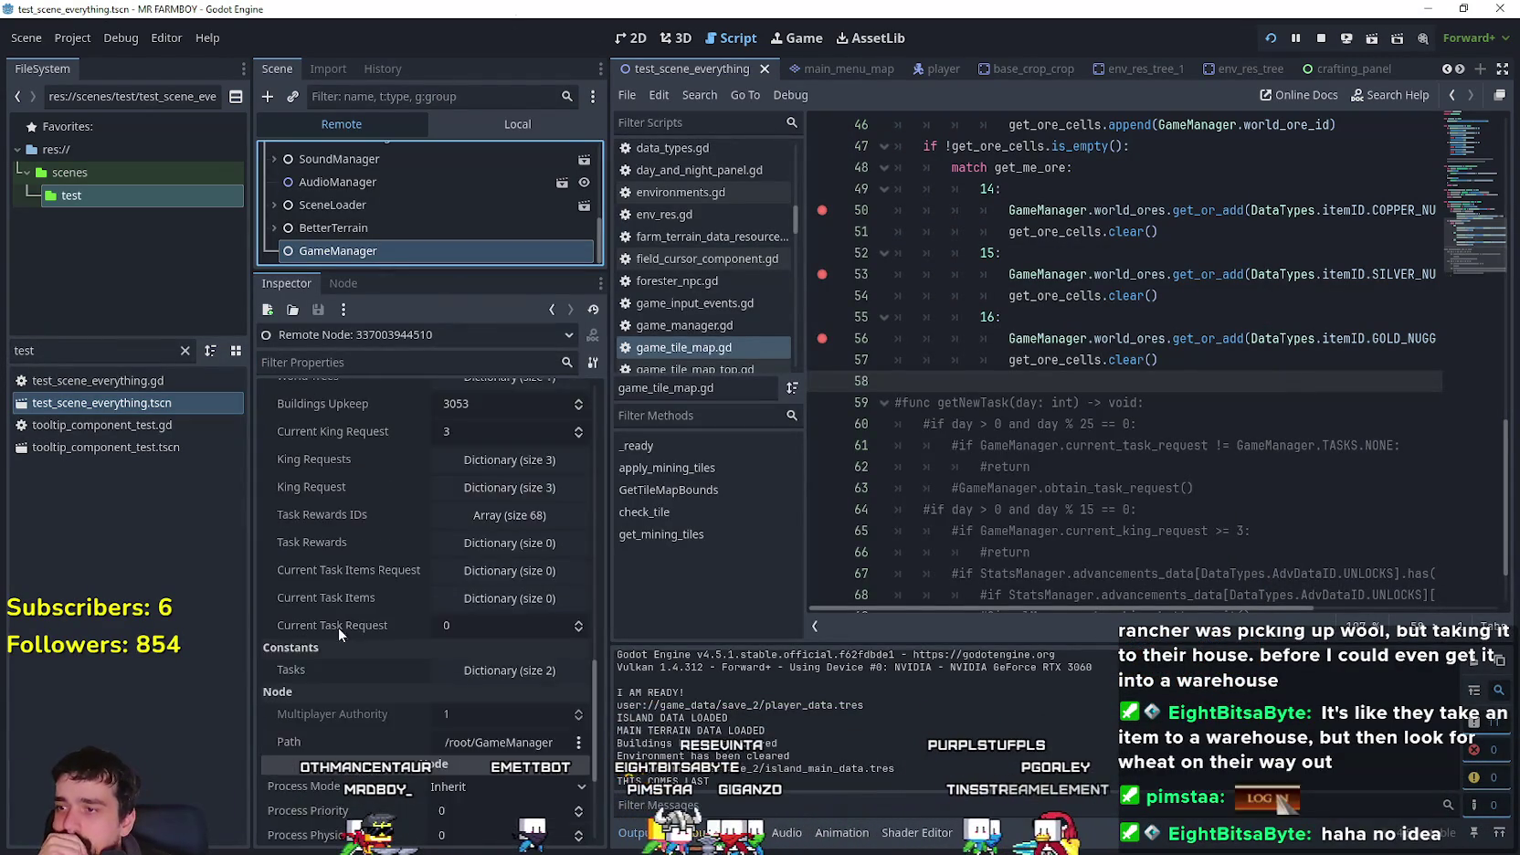
{"action": "scroll", "coordinate": [359, 626], "scroll_direction": "up", "scroll_amount": 5}
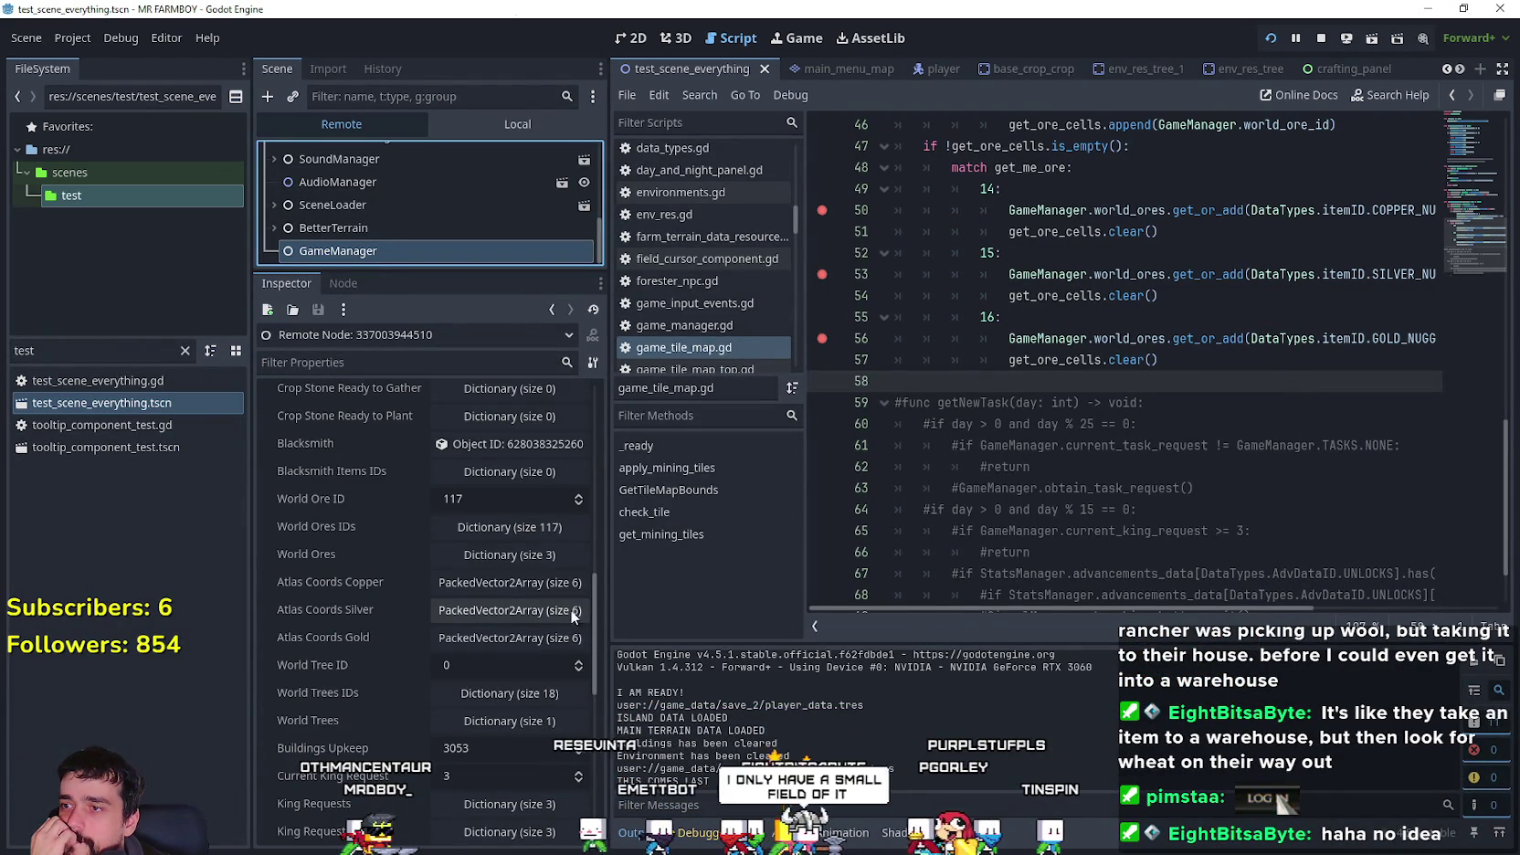
{"action": "left_click", "coordinate": [536, 557]}
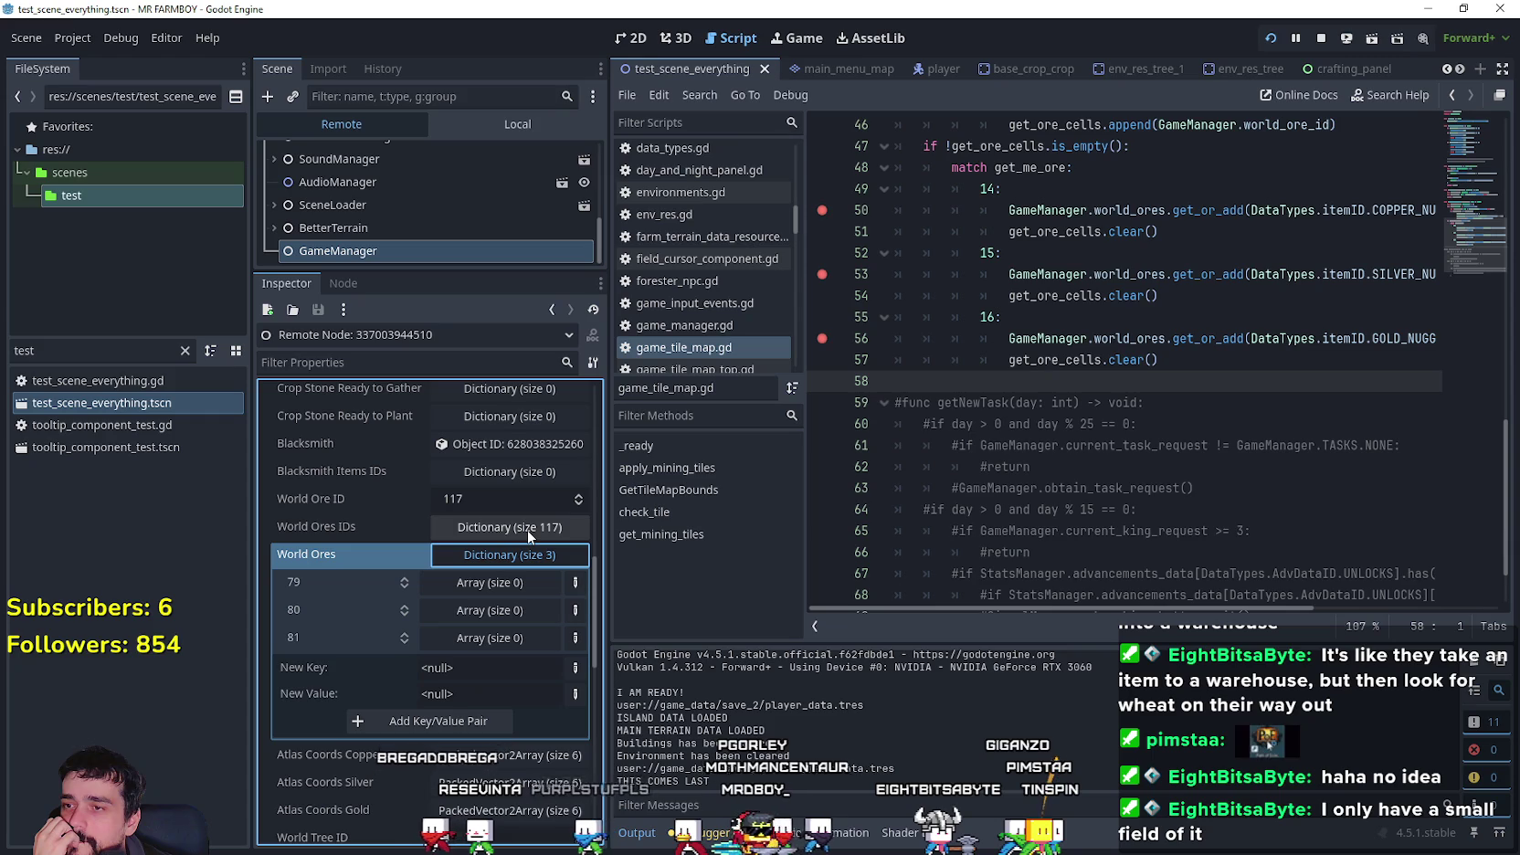
{"action": "scroll", "coordinate": [1209, 404], "scroll_direction": "up", "scroll_amount": 3}
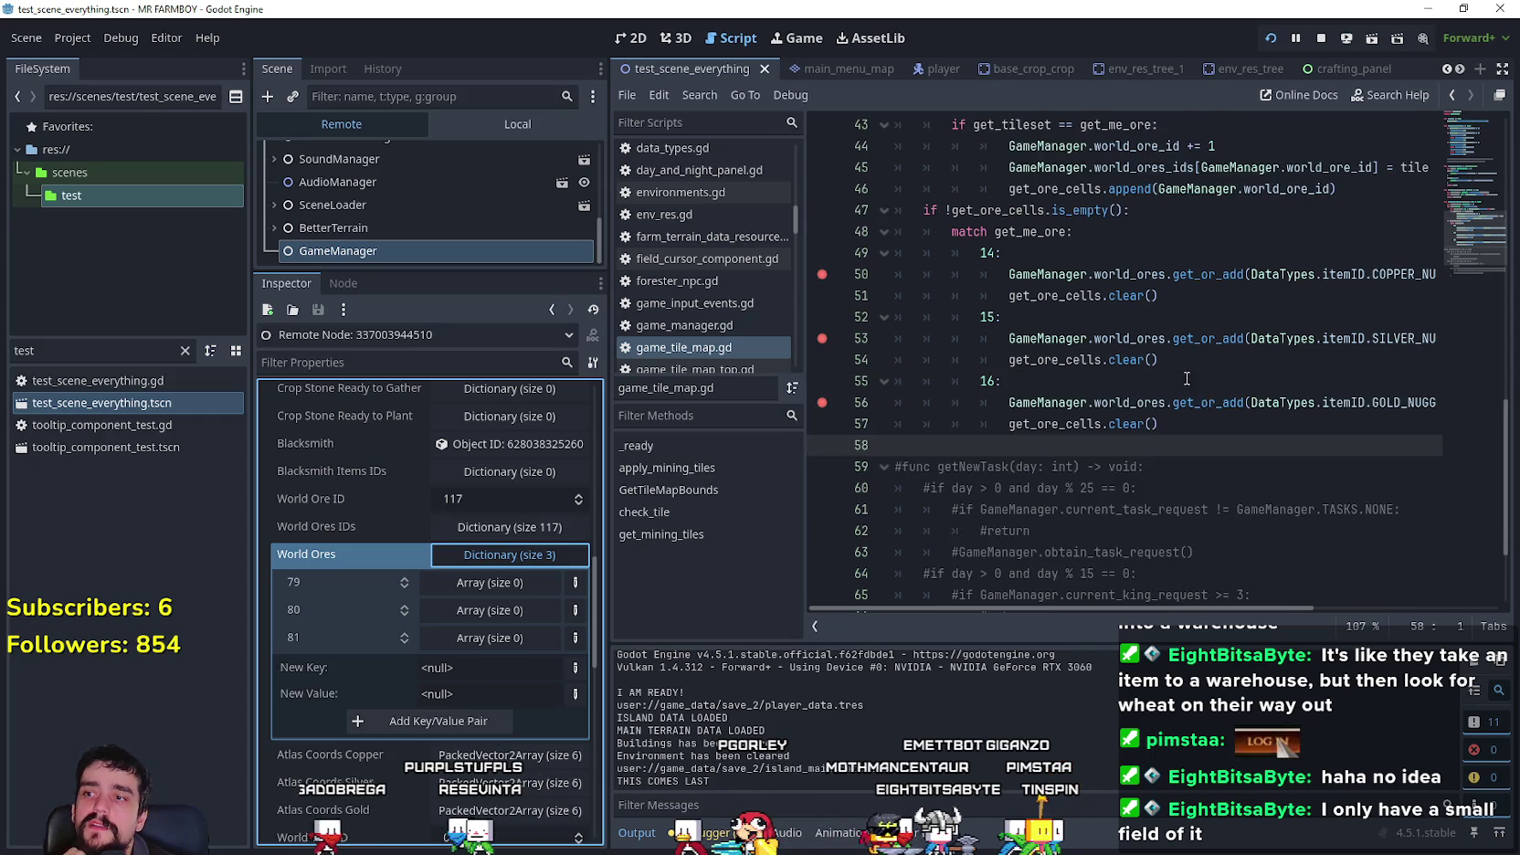
- Select the ore match branches and the get_ore_cells name on line 57 in game_tile_map.gd
{"action": "scroll", "coordinate": [1174, 365], "scroll_direction": "up", "scroll_amount": 2}
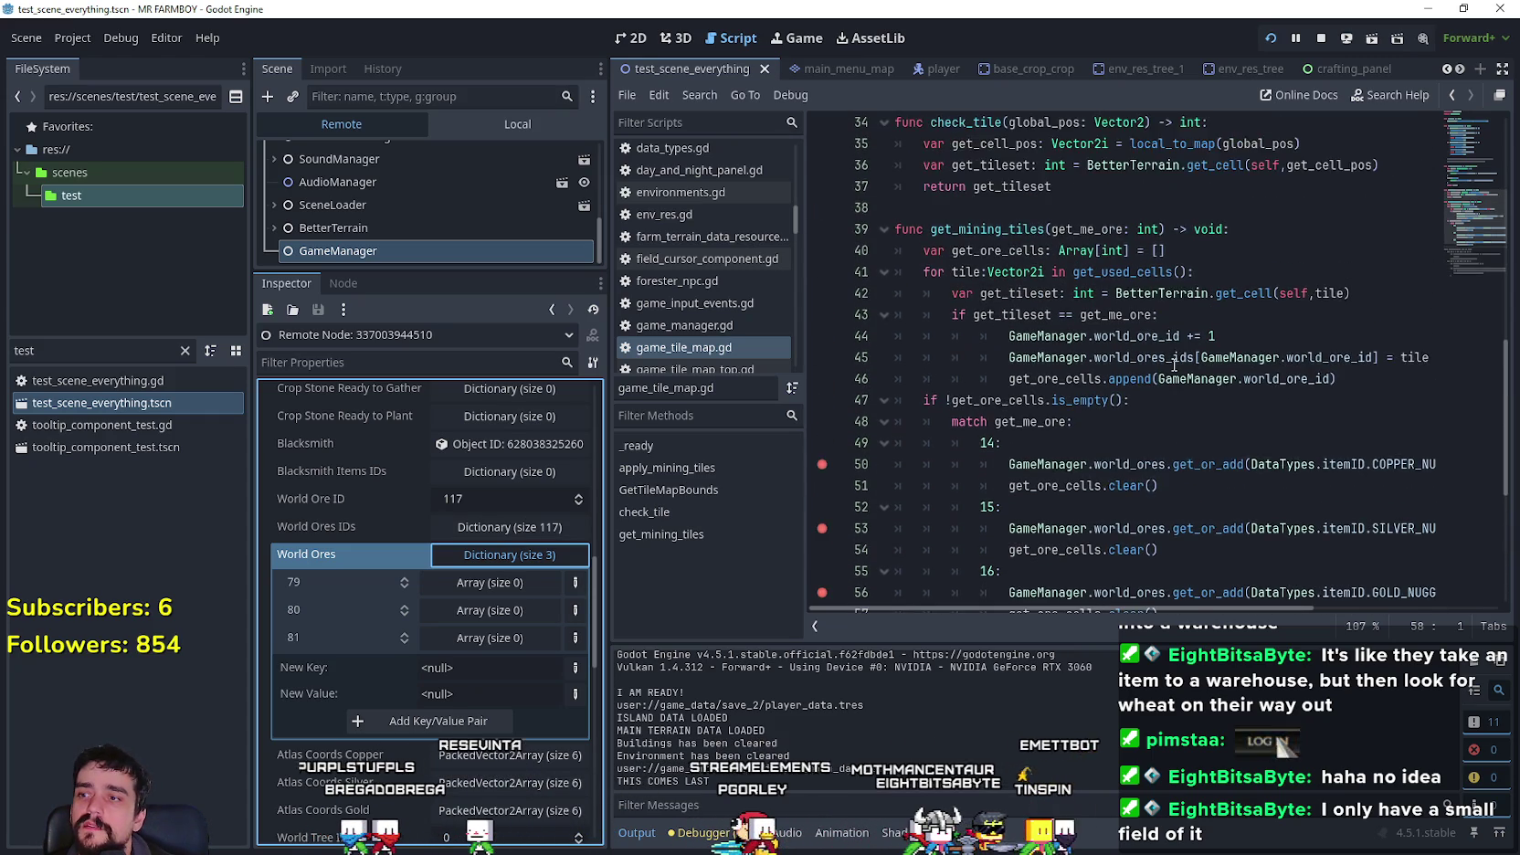
{"action": "scroll", "coordinate": [1230, 445], "scroll_direction": "down", "scroll_amount": 4}
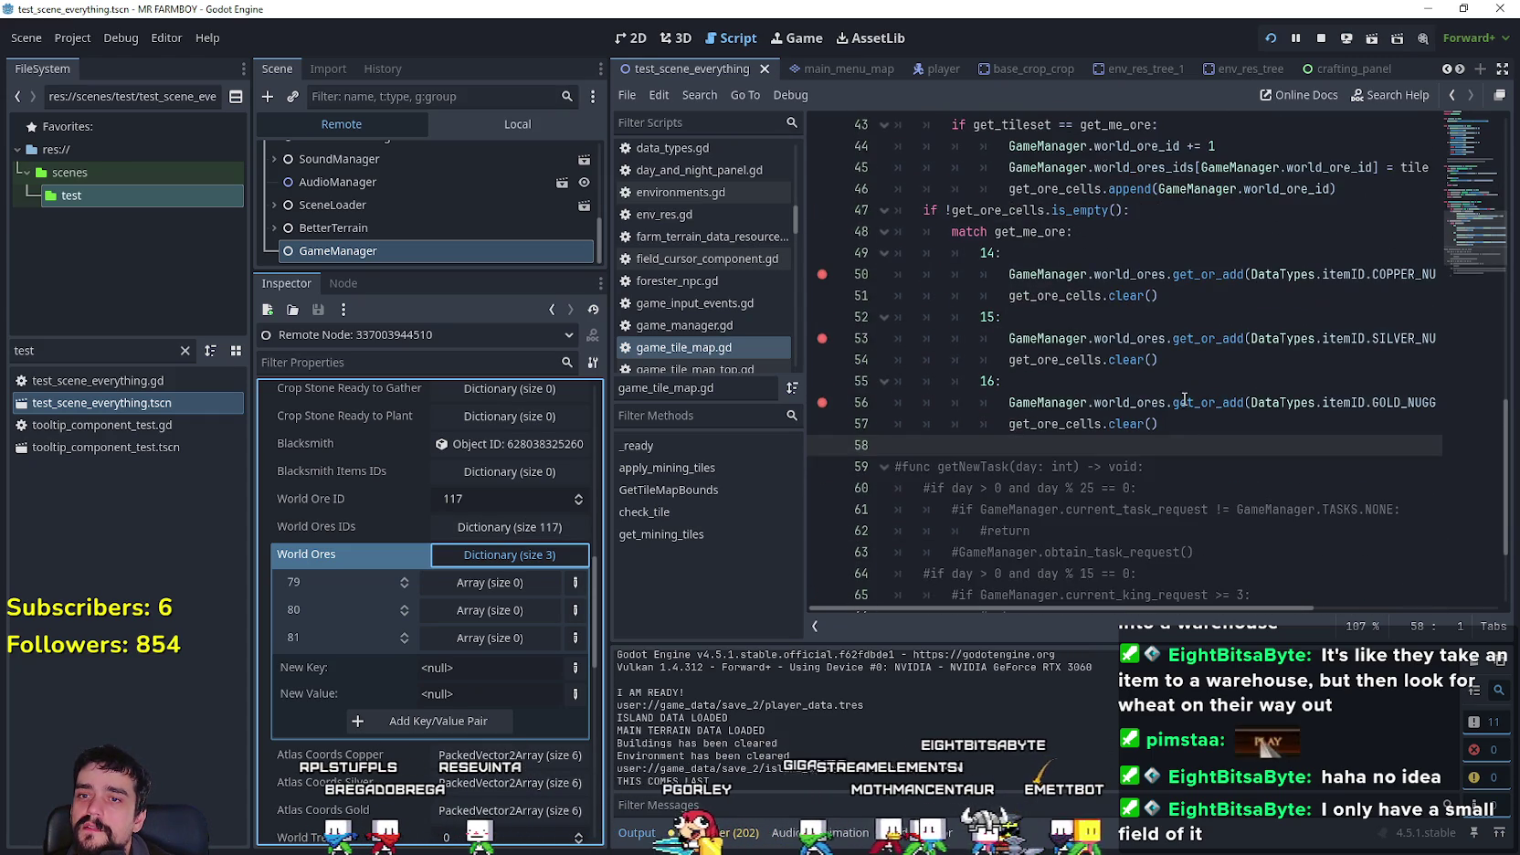
{"action": "left_click", "coordinate": [1174, 351]}
{"action": "left_click", "coordinate": [1180, 381]}
{"action": "scroll", "coordinate": [1192, 375], "scroll_direction": "down", "scroll_amount": 1}
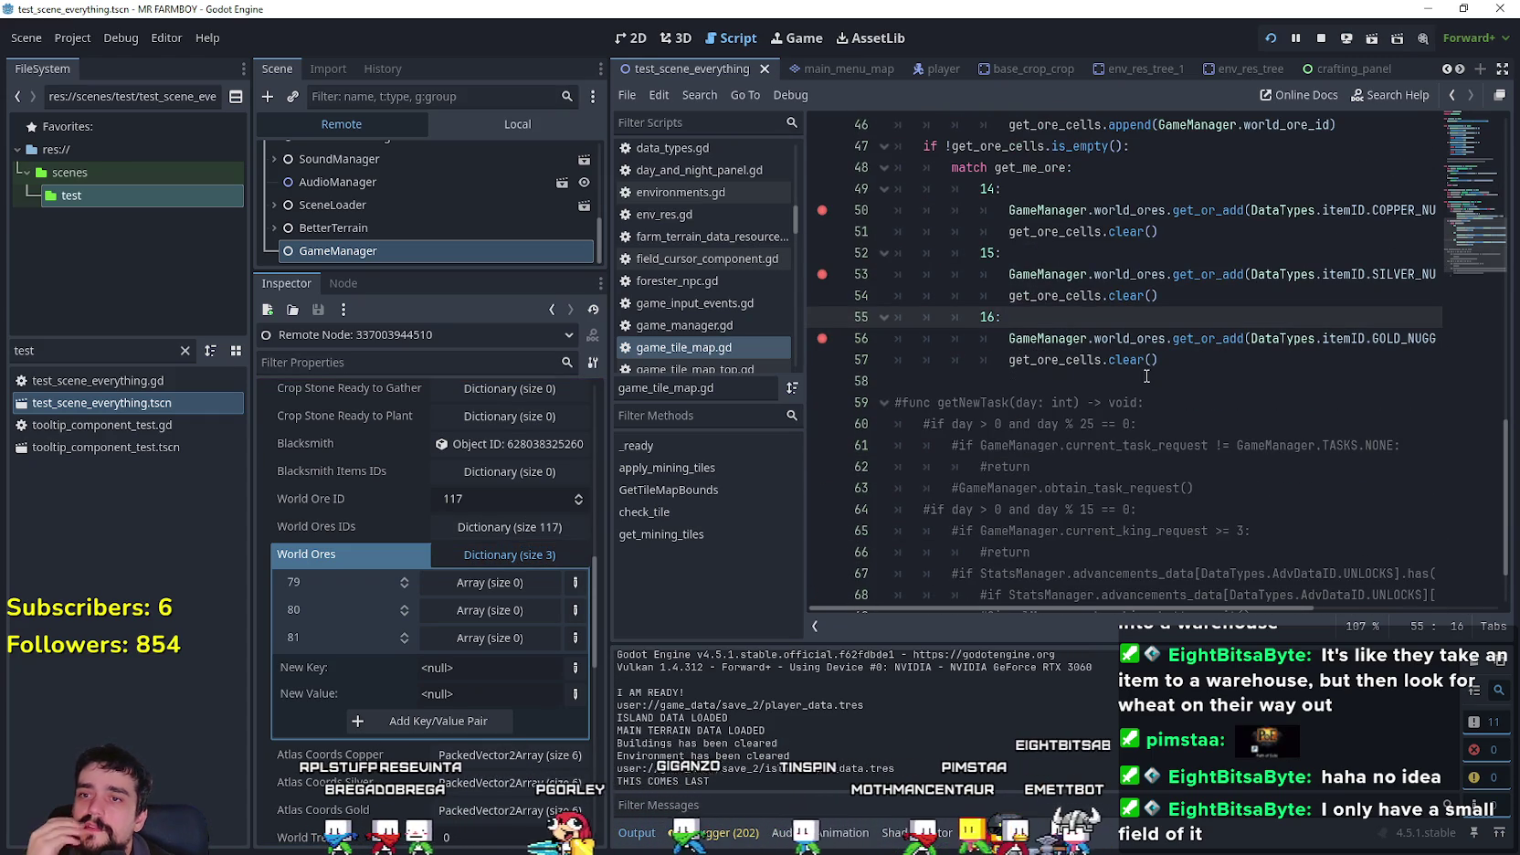
{"action": "left_click_drag", "start_coordinate": [1201, 365], "coordinate": [924, 210]}
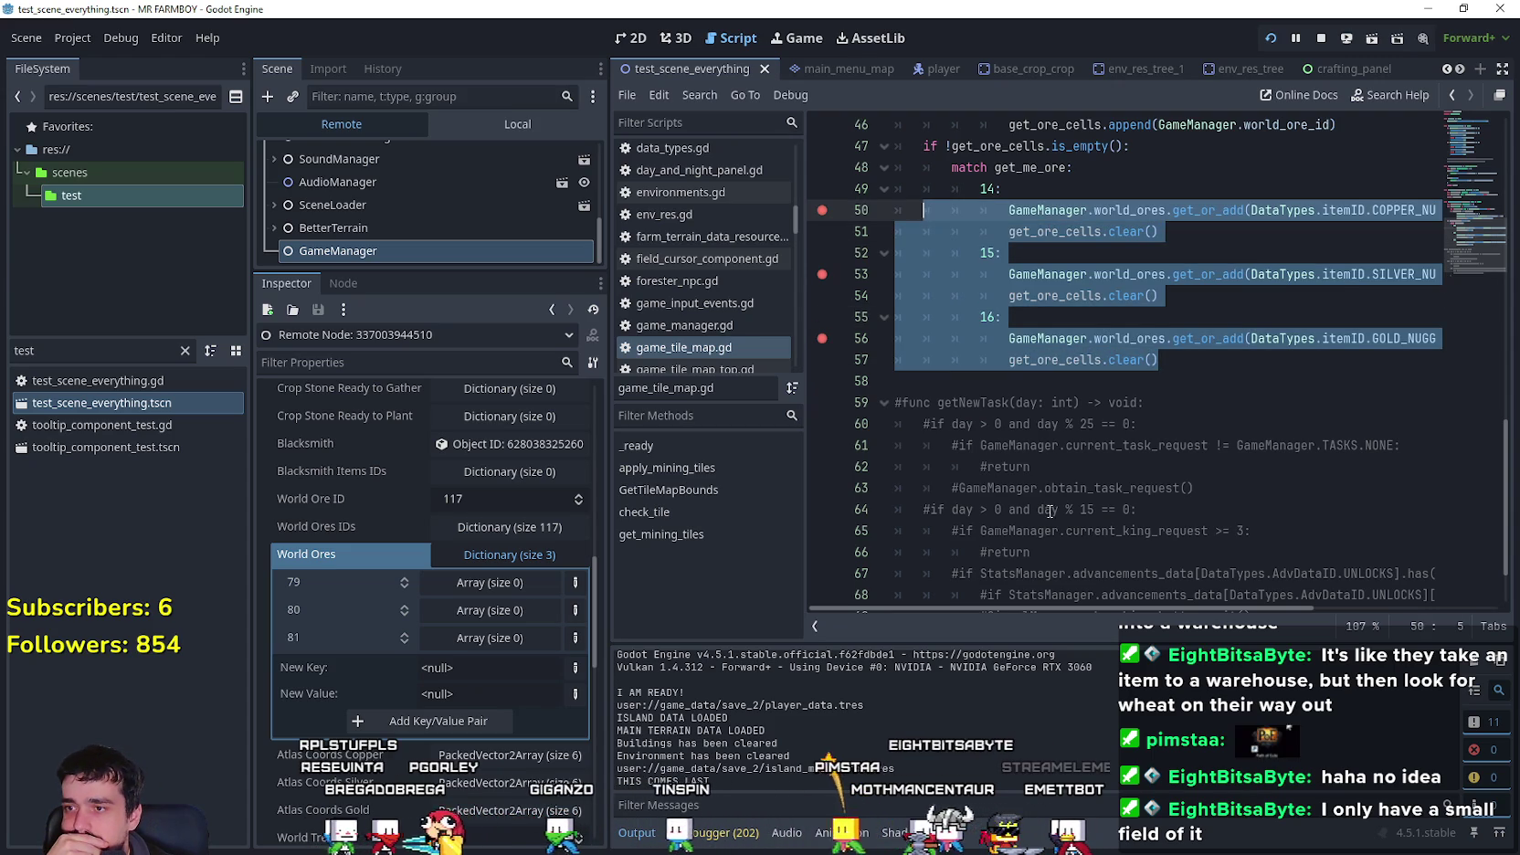
{"action": "double_click", "coordinate": [1043, 361]}
{"action": "scroll", "coordinate": [1187, 383], "scroll_direction": "up", "scroll_amount": 3}
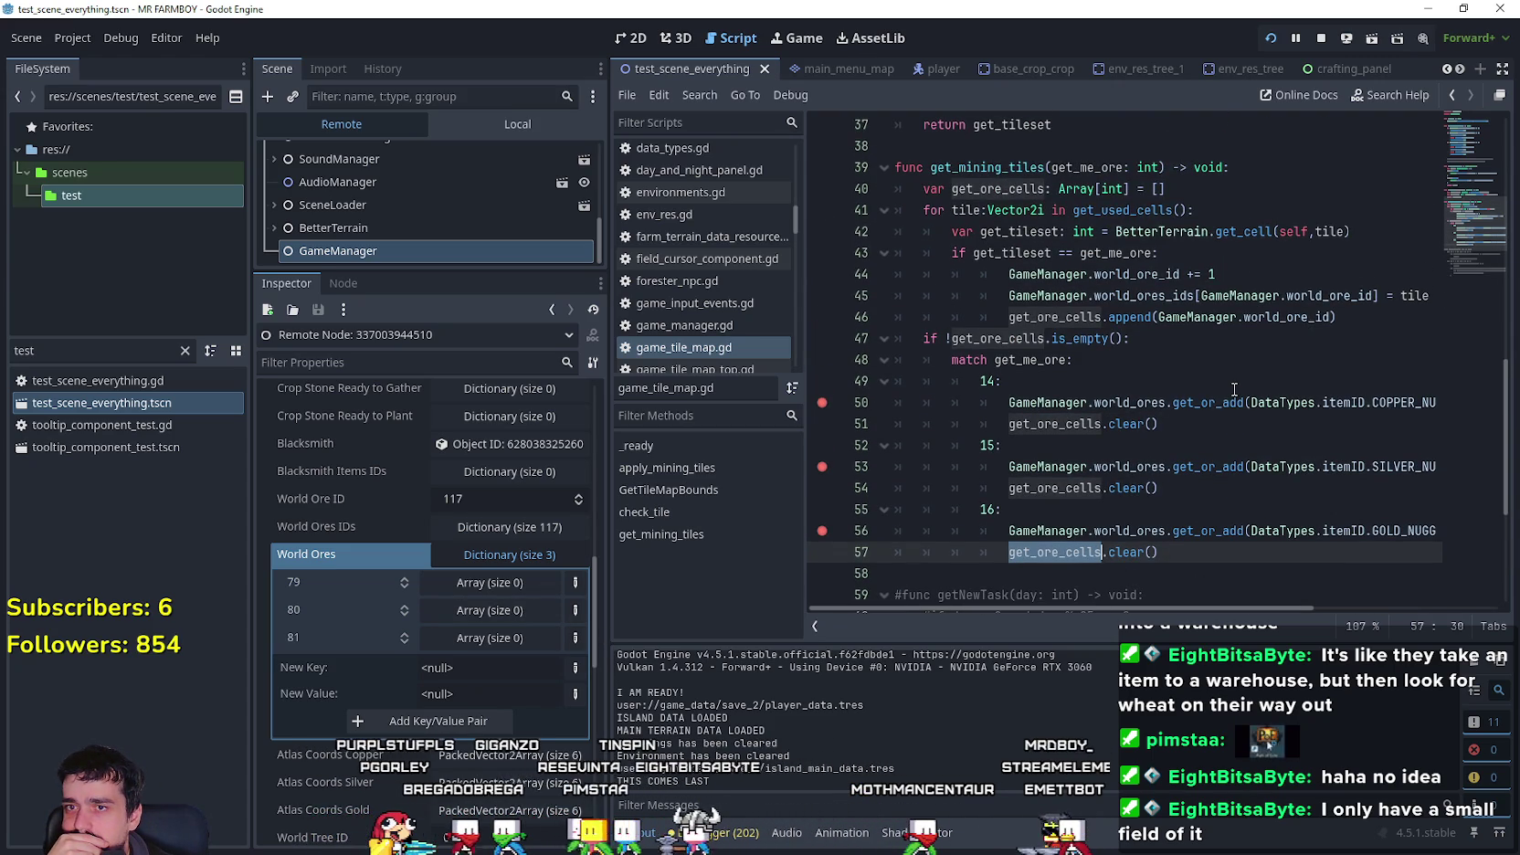
{"action": "left_click_drag", "start_coordinate": [1224, 606], "coordinate": [1361, 597]}
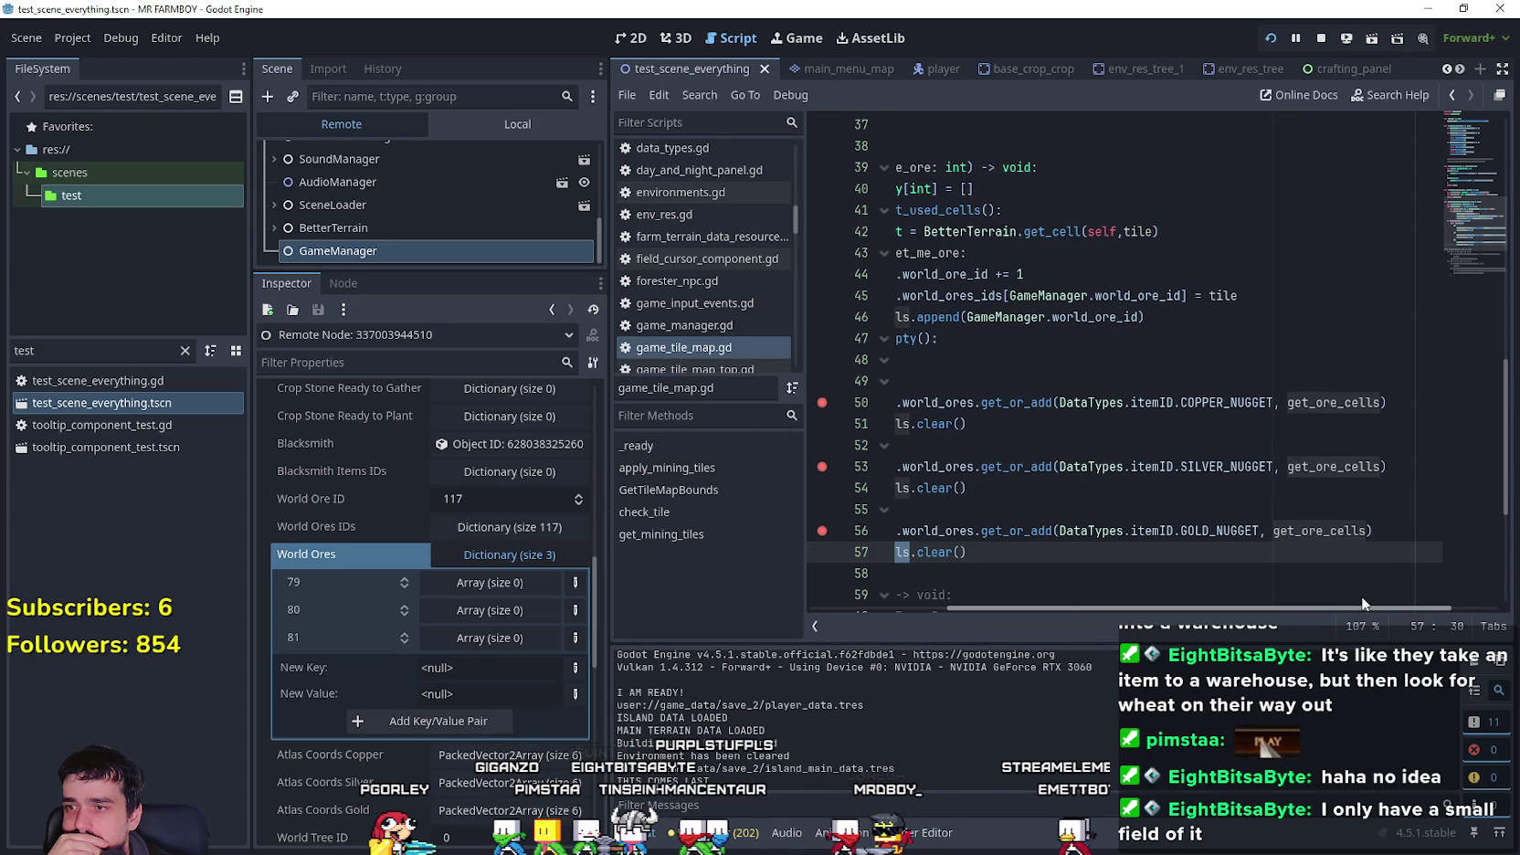
{"action": "left_click_drag", "start_coordinate": [1361, 597], "coordinate": [1028, 588]}
{"action": "left_click", "coordinate": [1044, 567]}
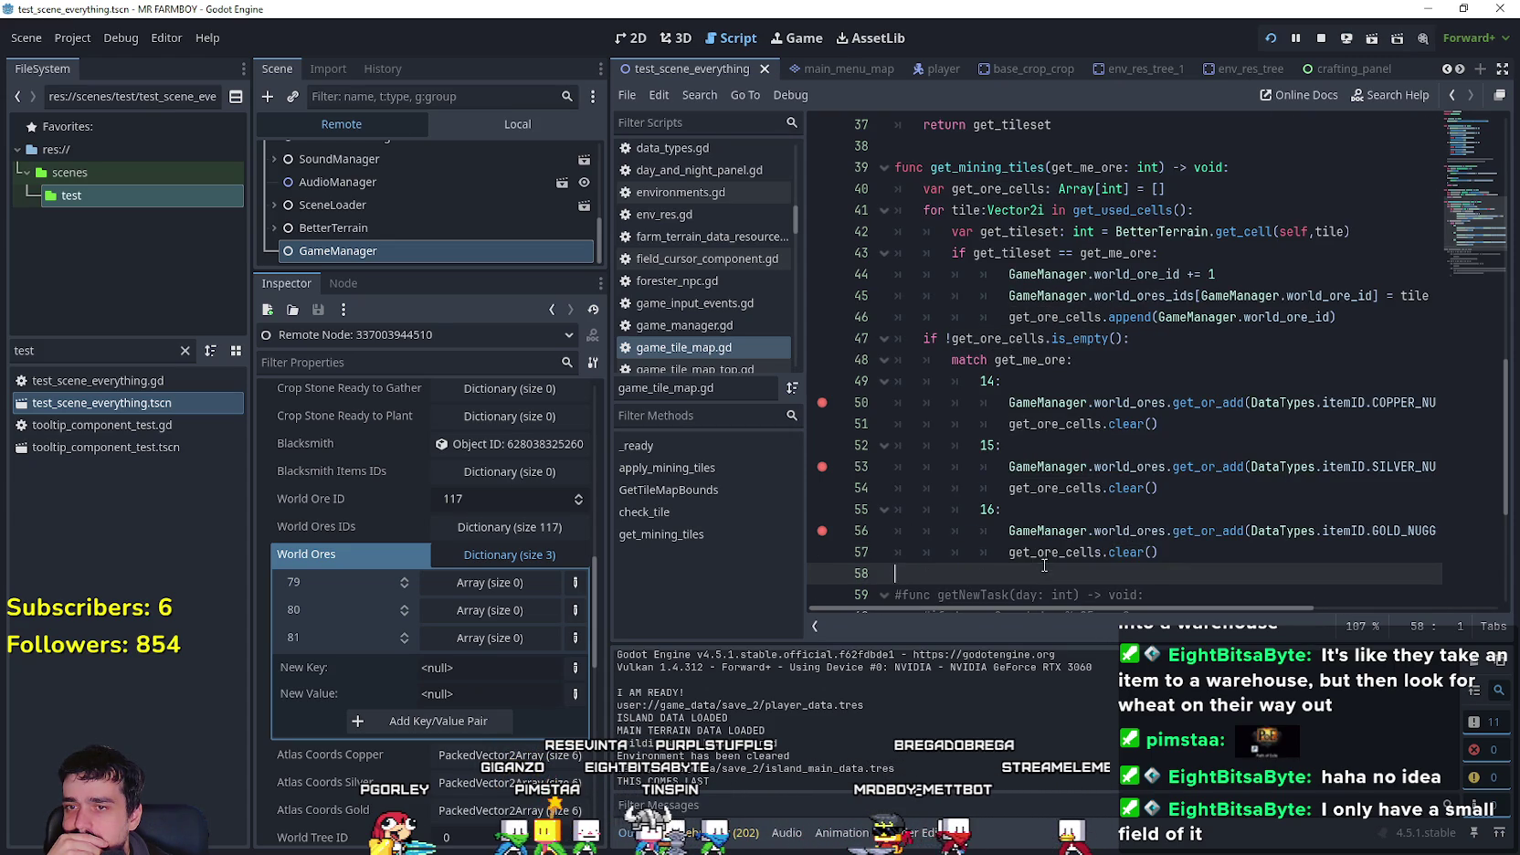
- Collapse World Ores and inspect GameTileMapTop's SaveDataComponent in the local scene tree
{"action": "left_click", "coordinate": [502, 561]}
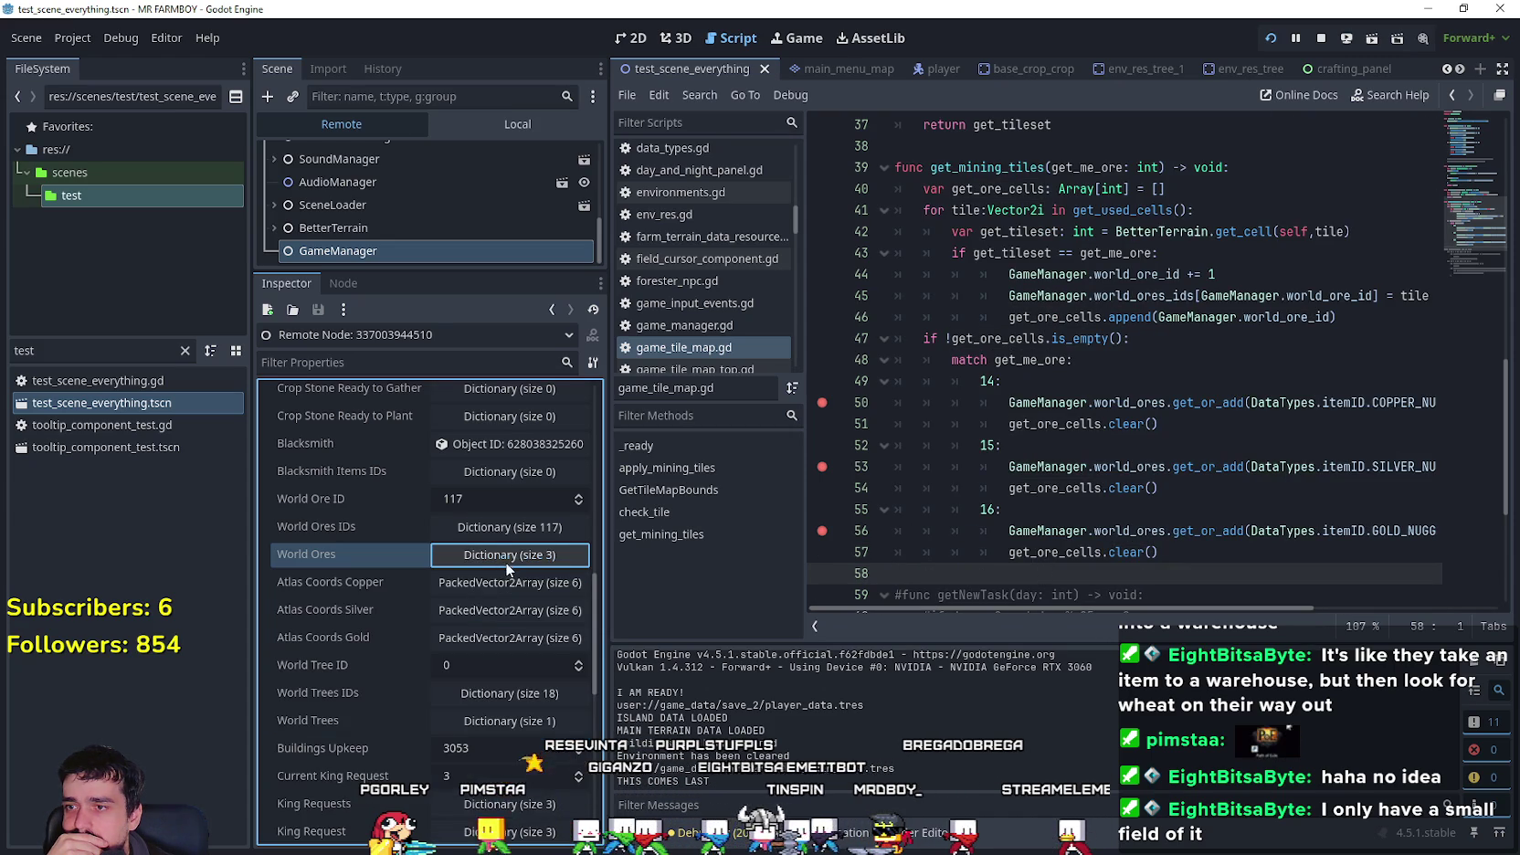
{"action": "left_click", "coordinate": [483, 123]}
{"action": "left_click", "coordinate": [364, 234]}
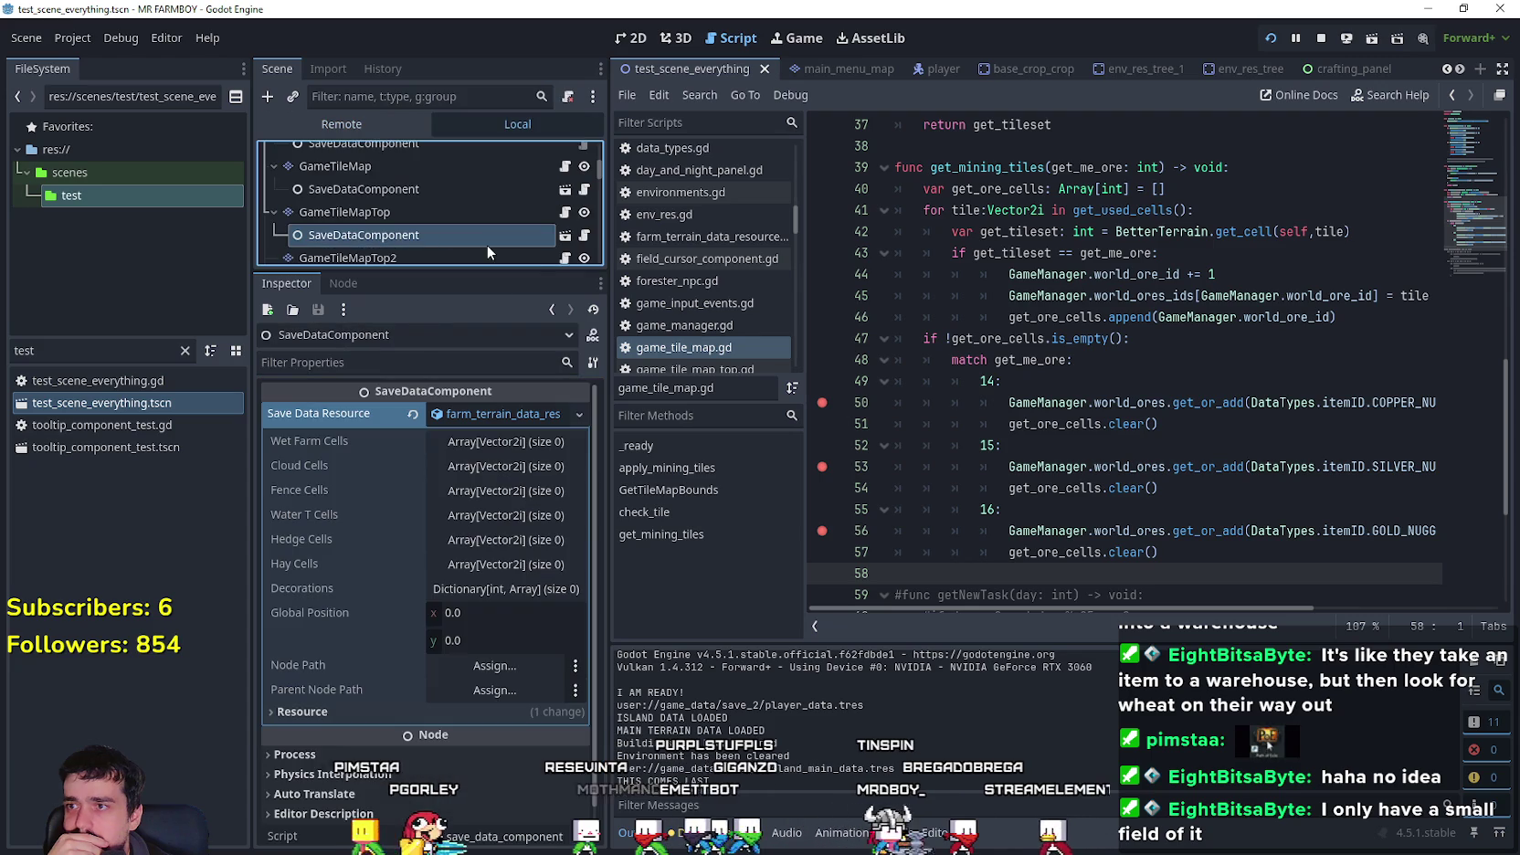
- Collapse the save resource, maximize the game window, and zoom and pan over the farm map
{"action": "left_click", "coordinate": [447, 413]}
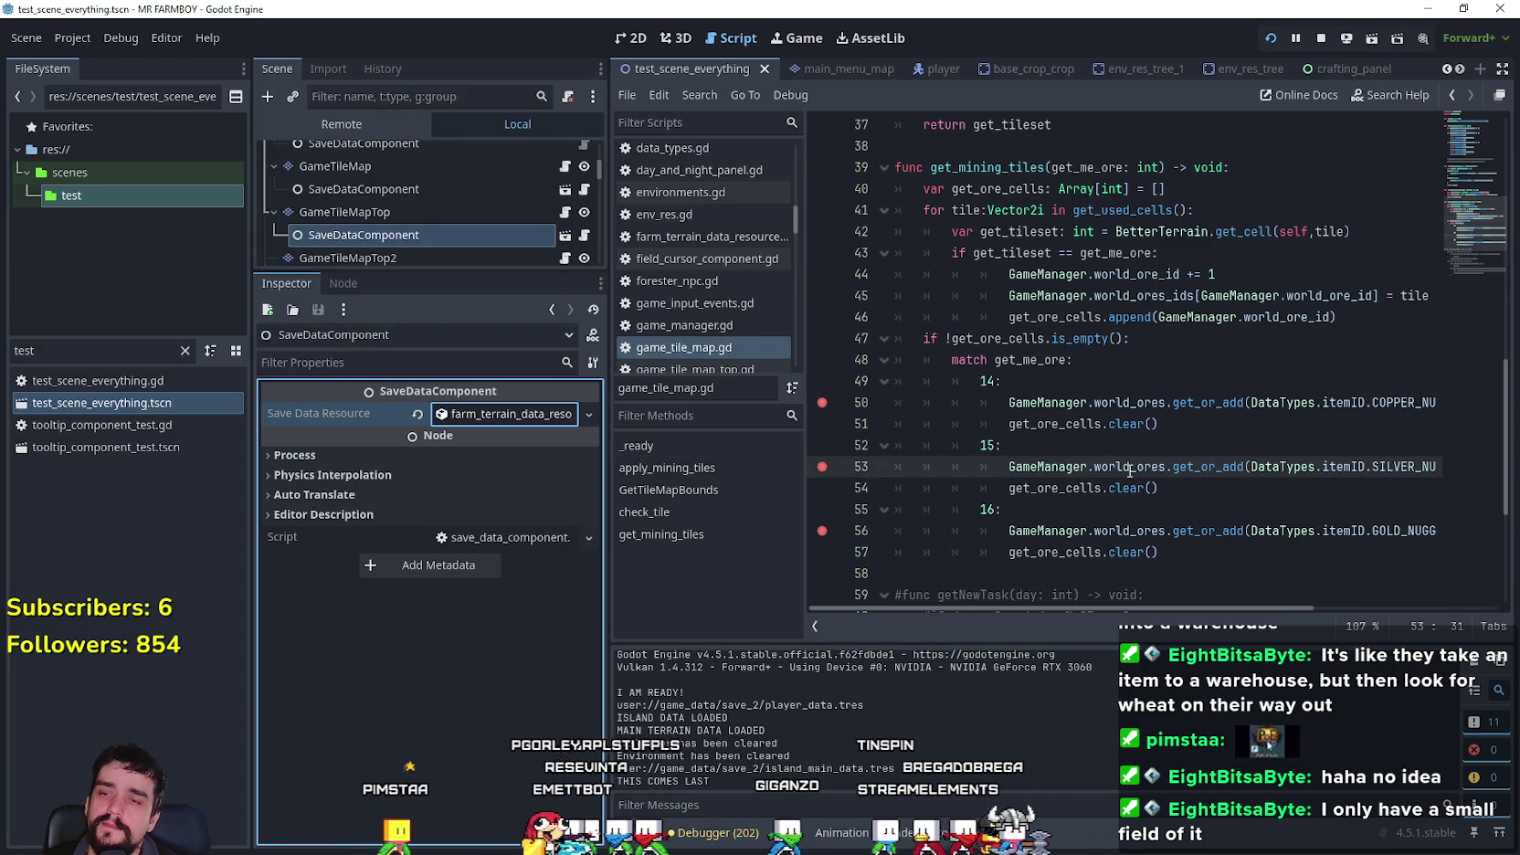
{"action": "key", "text": "alt+Tab"}
{"action": "key", "text": "Escape"}
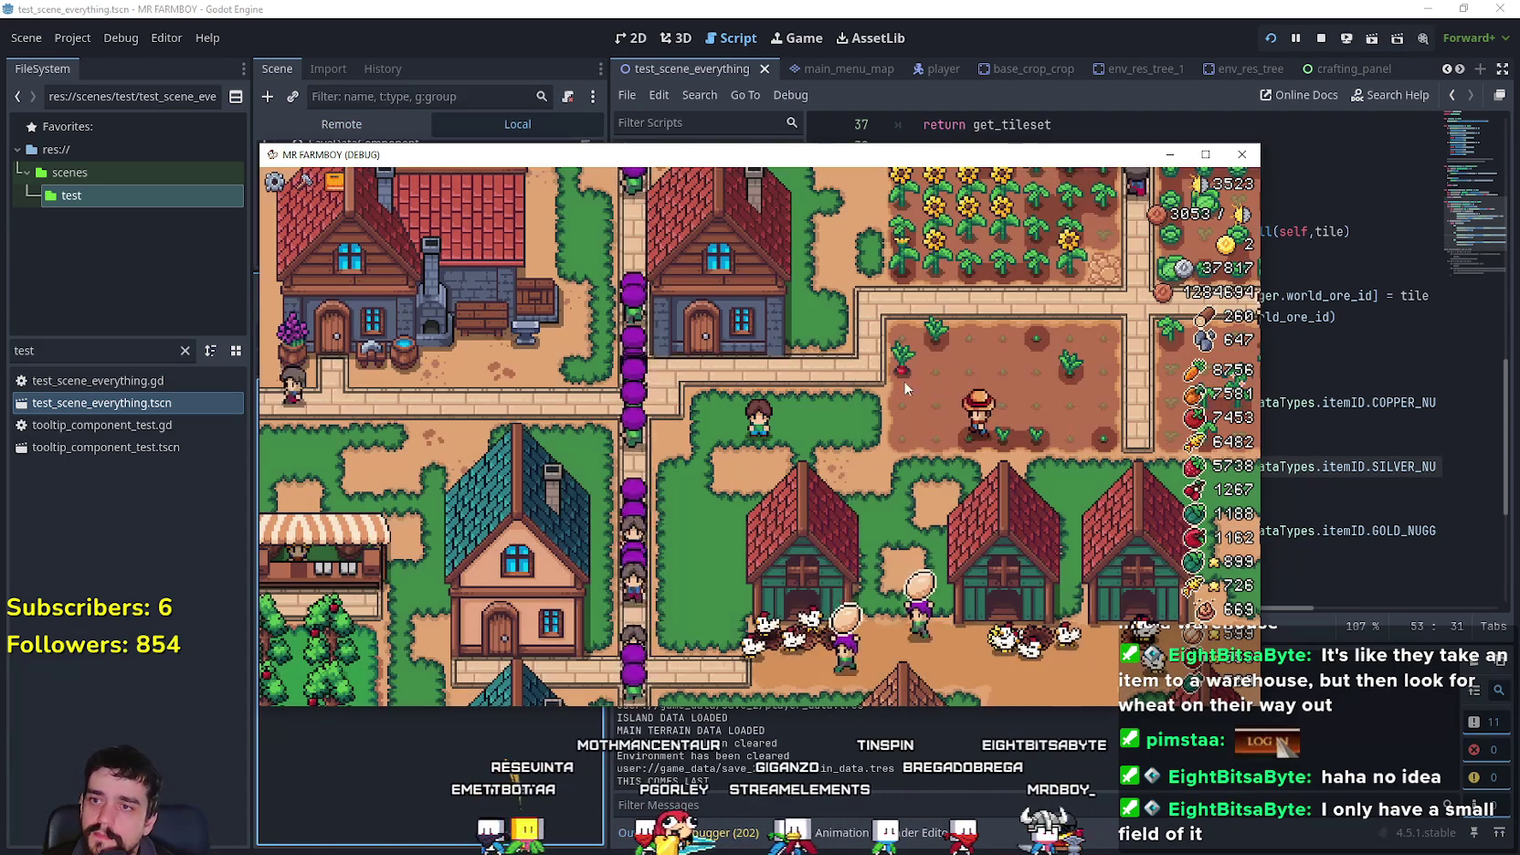
{"action": "key", "text": "super+Up"}
{"action": "scroll", "coordinate": [895, 445], "scroll_direction": "down", "scroll_amount": 5}
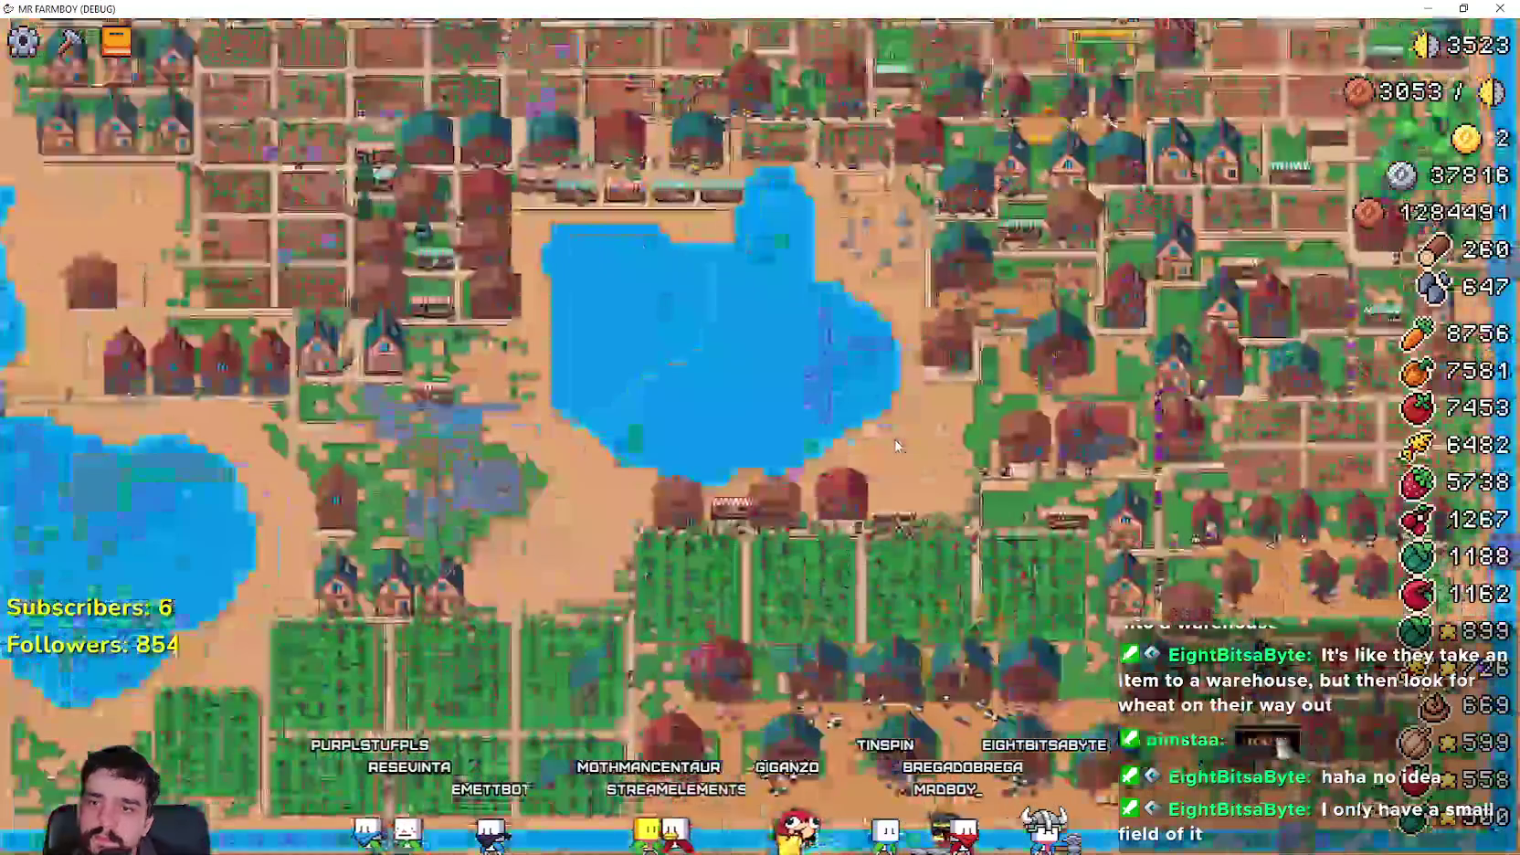
{"action": "scroll", "coordinate": [895, 445], "scroll_direction": "up", "scroll_amount": 1}
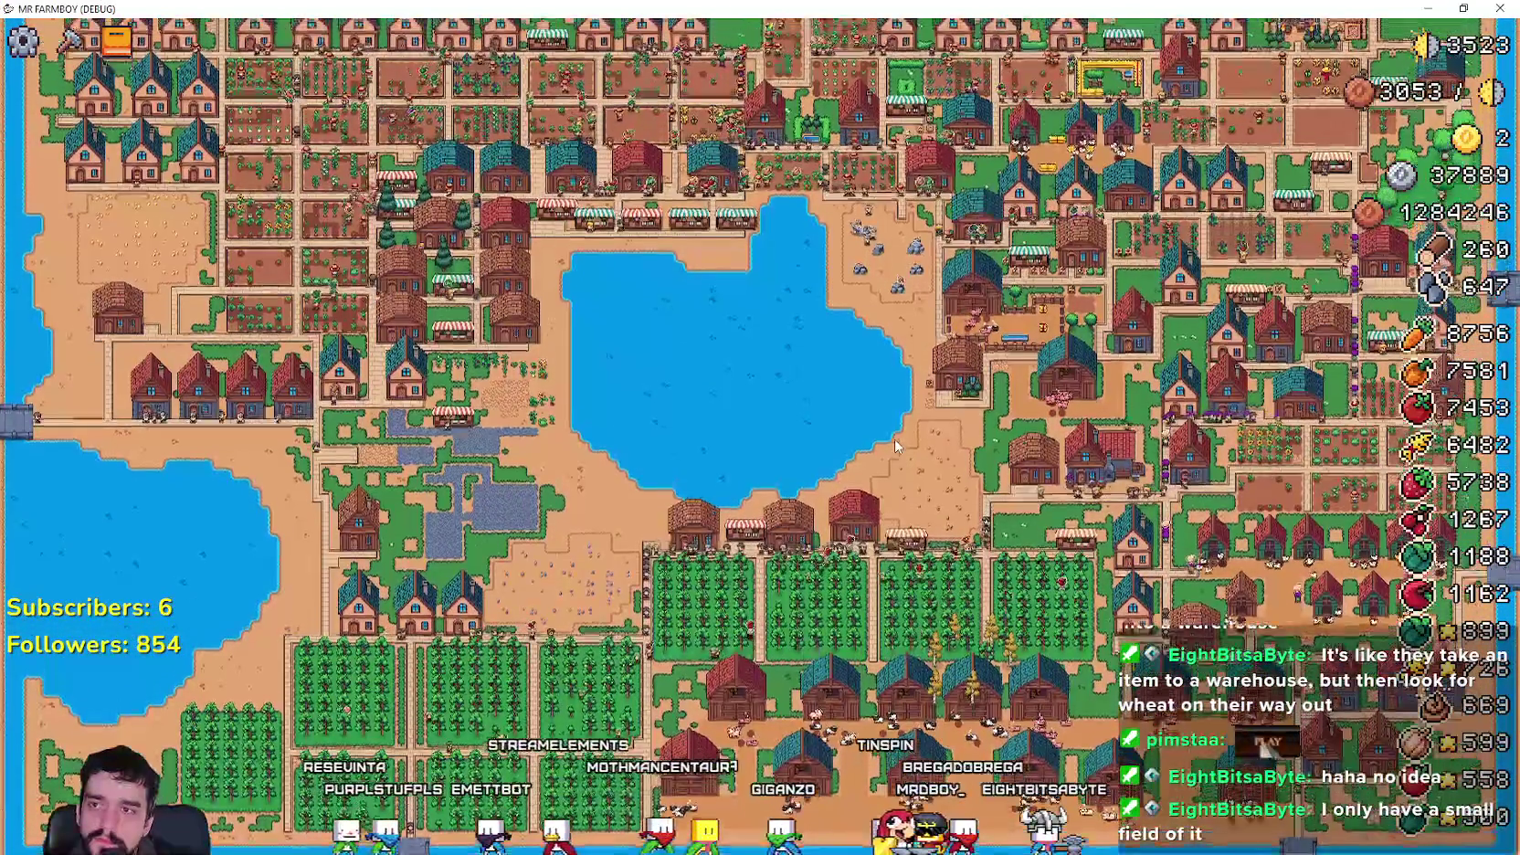
{"action": "key", "text": "w"}
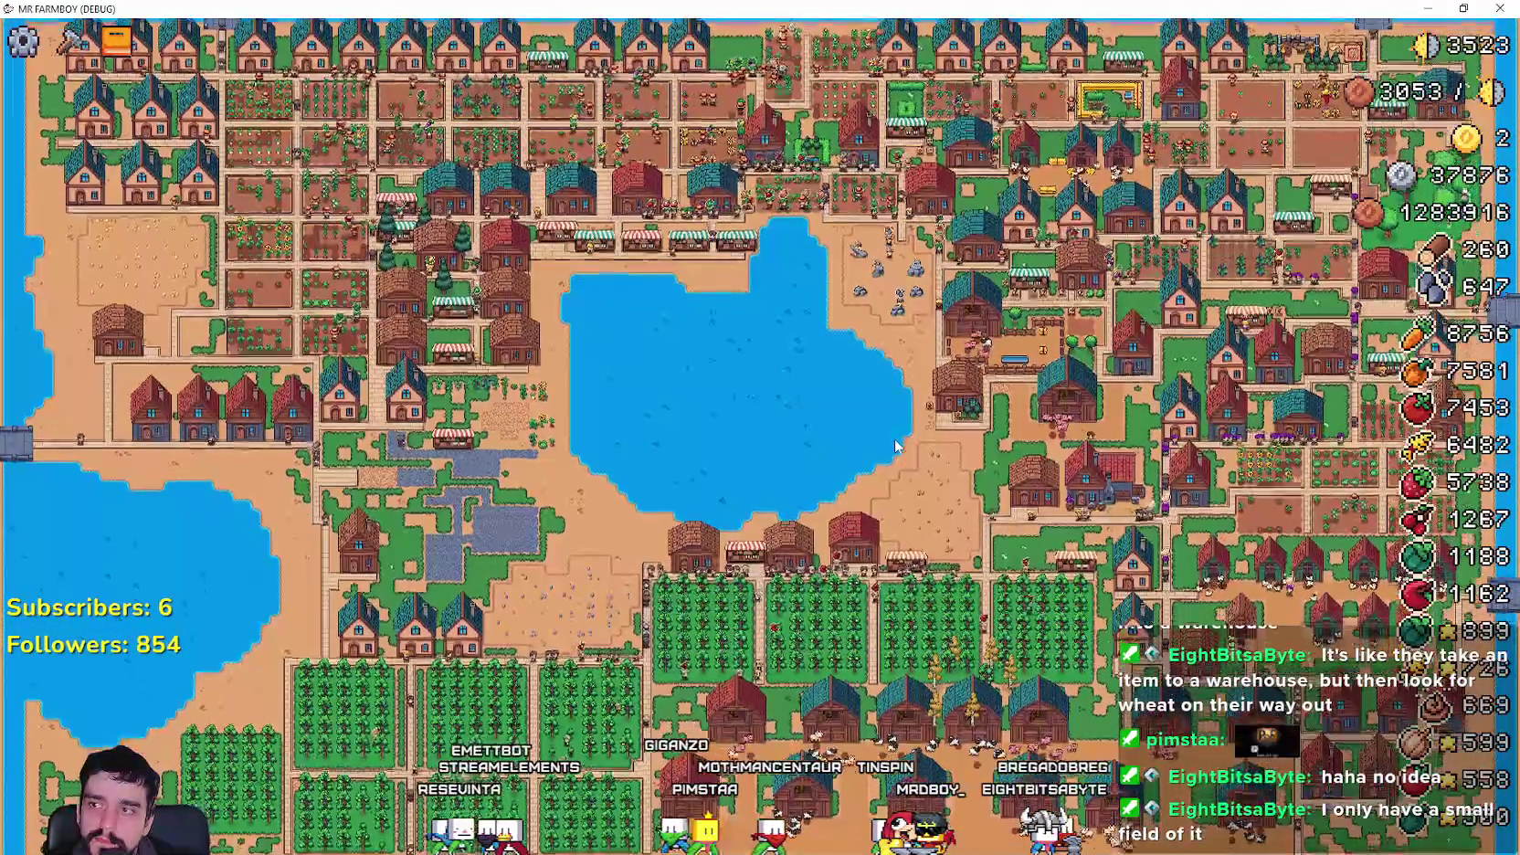
{"action": "key", "text": "s"}
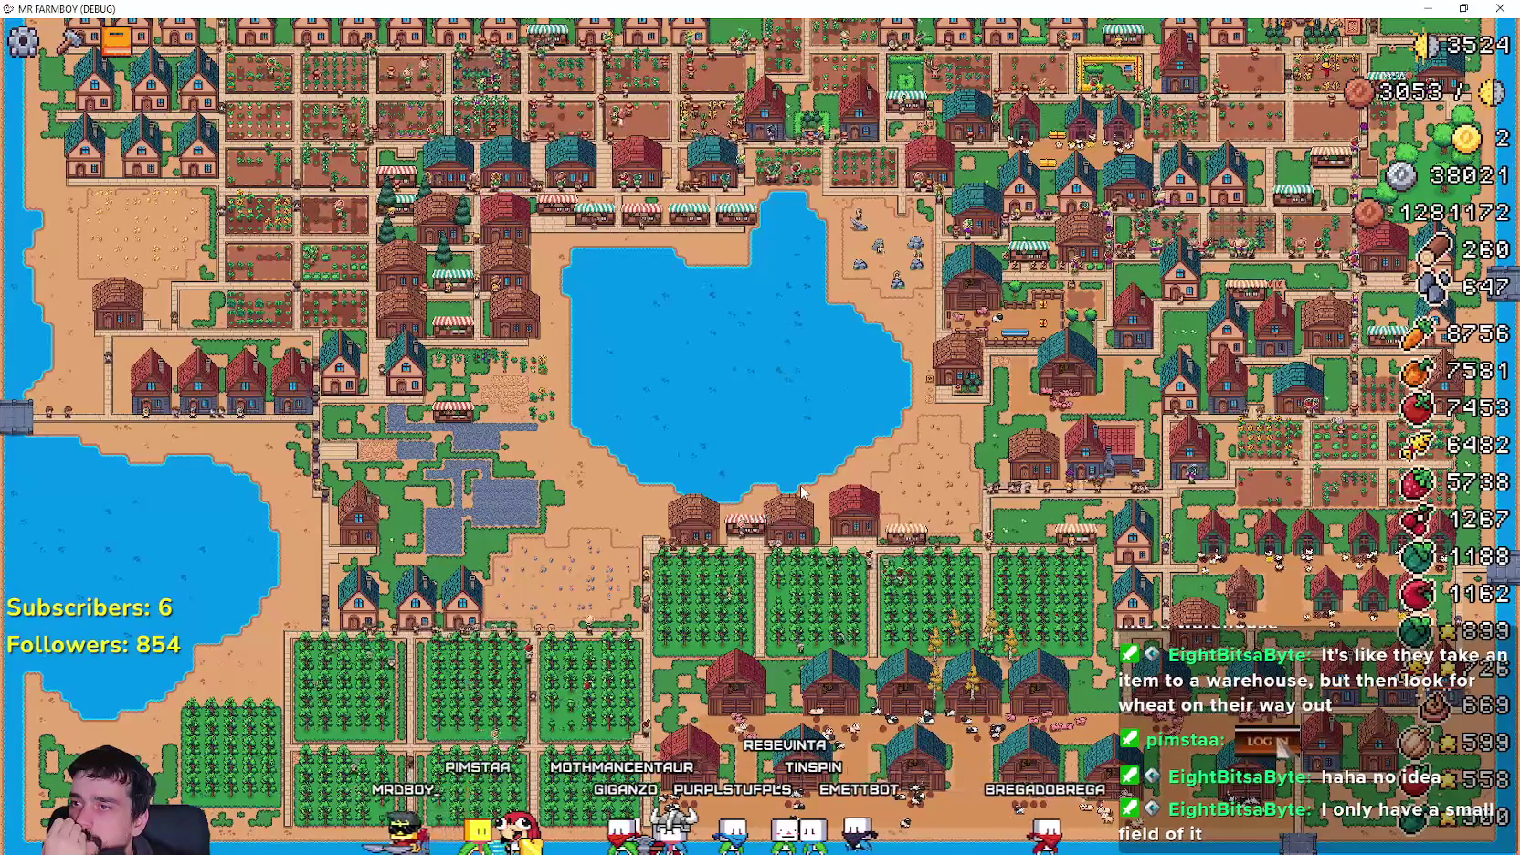
- Pause and resume the game with Escape
{"action": "key", "text": "Escape"}
{"action": "key", "text": "Escape"}
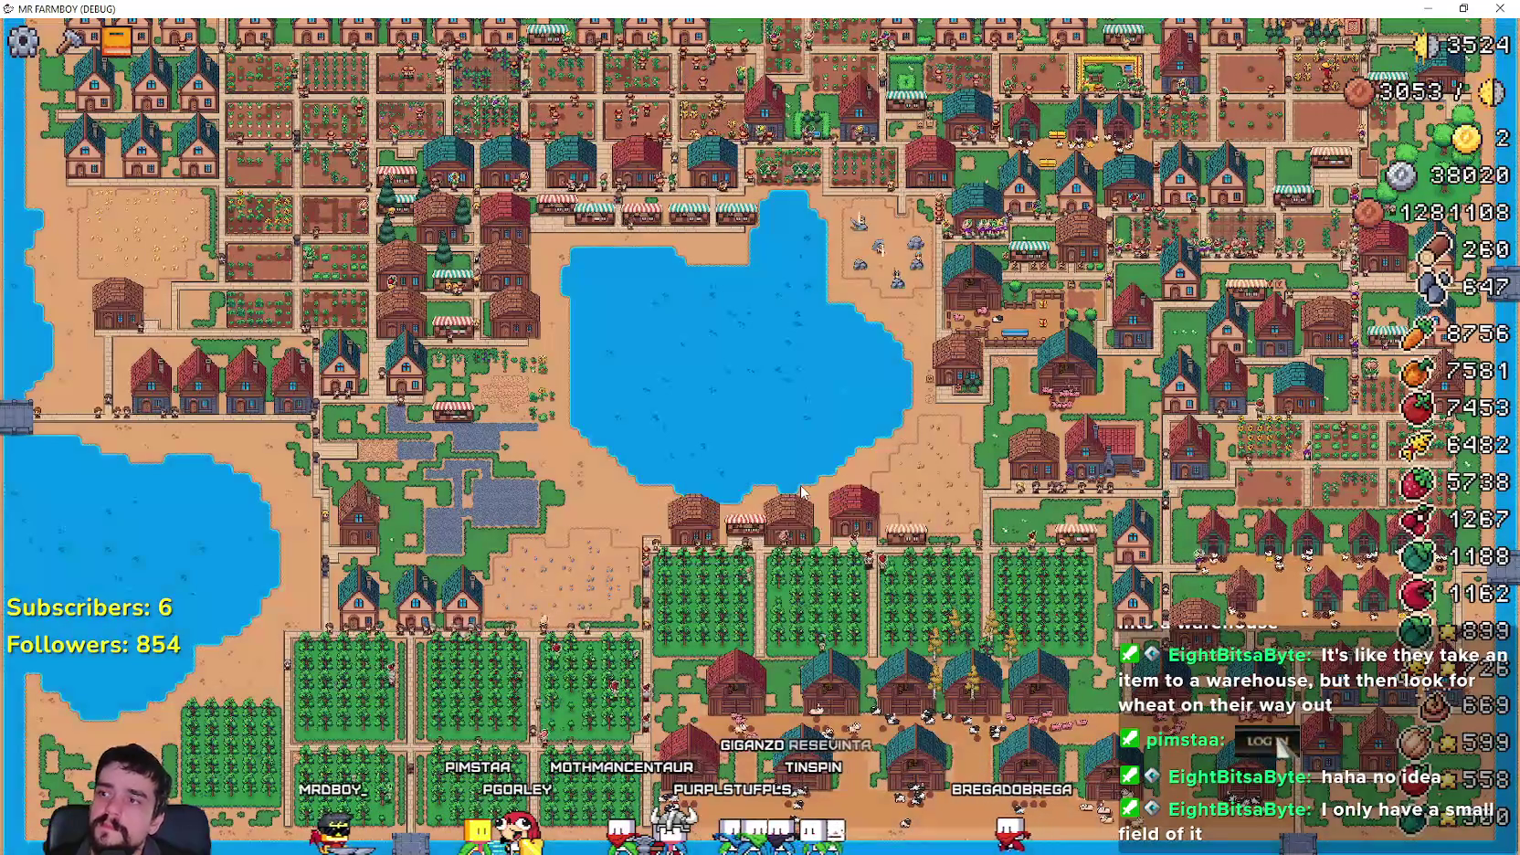
{"action": "key", "text": "Escape"}
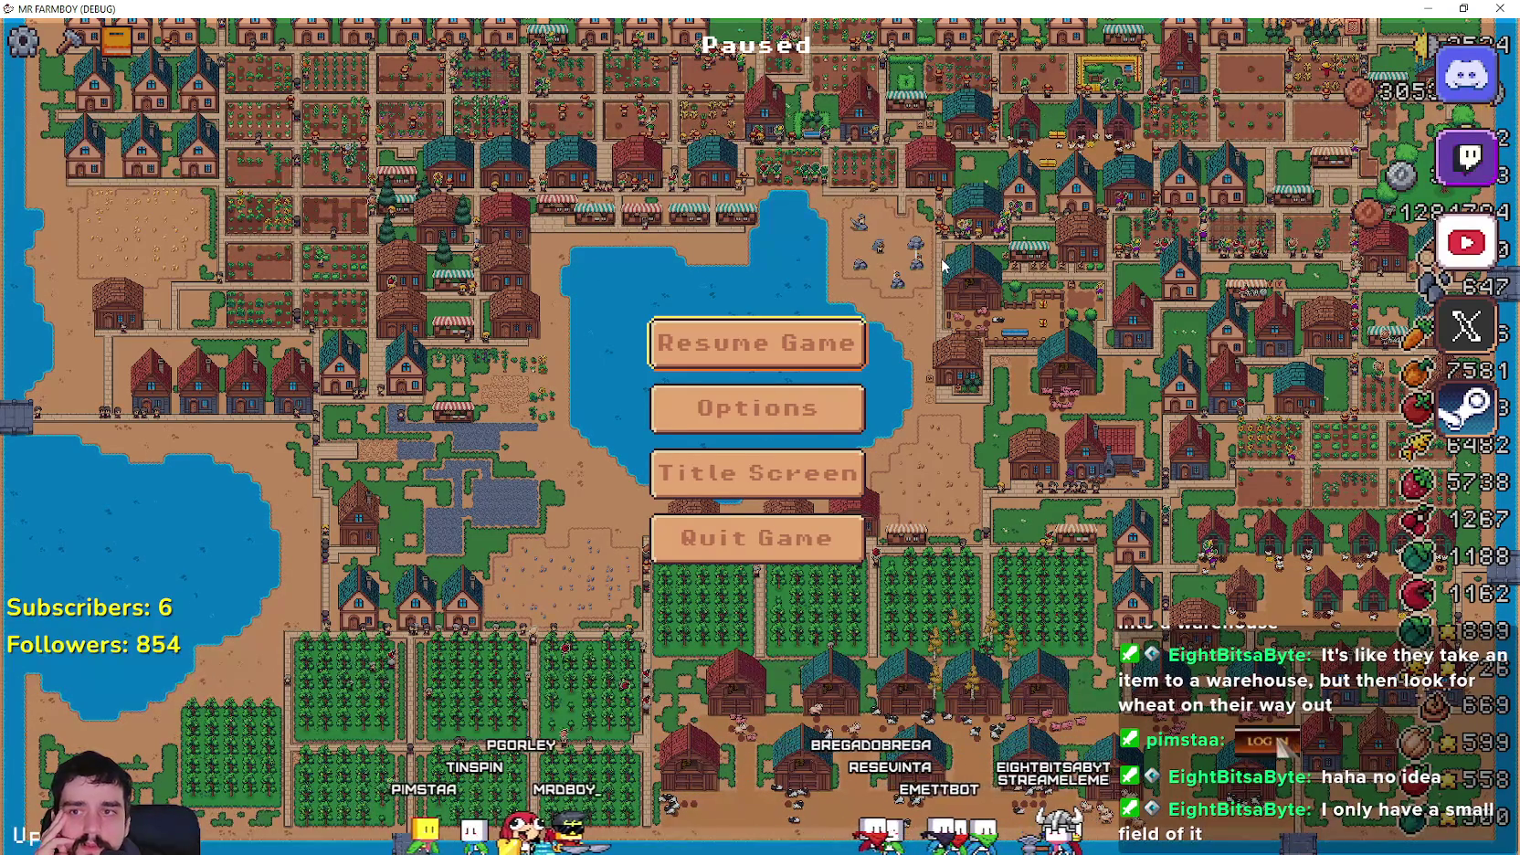
{"action": "key", "text": "Escape"}
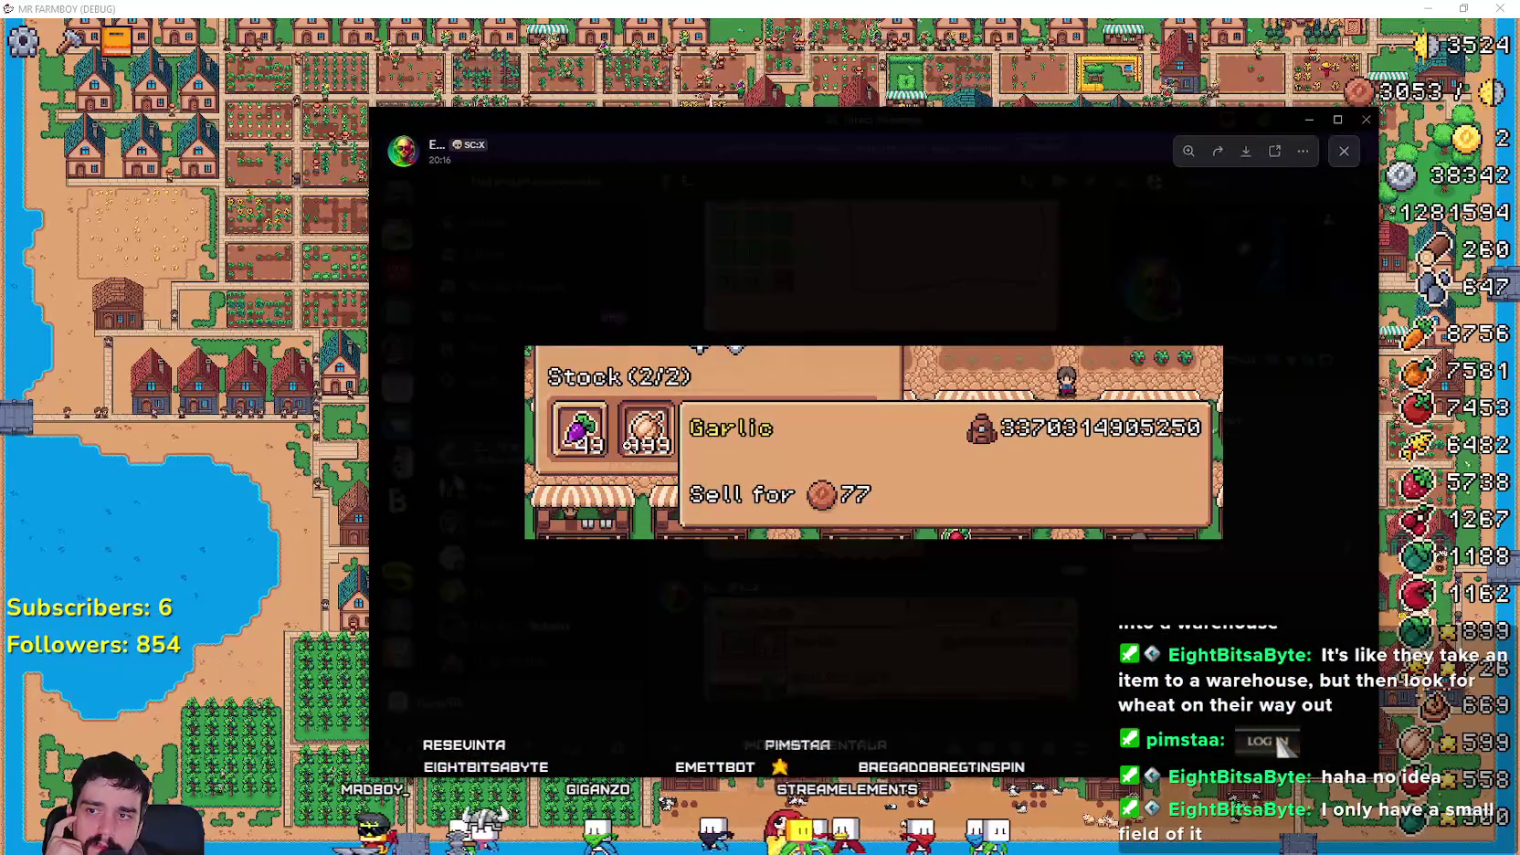
- Zoom into the Garlic stock screenshot (Stock 2/2, 999, sells 77), zoom back out, and close it
{"action": "left_click", "coordinate": [656, 444]}
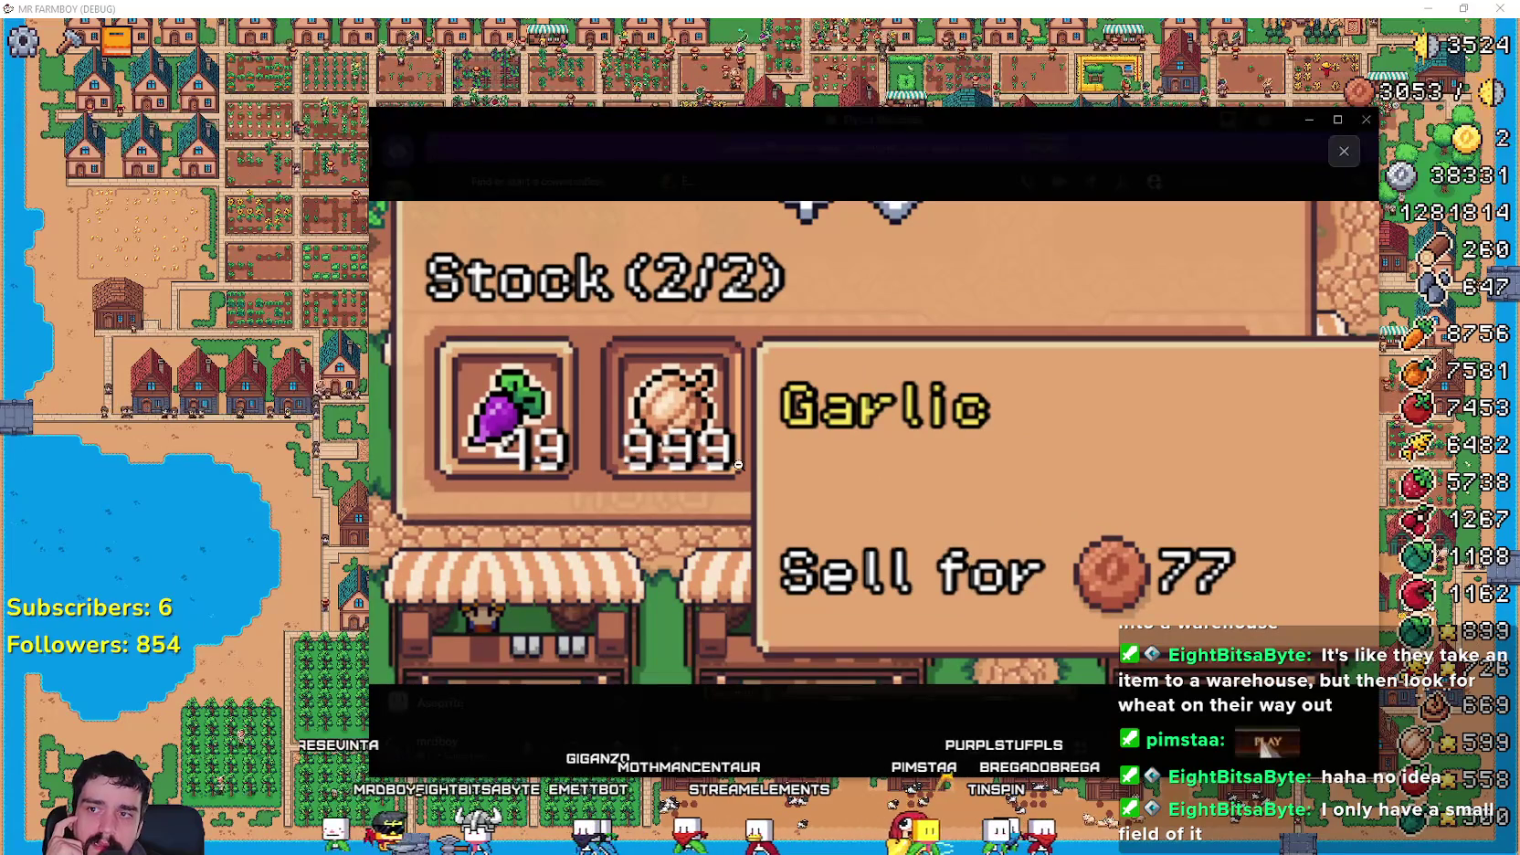
{"action": "left_click", "coordinate": [960, 483]}
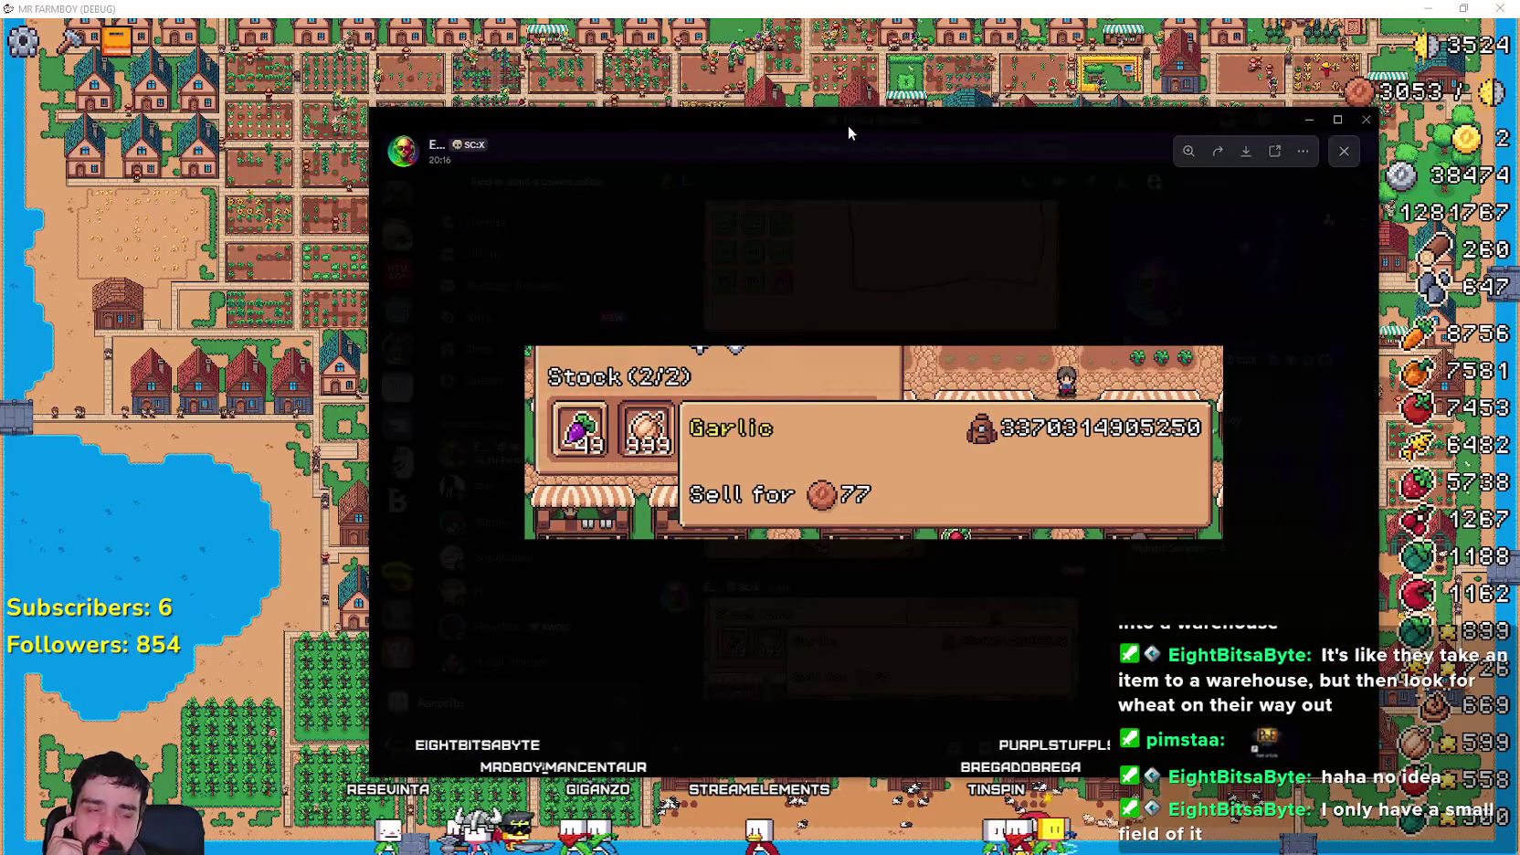
{"action": "left_click", "coordinate": [848, 124]}
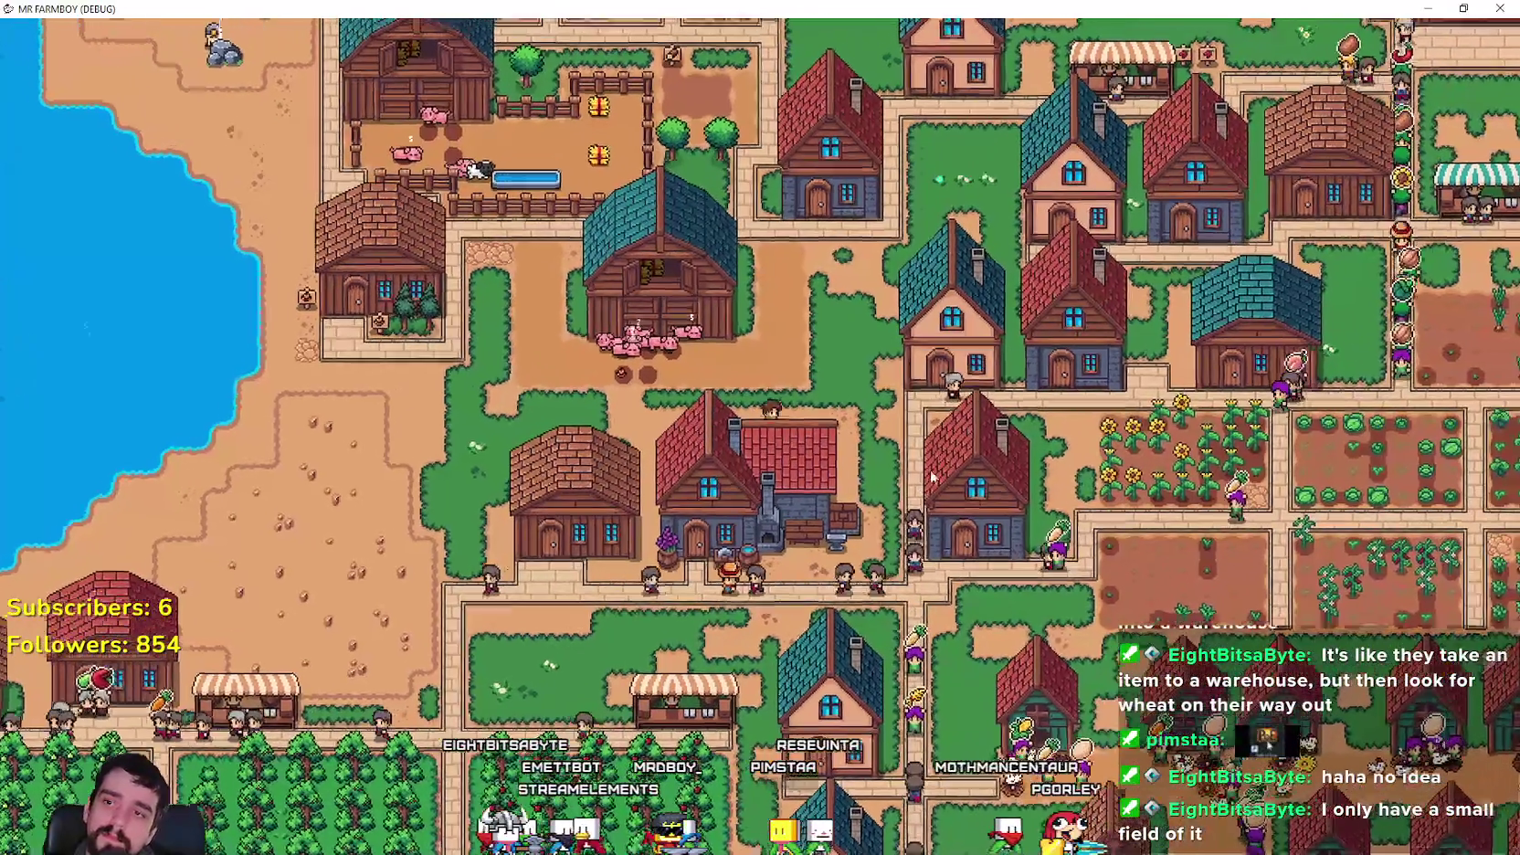
- Open two town Warehouses' inventories and view a stocked item's sell details
{"action": "left_click", "coordinate": [931, 475]}
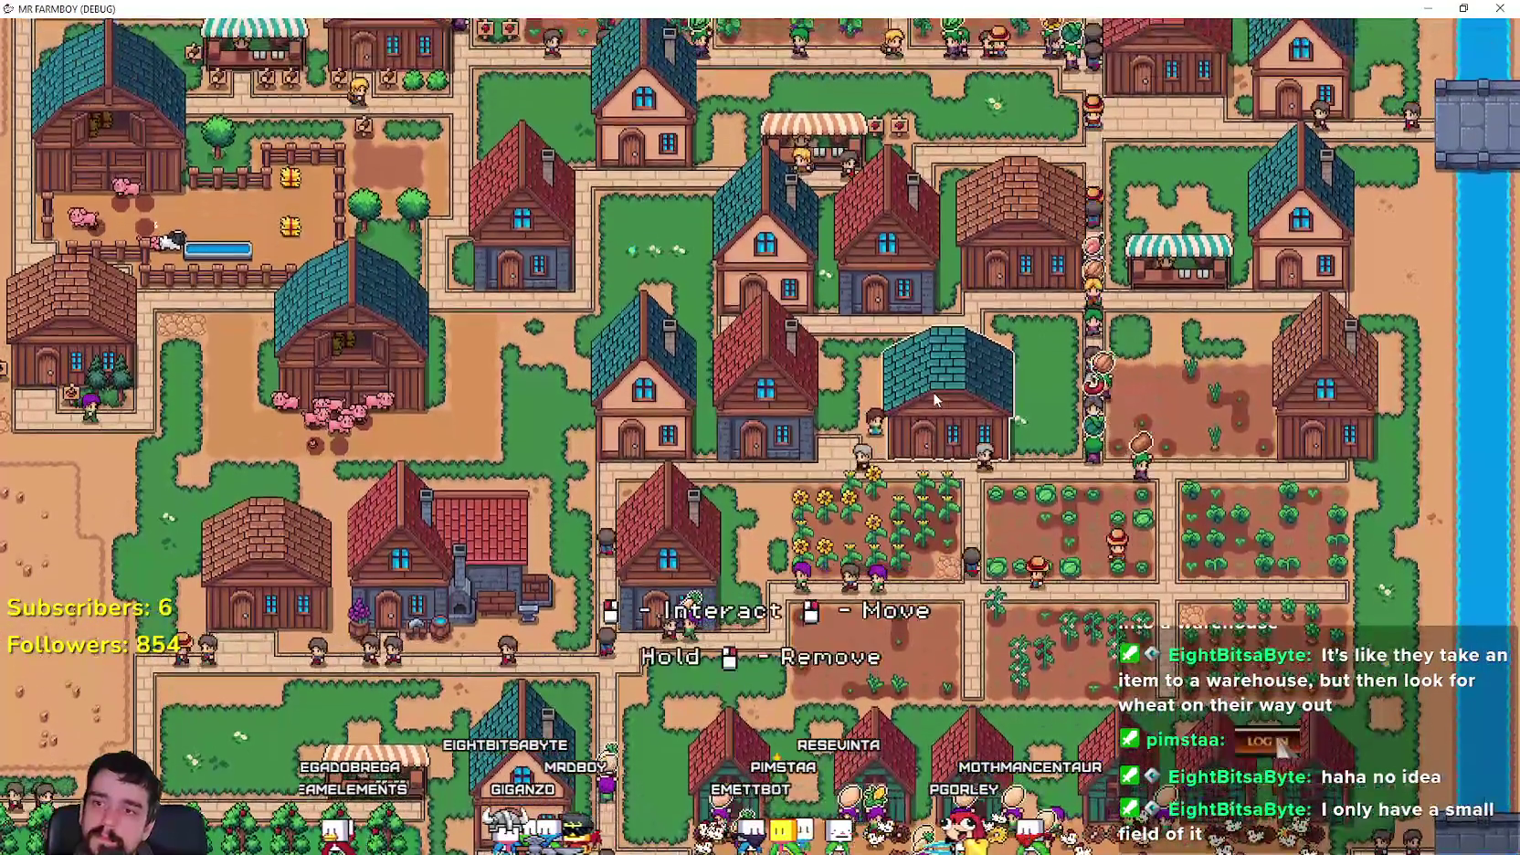
{"action": "left_click", "coordinate": [932, 391]}
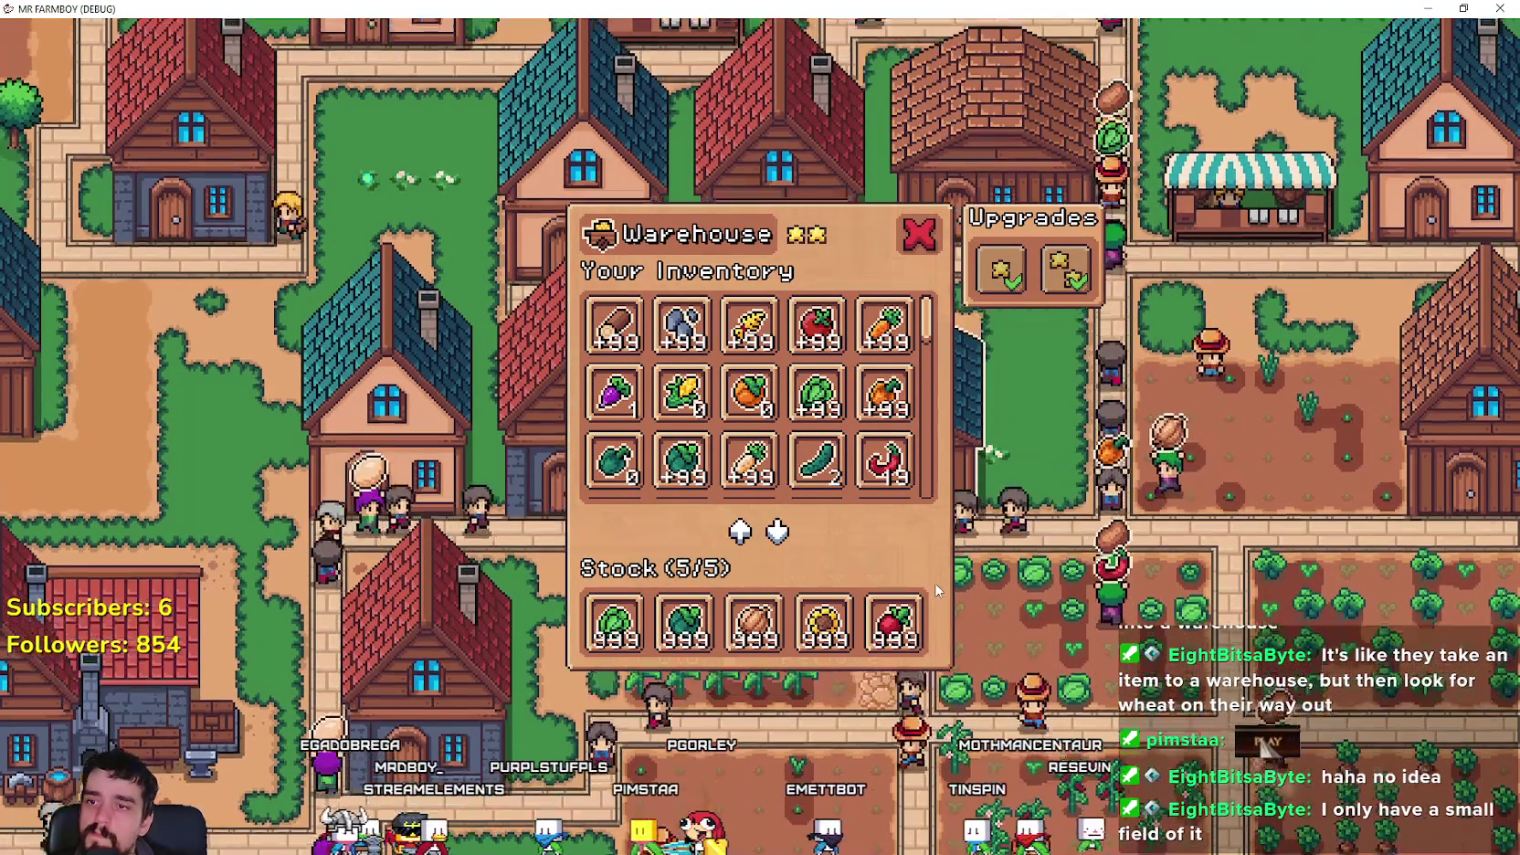
{"action": "left_click", "coordinate": [919, 235]}
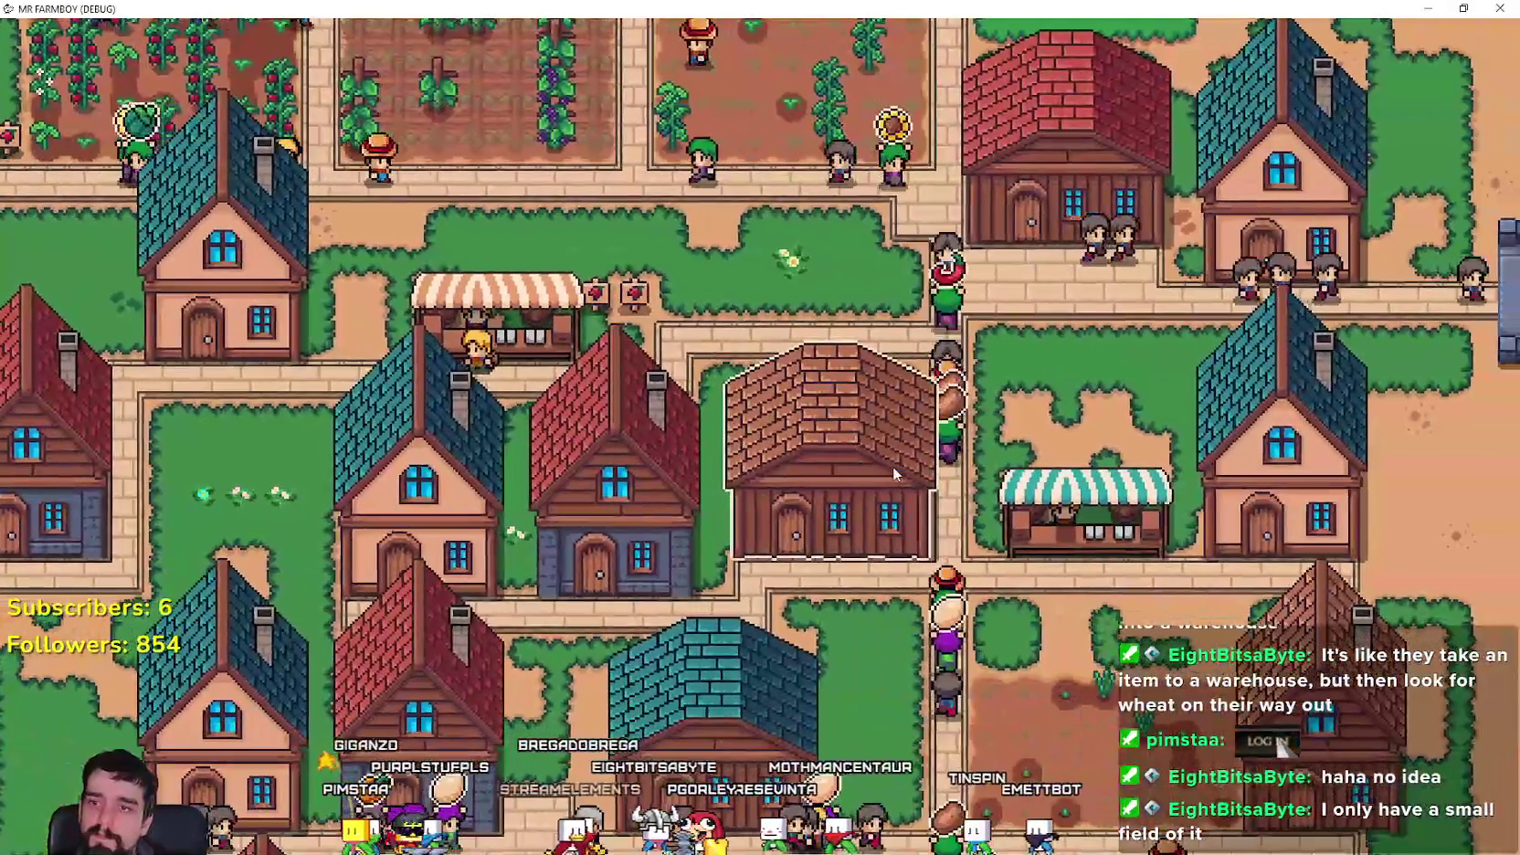
{"action": "left_click", "coordinate": [894, 466]}
{"action": "left_click", "coordinate": [696, 621]}
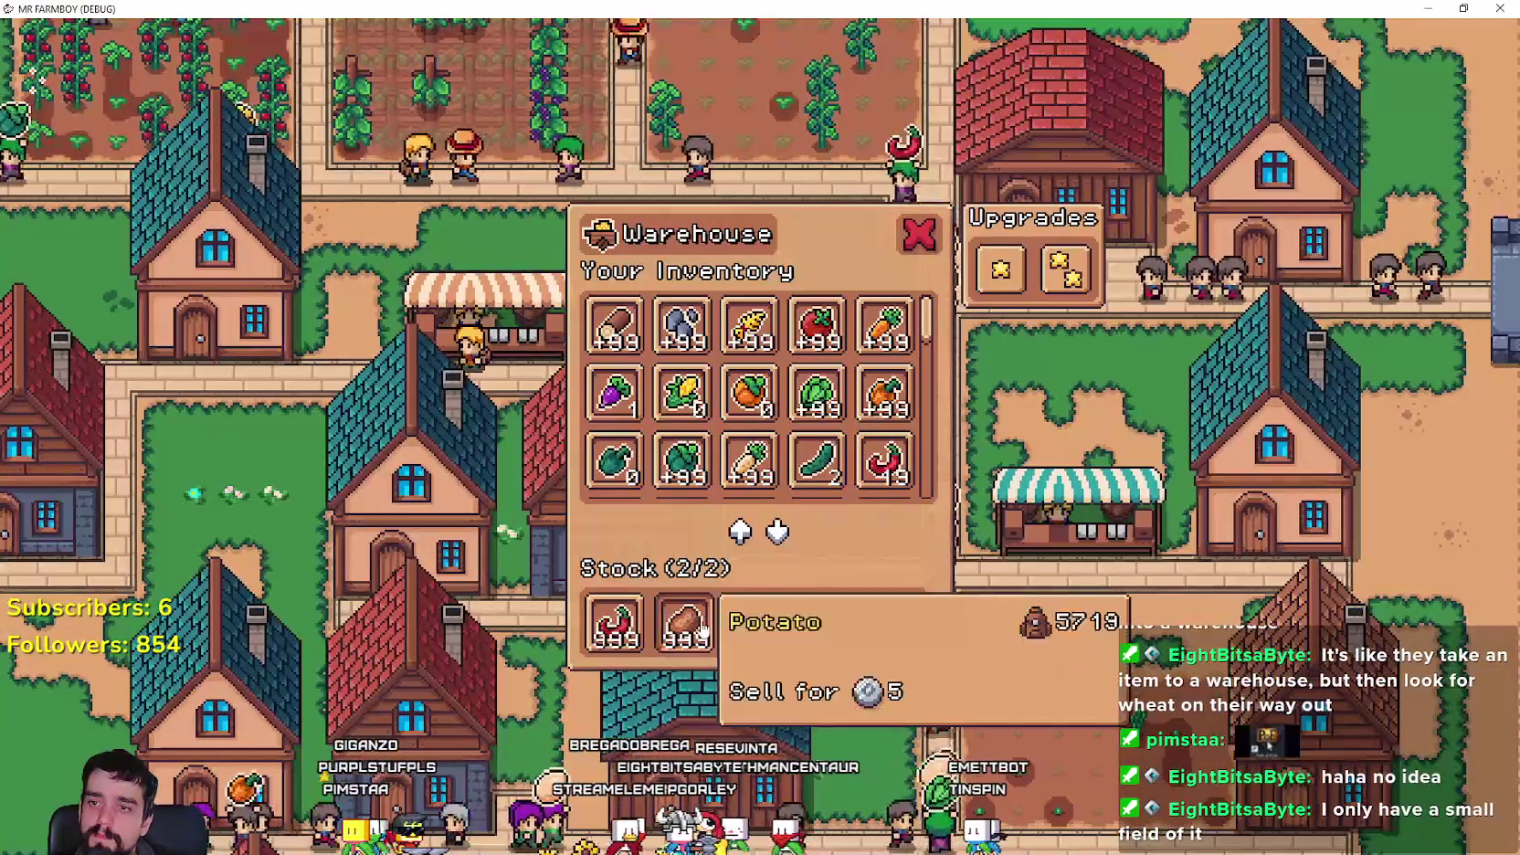
{"action": "key", "text": "Escape"}
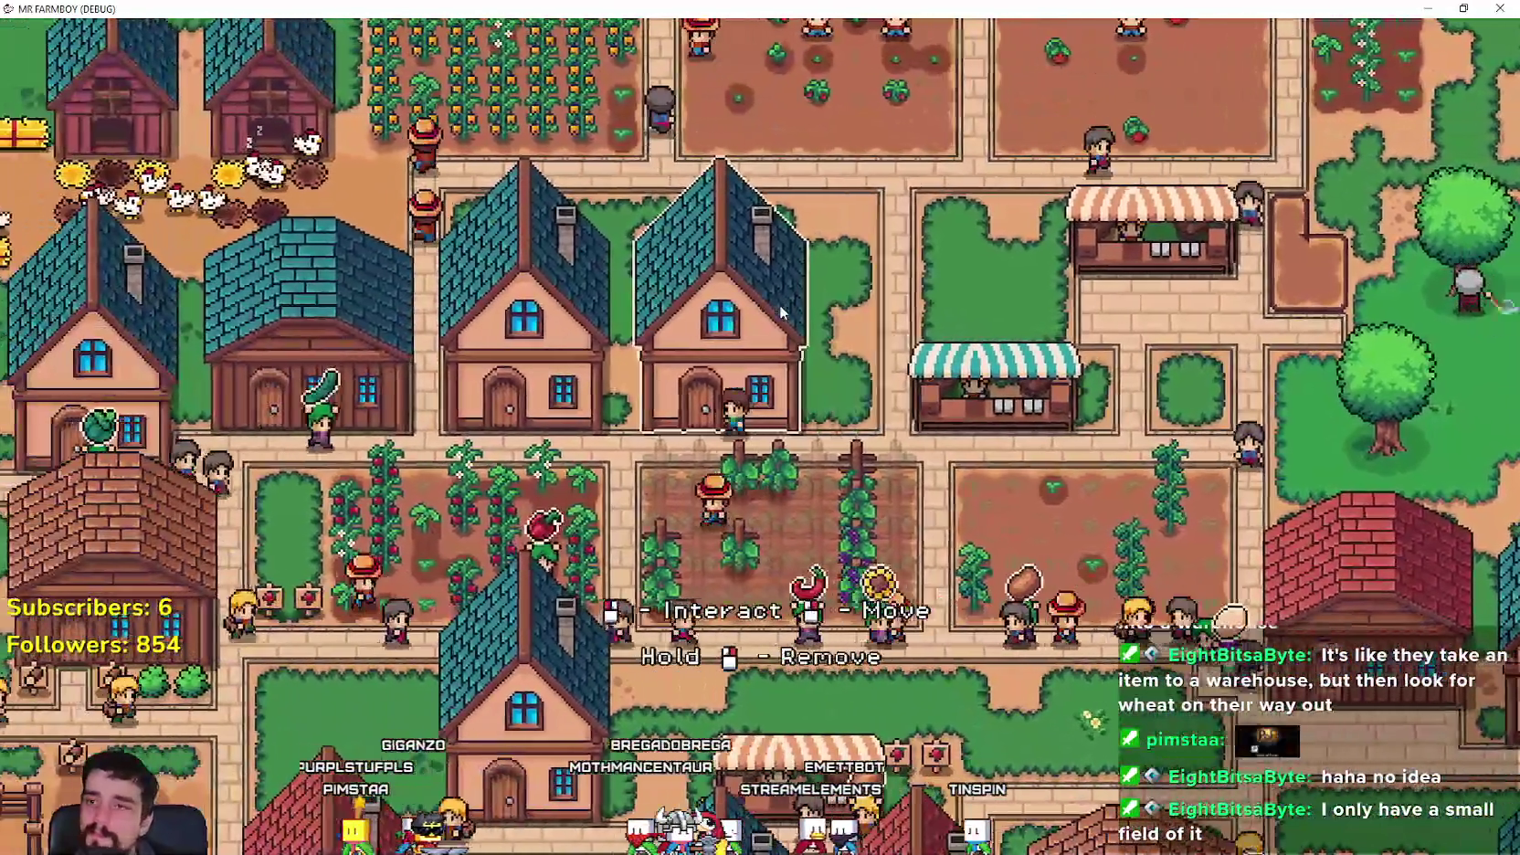
- Look over the House's workers and beds panel and the Market stall's dialog
{"action": "left_click", "coordinate": [797, 306]}
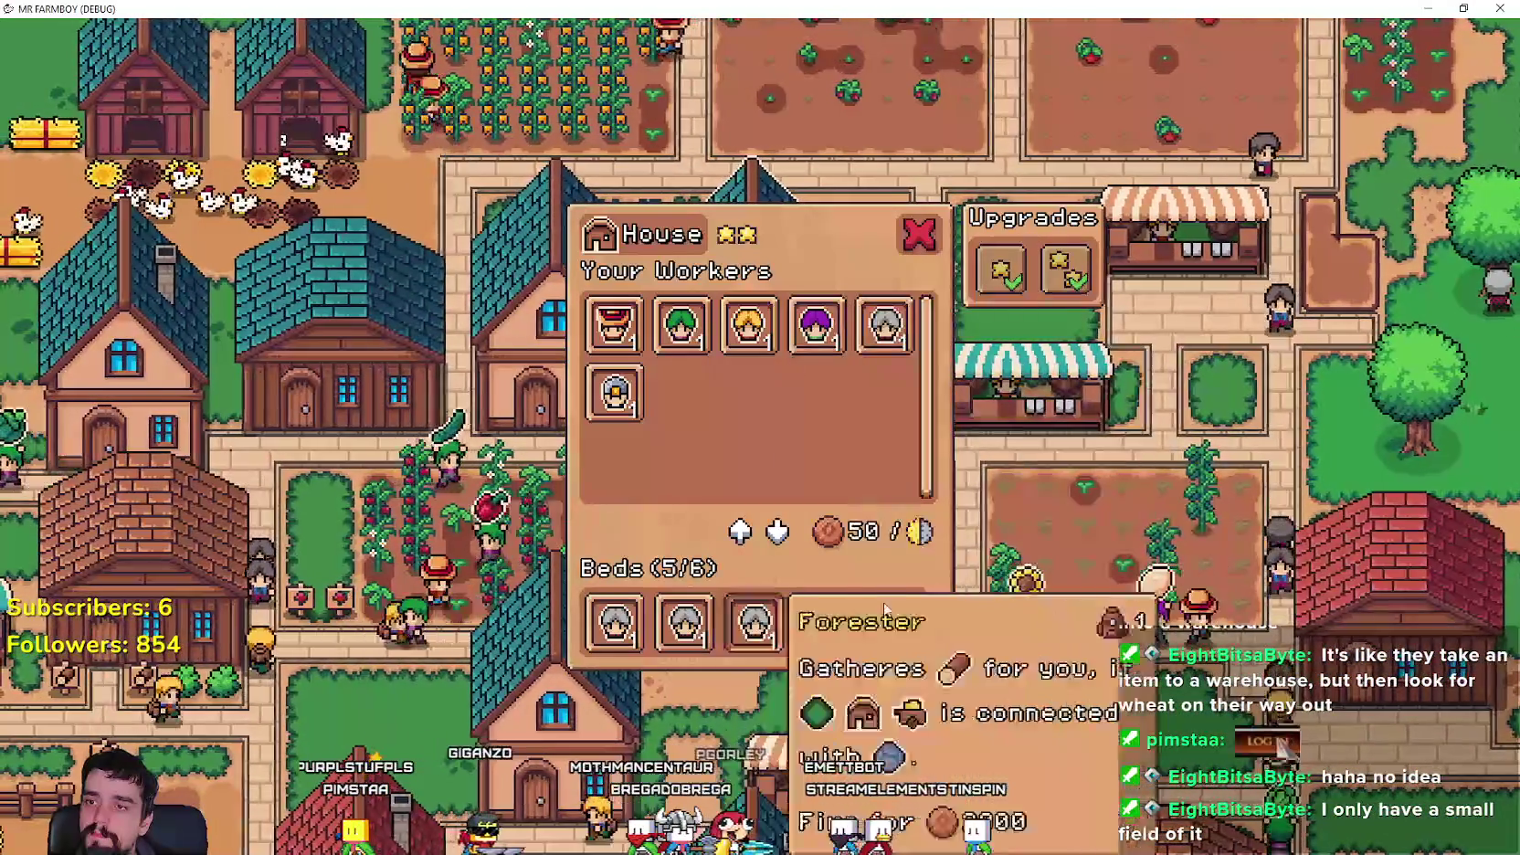
{"action": "key", "text": "Escape"}
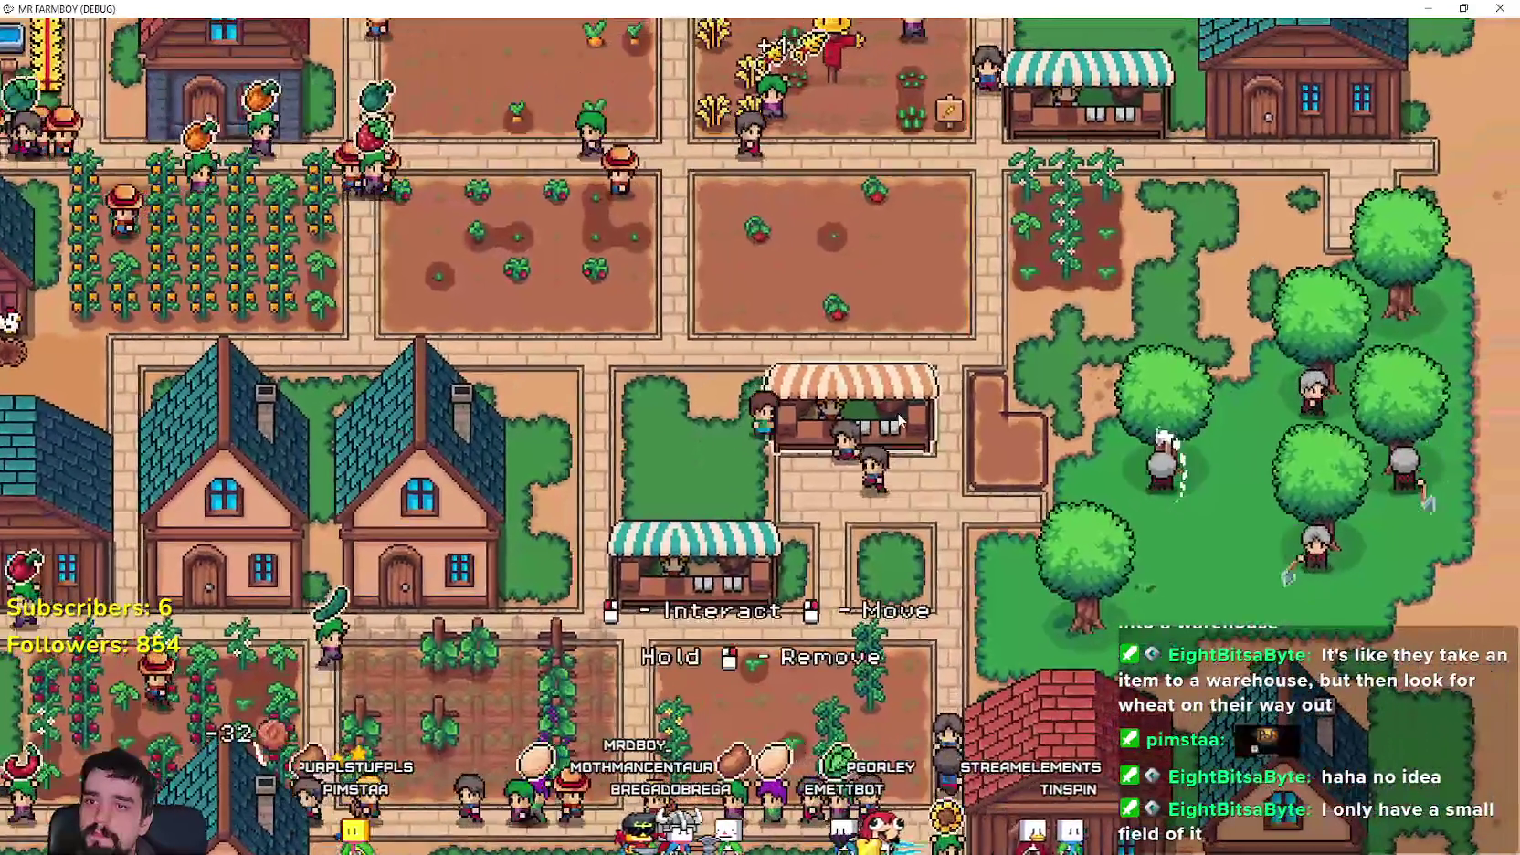
{"action": "left_click", "coordinate": [900, 420]}
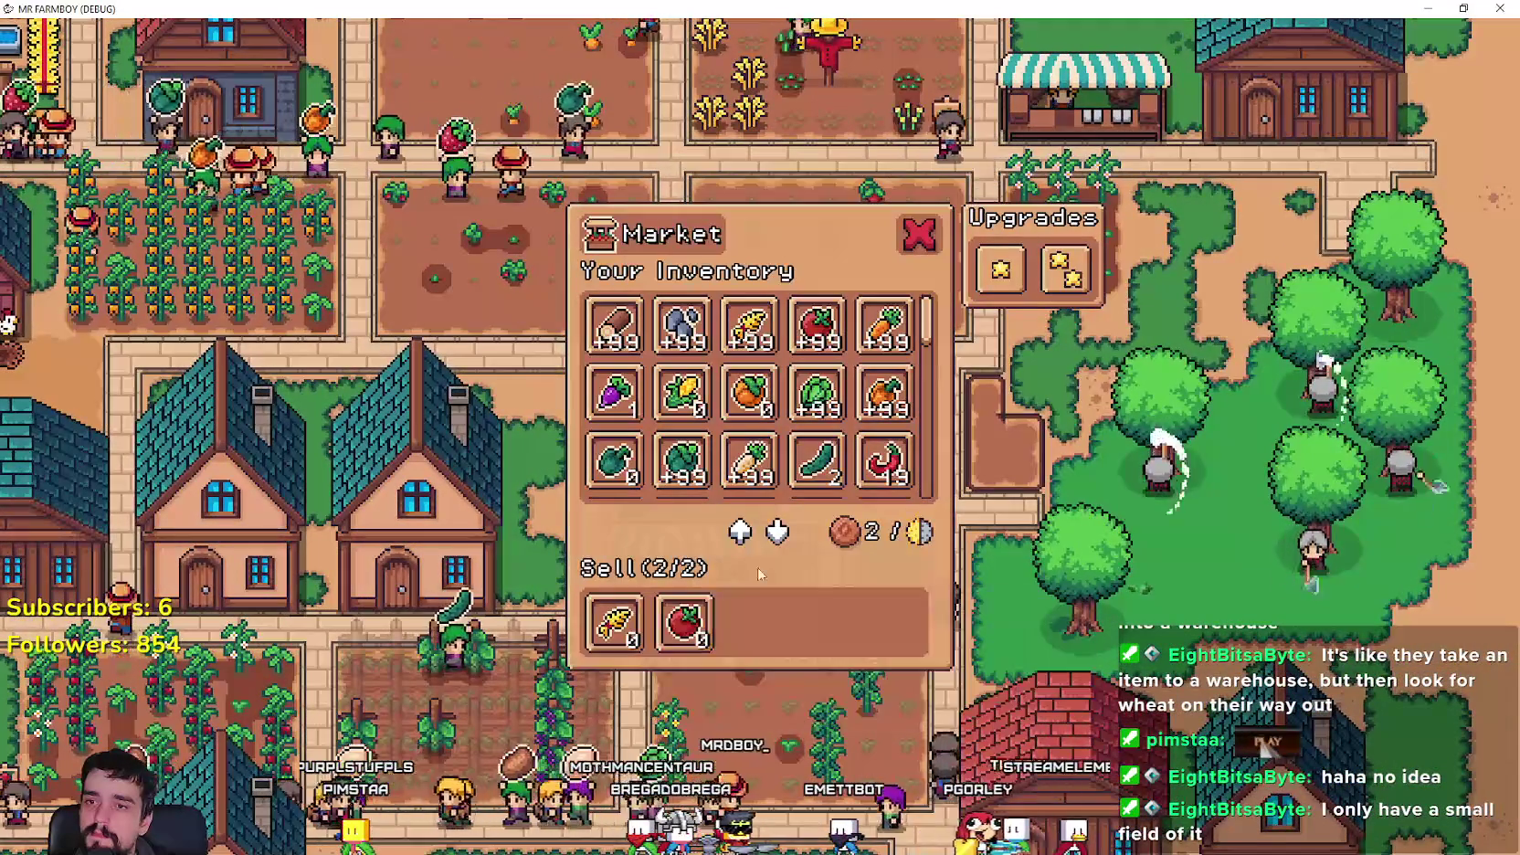
{"action": "key", "text": "Escape"}
{"action": "left_click", "coordinate": [850, 427]}
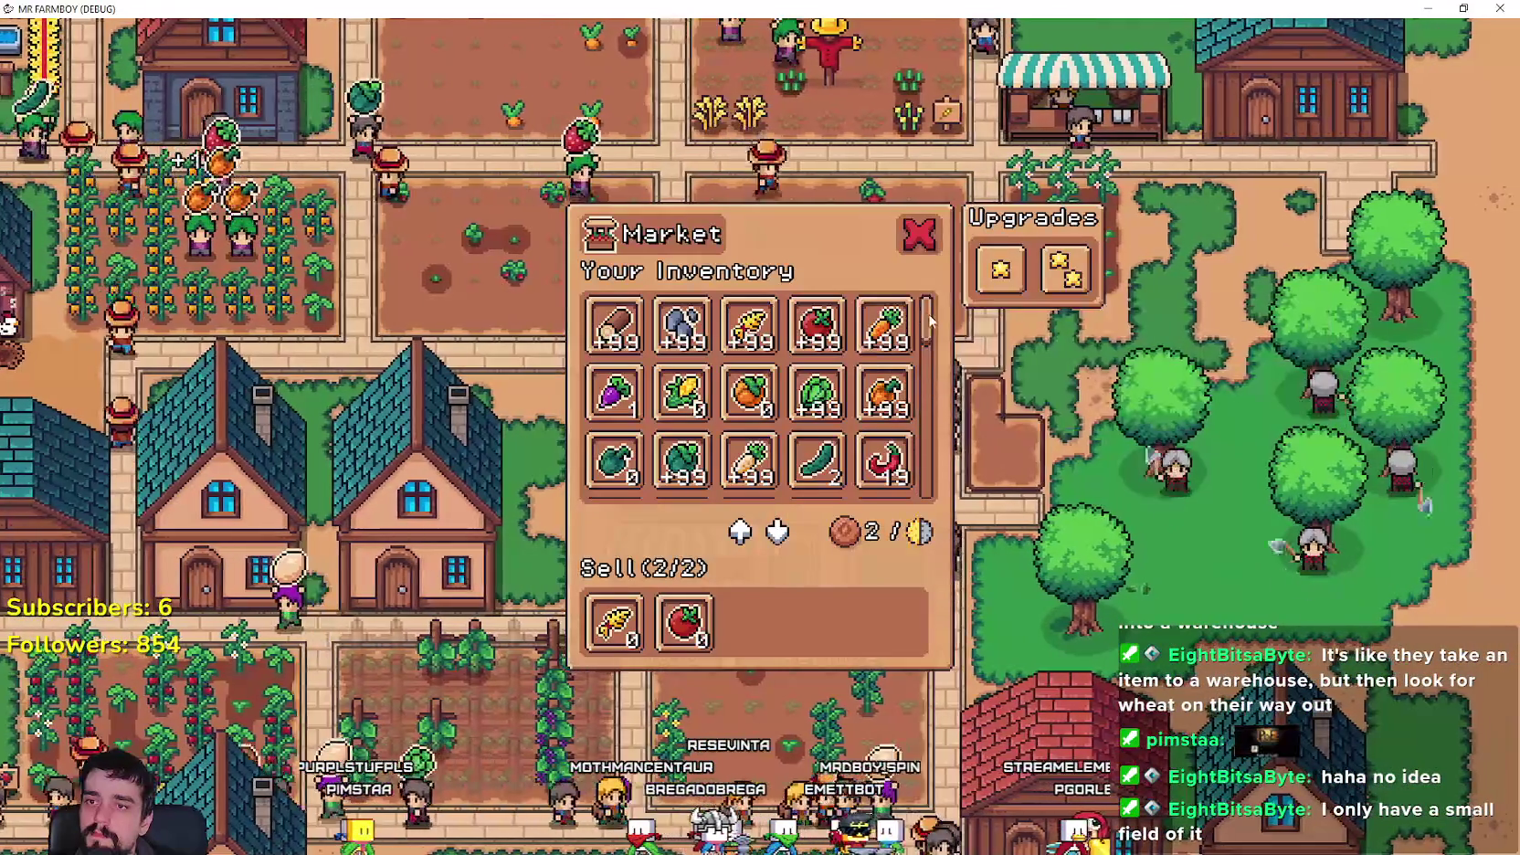
{"action": "scroll", "coordinate": [929, 341], "scroll_direction": "down", "scroll_amount": 5}
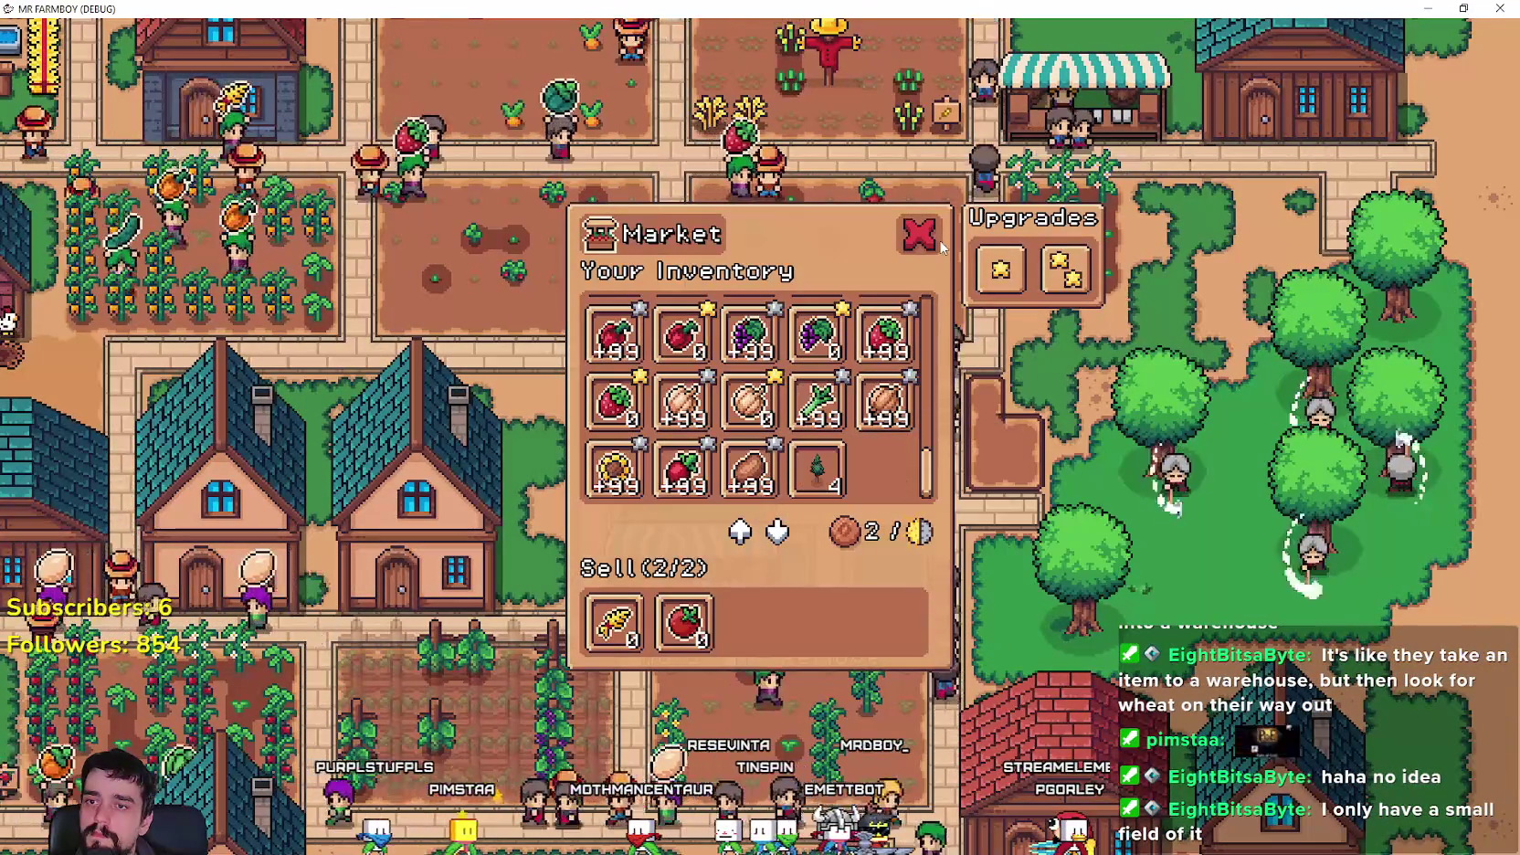
{"action": "left_click", "coordinate": [921, 234]}
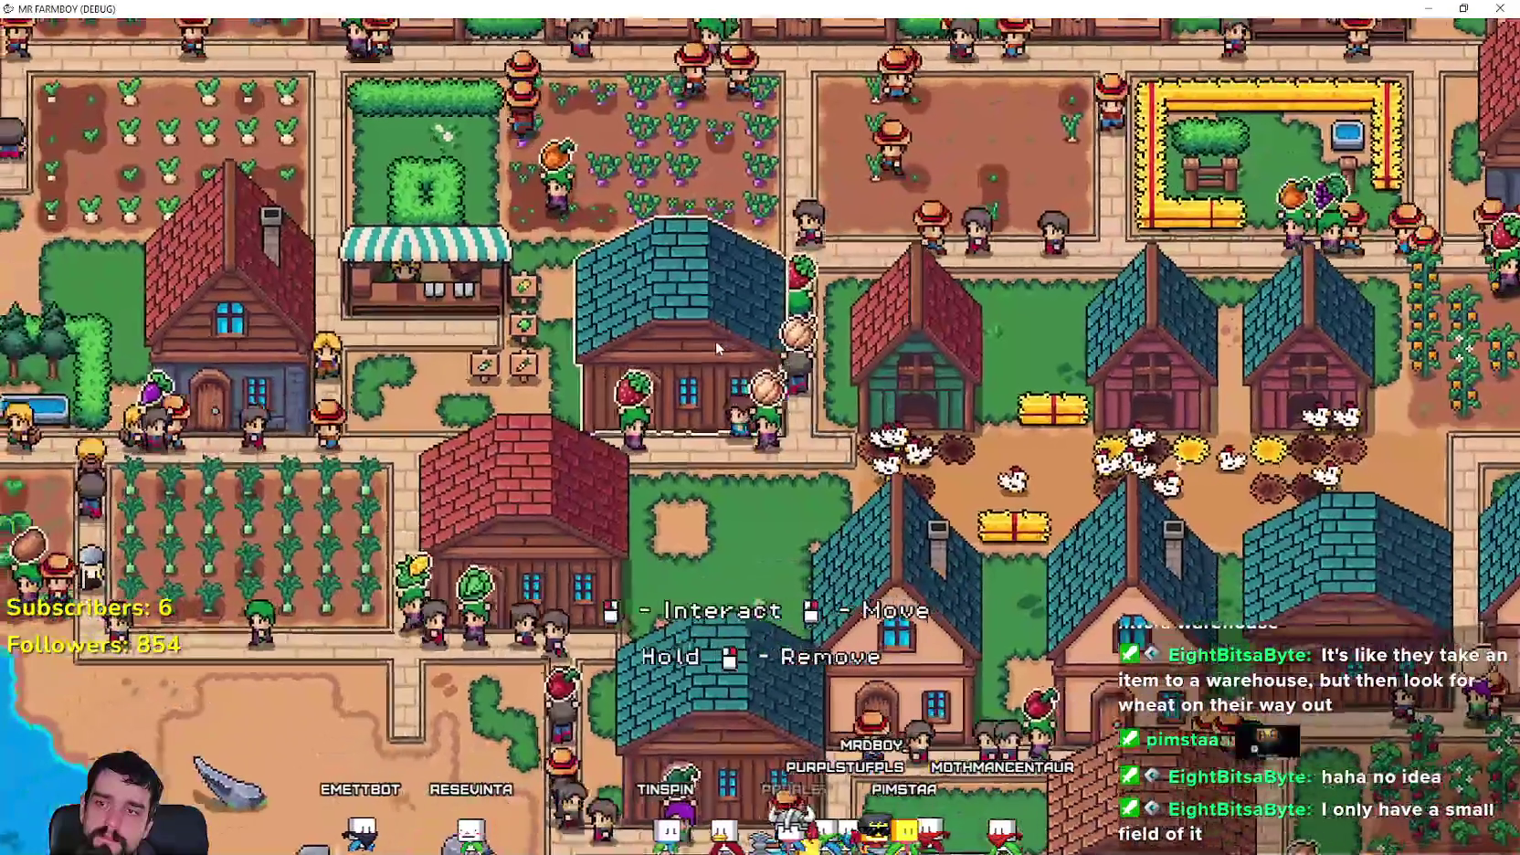
- Check another Warehouse inventory, then pause the game and return to the editor
{"action": "left_click", "coordinate": [715, 340]}
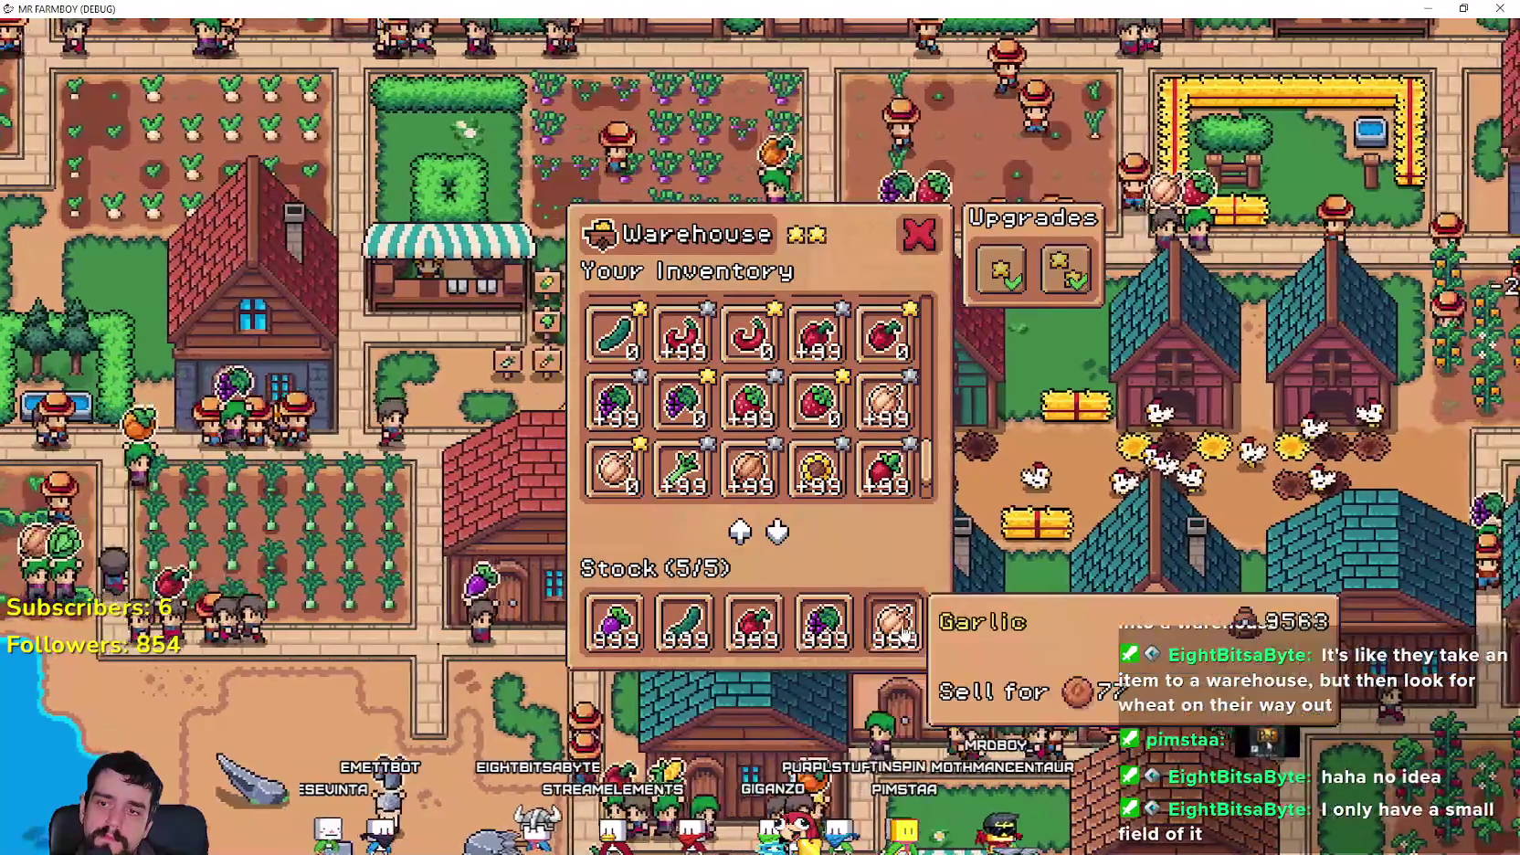
{"action": "key", "text": "e"}
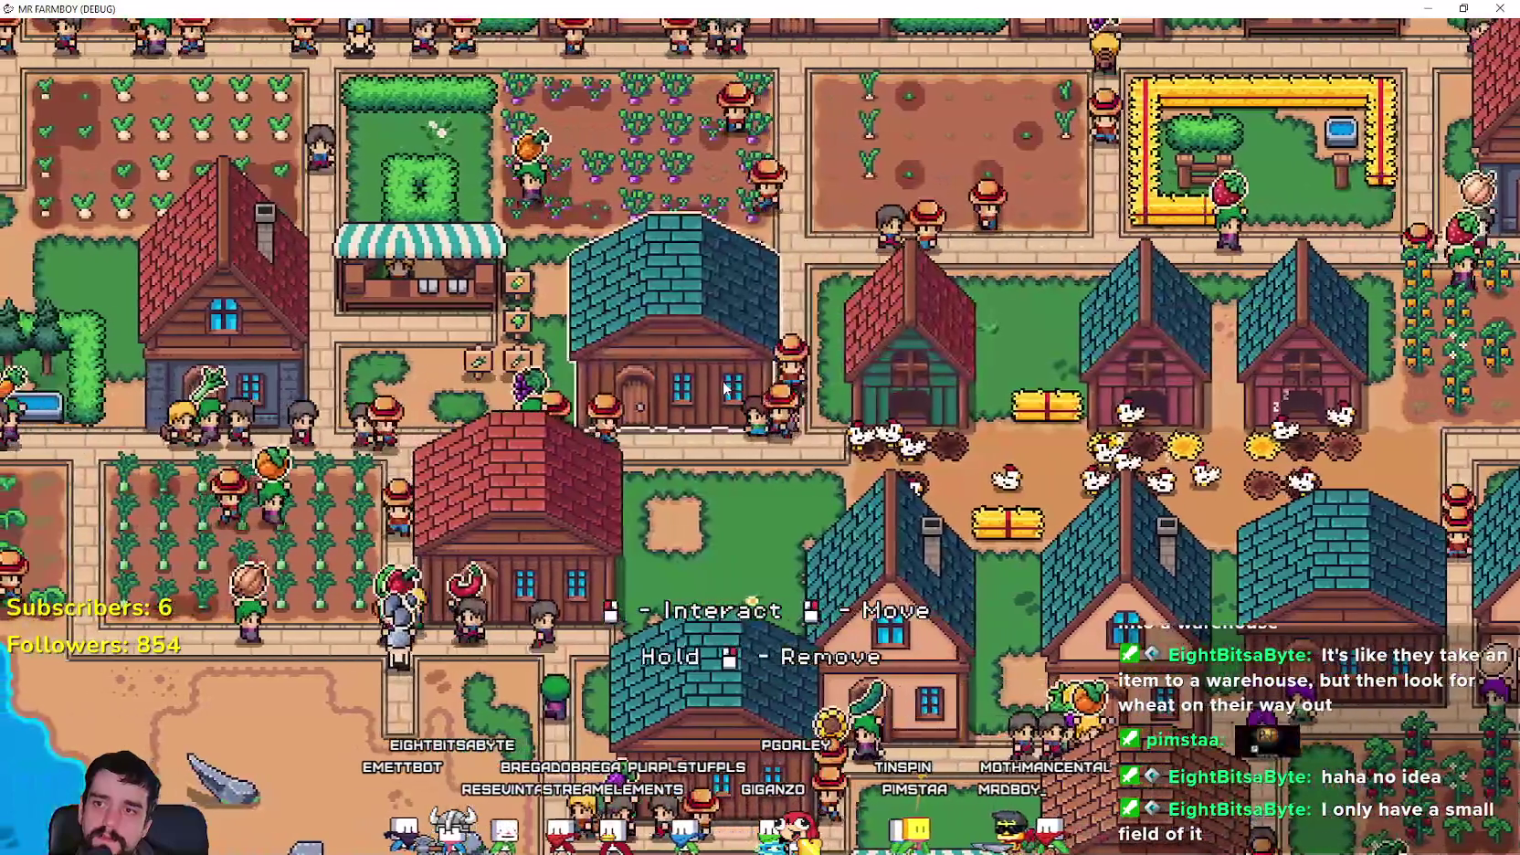
{"action": "key", "text": "e"}
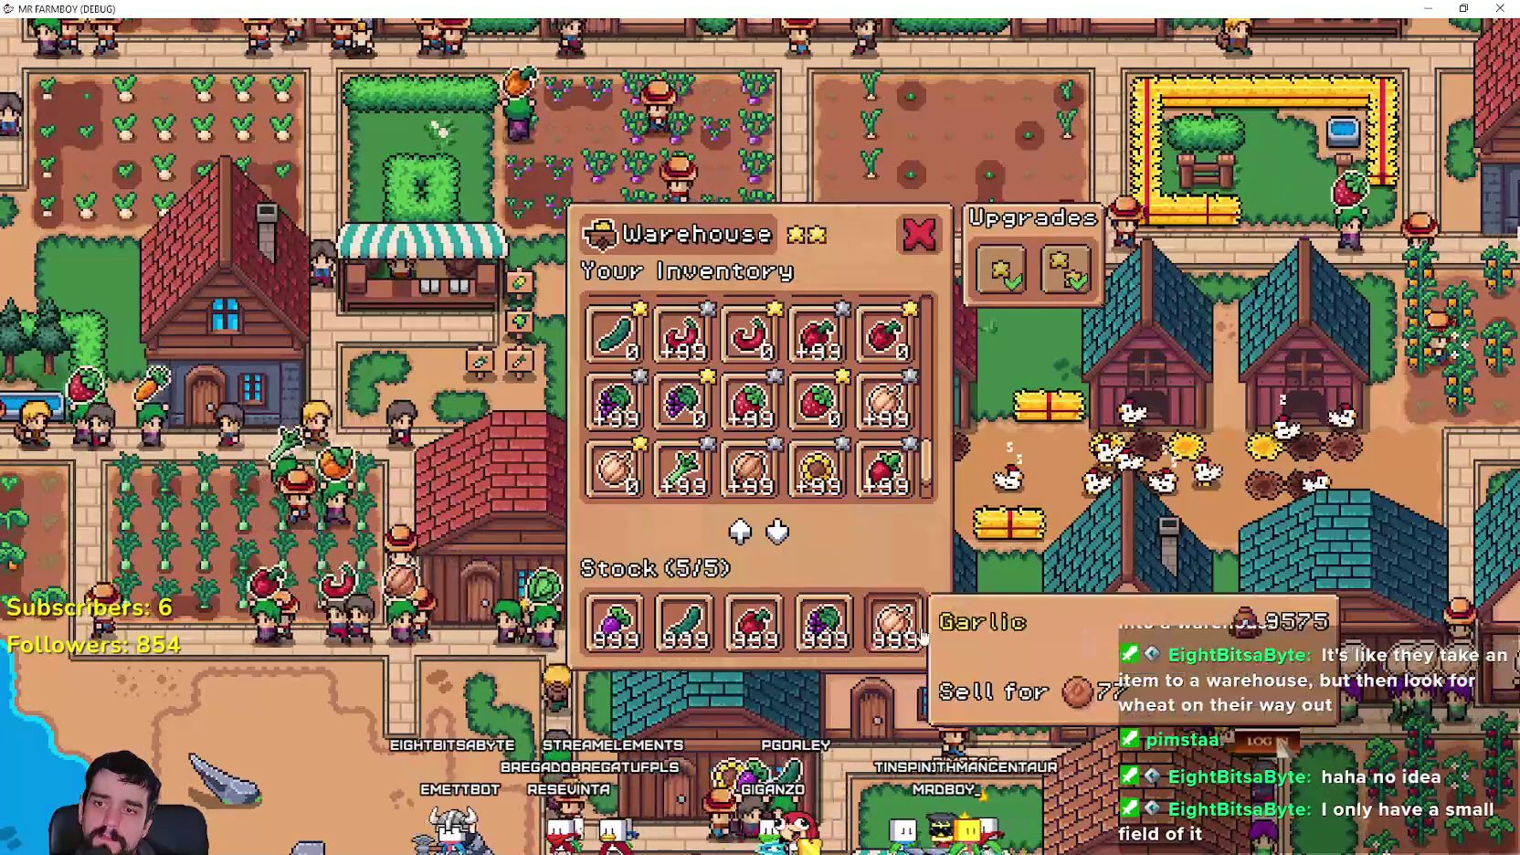
{"action": "scroll", "coordinate": [745, 460], "scroll_direction": "down", "scroll_amount": 5}
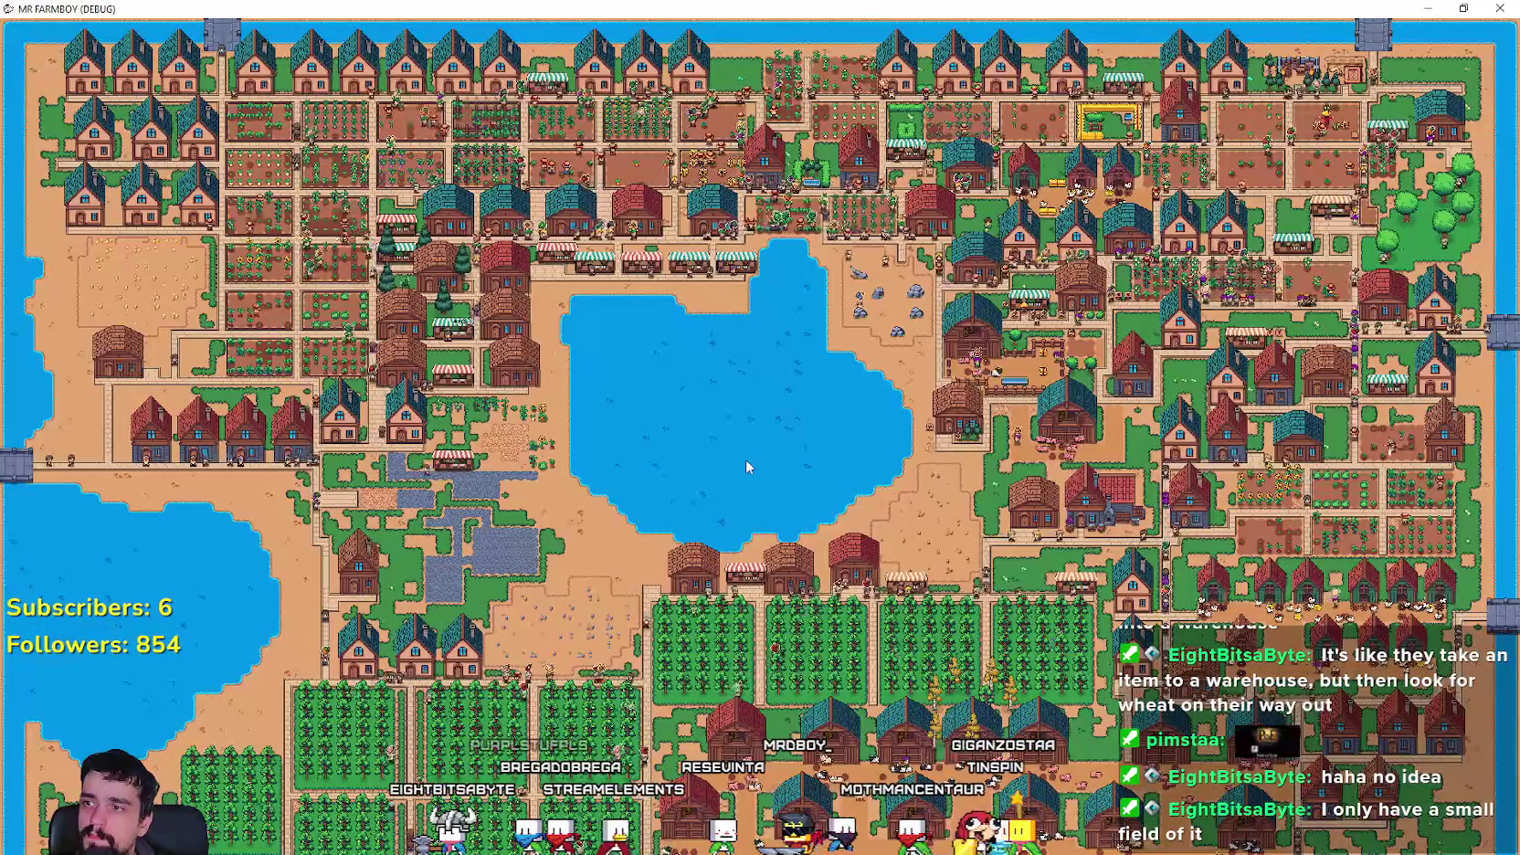
{"action": "scroll", "coordinate": [745, 460], "scroll_direction": "up", "scroll_amount": 5}
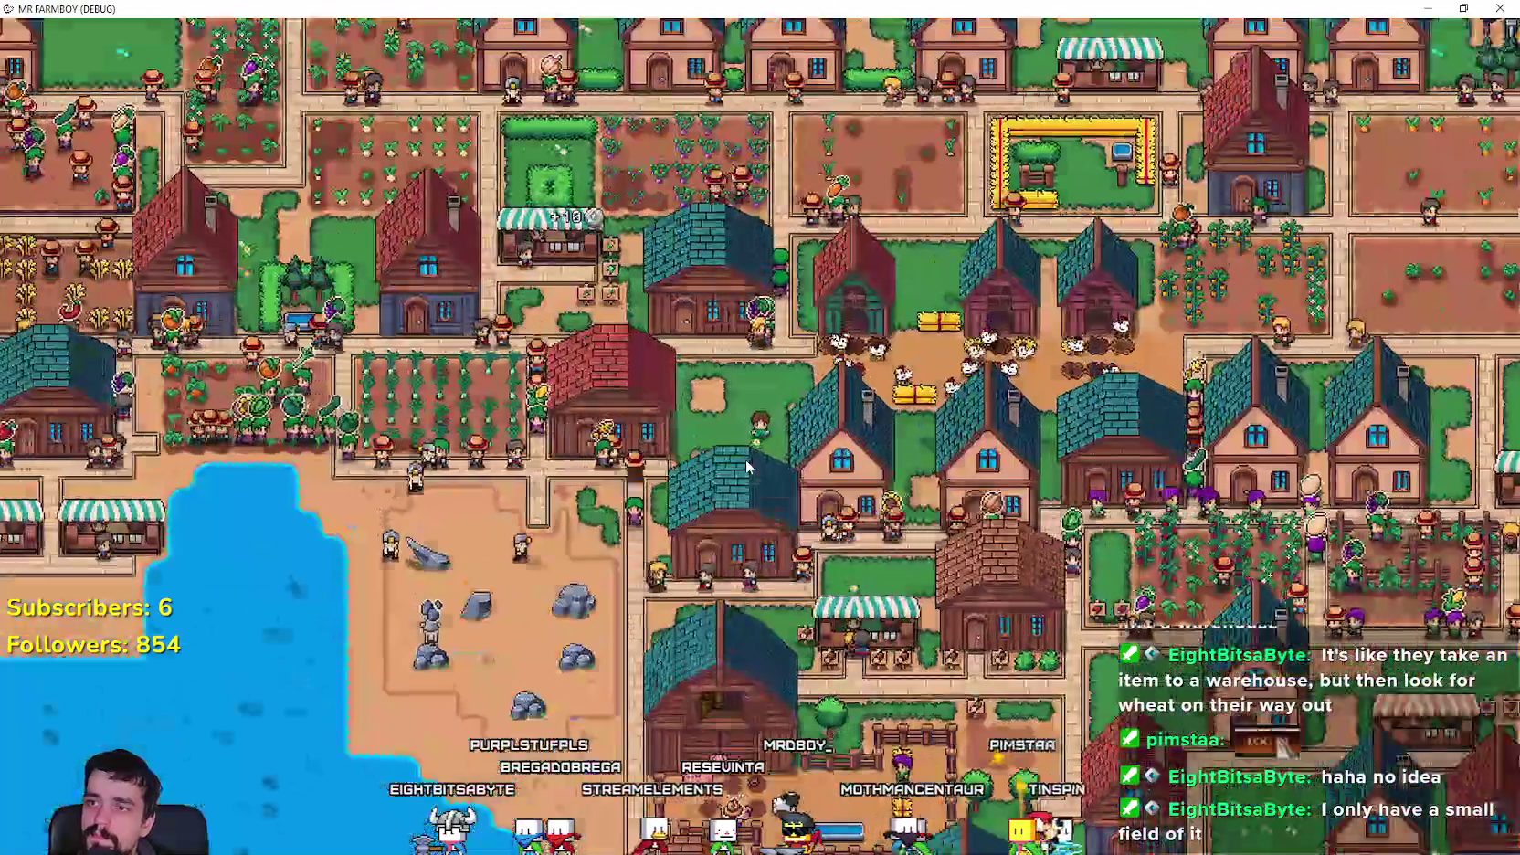
{"action": "key", "text": "Escape"}
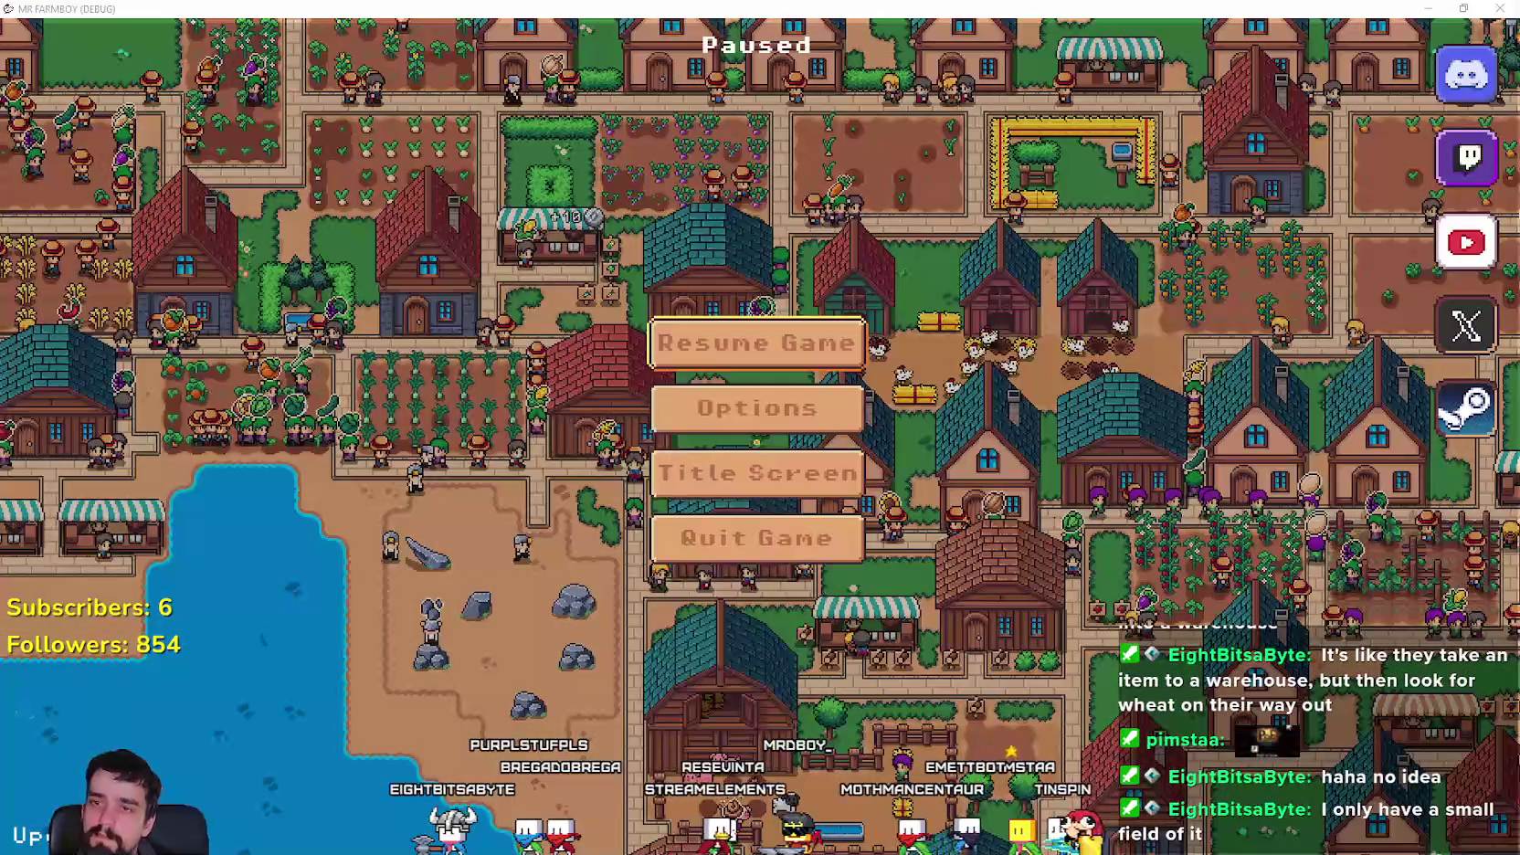
{"action": "key", "text": "alt+Tab"}
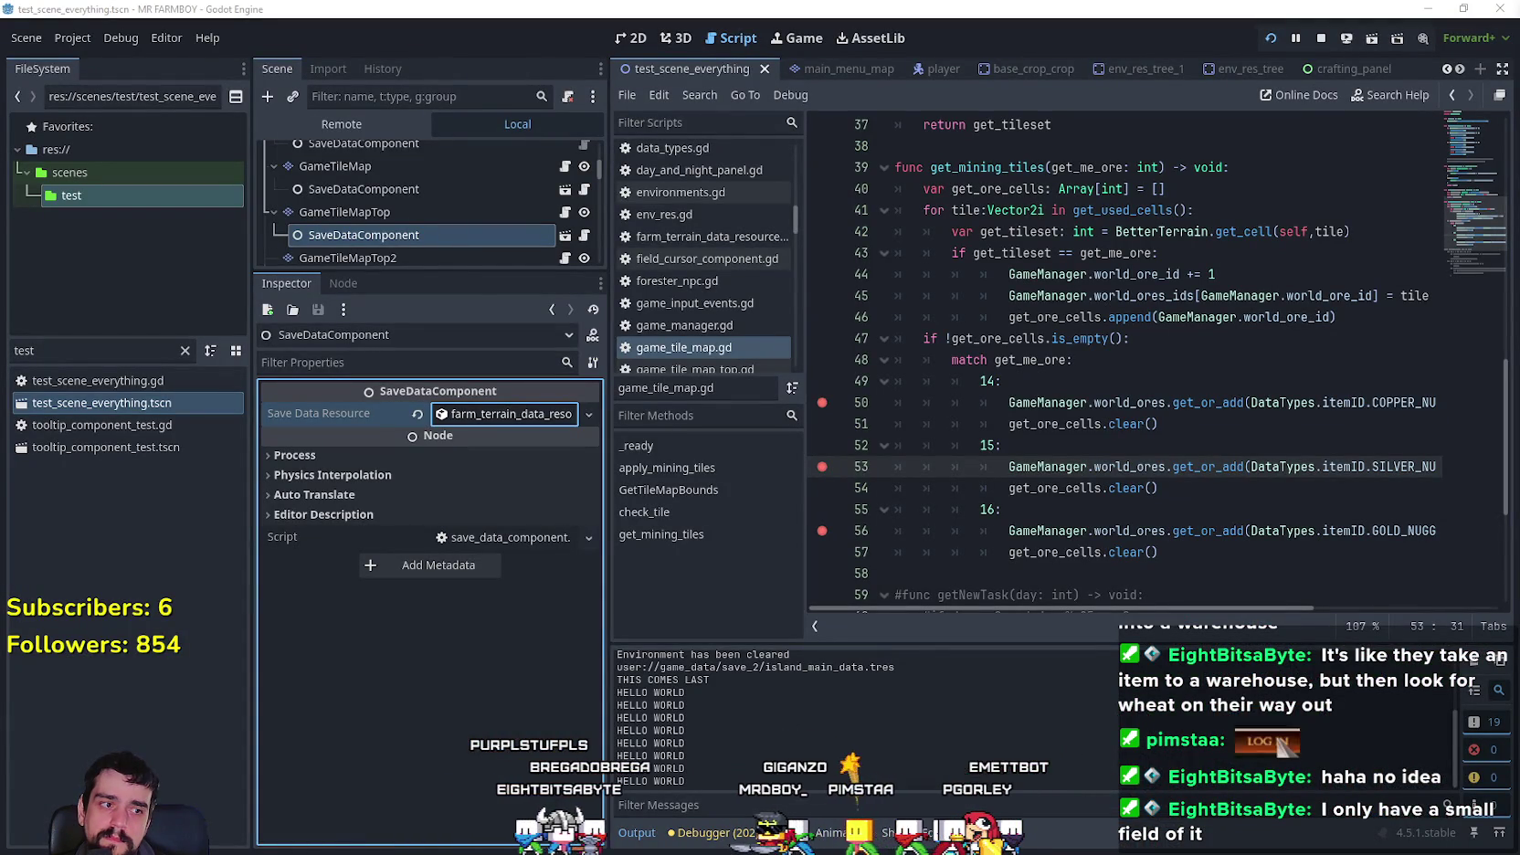
{"action": "left_click", "coordinate": [1077, 444]}
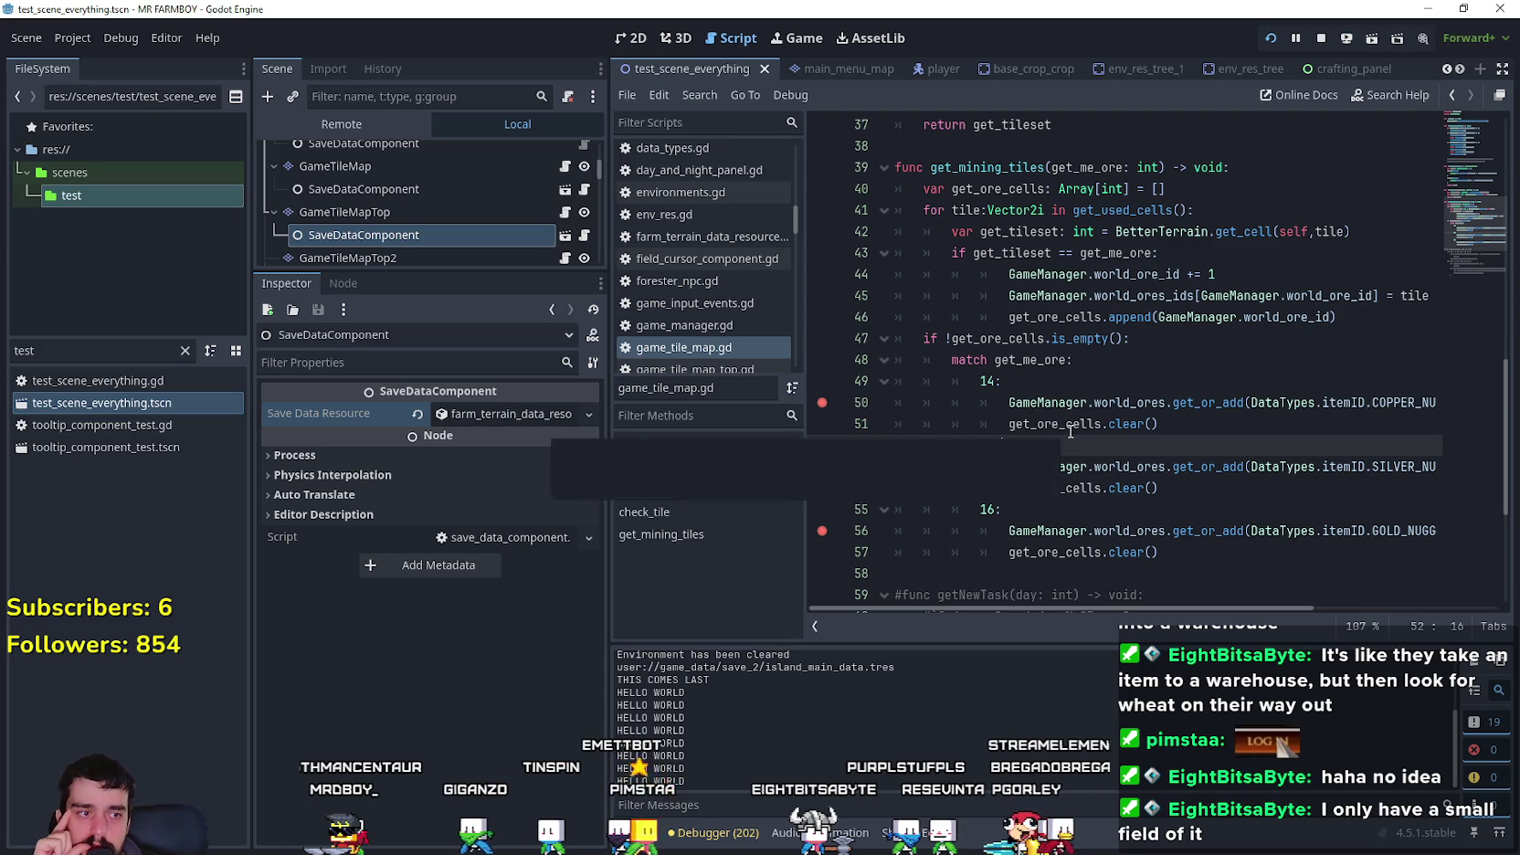
{"action": "left_click", "coordinate": [1086, 377]}
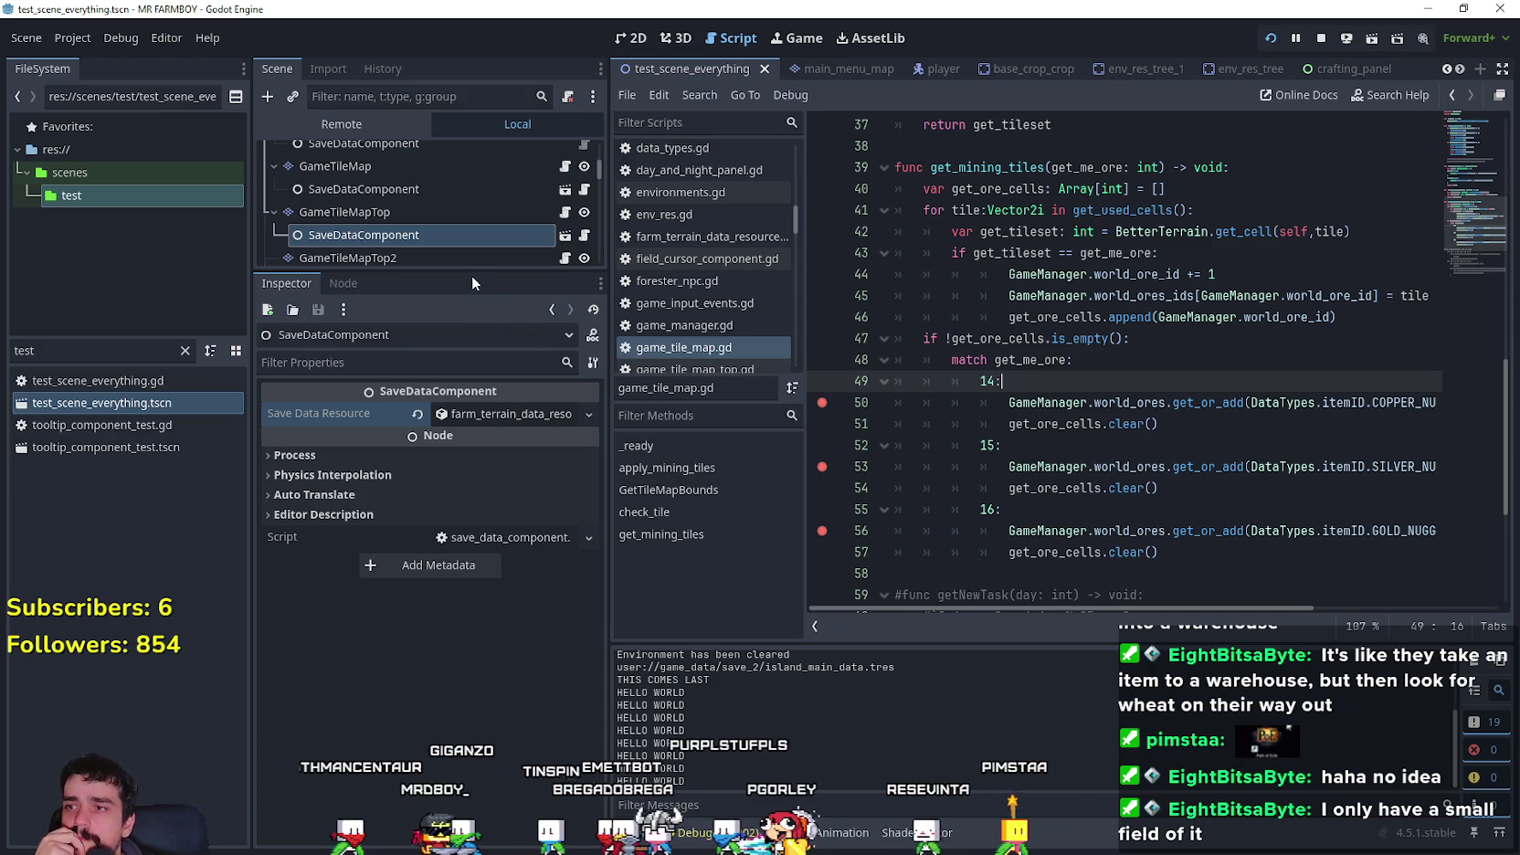
{"action": "left_click_drag", "start_coordinate": [468, 272], "coordinate": [468, 514]}
{"action": "scroll", "coordinate": [1142, 384], "scroll_direction": "up", "scroll_amount": 2}
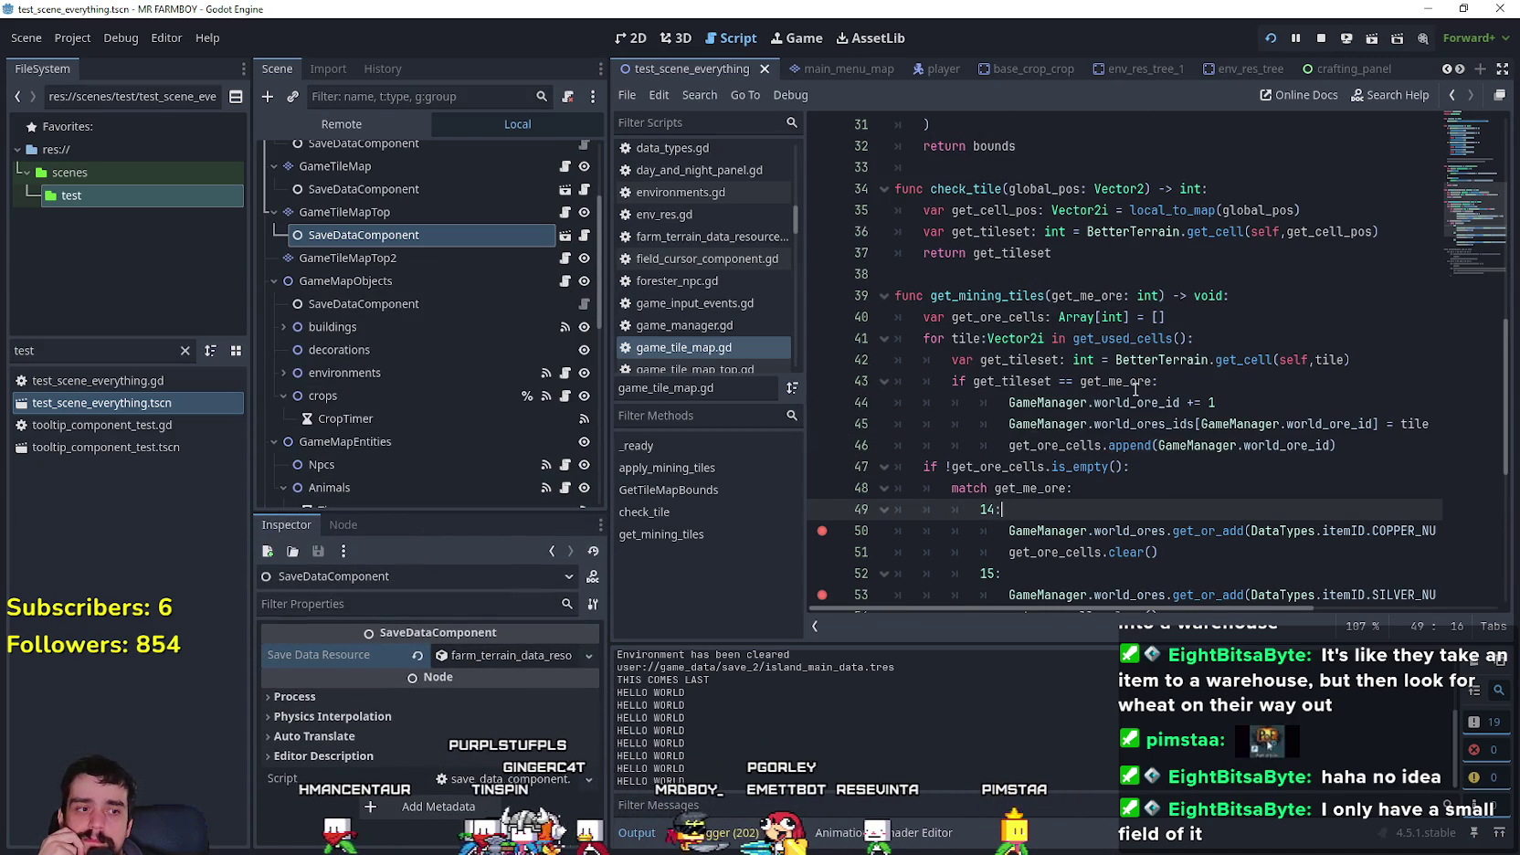
{"action": "mouse_move", "coordinate": [1135, 389]}
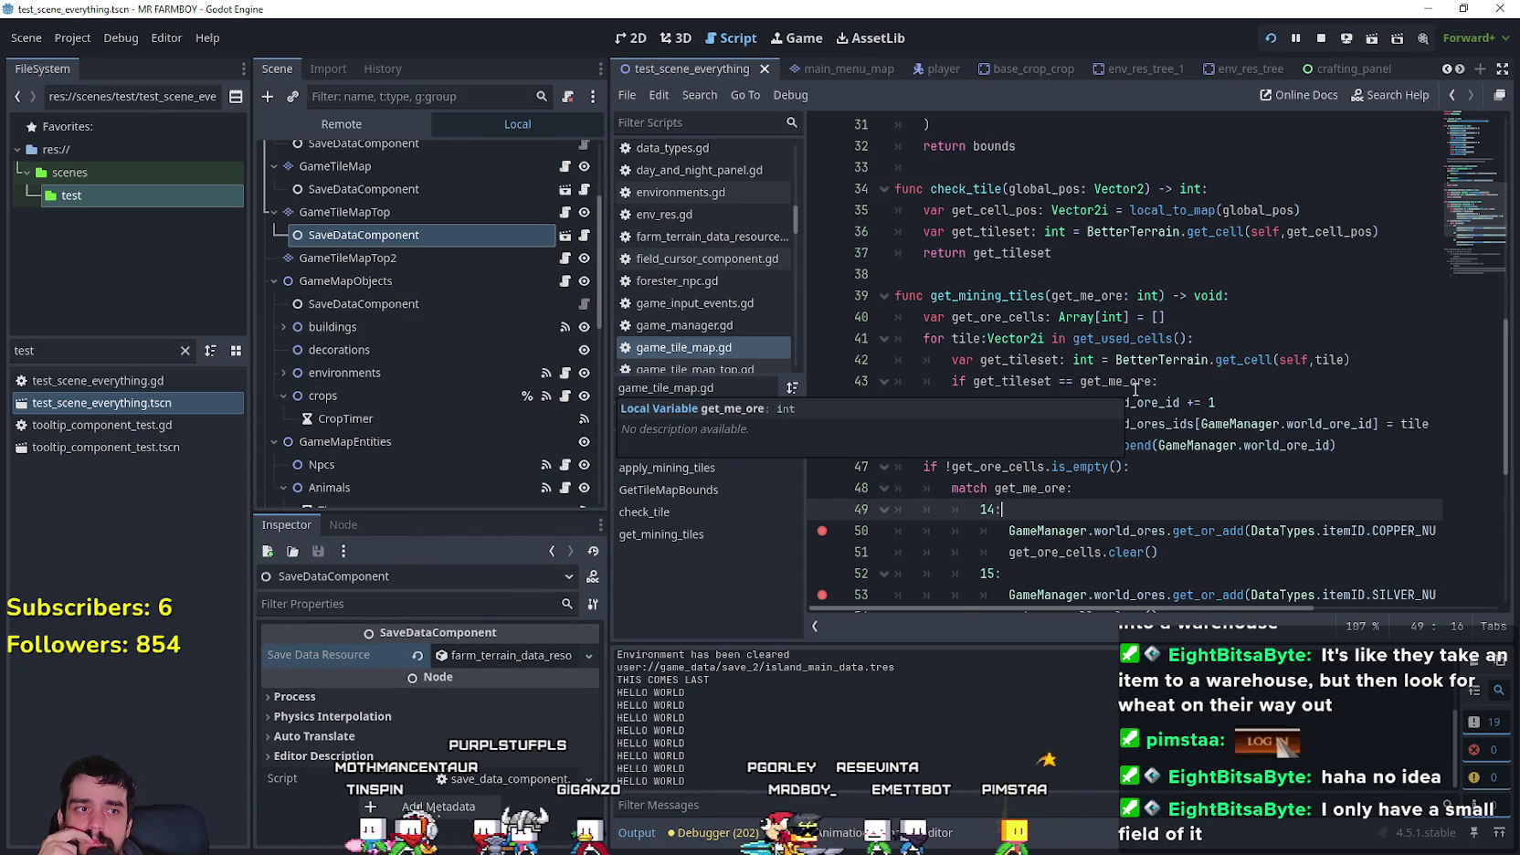
{"action": "scroll", "coordinate": [1135, 389], "scroll_direction": "up", "scroll_amount": 2}
{"action": "left_click", "coordinate": [1080, 394]}
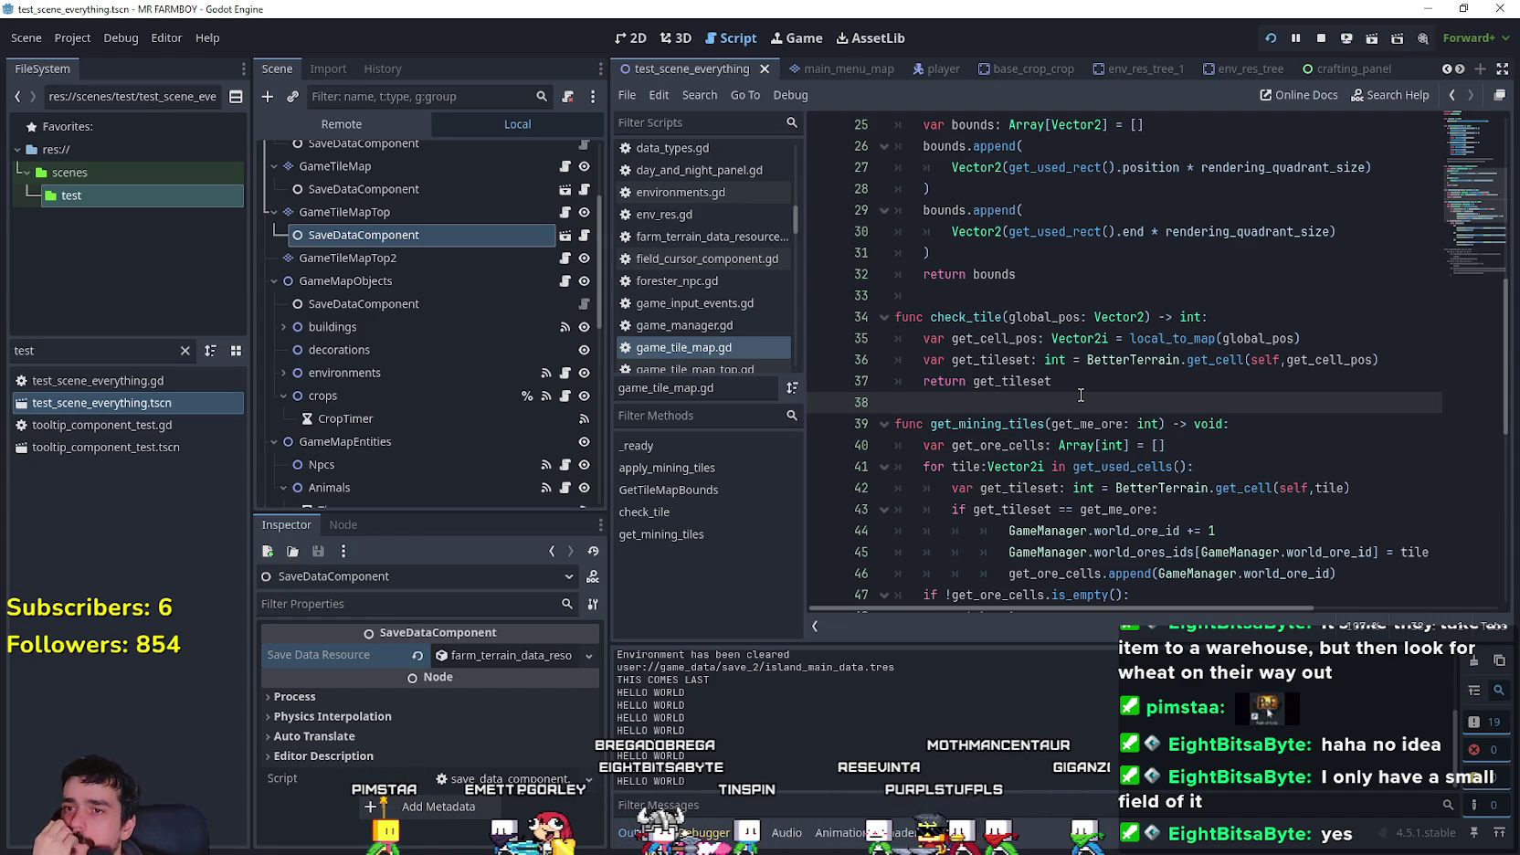
{"action": "scroll", "coordinate": [1087, 395], "scroll_direction": "down", "scroll_amount": 2}
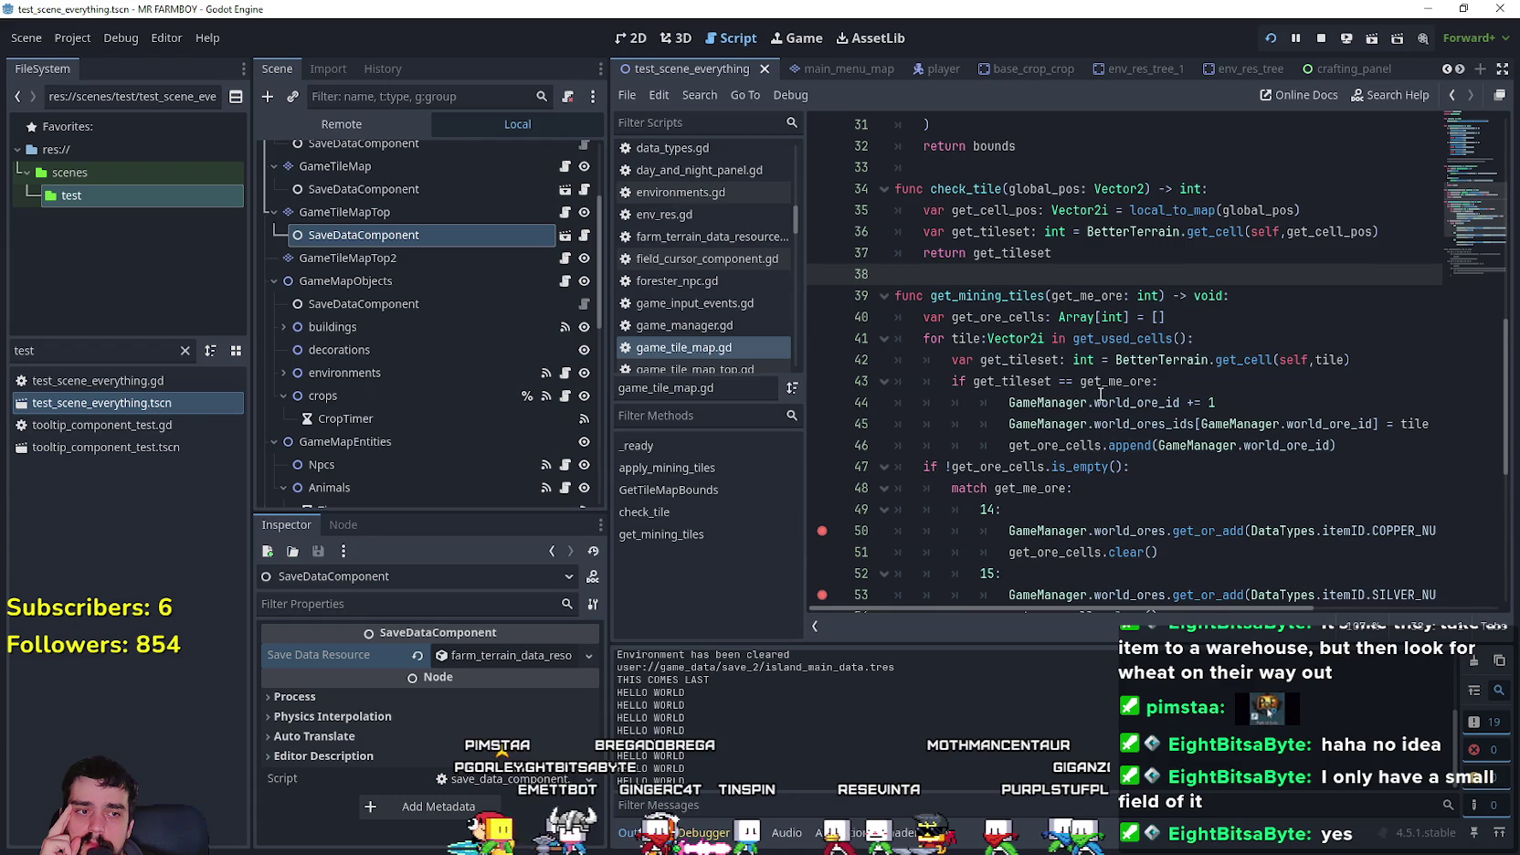
{"action": "scroll", "coordinate": [1100, 395], "scroll_direction": "down", "scroll_amount": 2}
{"action": "left_click", "coordinate": [1099, 383]}
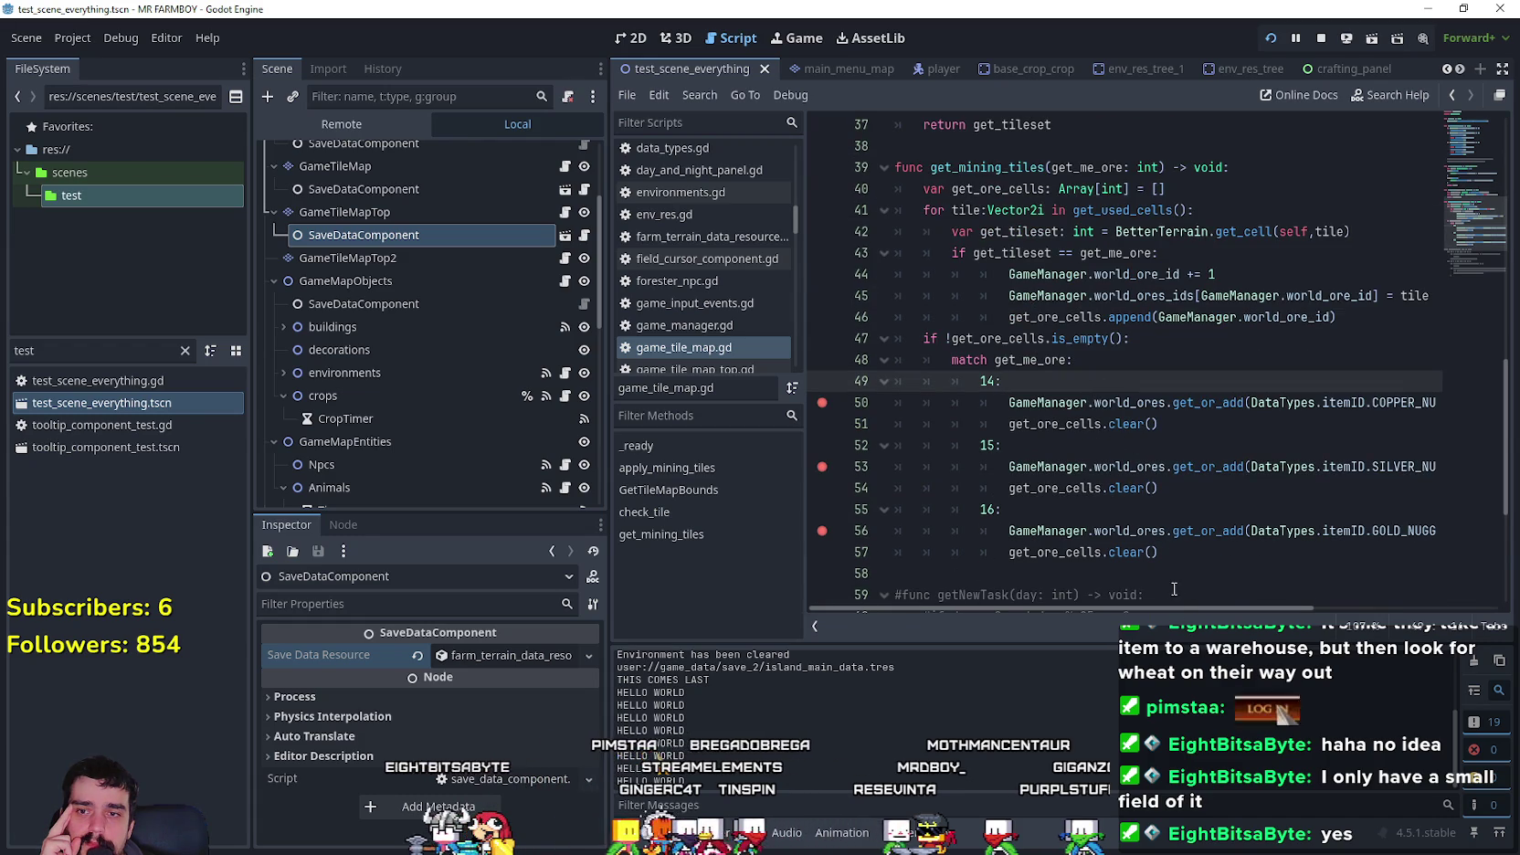
{"action": "left_click_drag", "start_coordinate": [1165, 594], "coordinate": [1192, 606]}
{"action": "scroll", "coordinate": [1196, 435], "scroll_direction": "up", "scroll_amount": 2}
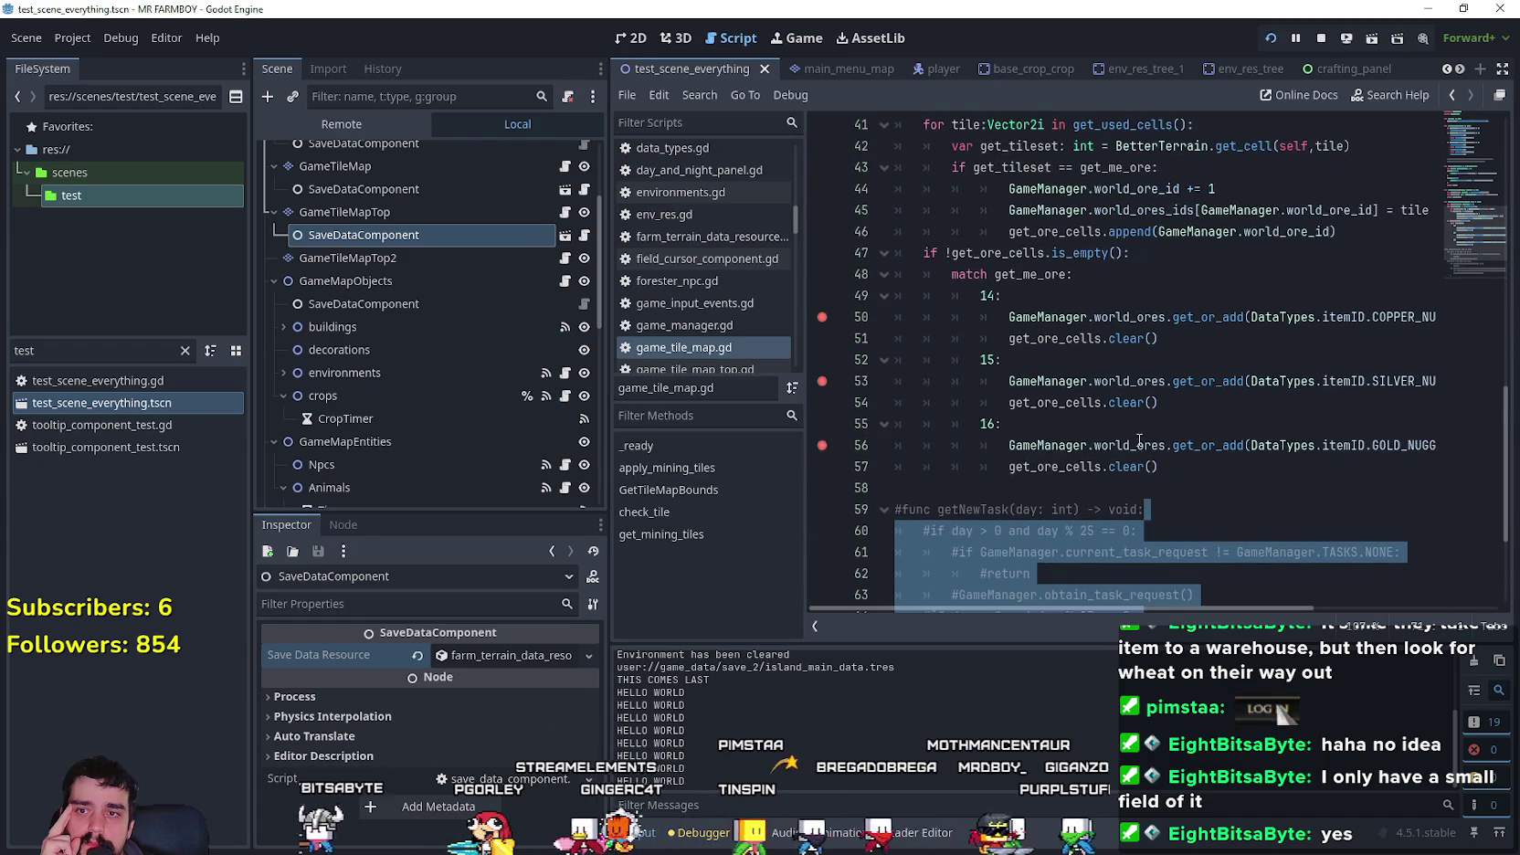
{"action": "double_click", "coordinate": [1129, 445]}
{"action": "mouse_move", "coordinate": [1285, 611]}
{"action": "left_mouse_down"}
{"action": "mouse_move", "coordinate": [1416, 621]}
{"action": "mouse_move", "coordinate": [1247, 596]}
{"action": "mouse_move", "coordinate": [1327, 601]}
{"action": "left_mouse_up"}
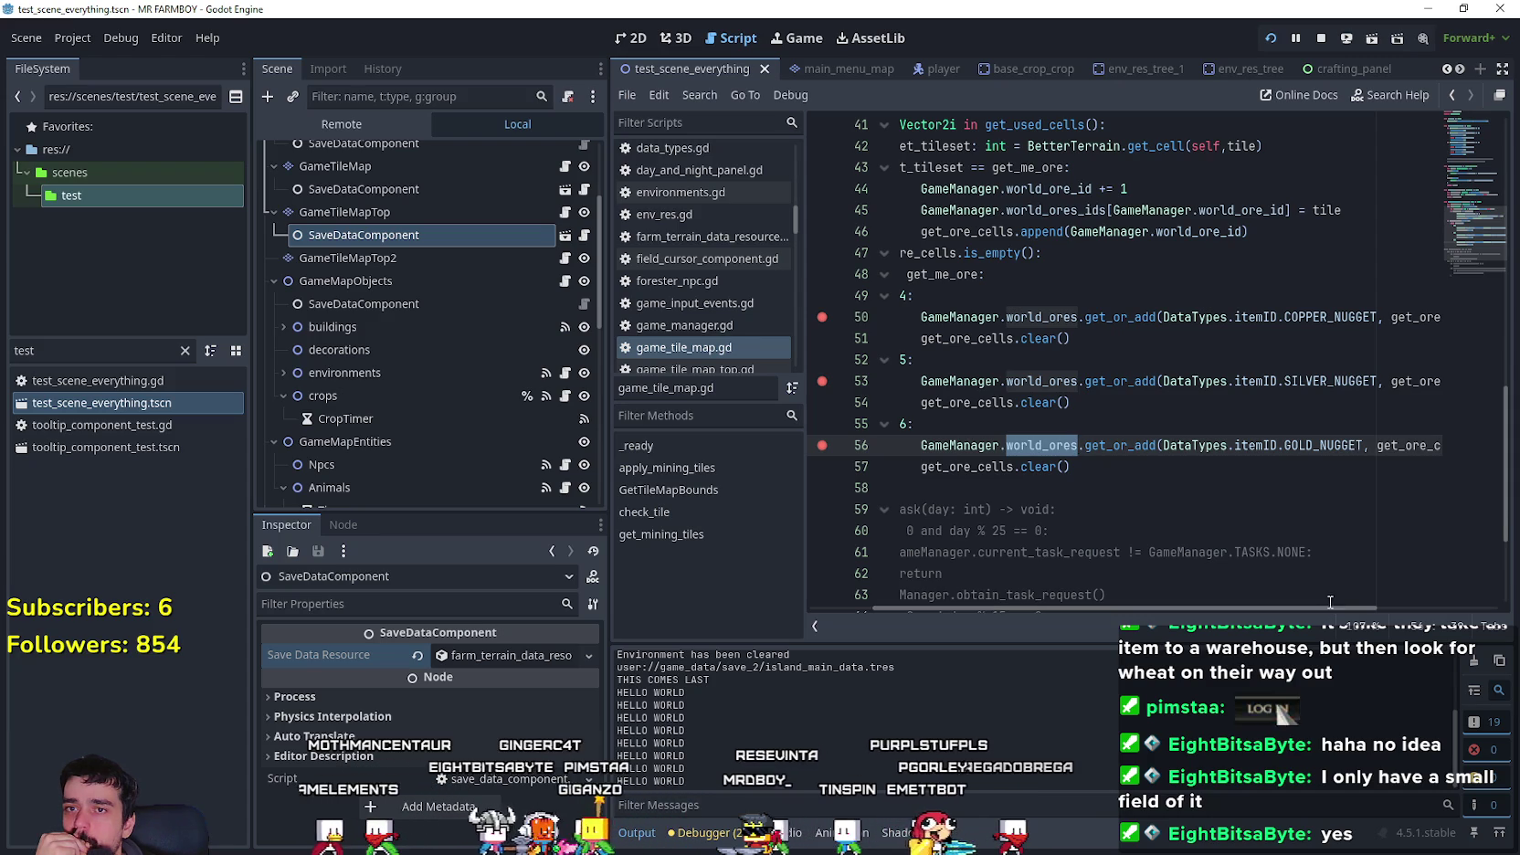
{"action": "left_click", "coordinate": [1211, 247]}
{"action": "left_click", "coordinate": [1196, 231]}
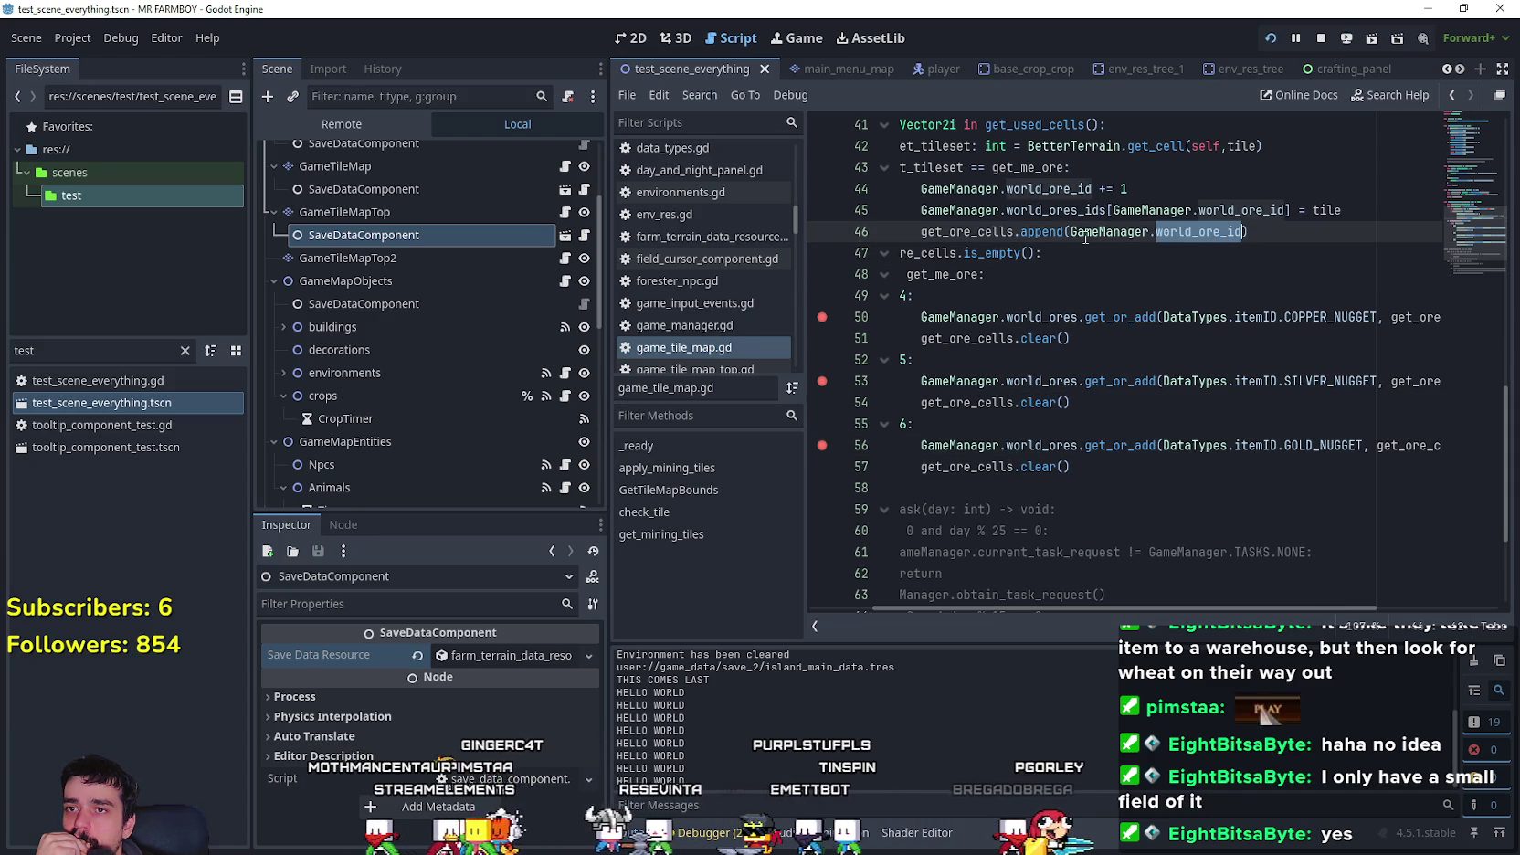
{"action": "left_click_drag", "start_coordinate": [950, 232], "coordinate": [1014, 231]}
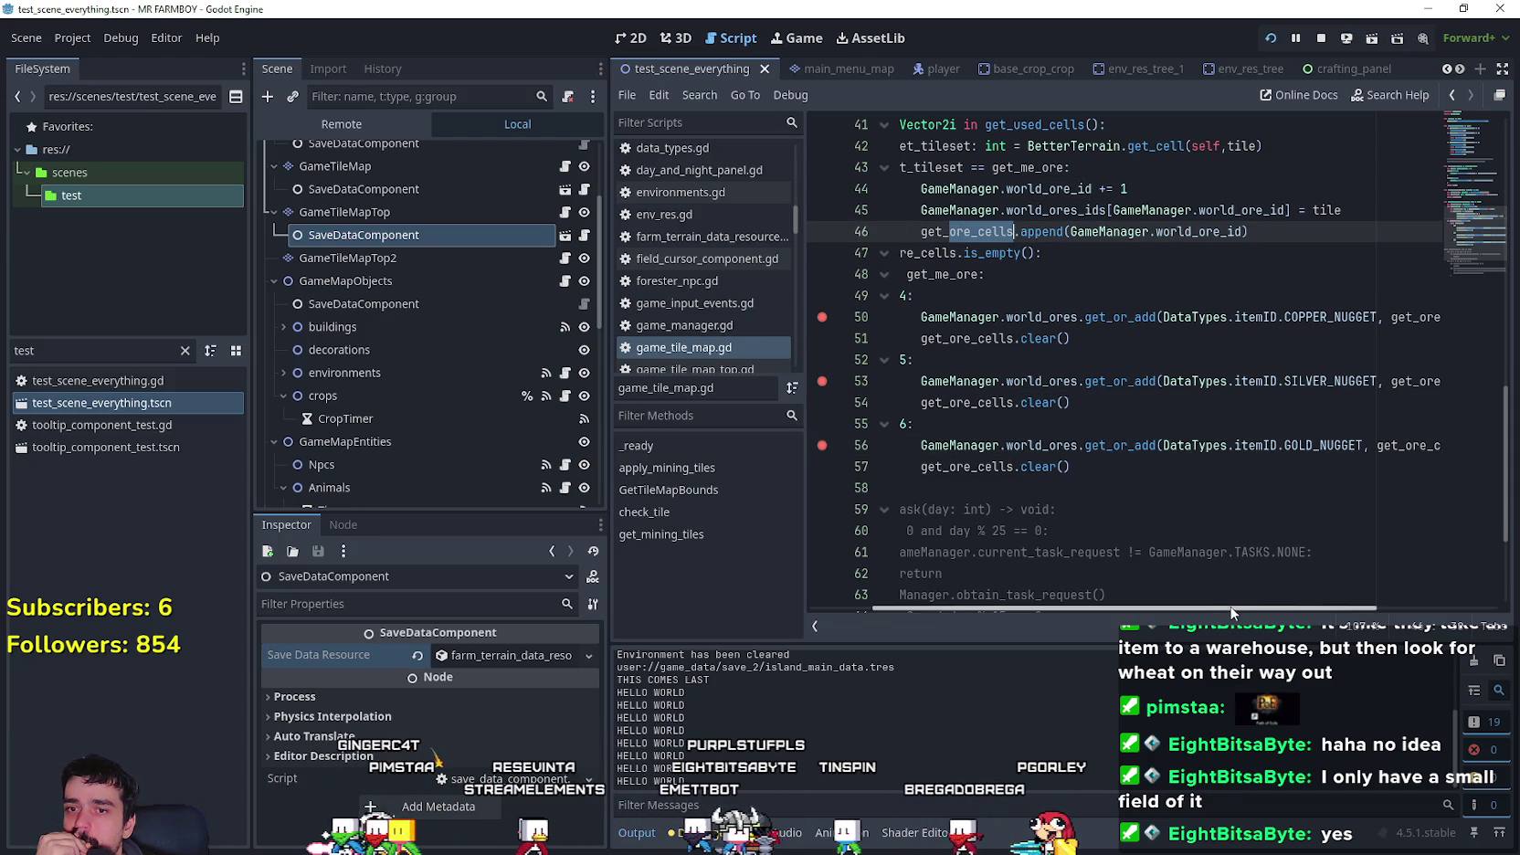
{"action": "left_click_drag", "start_coordinate": [1230, 605], "coordinate": [1294, 604]}
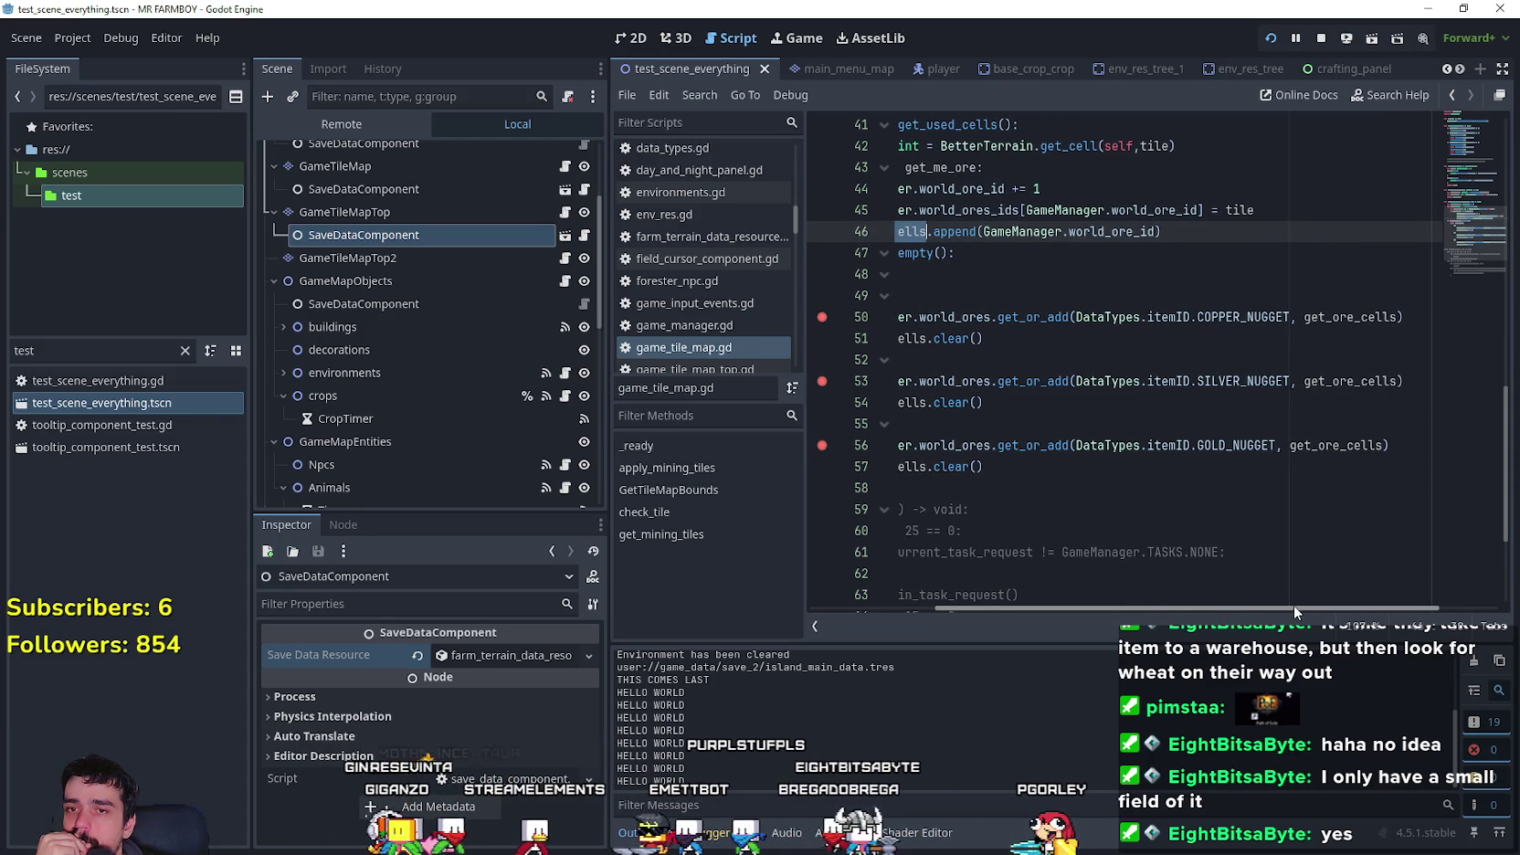
{"action": "left_click", "coordinate": [1363, 317]}
{"action": "scroll", "coordinate": [1361, 315], "scroll_direction": "up", "scroll_amount": 2}
{"action": "scroll", "coordinate": [1361, 315], "scroll_direction": "left", "scroll_amount": 3}
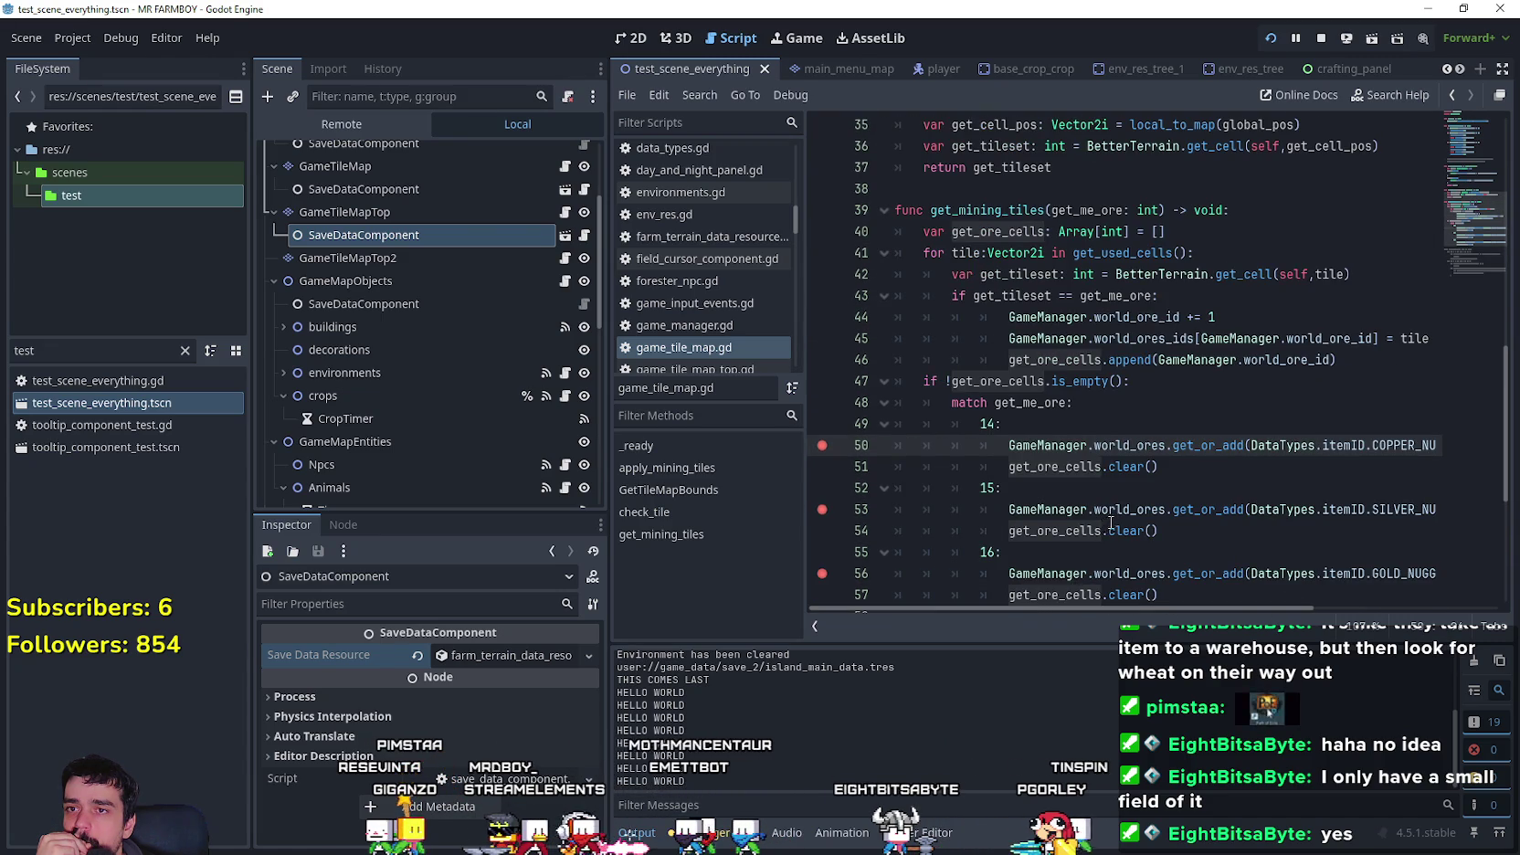
{"action": "scroll", "coordinate": [1110, 524], "scroll_direction": "down", "scroll_amount": 1}
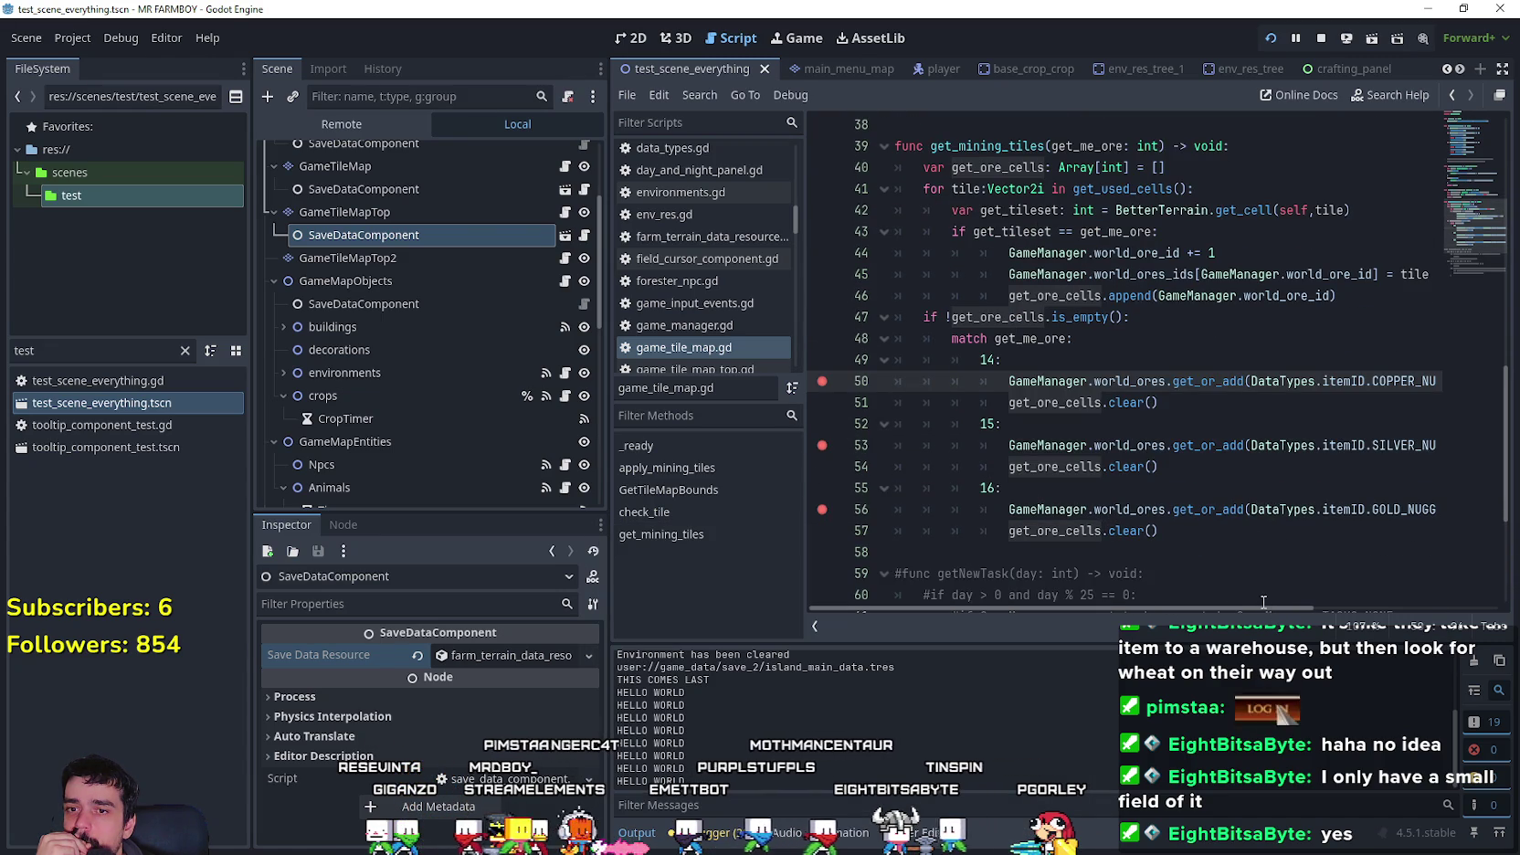
{"action": "mouse_move", "coordinate": [1266, 603]}
{"action": "left_mouse_down"}
{"action": "mouse_move", "coordinate": [1292, 605]}
{"action": "mouse_move", "coordinate": [1244, 610]}
{"action": "mouse_move", "coordinate": [1370, 612]}
{"action": "mouse_move", "coordinate": [1273, 621]}
{"action": "mouse_move", "coordinate": [1395, 638]}
{"action": "left_mouse_up"}
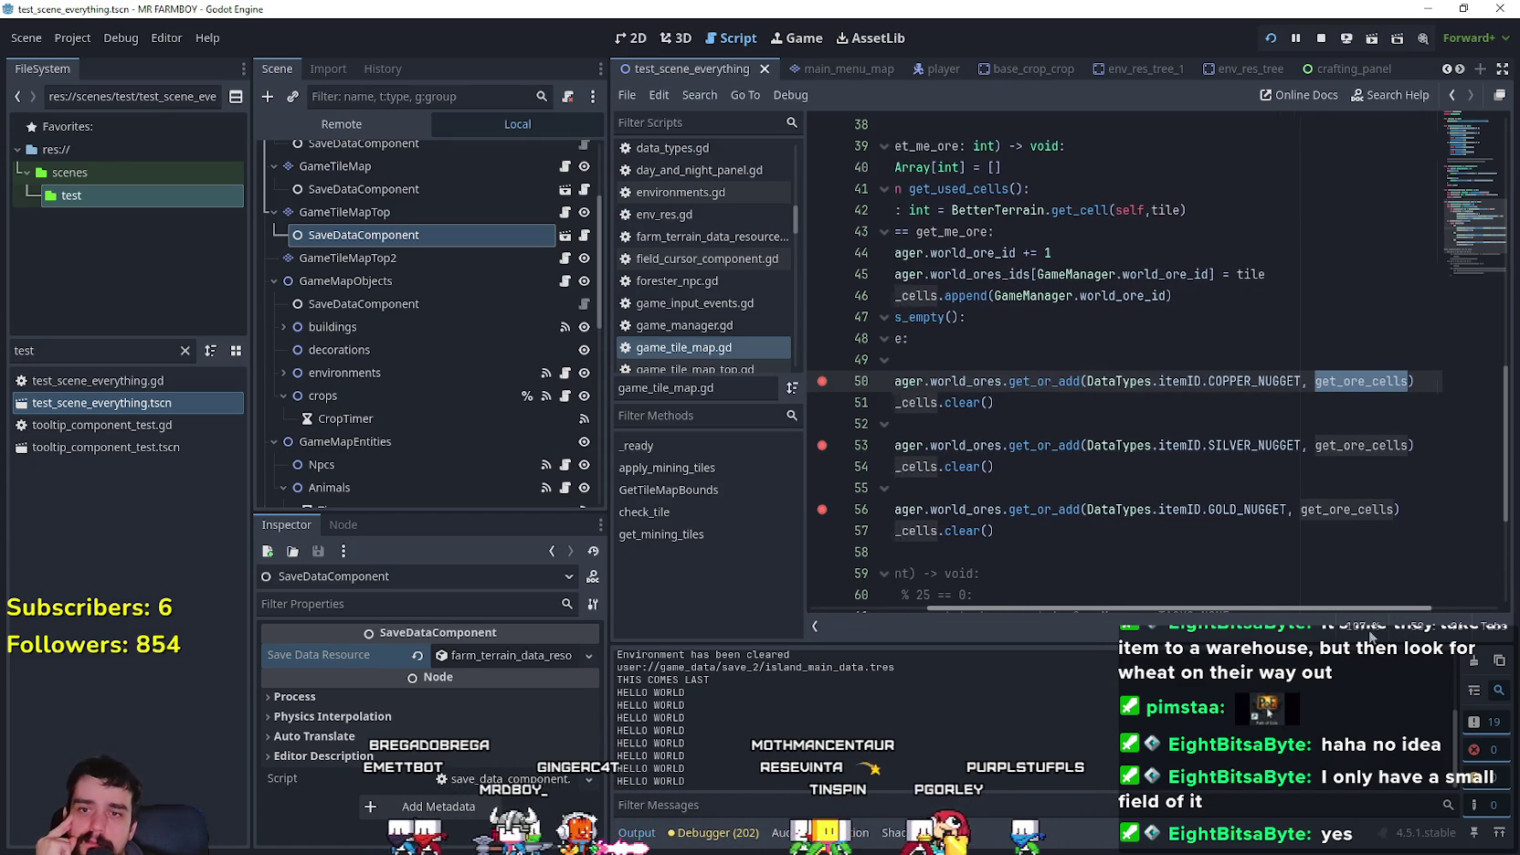
- Delete the get_ore_cells.clear() lines from the gold, silver and copper branches
{"action": "left_click_drag", "start_coordinate": [1361, 611], "coordinate": [1235, 621]}
{"action": "mouse_move", "coordinate": [1158, 531]}
{"action": "left_mouse_down"}
{"action": "mouse_move", "coordinate": [849, 514]}
{"action": "mouse_move", "coordinate": [824, 528]}
{"action": "left_mouse_up"}
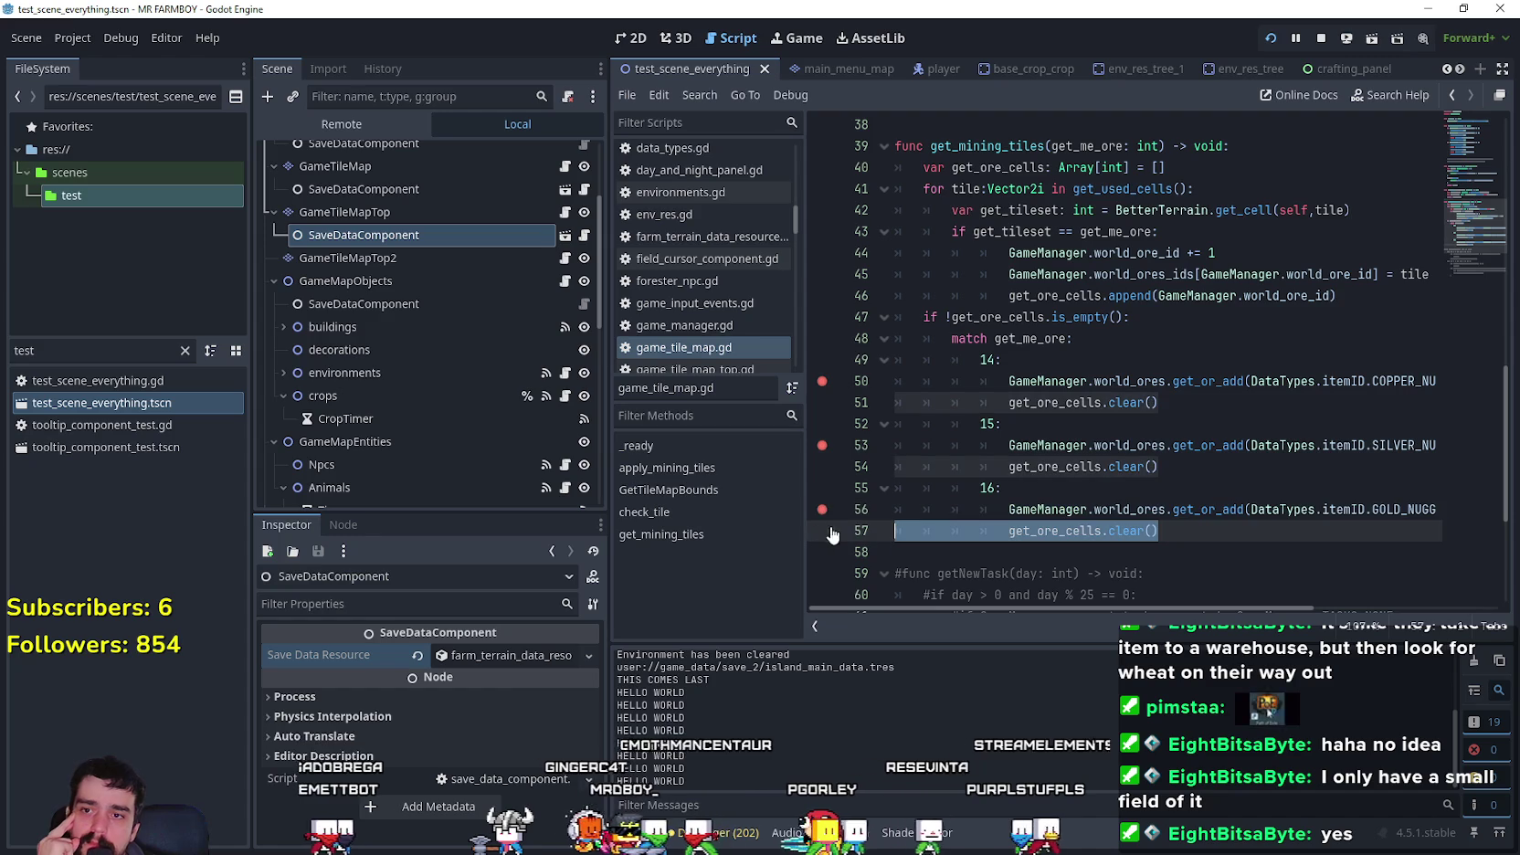
{"action": "key", "text": "BackSpace"}
{"action": "left_click_drag", "start_coordinate": [1159, 465], "coordinate": [890, 467]}
{"action": "key", "text": "BackSpace"}
{"action": "key", "text": "BackSpace"}
{"action": "left_click_drag", "start_coordinate": [987, 401], "coordinate": [753, 406]}
{"action": "key", "text": "BackSpace"}
{"action": "key", "text": "BackSpace"}
- Remove the two physics_frame waits around get_mining_tiles(15) and (16) in apply_mining_tiles
{"action": "scroll", "coordinate": [1032, 390], "scroll_direction": "up", "scroll_amount": 7}
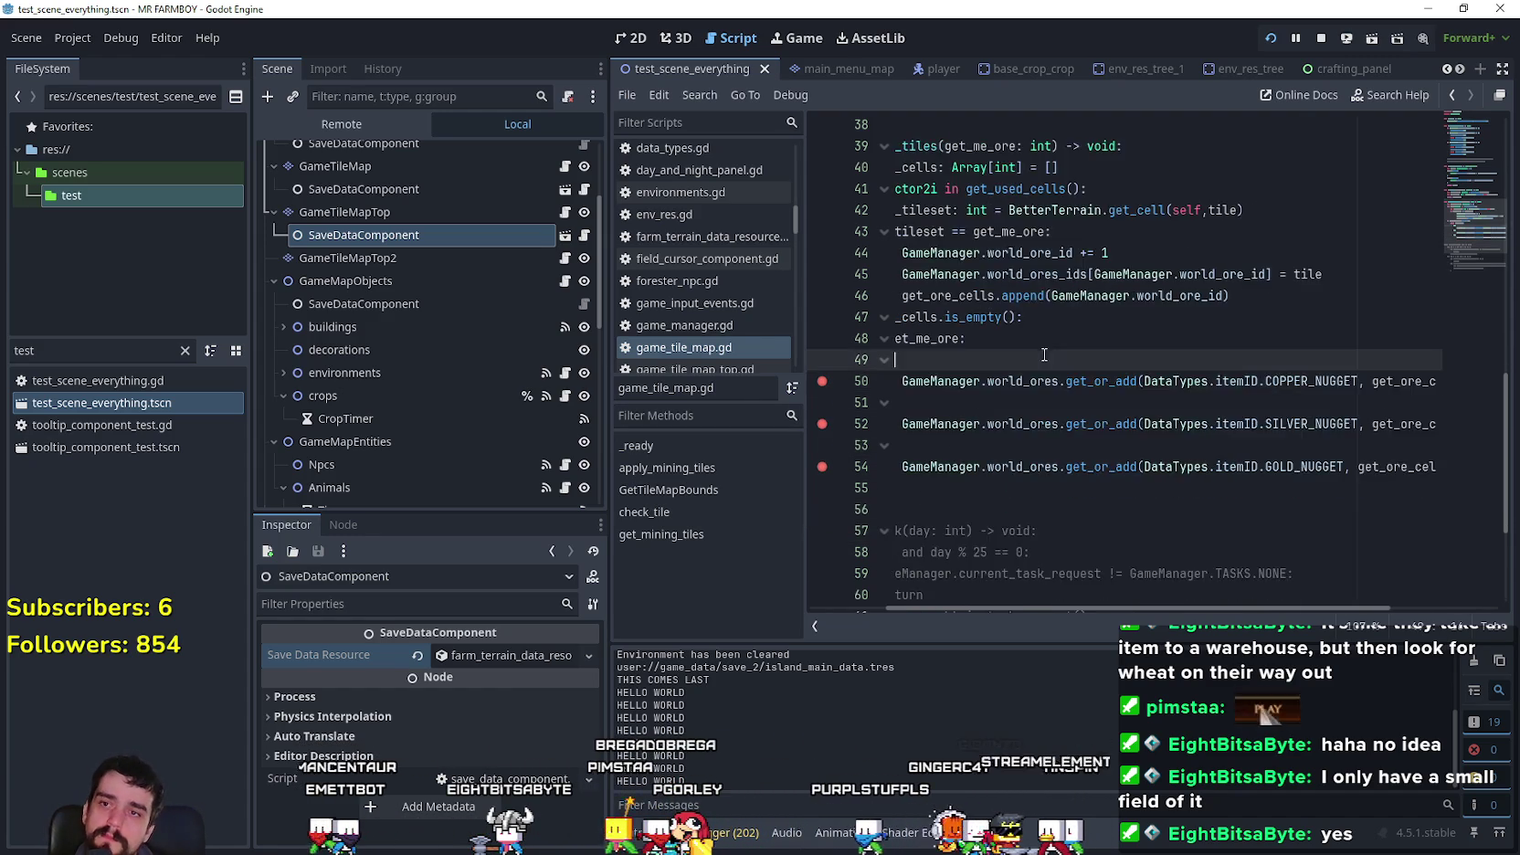
{"action": "left_click_drag", "start_coordinate": [1194, 309], "coordinate": [895, 308]}
{"action": "scroll", "coordinate": [1174, 303], "scroll_direction": "up", "scroll_amount": 2}
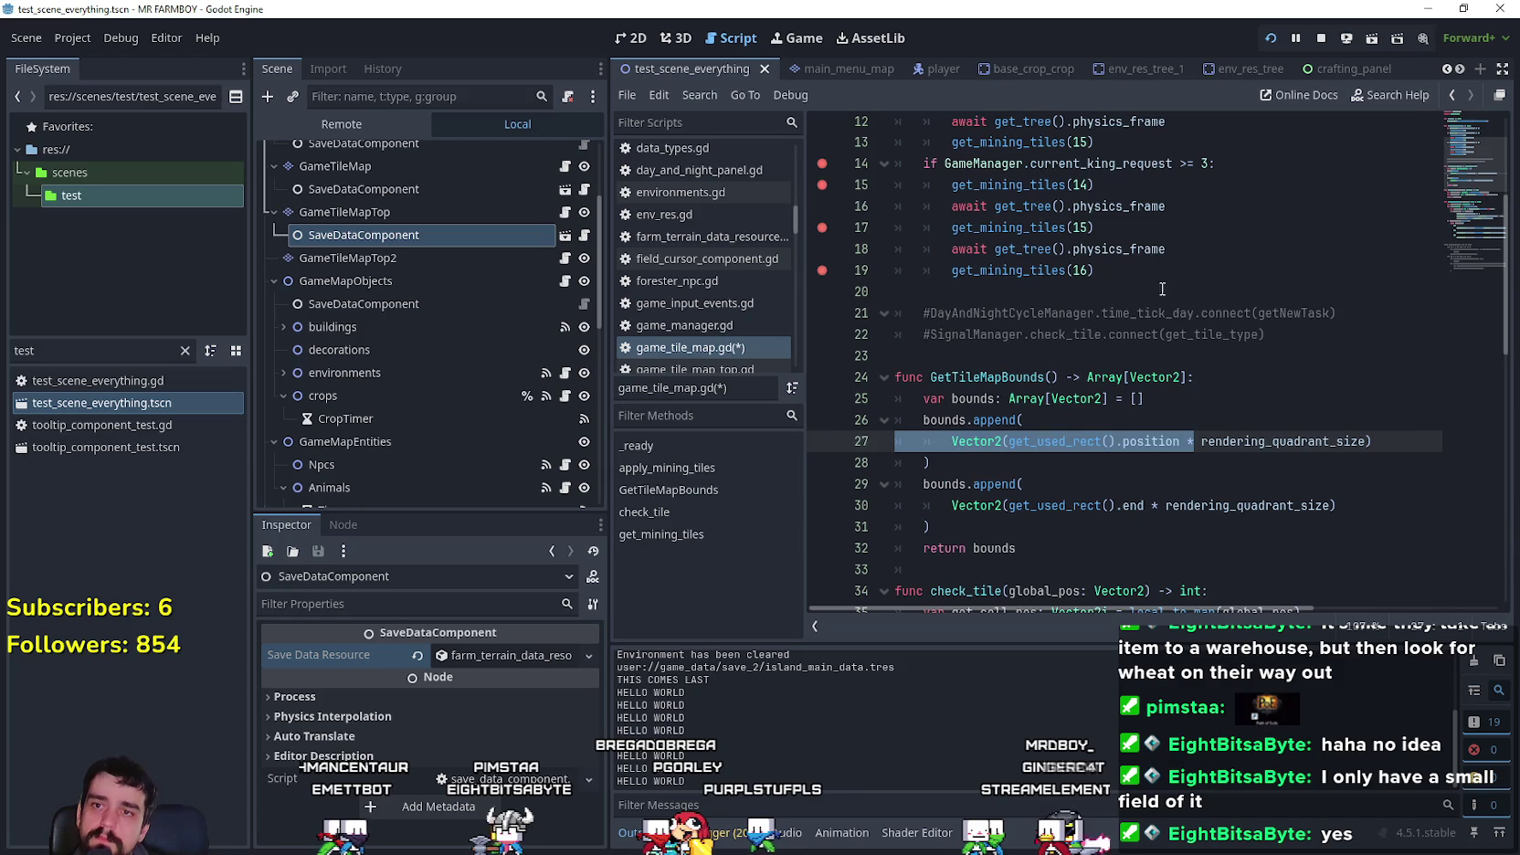
{"action": "left_click", "coordinate": [1180, 258]}
{"action": "key", "text": "shift+Home"}
{"action": "key", "text": "BackSpace"}
{"action": "key", "text": "BackSpace"}
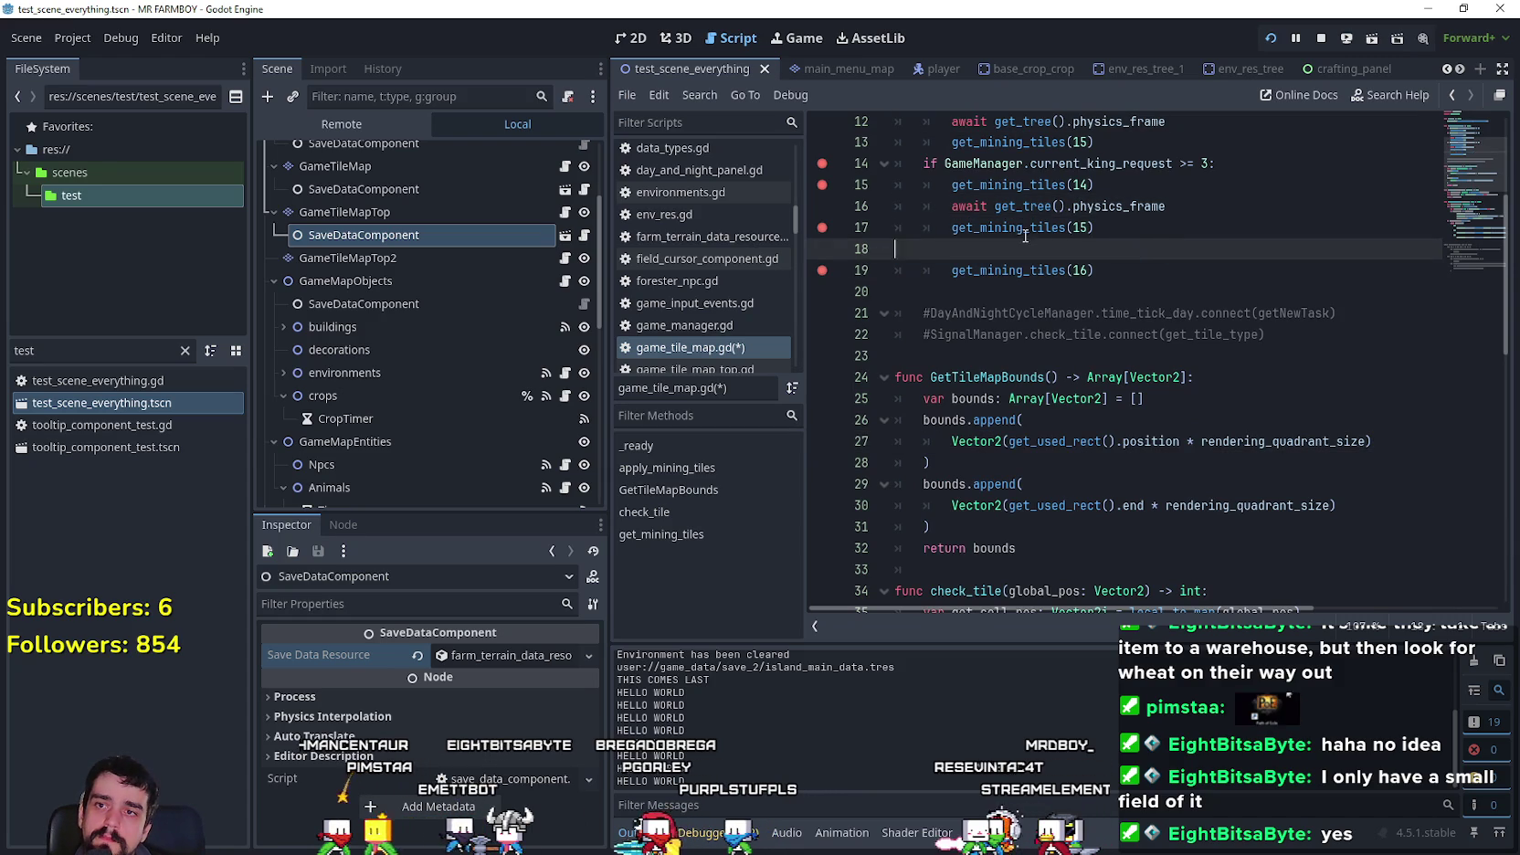
{"action": "key", "text": "Up"}
{"action": "key", "text": "shift+Home"}
- Remove the second request branch's frame wait, save game_tile_map.gd, and stop the game
{"action": "key", "text": "shift+Home"}
{"action": "key", "text": "BackSpace"}
{"action": "key", "text": "BackSpace"}
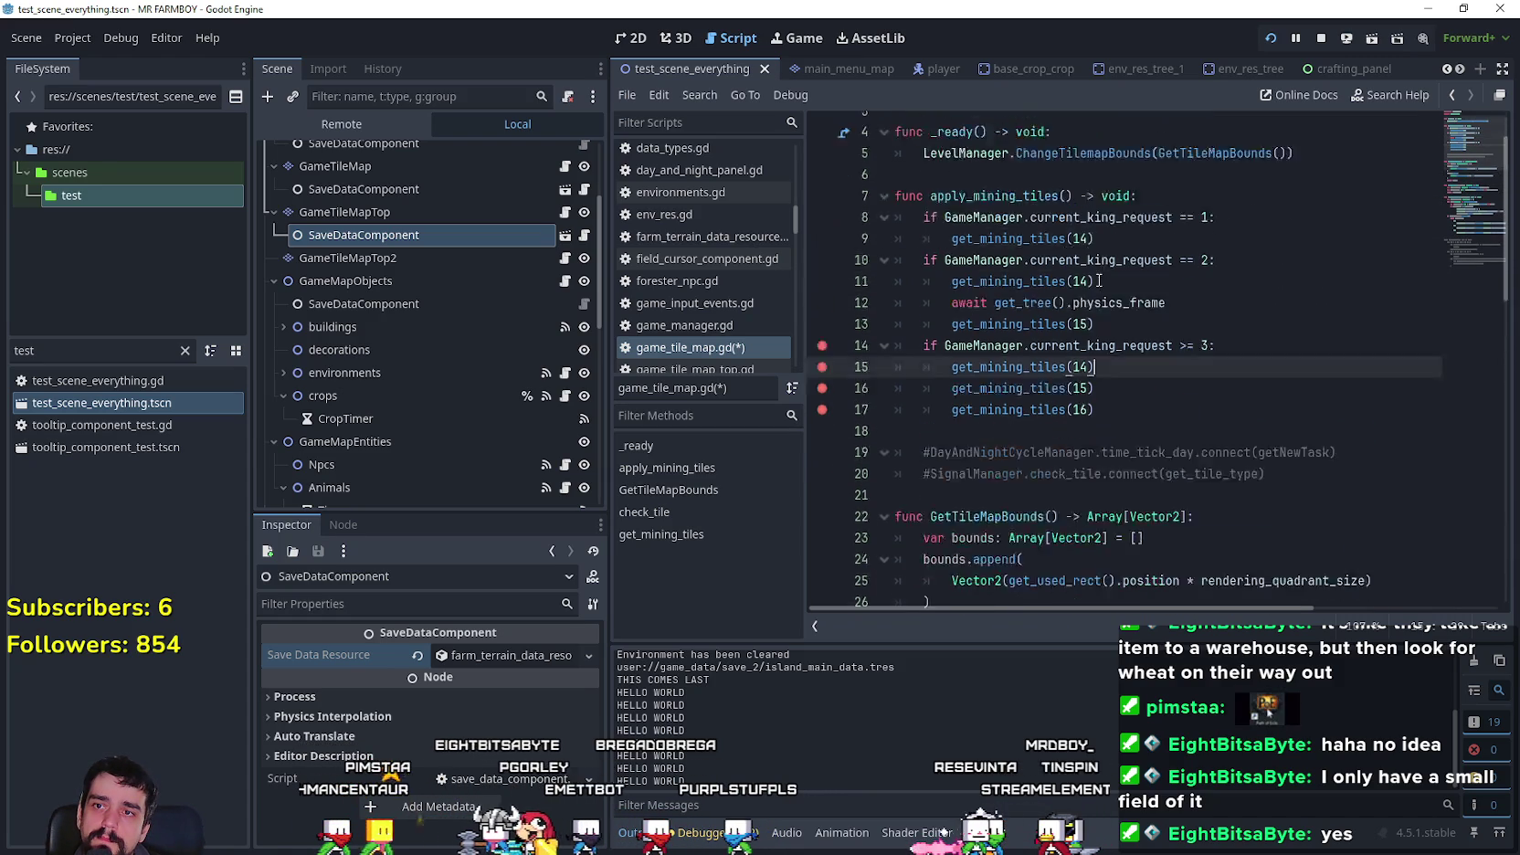
{"action": "scroll", "coordinate": [1207, 369], "scroll_direction": "up", "scroll_amount": 4}
{"action": "left_click", "coordinate": [1195, 352]}
{"action": "key", "text": "shift+Home"}
{"action": "key", "text": "shift+Home"}
{"action": "key", "text": "BackSpace"}
{"action": "key", "text": "BackSpace"}
{"action": "left_click", "coordinate": [1141, 298]}
{"action": "left_click", "coordinate": [1152, 444]}
{"action": "key", "text": "ctrl+s"}
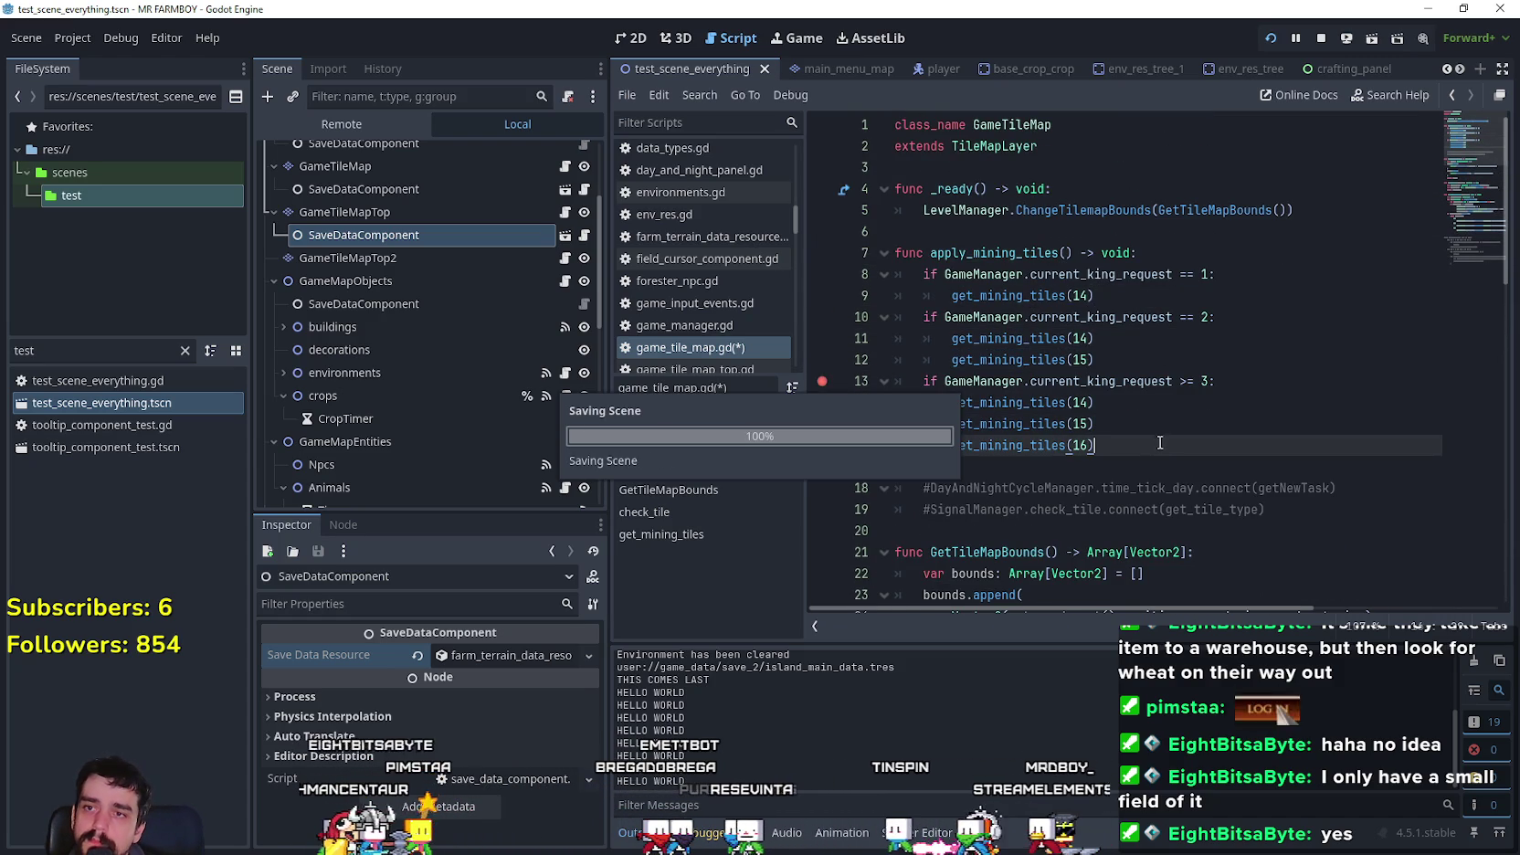
{"action": "left_click", "coordinate": [1318, 40]}
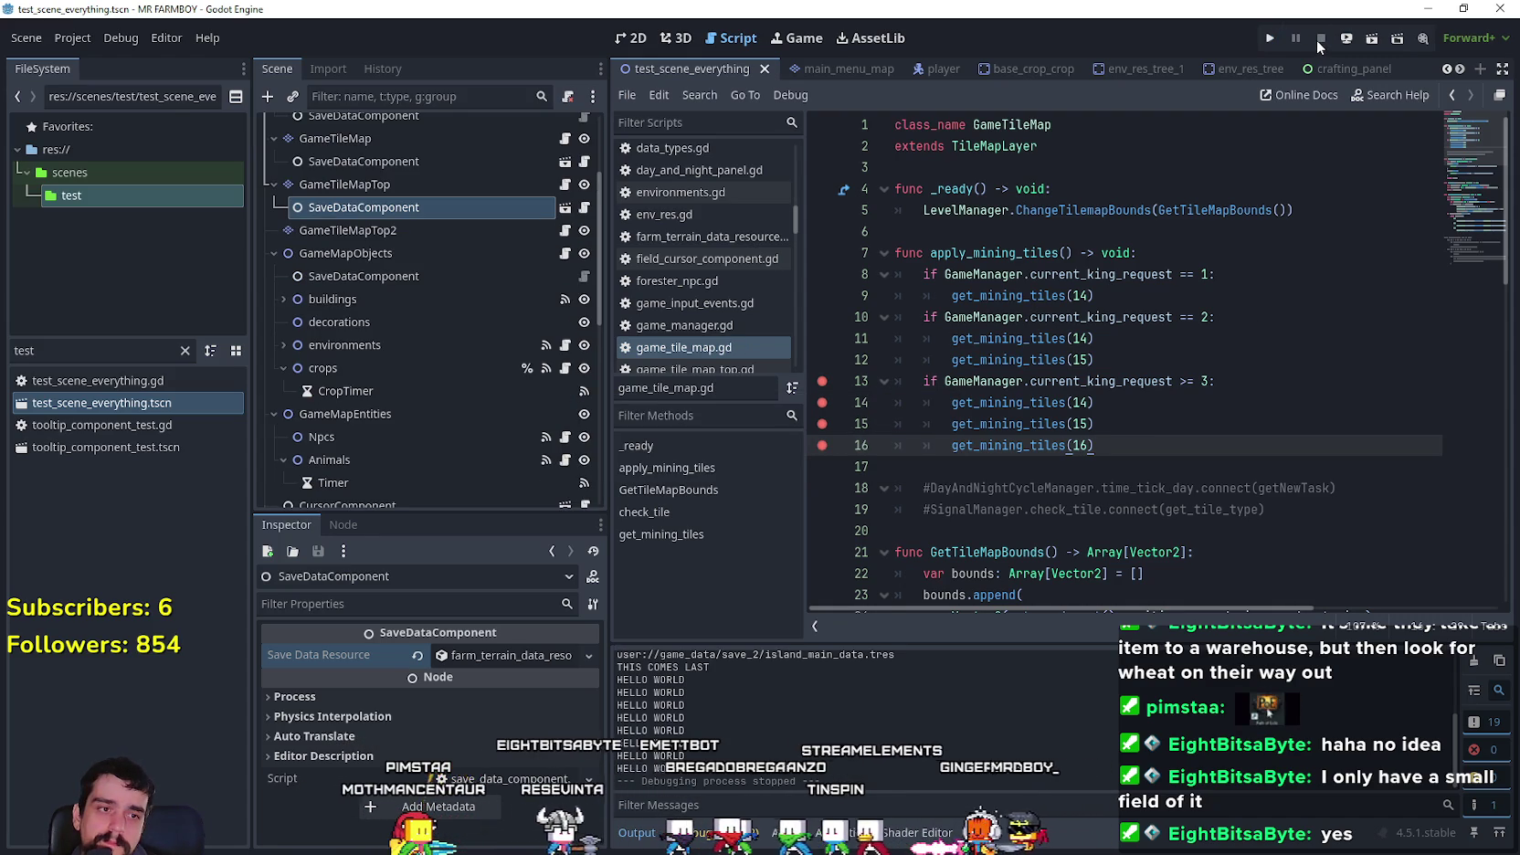
- Relaunch the game and load a save so it halts at apply_mining_tiles' line 13 breakpoint
{"action": "left_click", "coordinate": [1270, 37]}
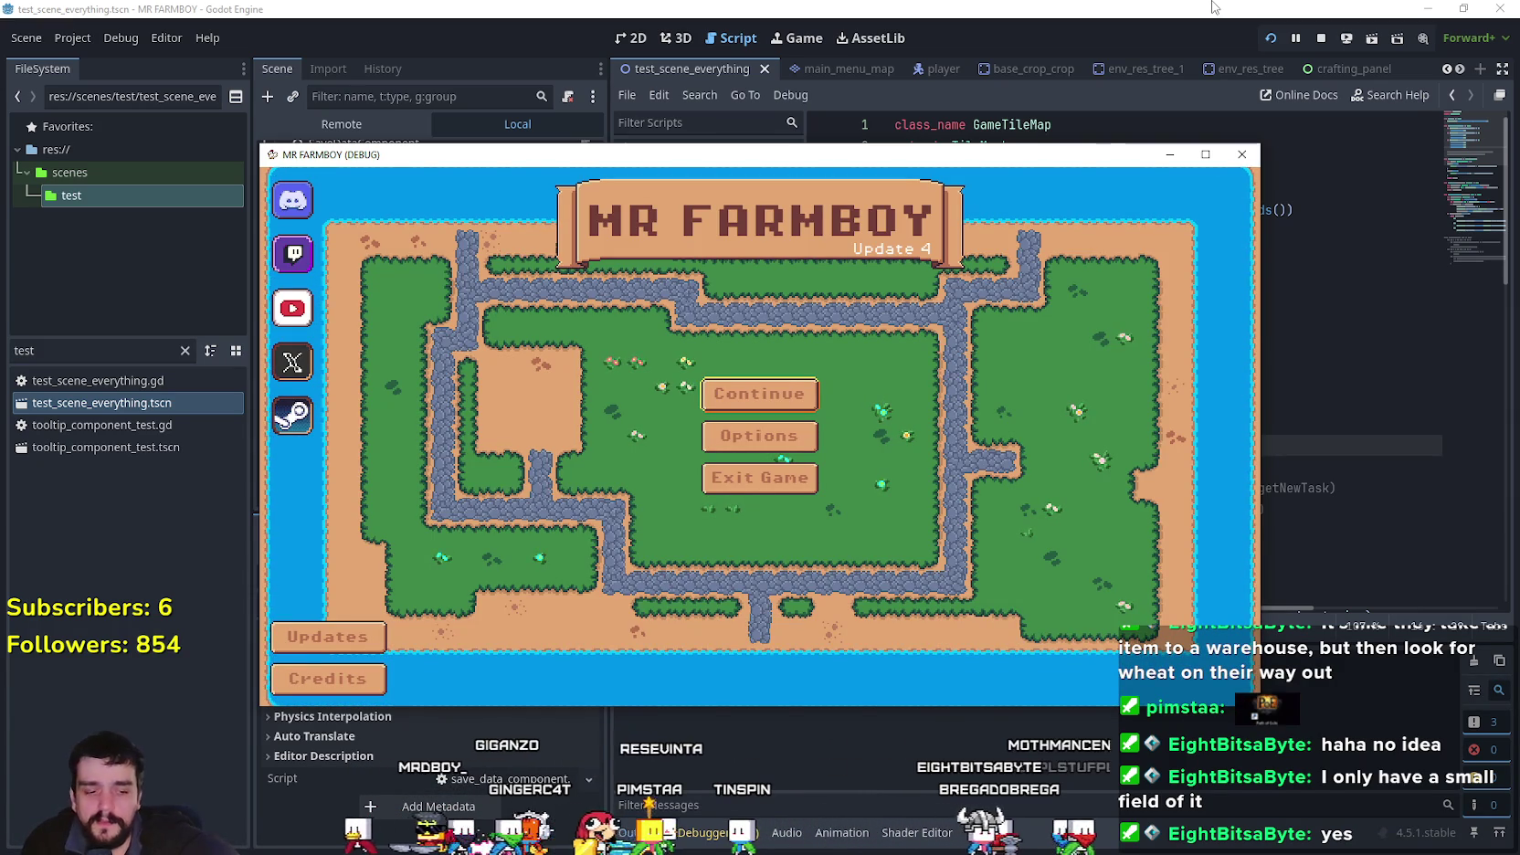
{"action": "left_click", "coordinate": [741, 394]}
{"action": "scroll", "coordinate": [832, 493], "scroll_direction": "down", "scroll_amount": 3}
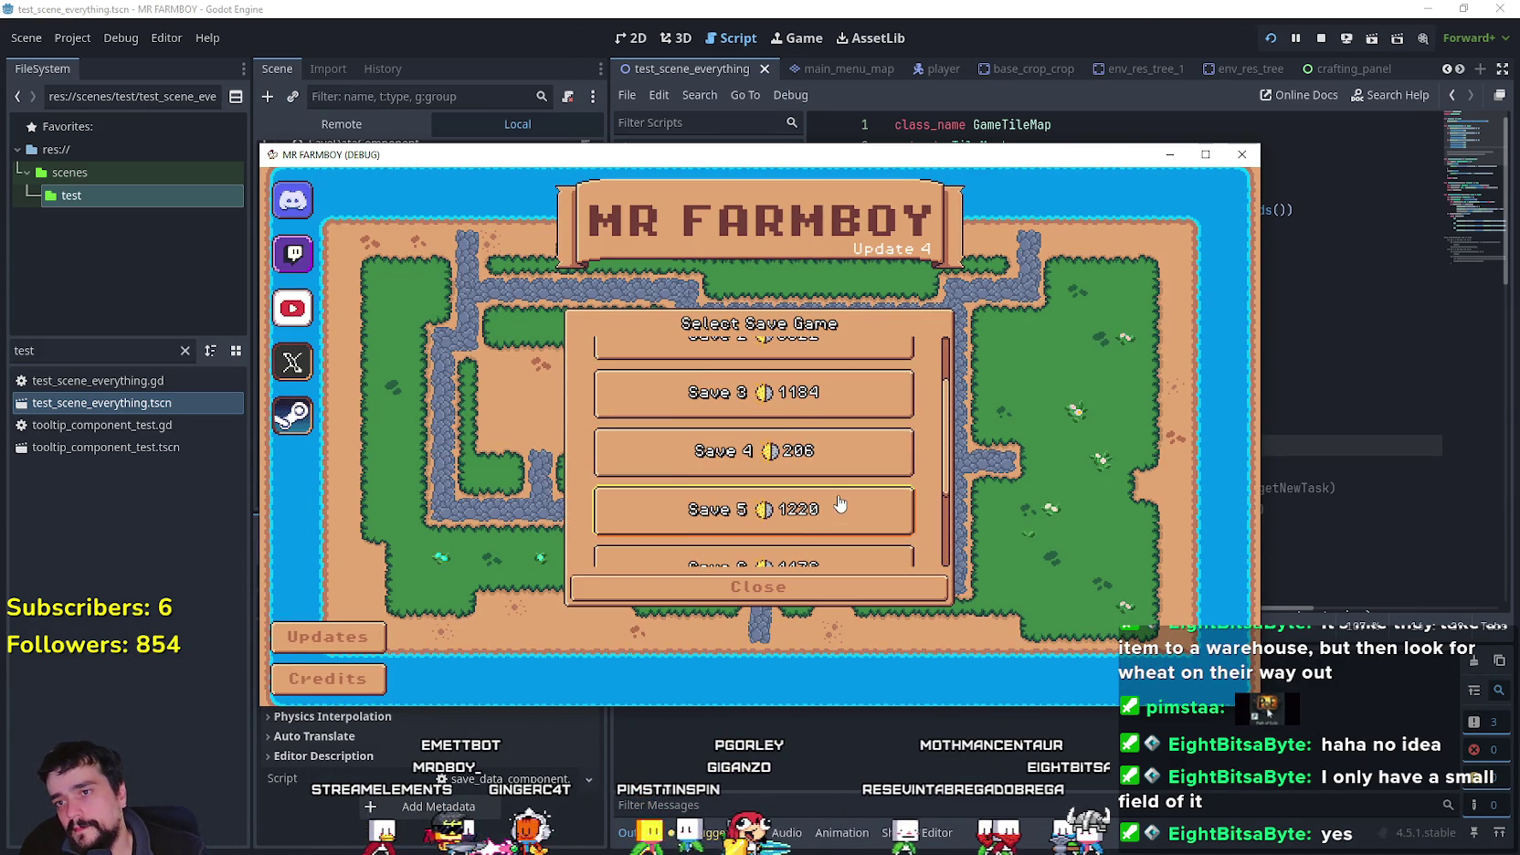
{"action": "left_click", "coordinate": [739, 394]}
{"action": "left_click", "coordinate": [708, 396]}
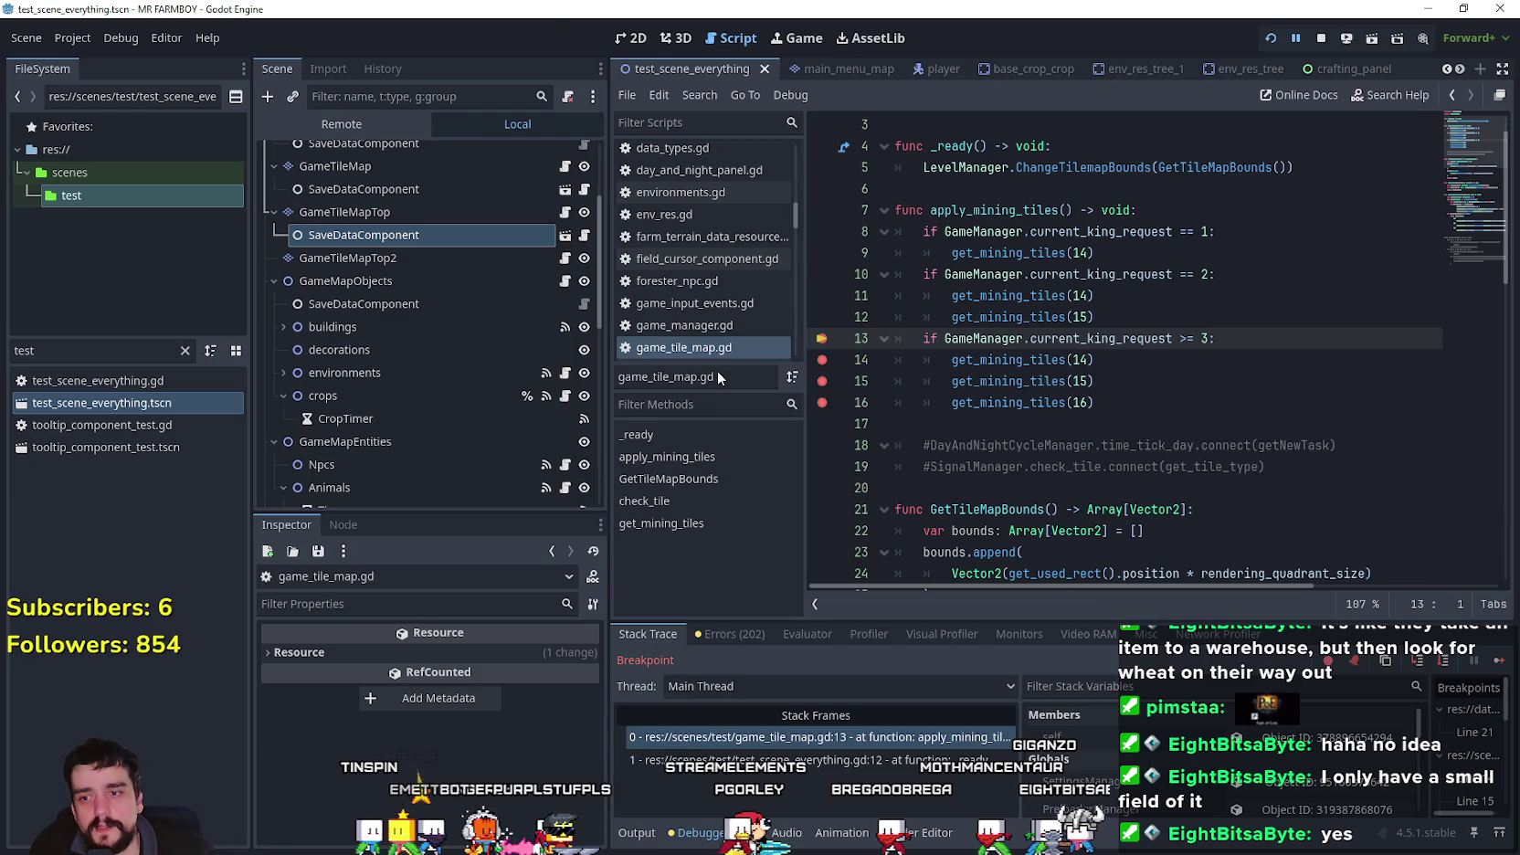
- Continue past line 13 and the copper, silver and gold breakpoints (lines 47, 49, 51), then return to the editor
{"action": "left_click", "coordinate": [911, 338]}
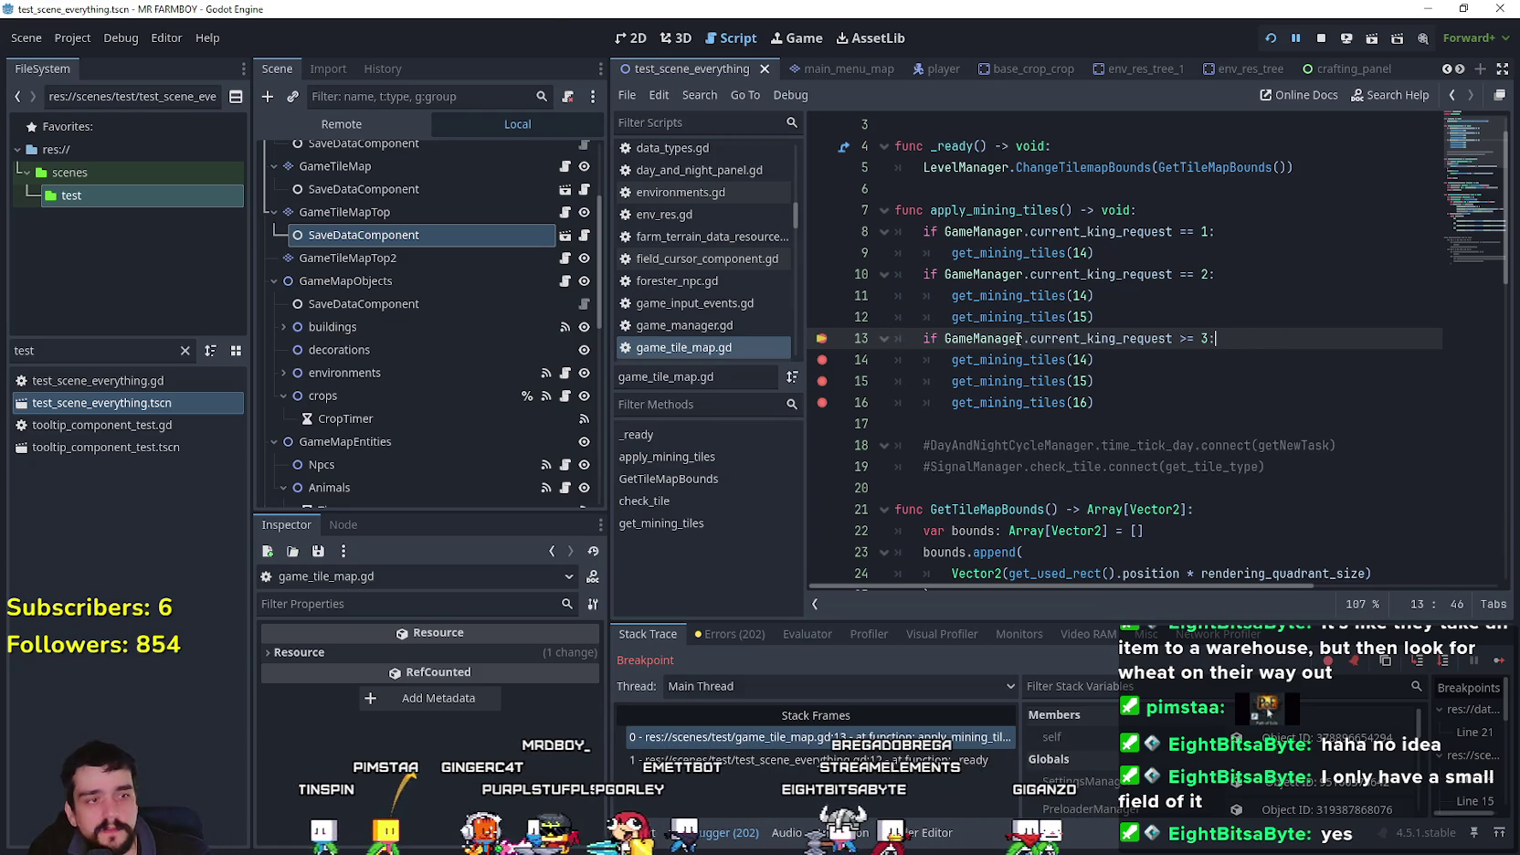
{"action": "left_click", "coordinate": [1494, 664]}
{"action": "left_click", "coordinate": [1498, 670]}
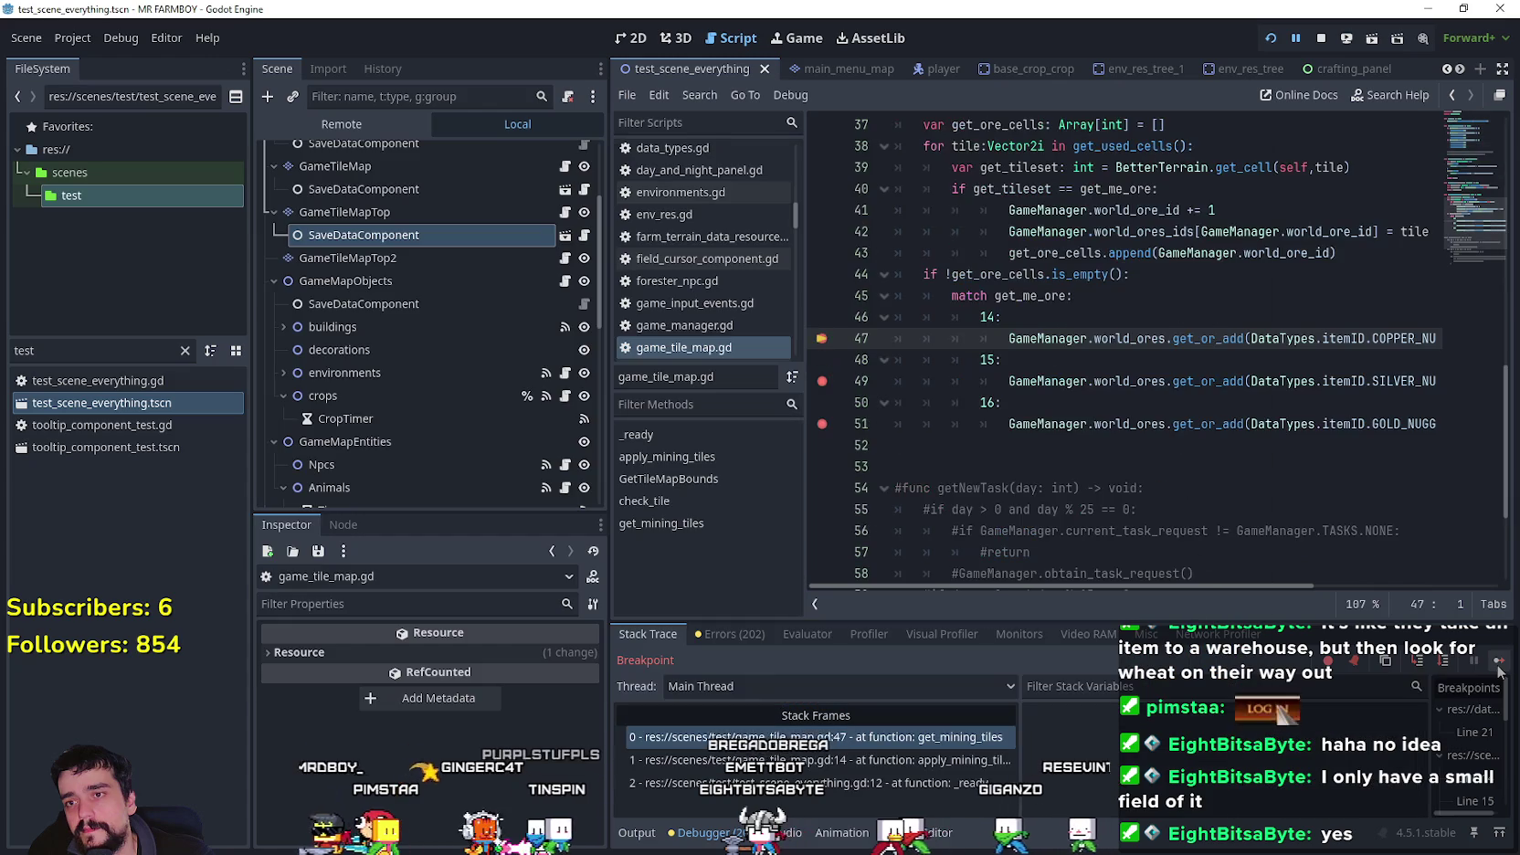
{"action": "left_click", "coordinate": [1498, 669]}
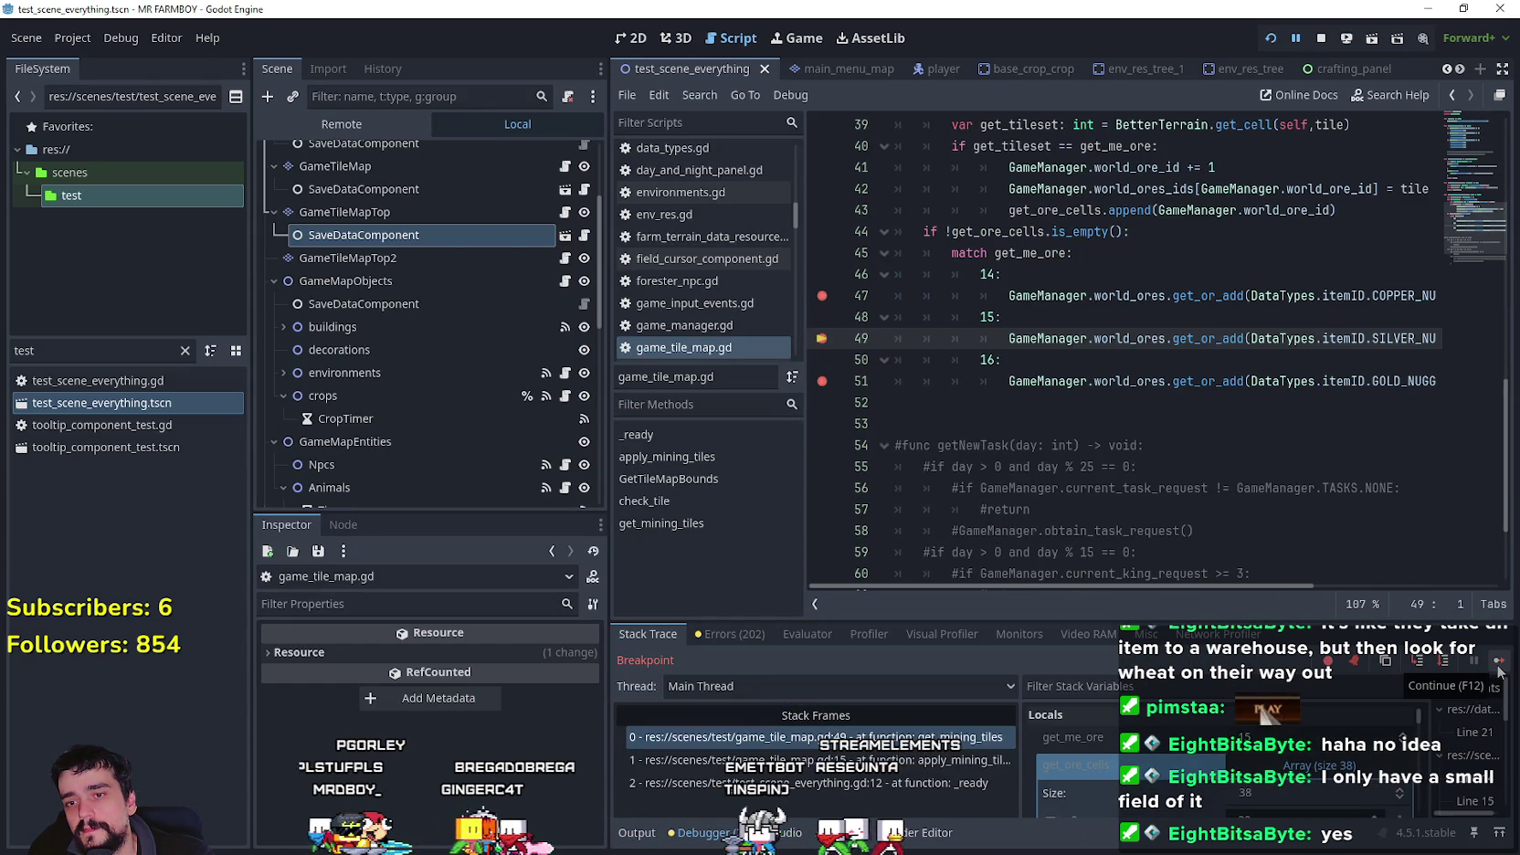
{"action": "left_click", "coordinate": [1498, 670]}
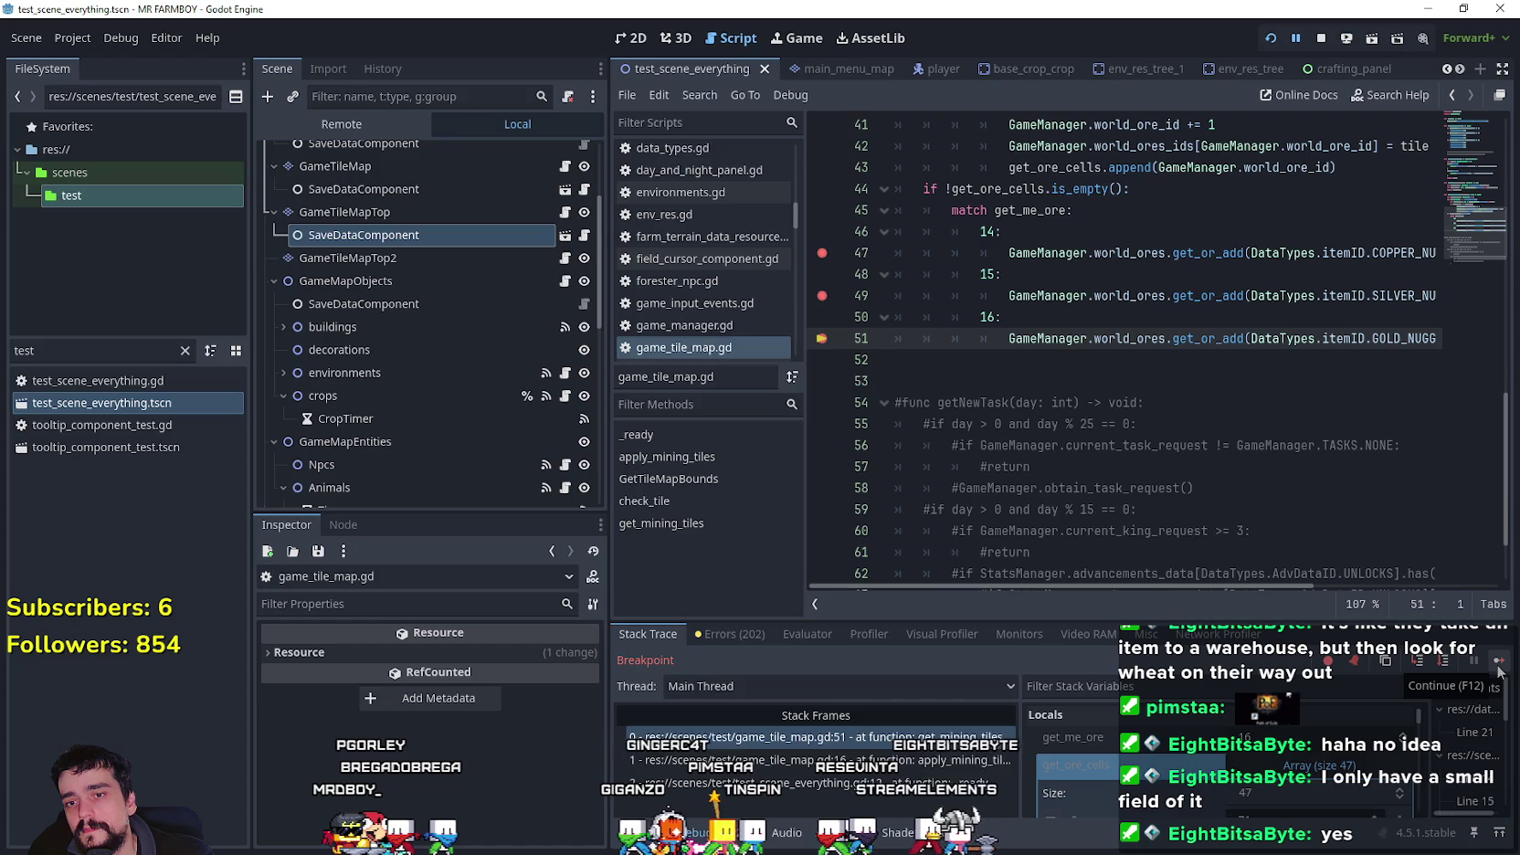
{"action": "left_click", "coordinate": [1498, 669]}
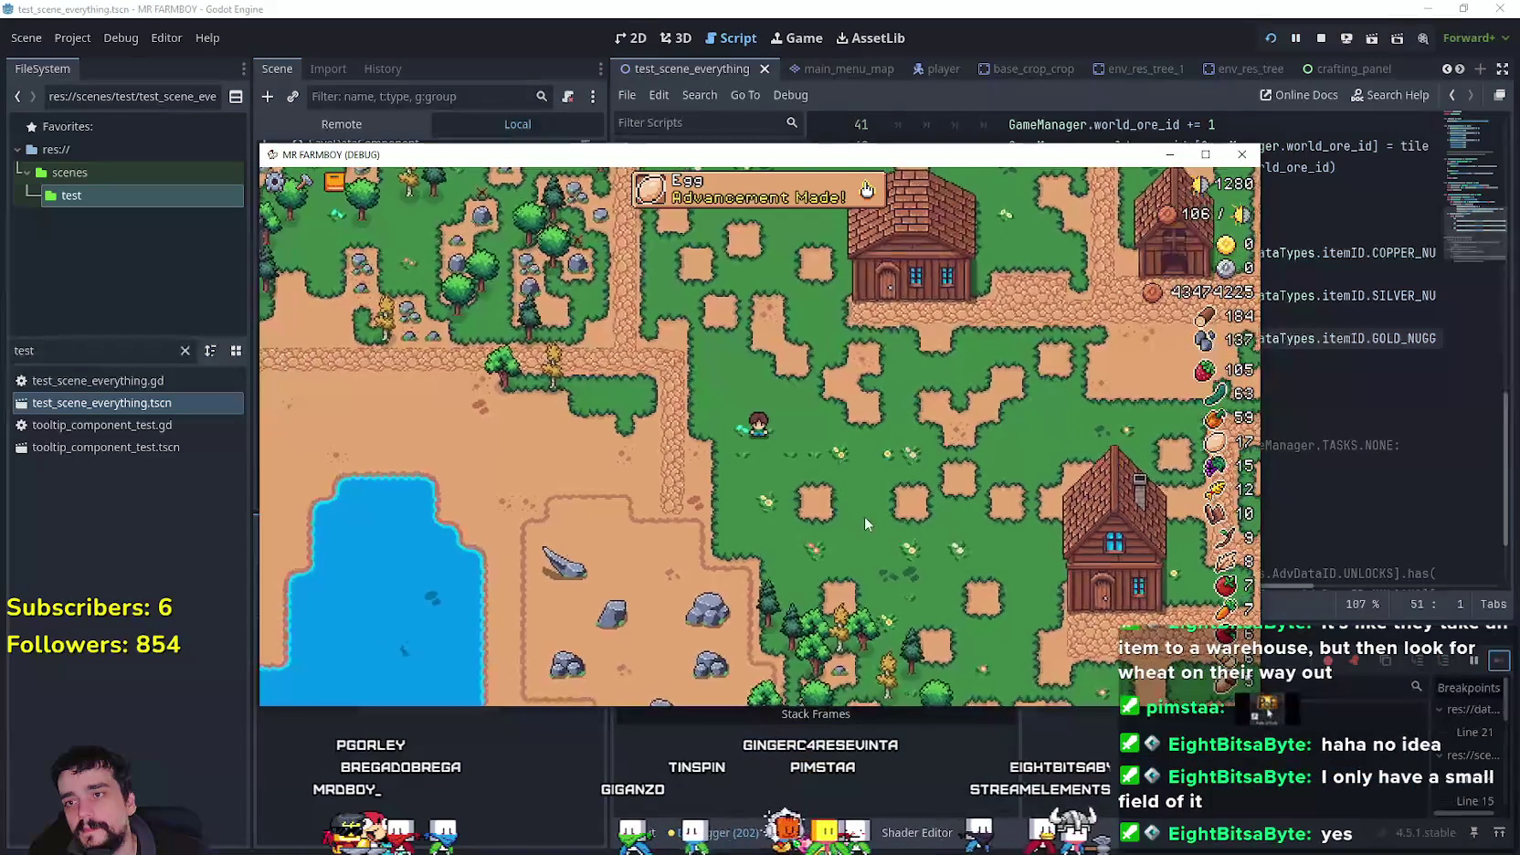
{"action": "key", "text": "alt+Tab"}
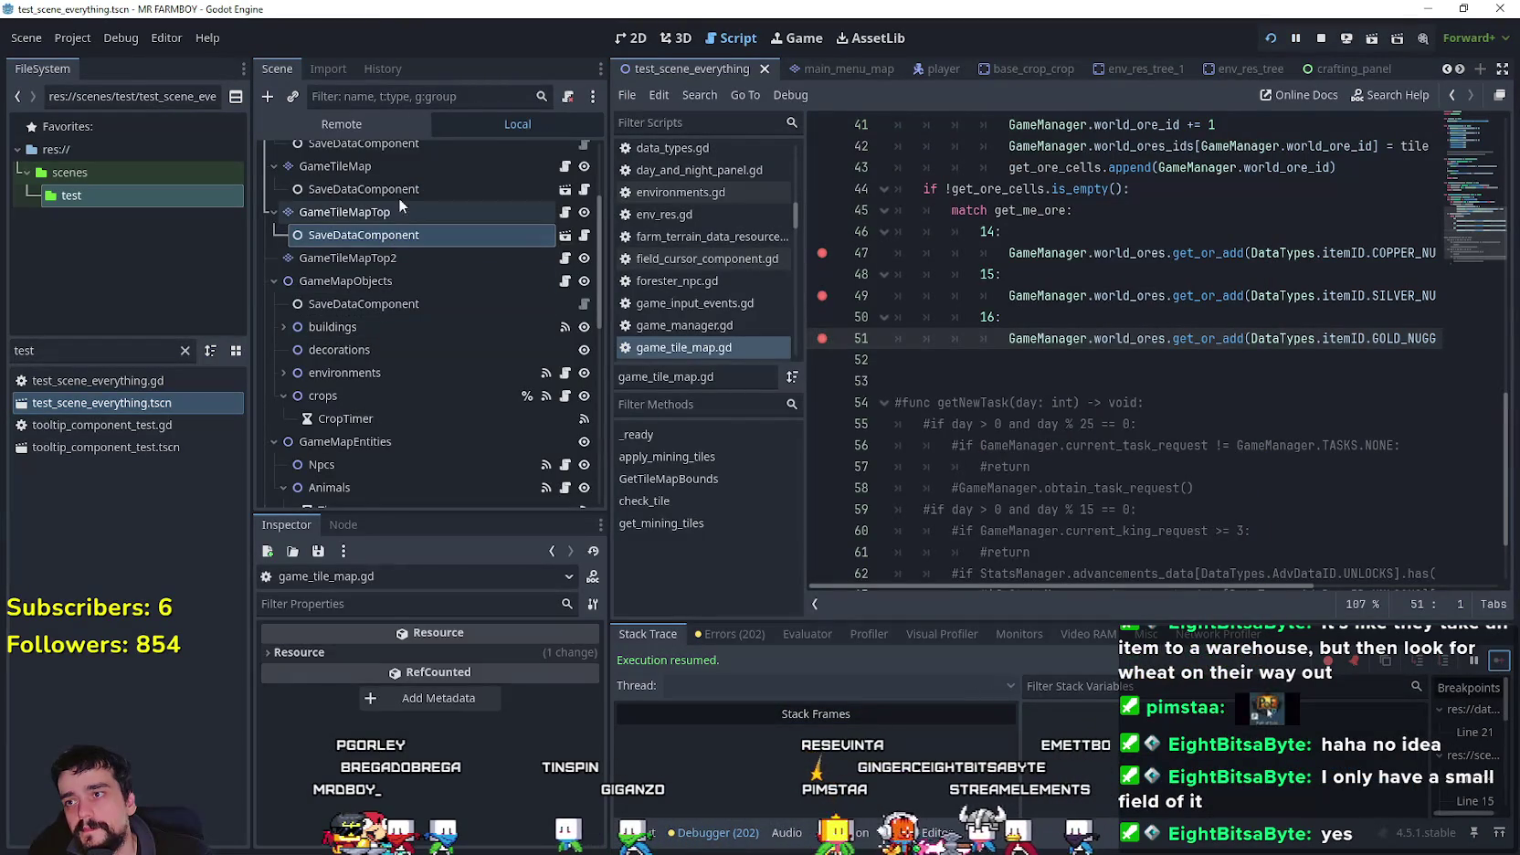
- Select the remote GameManager, enlarge the Inspector, and examine its World Ores dictionary
{"action": "left_click", "coordinate": [381, 128]}
{"action": "left_click", "coordinate": [401, 476]}
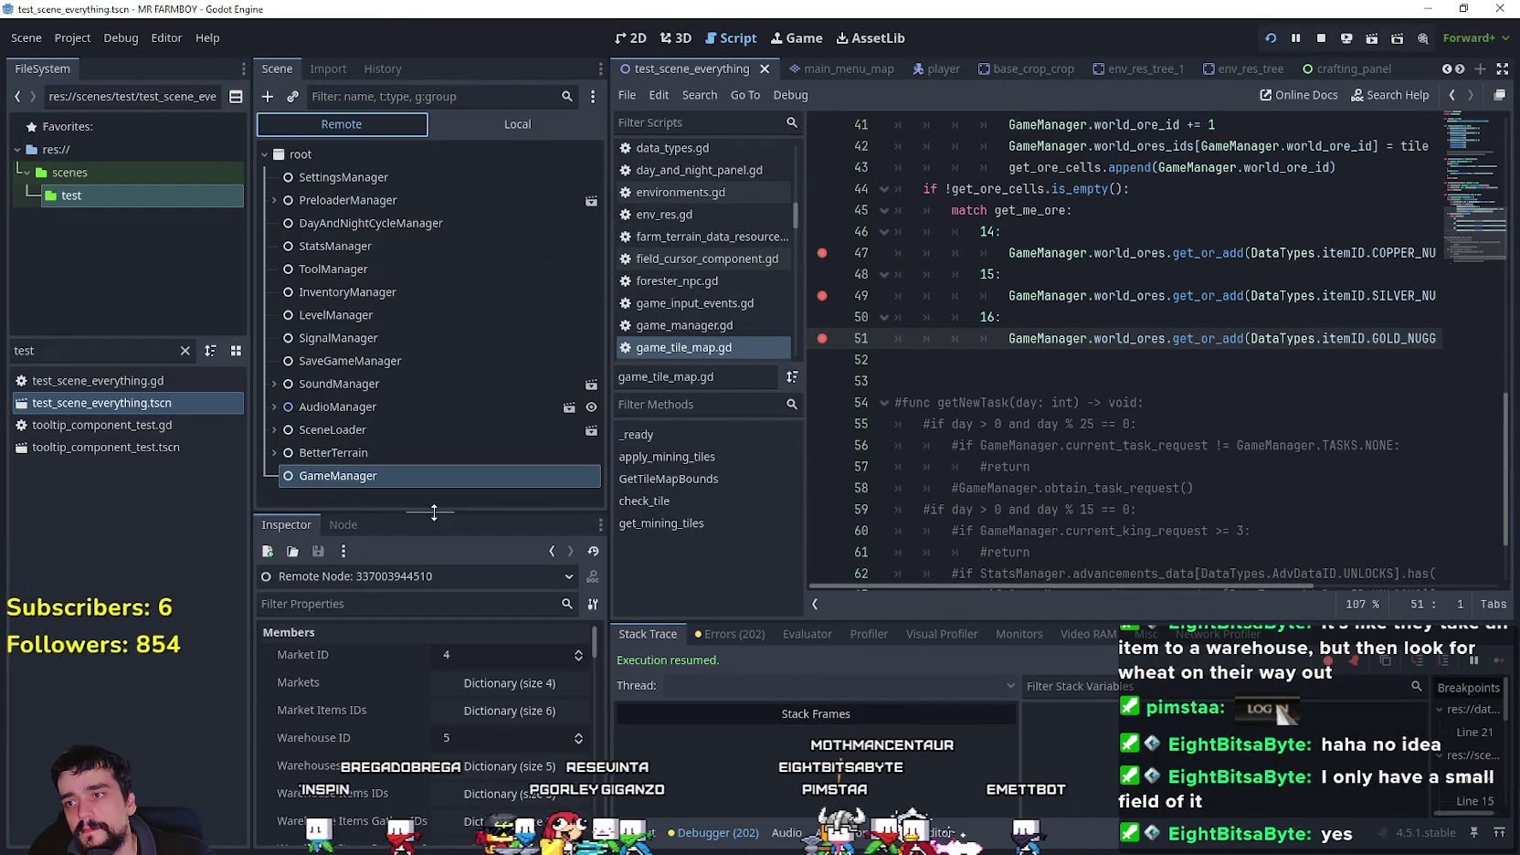
{"action": "left_click_drag", "start_coordinate": [433, 511], "coordinate": [485, 264]}
{"action": "scroll", "coordinate": [371, 705], "scroll_direction": "down", "scroll_amount": 15}
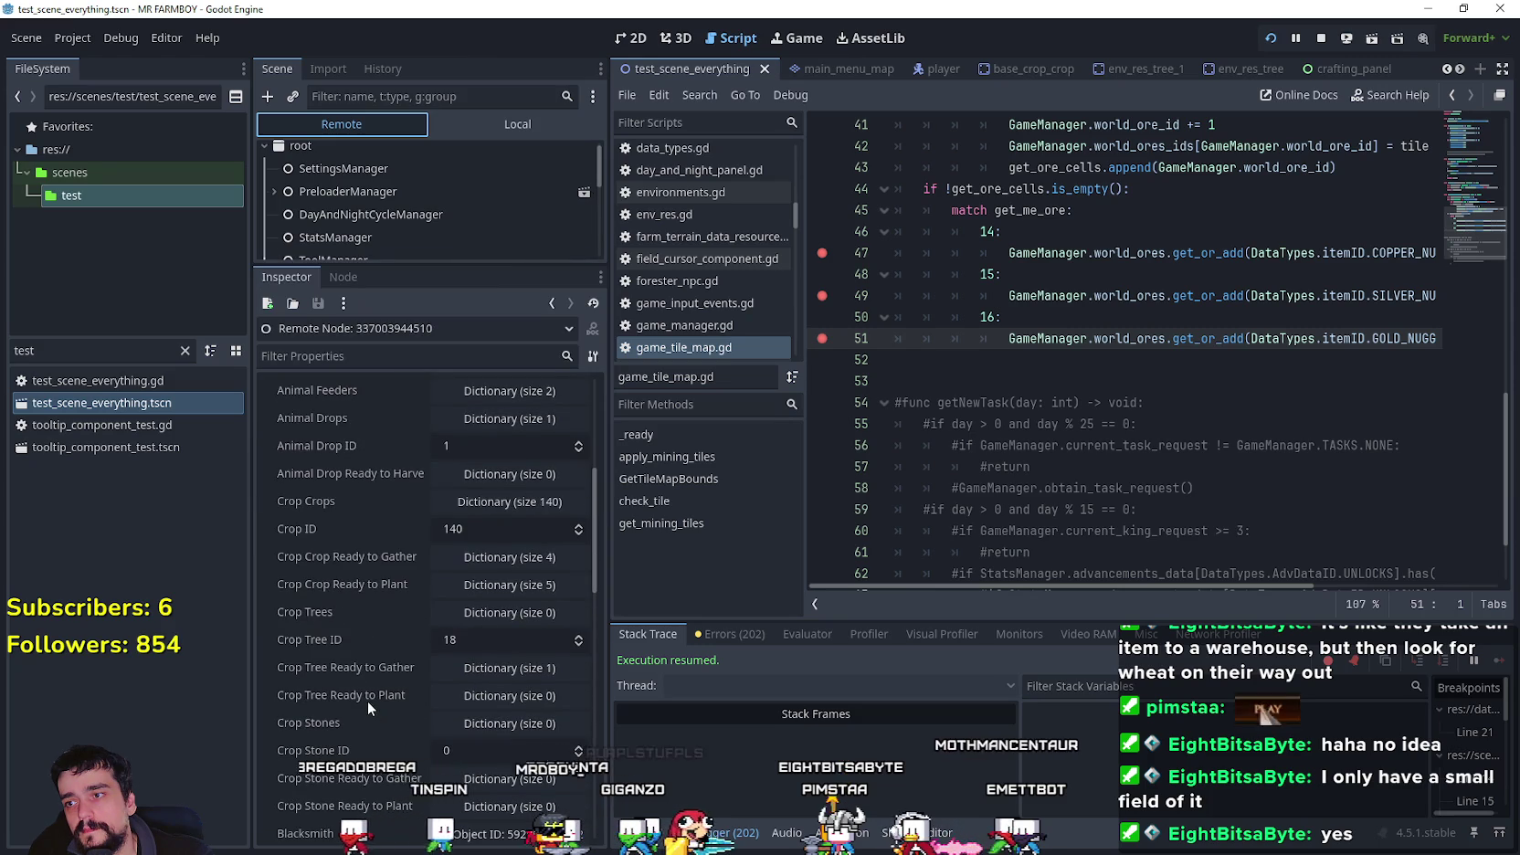
{"action": "scroll", "coordinate": [373, 694], "scroll_direction": "down", "scroll_amount": 3}
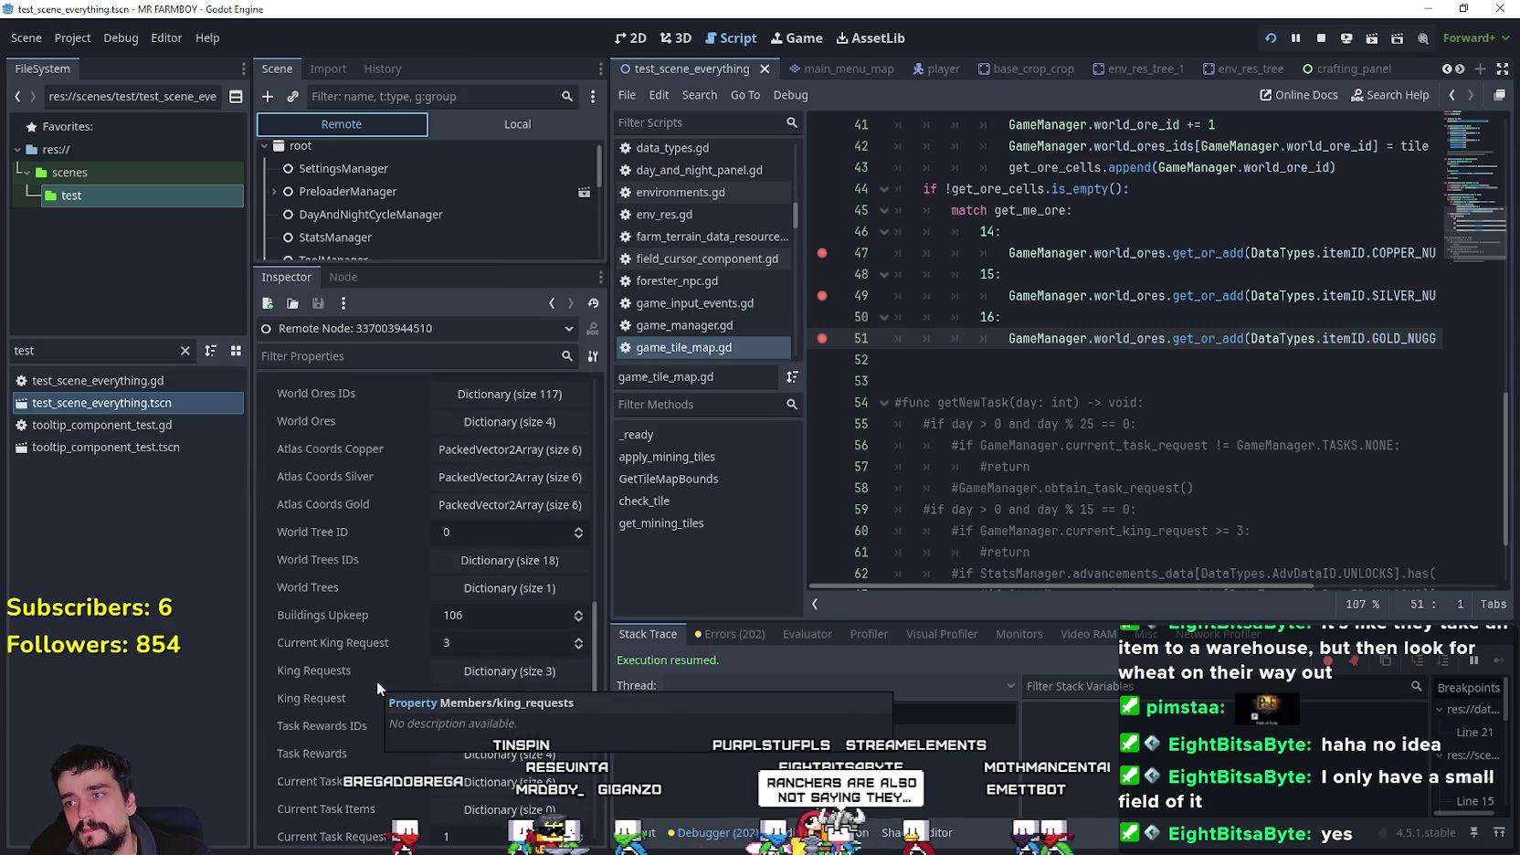
{"action": "scroll", "coordinate": [376, 676], "scroll_direction": "up", "scroll_amount": 2}
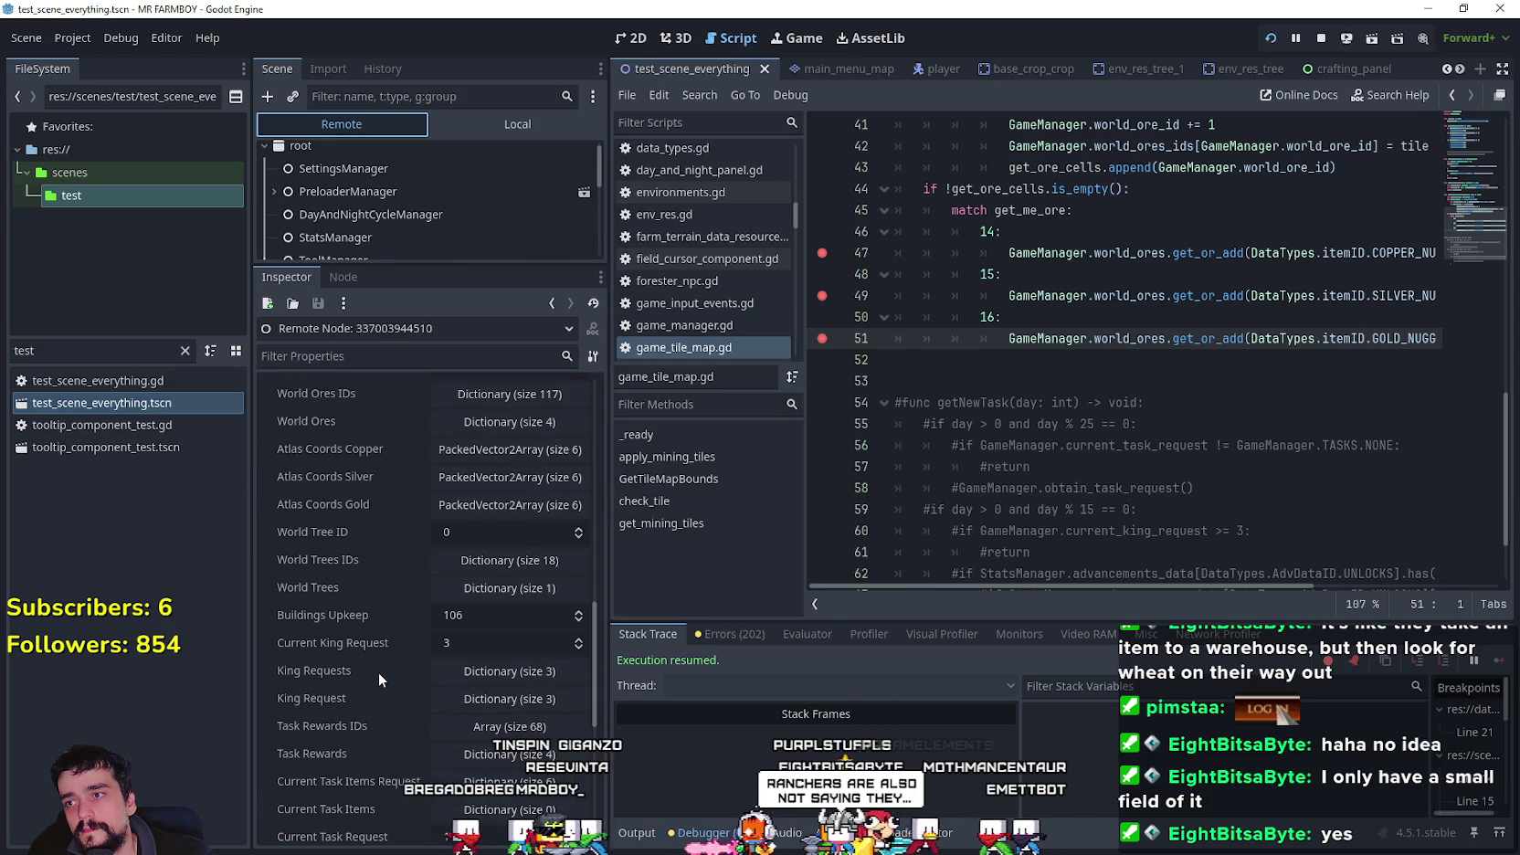
{"action": "left_click", "coordinate": [527, 423]}
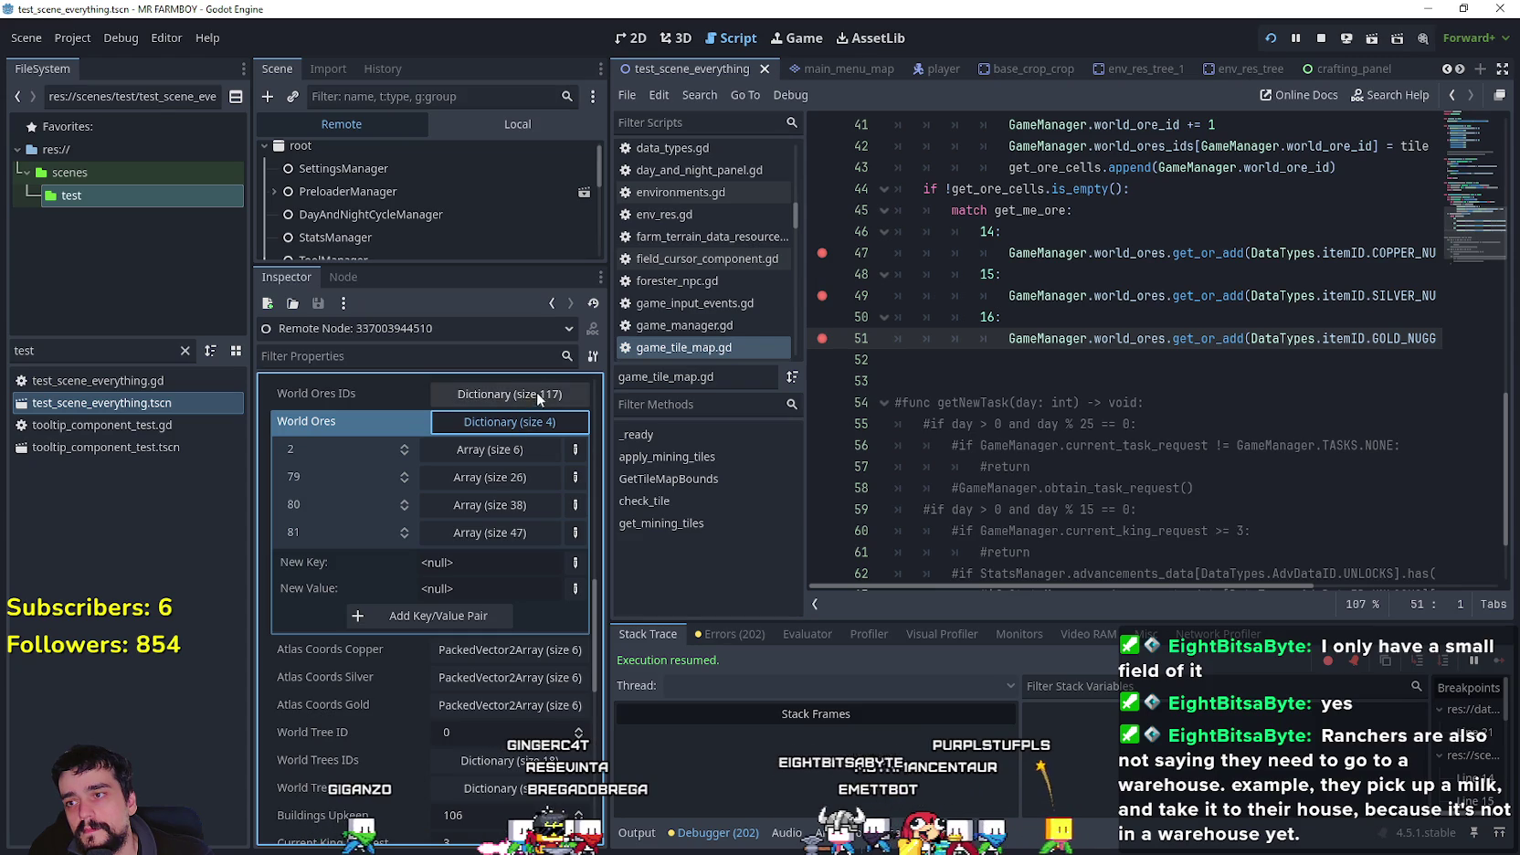
{"action": "left_click", "coordinate": [536, 422]}
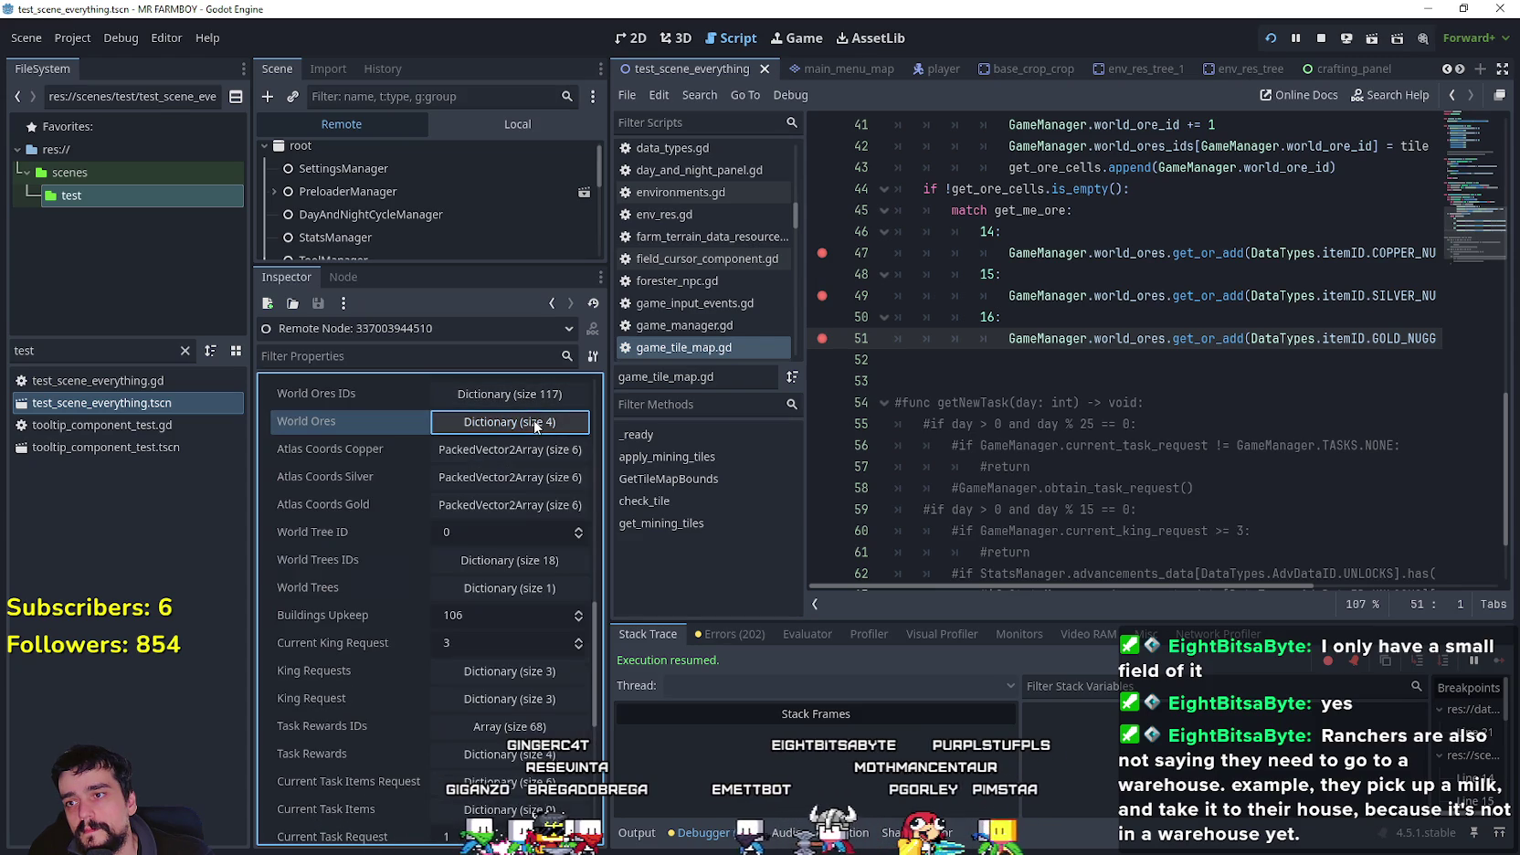
{"action": "scroll", "coordinate": [370, 575], "scroll_direction": "up", "scroll_amount": 3}
{"action": "left_click", "coordinate": [1049, 446]}
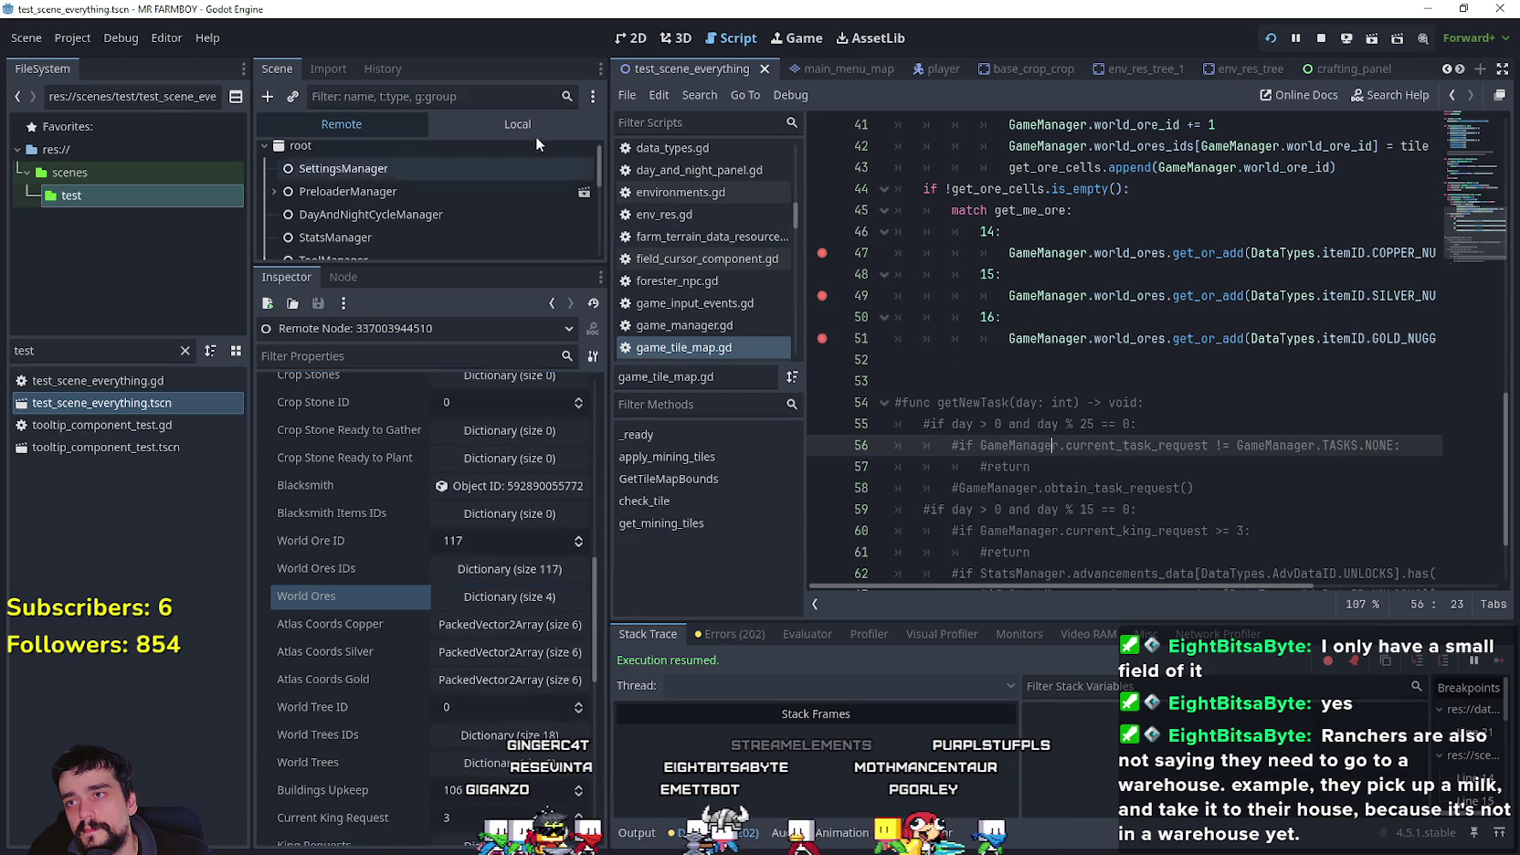
- Expand Crop Crop Ready to Gather and Crop Tree Ready to Gather to check their values
{"action": "left_click", "coordinate": [478, 120]}
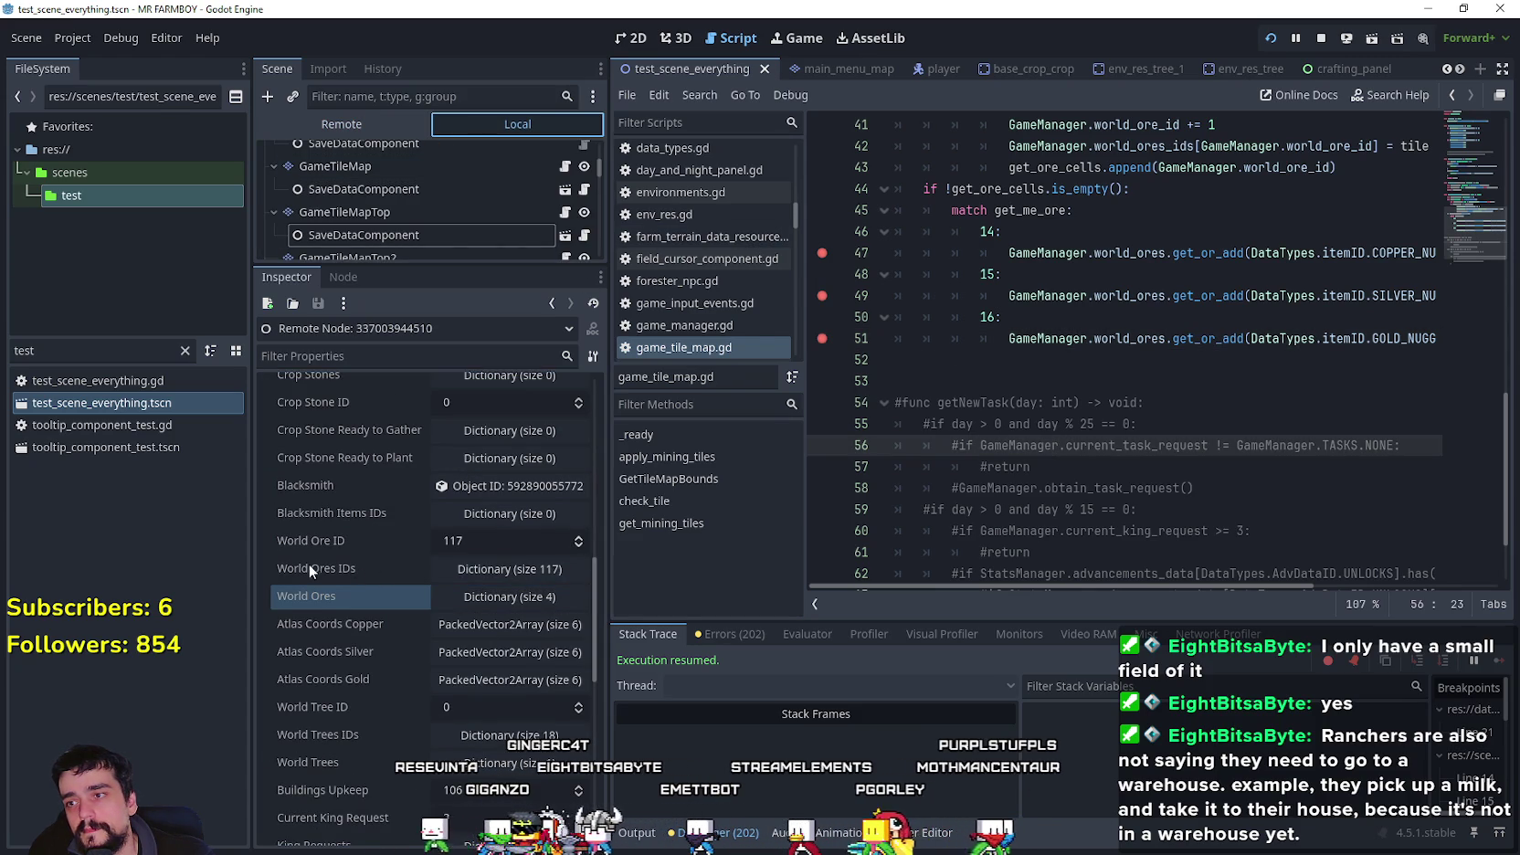
{"action": "scroll", "coordinate": [367, 707], "scroll_direction": "up", "scroll_amount": 2}
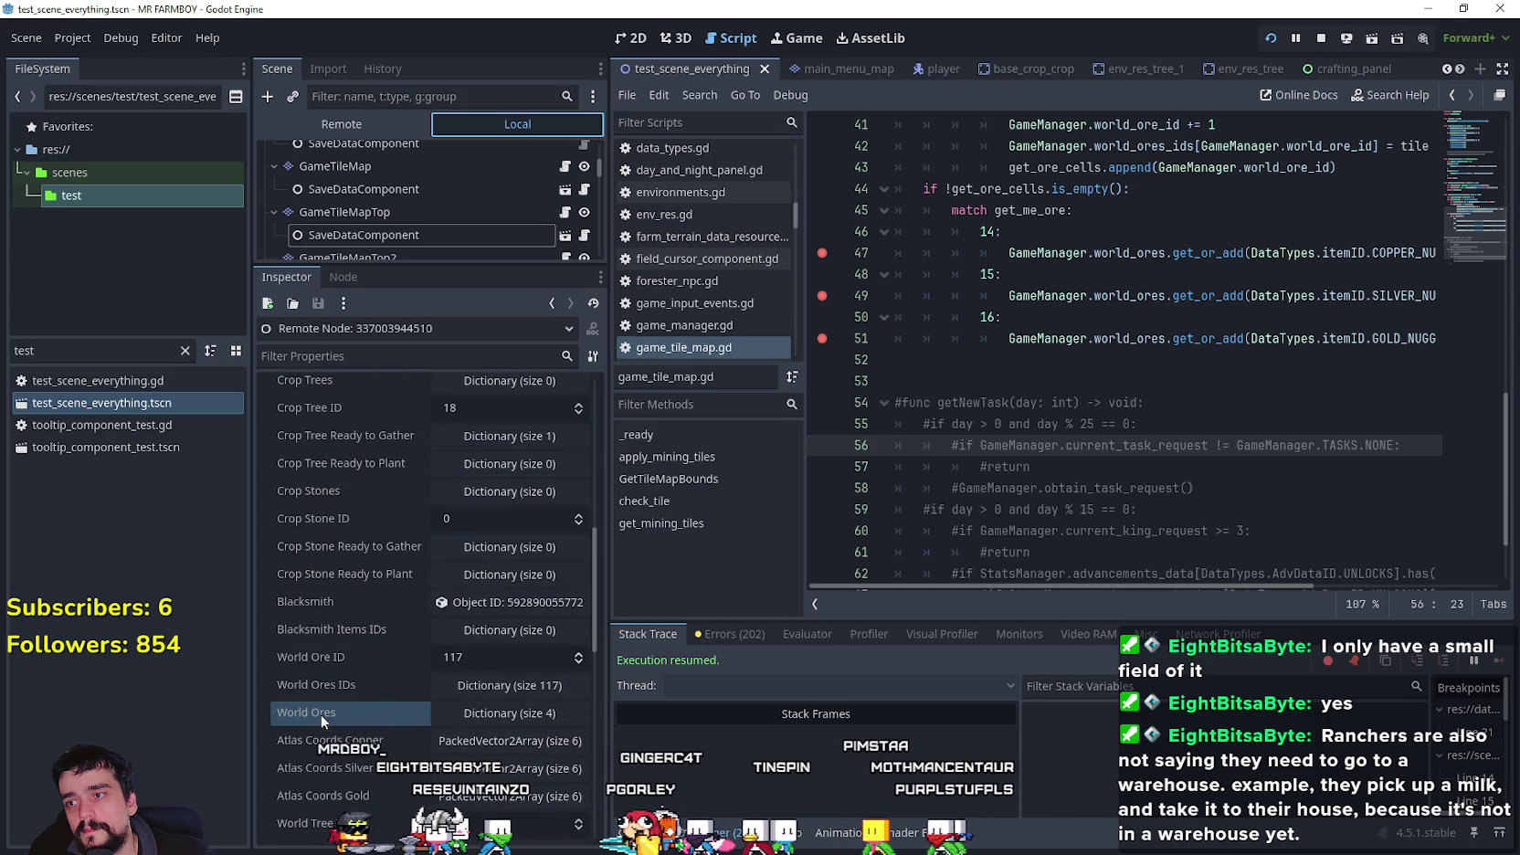
{"action": "scroll", "coordinate": [353, 703], "scroll_direction": "up", "scroll_amount": 2}
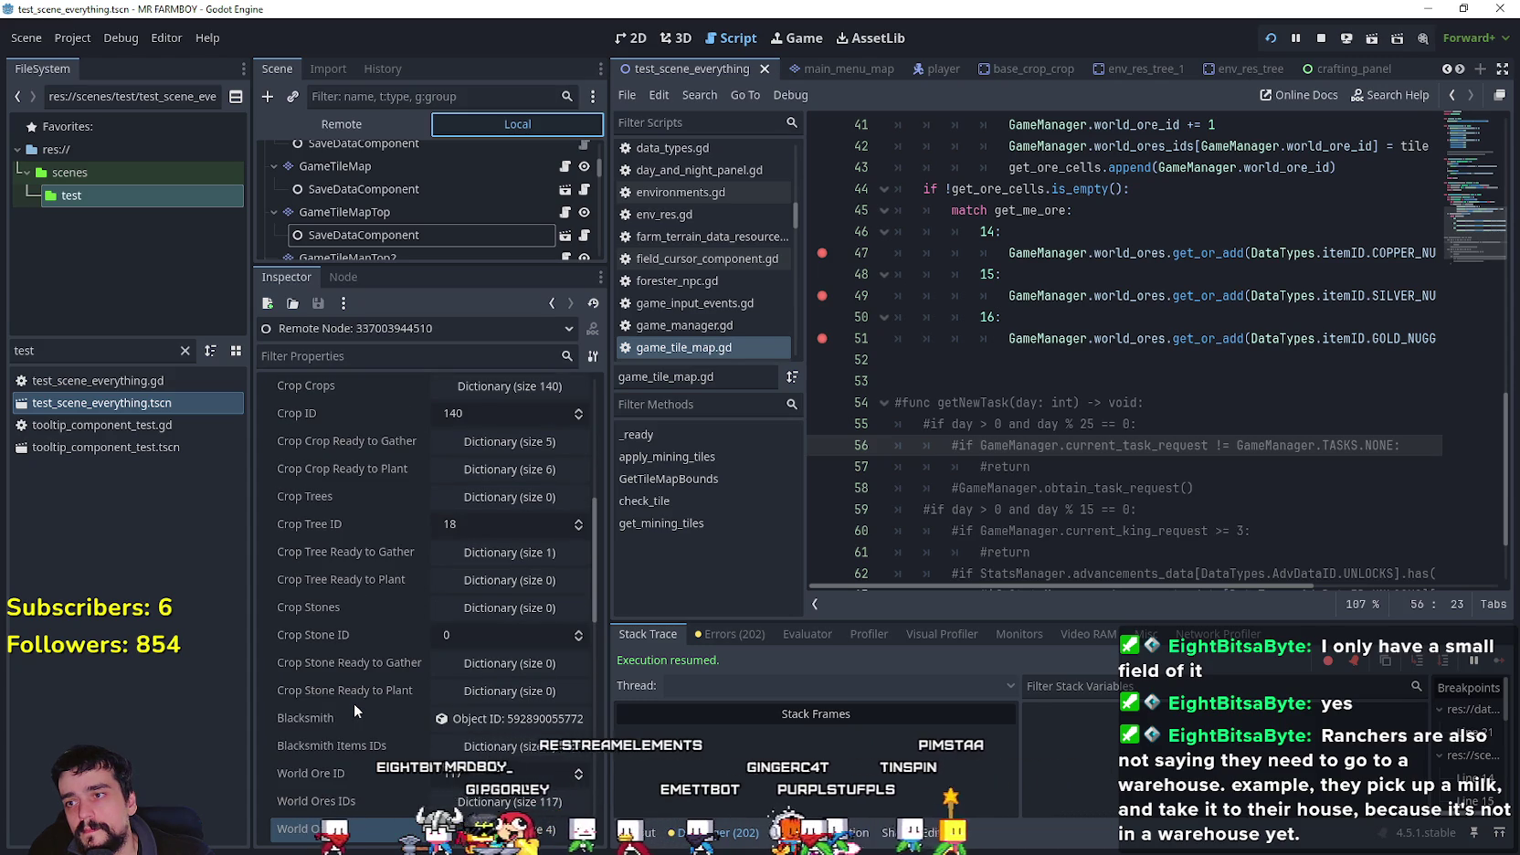
{"action": "left_click", "coordinate": [503, 444]}
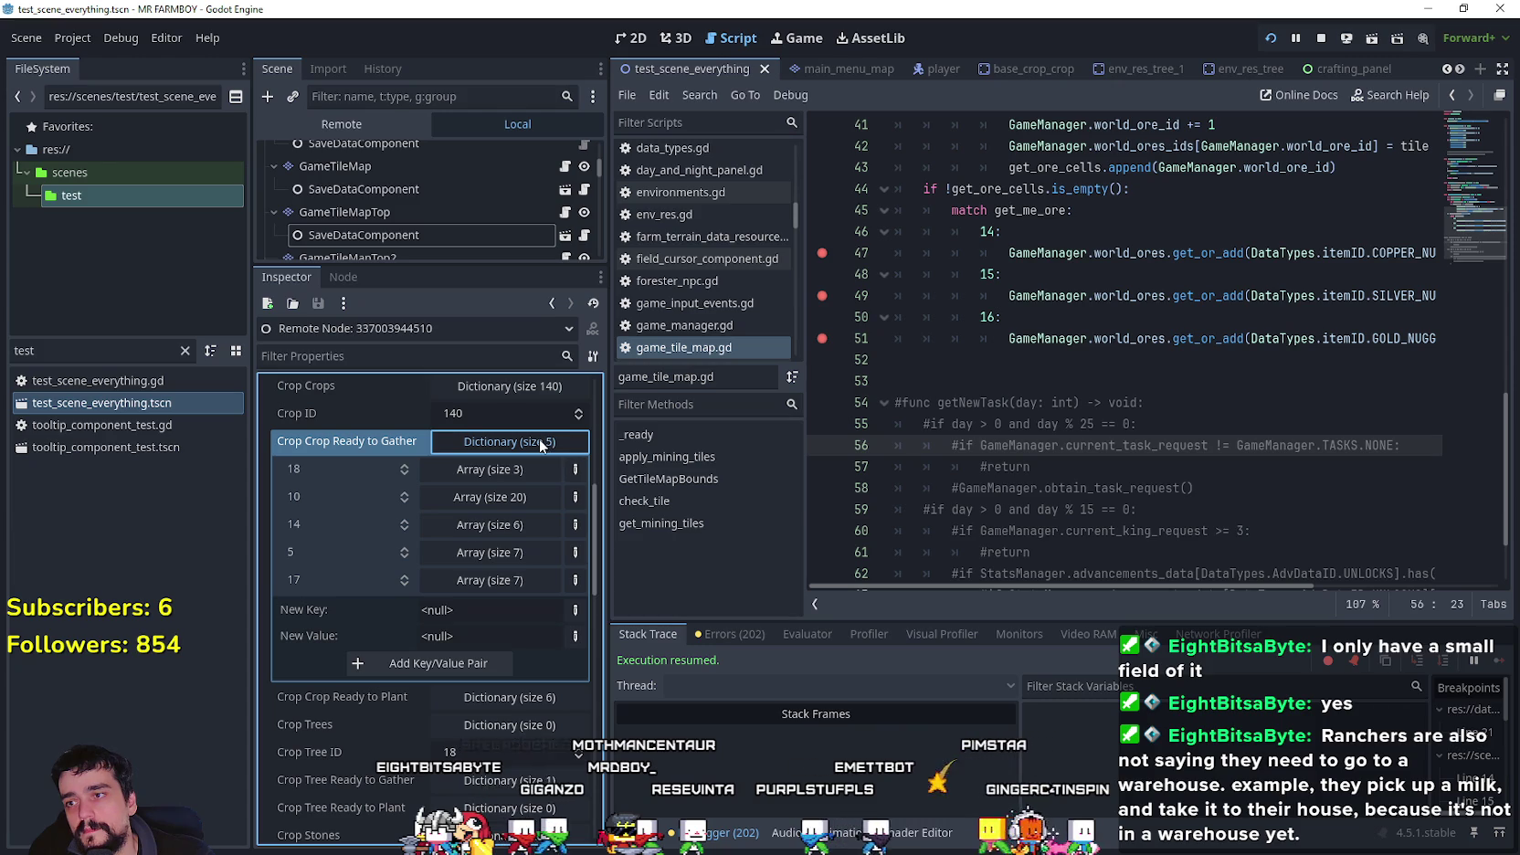
{"action": "left_click", "coordinate": [541, 444]}
{"action": "left_click", "coordinate": [539, 442]}
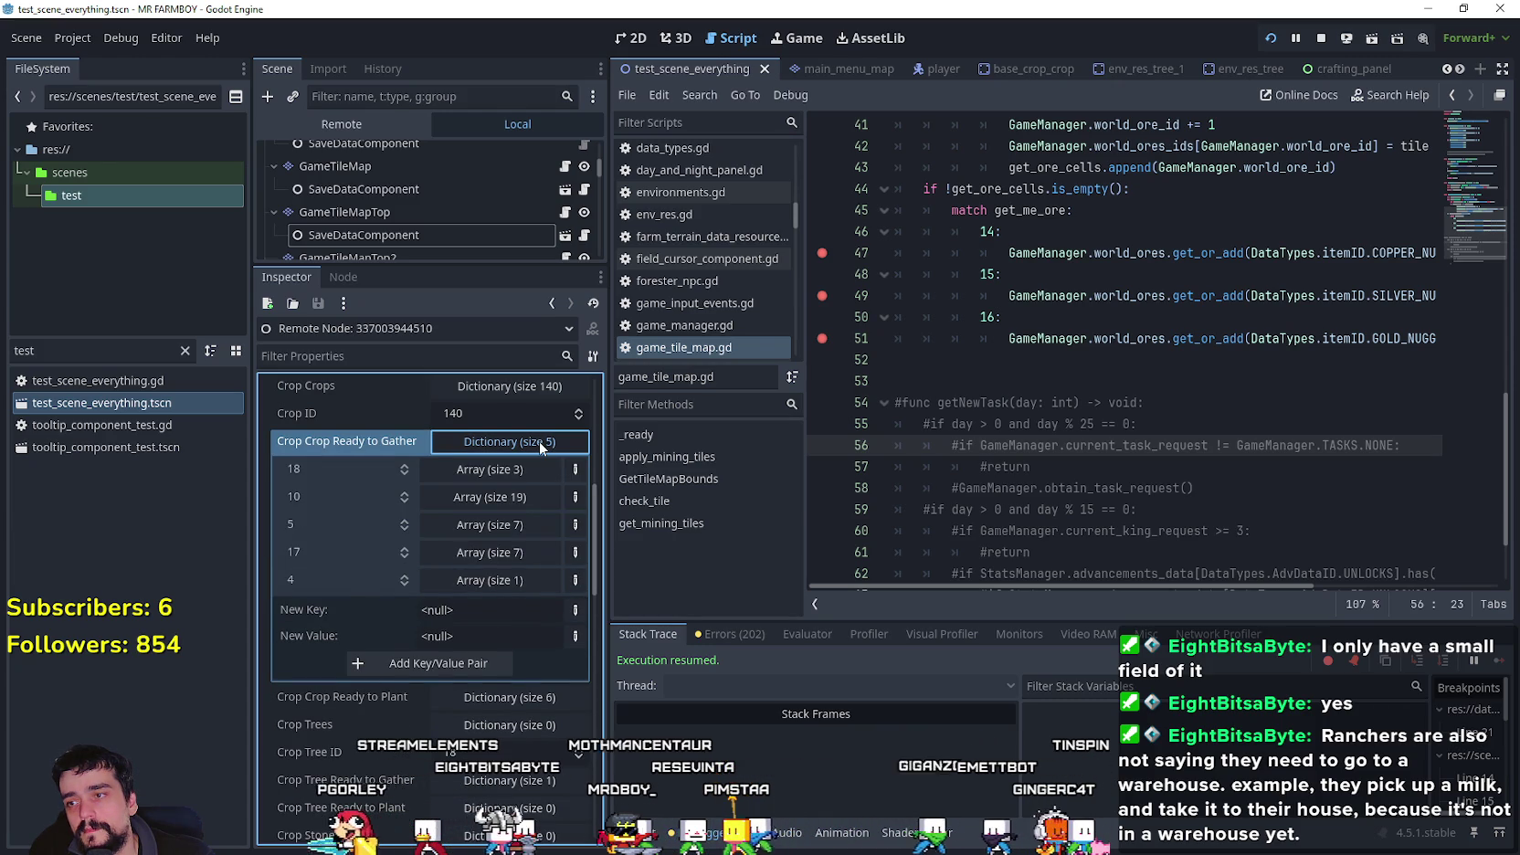
{"action": "left_click", "coordinate": [540, 442]}
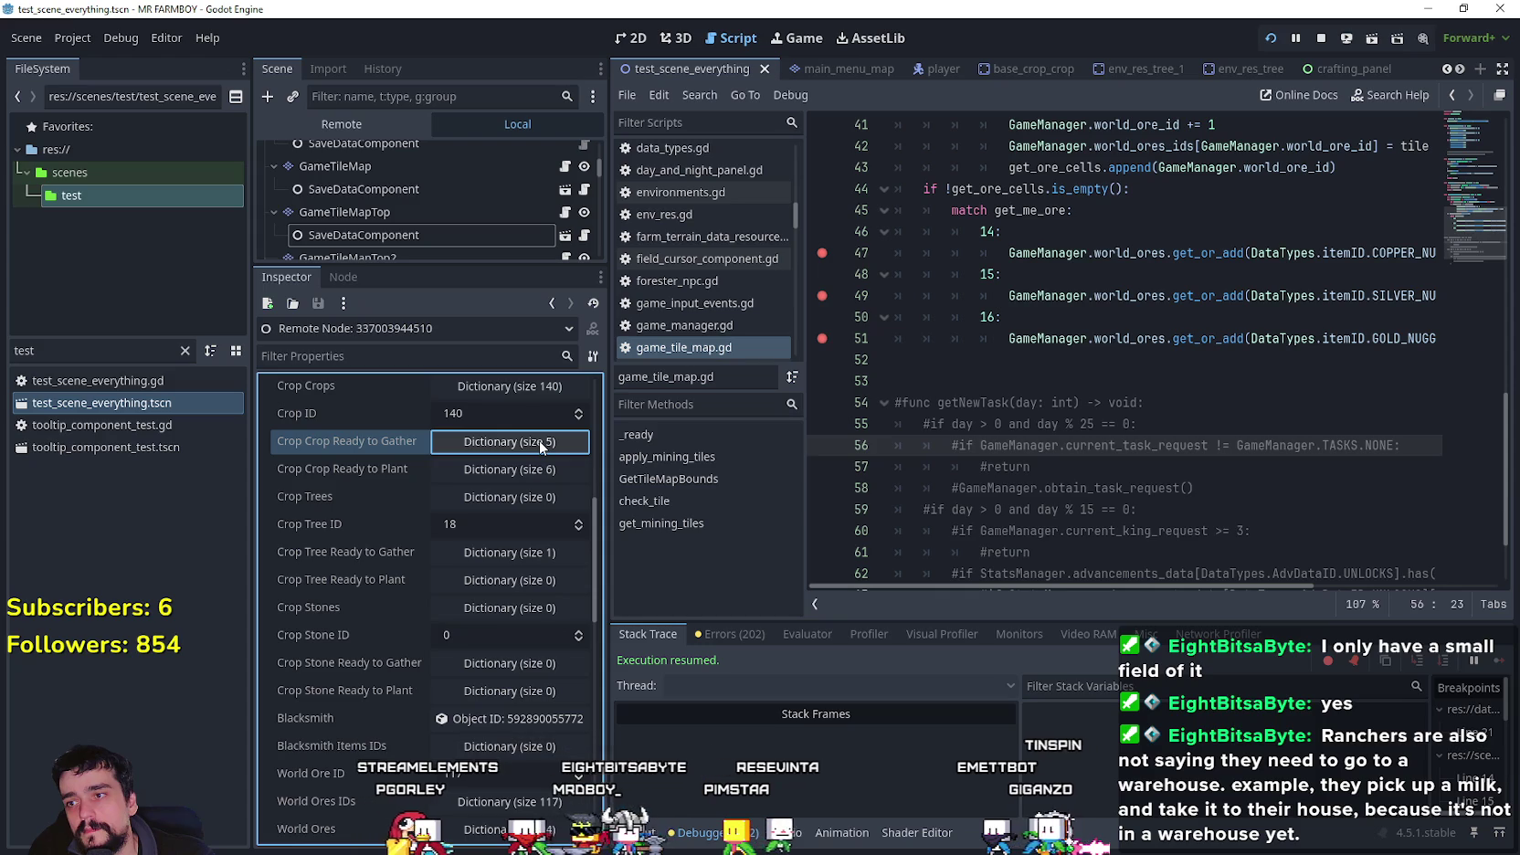
{"action": "left_click", "coordinate": [541, 552]}
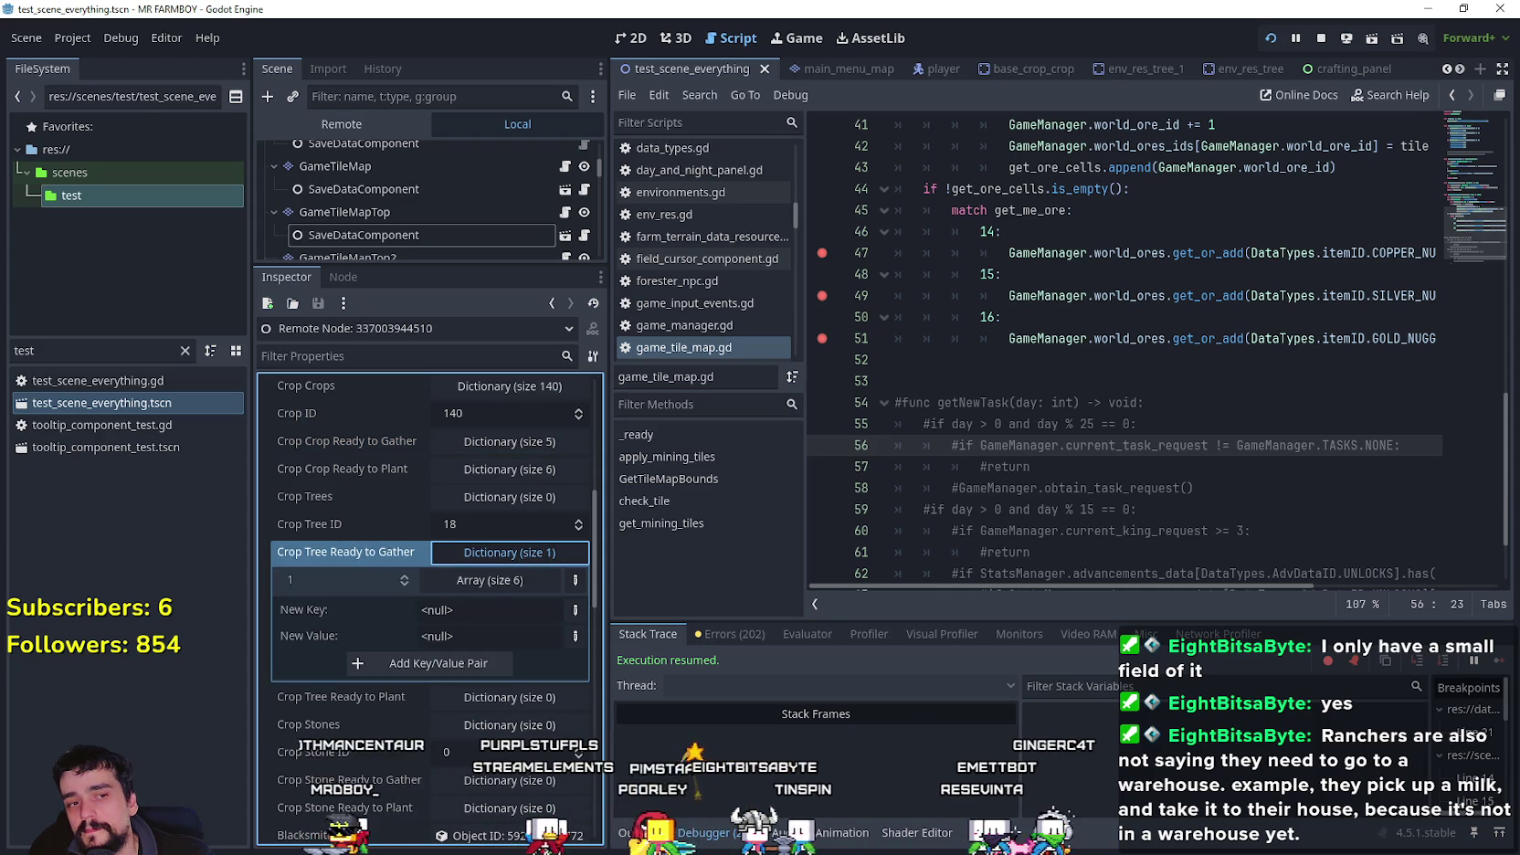
- Verify Crop Tree Ready to Gather holds one entry, then maximize and restore the MR FARMBOY game window
{"action": "scroll", "coordinate": [1009, 378], "scroll_direction": "down", "scroll_amount": 3}
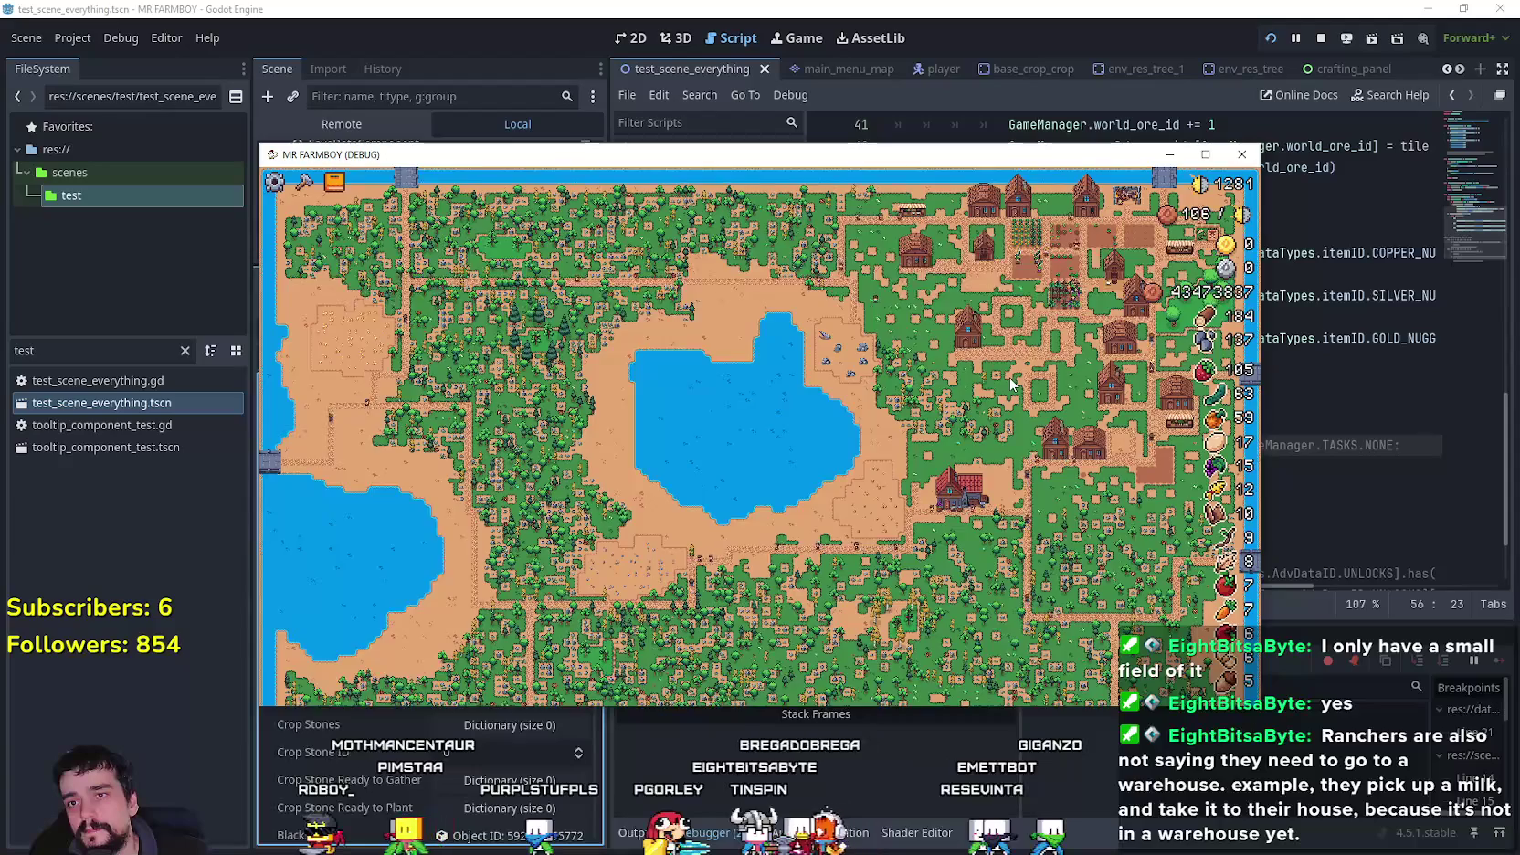
{"action": "scroll", "coordinate": [1010, 377], "scroll_direction": "up", "scroll_amount": 2}
{"action": "scroll", "coordinate": [1011, 380], "scroll_direction": "down", "scroll_amount": 2}
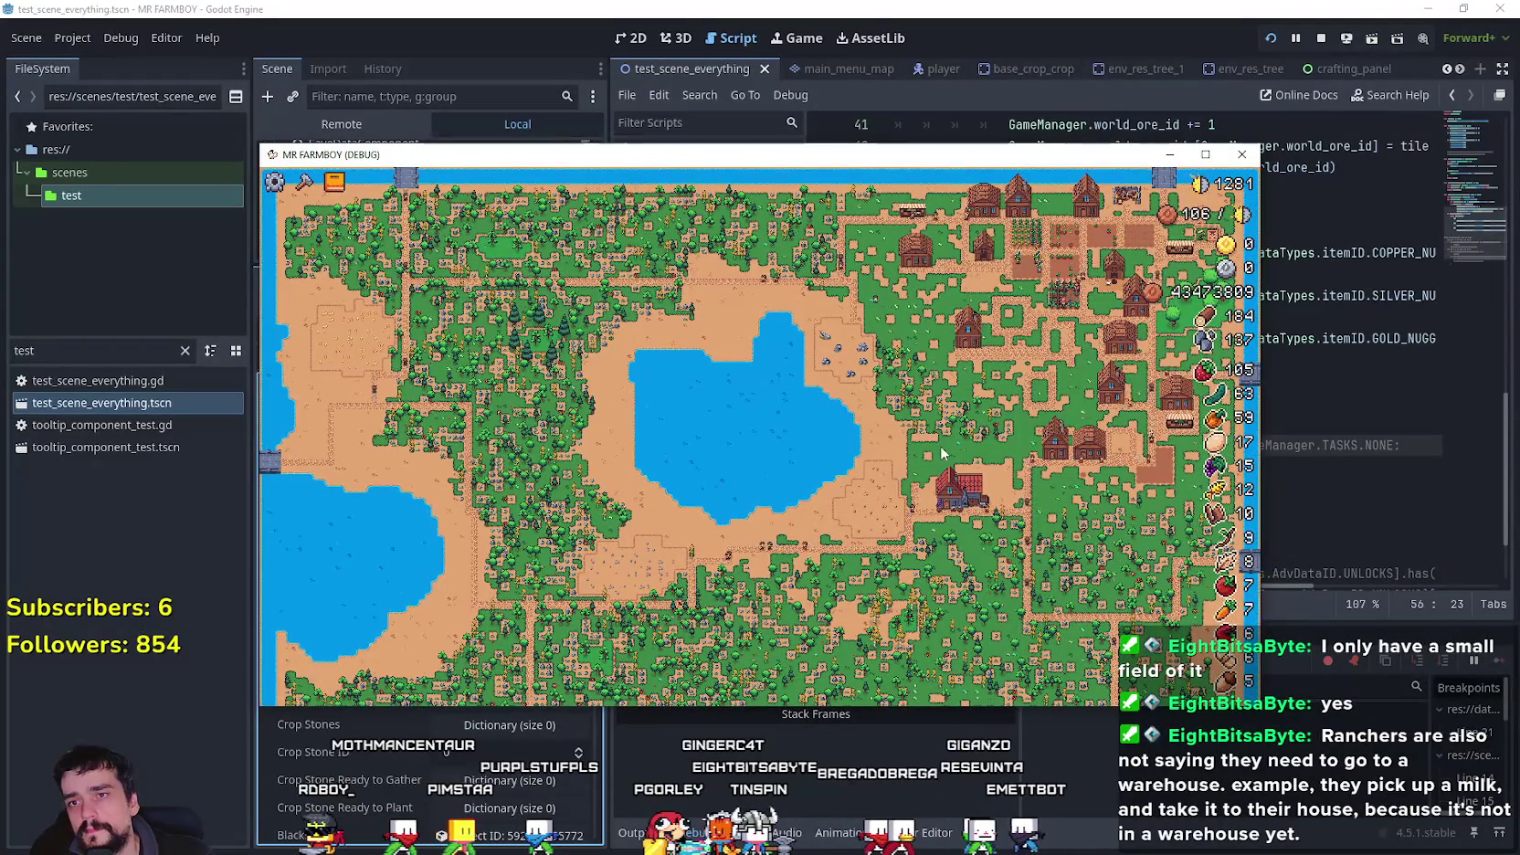
{"action": "scroll", "coordinate": [1009, 353], "scroll_direction": "up", "scroll_amount": 3}
{"action": "left_click", "coordinate": [1208, 155]}
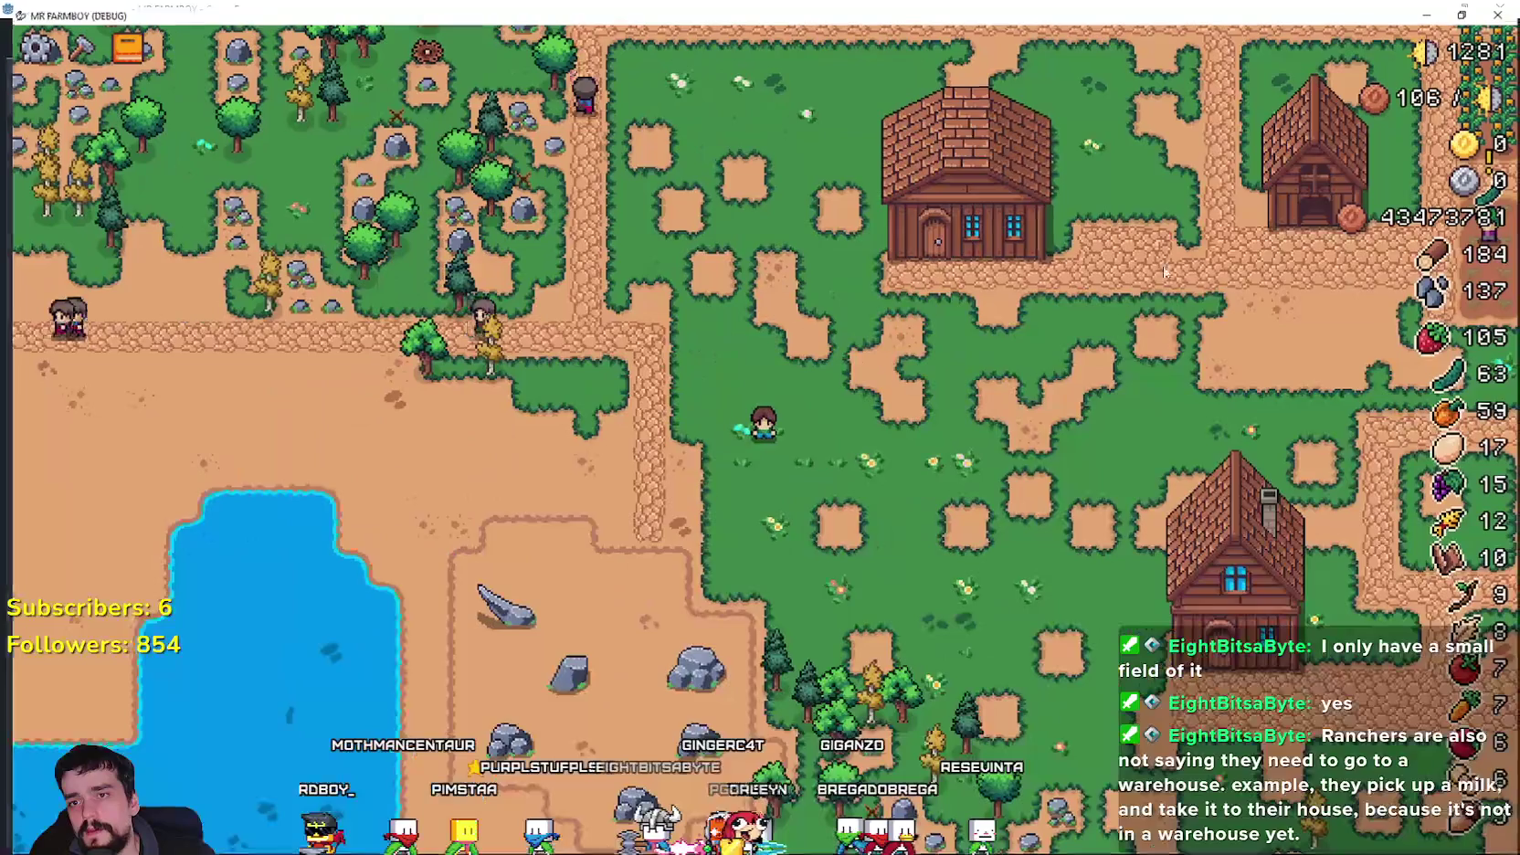
{"action": "scroll", "coordinate": [1057, 509], "scroll_direction": "down", "scroll_amount": 3}
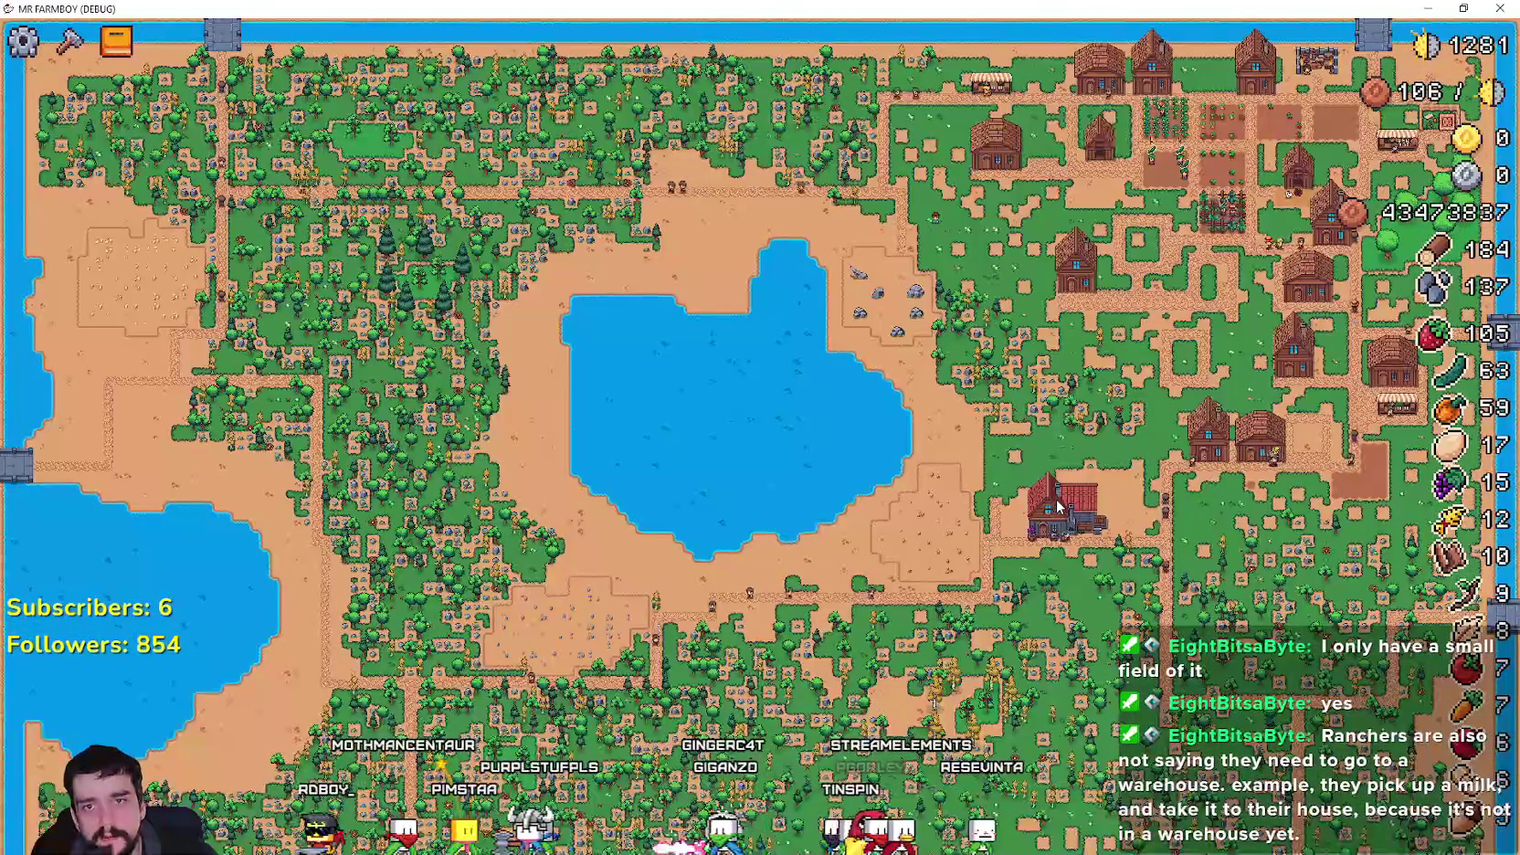
{"action": "scroll", "coordinate": [1060, 504], "scroll_direction": "up", "scroll_amount": 3}
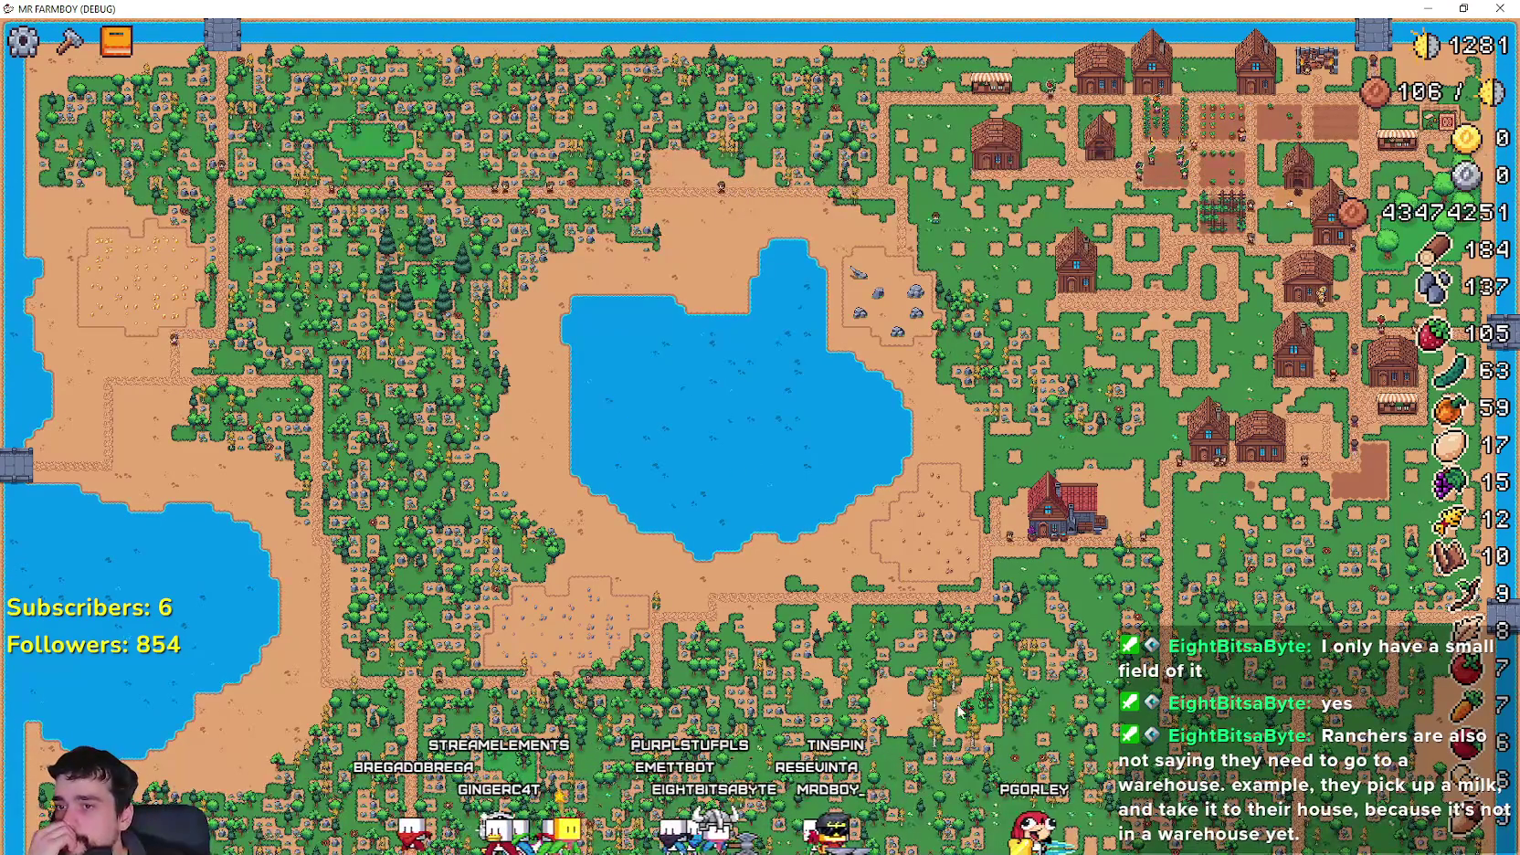
{"action": "double_click", "coordinate": [600, 7]}
- Return to the editor and open the GameTileMapTop2 node's script, game_tile_map_top_2.gd
{"action": "left_click", "coordinate": [600, 7]}
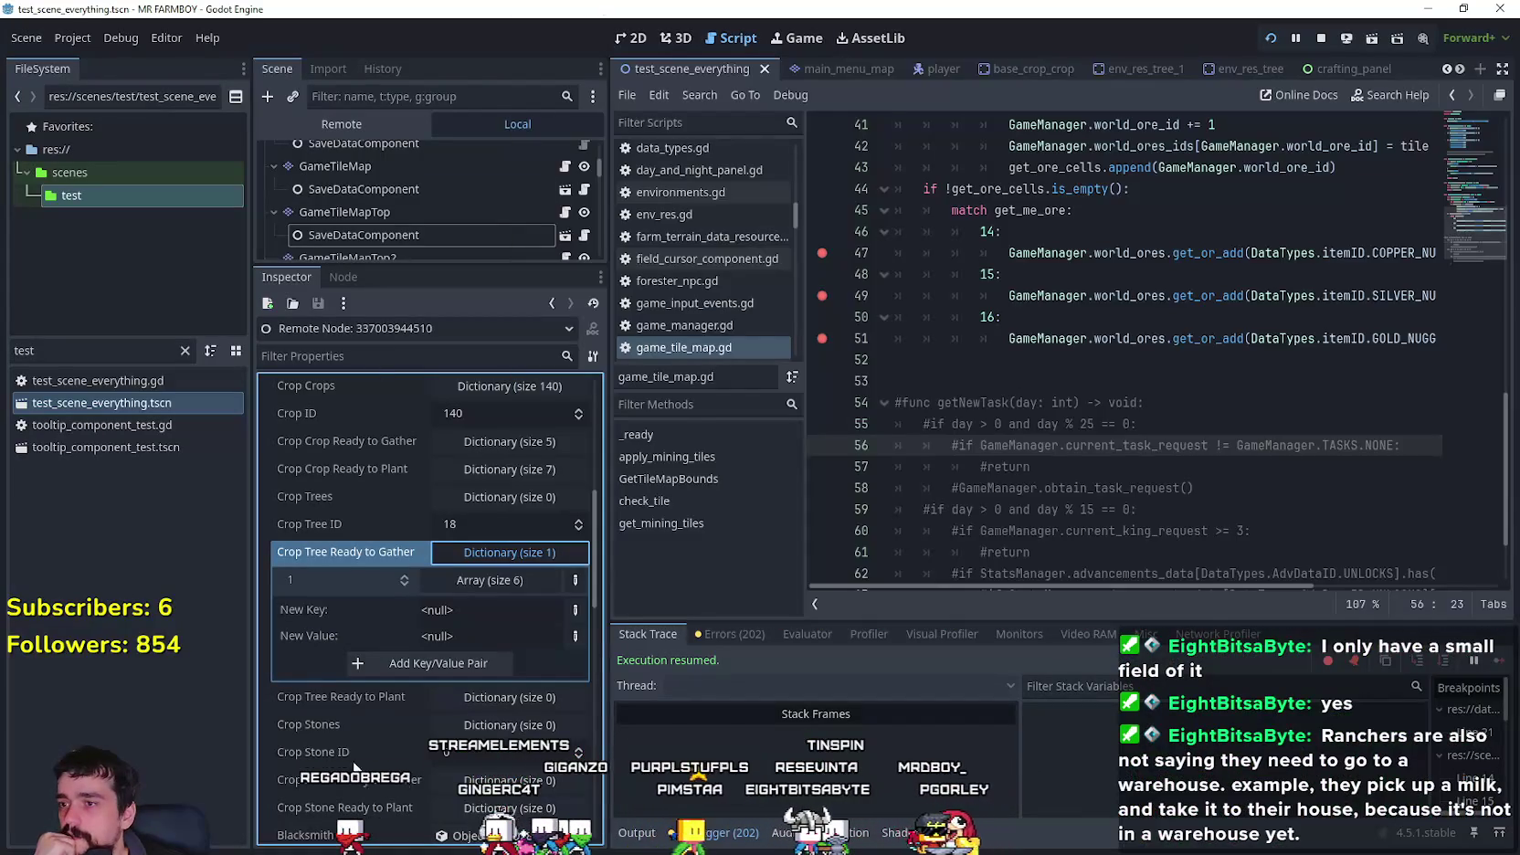
{"action": "left_click", "coordinate": [1229, 402]}
{"action": "scroll", "coordinate": [1202, 393], "scroll_direction": "up", "scroll_amount": 3}
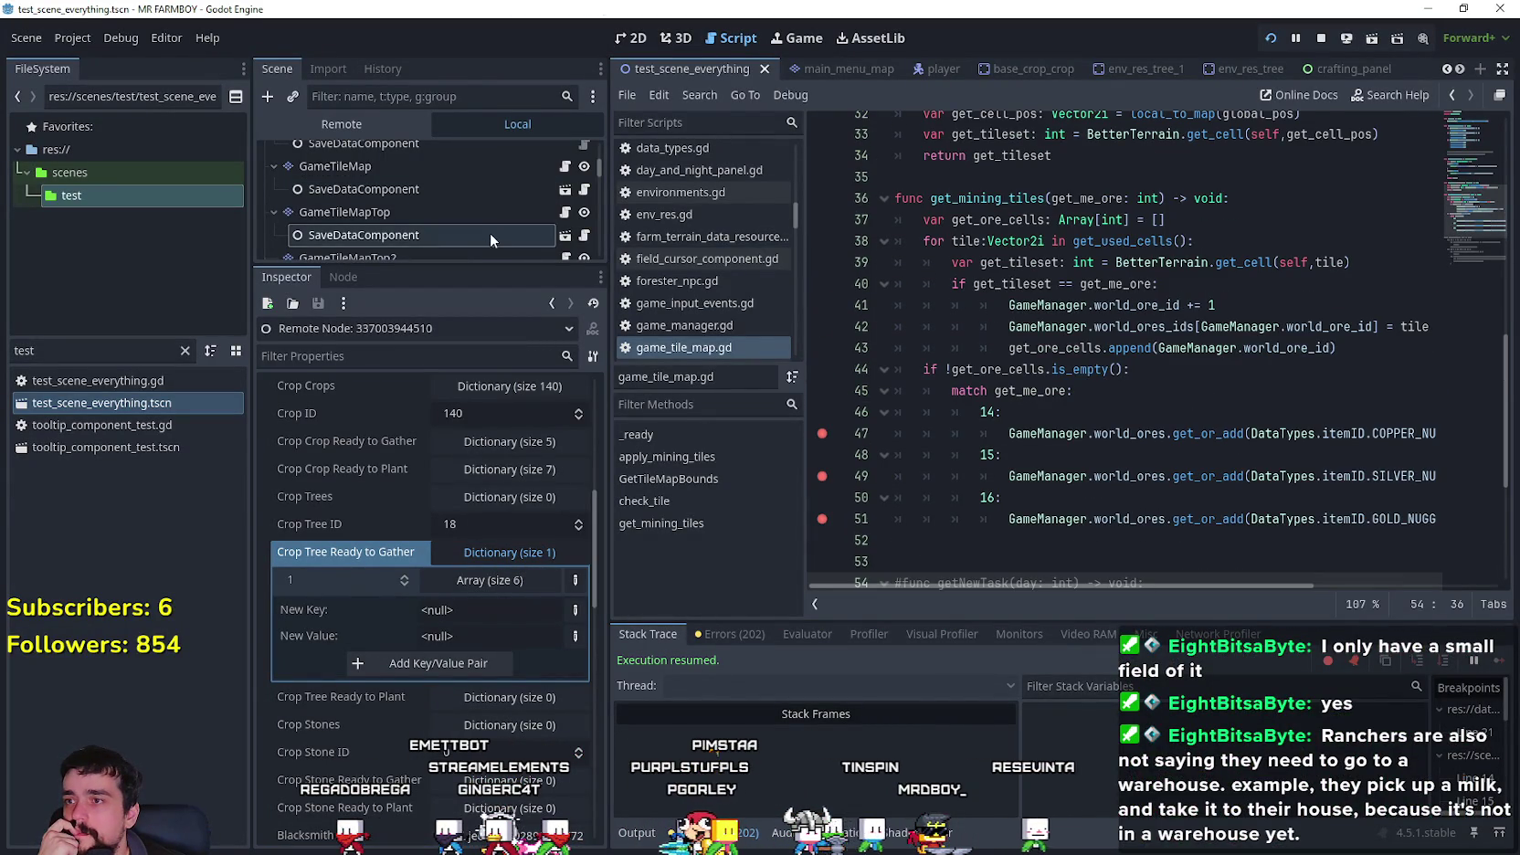
{"action": "scroll", "coordinate": [512, 231], "scroll_direction": "down", "scroll_amount": 1}
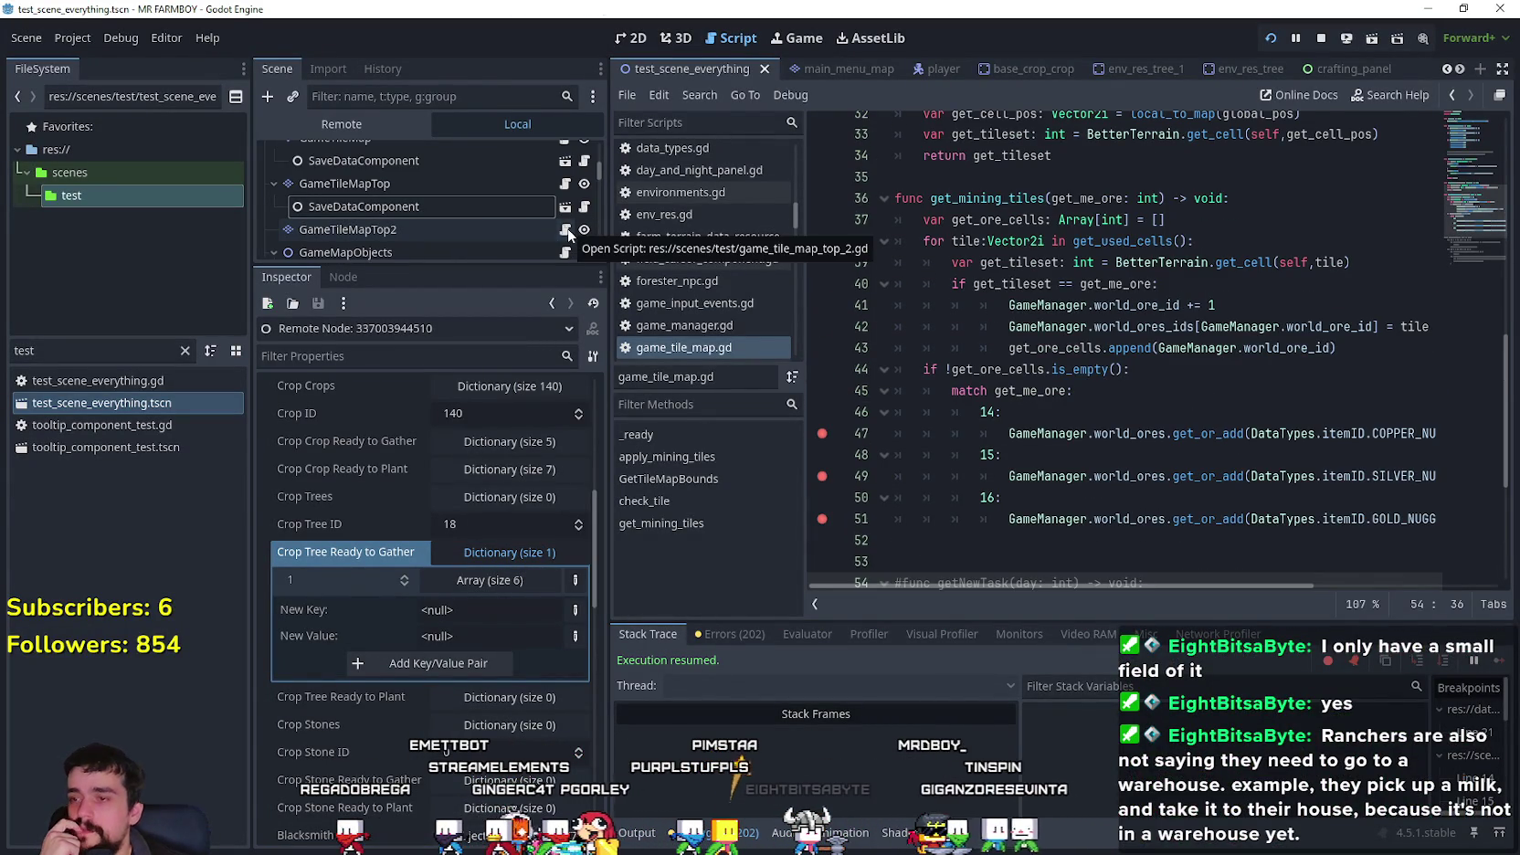
{"action": "left_click", "coordinate": [566, 232]}
{"action": "scroll", "coordinate": [1138, 433], "scroll_direction": "up", "scroll_amount": 6}
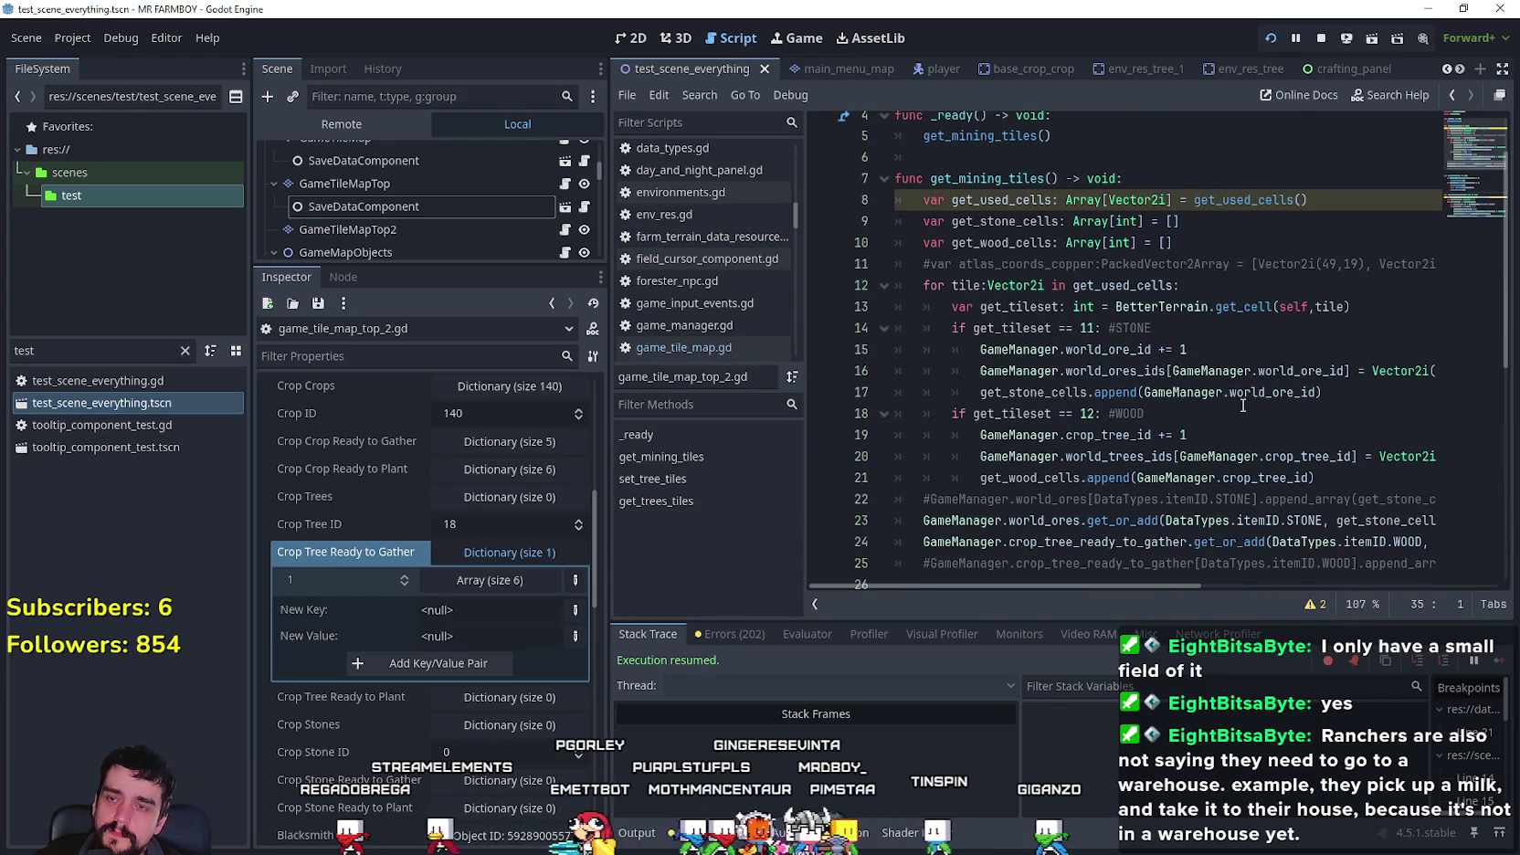
- Delete the 'await get_tree().physics_frame' line between the get_trees_tiles(13) and (14) calls
{"action": "left_click", "coordinate": [1215, 414]}
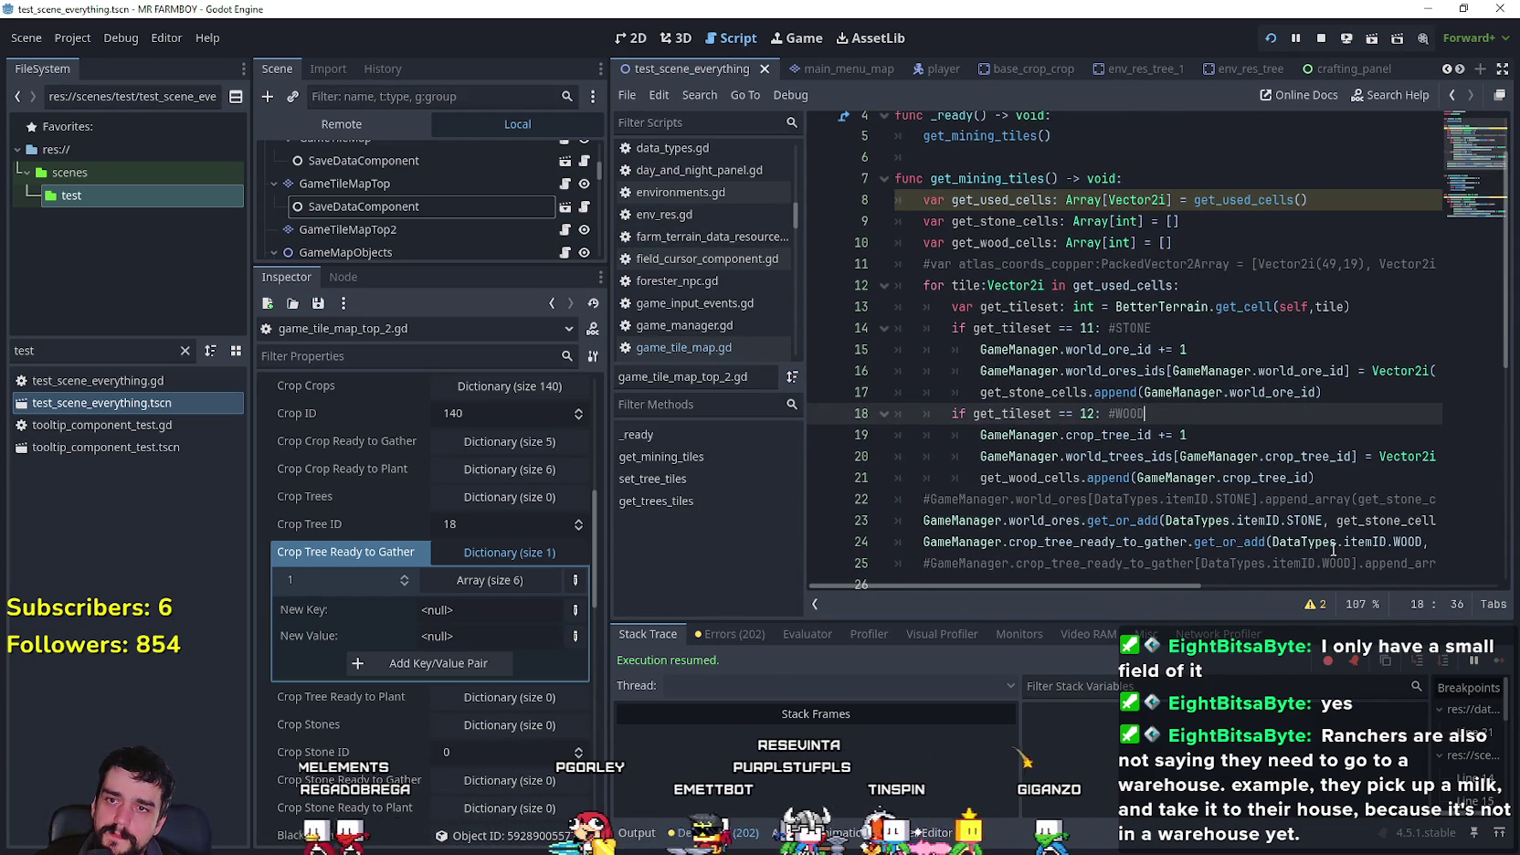
{"action": "scroll", "coordinate": [1171, 456], "scroll_direction": "down", "scroll_amount": 4}
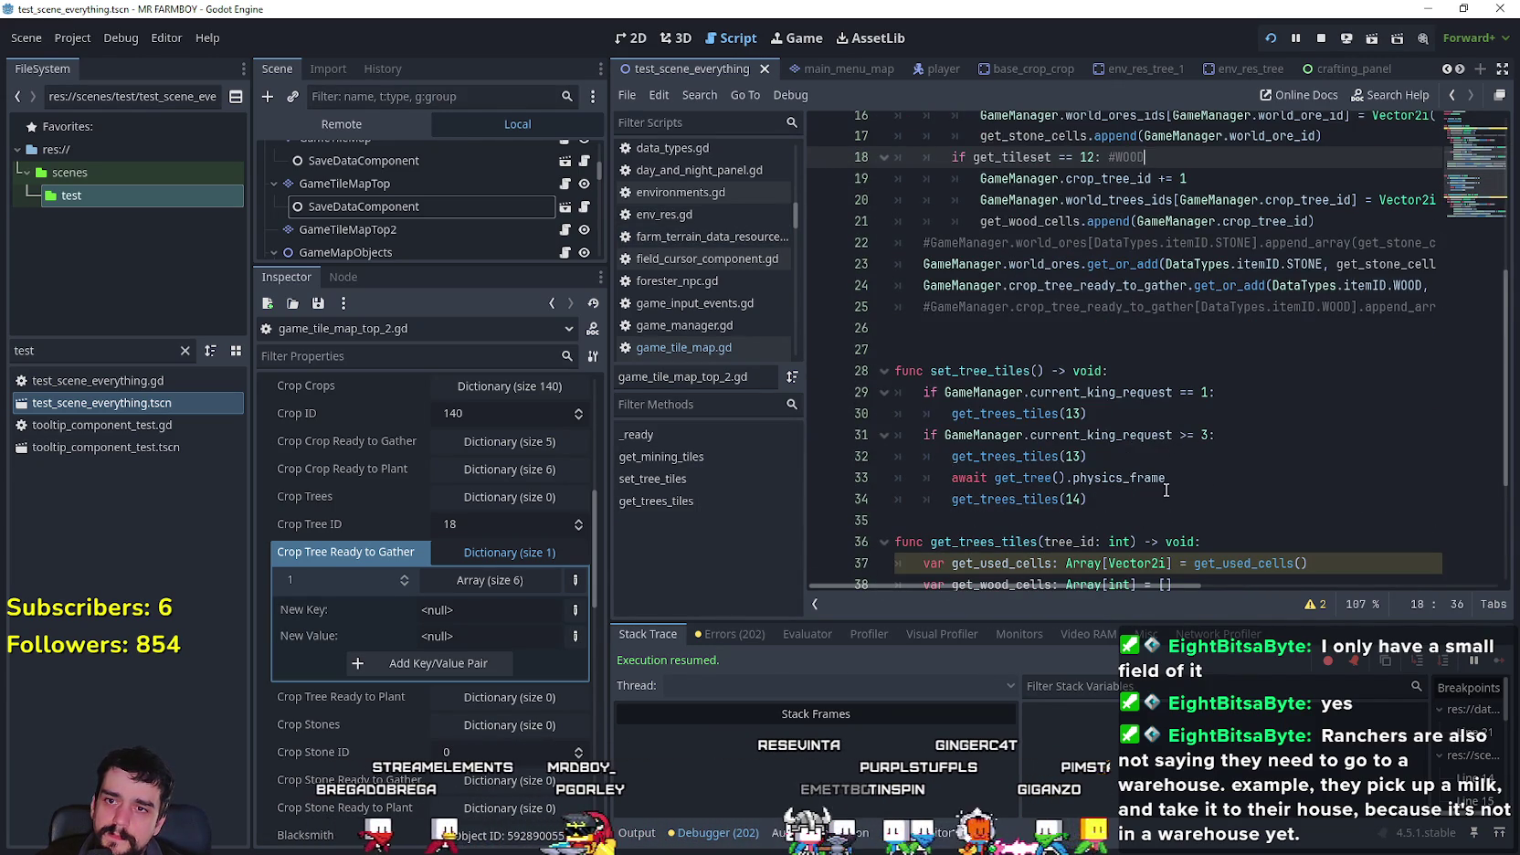
{"action": "left_click", "coordinate": [1161, 500]}
{"action": "left_click_drag", "start_coordinate": [1179, 471], "coordinate": [896, 476]}
{"action": "key", "text": "BackSpace"}
{"action": "key", "text": "BackSpace"}
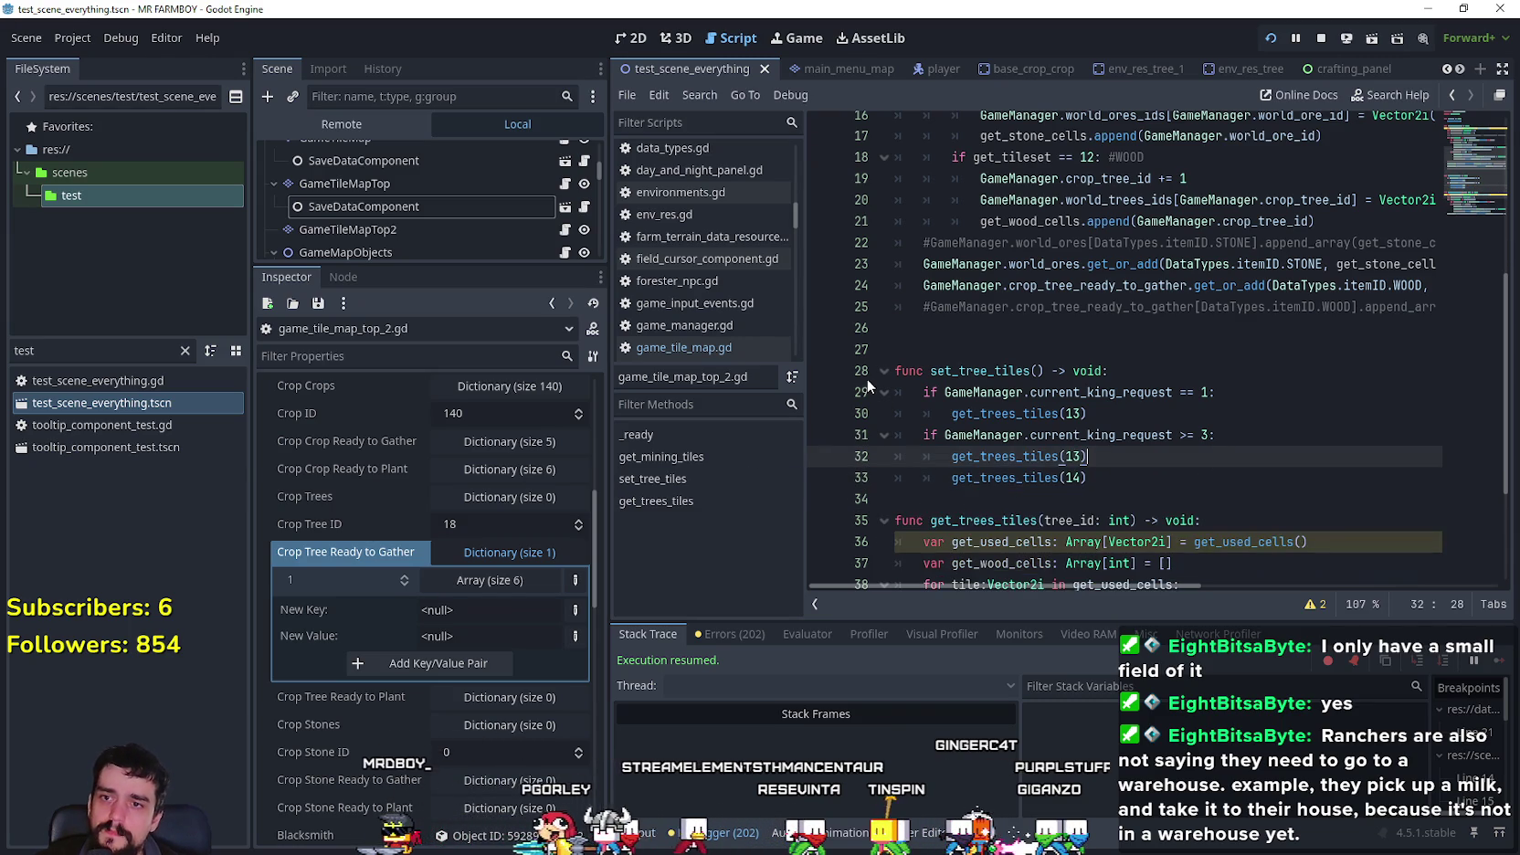
{"action": "scroll", "coordinate": [1135, 424], "scroll_direction": "down", "scroll_amount": 3}
{"action": "left_click", "coordinate": [1157, 314]}
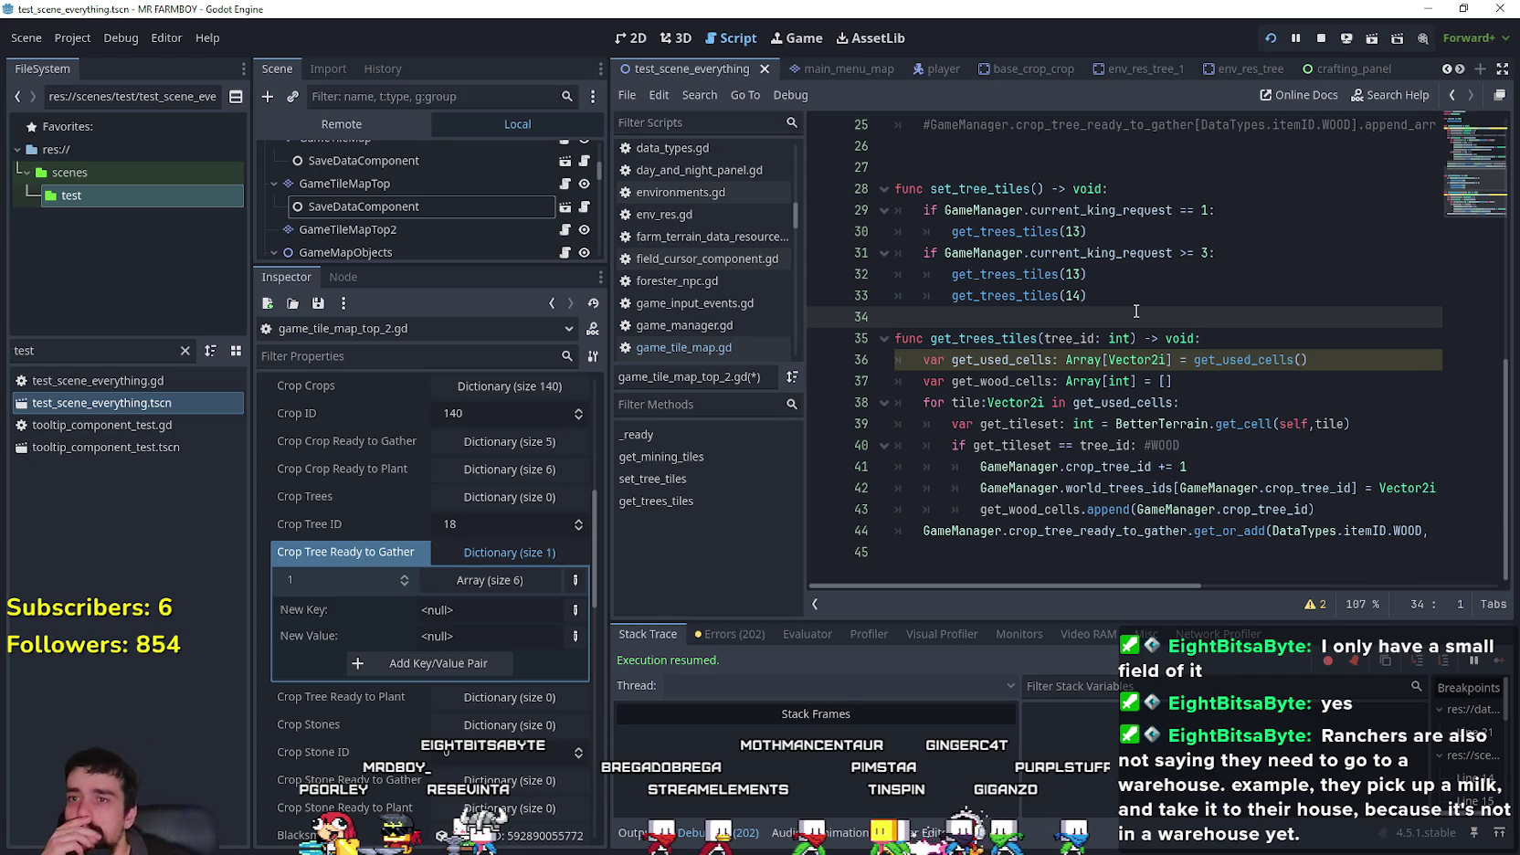
- Make get_trees_tiles' for loop call get_used_cells() directly instead of the local variable
{"action": "mouse_move", "coordinate": [1289, 552]}
{"action": "left_mouse_down"}
{"action": "mouse_move", "coordinate": [1213, 554]}
{"action": "mouse_move", "coordinate": [1277, 589]}
{"action": "left_mouse_up"}
{"action": "double_click", "coordinate": [1278, 530]}
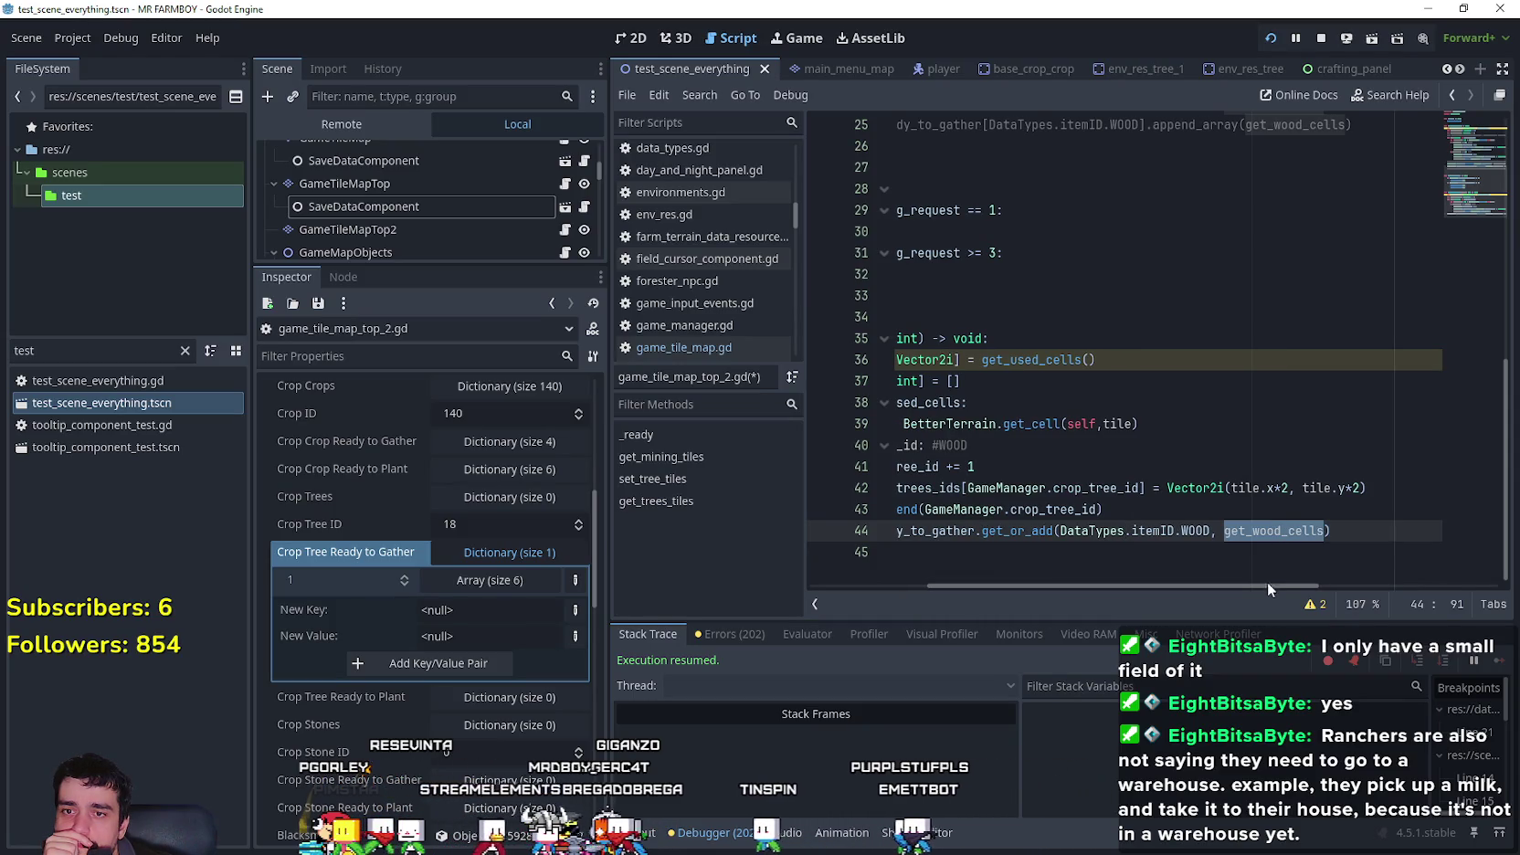
{"action": "scroll", "coordinate": [1325, 521], "scroll_direction": "left", "scroll_amount": 5}
{"action": "left_click", "coordinate": [1361, 514]}
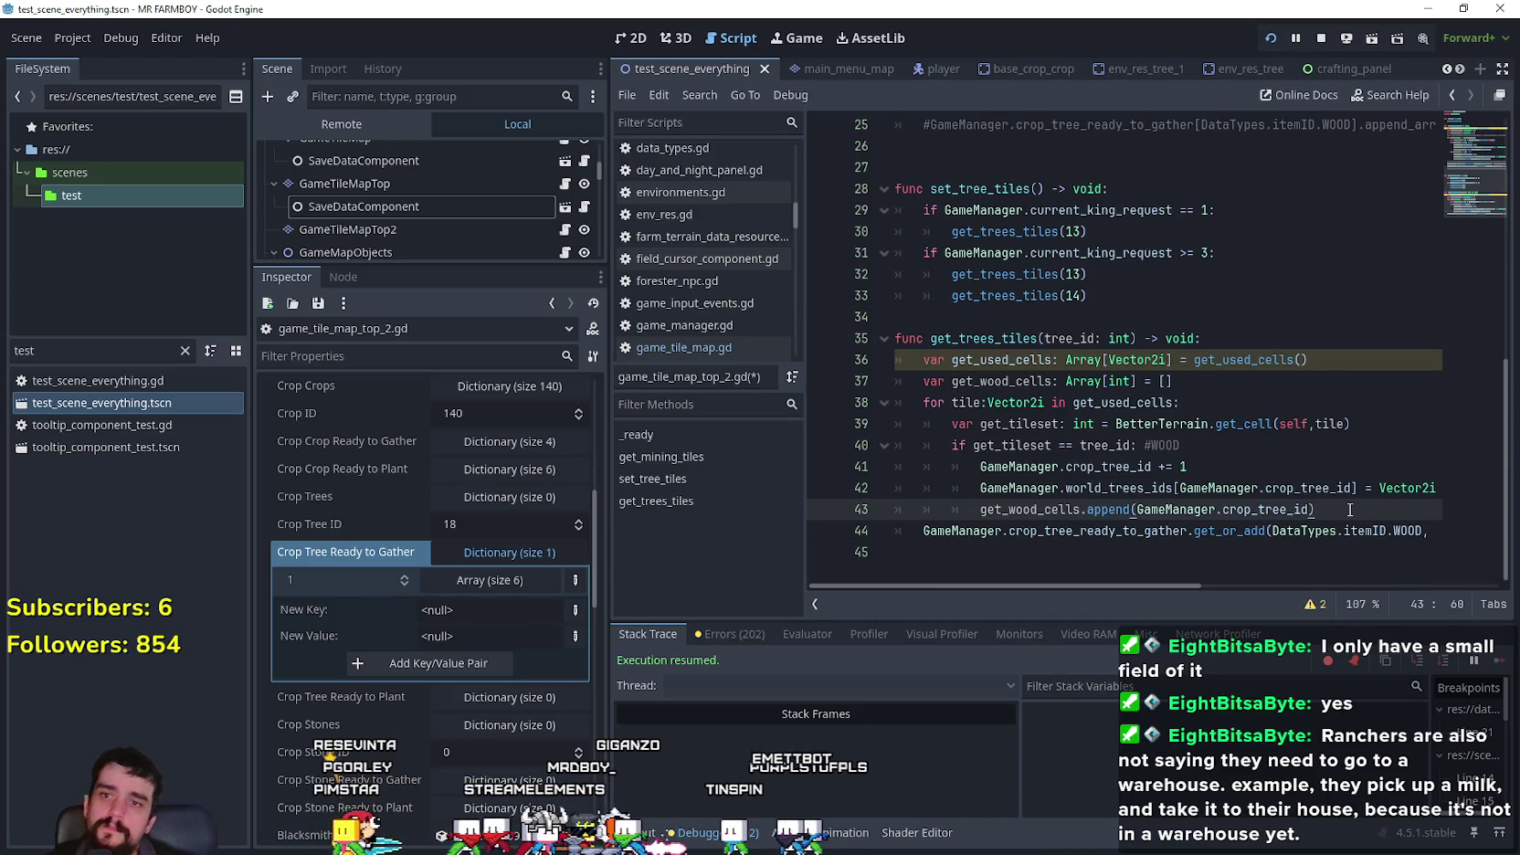
{"action": "key", "text": "Return"}
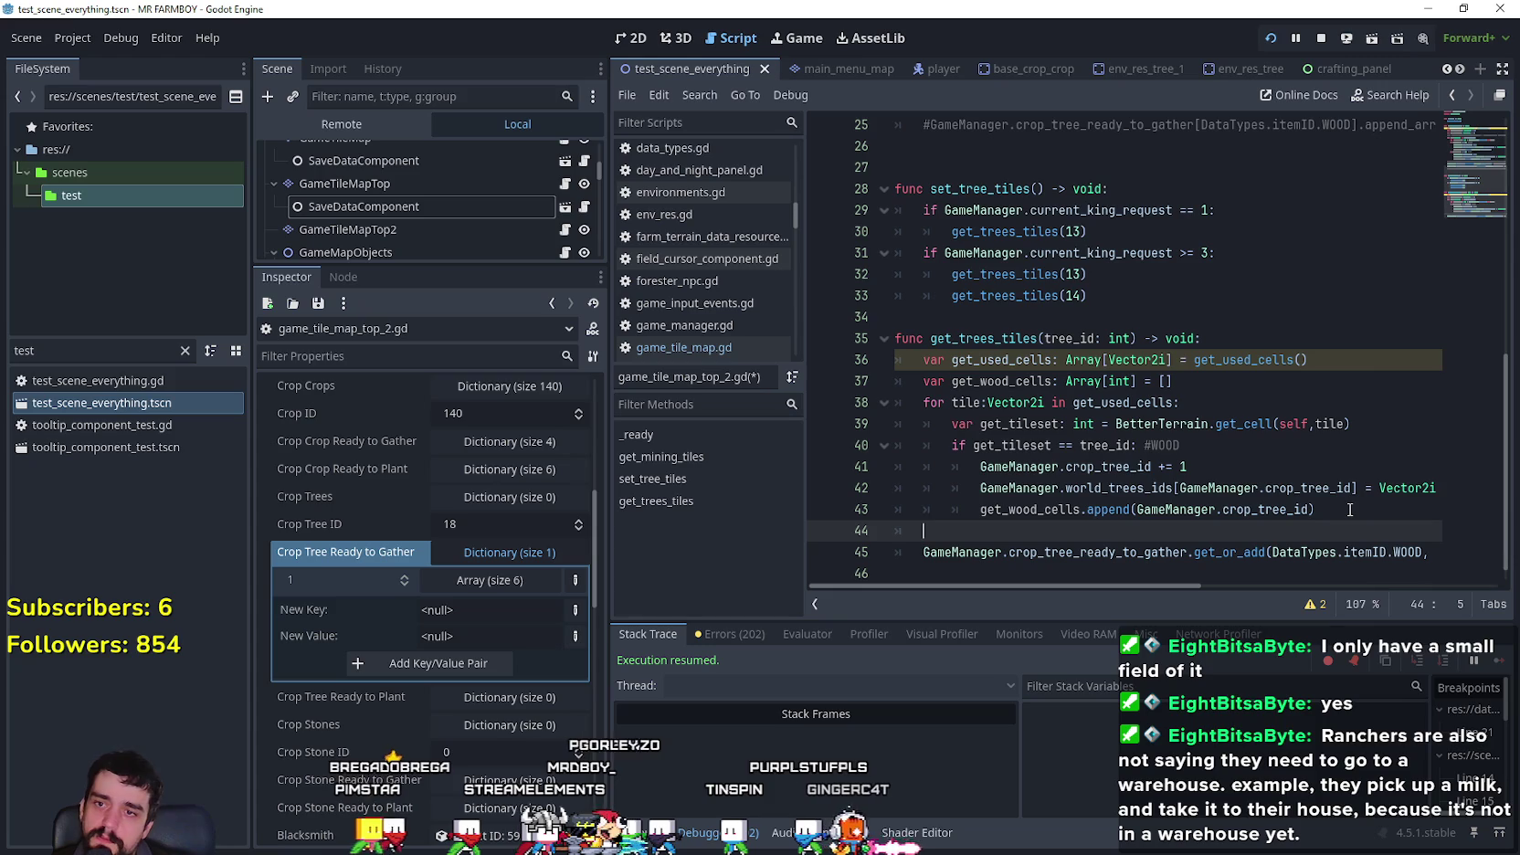
{"action": "double_click", "coordinate": [1017, 383]}
{"action": "double_click", "coordinate": [1002, 360]}
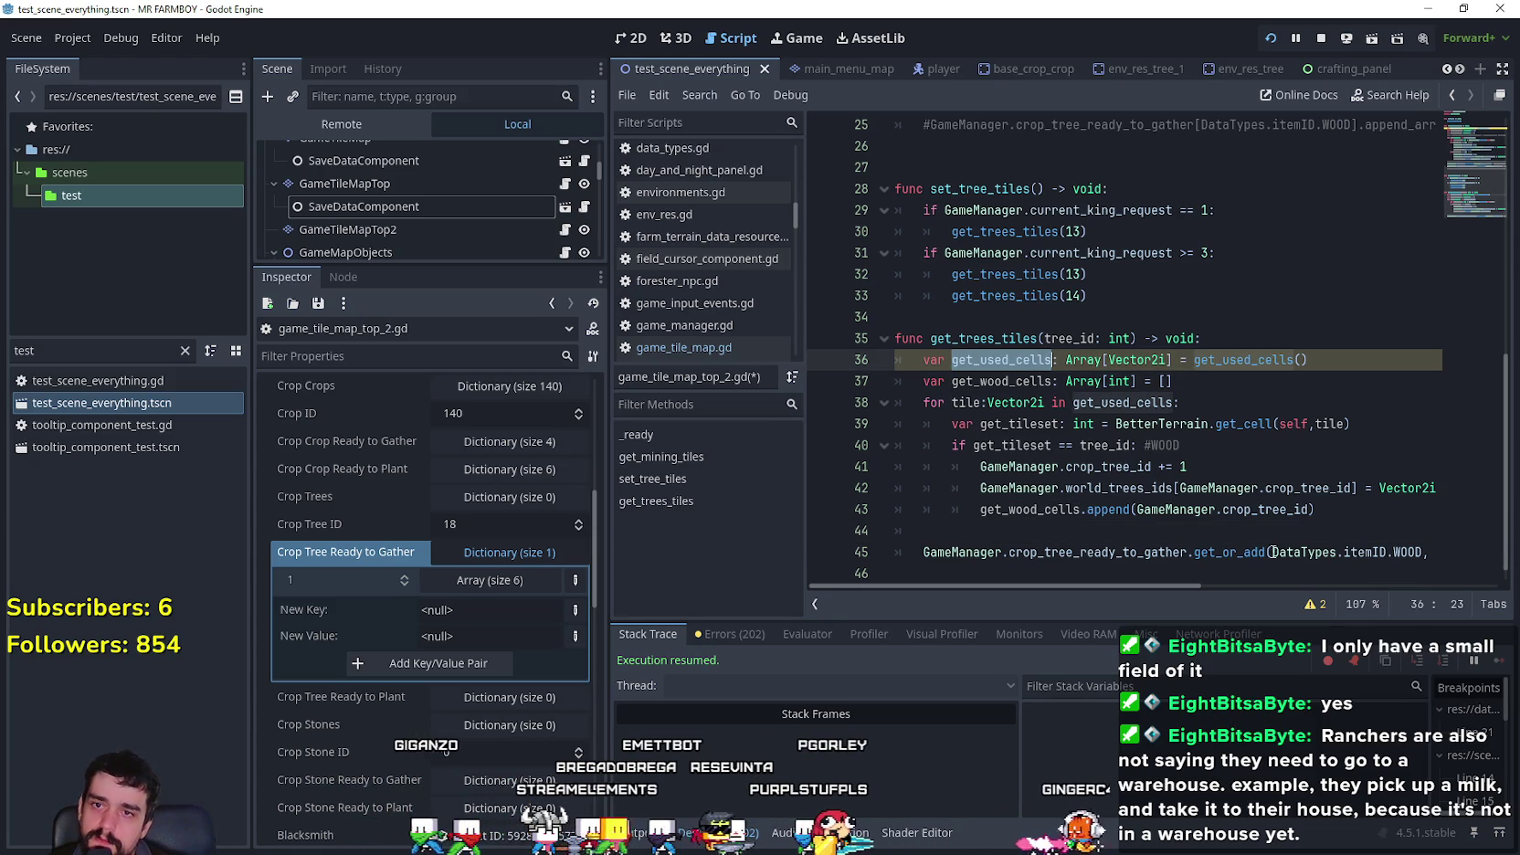
{"action": "double_click", "coordinate": [1150, 403]}
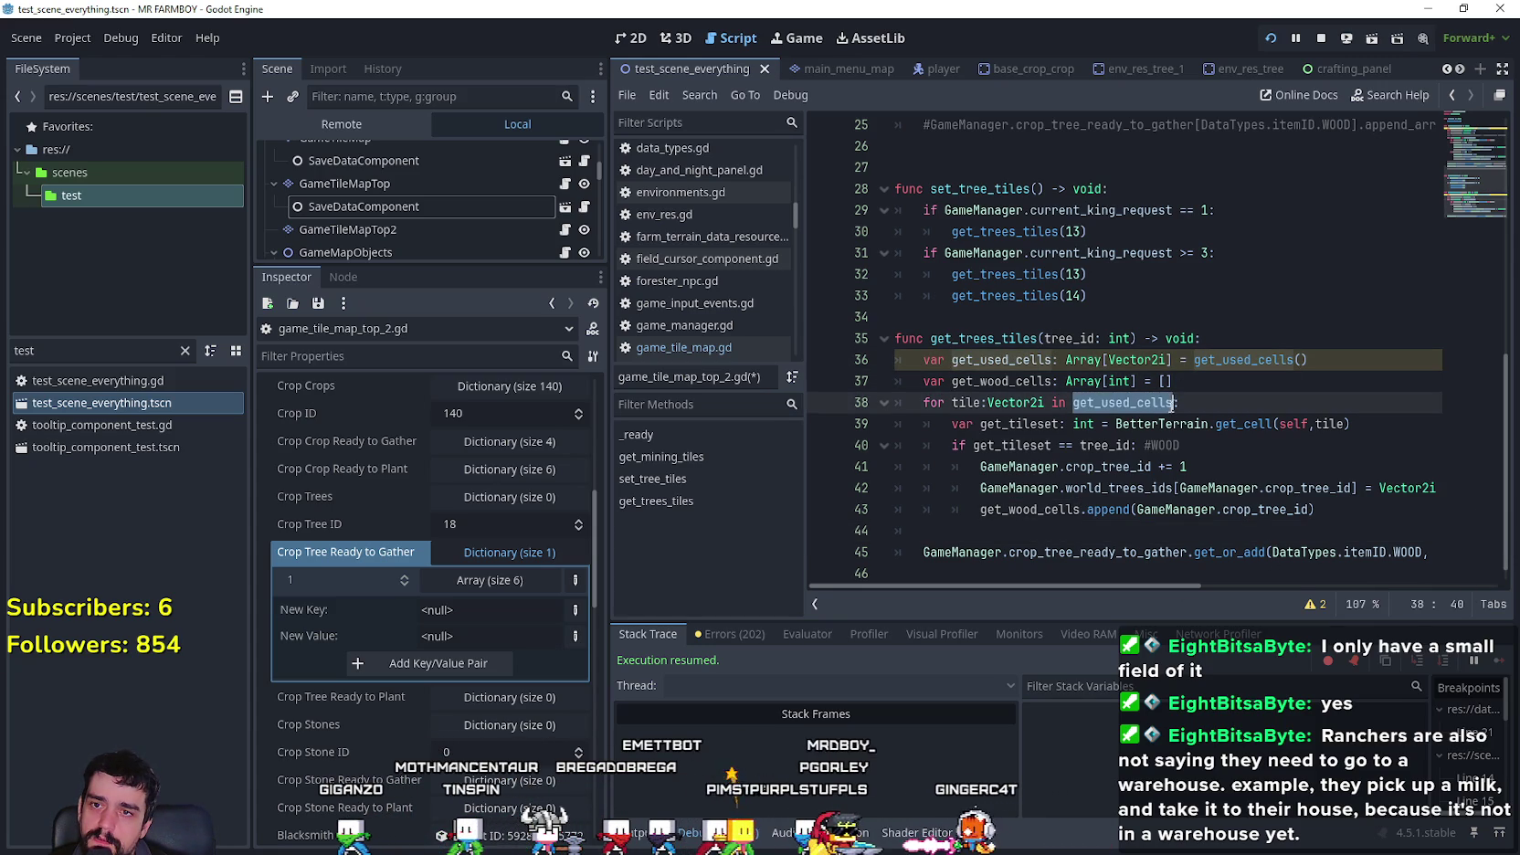
{"action": "key", "text": "Right"}
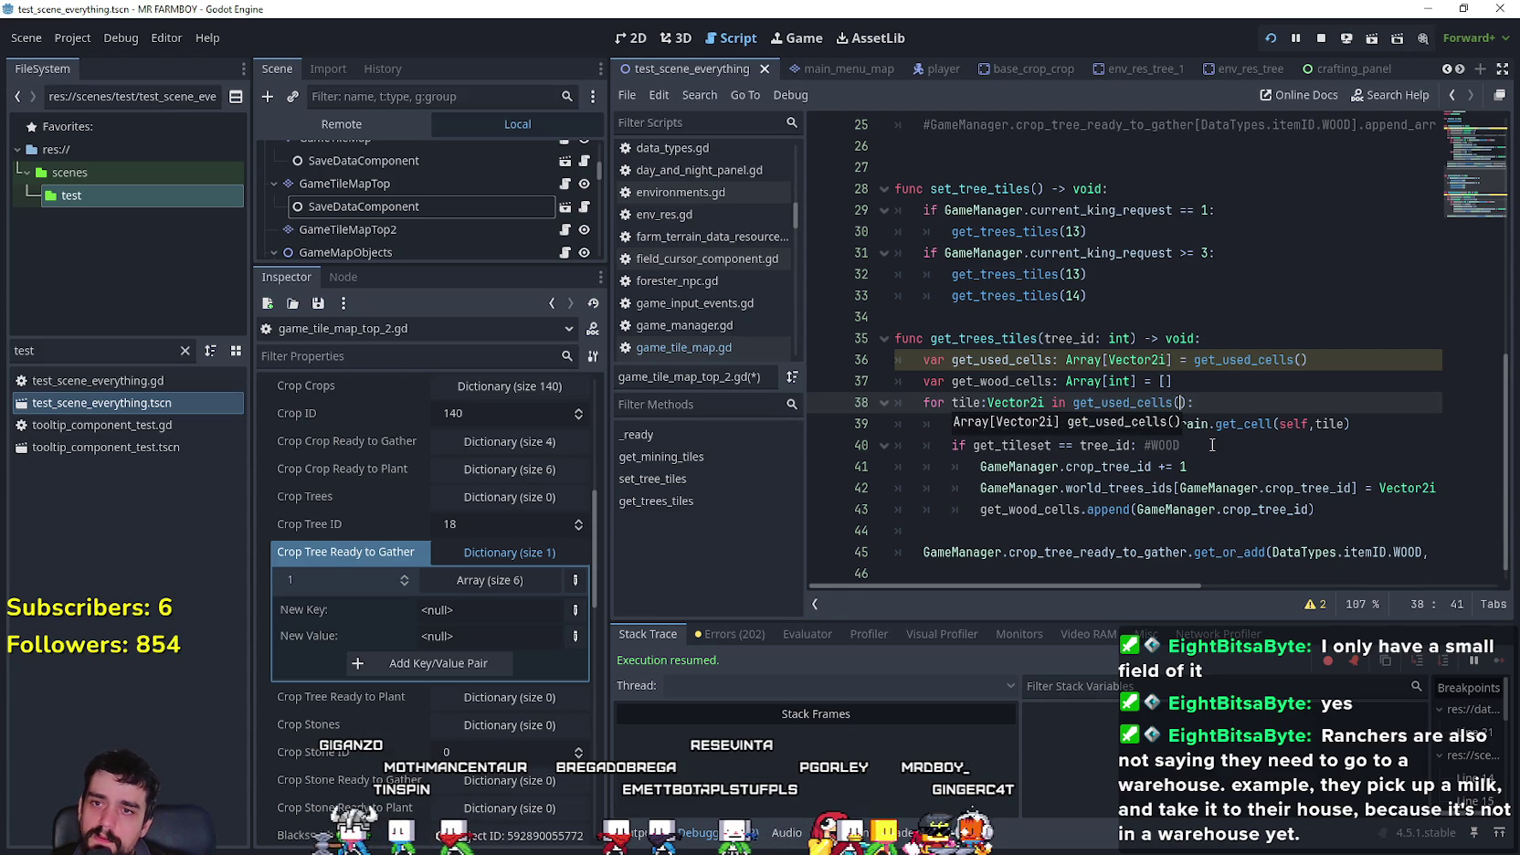
{"action": "left_click", "coordinate": [923, 362]}
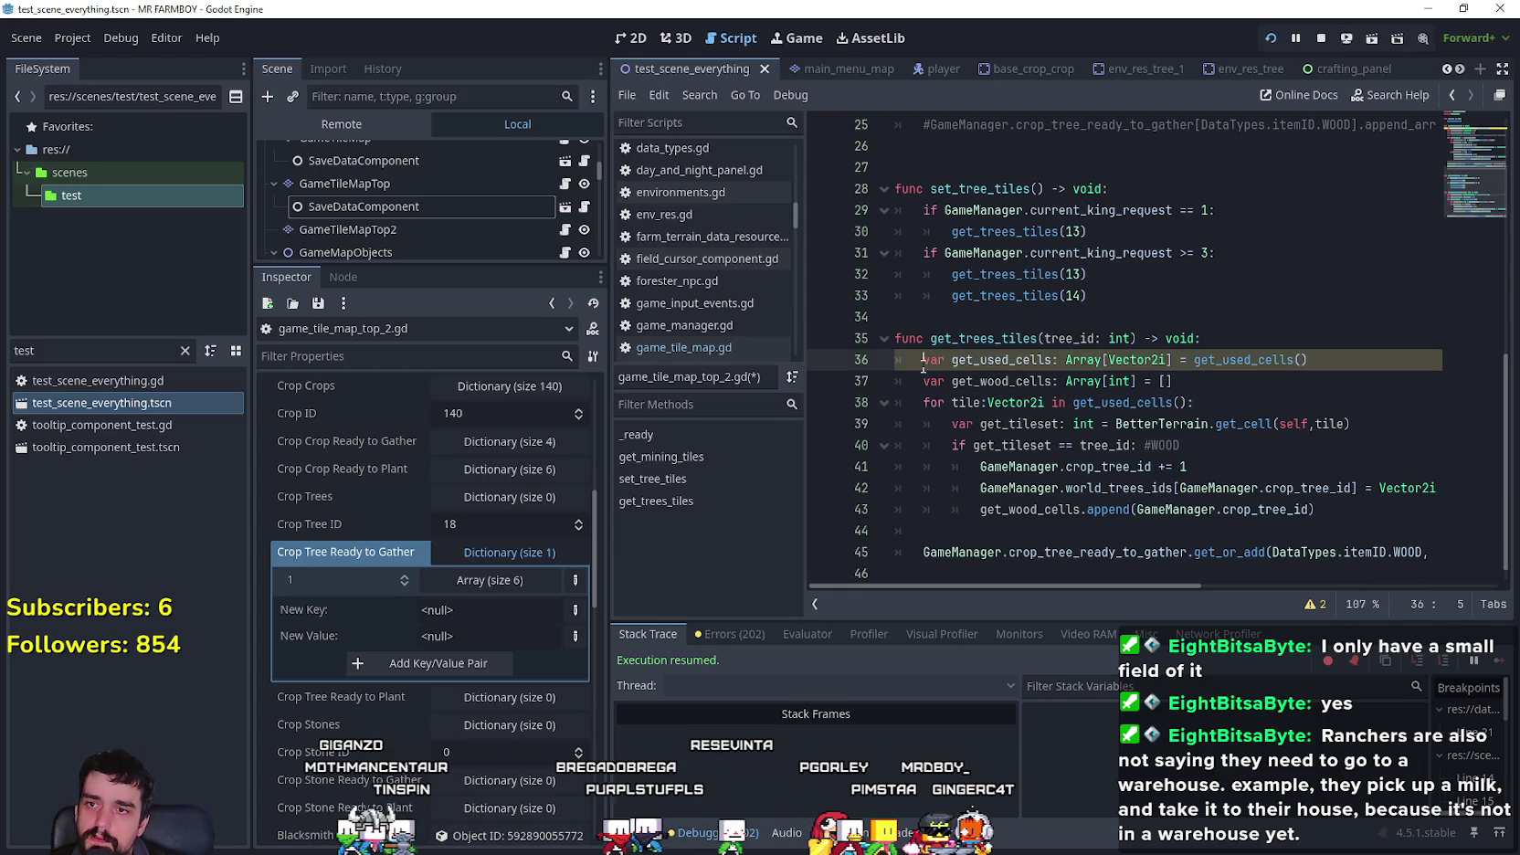
{"action": "left_click", "coordinate": [994, 424]}
{"action": "double_click", "coordinate": [1007, 382]}
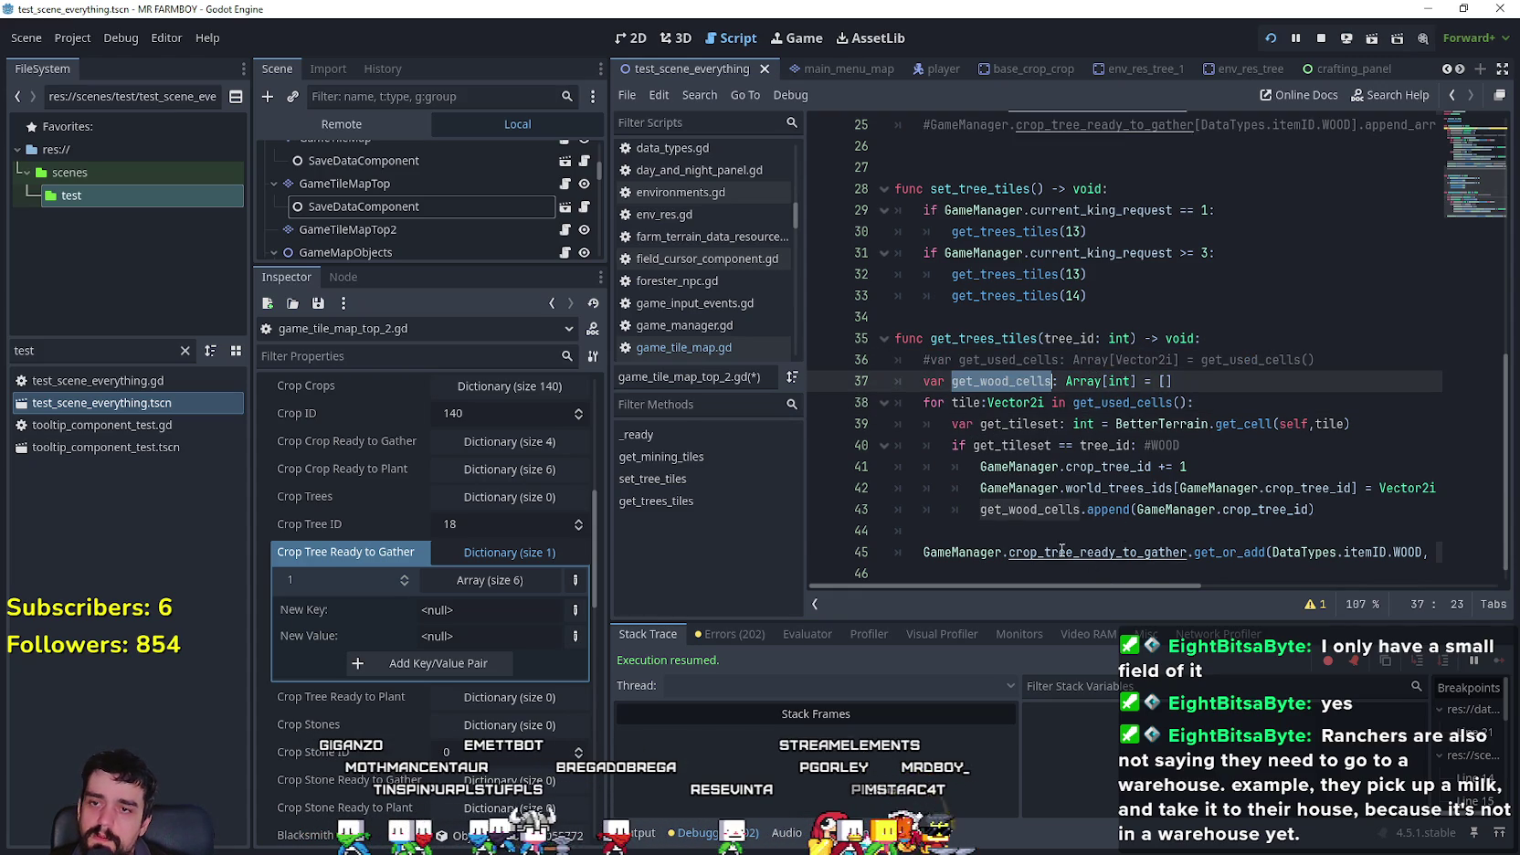
- Wrap the get_or_add call in 'if !get_wood_cells.is_empty():' and save the script
{"action": "left_click", "coordinate": [1006, 533]}
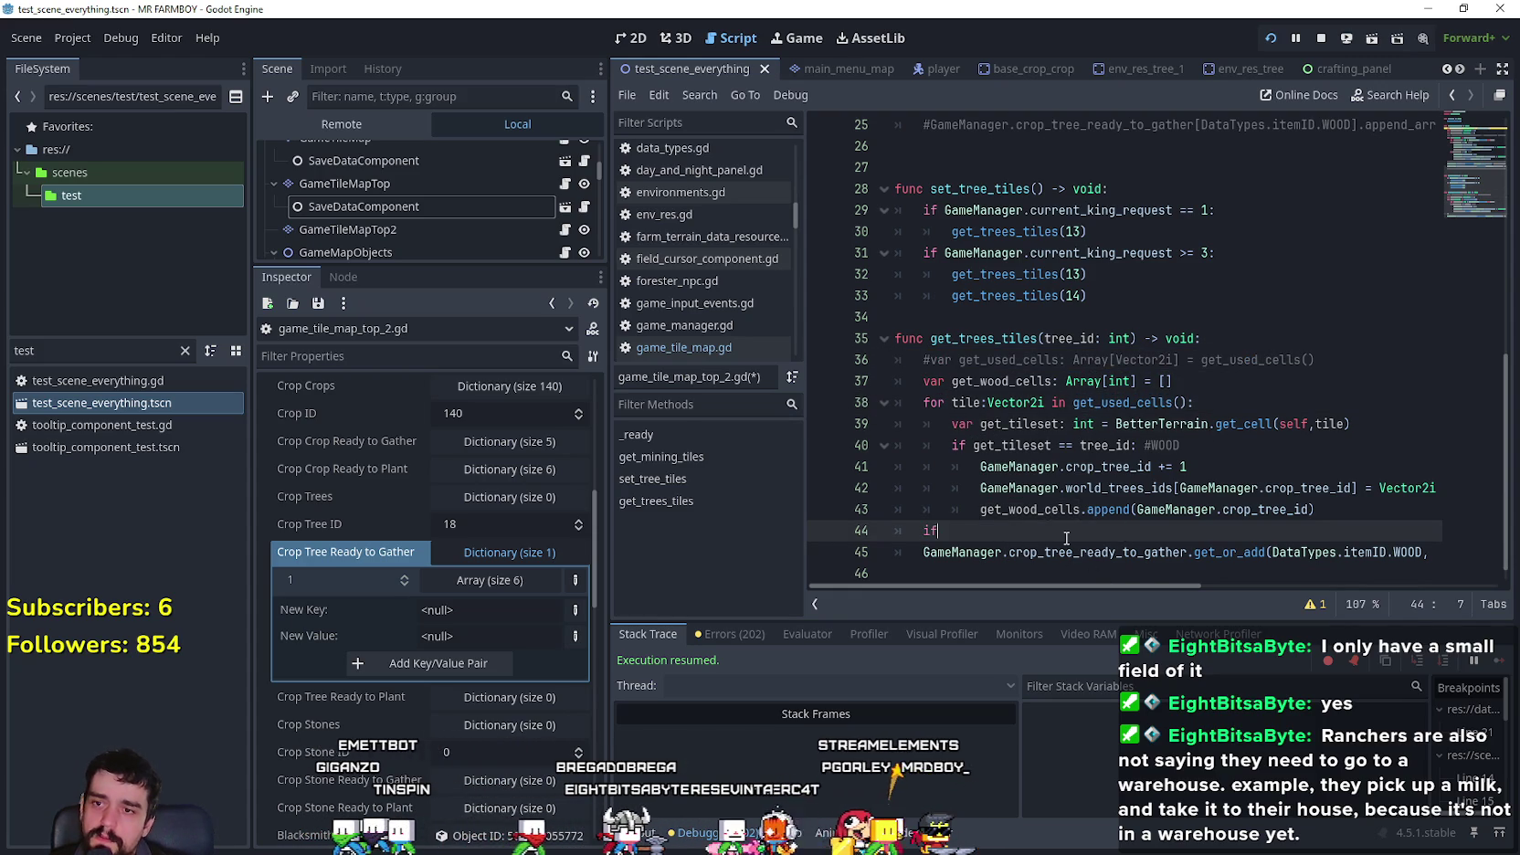
{"action": "type", "text": " get_wood_cells.is"}
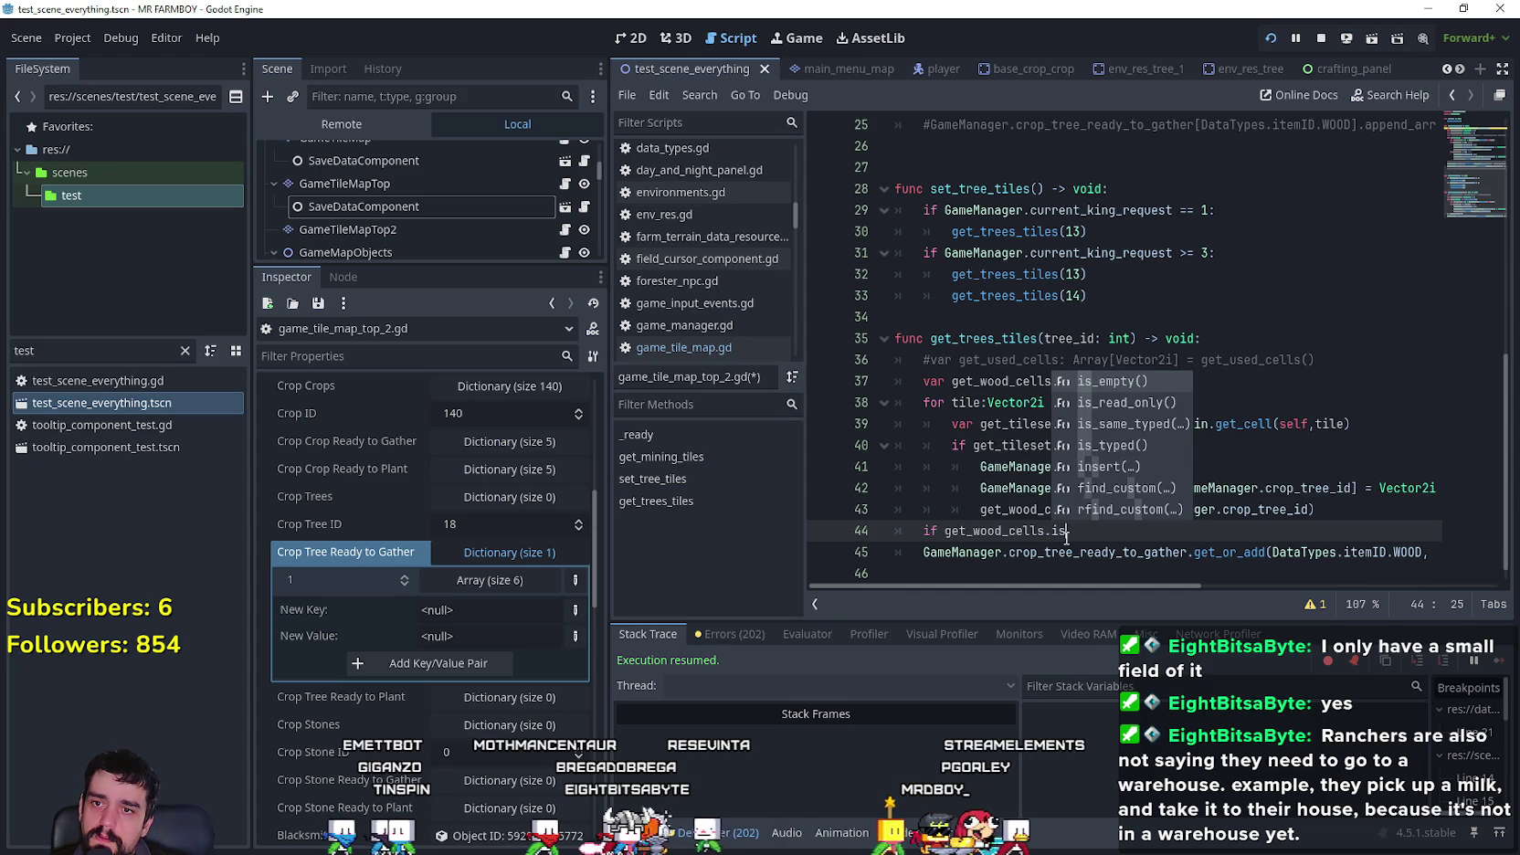
{"action": "key", "text": "Return"}
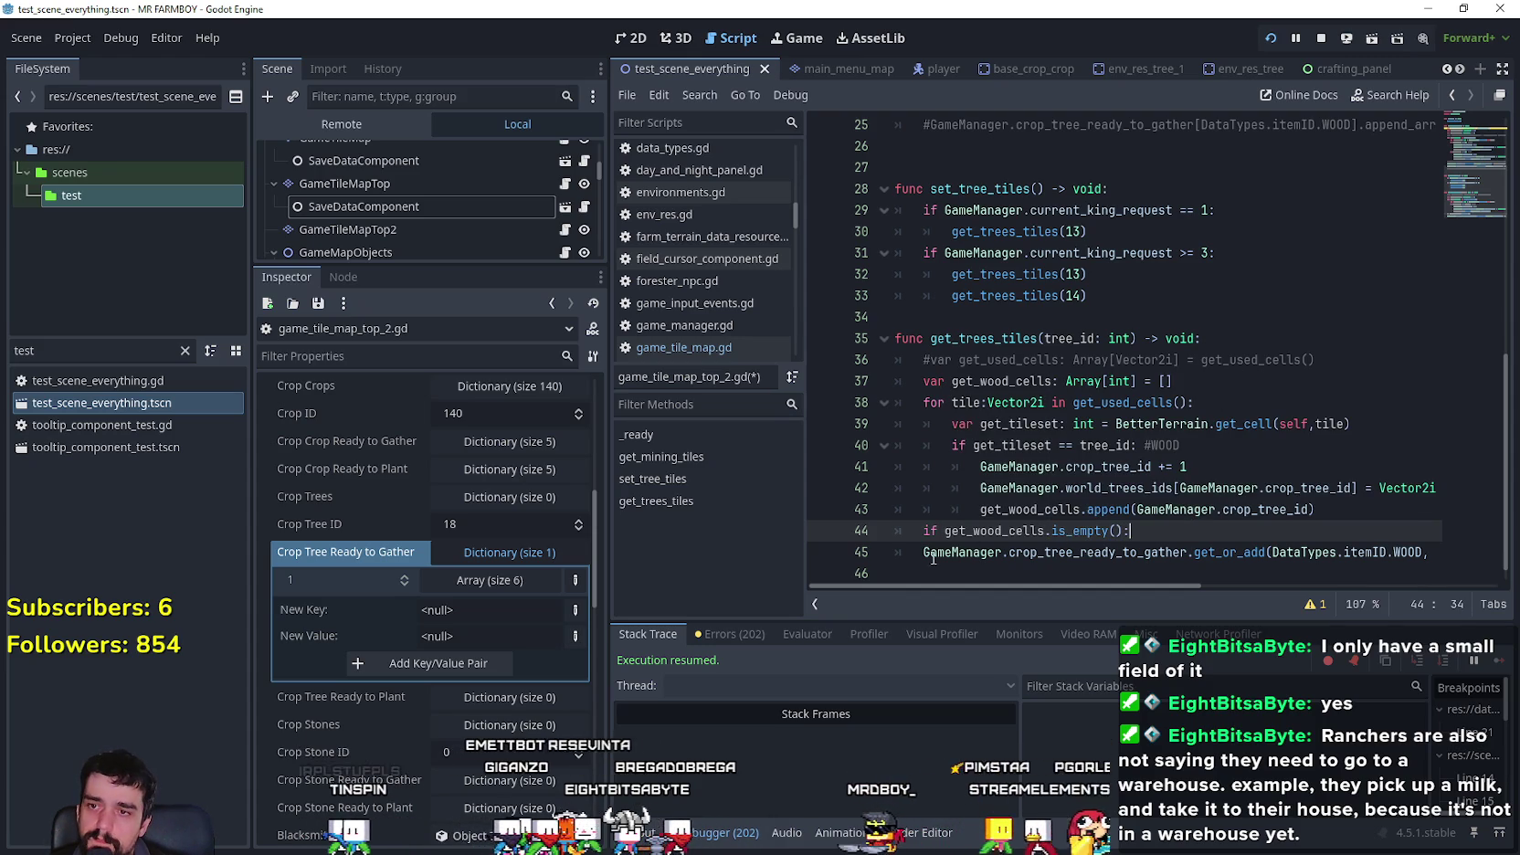
{"action": "left_click_drag", "start_coordinate": [923, 553], "coordinate": [920, 554]}
{"action": "left_click", "coordinate": [923, 572]}
{"action": "key", "text": "Tab"}
{"action": "left_click", "coordinate": [945, 551]}
{"action": "type", "text": "!"}
{"action": "left_click", "coordinate": [1369, 537]}
{"action": "key", "text": "Return"}
{"action": "scroll", "coordinate": [1005, 478], "scroll_direction": "down", "scroll_amount": 1}
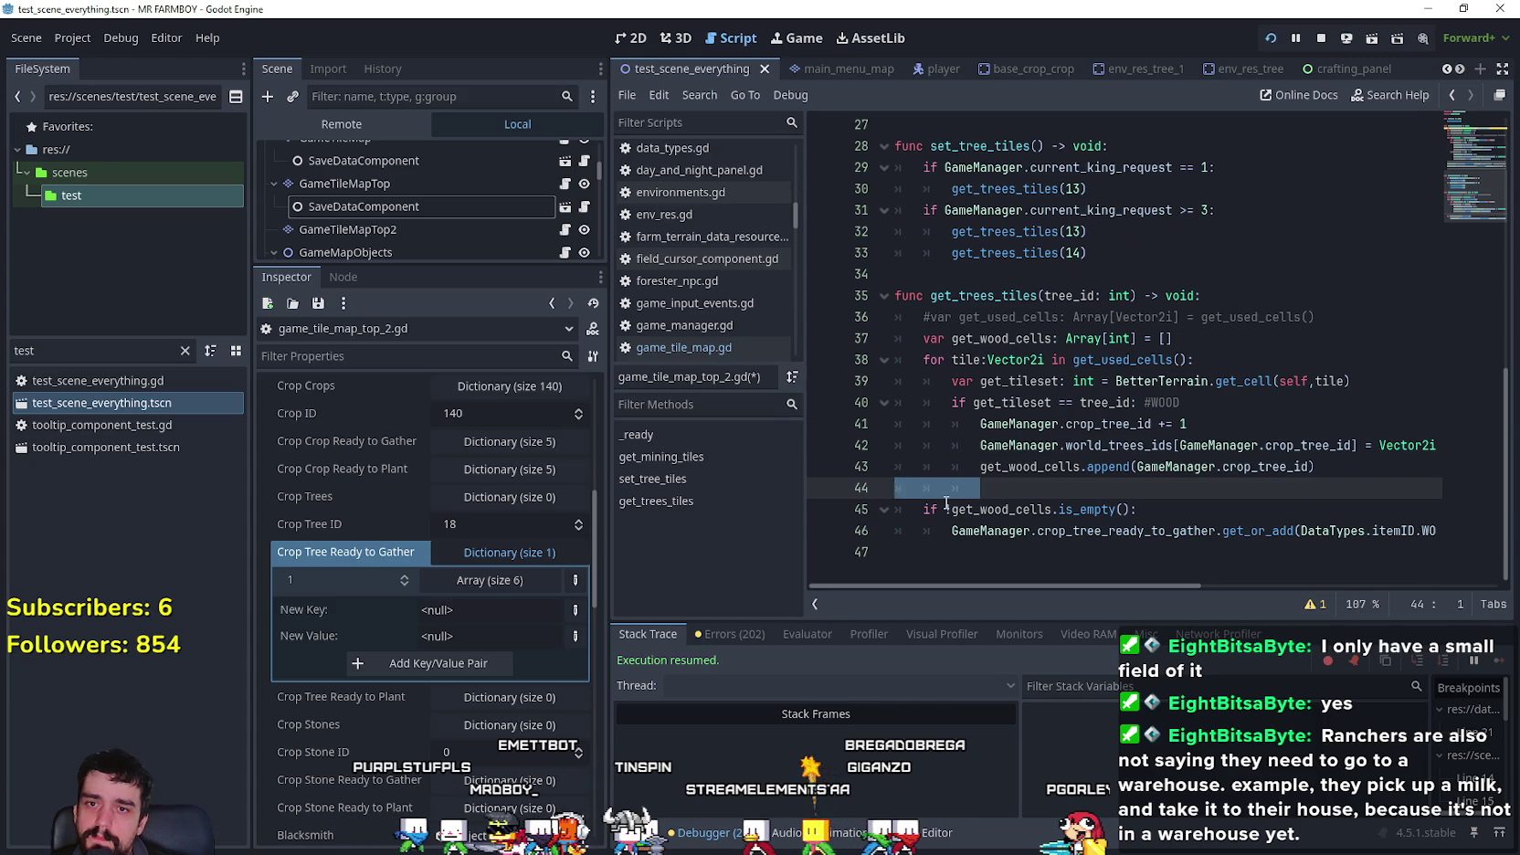
{"action": "key", "text": "ctrl+s"}
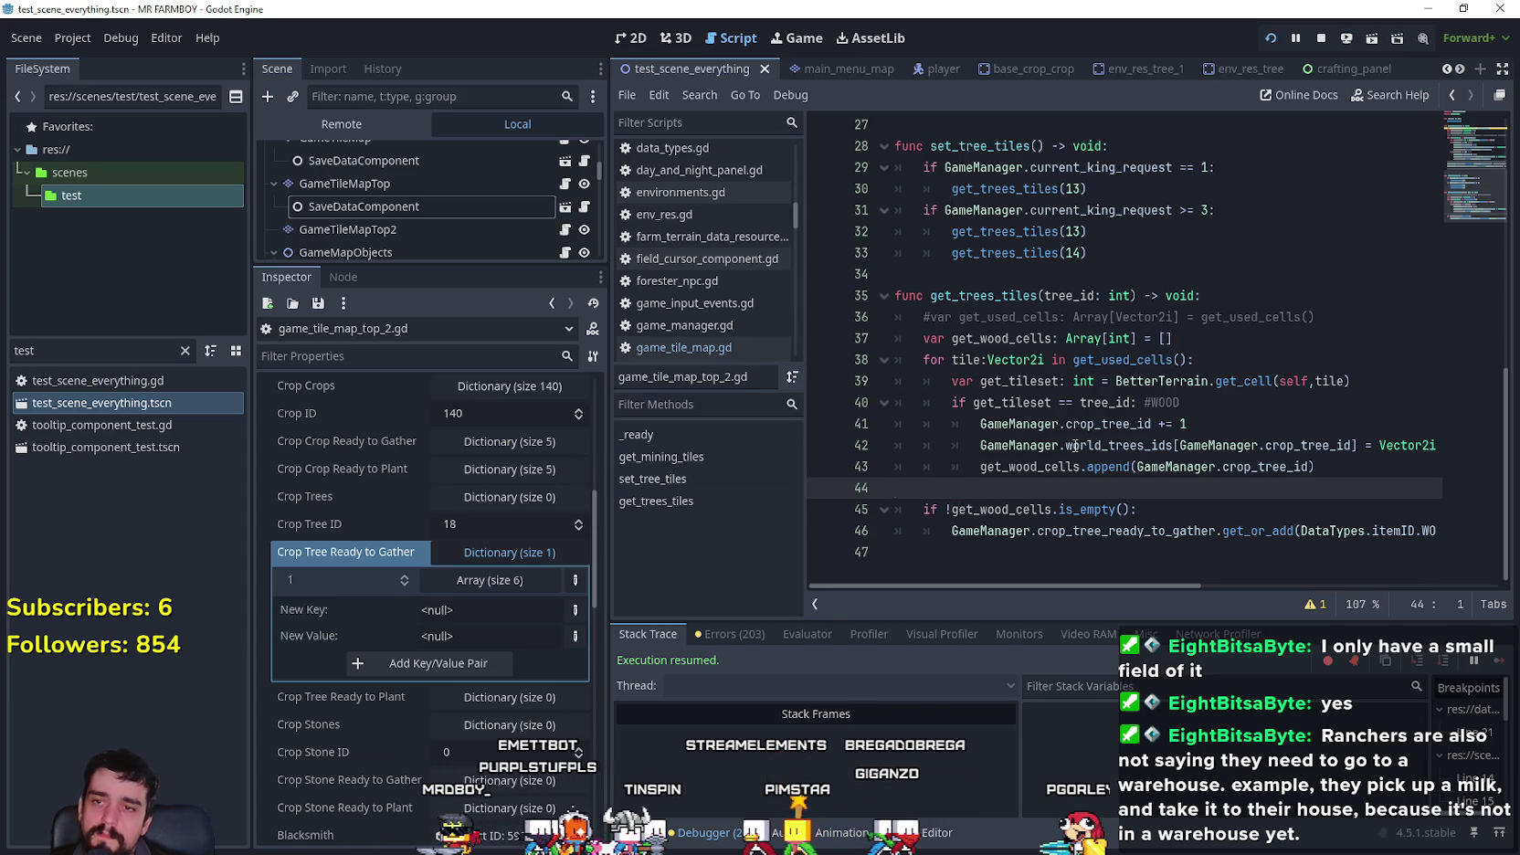
{"action": "left_click", "coordinate": [1187, 402]}
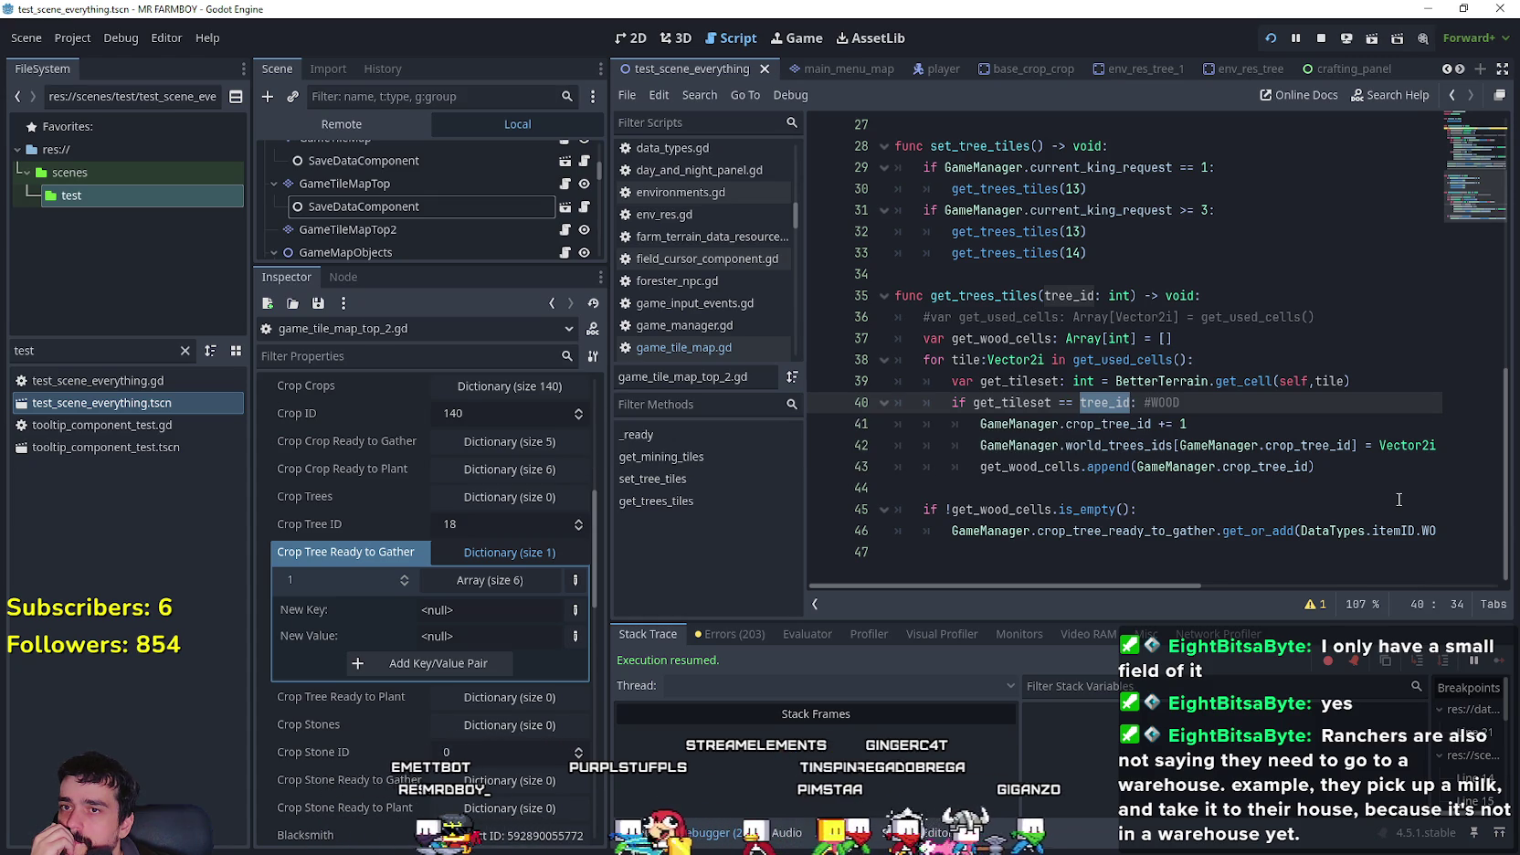
- Review the get_trees_tiles calls for 13 and 14 and select the GameTileMapTop2 node
{"action": "left_click", "coordinate": [1078, 231]}
{"action": "double_click", "coordinate": [1073, 253]}
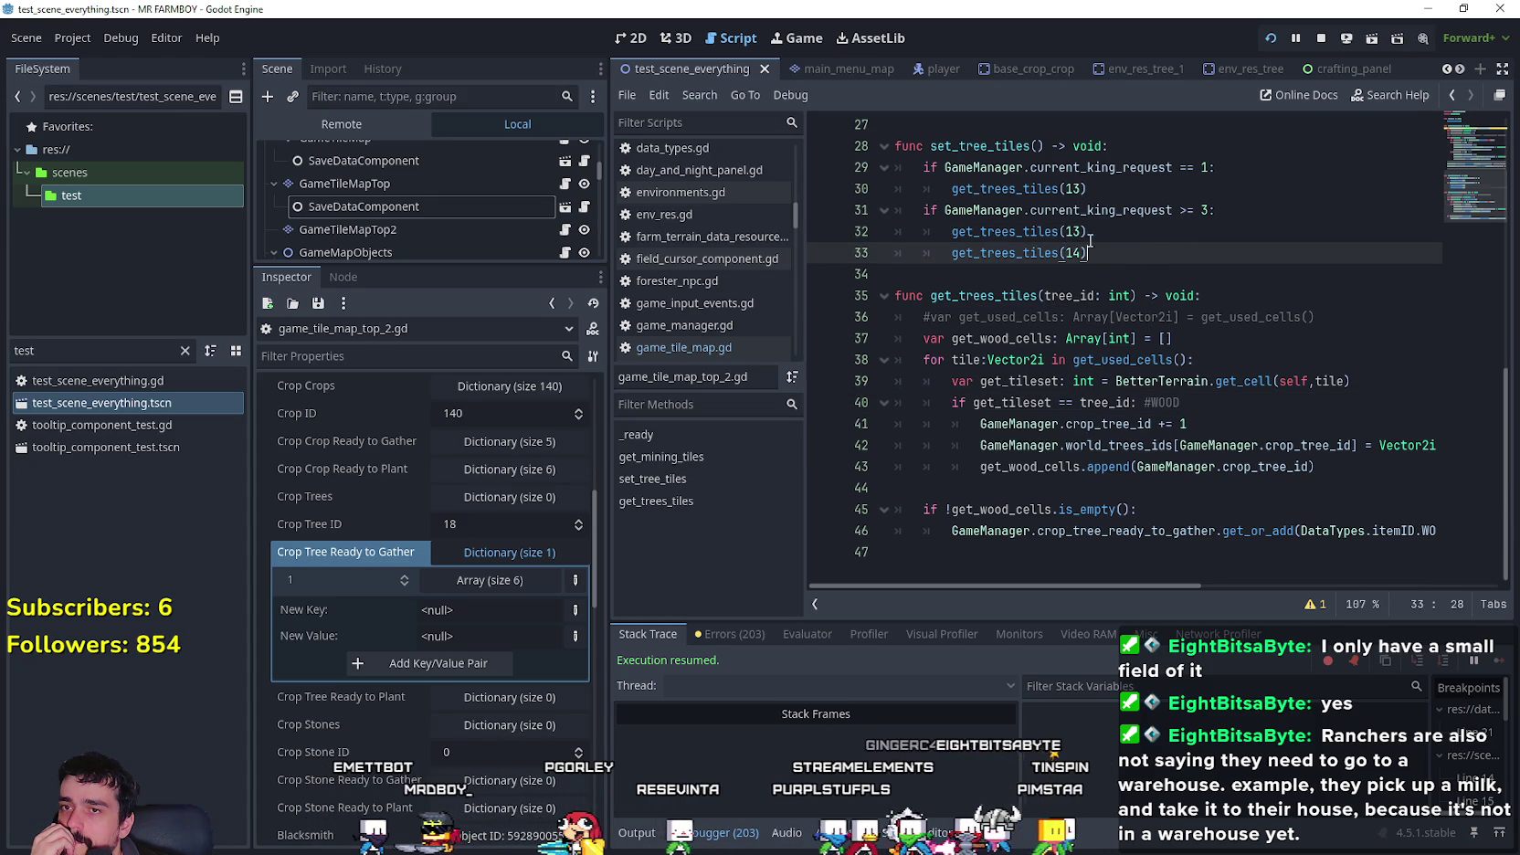
{"action": "left_click_drag", "start_coordinate": [1091, 253], "coordinate": [868, 222]}
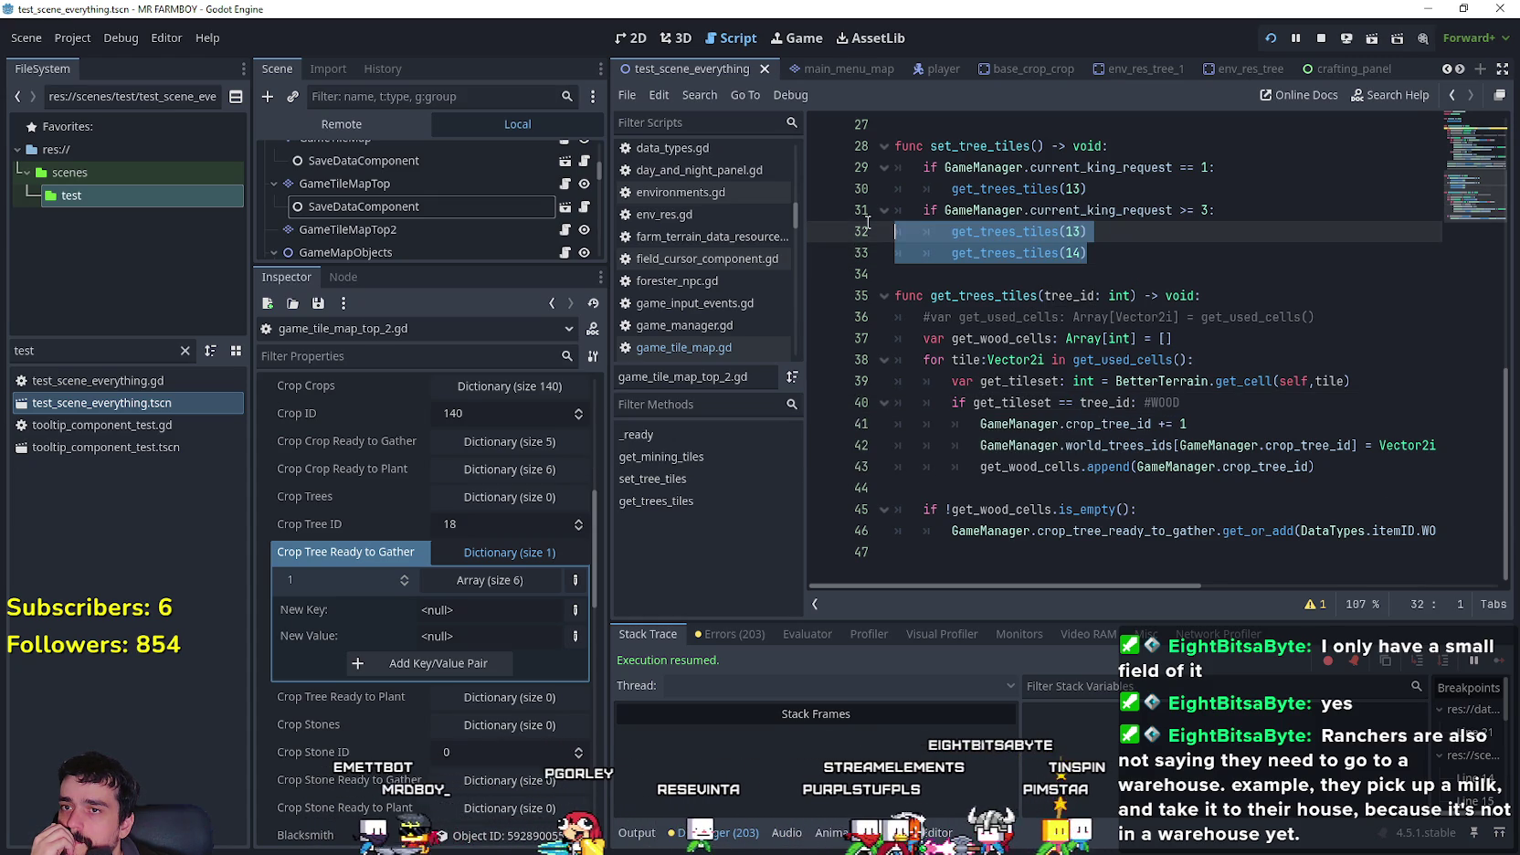
{"action": "left_click", "coordinate": [1129, 261]}
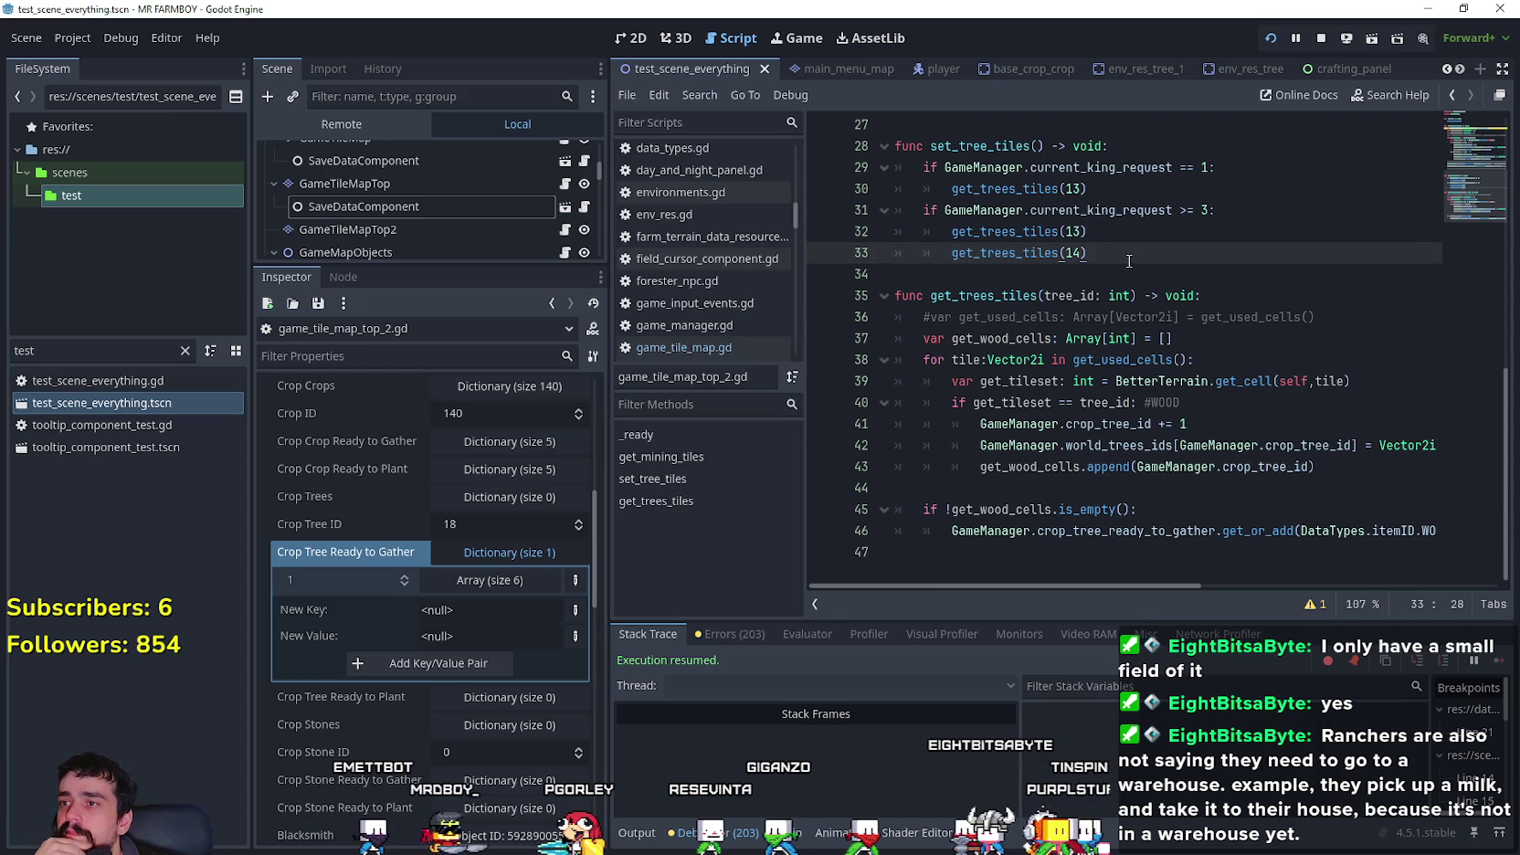
{"action": "left_click", "coordinate": [407, 230]}
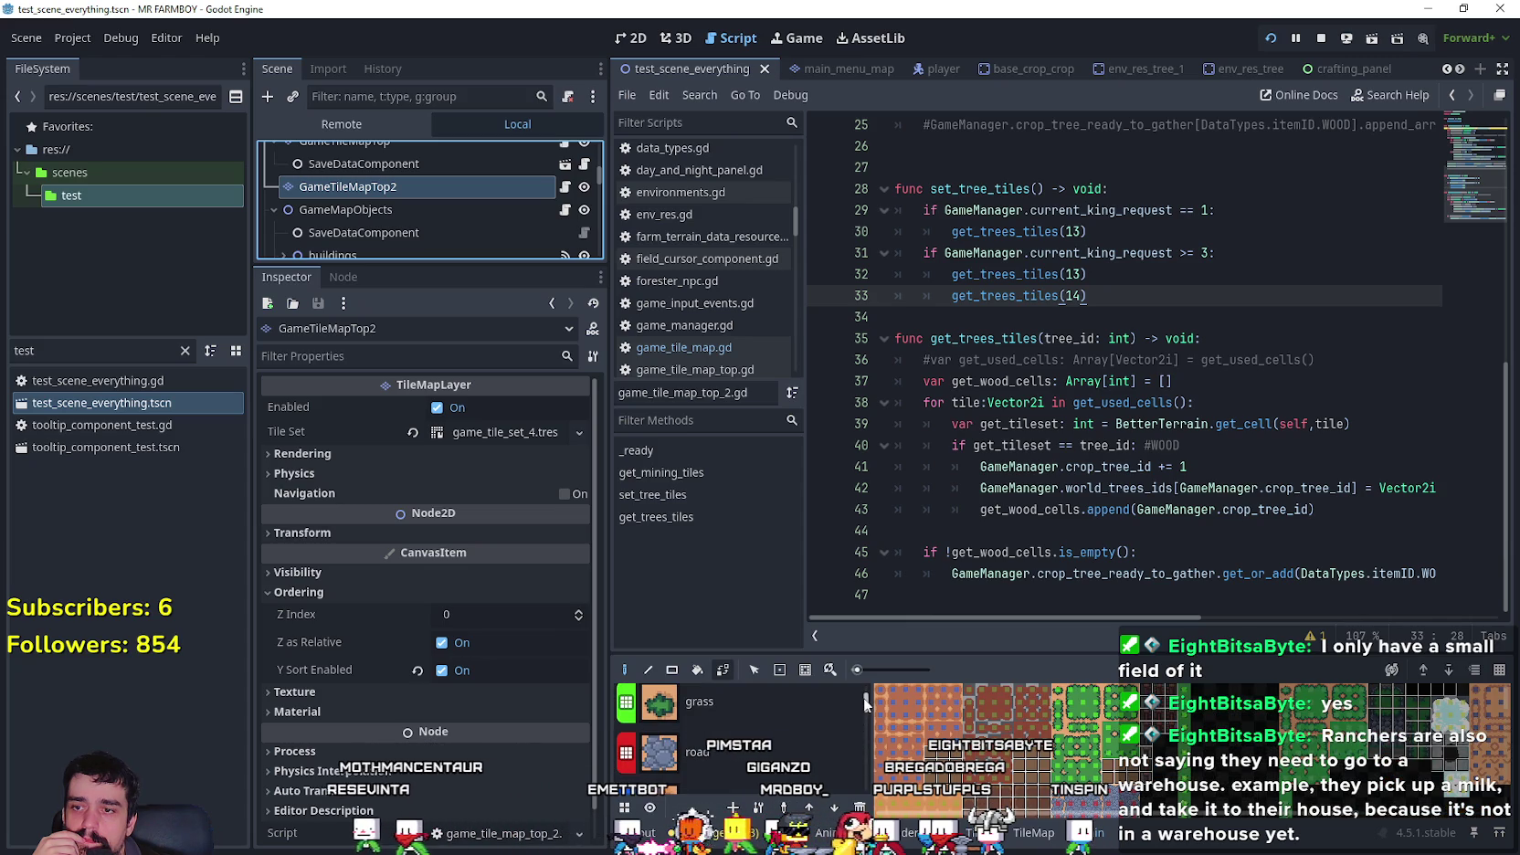
- Add a breakpoint on line 46's get_or_add into crop_tree_ready_to_gather, then stop the game
{"action": "scroll", "coordinate": [677, 758], "scroll_direction": "down", "scroll_amount": 3}
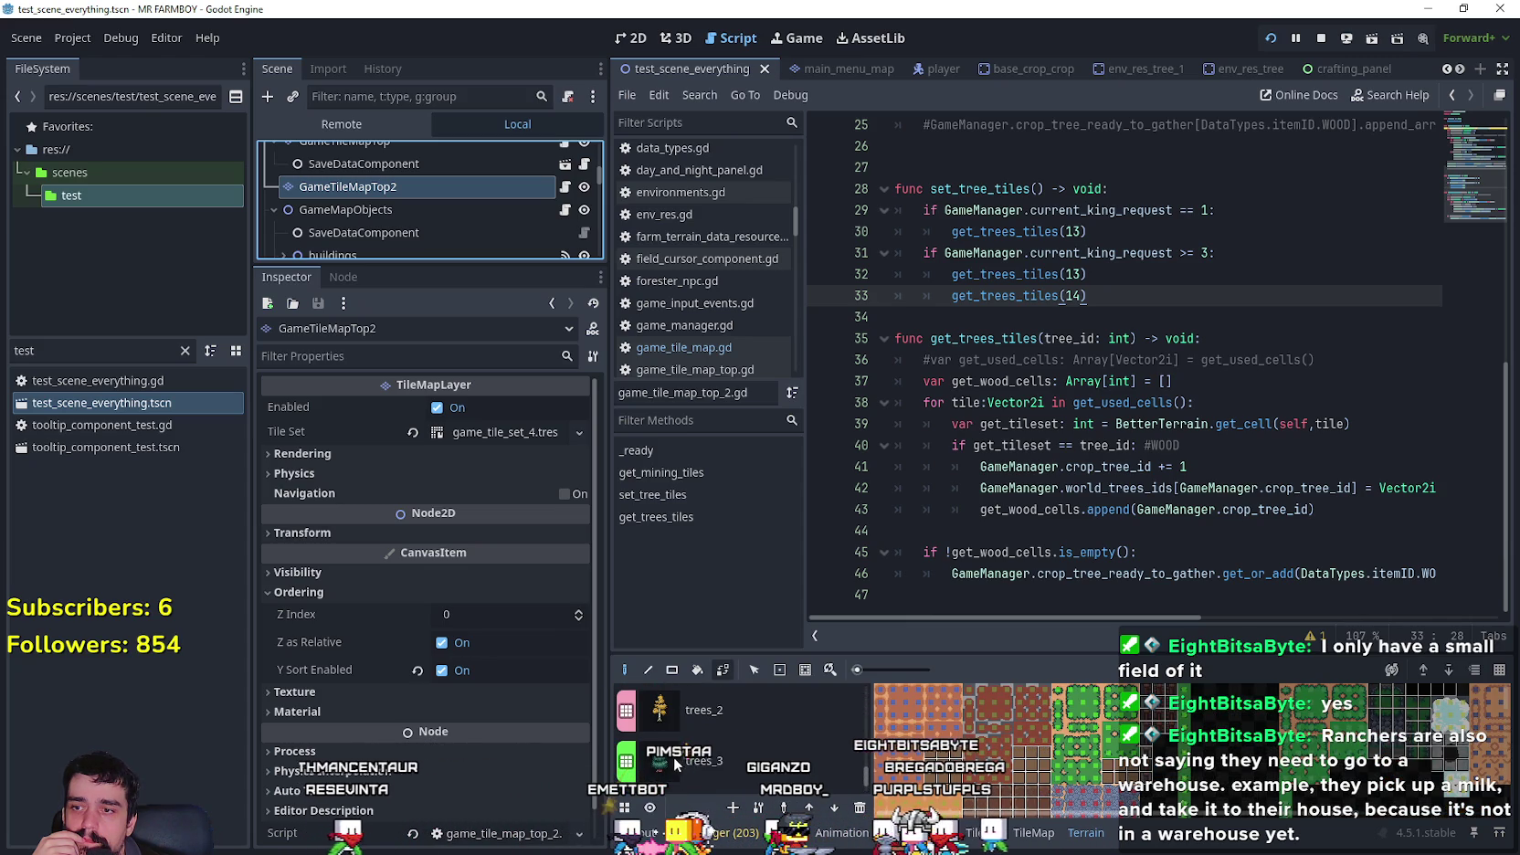
{"action": "left_click", "coordinate": [1206, 542]}
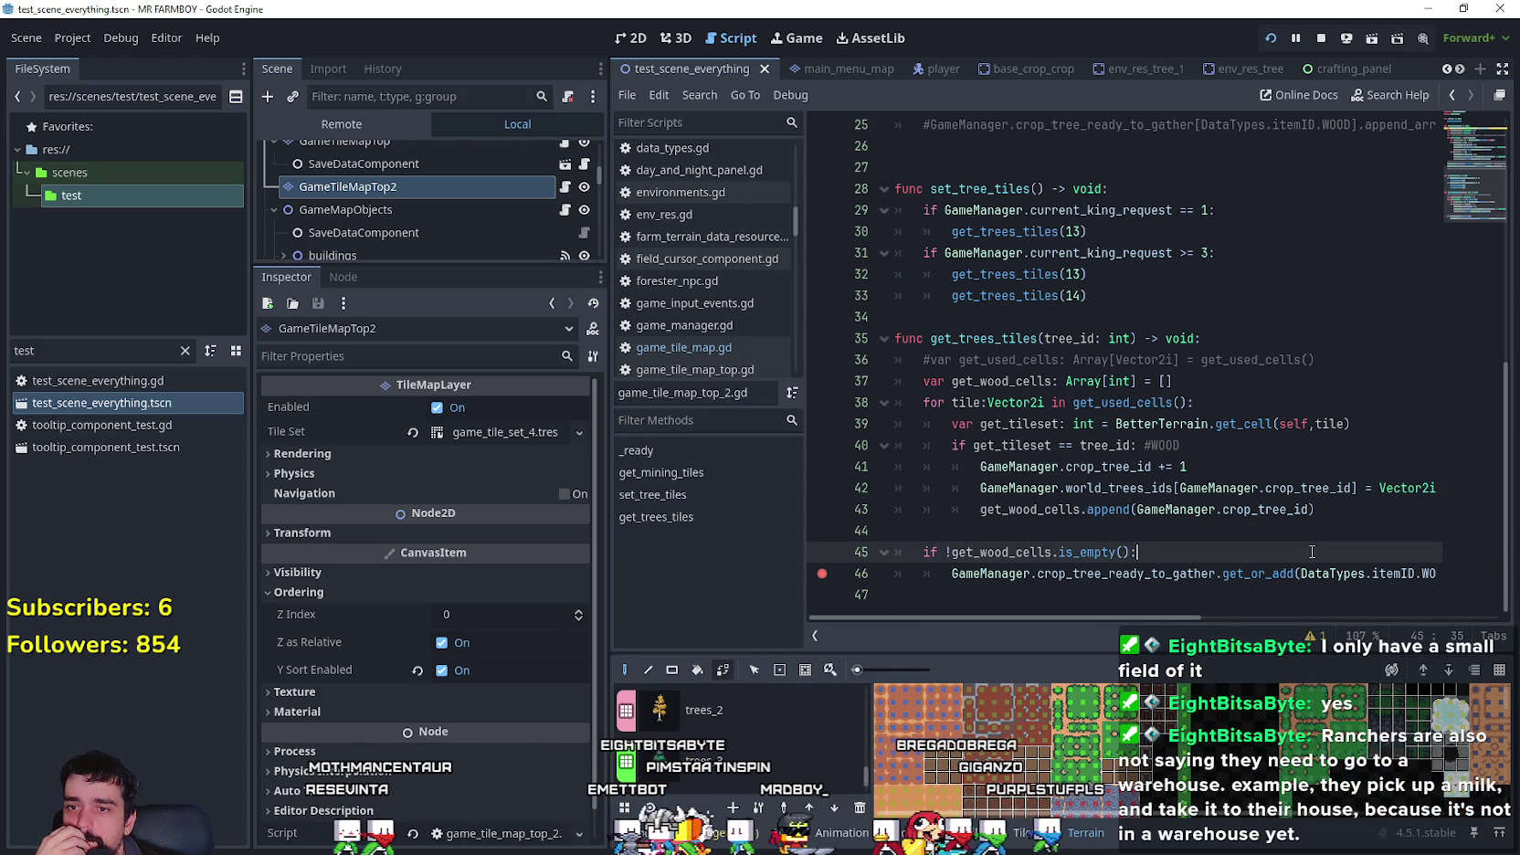
{"action": "double_click", "coordinate": [1126, 573]}
{"action": "left_click_drag", "start_coordinate": [1161, 620], "coordinate": [1254, 624]}
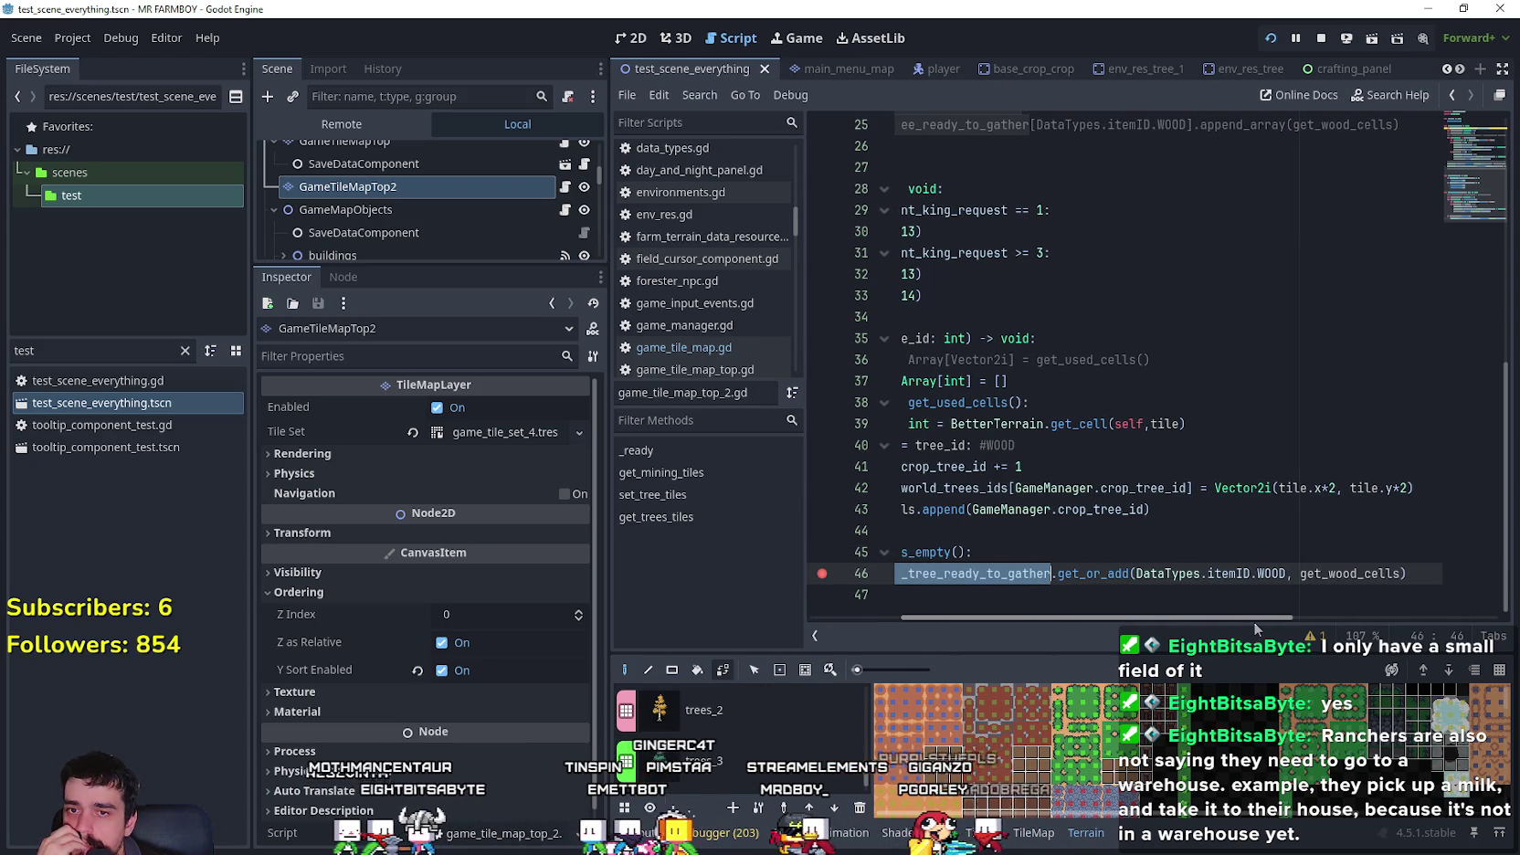
{"action": "scroll", "coordinate": [1253, 621], "scroll_direction": "left", "scroll_amount": 3}
{"action": "left_click", "coordinate": [1088, 508]}
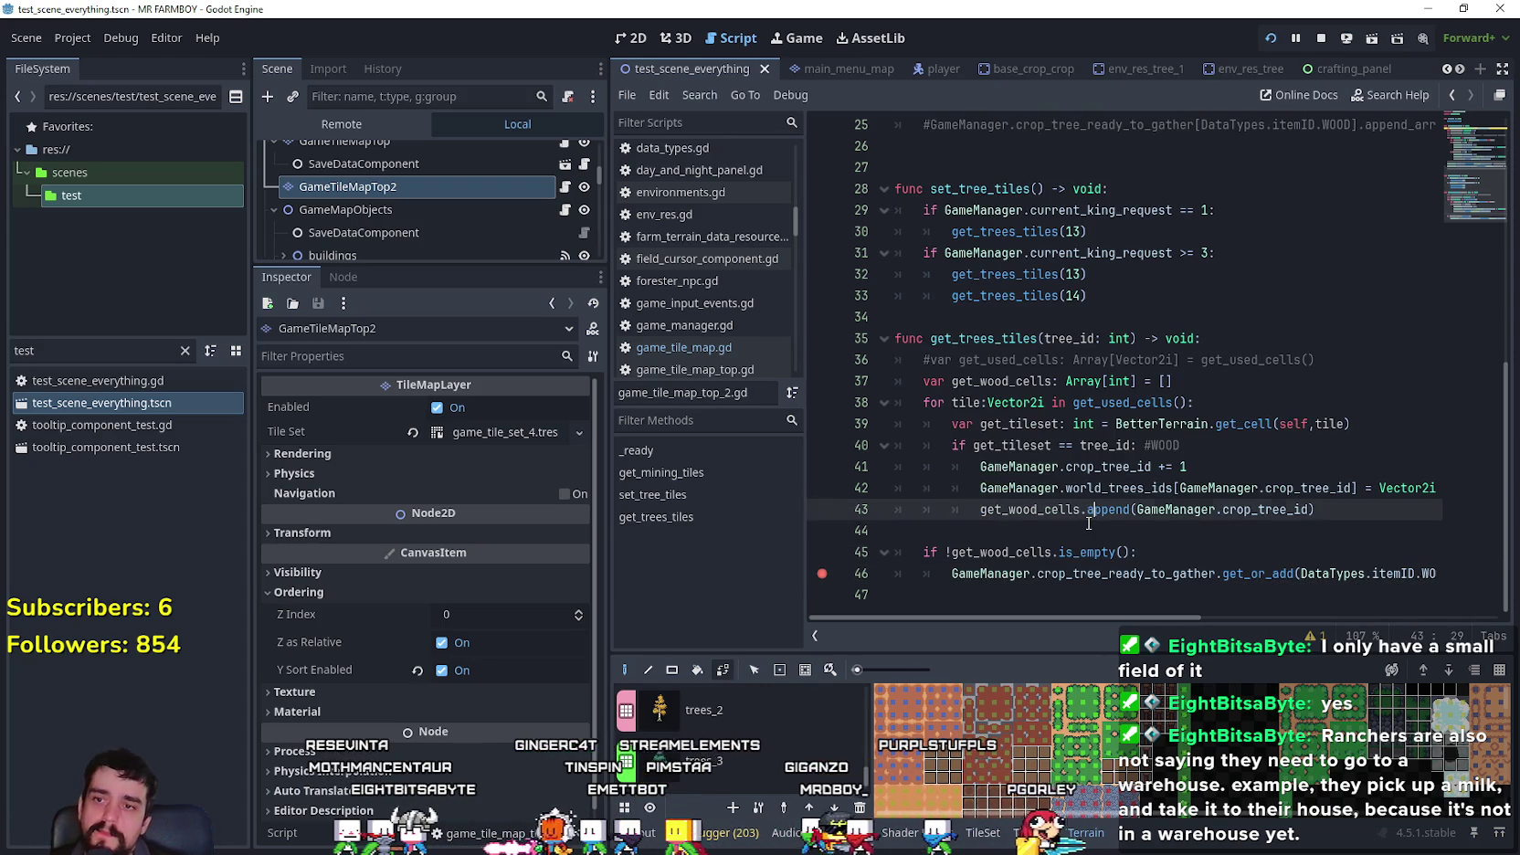
{"action": "left_click", "coordinate": [1088, 525]}
{"action": "left_click", "coordinate": [1318, 40]}
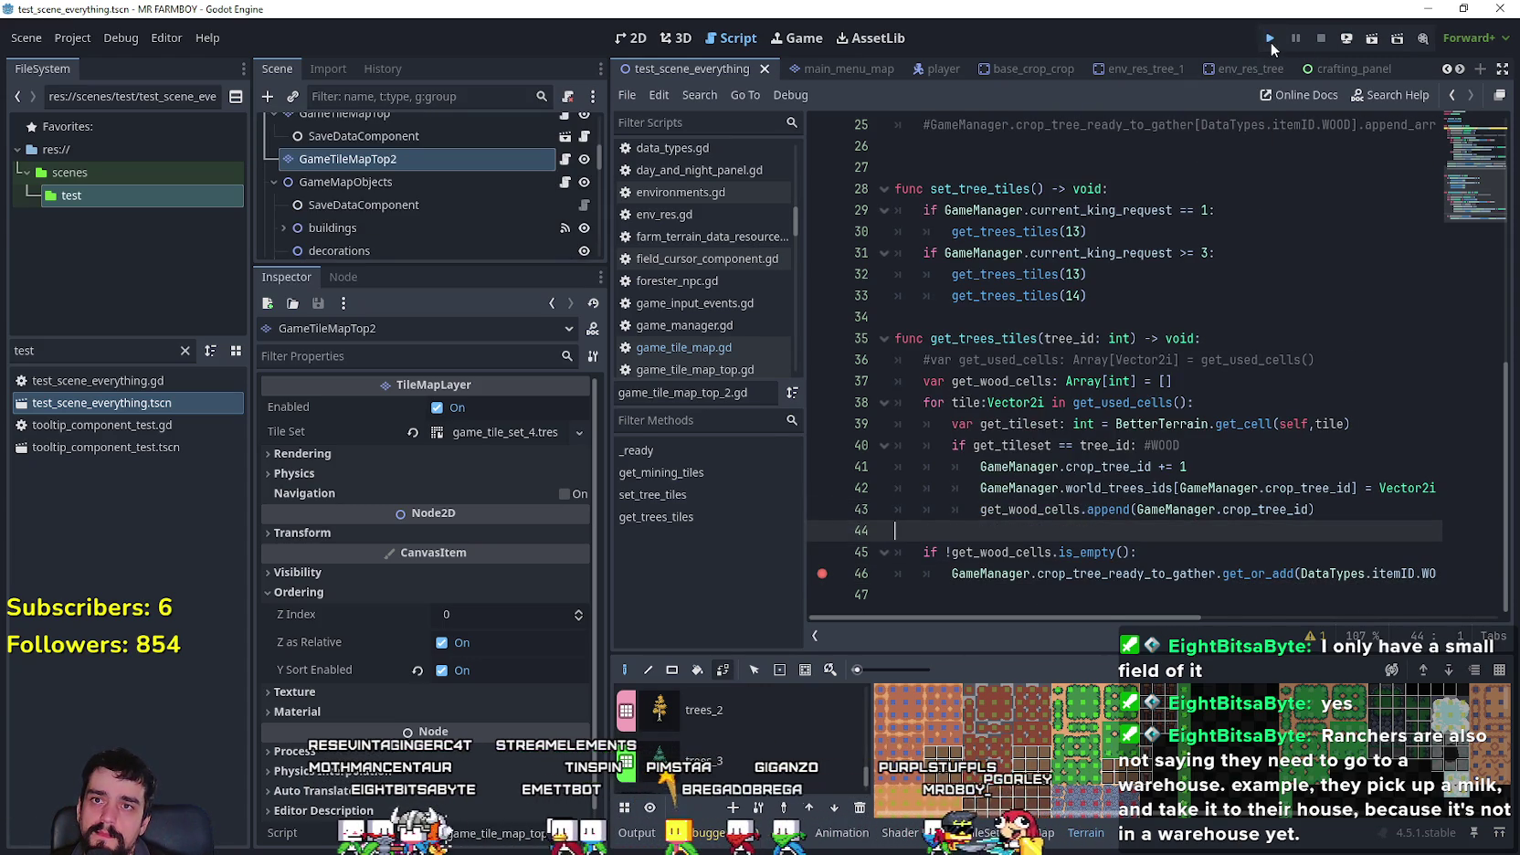
- Run MR FARMBOY again and pick Save 2 from the Select Save Game list
{"action": "left_click", "coordinate": [1270, 42]}
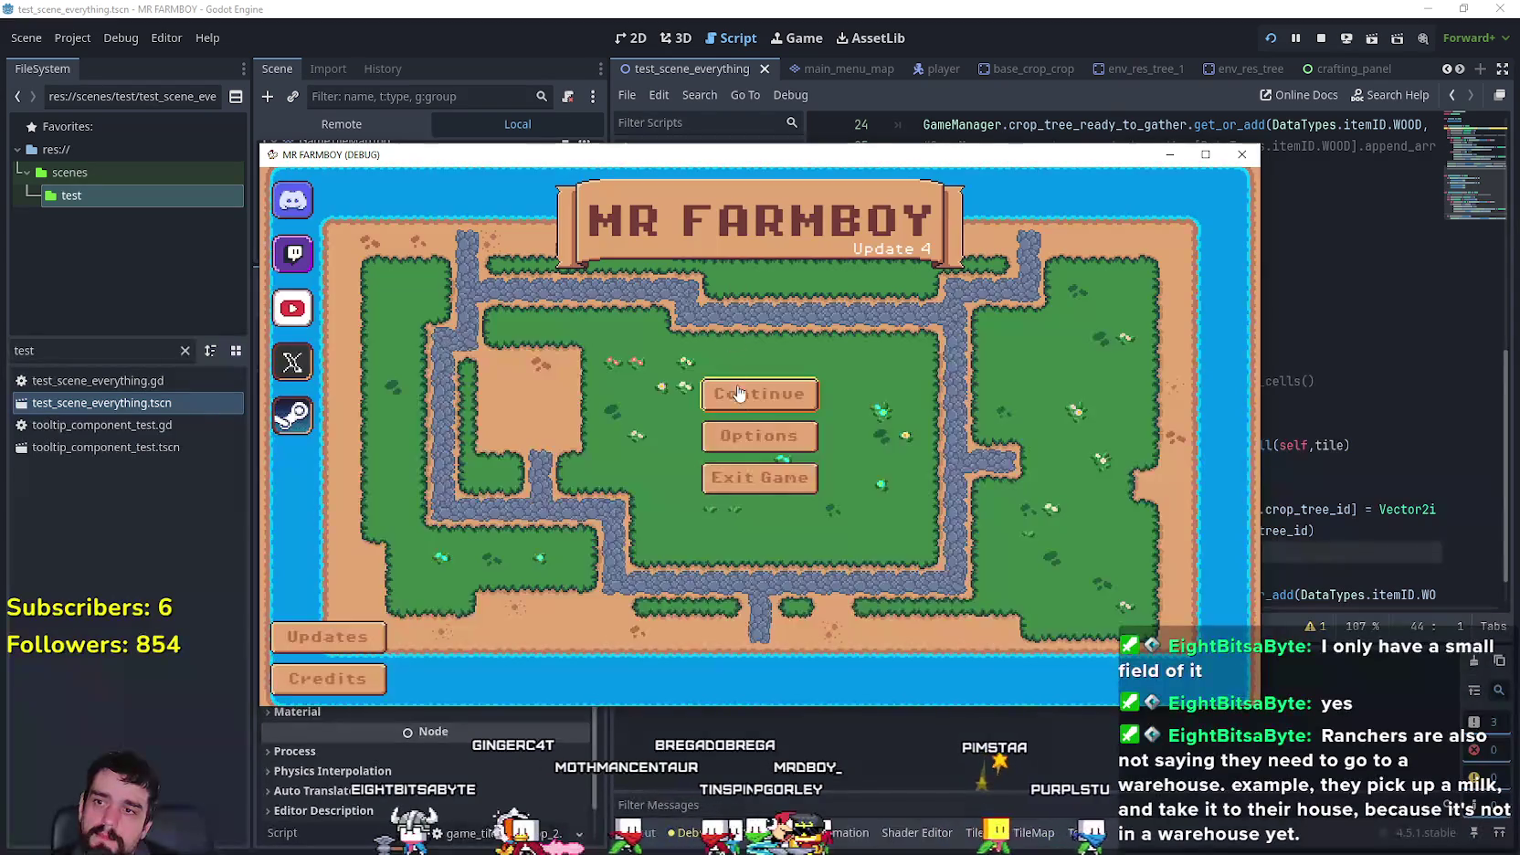
{"action": "left_click", "coordinate": [756, 391]}
{"action": "scroll", "coordinate": [735, 448], "scroll_direction": "down", "scroll_amount": 2}
{"action": "scroll", "coordinate": [733, 442], "scroll_direction": "up", "scroll_amount": 1}
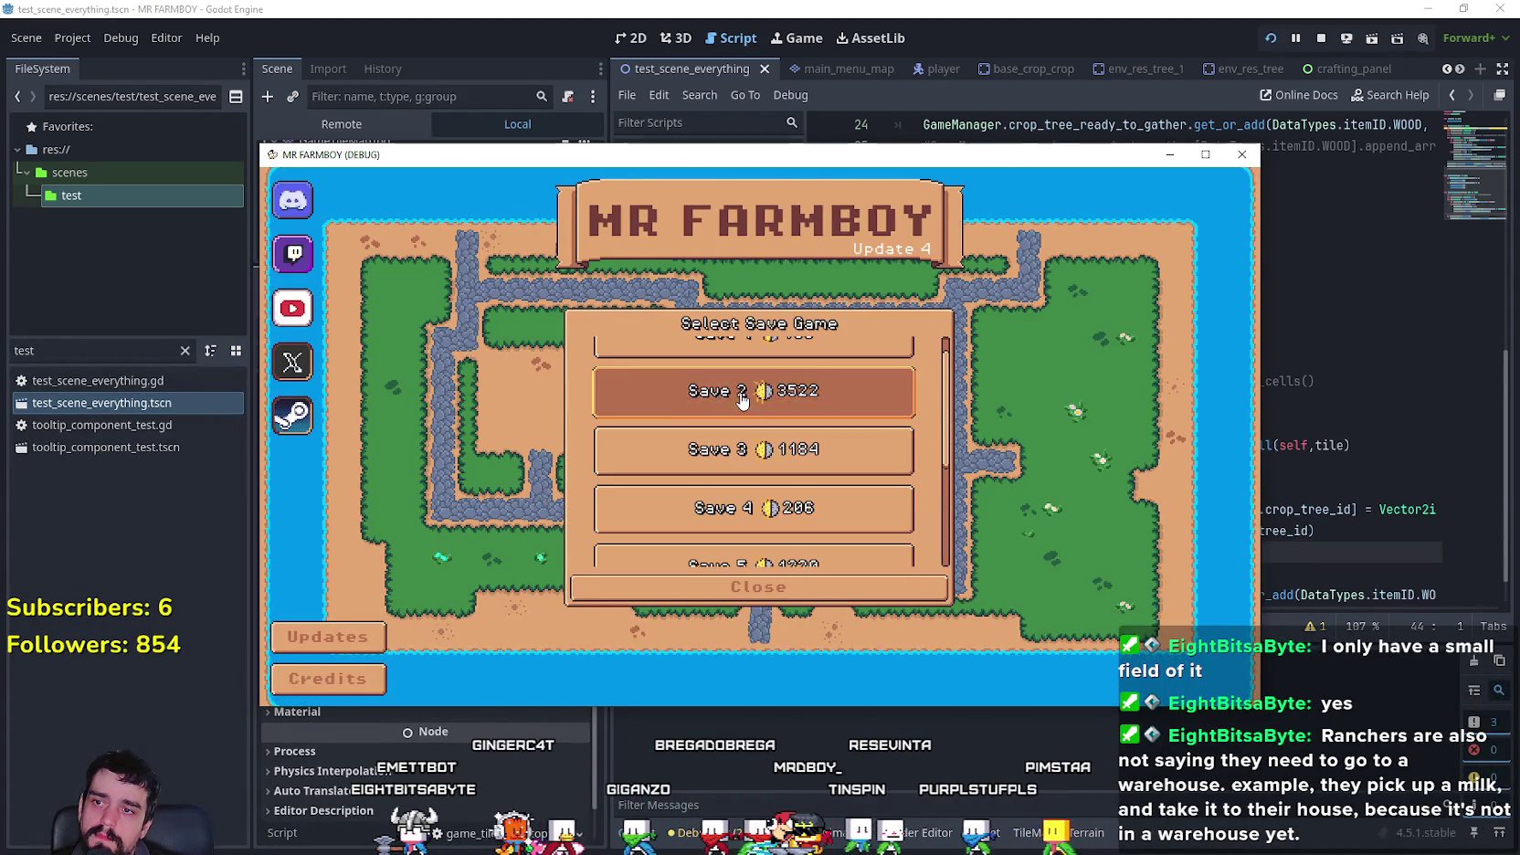
{"action": "left_click", "coordinate": [740, 400]}
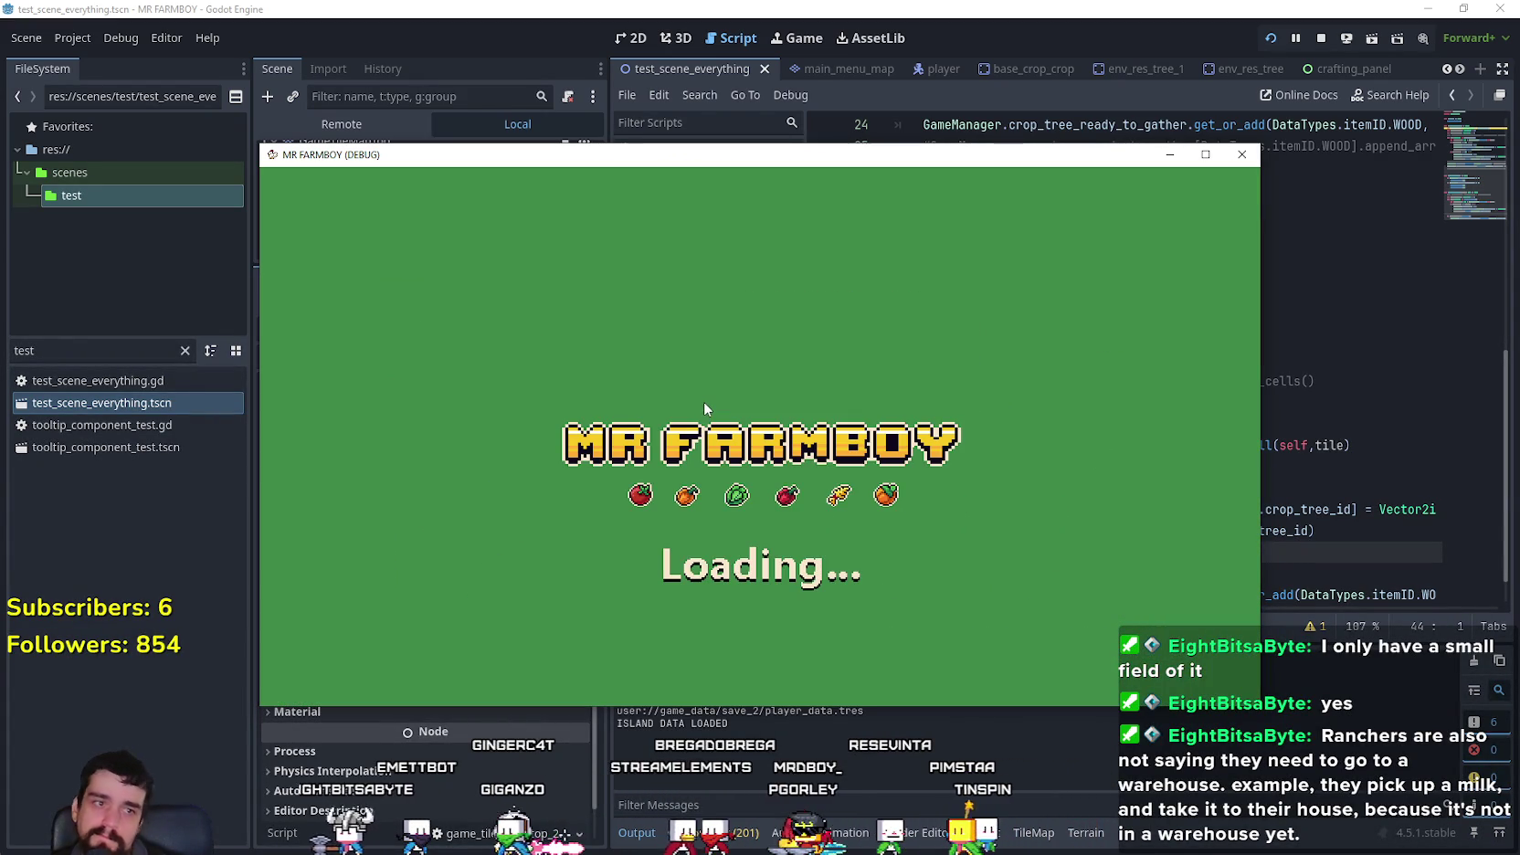
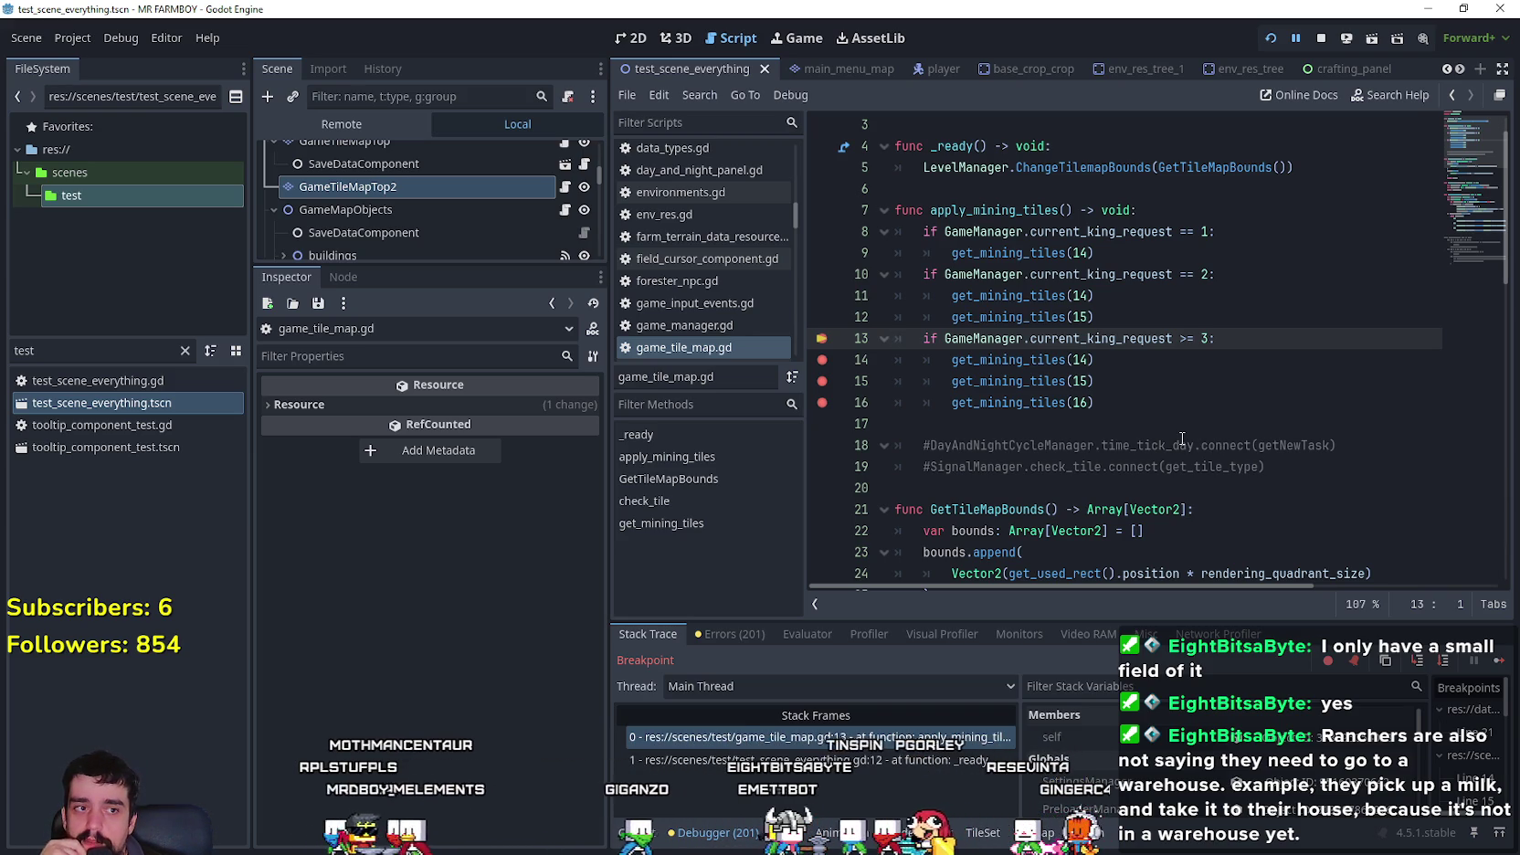
- Continue execution to the breakpoint inside get_mining_tiles and review the ore match lines
{"action": "left_click", "coordinate": [1122, 377]}
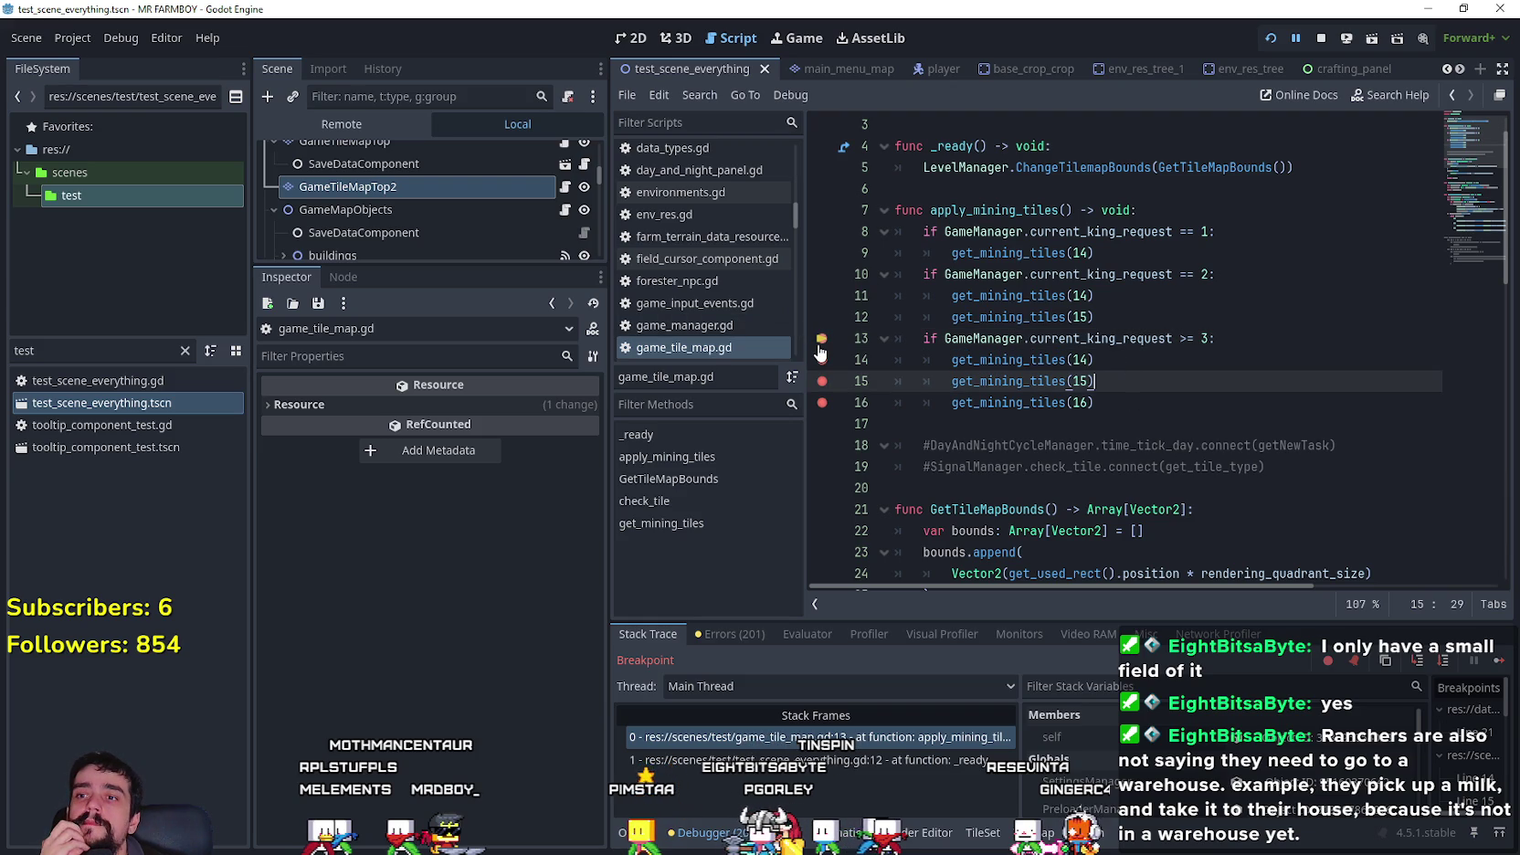
{"action": "left_click", "coordinate": [1499, 662]}
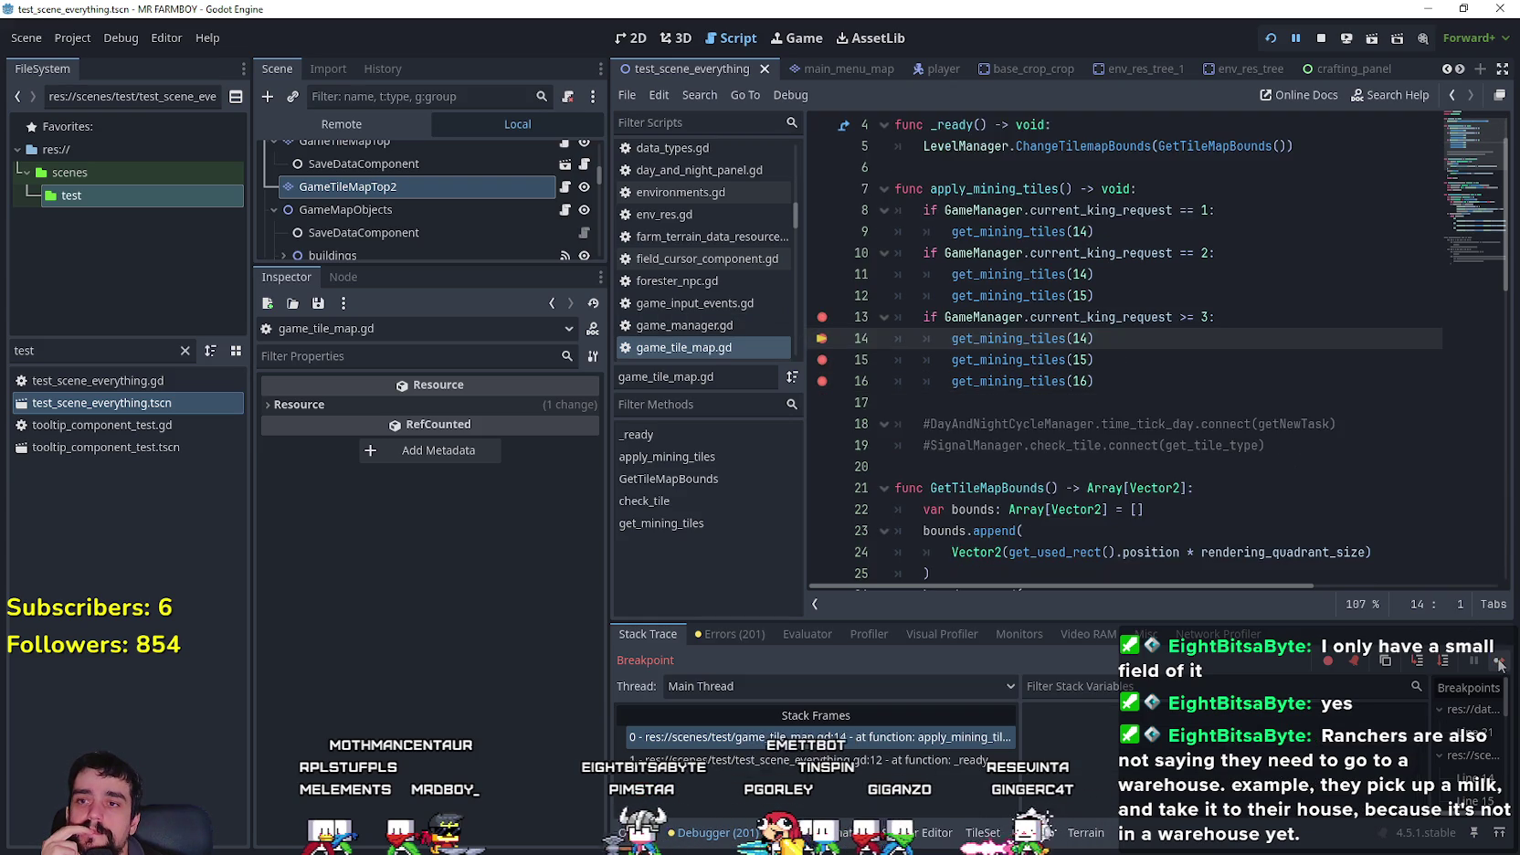
{"action": "left_click", "coordinate": [1499, 661]}
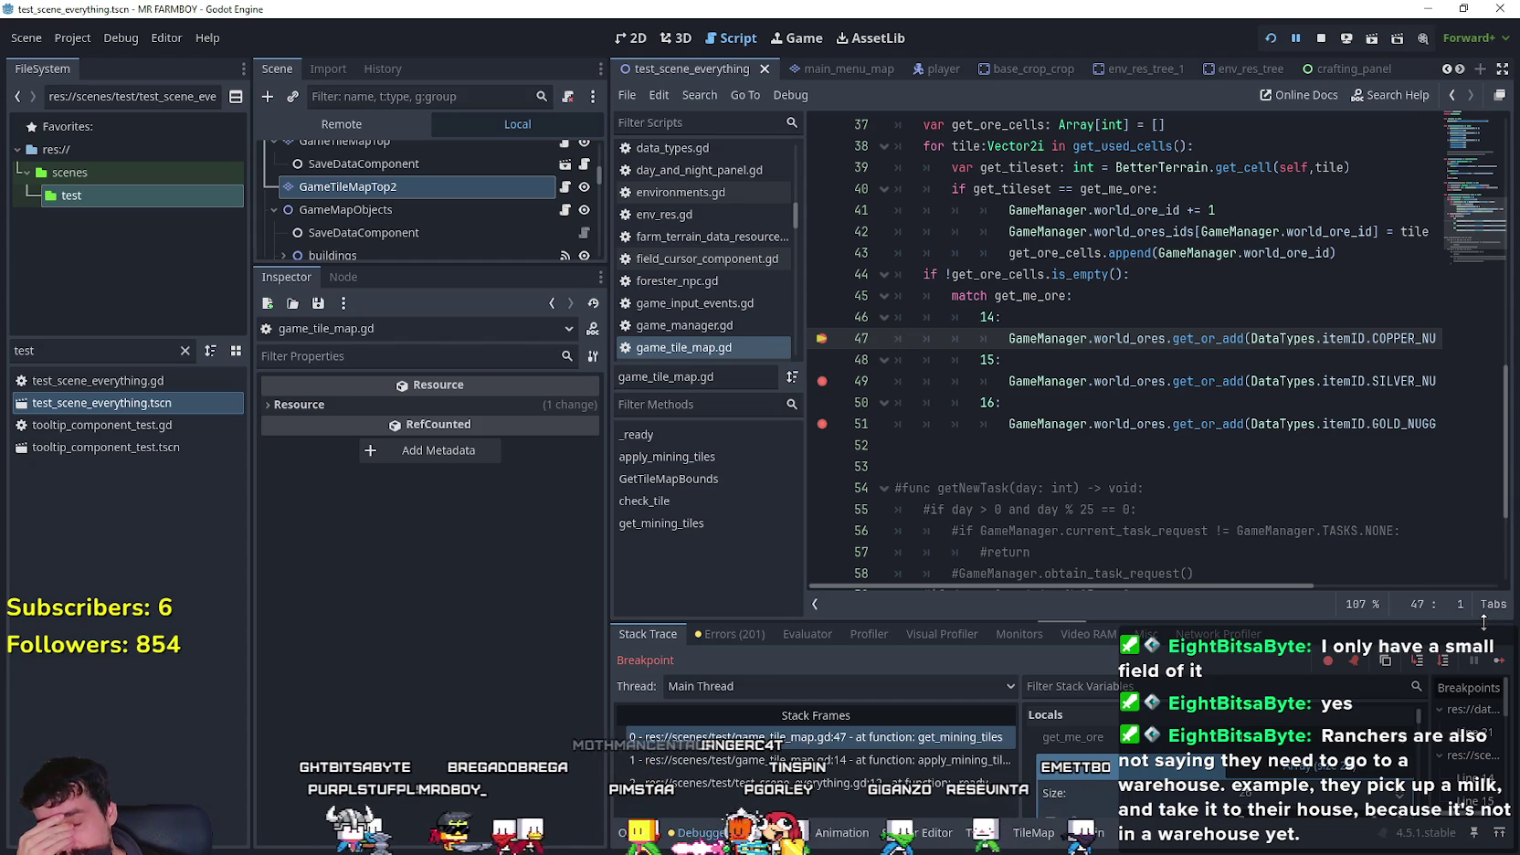
{"action": "left_click", "coordinate": [1125, 424]}
{"action": "key", "text": "Up"}
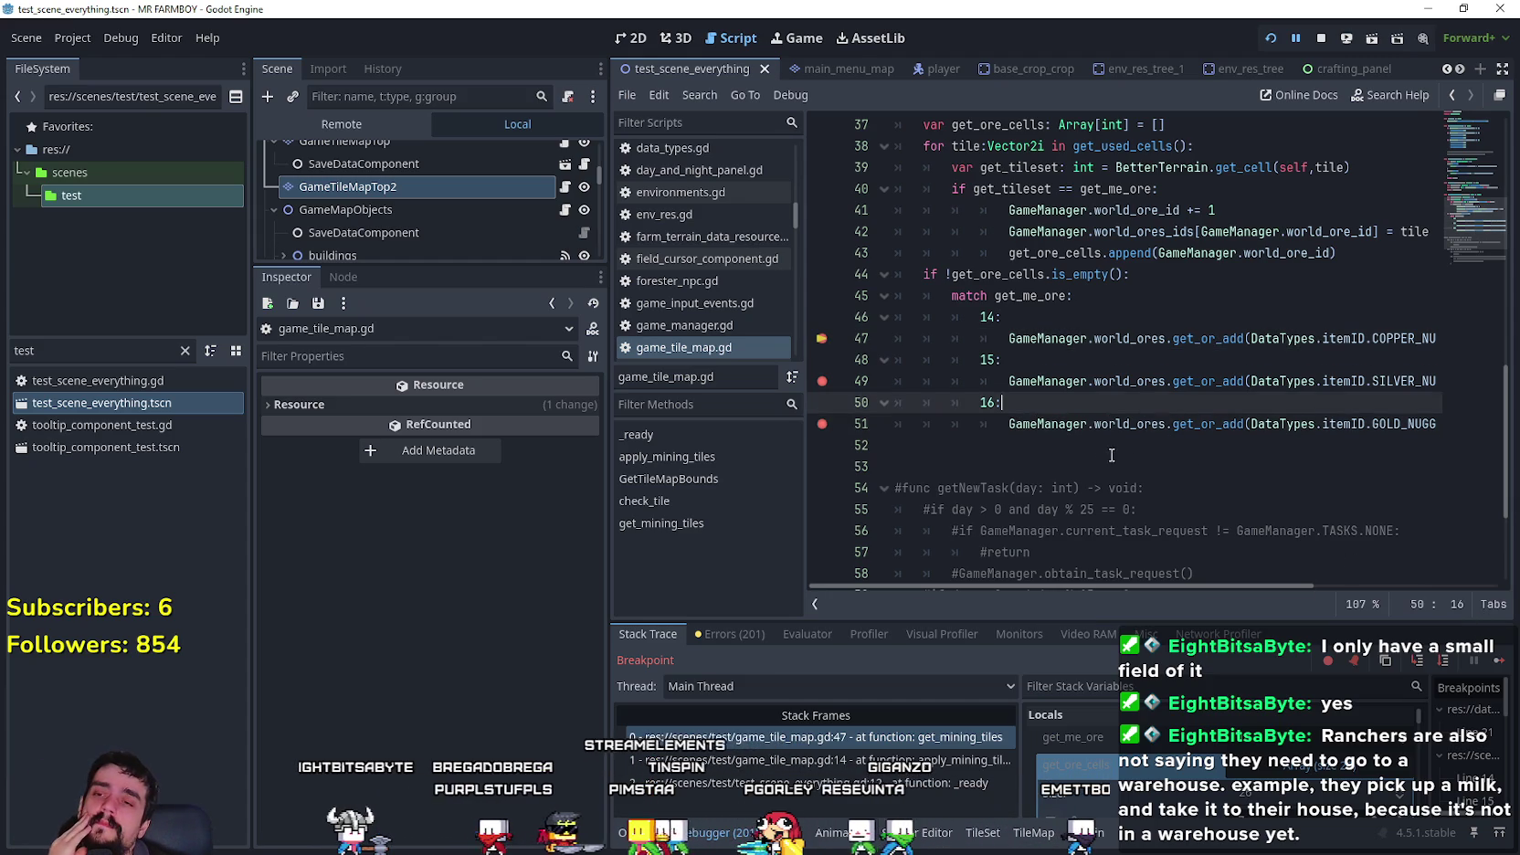
{"action": "left_click", "coordinate": [1125, 464]}
{"action": "left_click", "coordinate": [914, 446]}
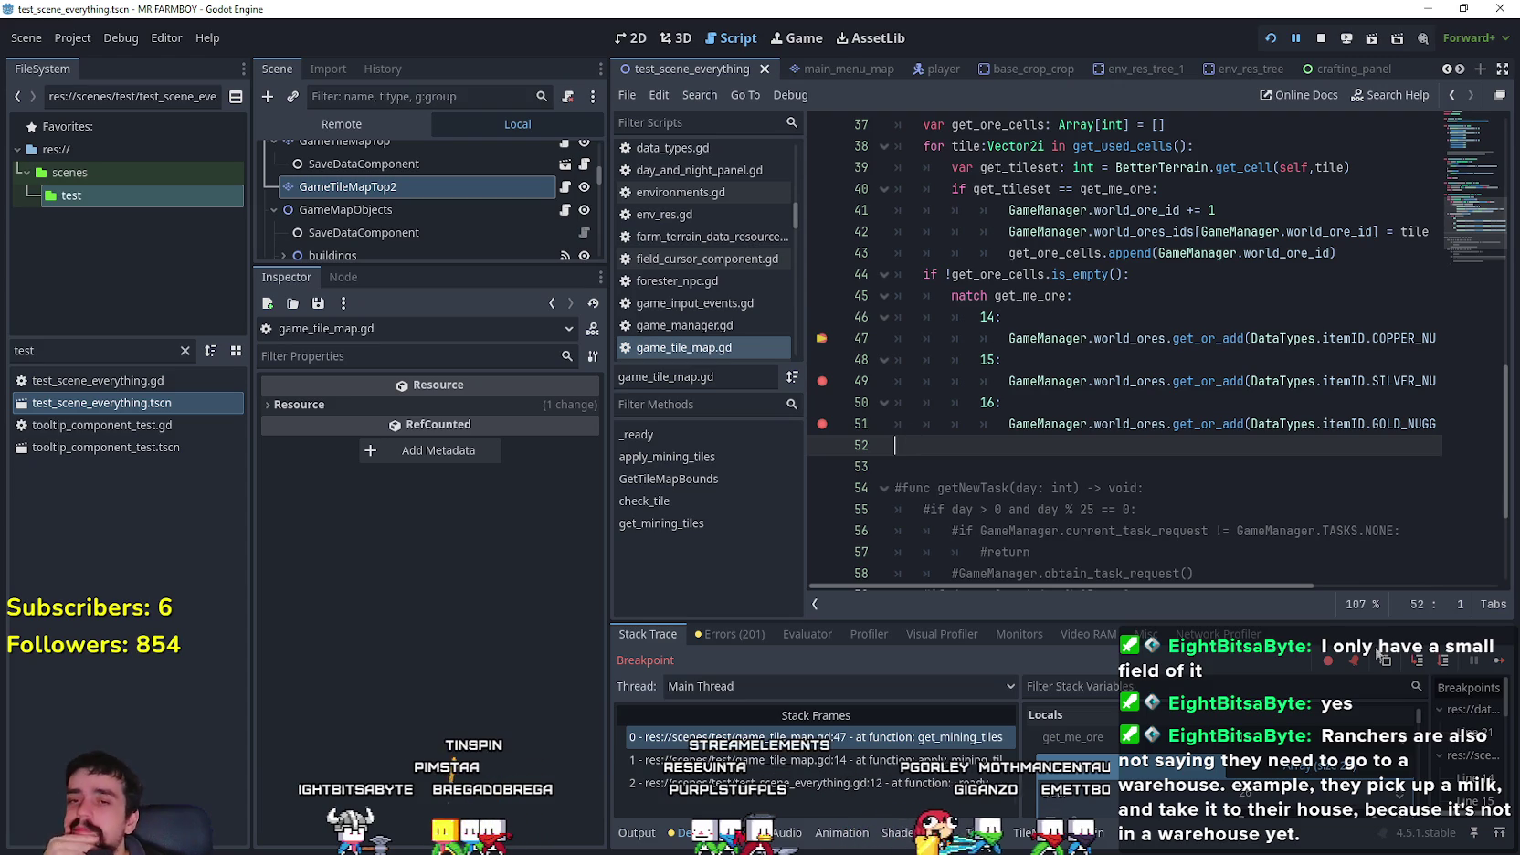
- Resume to the line 49 breakpoint, then remove the breakpoints on ore match lines 47–51
{"action": "left_click", "coordinate": [1499, 660]}
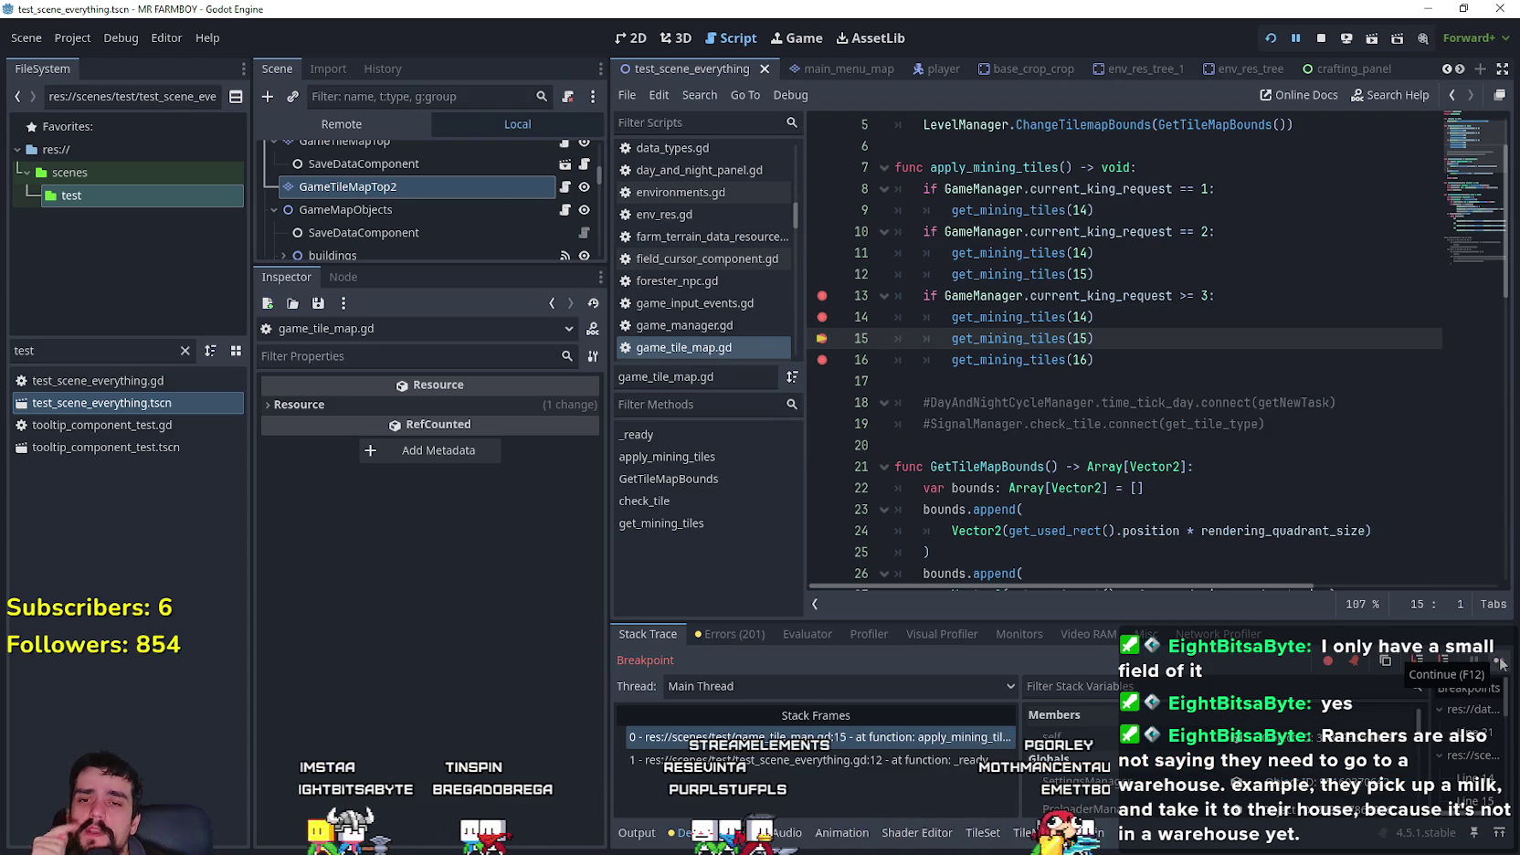
{"action": "left_click", "coordinate": [1499, 660]}
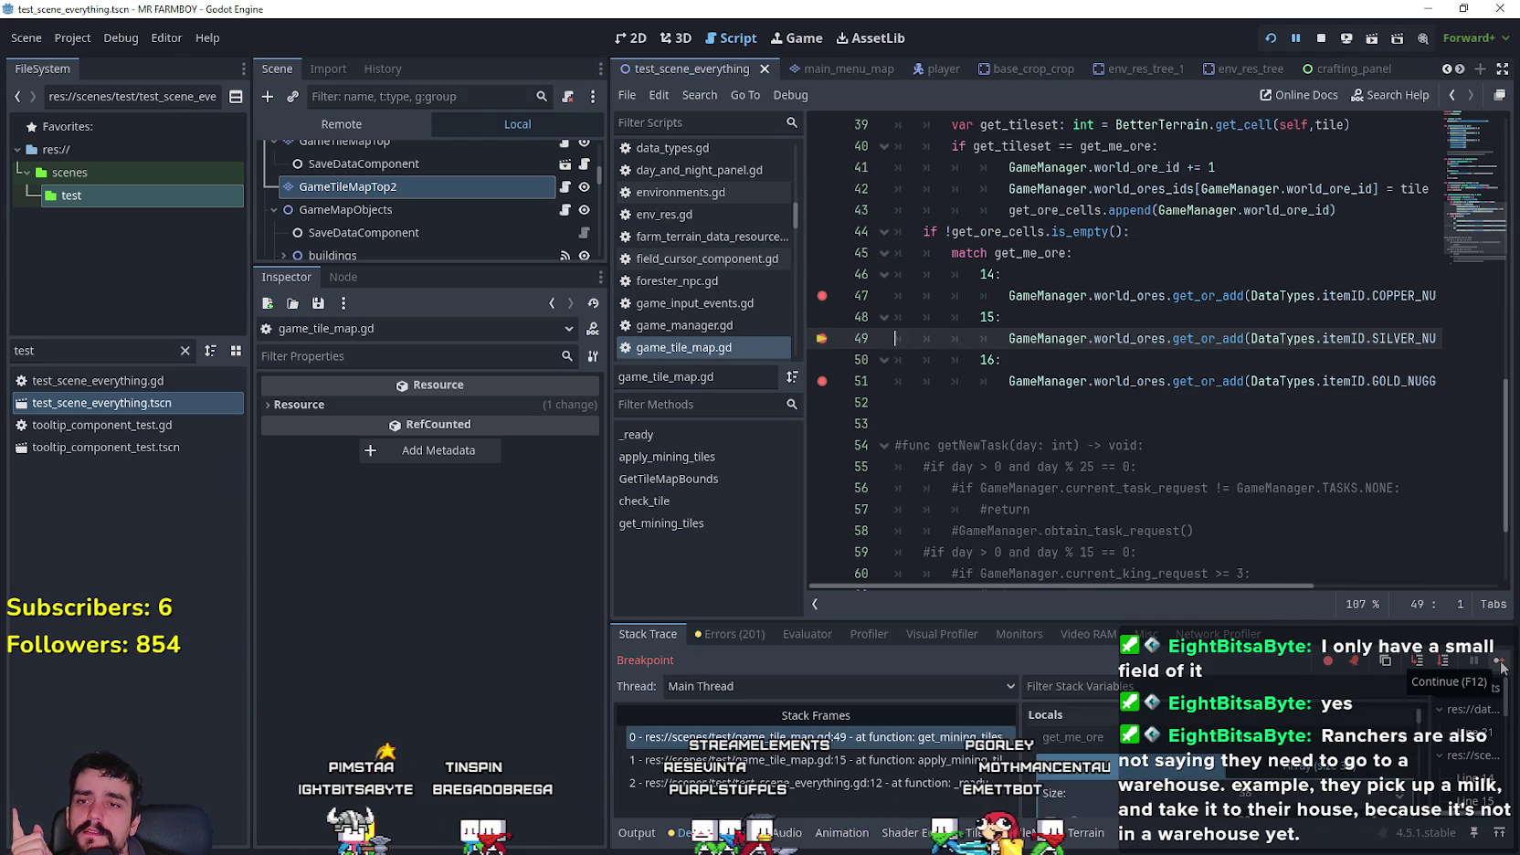
{"action": "scroll", "coordinate": [1310, 786], "scroll_direction": "down", "scroll_amount": 2}
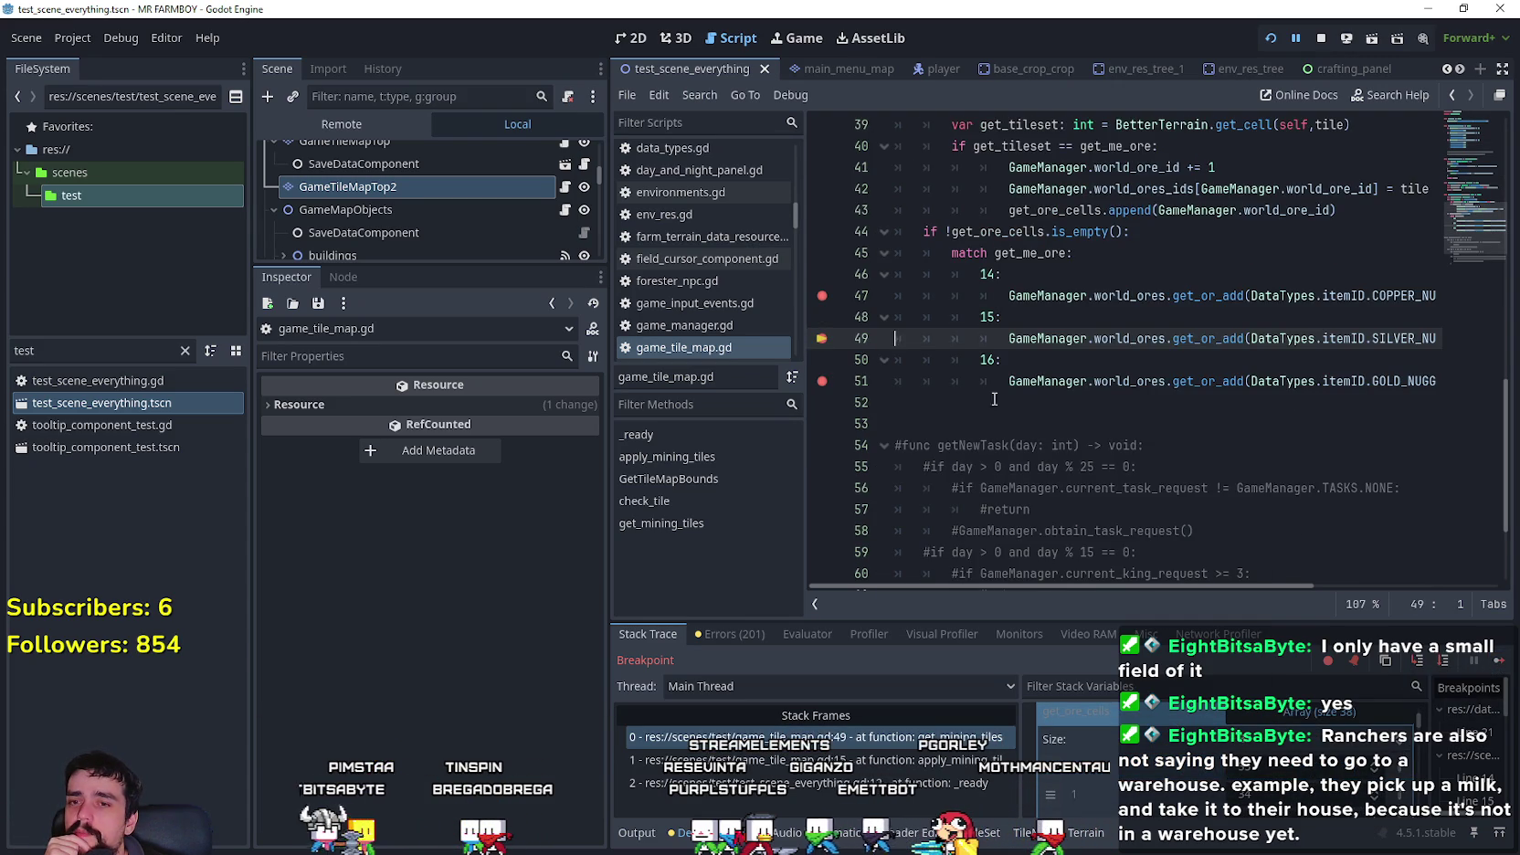
{"action": "left_click_drag", "start_coordinate": [843, 336], "coordinate": [1442, 381]}
{"action": "left_click", "coordinate": [822, 295]}
- Continue past the tree-tile breakpoints in game_tile_map_top_2.gd until the game runs
{"action": "left_click", "coordinate": [1498, 660]}
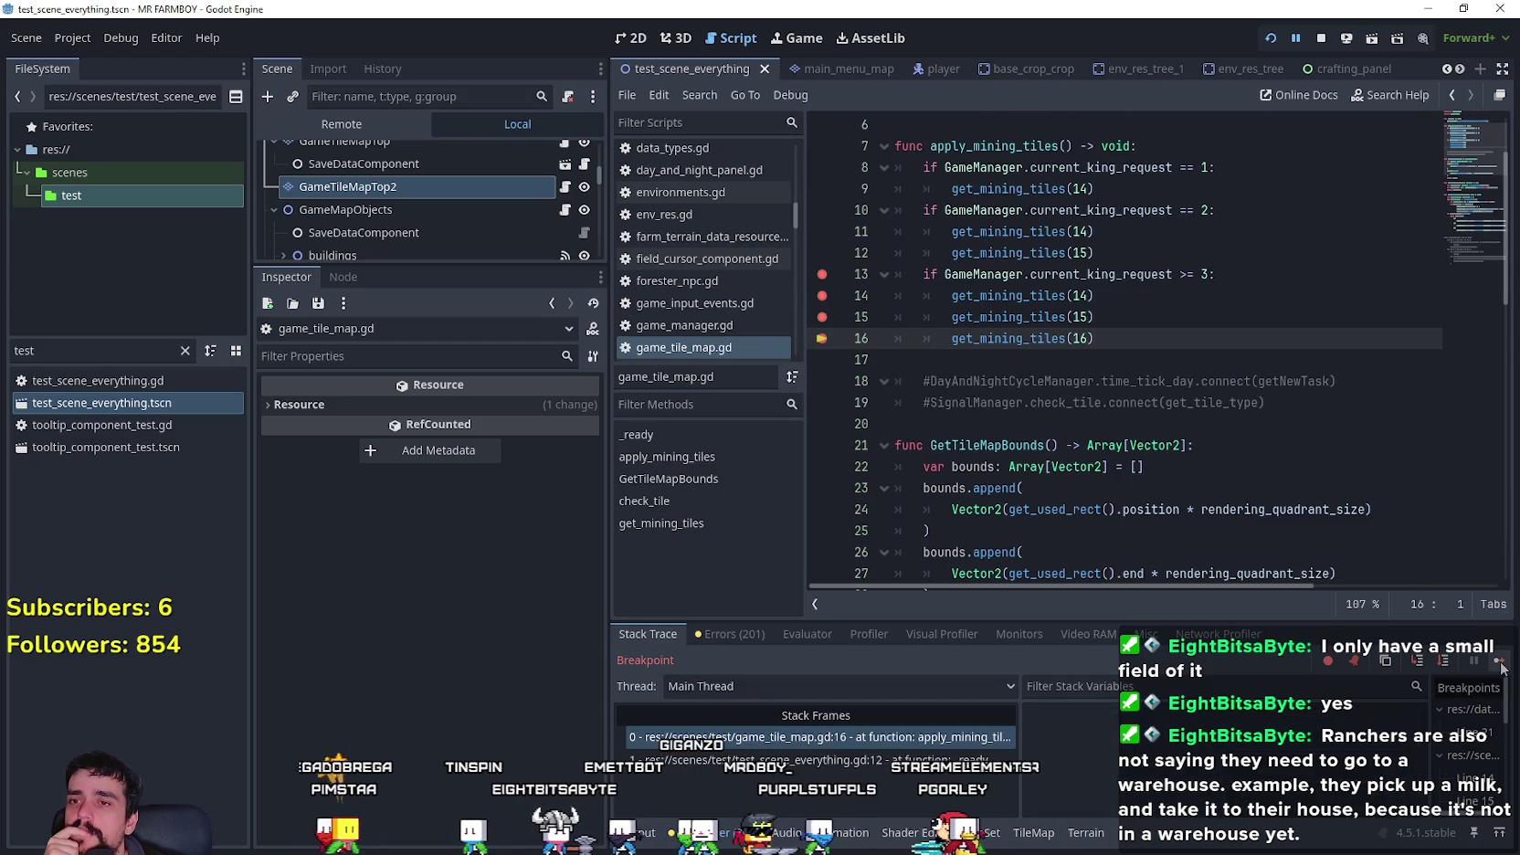
{"action": "left_click", "coordinate": [1499, 660]}
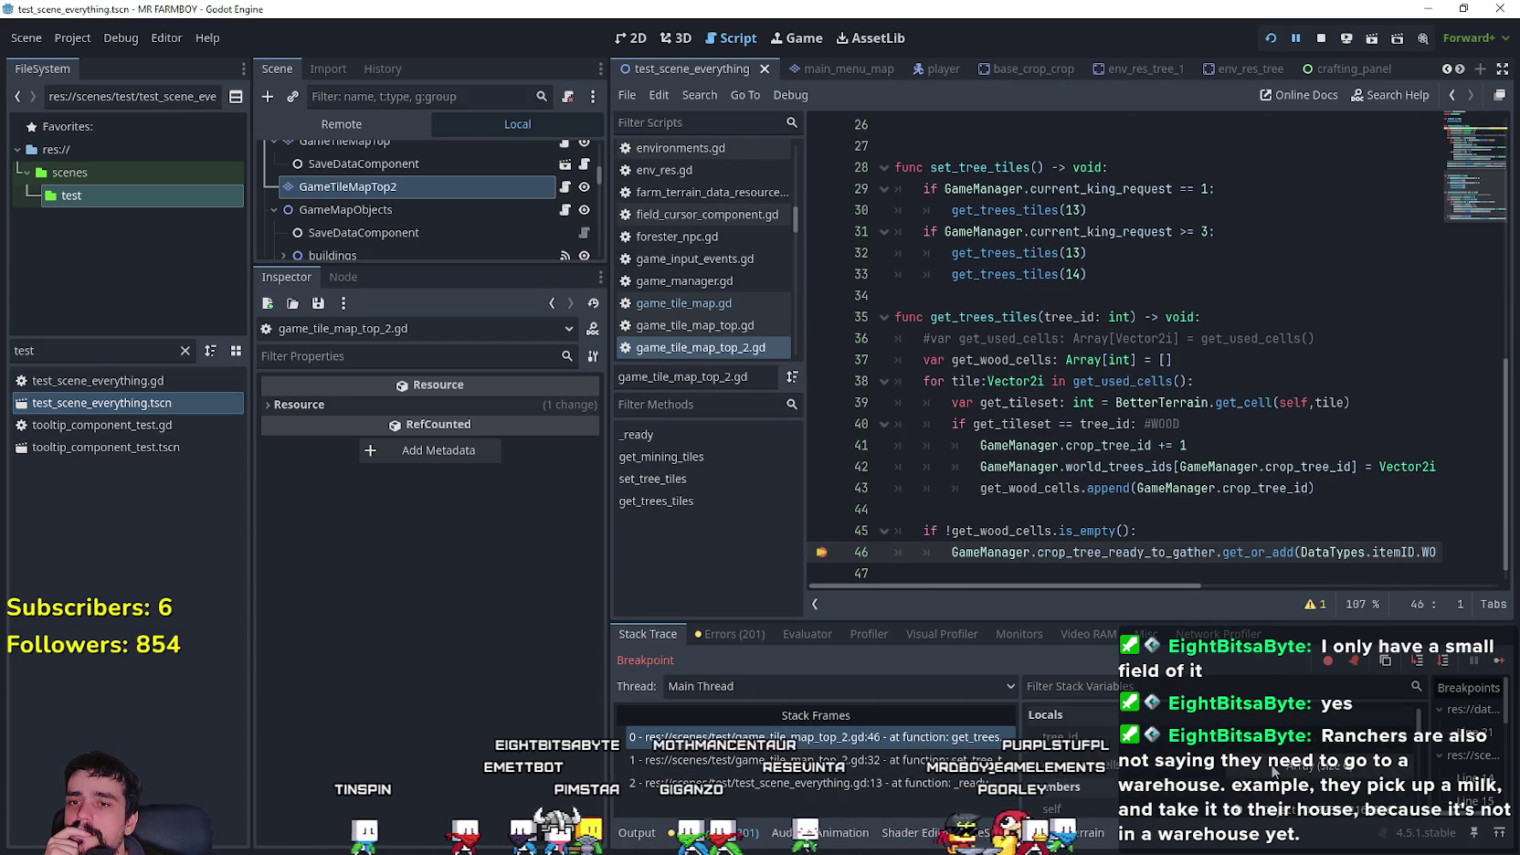
{"action": "left_click", "coordinate": [1312, 776]}
{"action": "scroll", "coordinate": [1312, 774], "scroll_direction": "up", "scroll_amount": 1}
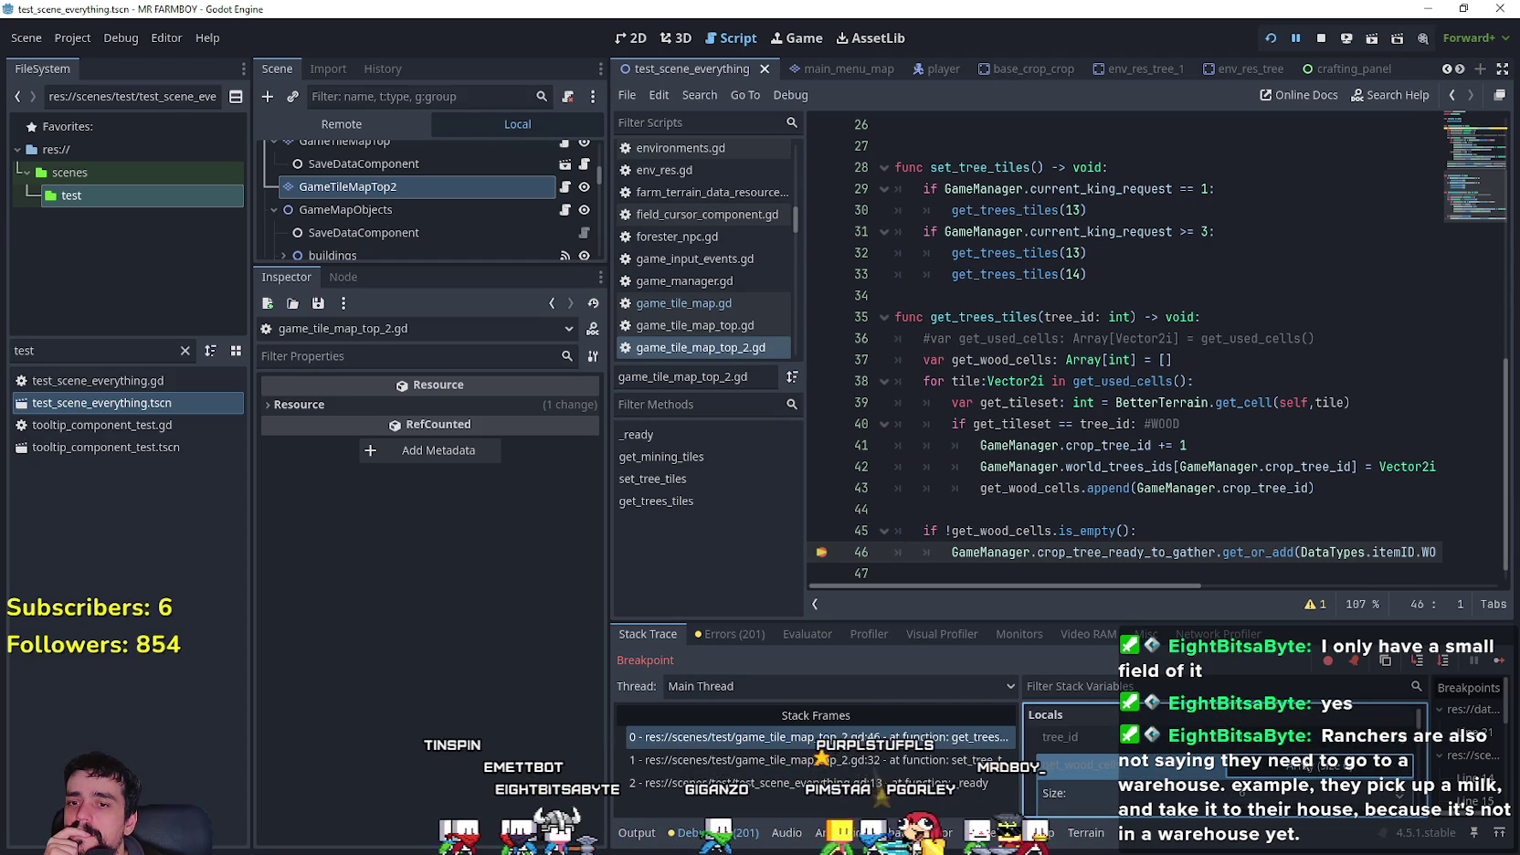
{"action": "left_click", "coordinate": [1495, 667]}
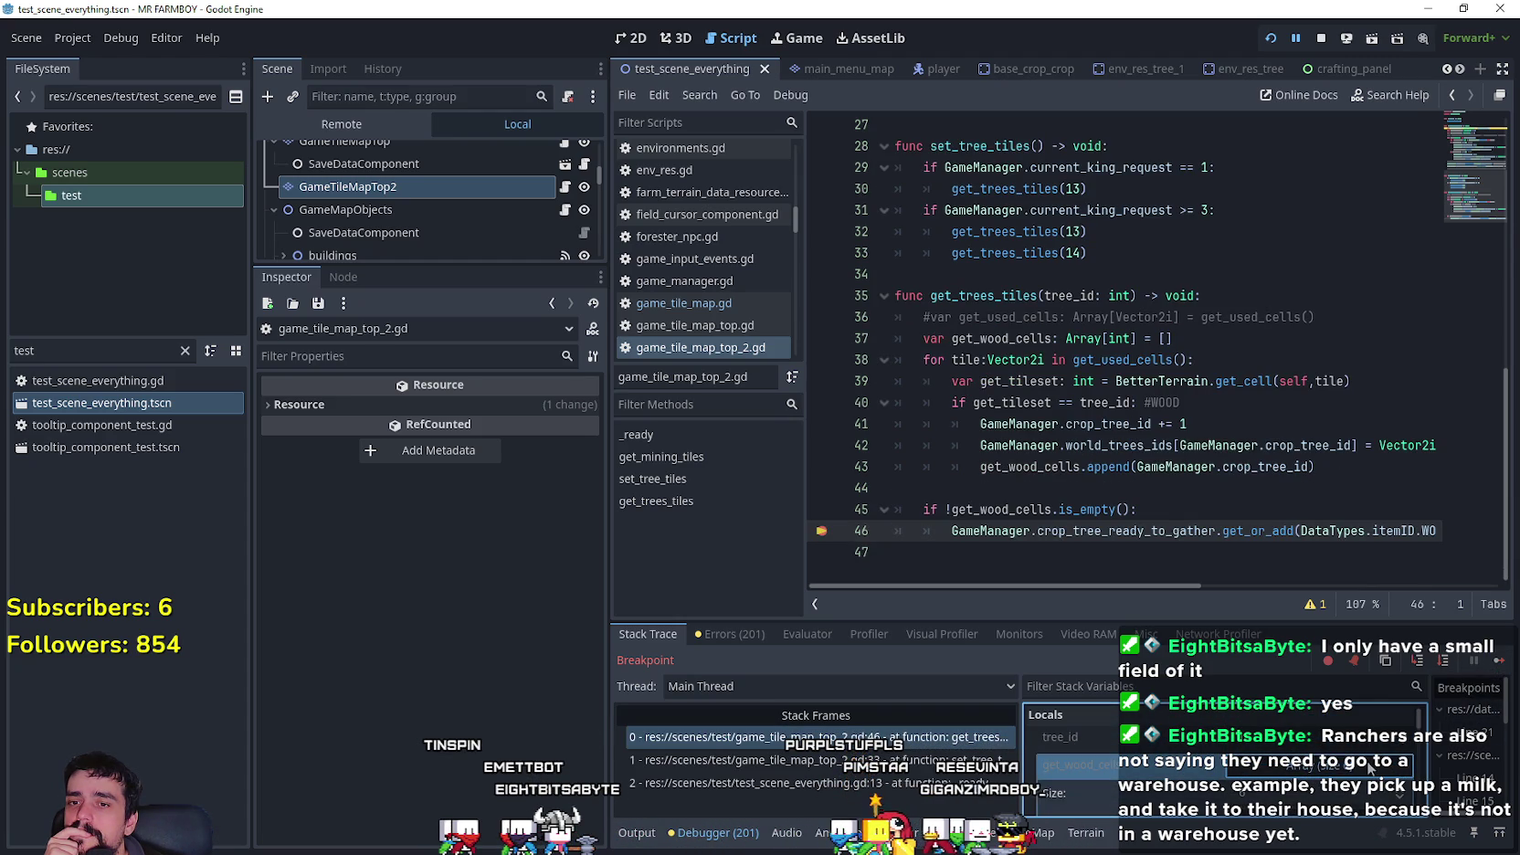
{"action": "left_click", "coordinate": [1495, 668]}
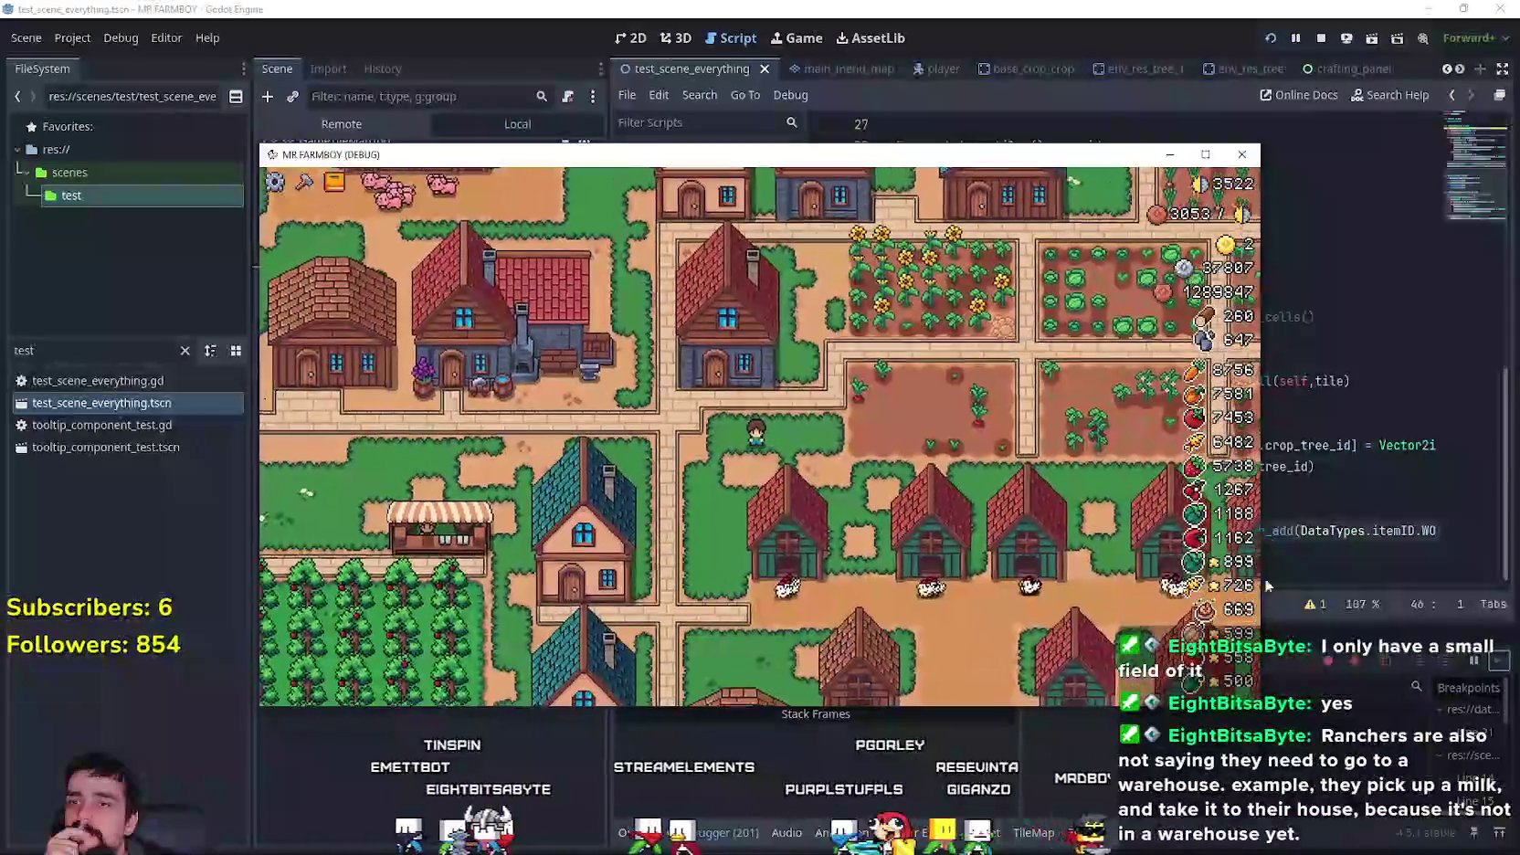
- Show the live Remote scene tree and select the running GameManager node
{"action": "left_click_drag", "start_coordinate": [548, 154], "coordinate": [952, 127]}
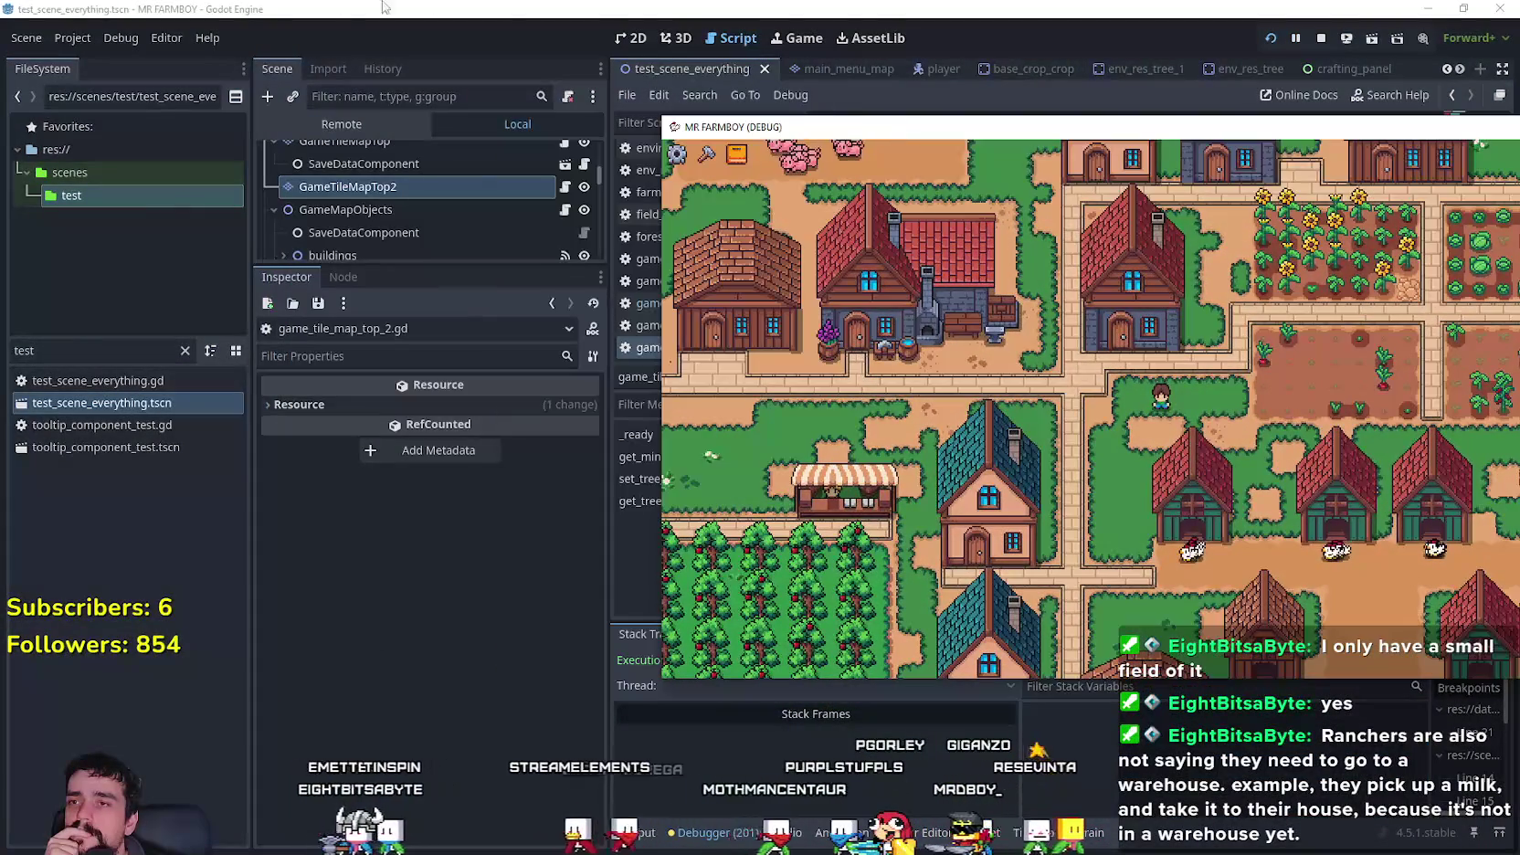
{"action": "left_click", "coordinate": [325, 124]}
{"action": "scroll", "coordinate": [552, 205], "scroll_direction": "down", "scroll_amount": 1}
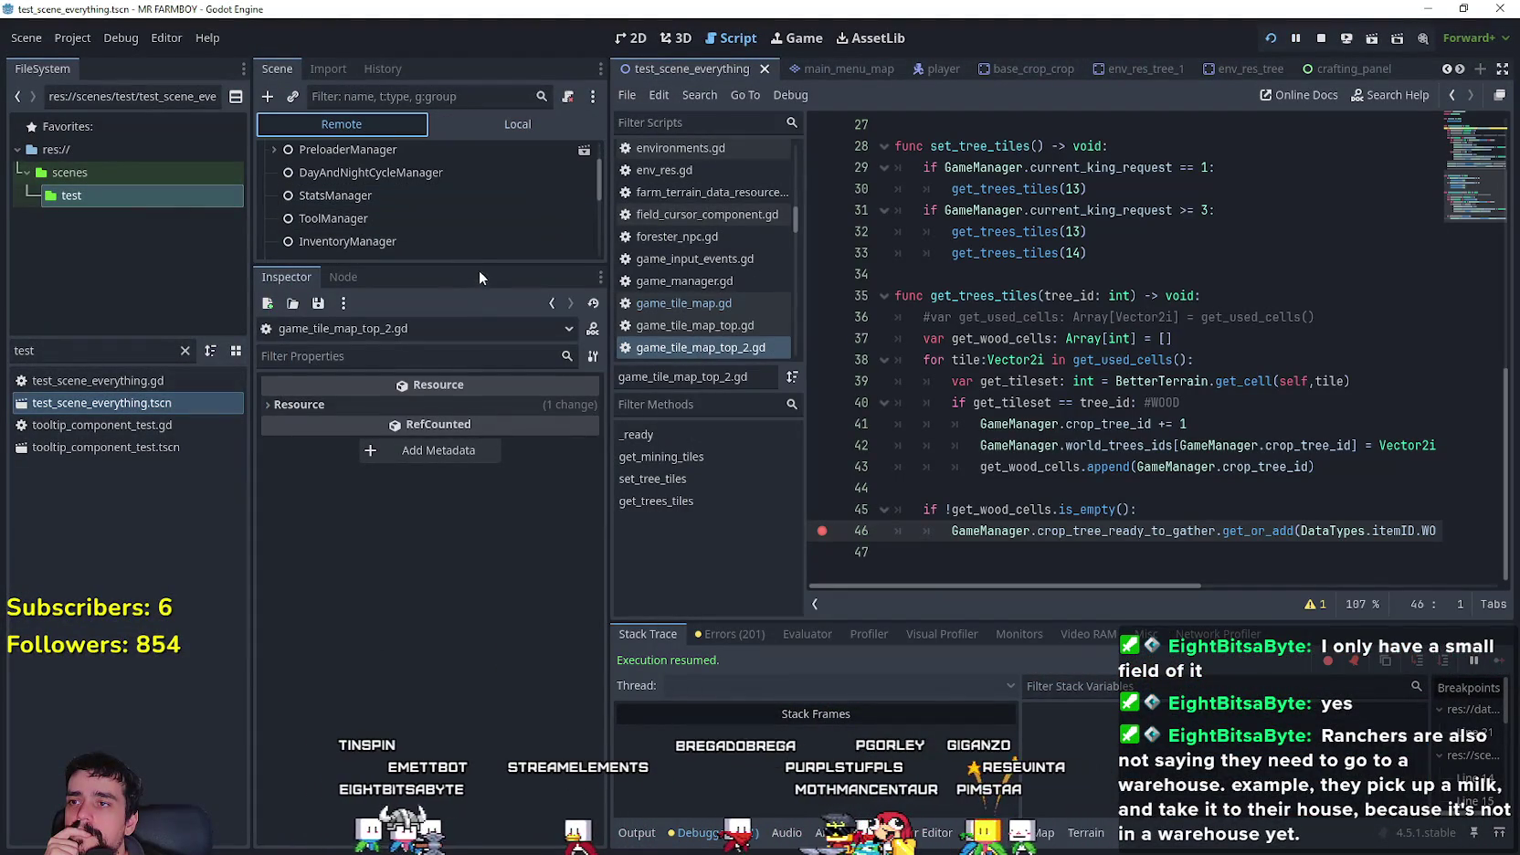
{"action": "mouse_move", "coordinate": [483, 284]}
{"action": "left_mouse_down"}
{"action": "mouse_move", "coordinate": [475, 555]}
{"action": "mouse_move", "coordinate": [462, 264]}
{"action": "left_mouse_up"}
{"action": "left_click", "coordinate": [417, 477]}
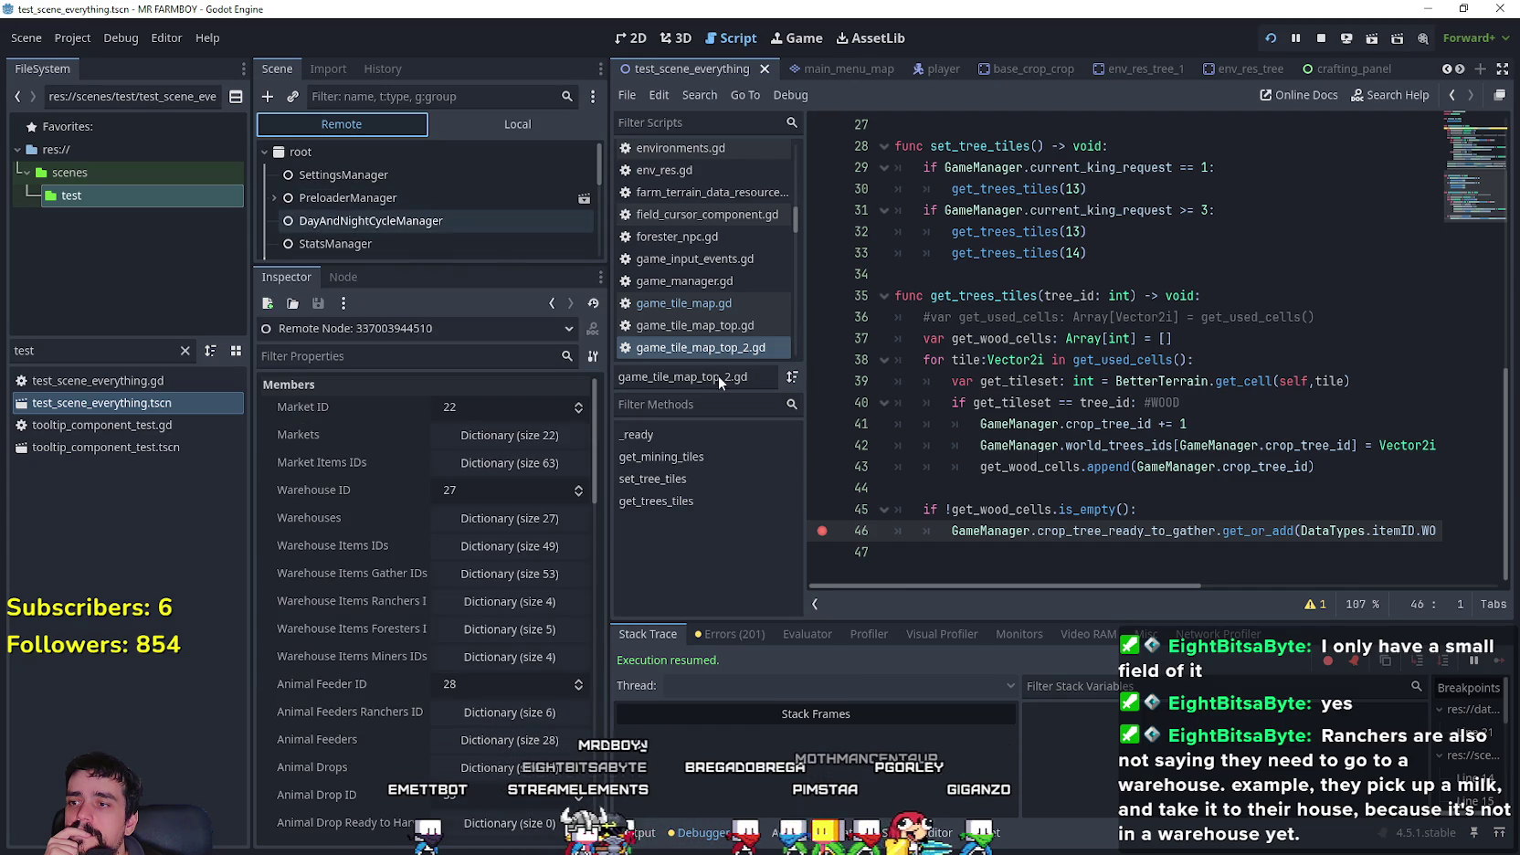
- Pause the game and expand then collapse GameManager's World Ores dictionary in the Inspector
{"action": "key", "text": "Escape"}
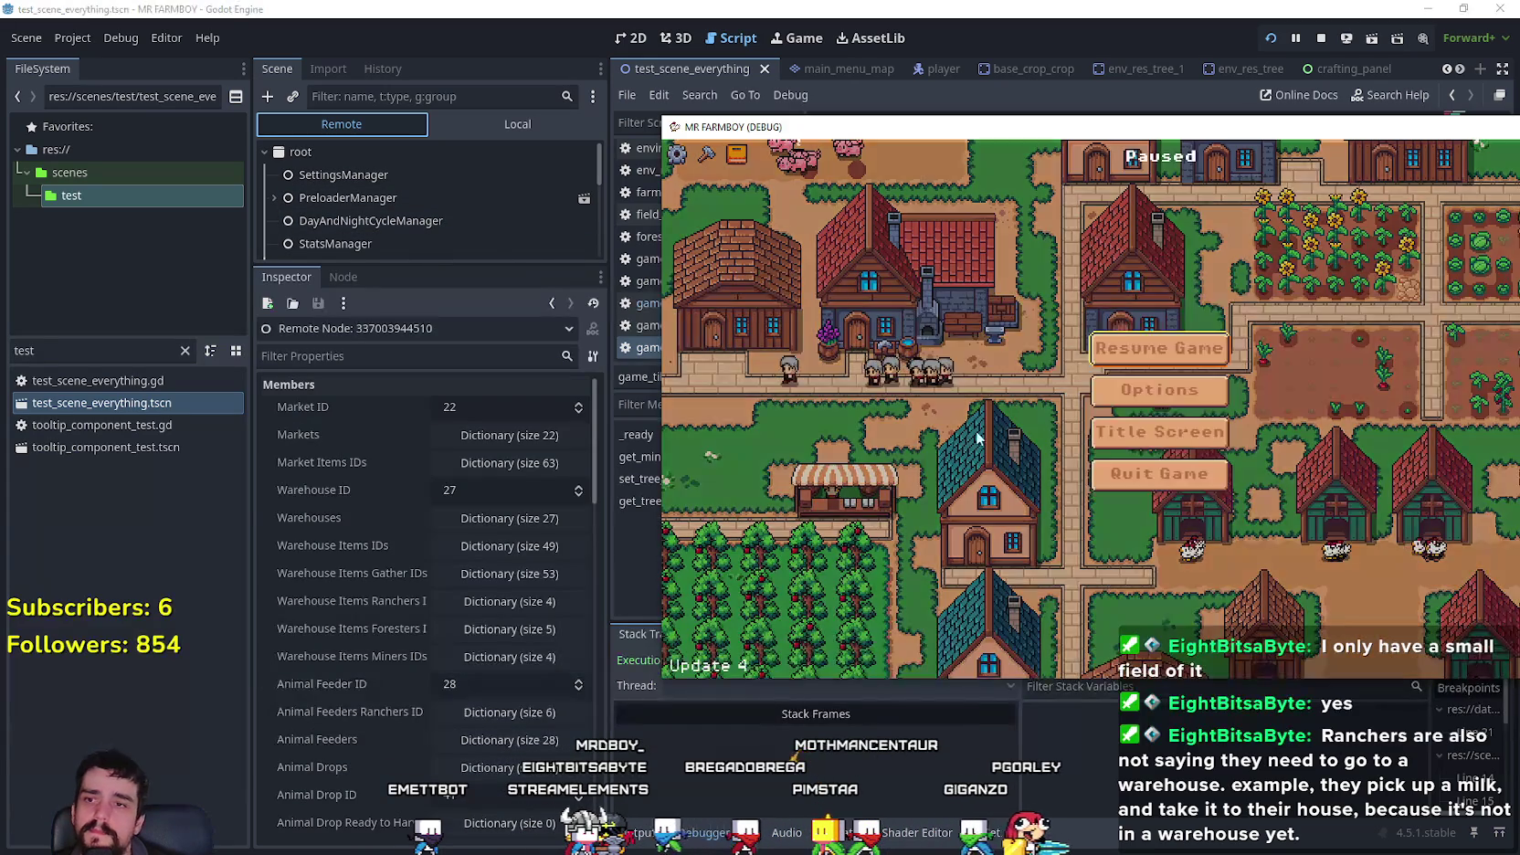
{"action": "left_click", "coordinate": [359, 598]}
{"action": "scroll", "coordinate": [374, 605], "scroll_direction": "down", "scroll_amount": 4}
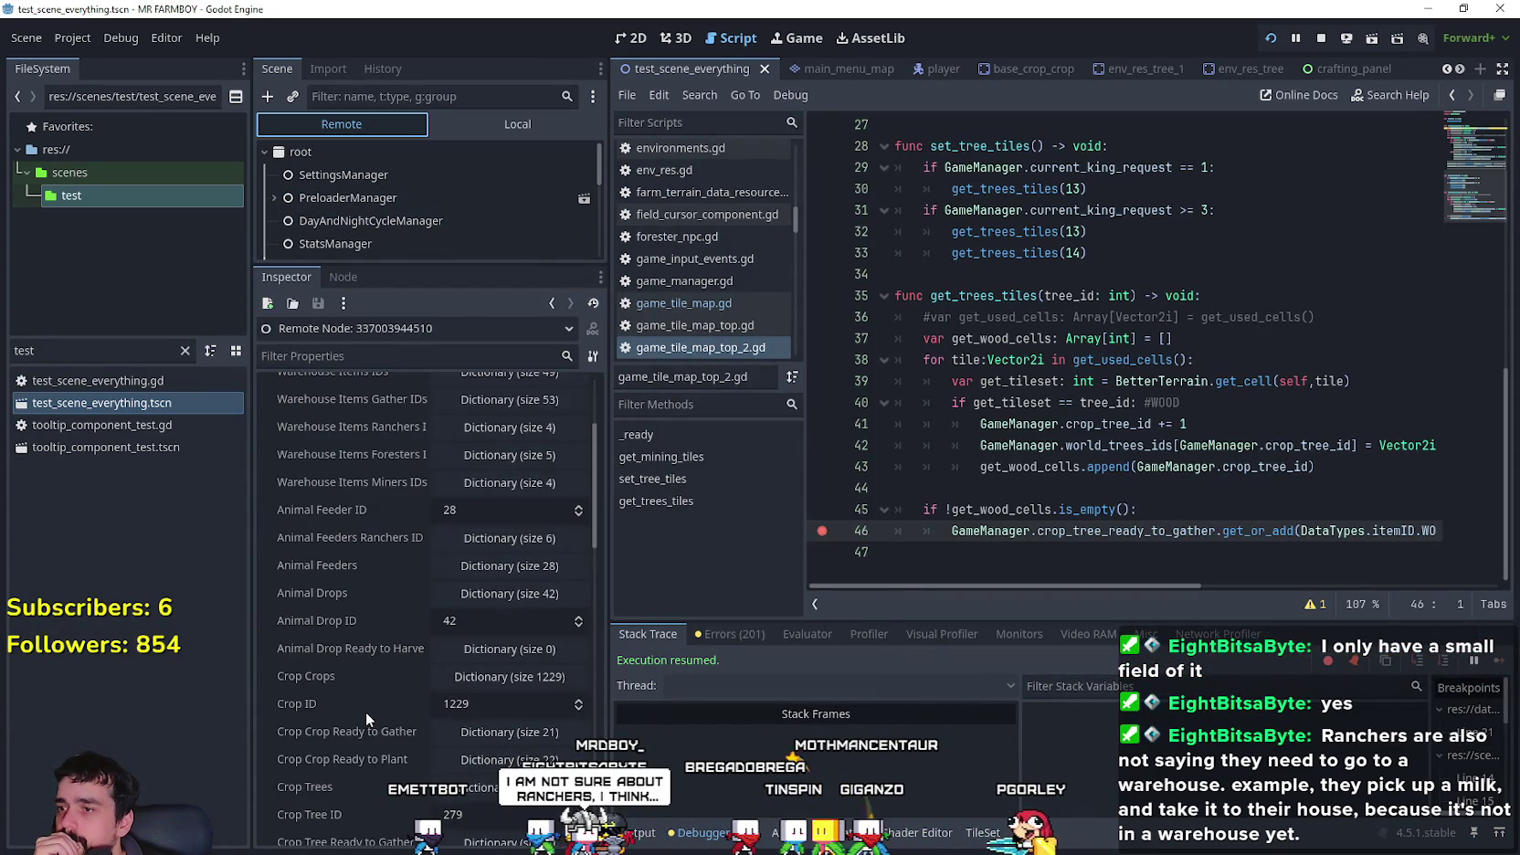
{"action": "scroll", "coordinate": [365, 712], "scroll_direction": "down", "scroll_amount": 5}
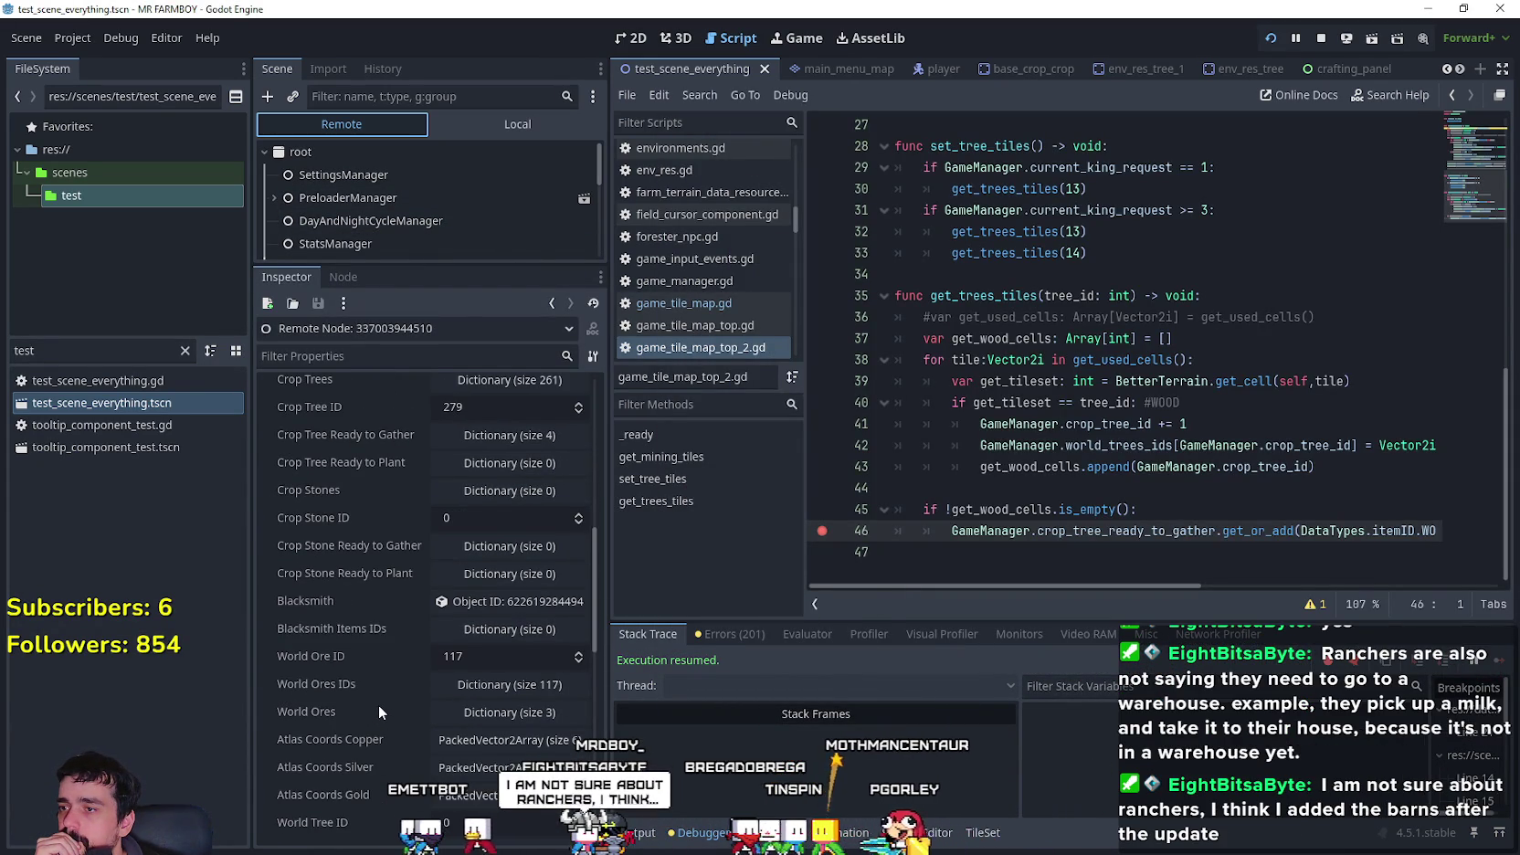
{"action": "left_click", "coordinate": [553, 712]}
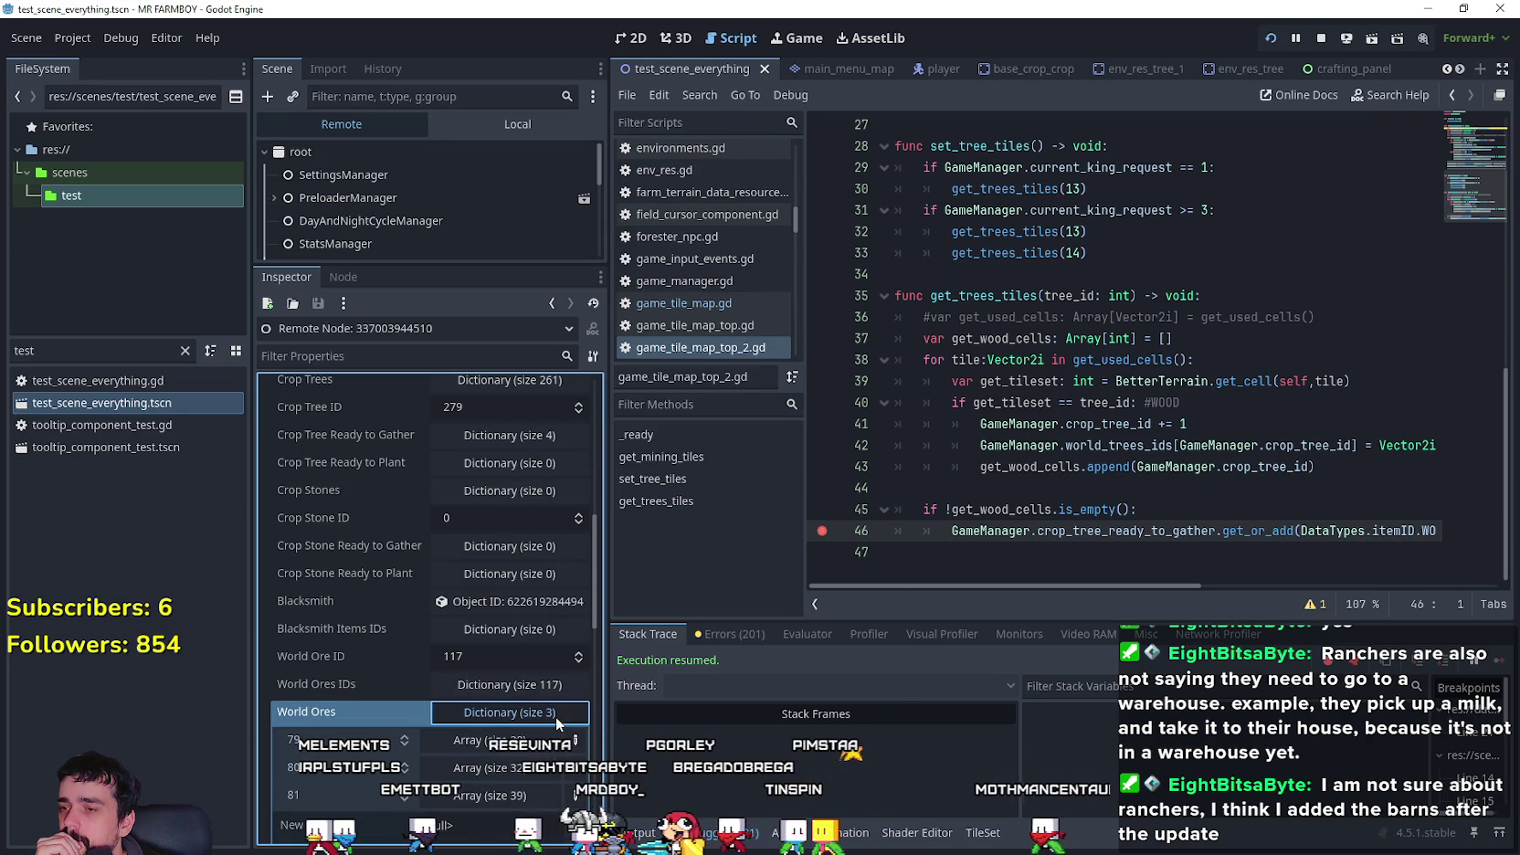
{"action": "left_click", "coordinate": [556, 713]}
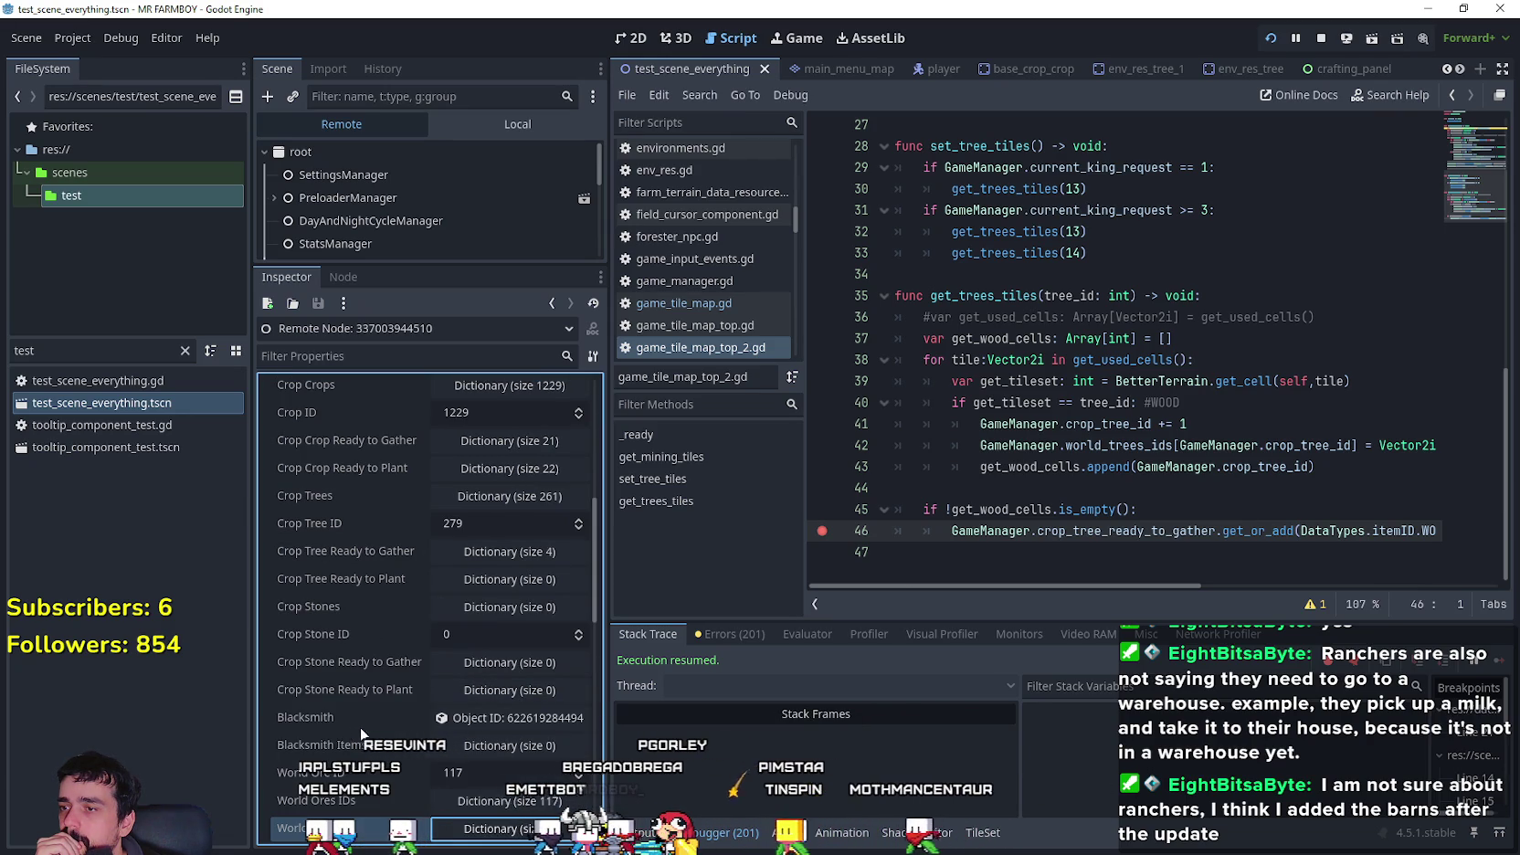
- Inspect the 4-entry Crop Tree Ready to Gather dictionary and remove the line 43 breakpoint
{"action": "scroll", "coordinate": [375, 551], "scroll_direction": "up", "scroll_amount": 3}
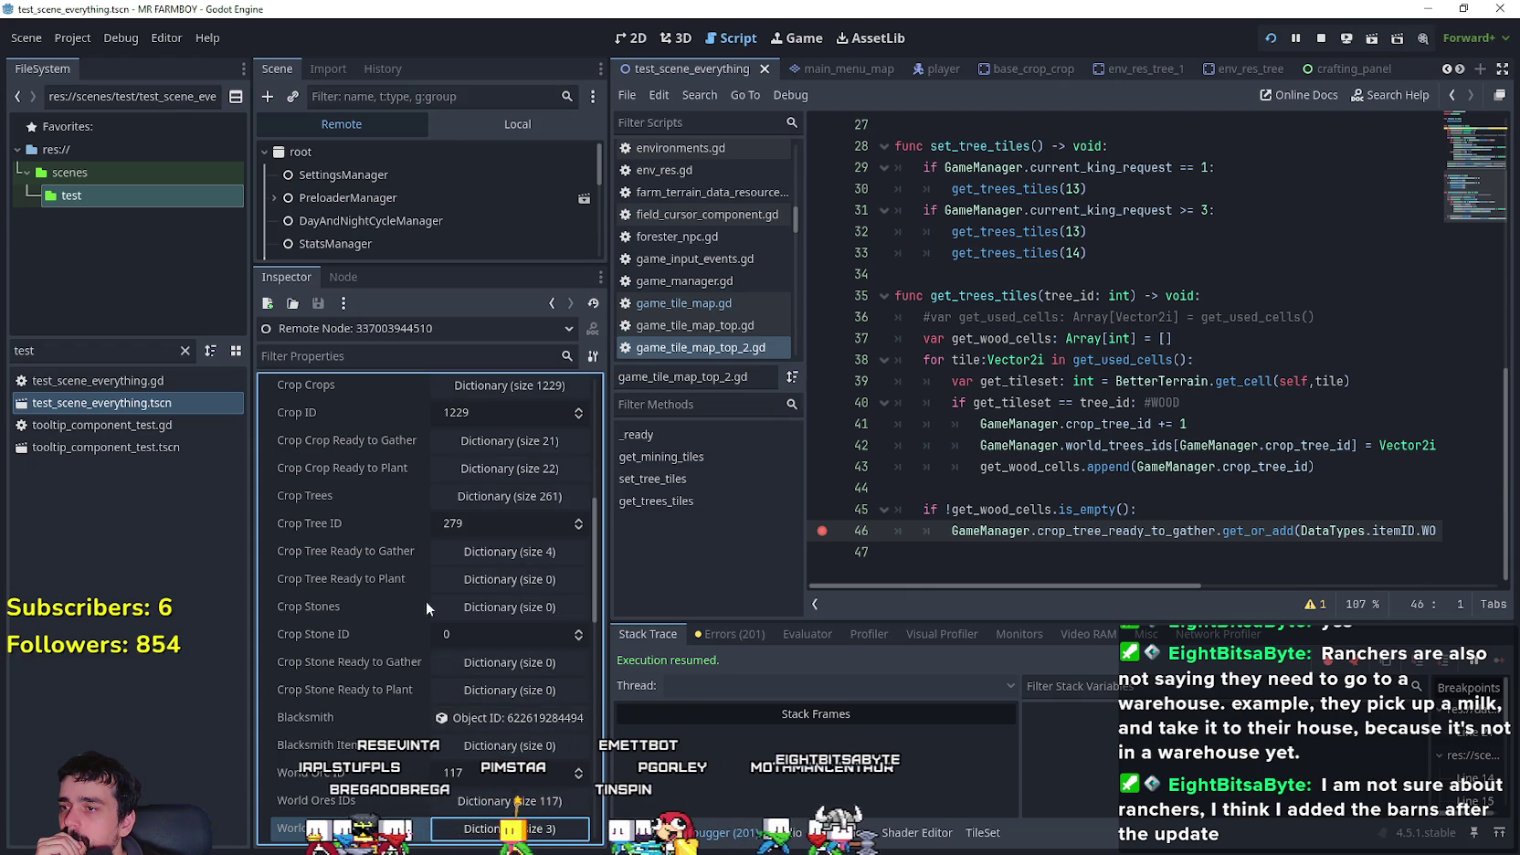
{"action": "left_click", "coordinate": [514, 554]}
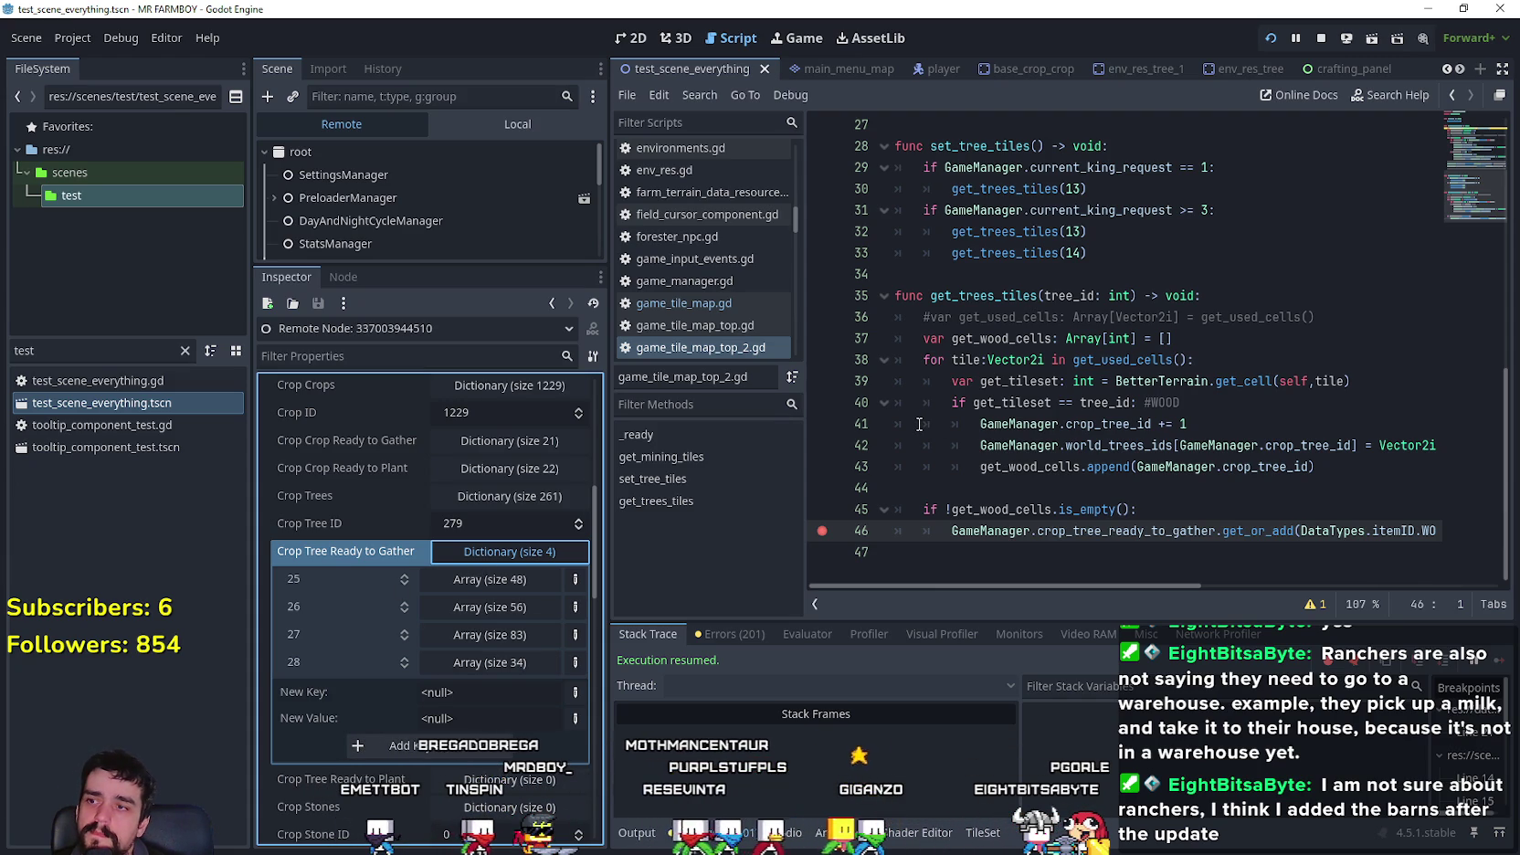
{"action": "left_click", "coordinate": [822, 465]}
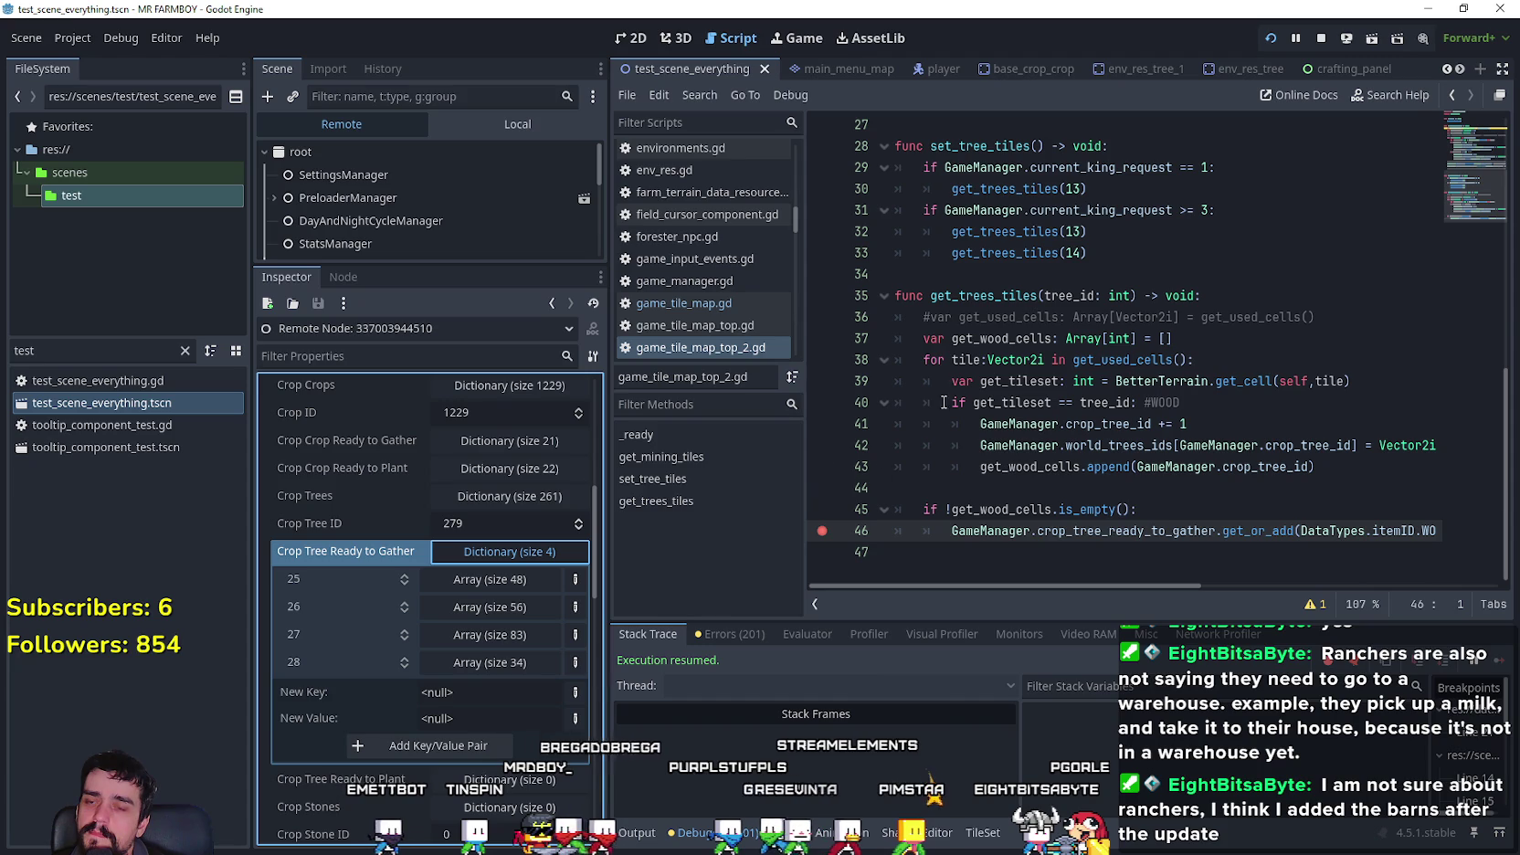
{"action": "left_click", "coordinate": [530, 555]}
- Return to the Local scene tree and select the GameMapObjects node
{"action": "left_click", "coordinate": [439, 124]}
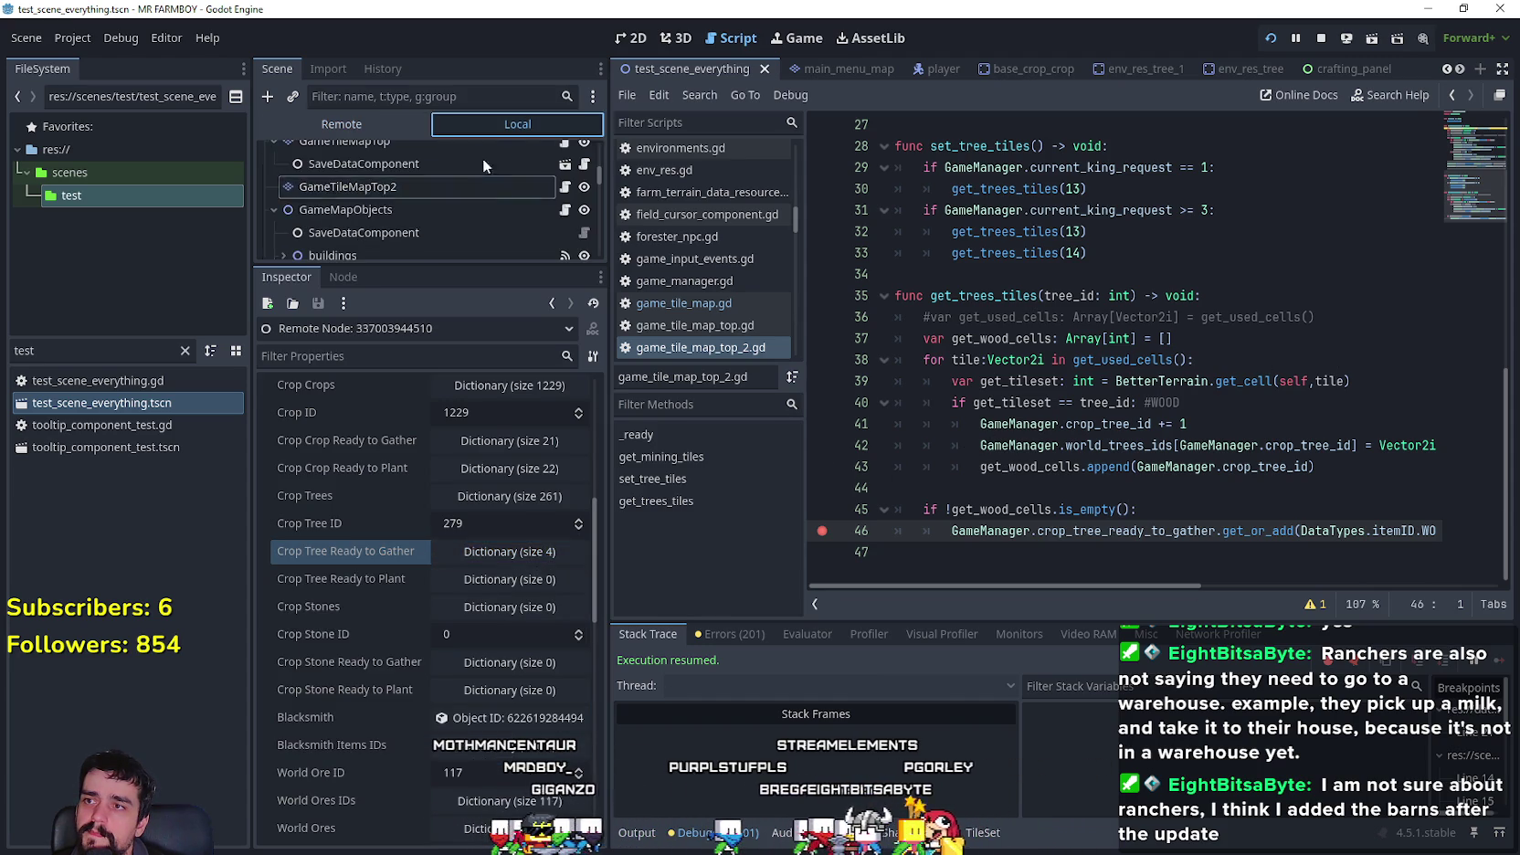
{"action": "left_click", "coordinate": [413, 212]}
{"action": "left_click", "coordinate": [1200, 340]}
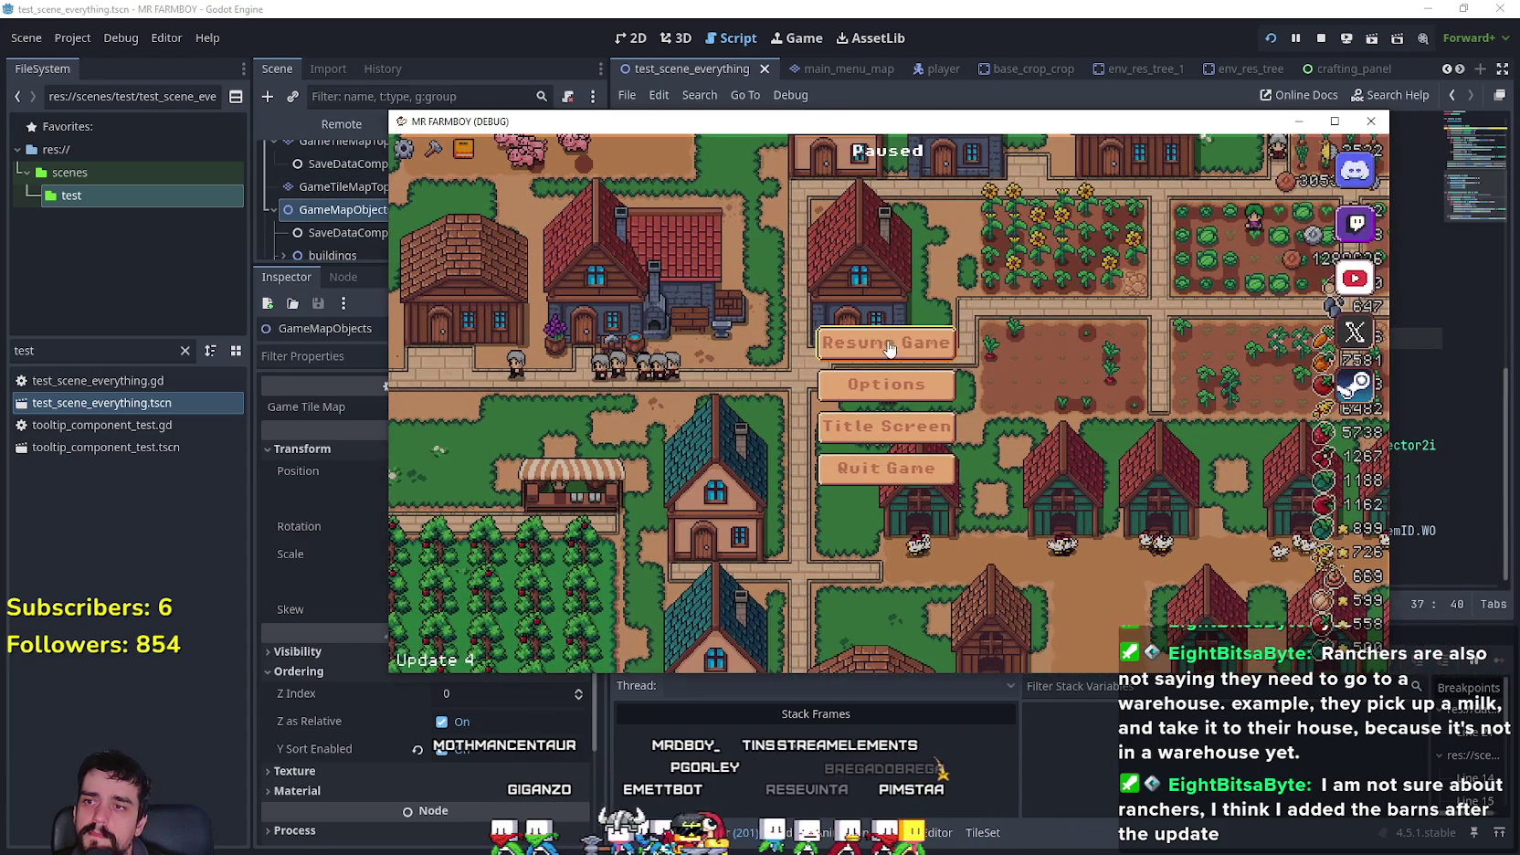
- Resume the game full-screen, zoom the view, and hide the HUD with the H key
{"action": "left_click", "coordinate": [889, 347]}
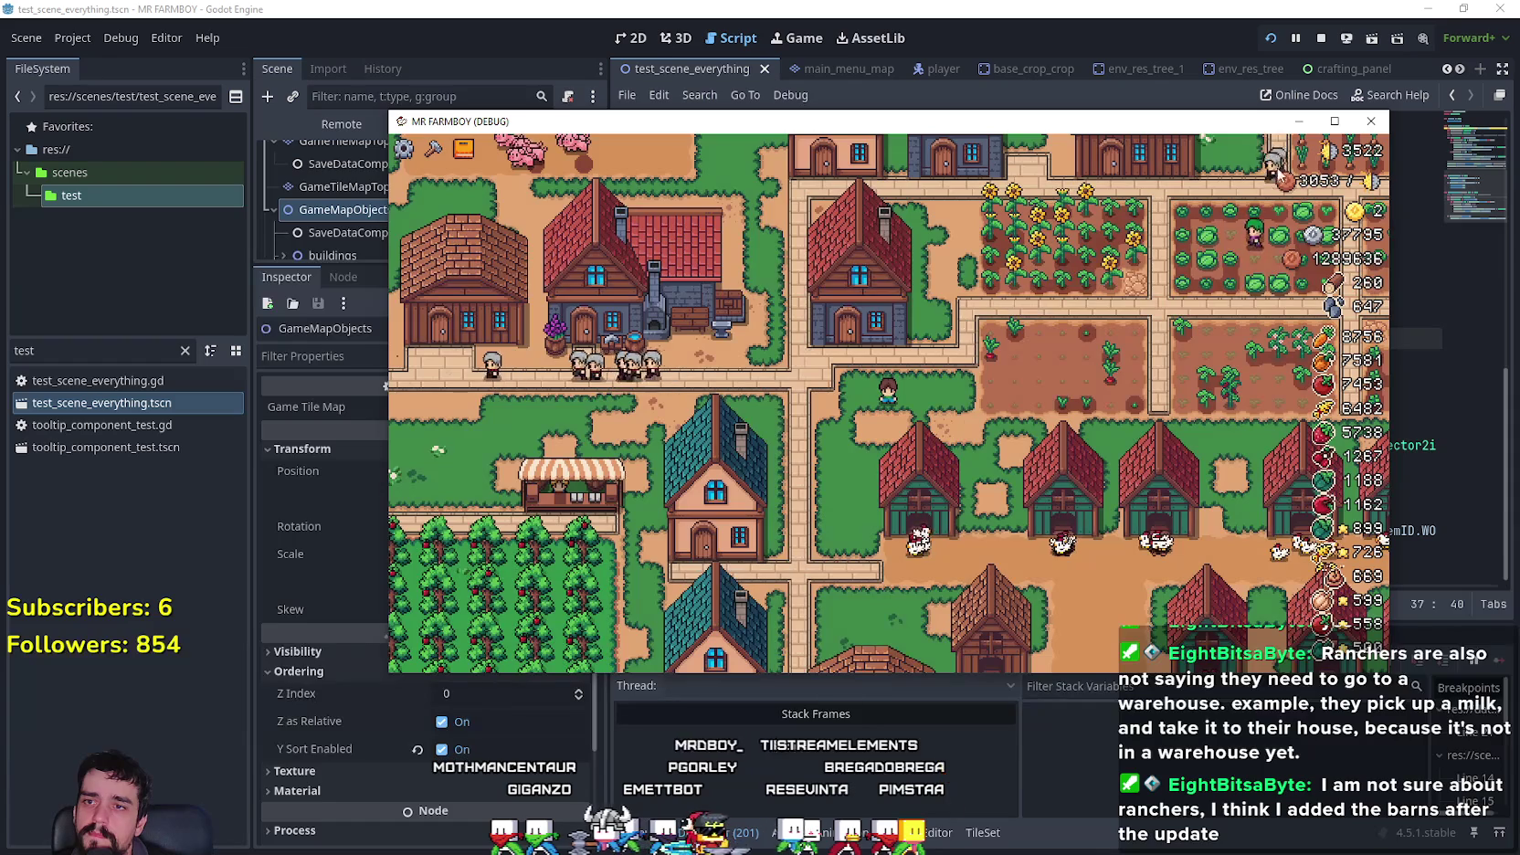
{"action": "left_click", "coordinate": [1333, 121]}
{"action": "scroll", "coordinate": [1019, 433], "scroll_direction": "down", "scroll_amount": 3}
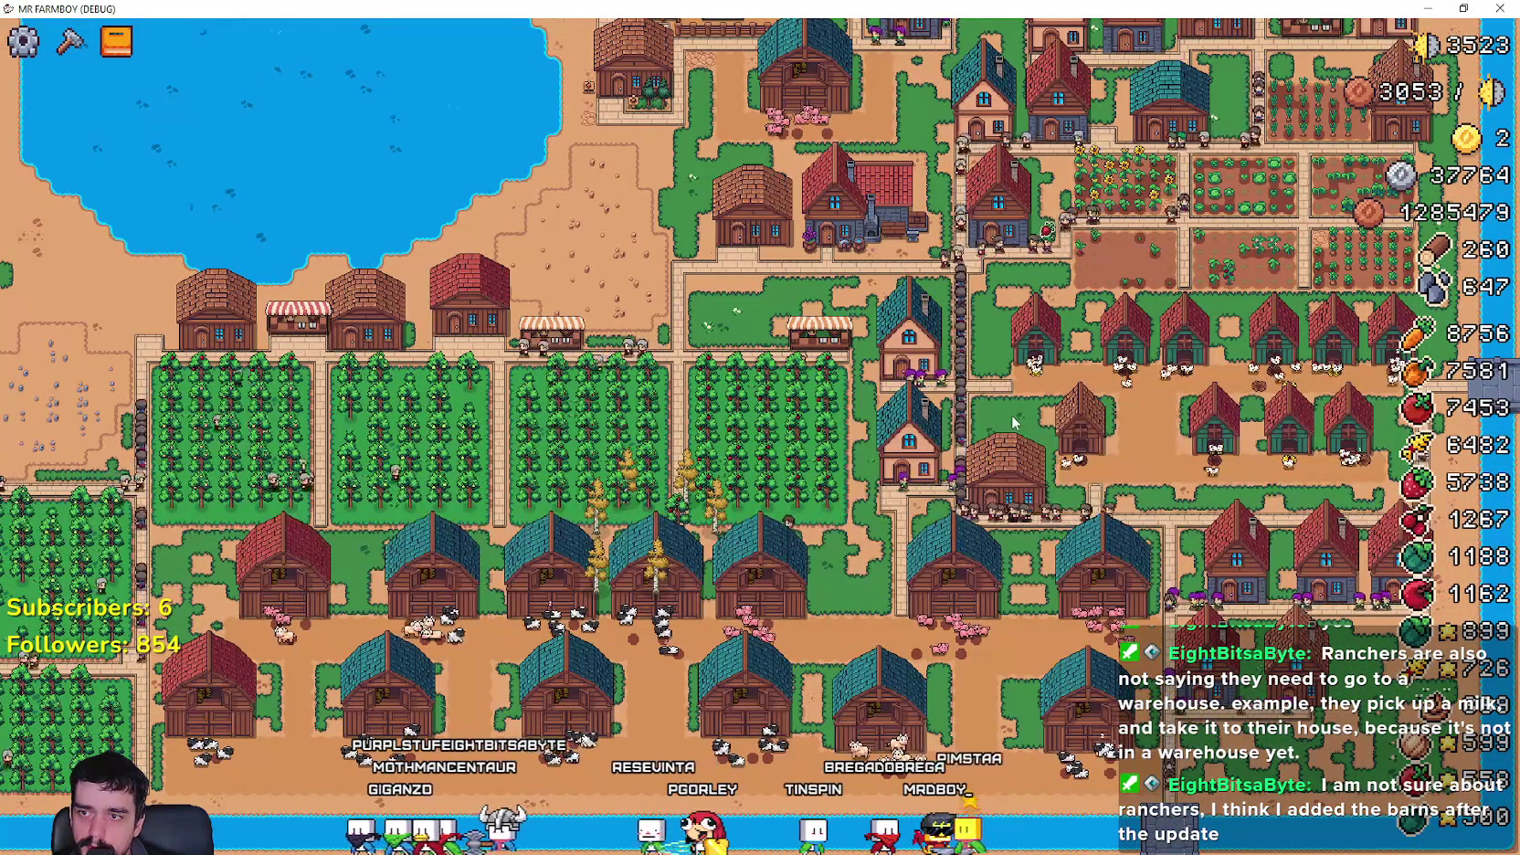
{"action": "scroll", "coordinate": [1012, 414], "scroll_direction": "down", "scroll_amount": 3}
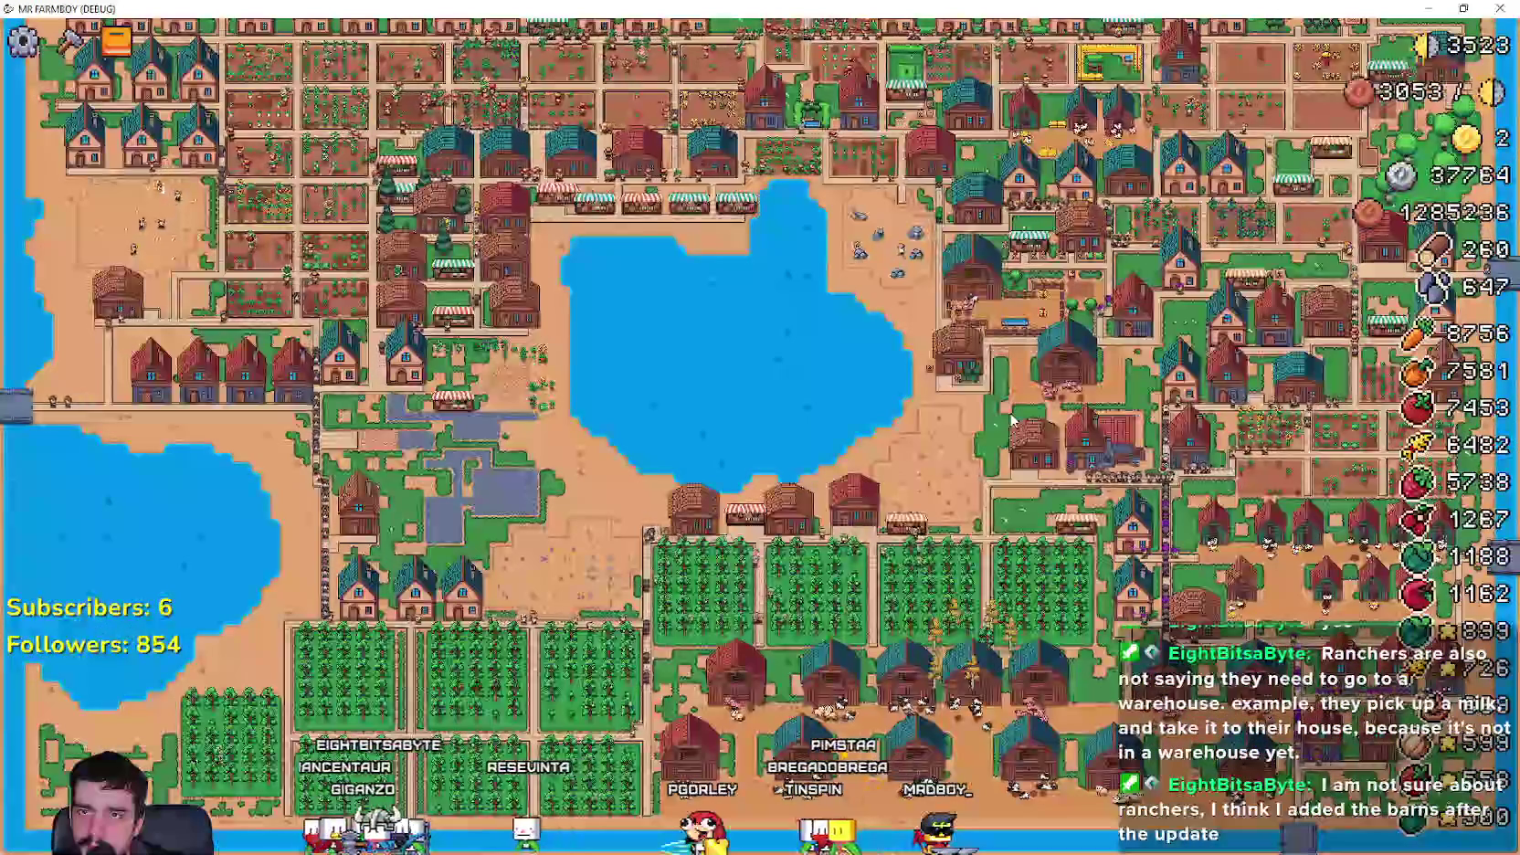
{"action": "key", "text": "h"}
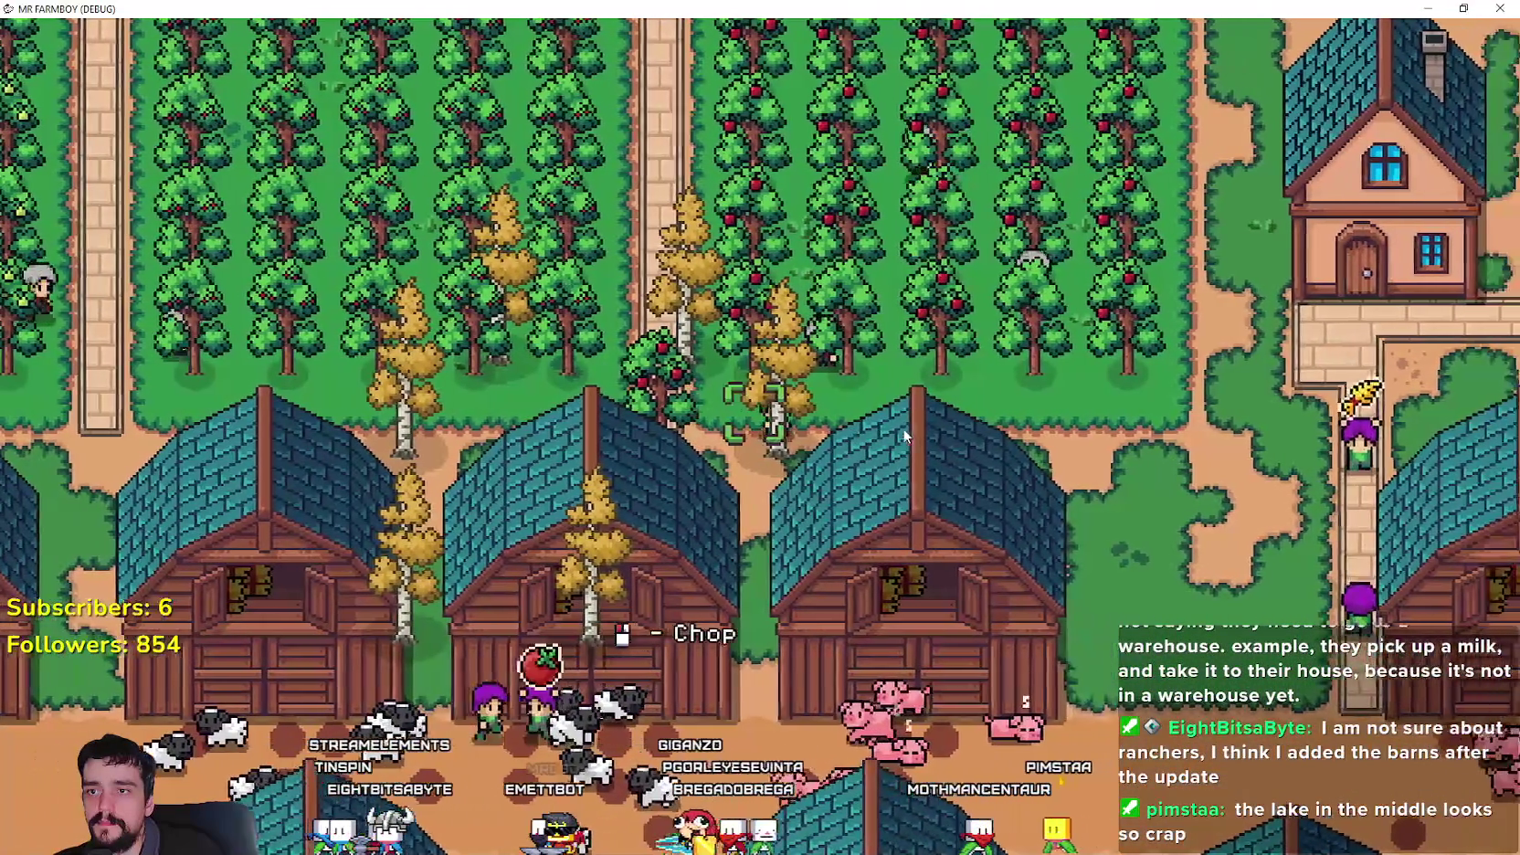
- Toggle the Crafting panel, zoom out over the town and lake, then quit with Alt+F4
{"action": "key", "text": "c"}
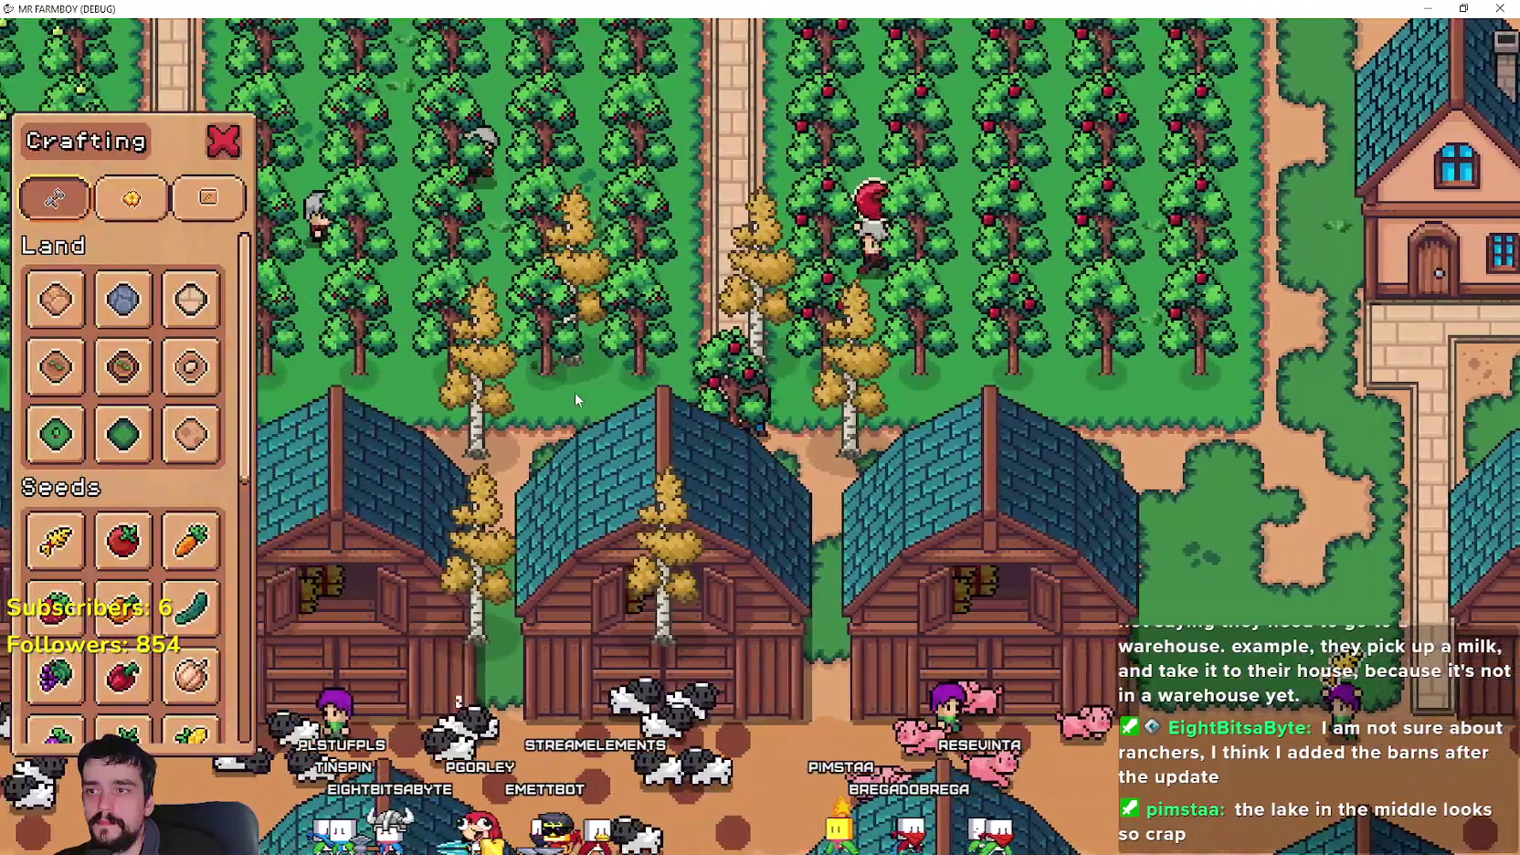
{"action": "key", "text": "c"}
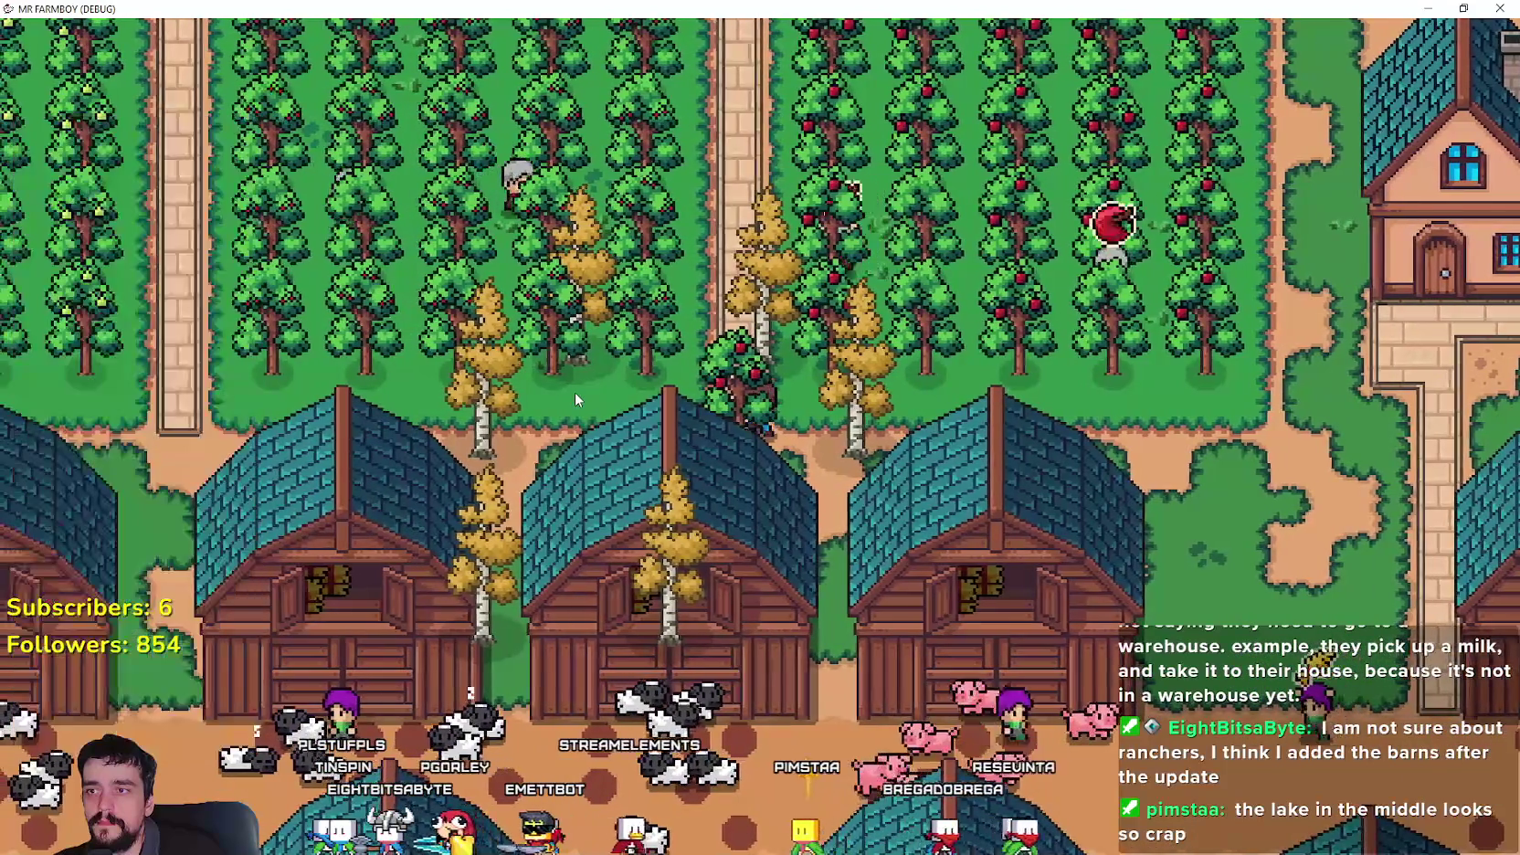
{"action": "scroll", "coordinate": [576, 391], "scroll_direction": "down", "scroll_amount": 2}
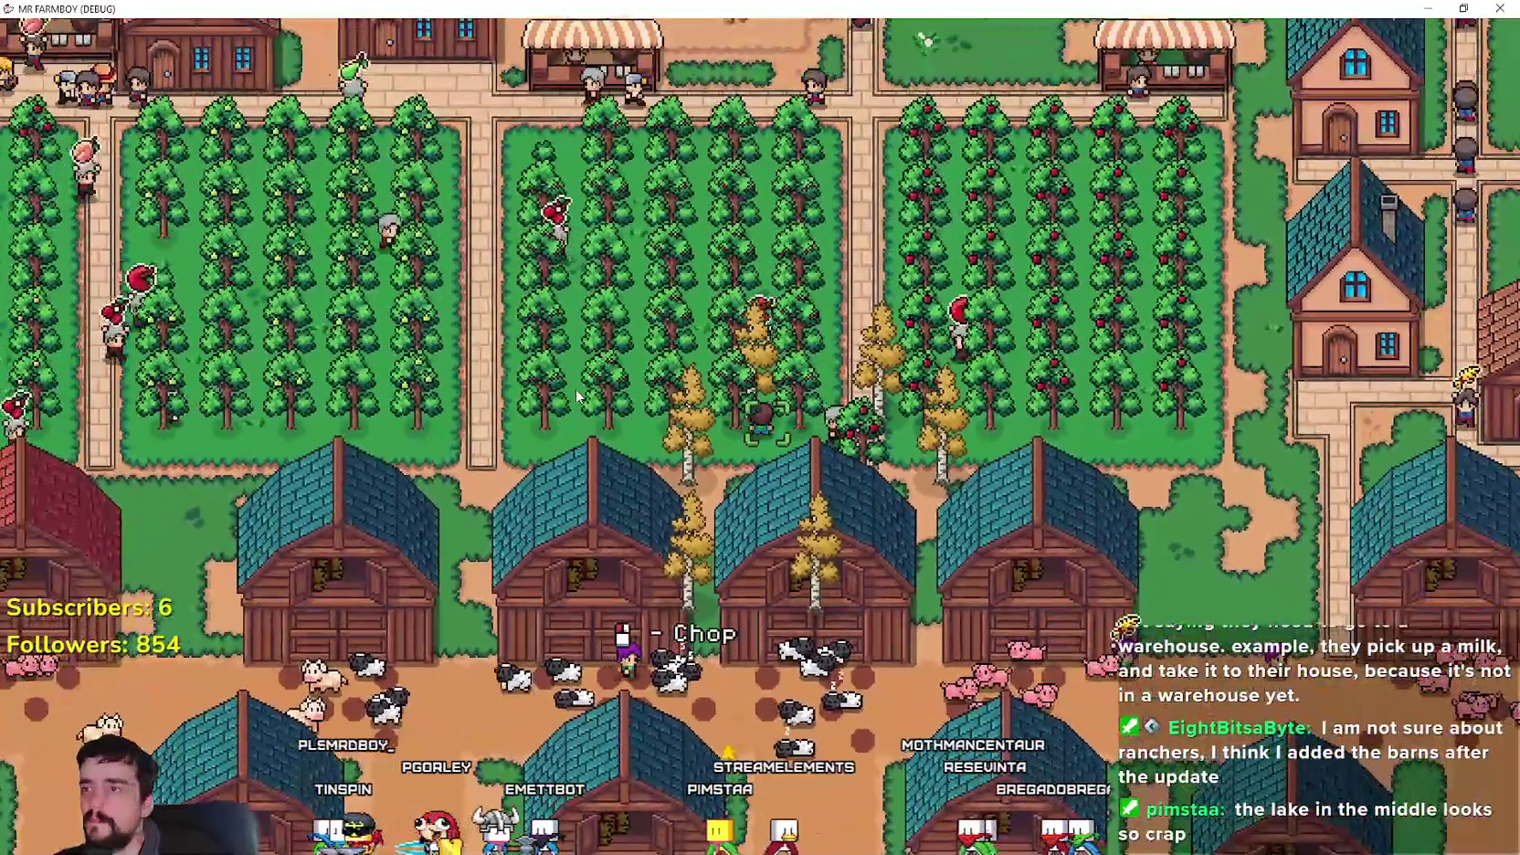
{"action": "scroll", "coordinate": [575, 393], "scroll_direction": "down", "scroll_amount": 5}
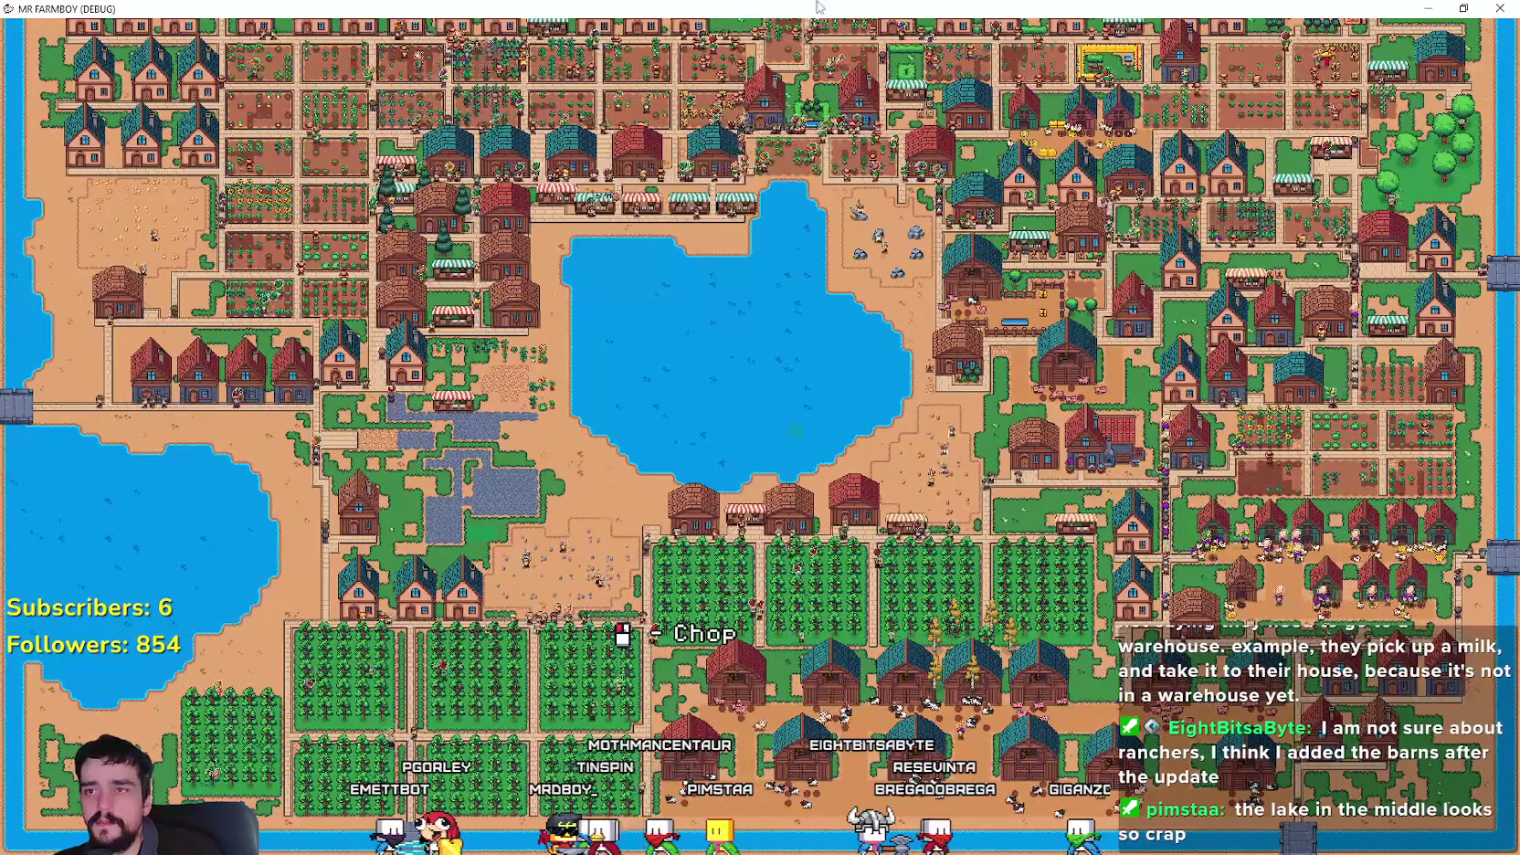
{"action": "key", "text": "alt+F4"}
- Review the crop_tree_ready_to_gather and get_wood_cells lines in get_trees_tiles
{"action": "left_click", "coordinate": [1037, 528]}
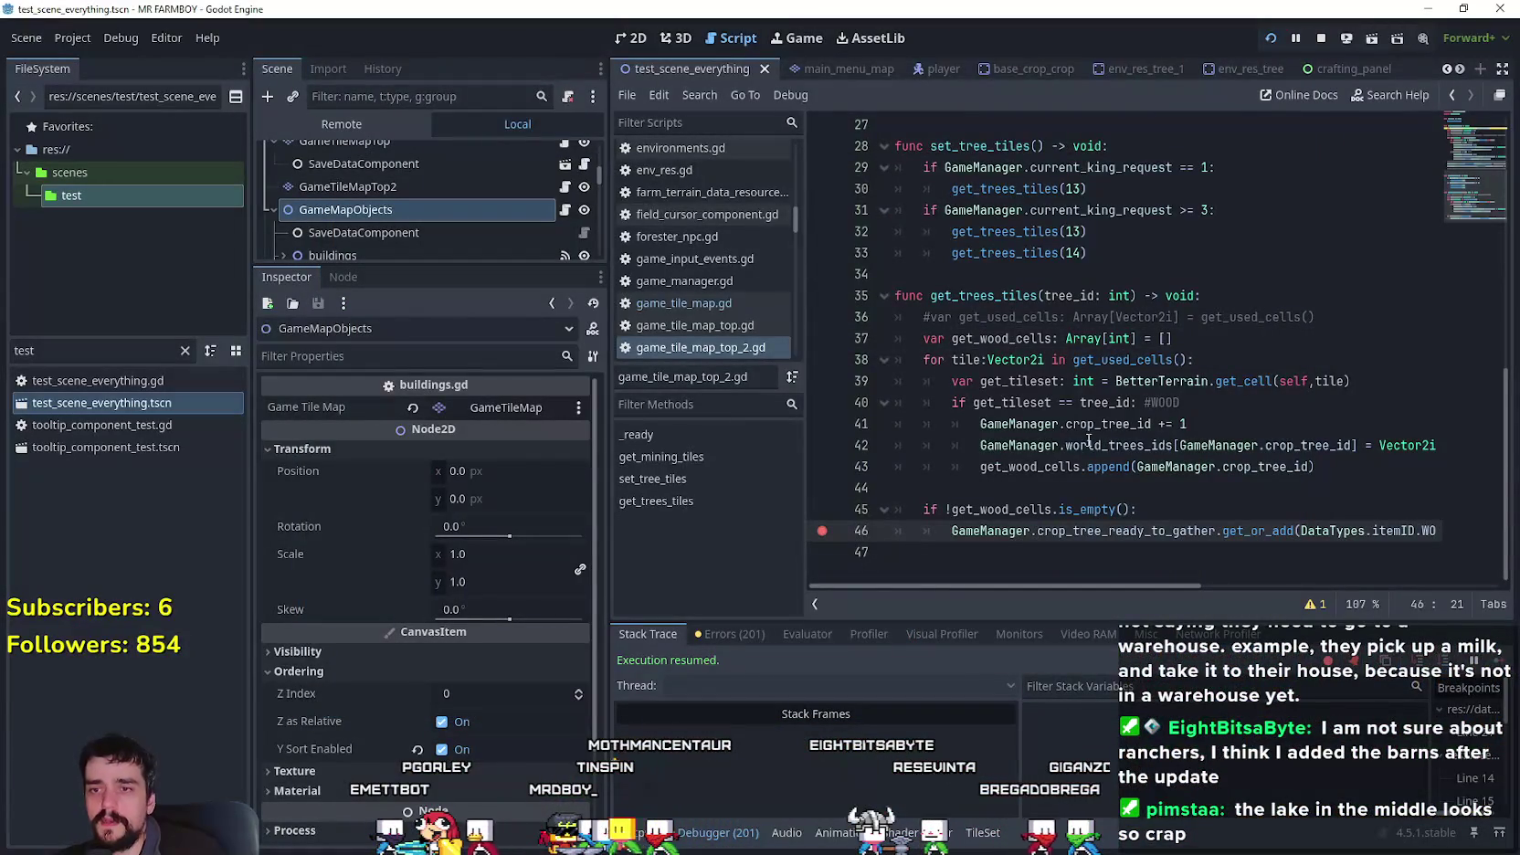
{"action": "left_click_drag", "start_coordinate": [1167, 588], "coordinate": [1277, 584]}
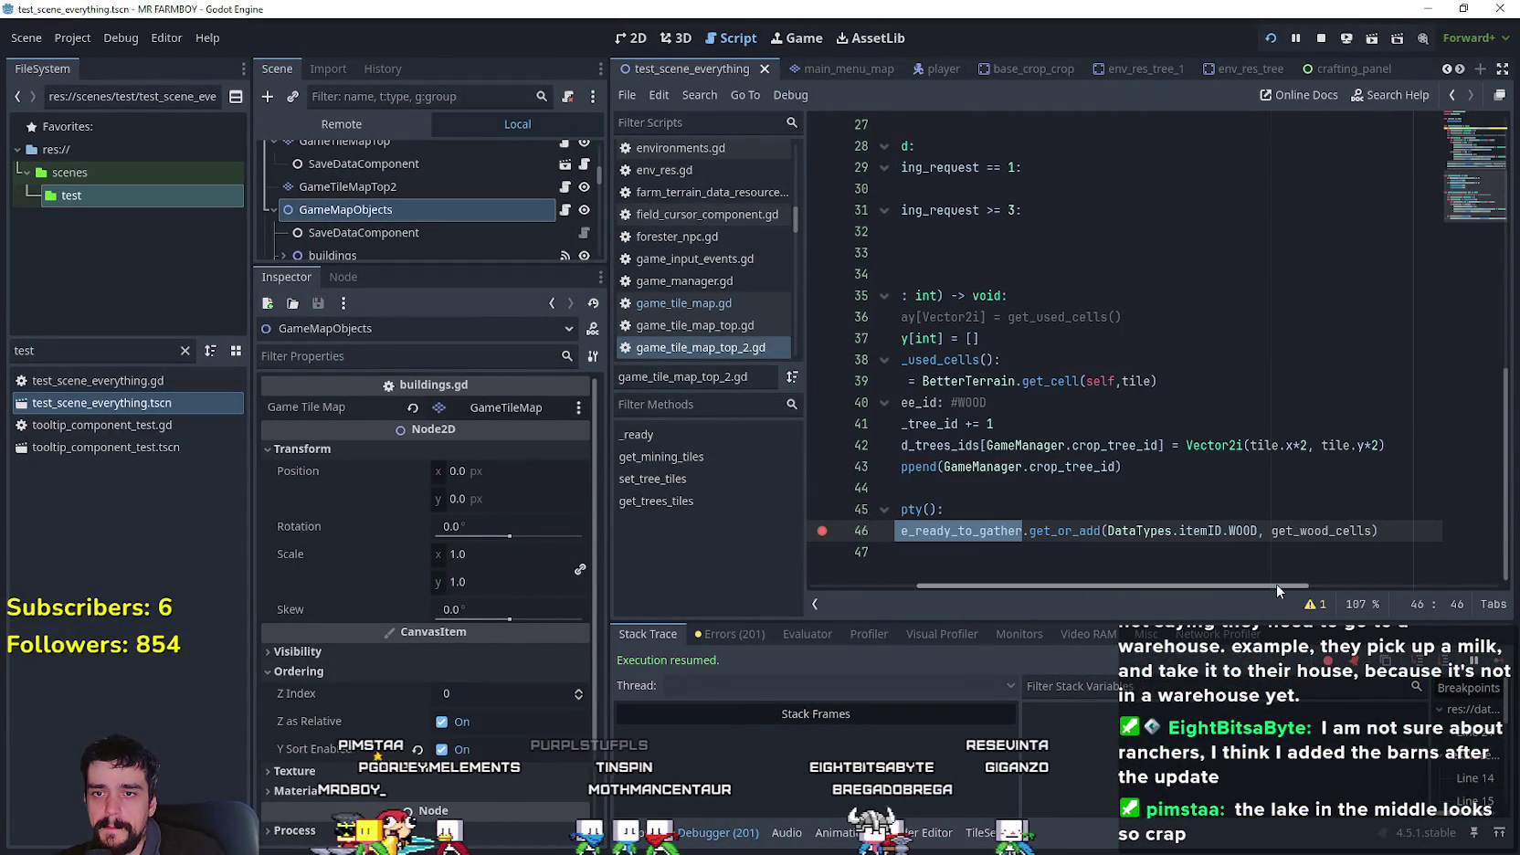
{"action": "double_click", "coordinate": [1314, 529]}
{"action": "left_click_drag", "start_coordinate": [1241, 588], "coordinate": [976, 572]}
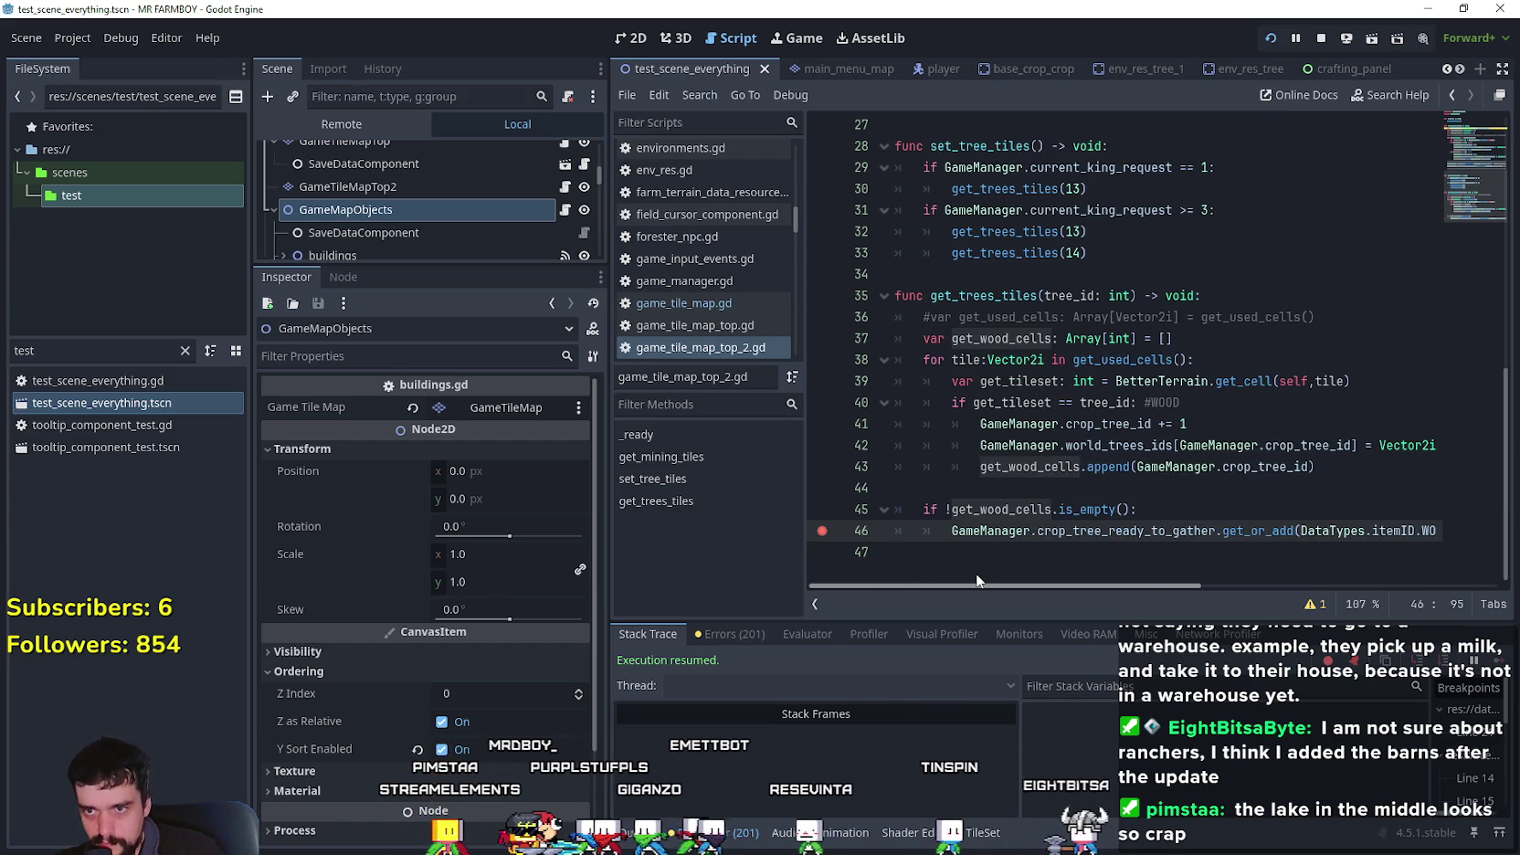
{"action": "mouse_move", "coordinate": [1114, 581]}
{"action": "left_mouse_down"}
{"action": "mouse_move", "coordinate": [1201, 618]}
{"action": "mouse_move", "coordinate": [1254, 586]}
{"action": "mouse_move", "coordinate": [1235, 589]}
{"action": "left_mouse_up"}
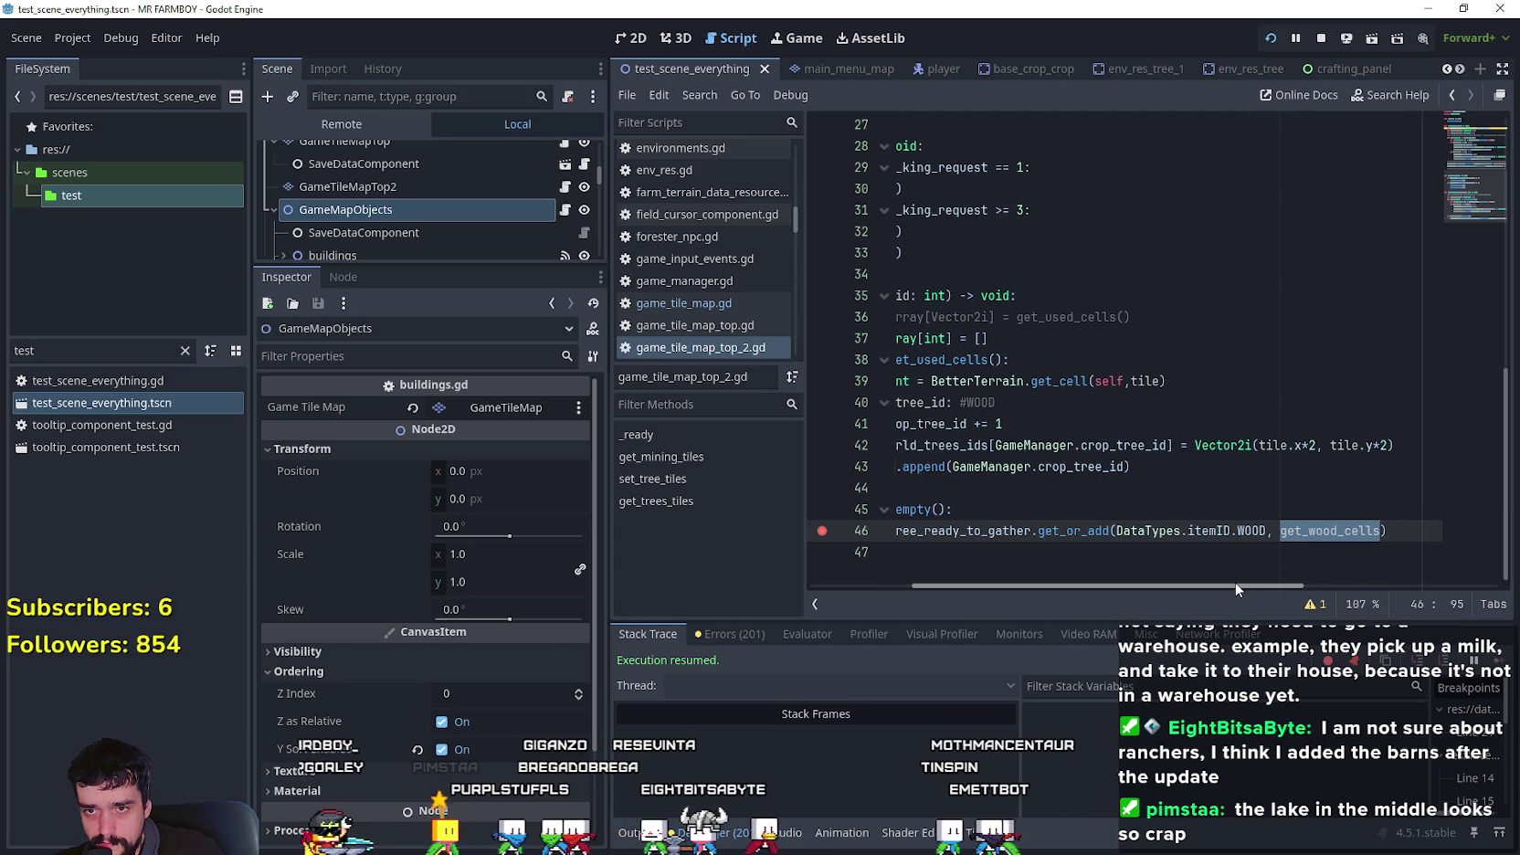
{"action": "left_click_drag", "start_coordinate": [1235, 581], "coordinate": [989, 571]}
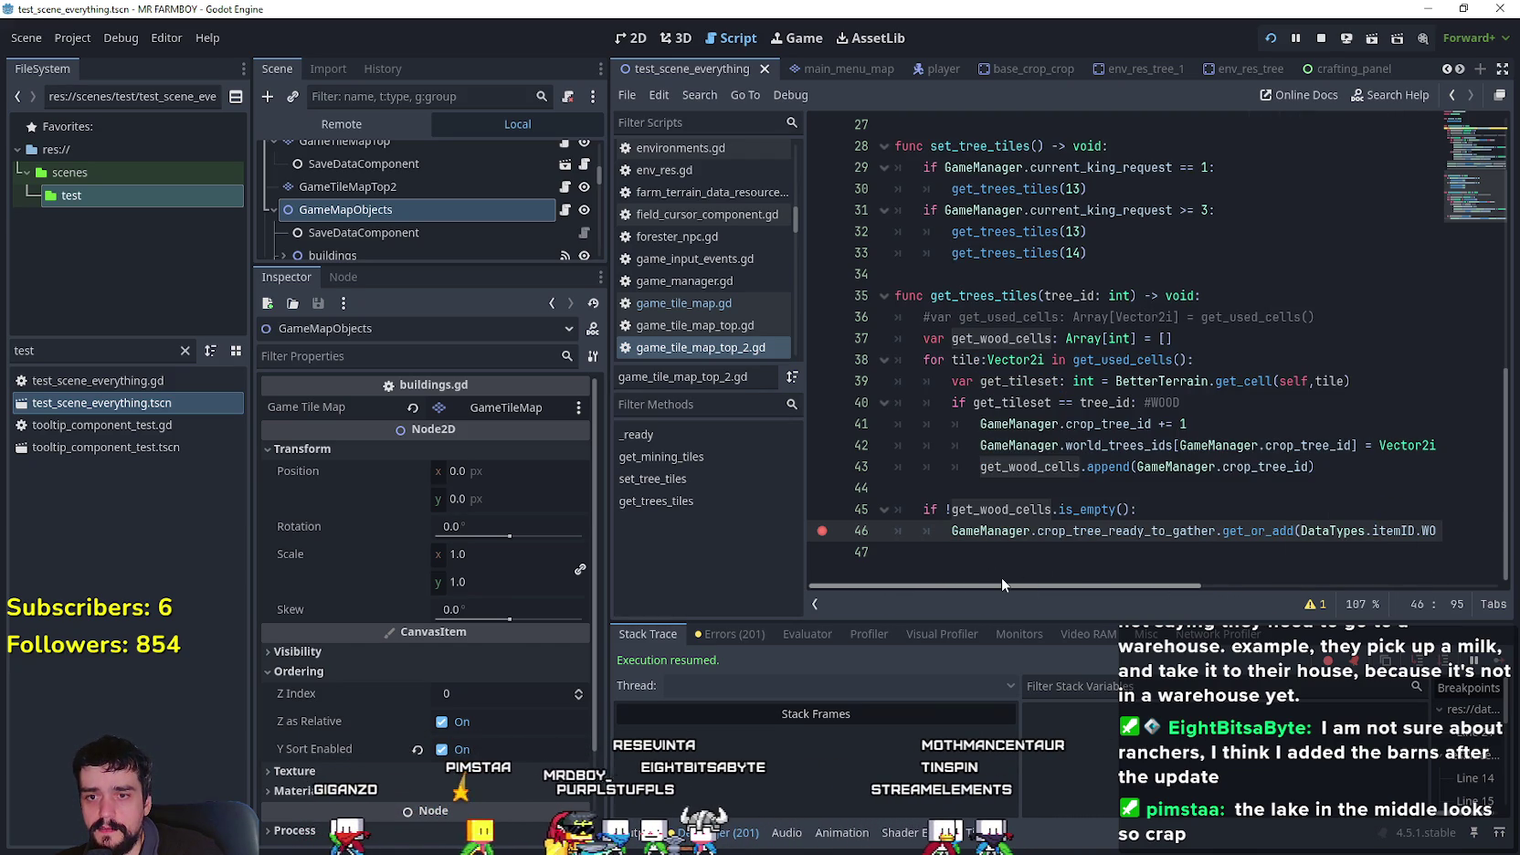
- Insert a new blank line 46 inside the is_empty if block
{"action": "left_click", "coordinate": [1181, 507]}
{"action": "key", "text": "Return"}
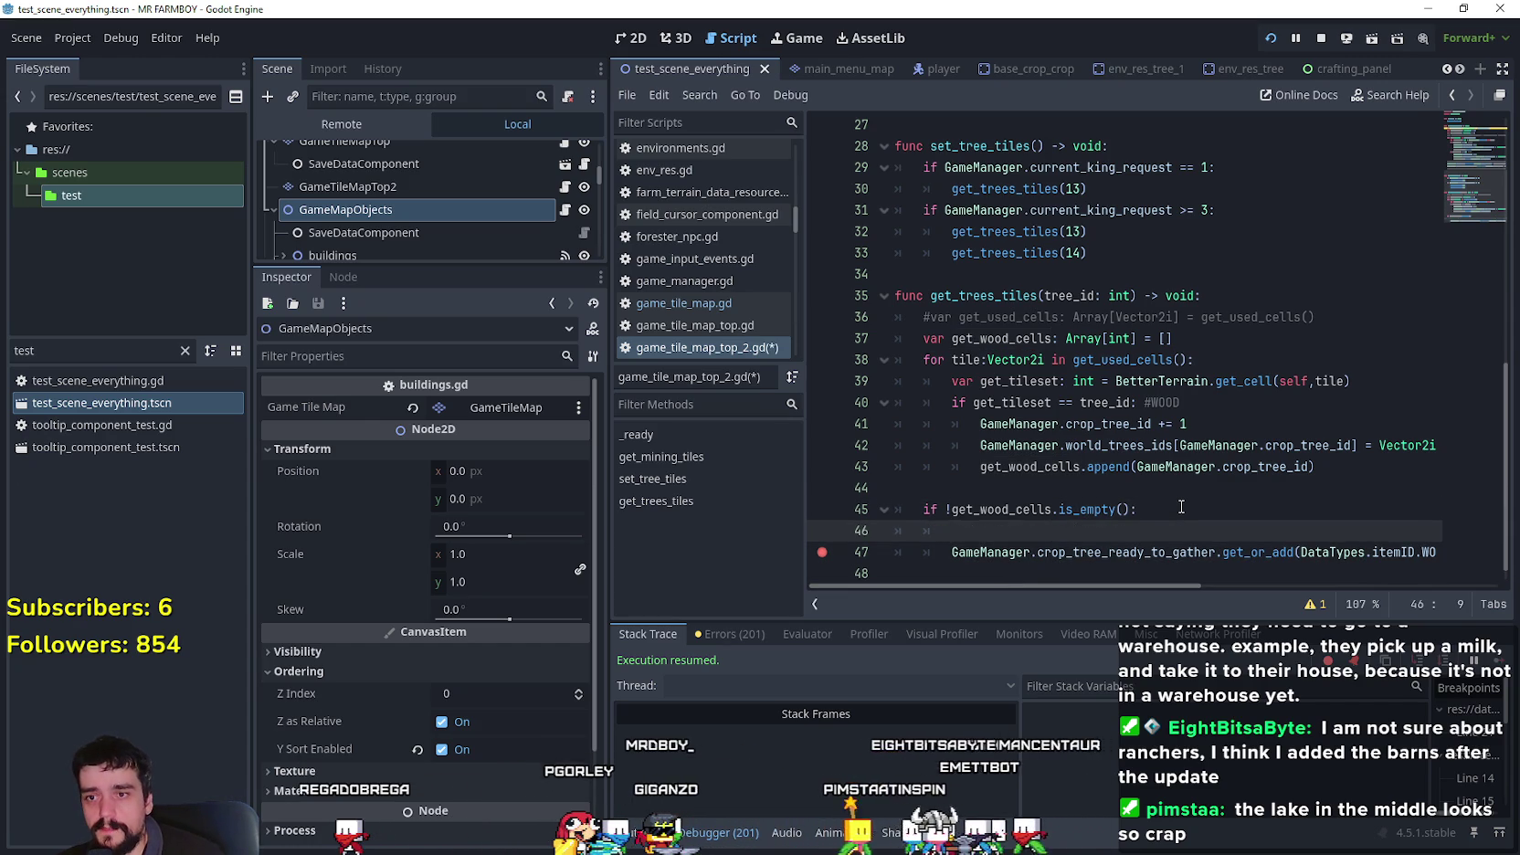
{"action": "scroll", "coordinate": [1247, 548], "scroll_direction": "up", "scroll_amount": 1}
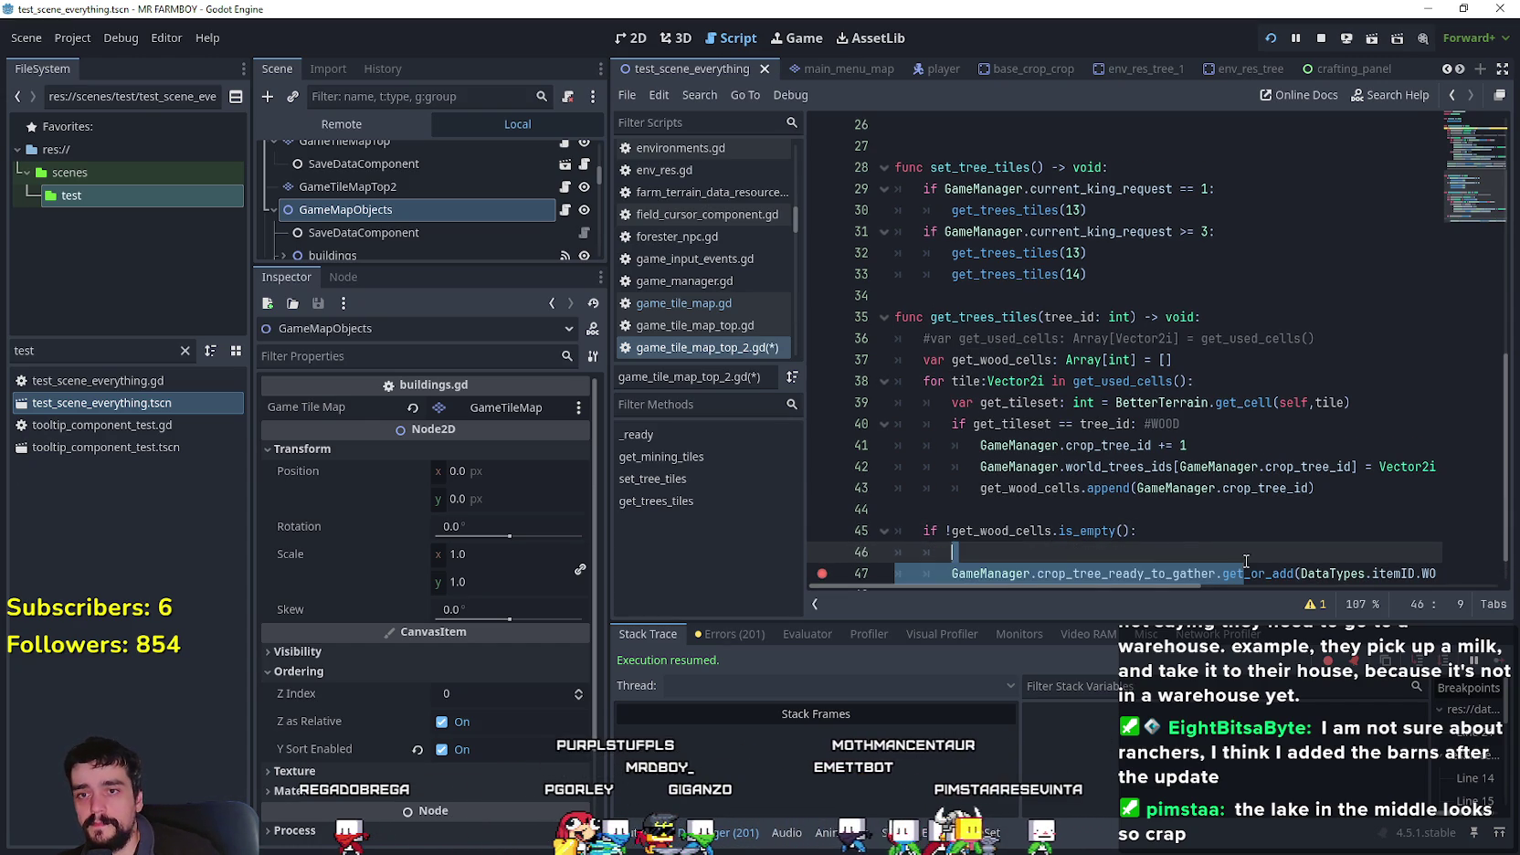
{"action": "left_click", "coordinate": [1253, 573]}
{"action": "scroll", "coordinate": [1295, 547], "scroll_direction": "down", "scroll_amount": 2}
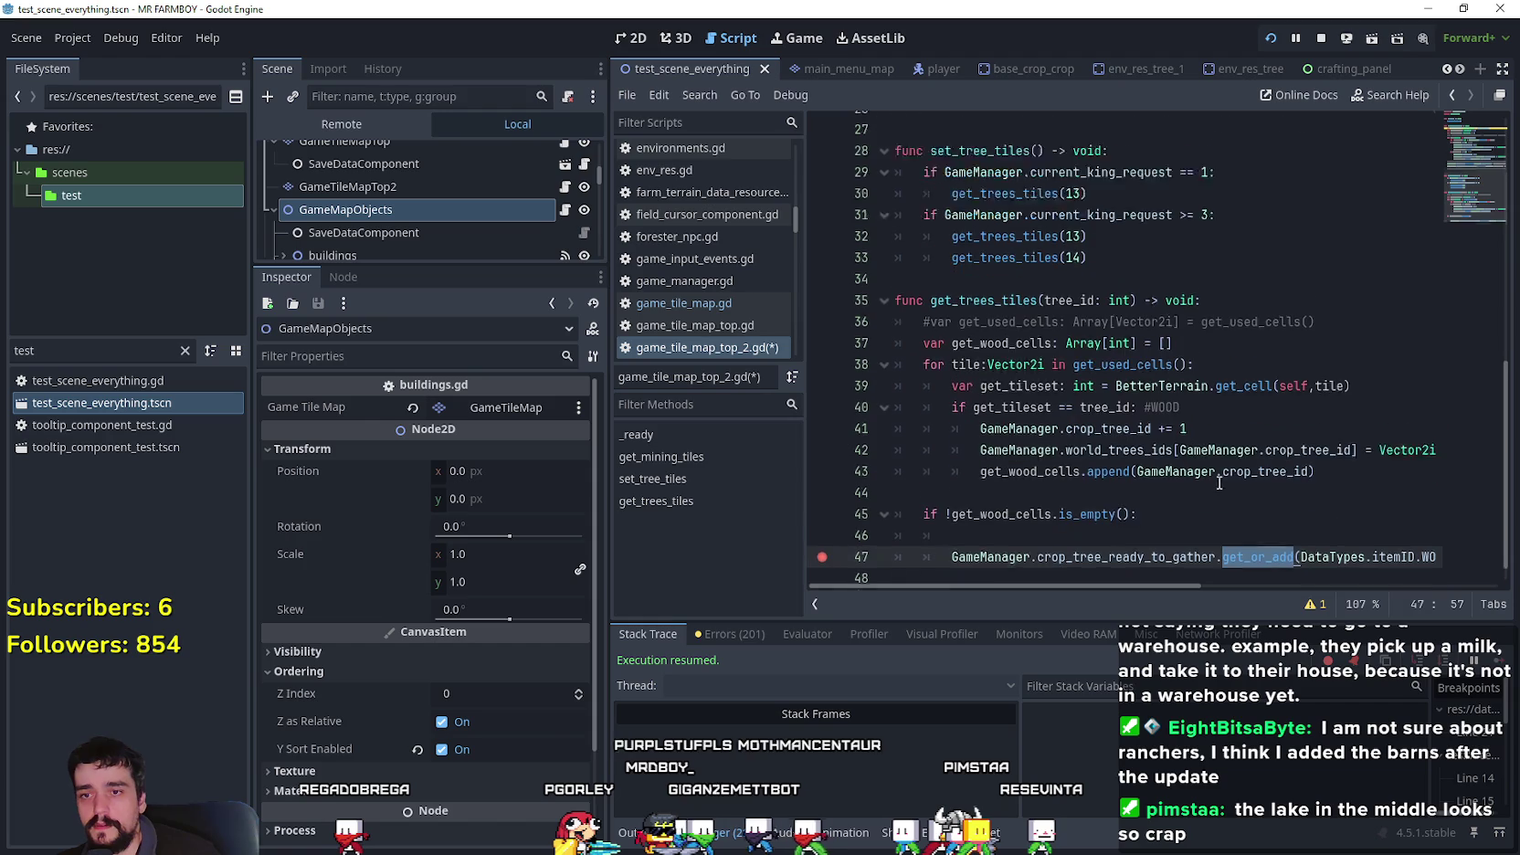
{"action": "left_click", "coordinate": [1117, 514]}
- Examine the get_or_add call's get_wood_cells arguments on line 47
{"action": "left_click_drag", "start_coordinate": [1191, 585], "coordinate": [1377, 608]}
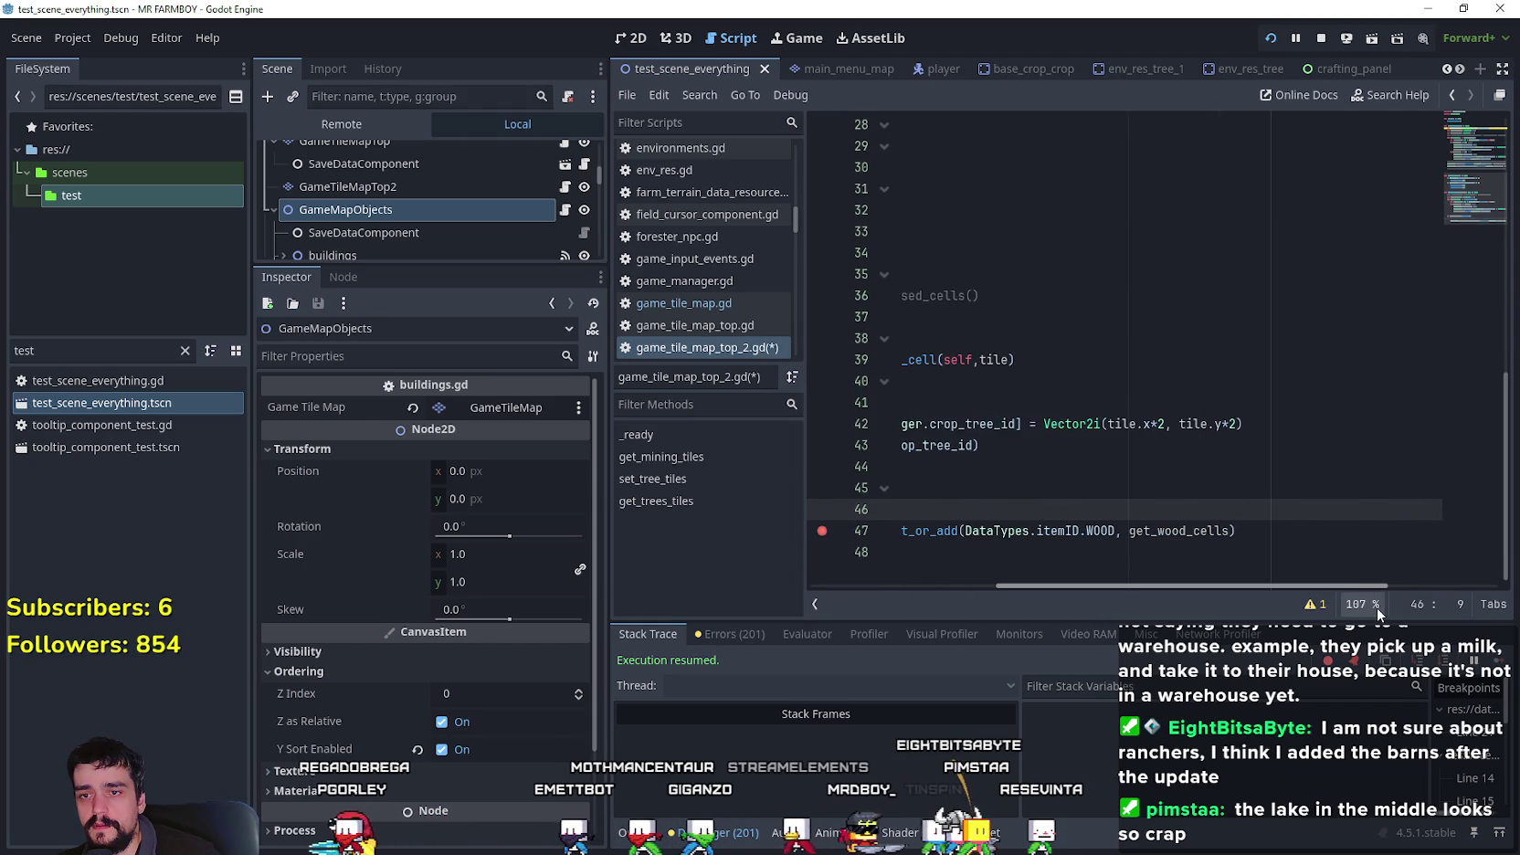
{"action": "double_click", "coordinate": [1160, 537]}
{"action": "mouse_move", "coordinate": [1160, 542]}
{"action": "left_mouse_down"}
{"action": "mouse_move", "coordinate": [905, 544]}
{"action": "mouse_move", "coordinate": [1301, 548]}
{"action": "left_mouse_up"}
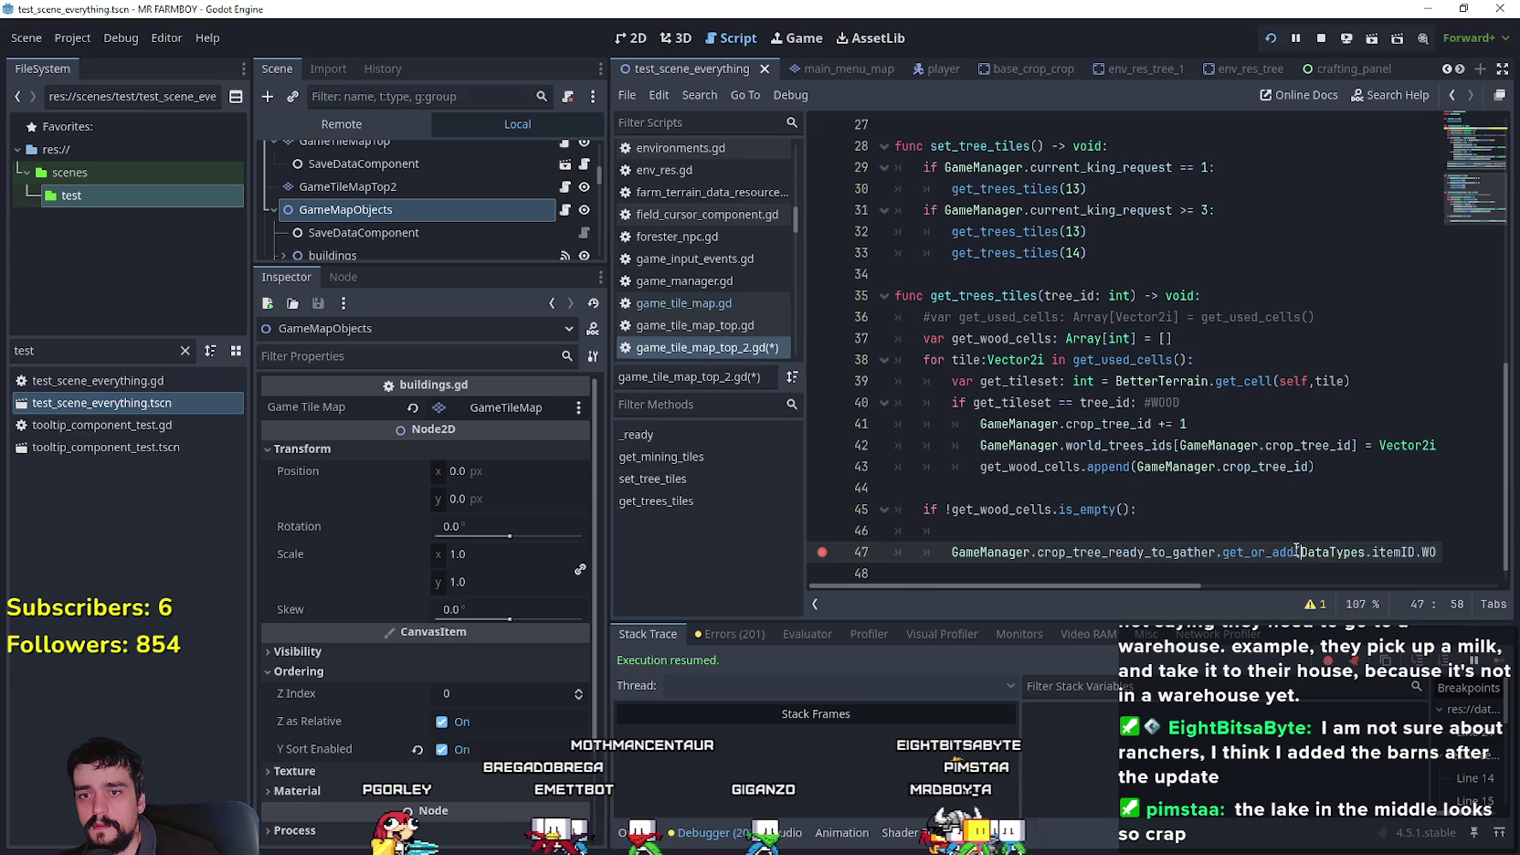
{"action": "left_click_drag", "start_coordinate": [1160, 584], "coordinate": [1369, 585]}
{"action": "left_click_drag", "start_coordinate": [1262, 550], "coordinate": [897, 556]}
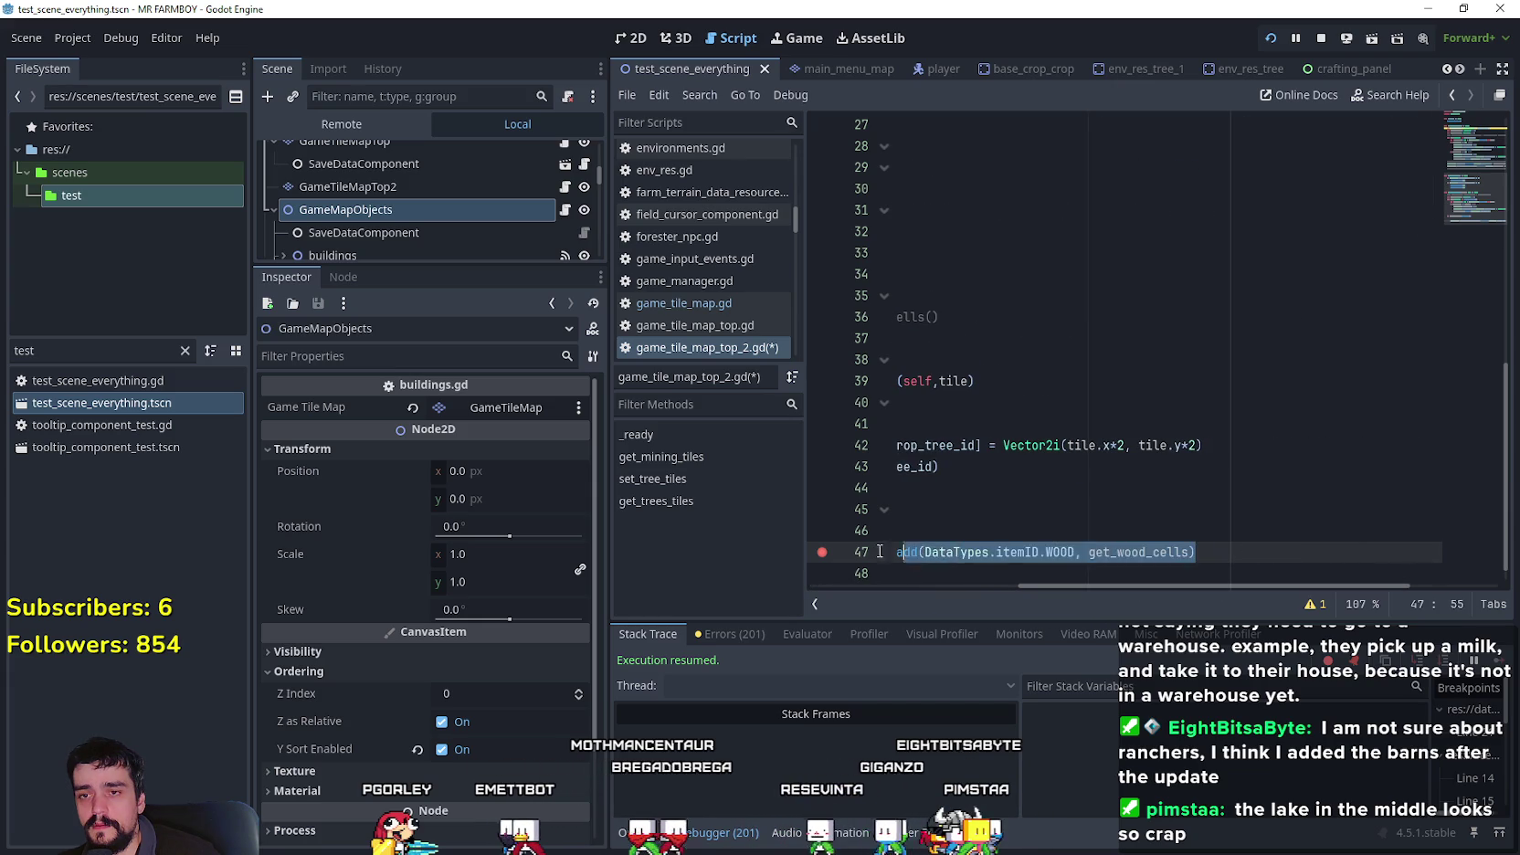
{"action": "left_click", "coordinate": [1032, 552]}
- Begin a new get_wood variable on line 46 with a get( lookup
{"action": "left_click", "coordinate": [1085, 538]}
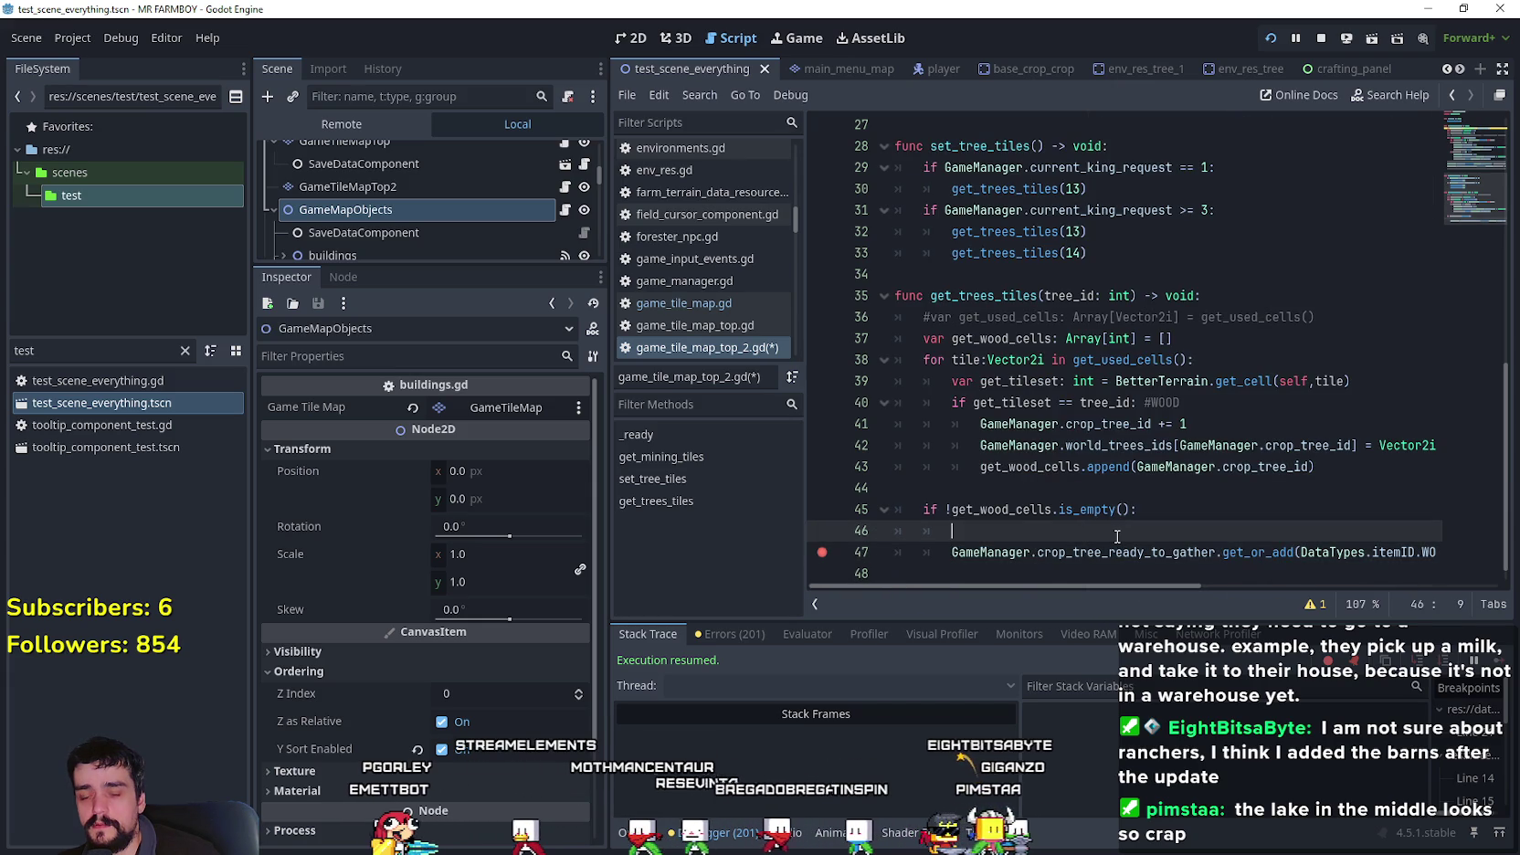
{"action": "type", "text": "var get_t"}
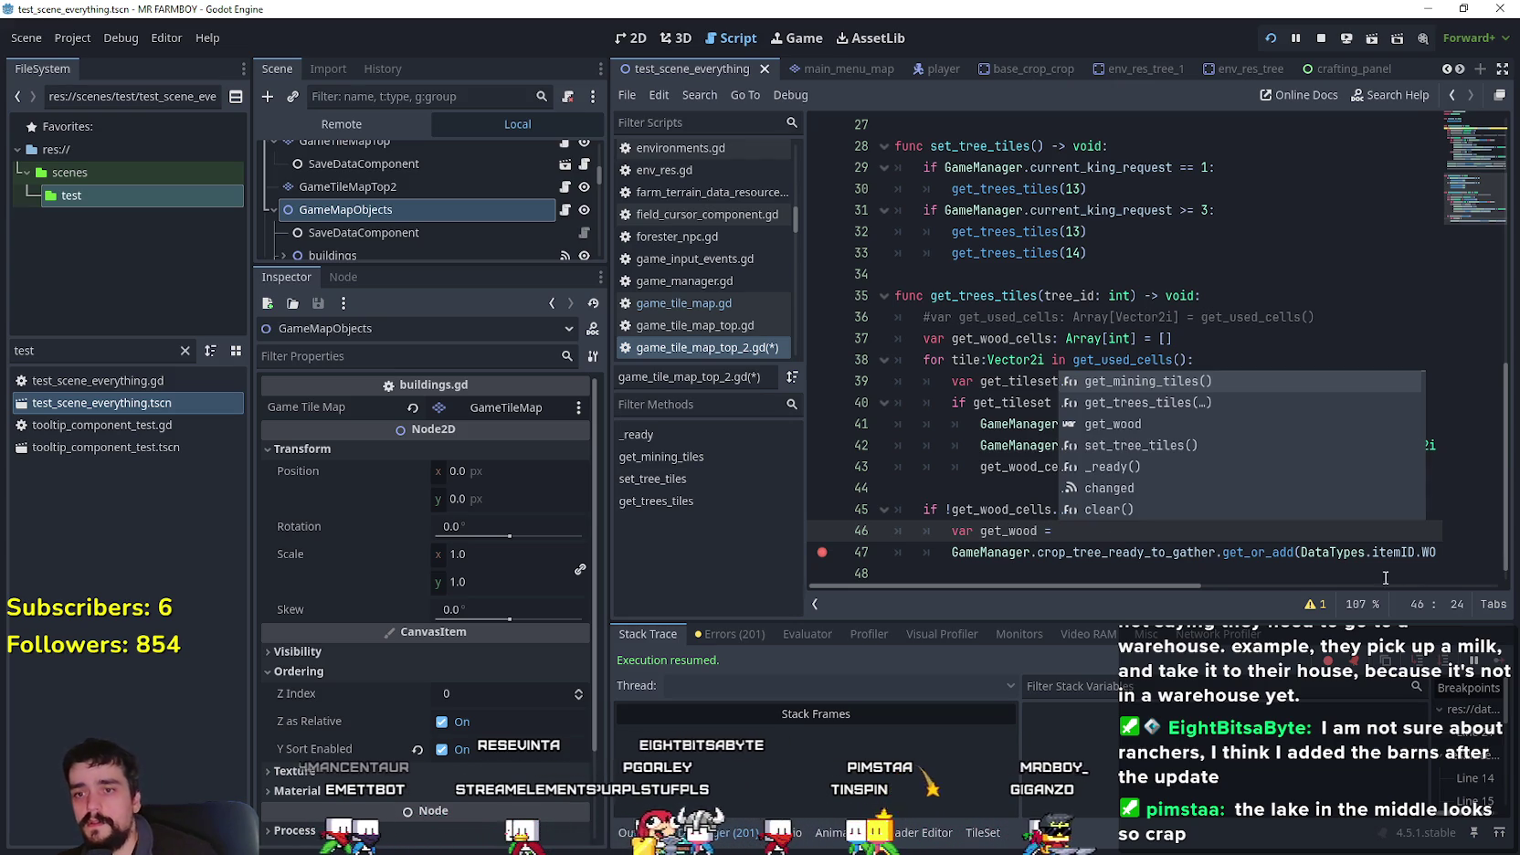
{"action": "left_click", "coordinate": [1020, 552]}
{"action": "type", "text": "GameManager.crop_tree_ready_to_gather."}
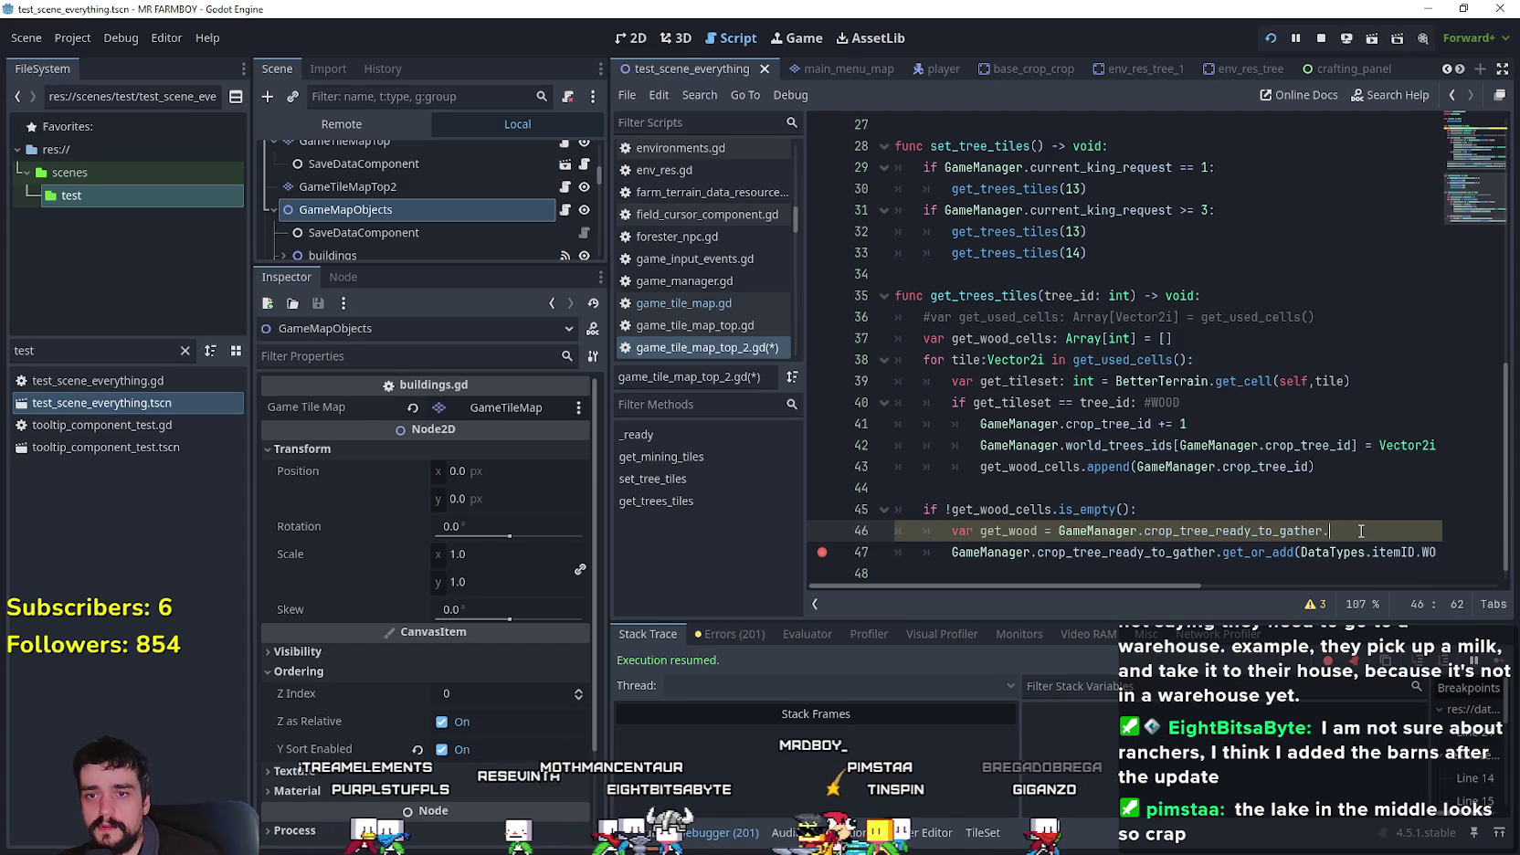
{"action": "type", "text": "get("}
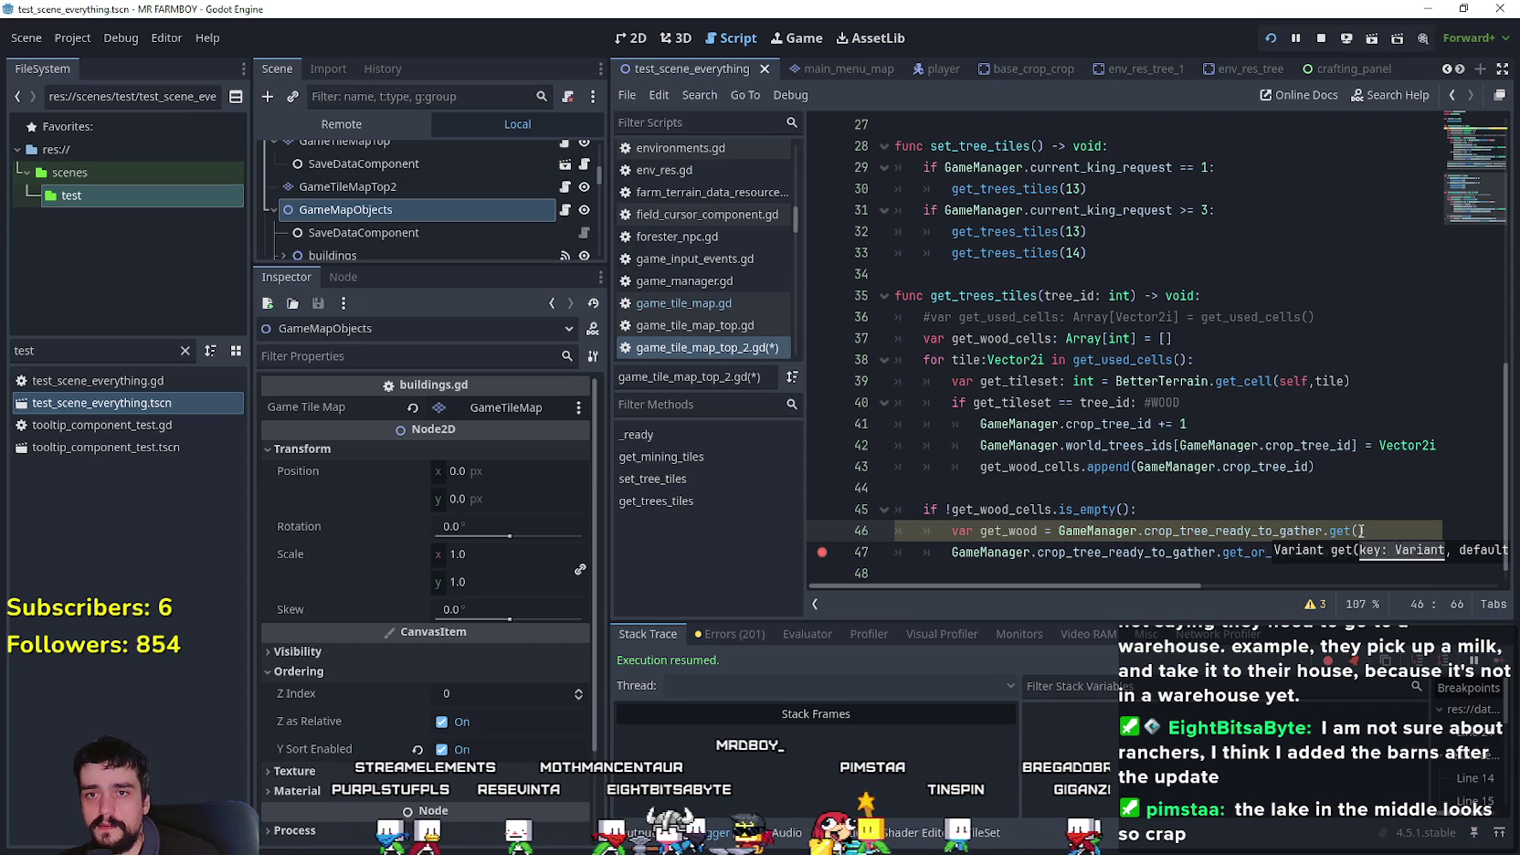
{"action": "left_click", "coordinate": [1372, 514]}
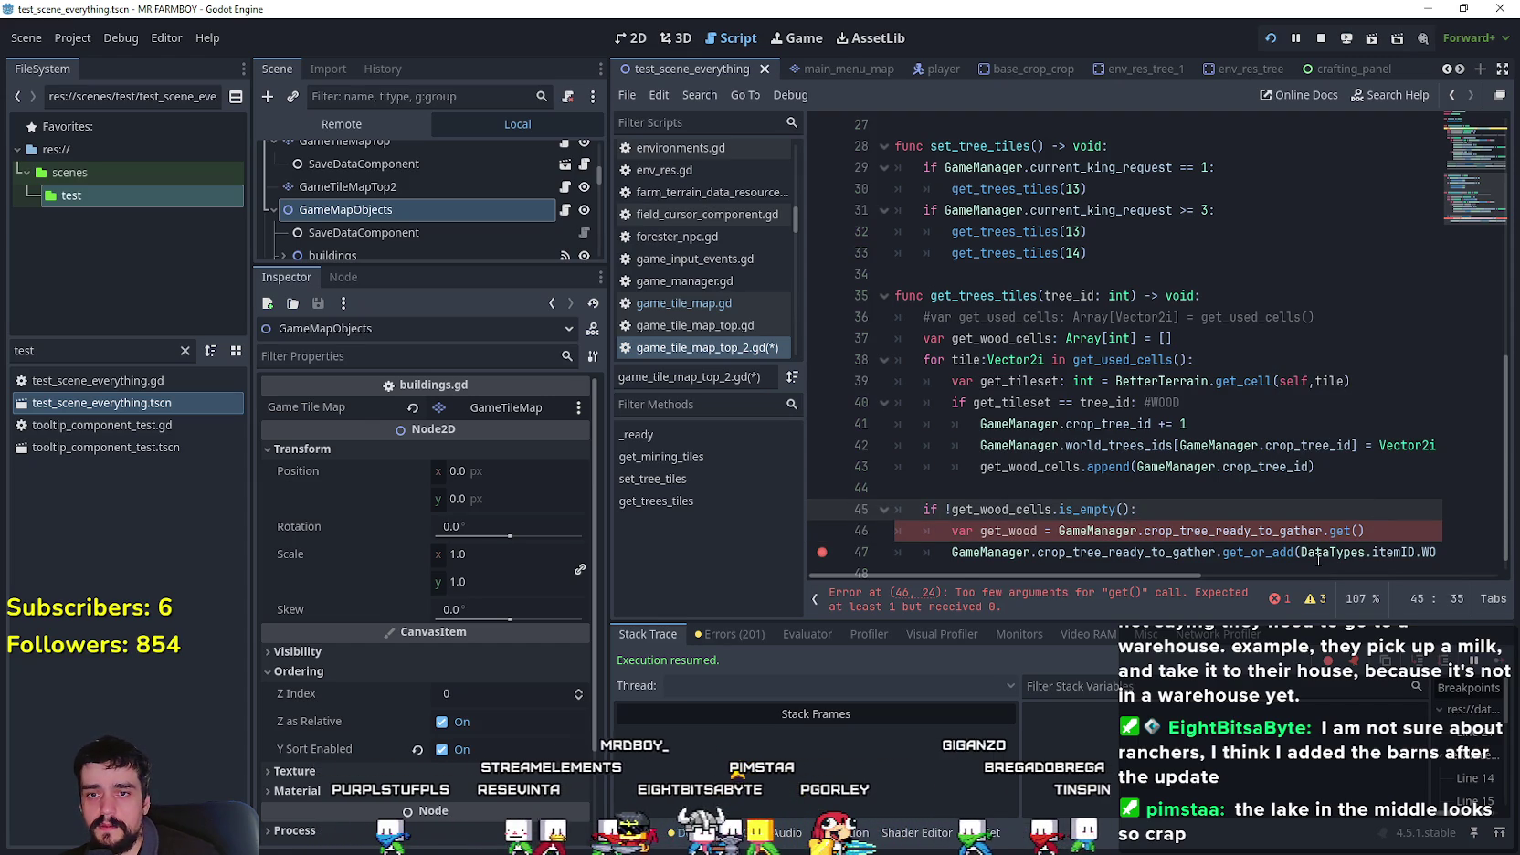
{"action": "left_click_drag", "start_coordinate": [1327, 557], "coordinate": [1433, 551]}
{"action": "type", "text": "DataTypes.itemID.WOOD, []"}
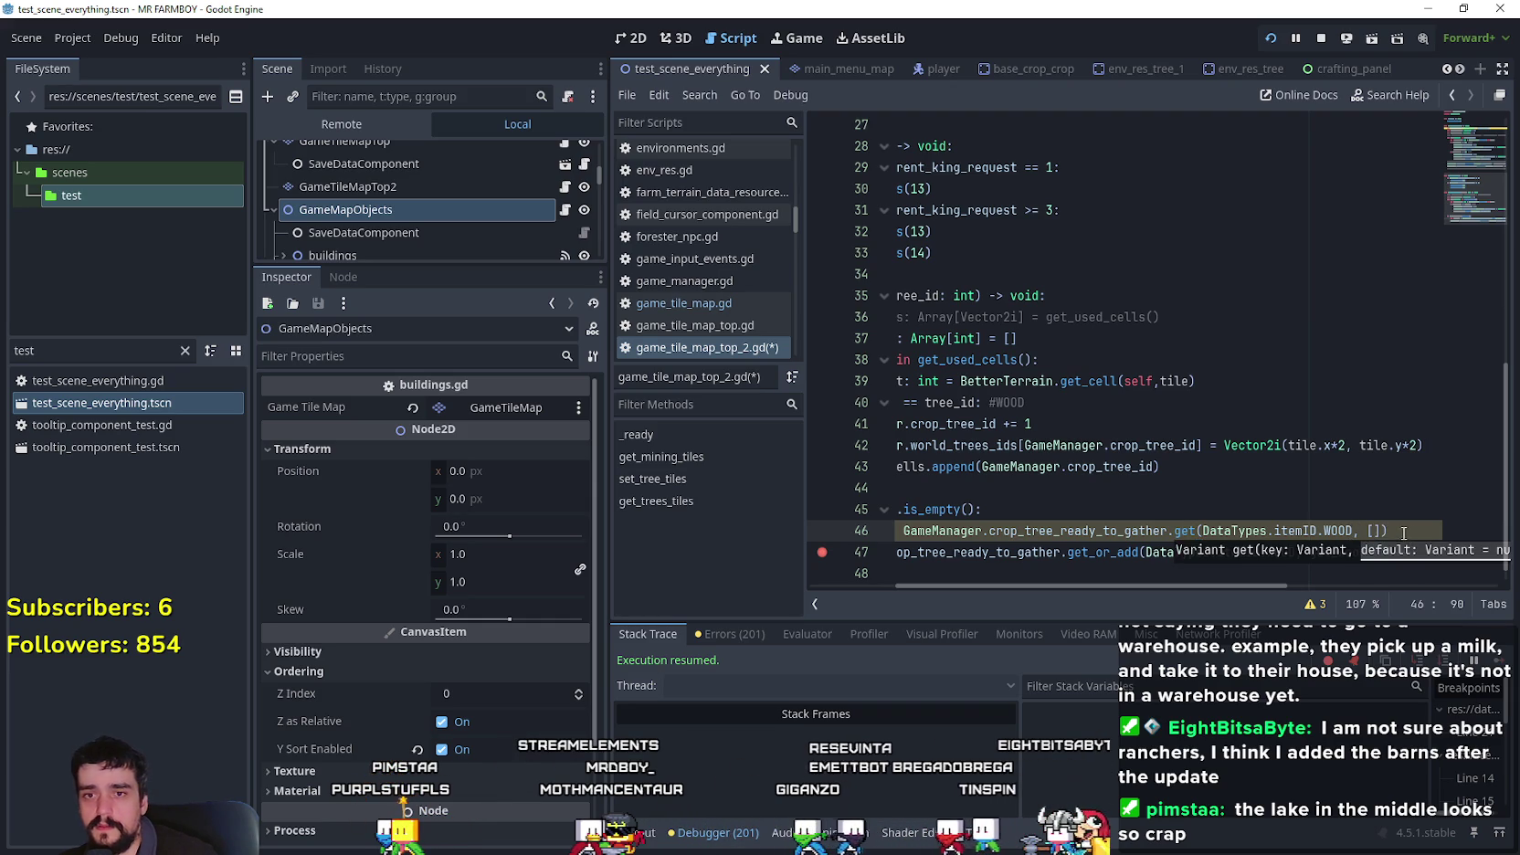
- Add a get_wood_cells line and give the get_wood variable the Array type
{"action": "key", "text": "Return"}
{"action": "type", "text": "get_wood"}
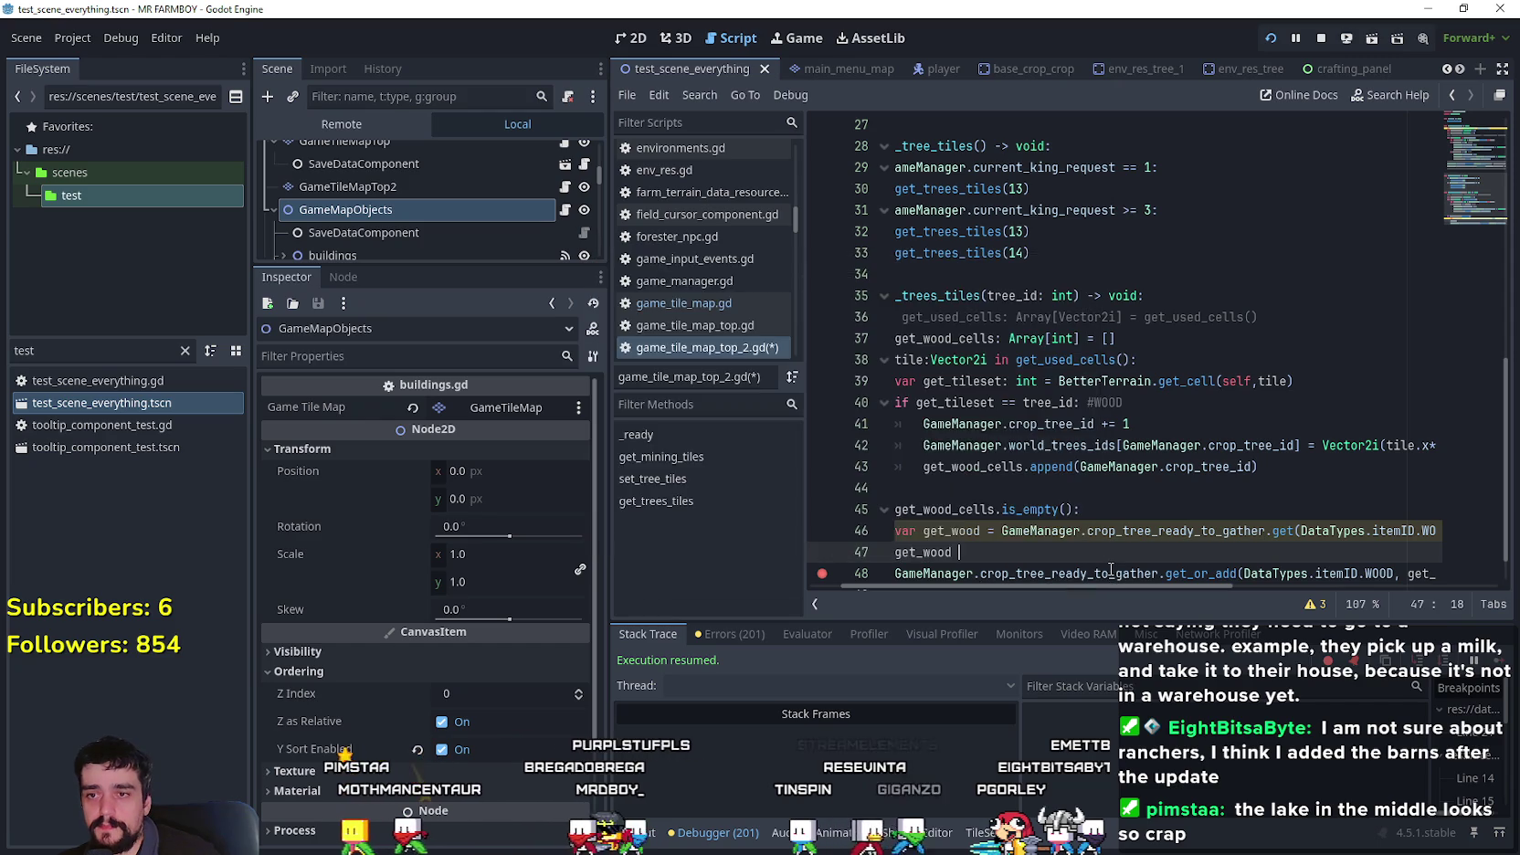
{"action": "type", "text": "_cel"}
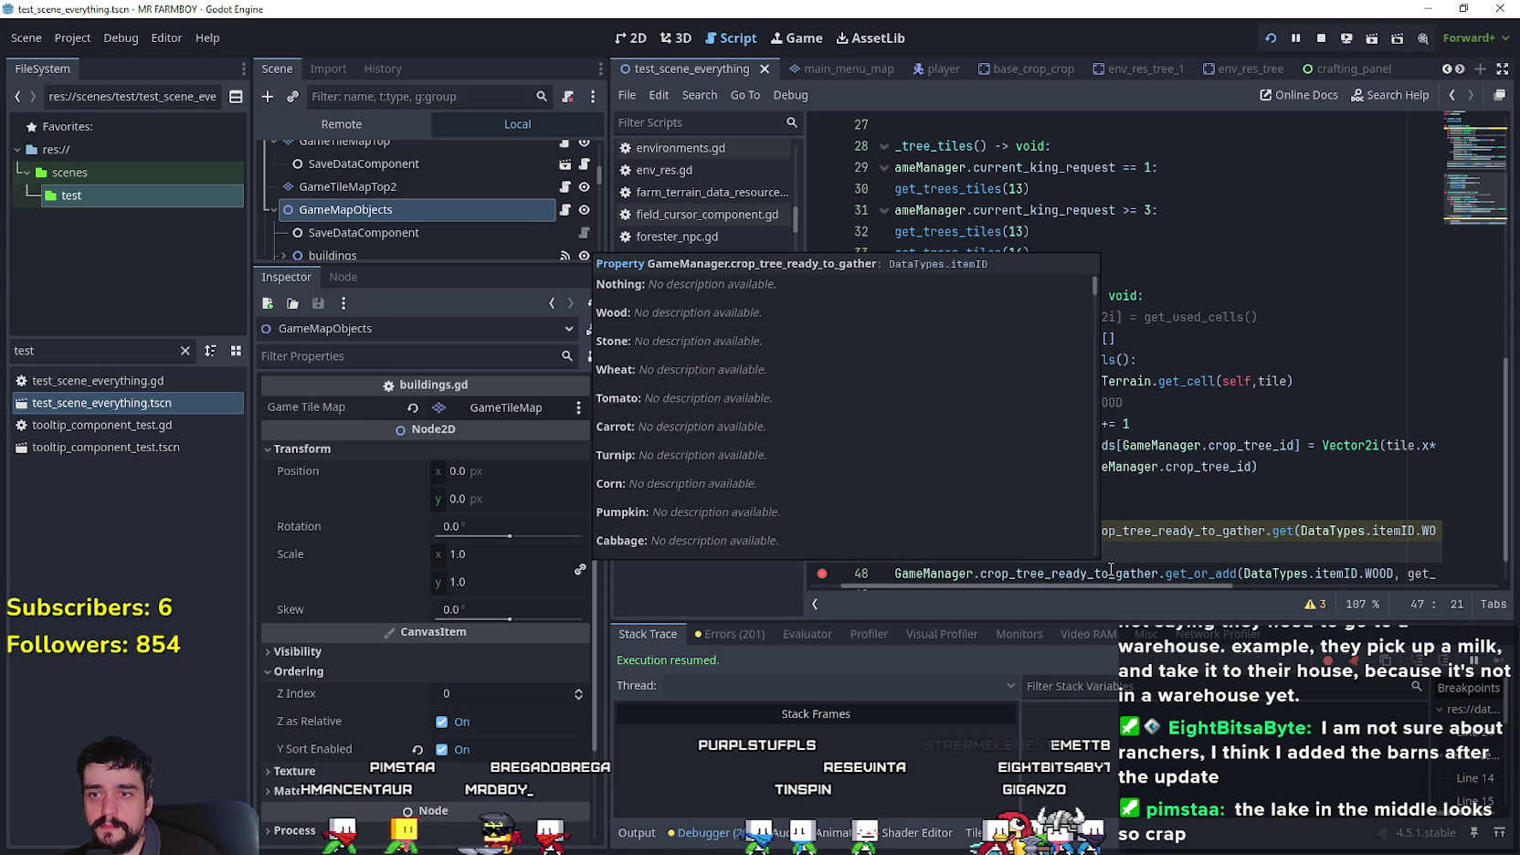
{"action": "left_click", "coordinate": [1194, 511]}
{"action": "left_click", "coordinate": [984, 532]}
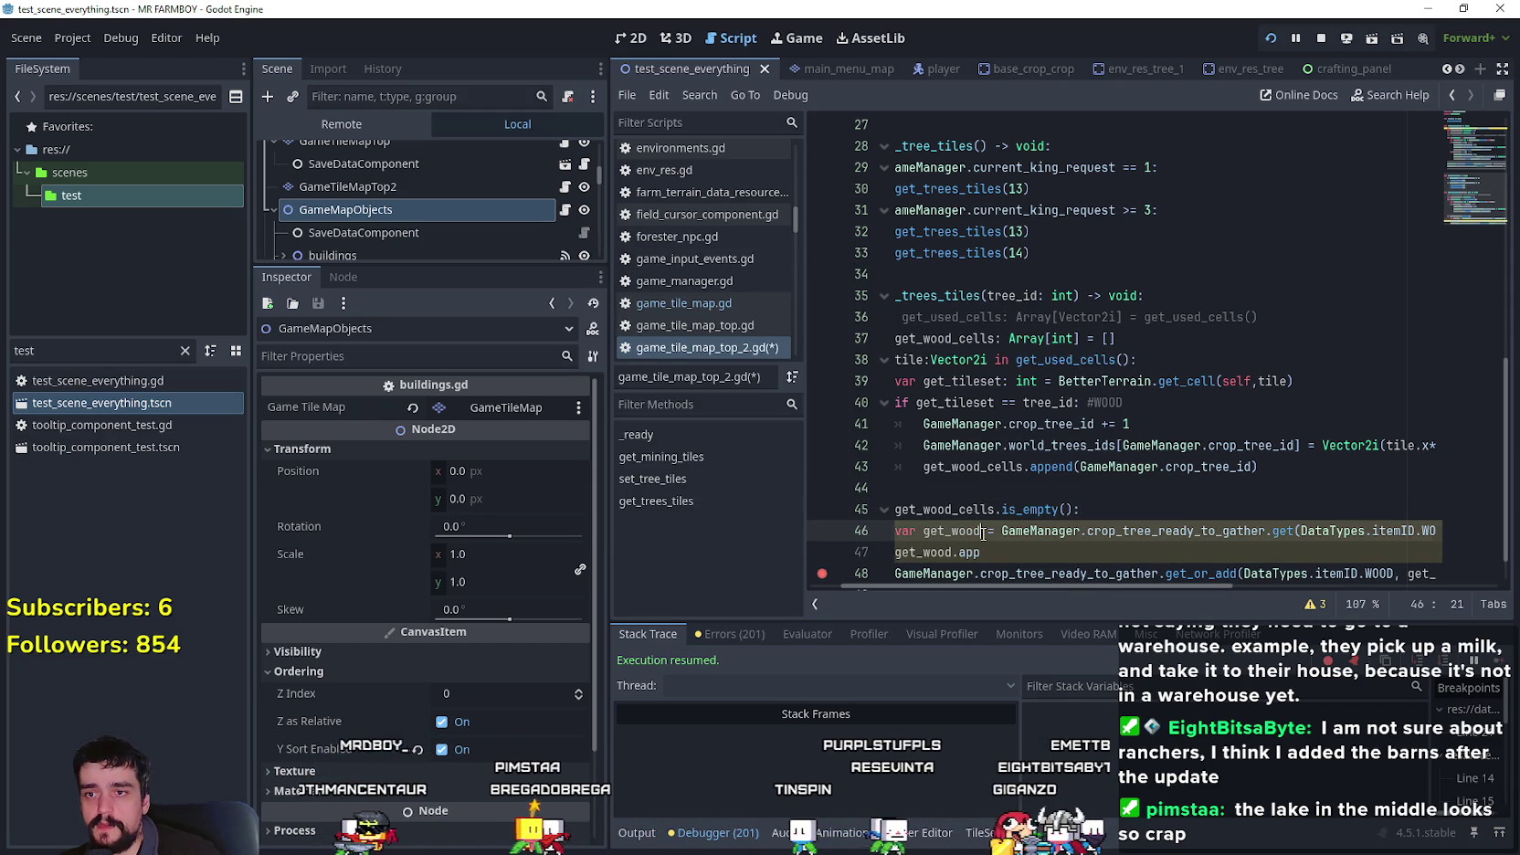
{"action": "type", "text": "rra"}
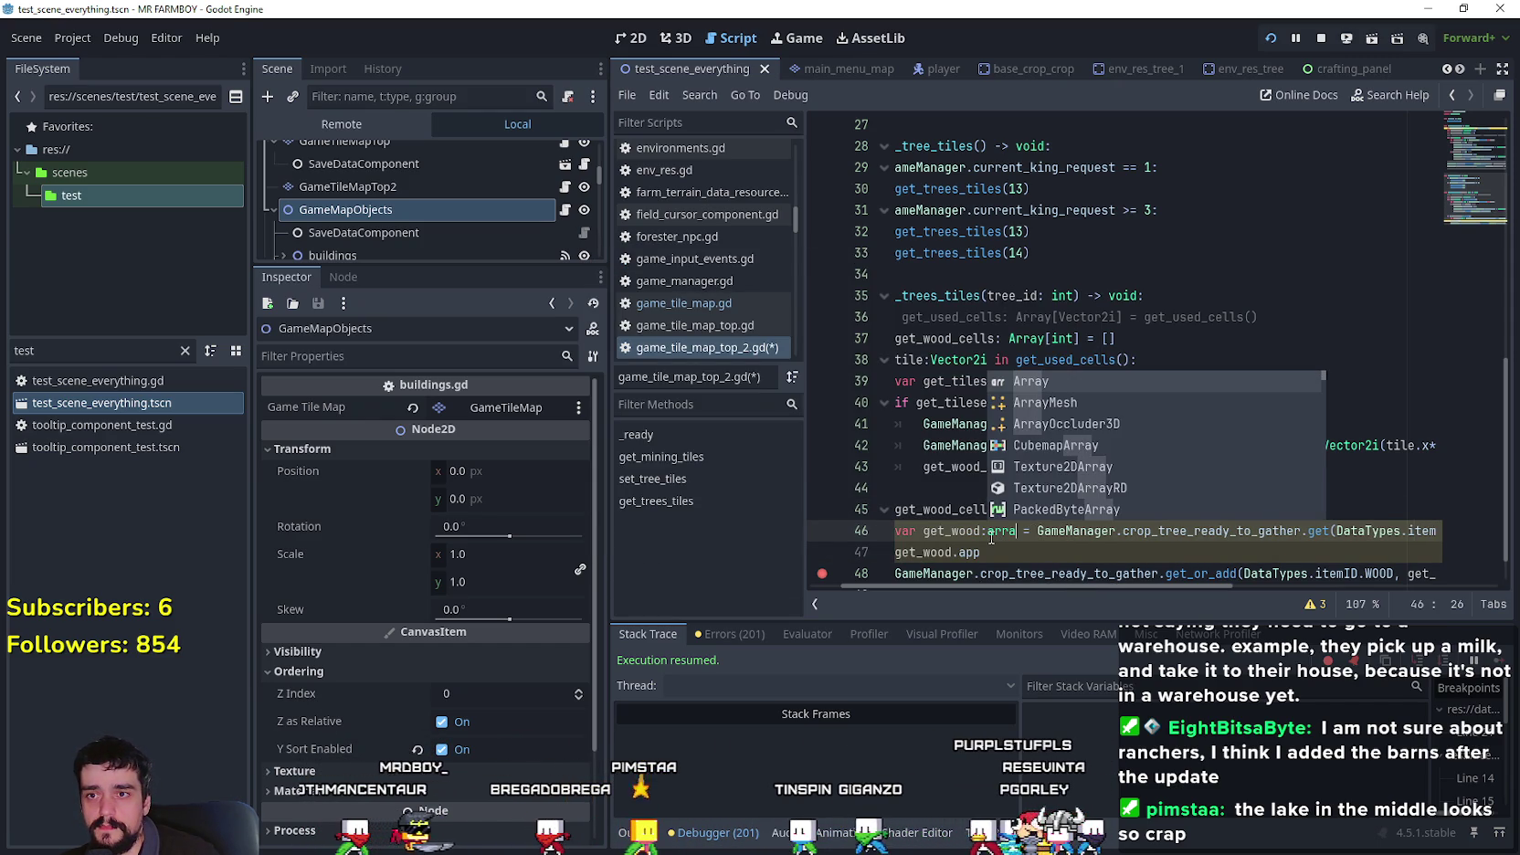
{"action": "key", "text": "Return"}
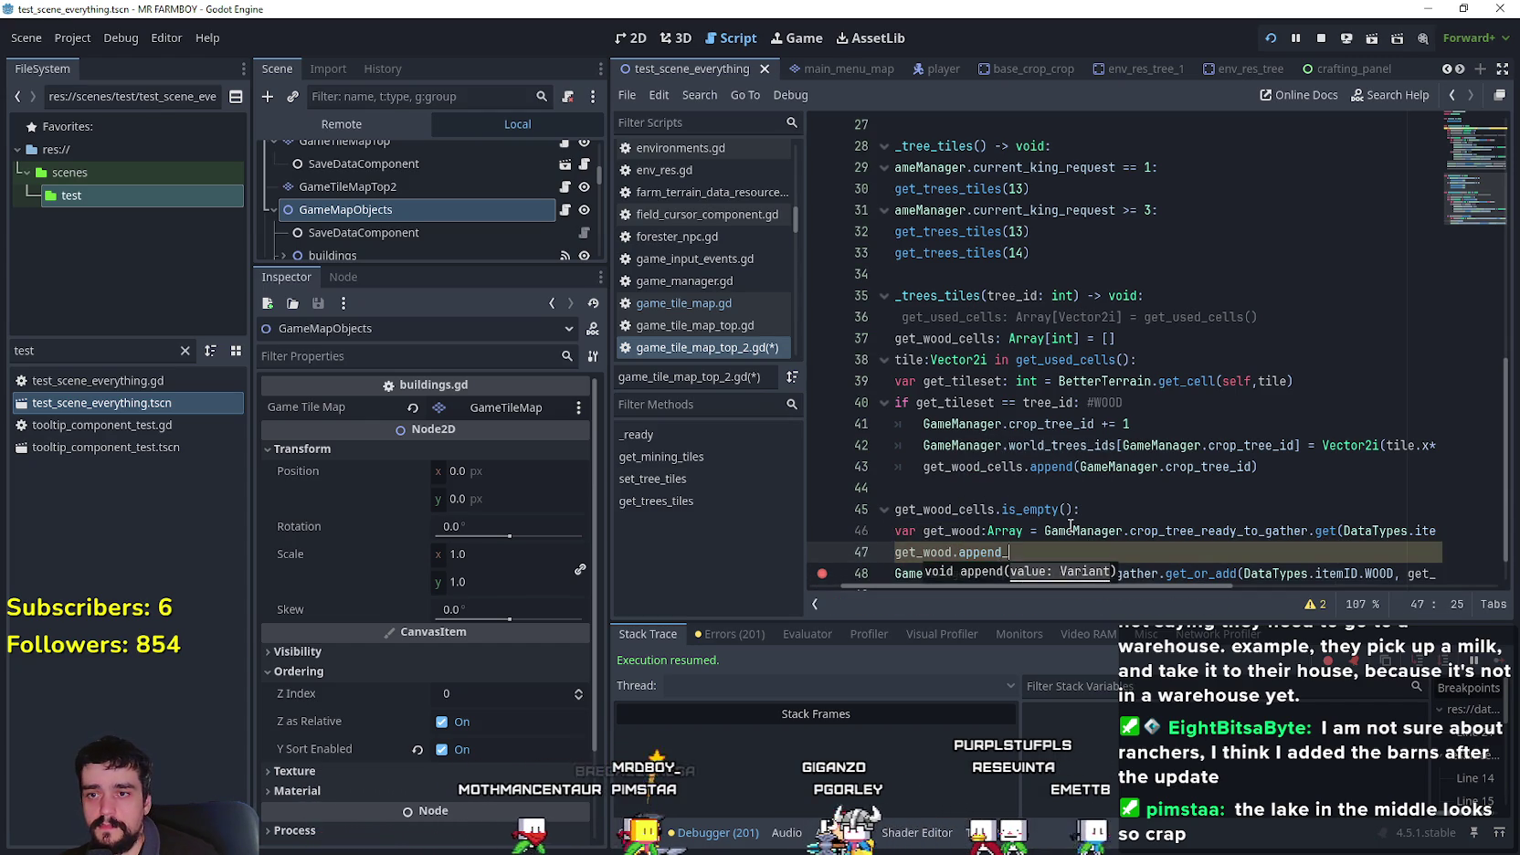
- Select line 47 and save the script with Ctrl+S
{"action": "left_click_drag", "start_coordinate": [1368, 574], "coordinate": [1452, 573]}
{"action": "type", "text": "array(get_wood_cells)"}
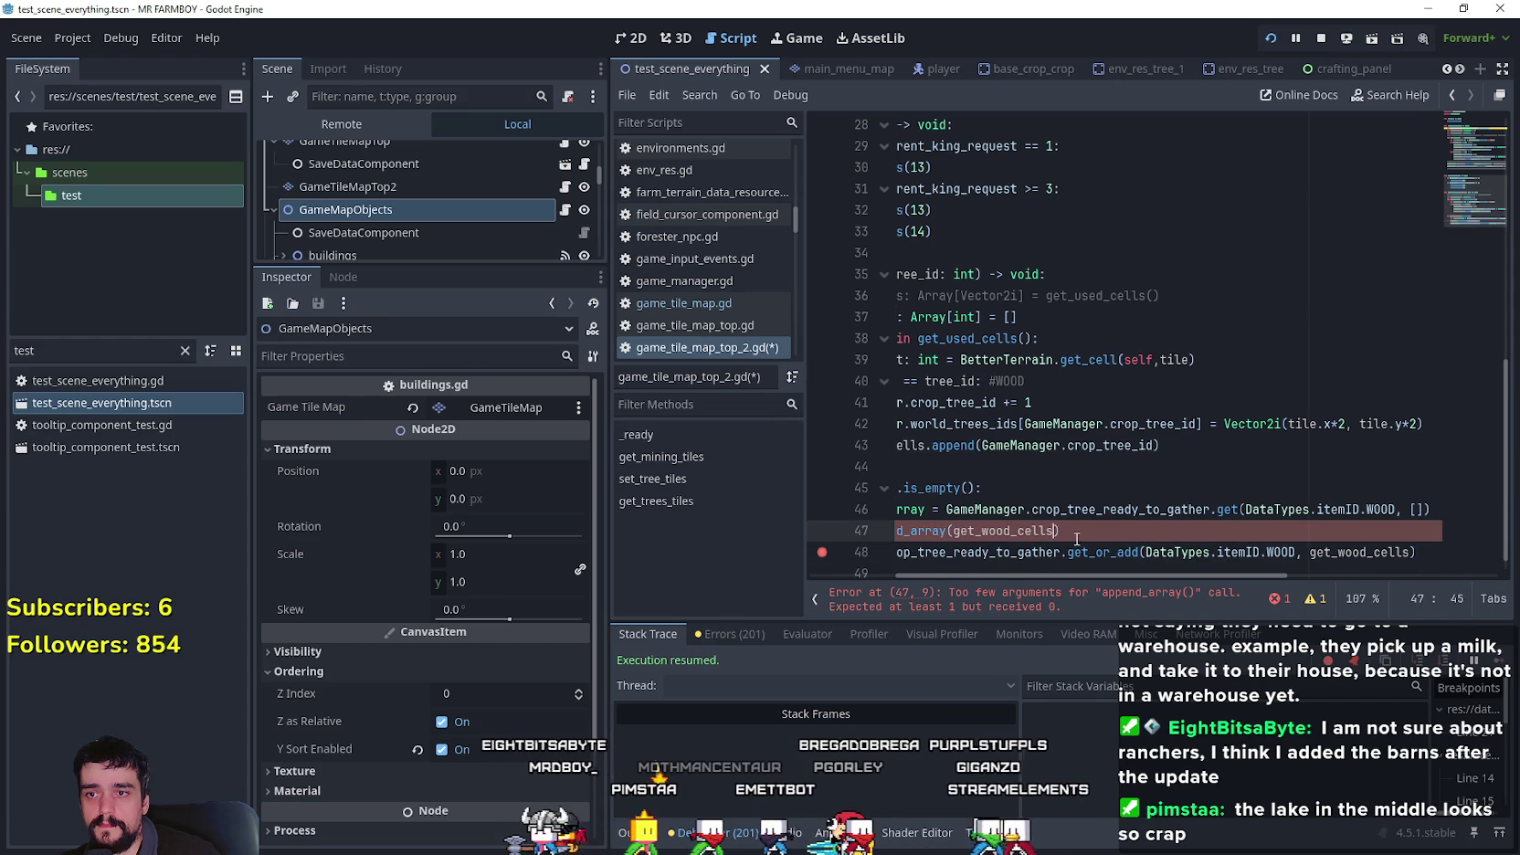
{"action": "key", "text": "shift+Home"}
{"action": "key", "text": "shift+Home"}
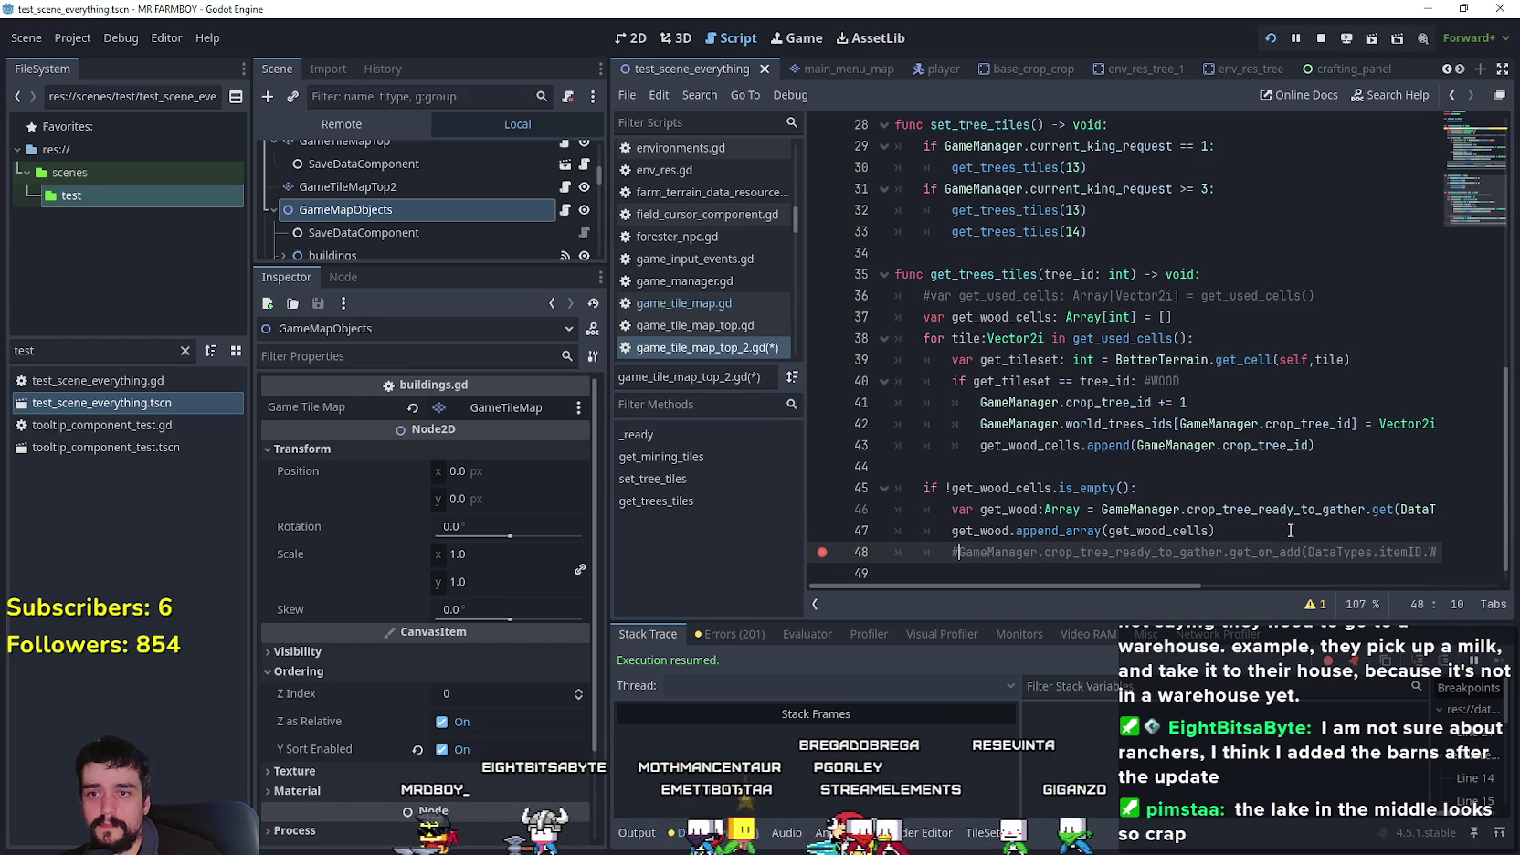
{"action": "key", "text": "ctrl+s"}
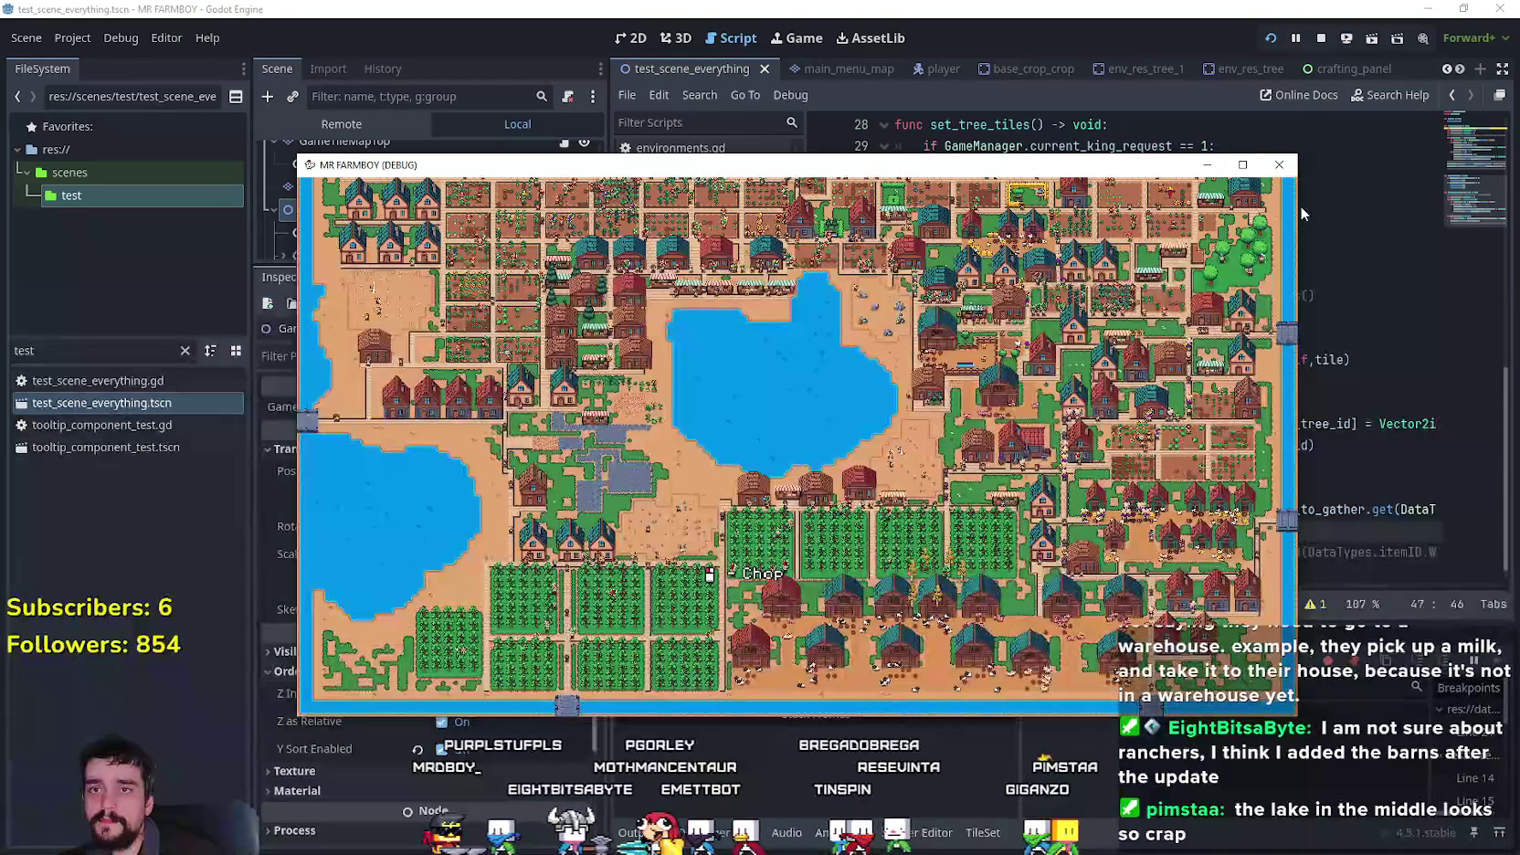
- Stop and rerun the project, maximize the game window, and load Save 2
{"action": "key", "text": "F8"}
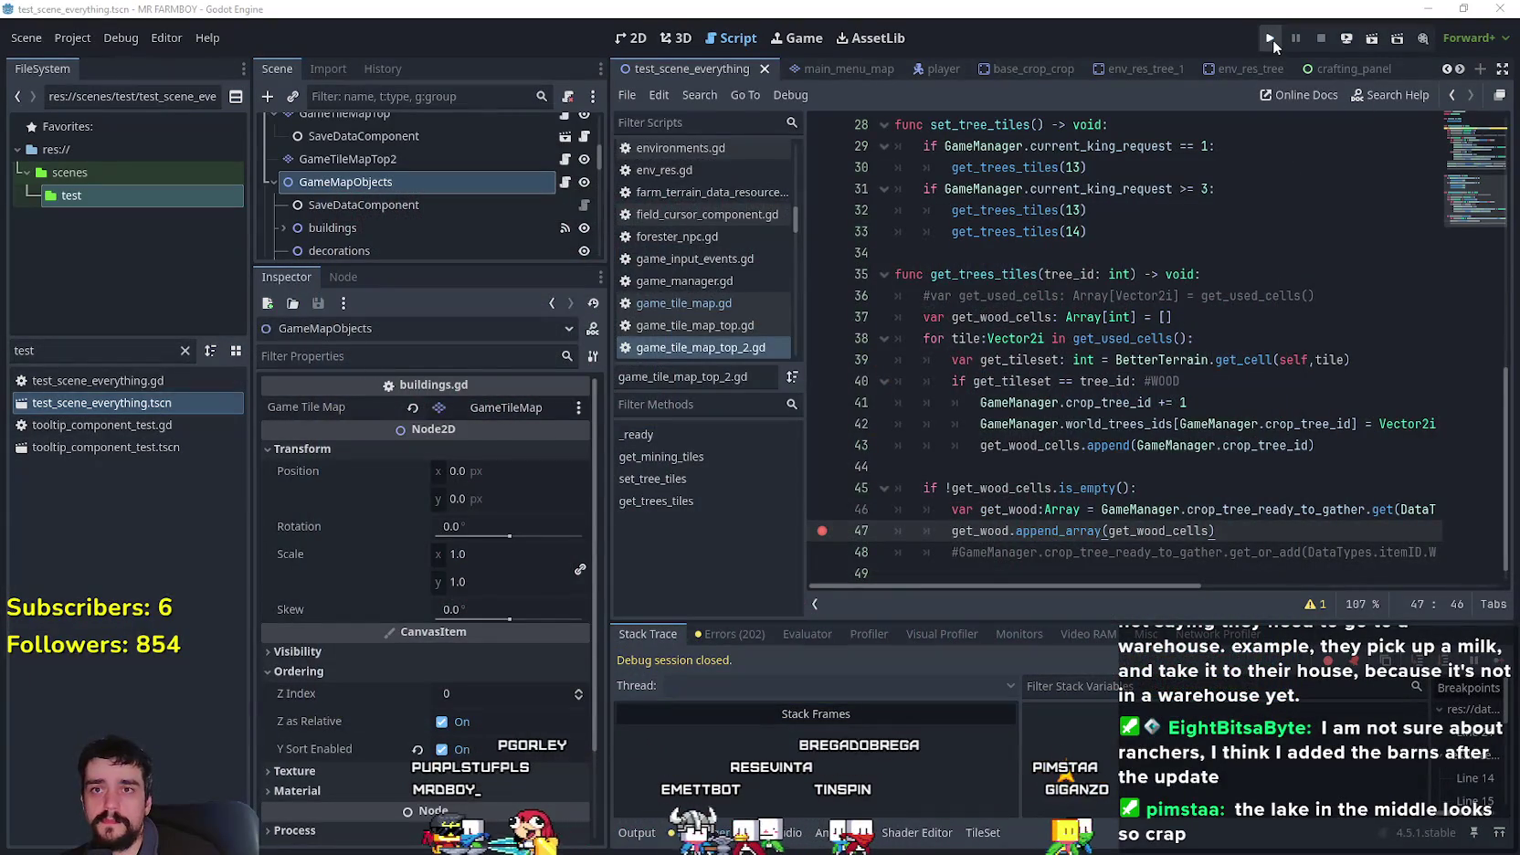
{"action": "left_click", "coordinate": [1270, 38]}
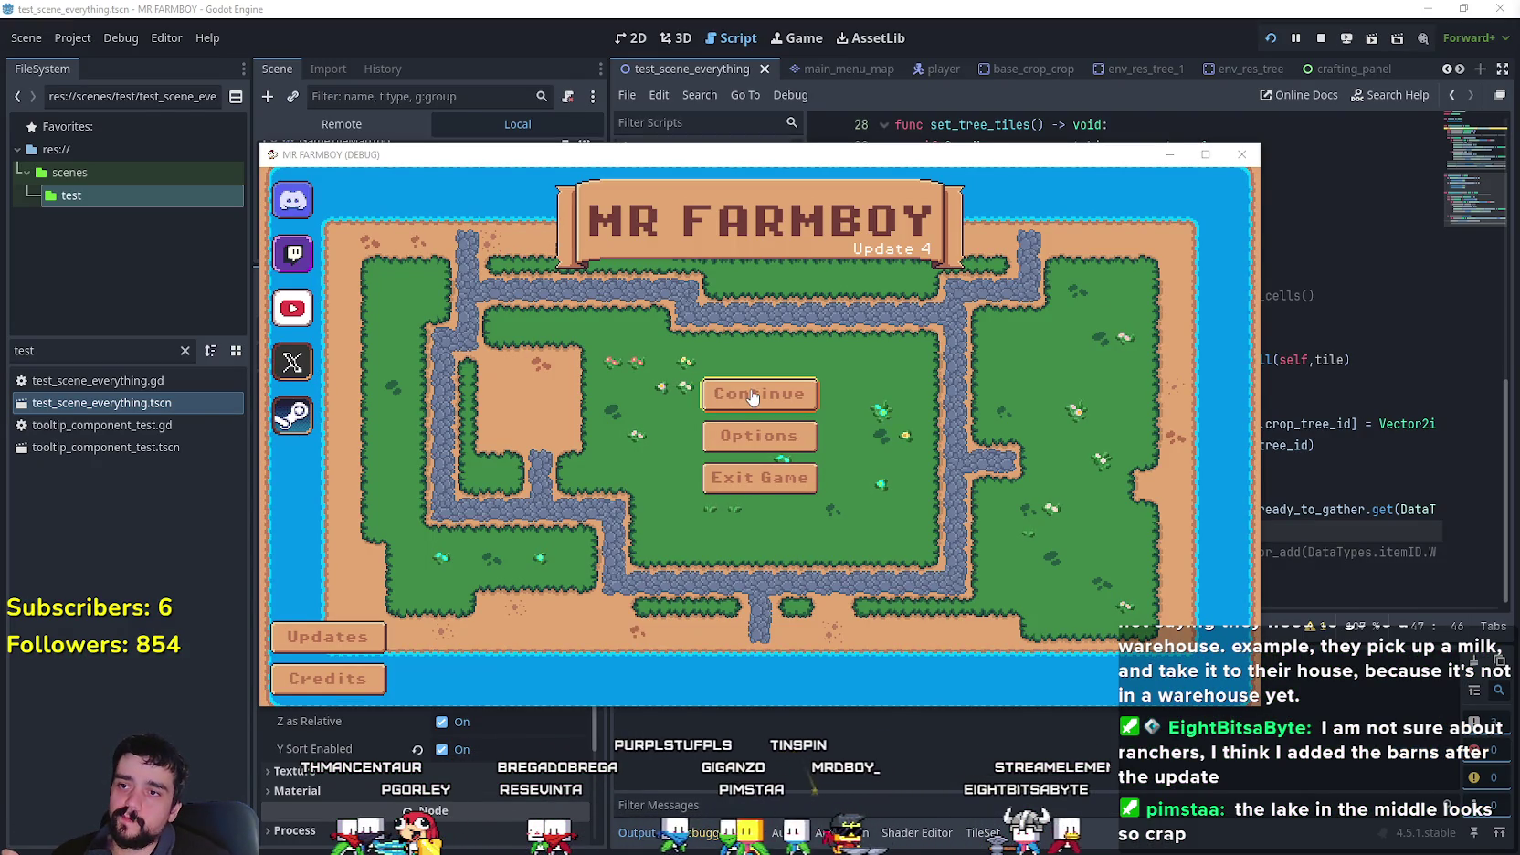
{"action": "left_click", "coordinate": [752, 396]}
{"action": "scroll", "coordinate": [866, 501], "scroll_direction": "down", "scroll_amount": 2}
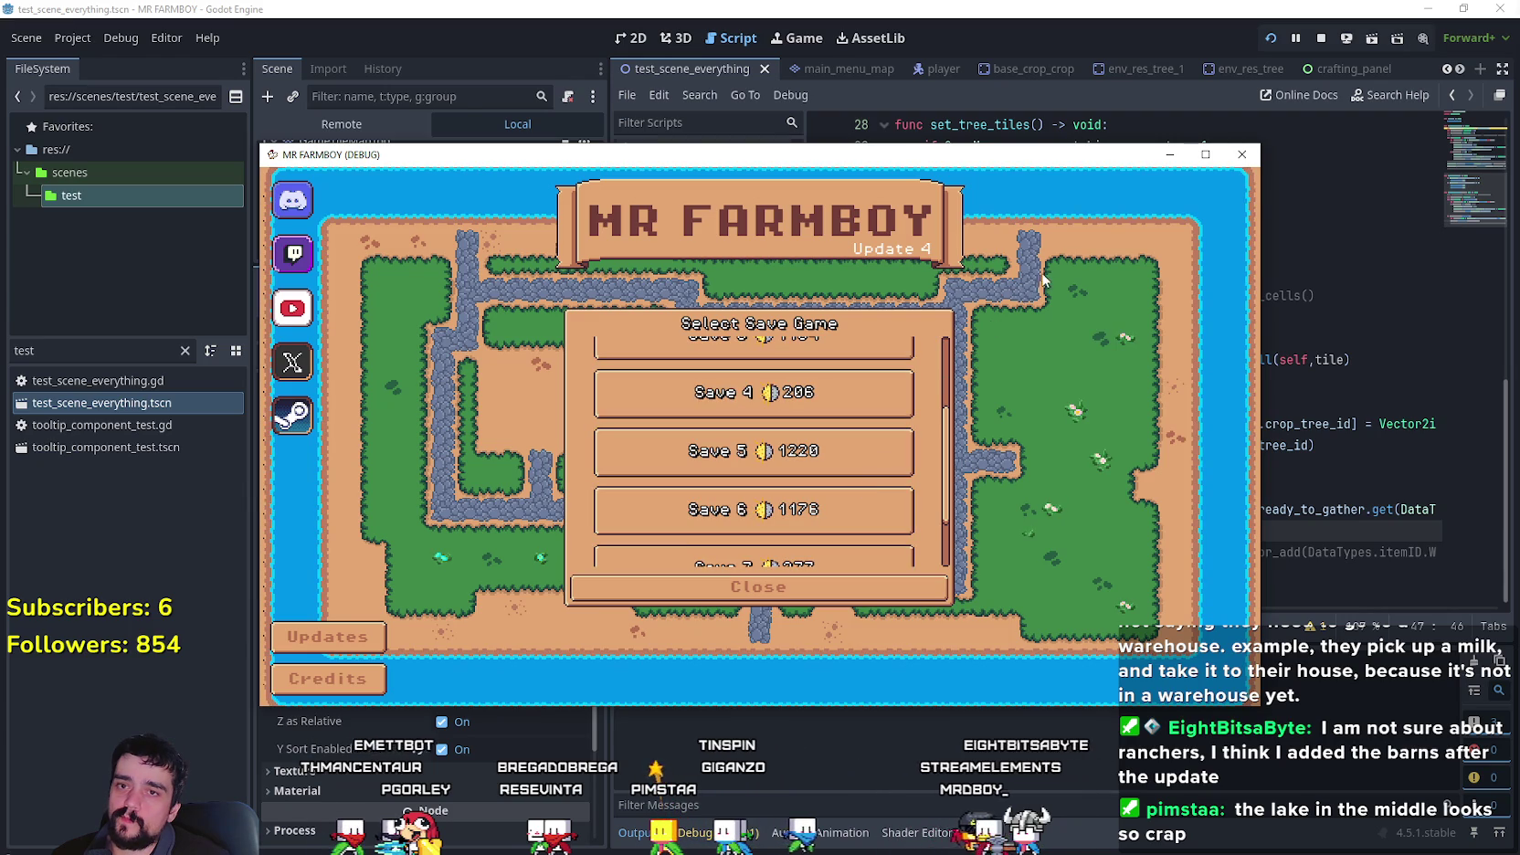
{"action": "left_click", "coordinate": [1204, 154]}
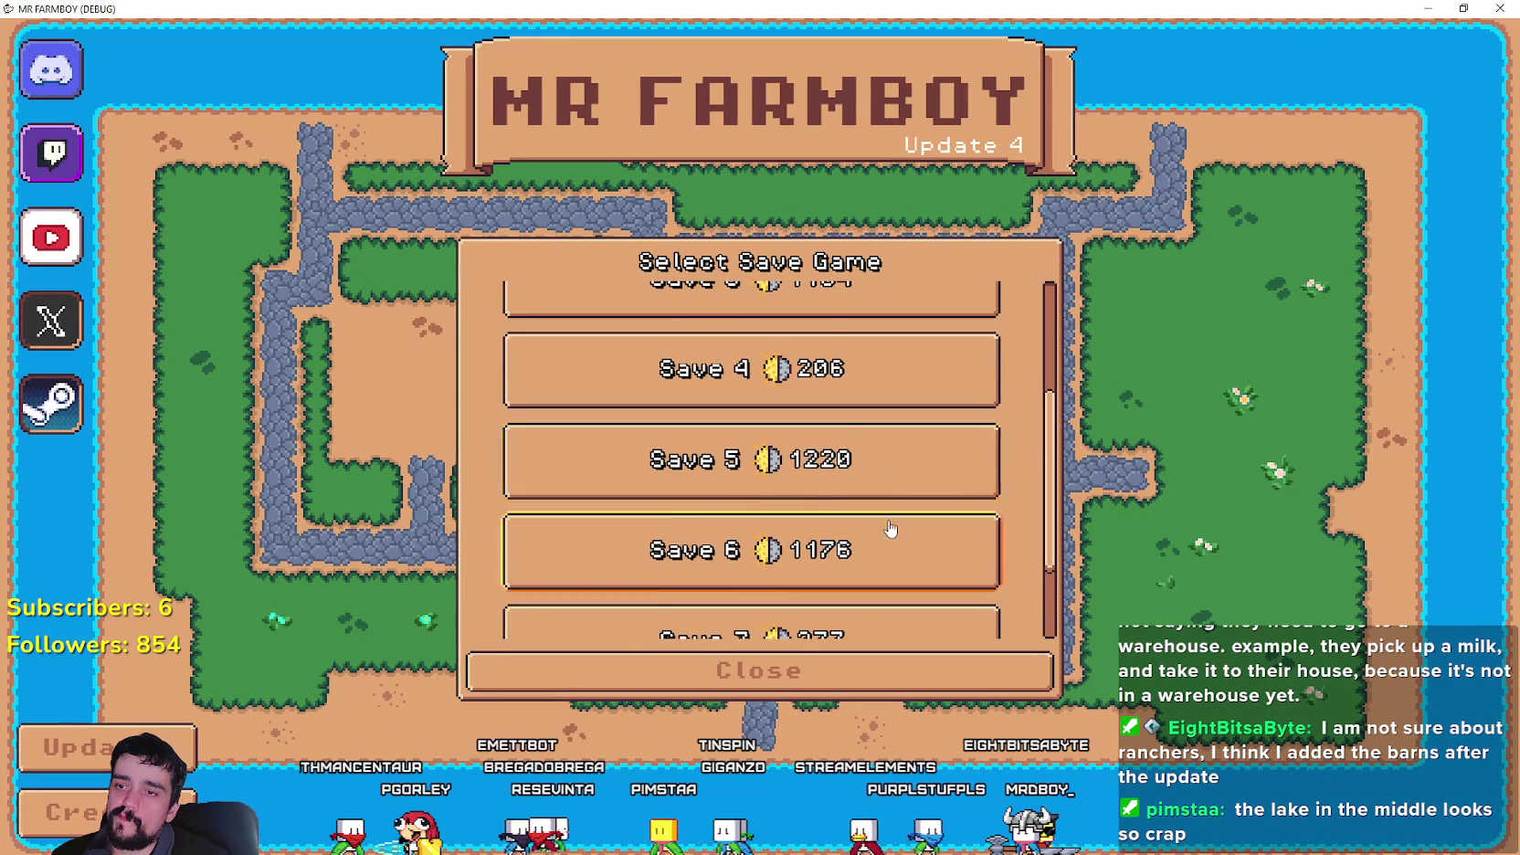
{"action": "scroll", "coordinate": [914, 539], "scroll_direction": "down", "scroll_amount": 2}
{"action": "scroll", "coordinate": [982, 541], "scroll_direction": "up", "scroll_amount": 4}
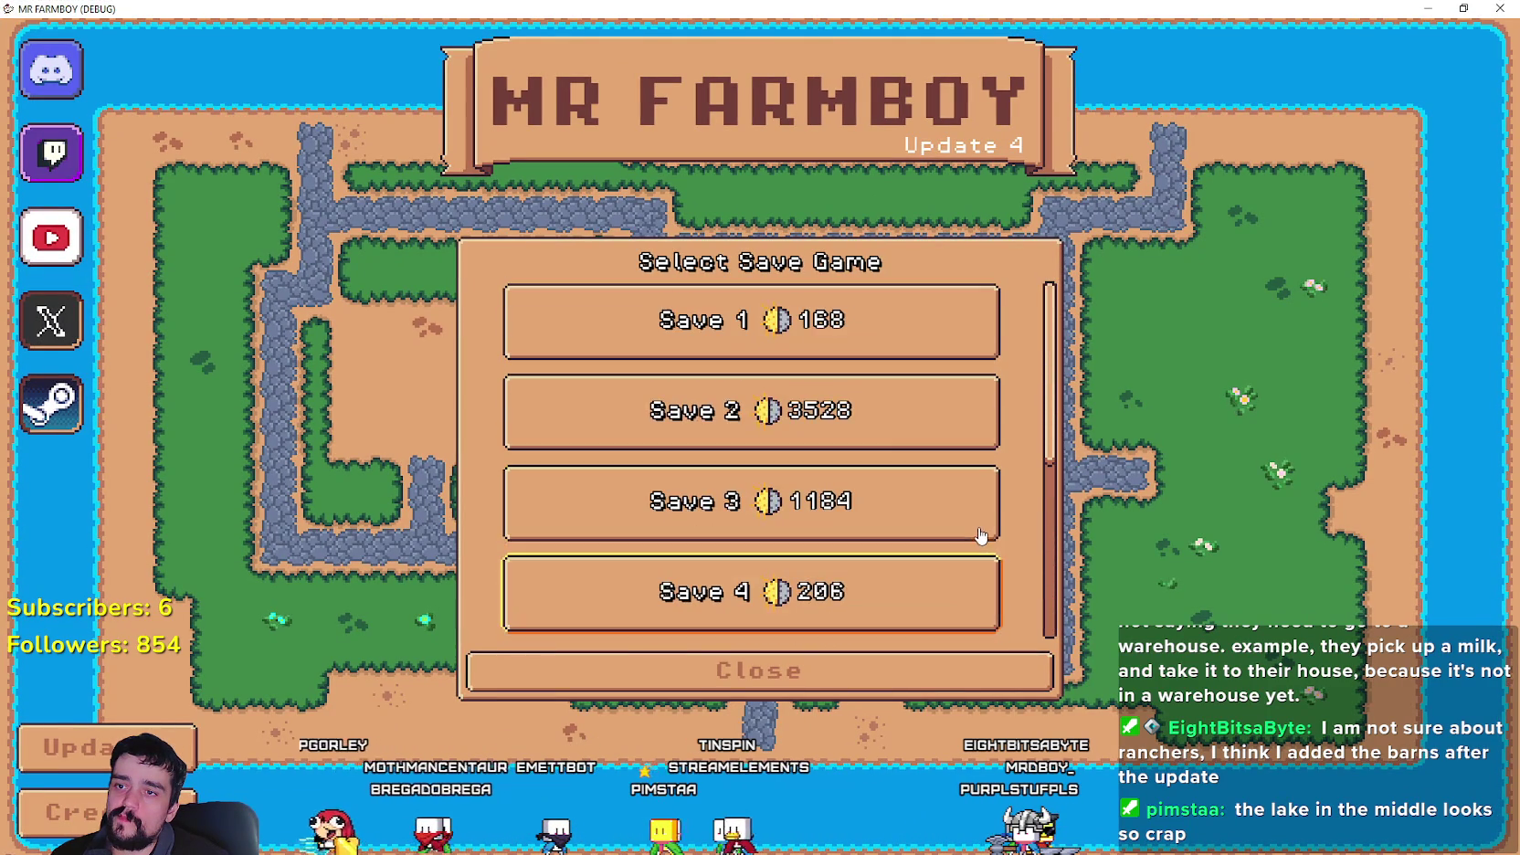
{"action": "left_click", "coordinate": [851, 425]}
{"action": "left_click", "coordinate": [634, 427]}
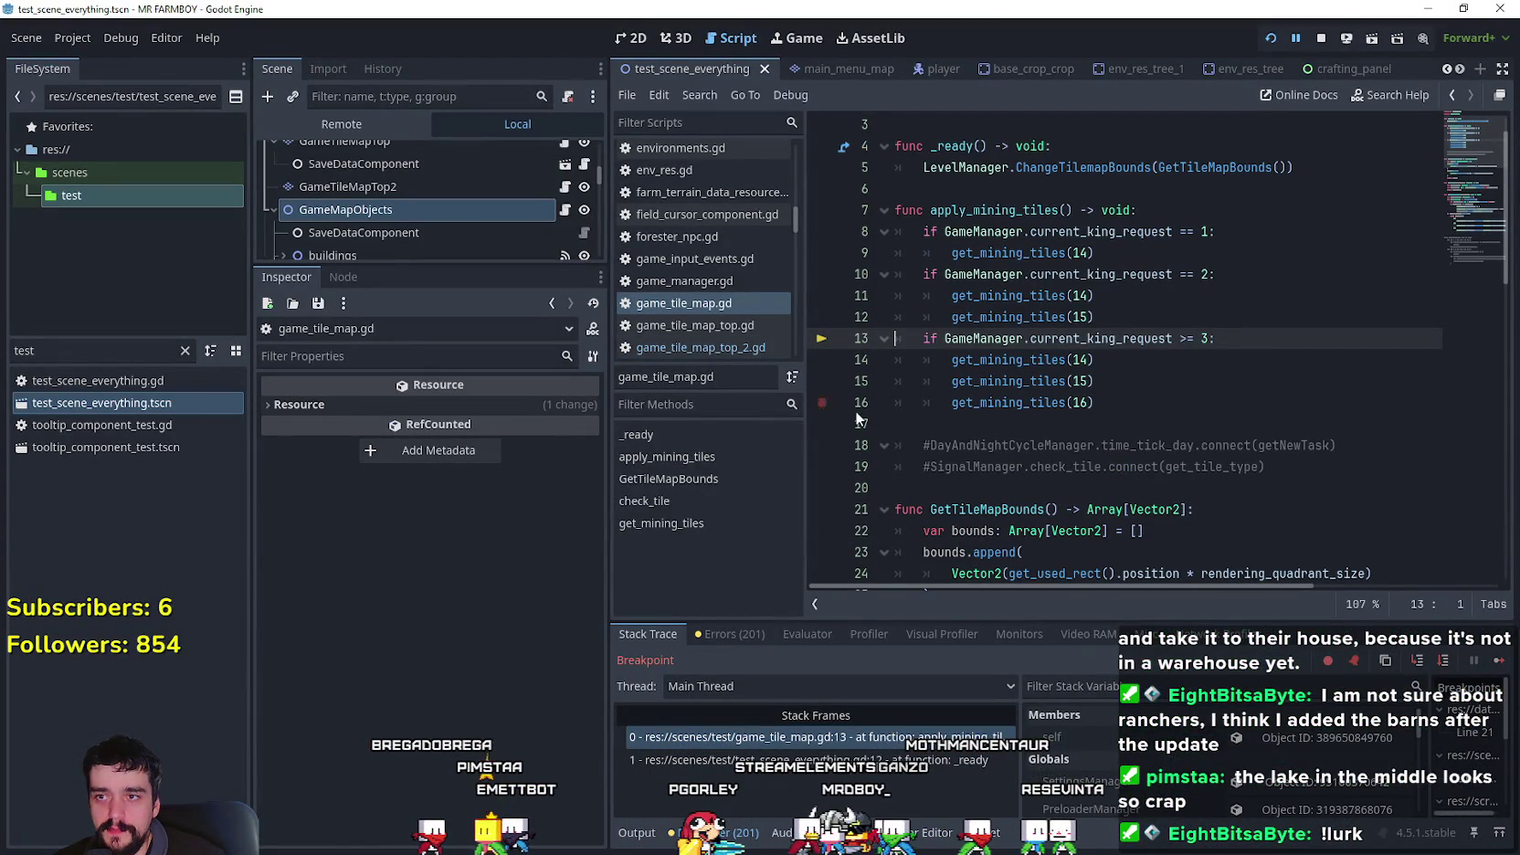
- Continue past the line 13 and line 47 breakpoints so the game runs freely
{"action": "left_click", "coordinate": [1502, 663]}
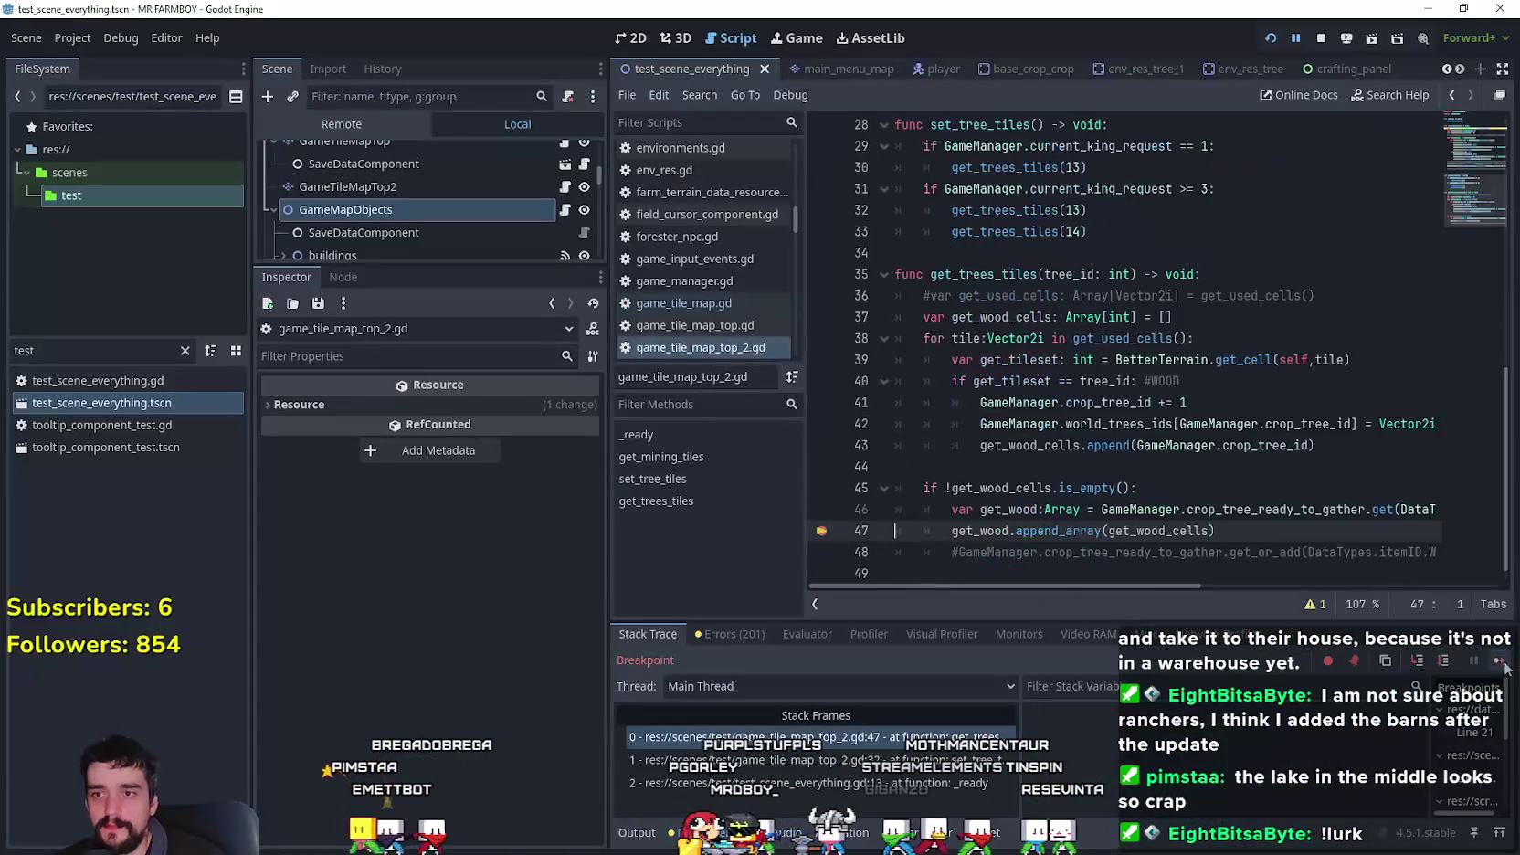
{"action": "left_click", "coordinate": [1498, 664]}
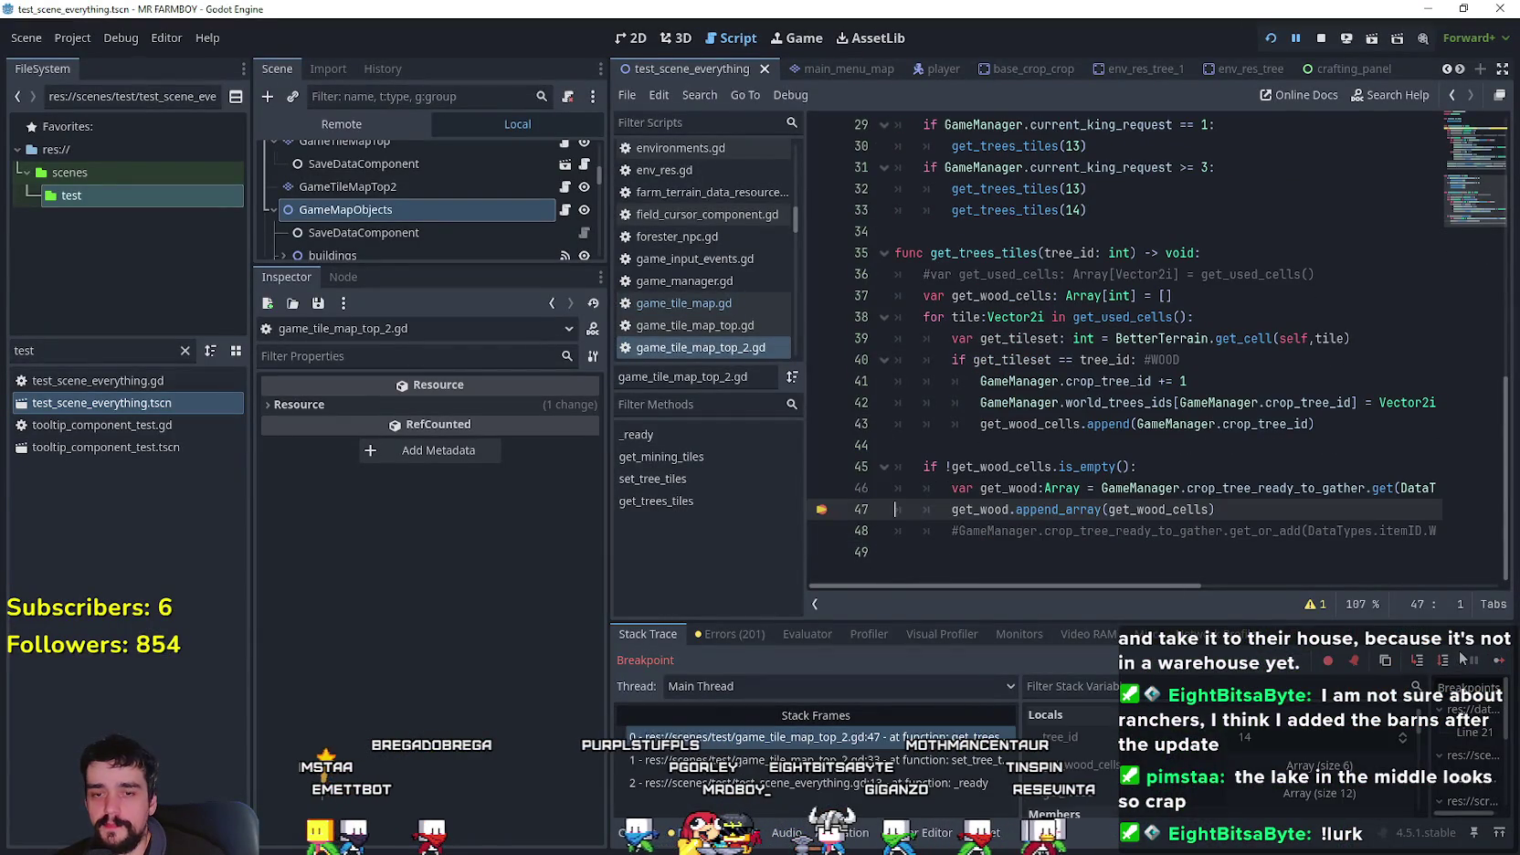
{"action": "left_click", "coordinate": [1498, 664]}
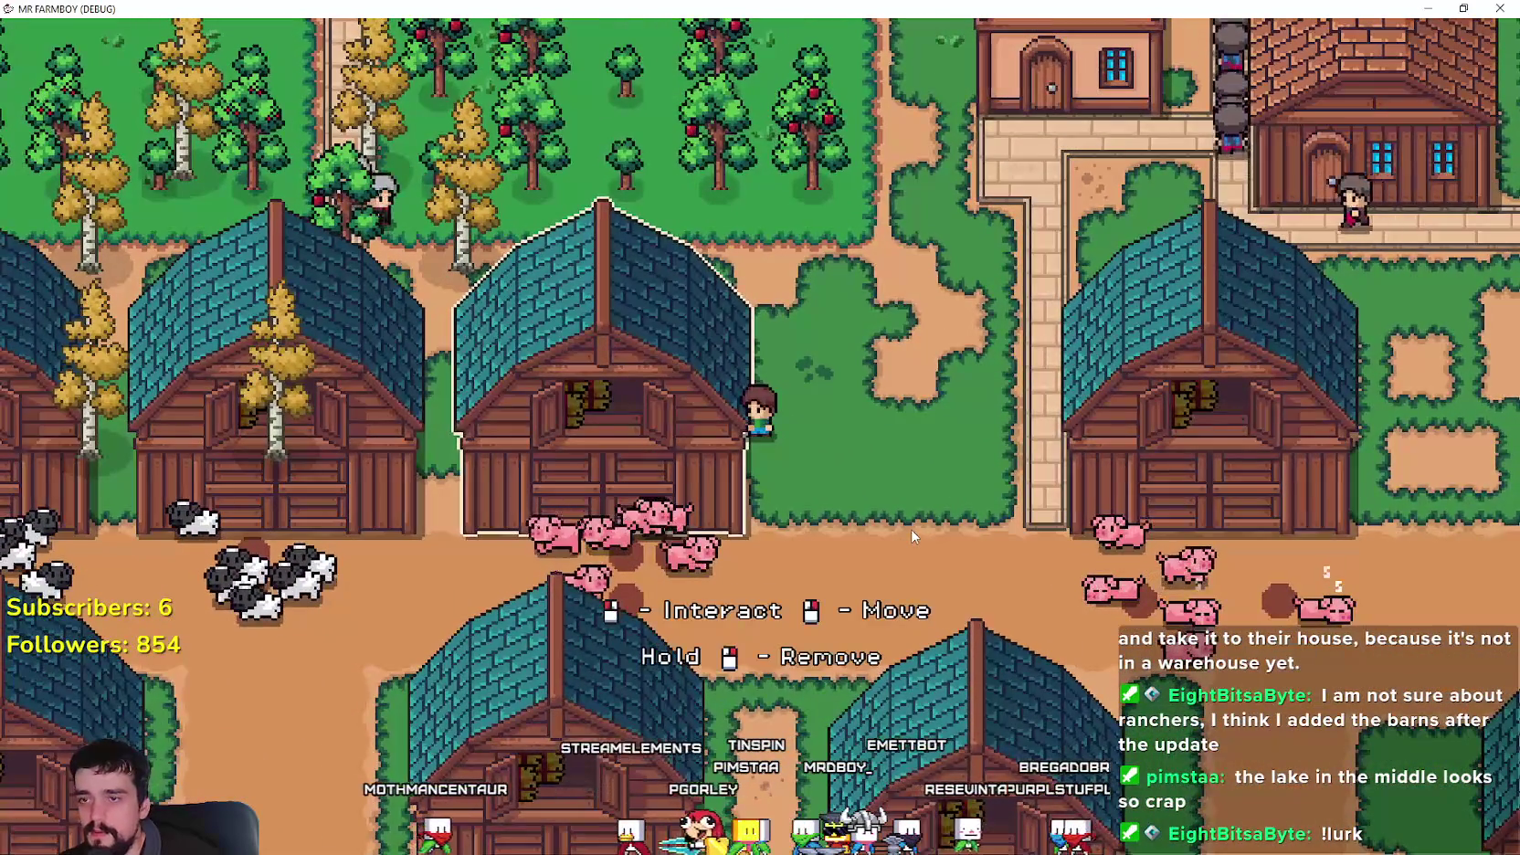
- Walk the farmer to the barn and move the outlined barn twice to a new spot
{"action": "left_click", "coordinate": [911, 528]}
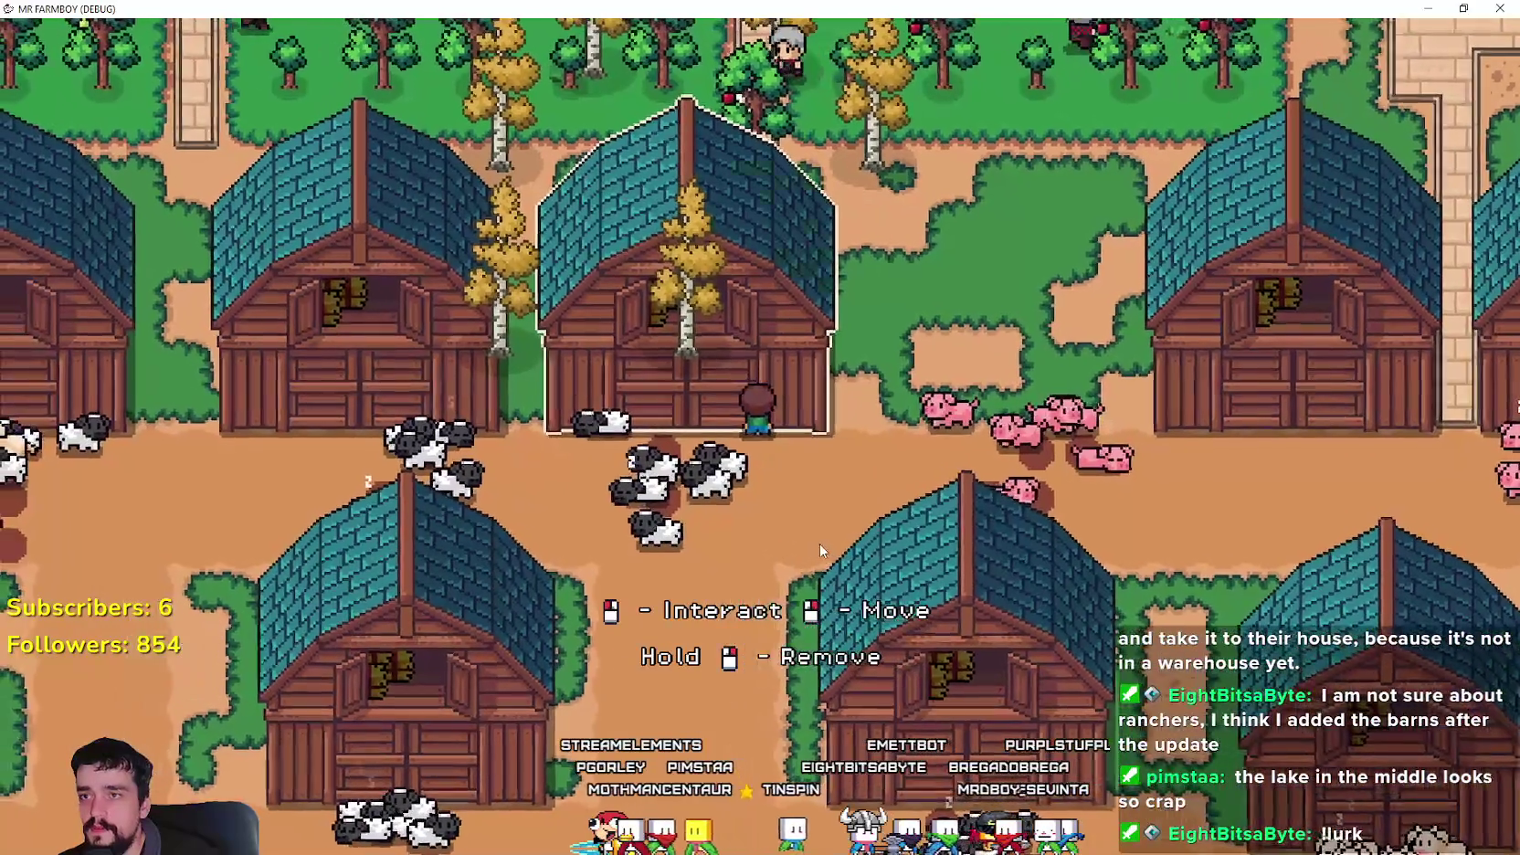
{"action": "right_click", "coordinate": [846, 537]}
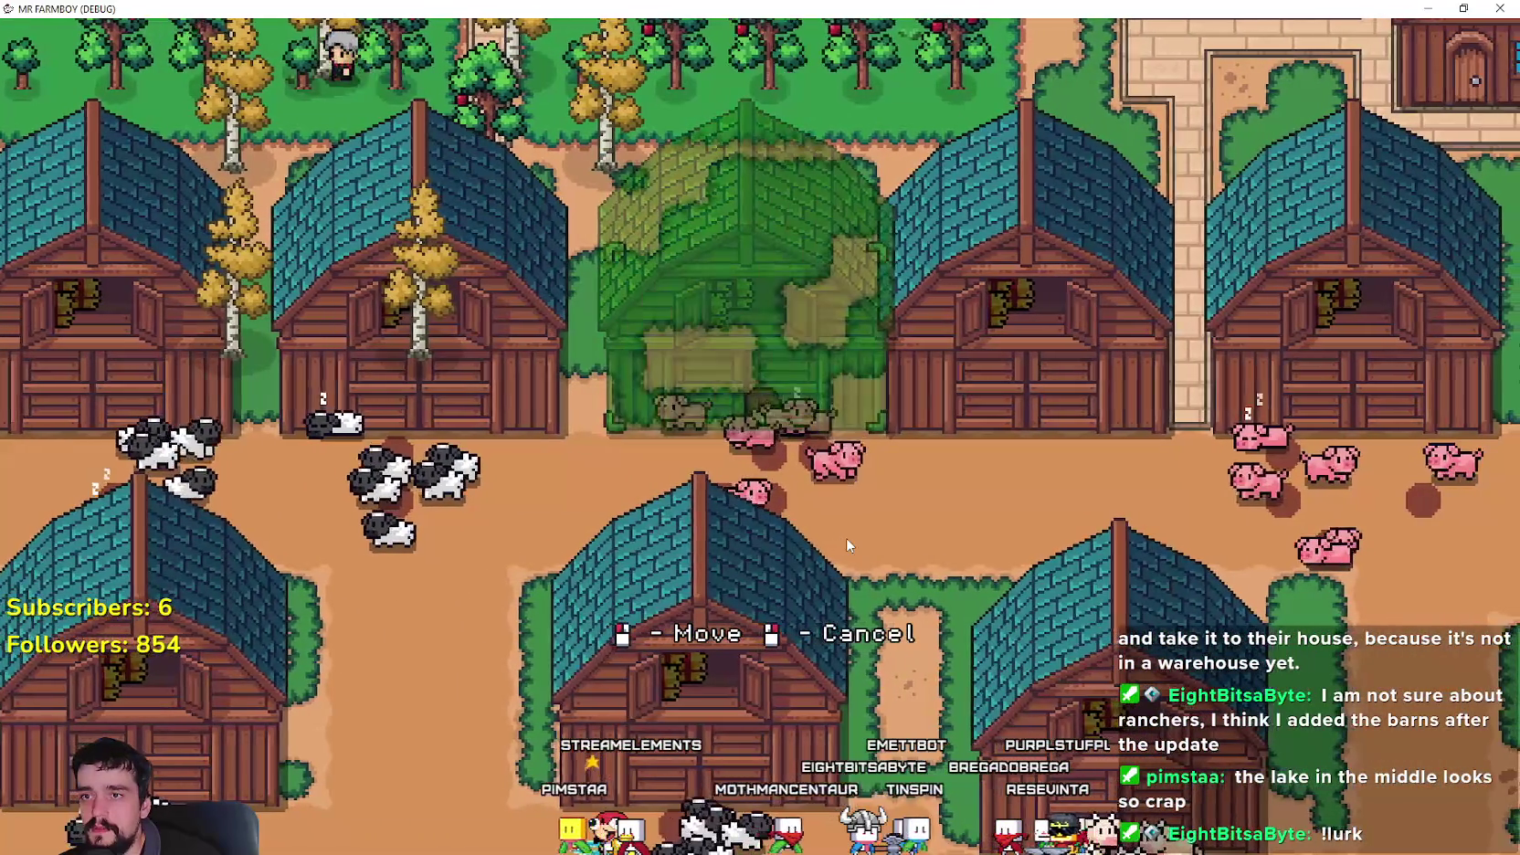
{"action": "left_click", "coordinate": [845, 537]}
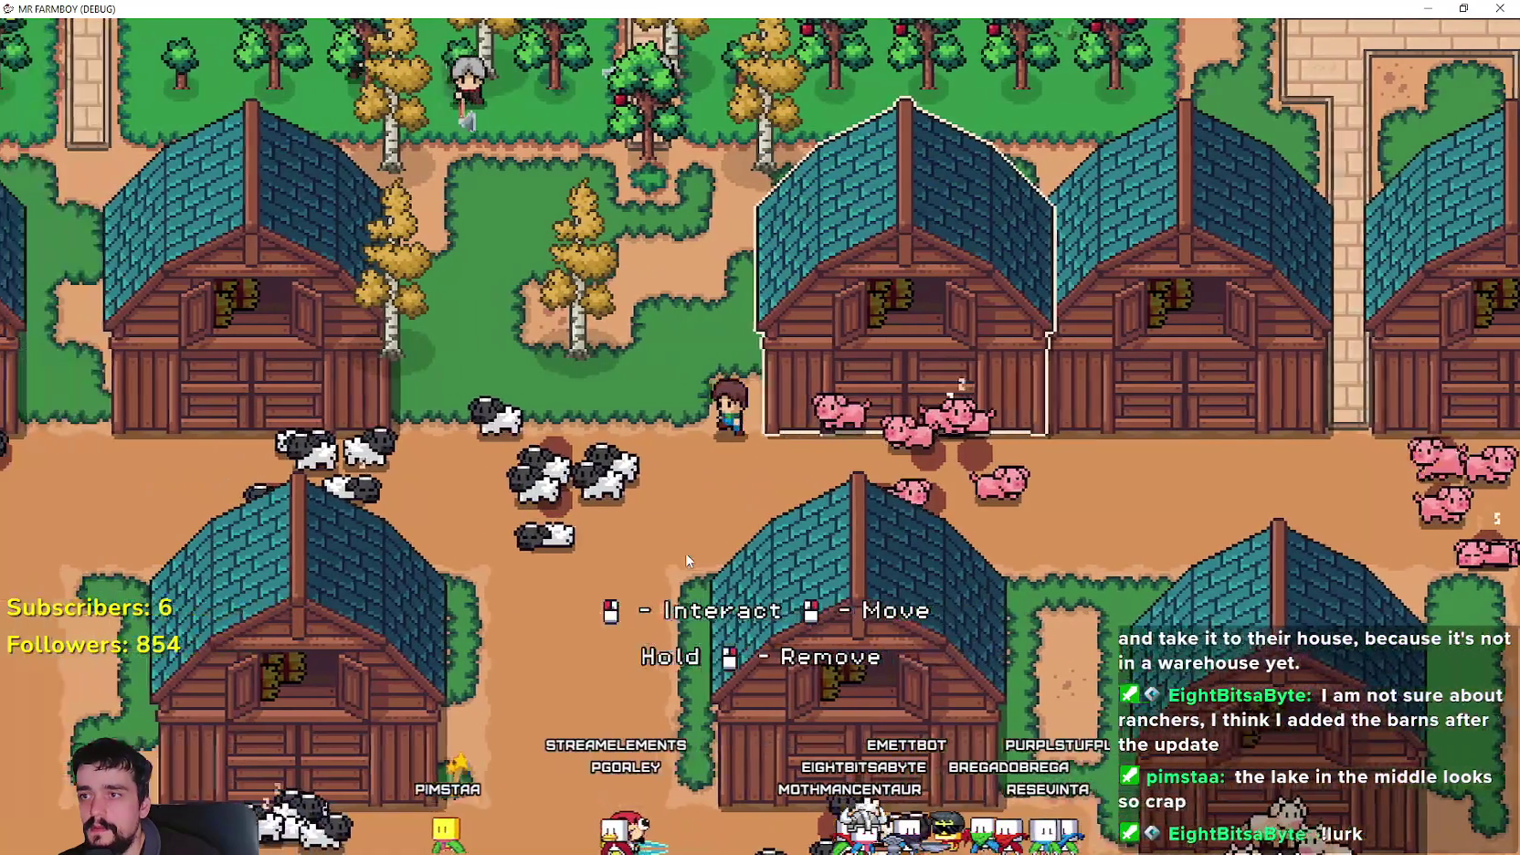
{"action": "right_click", "coordinate": [950, 577]}
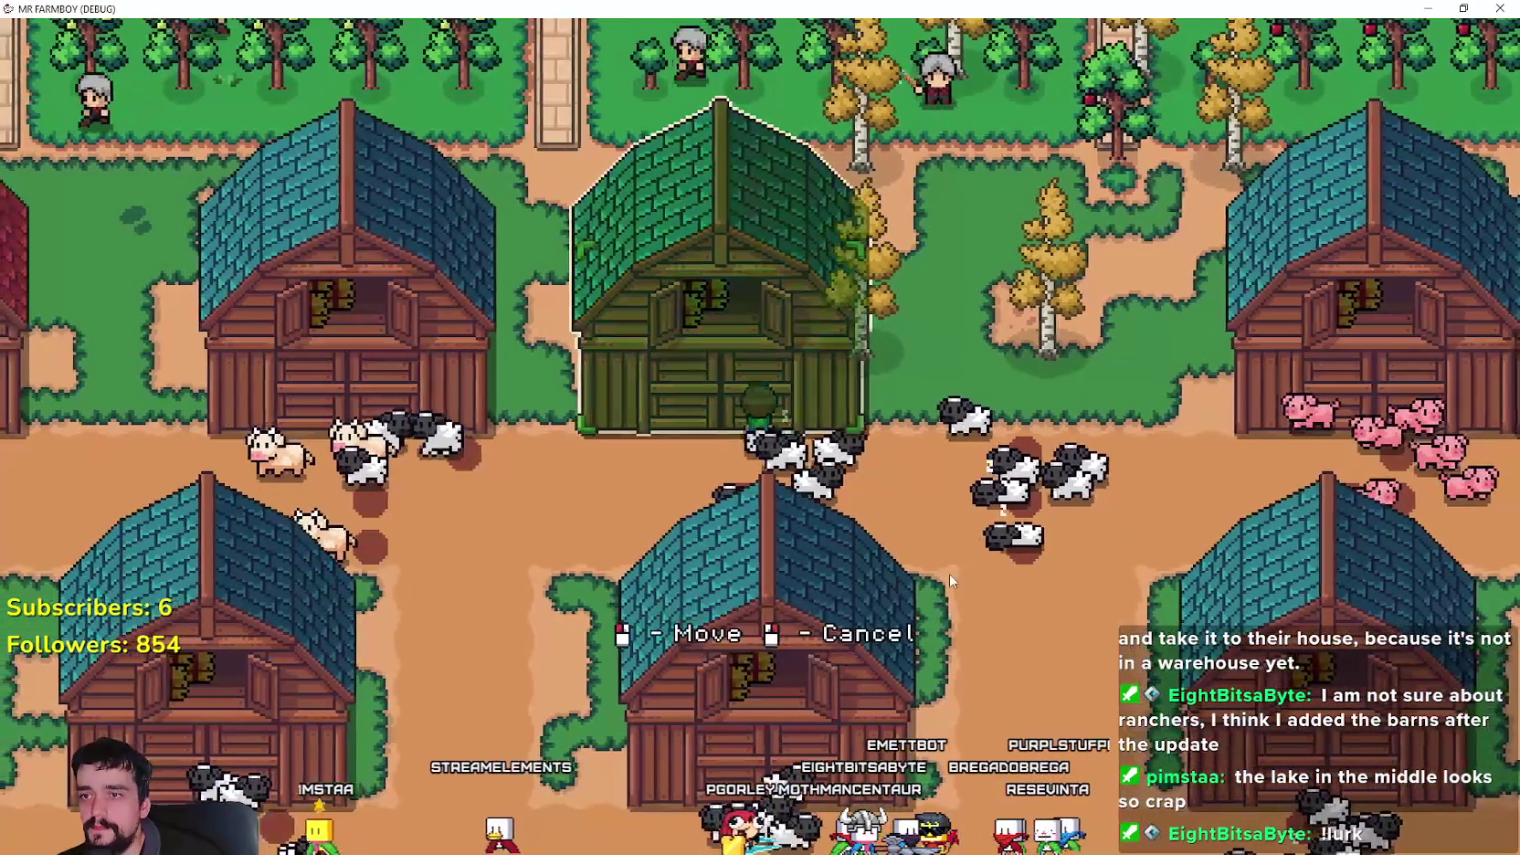
{"action": "left_click", "coordinate": [949, 573]}
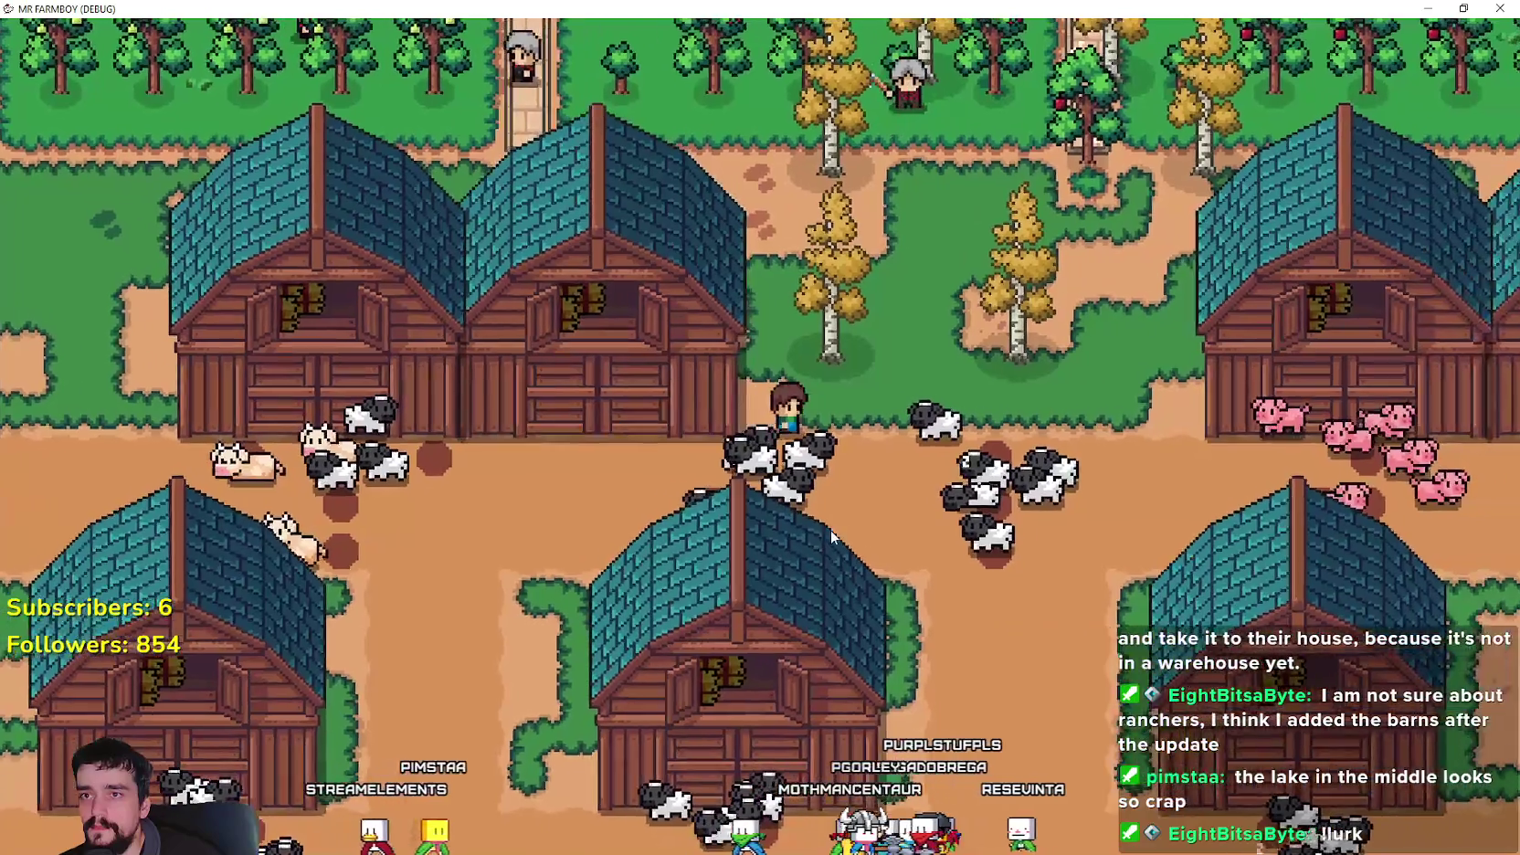
- Open crafting, walk the farmer north, east and west, and place a forestry grass tile
{"action": "key", "text": "c"}
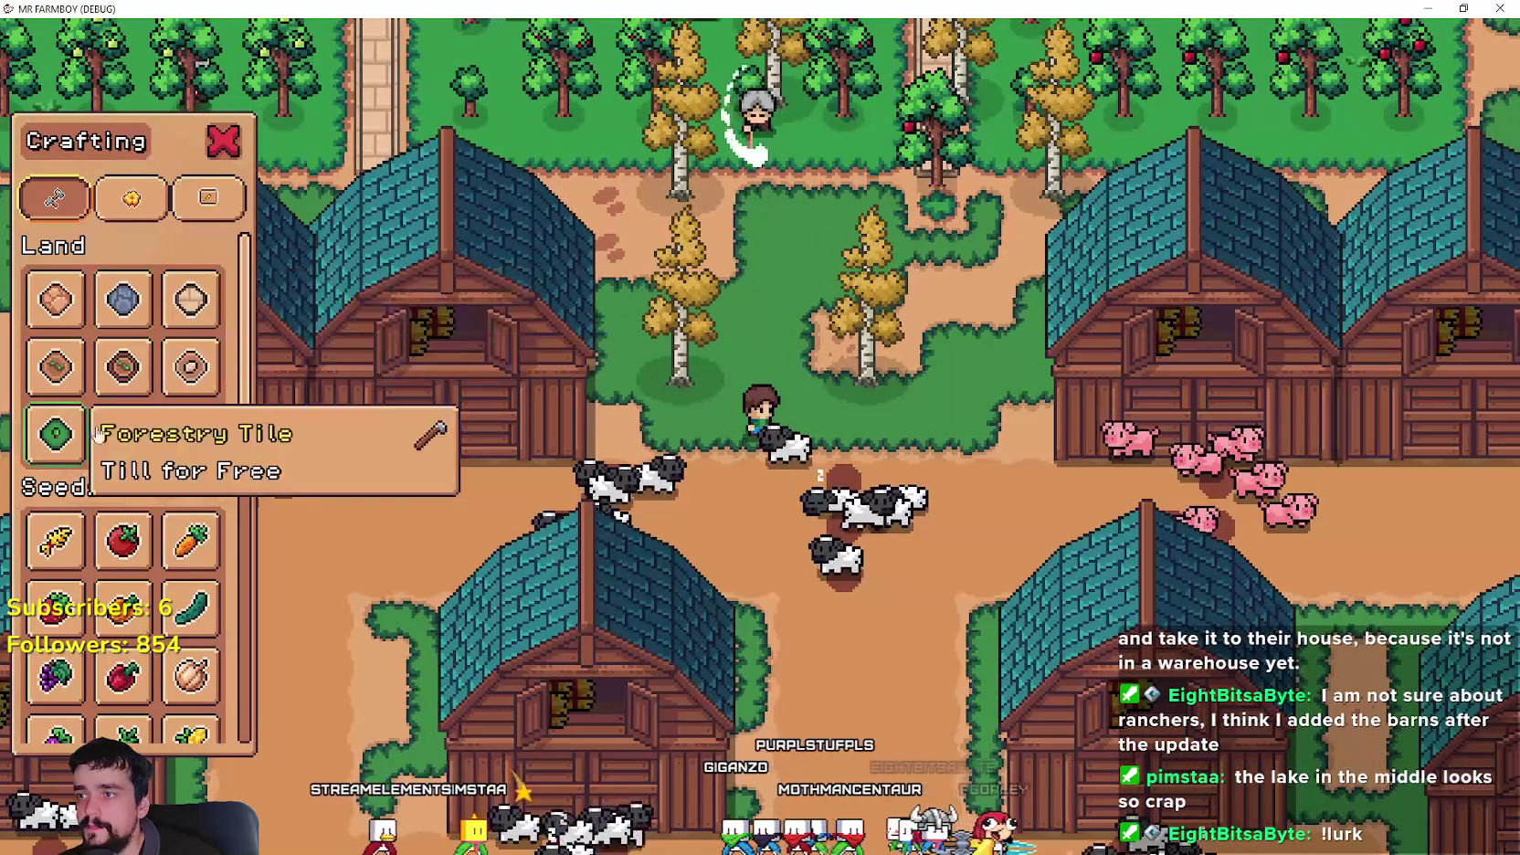
{"action": "key", "text": "w"}
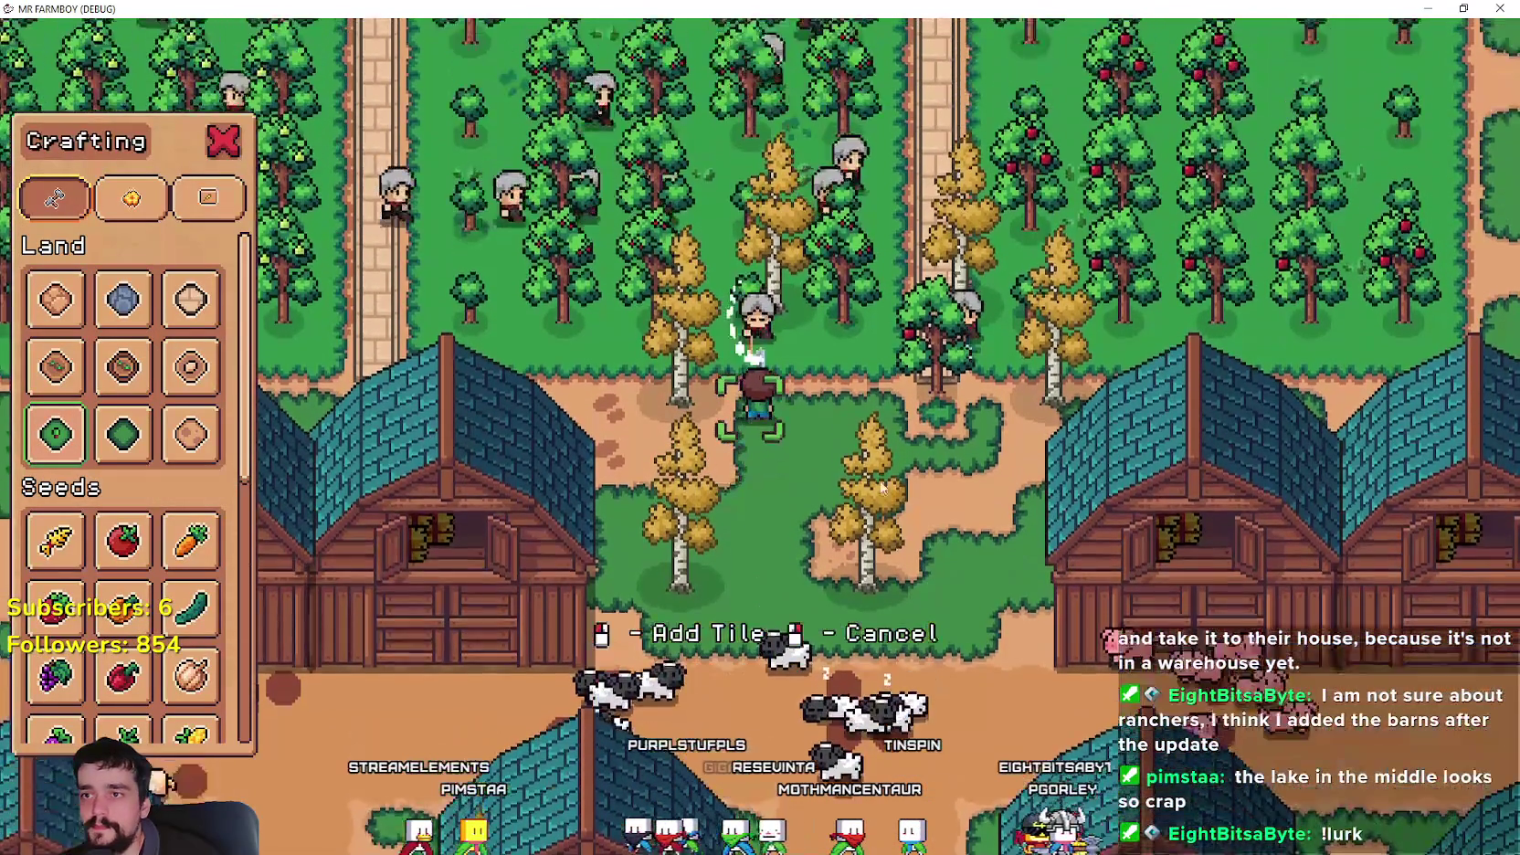
{"action": "key", "text": "d"}
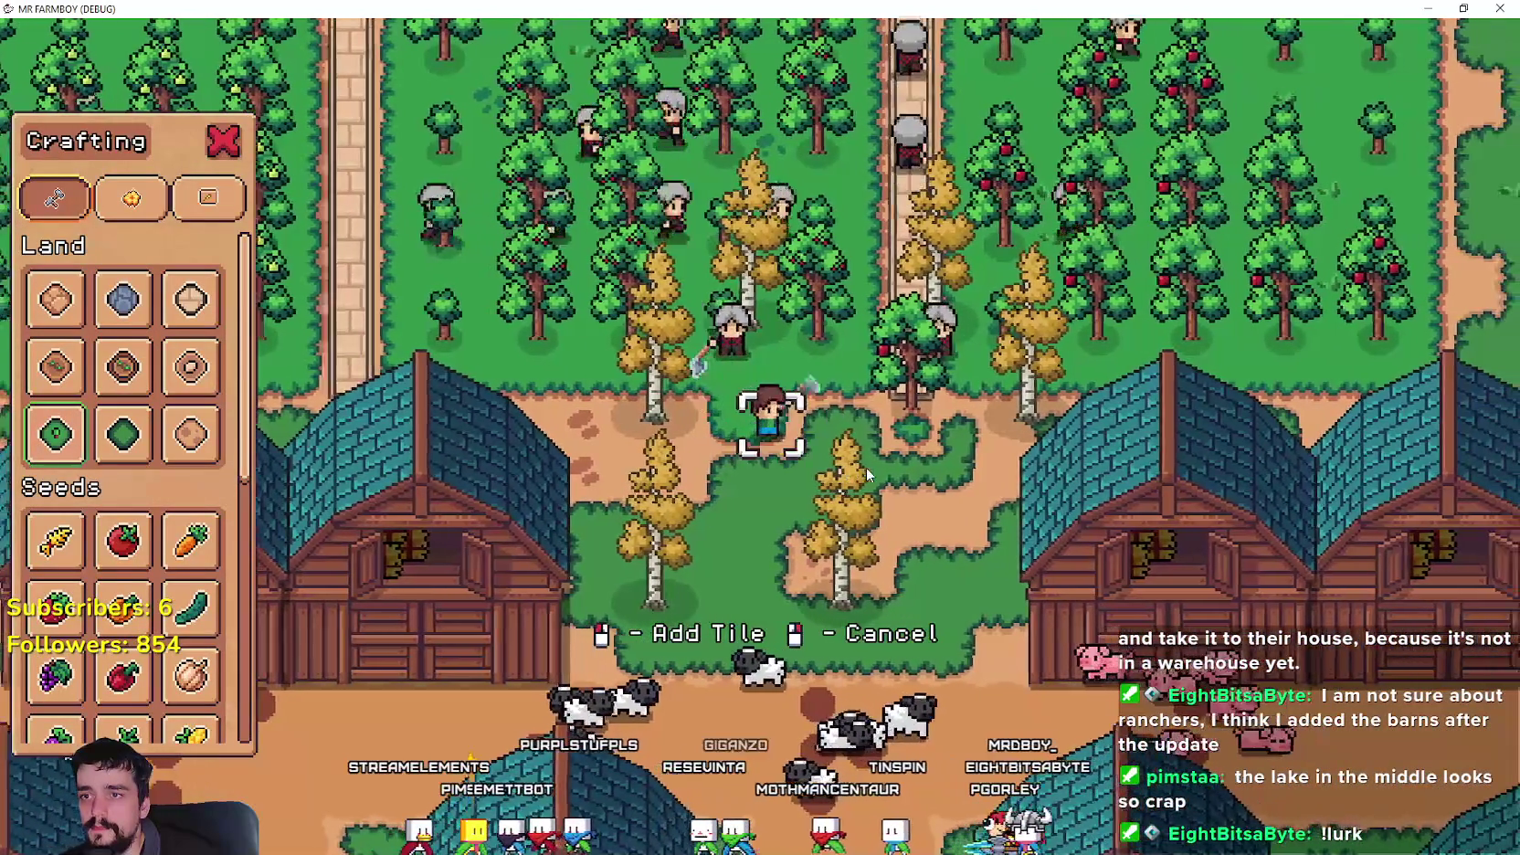
{"action": "key", "text": "d"}
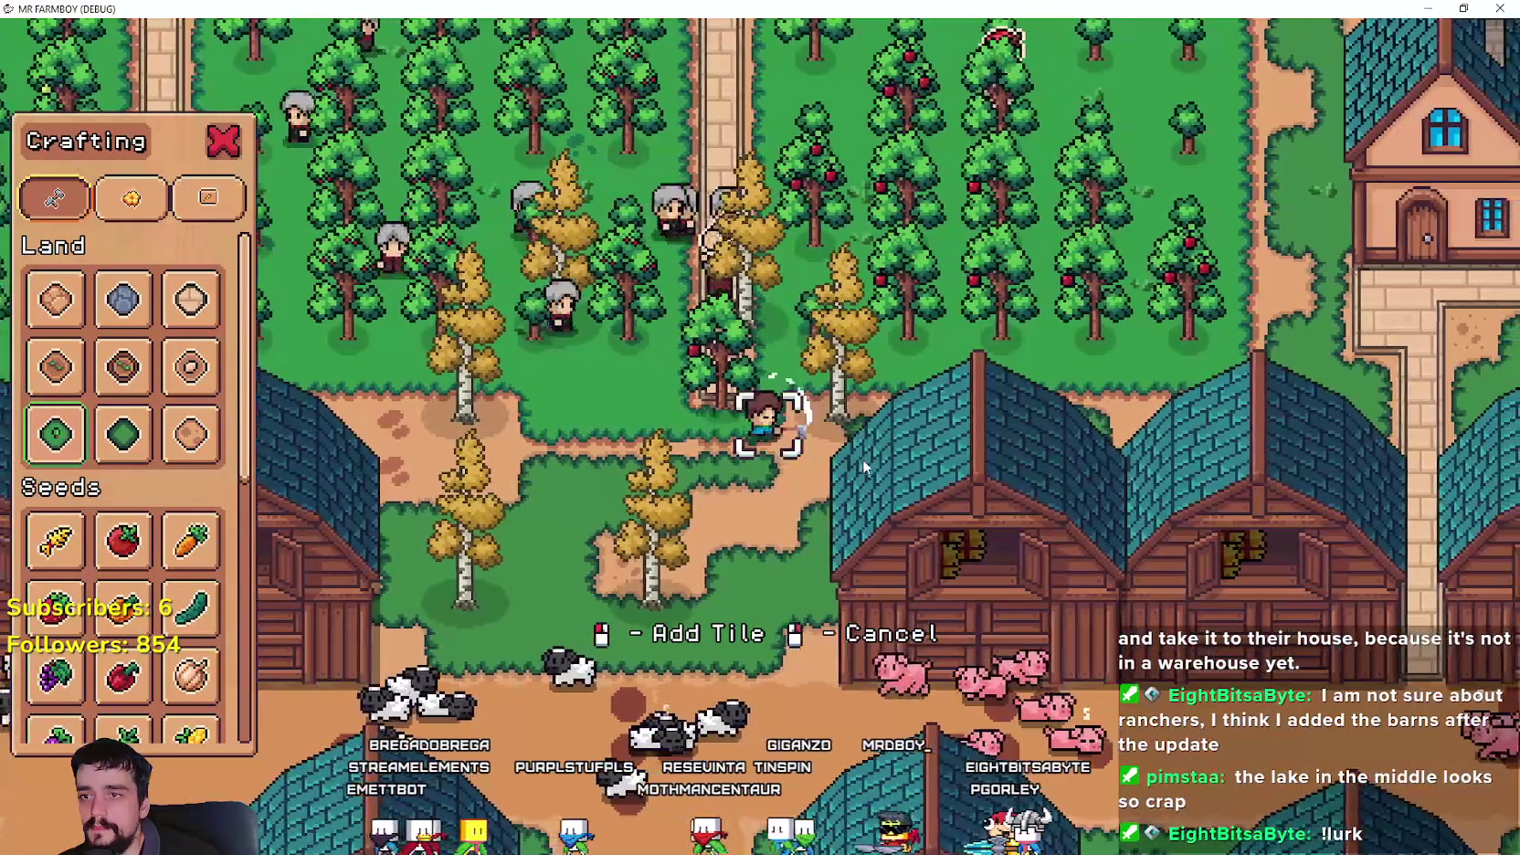
{"action": "key", "text": "w"}
{"action": "key", "text": "a"}
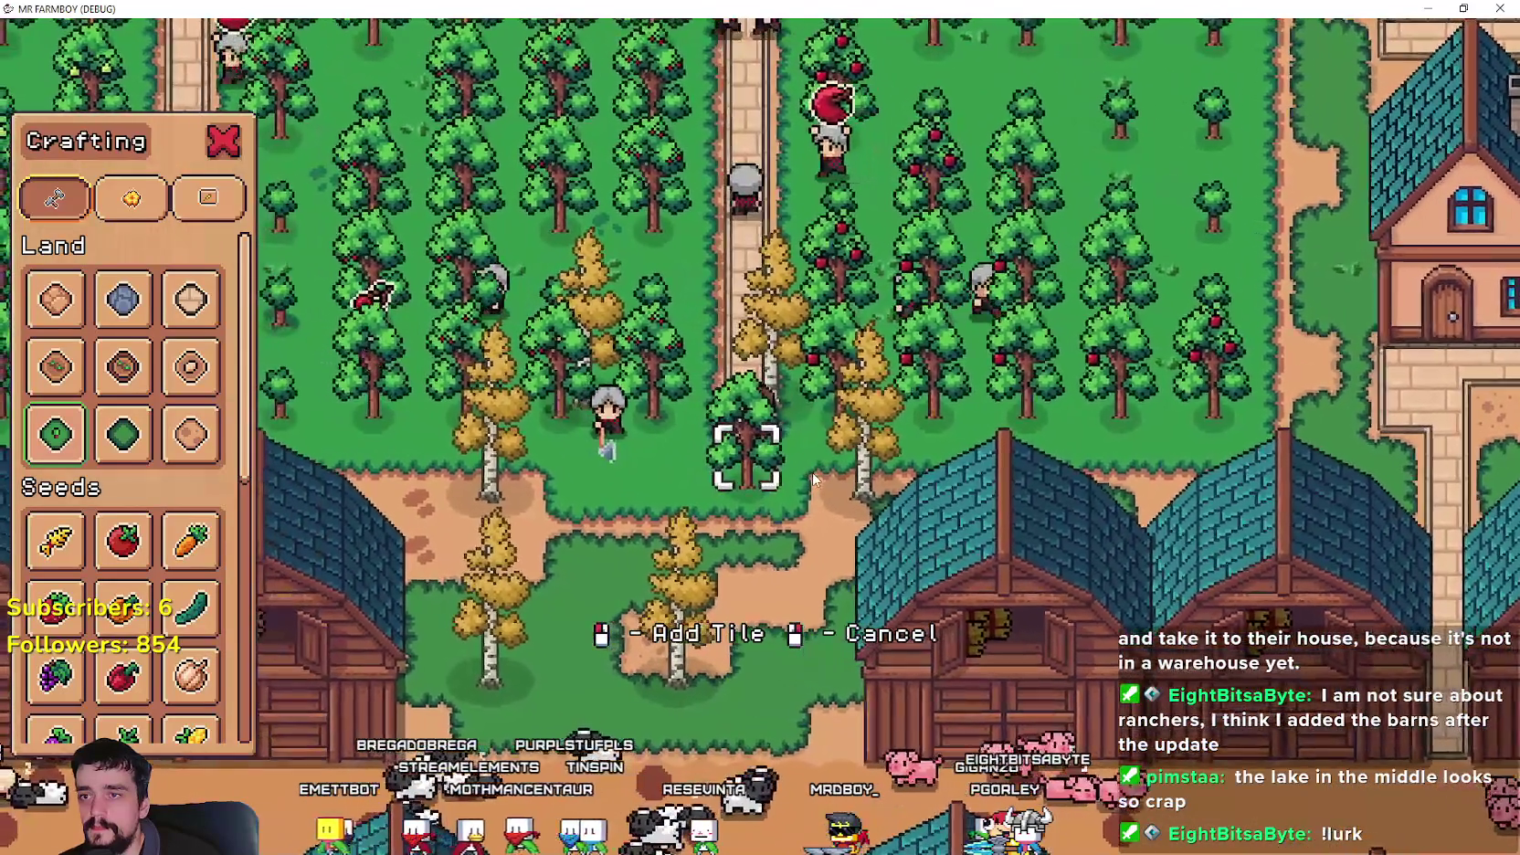
{"action": "key", "text": "w"}
{"action": "key", "text": "a"}
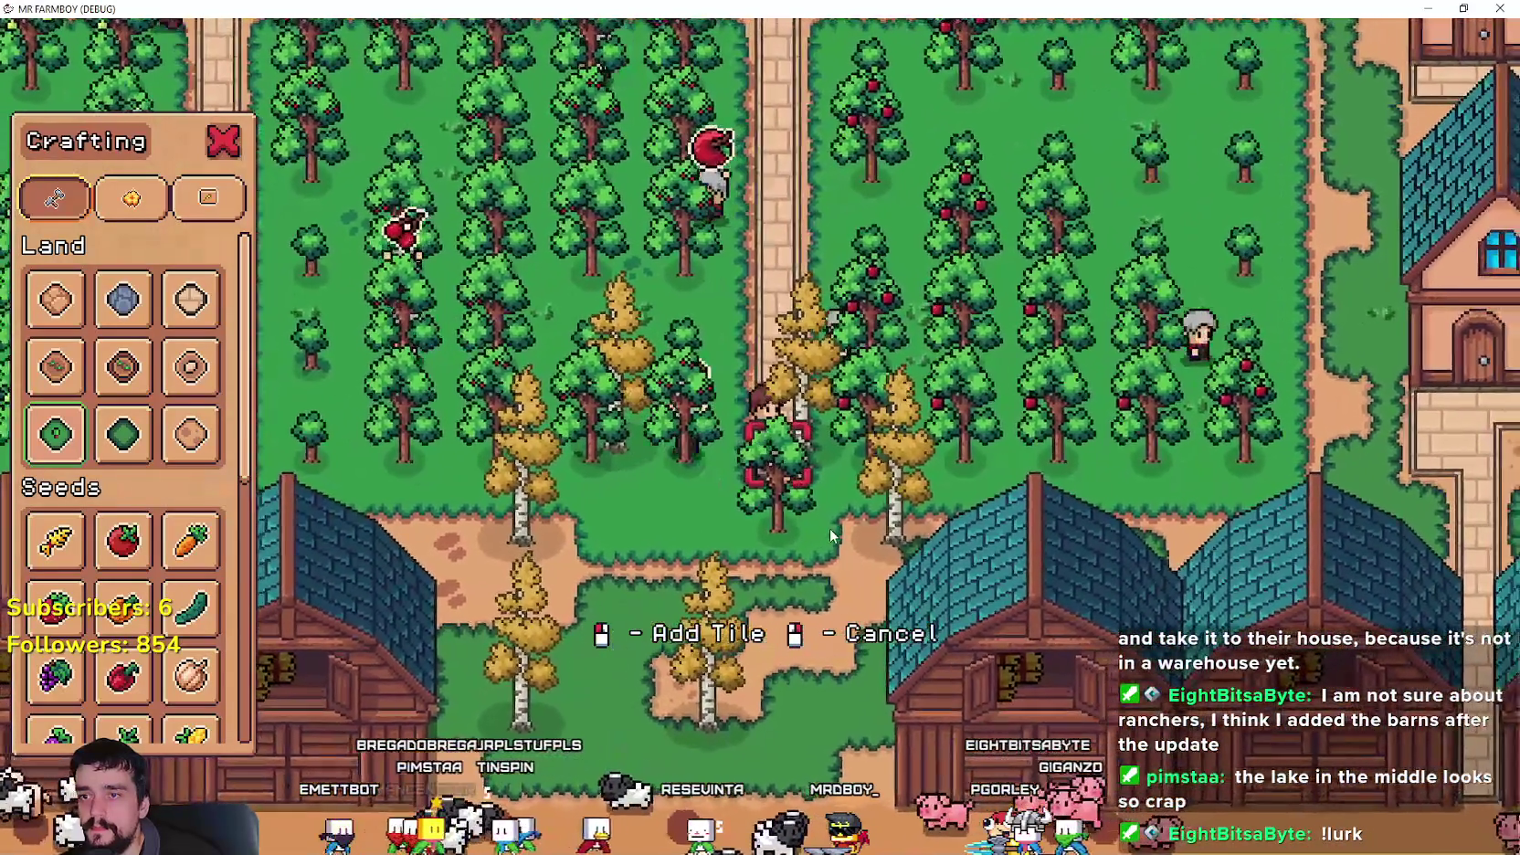
{"action": "key", "text": "w"}
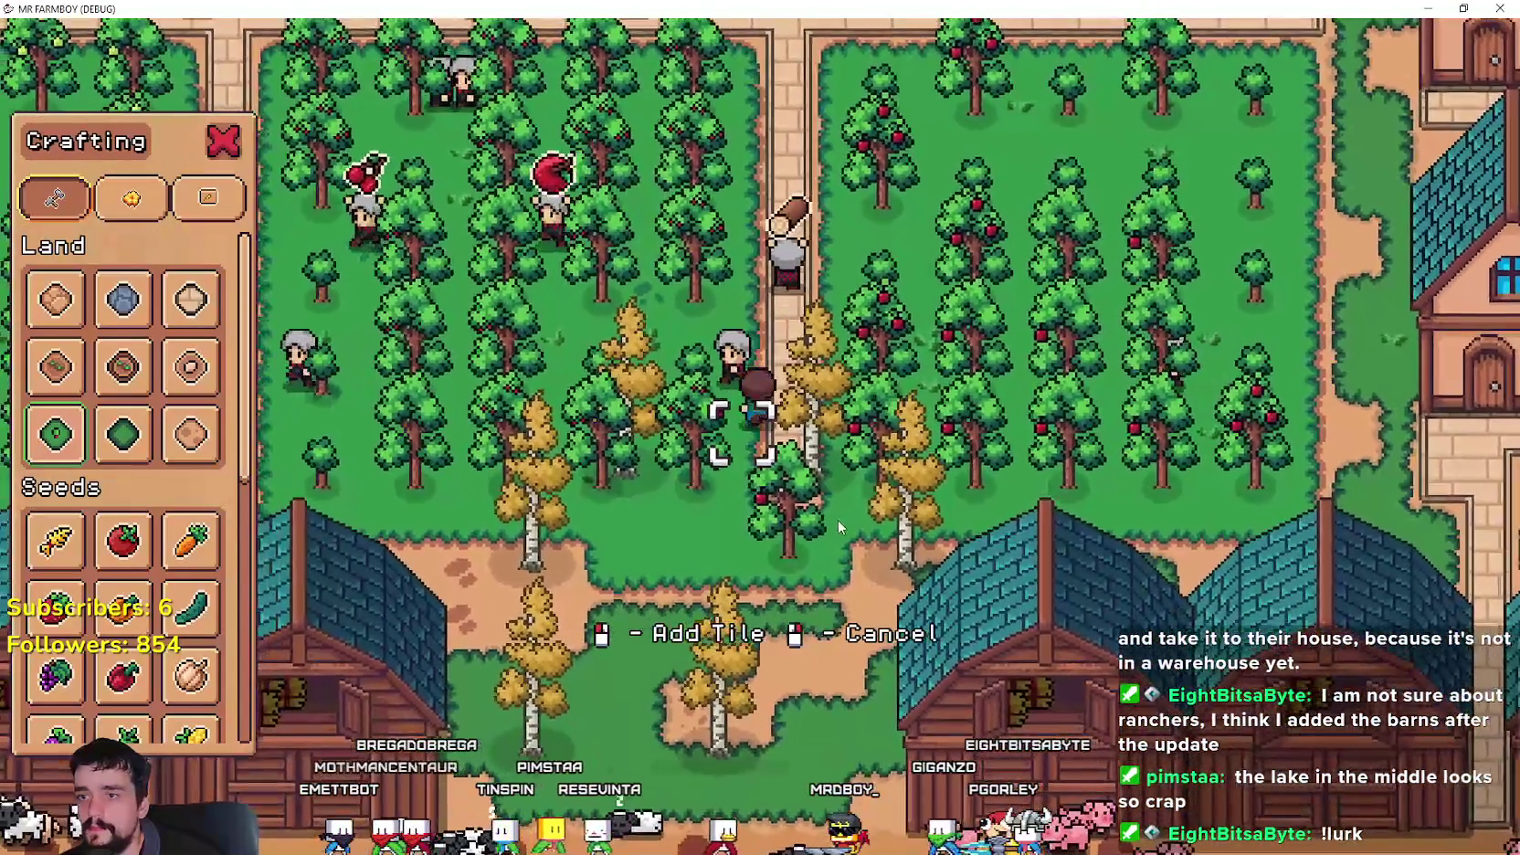
{"action": "key", "text": "s"}
{"action": "key", "text": "a"}
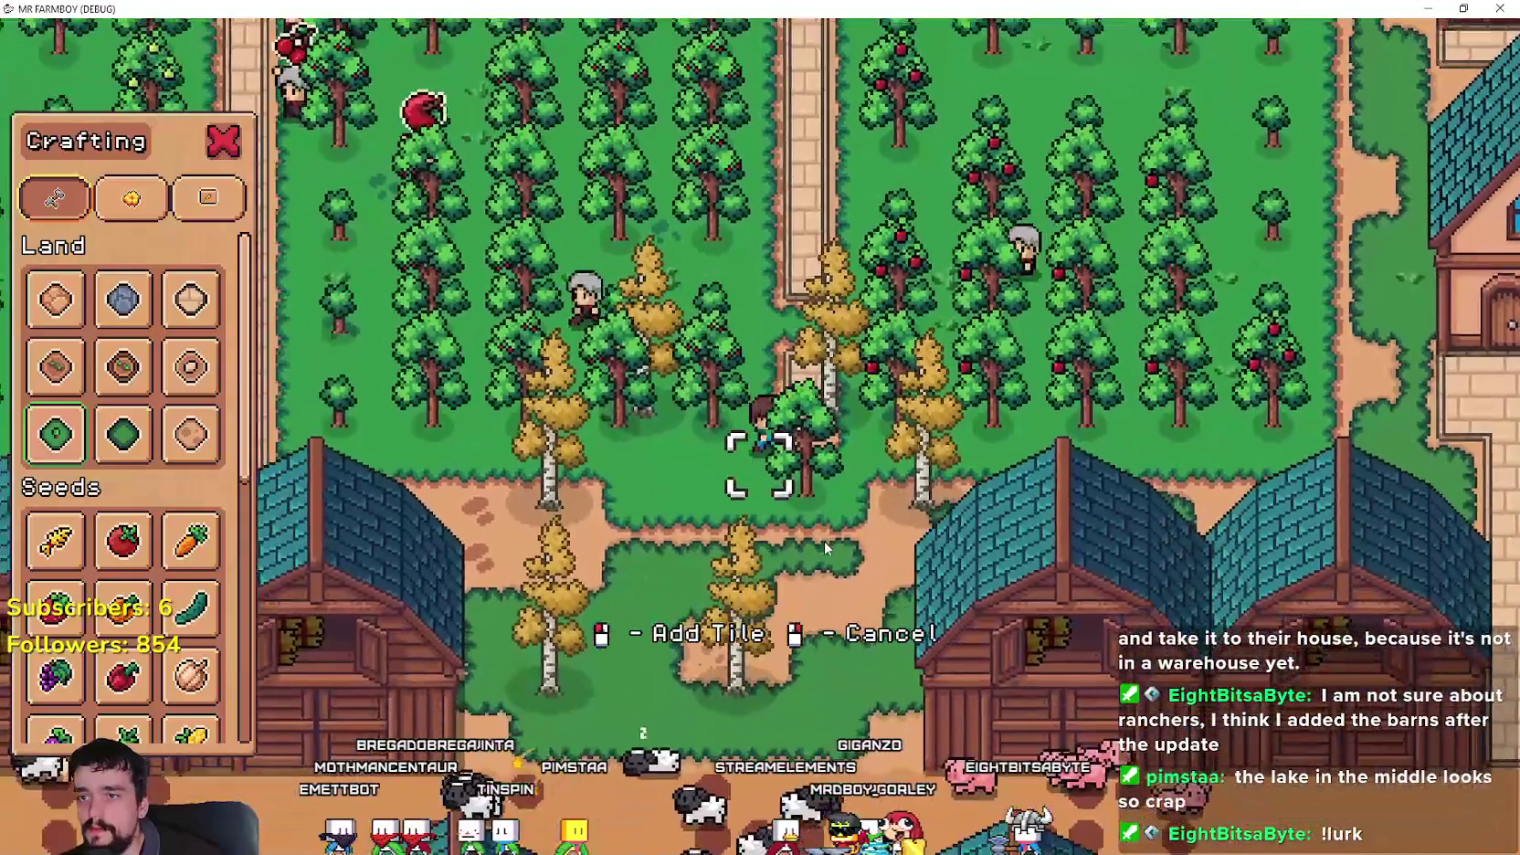
{"action": "key", "text": "d"}
{"action": "key", "text": "s"}
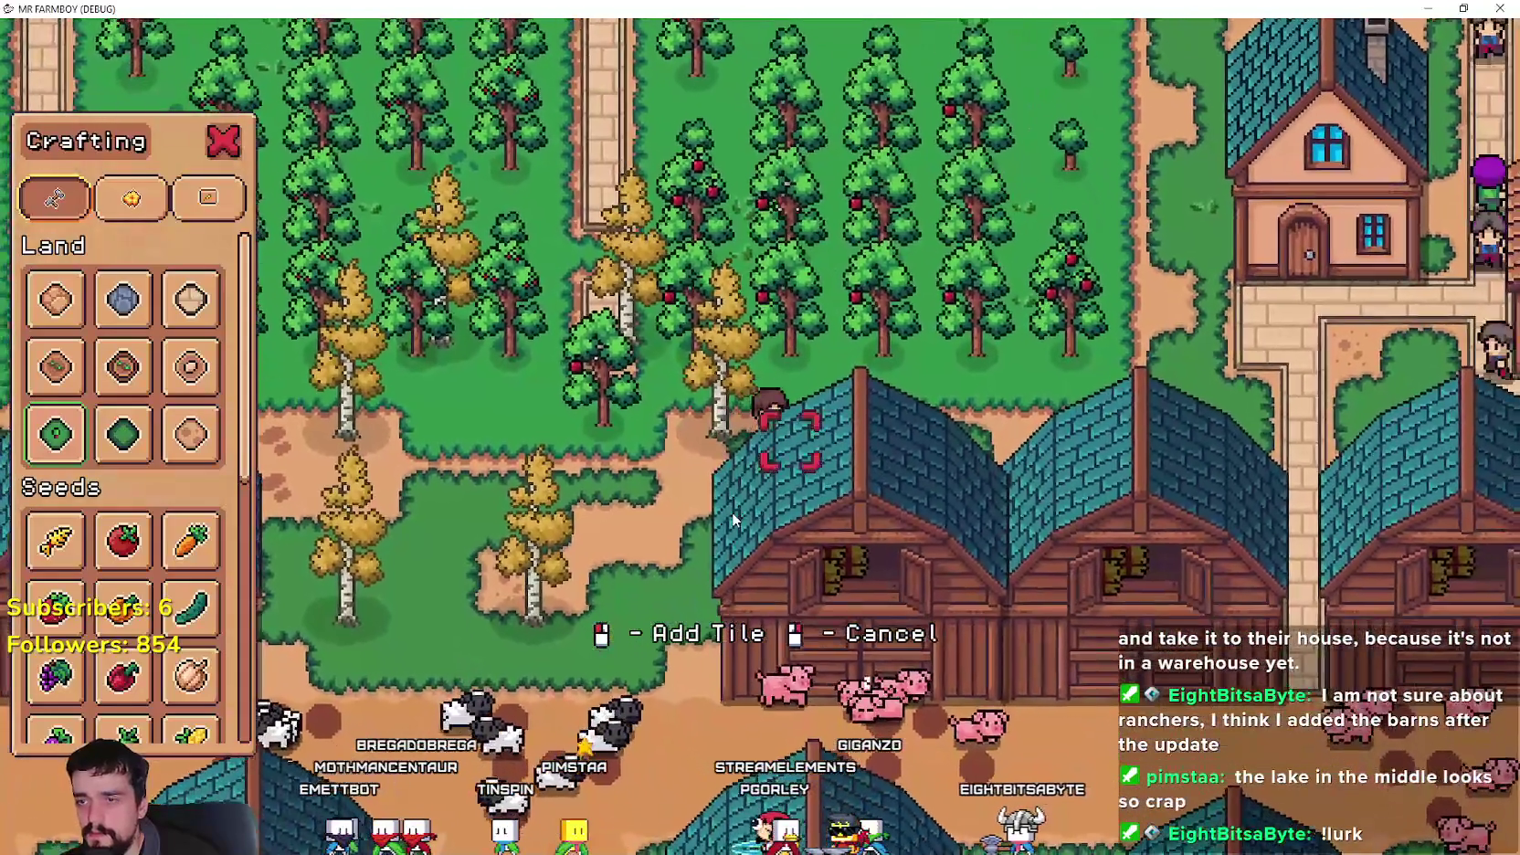
{"action": "key", "text": "a"}
{"action": "key", "text": "s"}
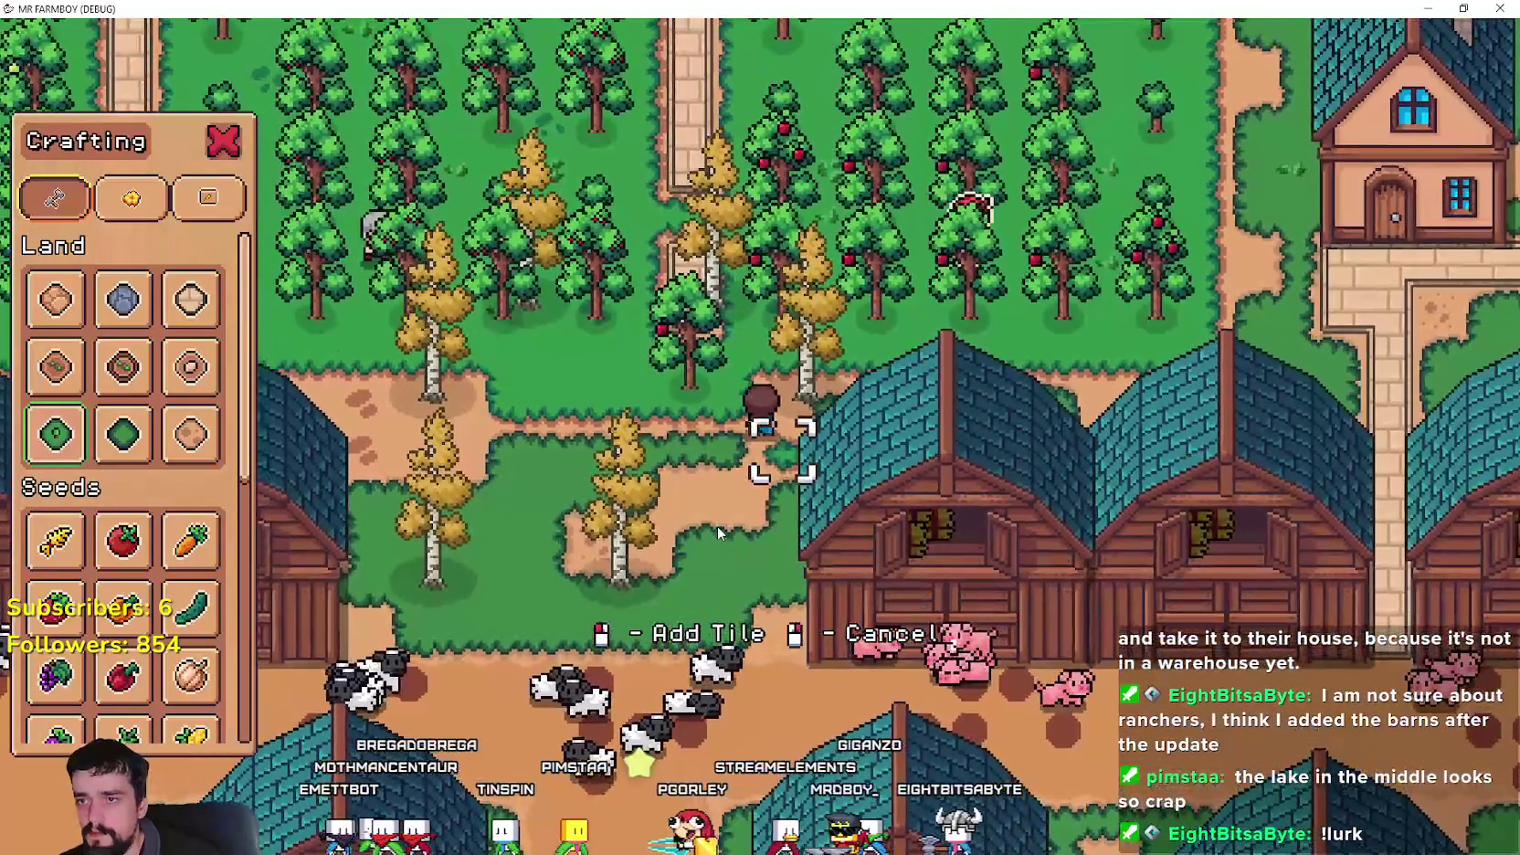
{"action": "left_click", "coordinate": [713, 502]}
- Walk the farmer west past the barns, down toward the cows and among the trees
{"action": "key", "text": "a"}
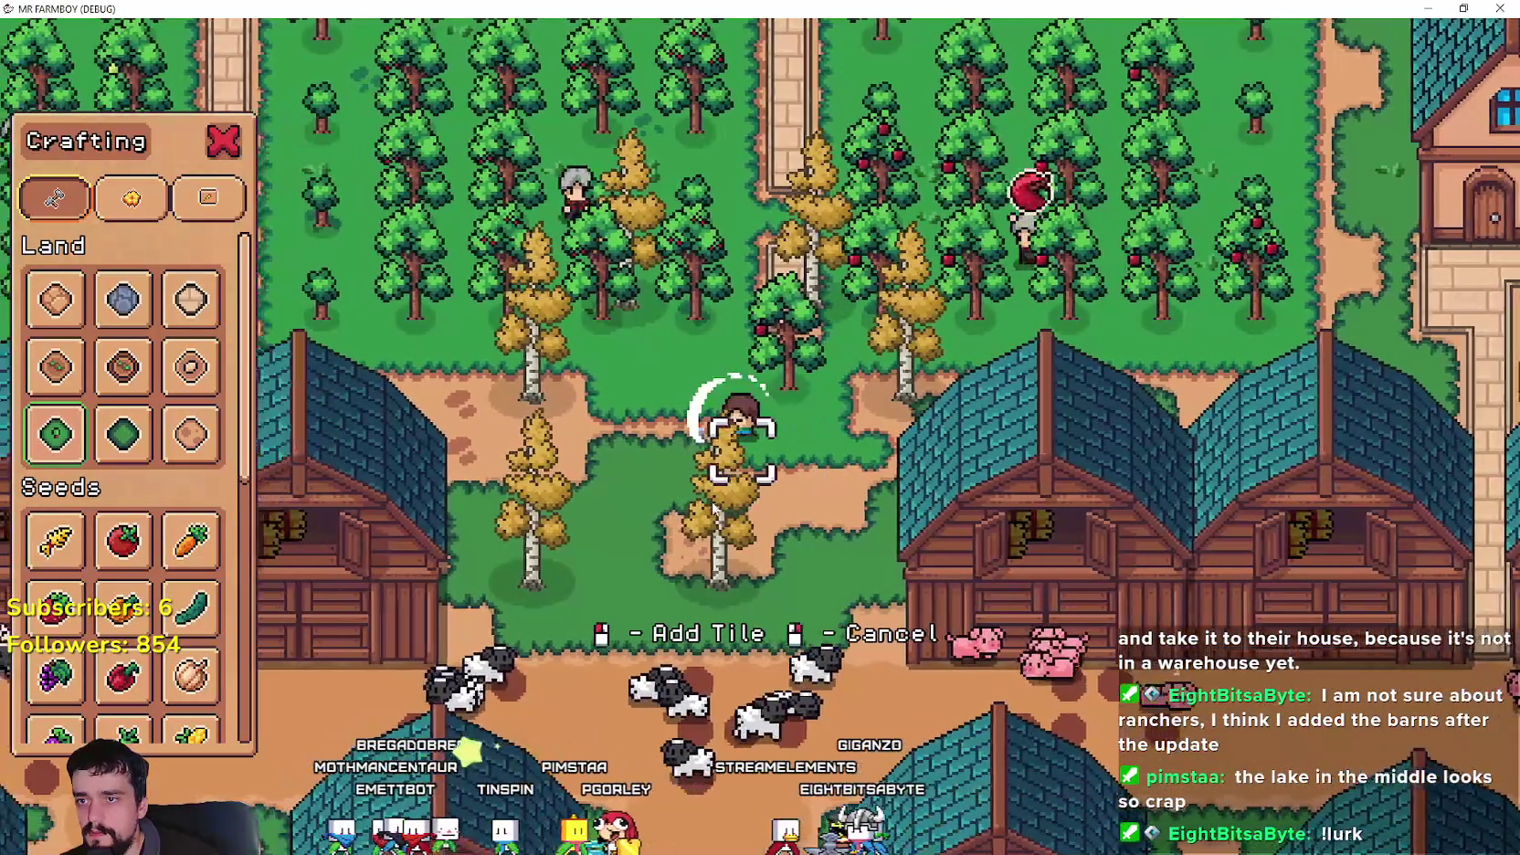
{"action": "key", "text": "a"}
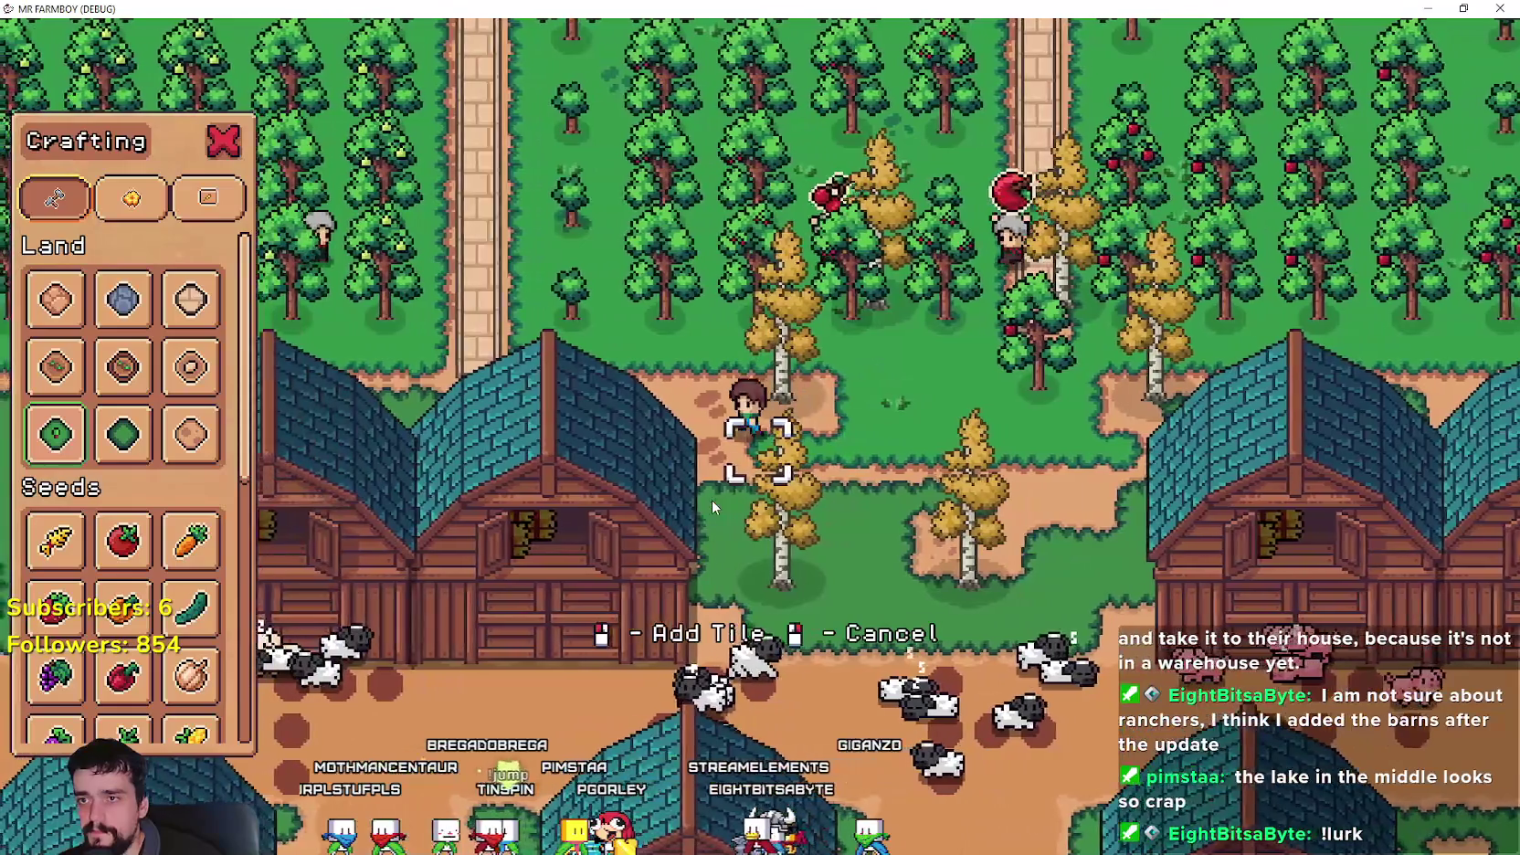
{"action": "key", "text": "a"}
{"action": "key", "text": "w"}
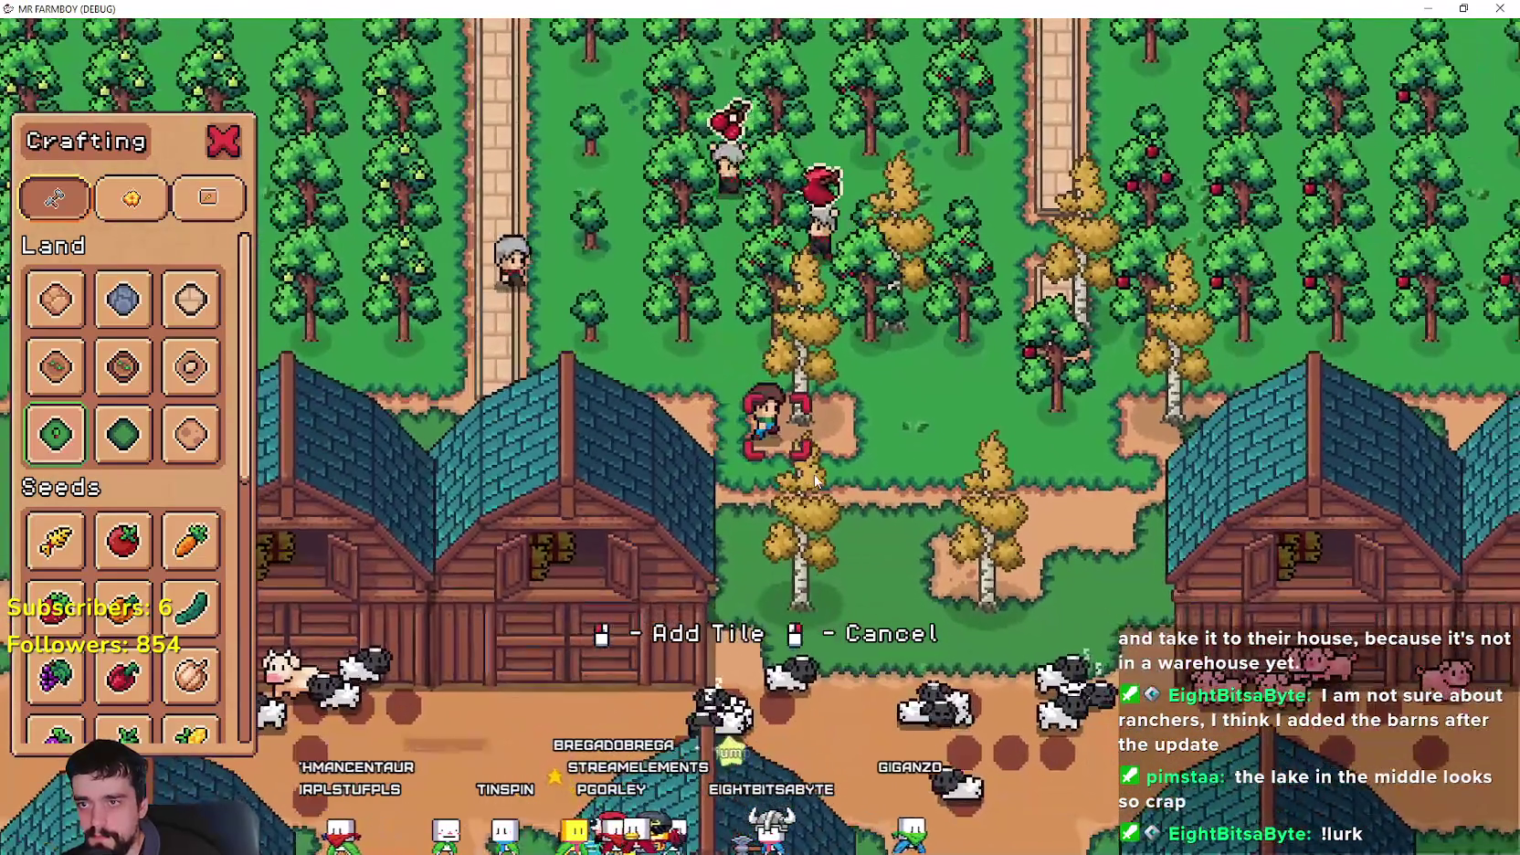
{"action": "key", "text": "d"}
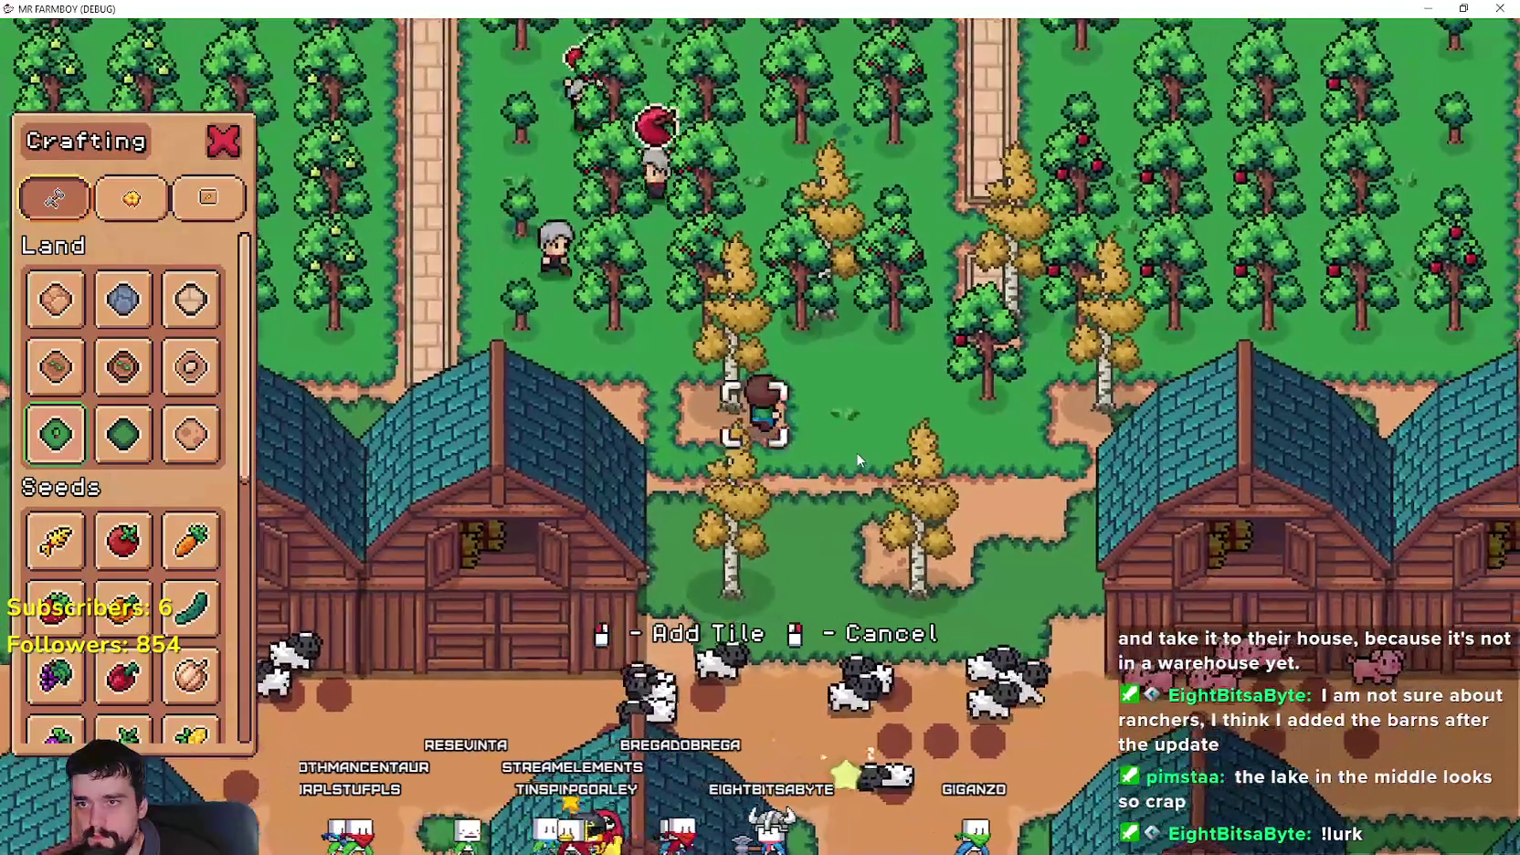
{"action": "scroll", "coordinate": [856, 451], "scroll_direction": "up", "scroll_amount": 2}
{"action": "scroll", "coordinate": [851, 451], "scroll_direction": "down", "scroll_amount": 2}
{"action": "key", "text": "d"}
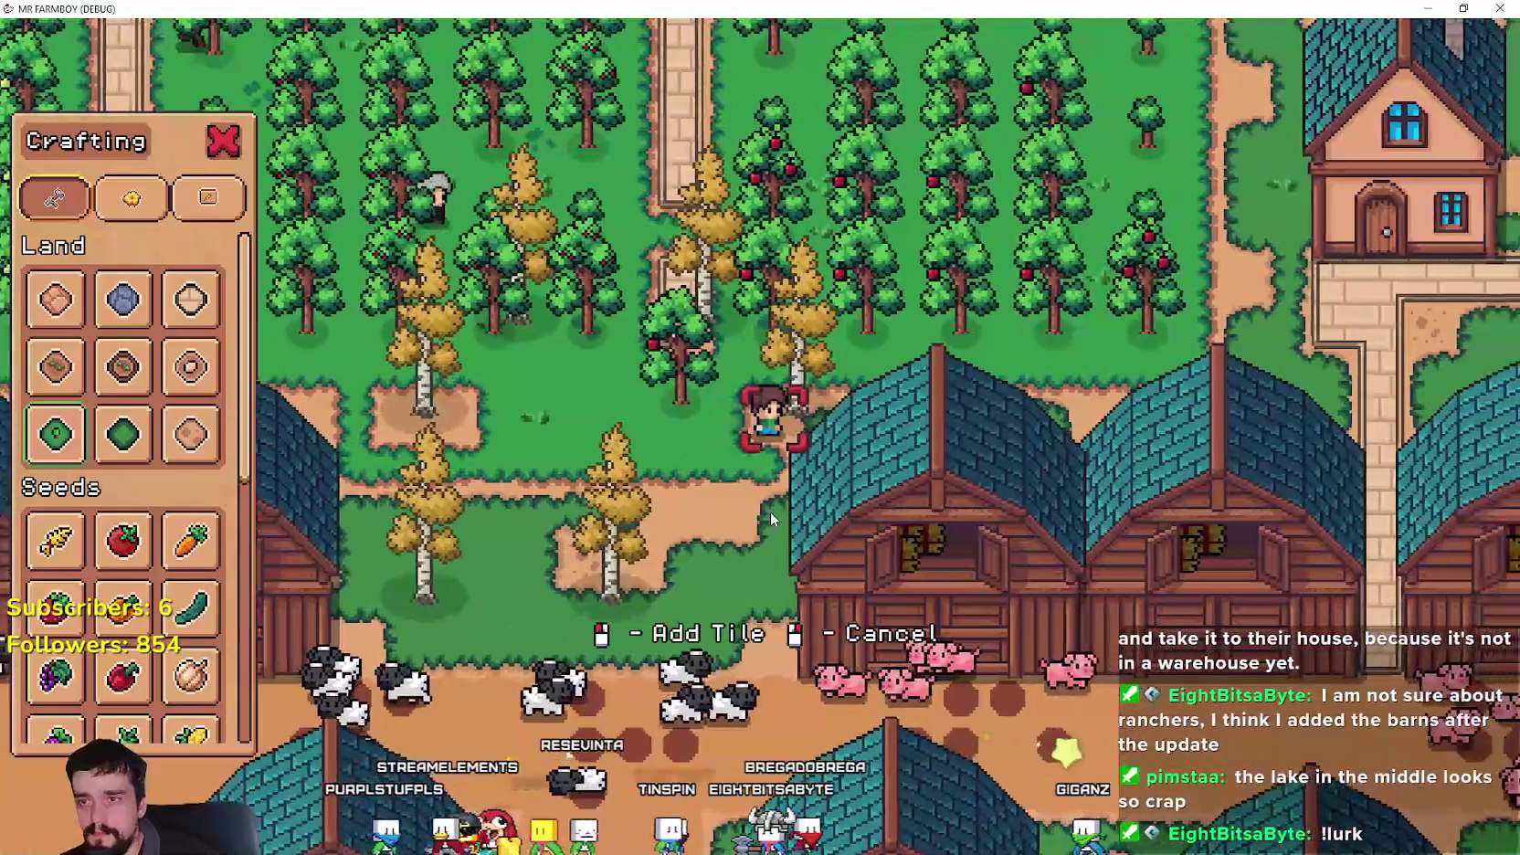
{"action": "key", "text": "a"}
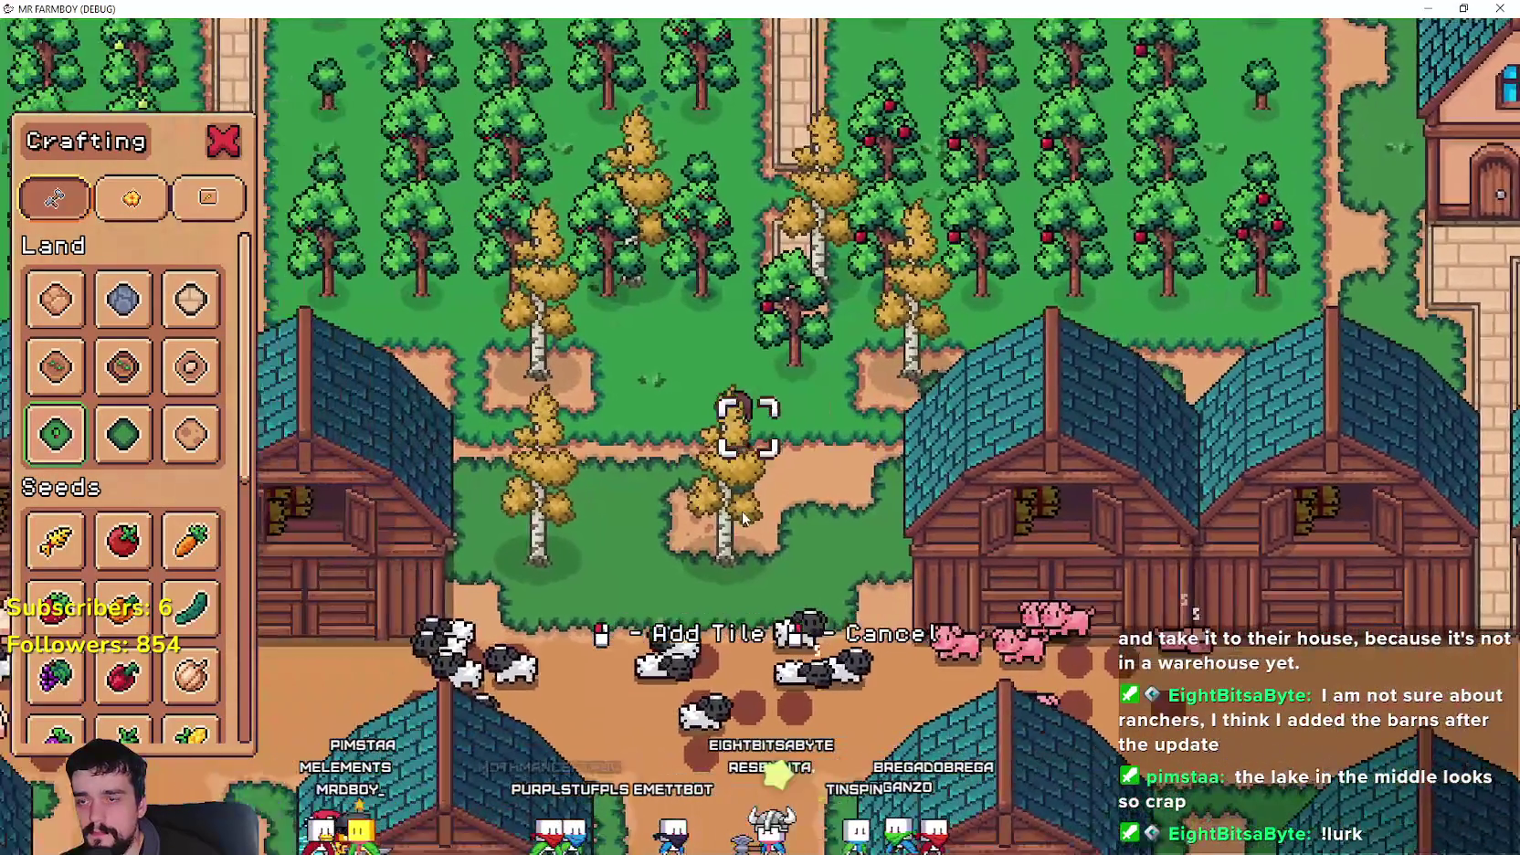
{"action": "key", "text": "s"}
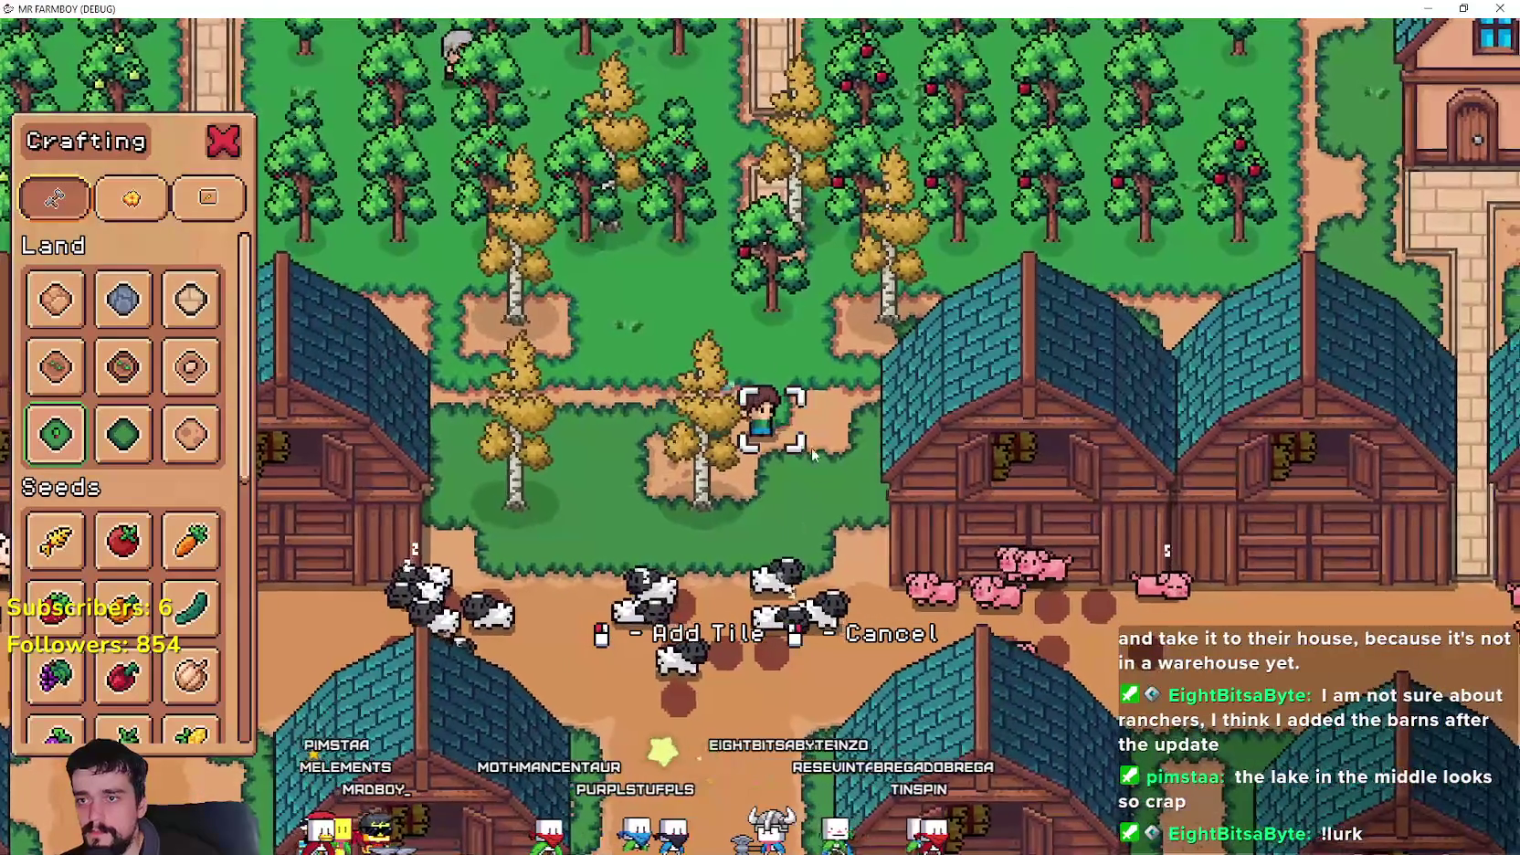
{"action": "key", "text": "a"}
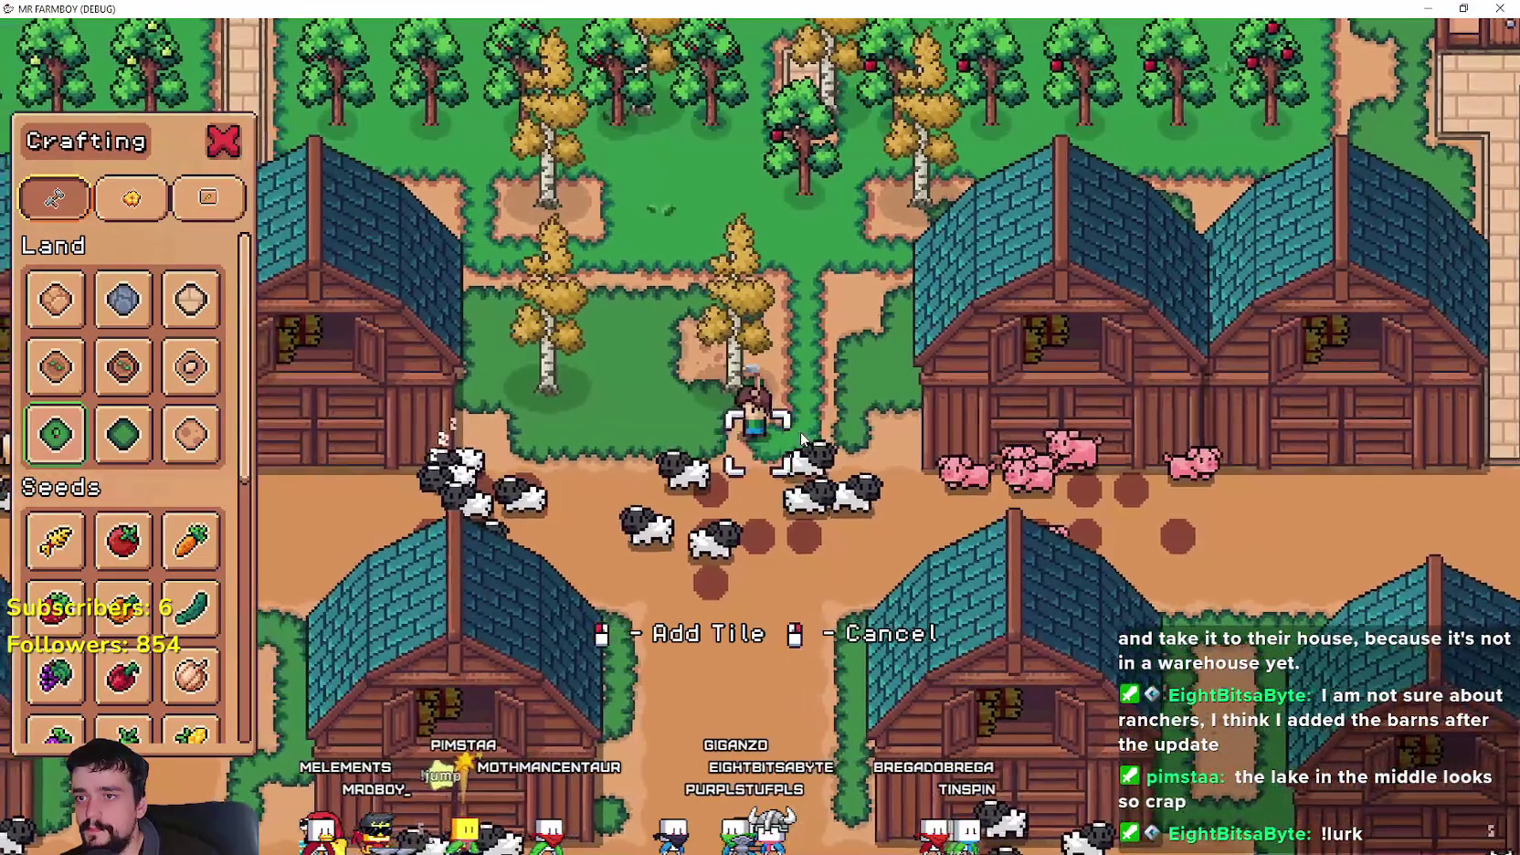
{"action": "key", "text": "w"}
{"action": "key", "text": "d"}
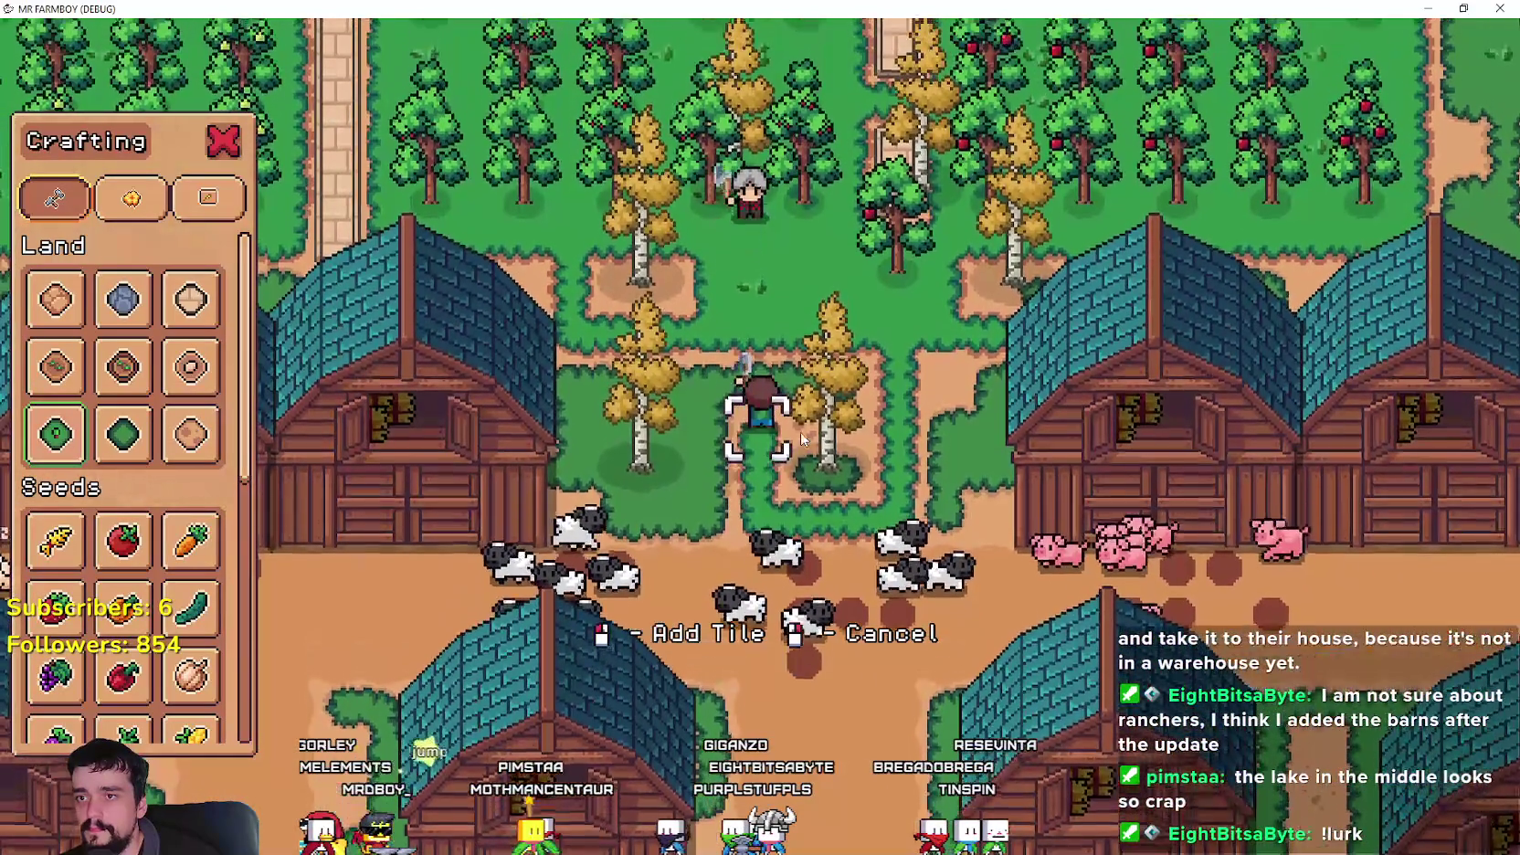
{"action": "key", "text": "a"}
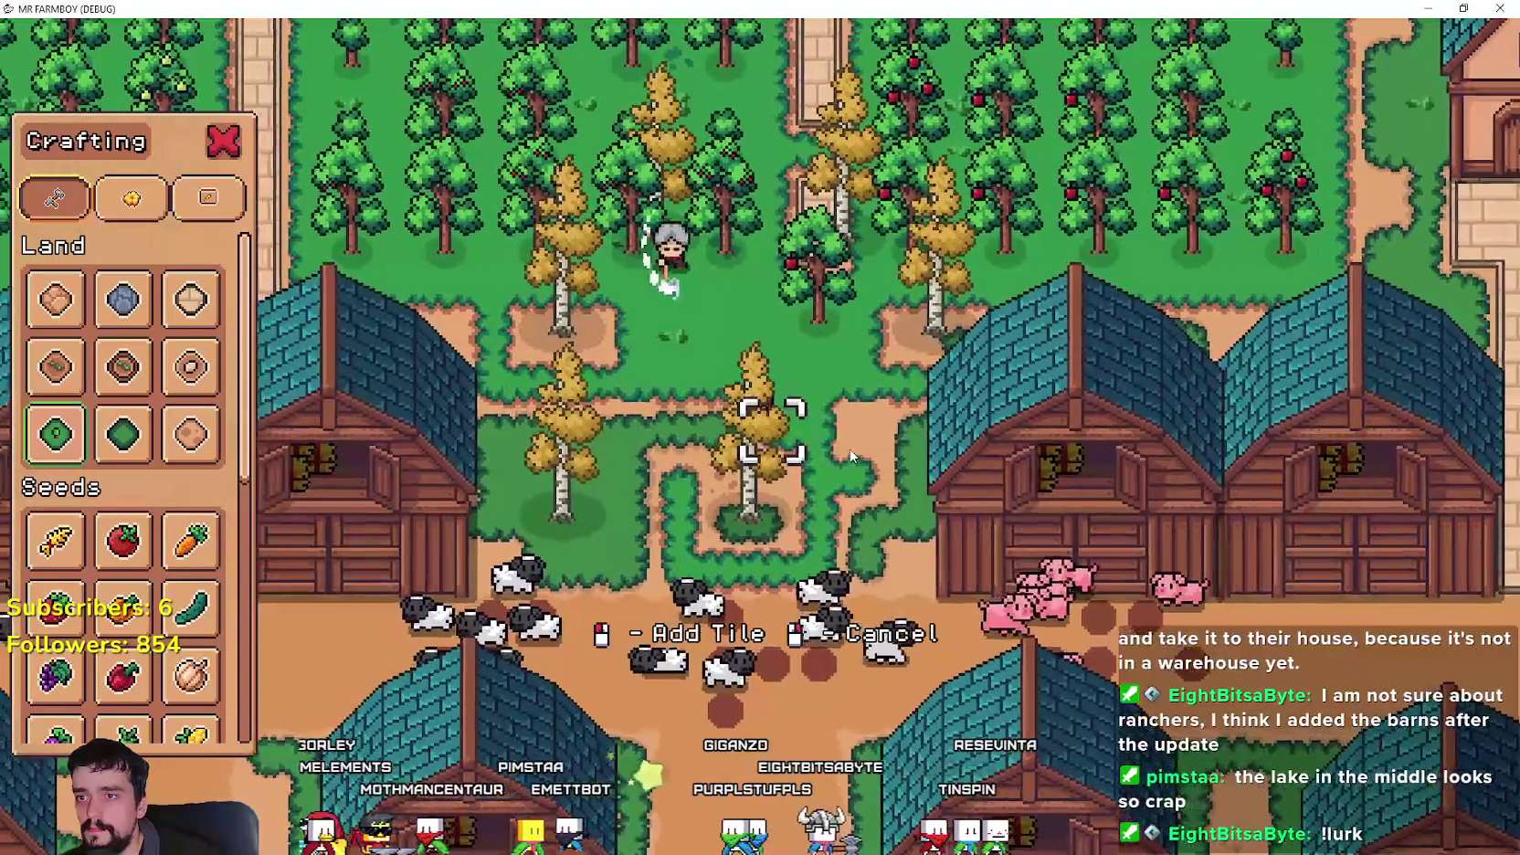
{"action": "key", "text": "d"}
{"action": "key", "text": "s"}
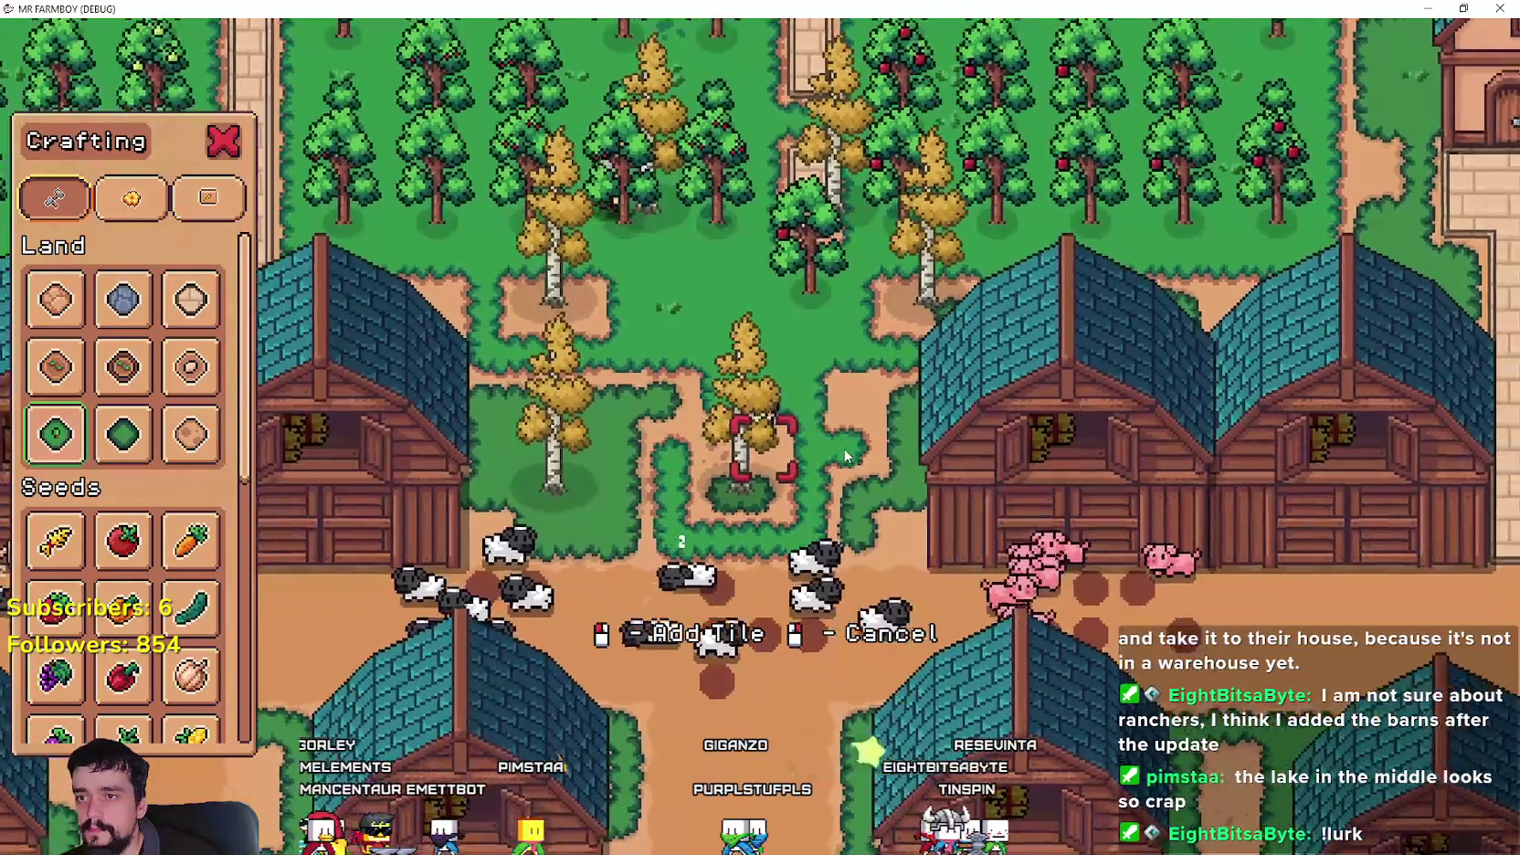
{"action": "key", "text": "w"}
{"action": "key", "text": "a"}
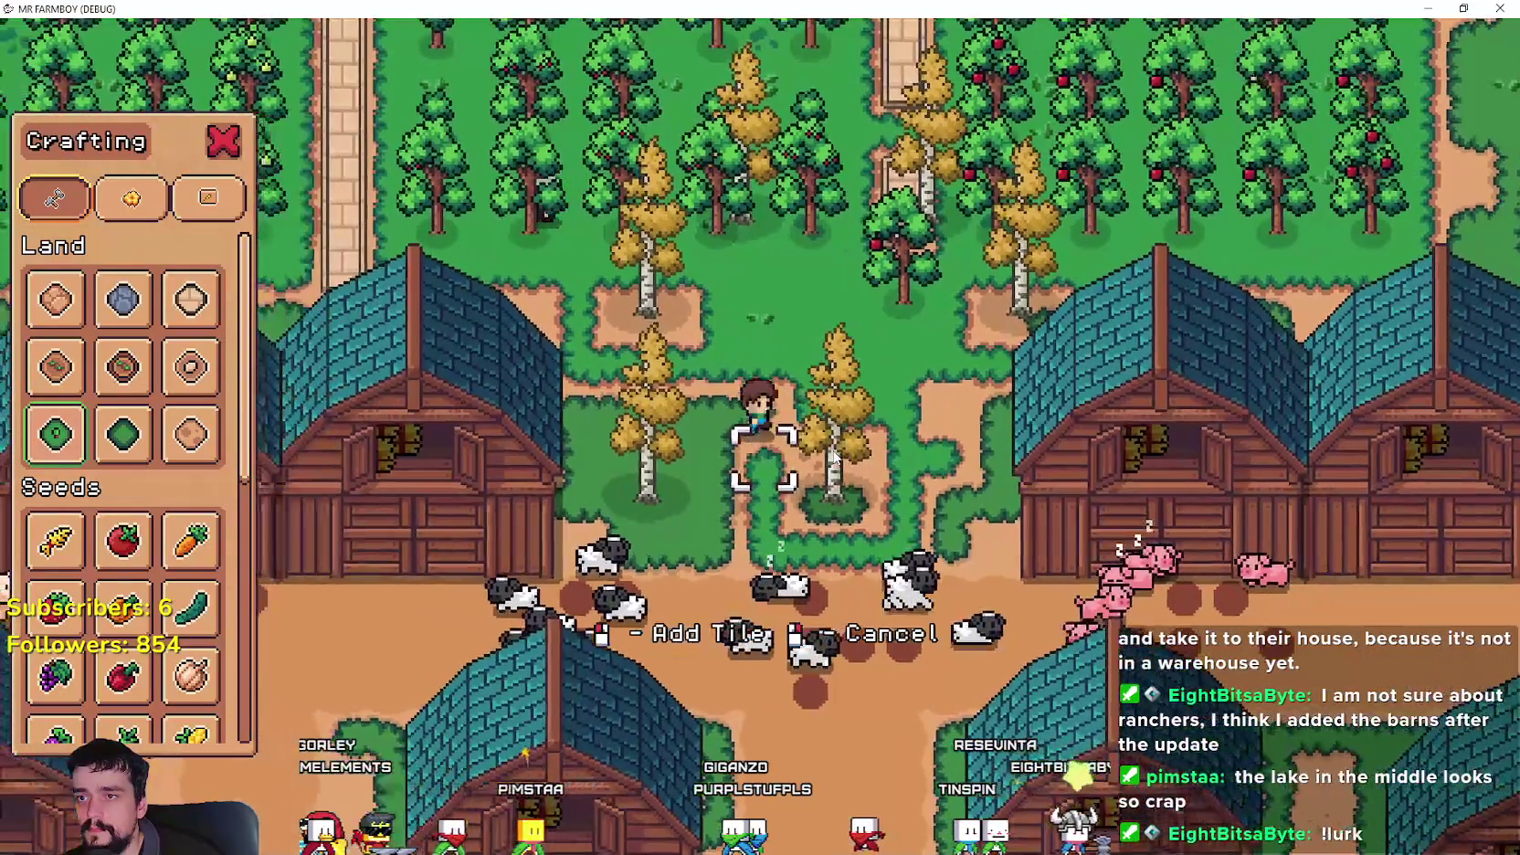
{"action": "key", "text": "a"}
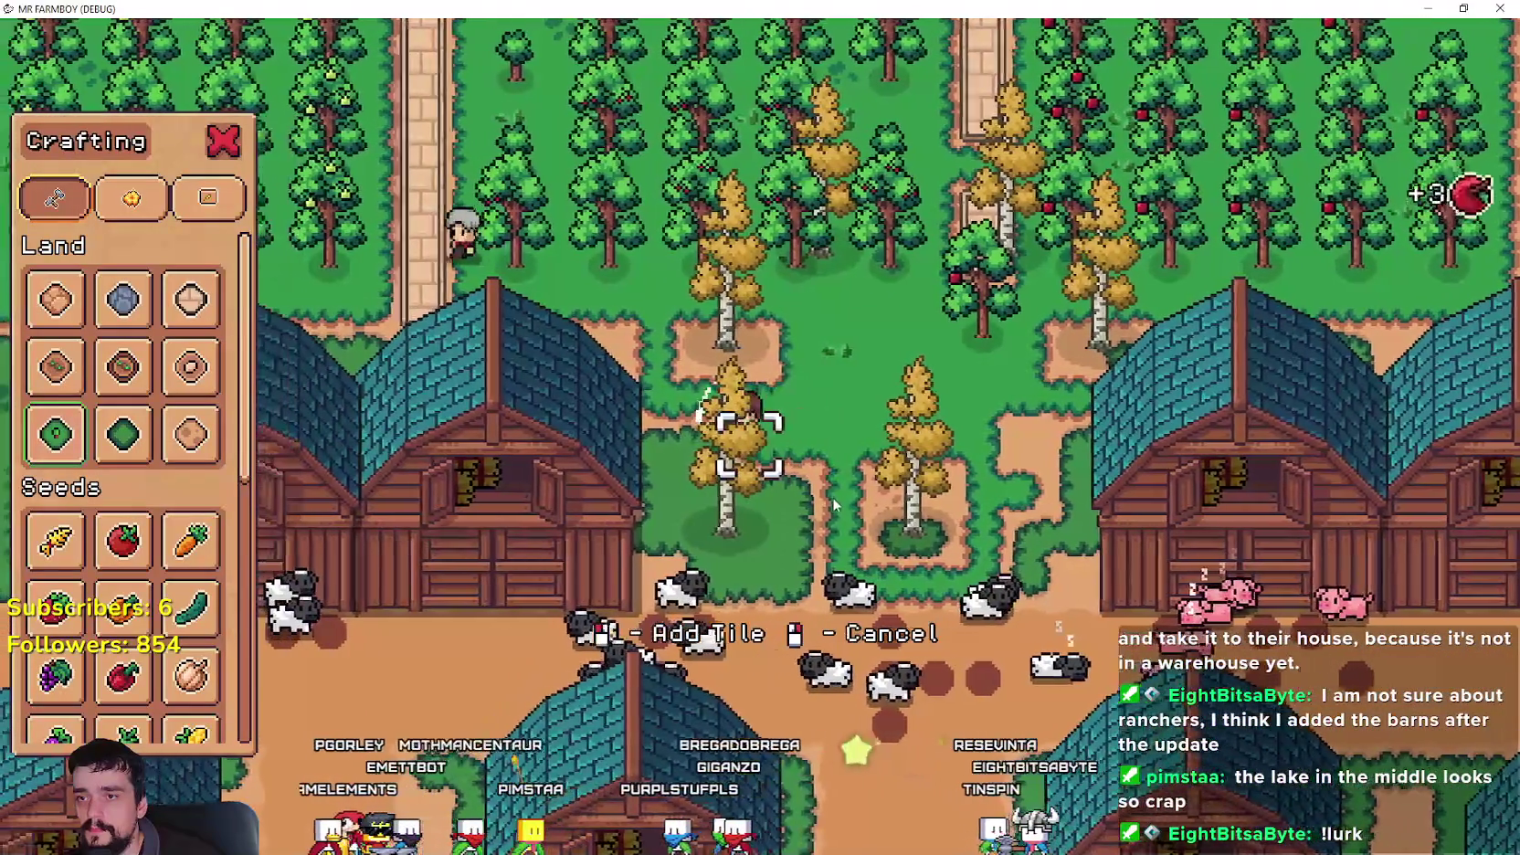
{"action": "key", "text": "w"}
{"action": "key", "text": "d"}
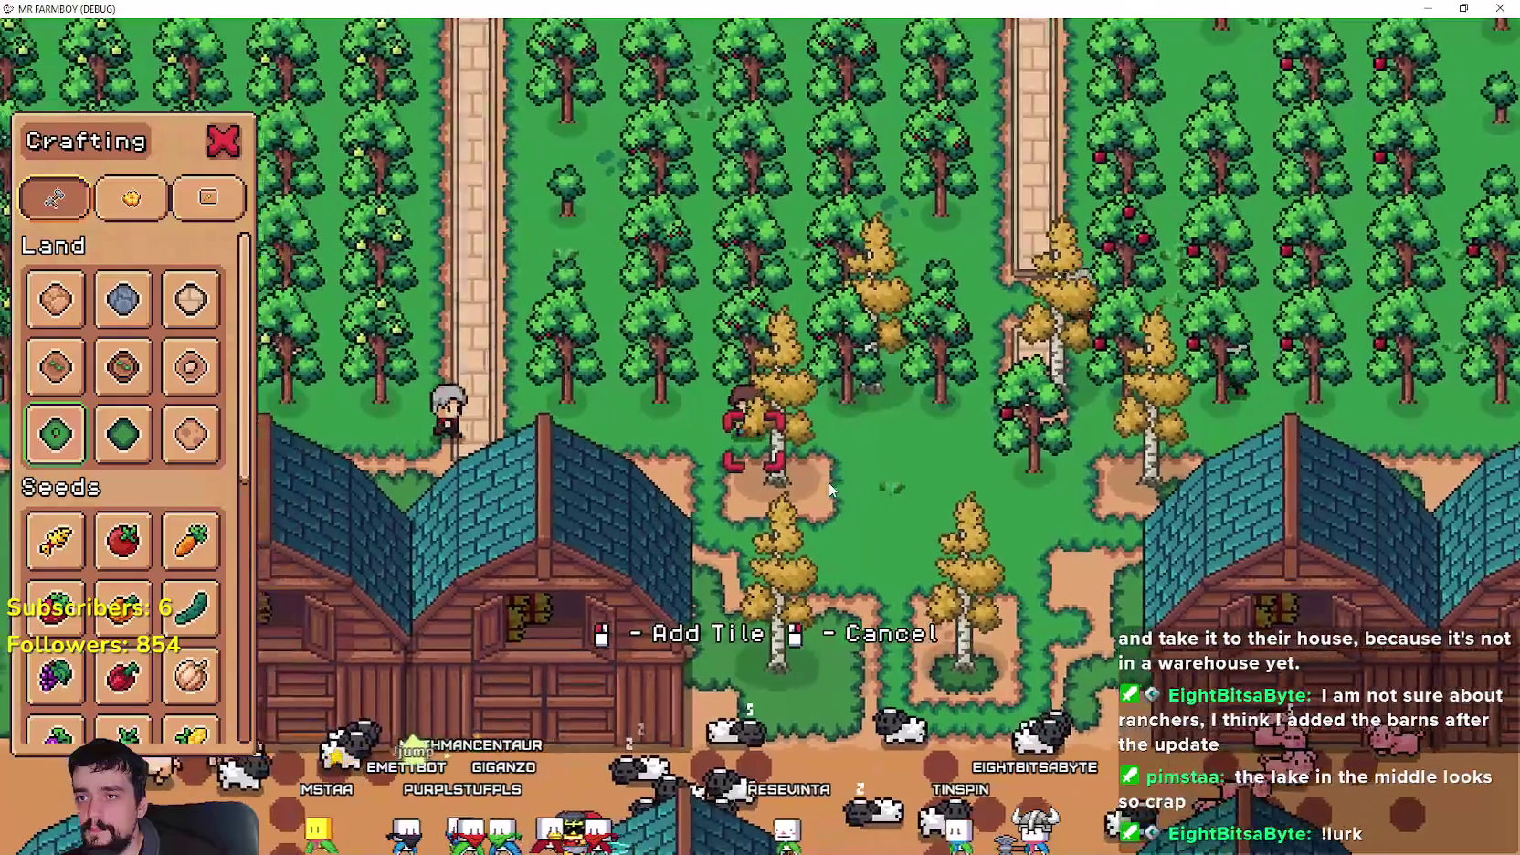
- Walk the farmer past the cows and over toward the pig barns
{"action": "key", "text": "a"}
{"action": "key", "text": "s"}
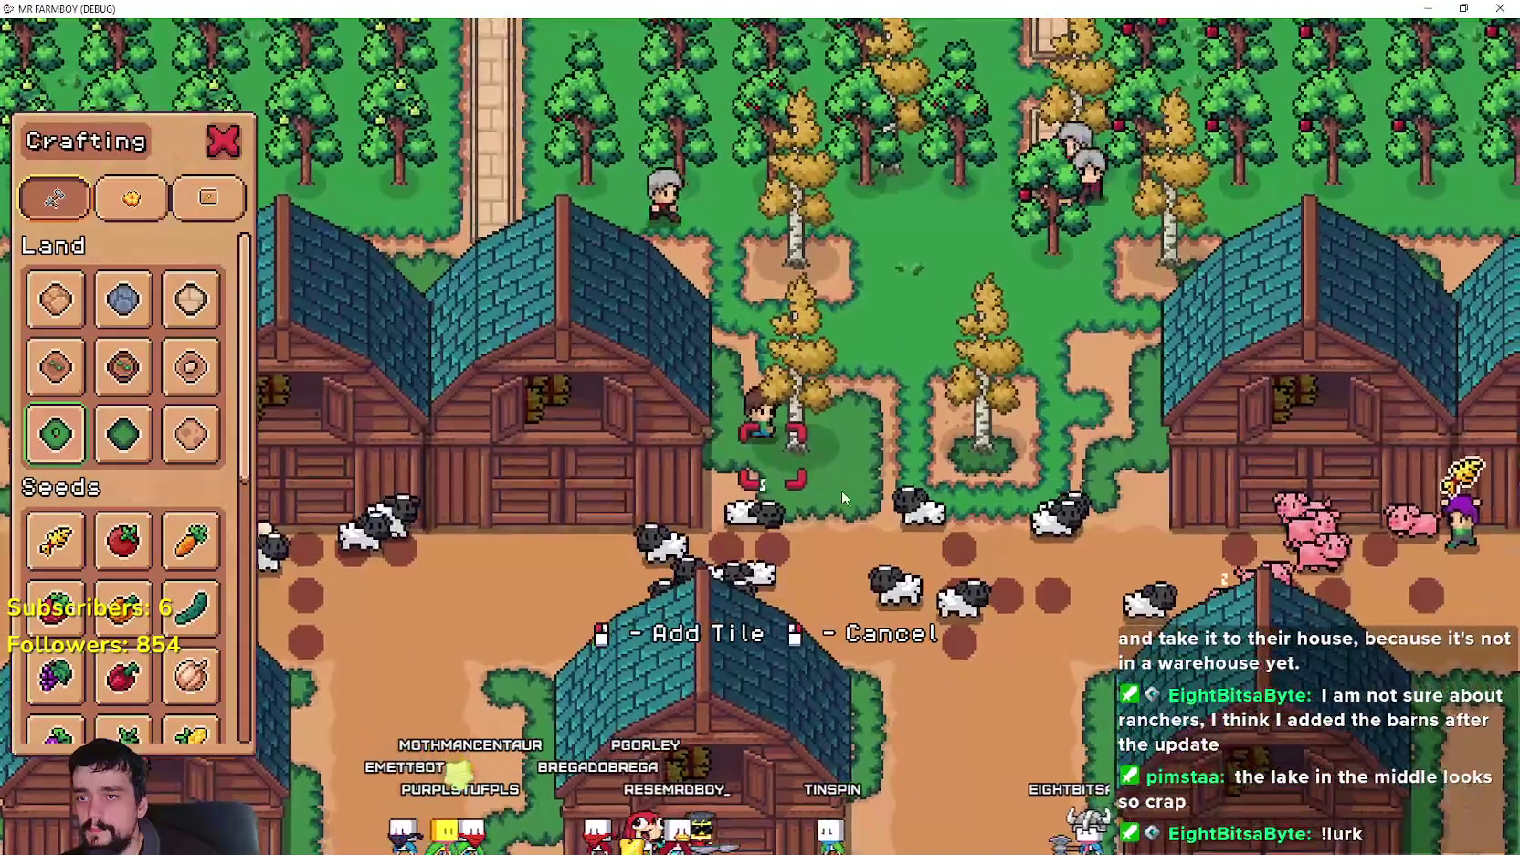
{"action": "key", "text": "d"}
{"action": "key", "text": "s"}
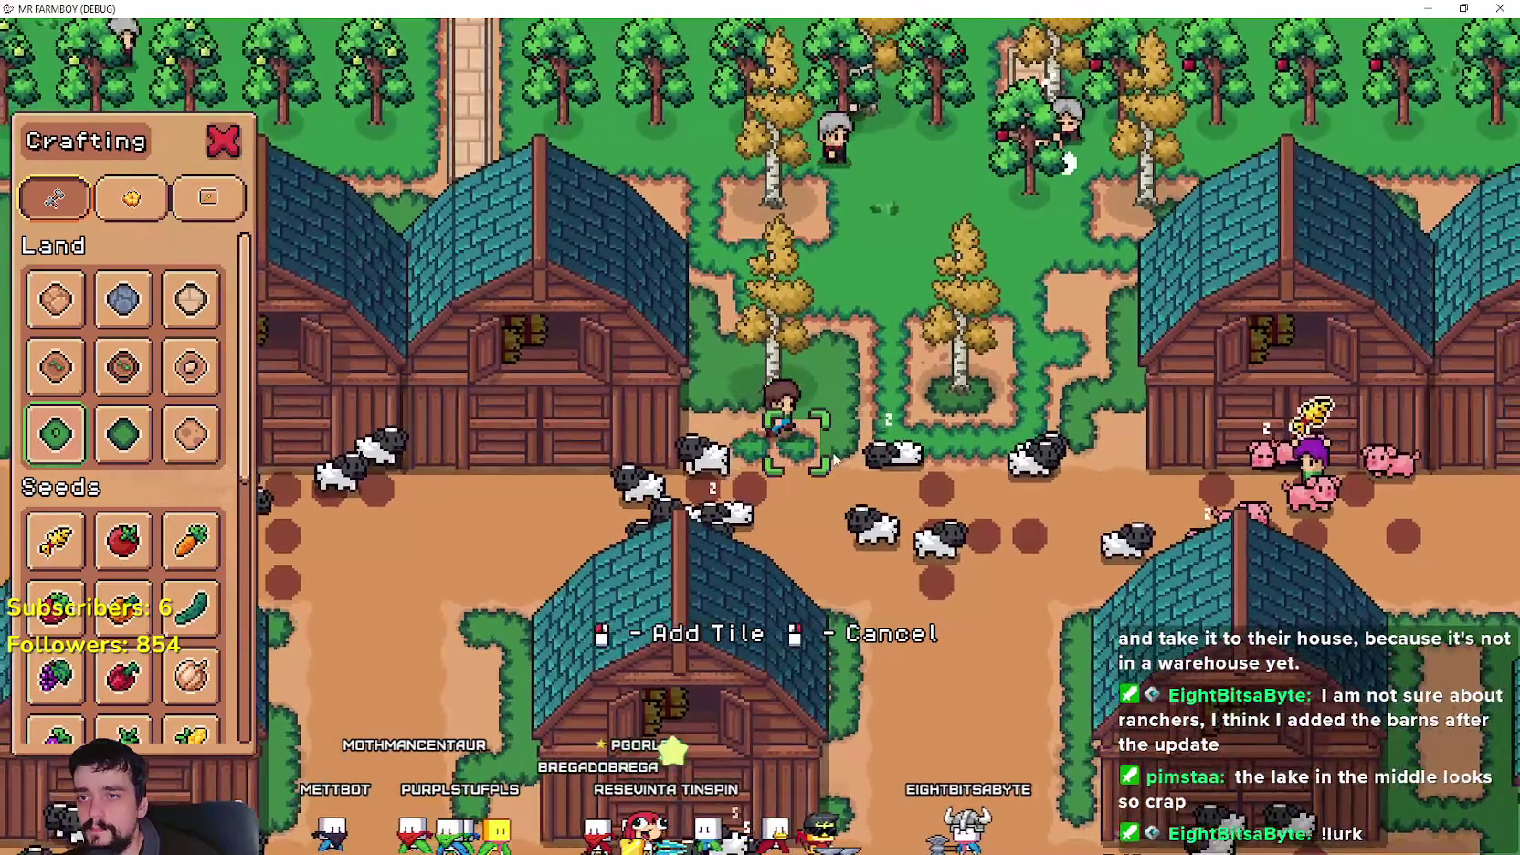
{"action": "key", "text": "w"}
{"action": "key", "text": "a"}
{"action": "key", "text": "w"}
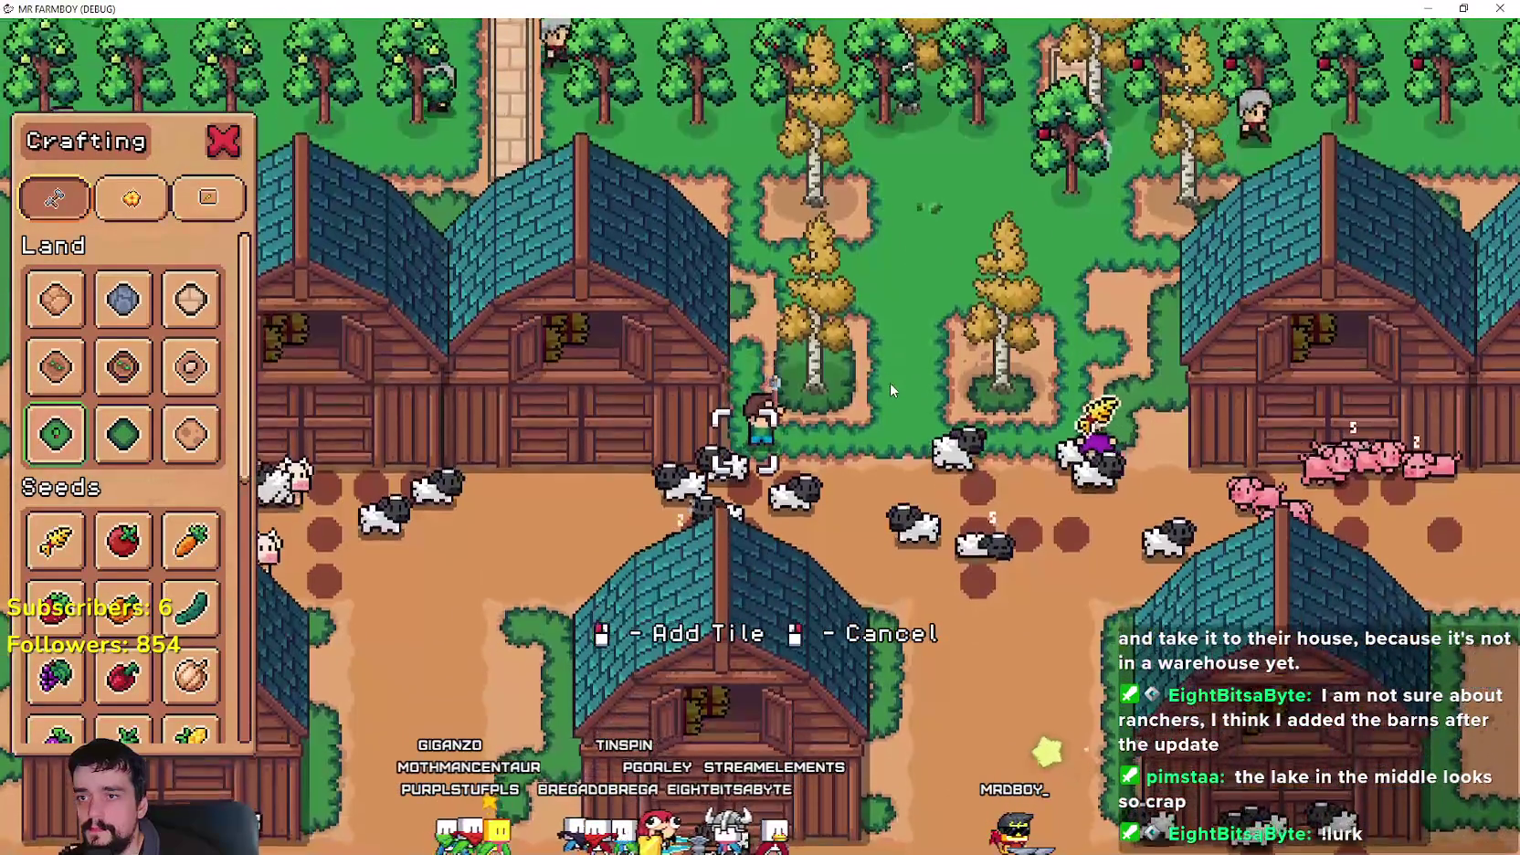
{"action": "key", "text": "d"}
{"action": "key", "text": "w"}
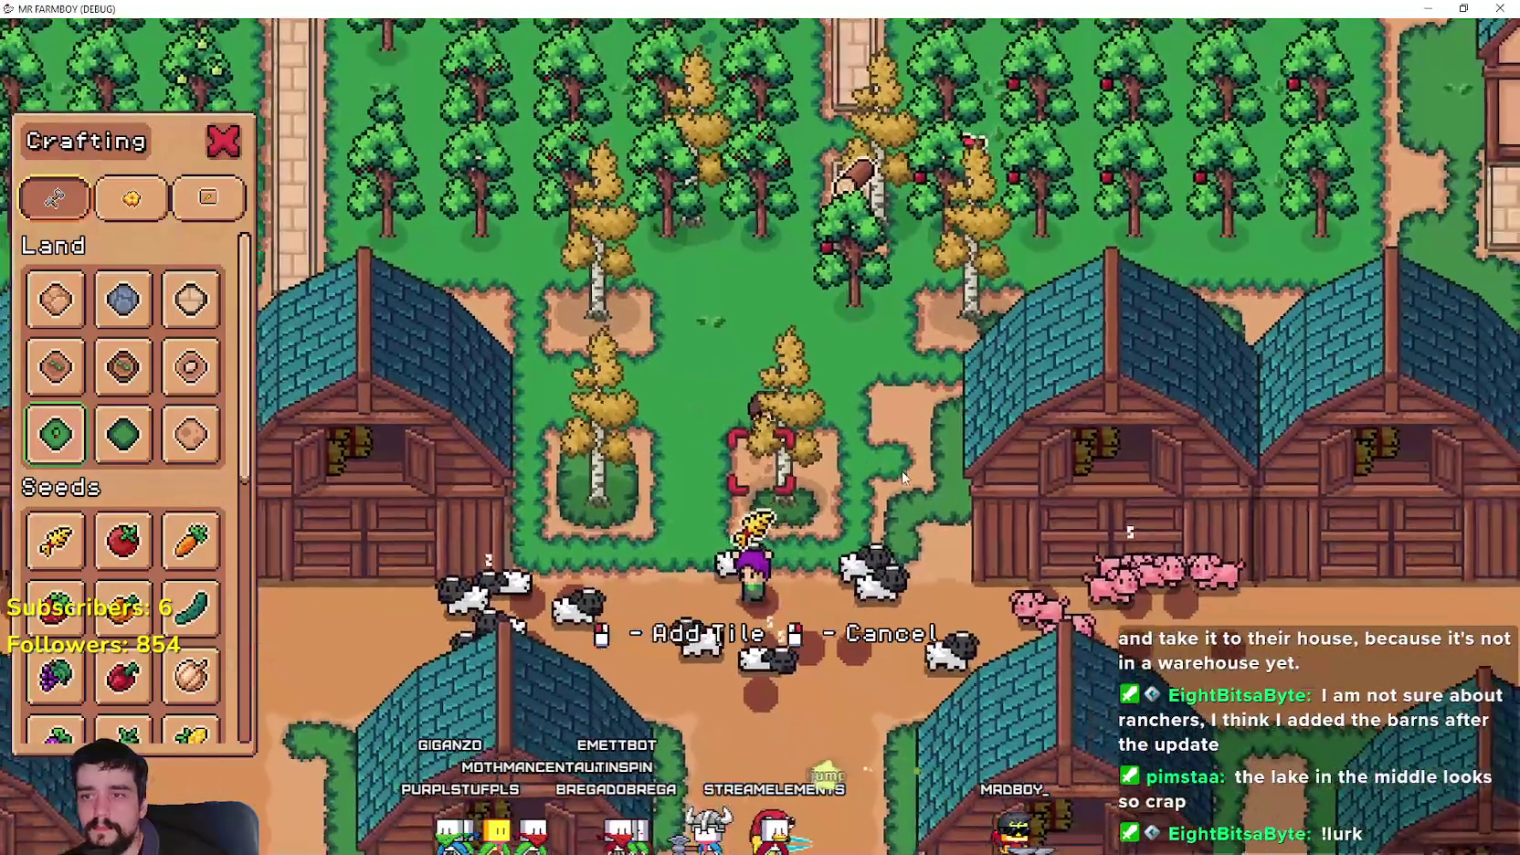
{"action": "key", "text": "d"}
{"action": "key", "text": "s"}
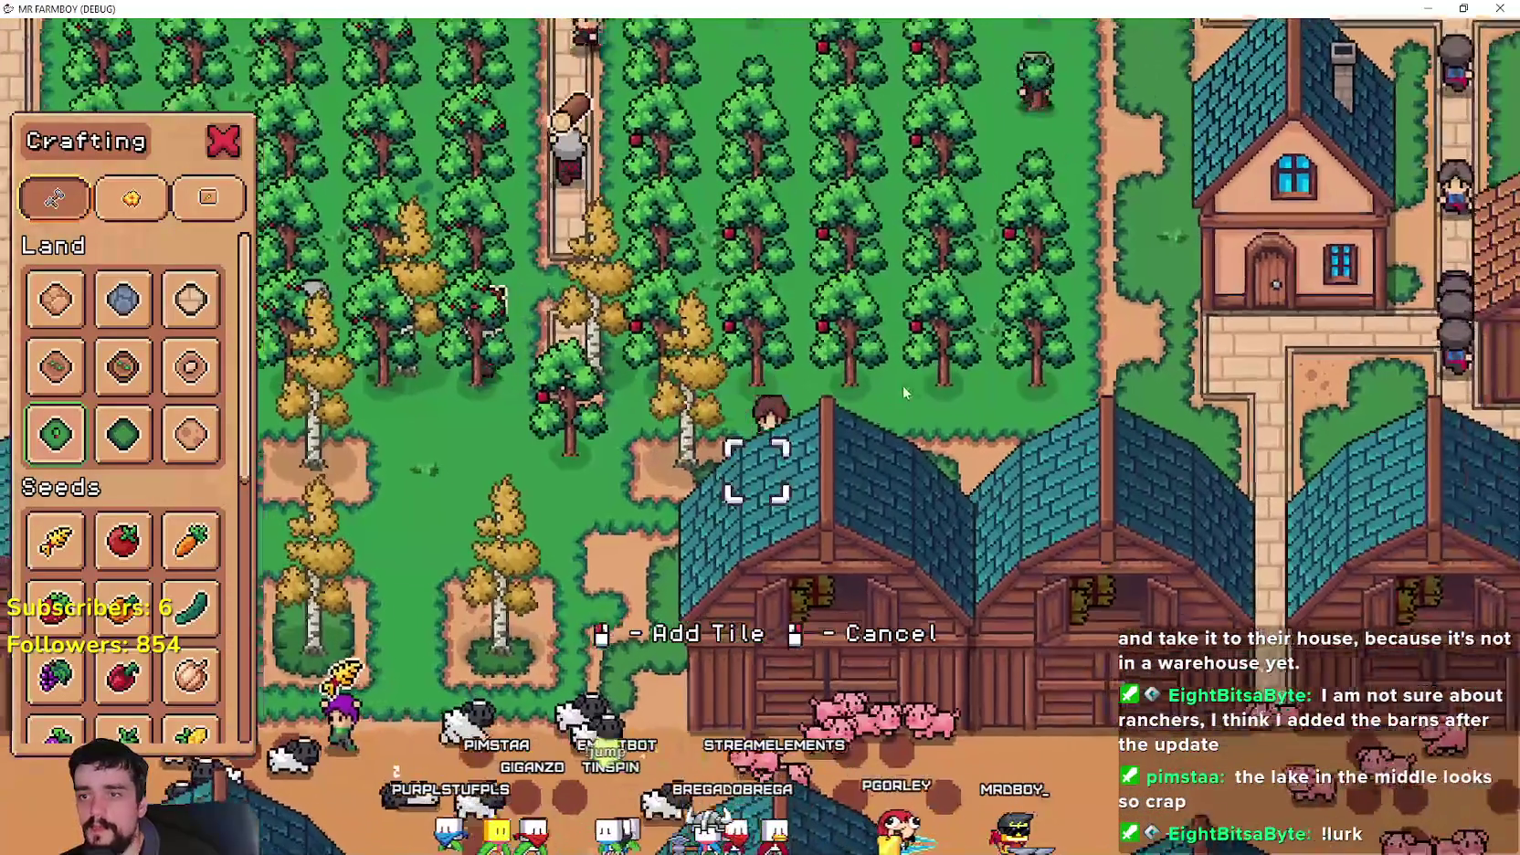
{"action": "key", "text": "a"}
{"action": "key", "text": "s"}
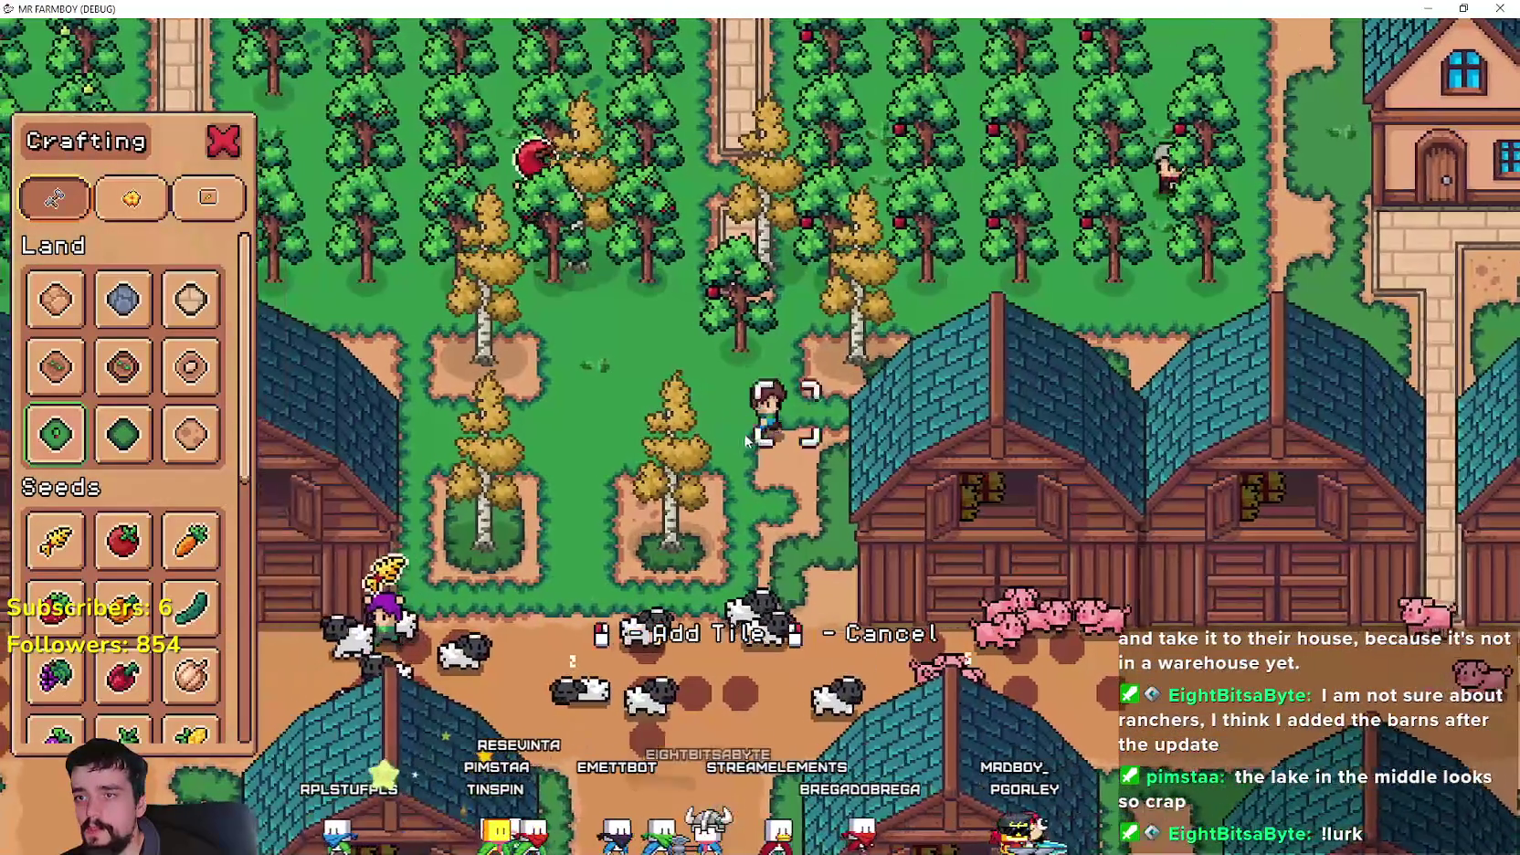
- Zoom out to the town overview, cancel tile placement and close the Crafting panel
{"action": "scroll", "coordinate": [722, 347], "scroll_direction": "down", "scroll_amount": 3}
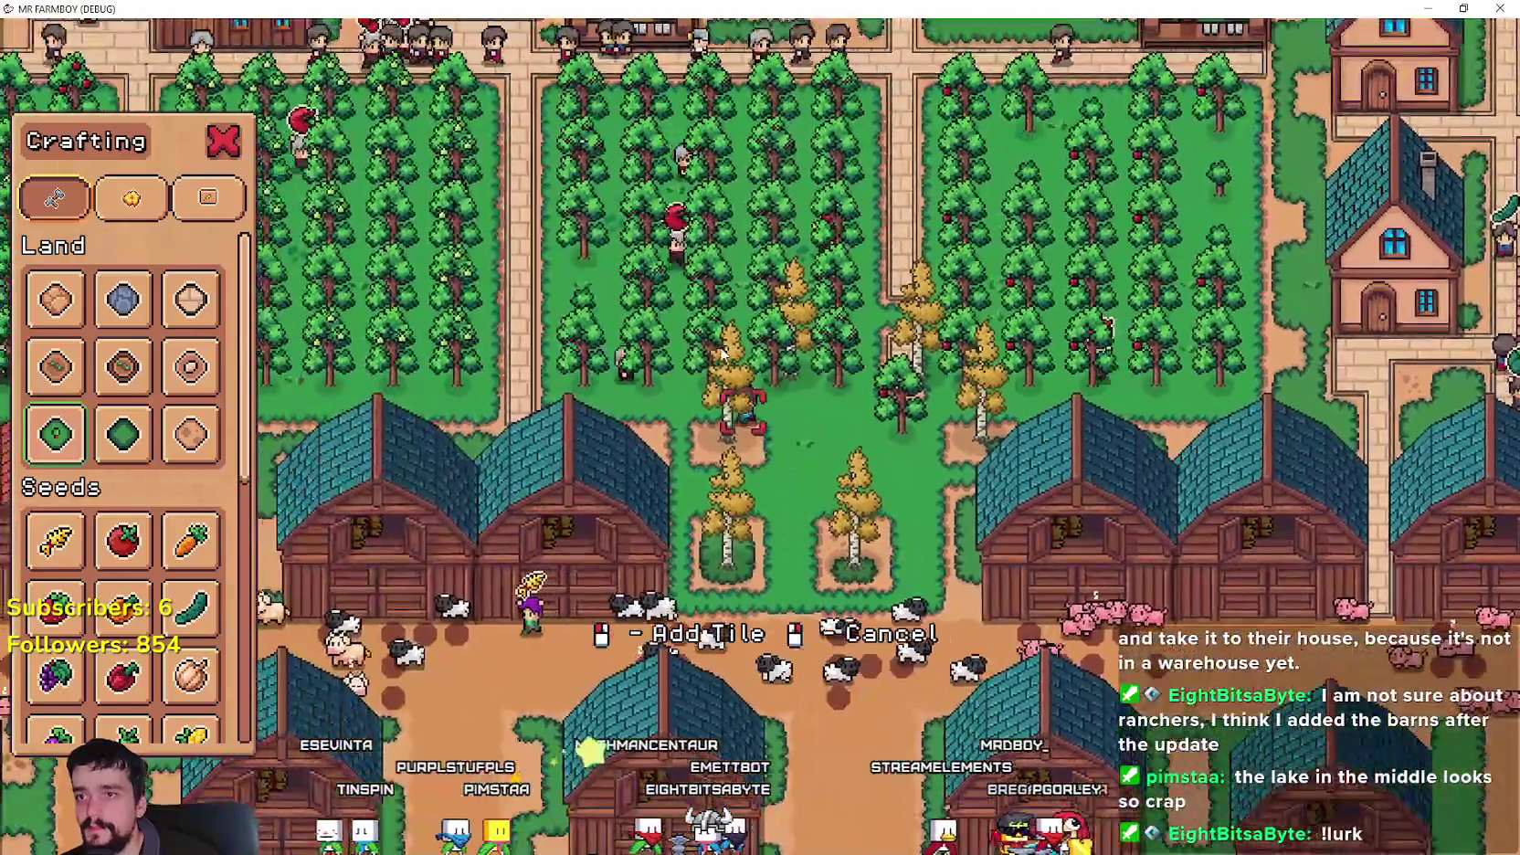
{"action": "scroll", "coordinate": [722, 351], "scroll_direction": "down", "scroll_amount": 5}
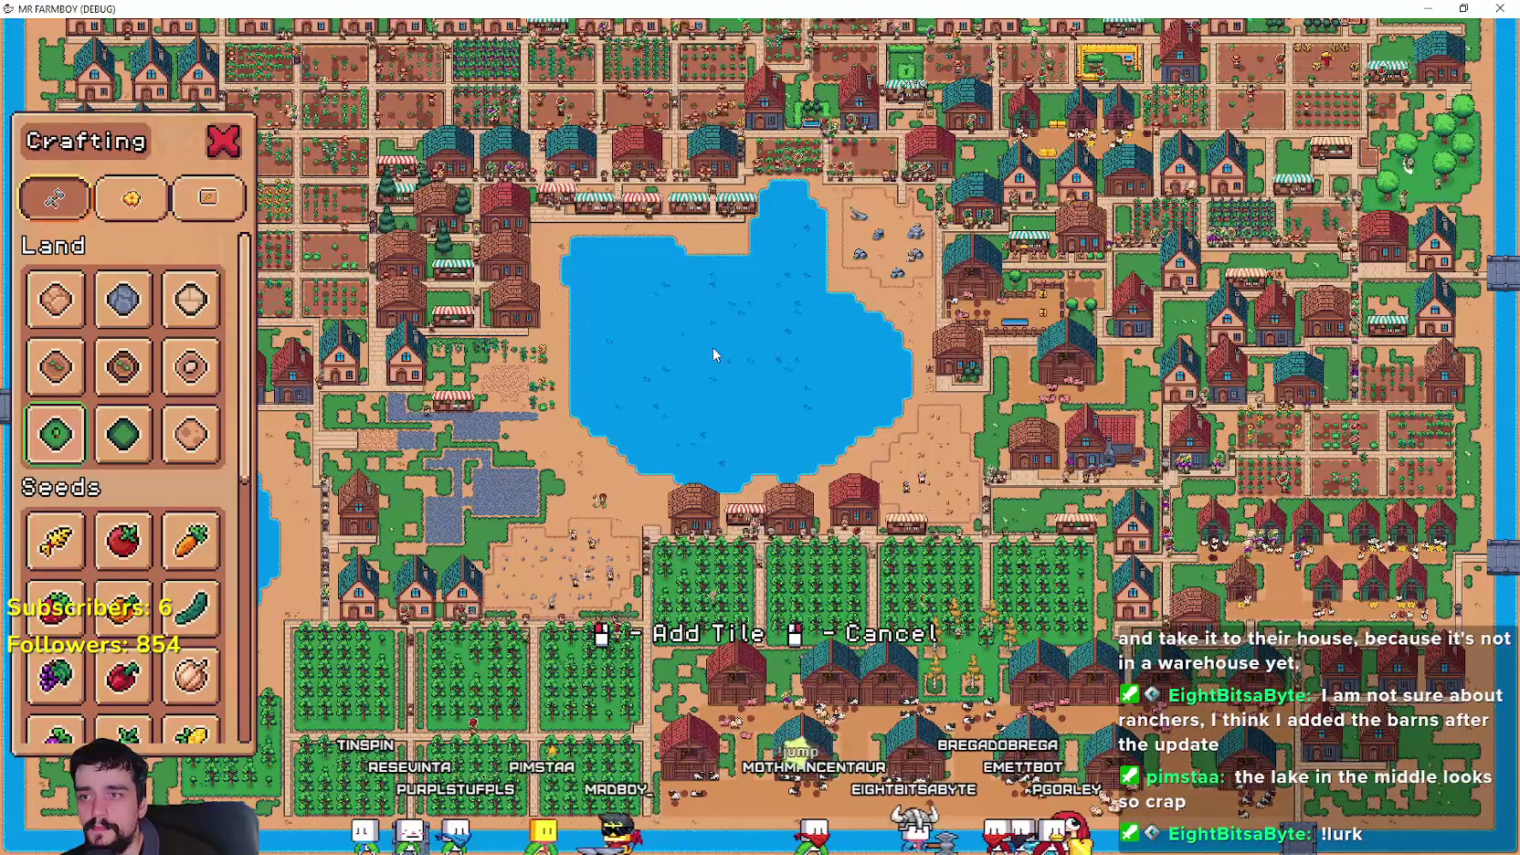
{"action": "scroll", "coordinate": [694, 347], "scroll_direction": "up", "scroll_amount": 5}
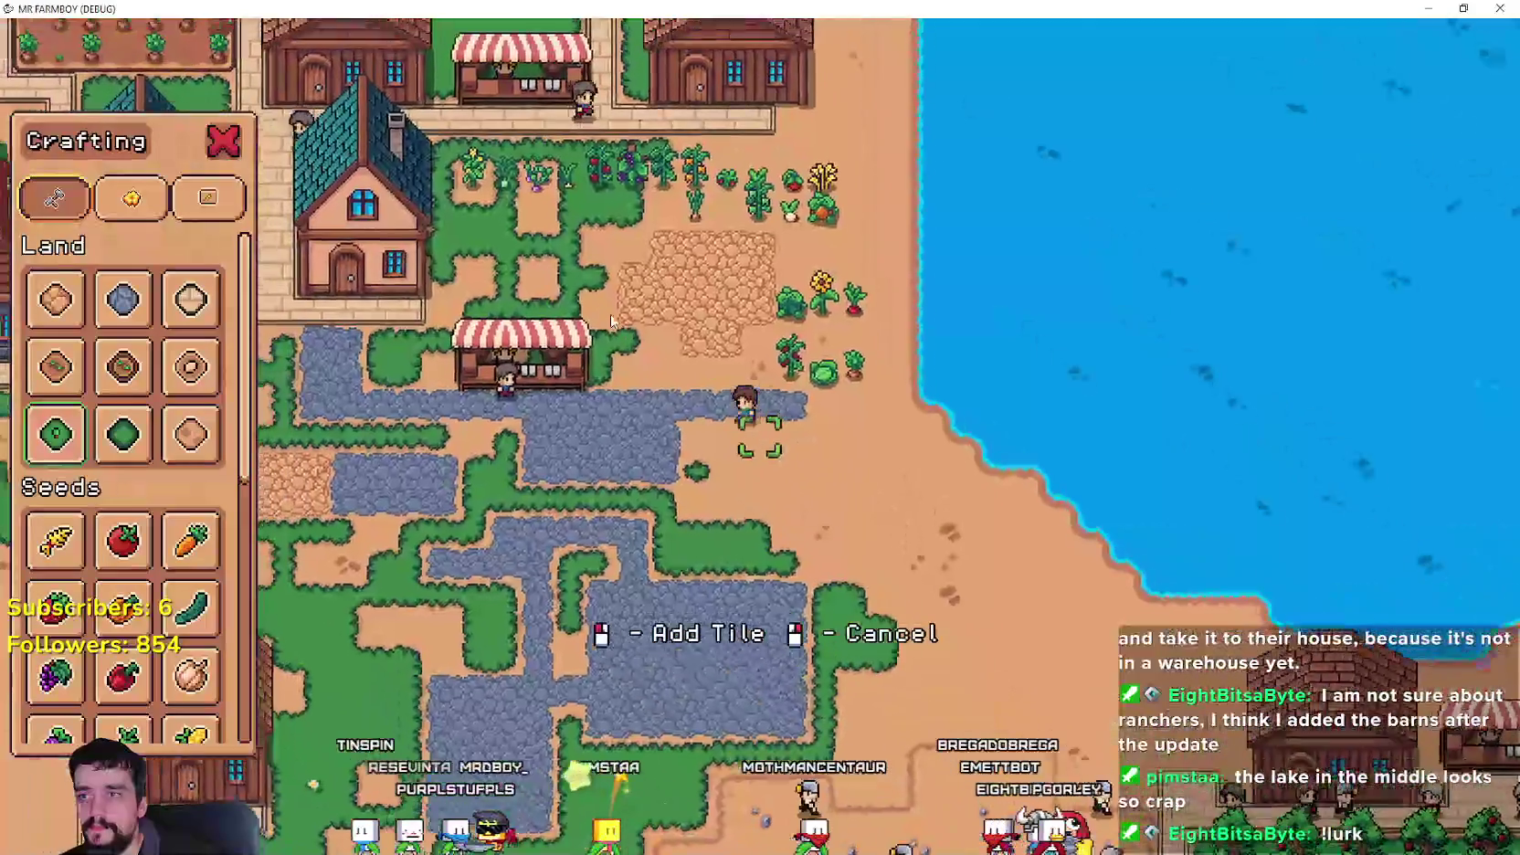
{"action": "scroll", "coordinate": [612, 320], "scroll_direction": "up", "scroll_amount": 2}
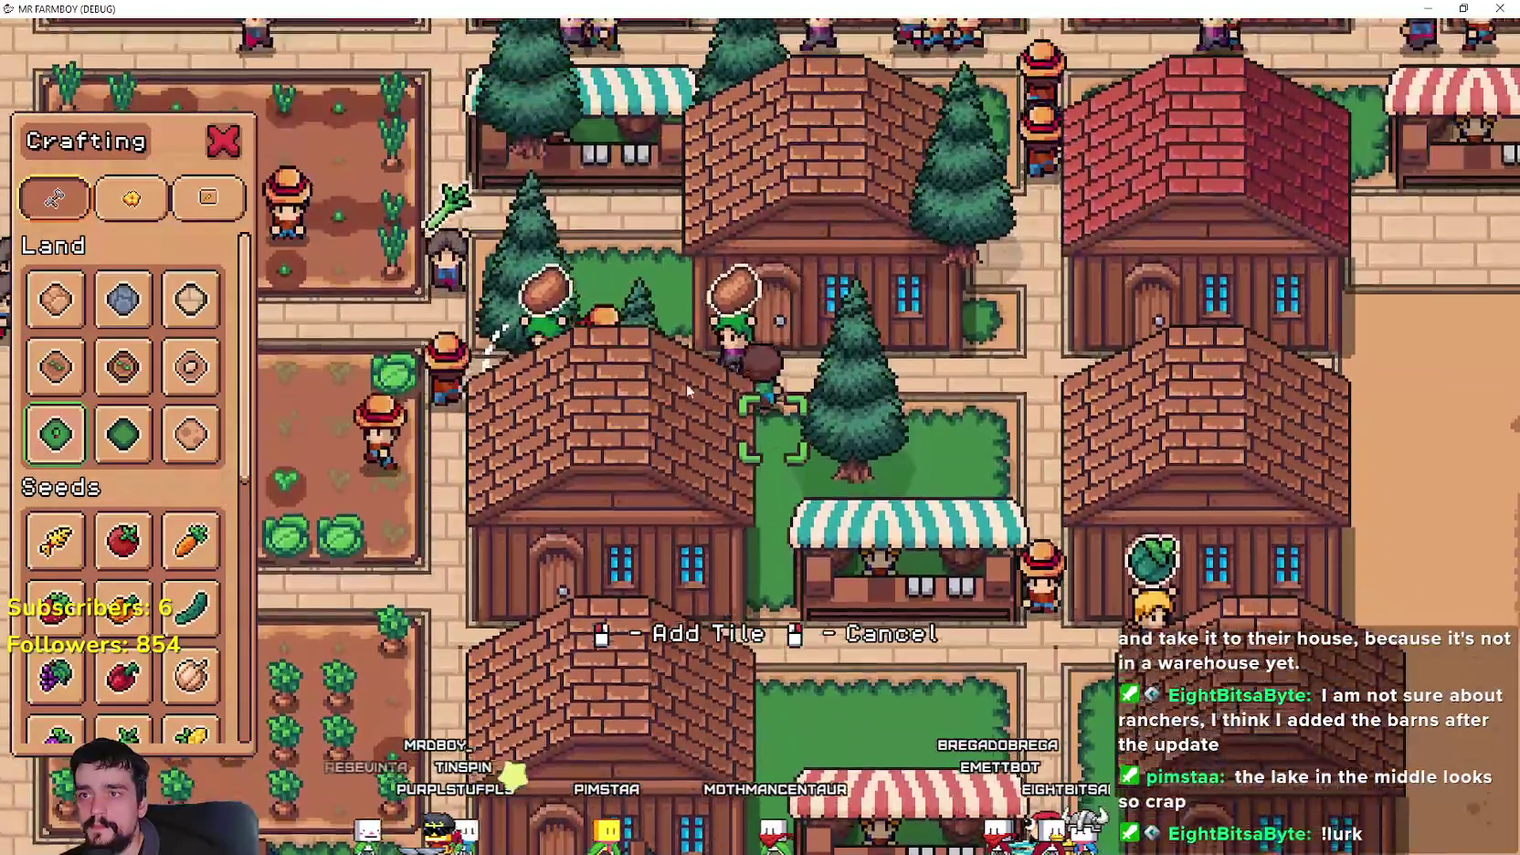
{"action": "scroll", "coordinate": [834, 516], "scroll_direction": "down", "scroll_amount": 1}
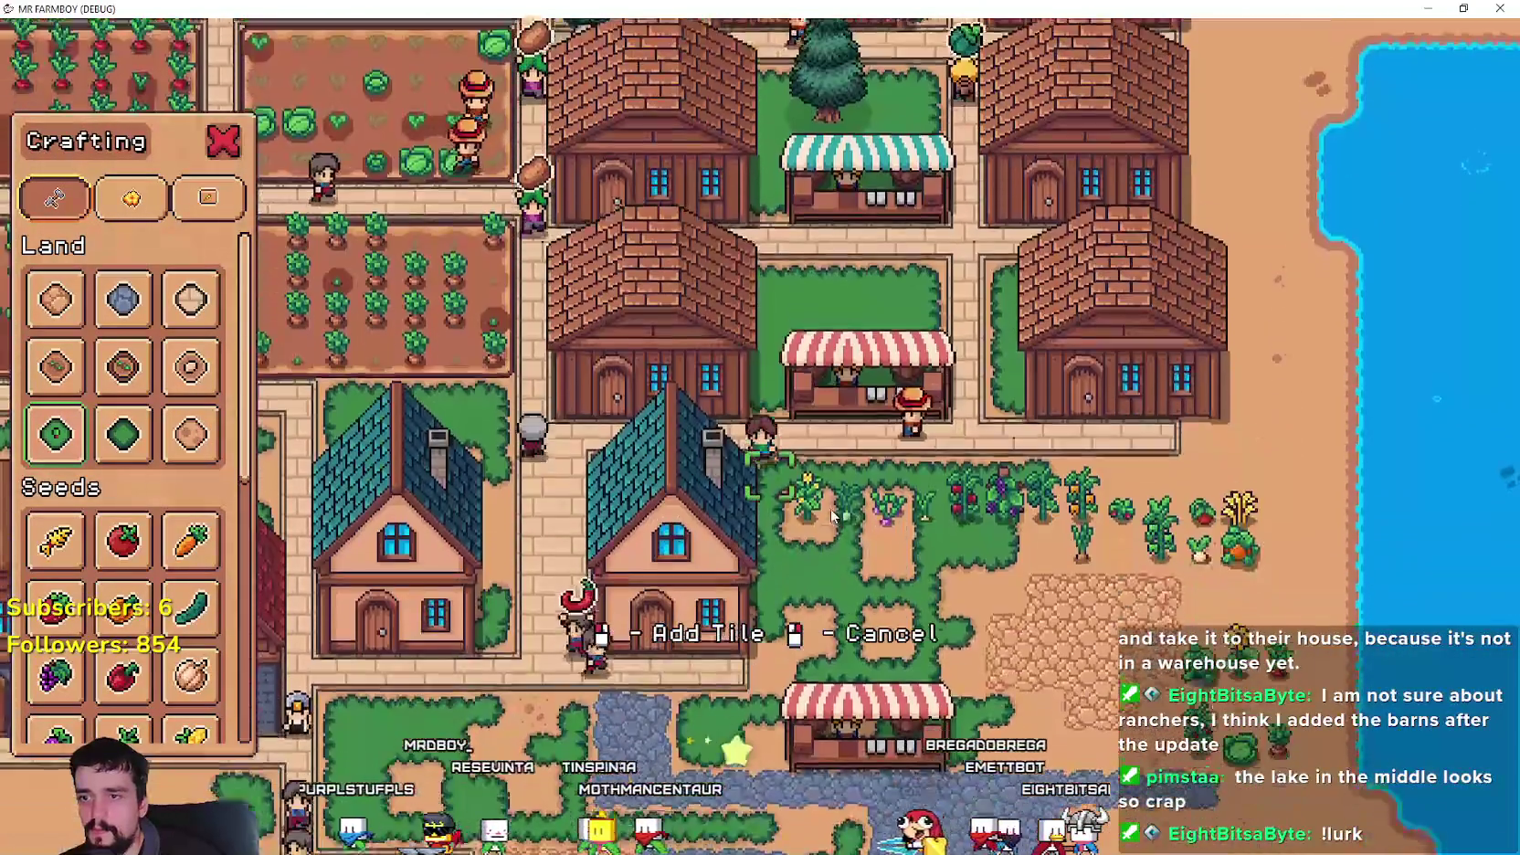
{"action": "right_click", "coordinate": [828, 504]}
{"action": "scroll", "coordinate": [825, 500], "scroll_direction": "down", "scroll_amount": 5}
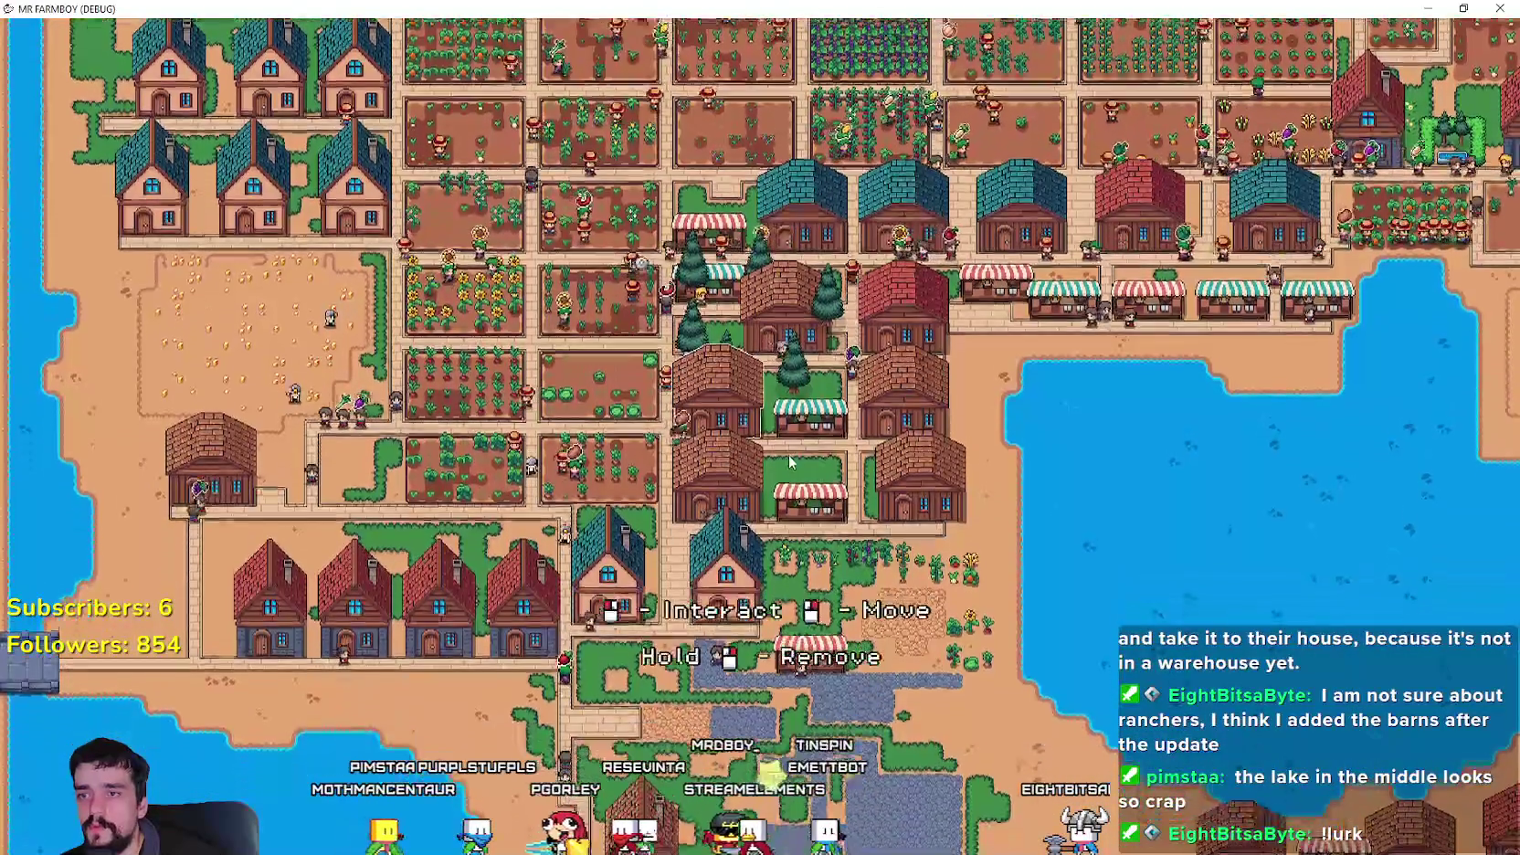
- Set the carried barn down, then pan the view toward the market houses and stalls
{"action": "scroll", "coordinate": [803, 437], "scroll_direction": "up", "scroll_amount": 3}
{"action": "key", "text": "a"}
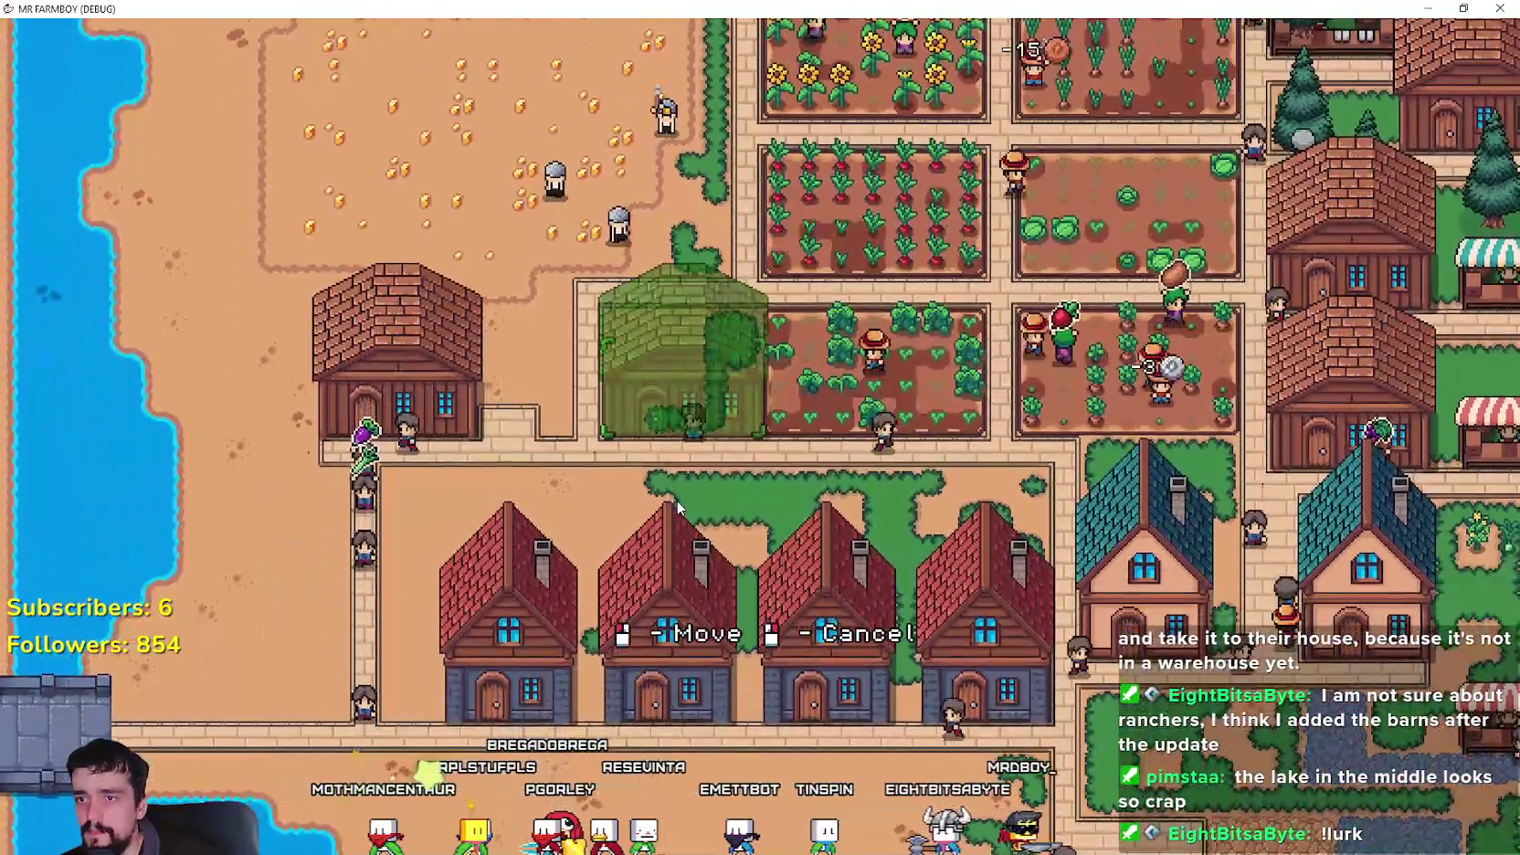
{"action": "left_click", "coordinate": [676, 508]}
{"action": "key", "text": "d"}
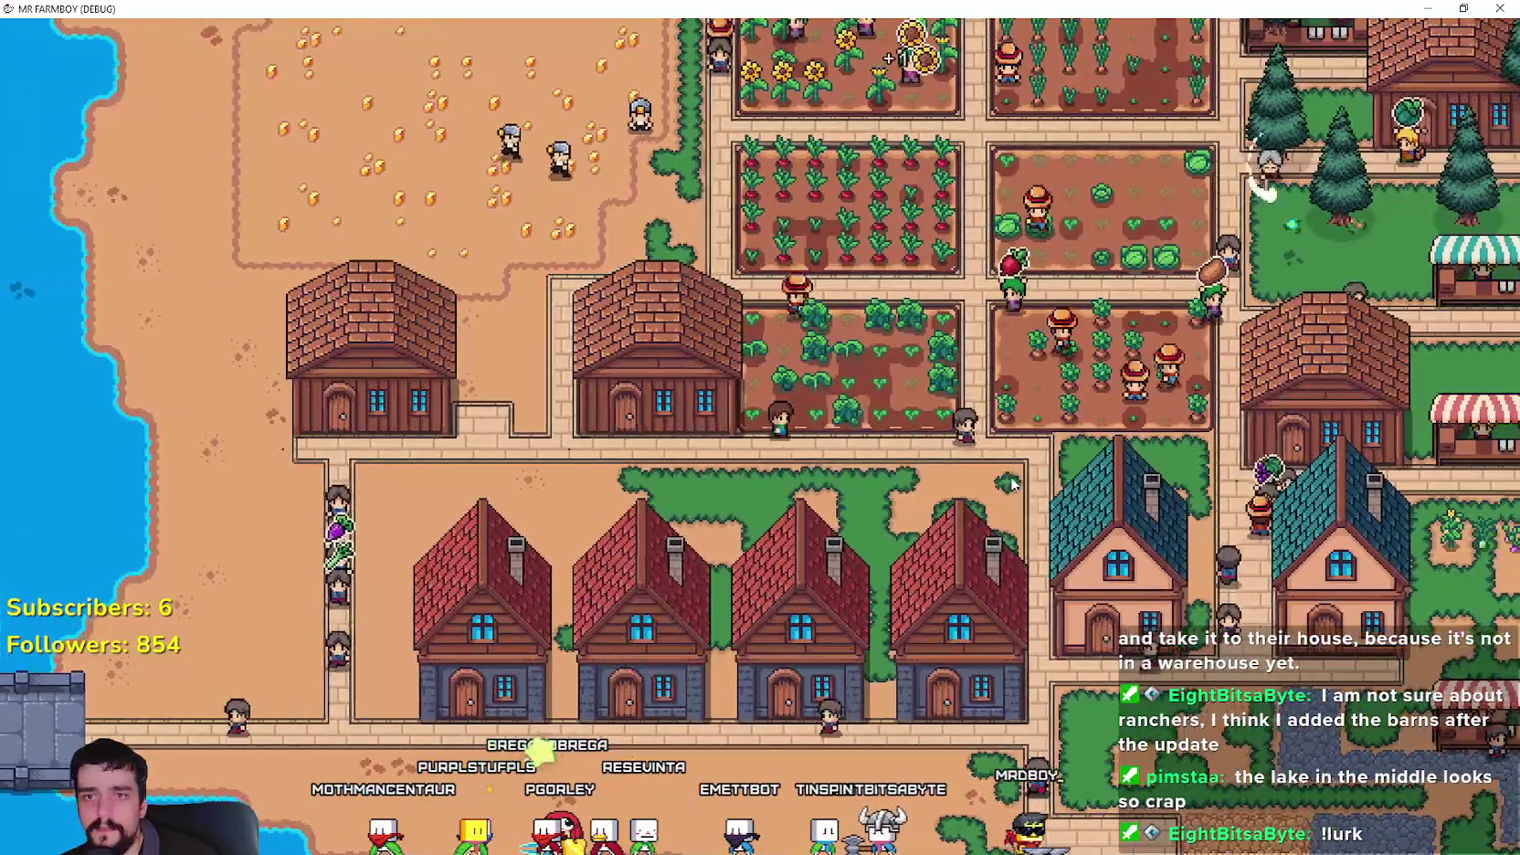
{"action": "key", "text": "w"}
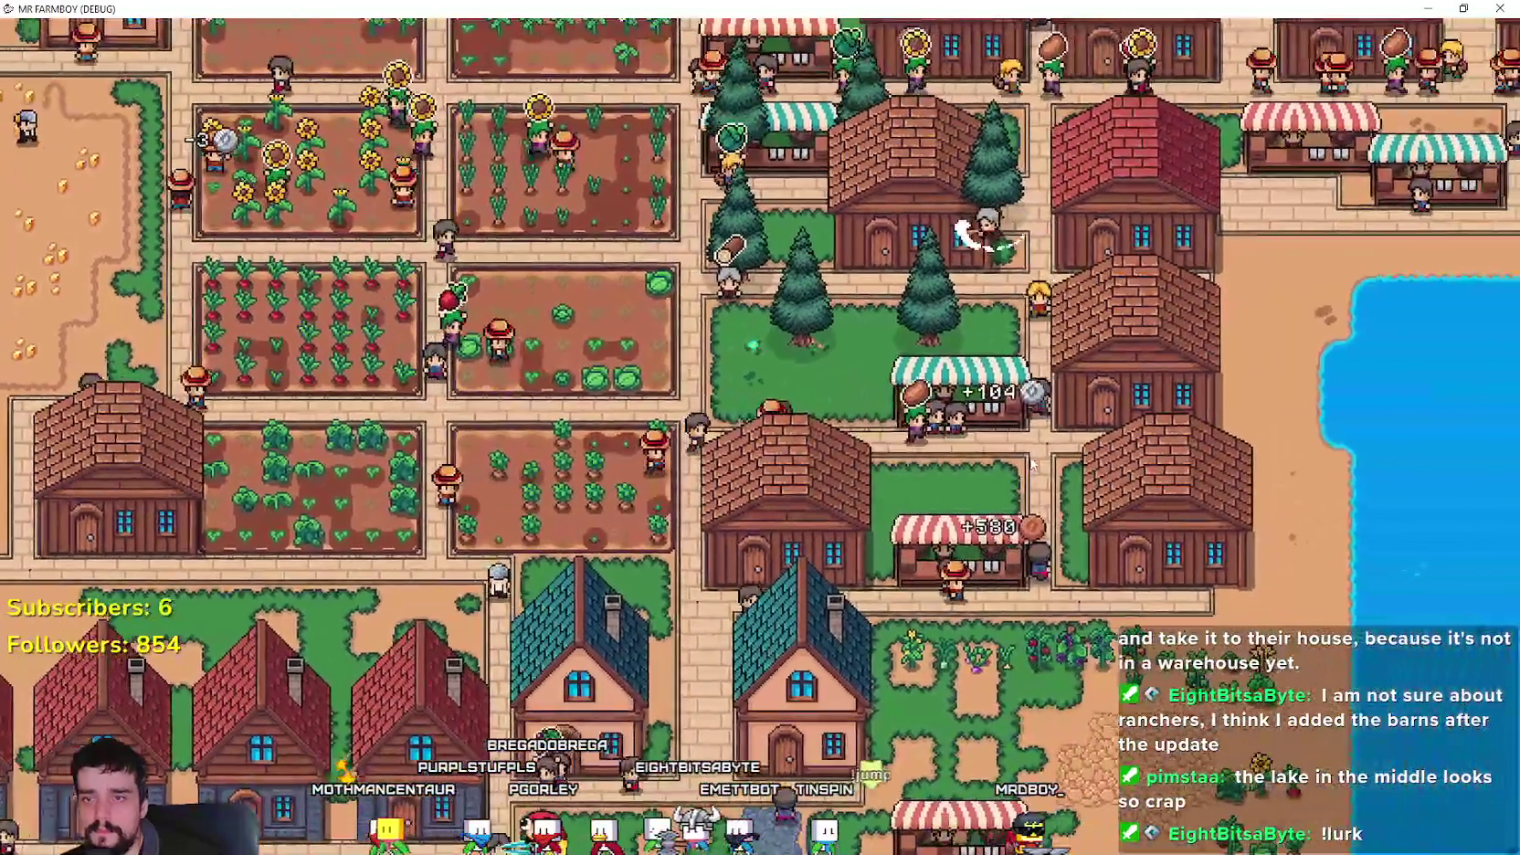
{"action": "left_click_drag", "start_coordinate": [1031, 465], "coordinate": [845, 481]}
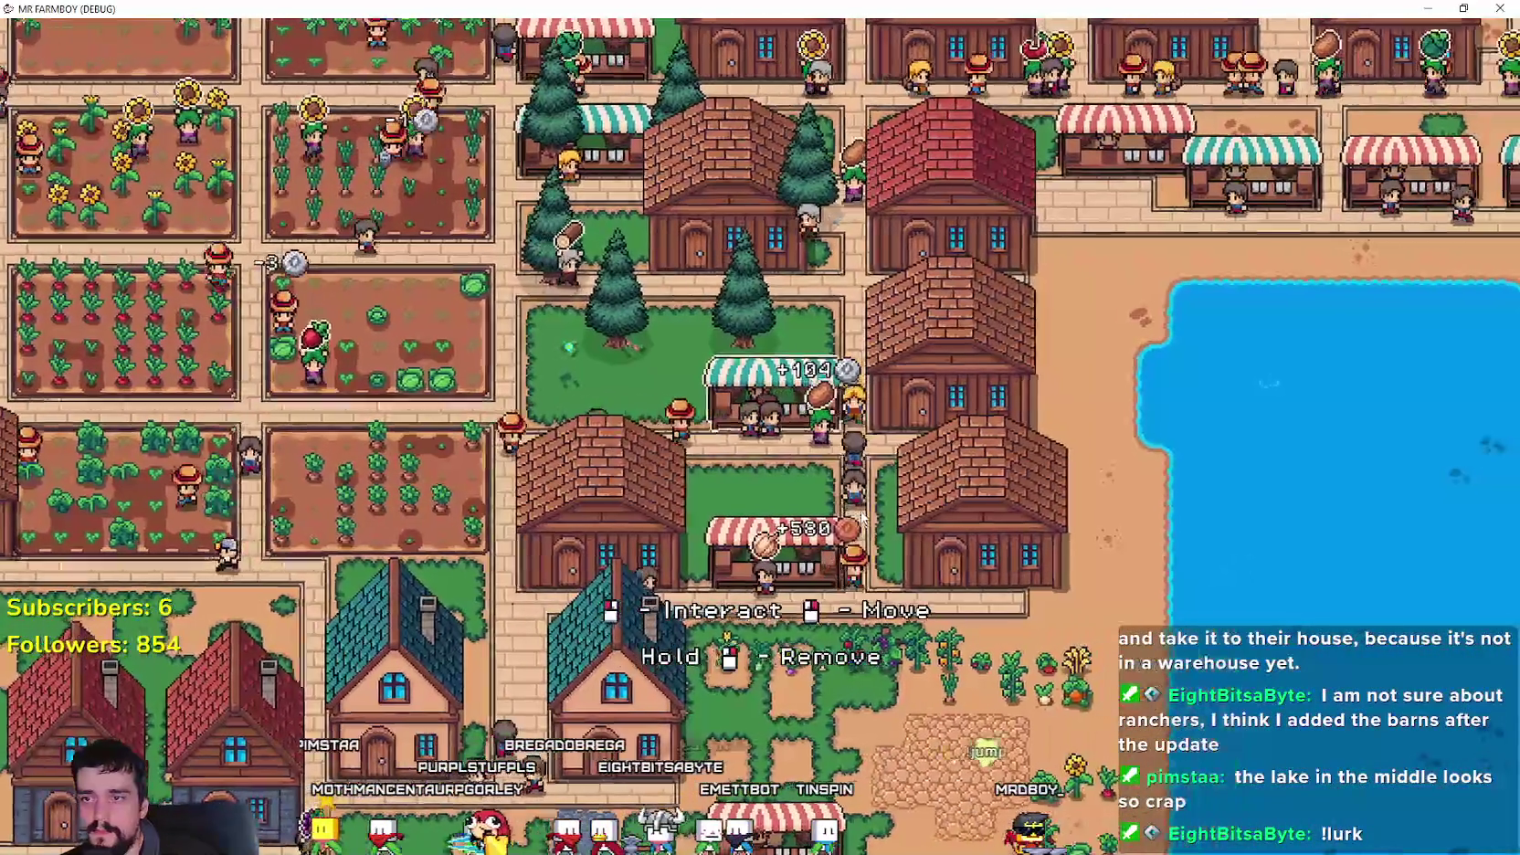
{"action": "key", "text": "a"}
{"action": "key", "text": "w"}
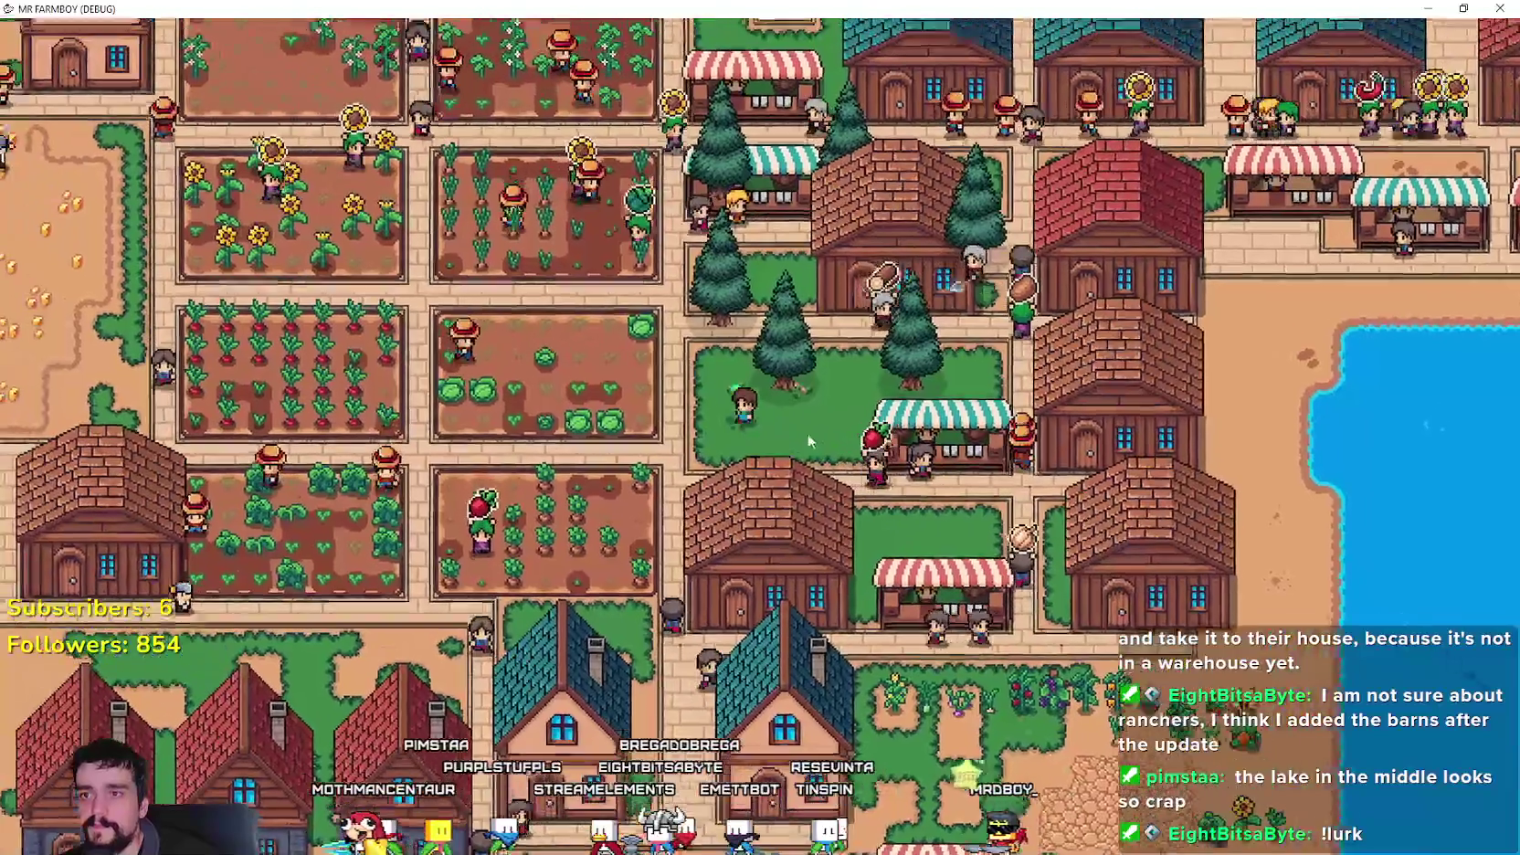
{"action": "scroll", "coordinate": [930, 404], "scroll_direction": "down", "scroll_amount": 1}
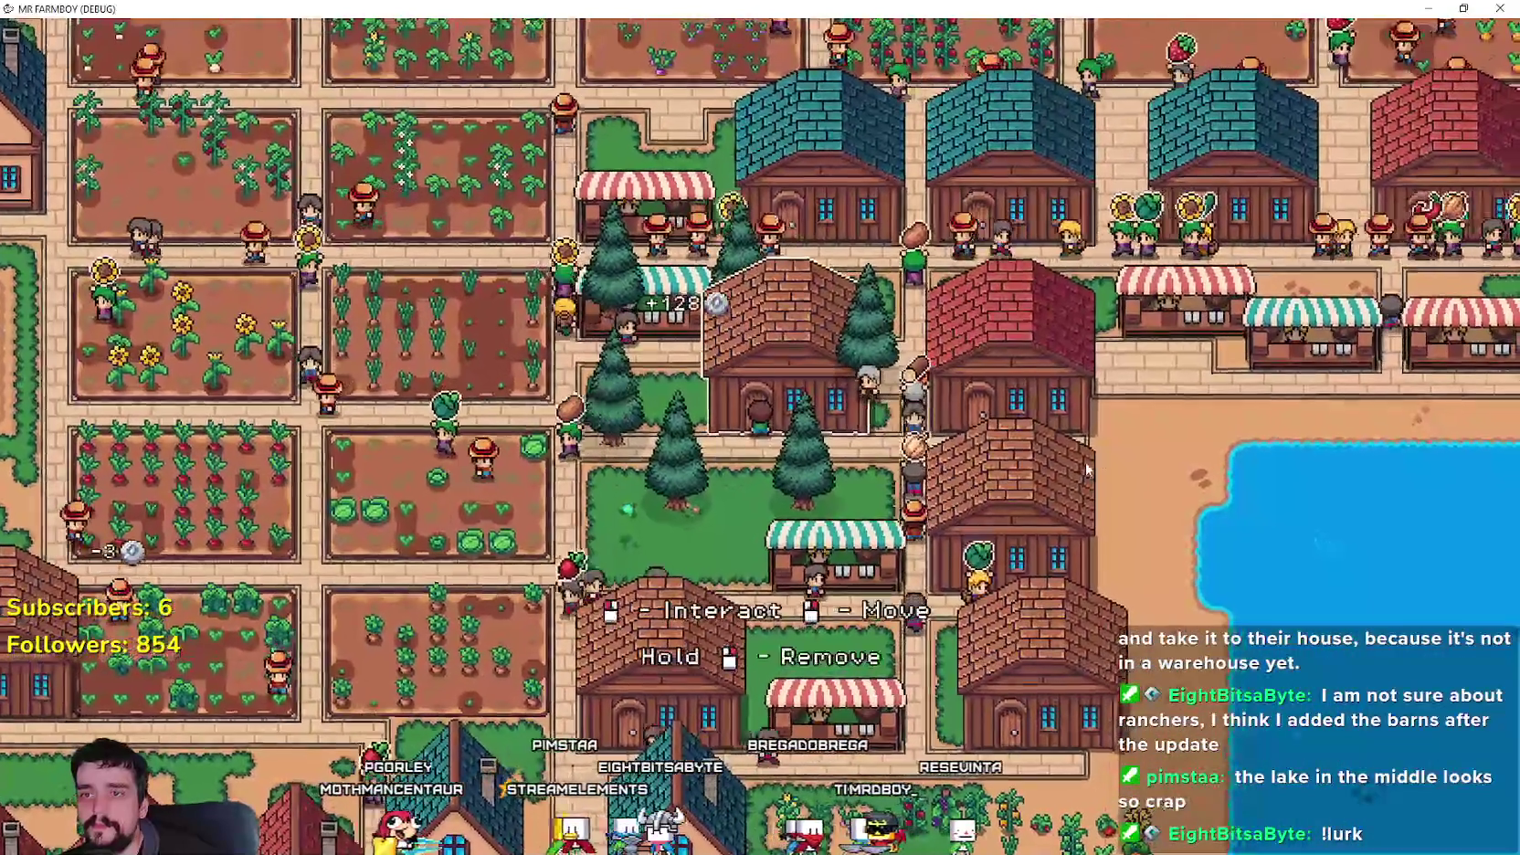
{"action": "scroll", "coordinate": [1085, 460], "scroll_direction": "down", "scroll_amount": 1}
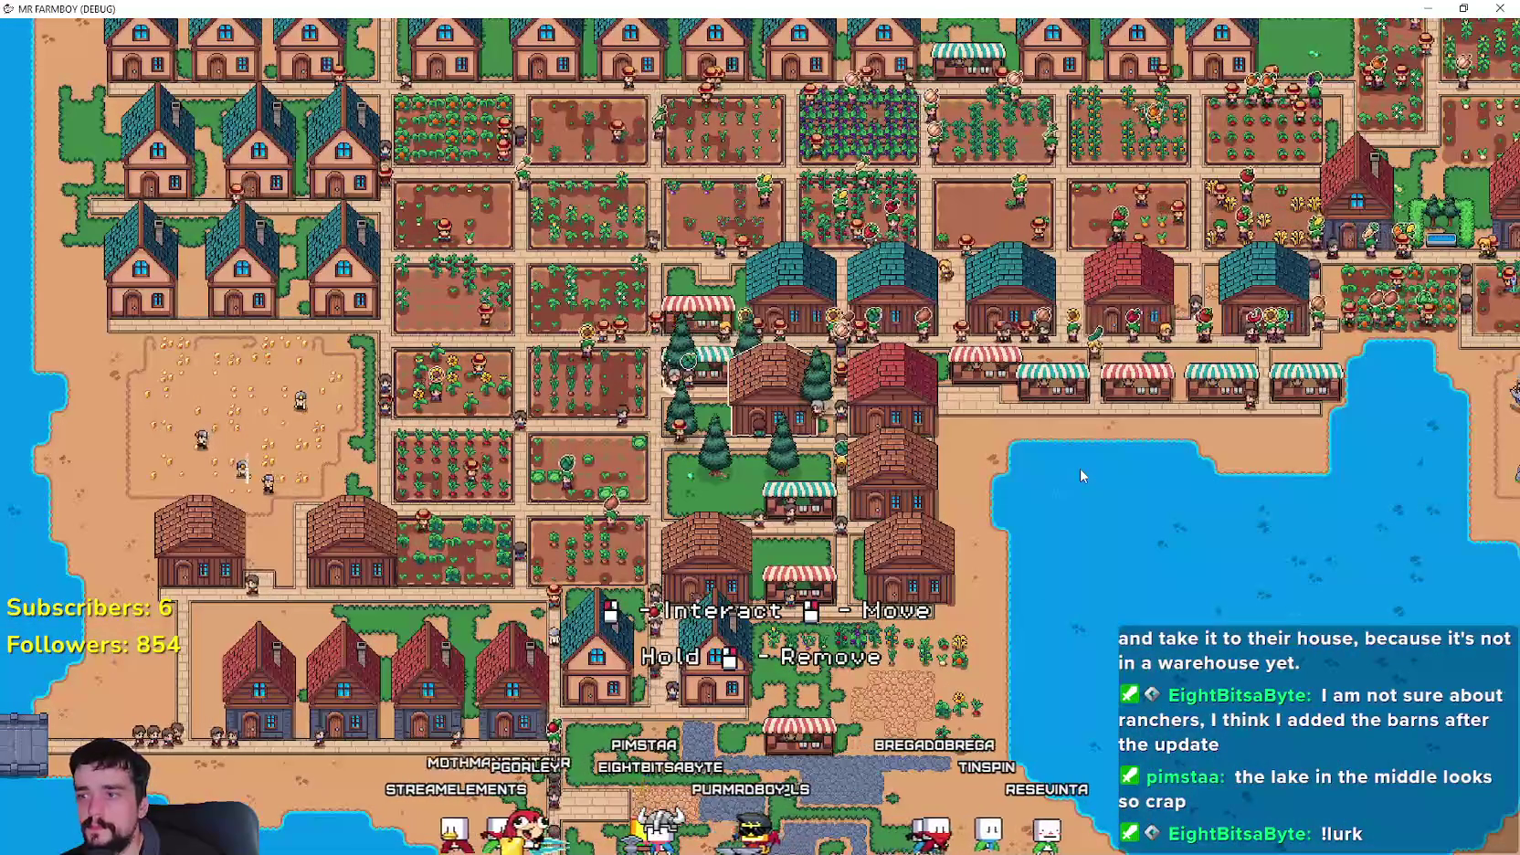
{"action": "key", "text": "s"}
{"action": "key", "text": "s"}
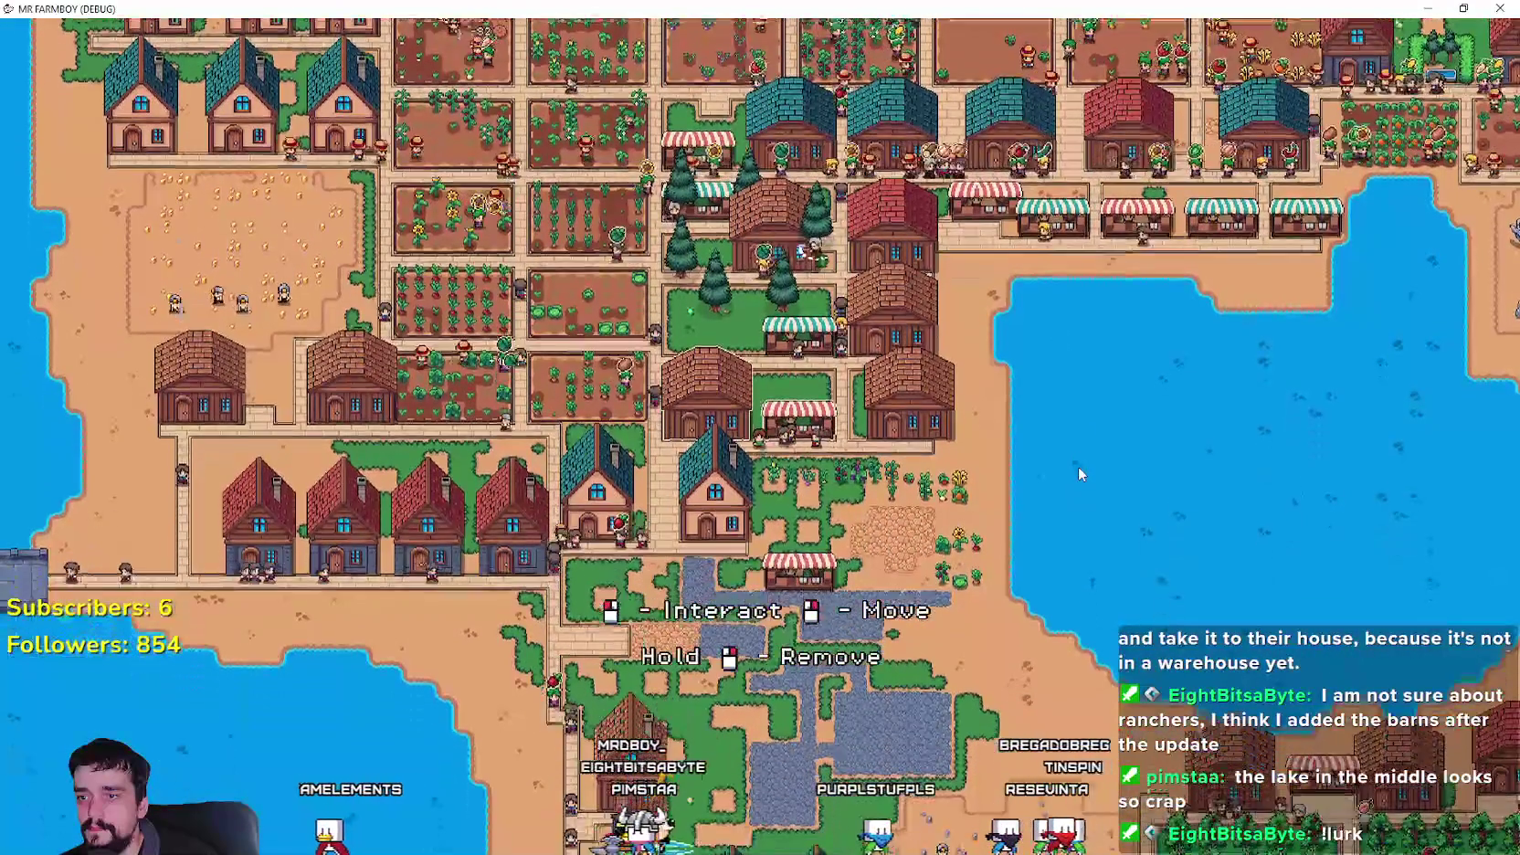
{"action": "key", "text": "w"}
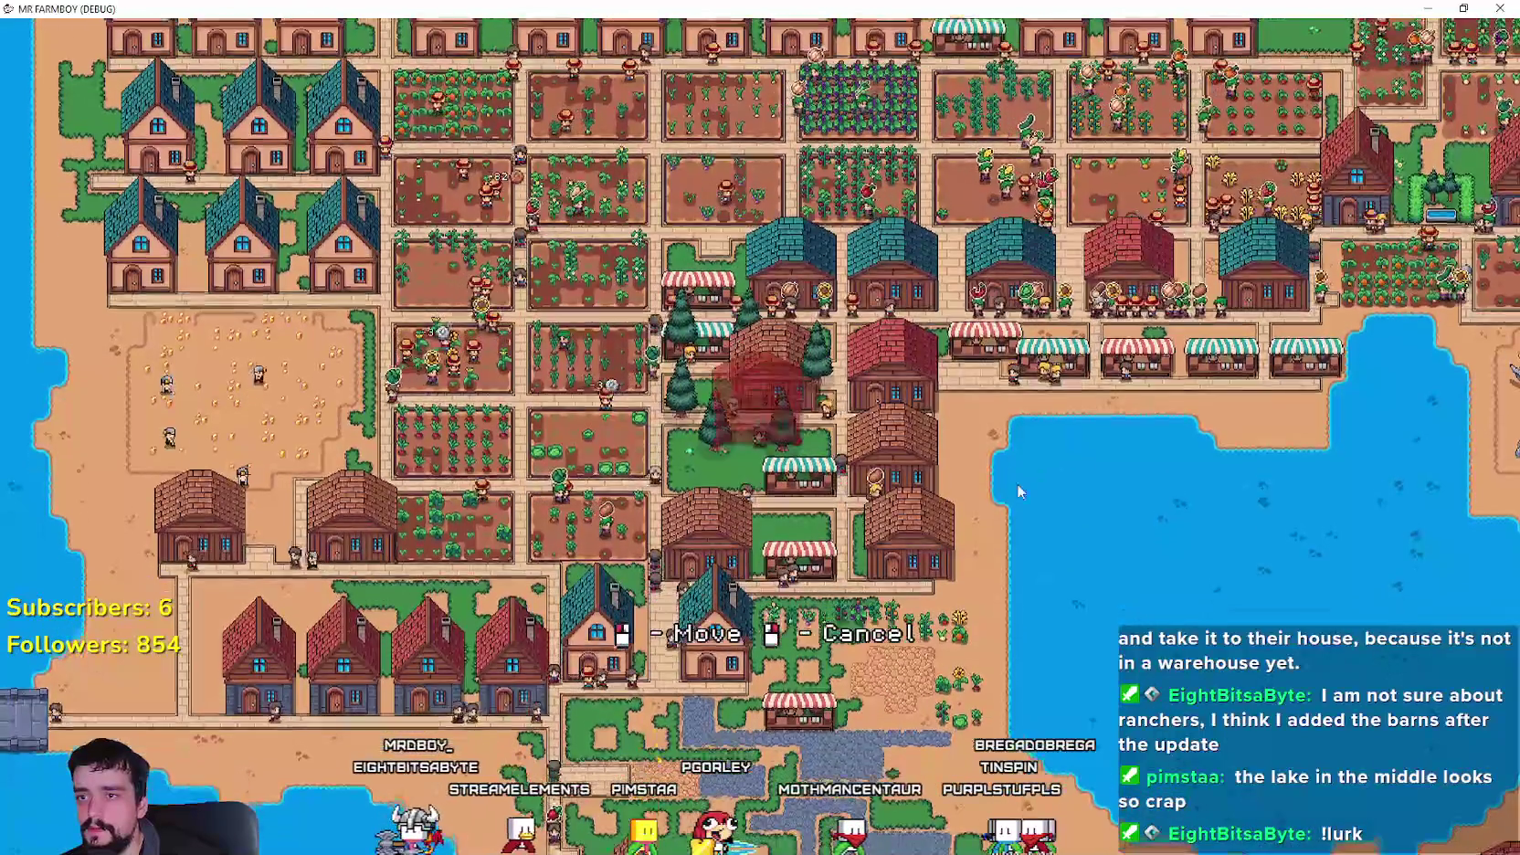
- Pick up the wooden building and place it on the plot below the blue-roofed houses
{"action": "key", "text": "s"}
{"action": "scroll", "coordinate": [918, 543], "scroll_direction": "up", "scroll_amount": 3}
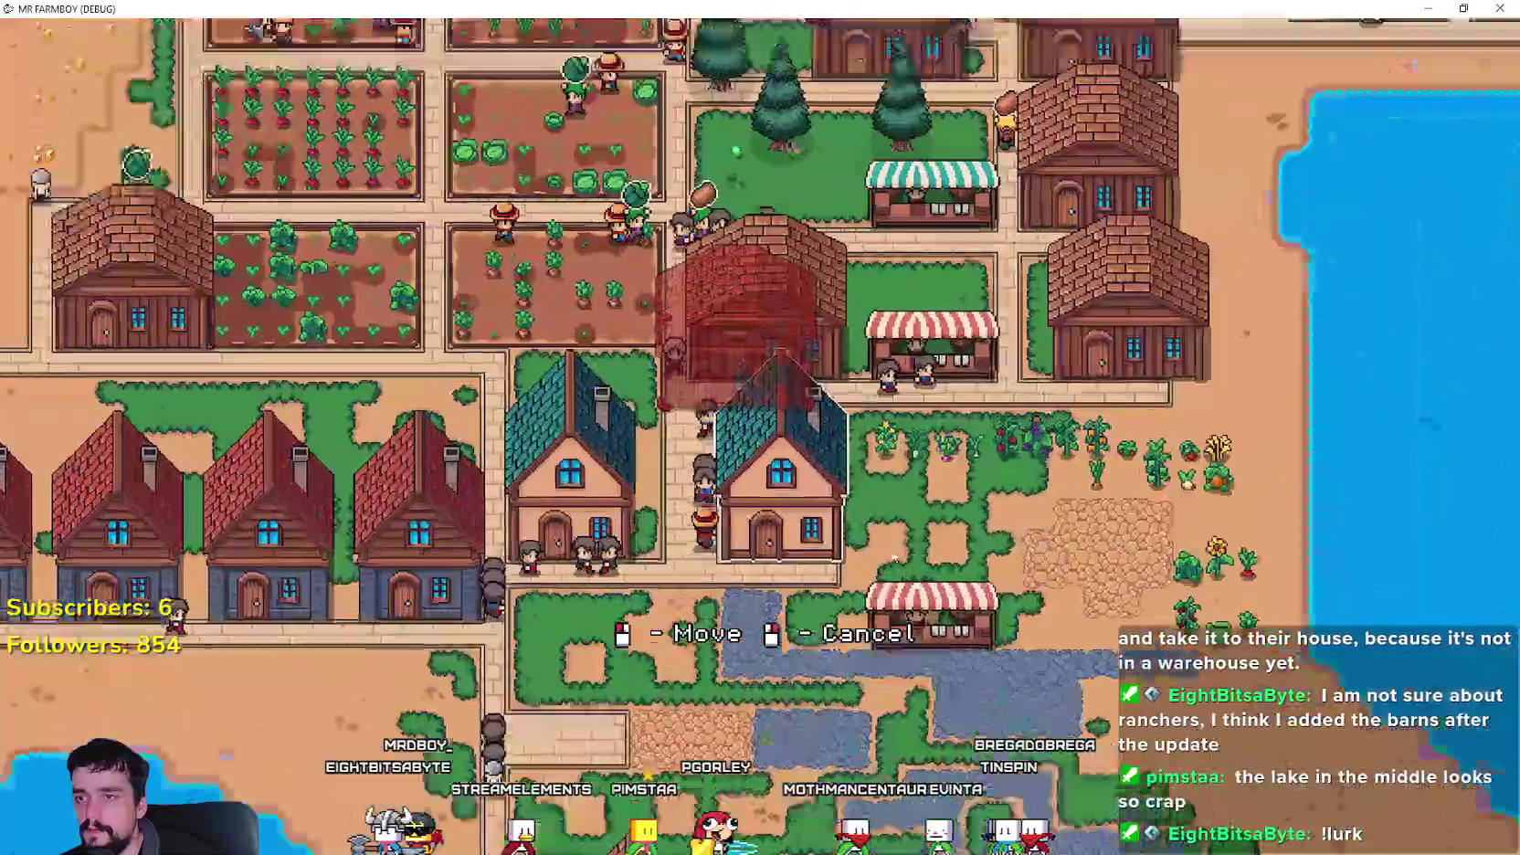
{"action": "key", "text": "s"}
{"action": "key", "text": "a"}
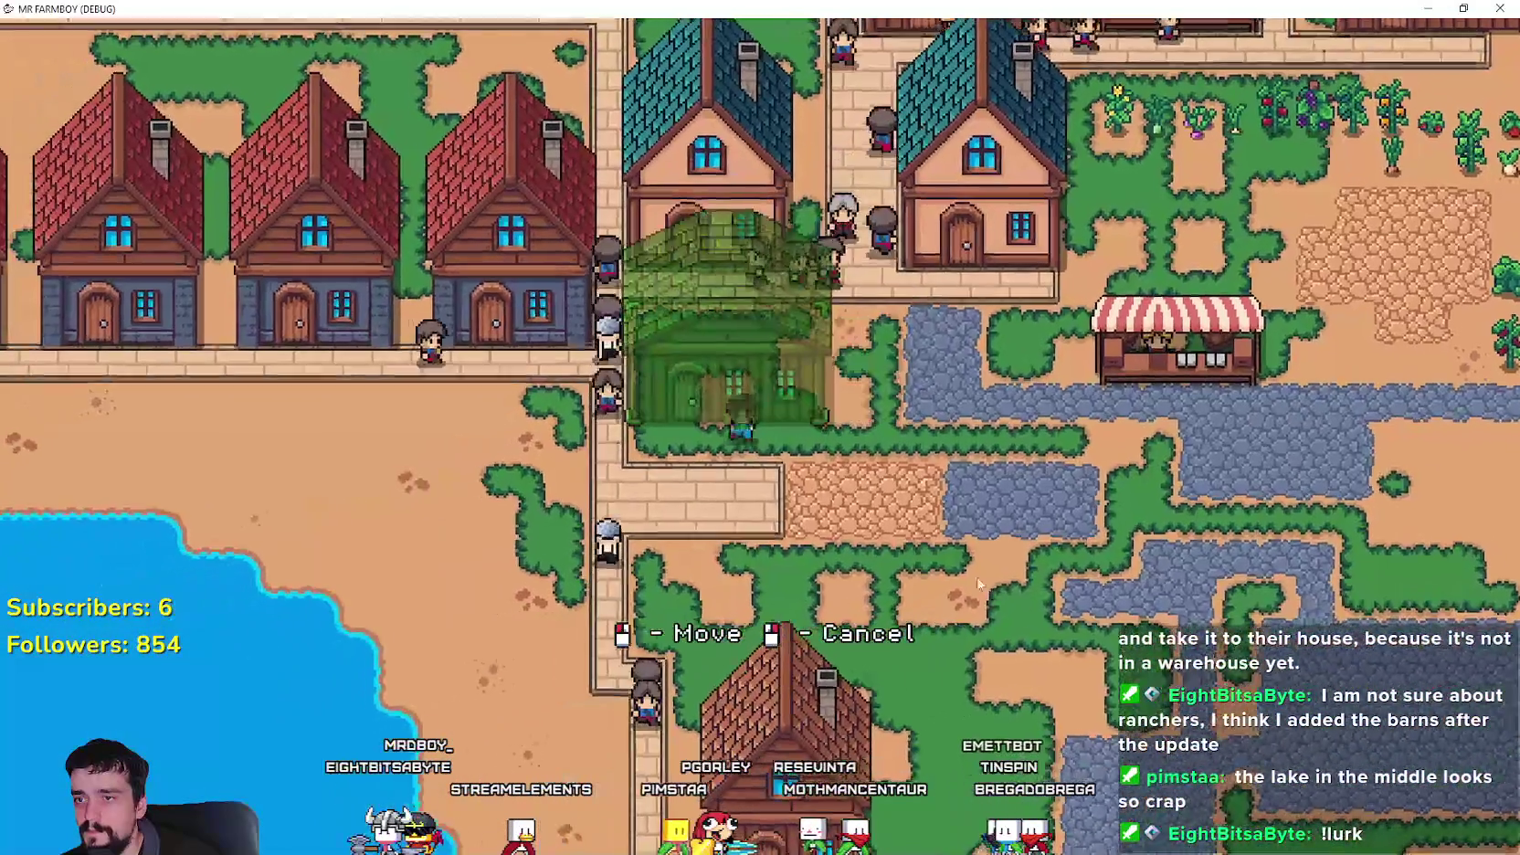
{"action": "left_click", "coordinate": [964, 549]}
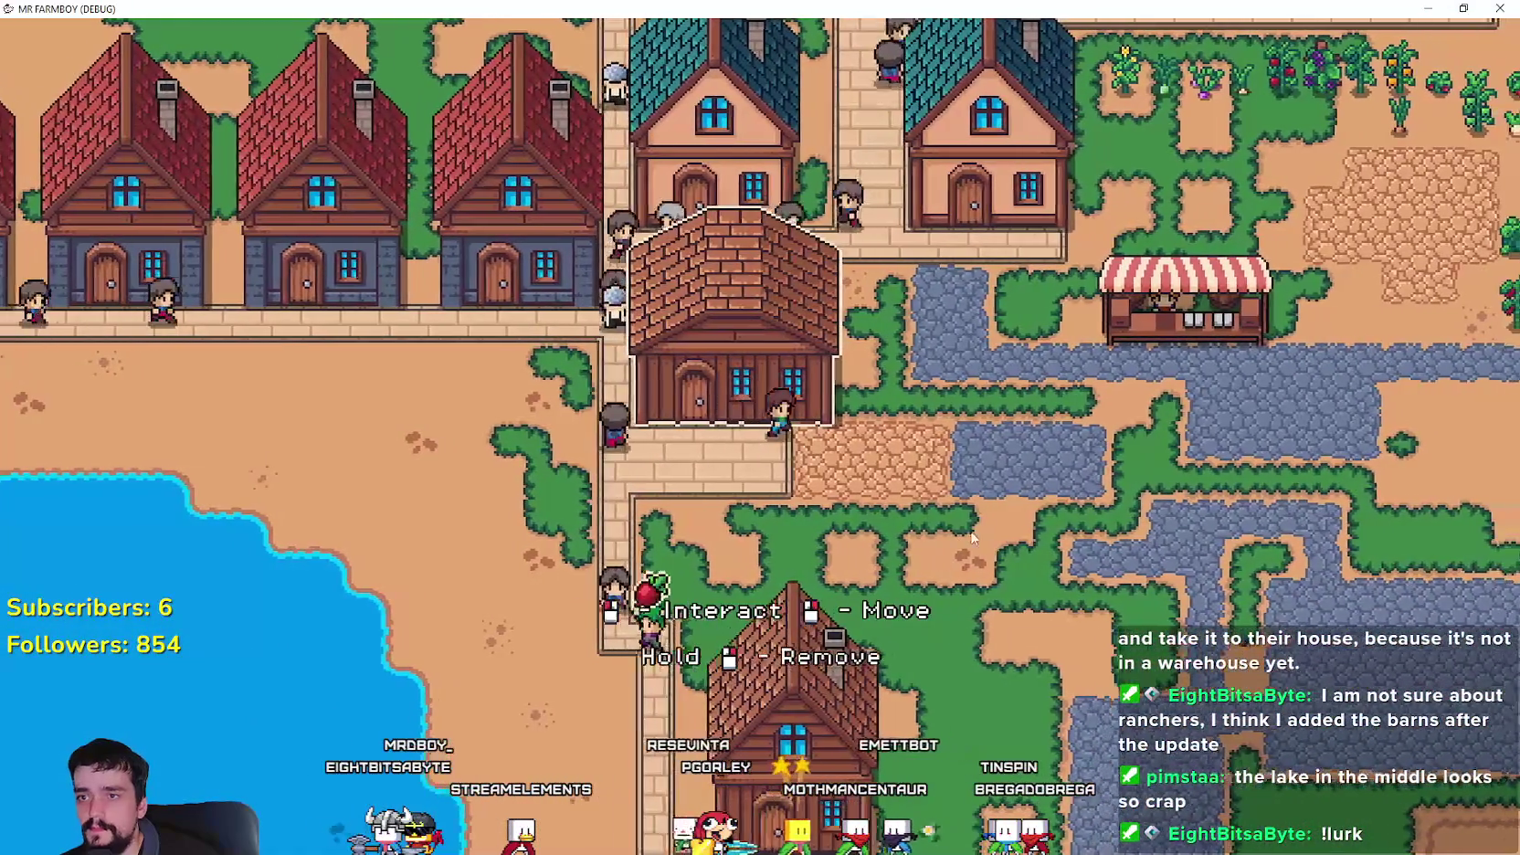
- Pan back toward the park stalls and reopen the crafting list of land tiles
{"action": "key", "text": "w"}
{"action": "key", "text": "d"}
{"action": "key", "text": "w"}
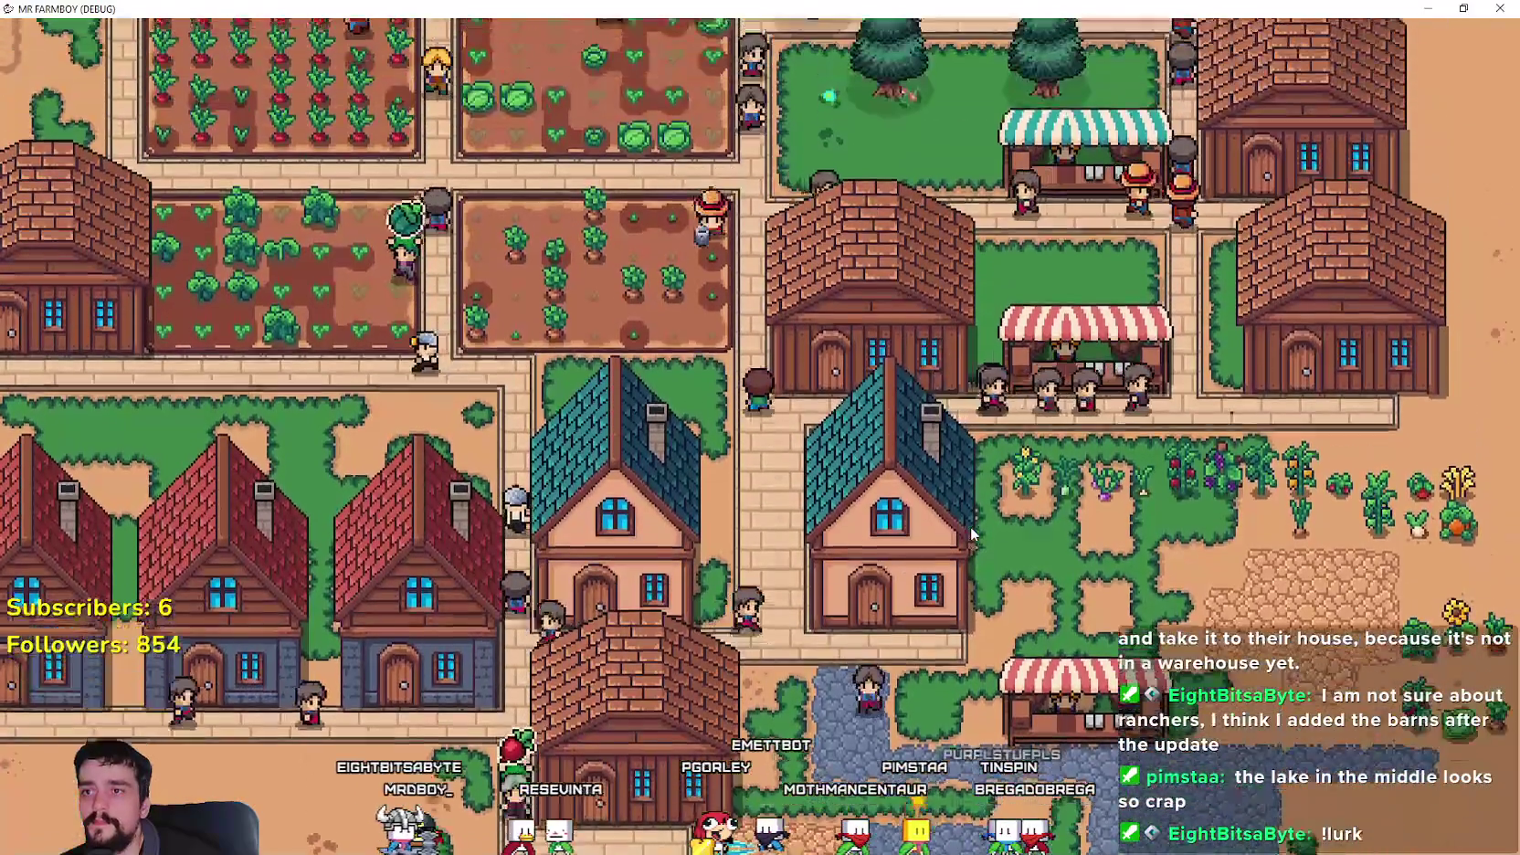
{"action": "key", "text": "d"}
{"action": "key", "text": "w"}
{"action": "key", "text": "d"}
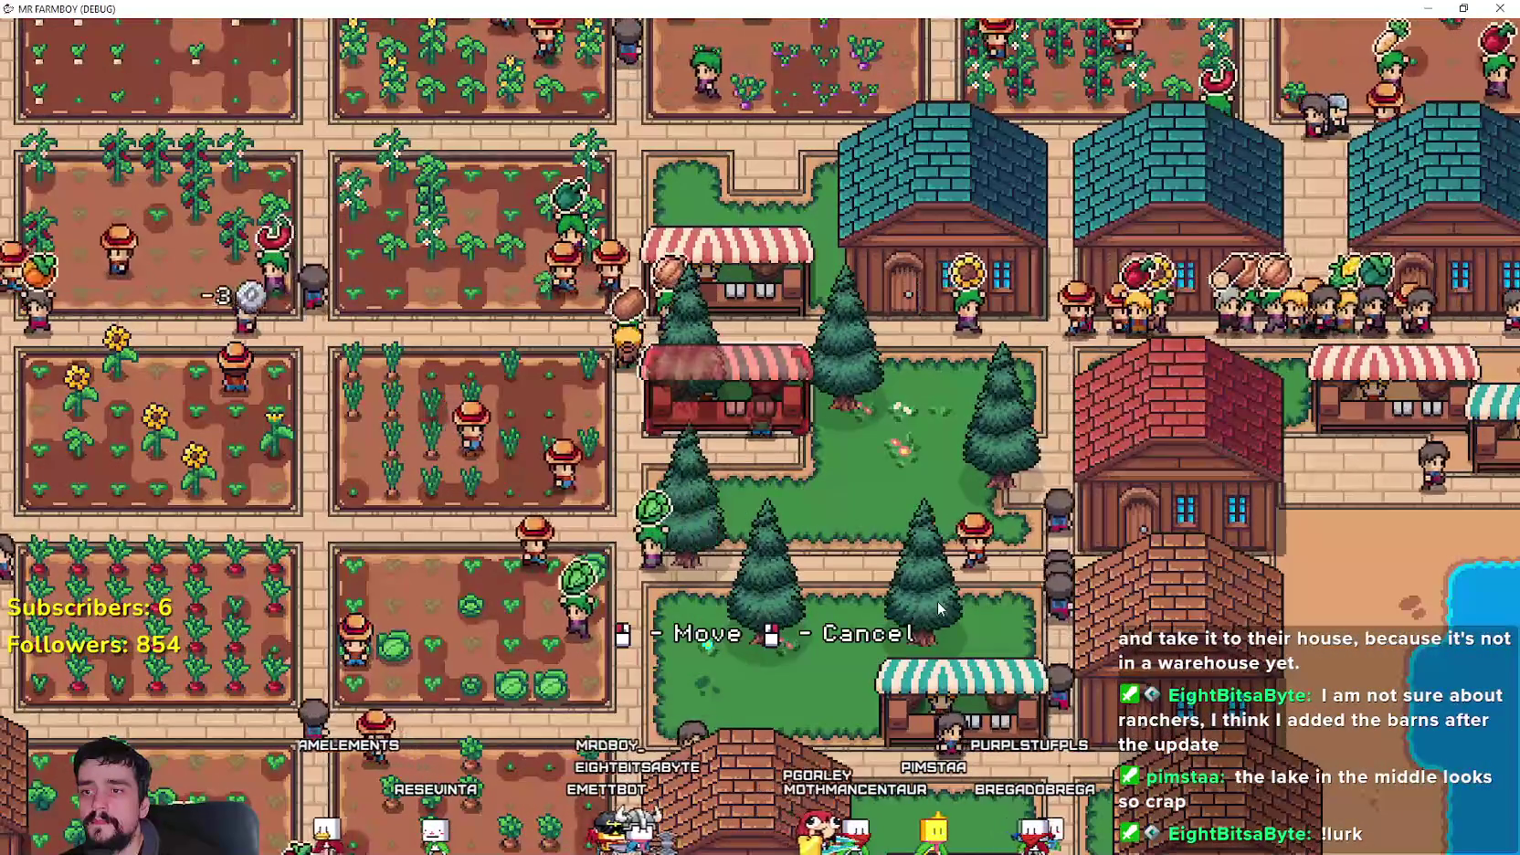
{"action": "scroll", "coordinate": [941, 608], "scroll_direction": "down", "scroll_amount": 3}
{"action": "scroll", "coordinate": [959, 589], "scroll_direction": "up", "scroll_amount": 2}
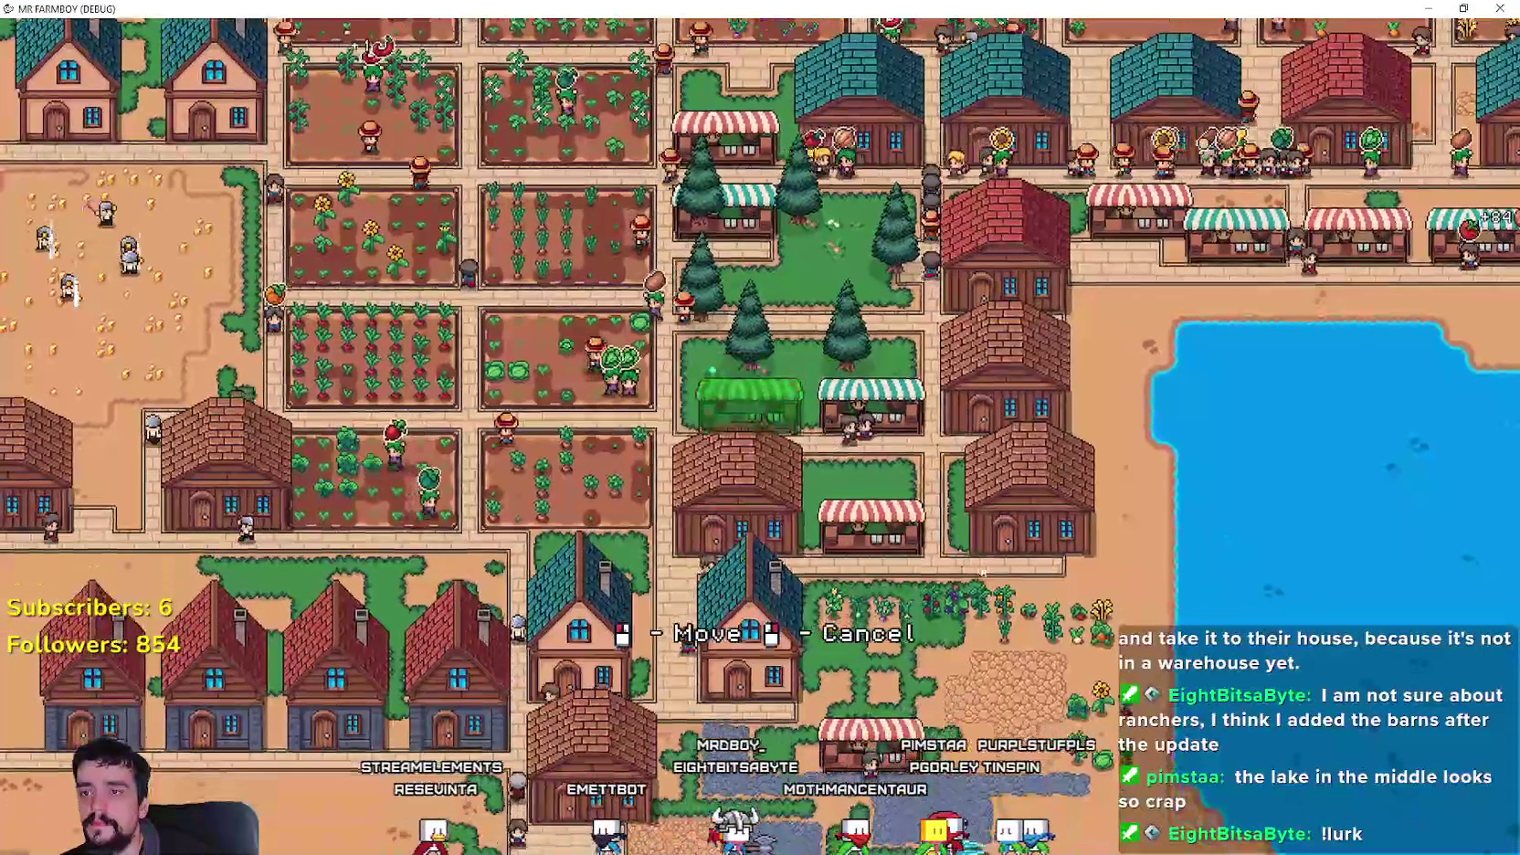
{"action": "key", "text": "Escape"}
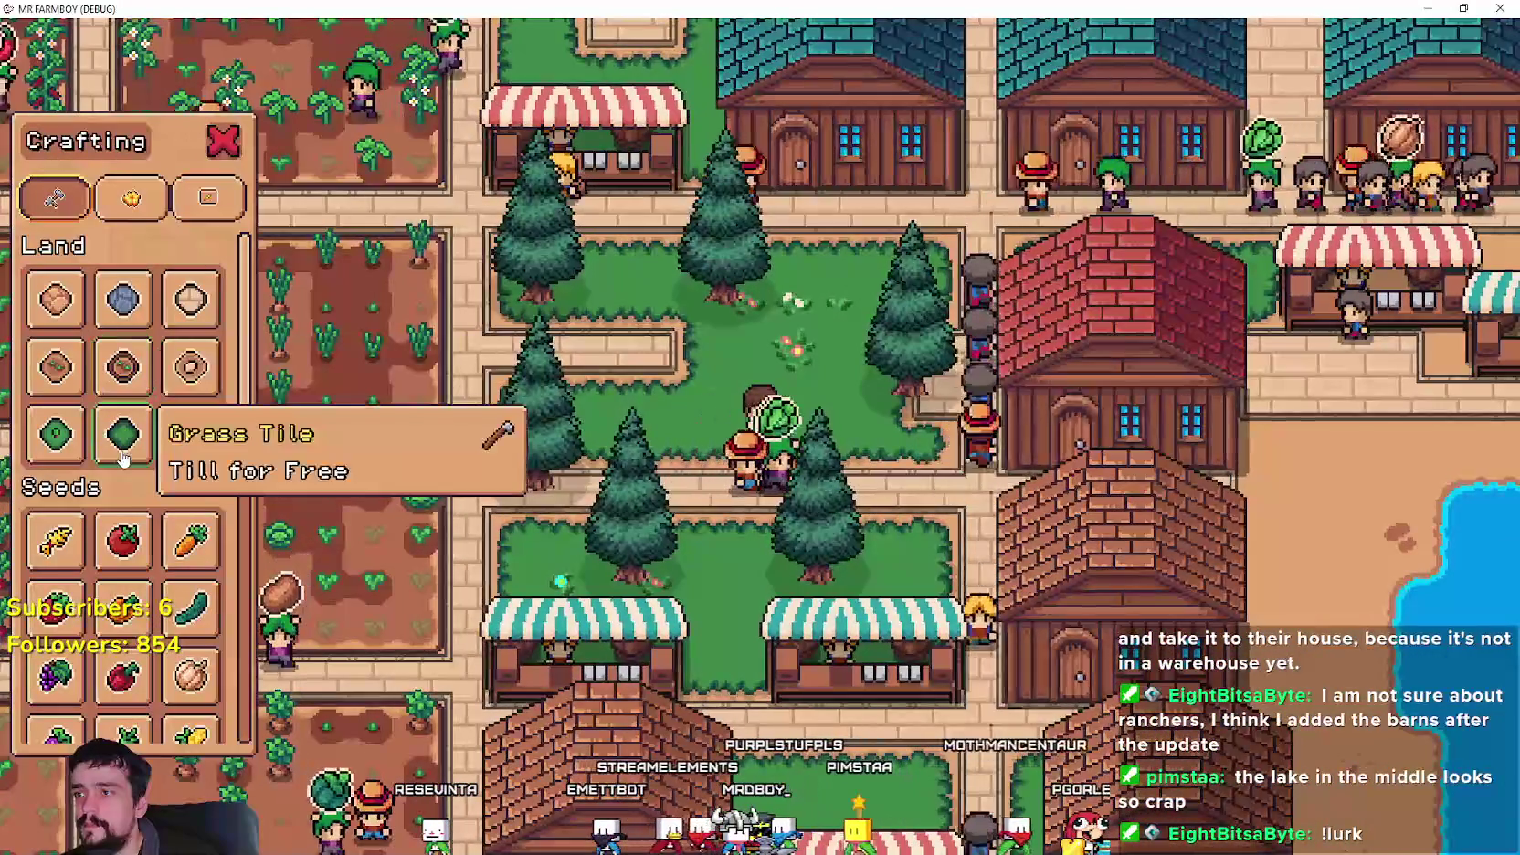
- Walk the farmer left and right across the park between the market stalls
{"action": "key", "text": "d"}
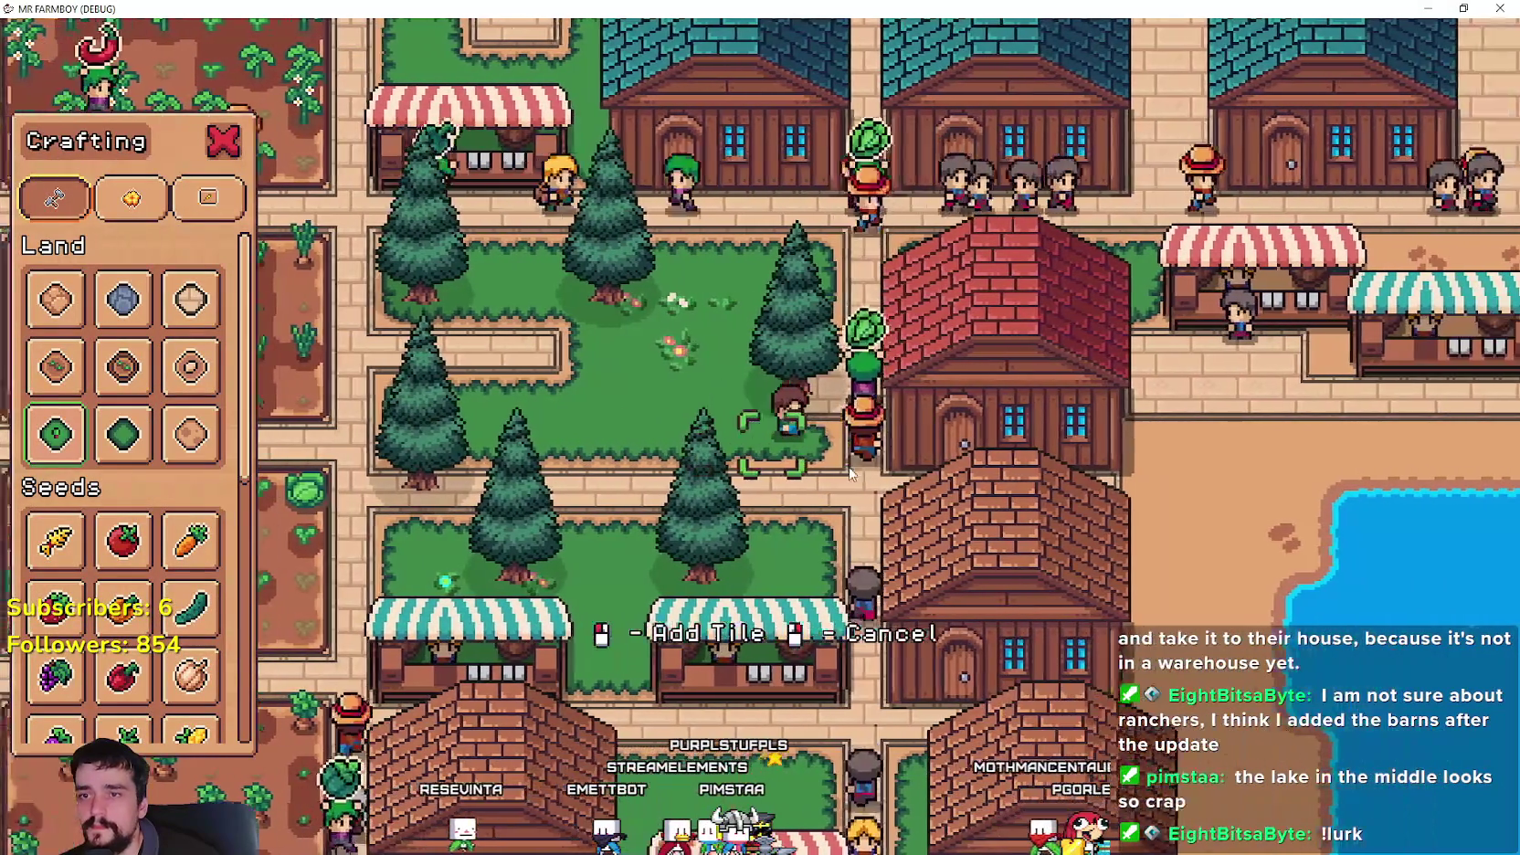
{"action": "key", "text": "a"}
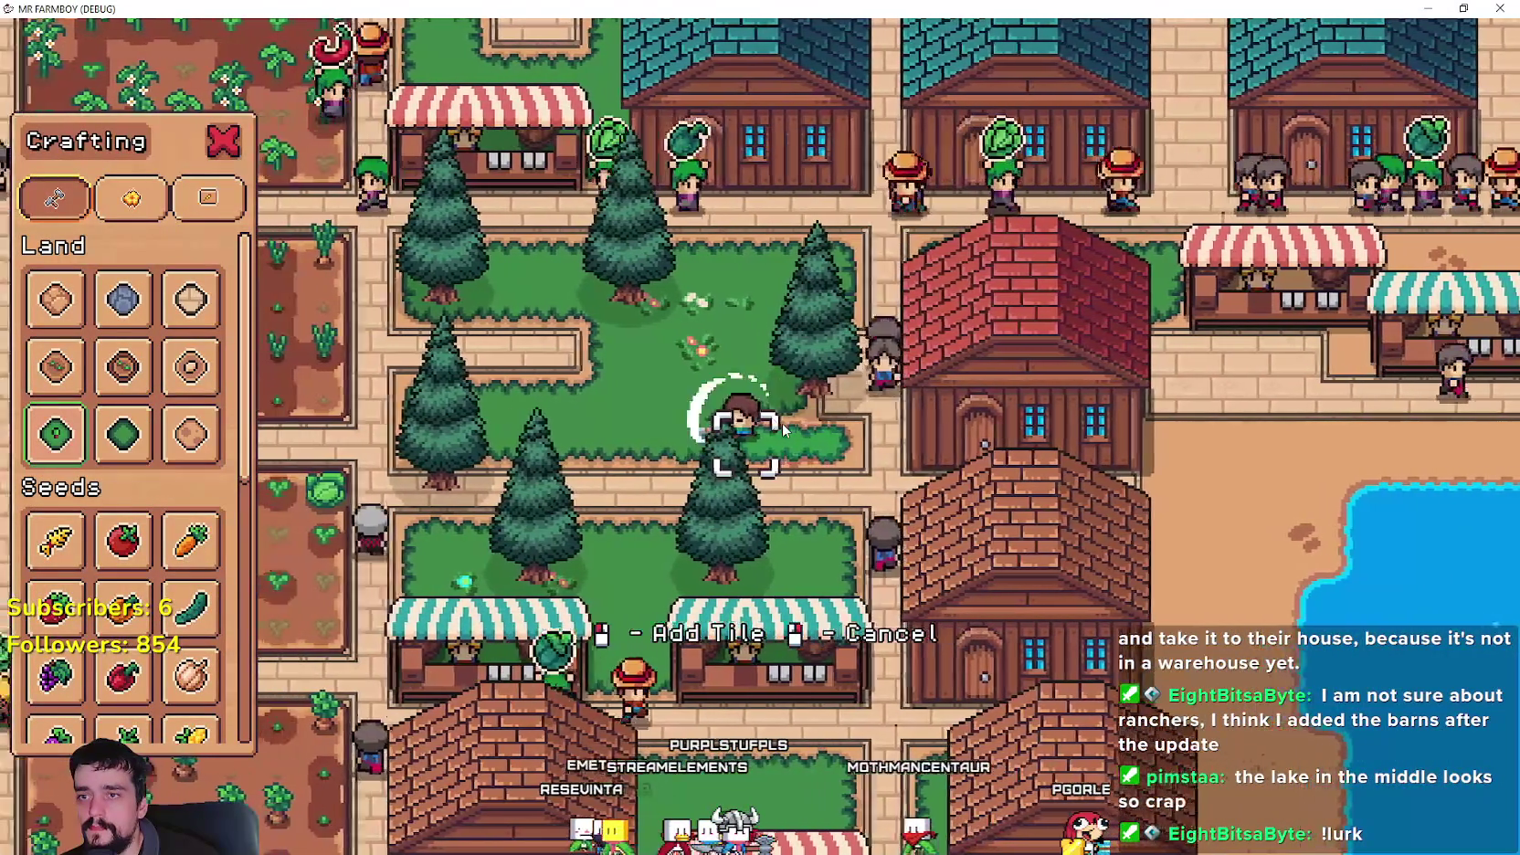
{"action": "key", "text": "a"}
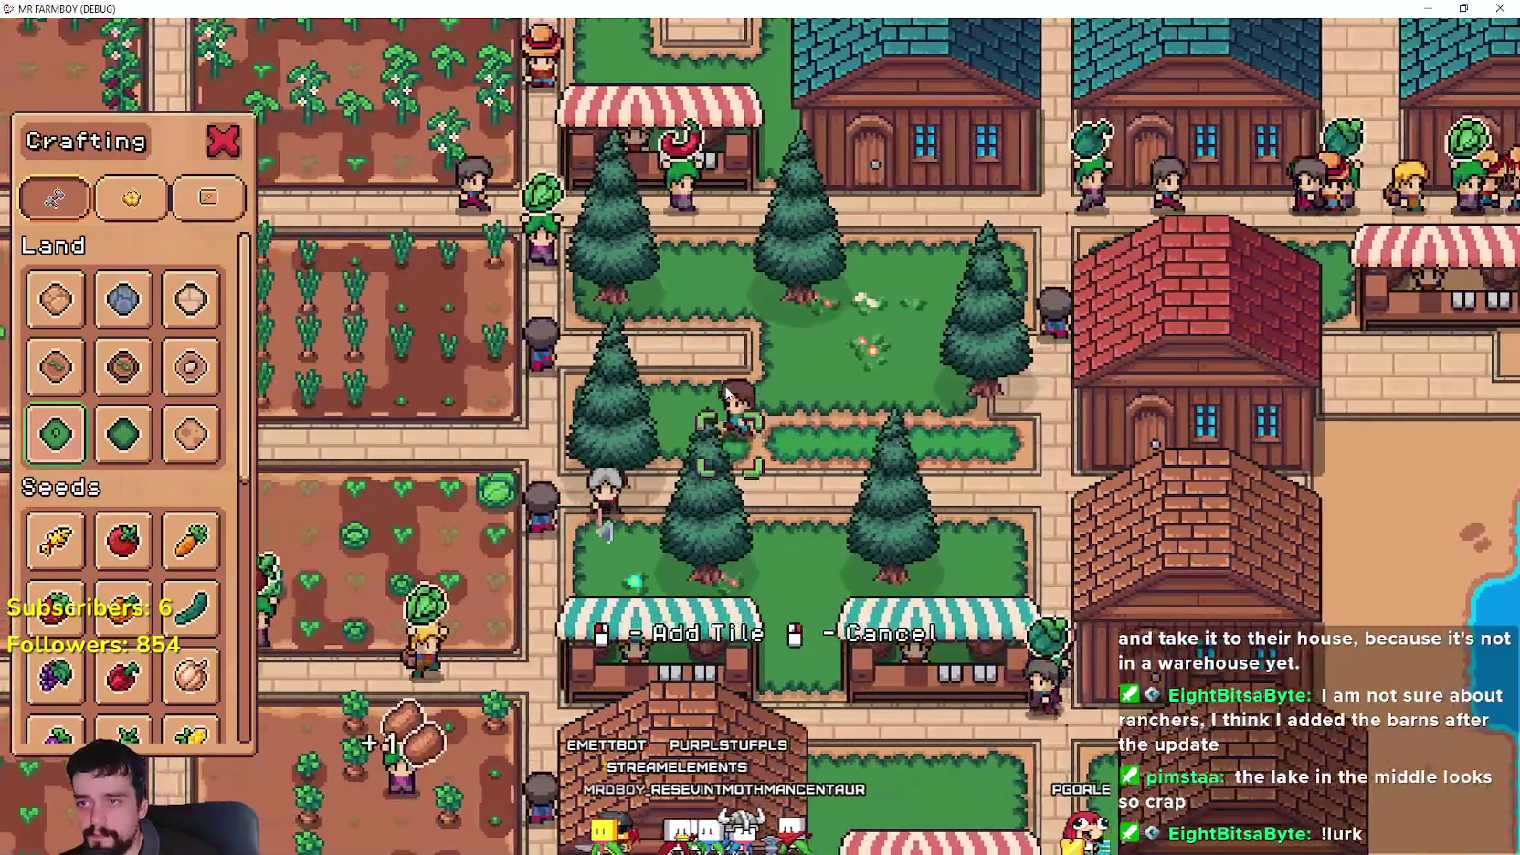
{"action": "key", "text": "a"}
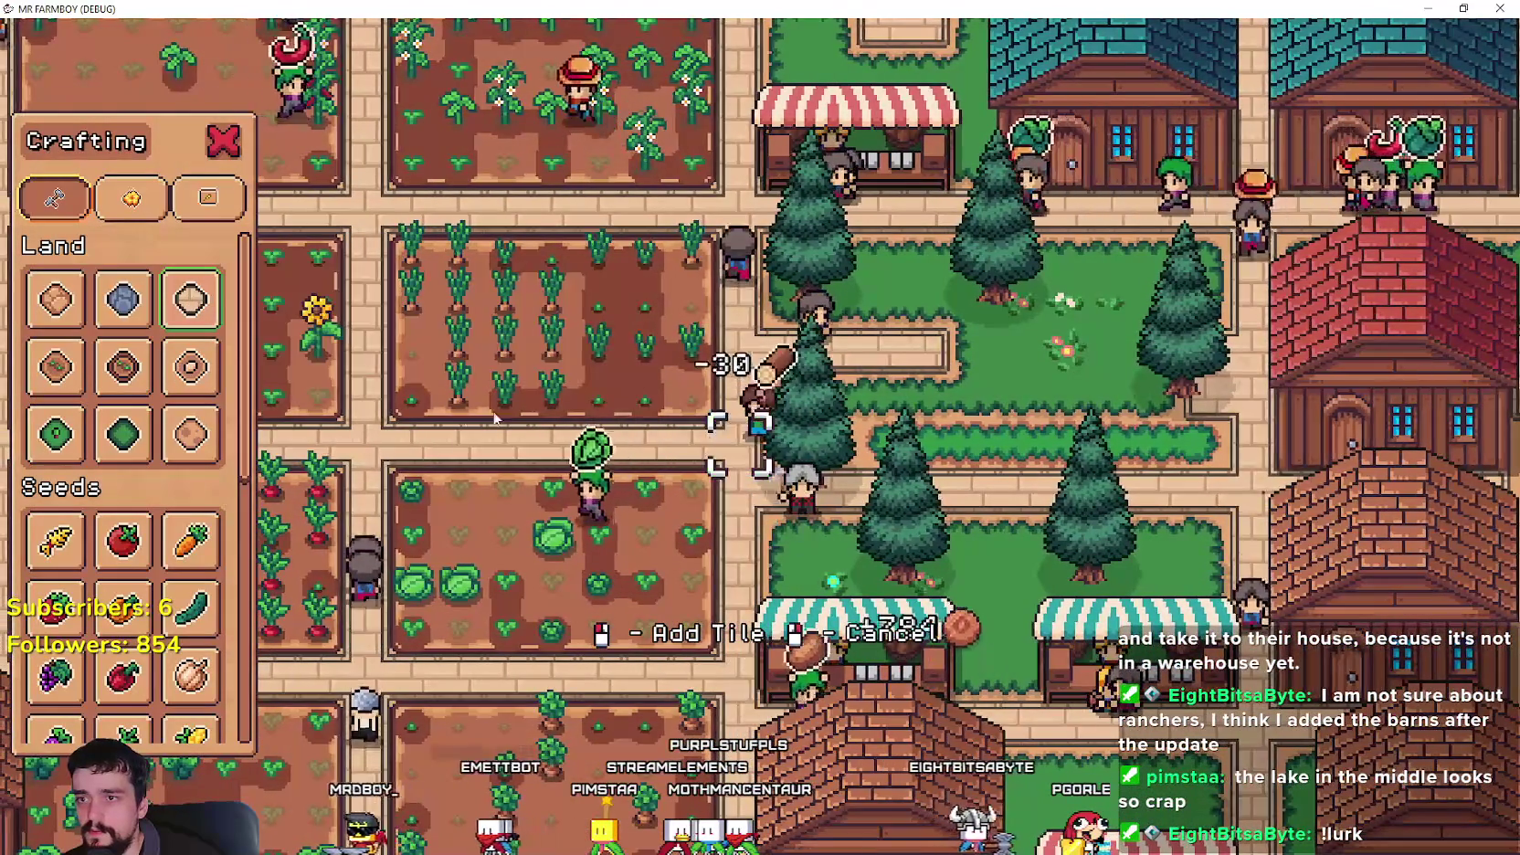
{"action": "key", "text": "d"}
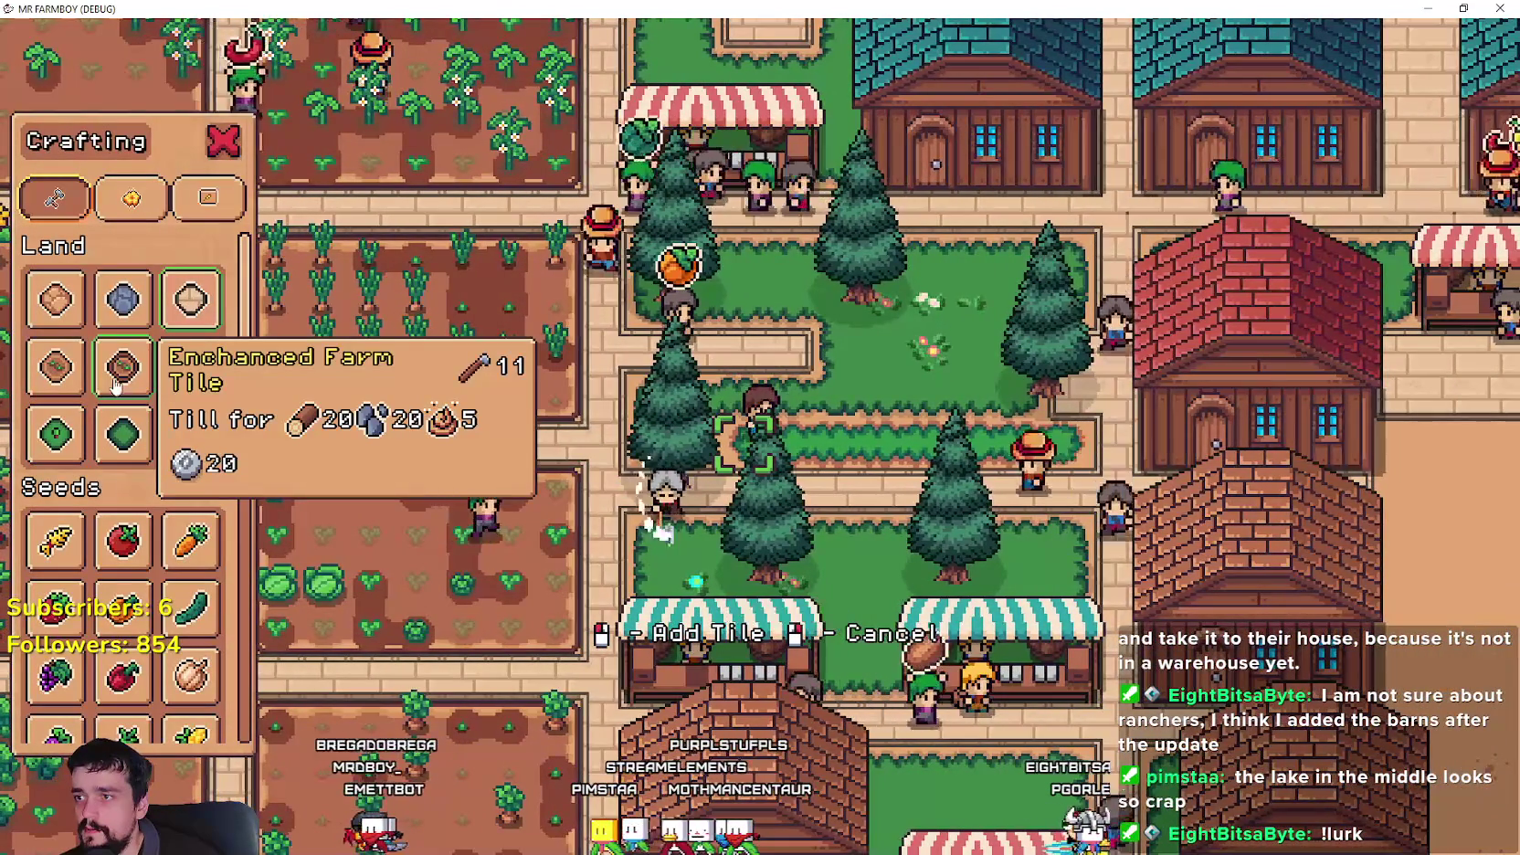
{"action": "key", "text": "s"}
{"action": "key", "text": "d"}
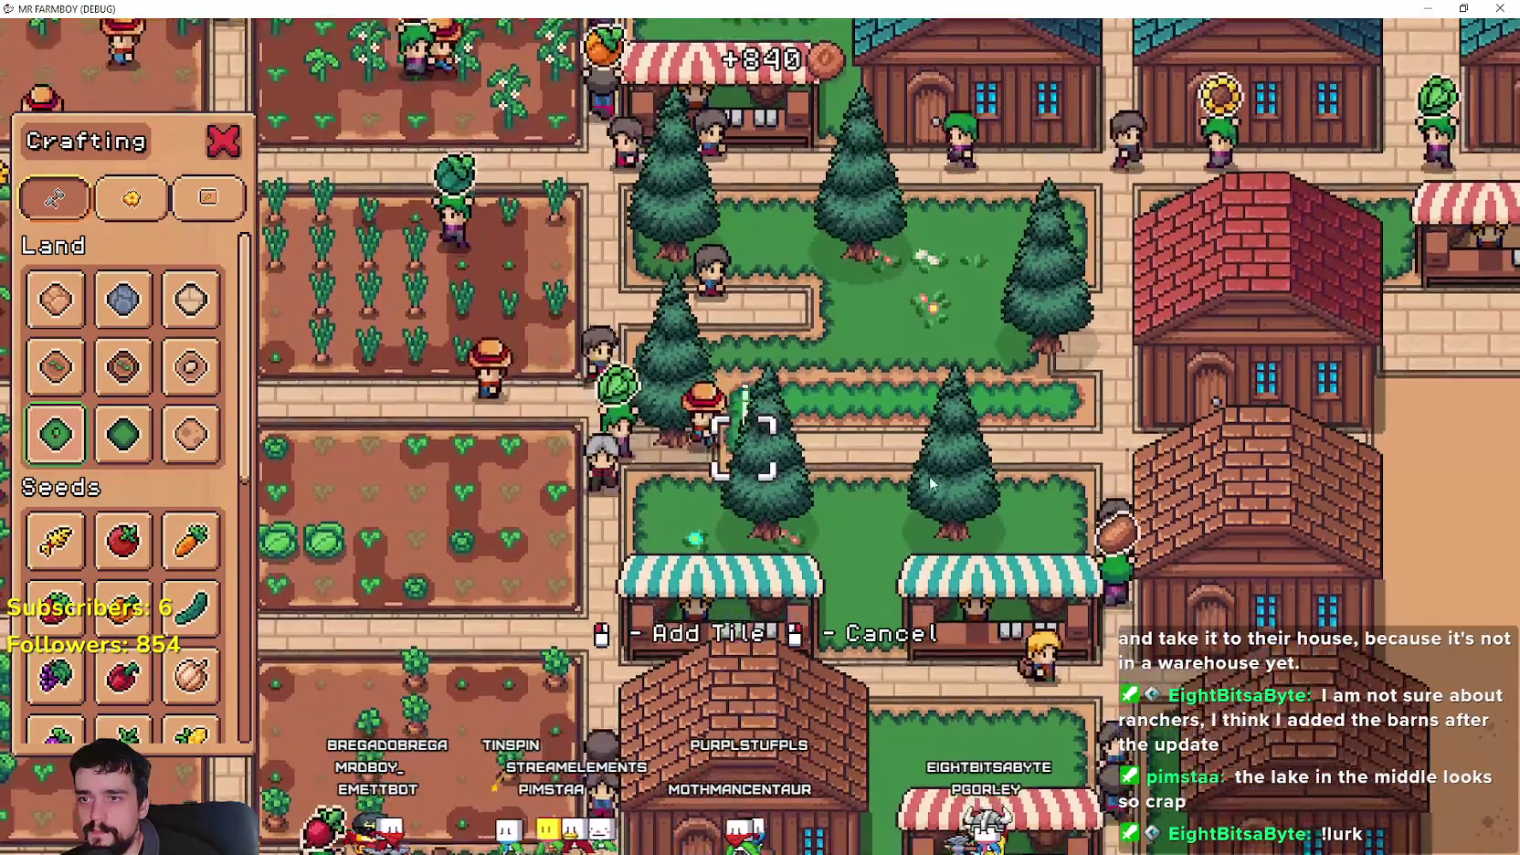
{"action": "key", "text": "d"}
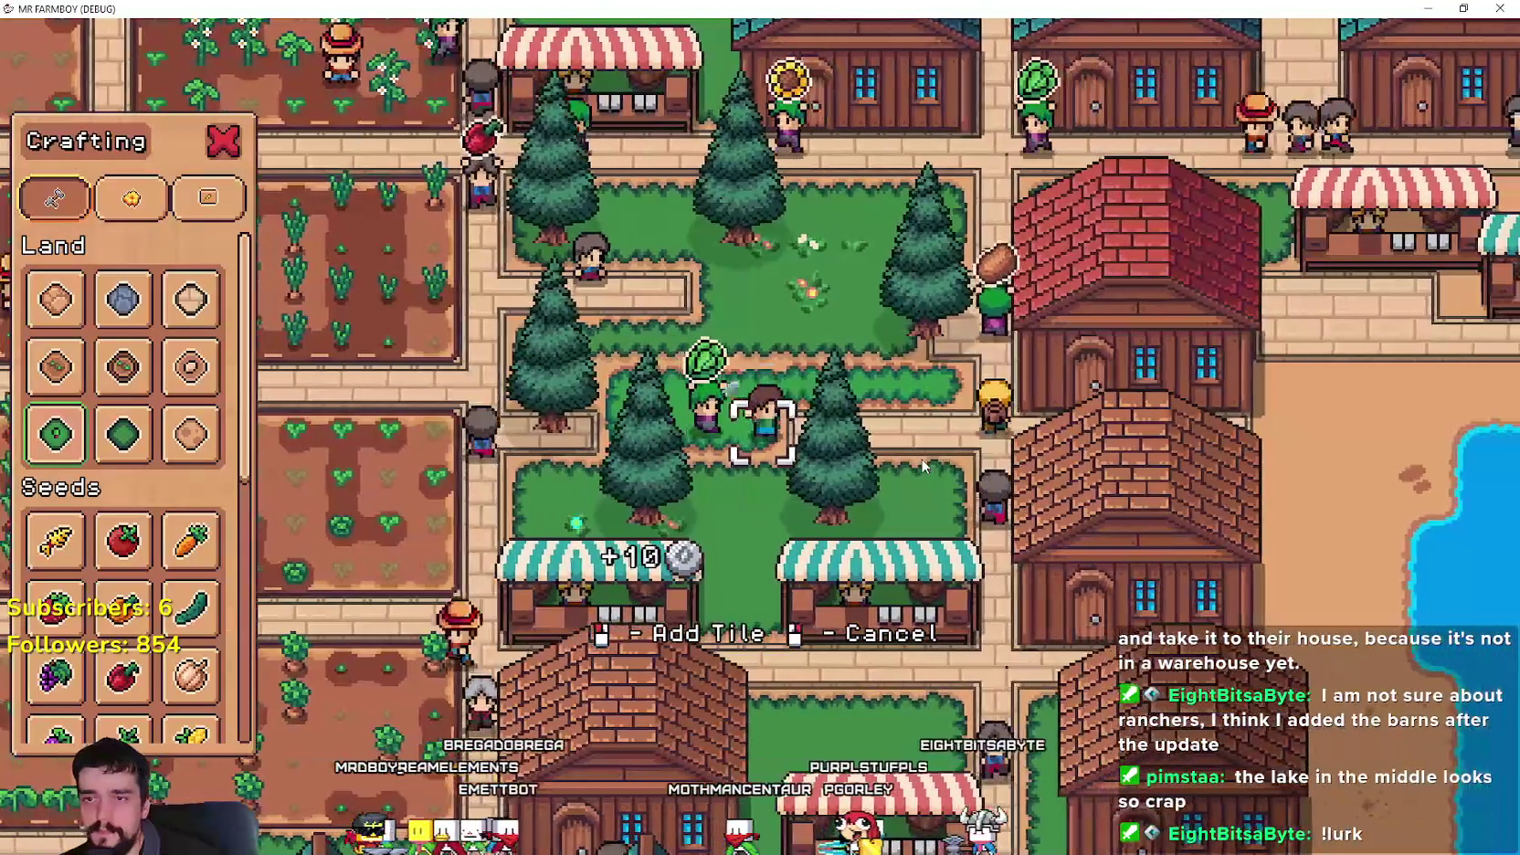
{"action": "key", "text": "d"}
{"action": "key", "text": "s"}
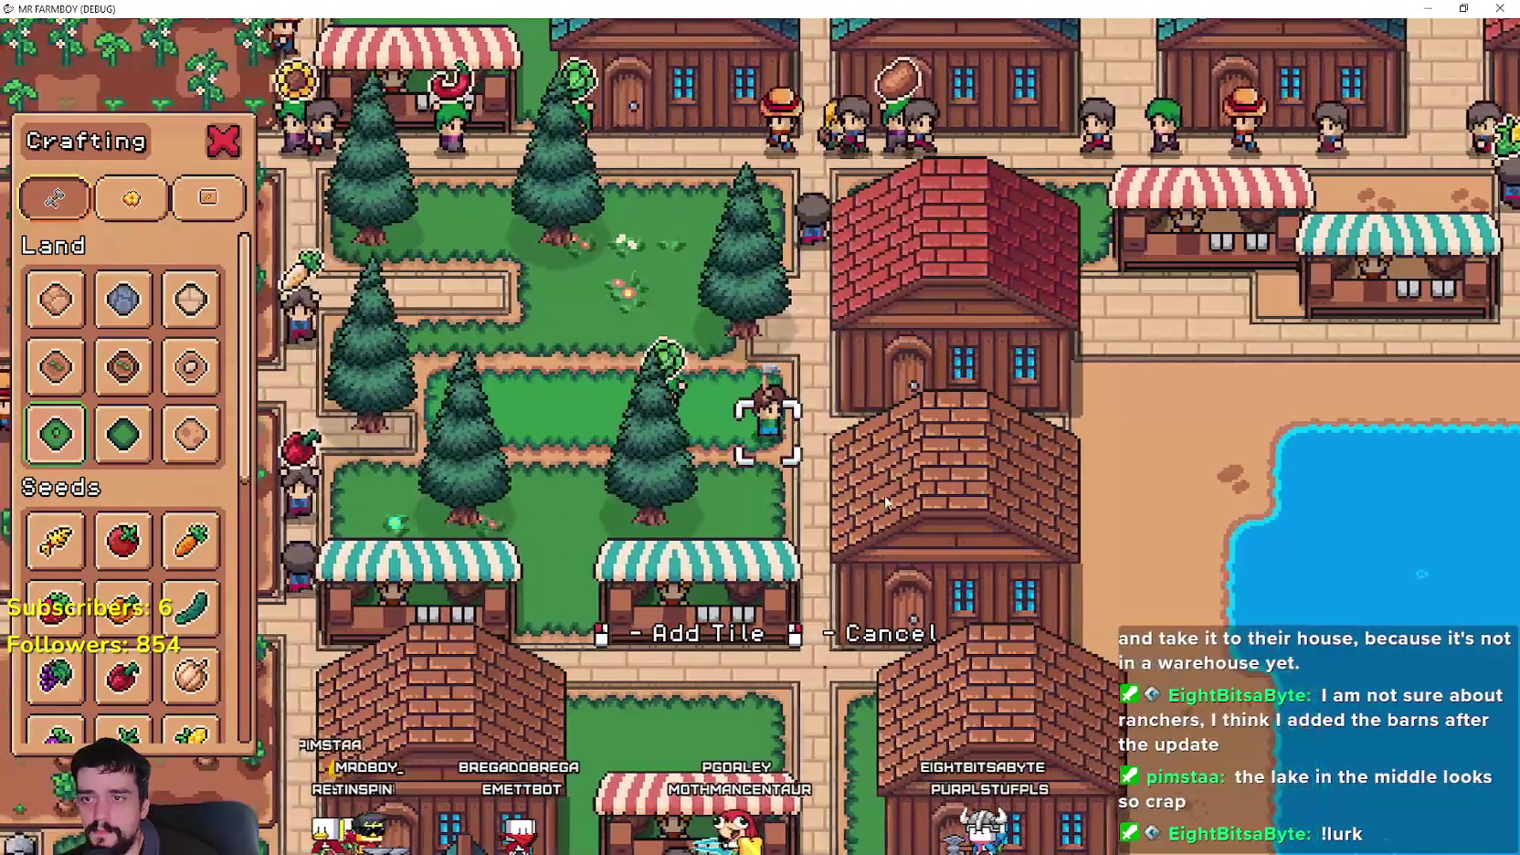
{"action": "key", "text": "a"}
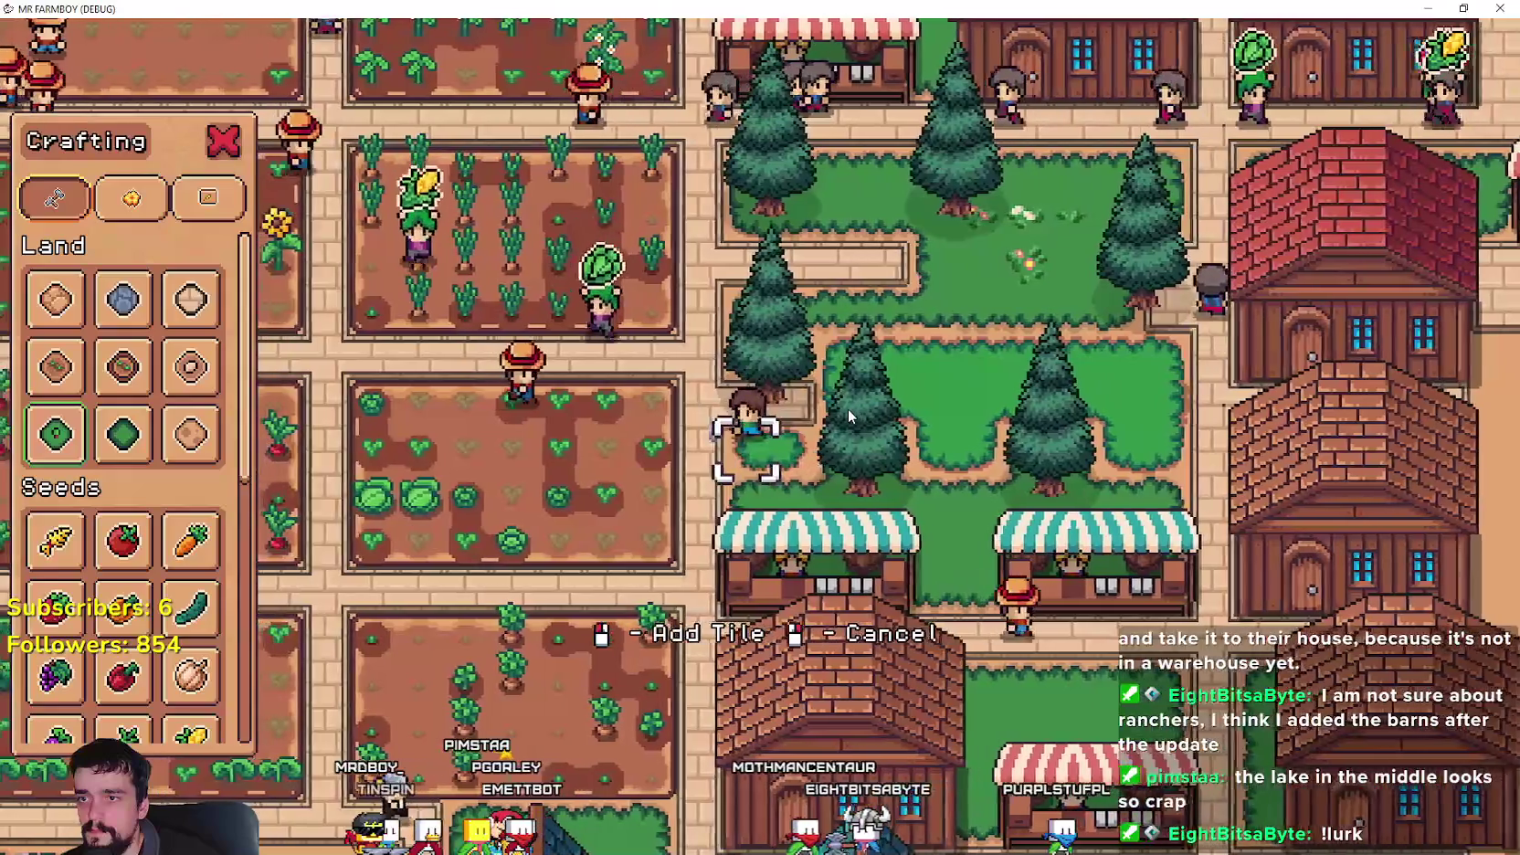
{"action": "key", "text": "s"}
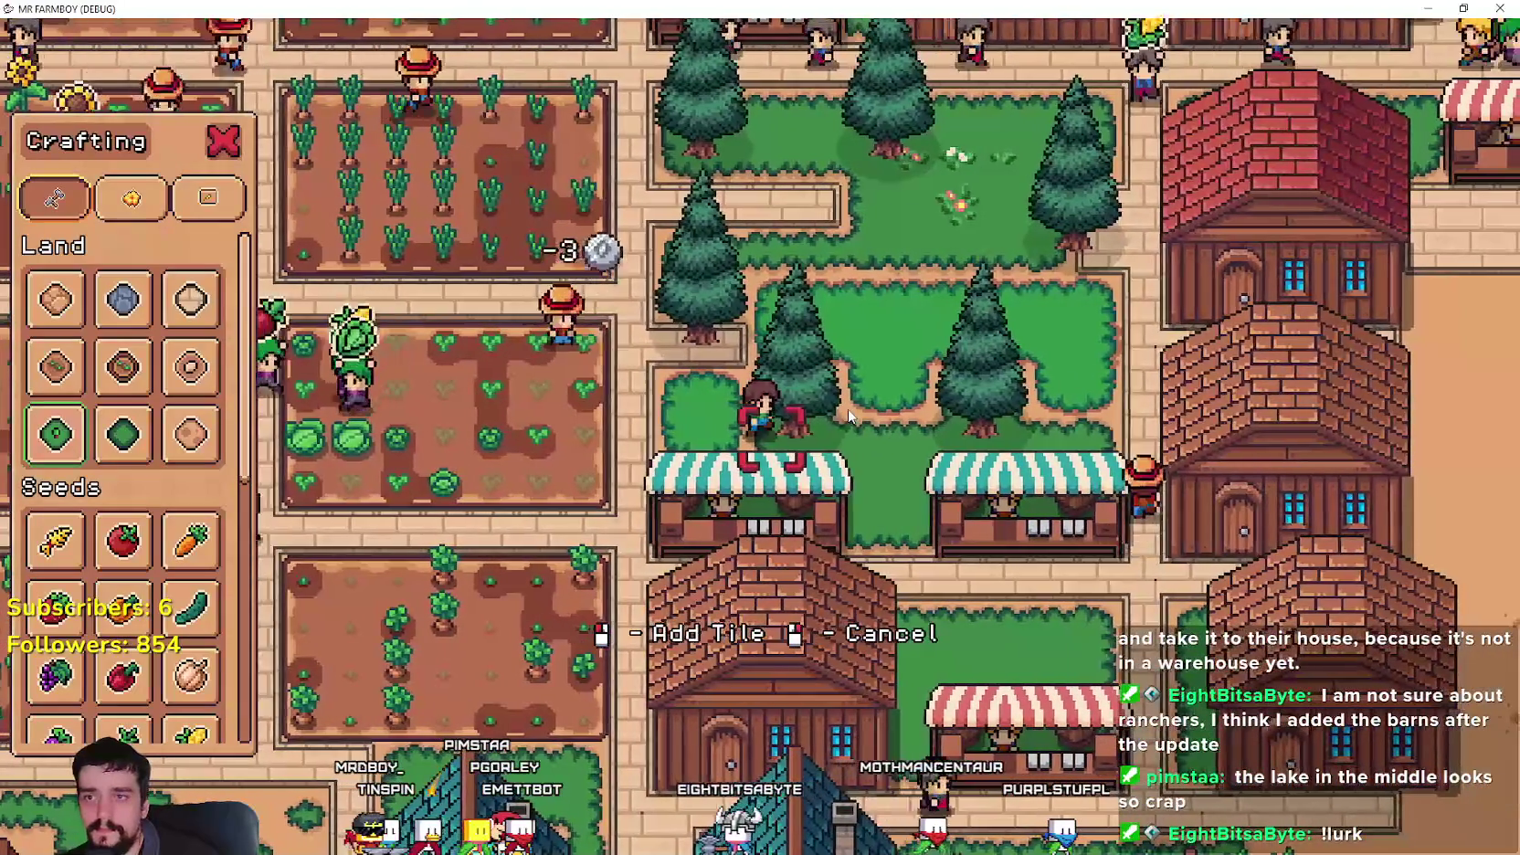
{"action": "key", "text": "d"}
{"action": "key", "text": "d"}
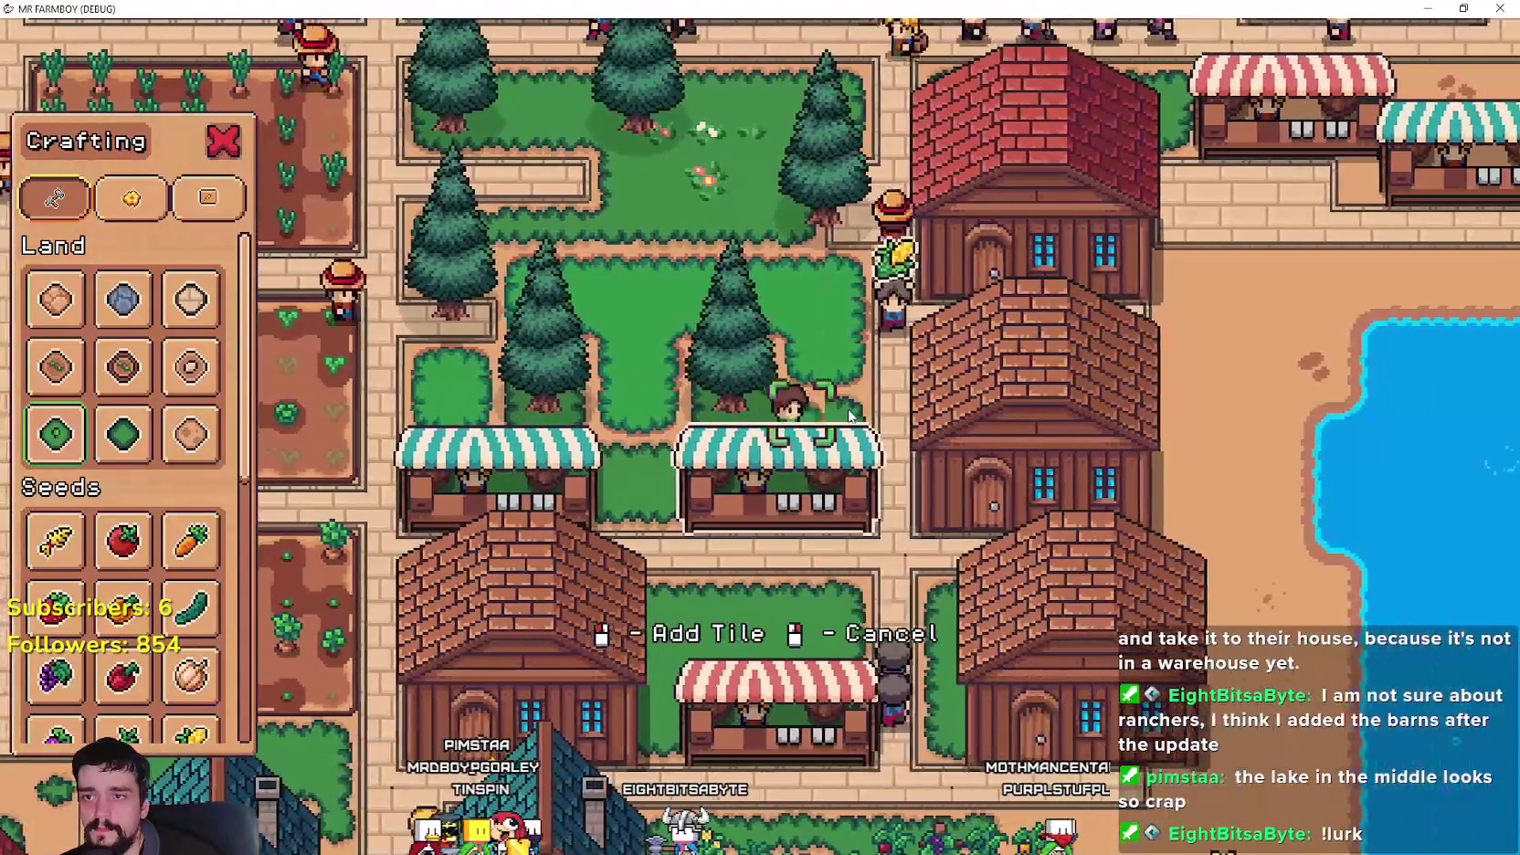
{"action": "key", "text": "w"}
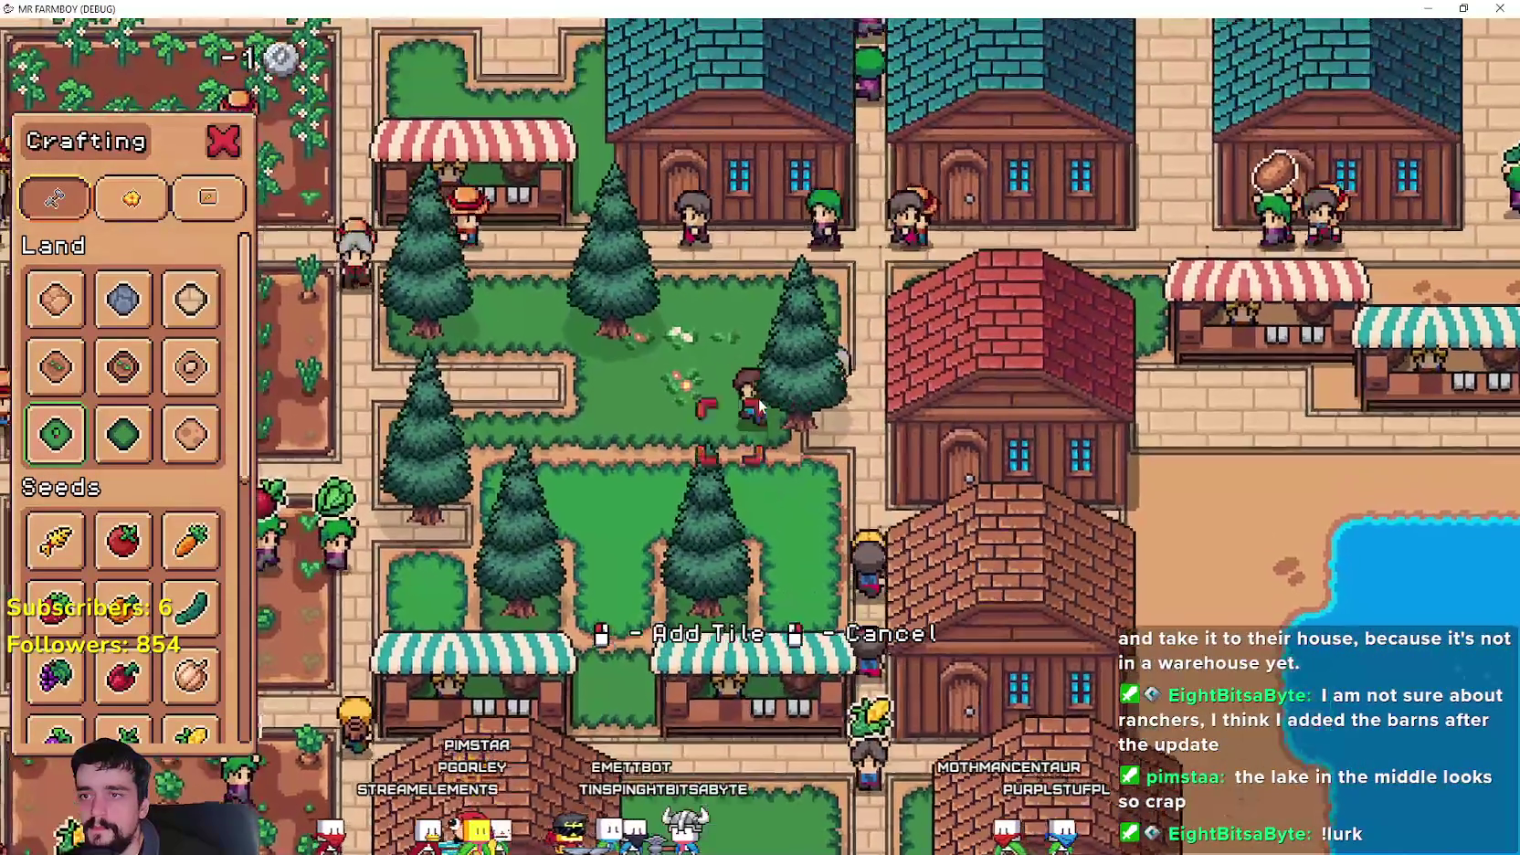
{"action": "key", "text": "w"}
{"action": "key", "text": "d"}
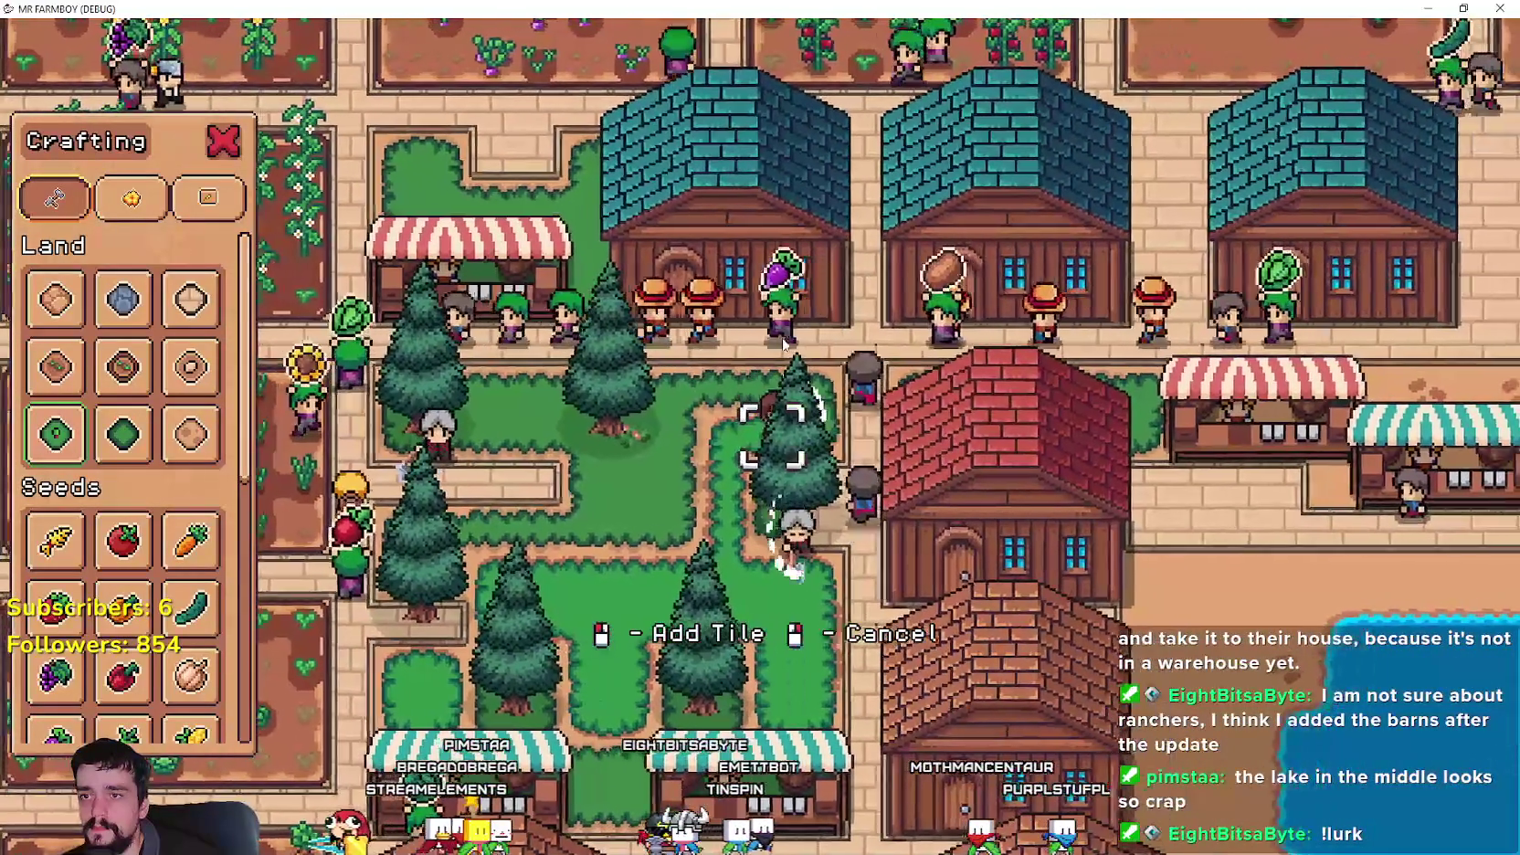
{"action": "key", "text": "s"}
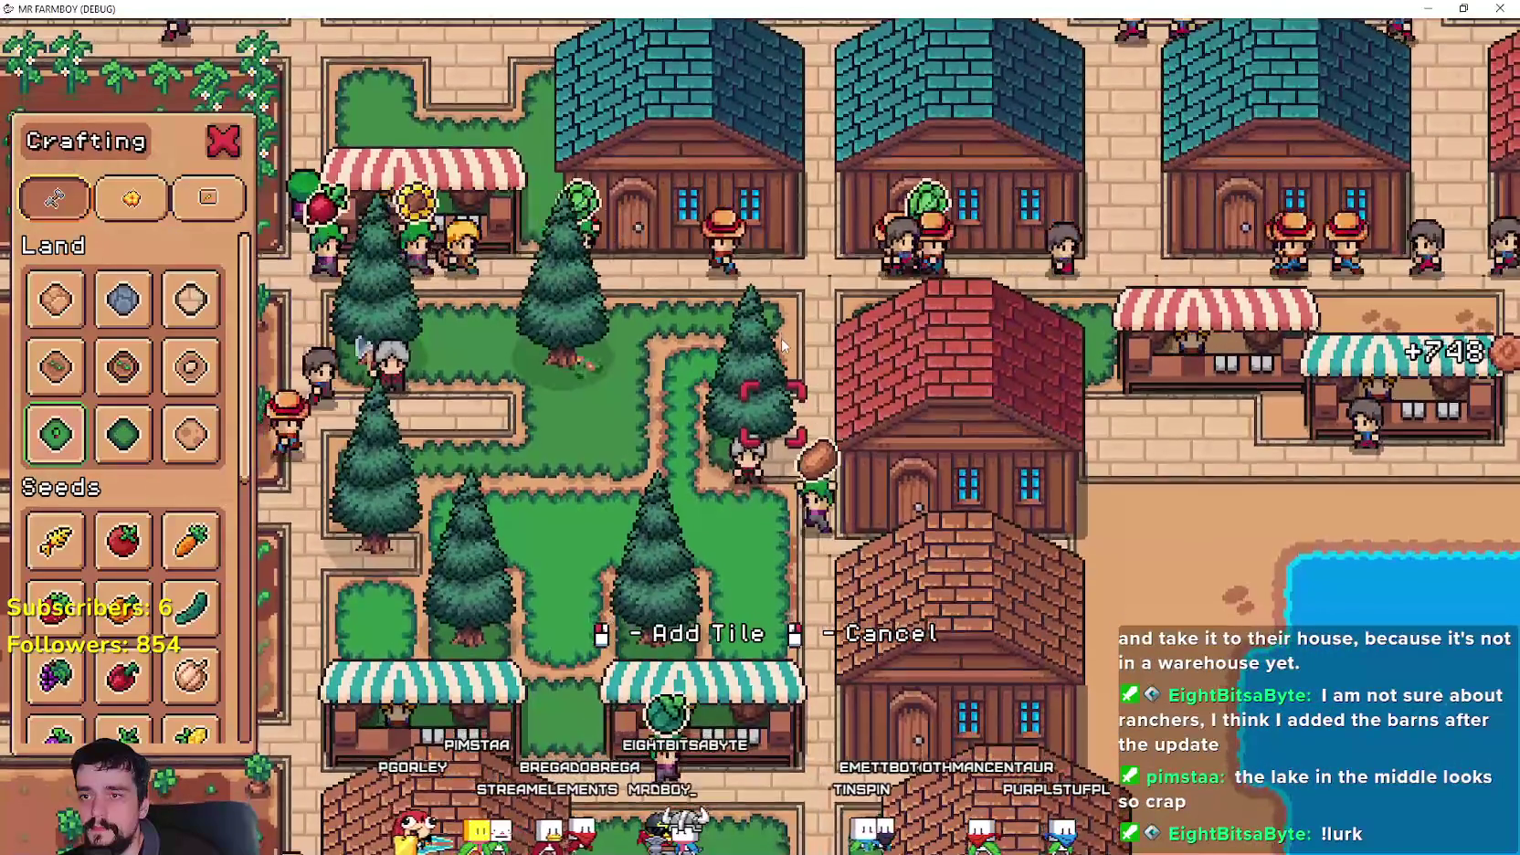
{"action": "key", "text": "a"}
- Walk the farmer through the tree grove, then cancel tile placement and close Crafting
{"action": "key", "text": "a"}
{"action": "key", "text": "s"}
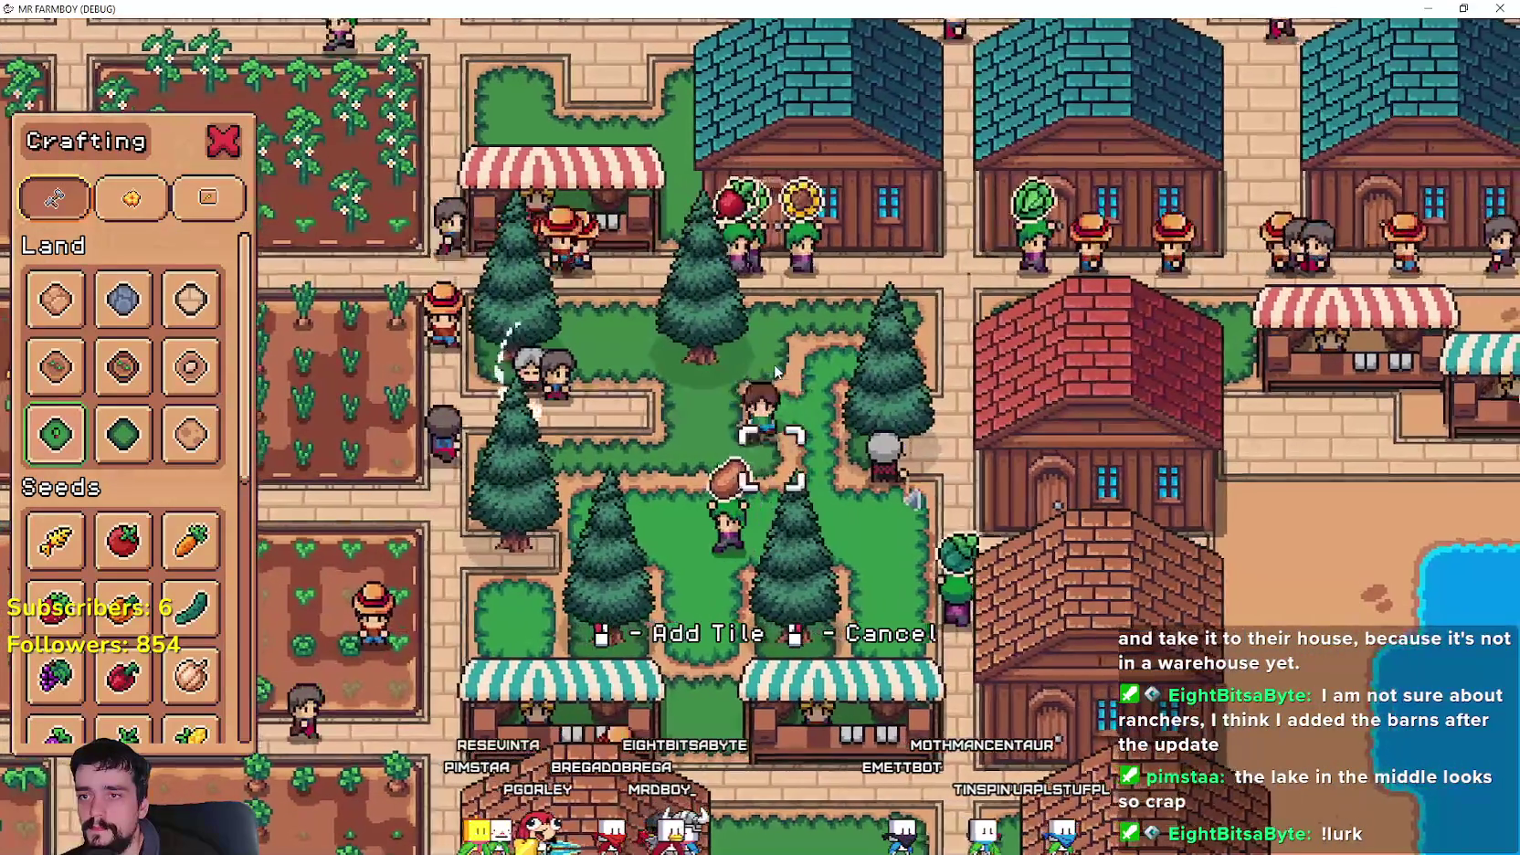
{"action": "key", "text": "a"}
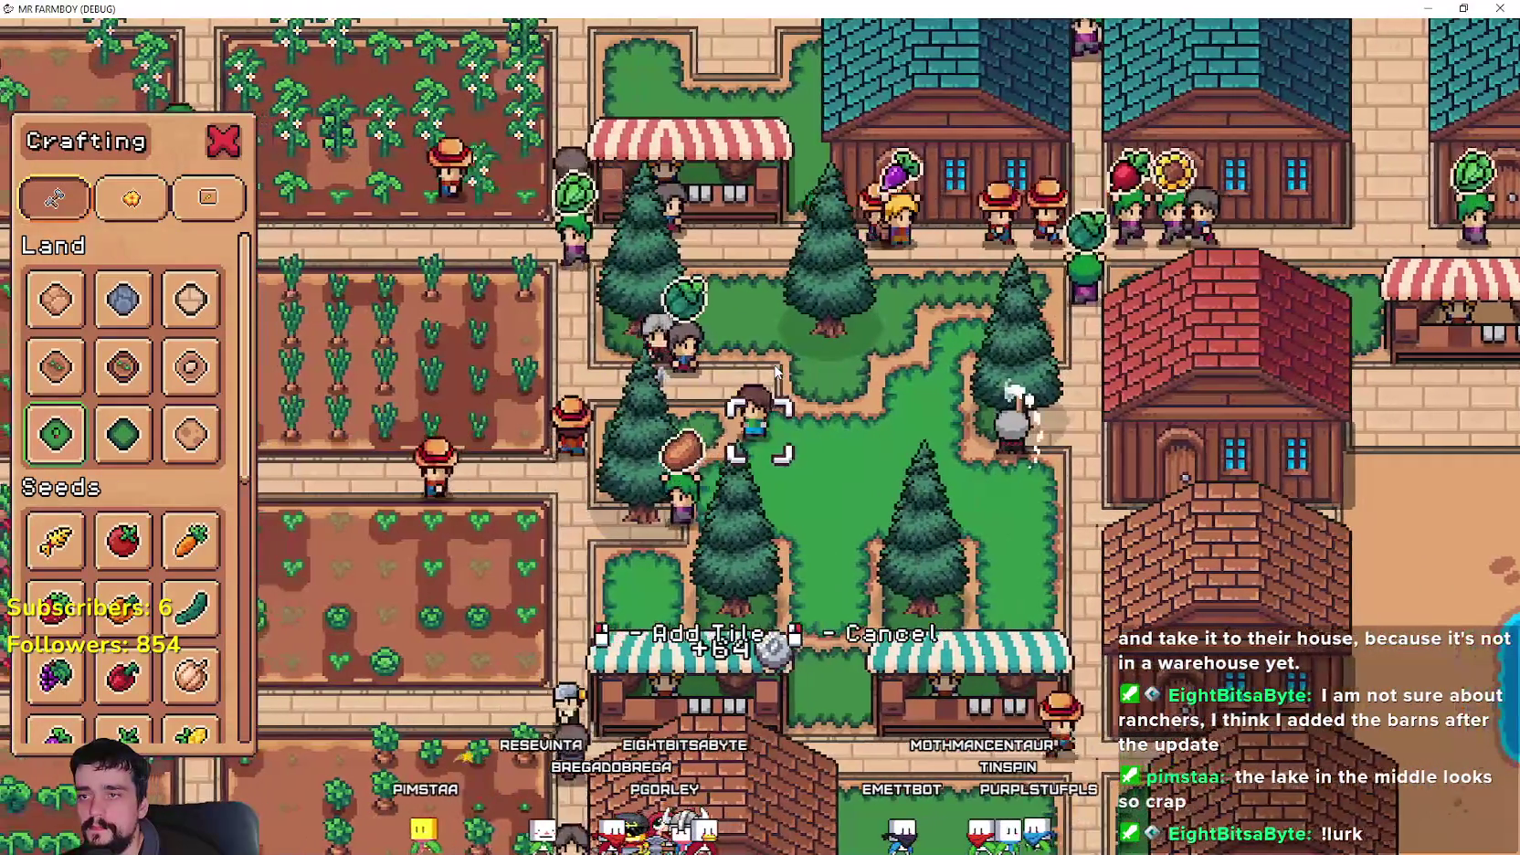
{"action": "key", "text": "s"}
{"action": "key", "text": "d"}
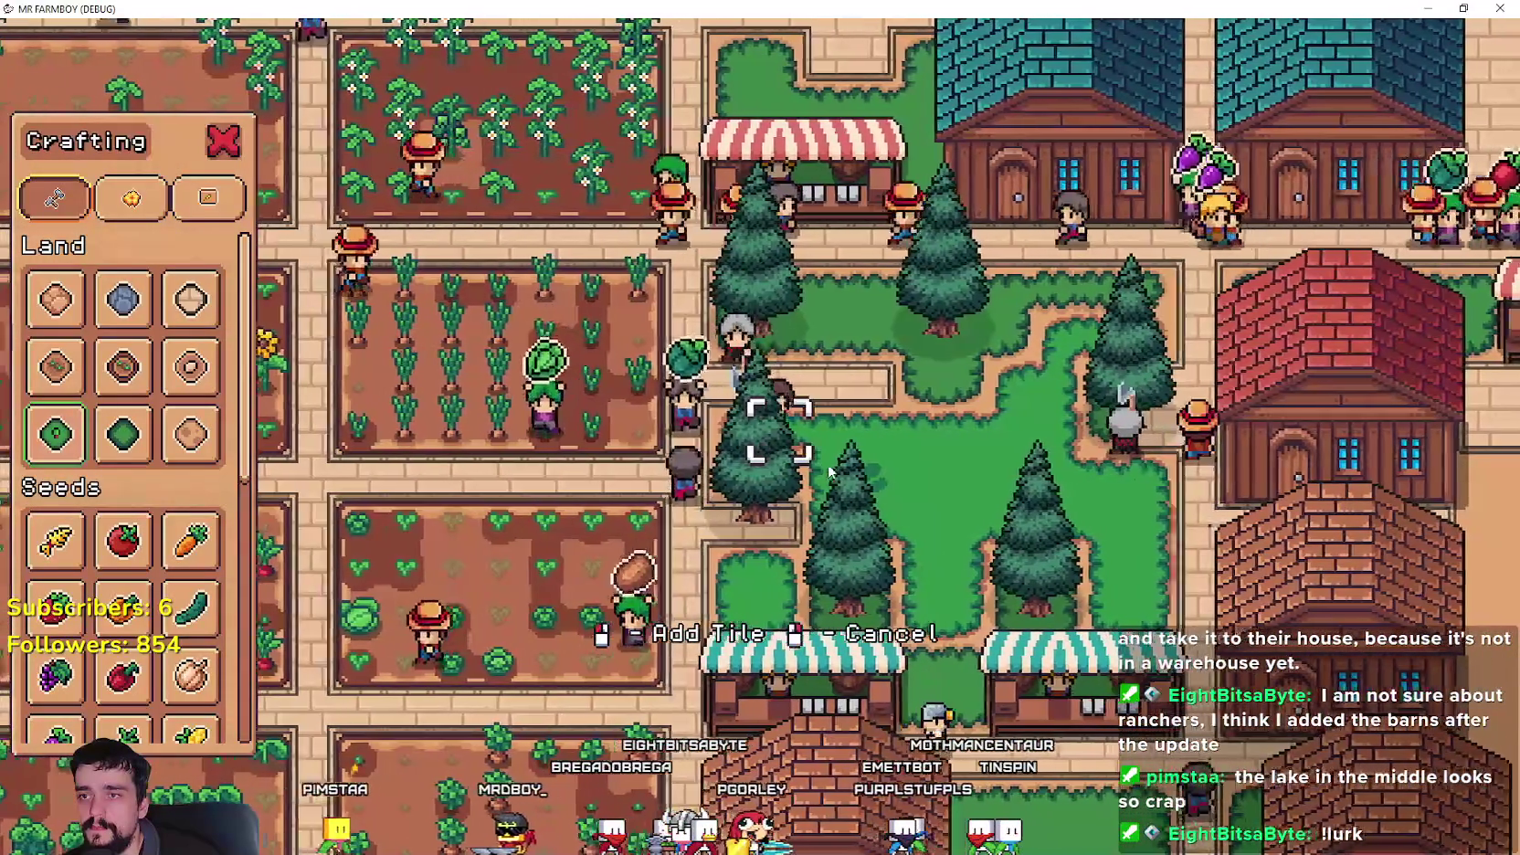
{"action": "key", "text": "w"}
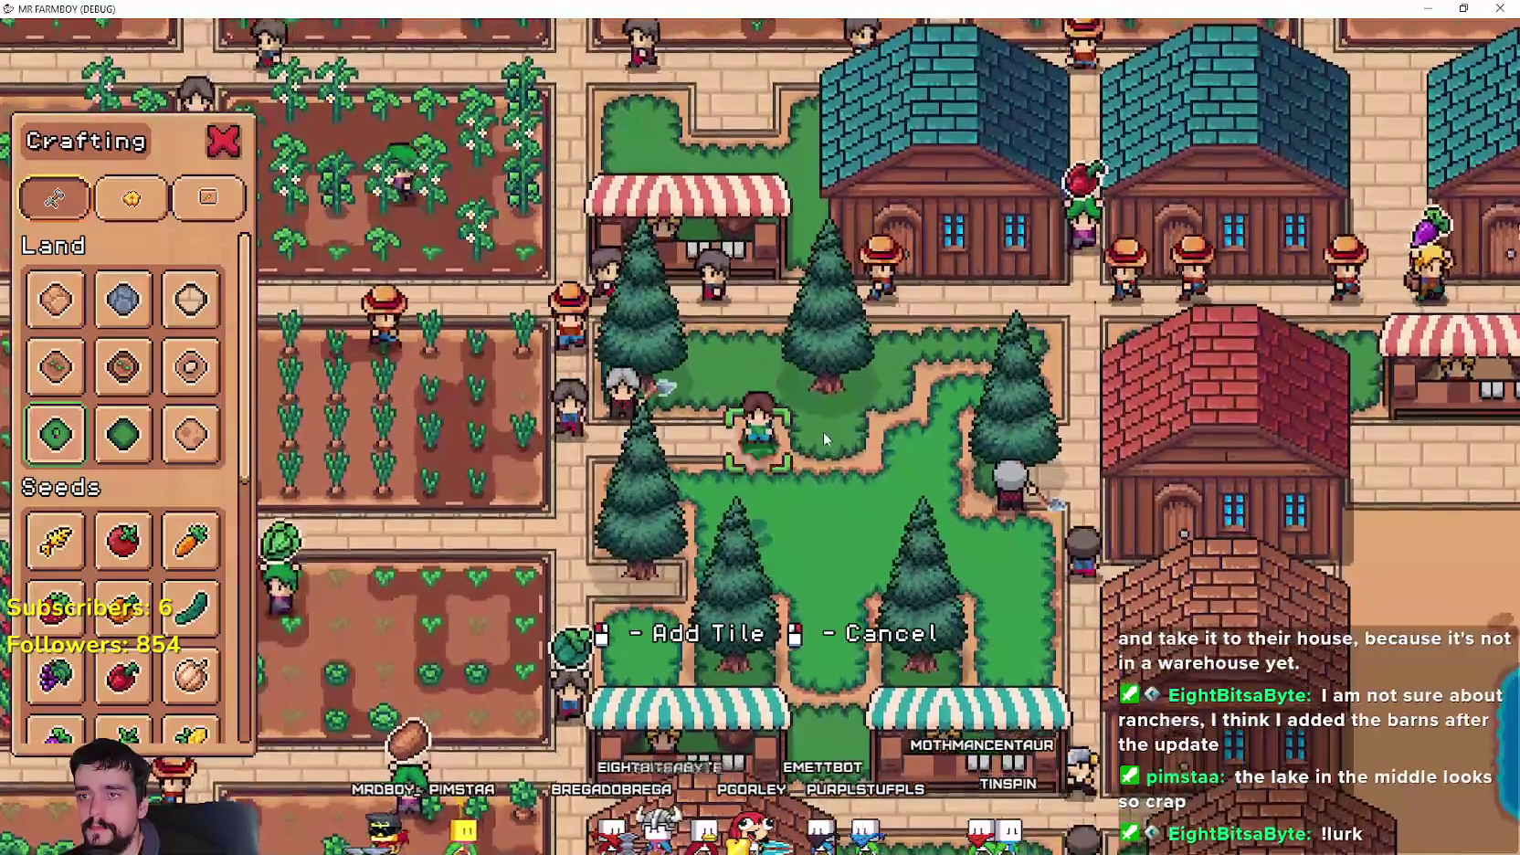
{"action": "key", "text": "a"}
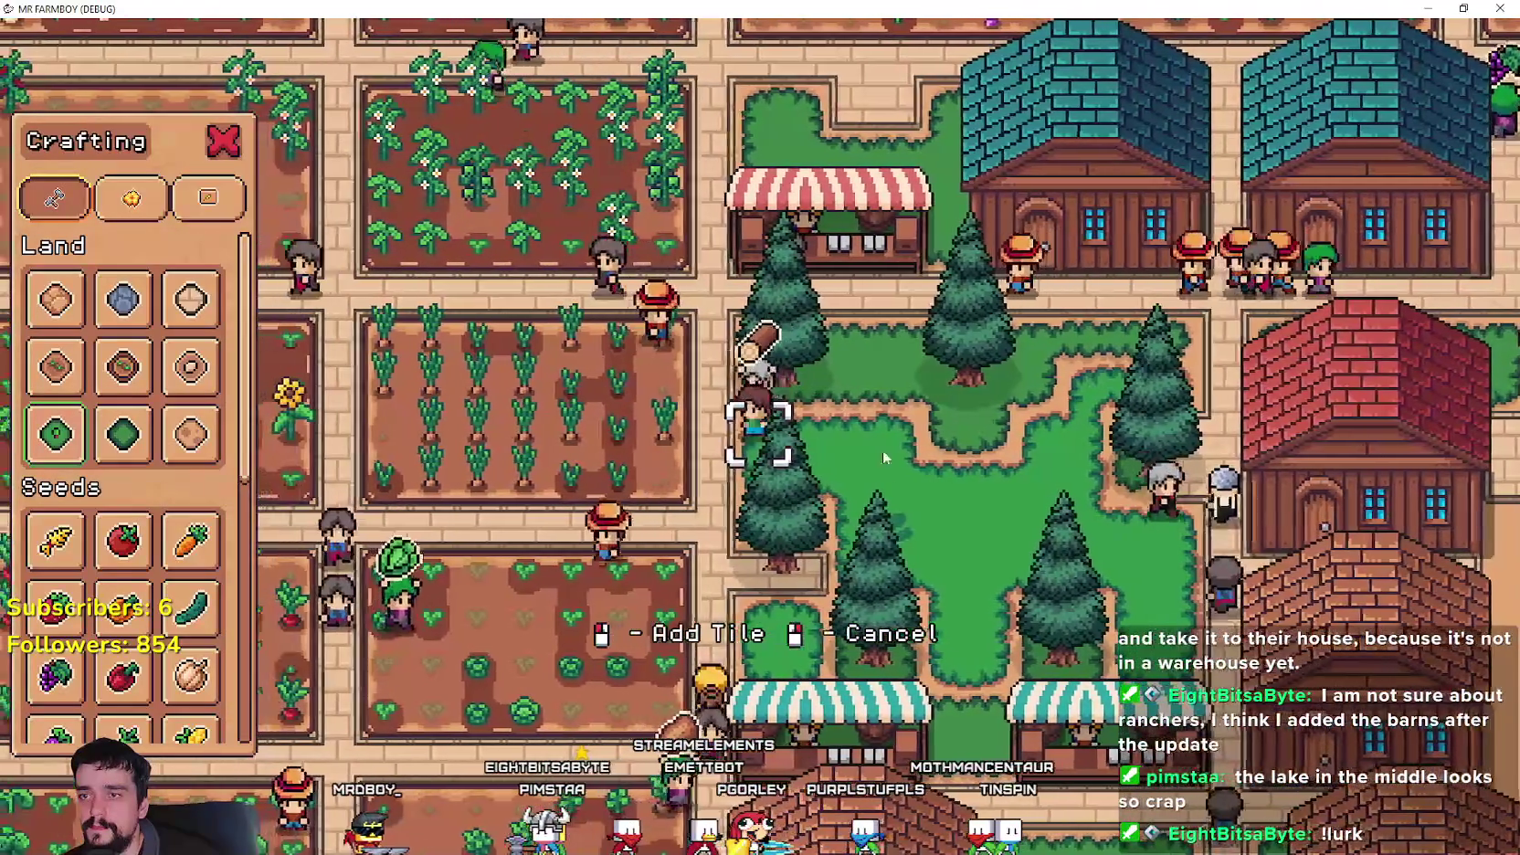
{"action": "key", "text": "d"}
{"action": "key", "text": "w"}
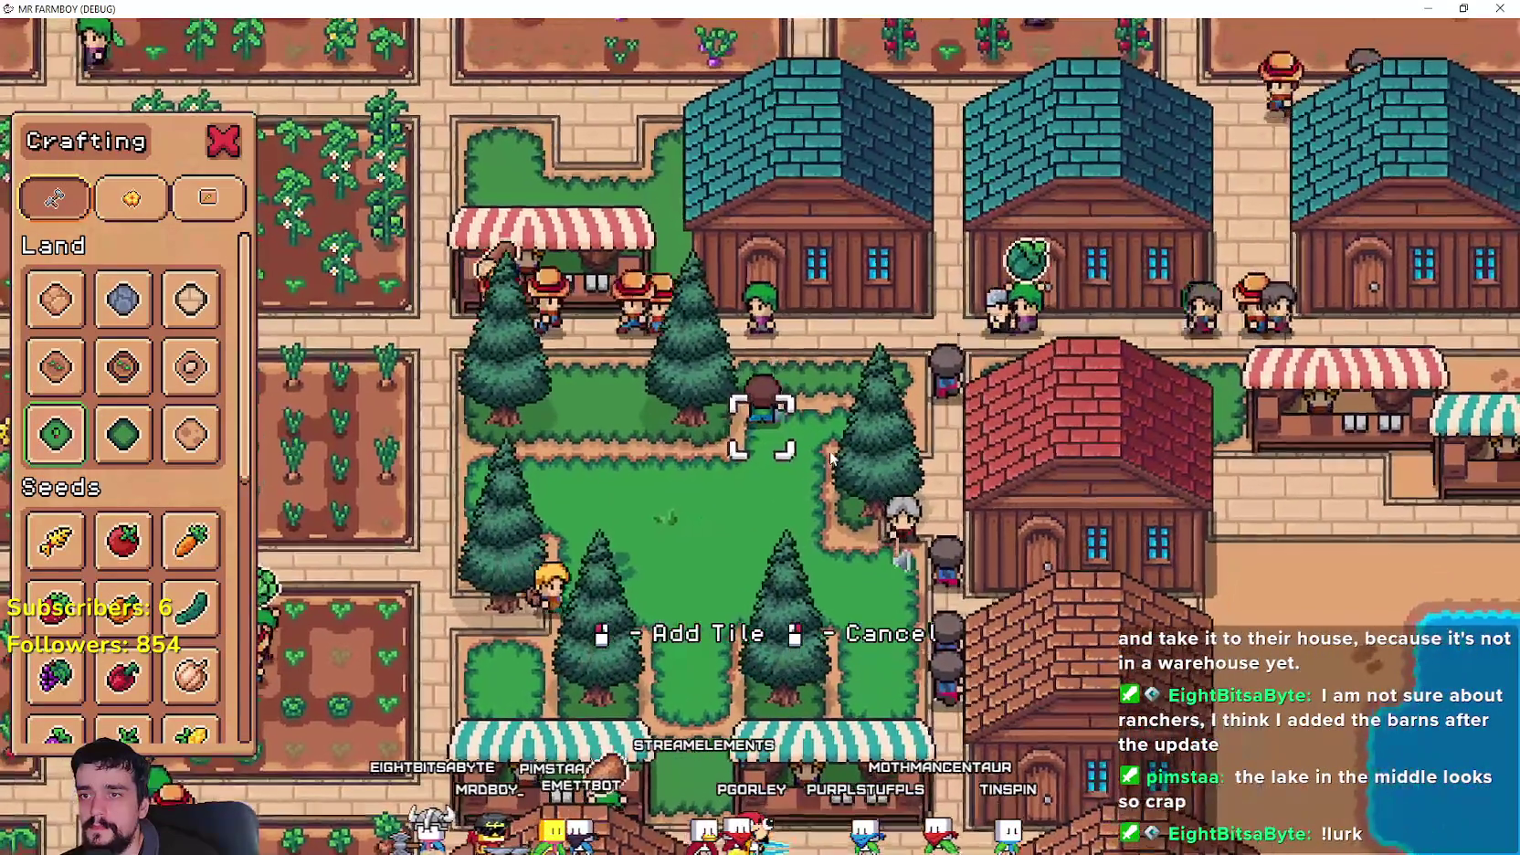
{"action": "key", "text": "d"}
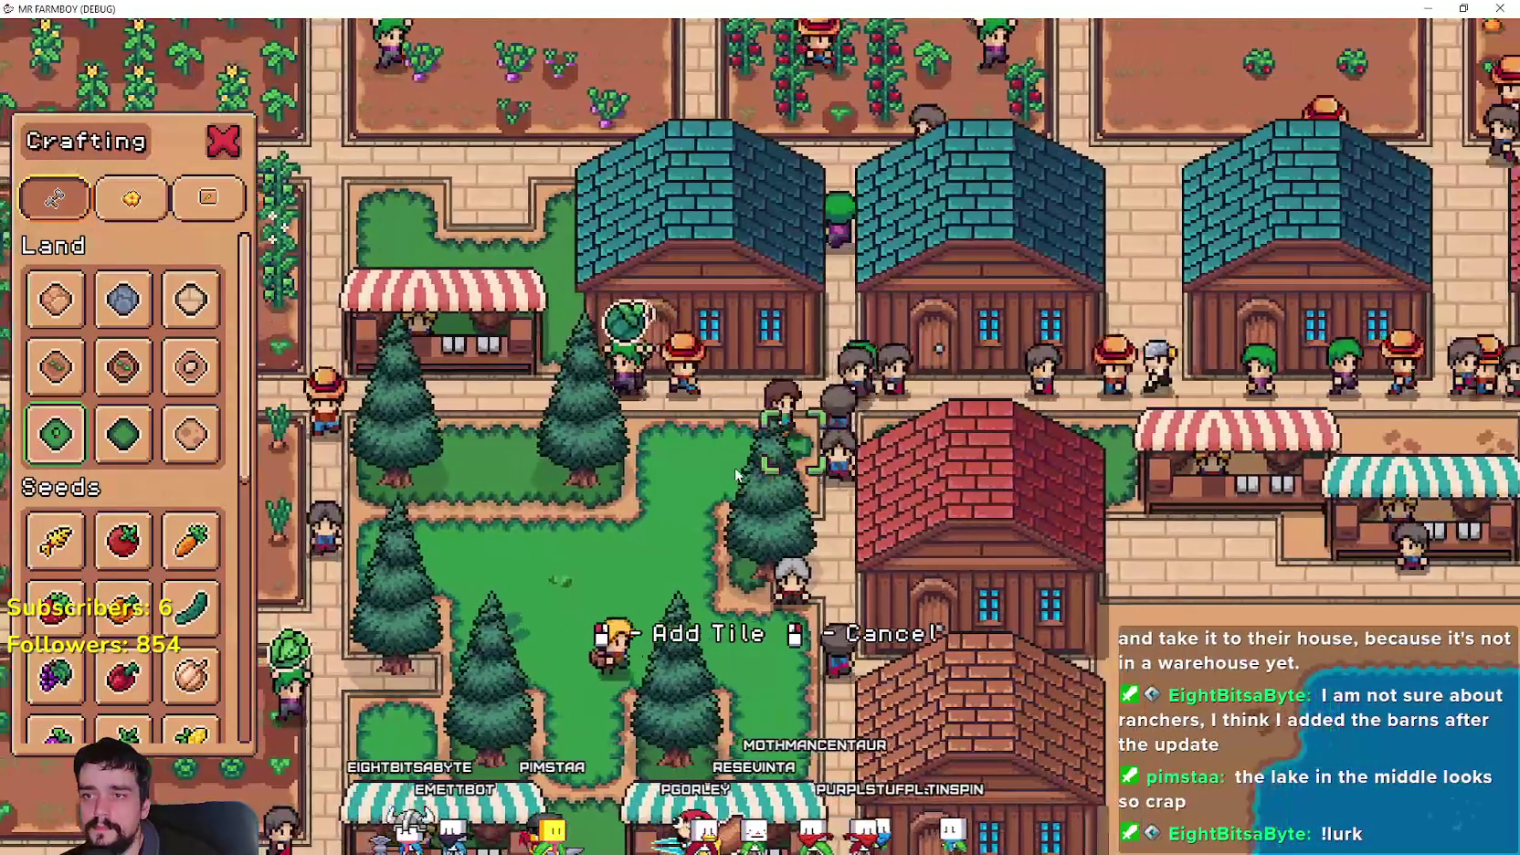
{"action": "key", "text": "a"}
{"action": "key", "text": "s"}
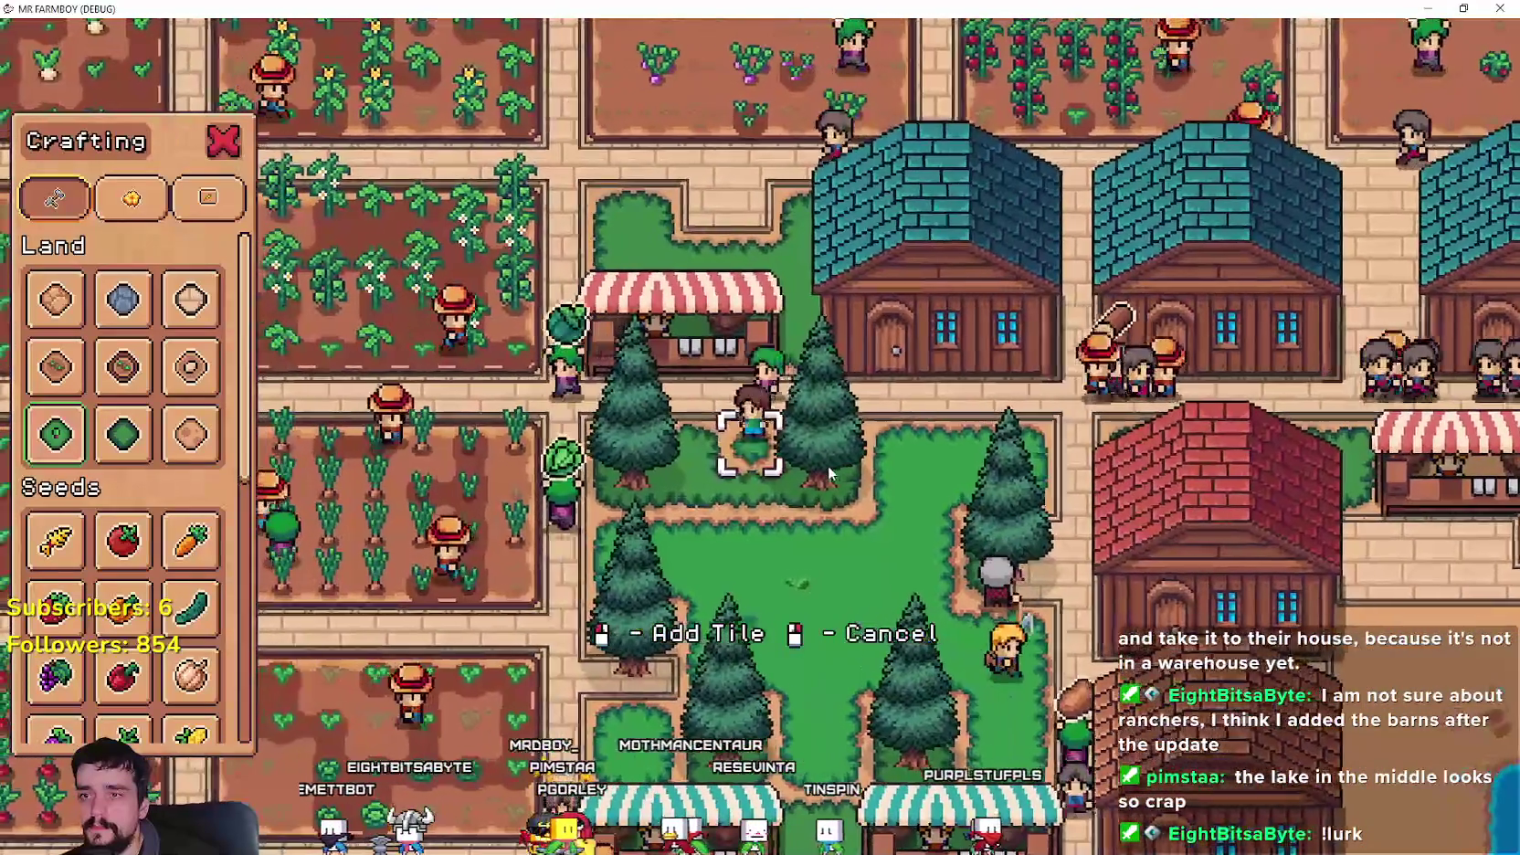
{"action": "key", "text": "a"}
{"action": "key", "text": "w"}
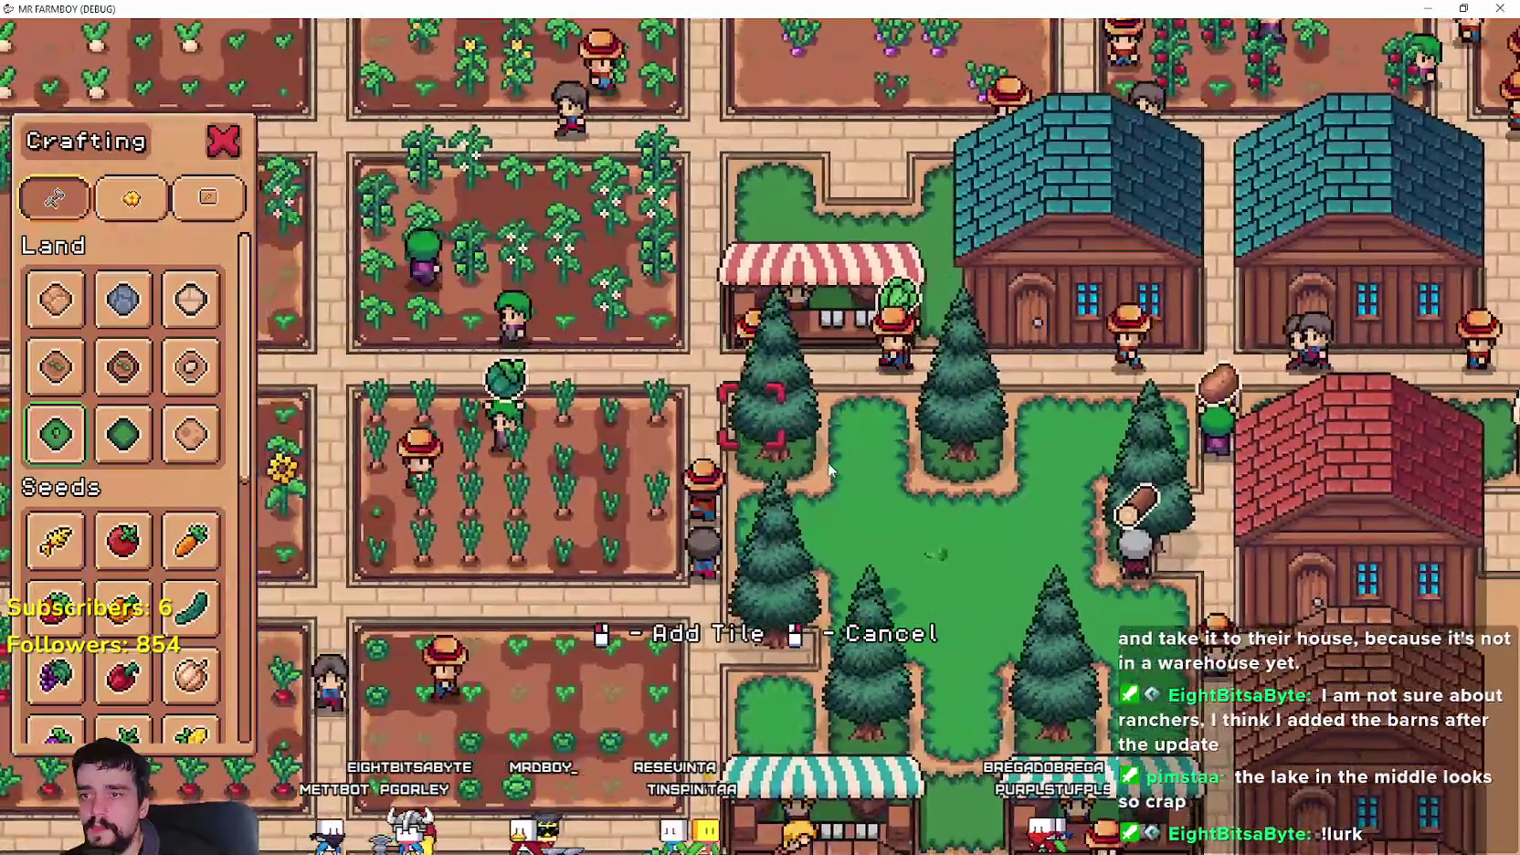
{"action": "key", "text": "d"}
{"action": "key", "text": "s"}
{"action": "right_click", "coordinate": [904, 464]}
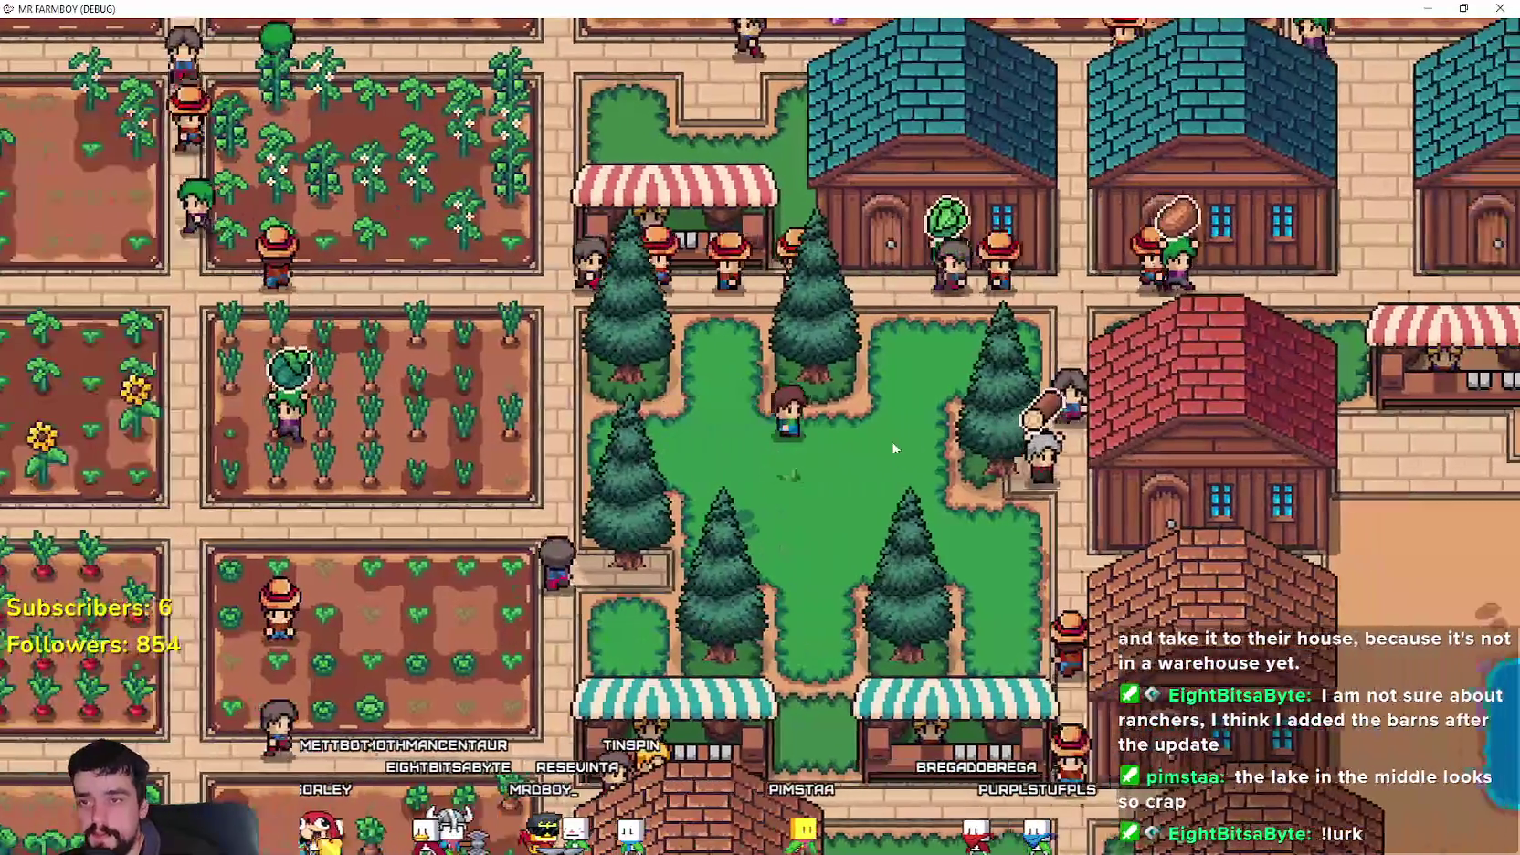
- Open the lakeside market stall's trade window and sell the queued produce for 594 coins
{"action": "scroll", "coordinate": [890, 444], "scroll_direction": "down", "scroll_amount": 5}
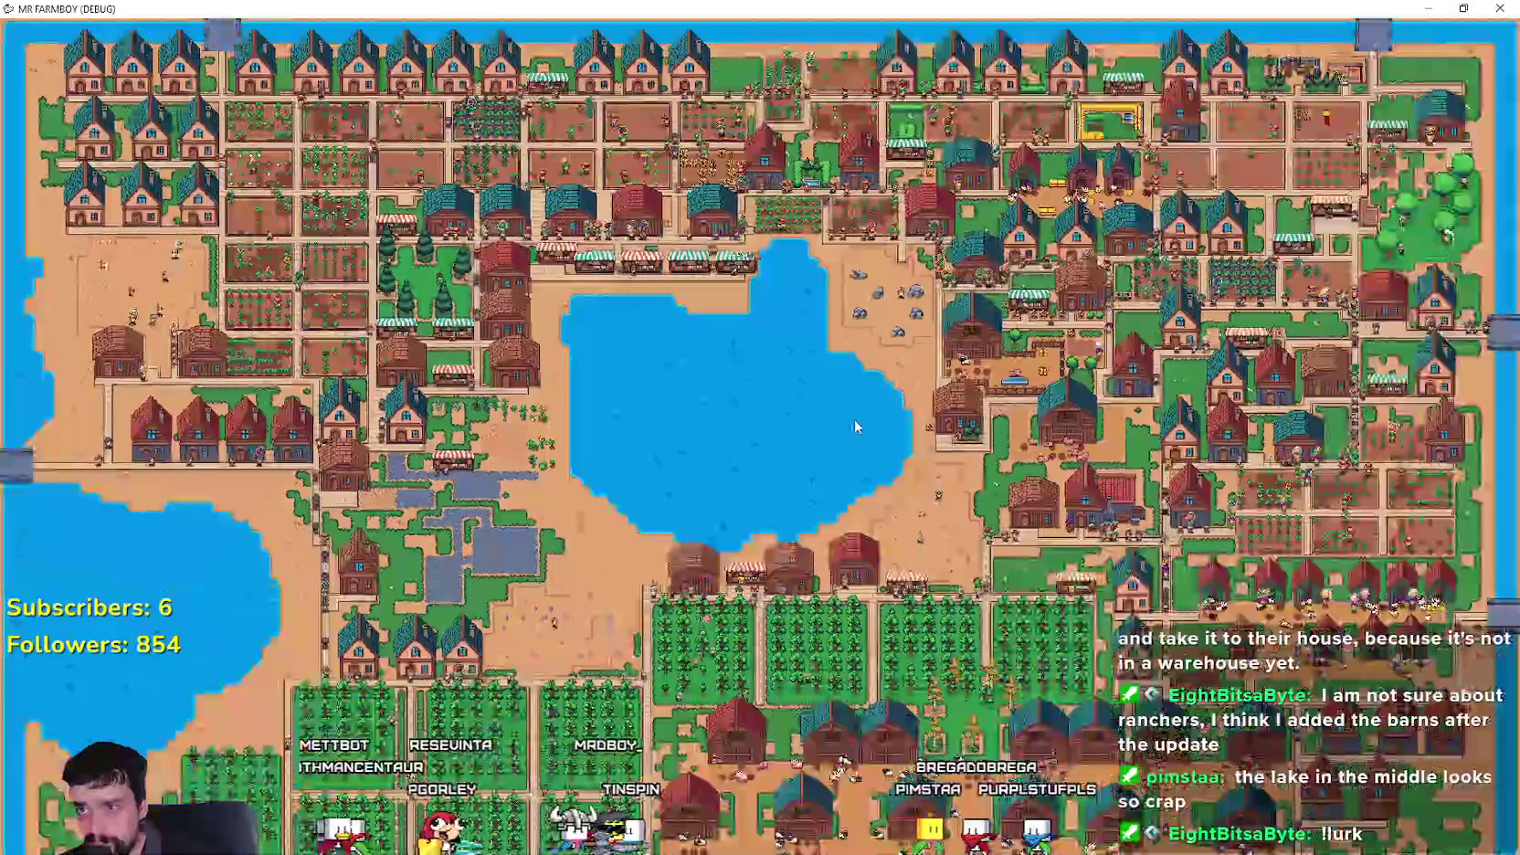
{"action": "scroll", "coordinate": [840, 427], "scroll_direction": "up", "scroll_amount": 5}
{"action": "scroll", "coordinate": [830, 393], "scroll_direction": "down", "scroll_amount": 3}
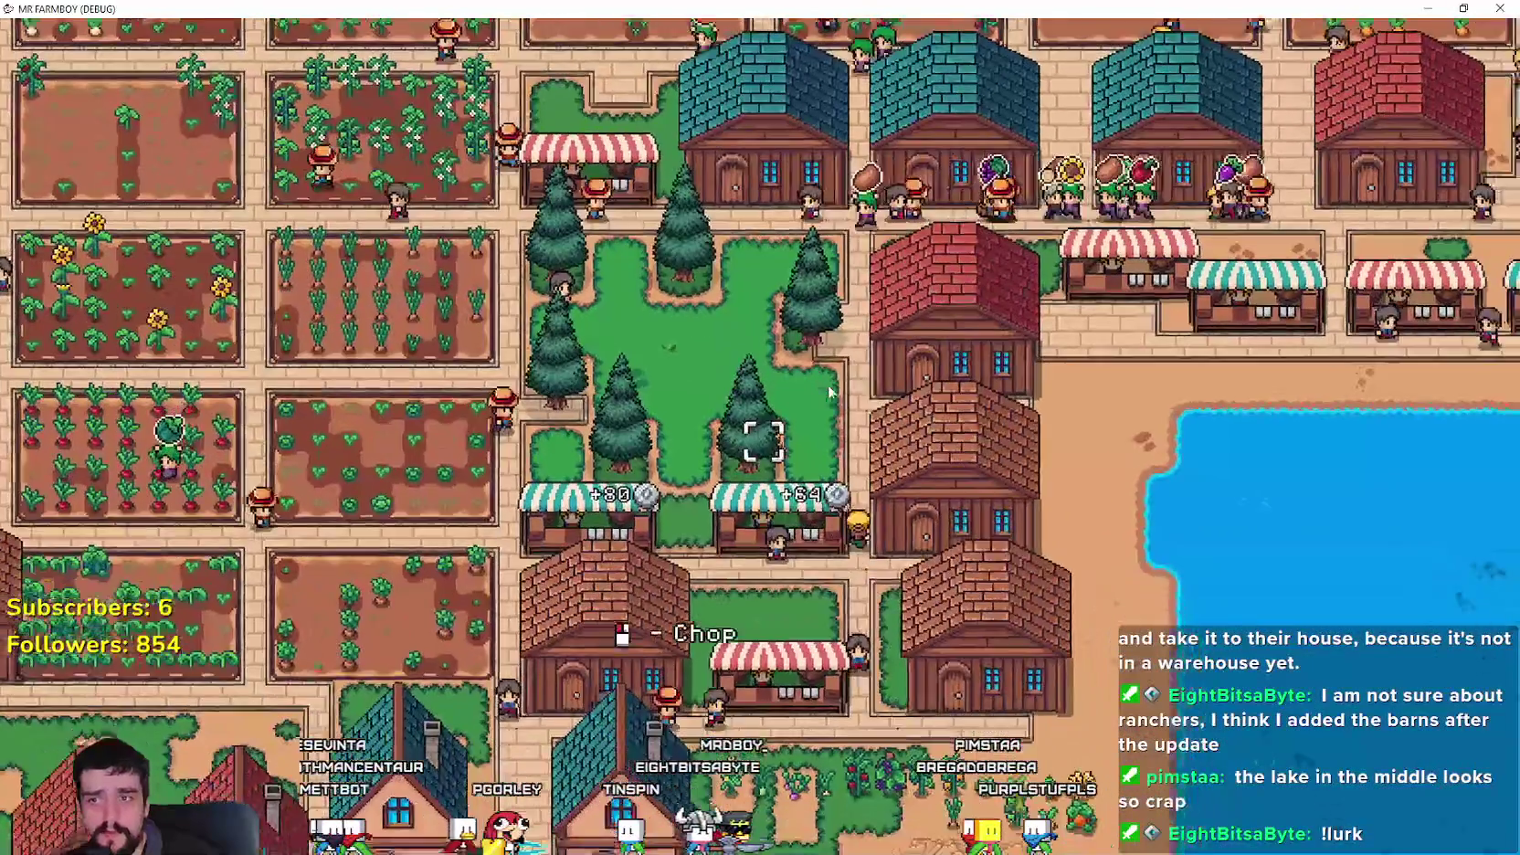
{"action": "scroll", "coordinate": [830, 393], "scroll_direction": "up", "scroll_amount": 1}
{"action": "scroll", "coordinate": [830, 393], "scroll_direction": "down", "scroll_amount": 2}
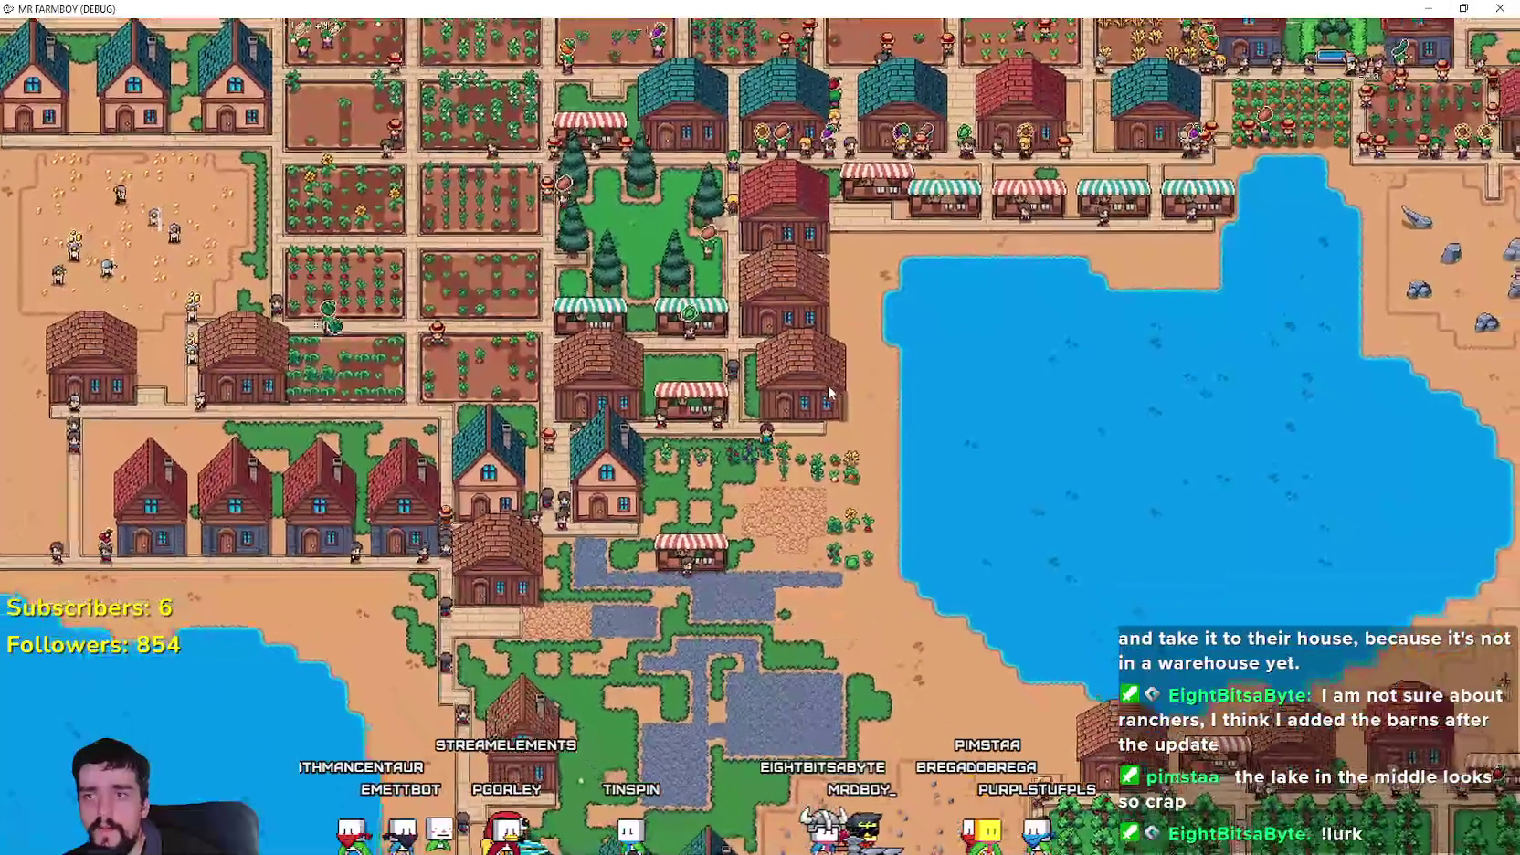
{"action": "scroll", "coordinate": [831, 393], "scroll_direction": "up", "scroll_amount": 2}
{"action": "scroll", "coordinate": [828, 384], "scroll_direction": "up", "scroll_amount": 4}
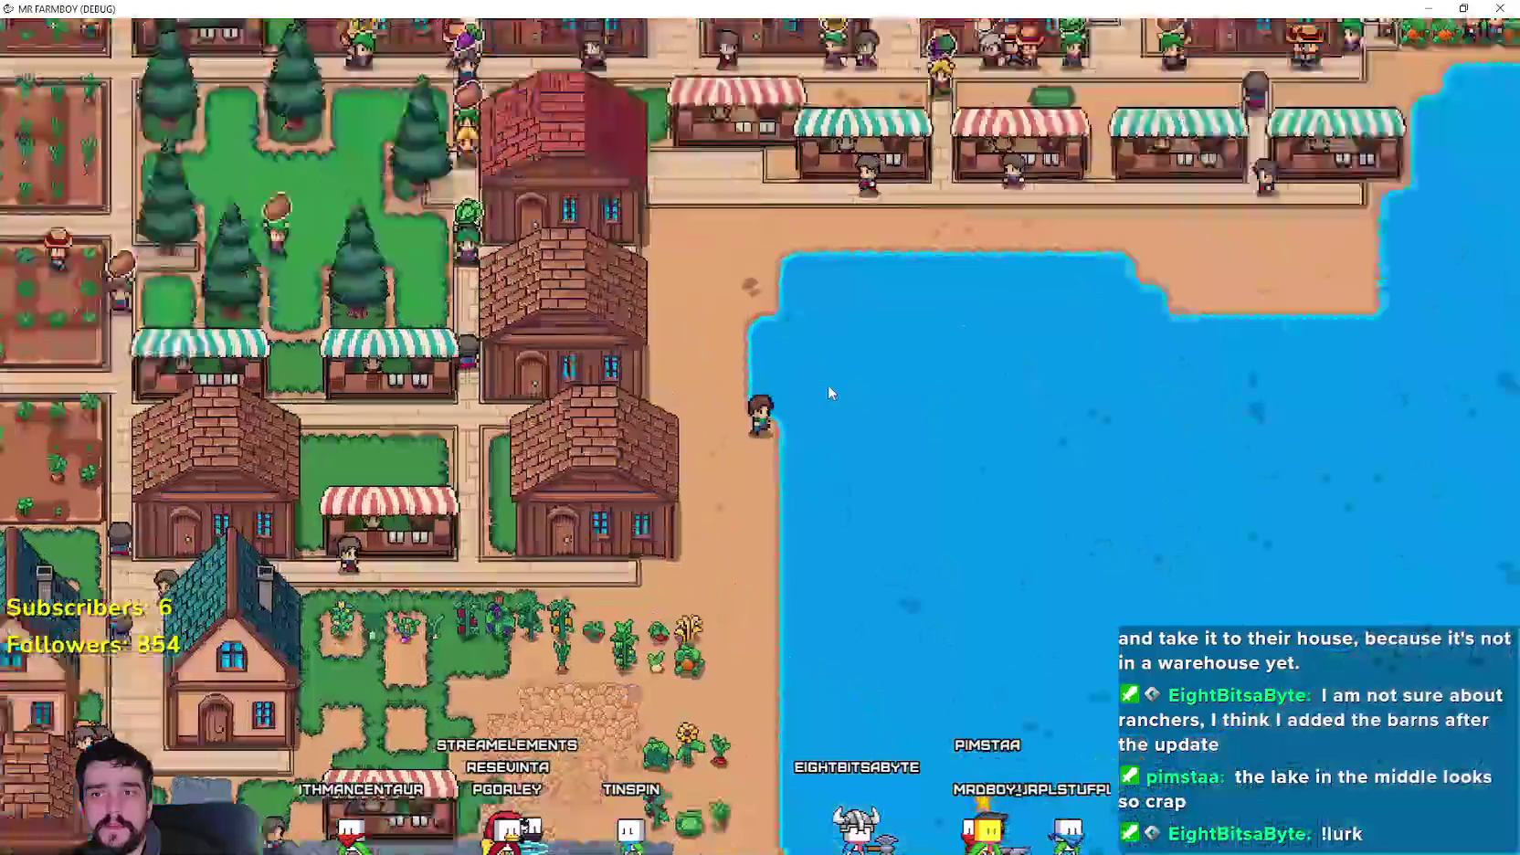
{"action": "scroll", "coordinate": [827, 384], "scroll_direction": "down", "scroll_amount": 1}
{"action": "scroll", "coordinate": [828, 387], "scroll_direction": "down", "scroll_amount": 1}
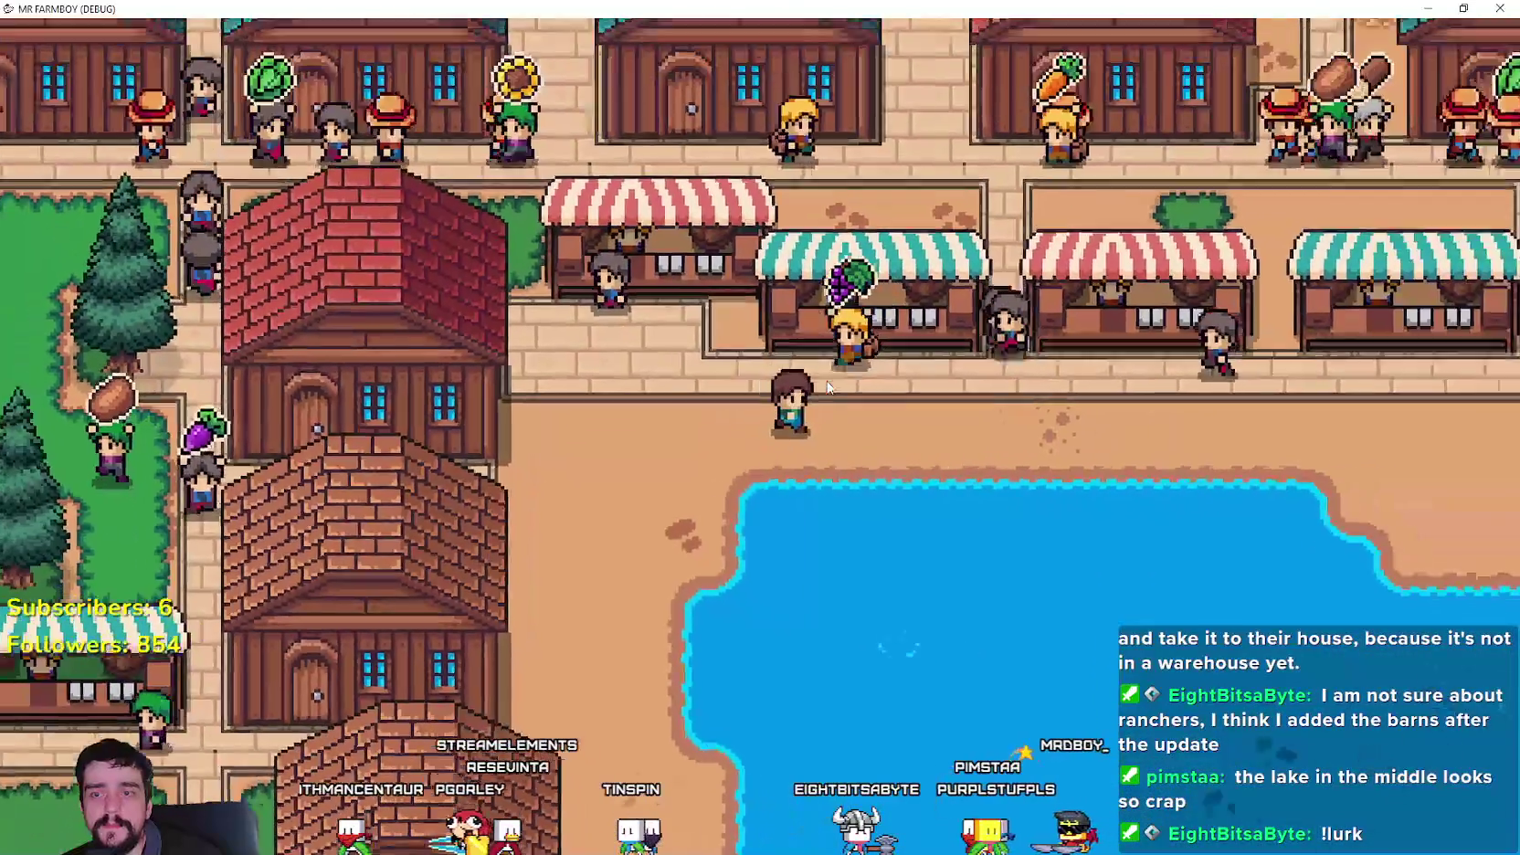
{"action": "left_click", "coordinate": [827, 373]}
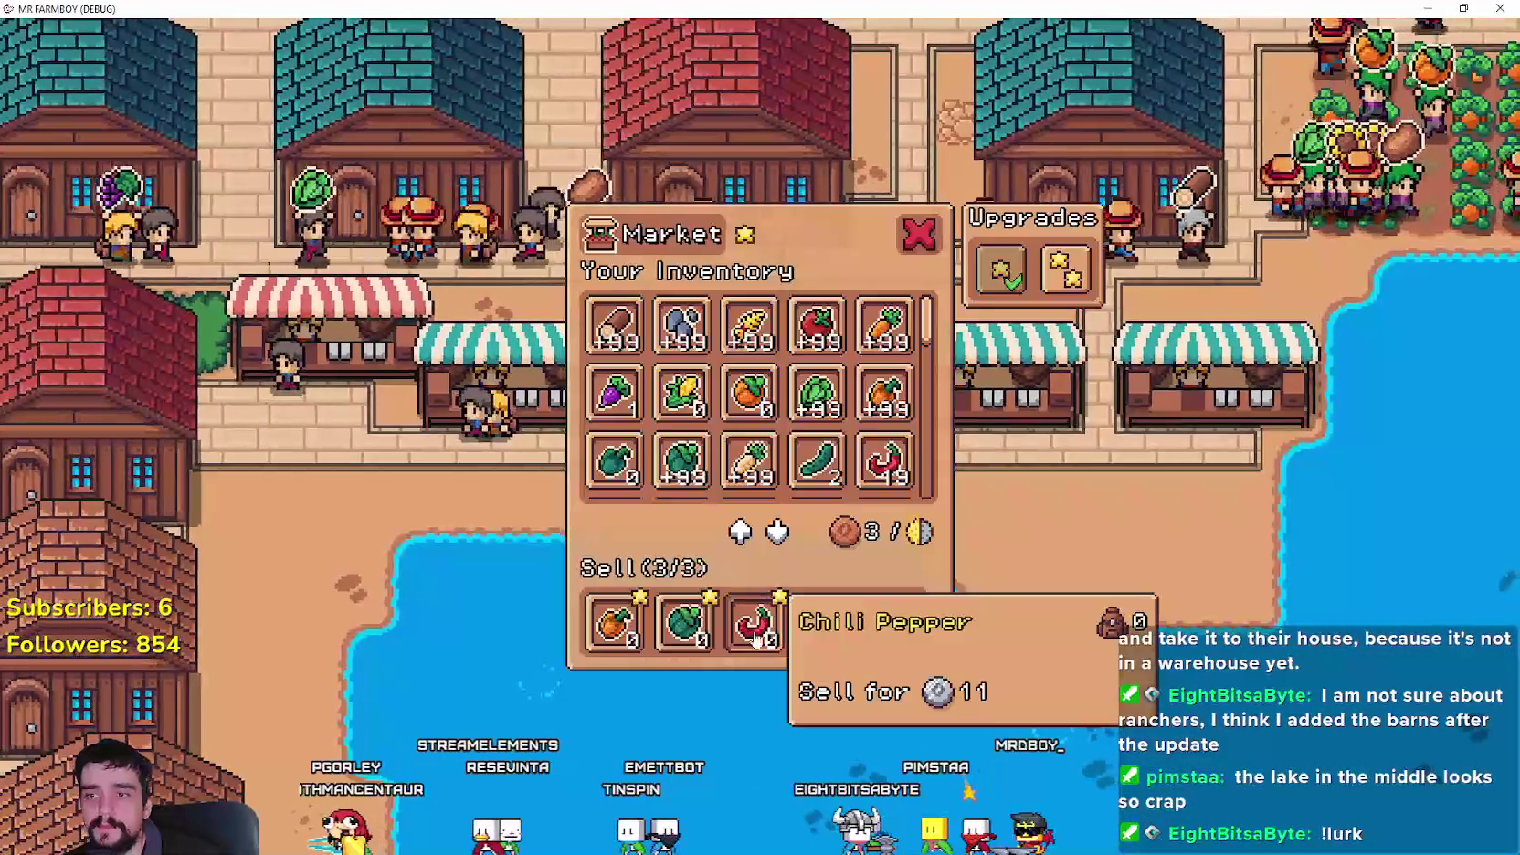
{"action": "left_click", "coordinate": [1113, 527]}
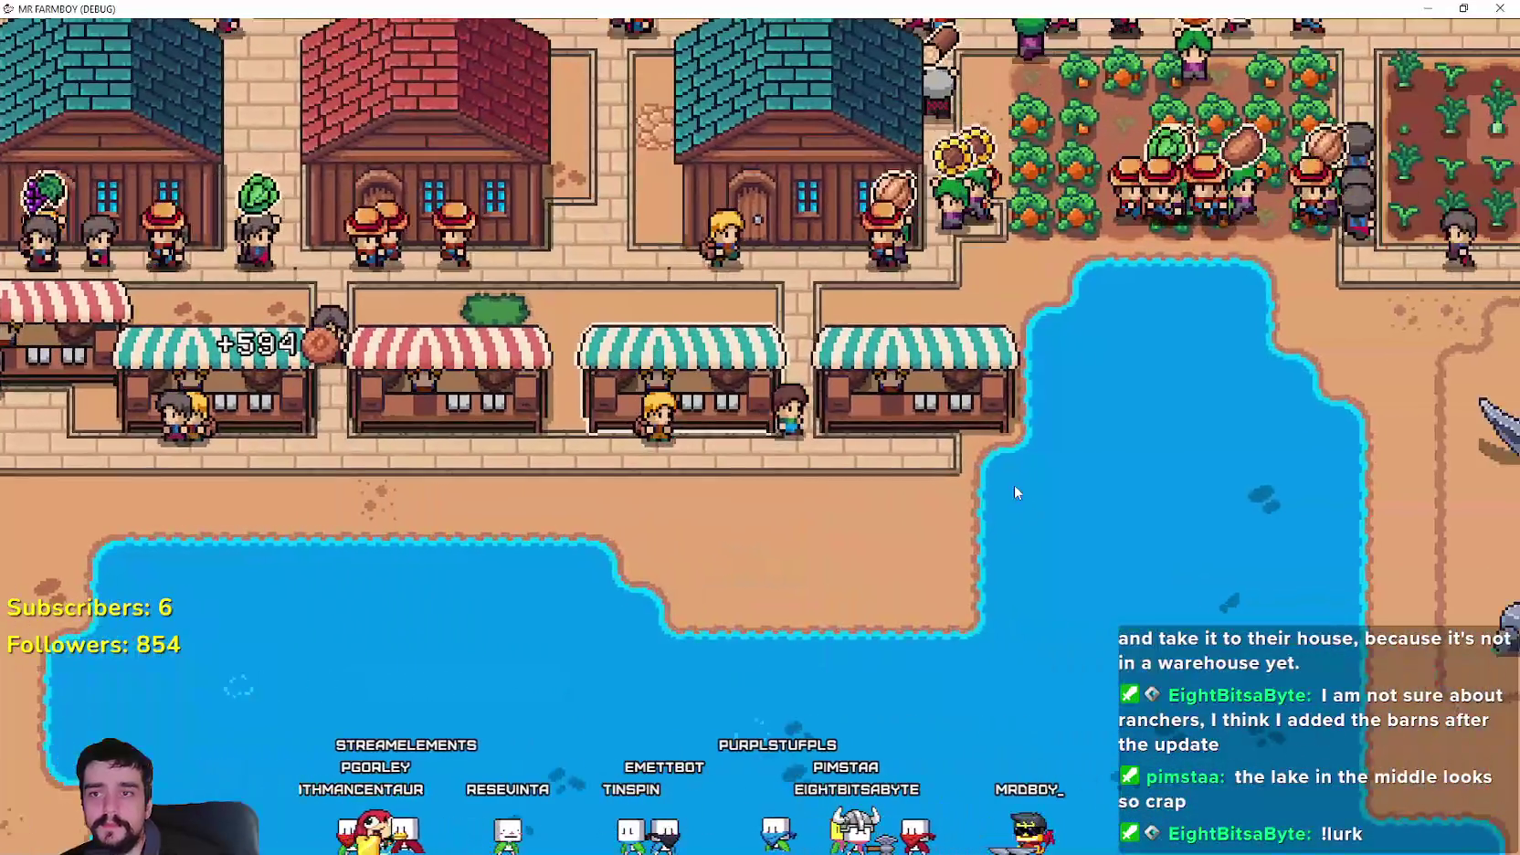
- Pan the town overview down toward the ranch barns and chicken coops
{"action": "scroll", "coordinate": [1005, 482], "scroll_direction": "down", "scroll_amount": 5}
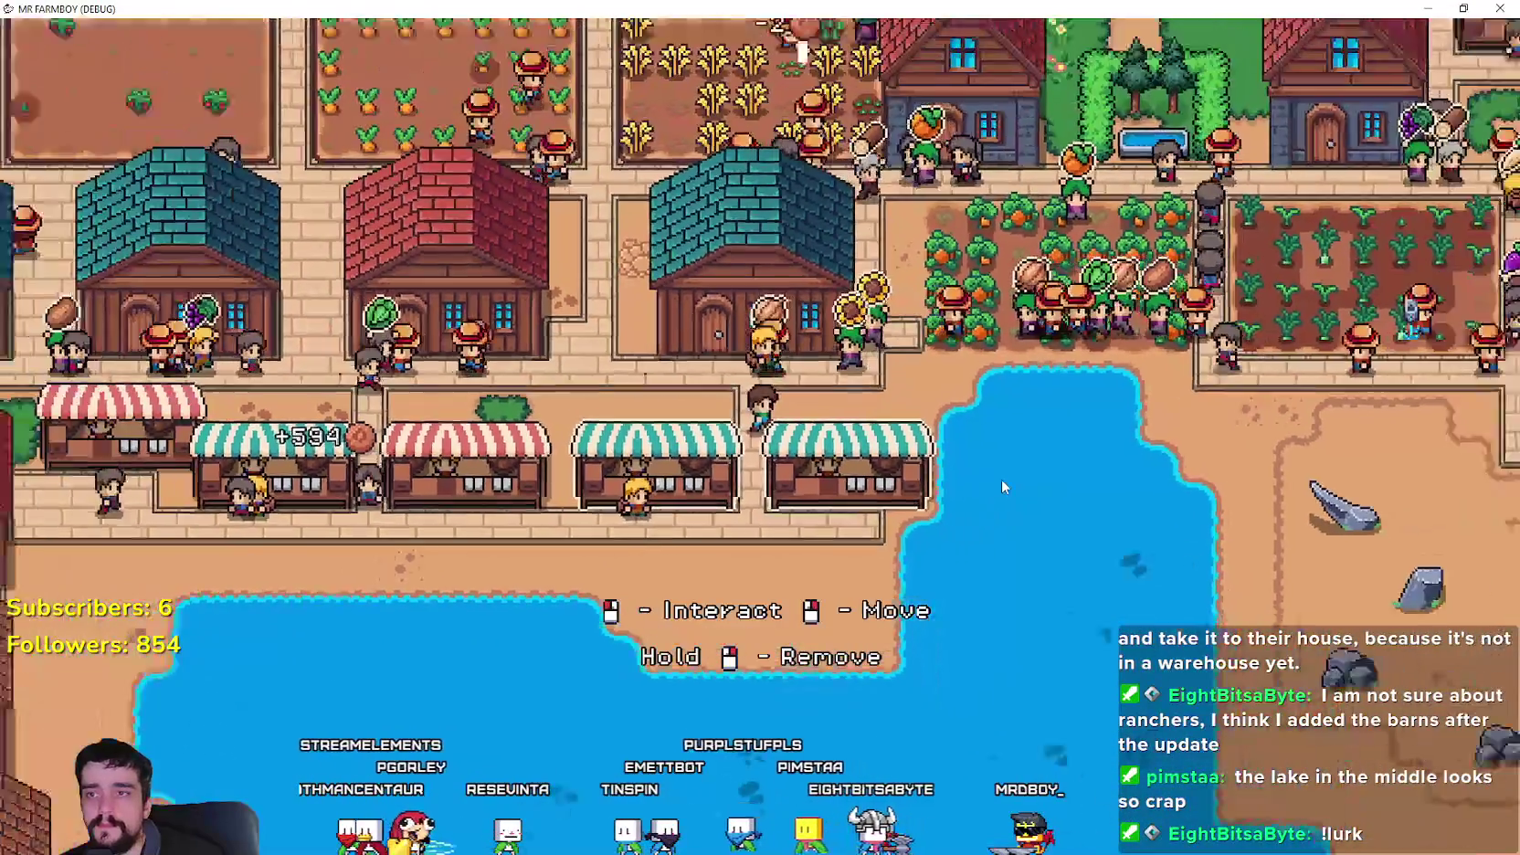
{"action": "key", "text": "d"}
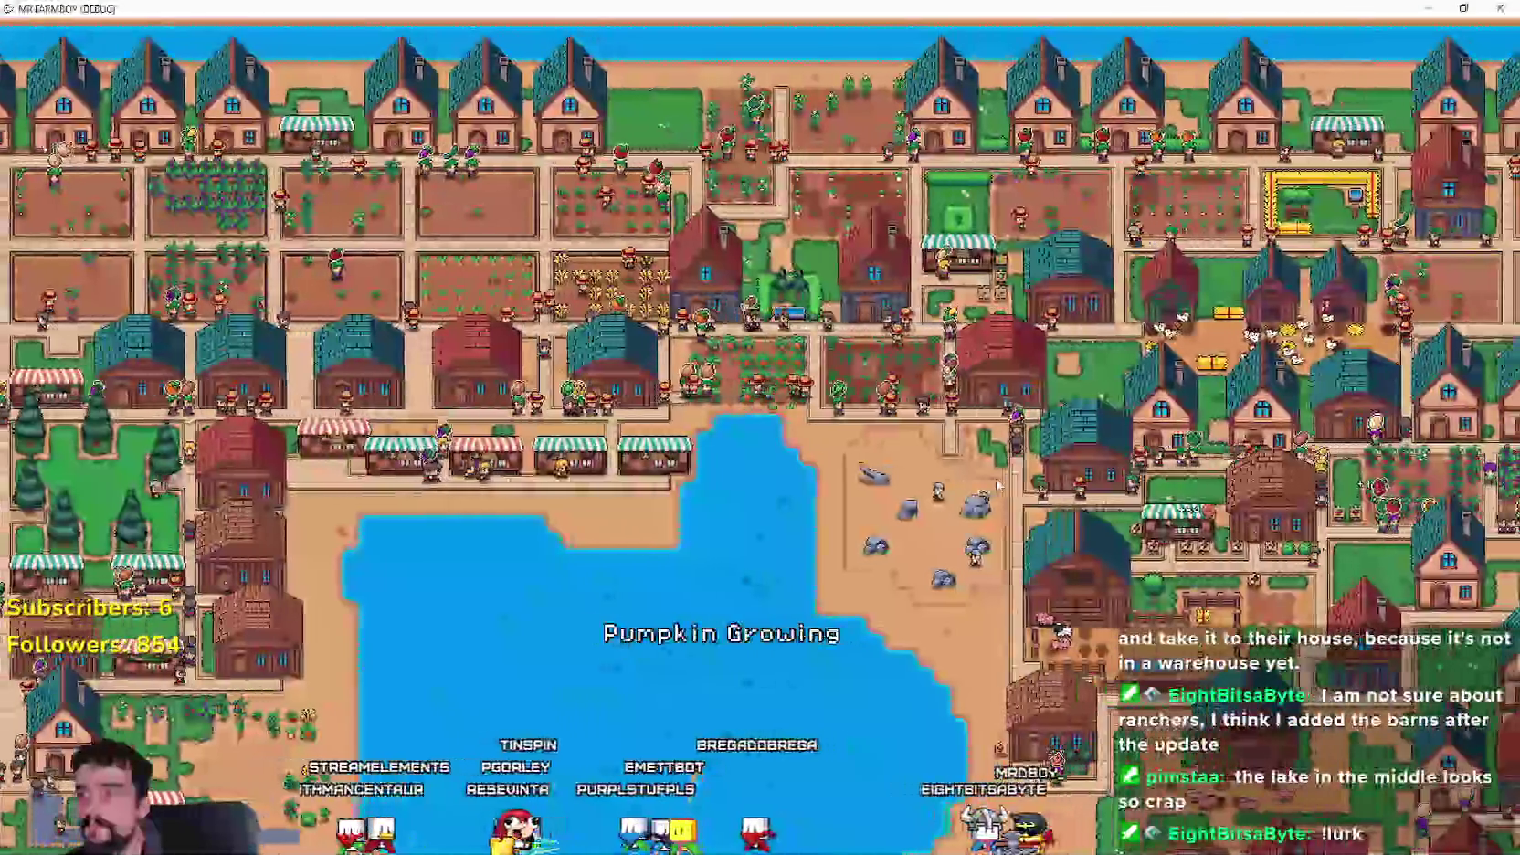
{"action": "key", "text": "s"}
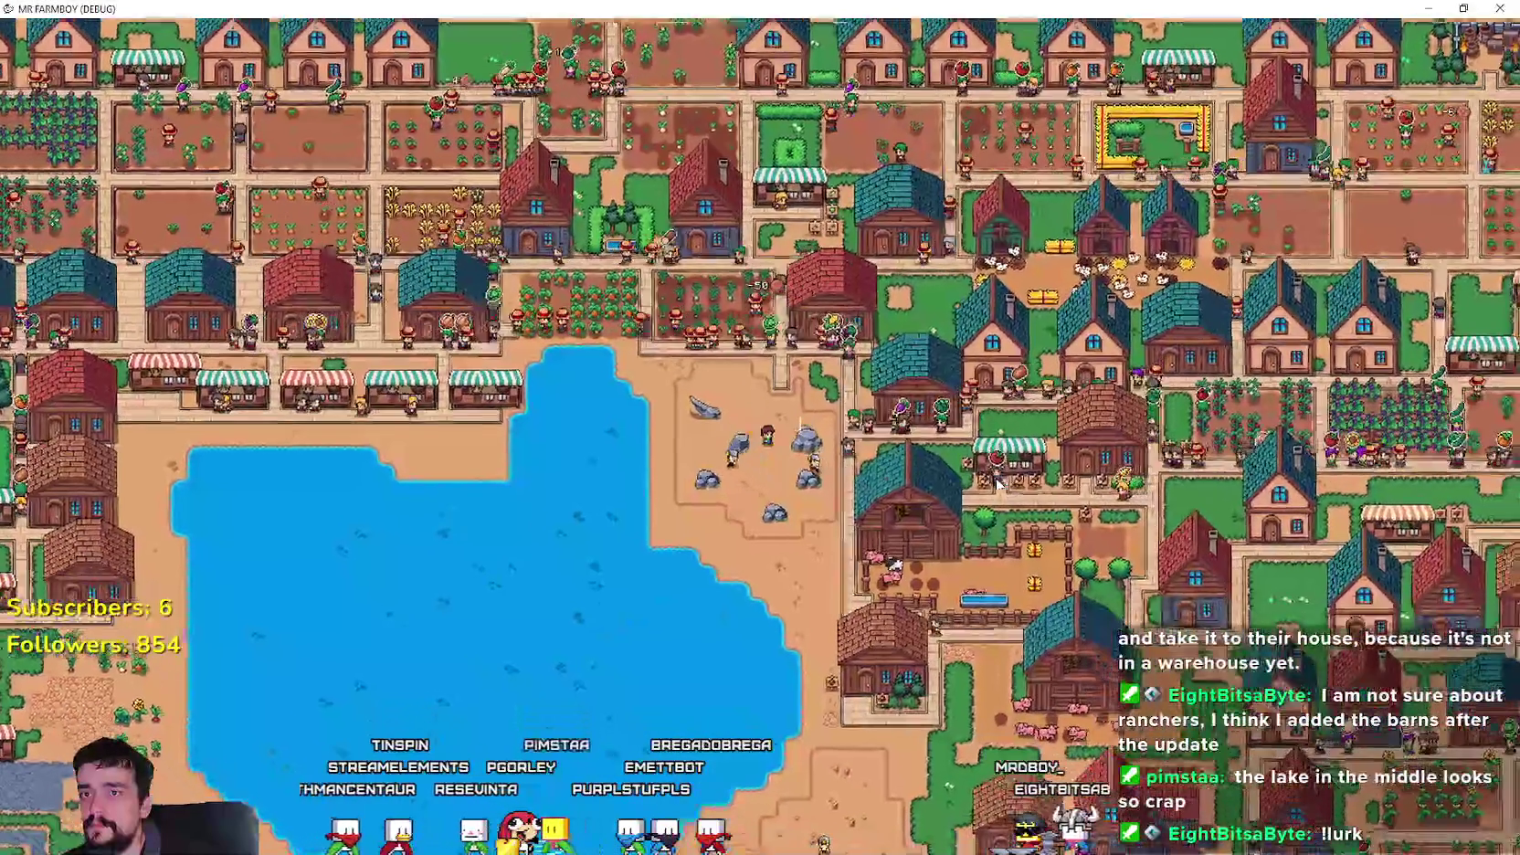
{"action": "key", "text": "s"}
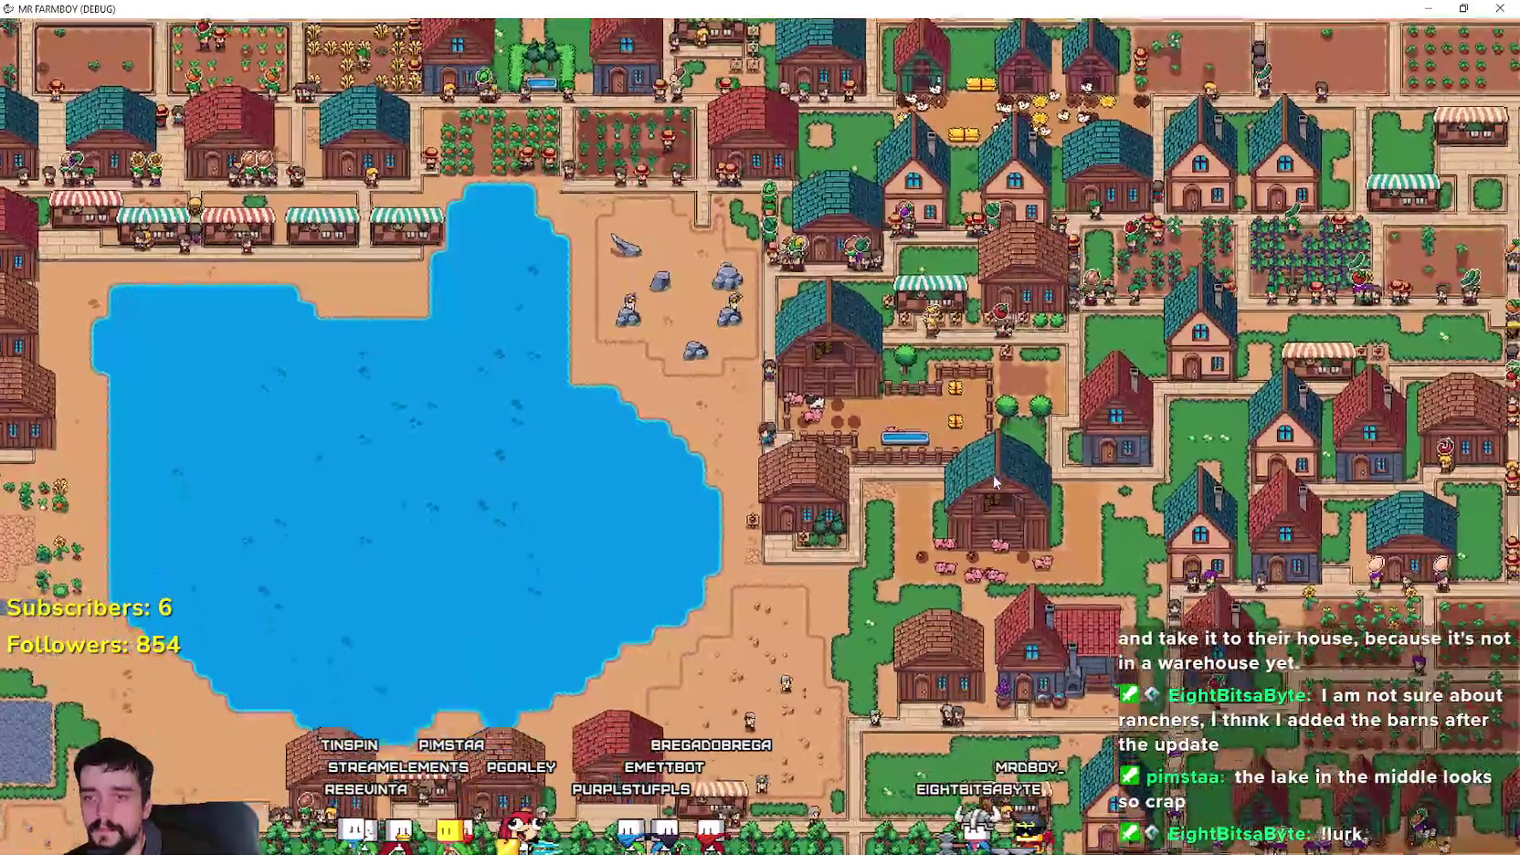
{"action": "key", "text": "s"}
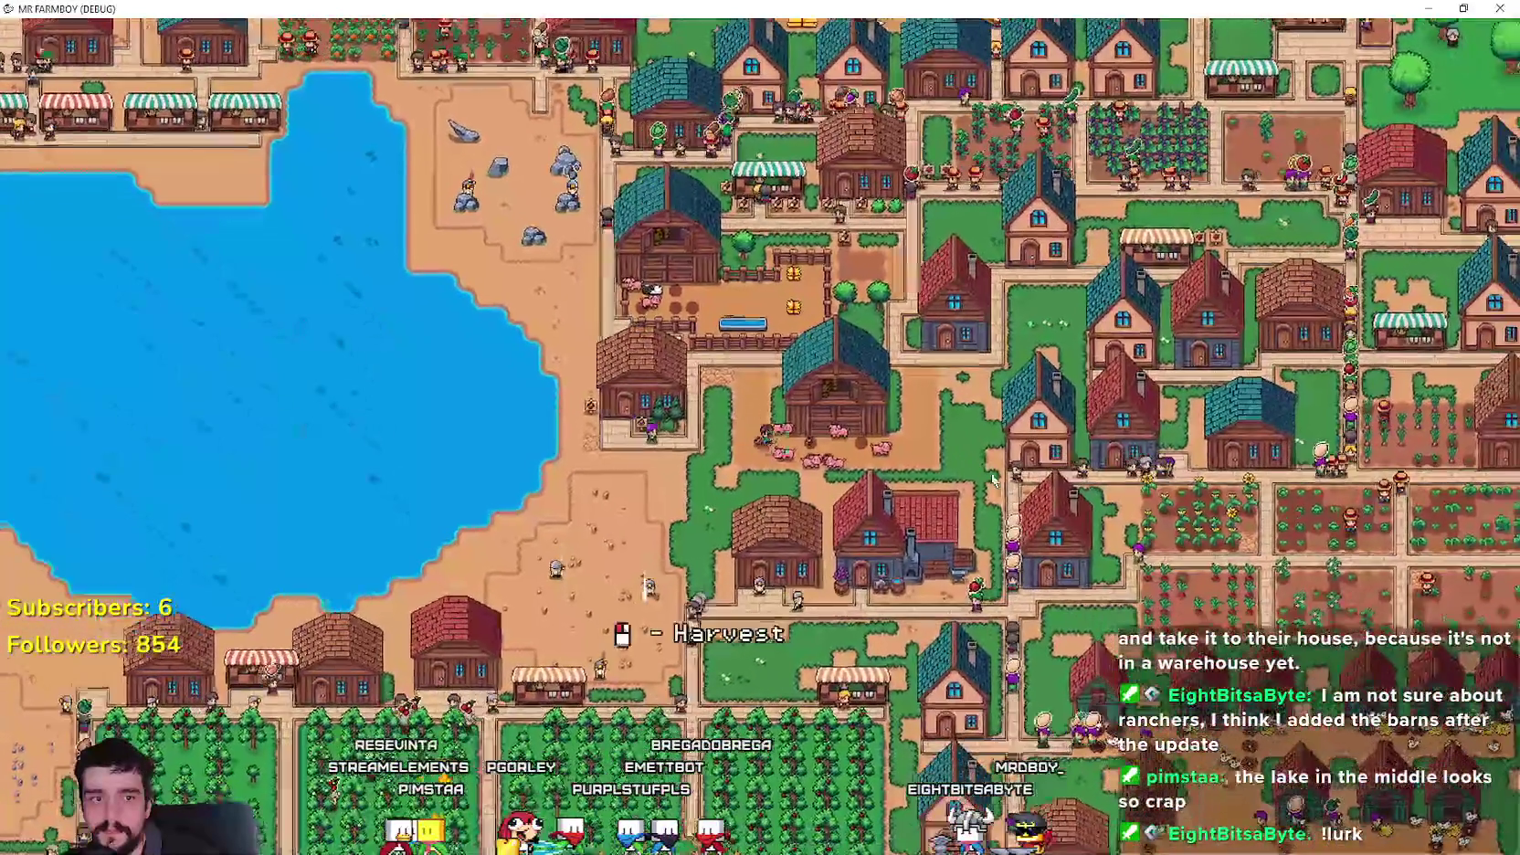
{"action": "key", "text": "s"}
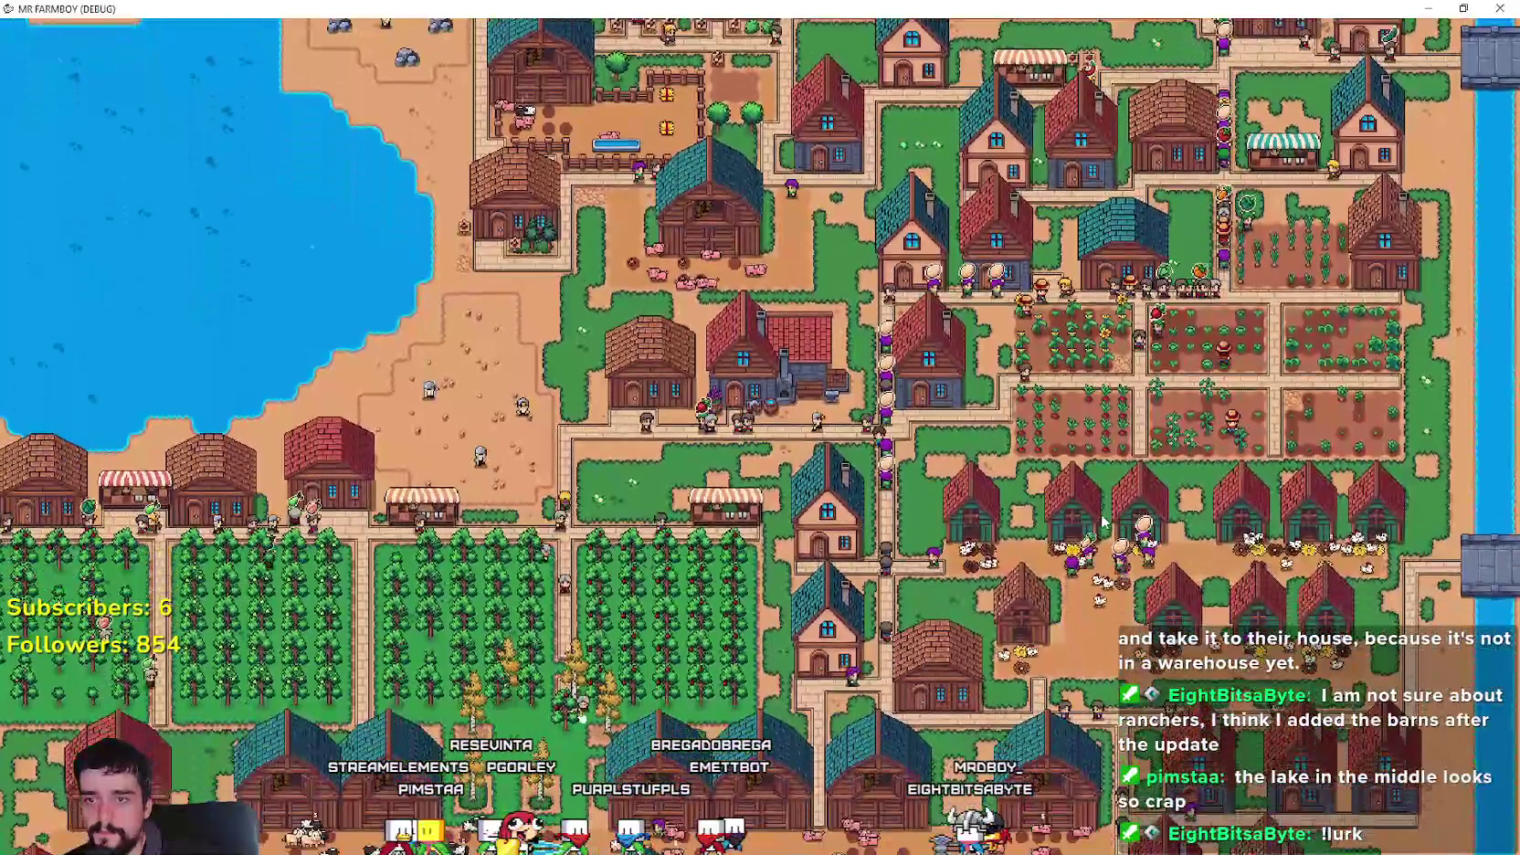
{"action": "scroll", "coordinate": [1103, 523], "scroll_direction": "up", "scroll_amount": 3}
- Bring the chicken coops into view, then open and close one coop's details
{"action": "key", "text": "s"}
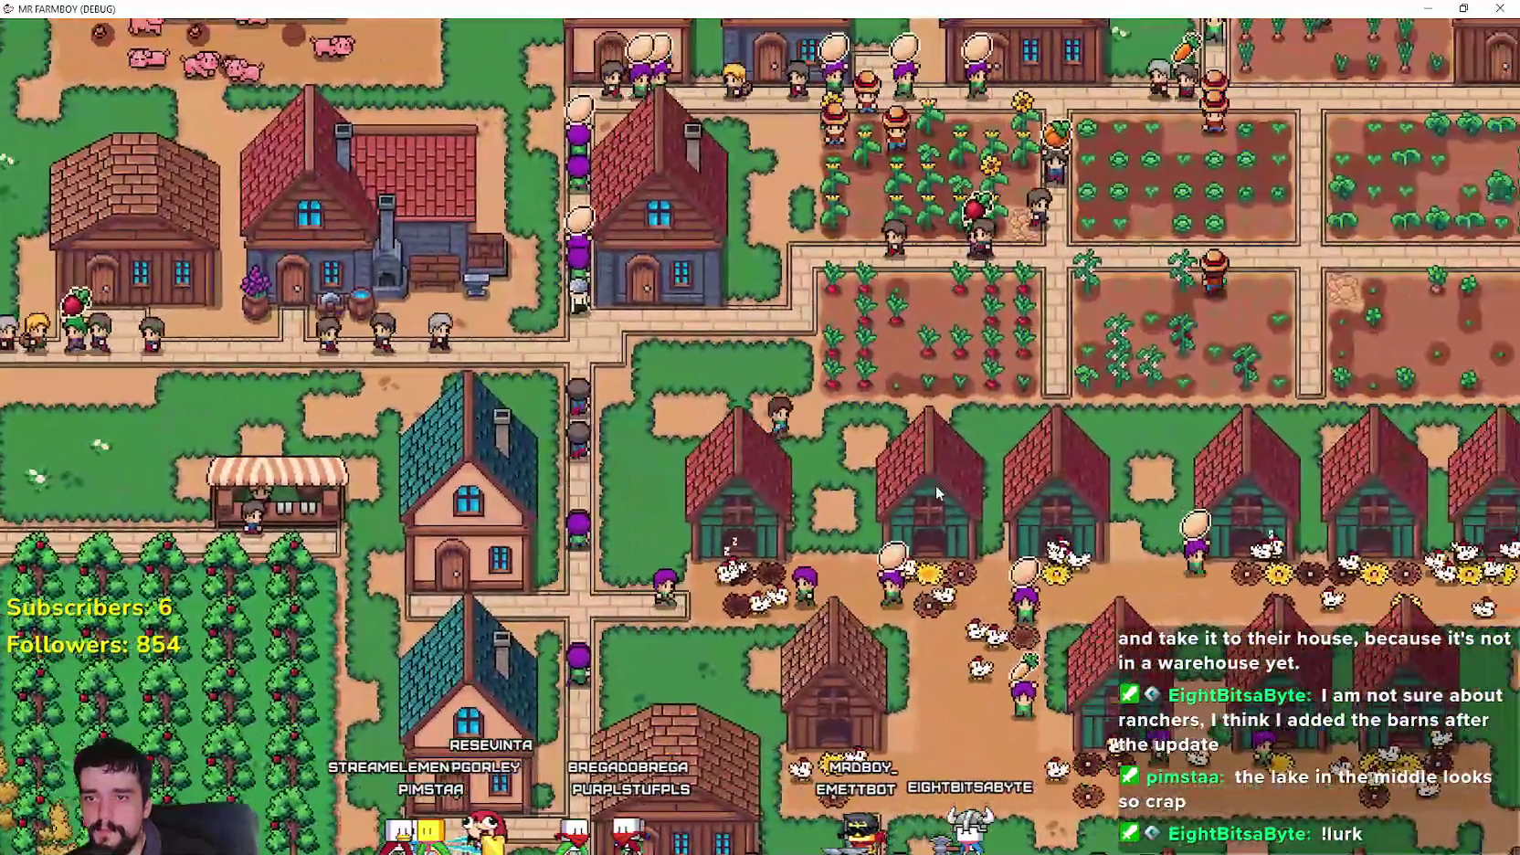
{"action": "left_click", "coordinate": [936, 493]}
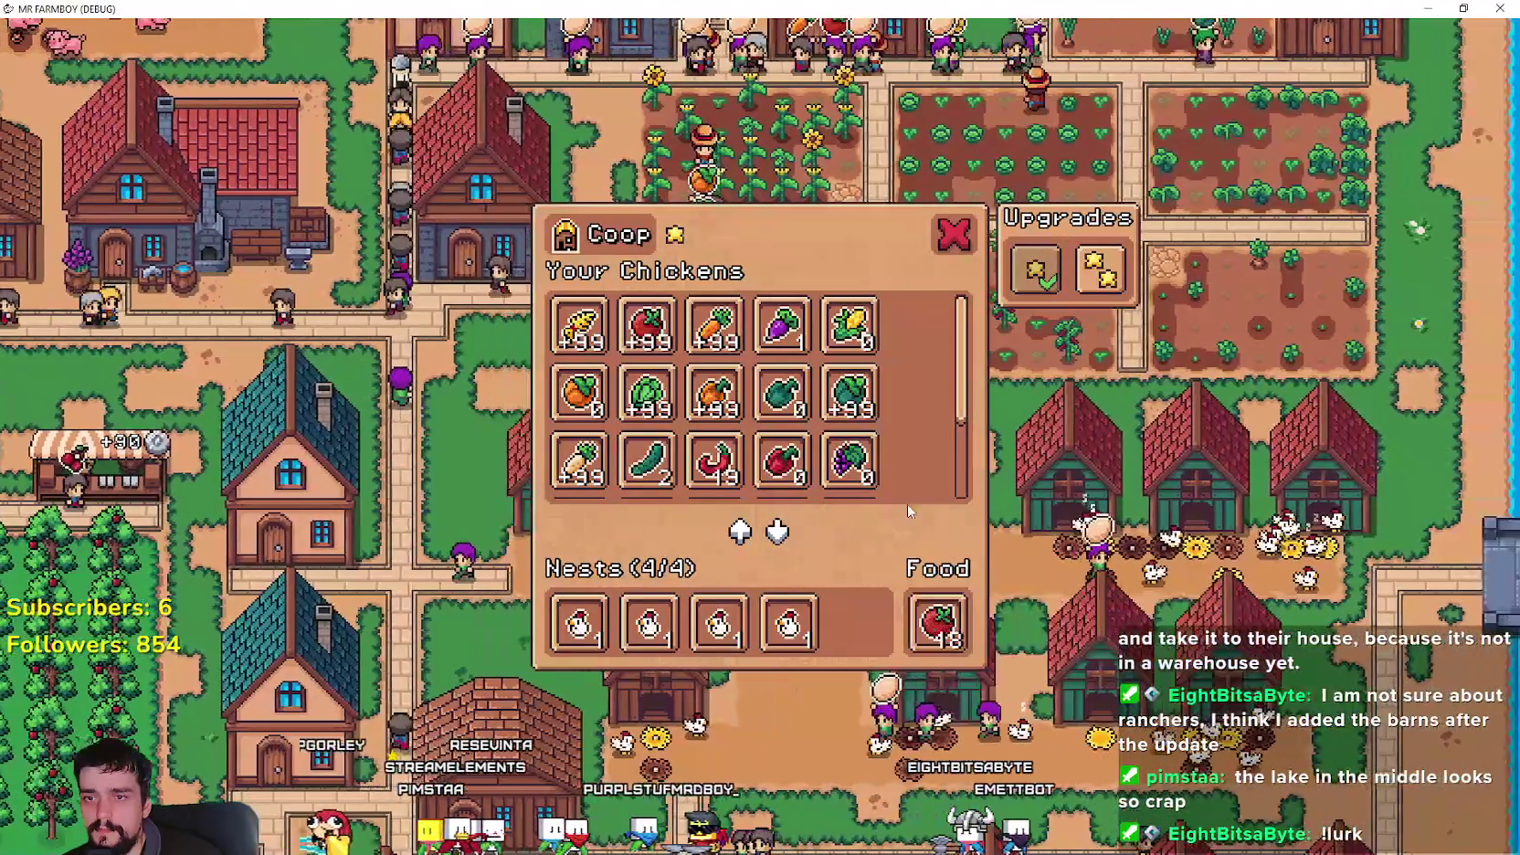
{"action": "key", "text": "Escape"}
{"action": "key", "text": "s"}
{"action": "scroll", "coordinate": [941, 480], "scroll_direction": "up", "scroll_amount": 1}
{"action": "scroll", "coordinate": [935, 469], "scroll_direction": "down", "scroll_amount": 2}
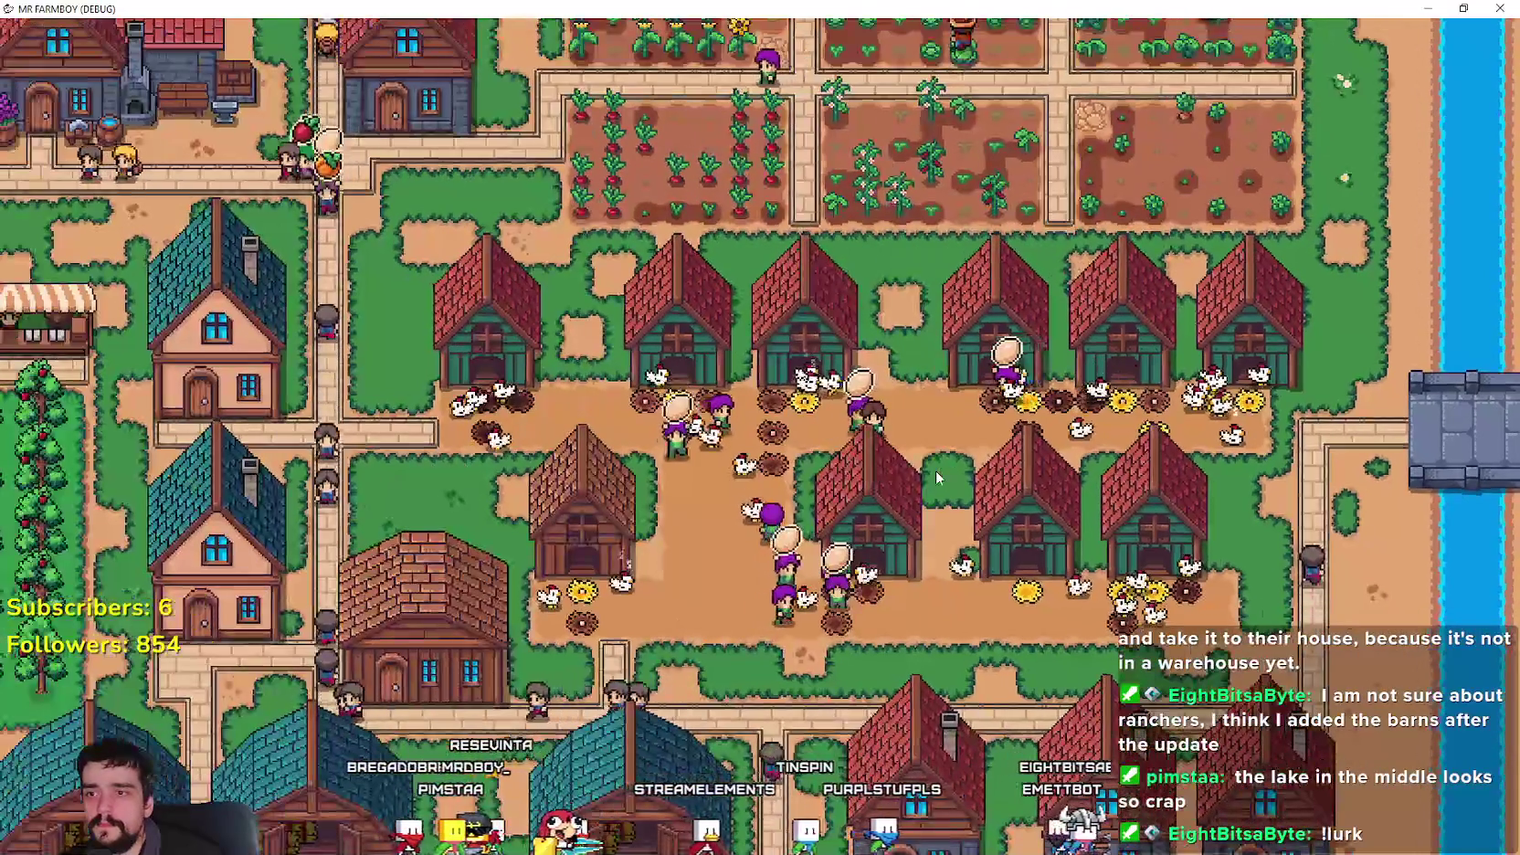
- Pan across the coops and ranchers, then switch back to the Godot editor
{"action": "key", "text": "a"}
{"action": "key", "text": "s"}
{"action": "key", "text": "w"}
{"action": "key", "text": "a"}
{"action": "key", "text": "w"}
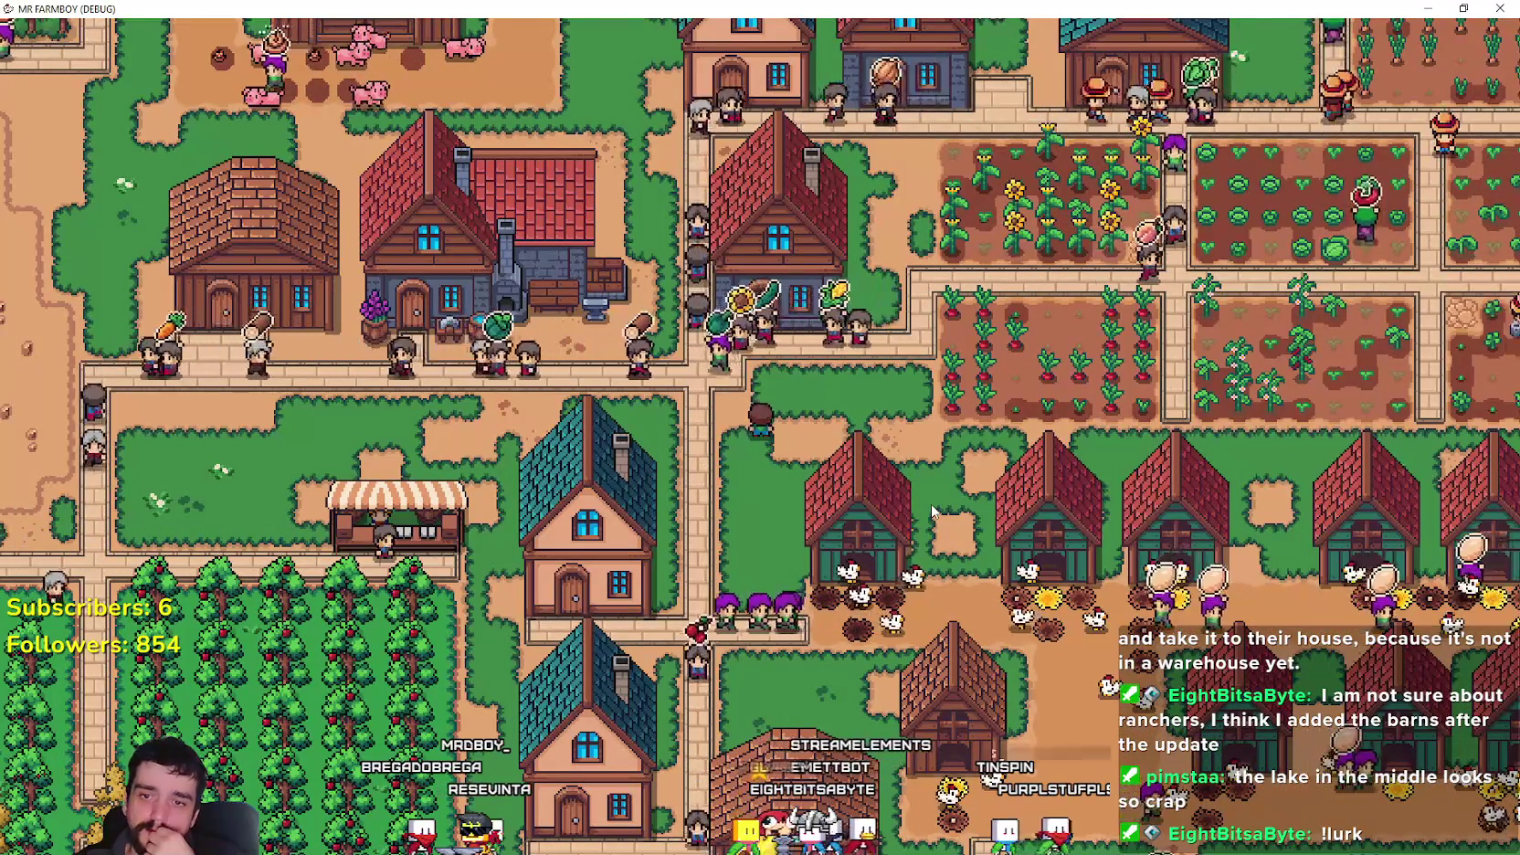
{"action": "key", "text": "s"}
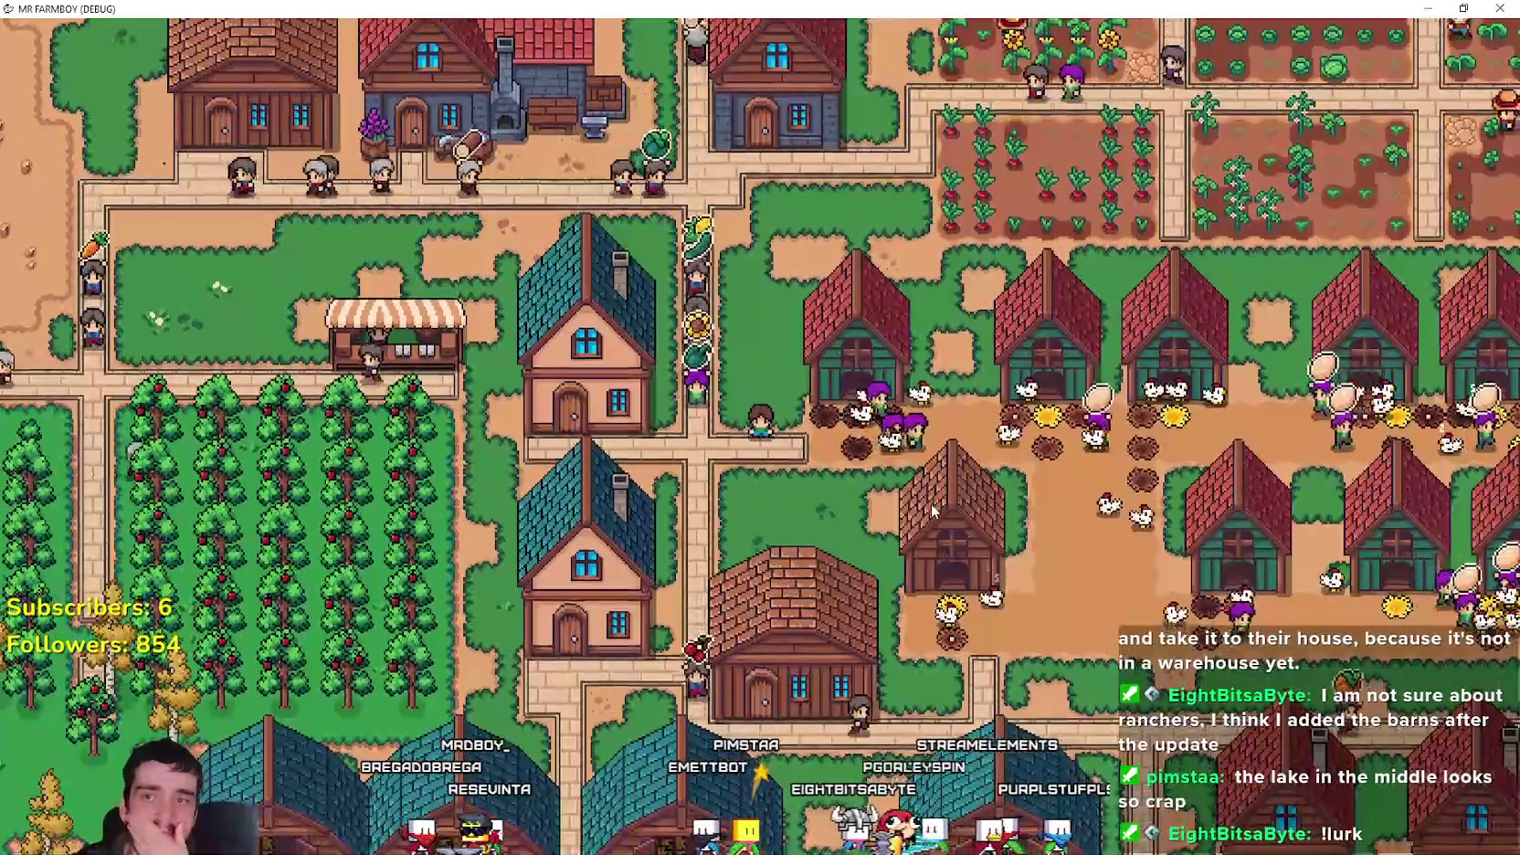
{"action": "key", "text": "s"}
{"action": "key", "text": "d"}
{"action": "key", "text": "d"}
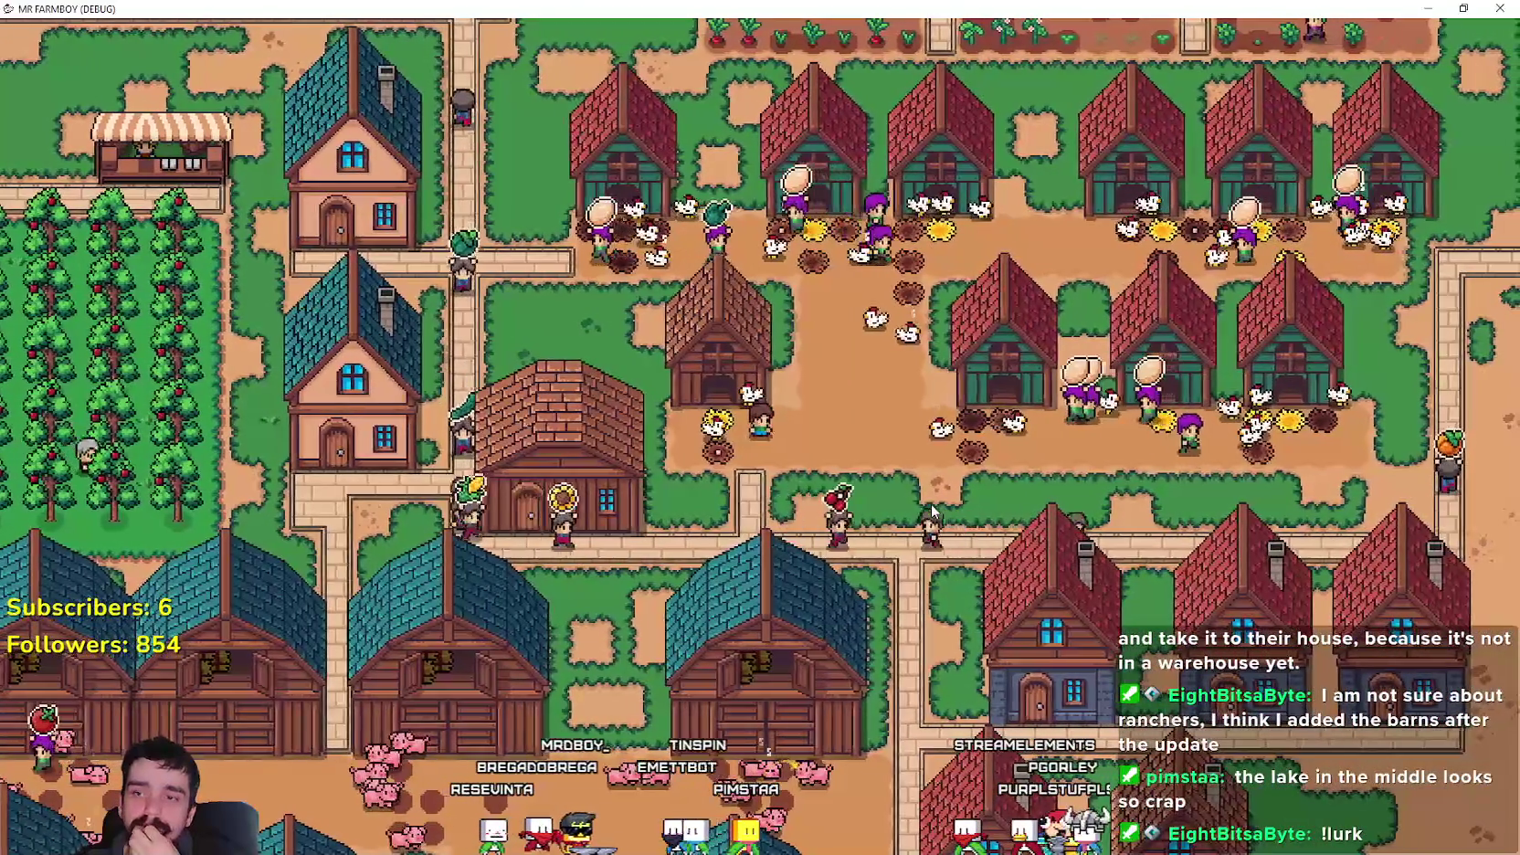
{"action": "key", "text": "s"}
{"action": "key", "text": "w"}
{"action": "key", "text": "a"}
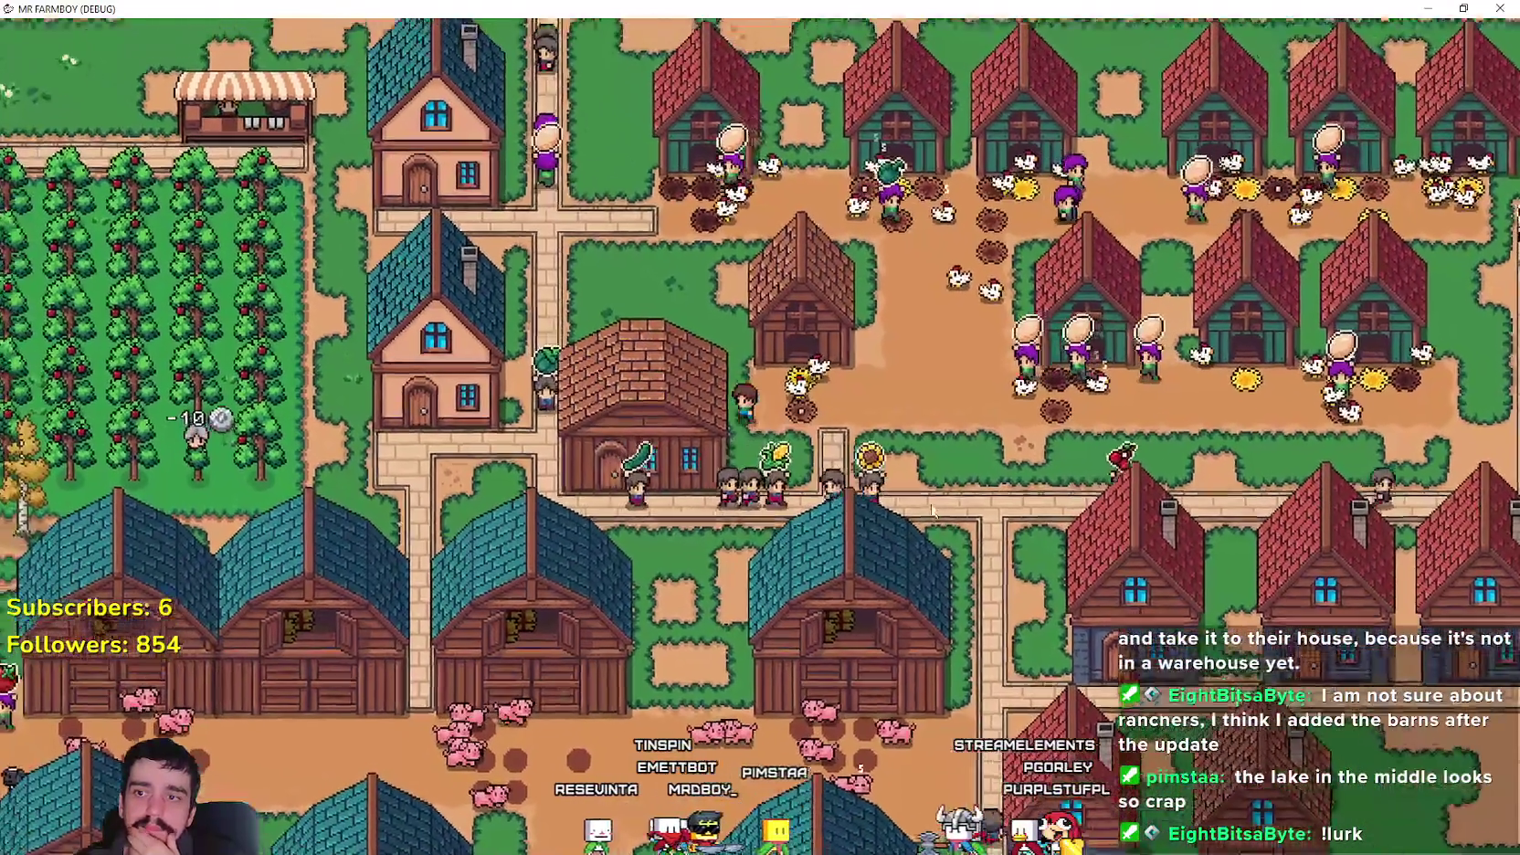
{"action": "key", "text": "alt+Tab"}
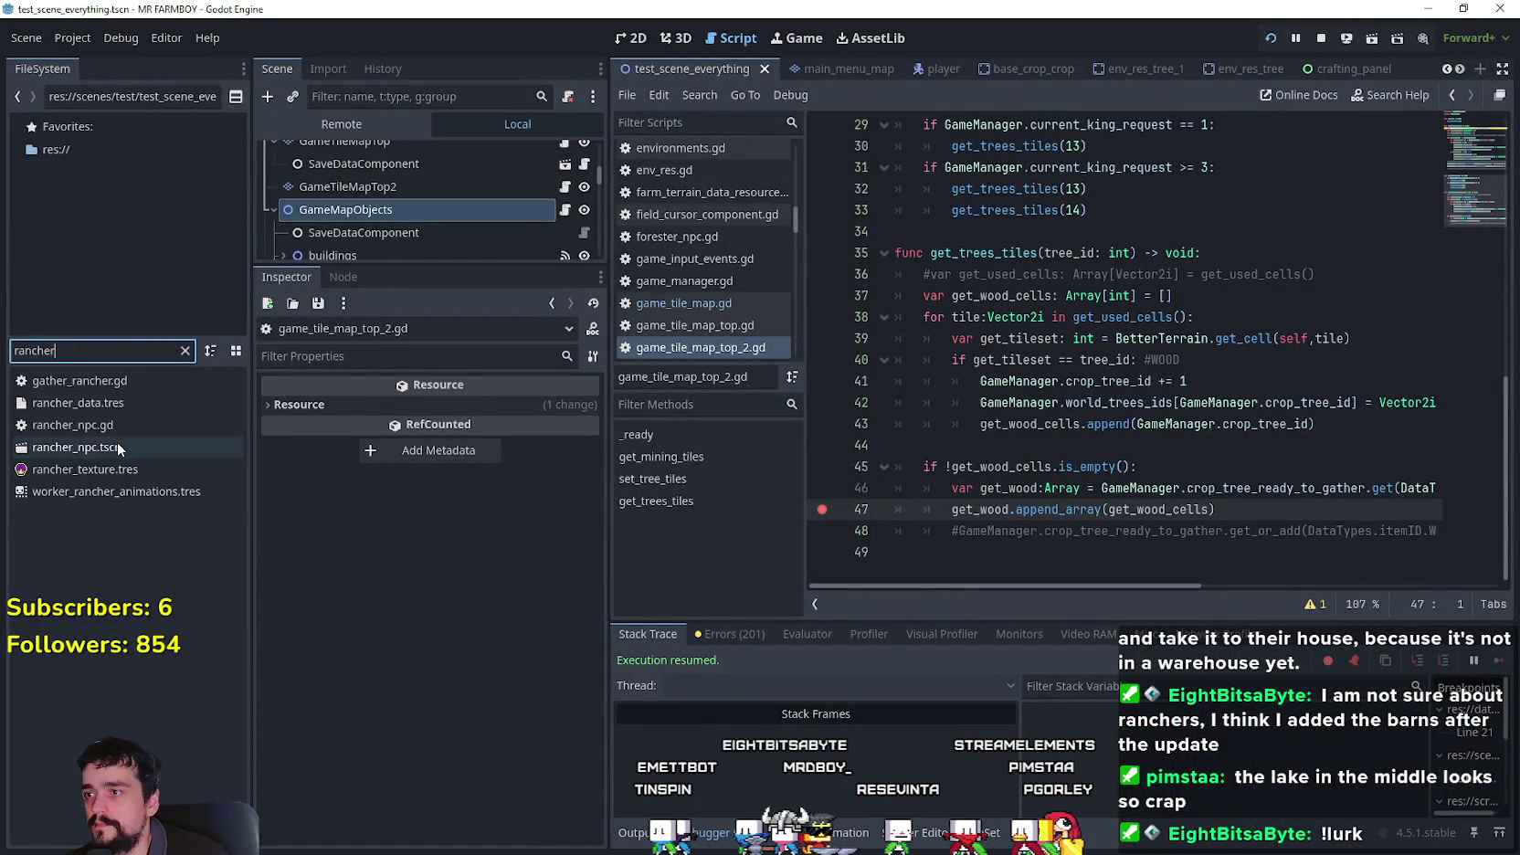
- Open rancher_npc.gd and jump to the _has_warehouse function definition
{"action": "left_click", "coordinate": [565, 157]}
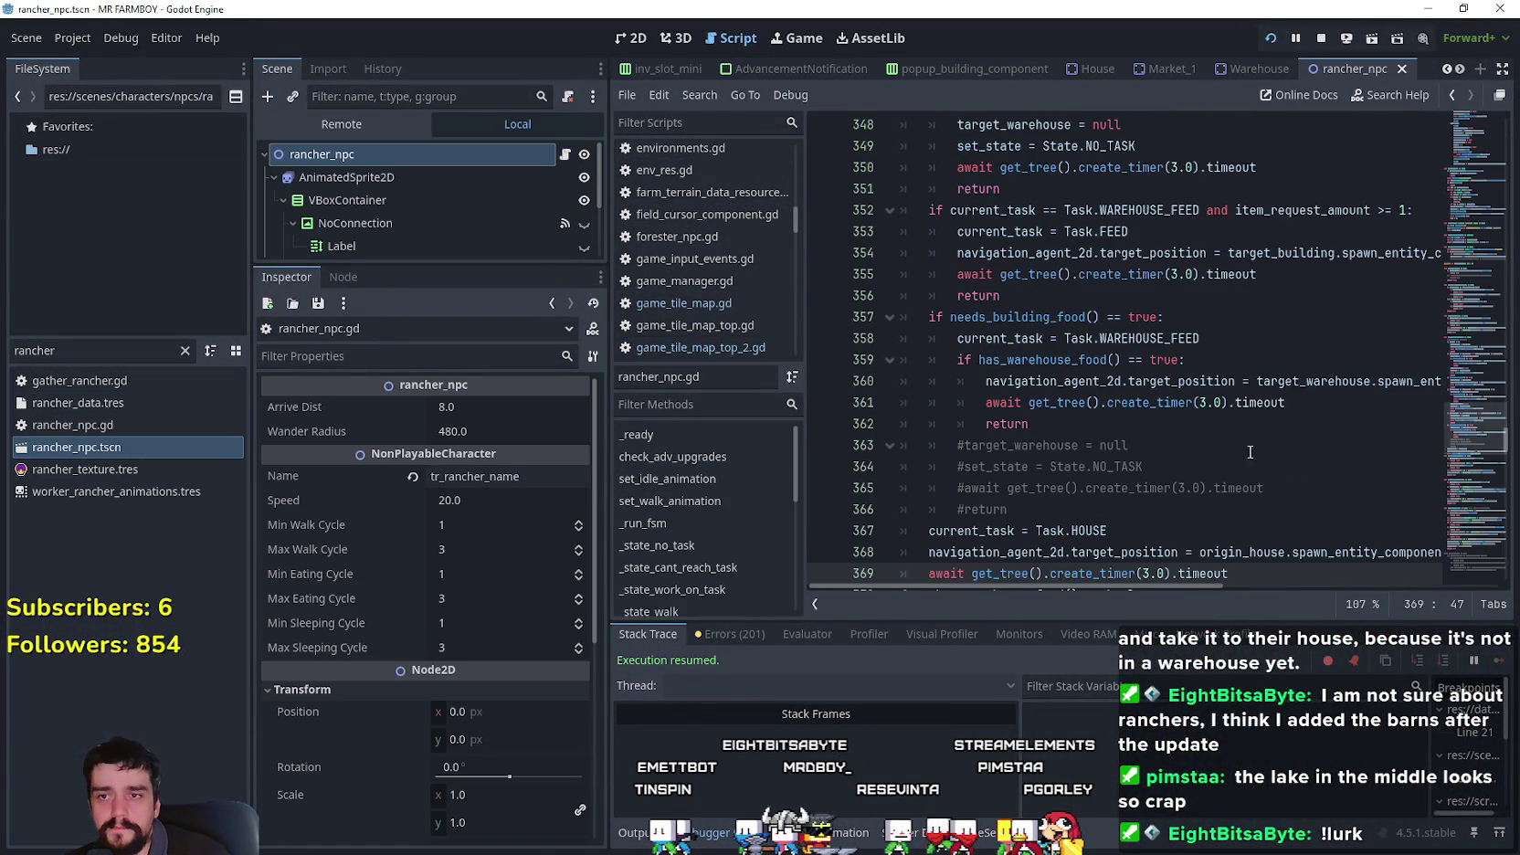
{"action": "scroll", "coordinate": [1181, 418], "scroll_direction": "down", "scroll_amount": 1}
{"action": "scroll", "coordinate": [1171, 520], "scroll_direction": "up", "scroll_amount": 2}
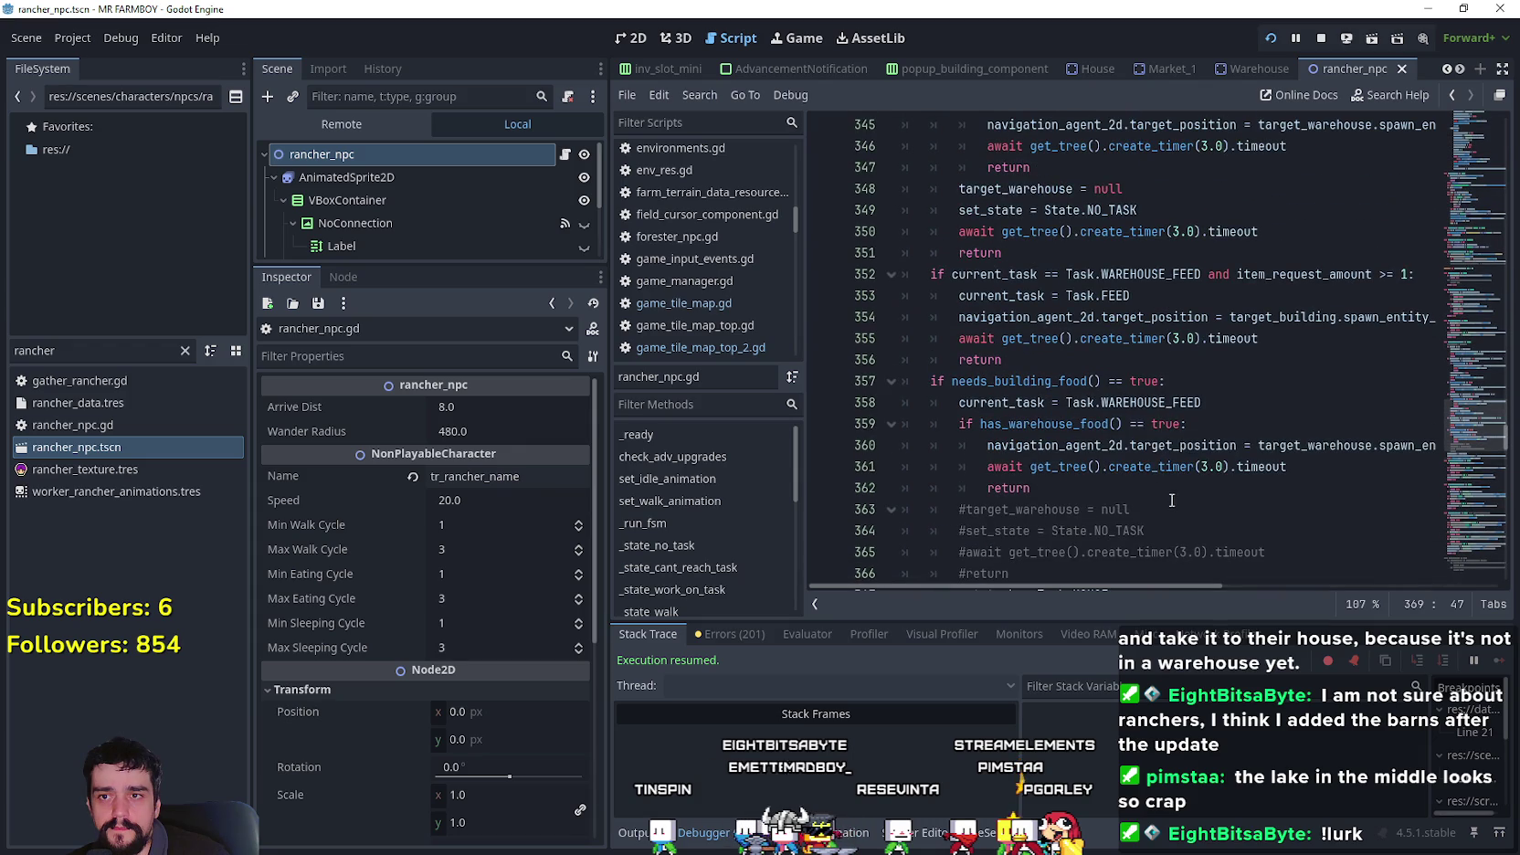
{"action": "scroll", "coordinate": [1248, 531], "scroll_direction": "down", "scroll_amount": 1}
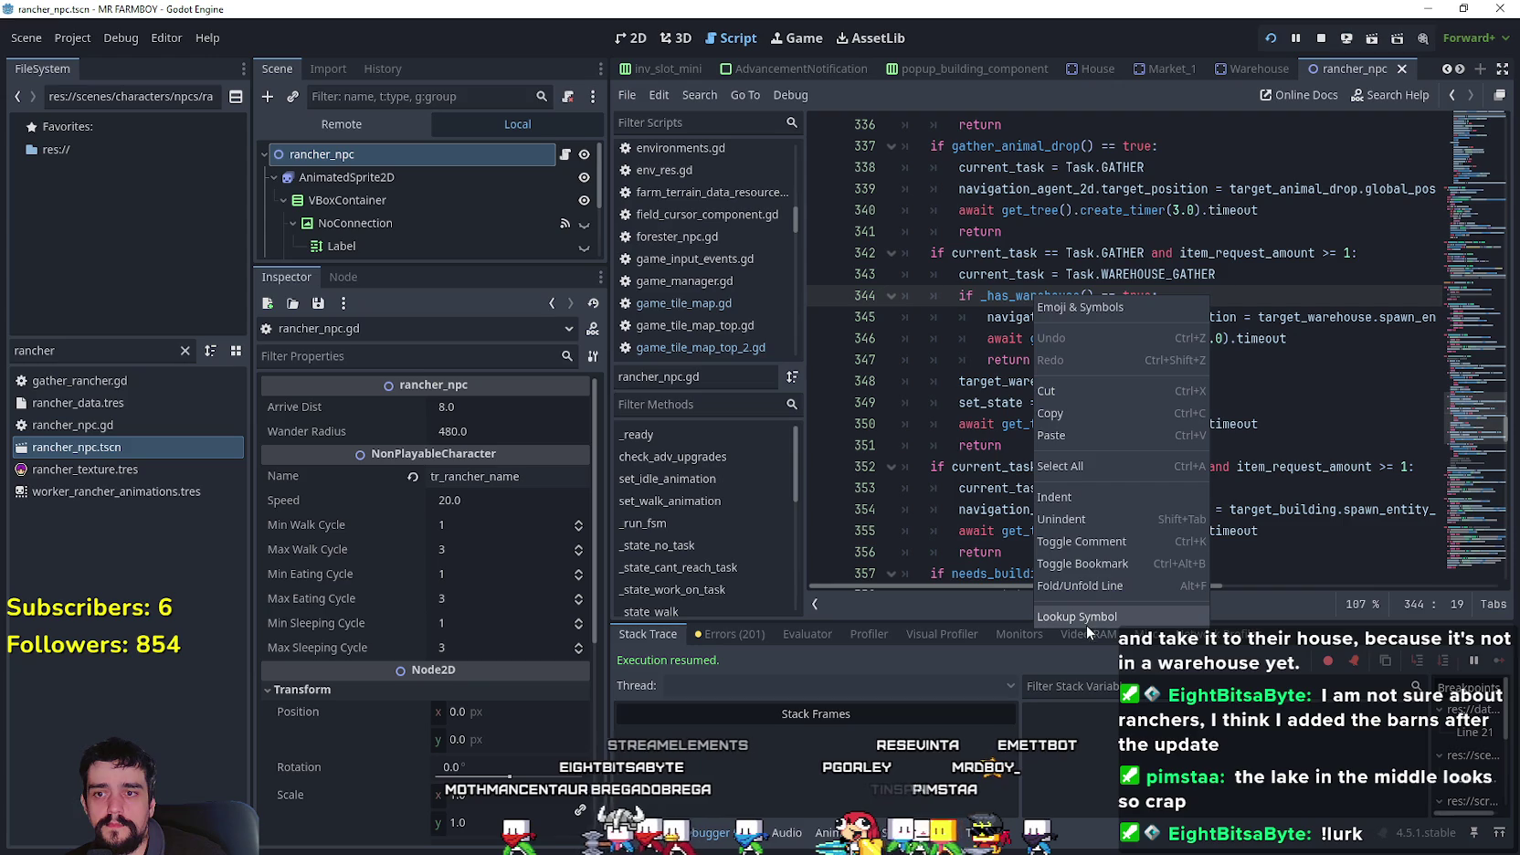
{"action": "left_click", "coordinate": [1083, 614]}
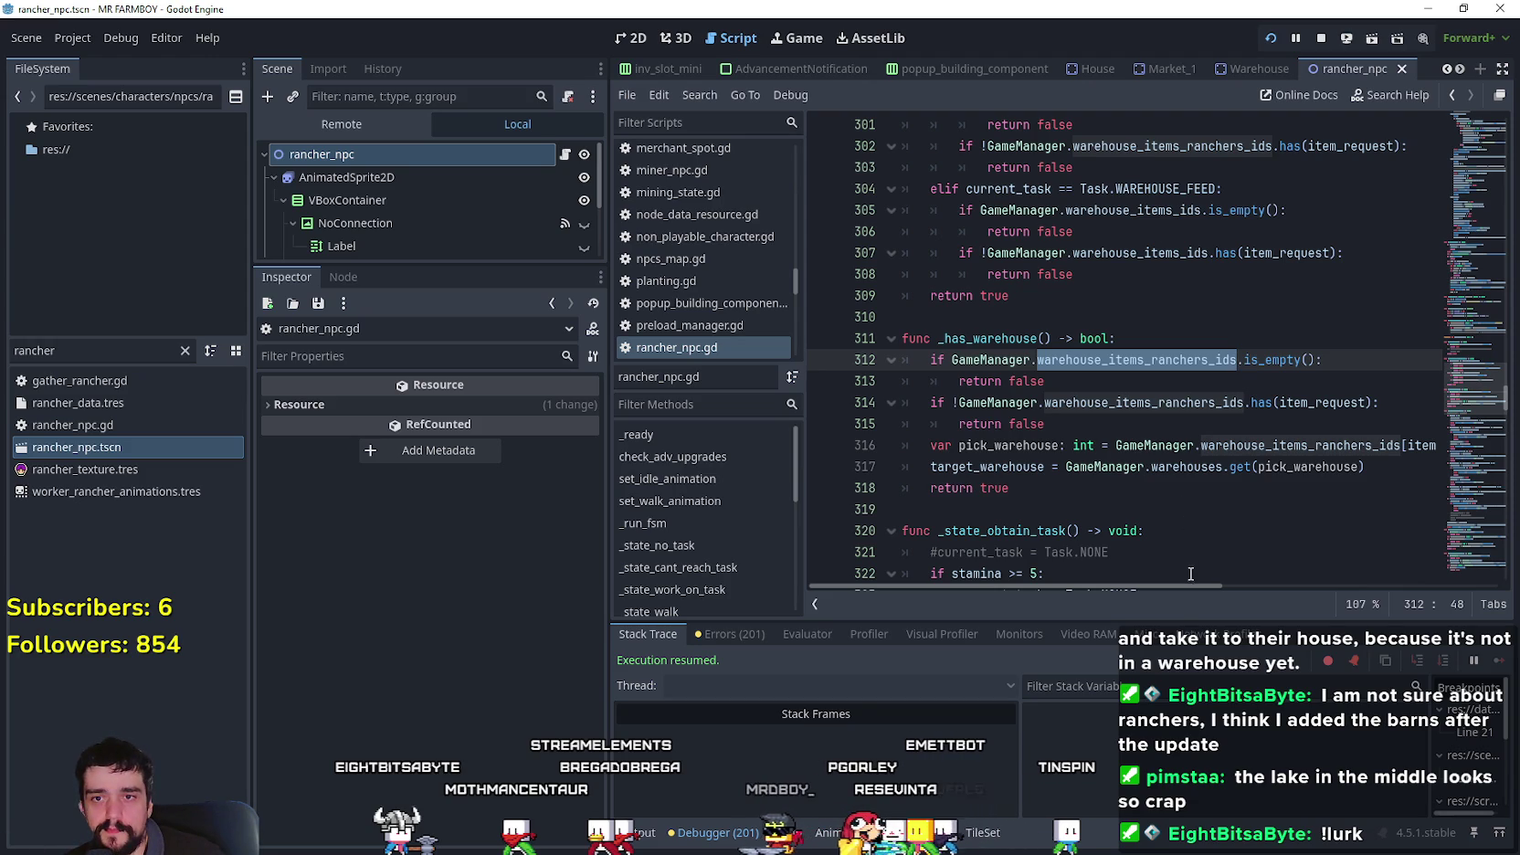
- Review warehouse_items_ranchers_ids usage in _has_warehouse, then return to the running game
{"action": "mouse_move", "coordinate": [1183, 587]}
{"action": "left_mouse_down"}
{"action": "mouse_move", "coordinate": [1382, 593]}
{"action": "mouse_move", "coordinate": [1280, 602]}
{"action": "left_mouse_up"}
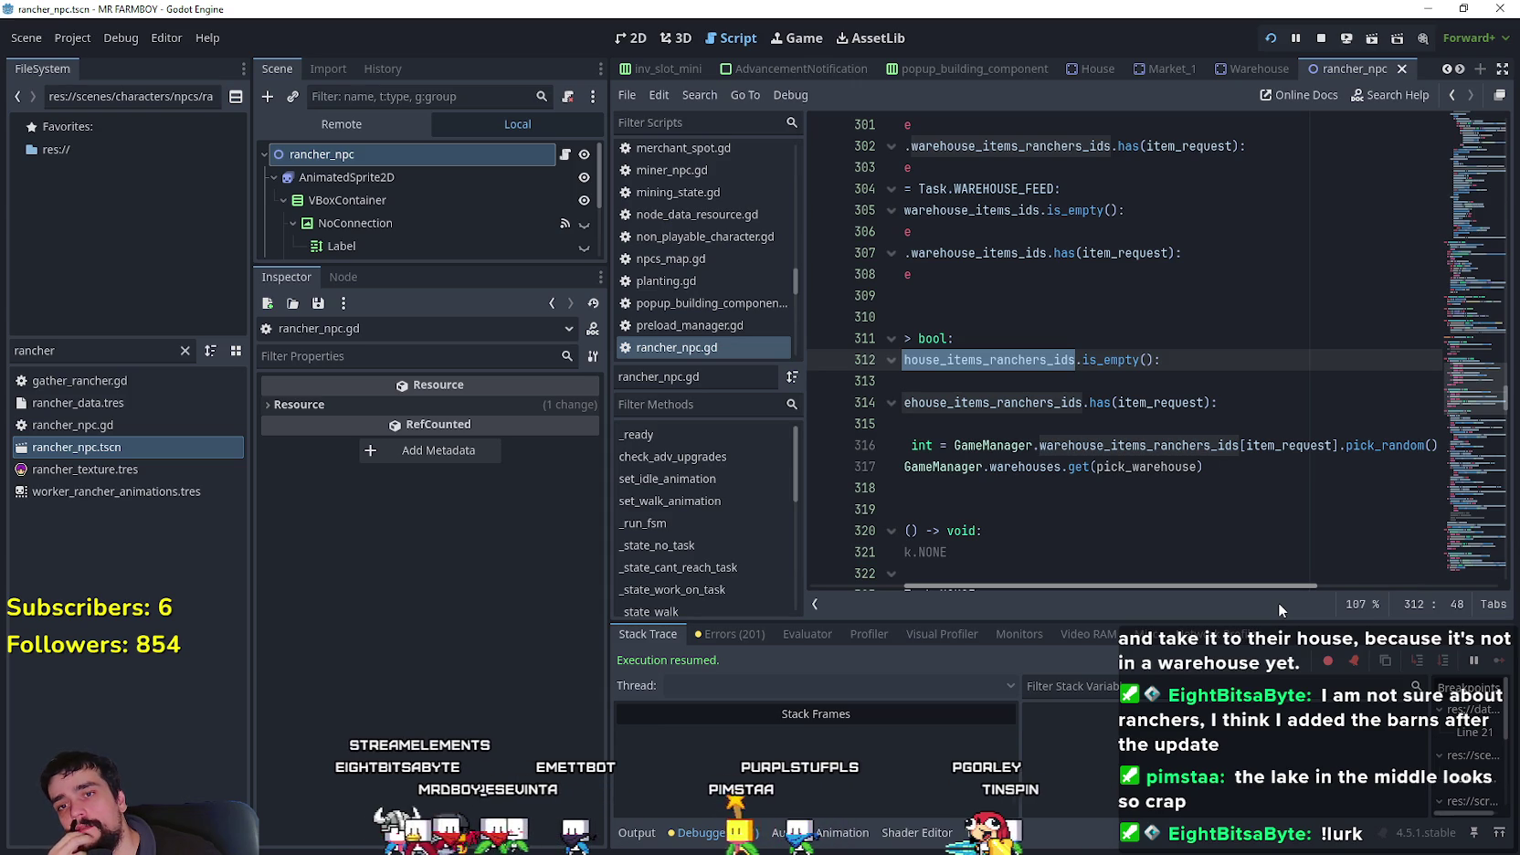
{"action": "left_click_drag", "start_coordinate": [1278, 602], "coordinate": [1131, 588]}
{"action": "left_click", "coordinate": [1057, 513]}
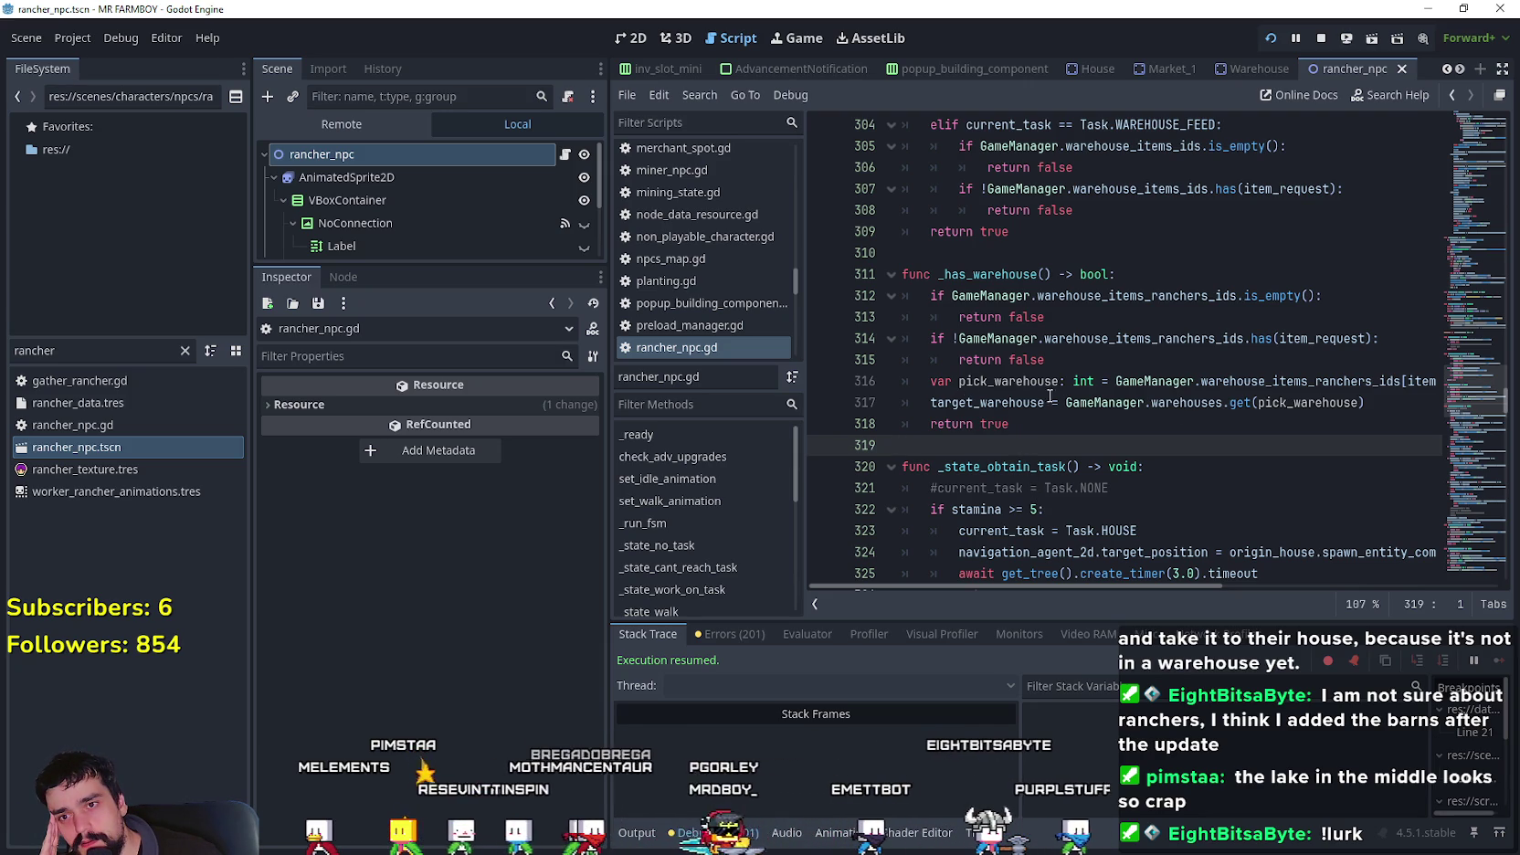
{"action": "double_click", "coordinate": [1297, 381]}
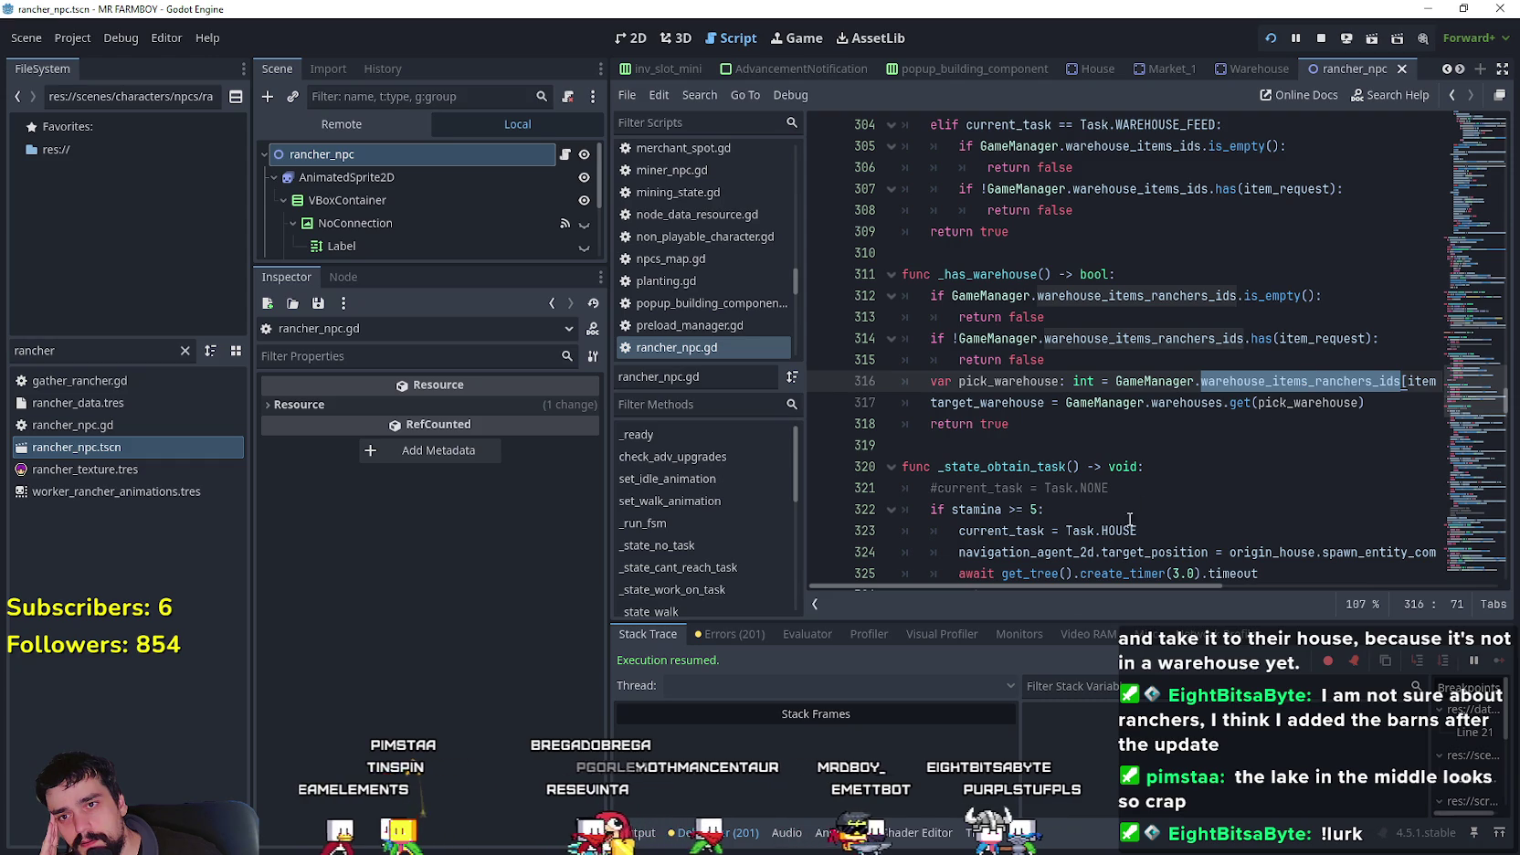
{"action": "mouse_move", "coordinate": [1011, 588]}
{"action": "left_mouse_down"}
{"action": "mouse_move", "coordinate": [1206, 584]}
{"action": "mouse_move", "coordinate": [926, 563]}
{"action": "left_mouse_up"}
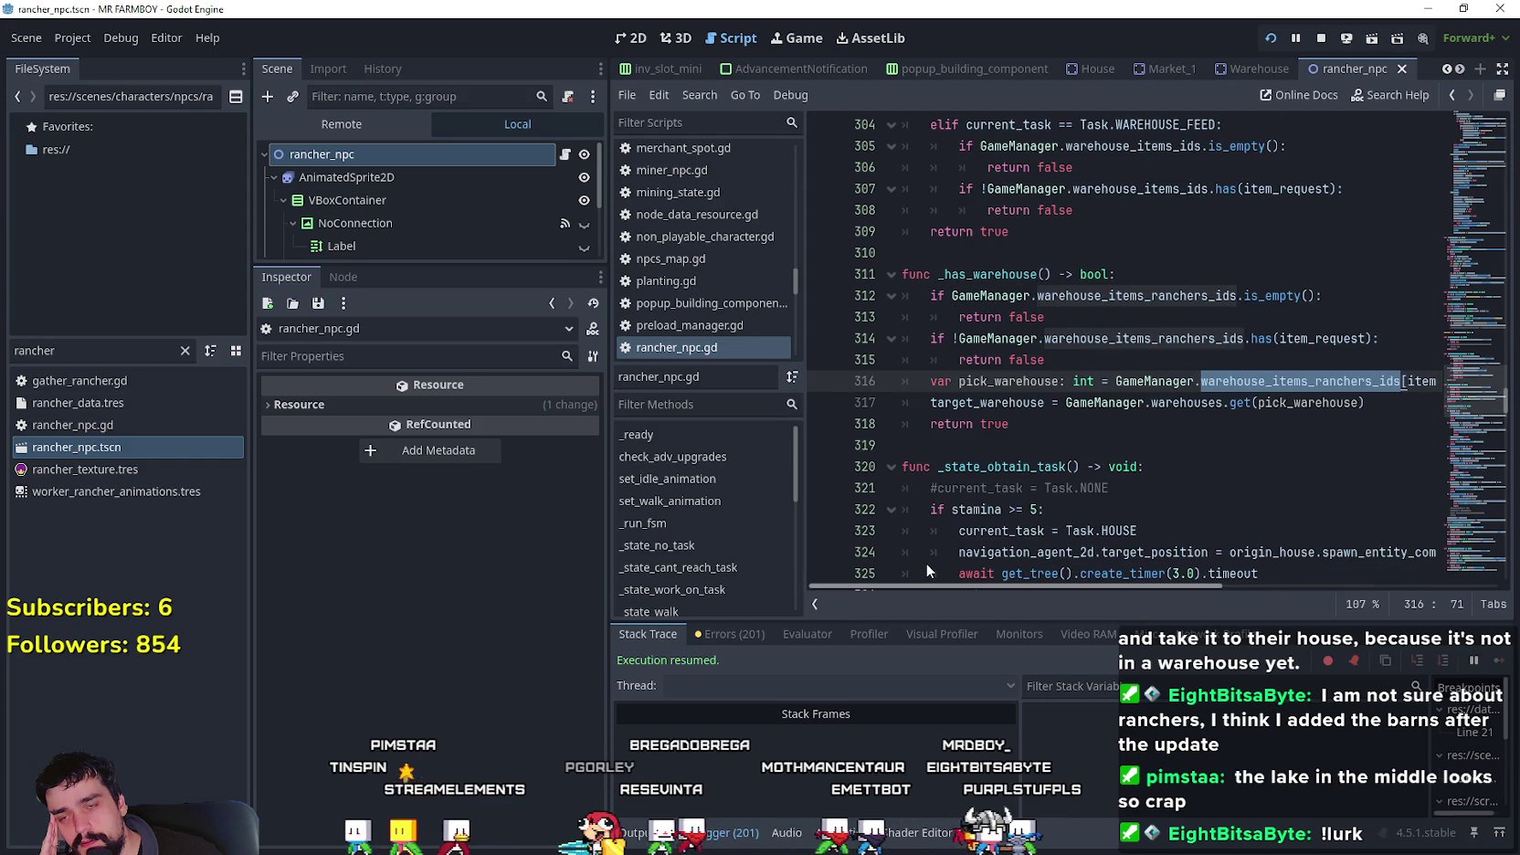
{"action": "left_click", "coordinate": [1011, 446]}
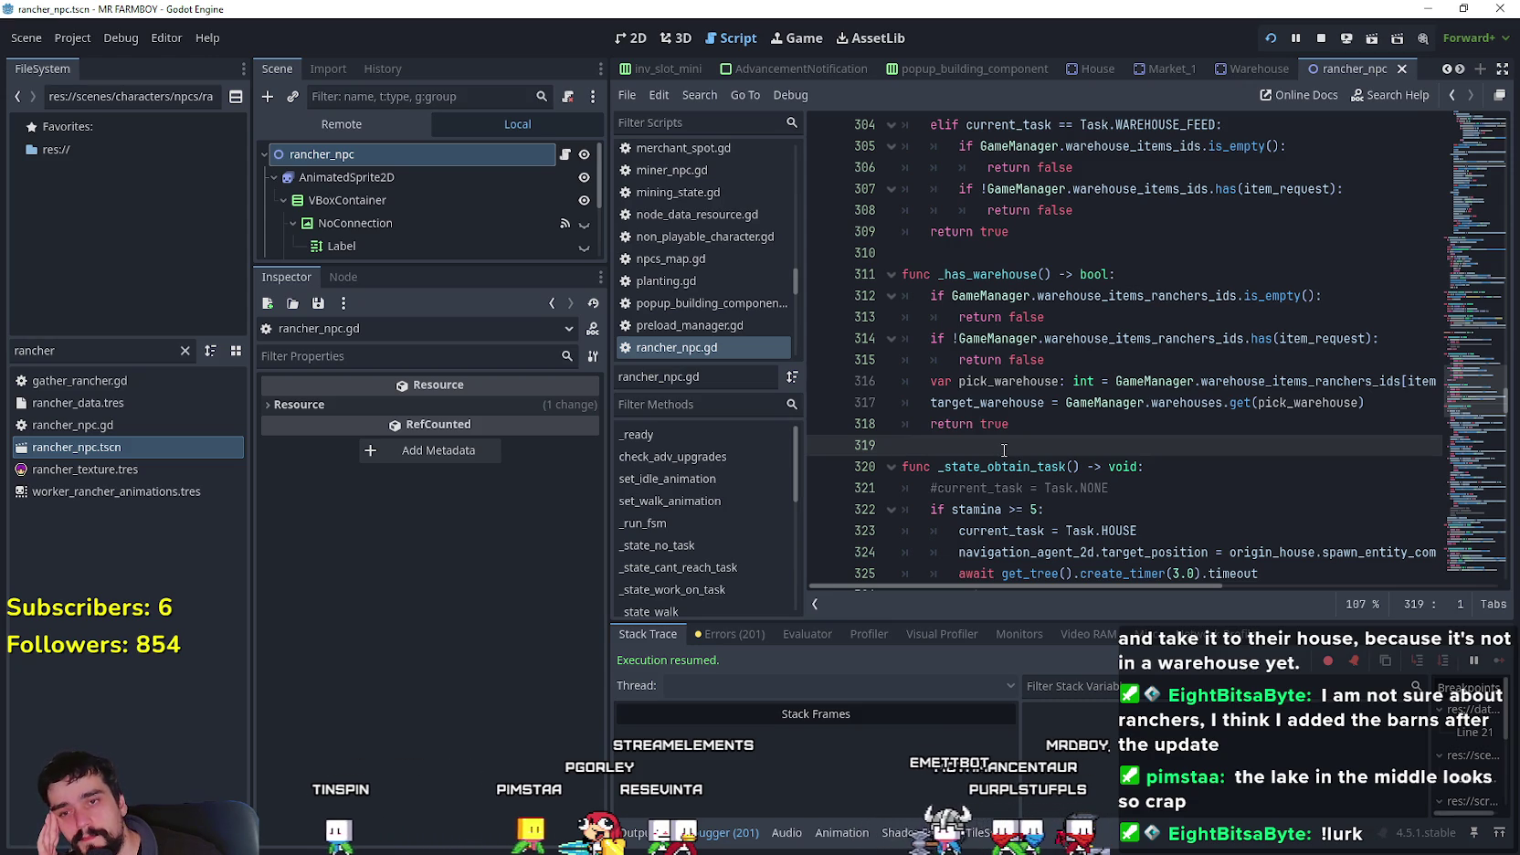
{"action": "double_click", "coordinate": [1160, 340]}
{"action": "left_click", "coordinate": [1115, 445]}
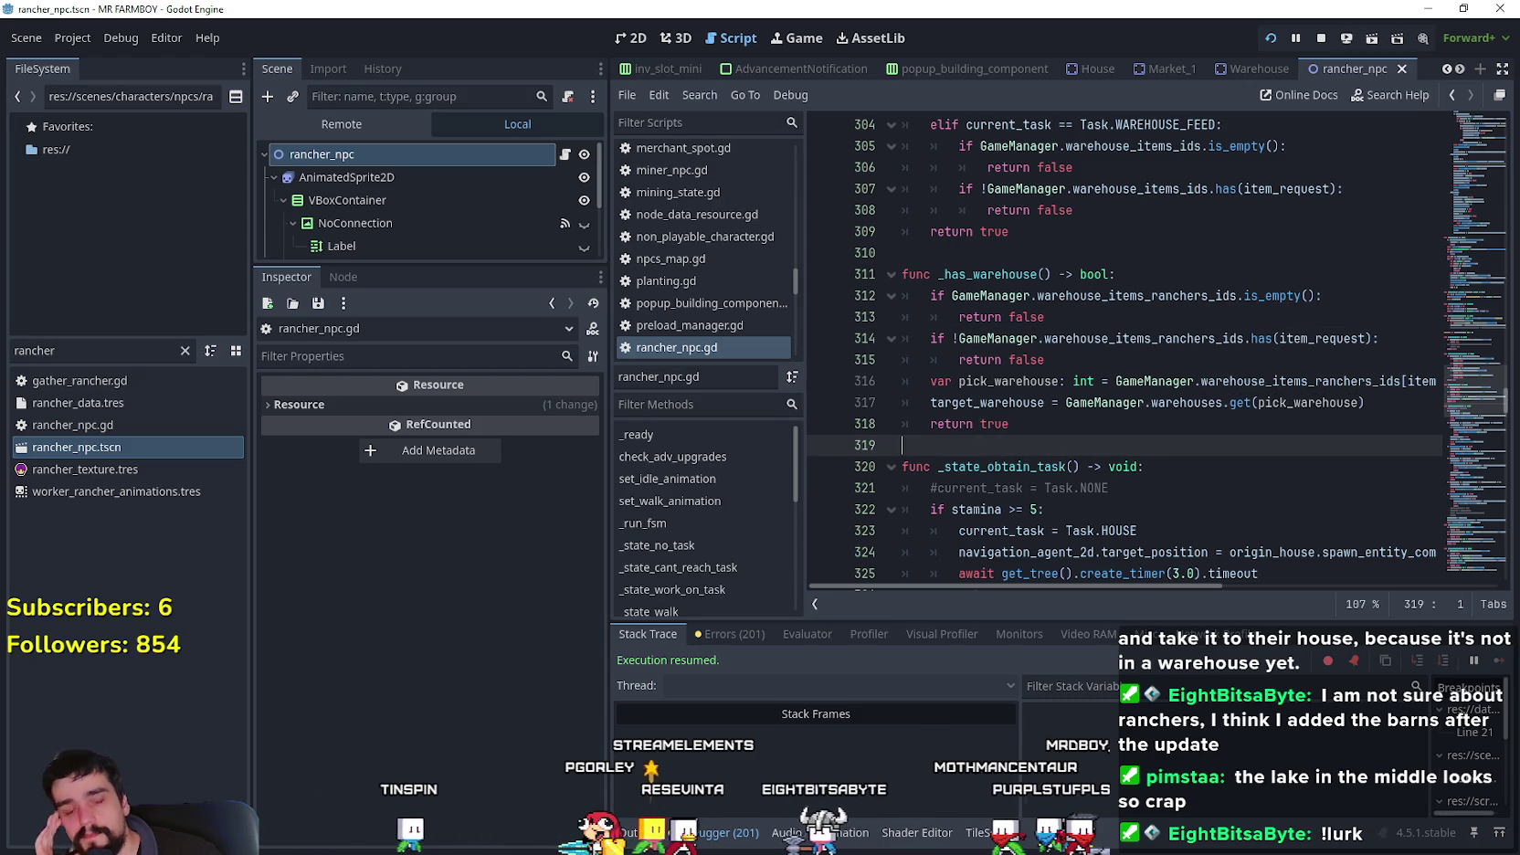
{"action": "key", "text": "alt+Tab"}
- Pan and zoom around the town map, then pause and quit the game
{"action": "scroll", "coordinate": [885, 452], "scroll_direction": "up", "scroll_amount": 2}
{"action": "scroll", "coordinate": [884, 452], "scroll_direction": "up", "scroll_amount": 2}
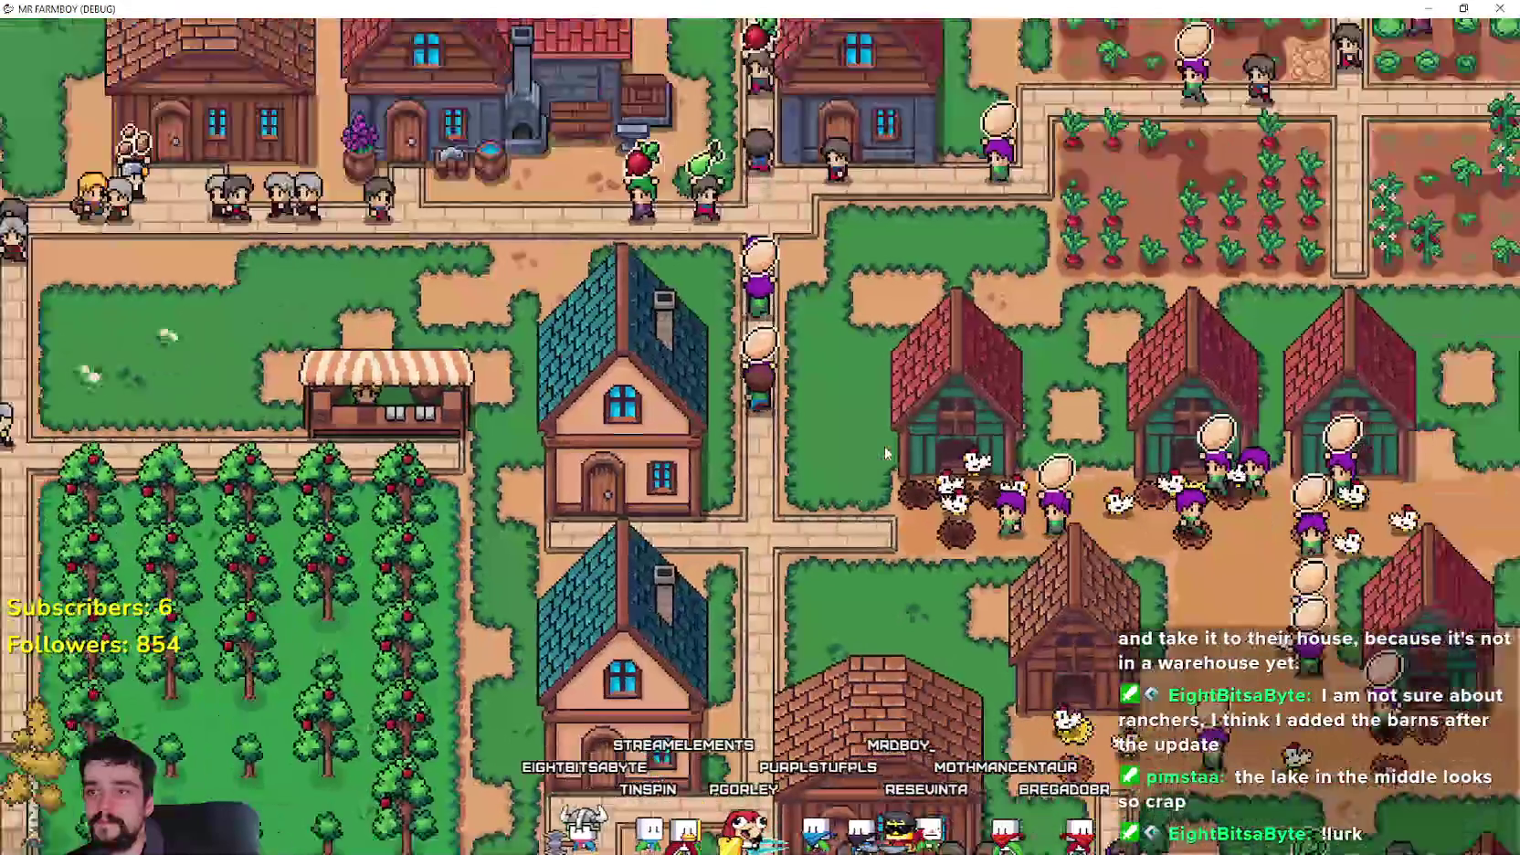
{"action": "scroll", "coordinate": [884, 453], "scroll_direction": "down", "scroll_amount": 2}
{"action": "key", "text": "w"}
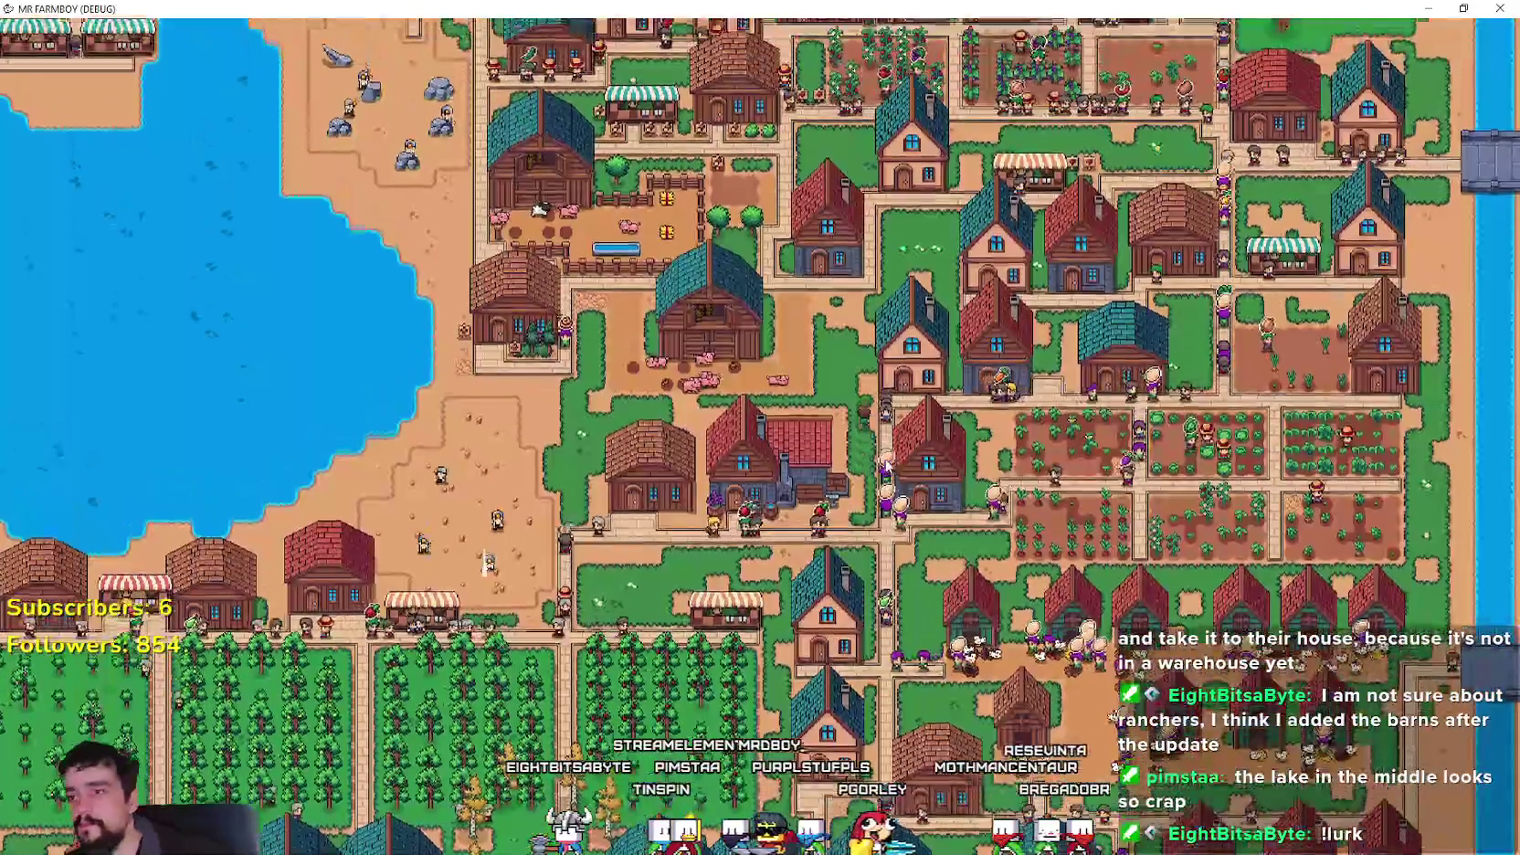
{"action": "key", "text": "a"}
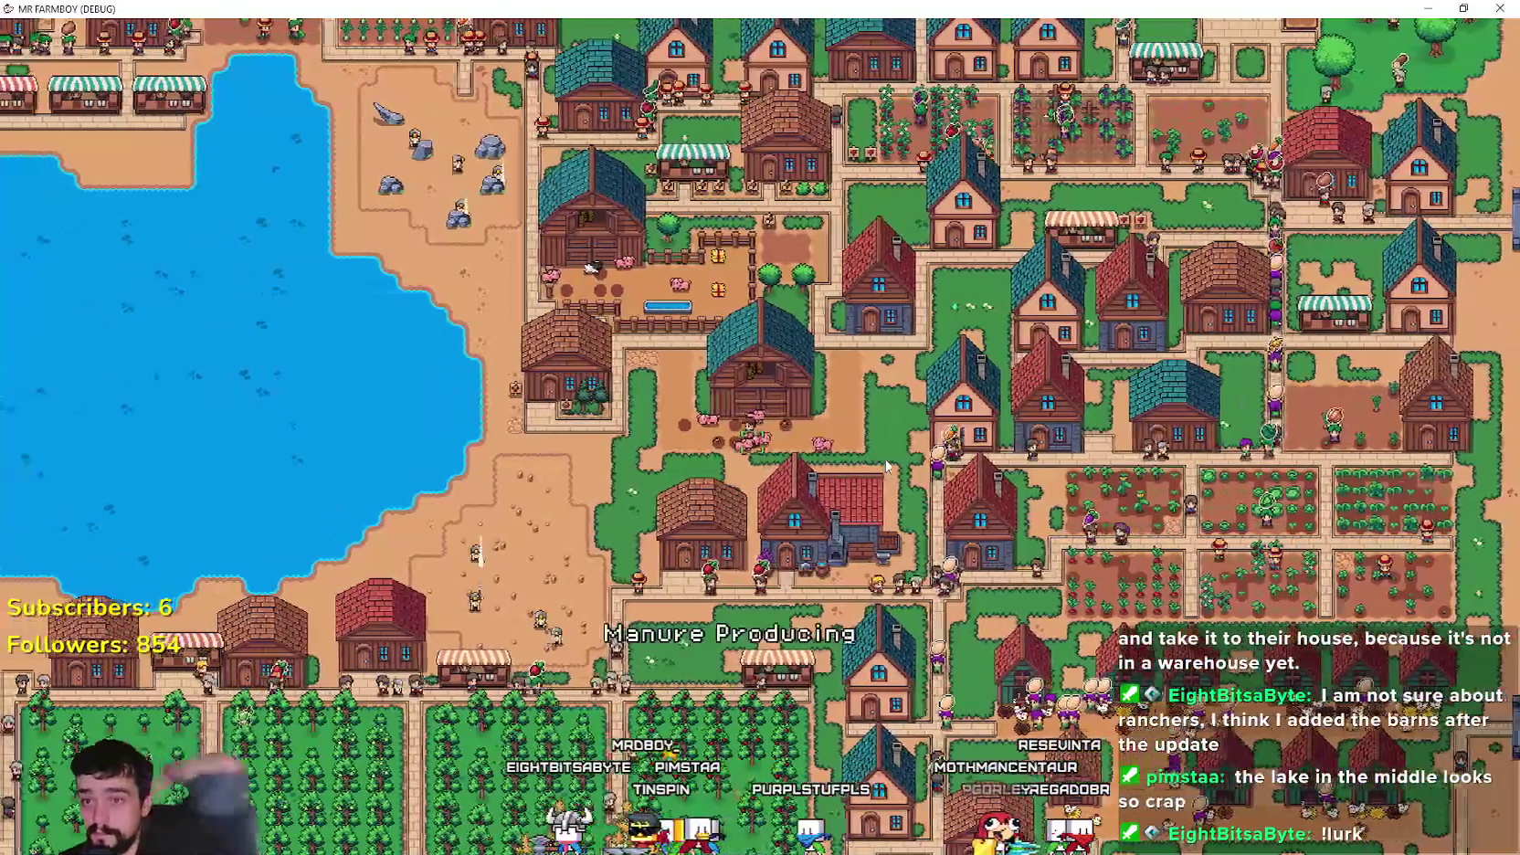
{"action": "scroll", "coordinate": [721, 438], "scroll_direction": "down", "scroll_amount": 3}
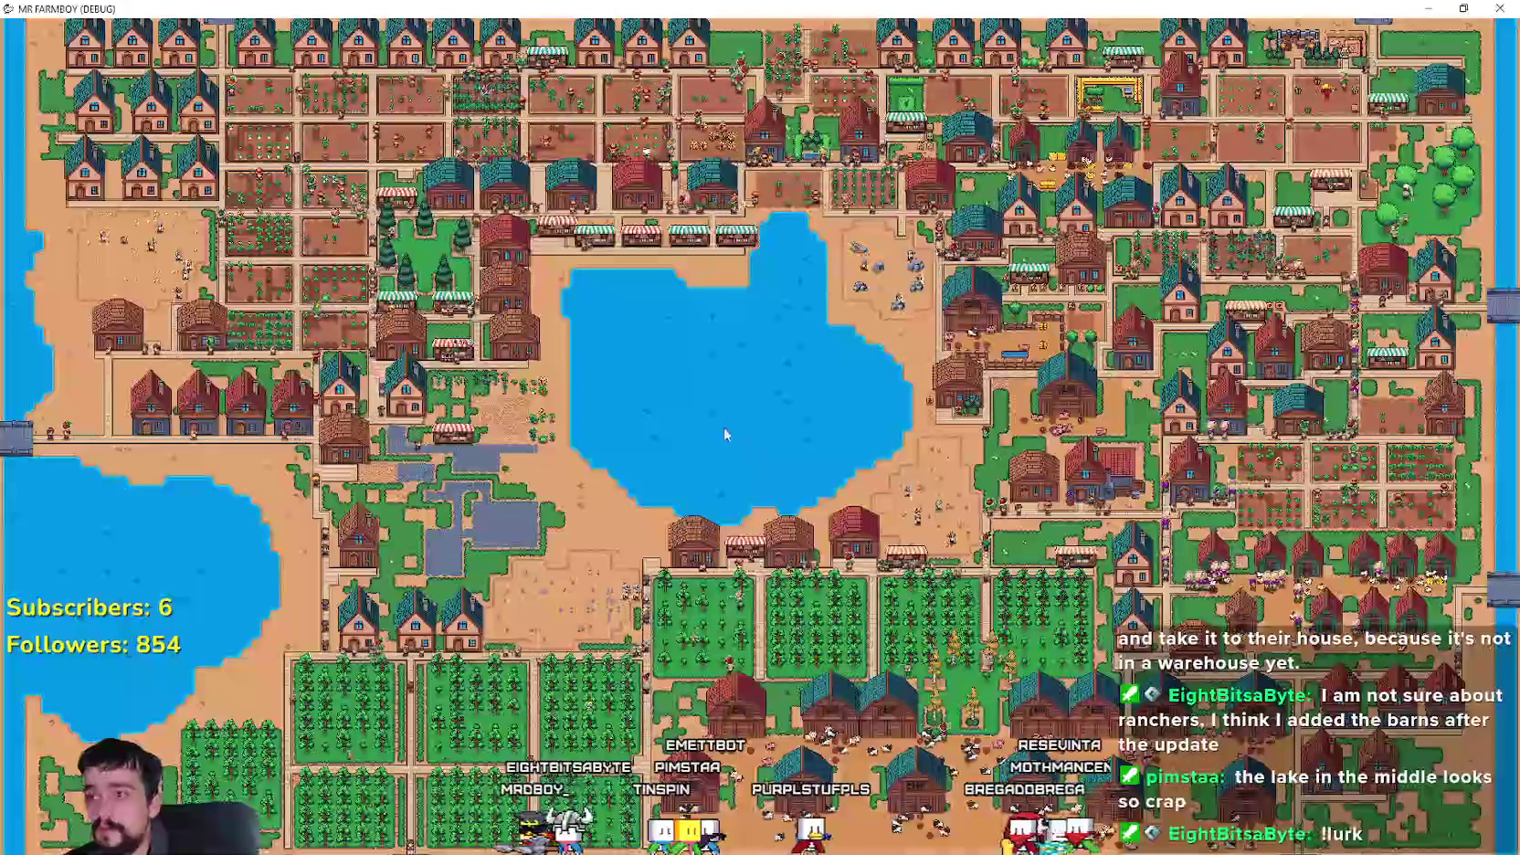
{"action": "scroll", "coordinate": [712, 414], "scroll_direction": "up", "scroll_amount": 3}
{"action": "key", "text": "d"}
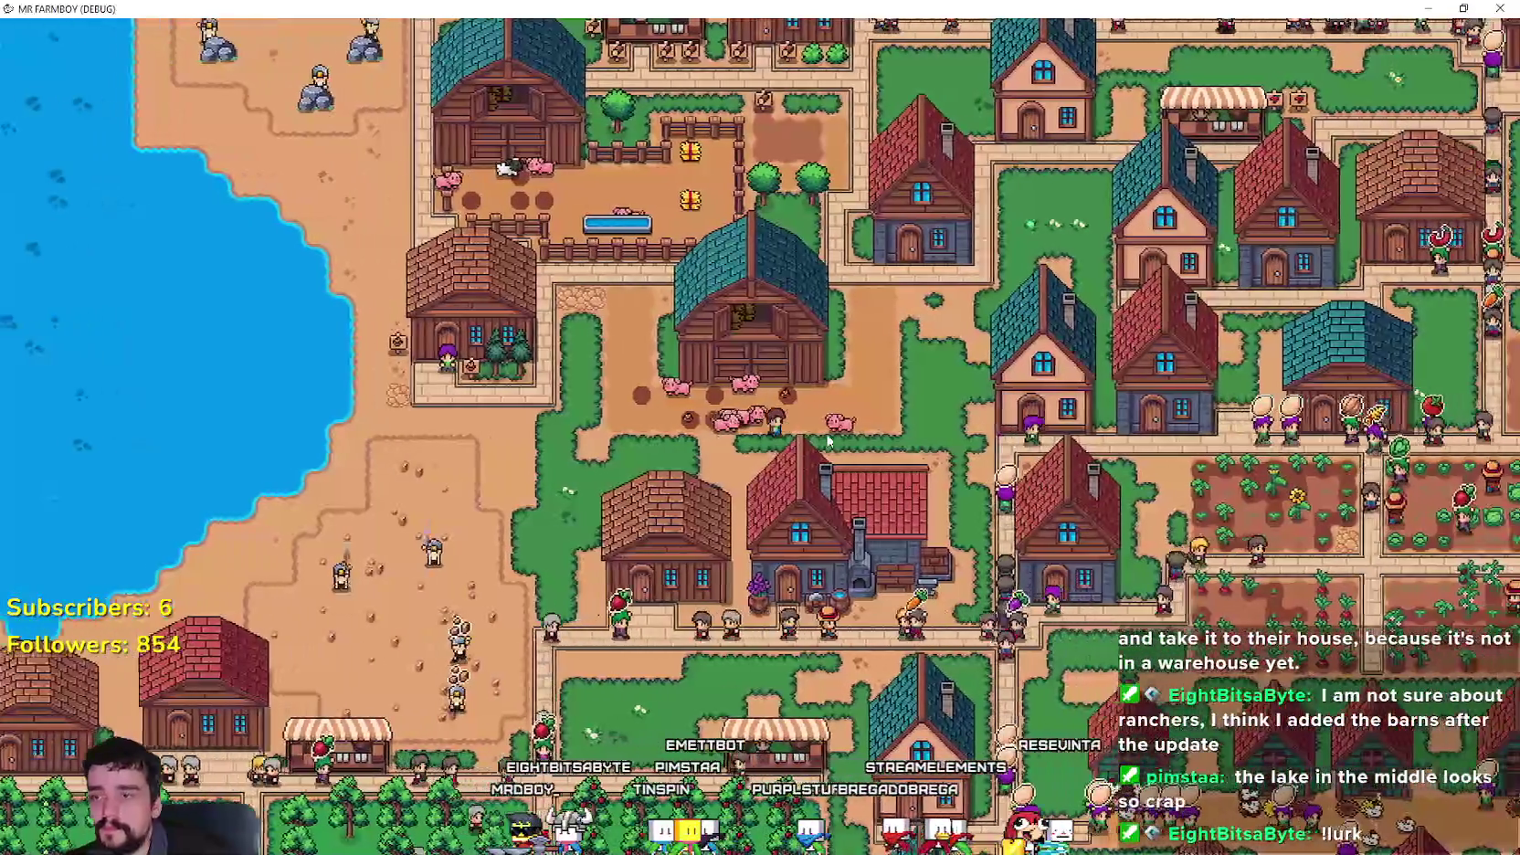
{"action": "key", "text": "Escape"}
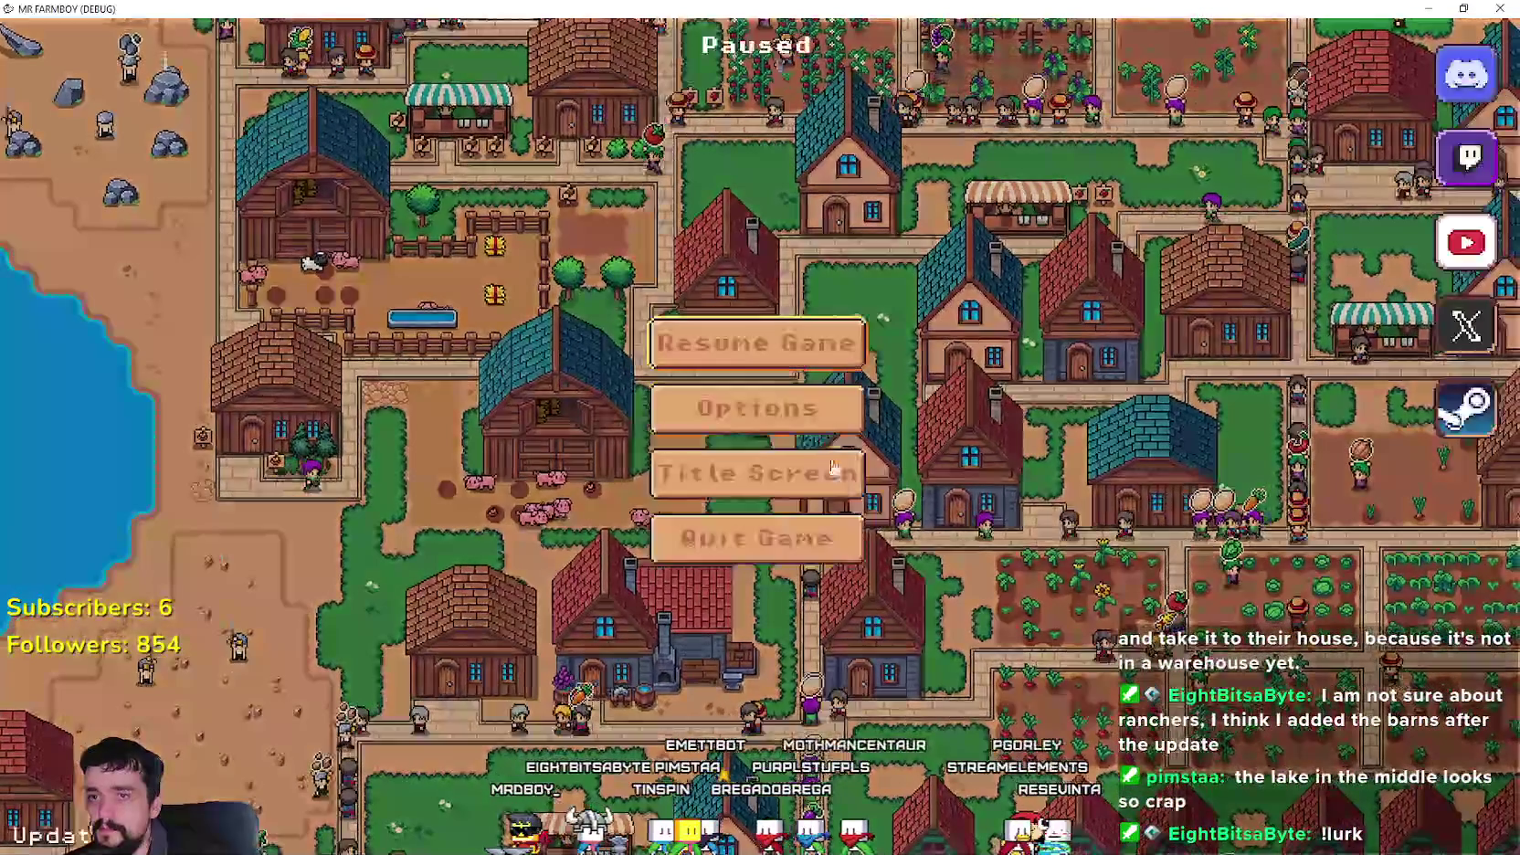
{"action": "left_click", "coordinate": [813, 544]}
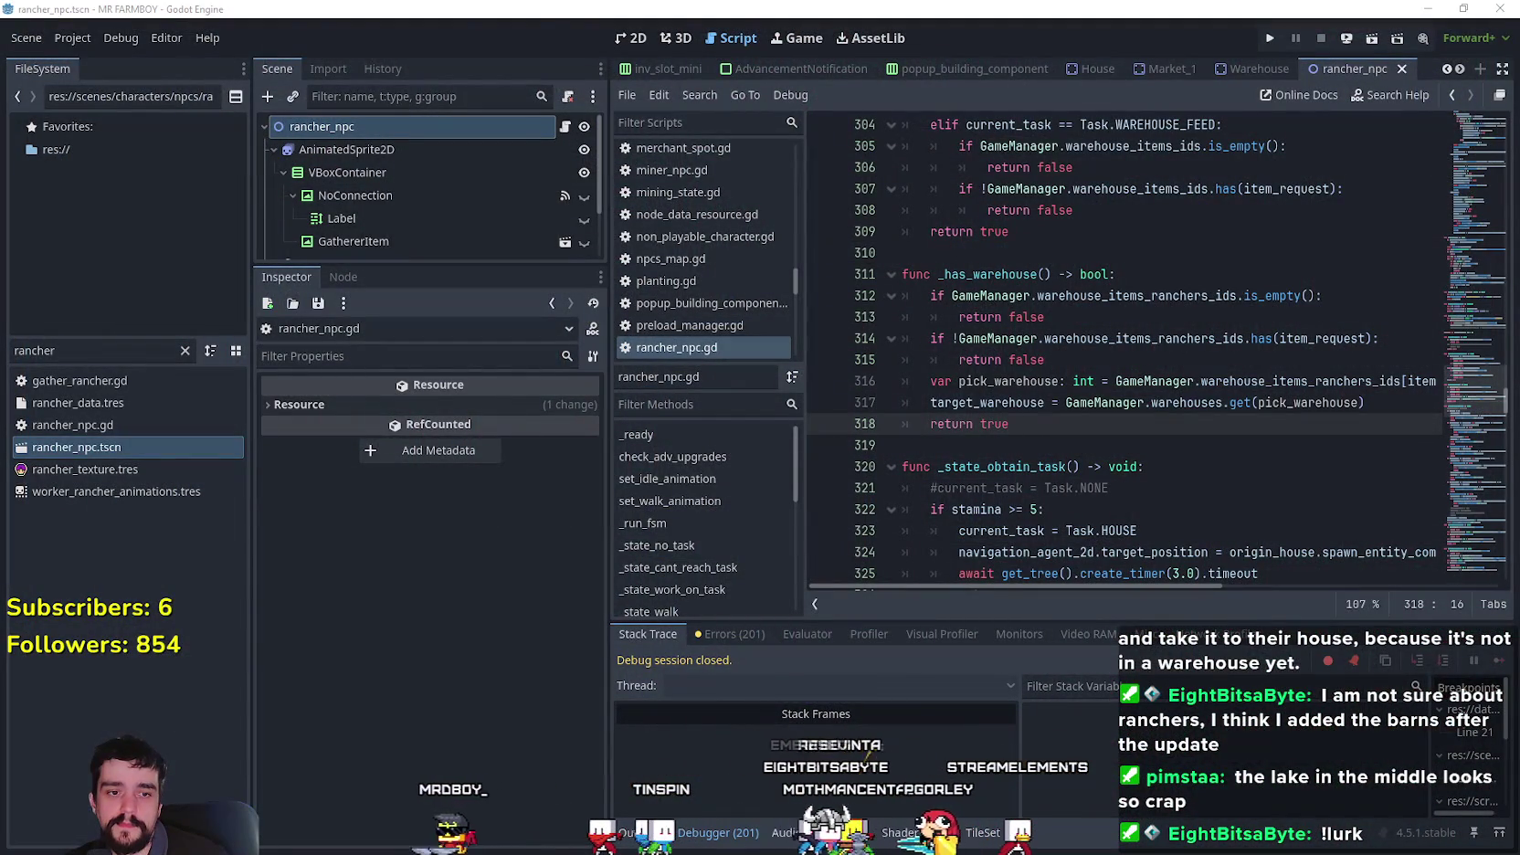
- Back in the editor, look up the check_warehouse_gather definition in rancher_npc.gd
{"action": "key", "text": "alt+Tab"}
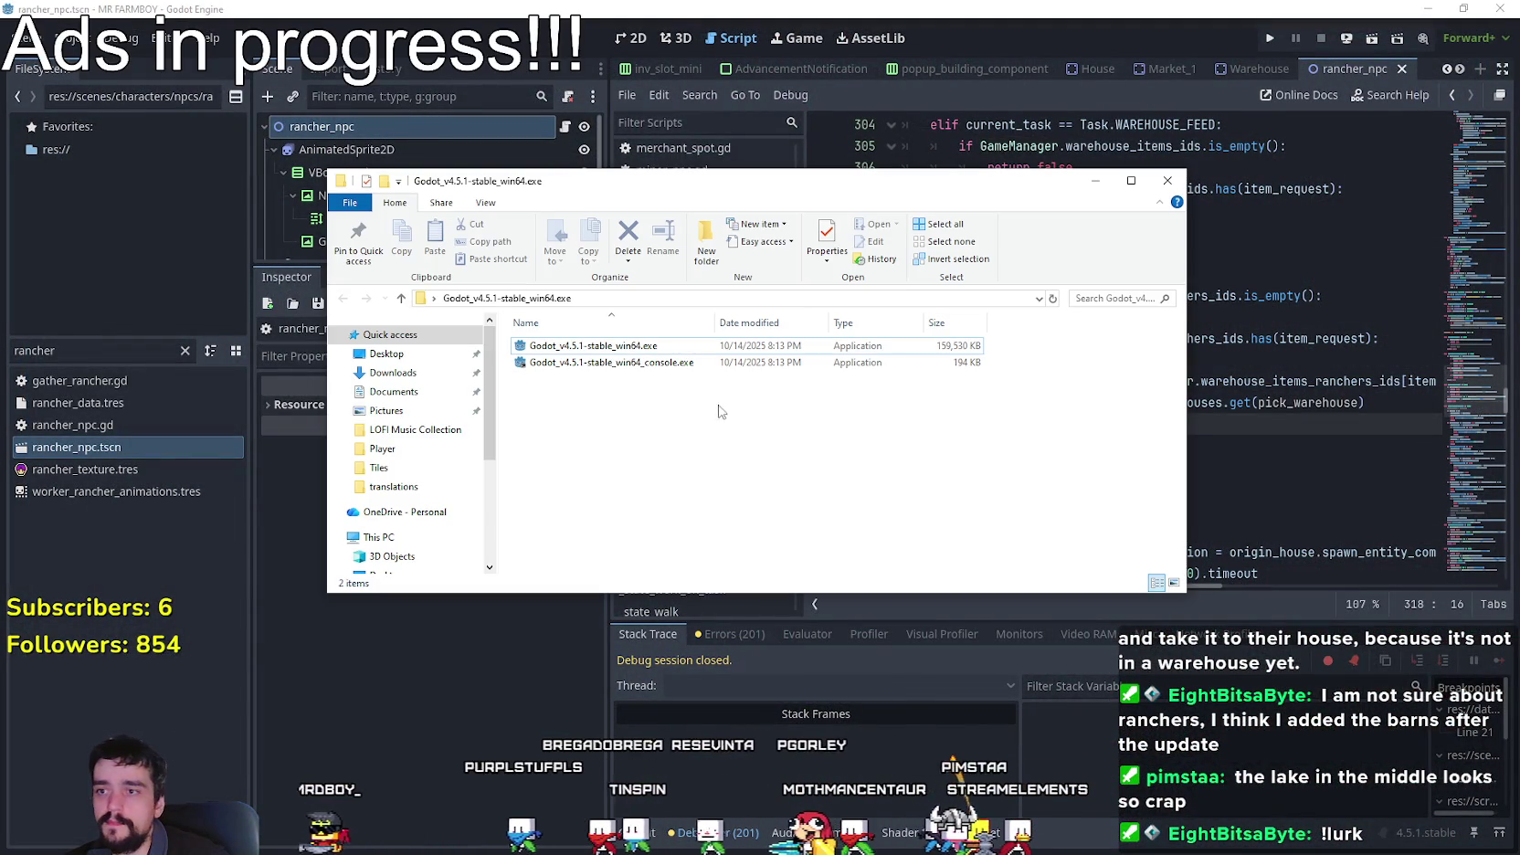
{"action": "key", "text": "Return"}
{"action": "left_click", "coordinate": [1476, 258]}
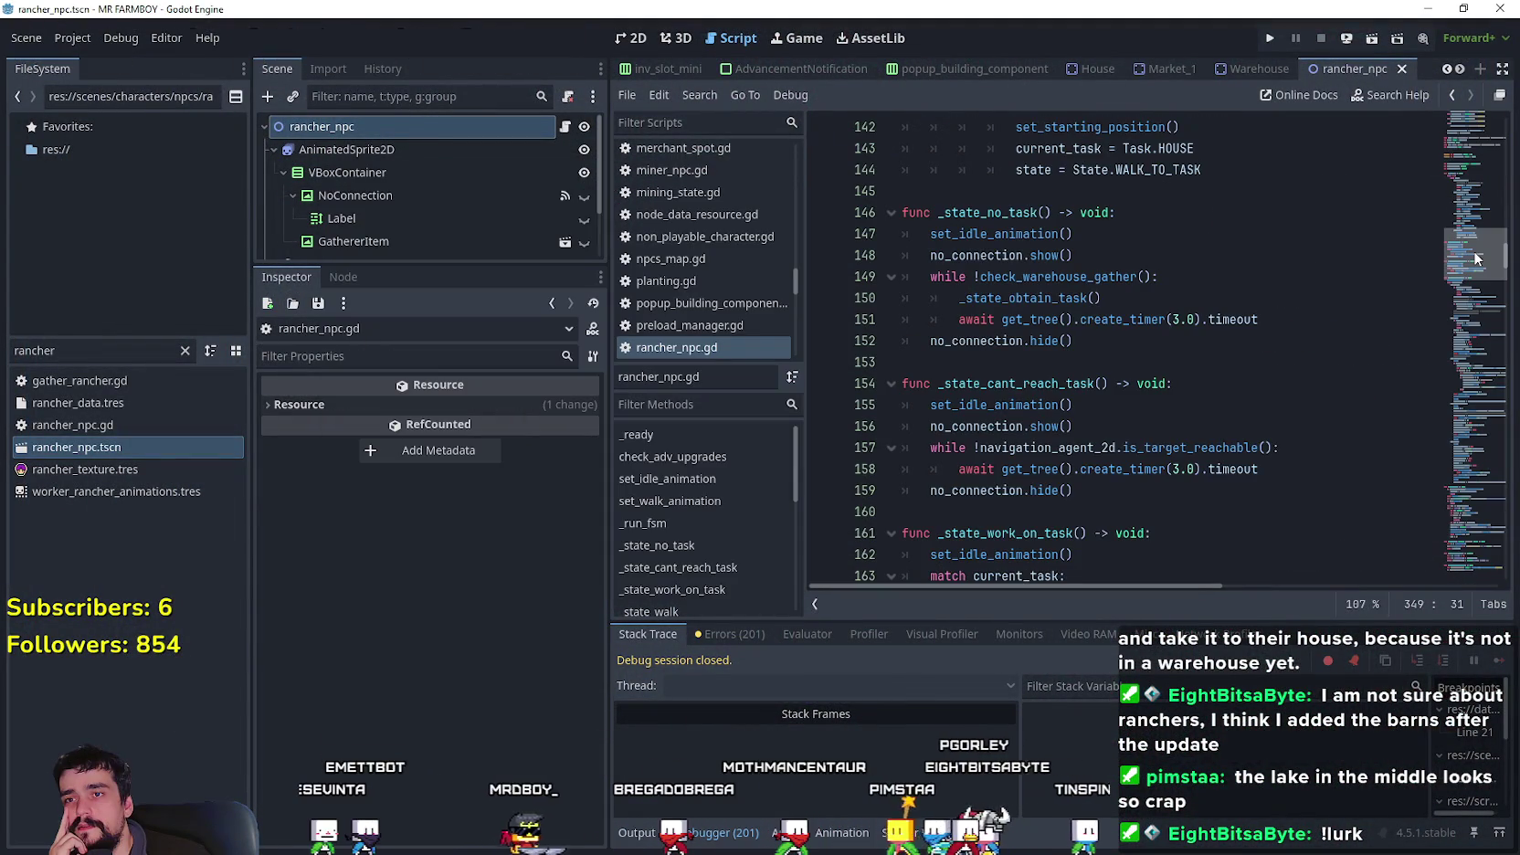
{"action": "right_click", "coordinate": [1118, 274]}
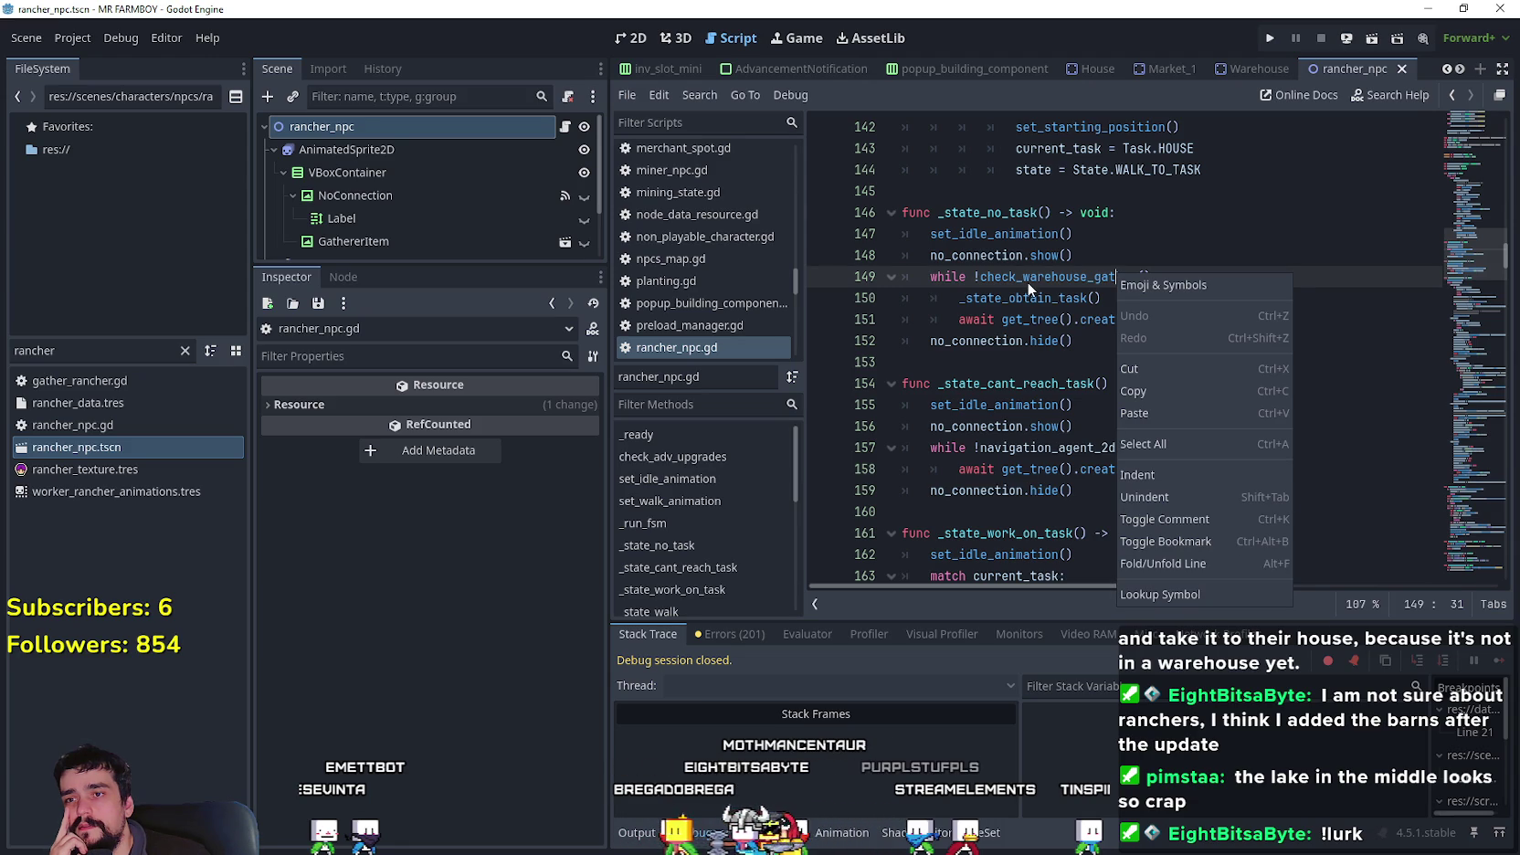
{"action": "left_click", "coordinate": [1027, 281]}
{"action": "right_click", "coordinate": [1068, 277]}
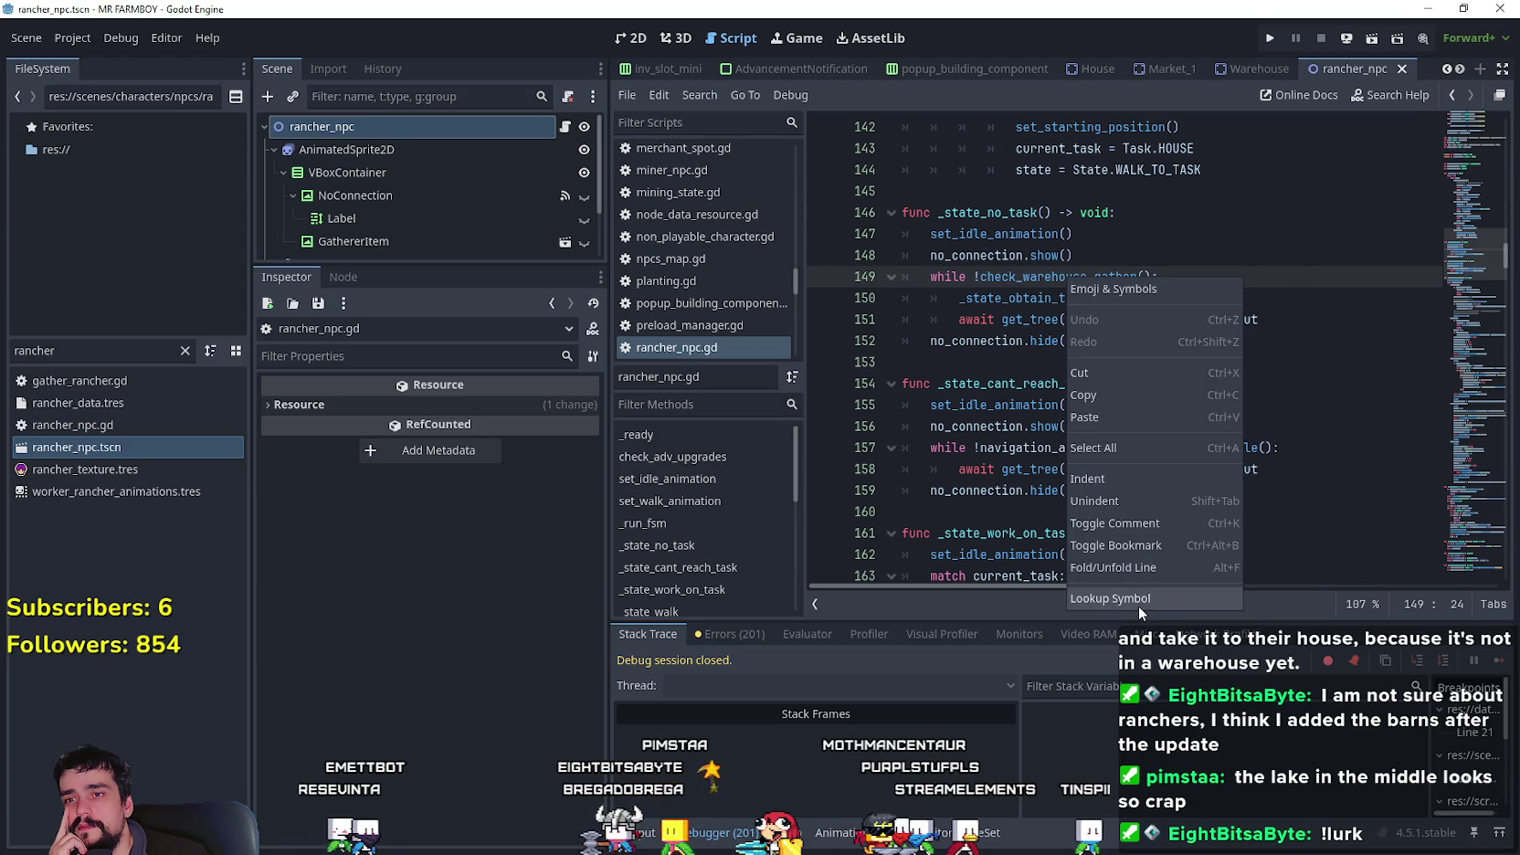
{"action": "left_click", "coordinate": [1137, 606]}
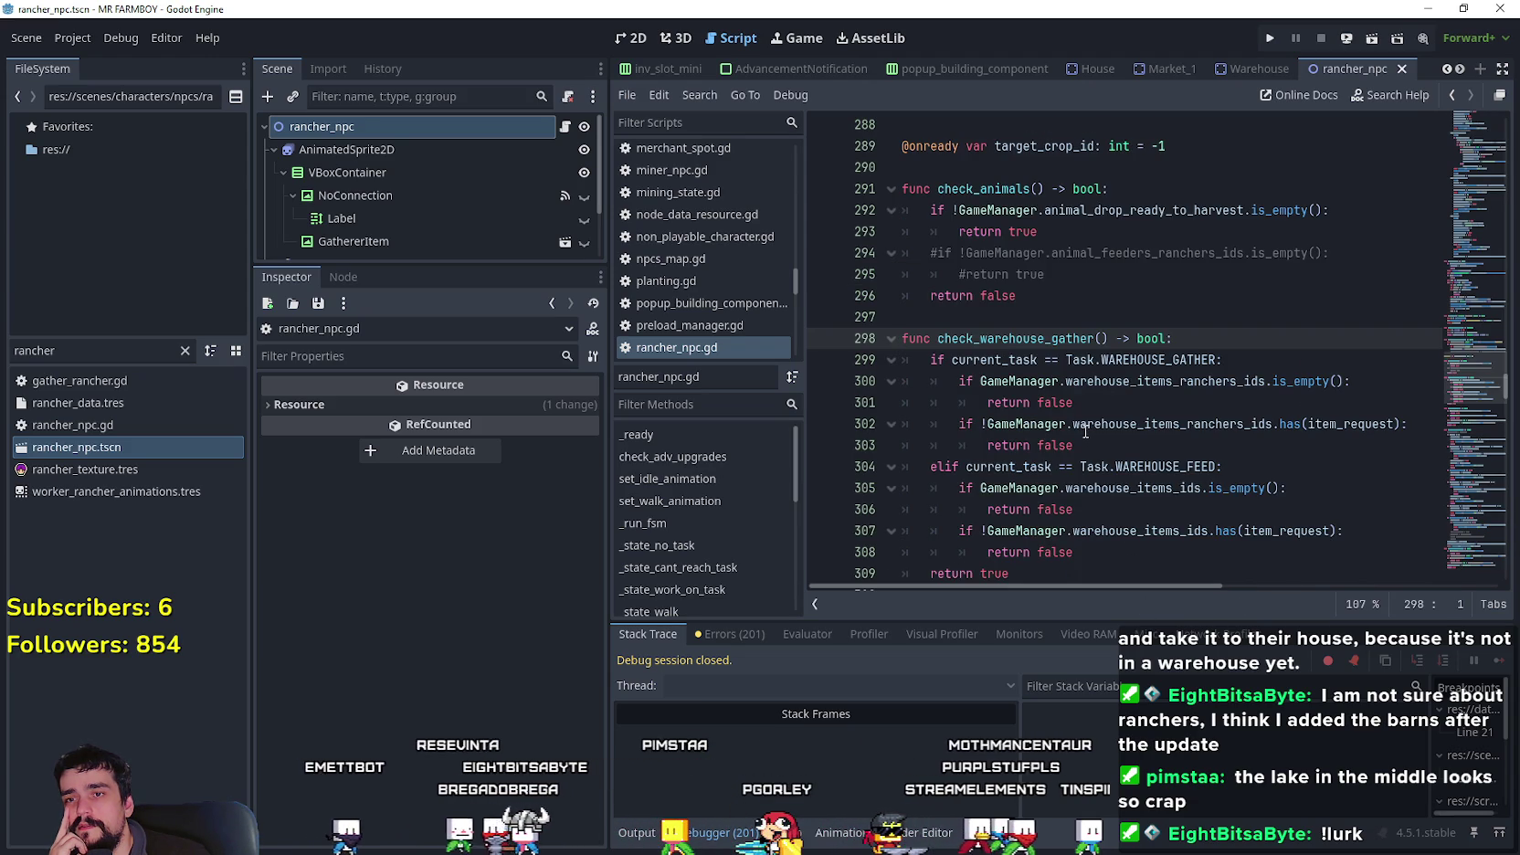
- Review the WAREHOUSE_GATHER checks and select the WAREHOUSE_FEED branch, lines 304–308
{"action": "double_click", "coordinate": [1158, 359]}
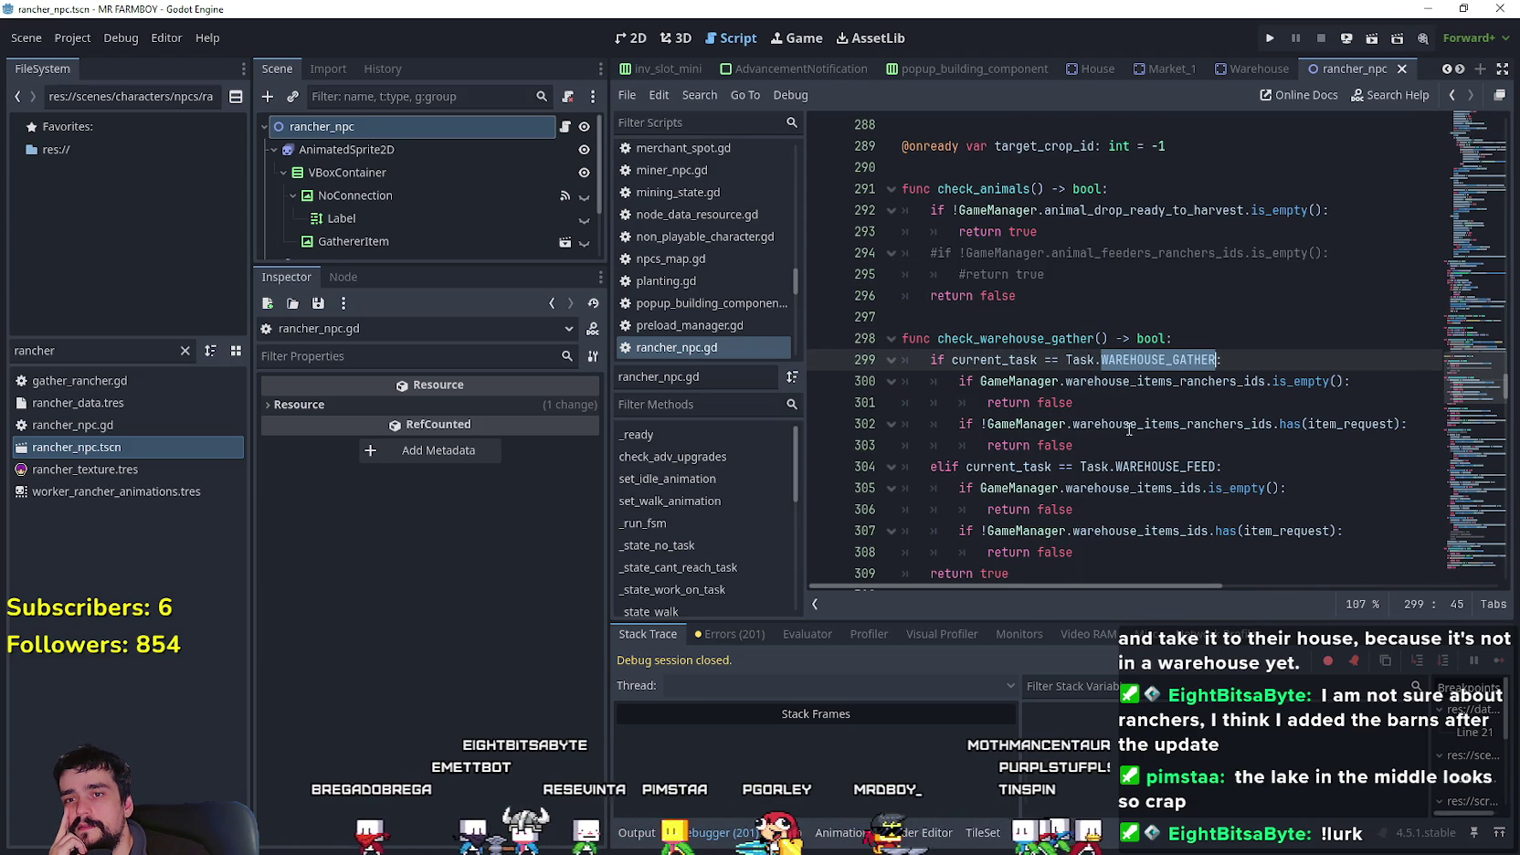
{"action": "double_click", "coordinate": [1165, 381]}
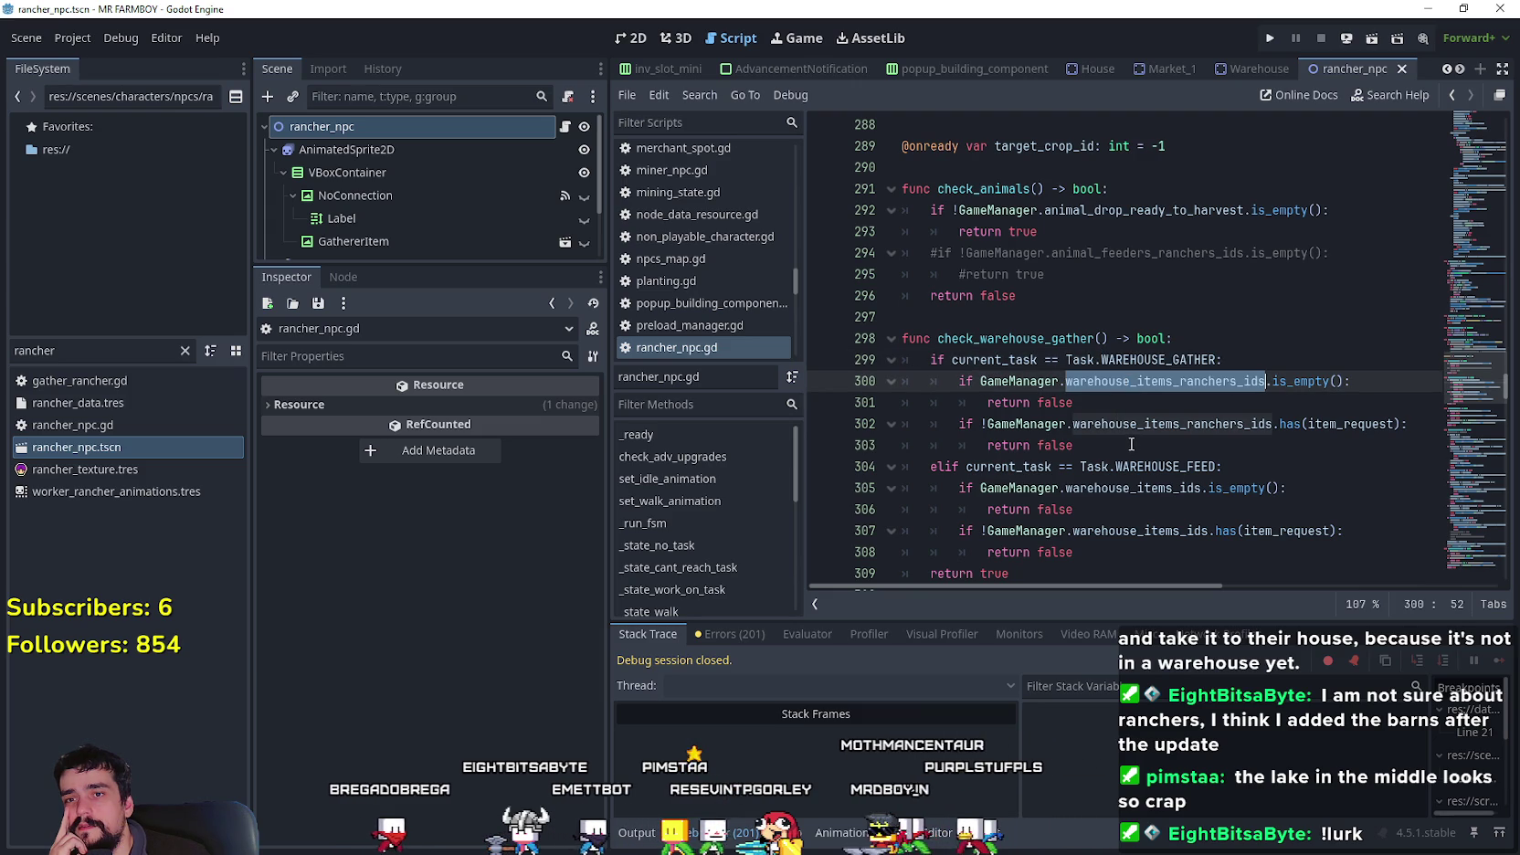
{"action": "left_click_drag", "start_coordinate": [1073, 403], "coordinate": [906, 383]}
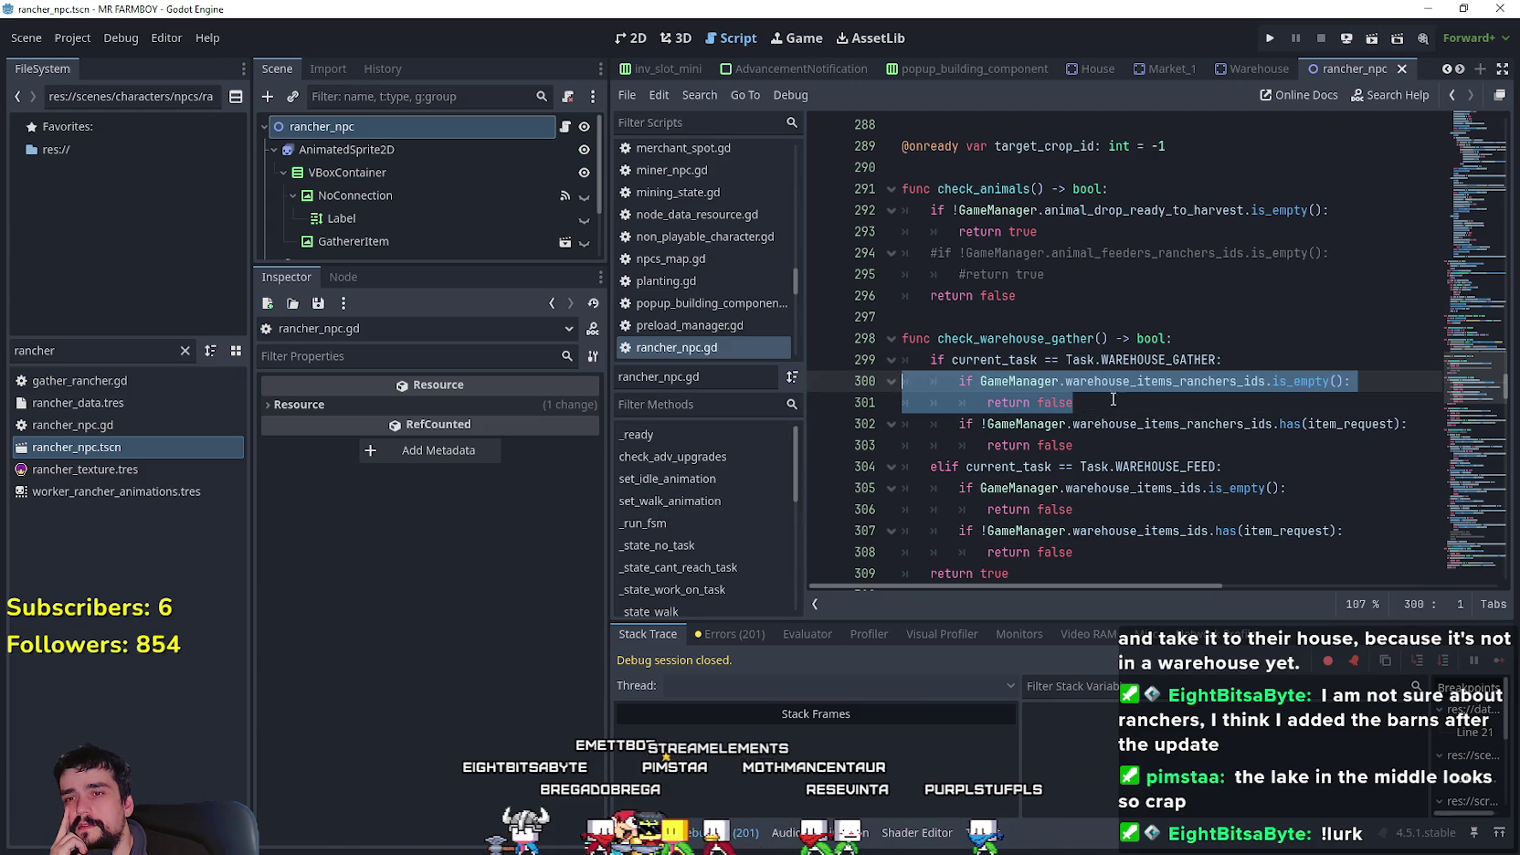
{"action": "mouse_move", "coordinate": [1229, 434]}
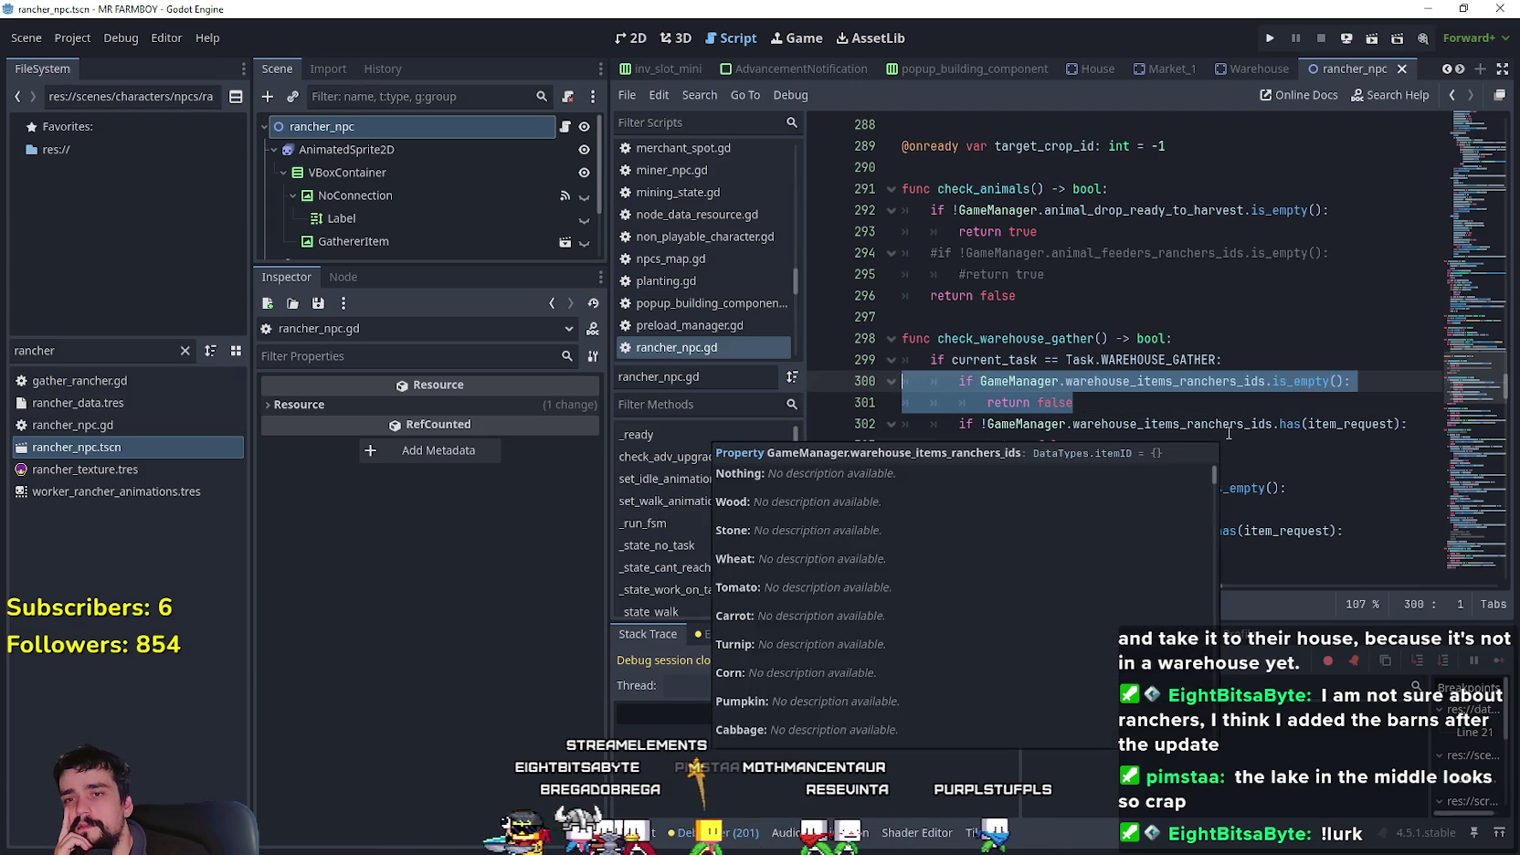
{"action": "scroll", "coordinate": [1153, 380], "scroll_direction": "down", "scroll_amount": 1}
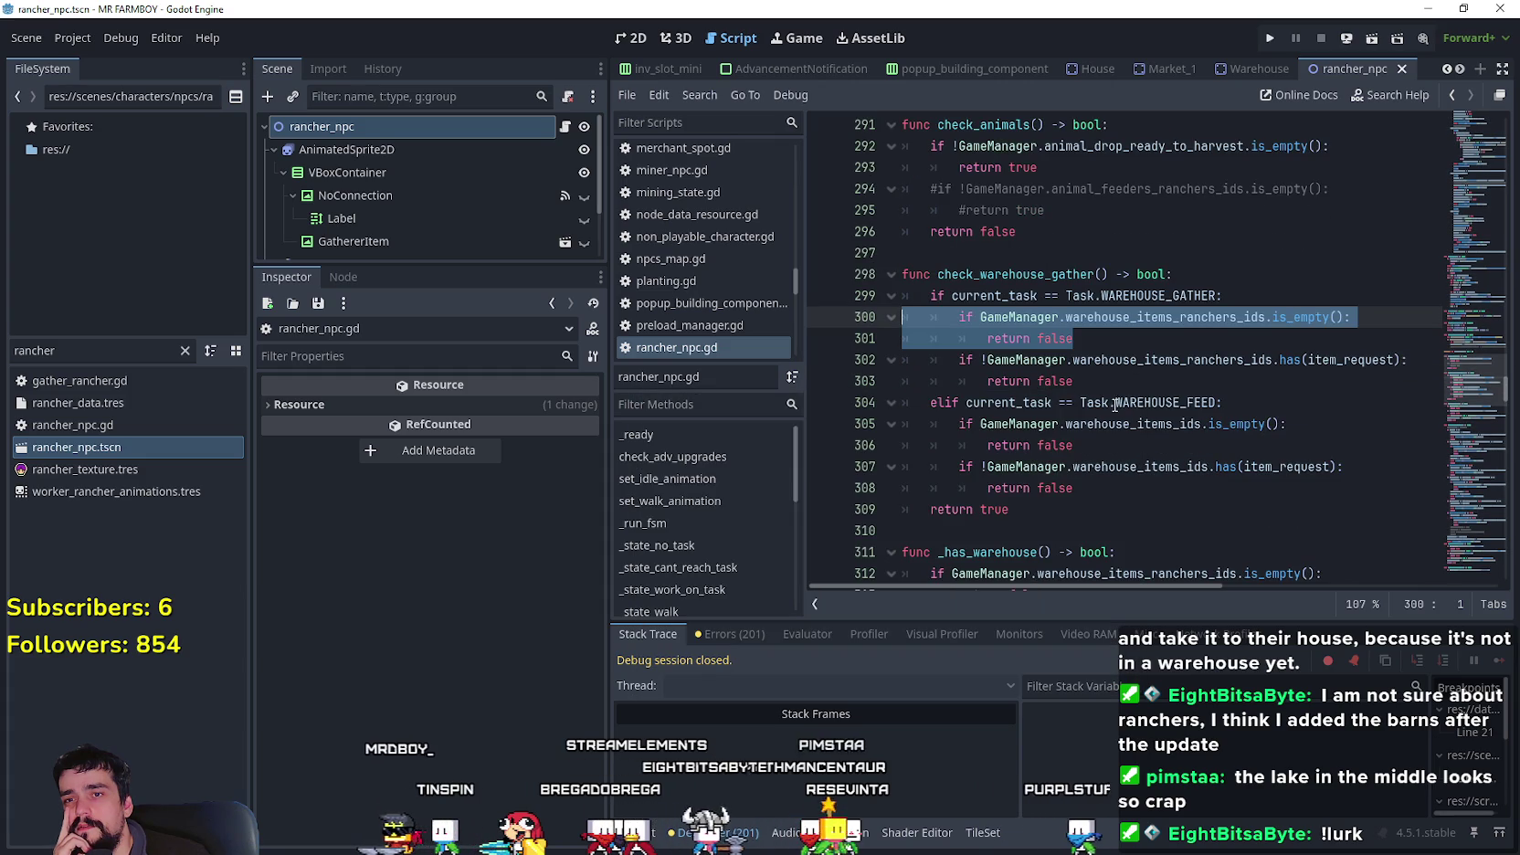
{"action": "mouse_move", "coordinate": [1105, 381]}
{"action": "left_mouse_down"}
{"action": "mouse_move", "coordinate": [913, 317]}
{"action": "mouse_move", "coordinate": [901, 272]}
{"action": "mouse_move", "coordinate": [885, 293]}
{"action": "left_mouse_up"}
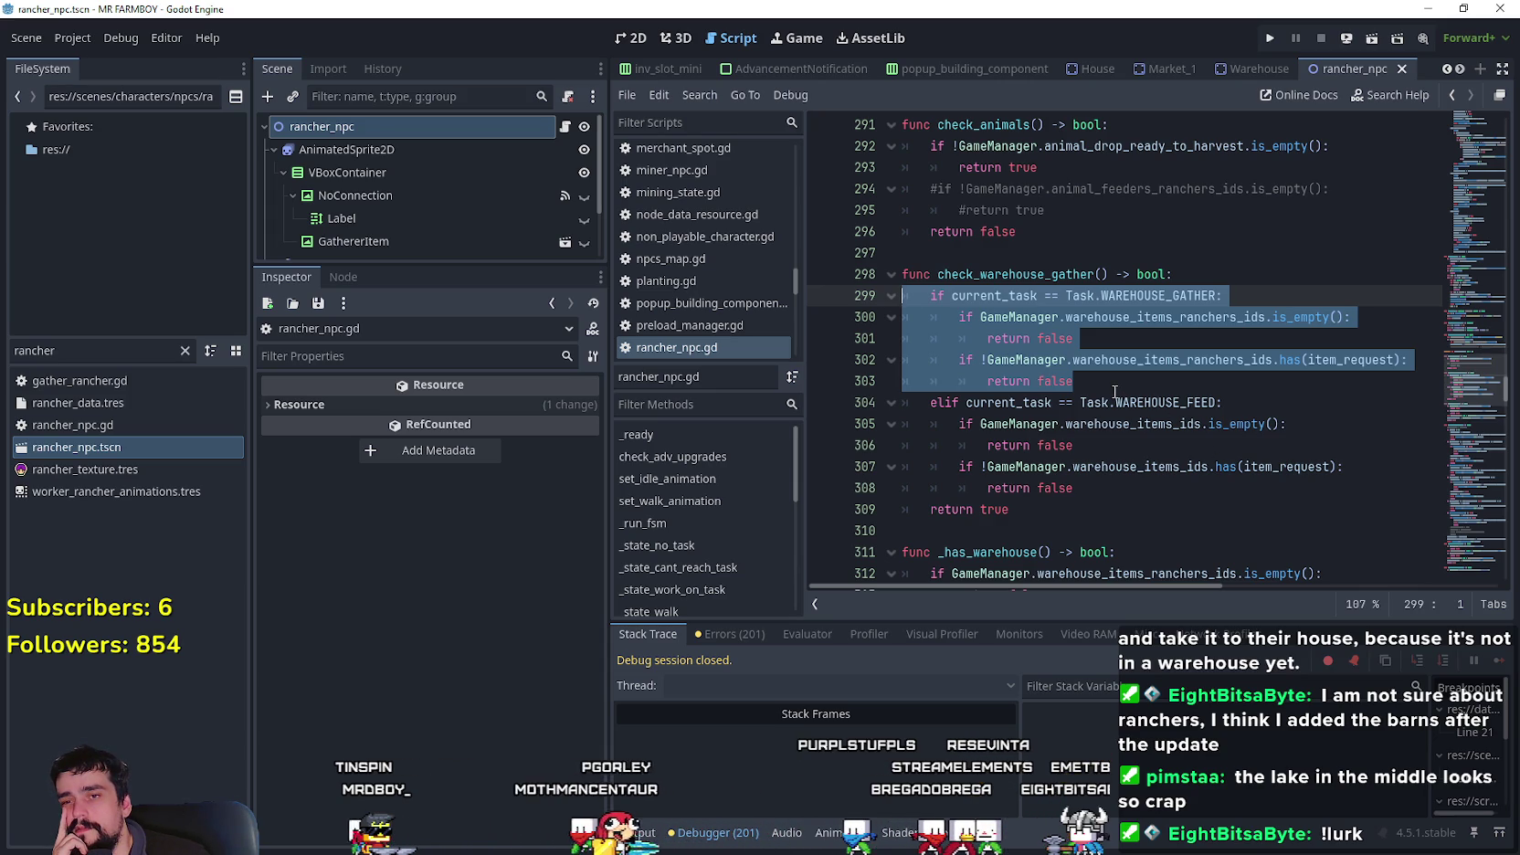
{"action": "left_click_drag", "start_coordinate": [1088, 444], "coordinate": [907, 424]}
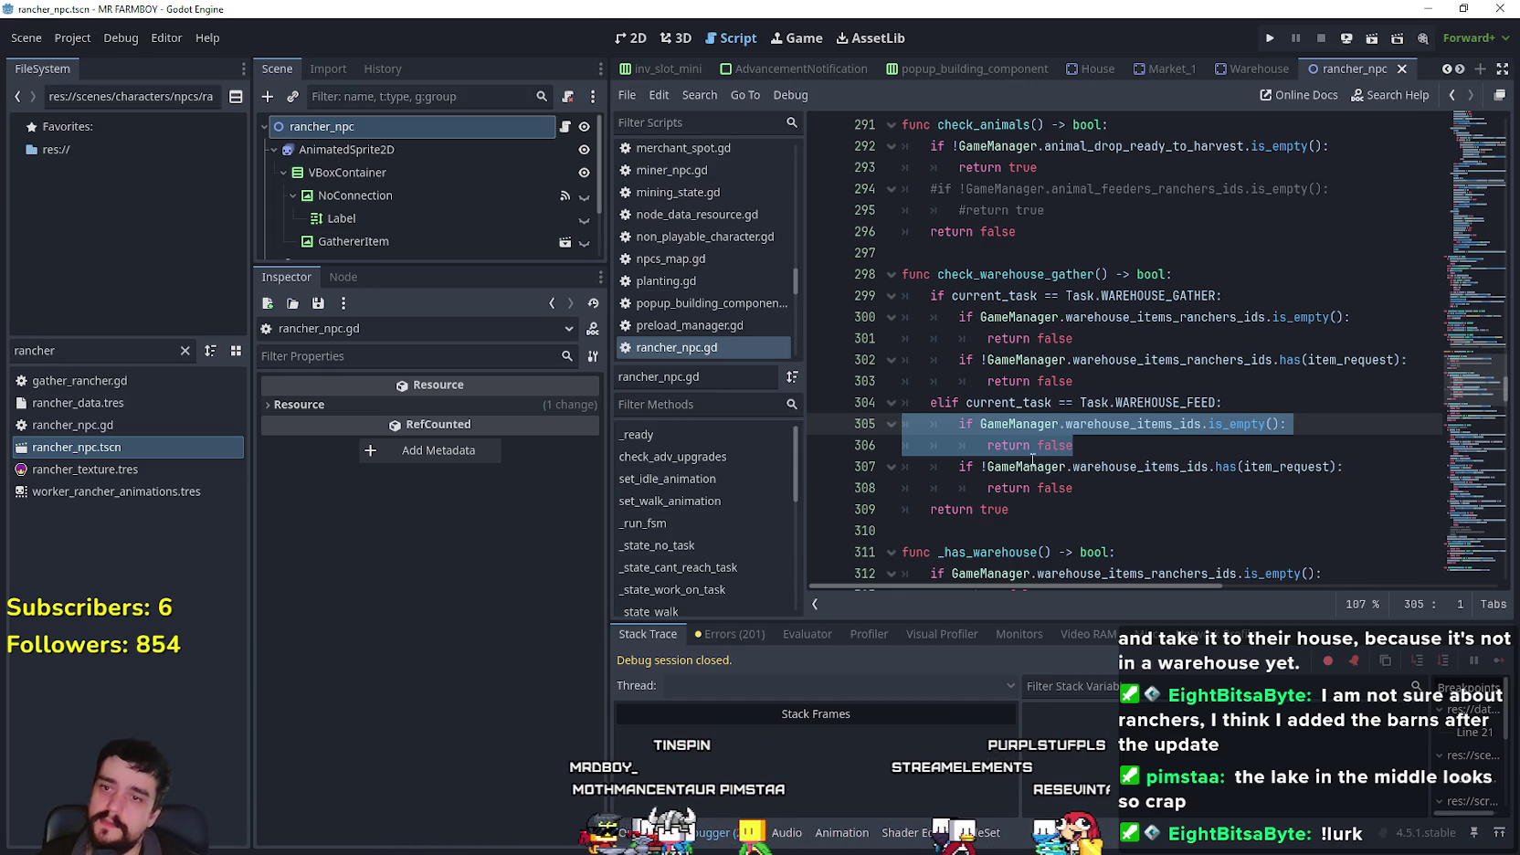
{"action": "mouse_move", "coordinate": [1115, 492]}
{"action": "left_mouse_down"}
{"action": "mouse_move", "coordinate": [857, 425]}
{"action": "mouse_move", "coordinate": [854, 408]}
{"action": "left_mouse_up"}
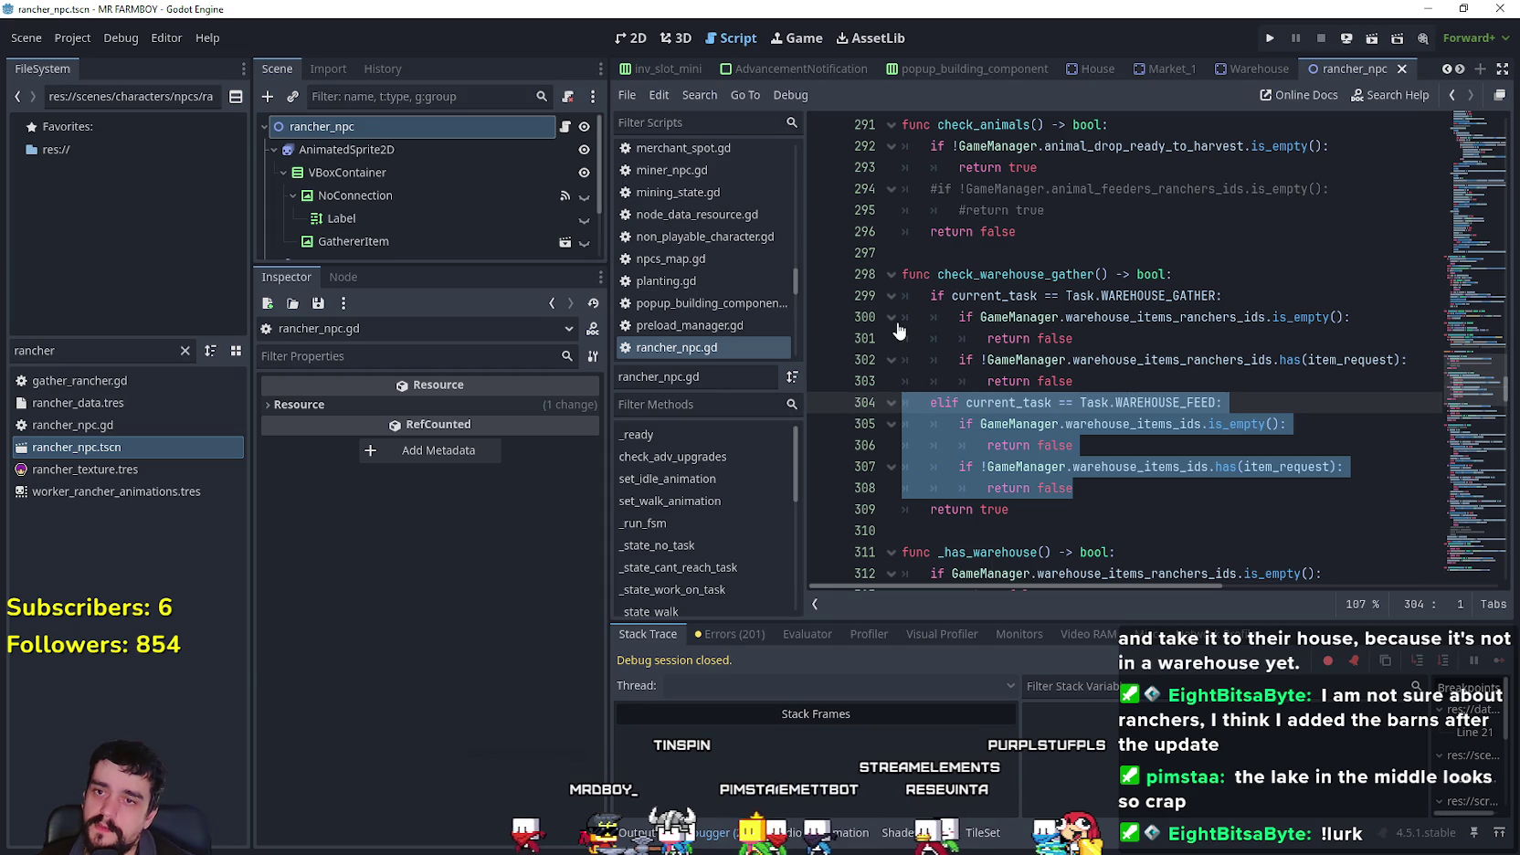
- Comment out the WAREHOUSE_FEED branch on lines 304–308 with Ctrl+K
{"action": "key", "text": "ctrl+k"}
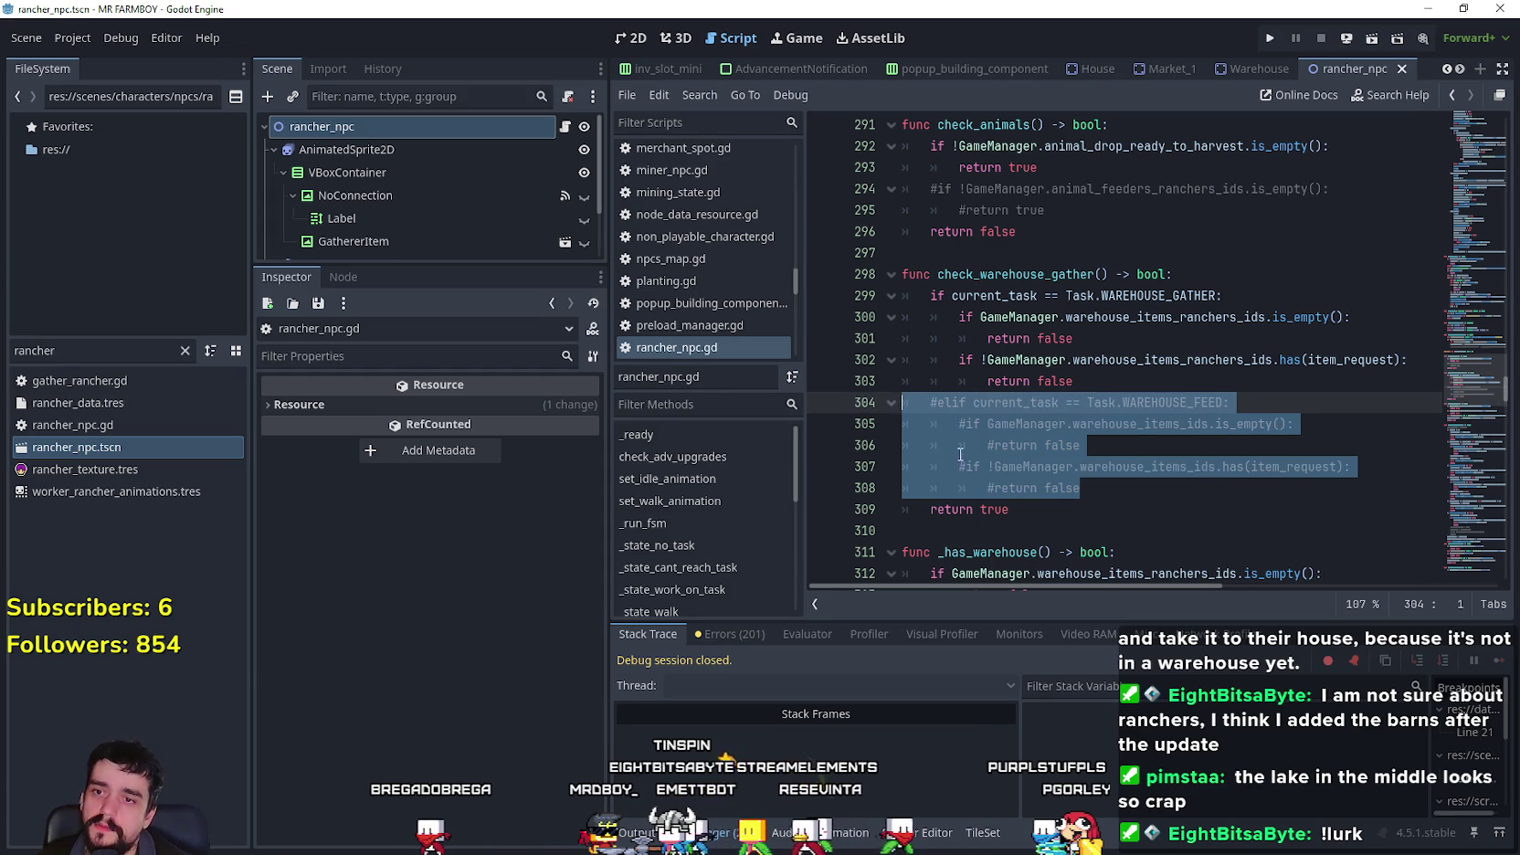
{"action": "left_click", "coordinate": [989, 528]}
{"action": "scroll", "coordinate": [1073, 494], "scroll_direction": "down", "scroll_amount": 1}
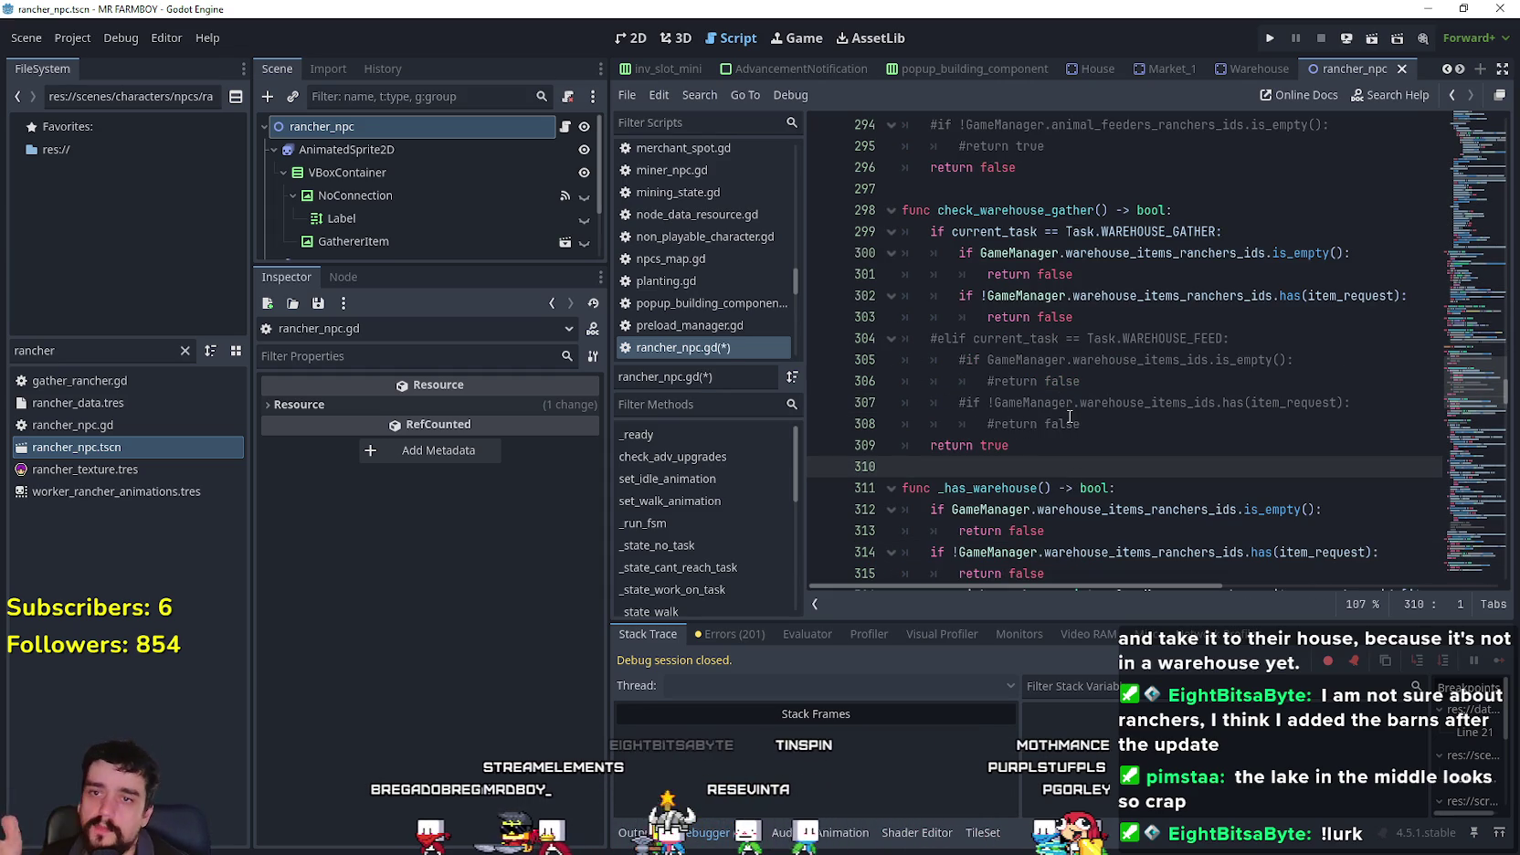
{"action": "scroll", "coordinate": [1081, 435], "scroll_direction": "down", "scroll_amount": 2}
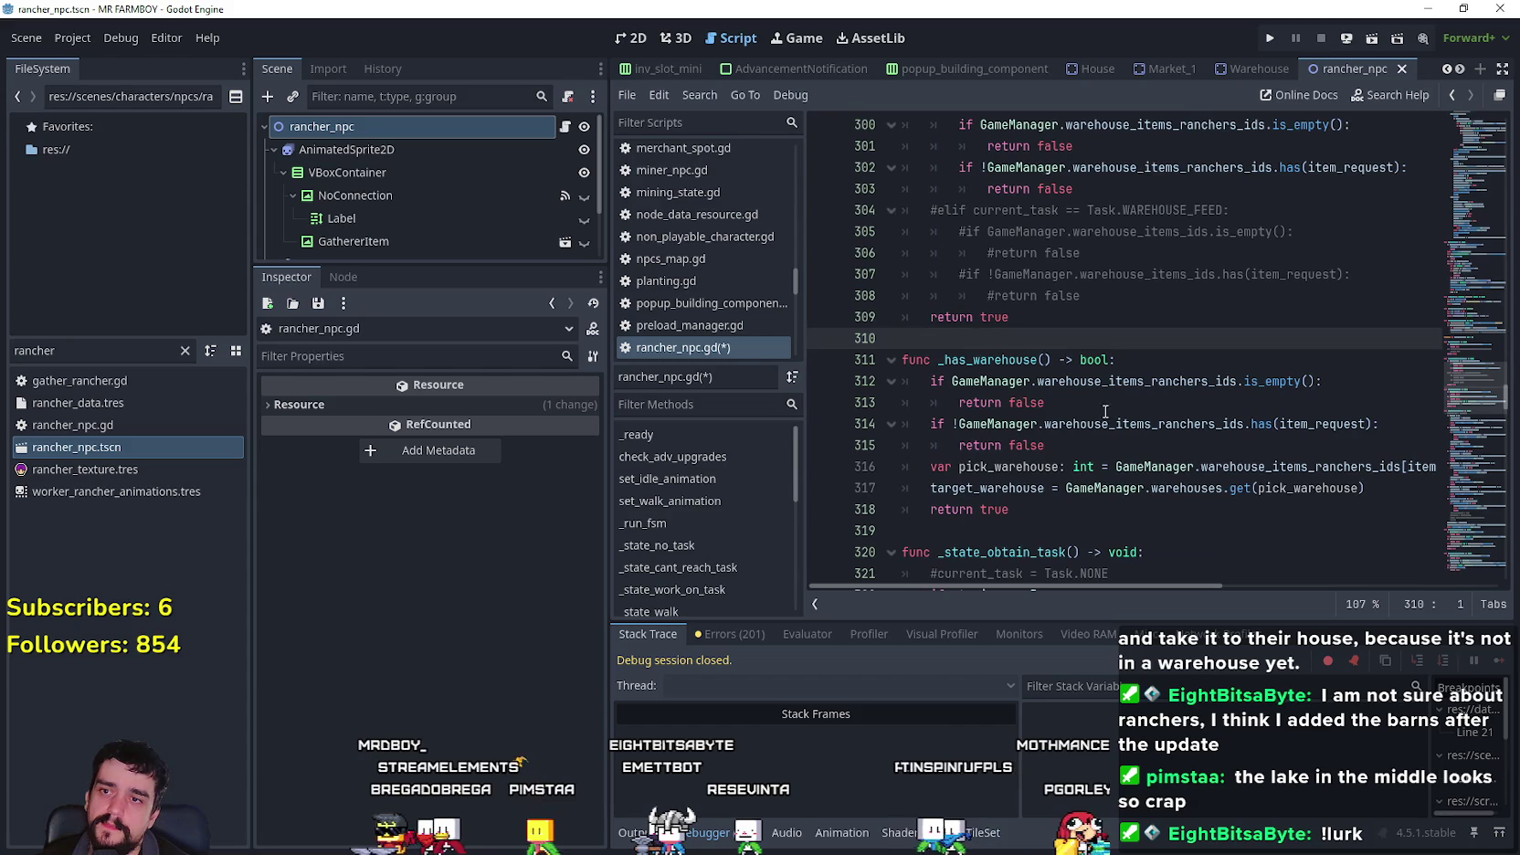
{"action": "scroll", "coordinate": [1064, 388], "scroll_direction": "up", "scroll_amount": 1}
- Save rancher_npc.gd and relaunch the game to test the change
{"action": "left_click", "coordinate": [1069, 317]}
{"action": "key", "text": "ctrl+s"}
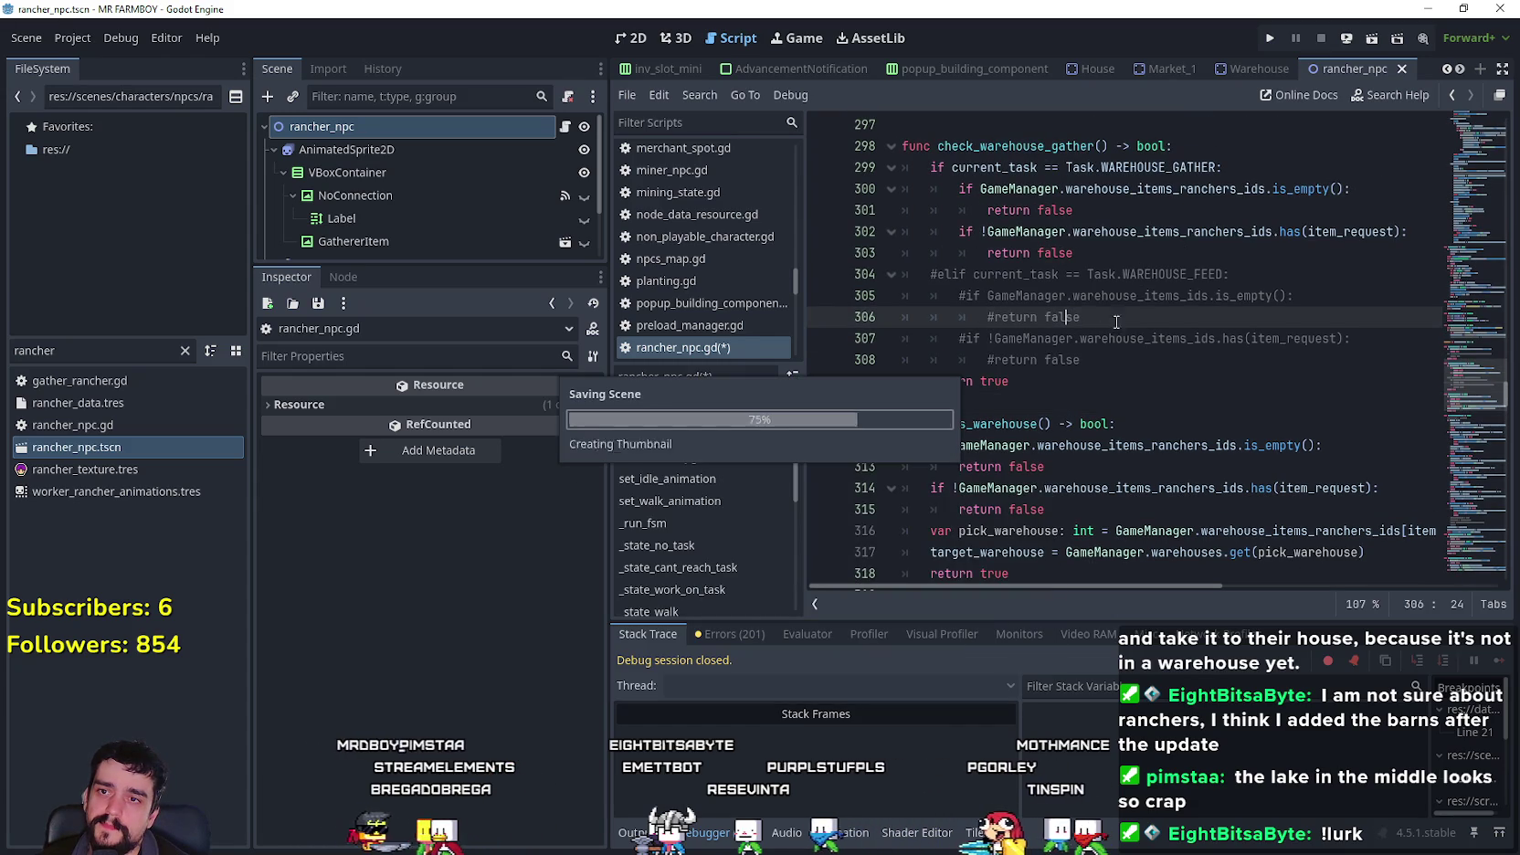
{"action": "left_click", "coordinate": [1271, 35]}
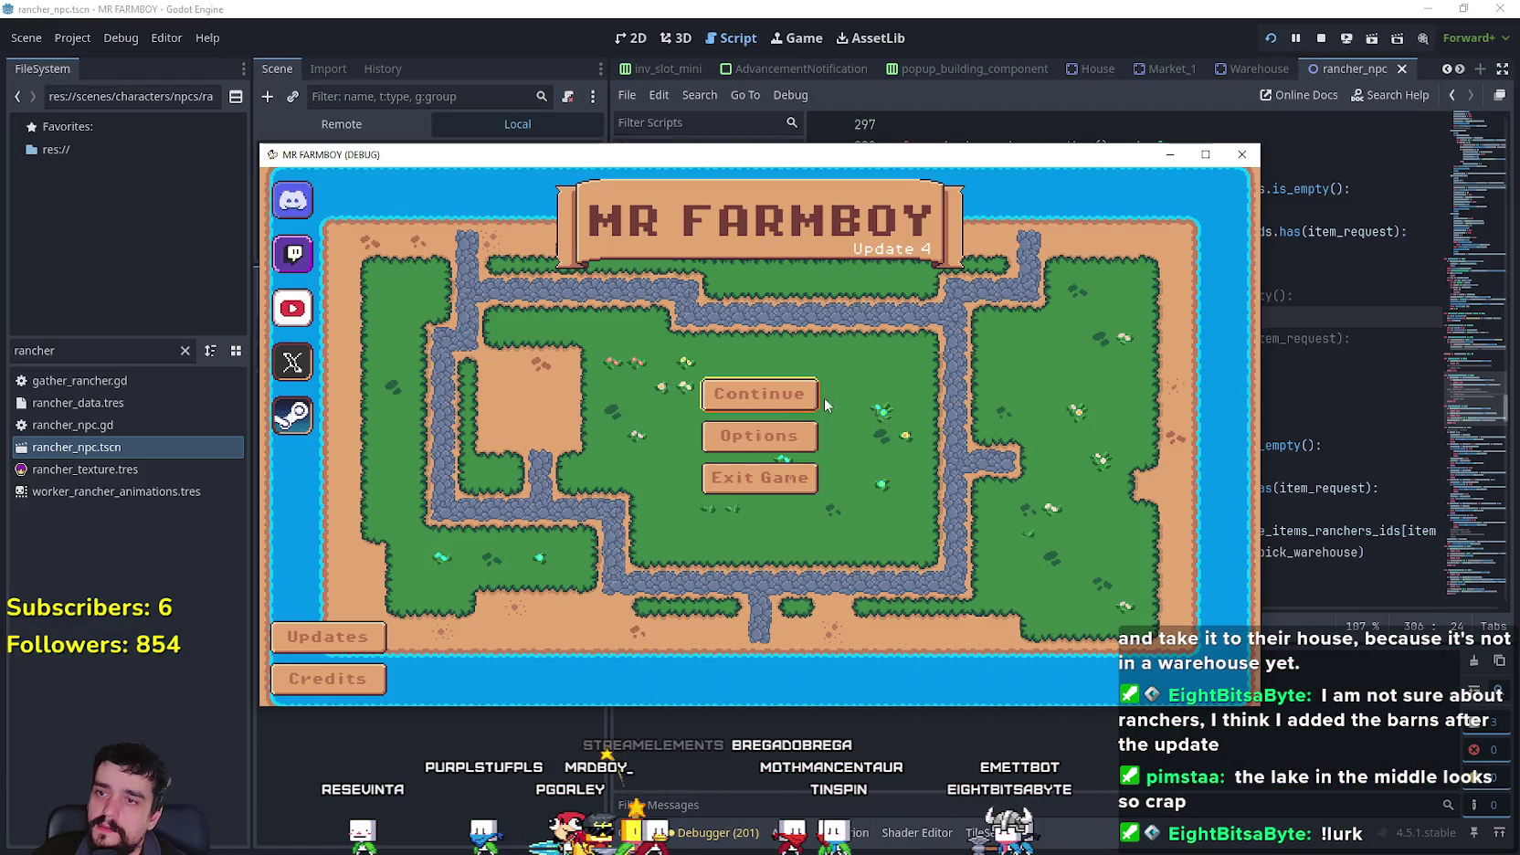
- Pick the Save 7 slot from the saved games list and load it
{"action": "left_click", "coordinate": [818, 397]}
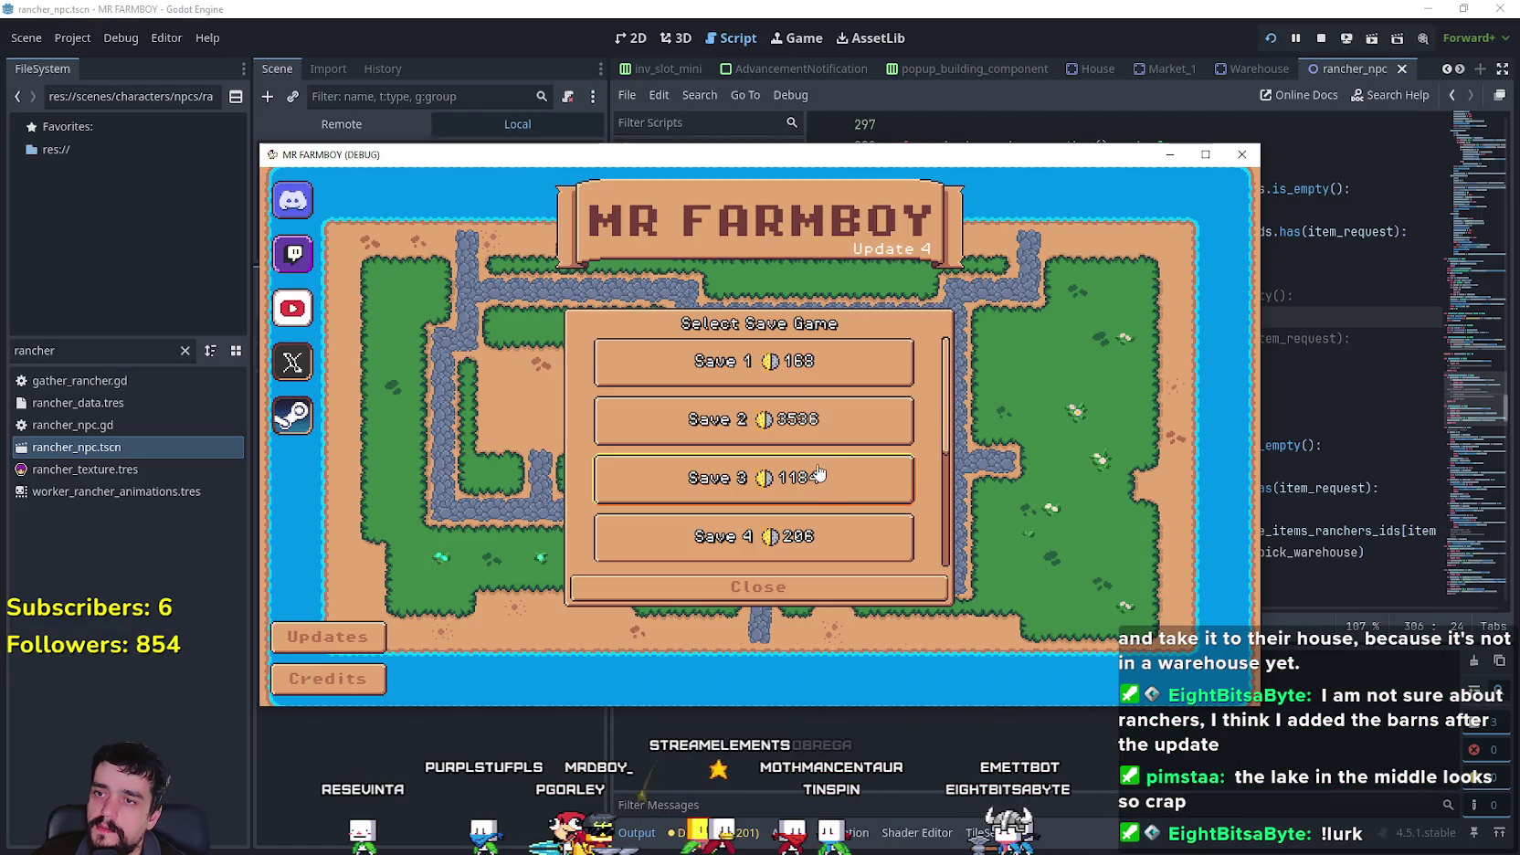
{"action": "left_click", "coordinate": [824, 467]}
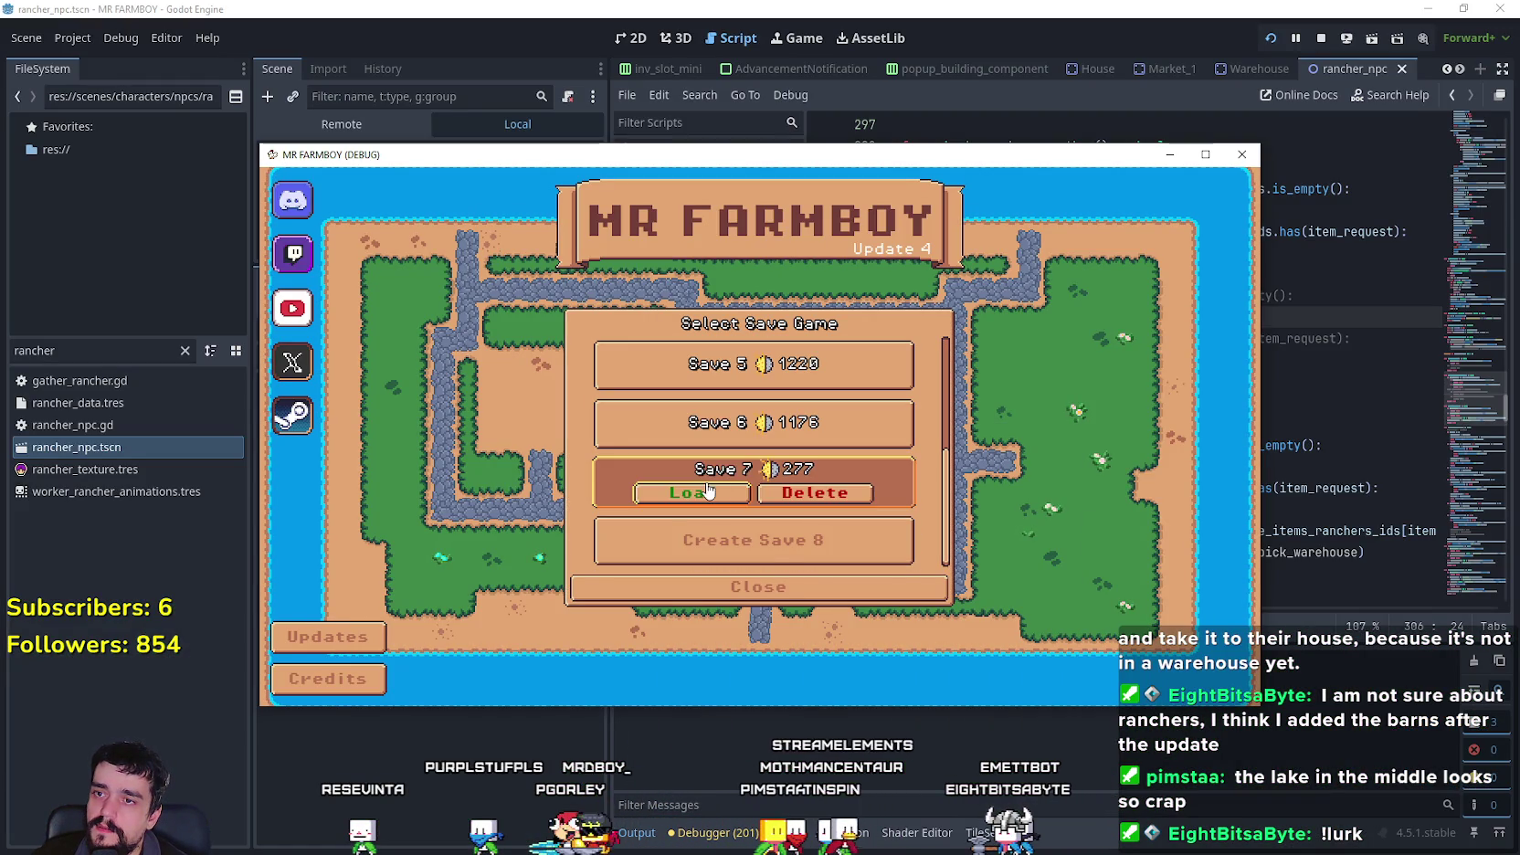
{"action": "left_click", "coordinate": [644, 492]}
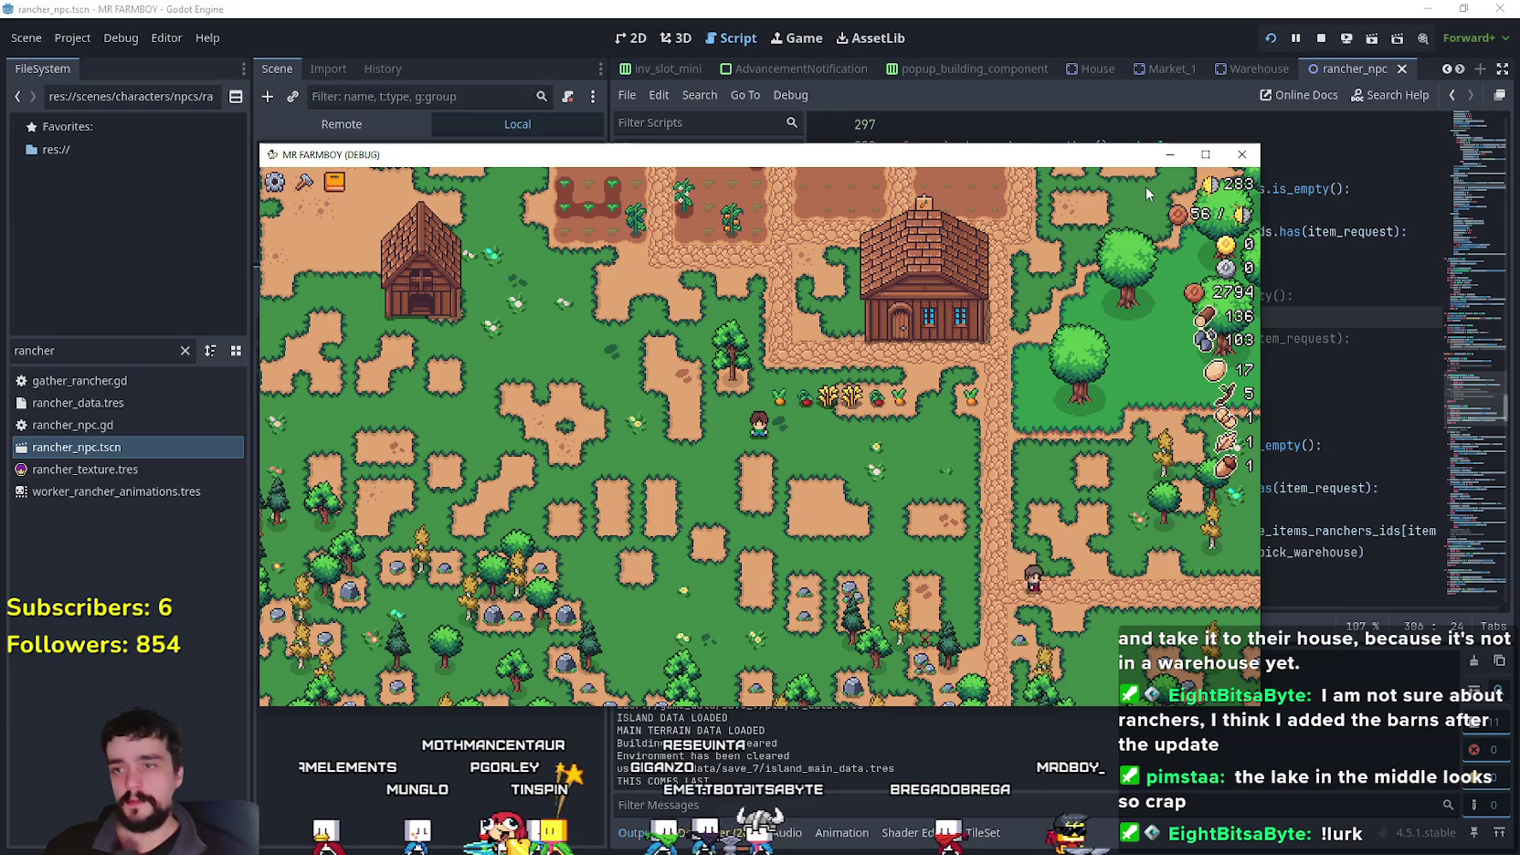
- Maximize the MR FARMBOY (DEBUG) window once Save 7 has loaded
{"action": "left_click", "coordinate": [1202, 155]}
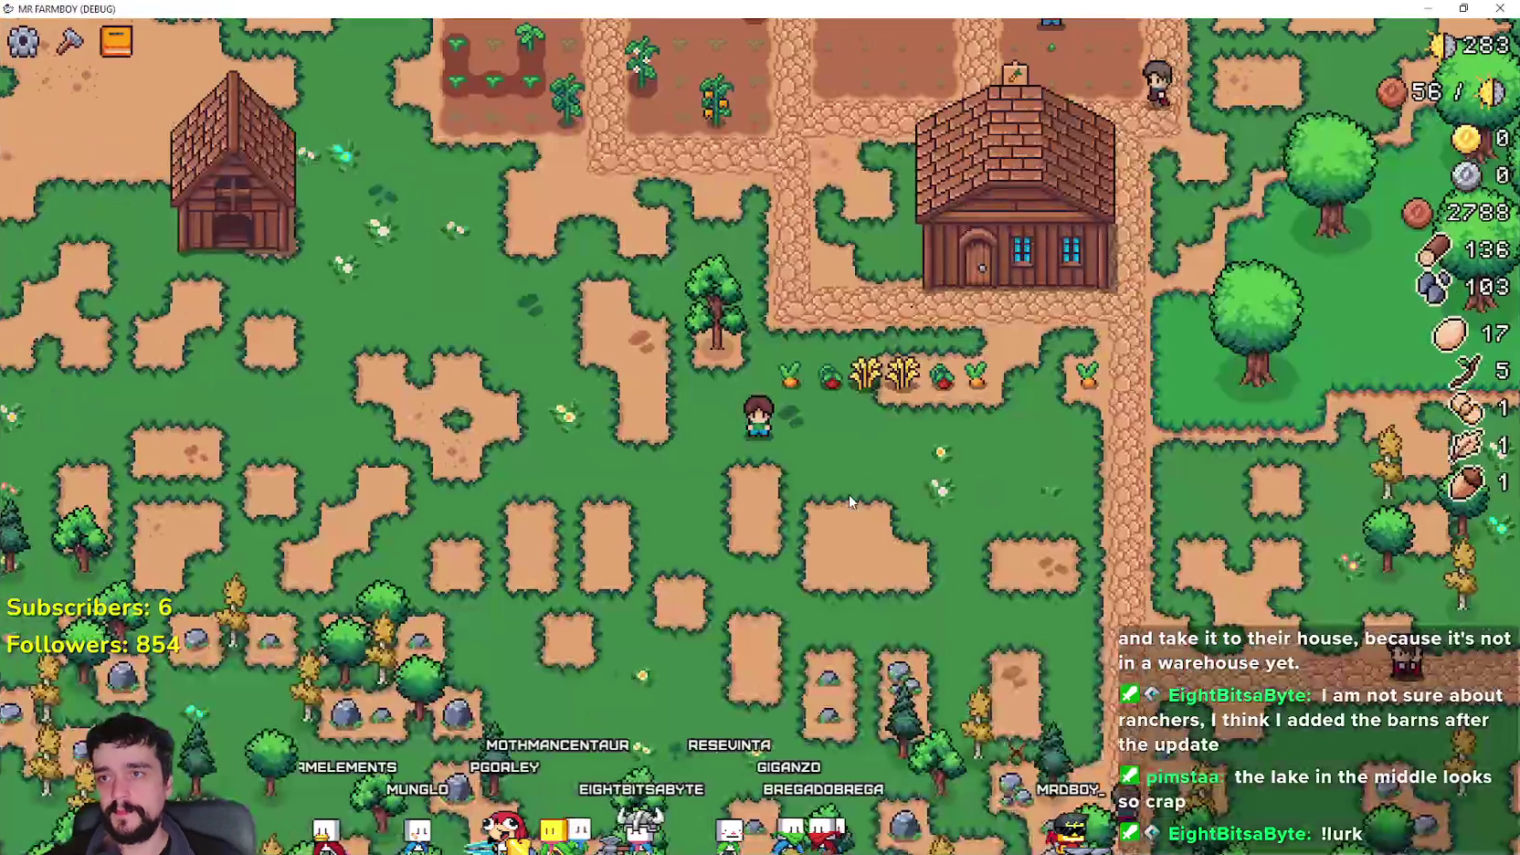
- Pan the village, open the crafting panel, and open then close the advancements tree
{"action": "scroll", "coordinate": [840, 481], "scroll_direction": "down", "scroll_amount": 5}
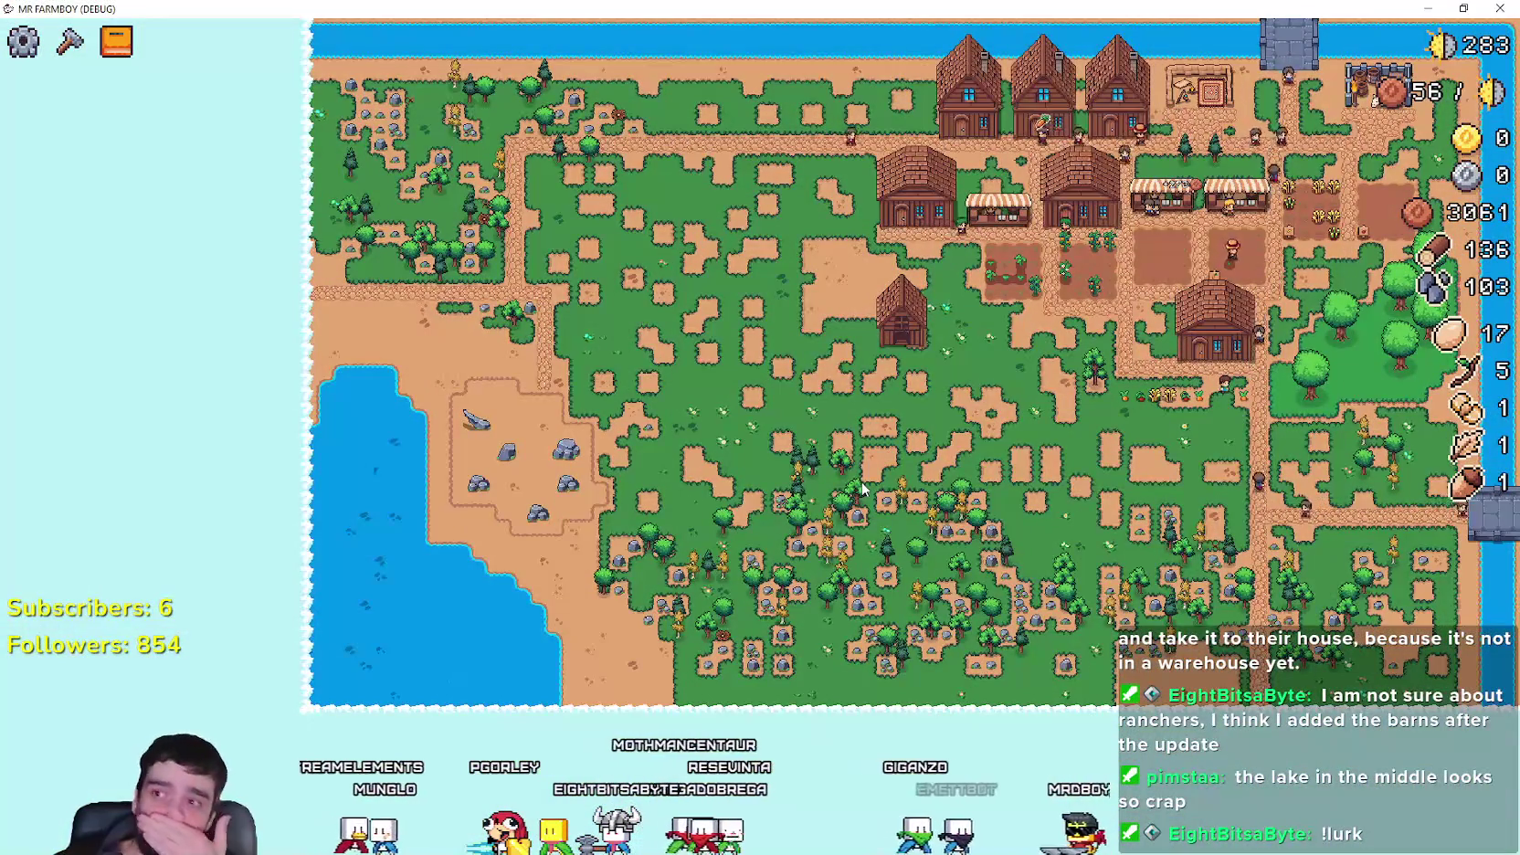
{"action": "scroll", "coordinate": [981, 359], "scroll_direction": "up", "scroll_amount": 3}
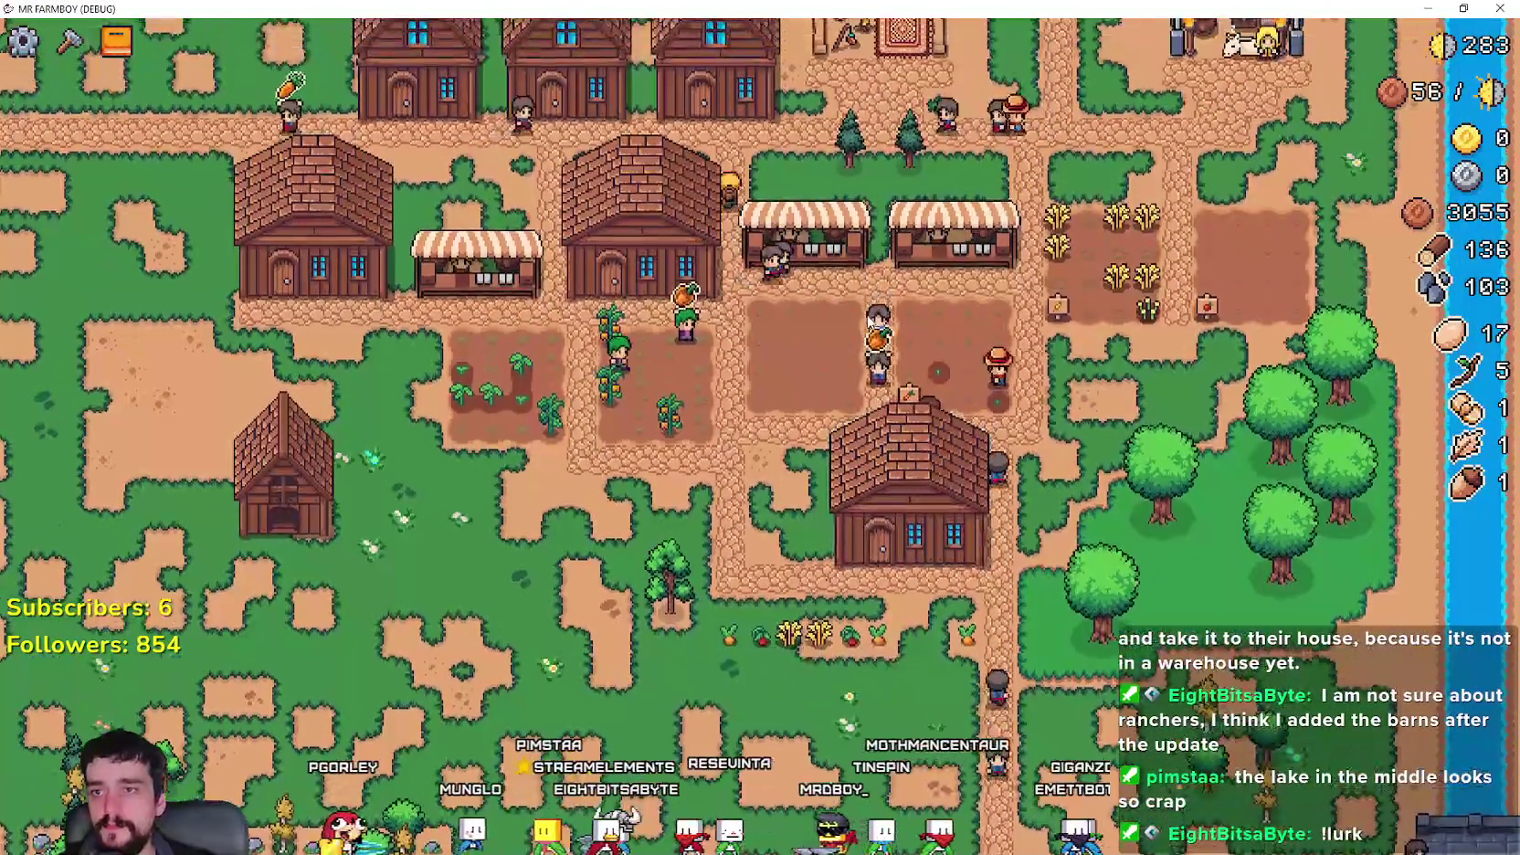
{"action": "left_click_drag", "start_coordinate": [591, 503], "coordinate": [769, 505]}
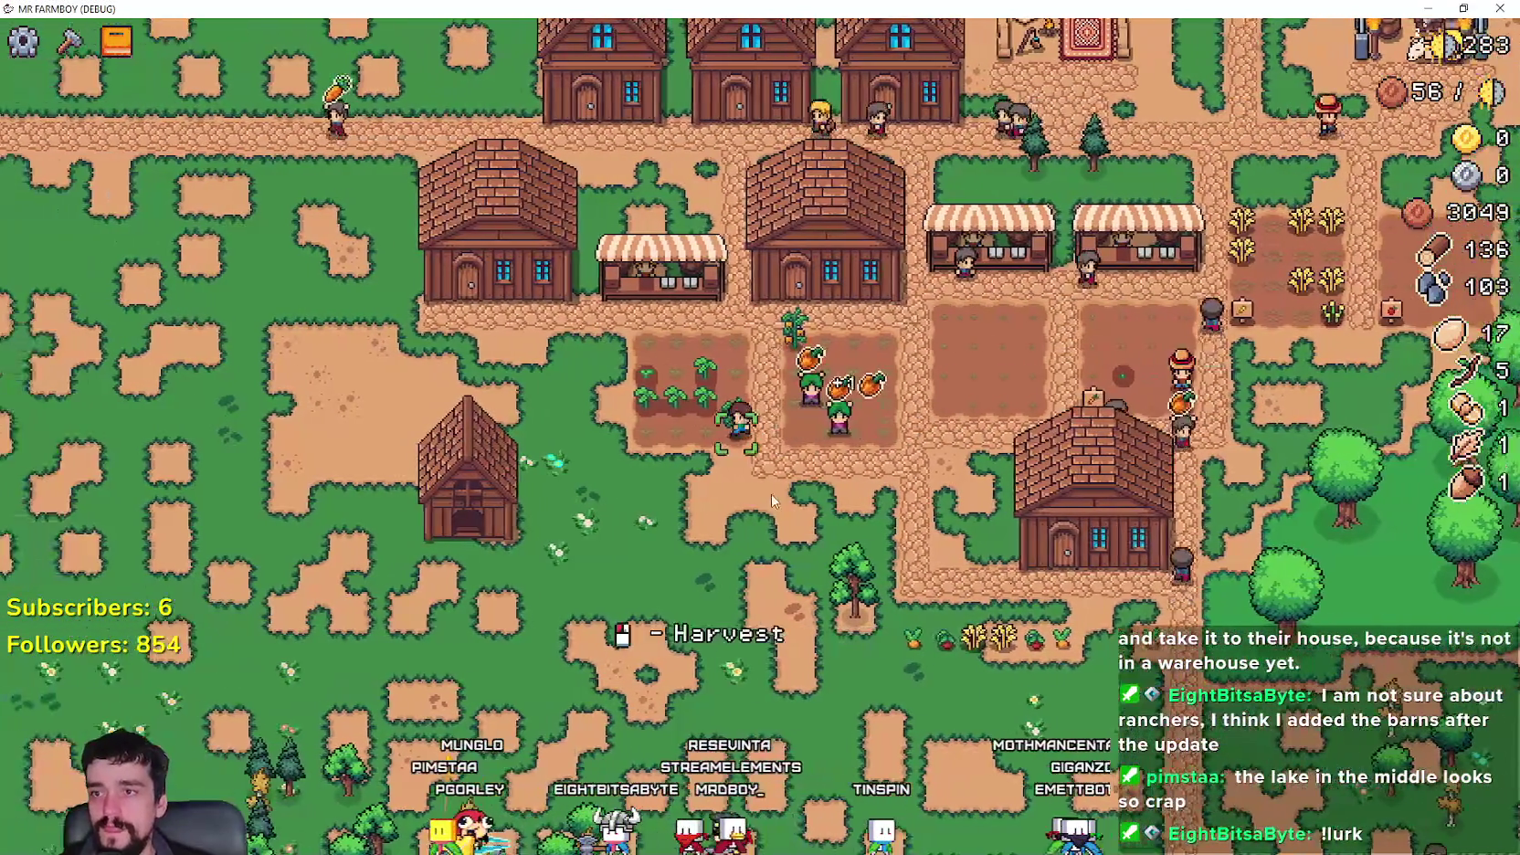
{"action": "key", "text": "c"}
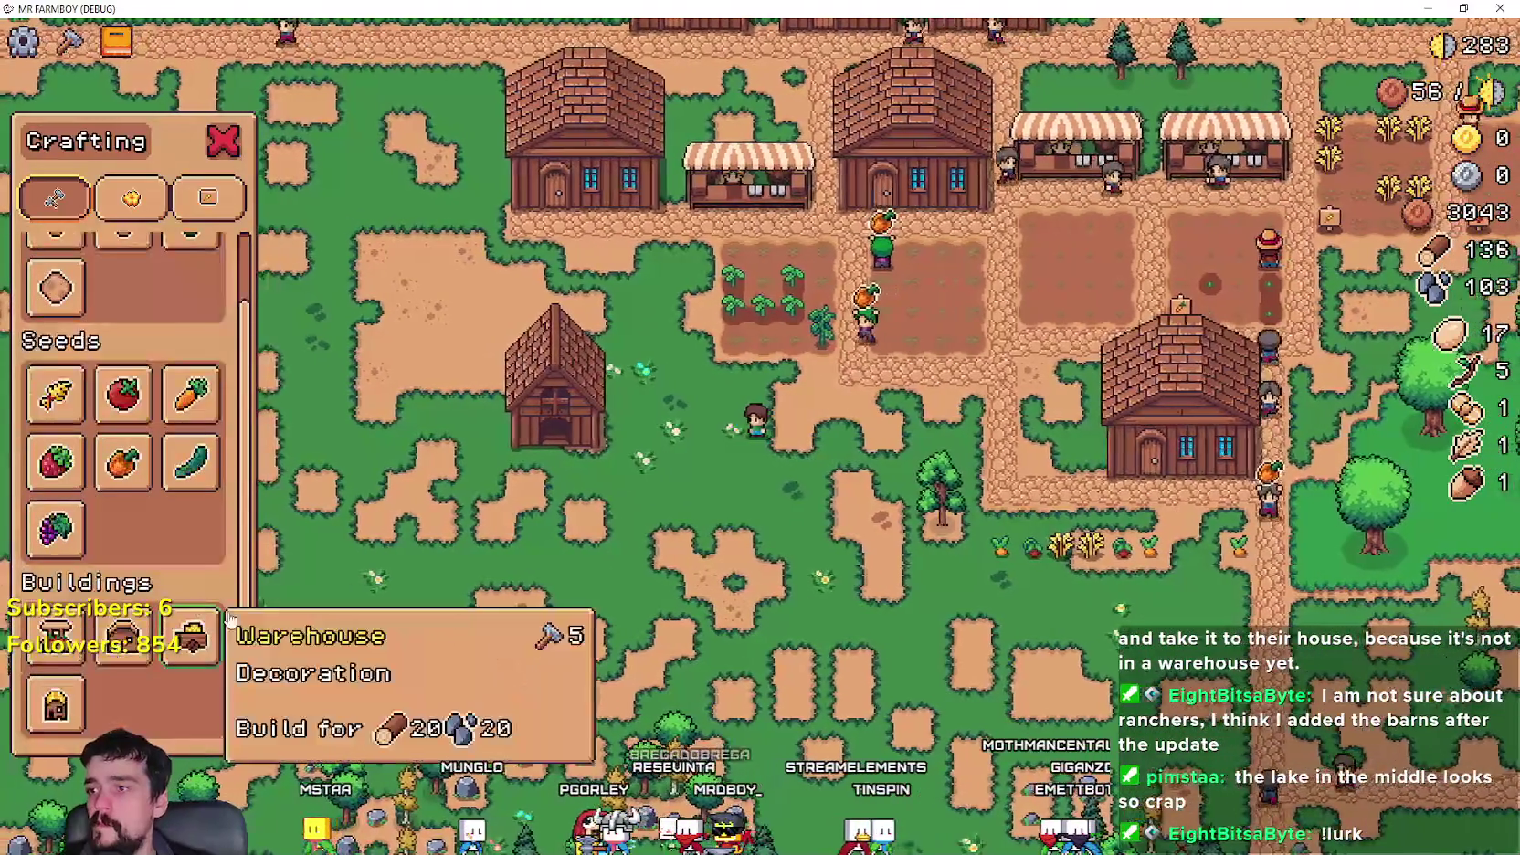
{"action": "key", "text": "s"}
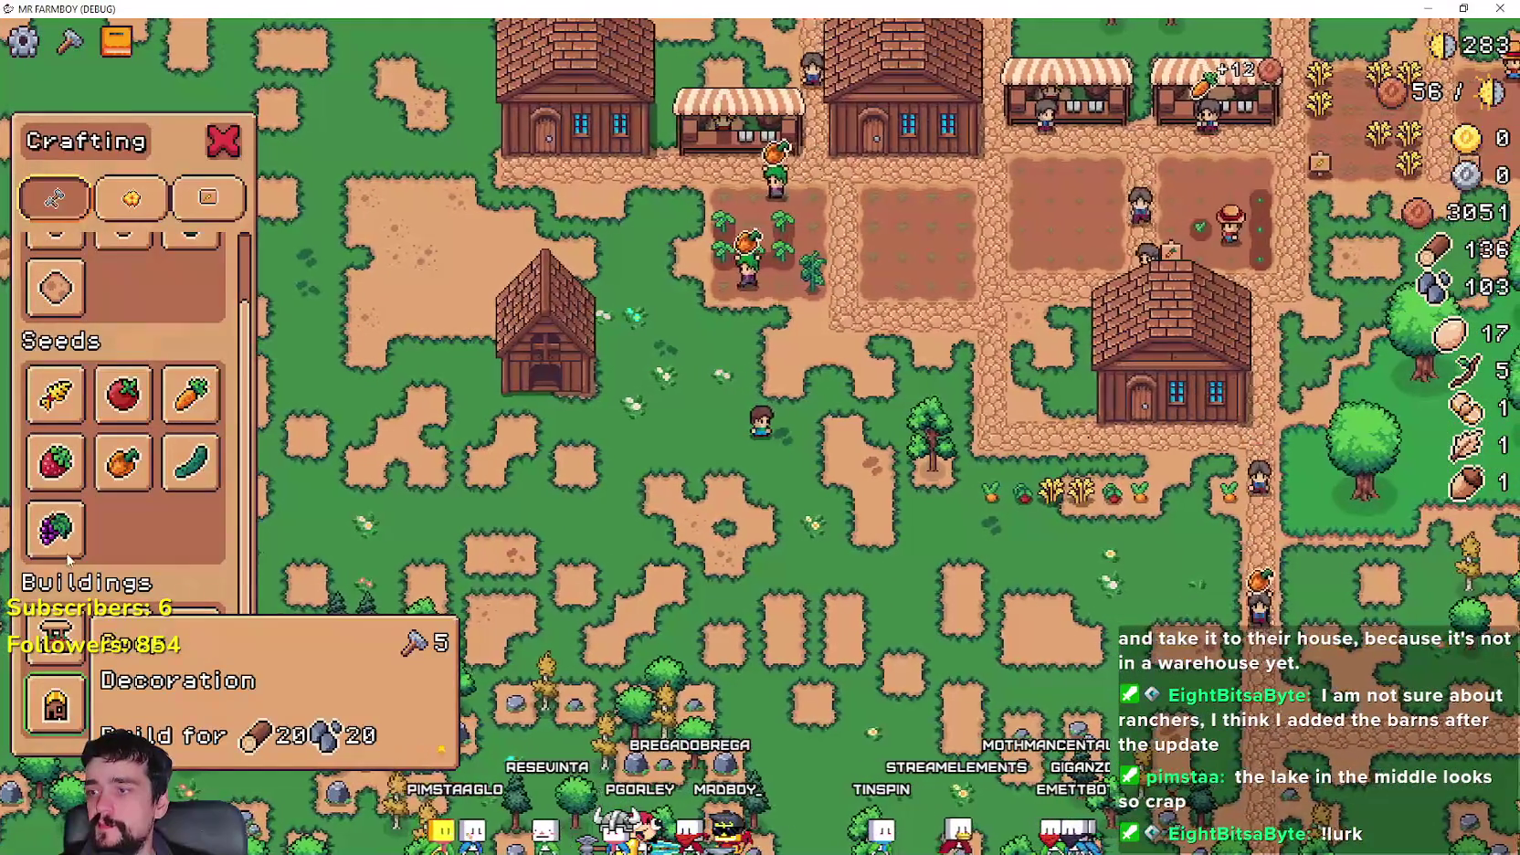
{"action": "scroll", "coordinate": [78, 598], "scroll_direction": "up", "scroll_amount": 2}
{"action": "key", "text": "t"}
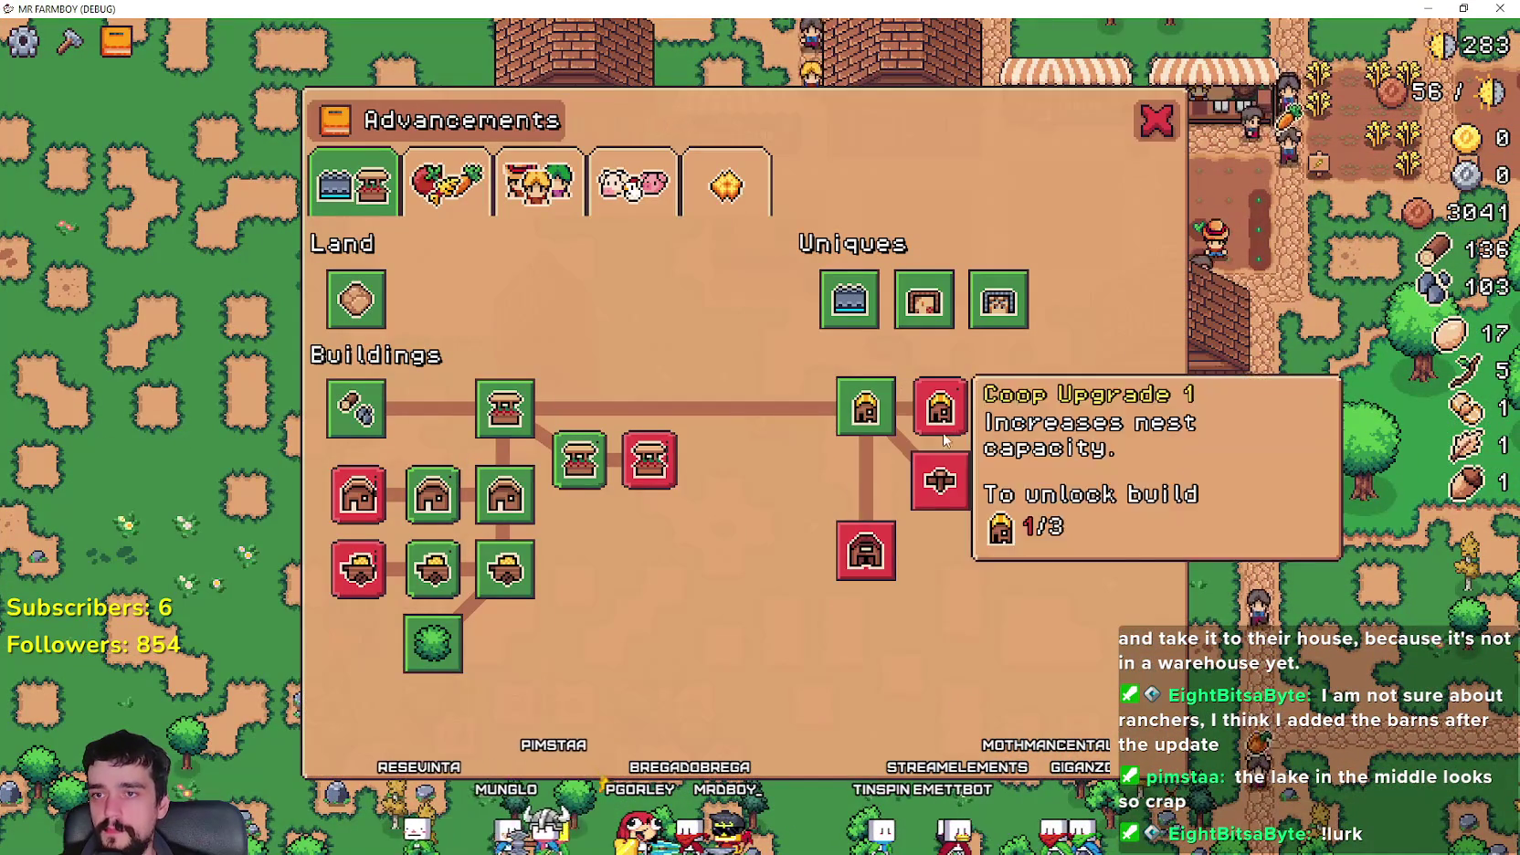
{"action": "key", "text": "t"}
- Pan up to the river and check the Merchant's and King's Outpost info
{"action": "key", "text": "w"}
{"action": "scroll", "coordinate": [876, 372], "scroll_direction": "up", "scroll_amount": 3}
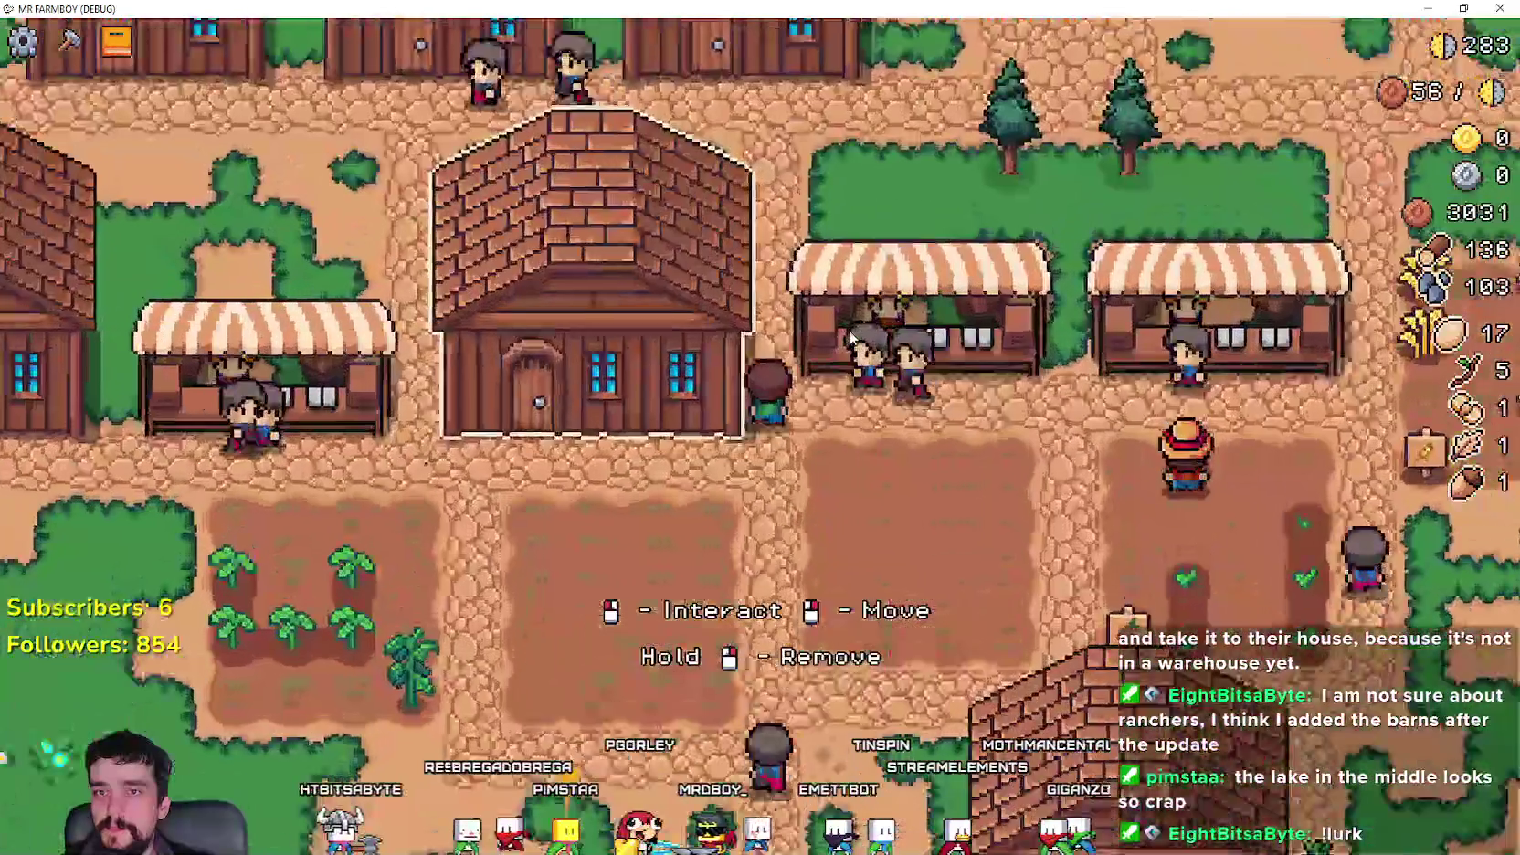
{"action": "scroll", "coordinate": [849, 336], "scroll_direction": "down", "scroll_amount": 2}
{"action": "key", "text": "w"}
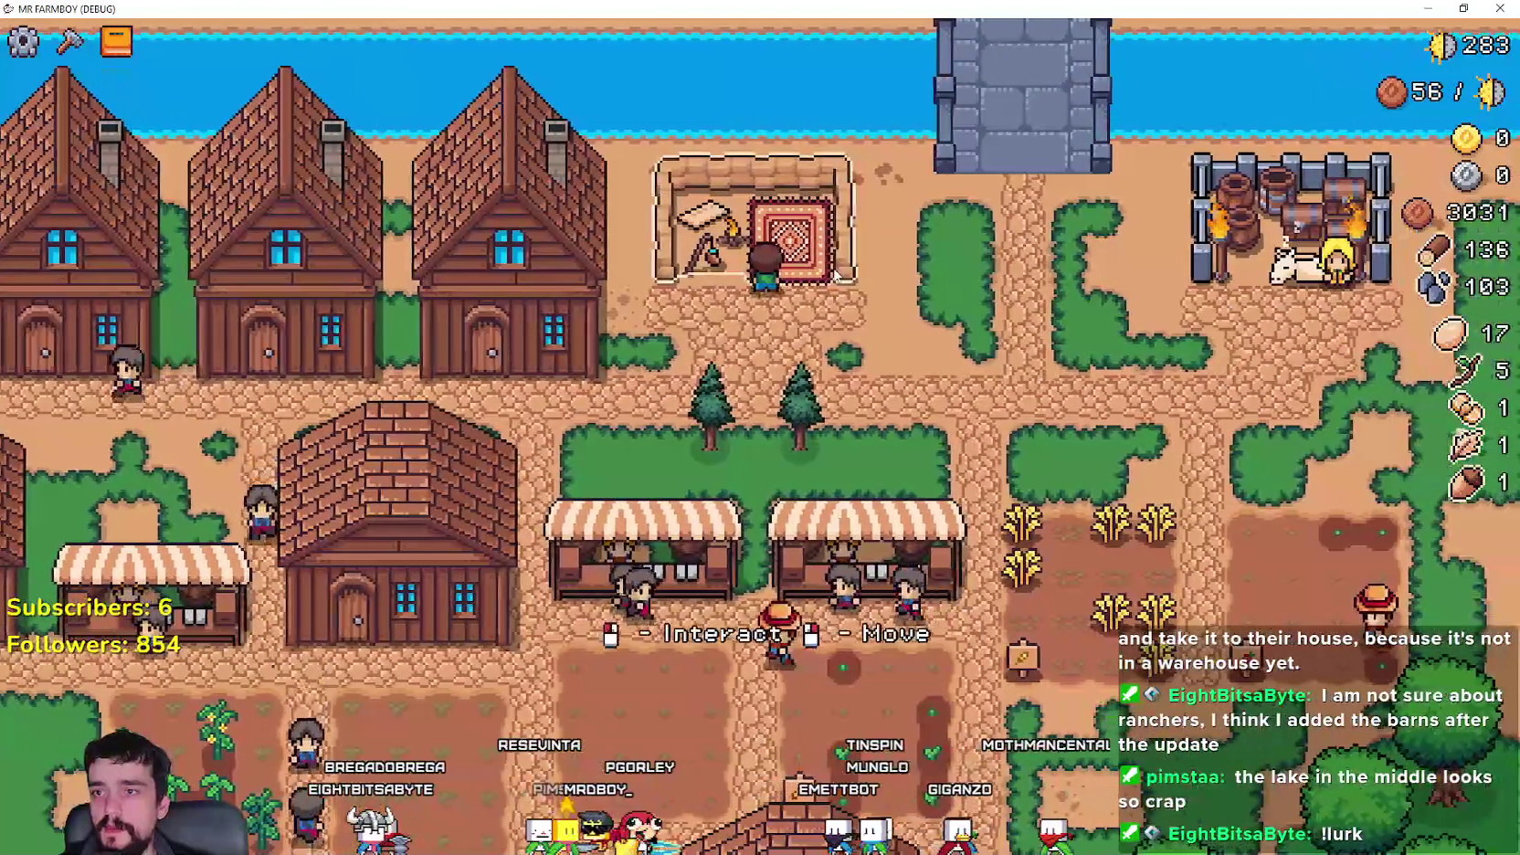
{"action": "left_click", "coordinate": [834, 274]}
{"action": "right_click", "coordinate": [1075, 254]}
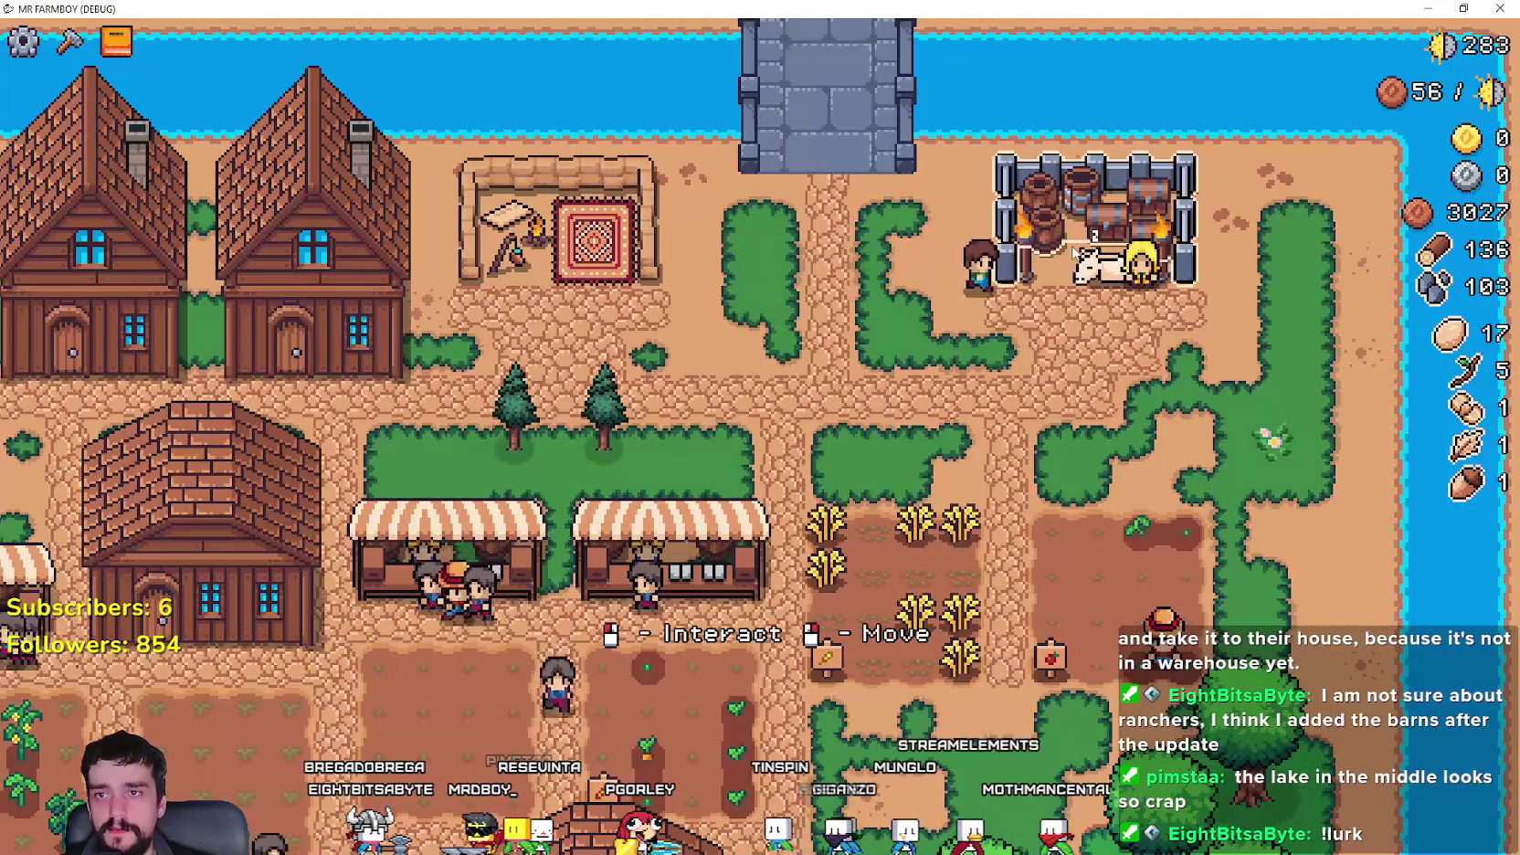
{"action": "left_click", "coordinate": [1117, 289]}
{"action": "left_click", "coordinate": [1013, 401]}
- Walk the farmer south to gather stone, then restore the game window size
{"action": "scroll", "coordinate": [901, 383], "scroll_direction": "down", "scroll_amount": 2}
{"action": "scroll", "coordinate": [901, 384], "scroll_direction": "down", "scroll_amount": 1}
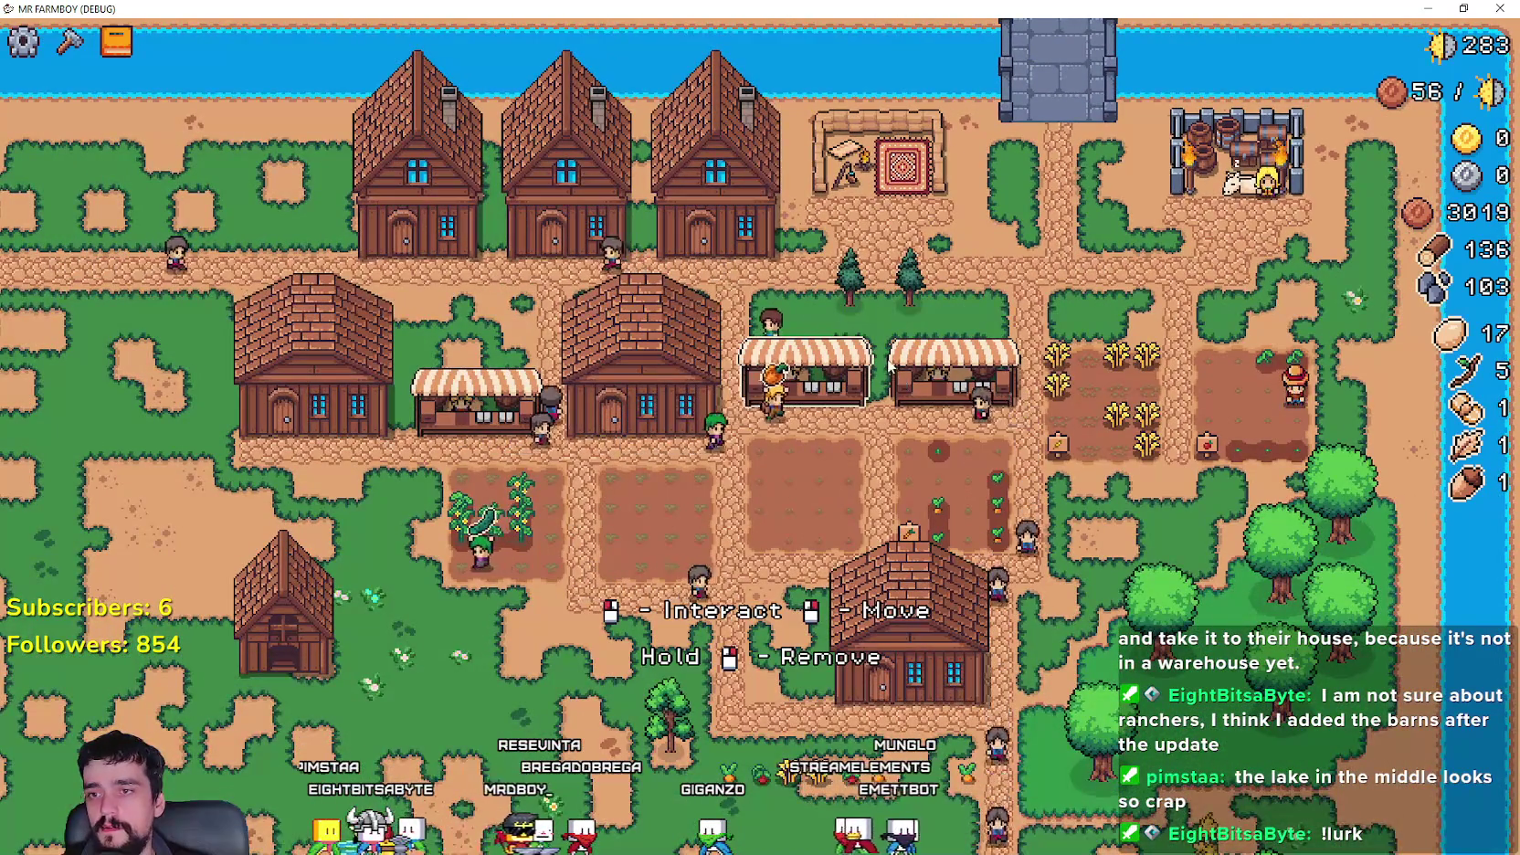
{"action": "key", "text": "s"}
{"action": "key", "text": "a"}
{"action": "key", "text": "s"}
{"action": "key", "text": "a"}
{"action": "key", "text": "s"}
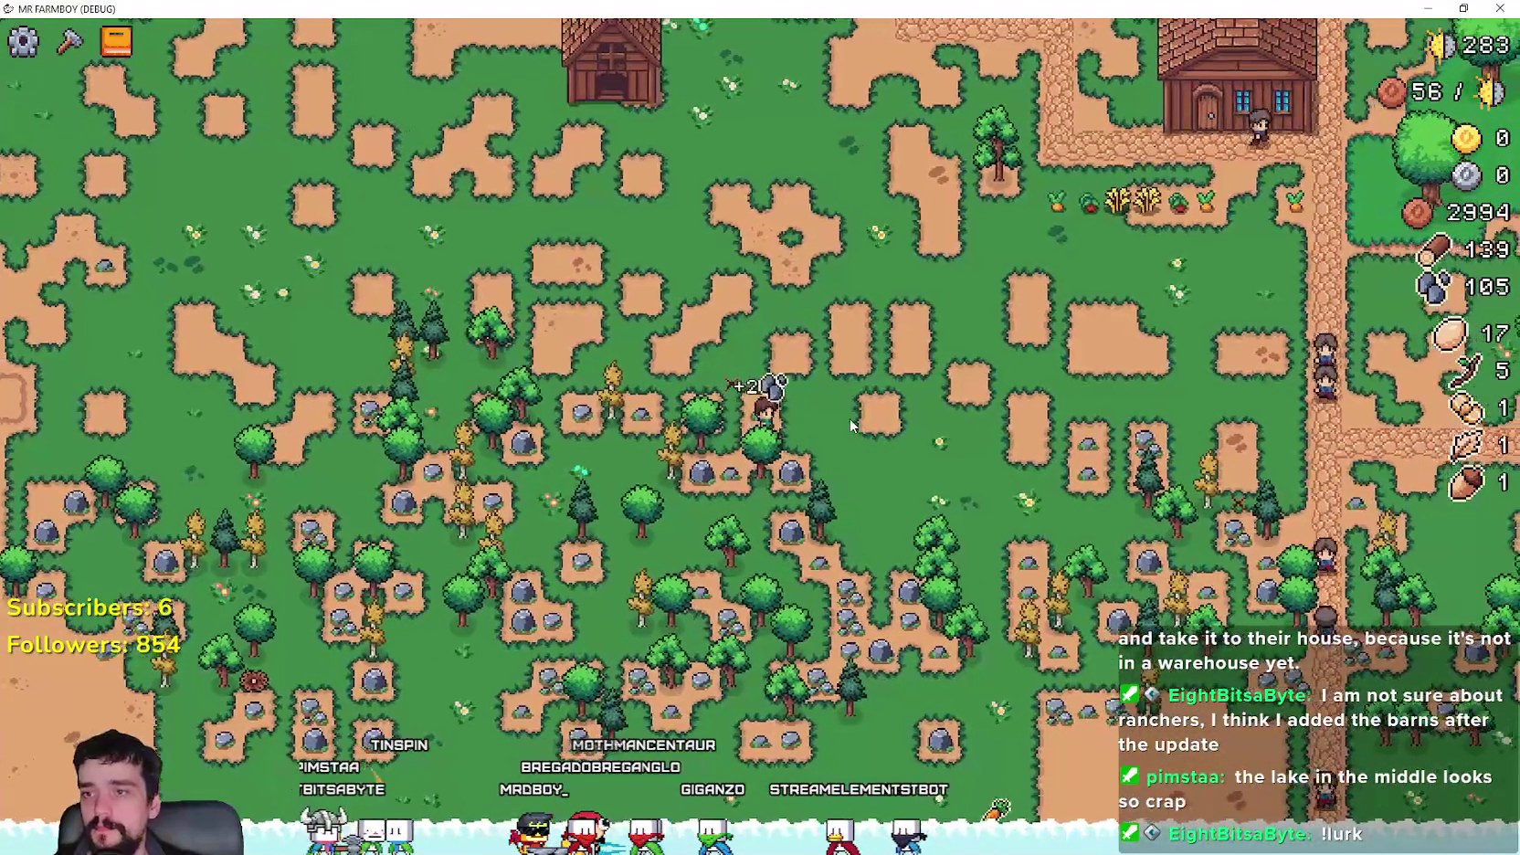
{"action": "double_click", "coordinate": [557, 7]}
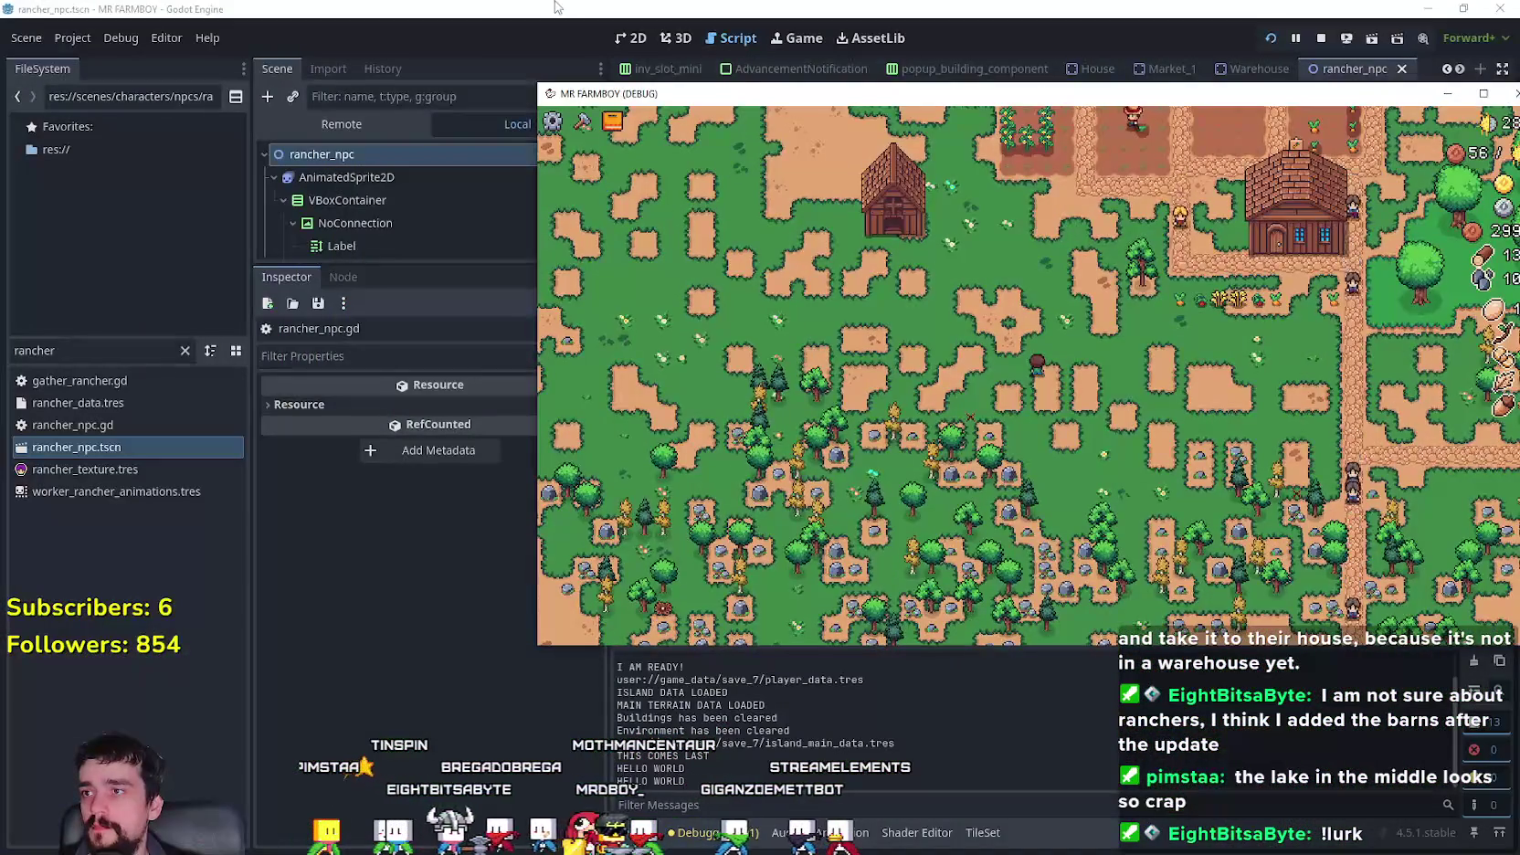
- Switch the Scene dock to Remote and select GameManager to view its live members
{"action": "left_click", "coordinate": [521, 40]}
{"action": "left_click", "coordinate": [361, 119]}
{"action": "scroll", "coordinate": [433, 235], "scroll_direction": "down", "scroll_amount": 5}
{"action": "scroll", "coordinate": [425, 245], "scroll_direction": "down", "scroll_amount": 3}
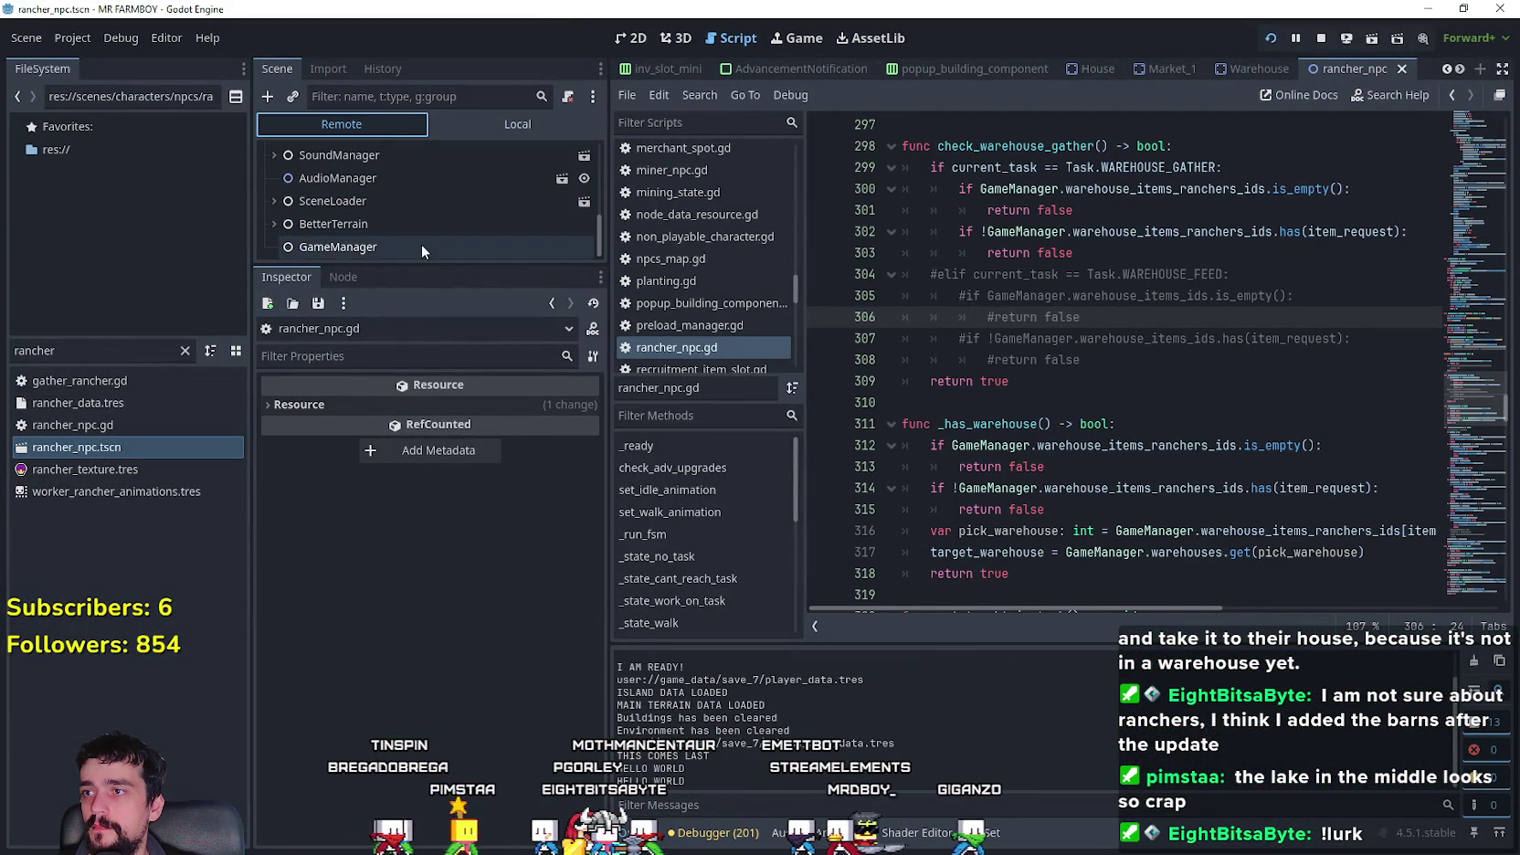
{"action": "left_click", "coordinate": [422, 243]}
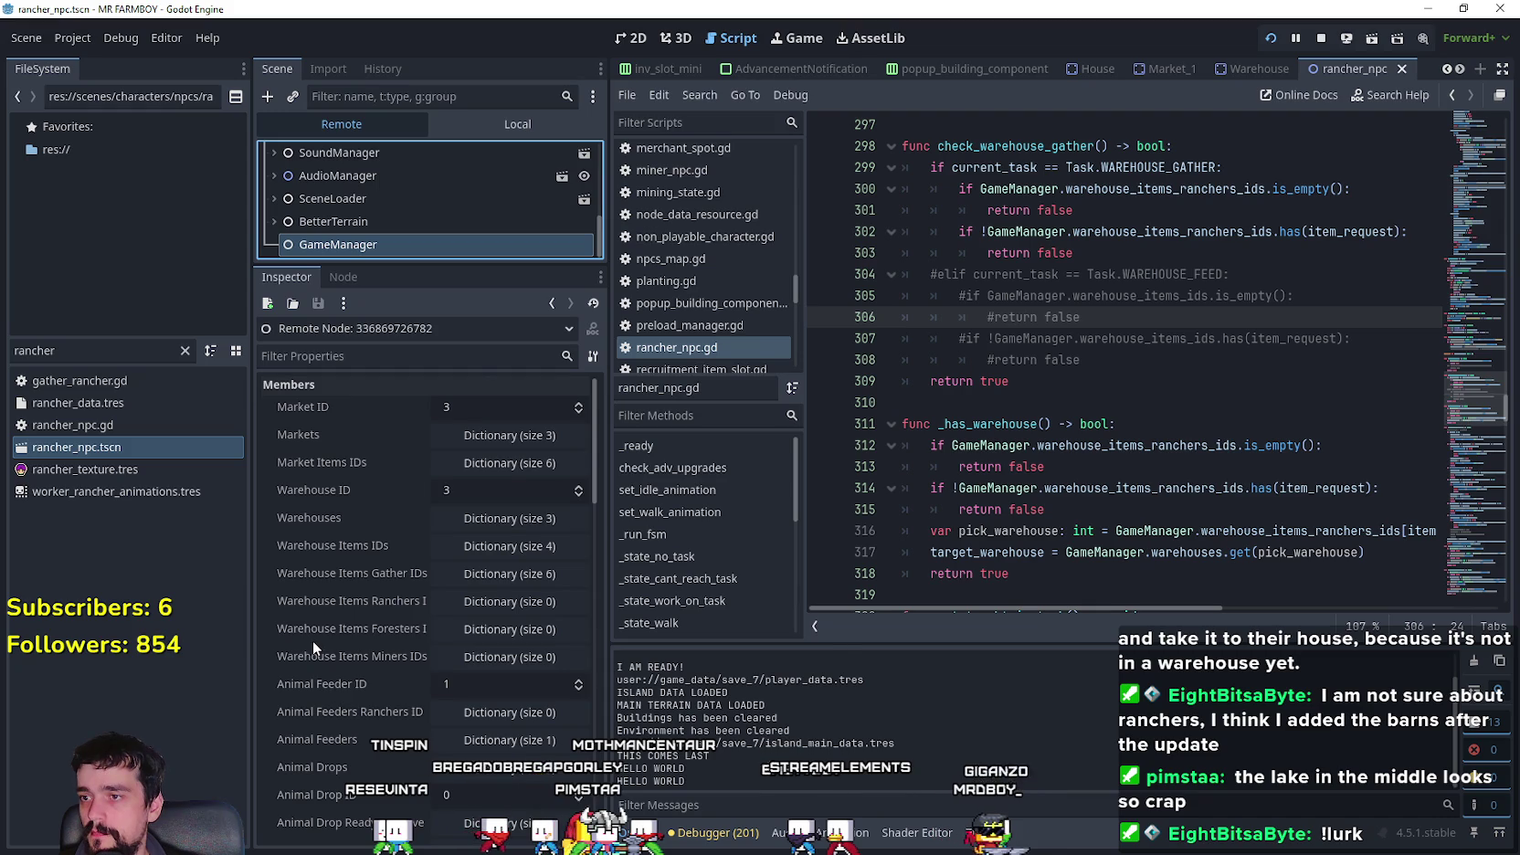
{"action": "scroll", "coordinate": [312, 641], "scroll_direction": "down", "scroll_amount": 5}
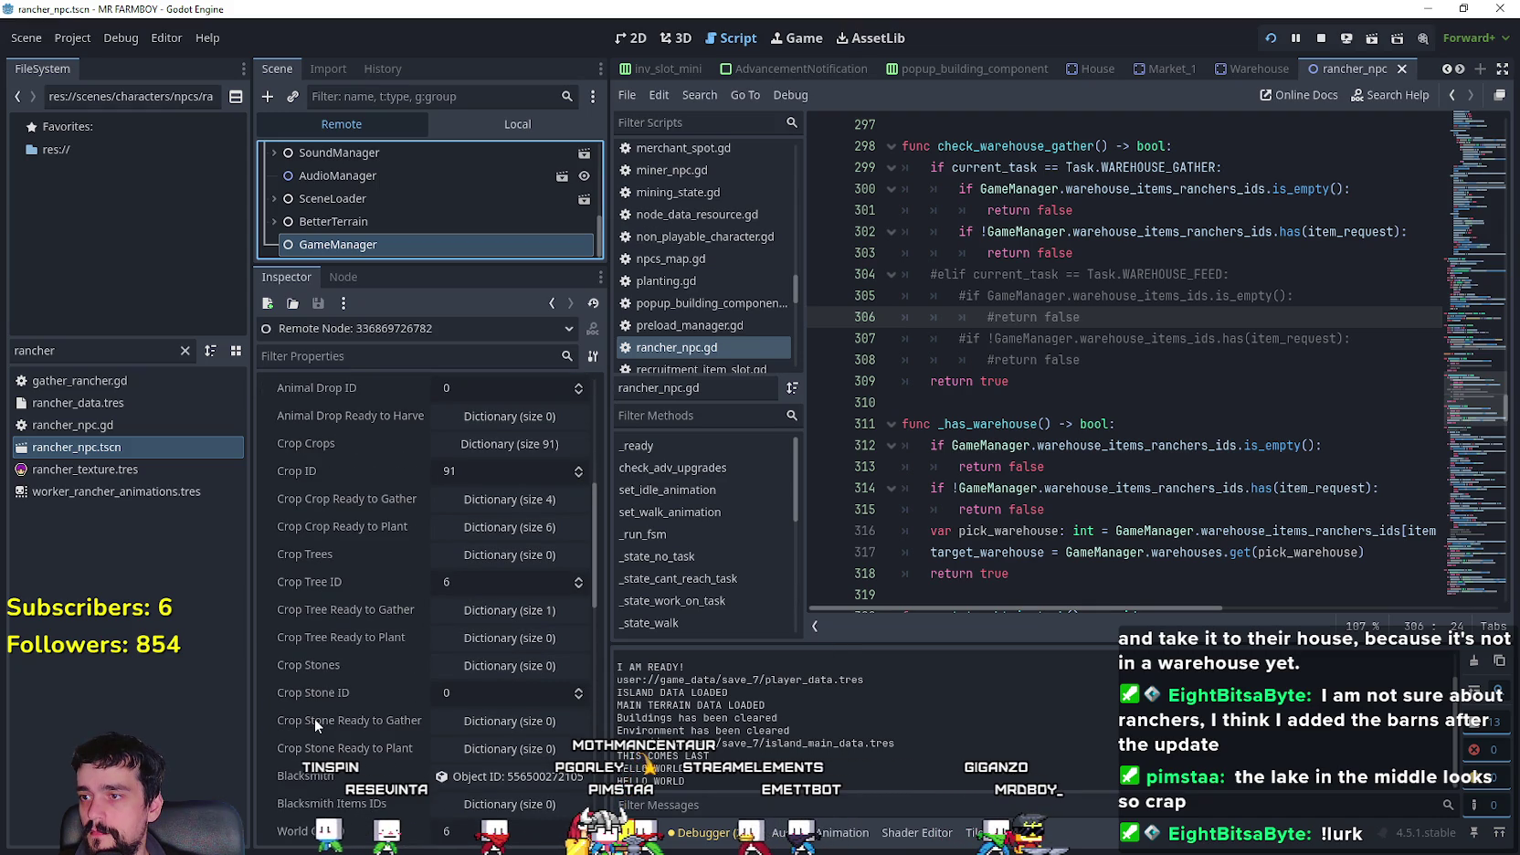
- Expand and collapse the Crop Tree Ready to Gather, World Ores IDs and World Ores dictionaries
{"action": "left_click", "coordinate": [493, 610]}
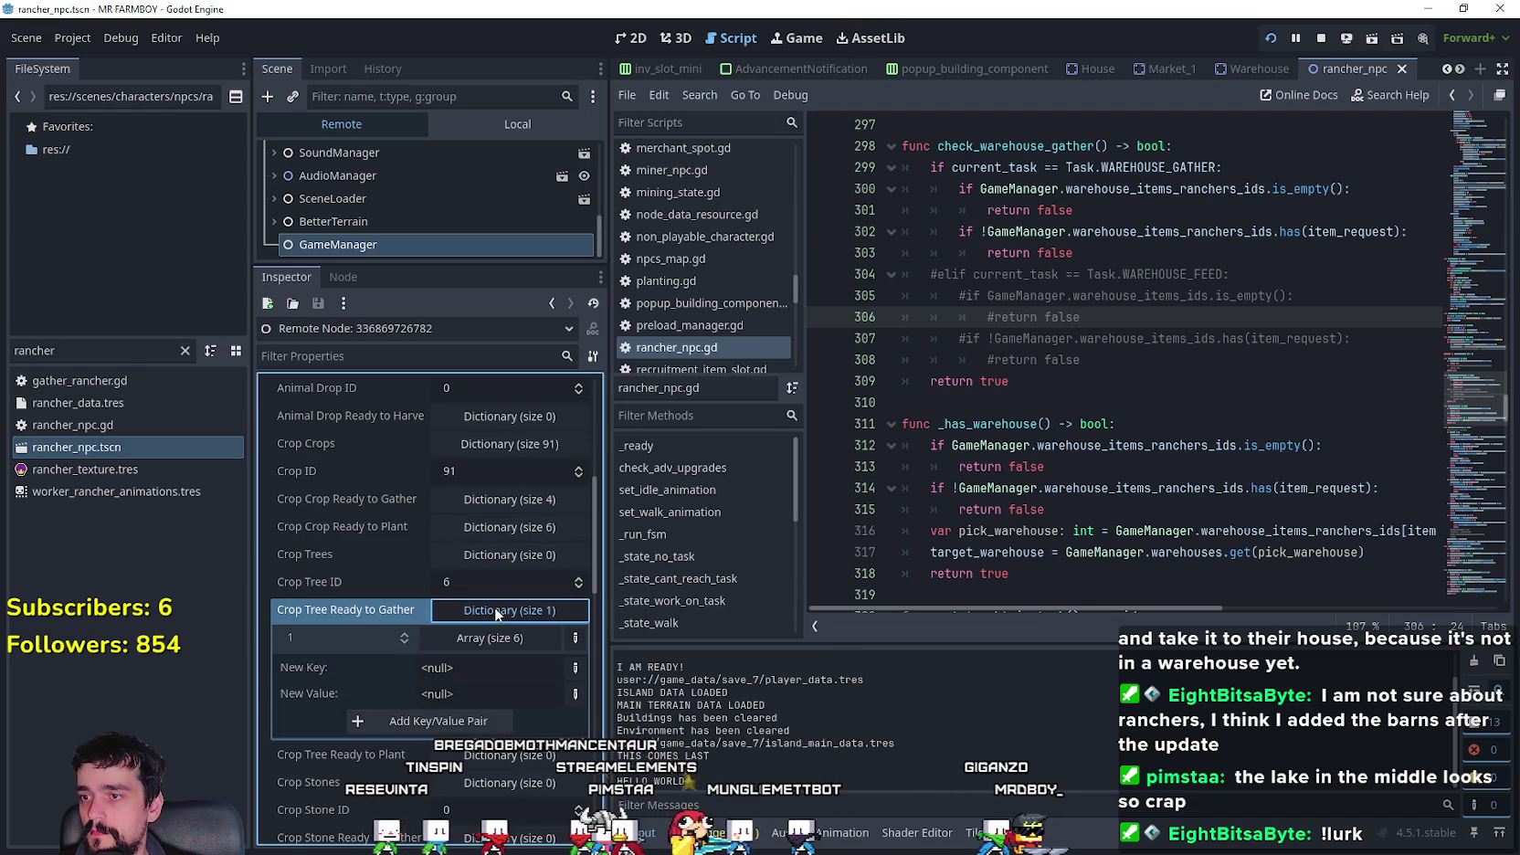
{"action": "left_click", "coordinate": [496, 609]}
{"action": "scroll", "coordinate": [382, 671], "scroll_direction": "down", "scroll_amount": 3}
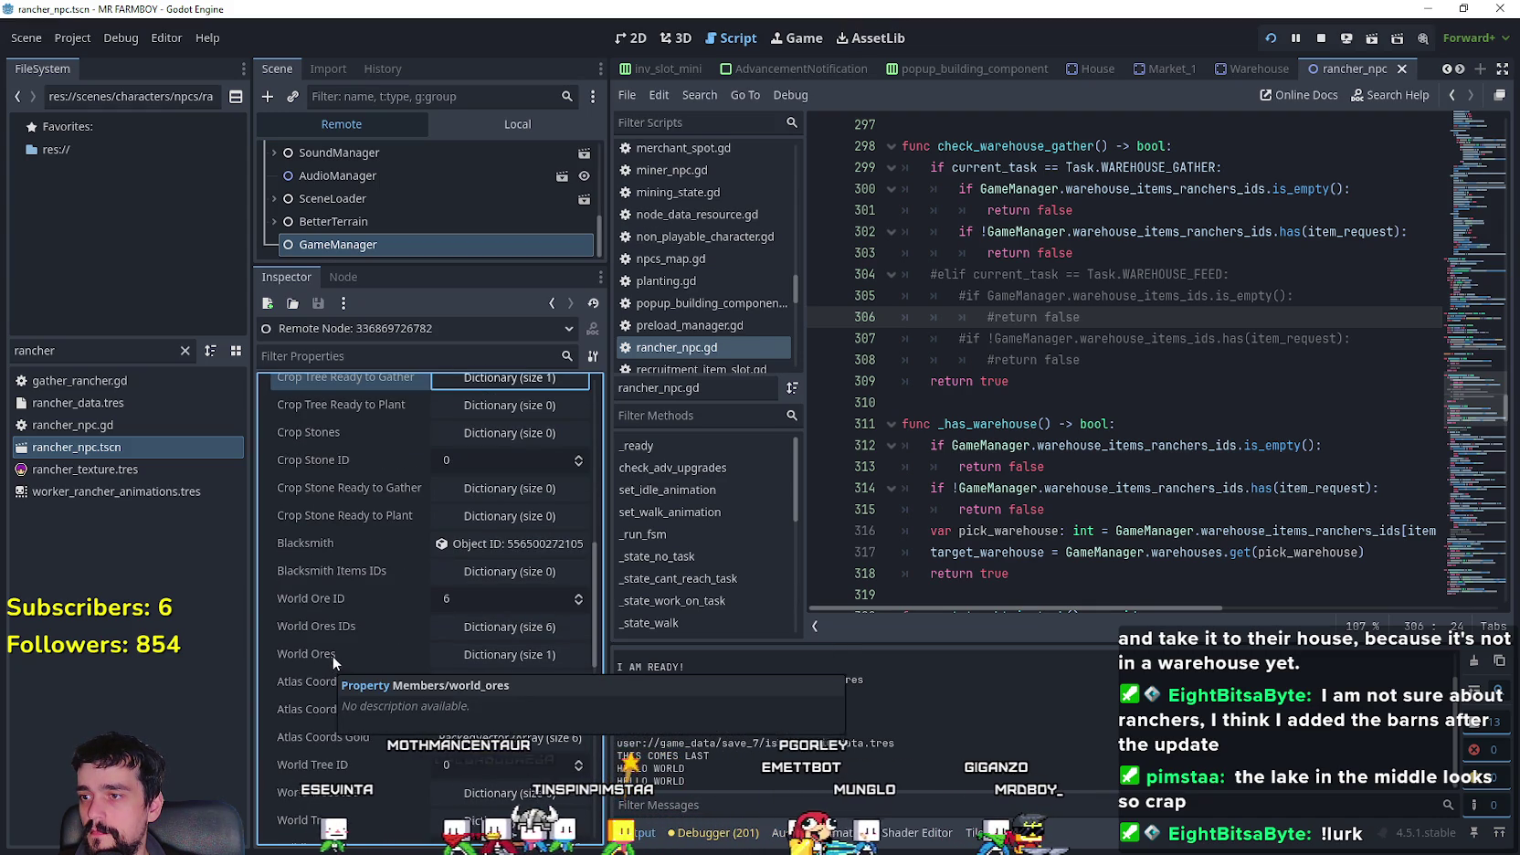
{"action": "left_click", "coordinate": [519, 633]}
{"action": "left_click", "coordinate": [520, 632]}
{"action": "left_click", "coordinate": [513, 651]}
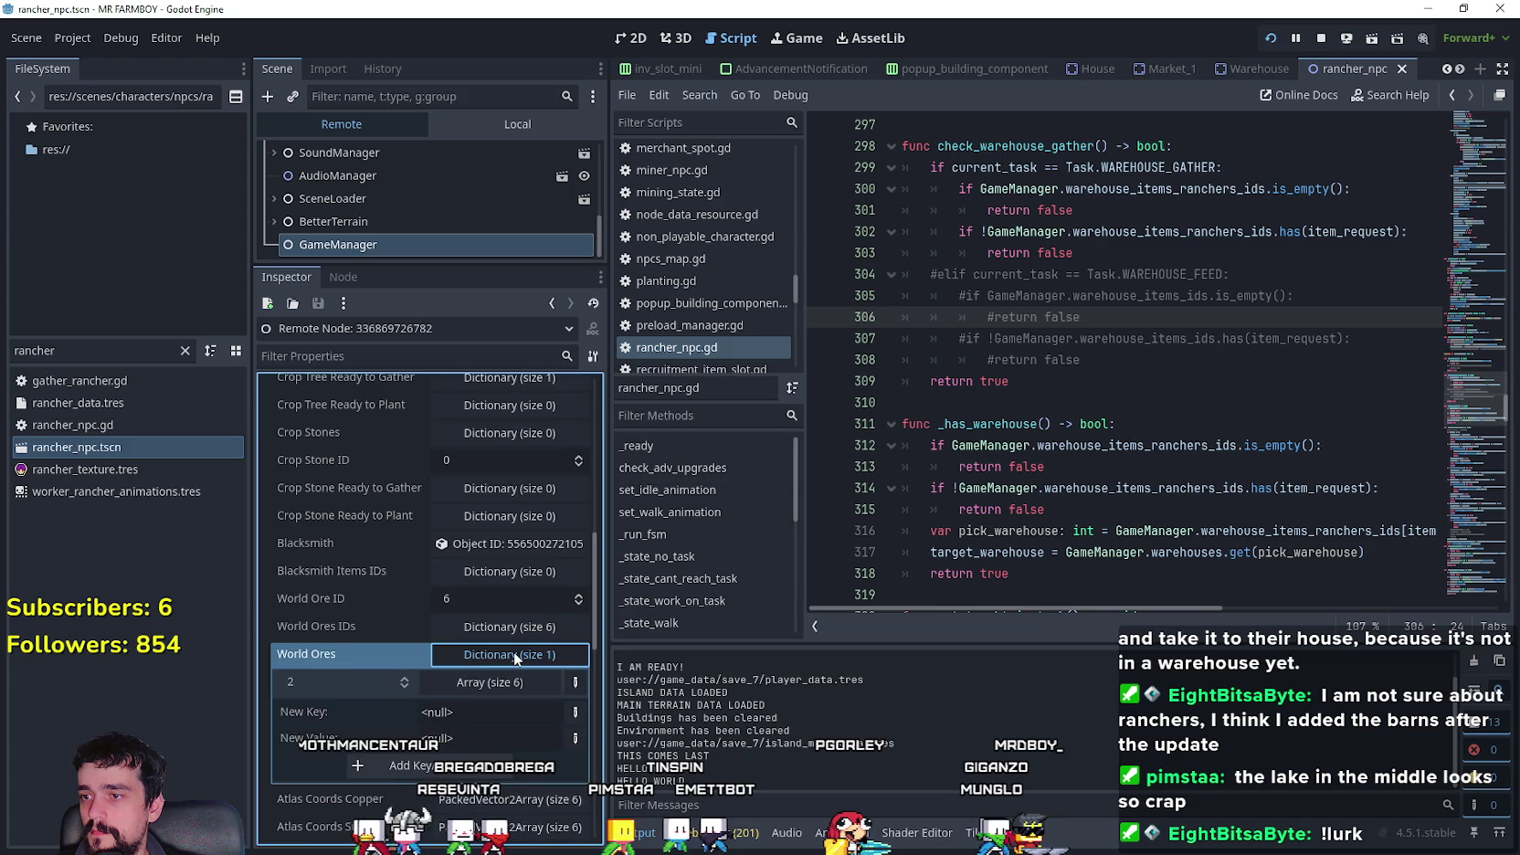
{"action": "left_click", "coordinate": [513, 650]}
- Return to the Local scene tree, select VBoxContainer, and switch back to the game
{"action": "scroll", "coordinate": [361, 646], "scroll_direction": "up", "scroll_amount": 10}
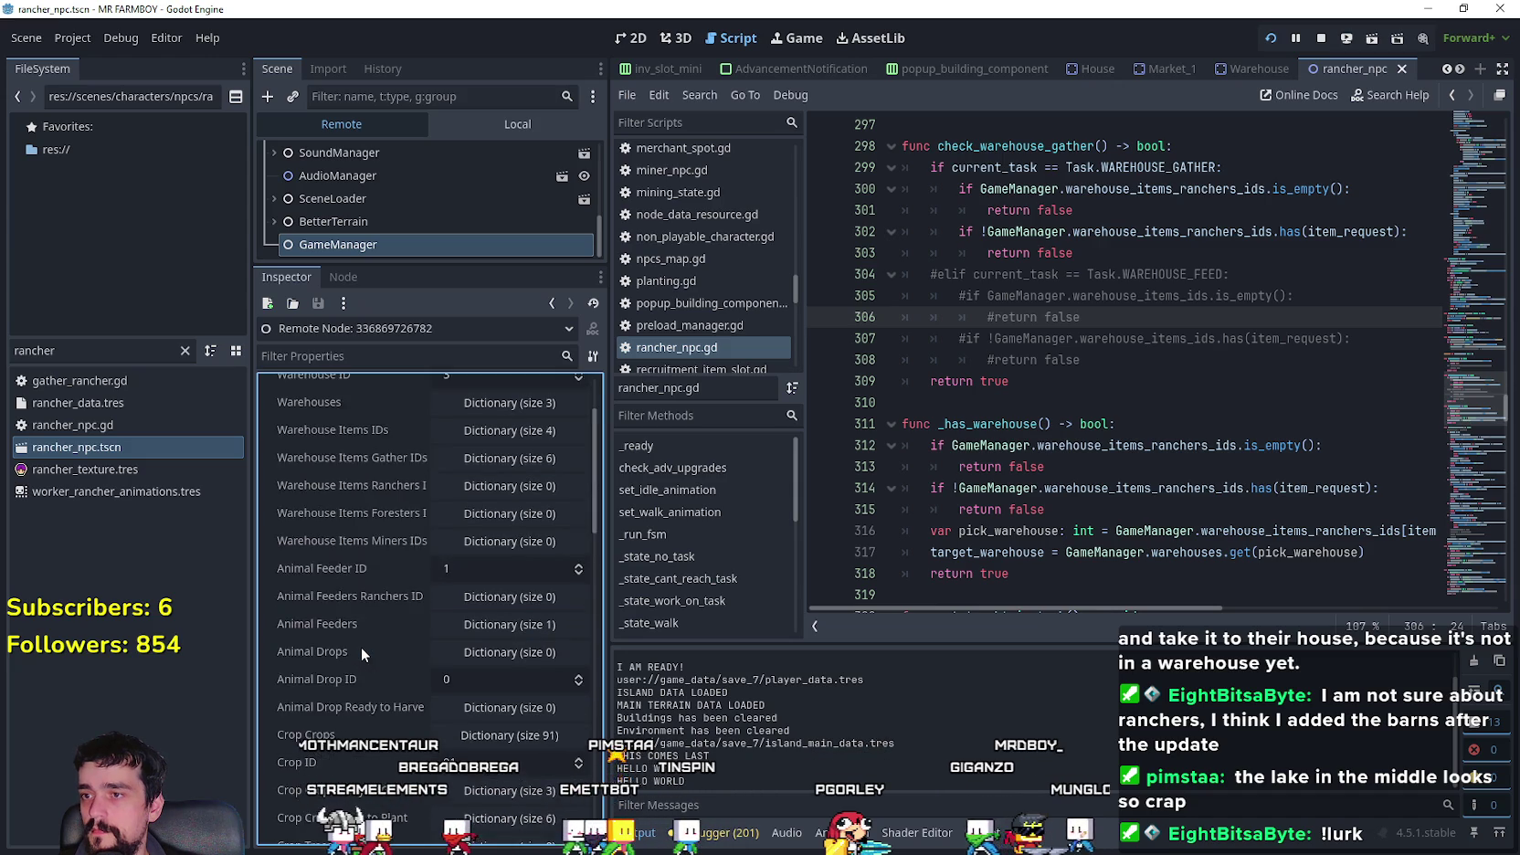
{"action": "left_click", "coordinate": [466, 124]}
{"action": "left_click", "coordinate": [452, 191]}
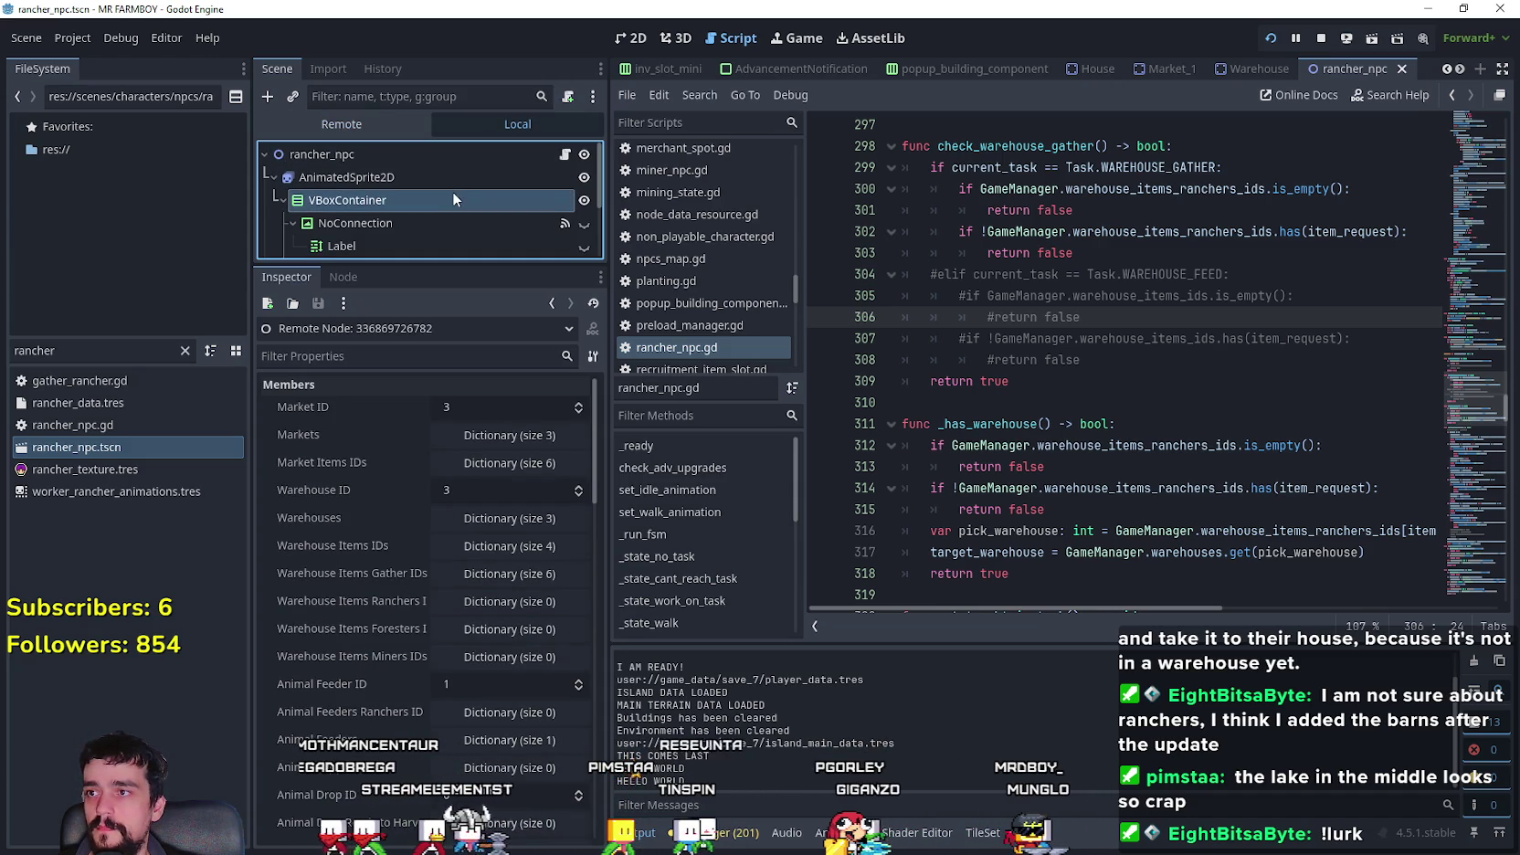
{"action": "key", "text": "alt+Tab"}
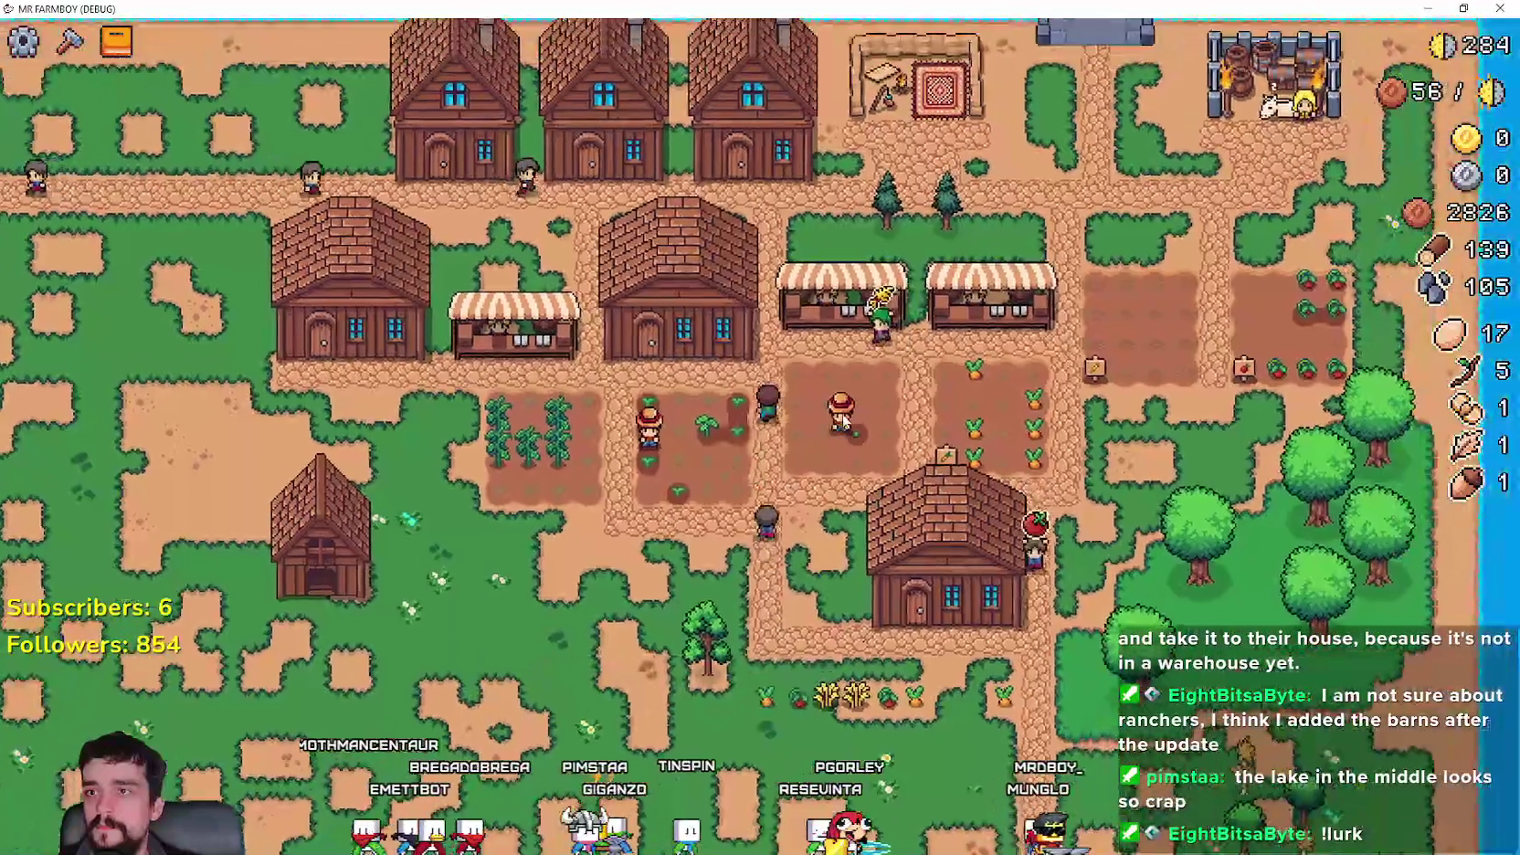
- Open Crafting, view the Animals advancements, close them, and zoom the map out and in
{"action": "key", "text": "c"}
{"action": "key", "text": "c"}
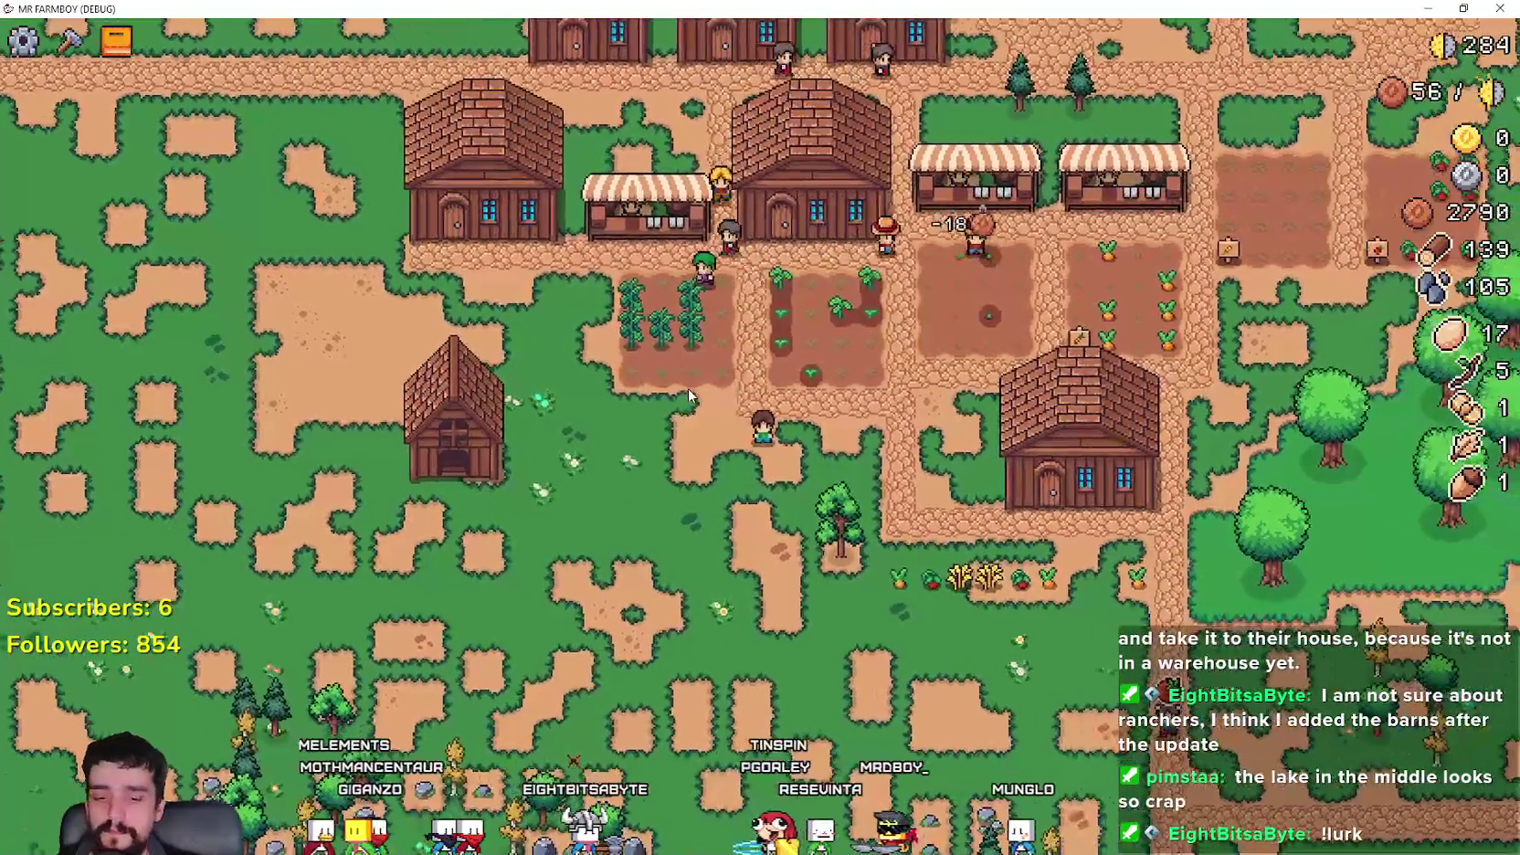
{"action": "left_click", "coordinate": [116, 41]}
{"action": "left_click", "coordinate": [633, 182]}
{"action": "mouse_move", "coordinate": [379, 321]}
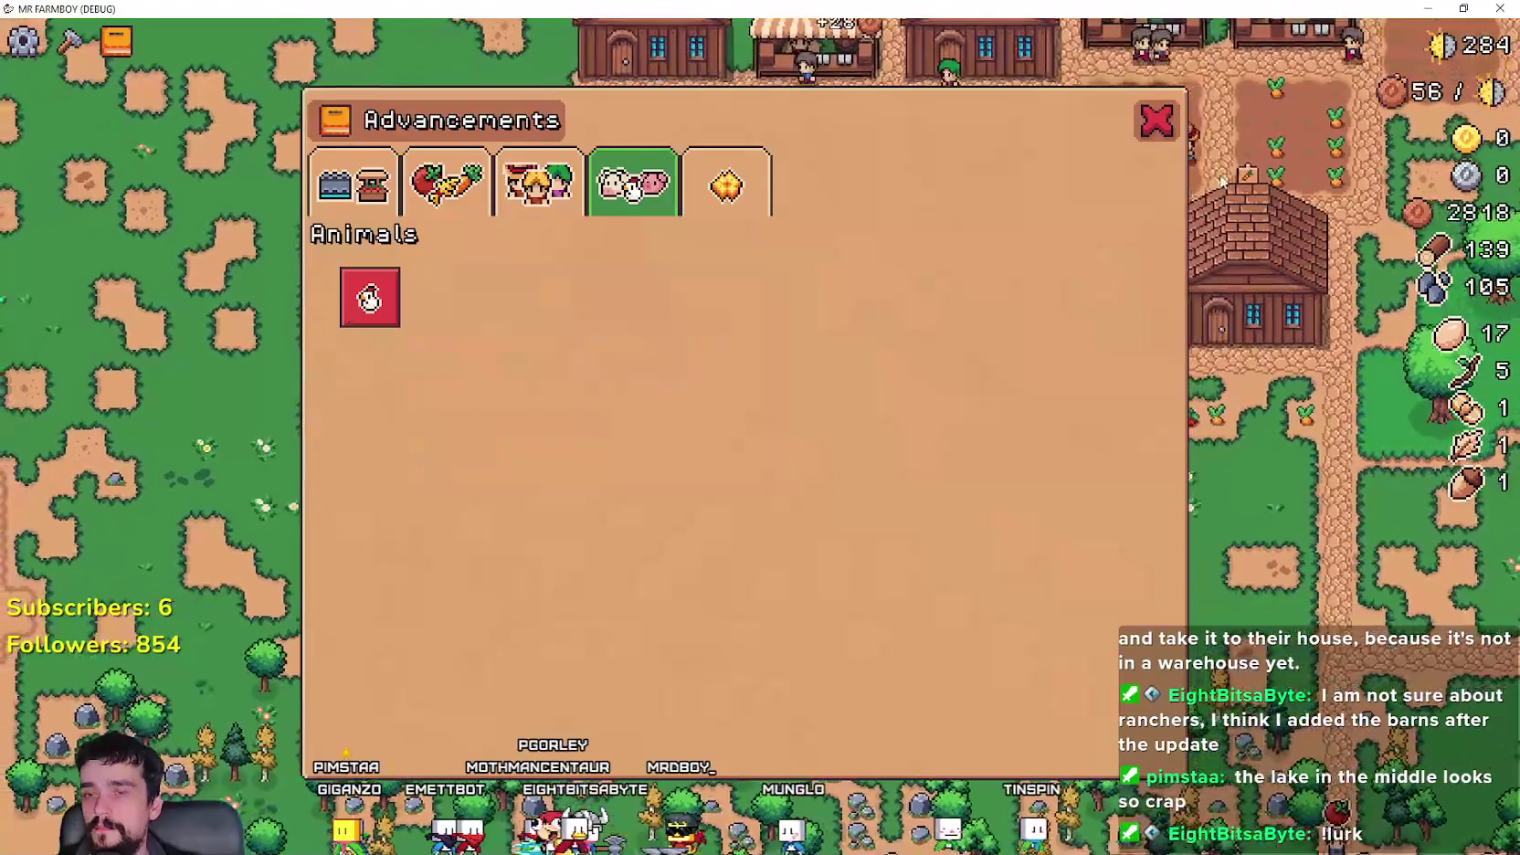
{"action": "left_click", "coordinate": [1157, 120]}
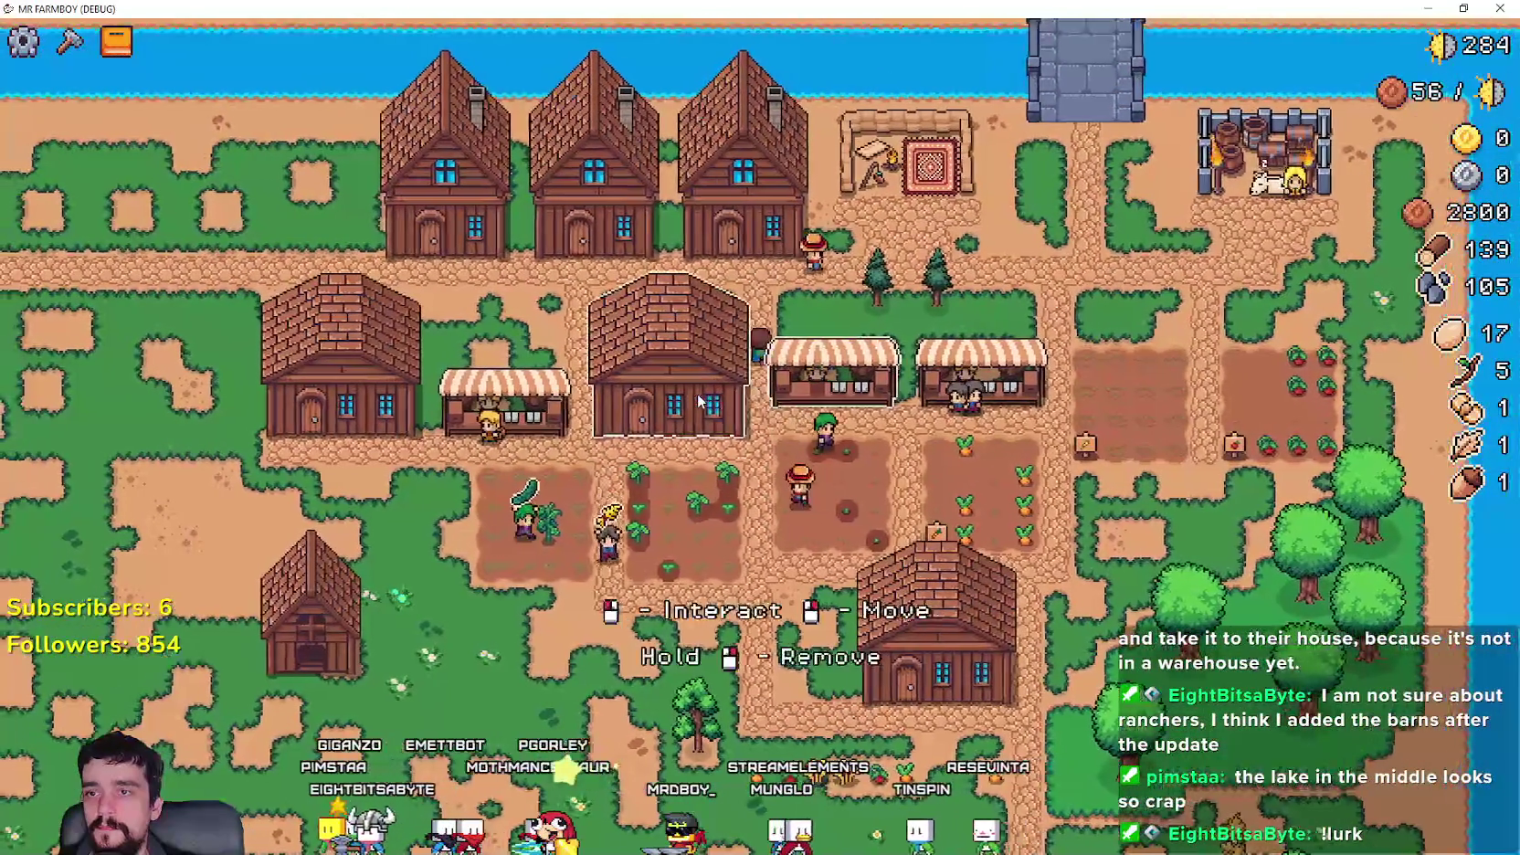
{"action": "scroll", "coordinate": [696, 399], "scroll_direction": "down", "scroll_amount": 5}
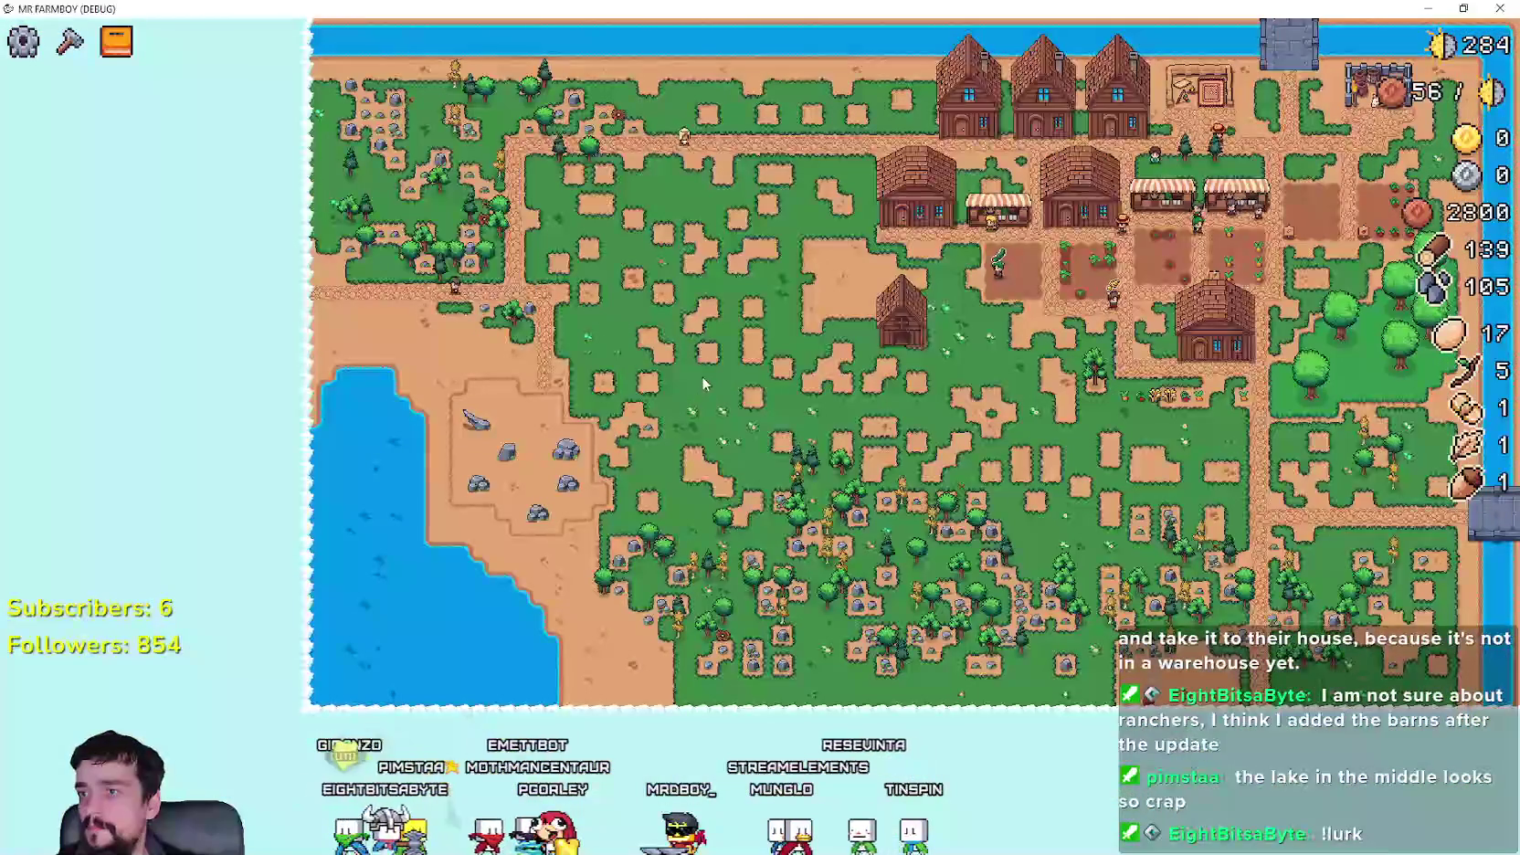
{"action": "scroll", "coordinate": [703, 374], "scroll_direction": "up", "scroll_amount": 5}
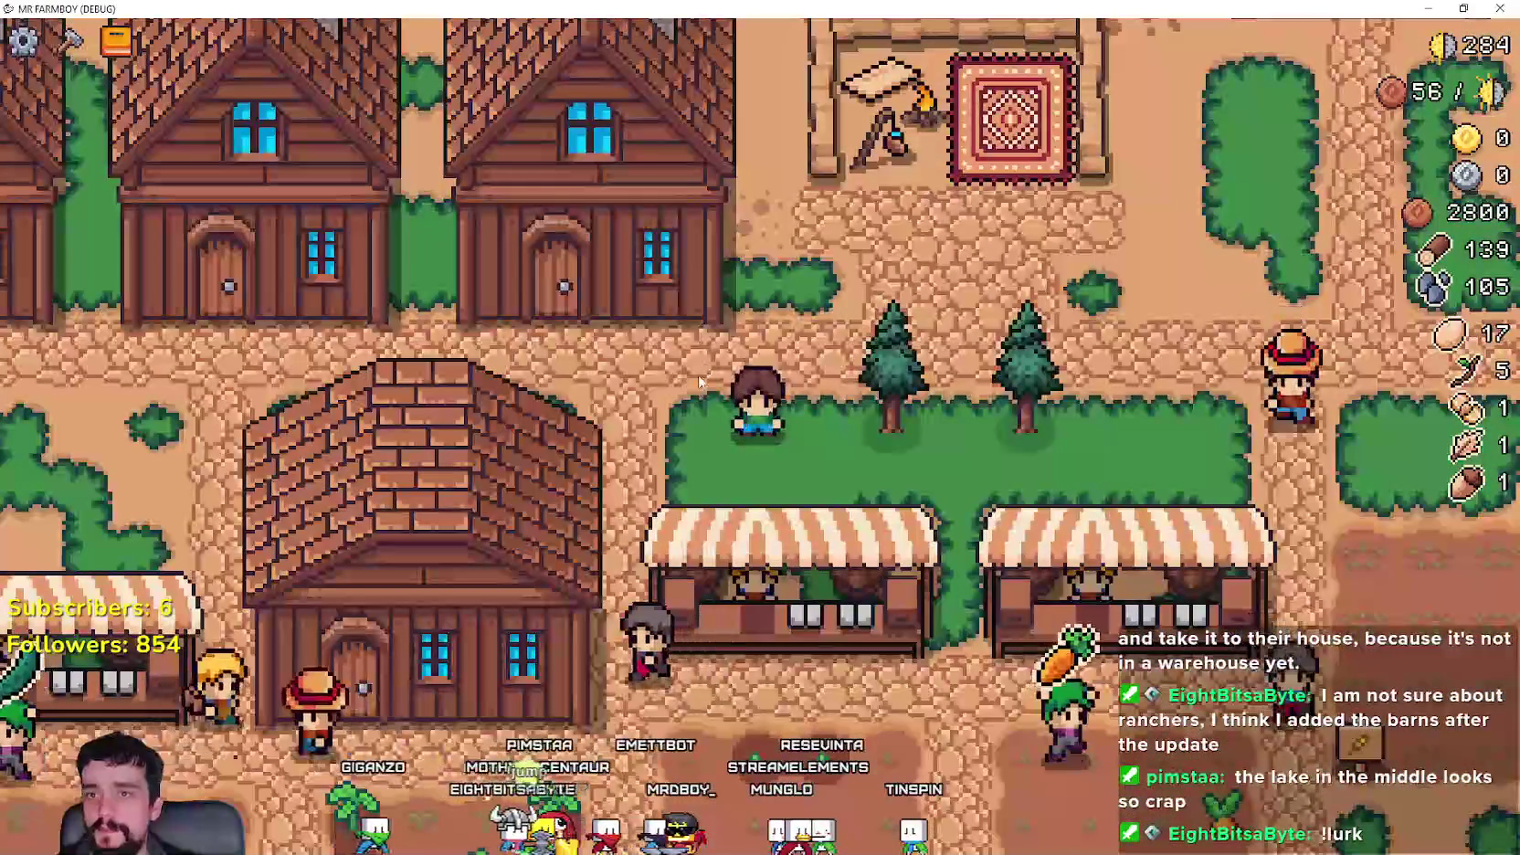
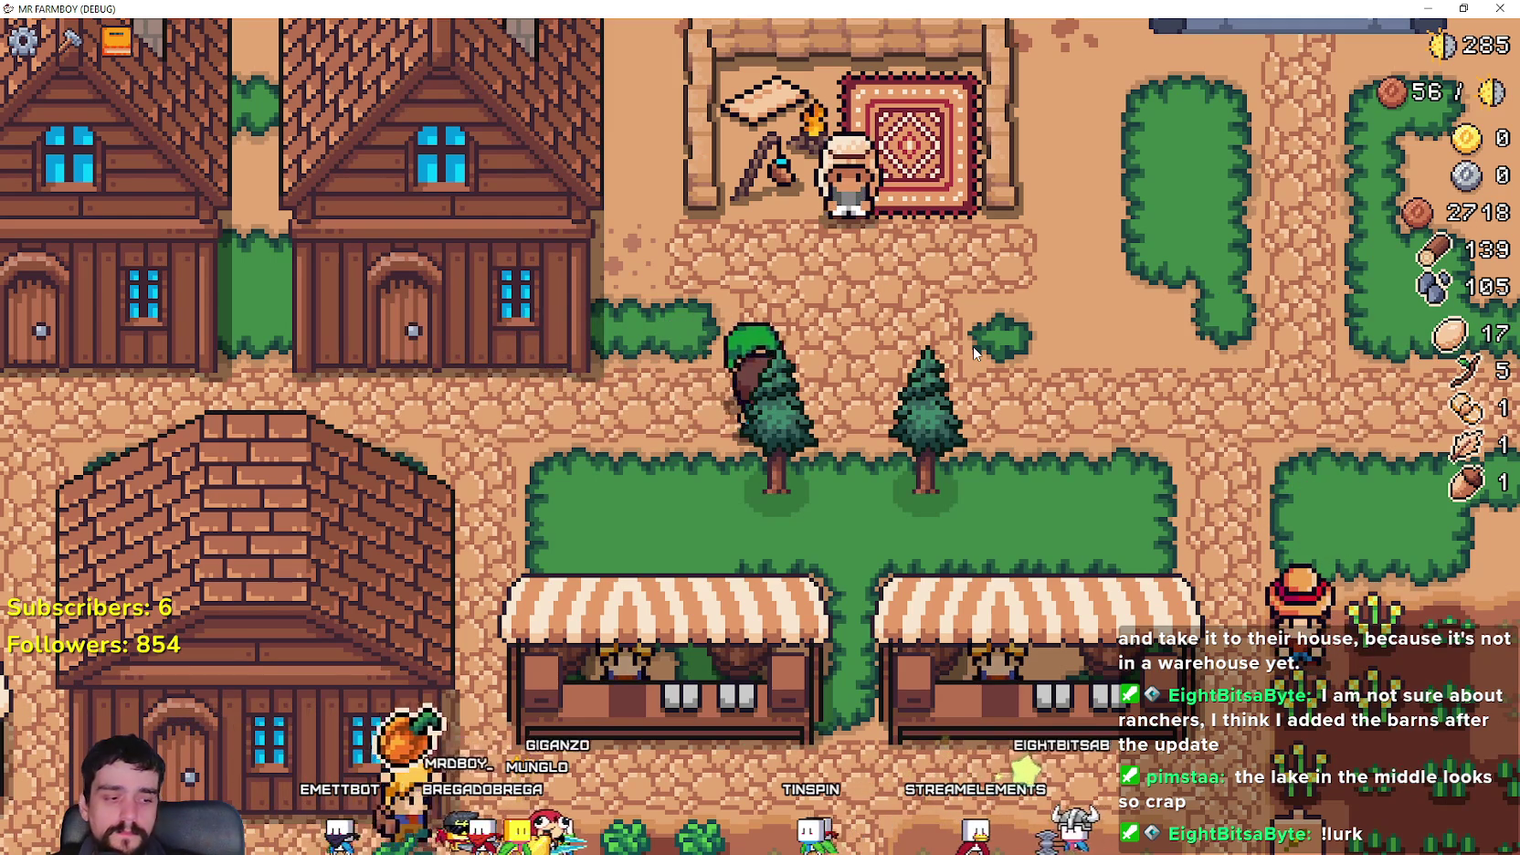
- Buy a chicken from the merchant, then pick the Animal Tile to lay in front of the coop
{"action": "left_click", "coordinate": [846, 176]}
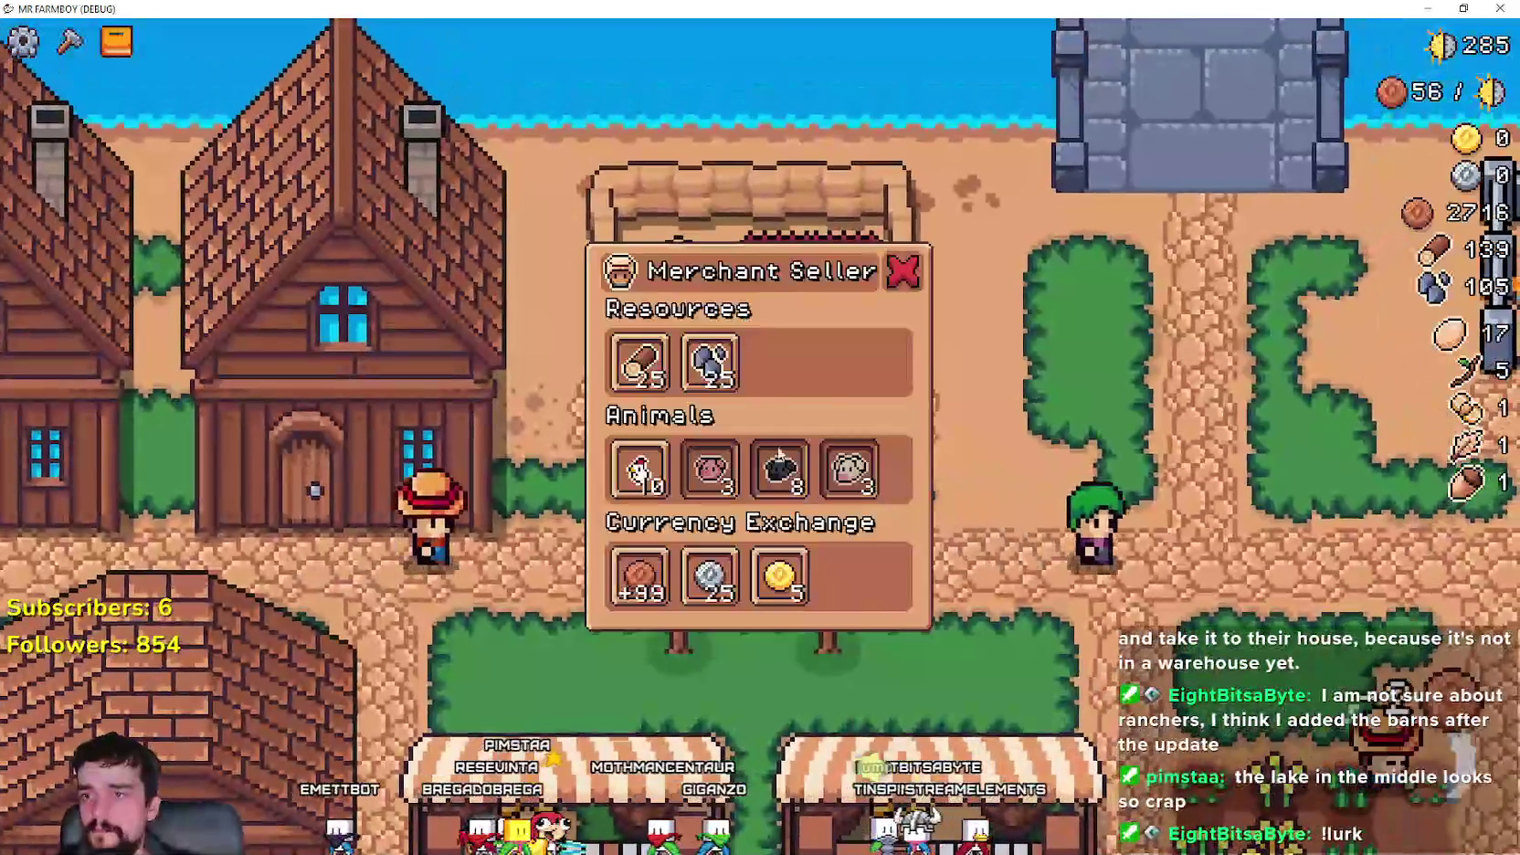
{"action": "mouse_move", "coordinate": [605, 559]}
{"action": "left_click", "coordinate": [630, 493]}
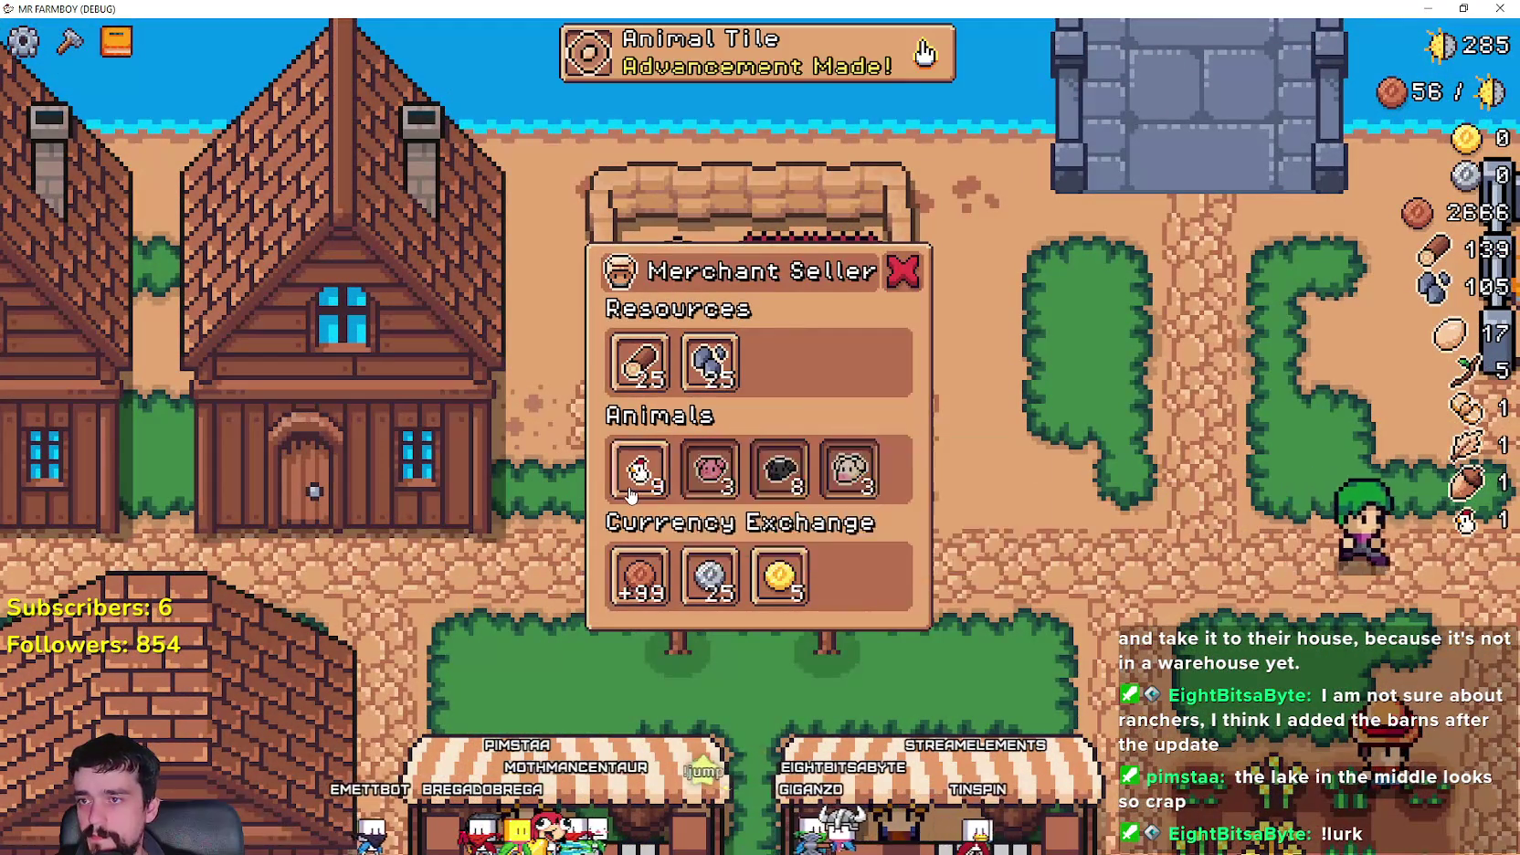
{"action": "left_click", "coordinate": [903, 271]}
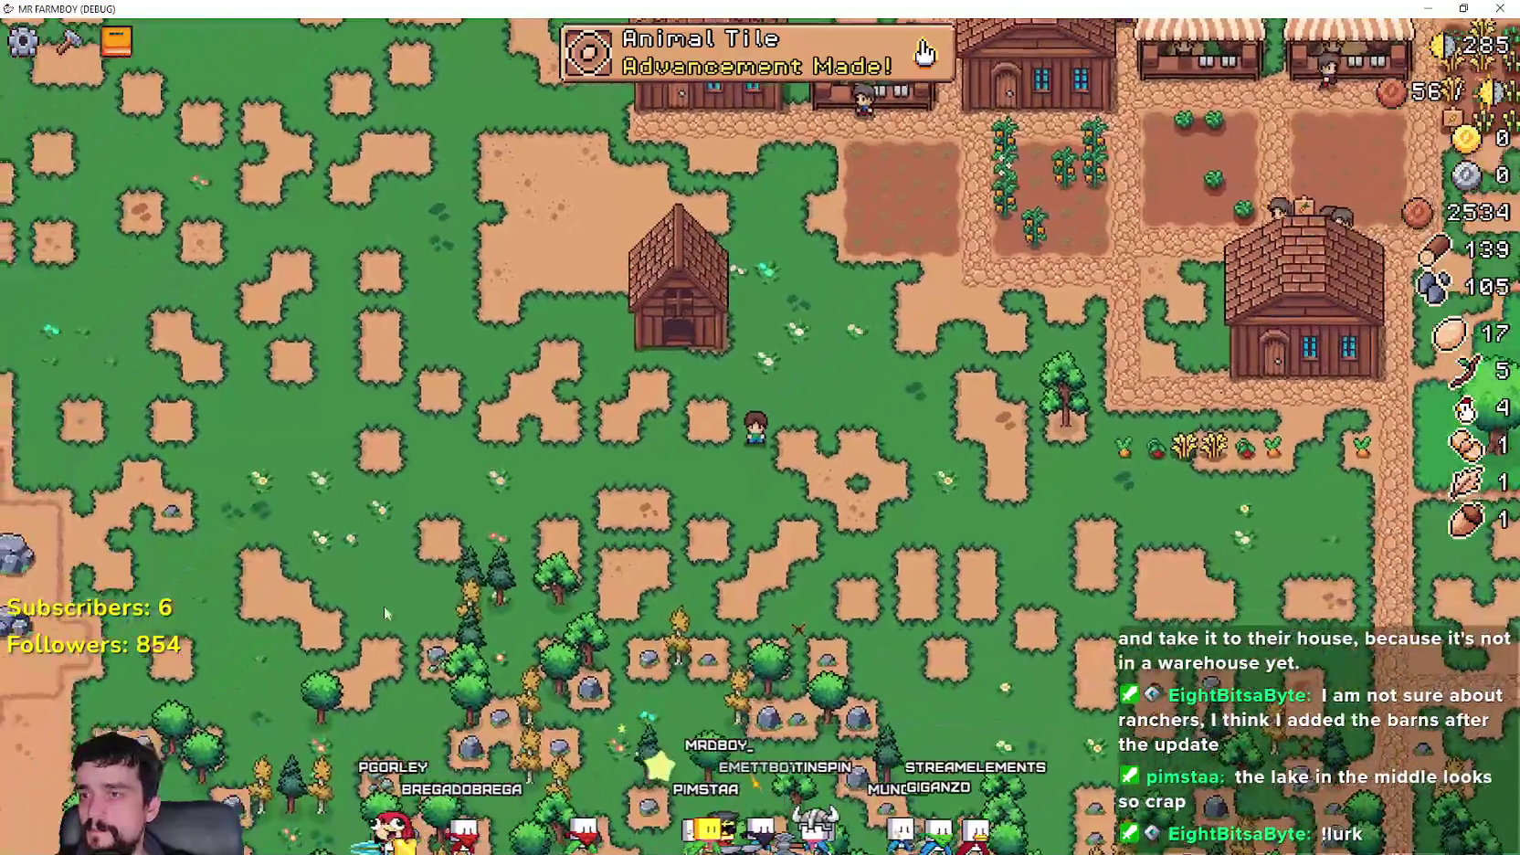
{"action": "left_click", "coordinate": [68, 40]}
{"action": "left_click", "coordinate": [174, 315]}
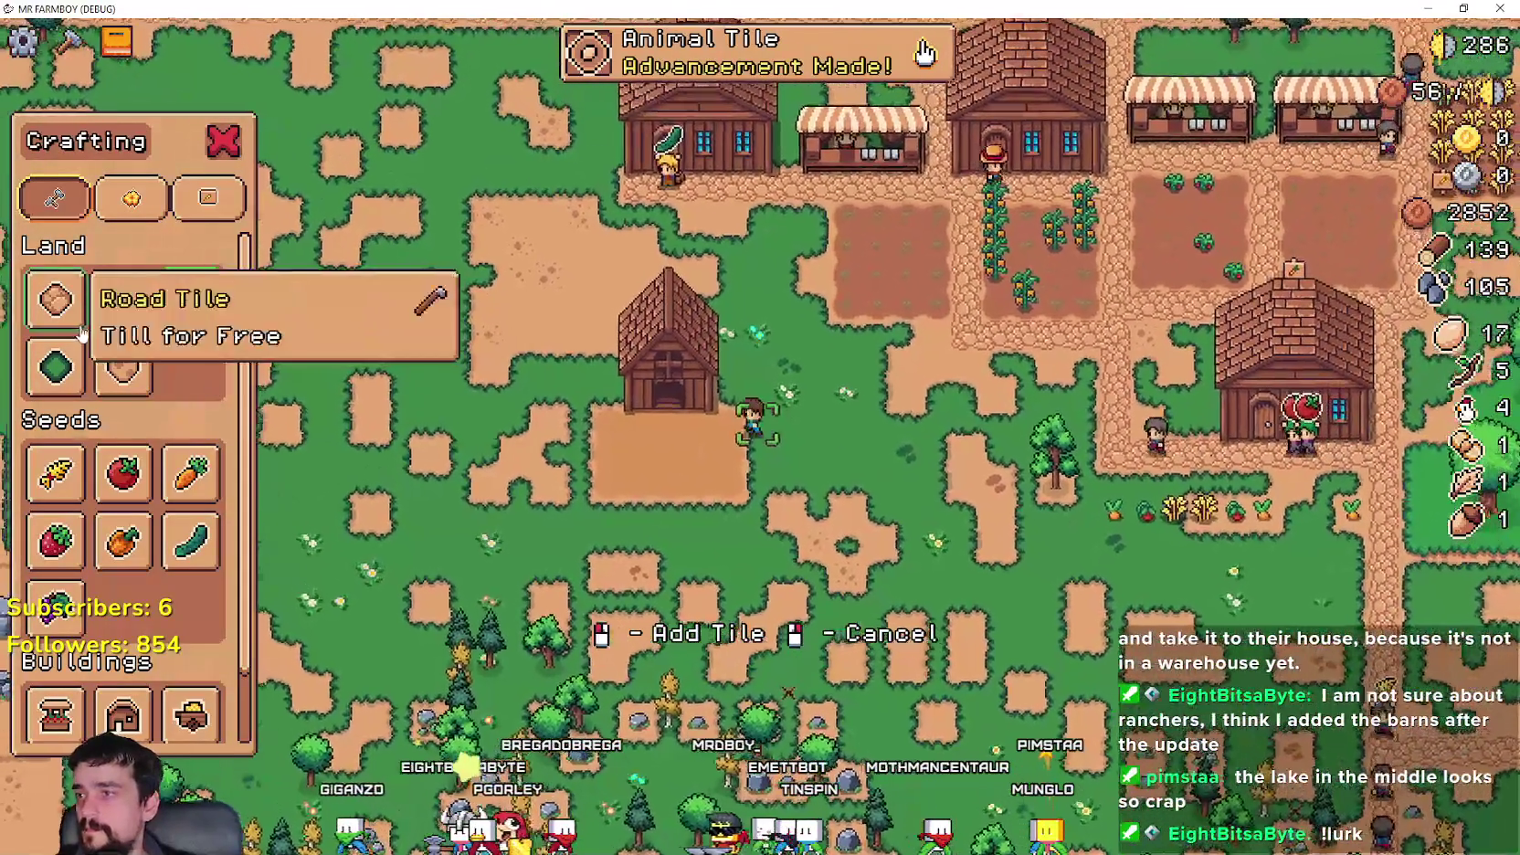
- Lay road tiles along the path from the coop up to the village
{"action": "left_click", "coordinate": [55, 298]}
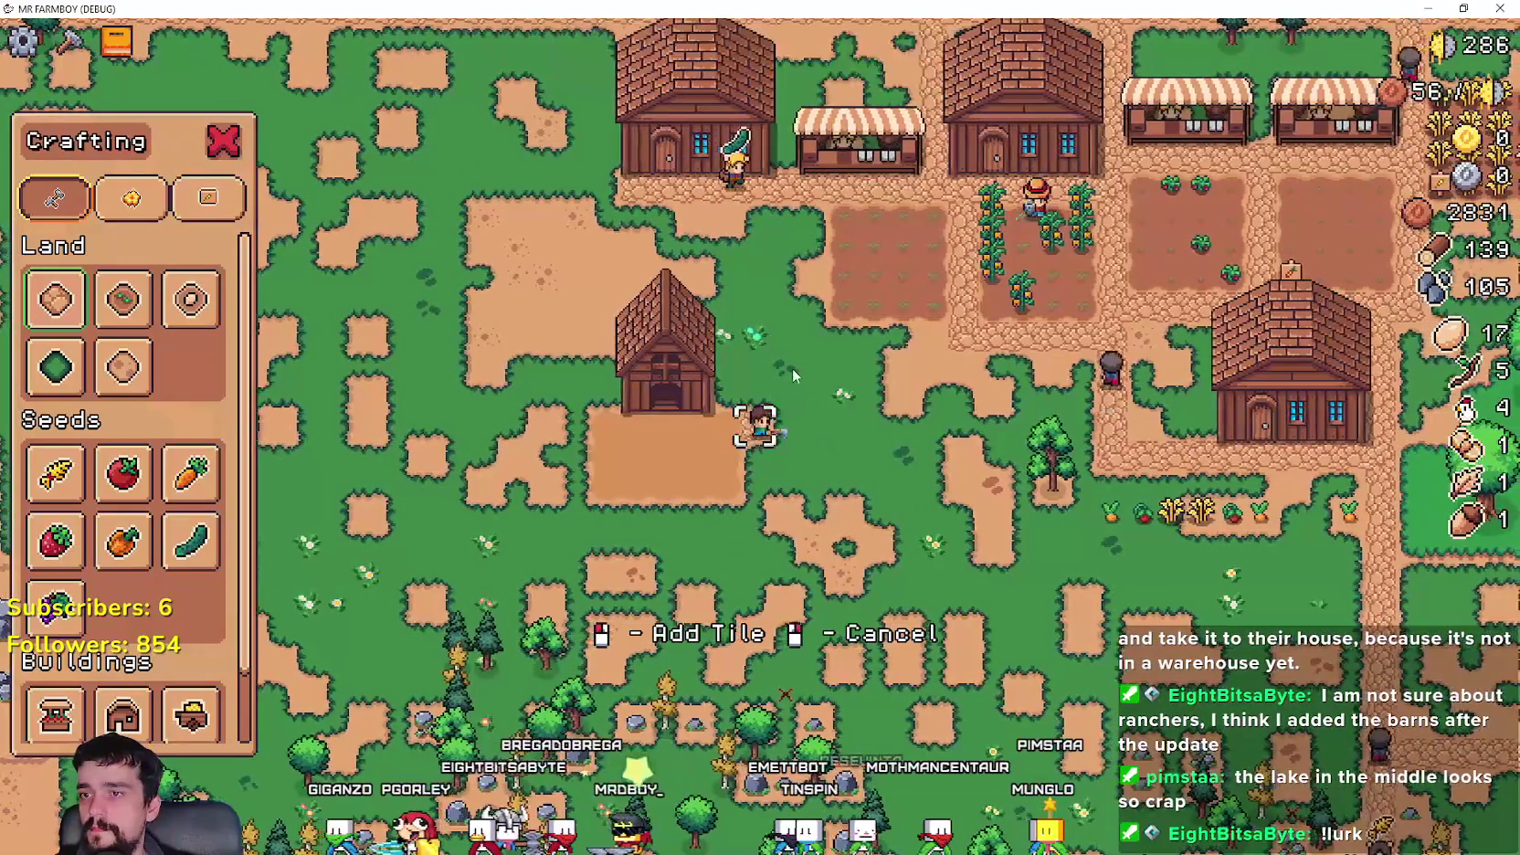
{"action": "left_click", "coordinate": [760, 314]}
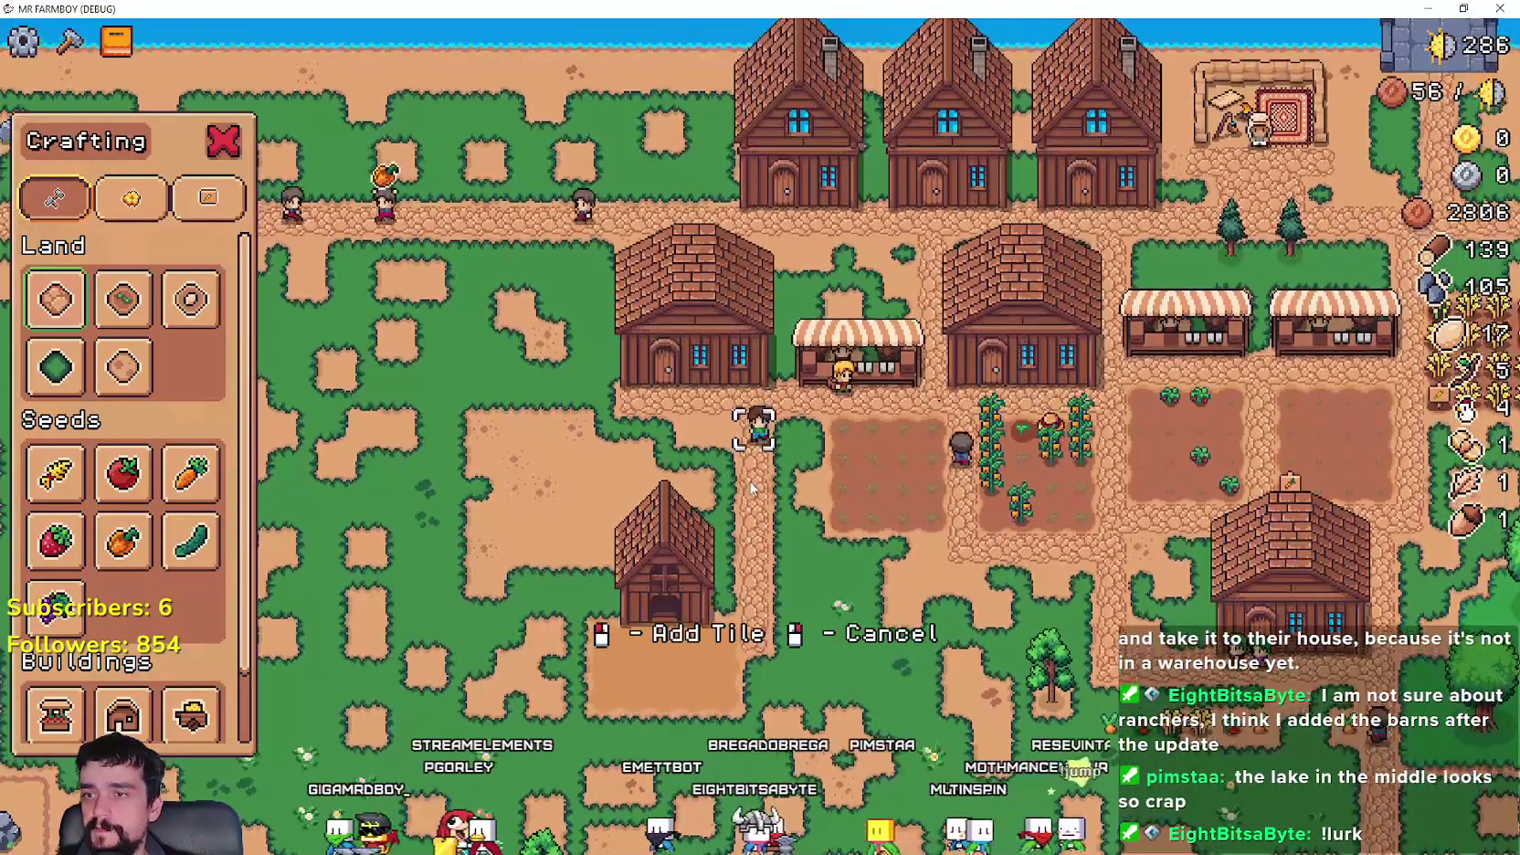
{"action": "key", "text": "Escape"}
- Put a chicken into one of the coop's nests
{"action": "left_click", "coordinate": [748, 481]}
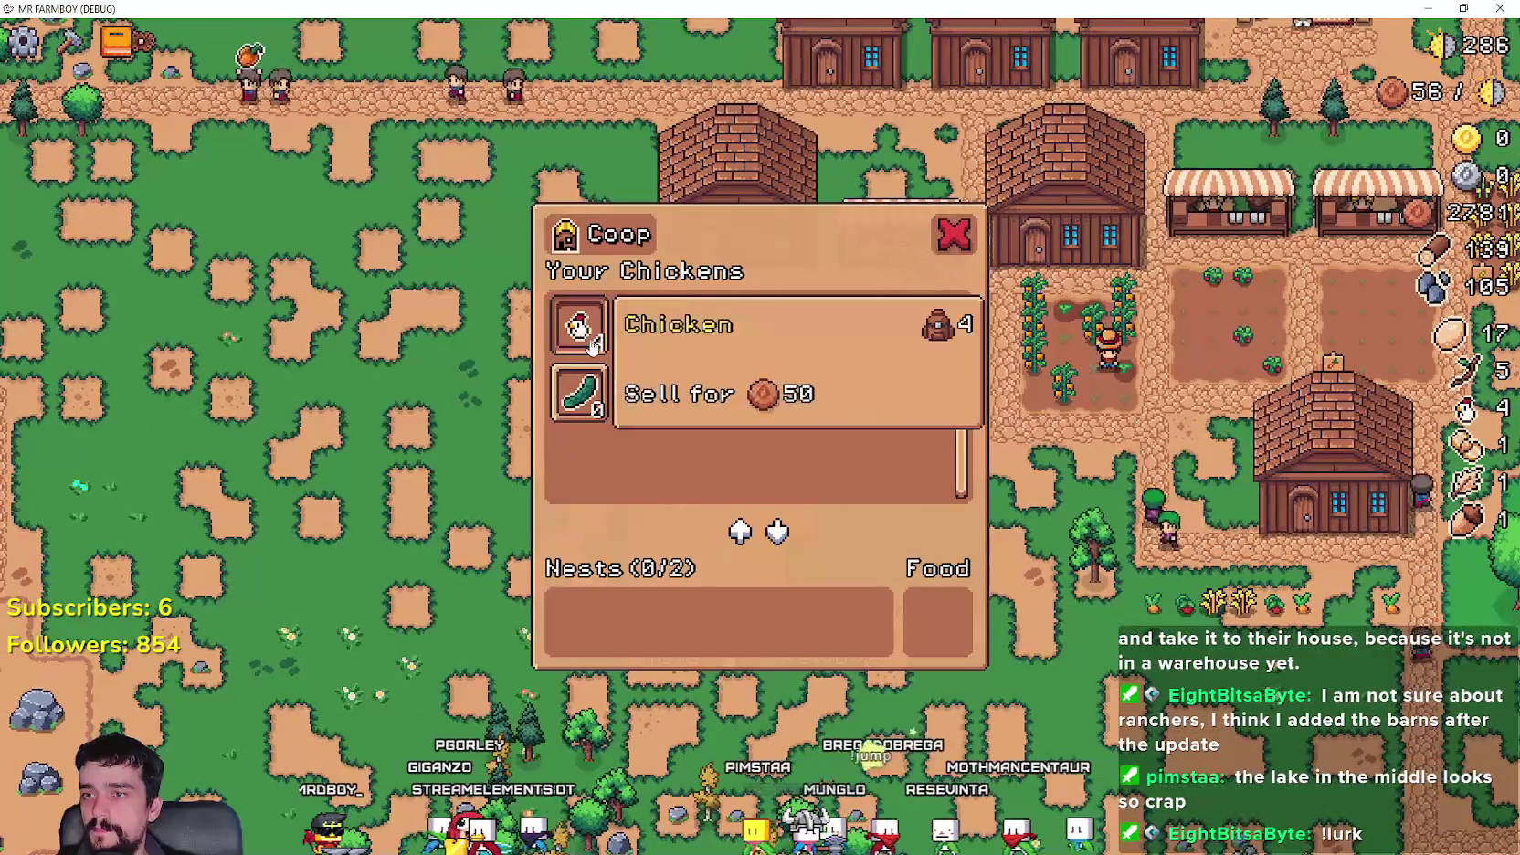
{"action": "left_click", "coordinate": [577, 344]}
{"action": "key", "text": "Escape"}
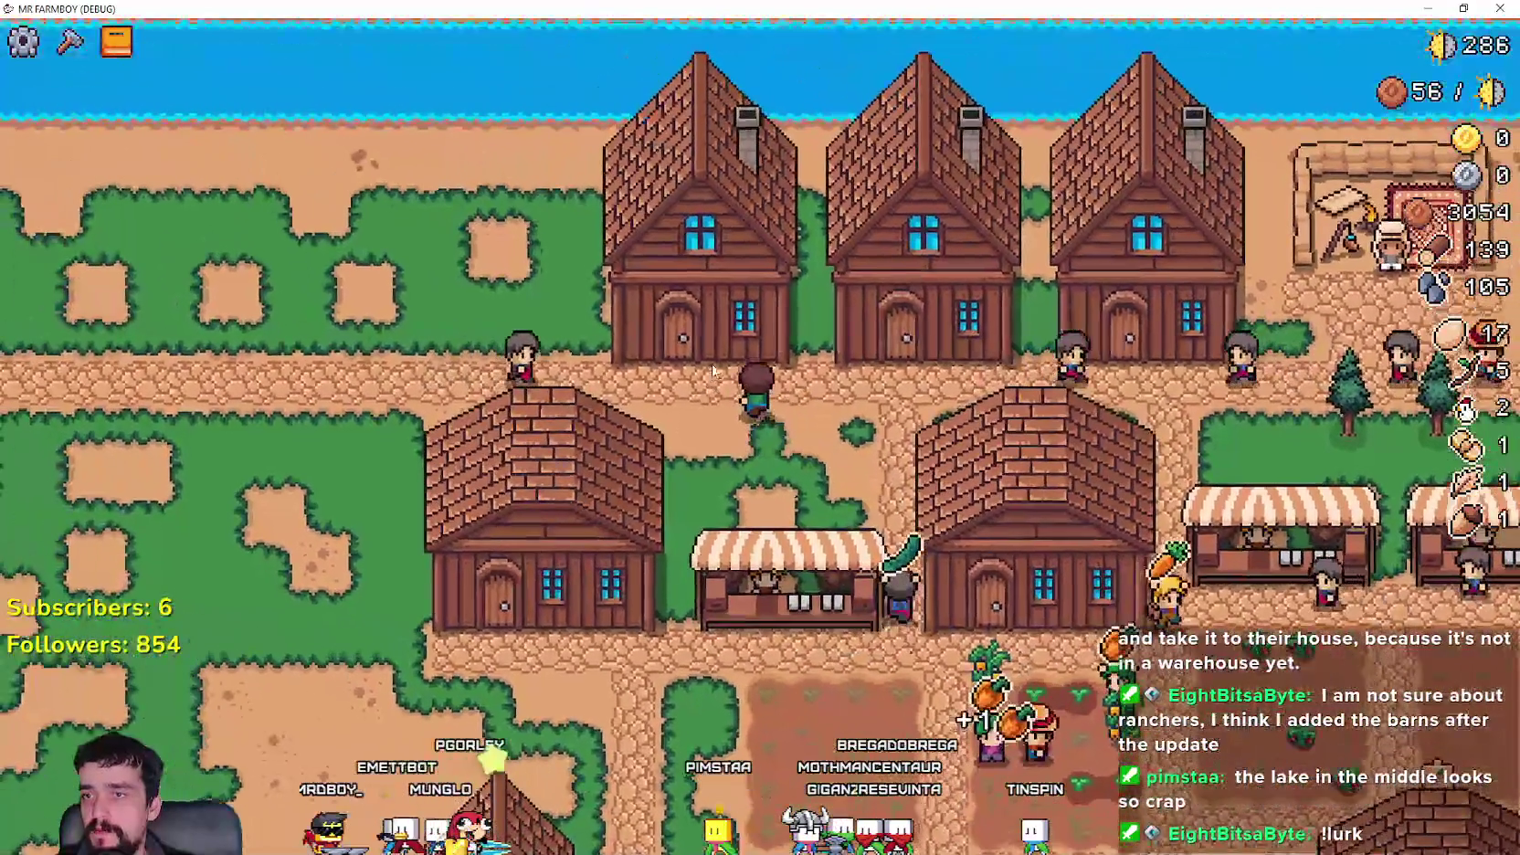
- Hire a rancher worker from the house's worker panel
{"action": "left_click", "coordinate": [713, 364]}
{"action": "key", "text": "Escape"}
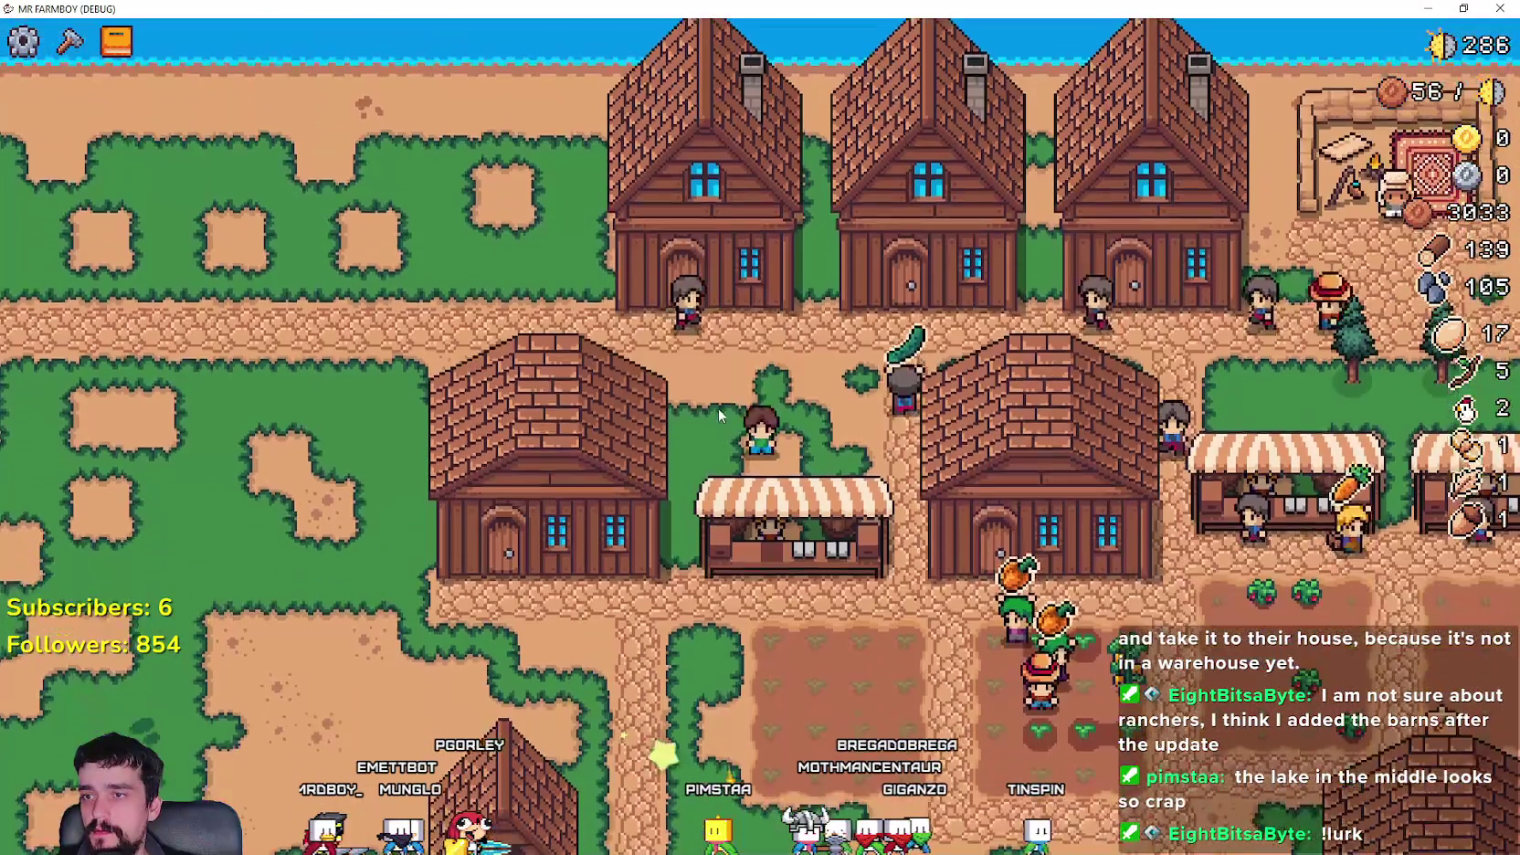
{"action": "left_click", "coordinate": [749, 355]}
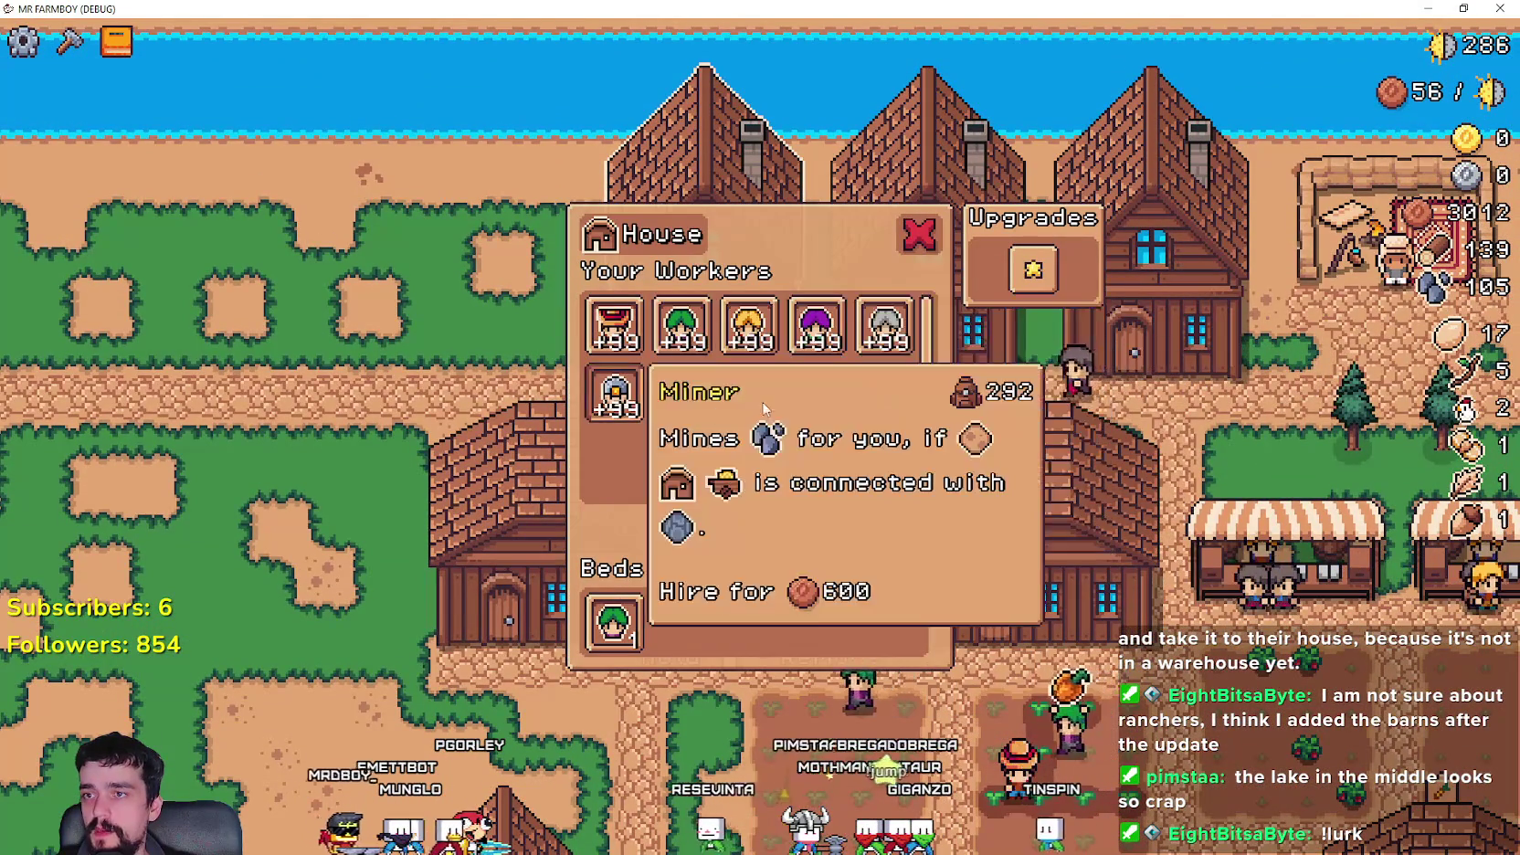
{"action": "key", "text": "Escape"}
- Pan over to the chicken coop and check the chickens inside
{"action": "key", "text": "s"}
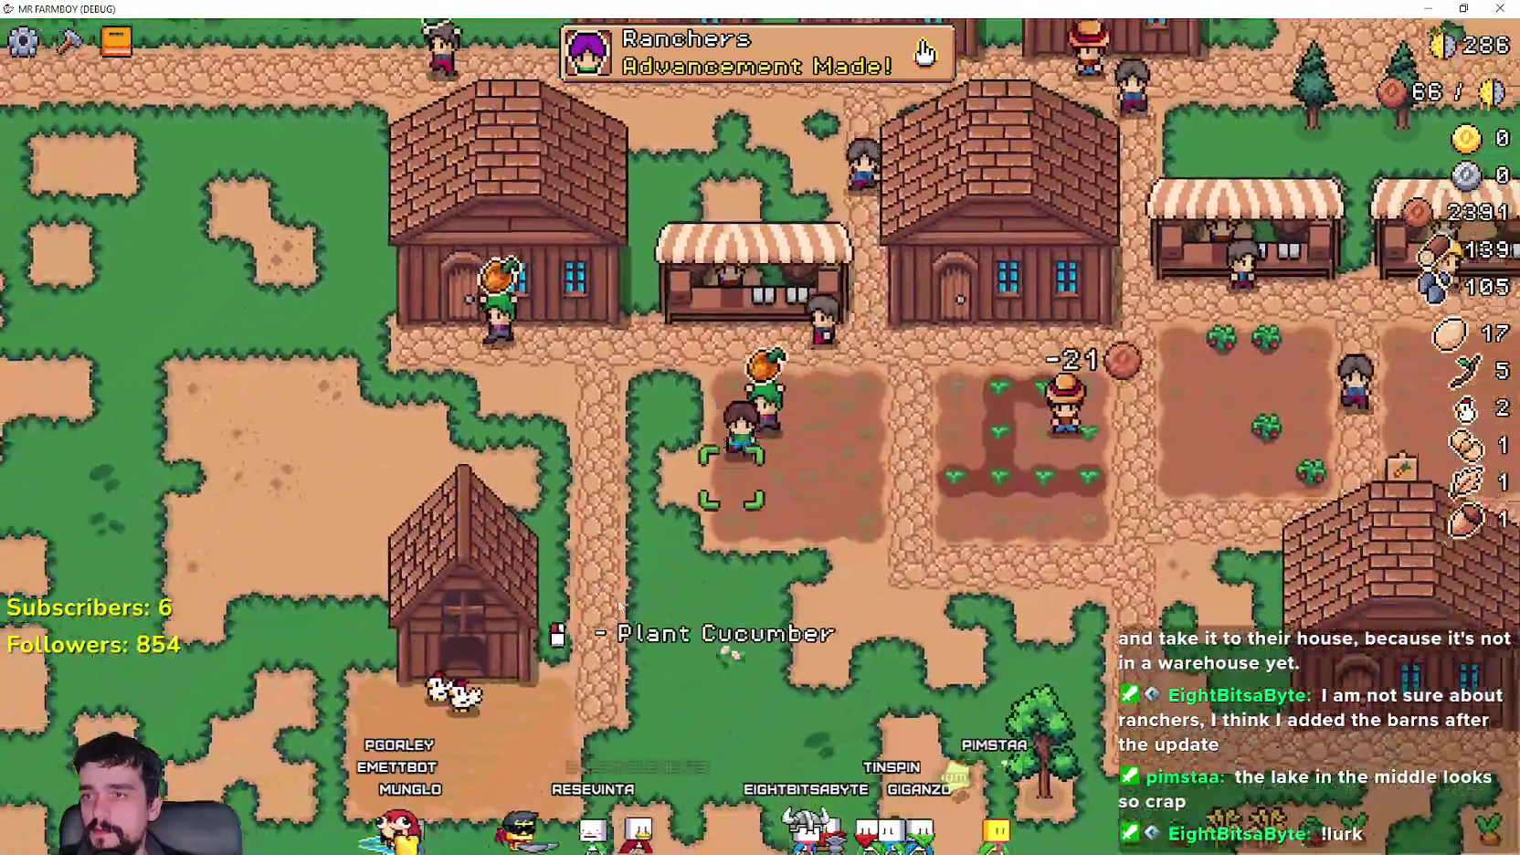
{"action": "key", "text": "a"}
{"action": "left_click", "coordinate": [713, 454]}
{"action": "key", "text": "Escape"}
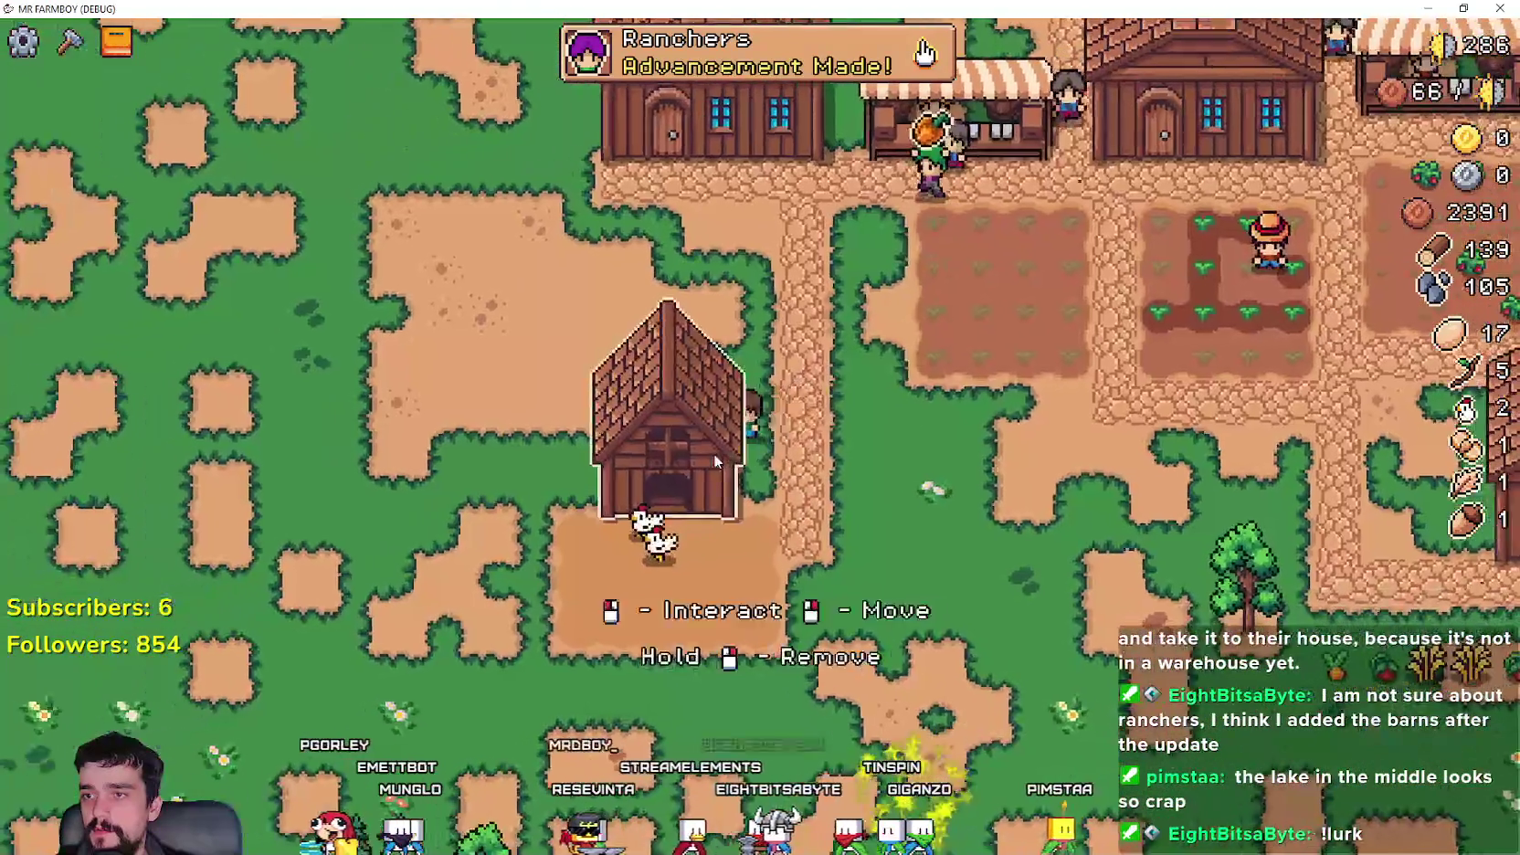
- Pan around the village to view the houses, lake and surrounding land
{"action": "scroll", "coordinate": [778, 492], "scroll_direction": "down", "scroll_amount": 3}
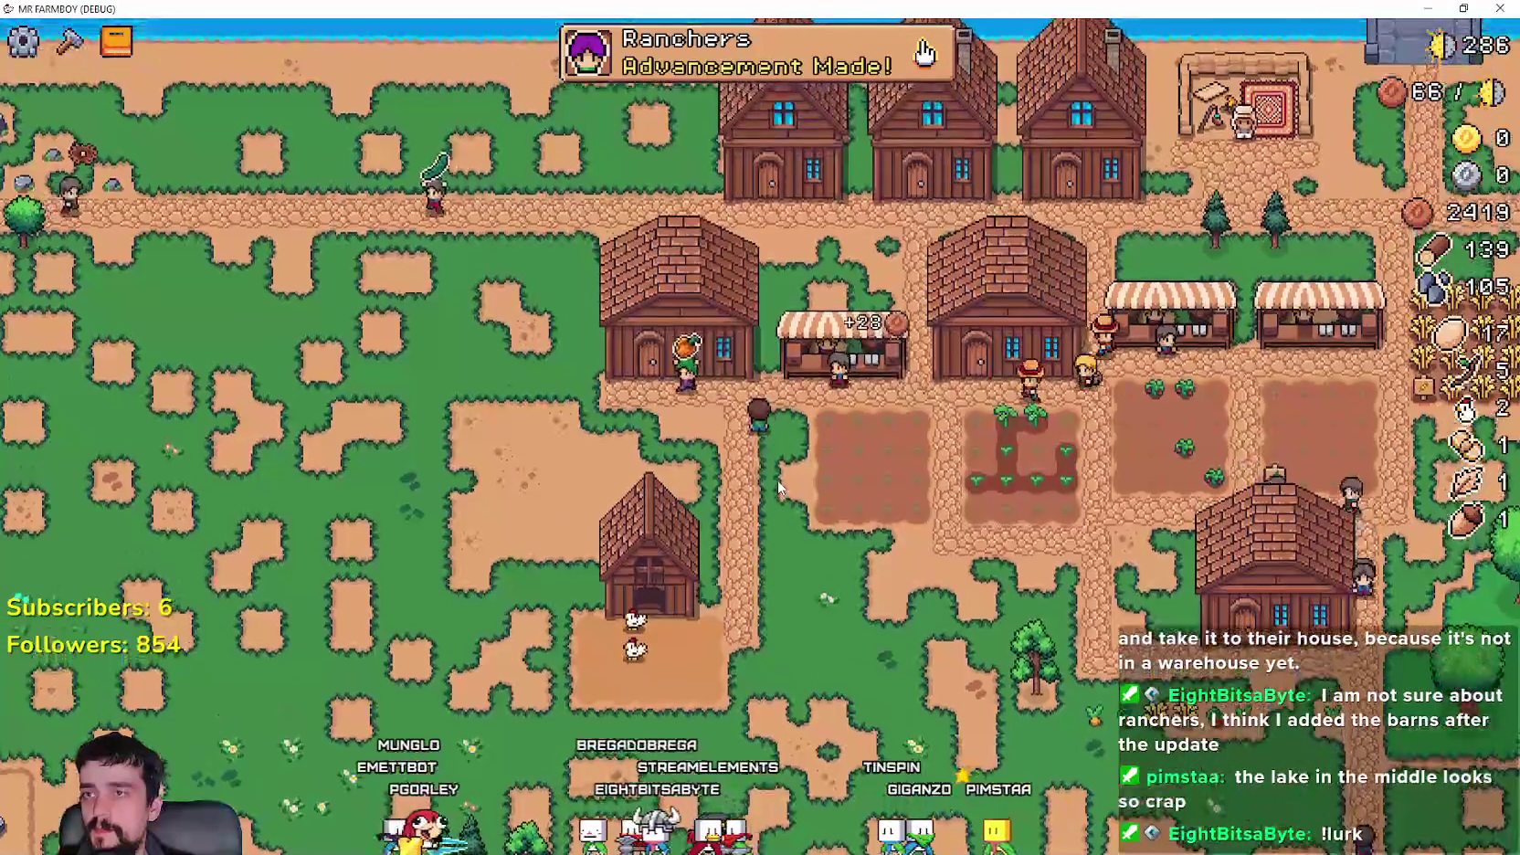
{"action": "key", "text": "s"}
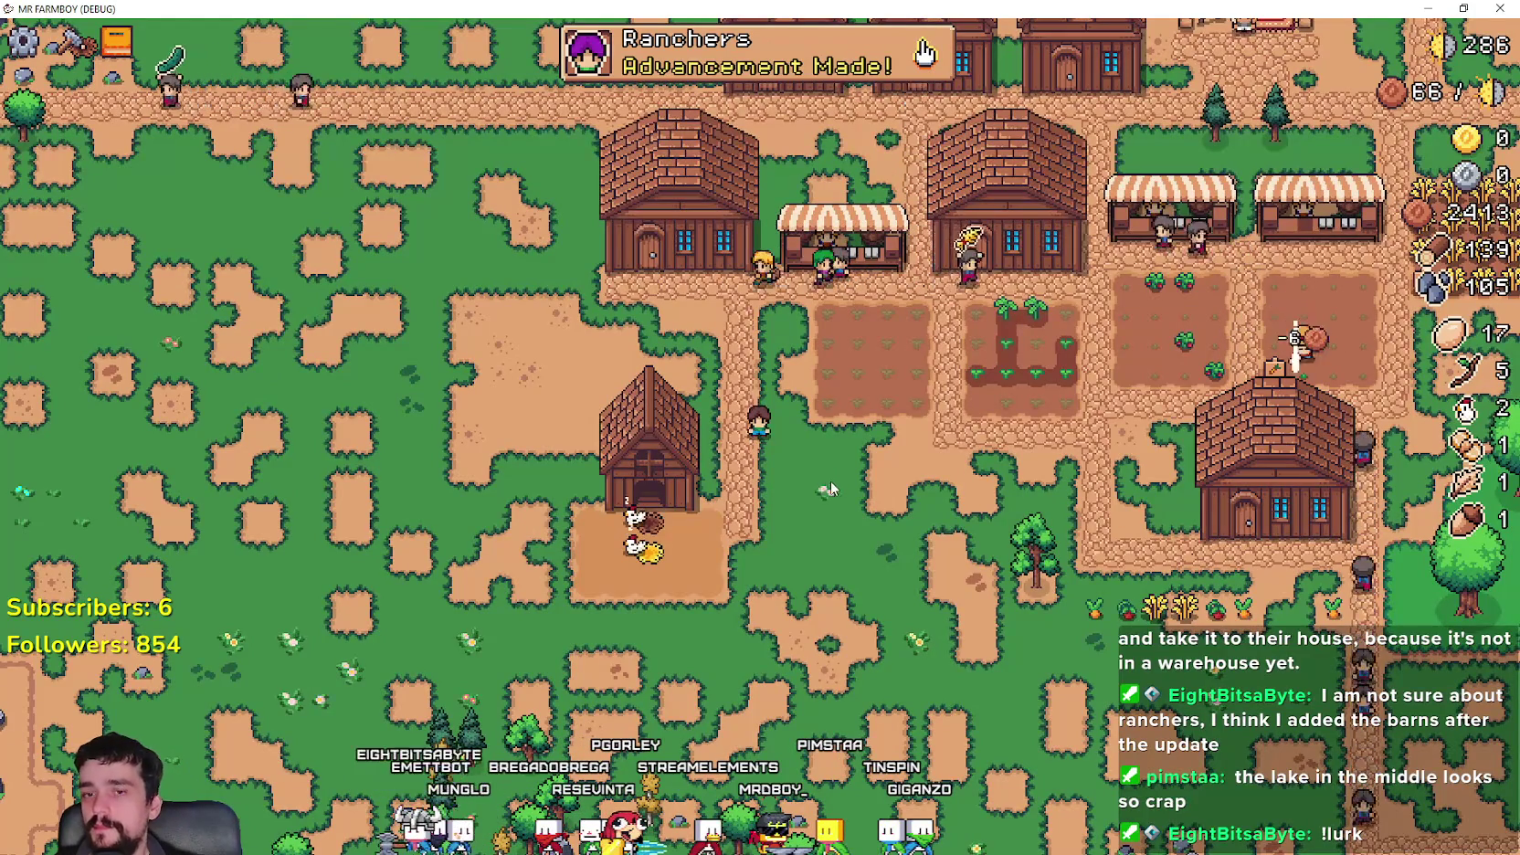
{"action": "key", "text": "w"}
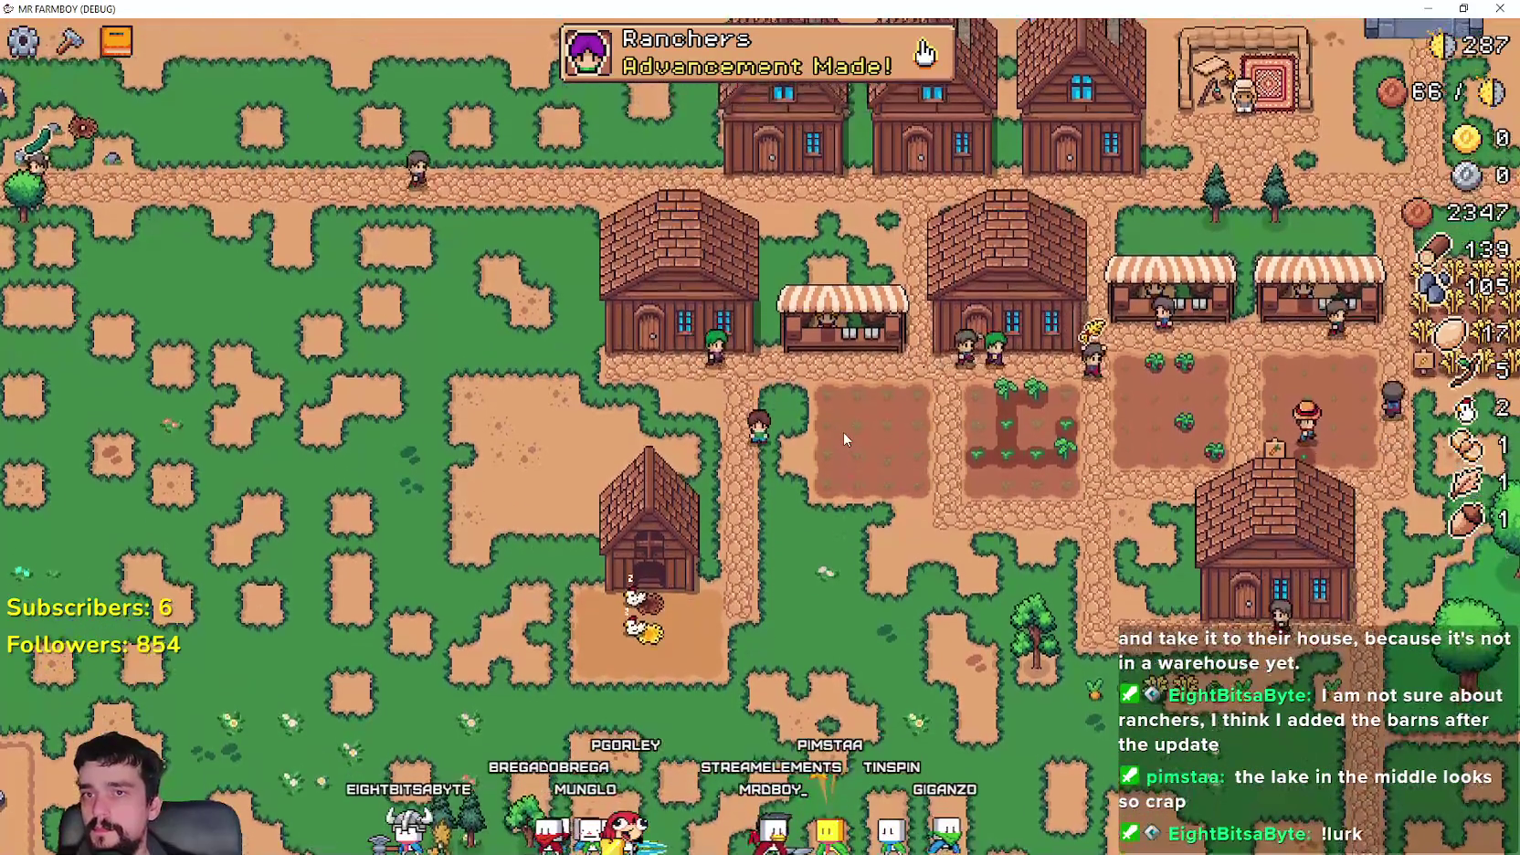
{"action": "key", "text": "s"}
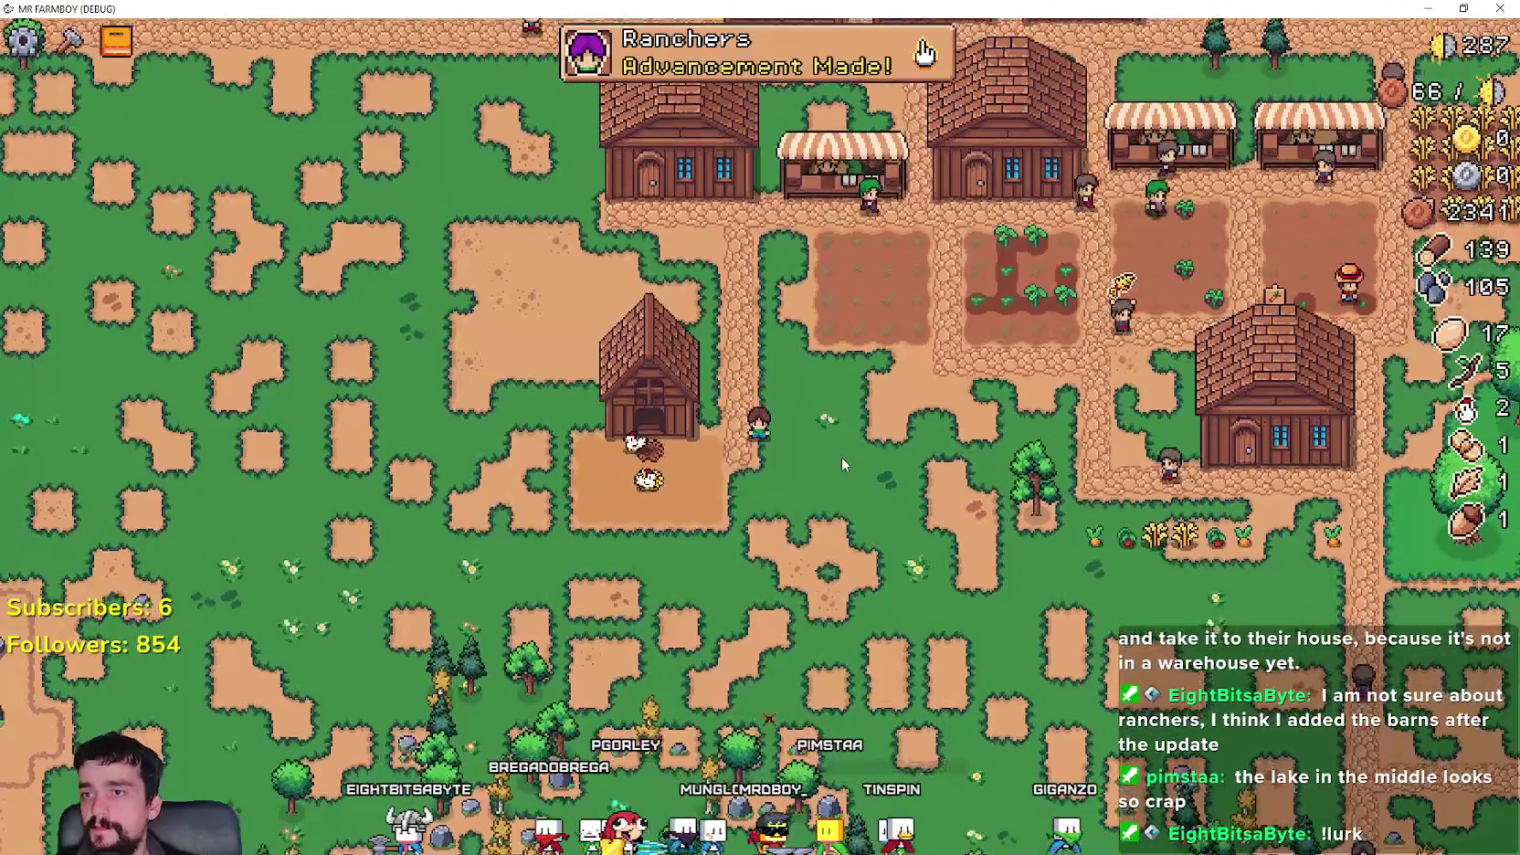
{"action": "scroll", "coordinate": [808, 447], "scroll_direction": "up", "scroll_amount": 3}
{"action": "scroll", "coordinate": [782, 419], "scroll_direction": "down", "scroll_amount": 2}
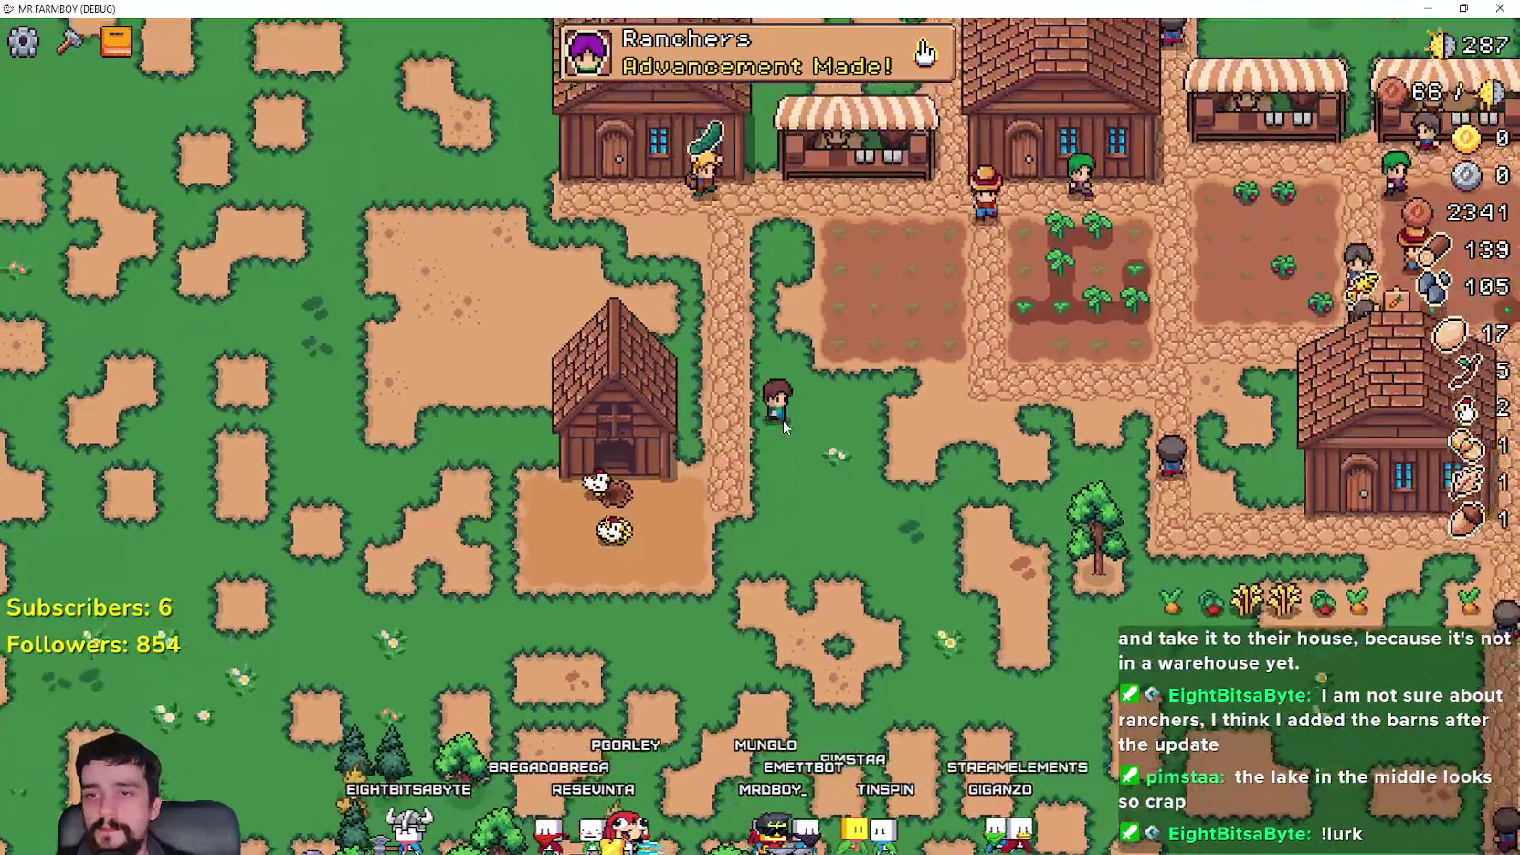
{"action": "key", "text": "w"}
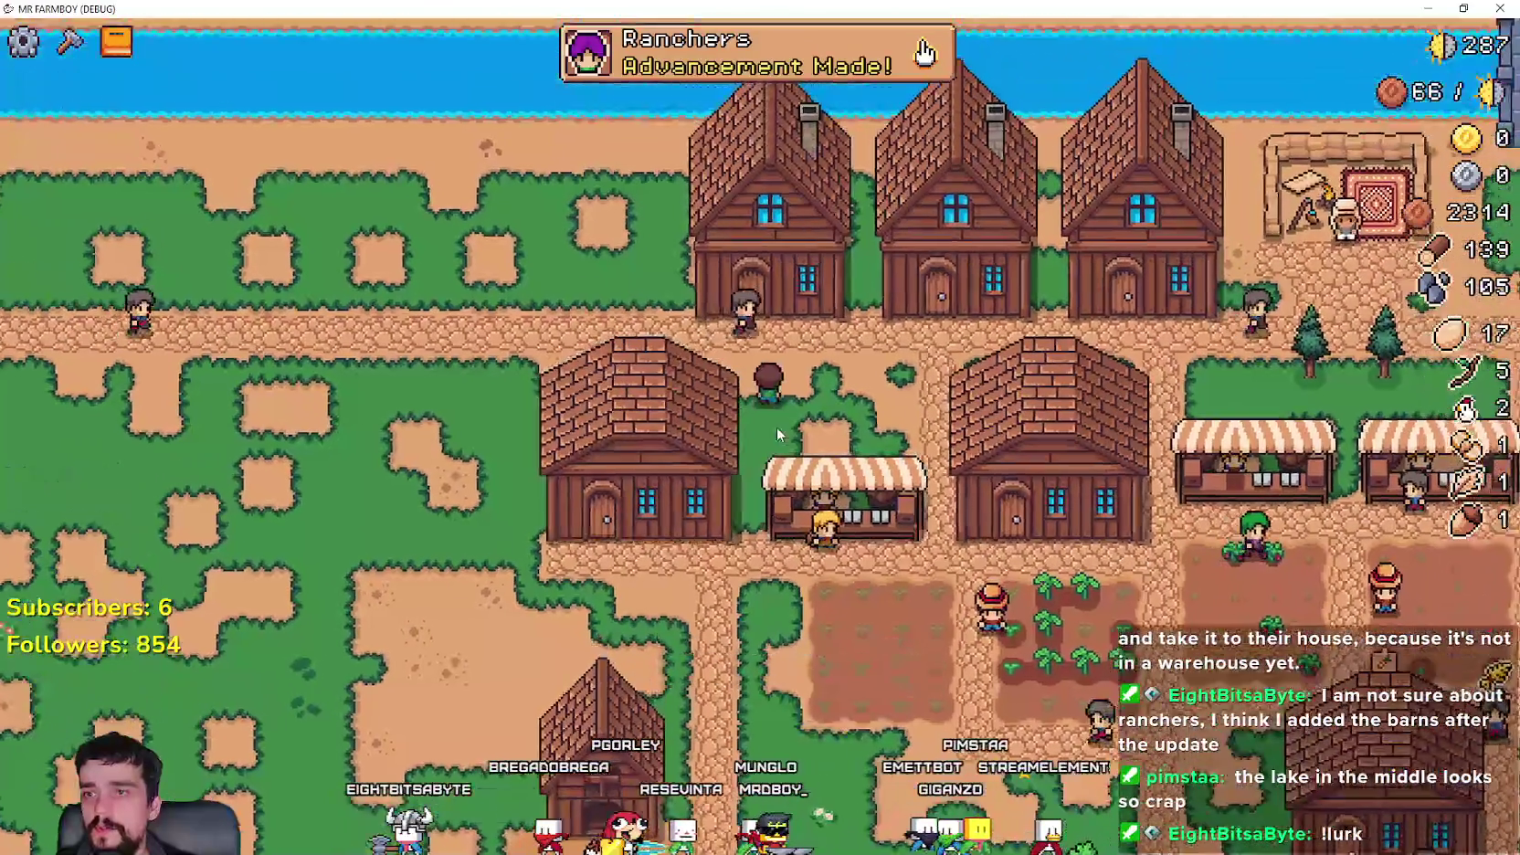
{"action": "key", "text": "d"}
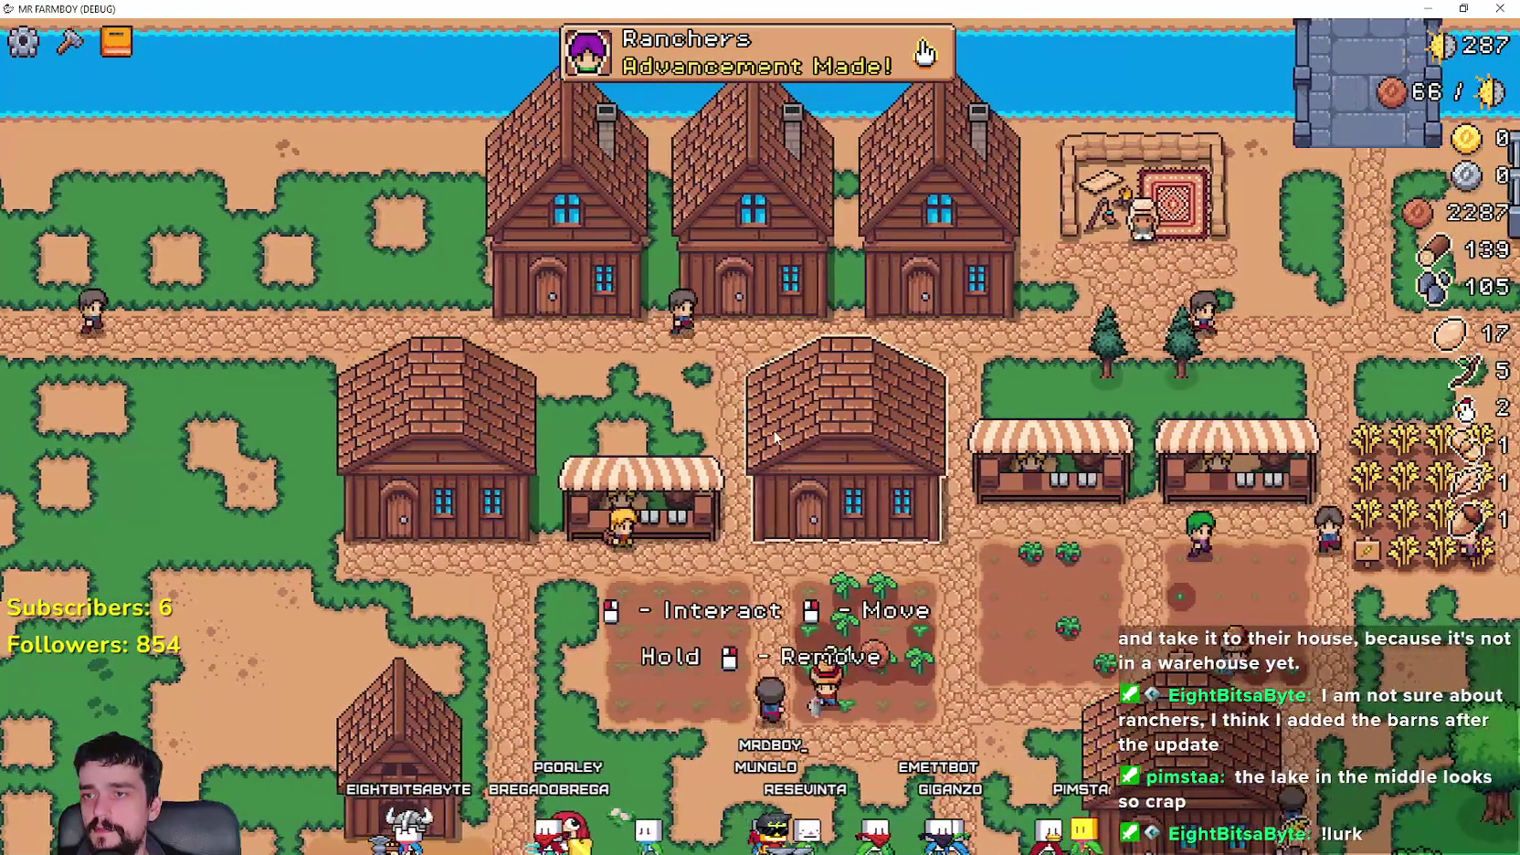
{"action": "scroll", "coordinate": [774, 437], "scroll_direction": "down", "scroll_amount": 8}
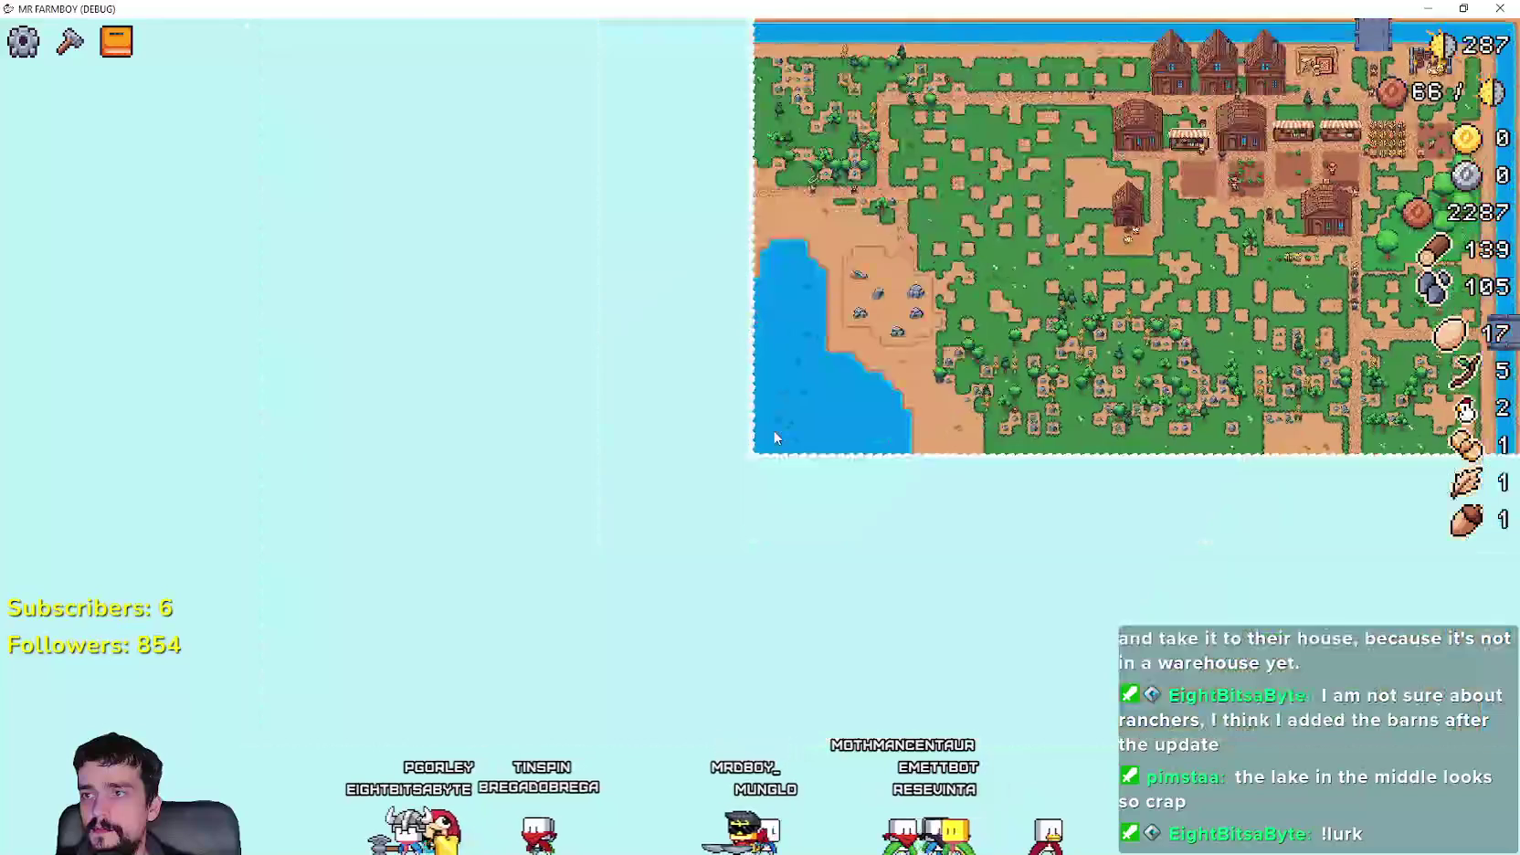
{"action": "scroll", "coordinate": [773, 431], "scroll_direction": "up", "scroll_amount": 4}
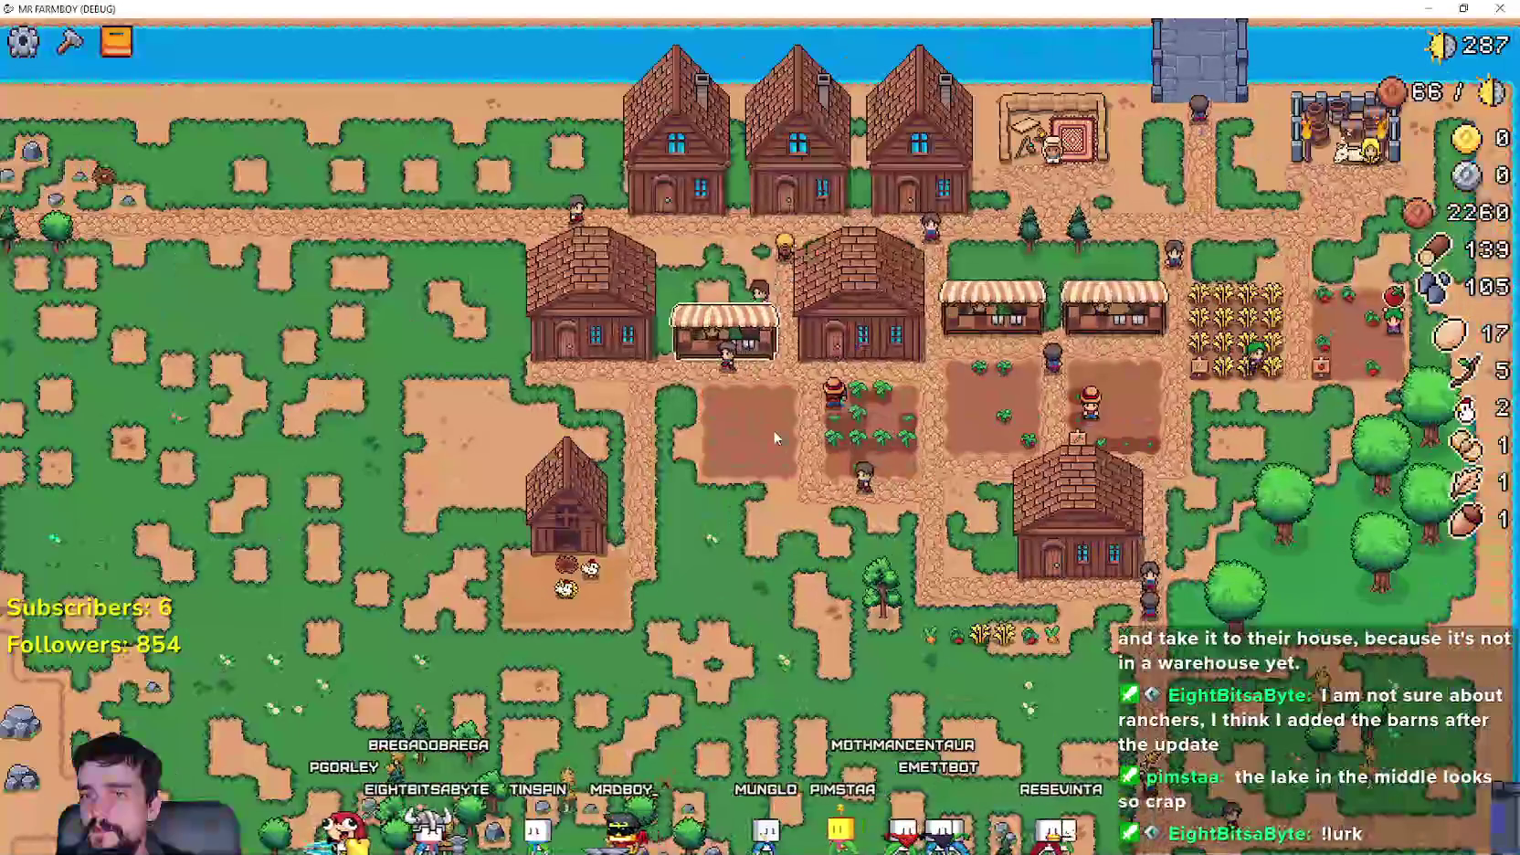
{"action": "scroll", "coordinate": [773, 431], "scroll_direction": "down", "scroll_amount": 4}
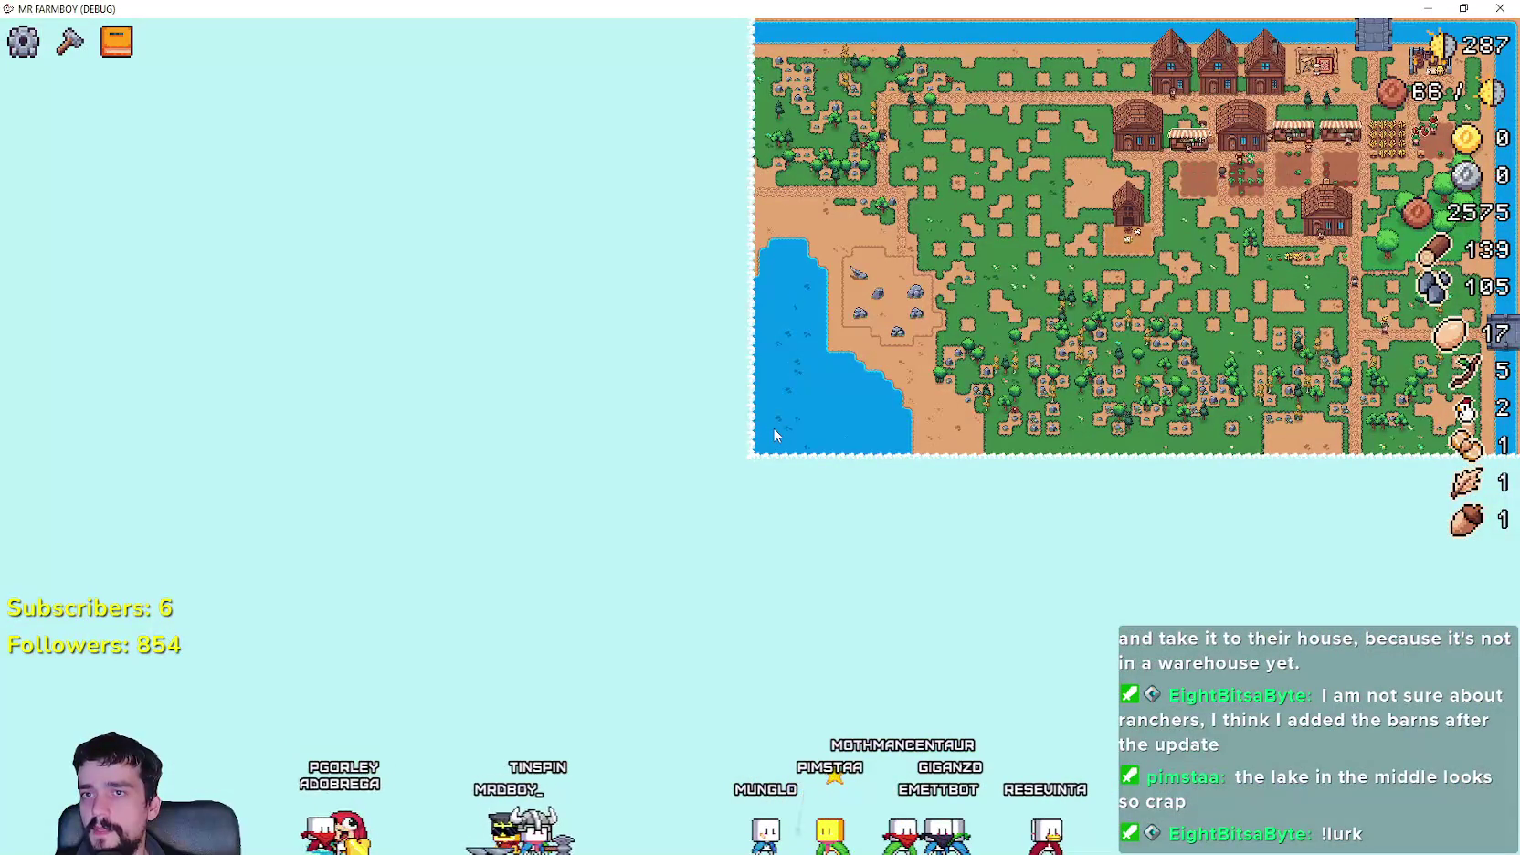
{"action": "scroll", "coordinate": [774, 434], "scroll_direction": "up", "scroll_amount": 8}
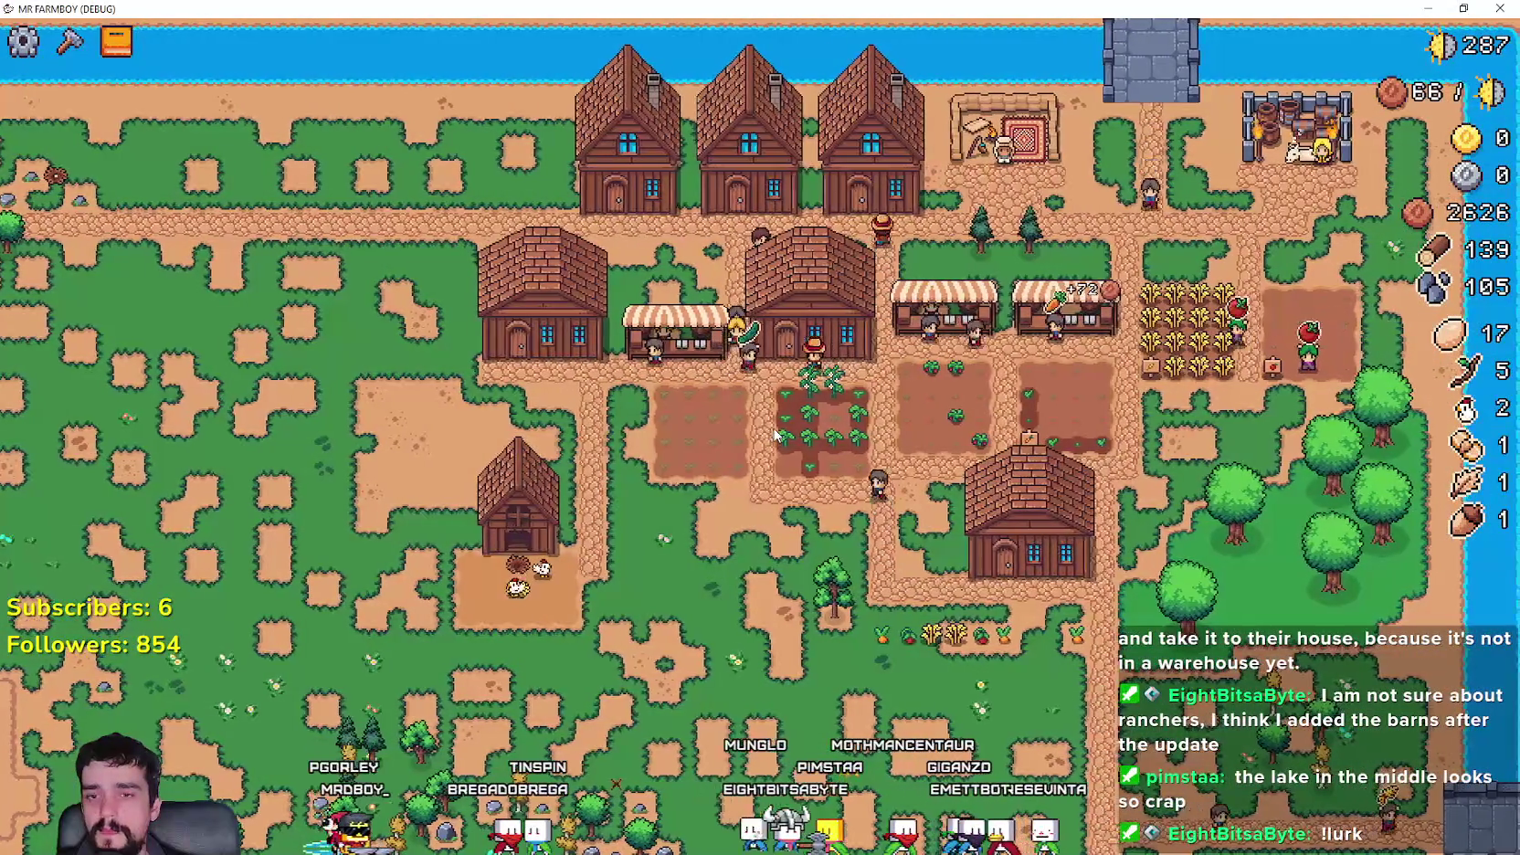
{"action": "scroll", "coordinate": [773, 431], "scroll_direction": "down", "scroll_amount": 10}
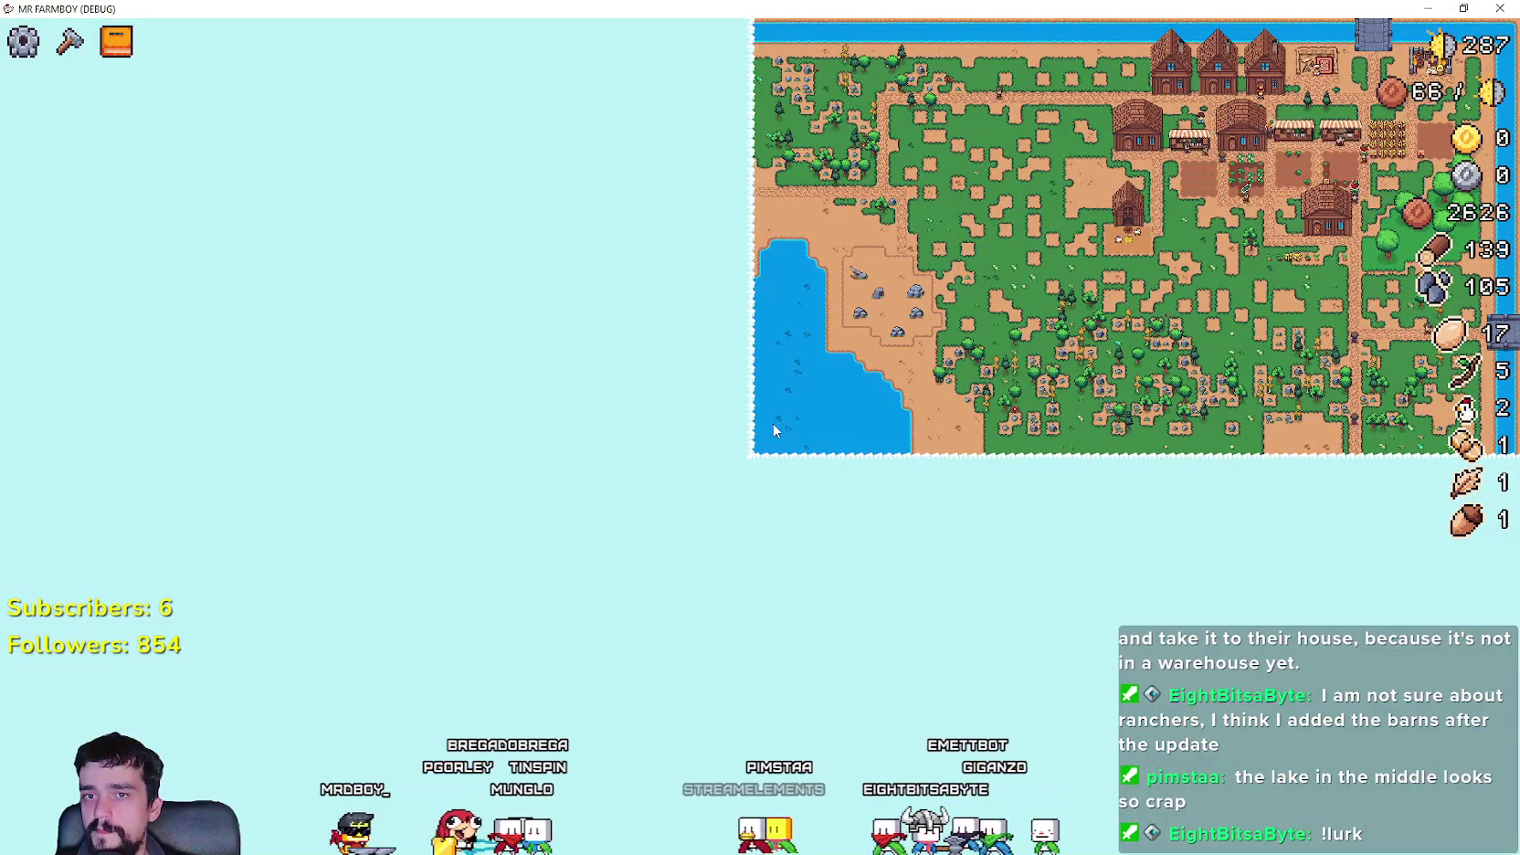
{"action": "scroll", "coordinate": [774, 431], "scroll_direction": "up", "scroll_amount": 10}
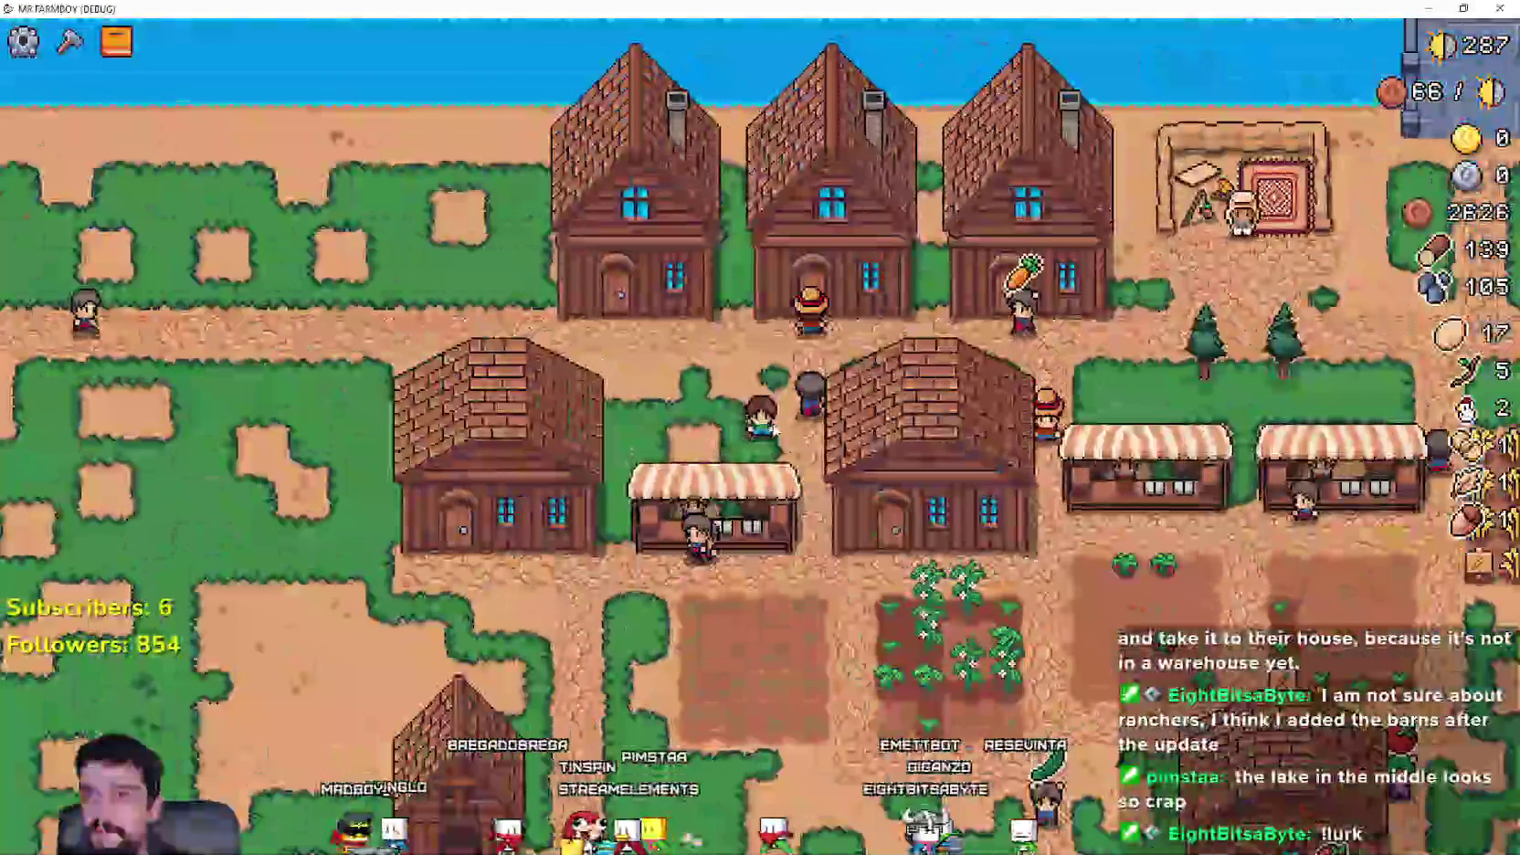
{"action": "key", "text": "s"}
{"action": "key", "text": "a"}
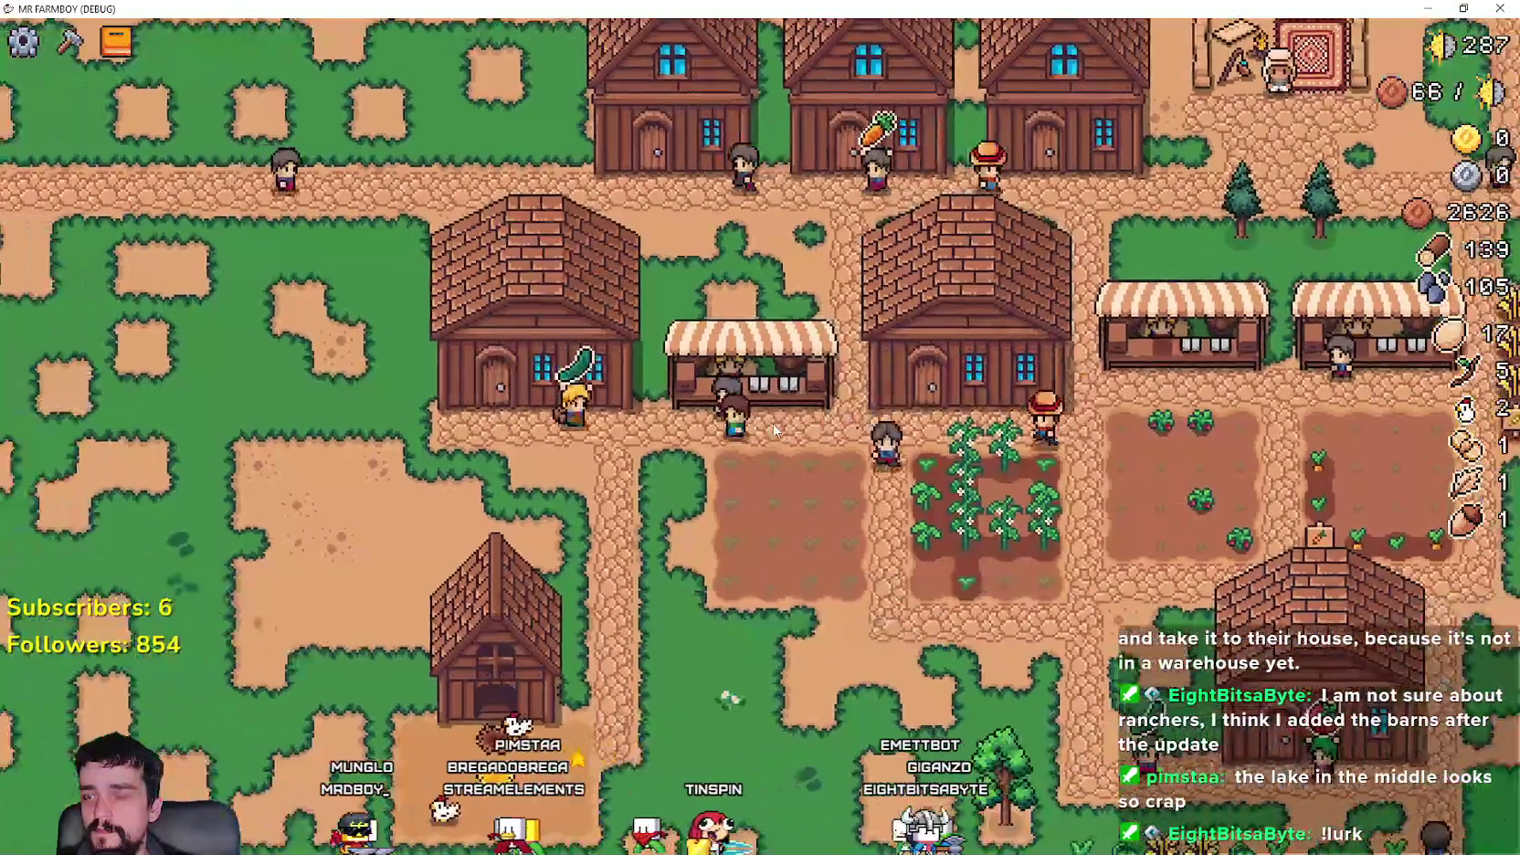
{"action": "scroll", "coordinate": [773, 430], "scroll_direction": "down", "scroll_amount": 10}
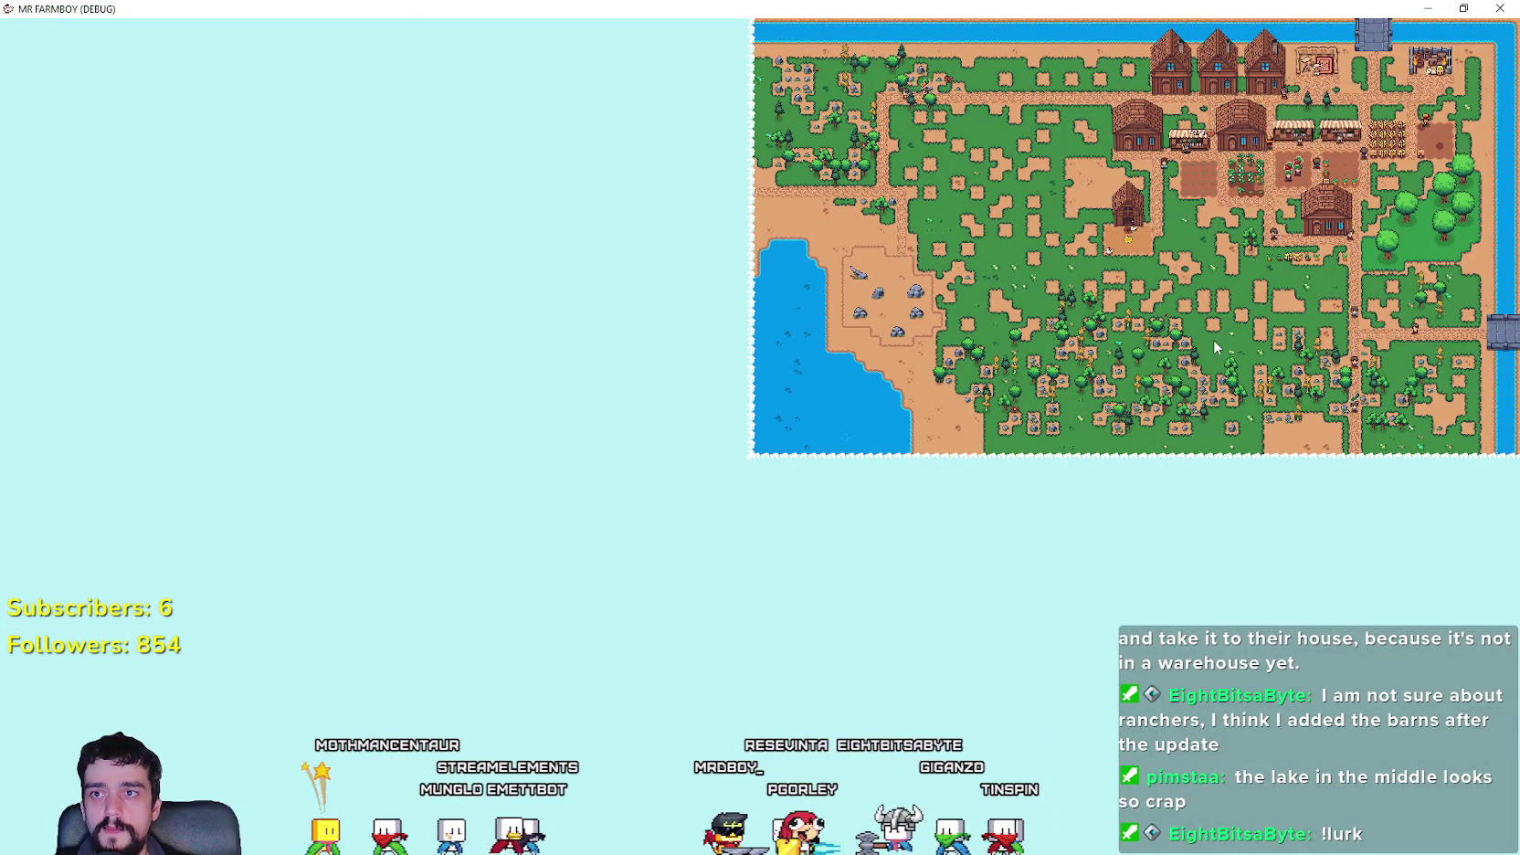
{"action": "scroll", "coordinate": [1214, 347], "scroll_direction": "up", "scroll_amount": 1}
{"action": "scroll", "coordinate": [1213, 347], "scroll_direction": "up", "scroll_amount": 4}
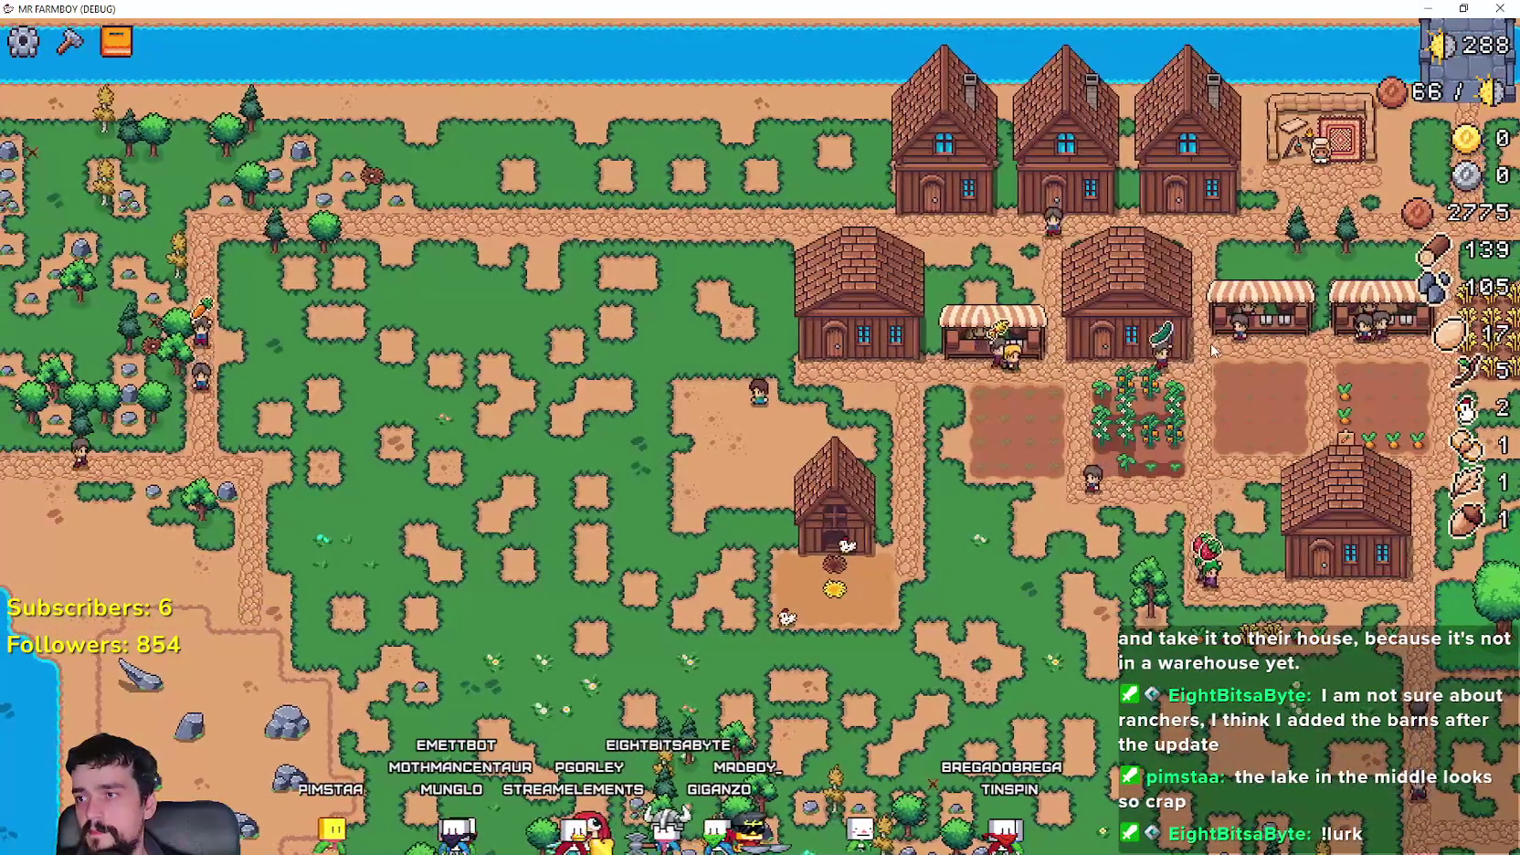
{"action": "scroll", "coordinate": [1212, 349], "scroll_direction": "down", "scroll_amount": 5}
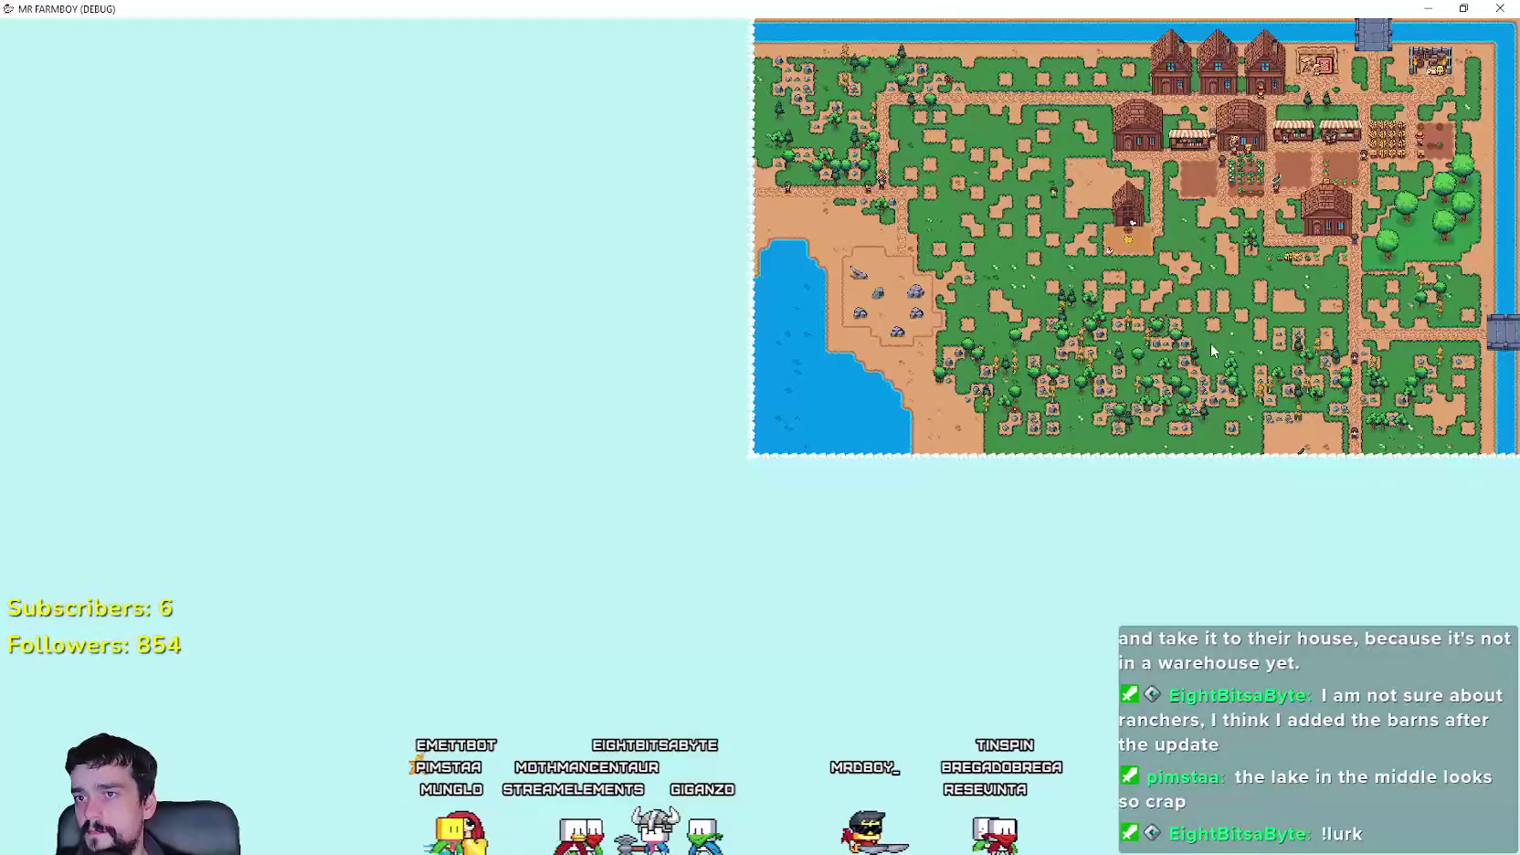
{"action": "scroll", "coordinate": [1210, 350], "scroll_direction": "up", "scroll_amount": 5}
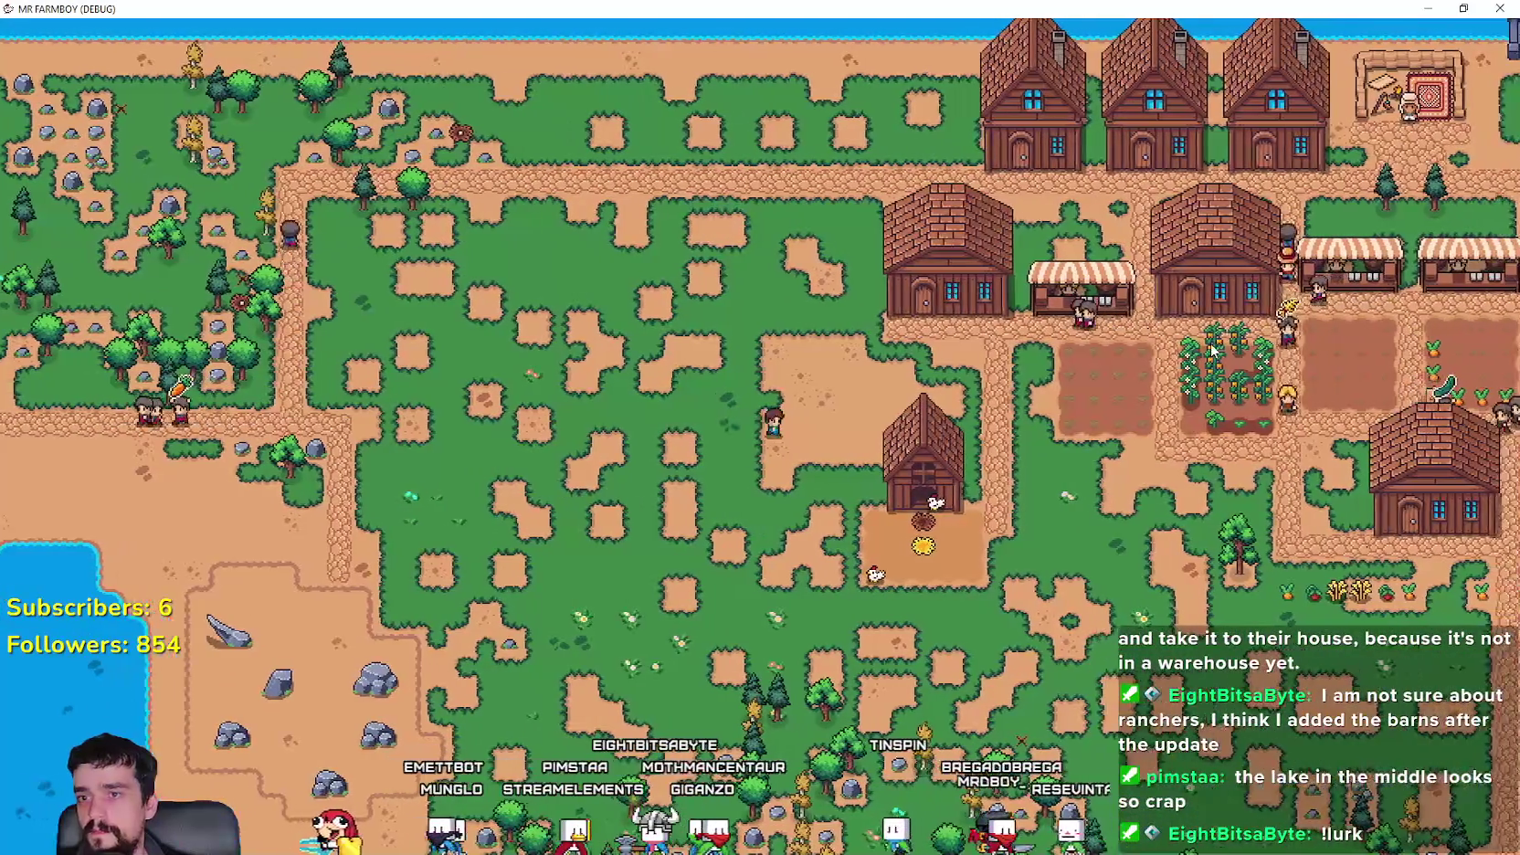
{"action": "scroll", "coordinate": [1211, 345], "scroll_direction": "down", "scroll_amount": 5}
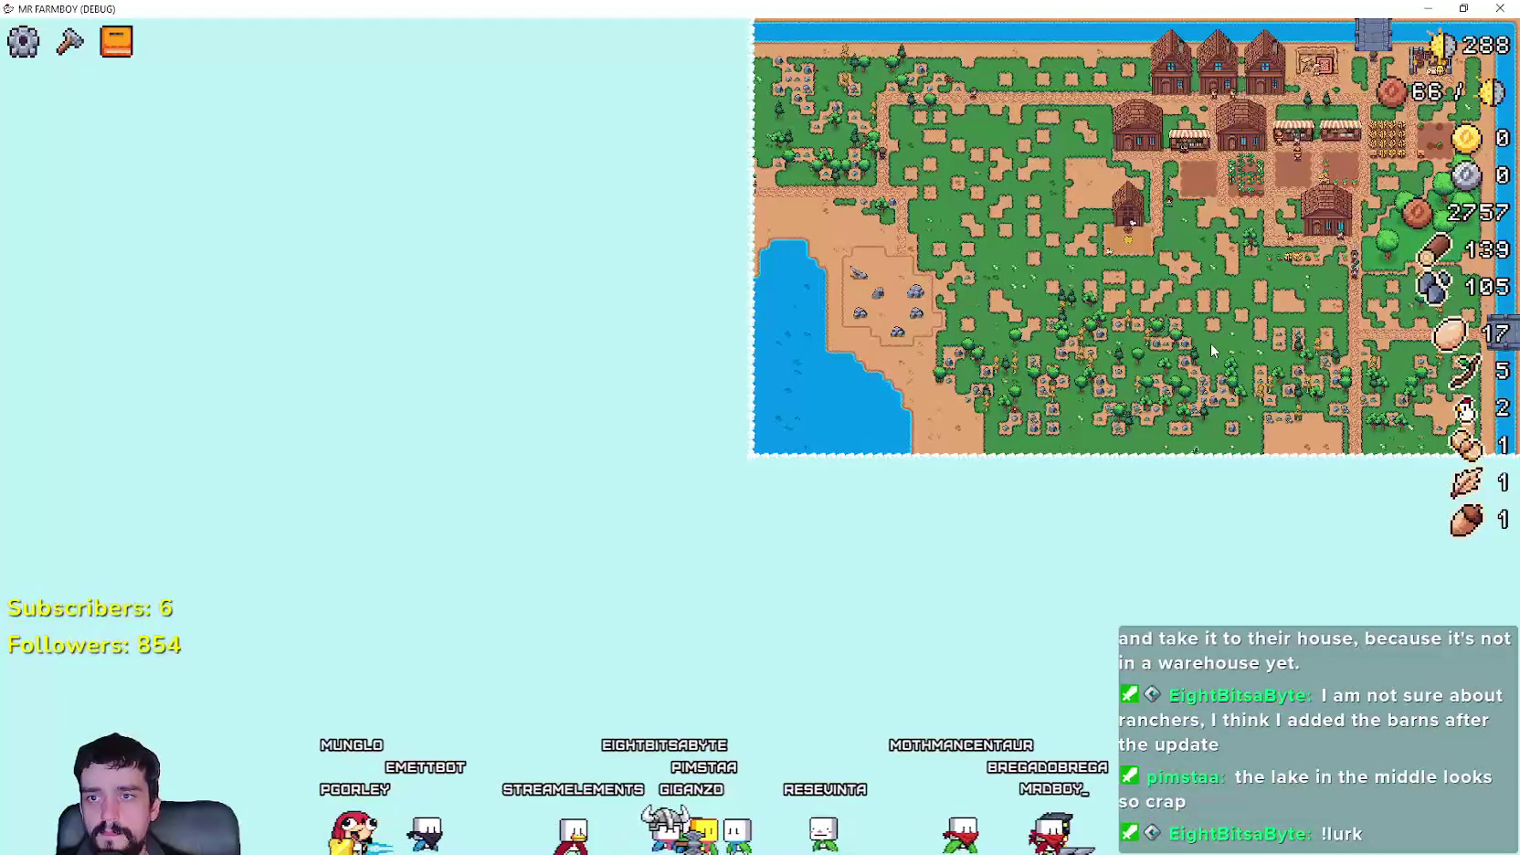
{"action": "scroll", "coordinate": [1210, 342], "scroll_direction": "up", "scroll_amount": 5}
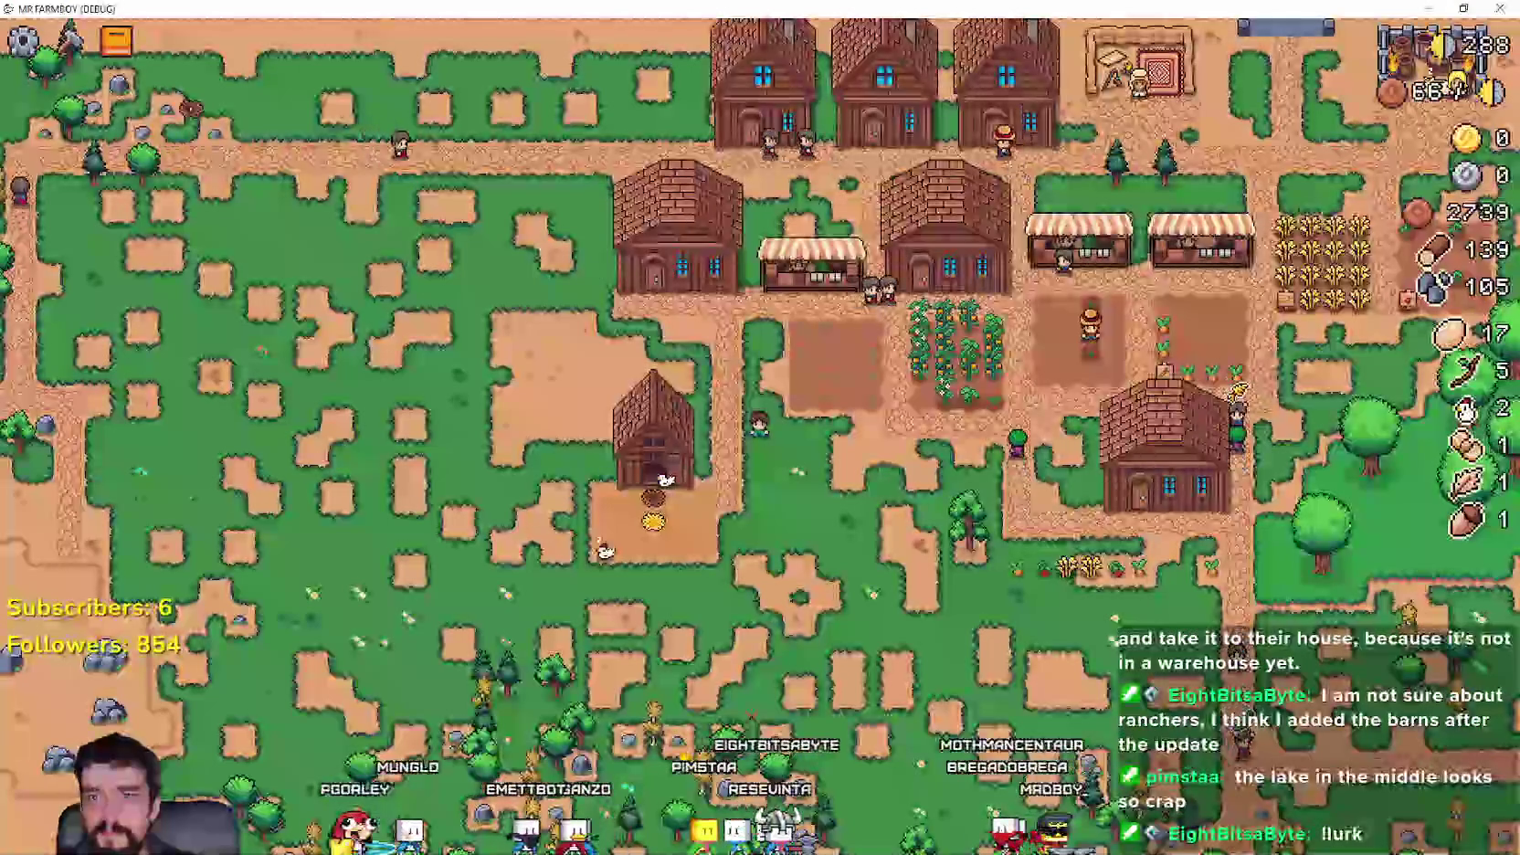
{"action": "key", "text": "F8"}
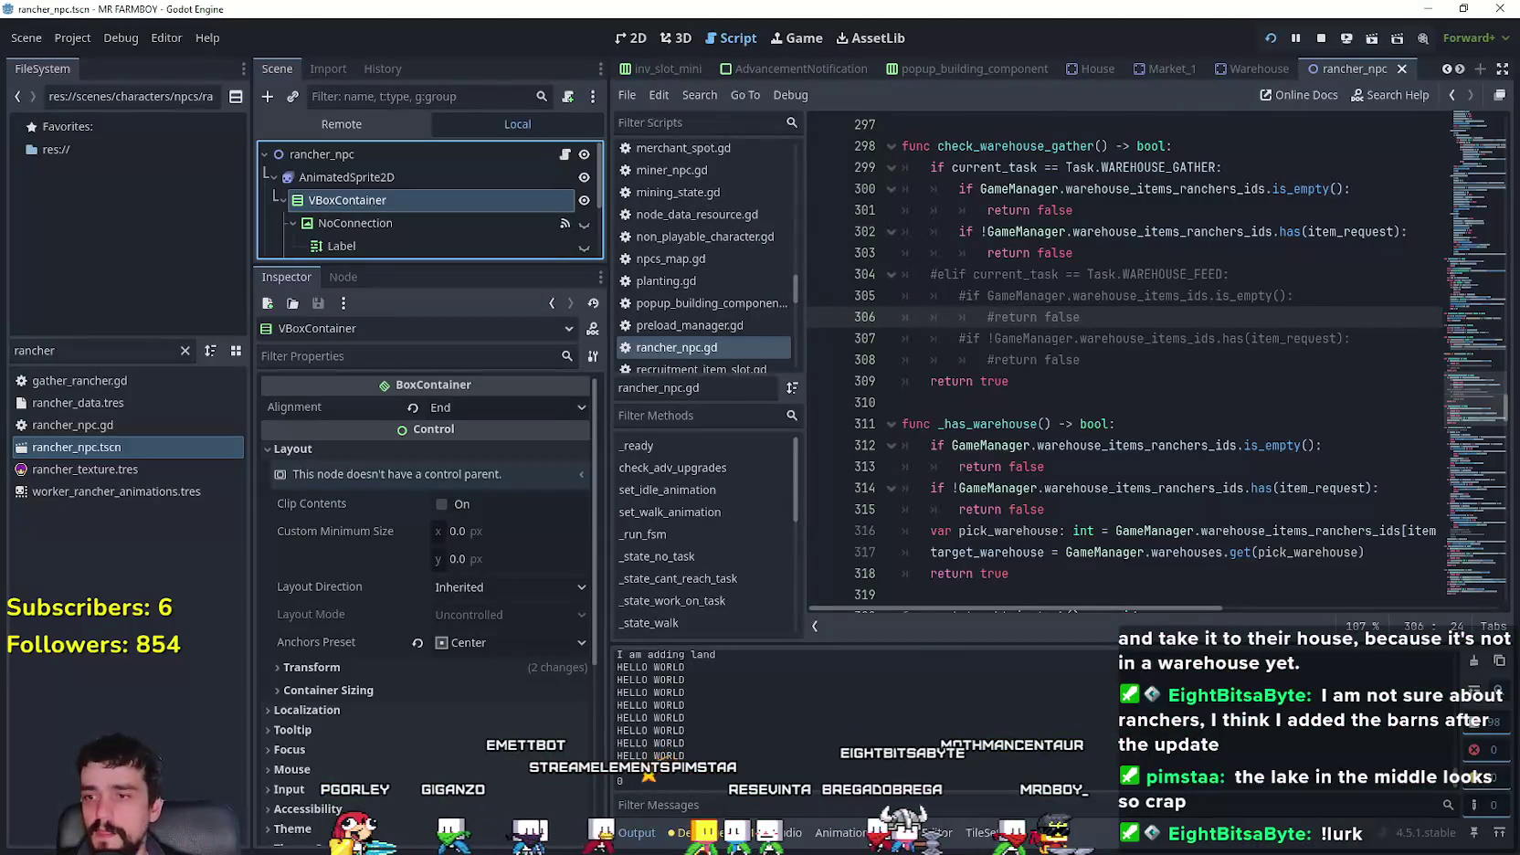
- Graph FPS, Process and Physics Process time in the debugger's Monitors
{"action": "left_click", "coordinate": [687, 832]}
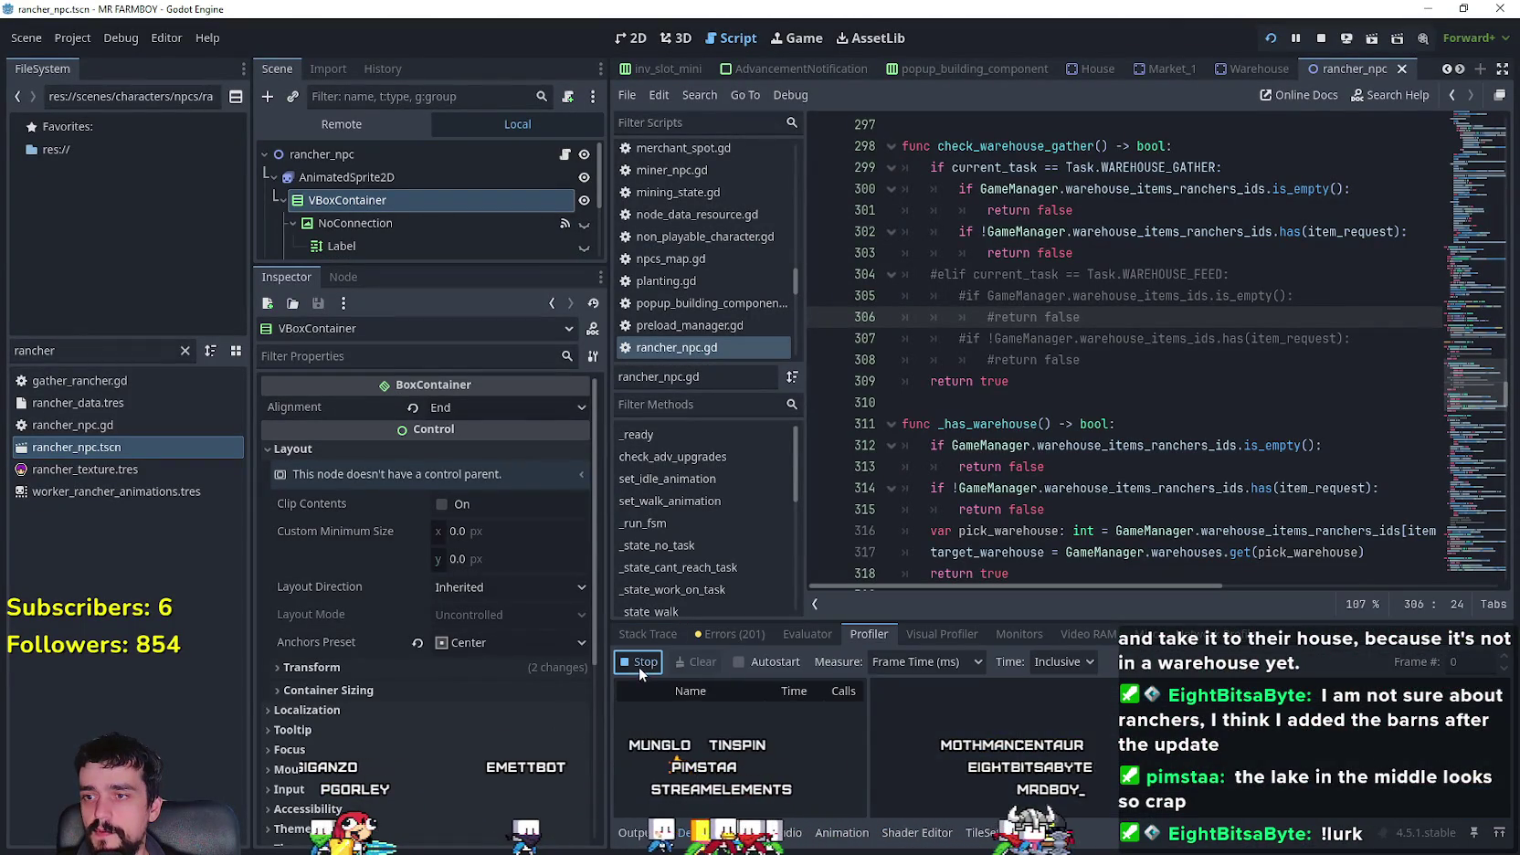
{"action": "left_click", "coordinate": [1073, 641]}
{"action": "left_click", "coordinate": [1000, 635]}
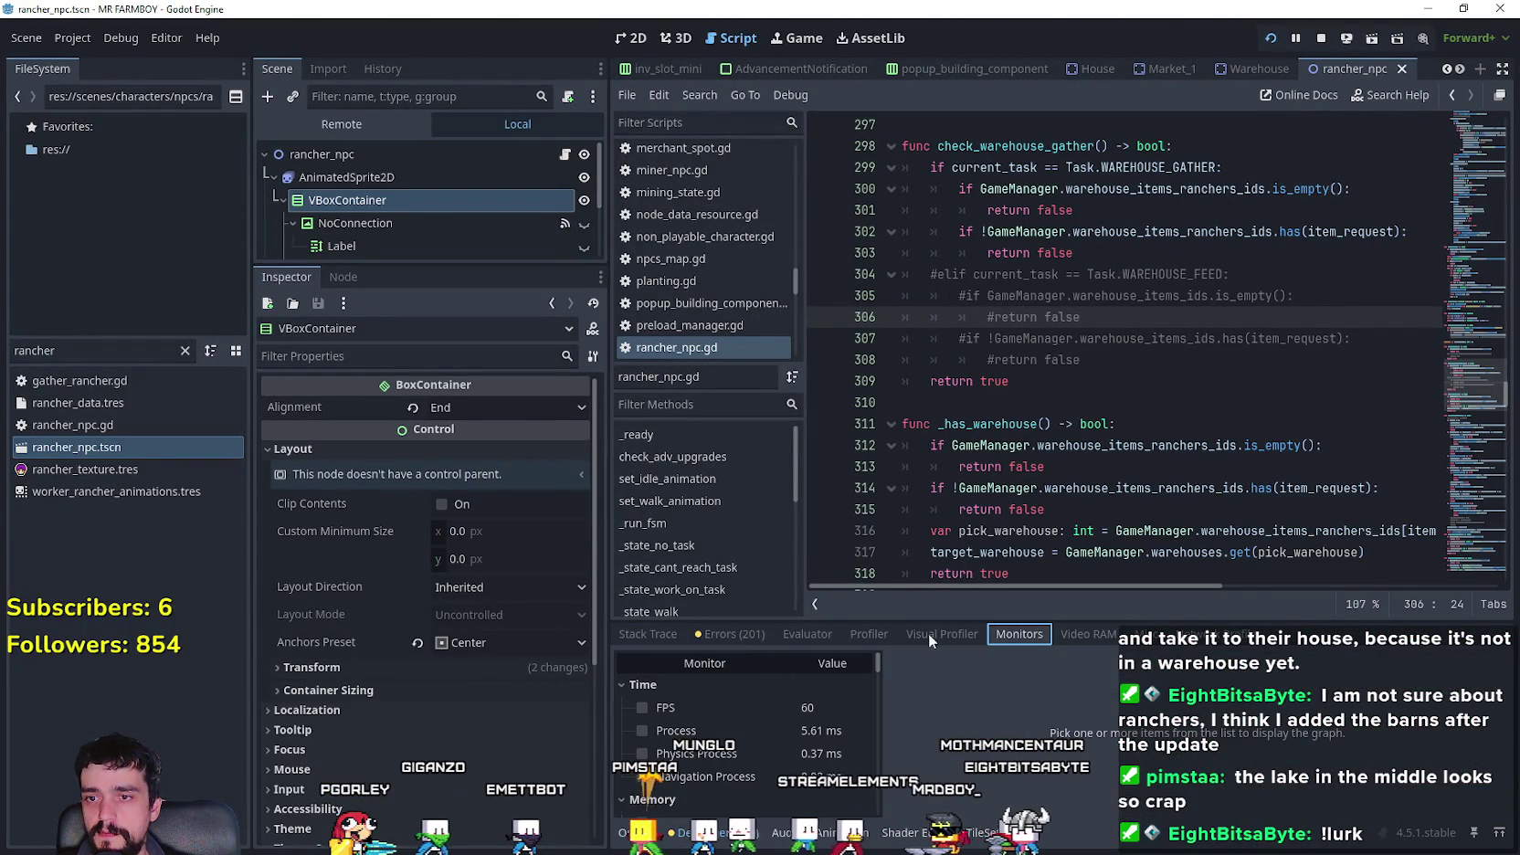
{"action": "left_click", "coordinate": [716, 711]}
{"action": "left_click", "coordinate": [709, 731]}
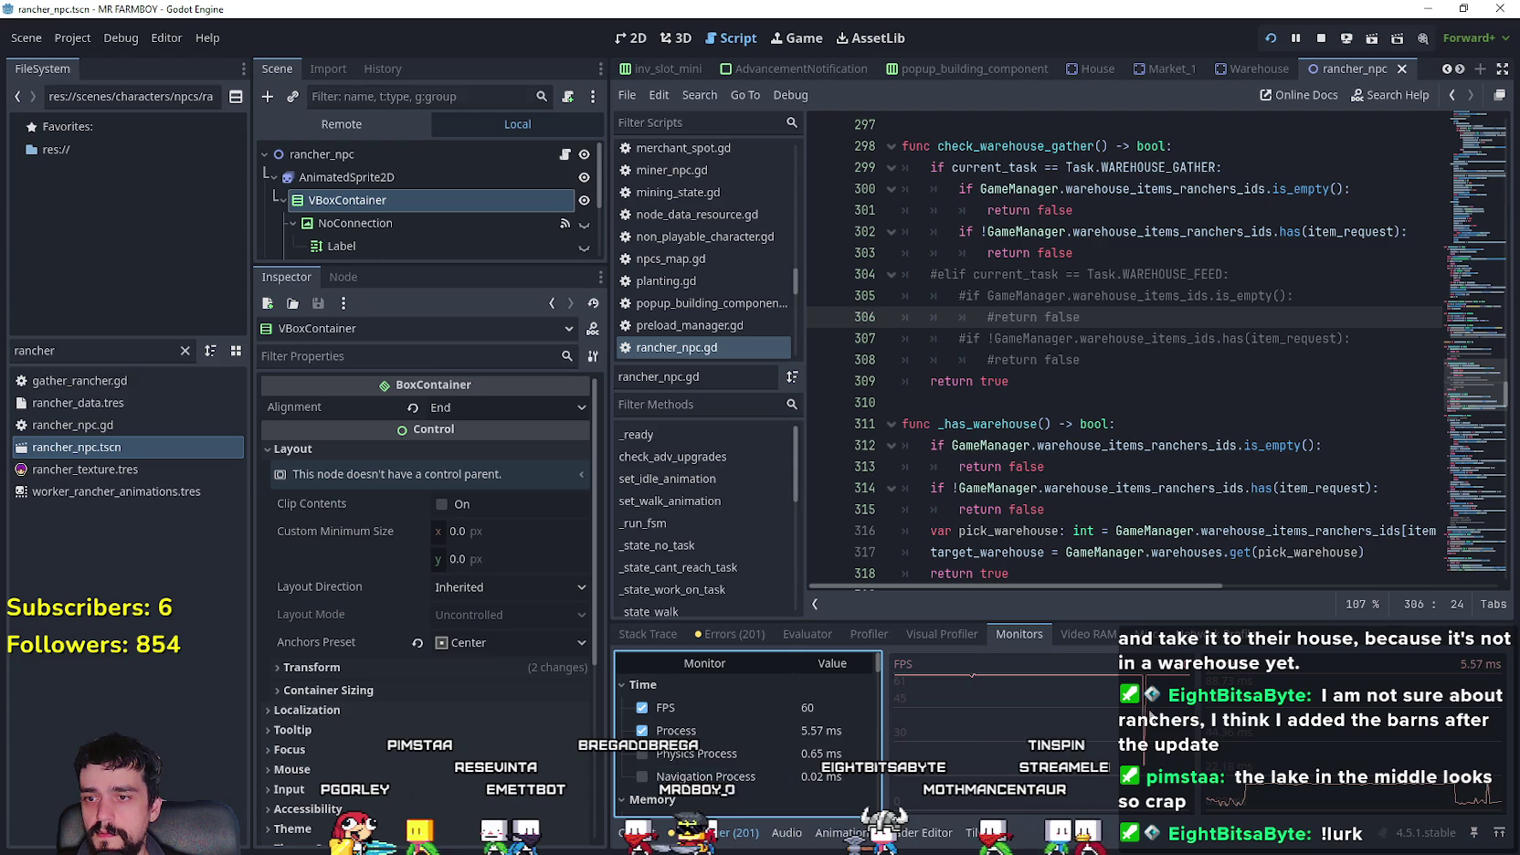
{"action": "left_click", "coordinate": [740, 757]}
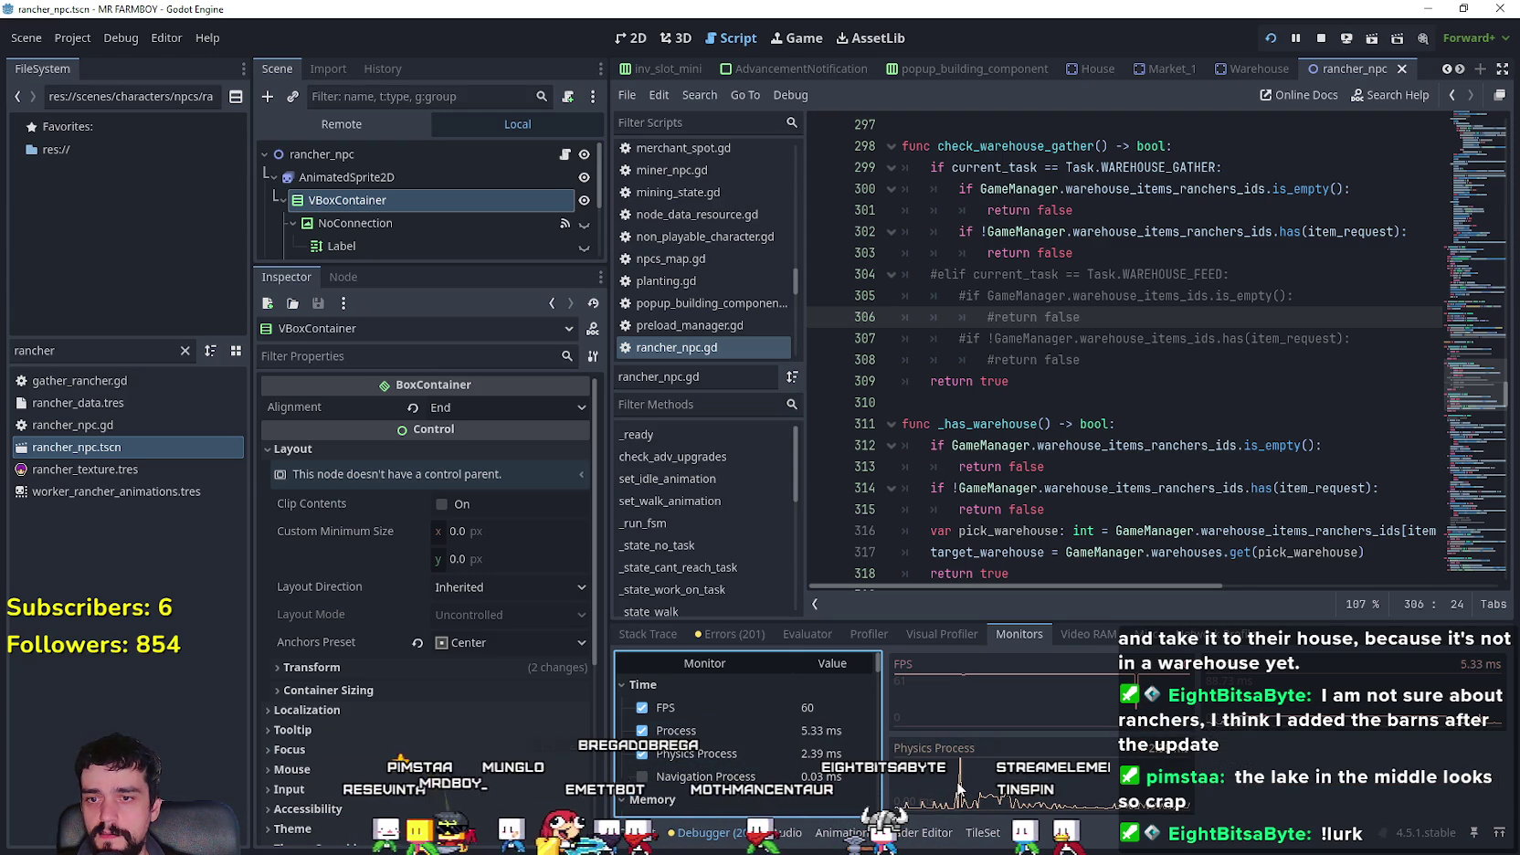
- Switch to the Visual Profiler and relaunch the Mr Farmboy game
{"action": "left_click", "coordinate": [959, 636]}
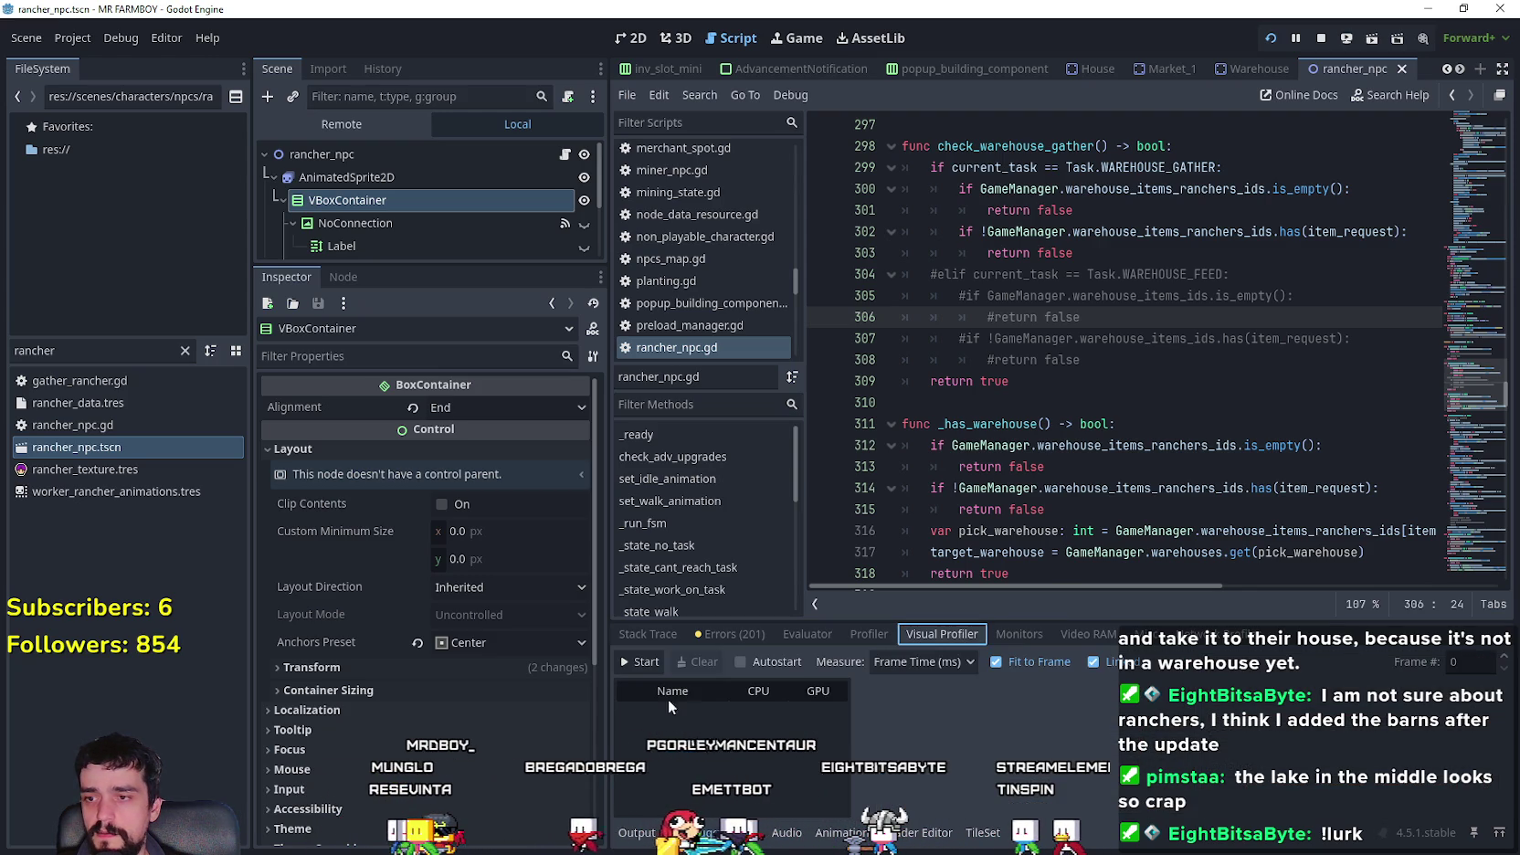
{"action": "left_click", "coordinate": [1025, 636]}
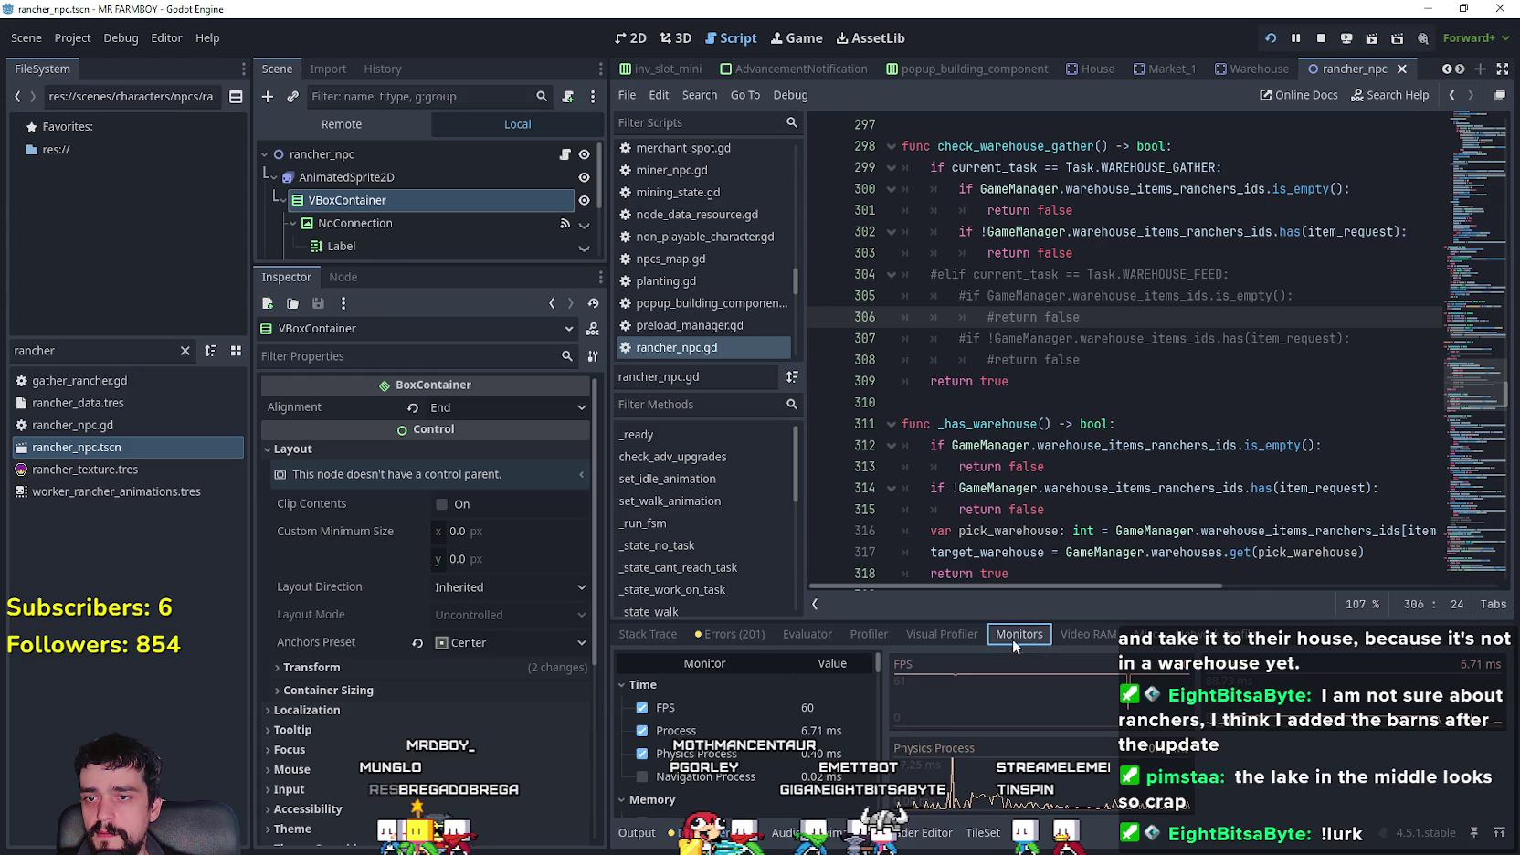
{"action": "left_click", "coordinate": [916, 634]}
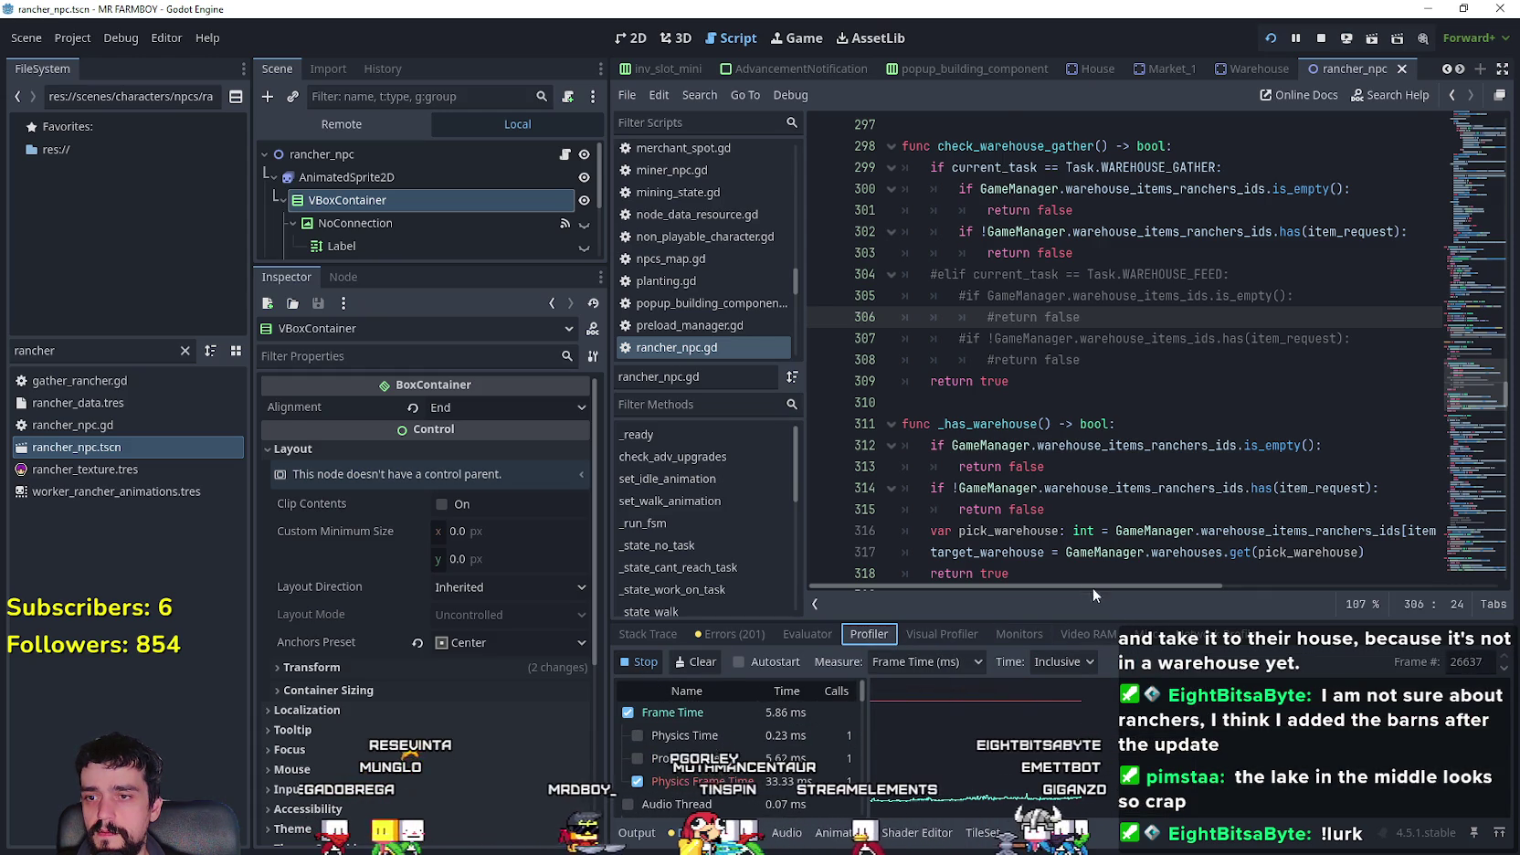
{"action": "key", "text": "alt+Tab"}
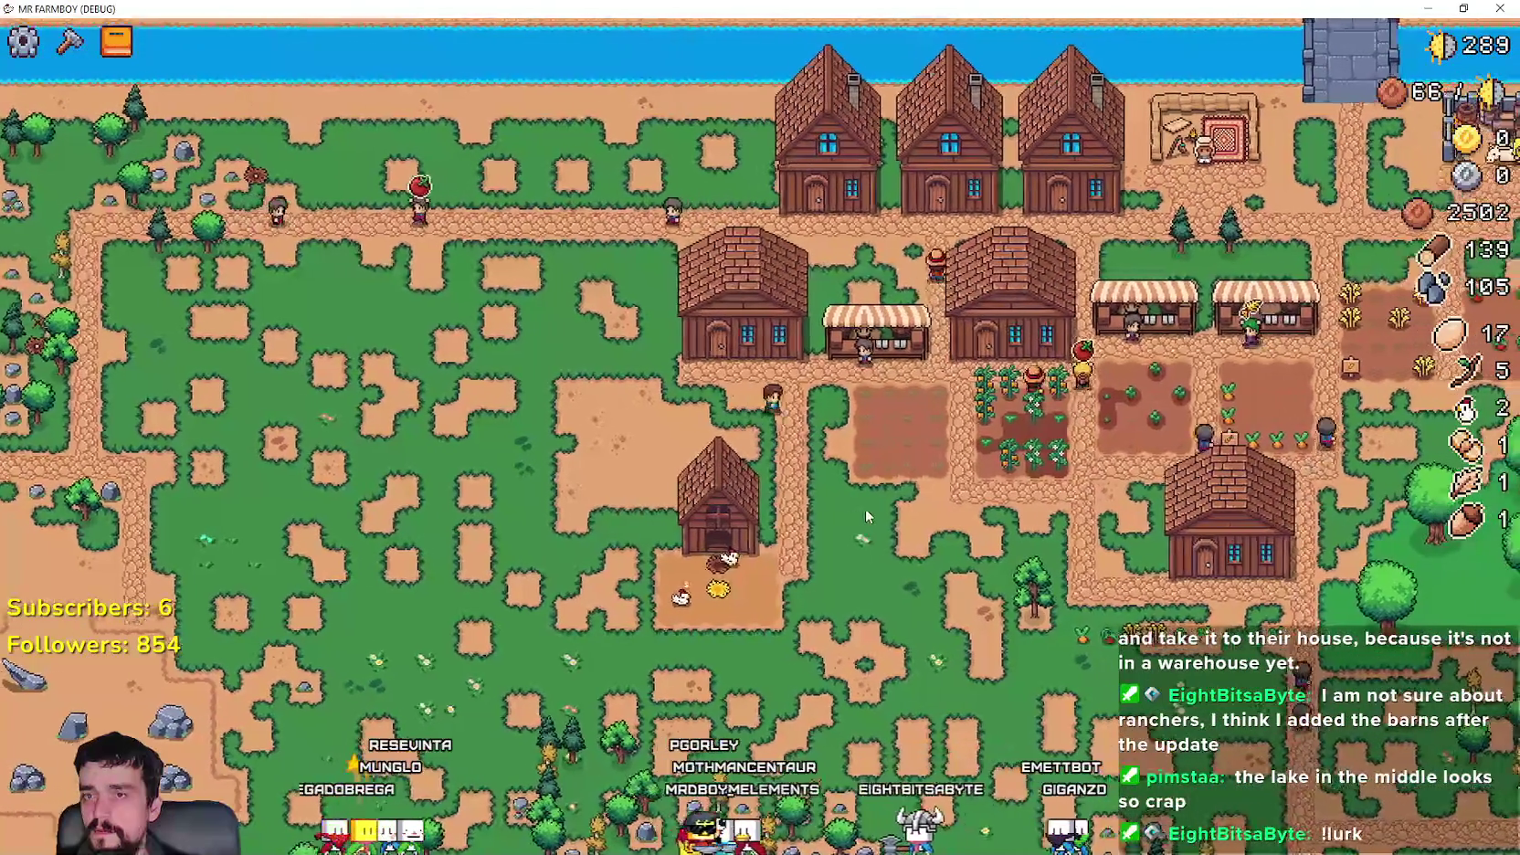
- Pan across the farm and check the chicken coop's contents
{"action": "key", "text": "d"}
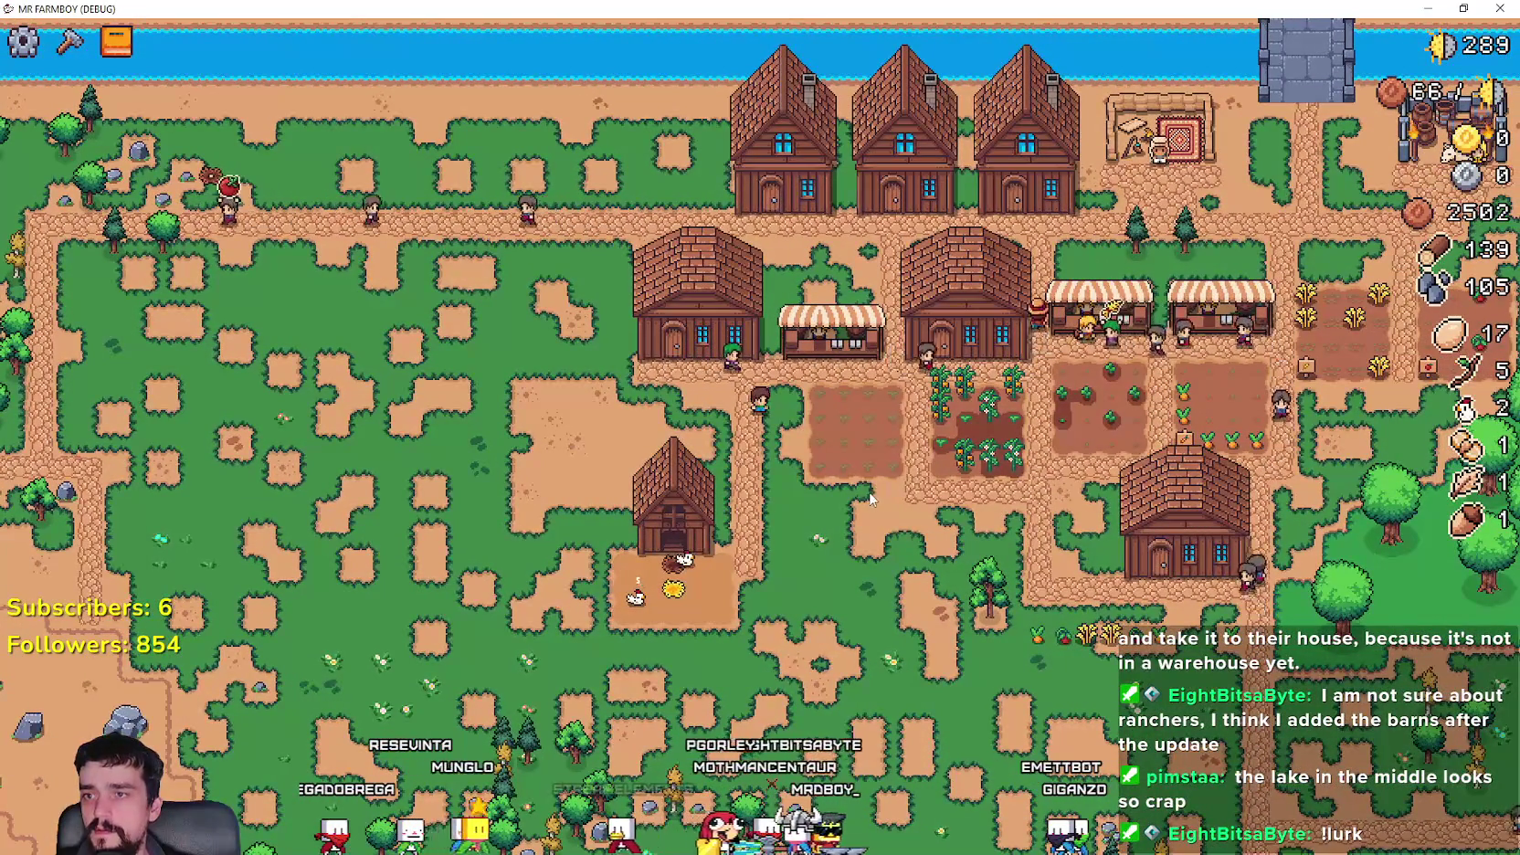
{"action": "scroll", "coordinate": [795, 473], "scroll_direction": "down", "scroll_amount": 3}
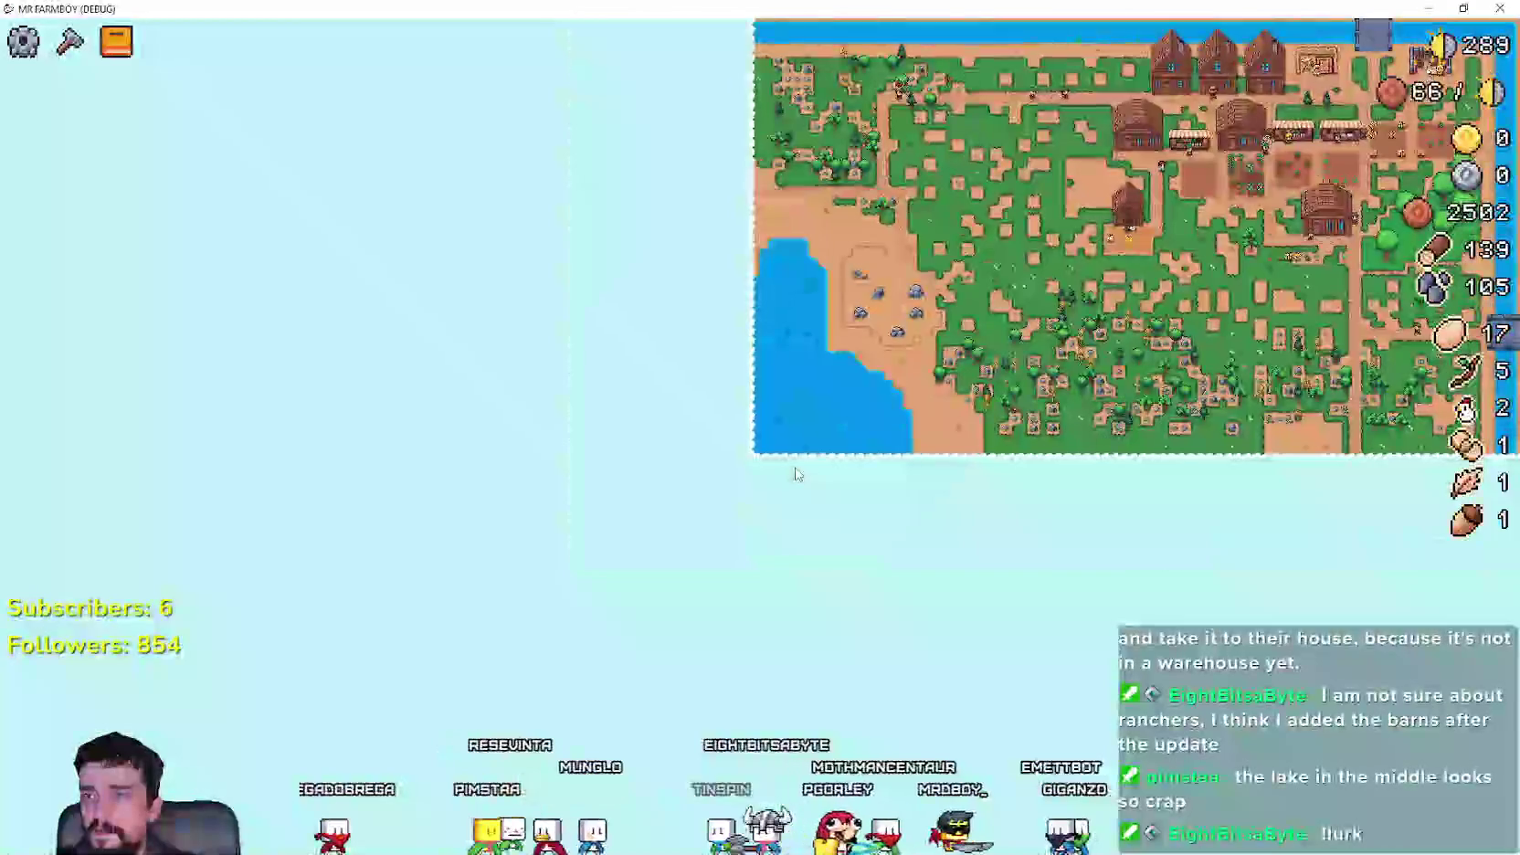
{"action": "scroll", "coordinate": [795, 473], "scroll_direction": "up", "scroll_amount": 3}
{"action": "key", "text": "s"}
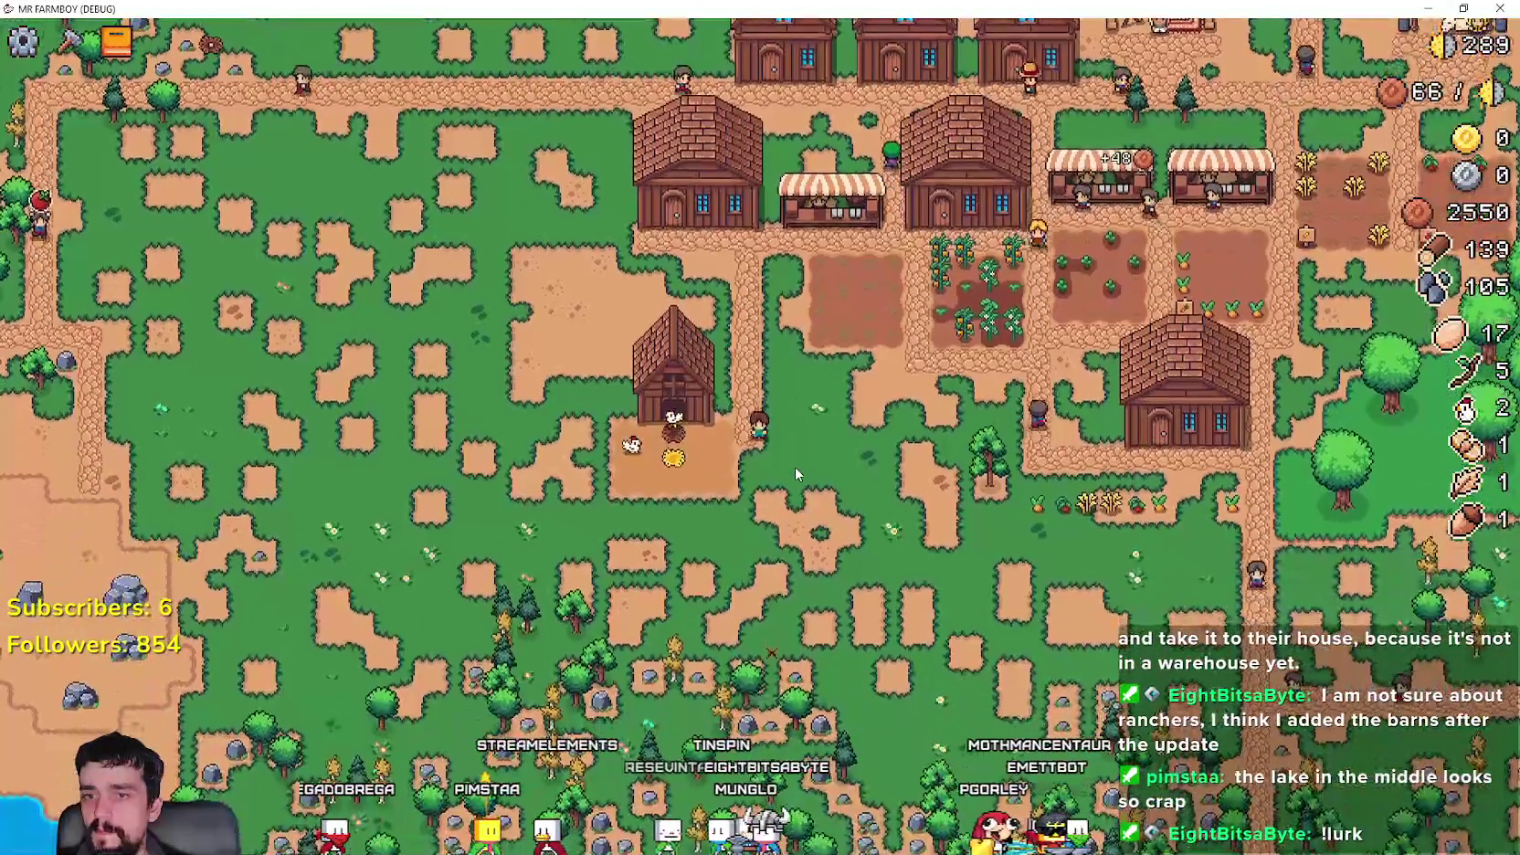
{"action": "key", "text": "a"}
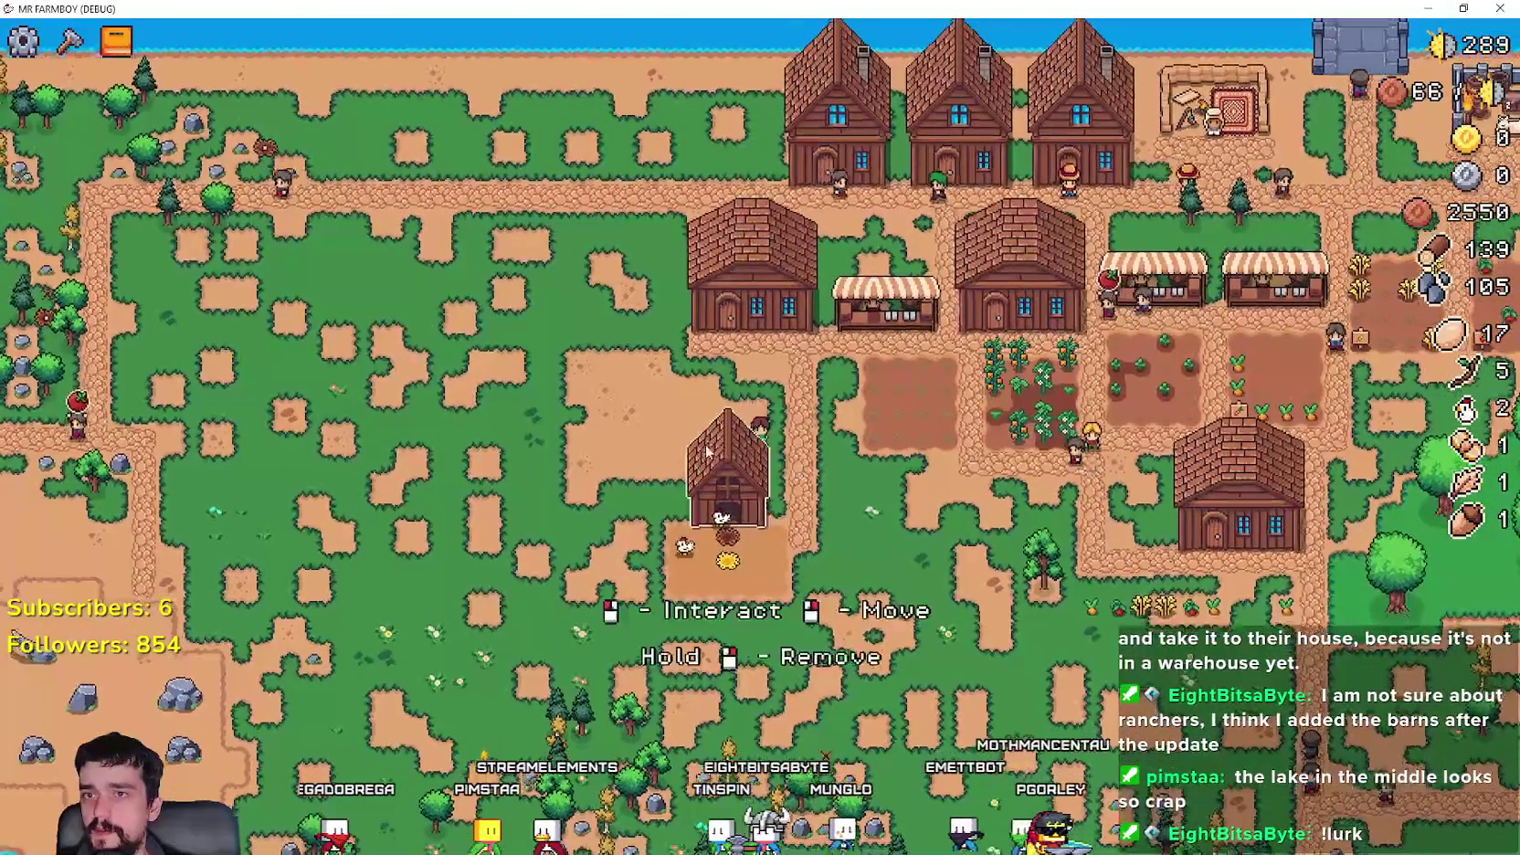
{"action": "left_click", "coordinate": [745, 480]}
{"action": "scroll", "coordinate": [658, 392], "scroll_direction": "up", "scroll_amount": 2}
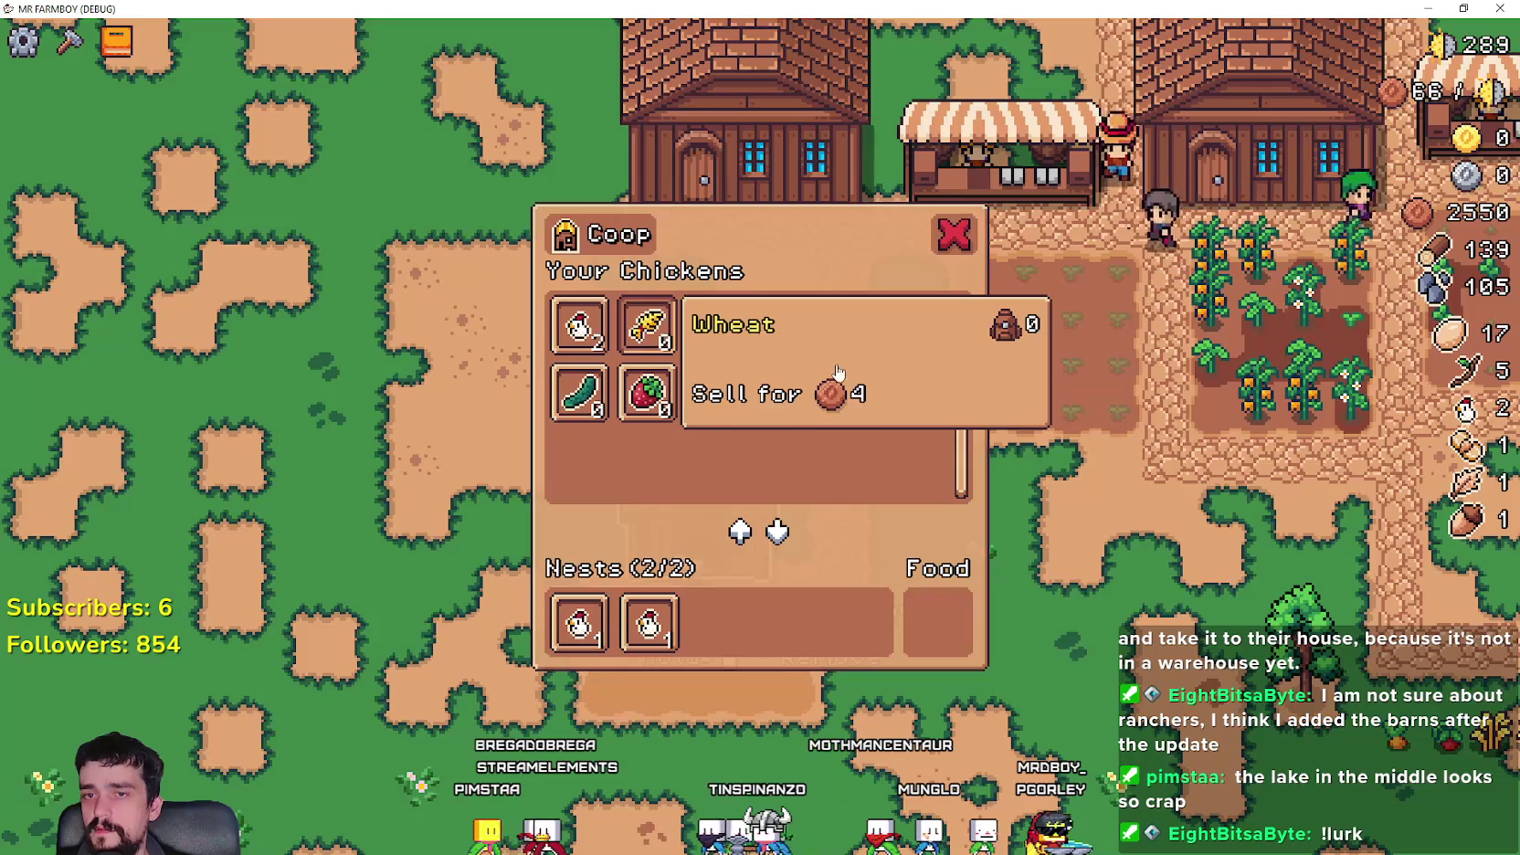
{"action": "key", "text": "Escape"}
{"action": "scroll", "coordinate": [724, 351], "scroll_direction": "down", "scroll_amount": 3}
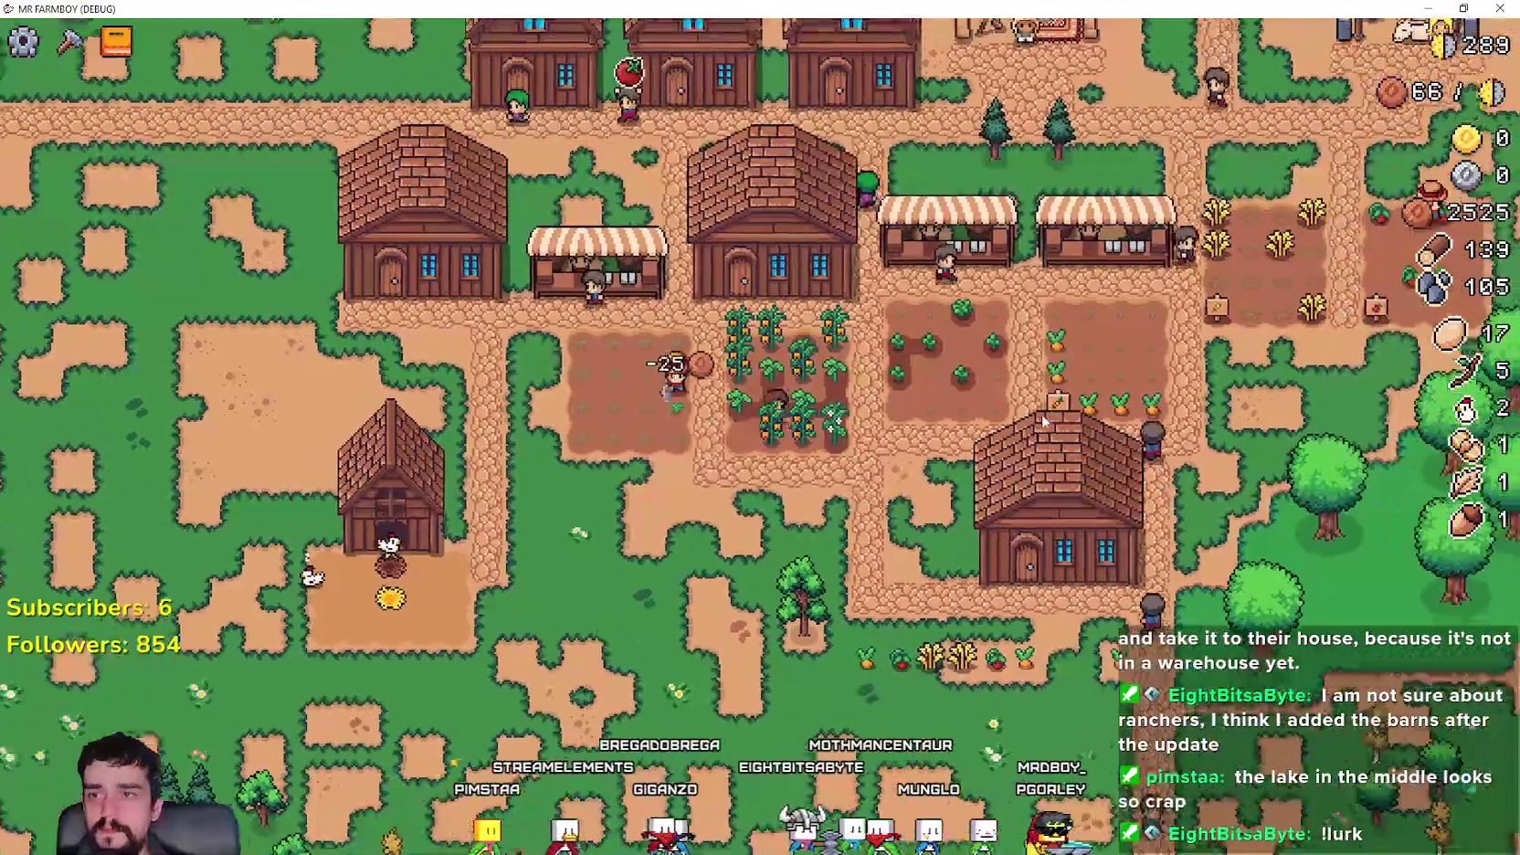
- Review the market's items for sale and the cucumber's sale price
{"action": "left_click", "coordinate": [1041, 413]}
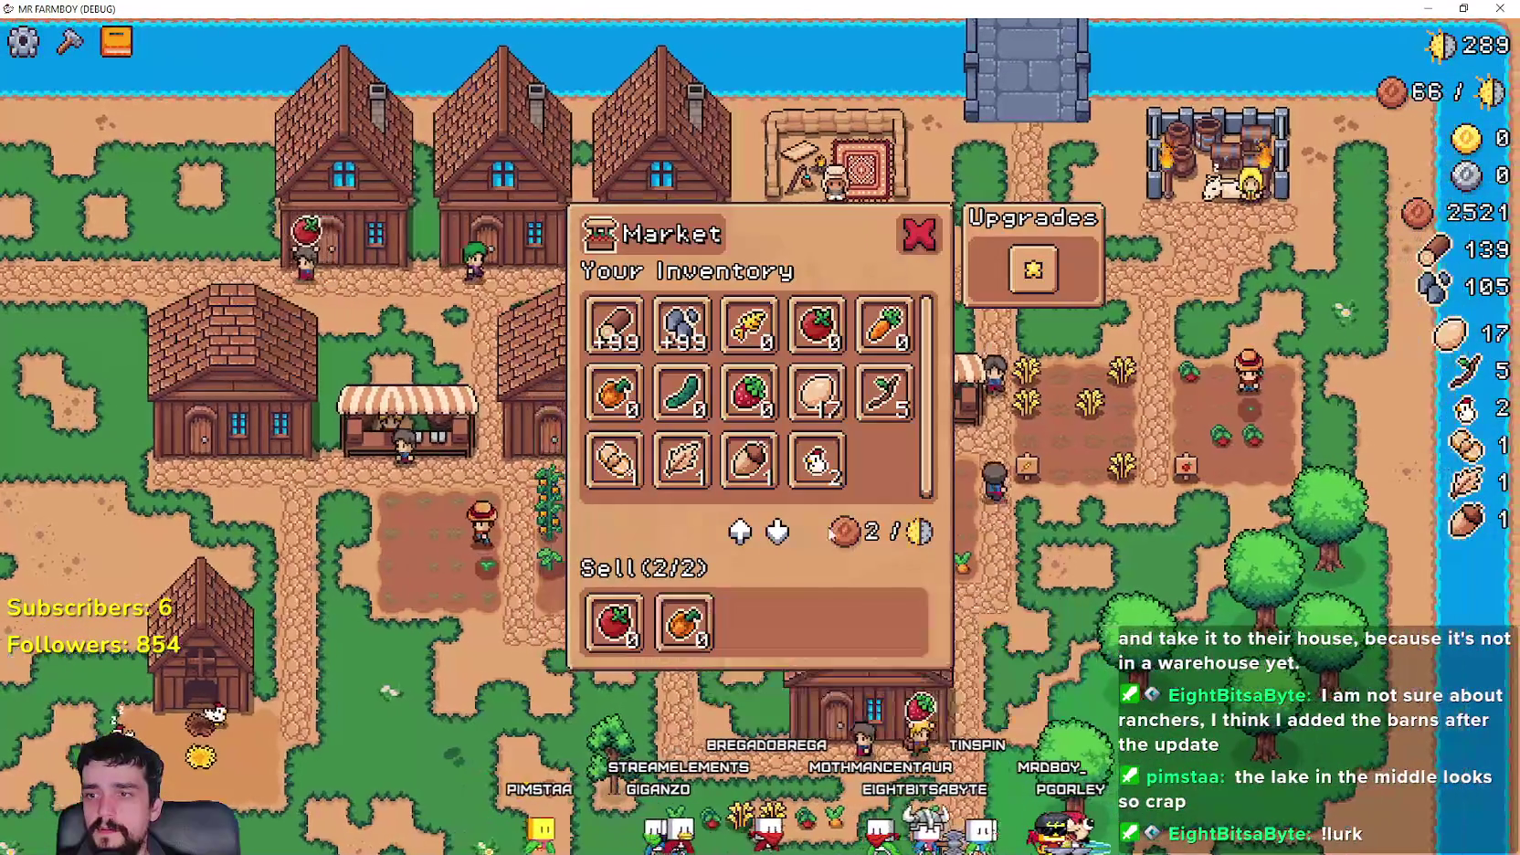
{"action": "left_click", "coordinate": [964, 427]}
{"action": "left_click", "coordinate": [964, 427]}
{"action": "key", "text": "Escape"}
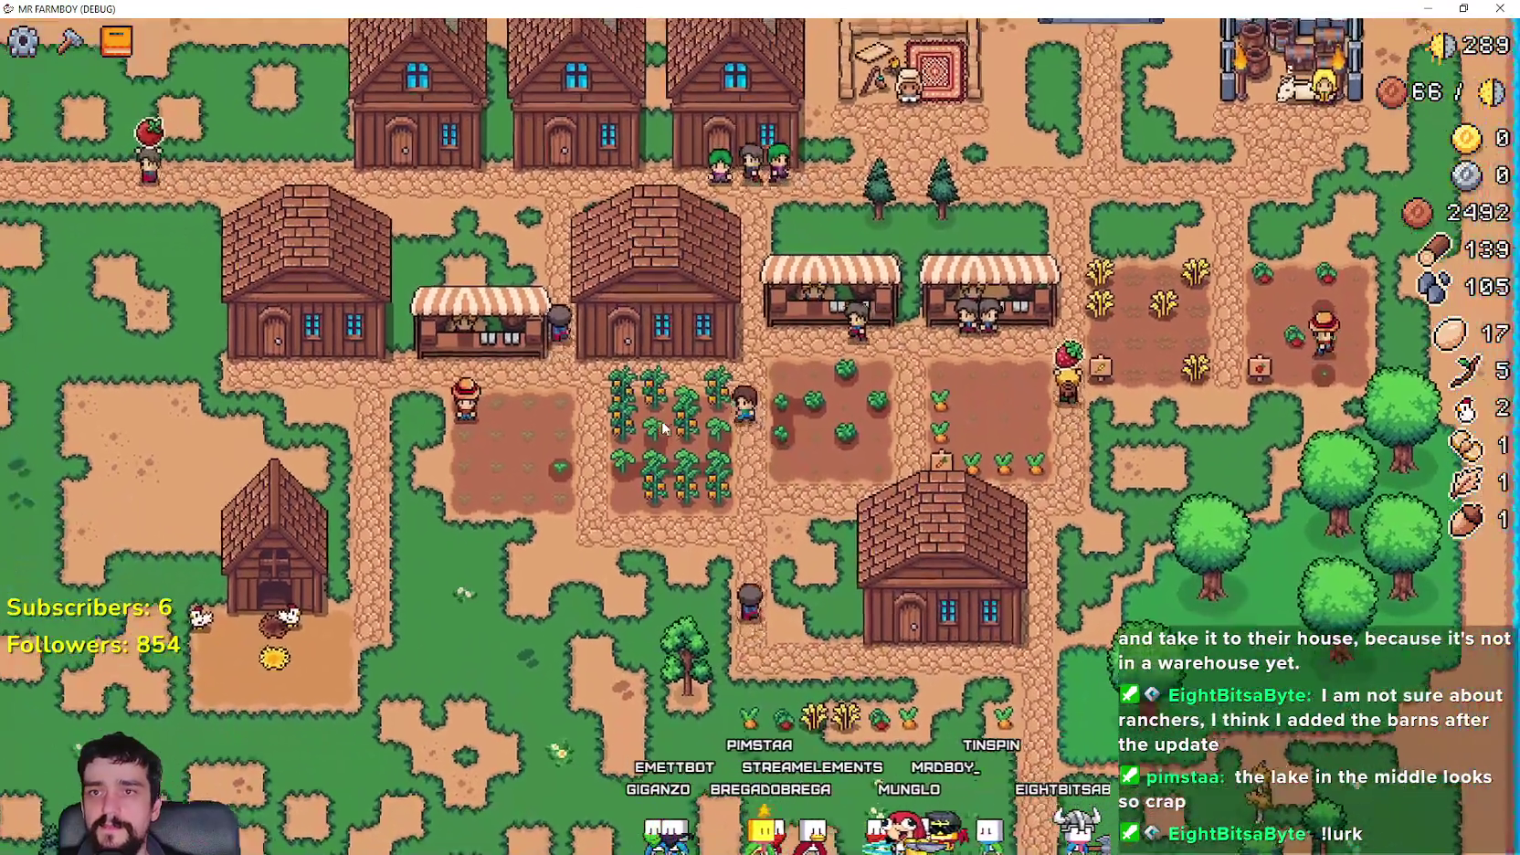
{"action": "left_click", "coordinate": [661, 420]}
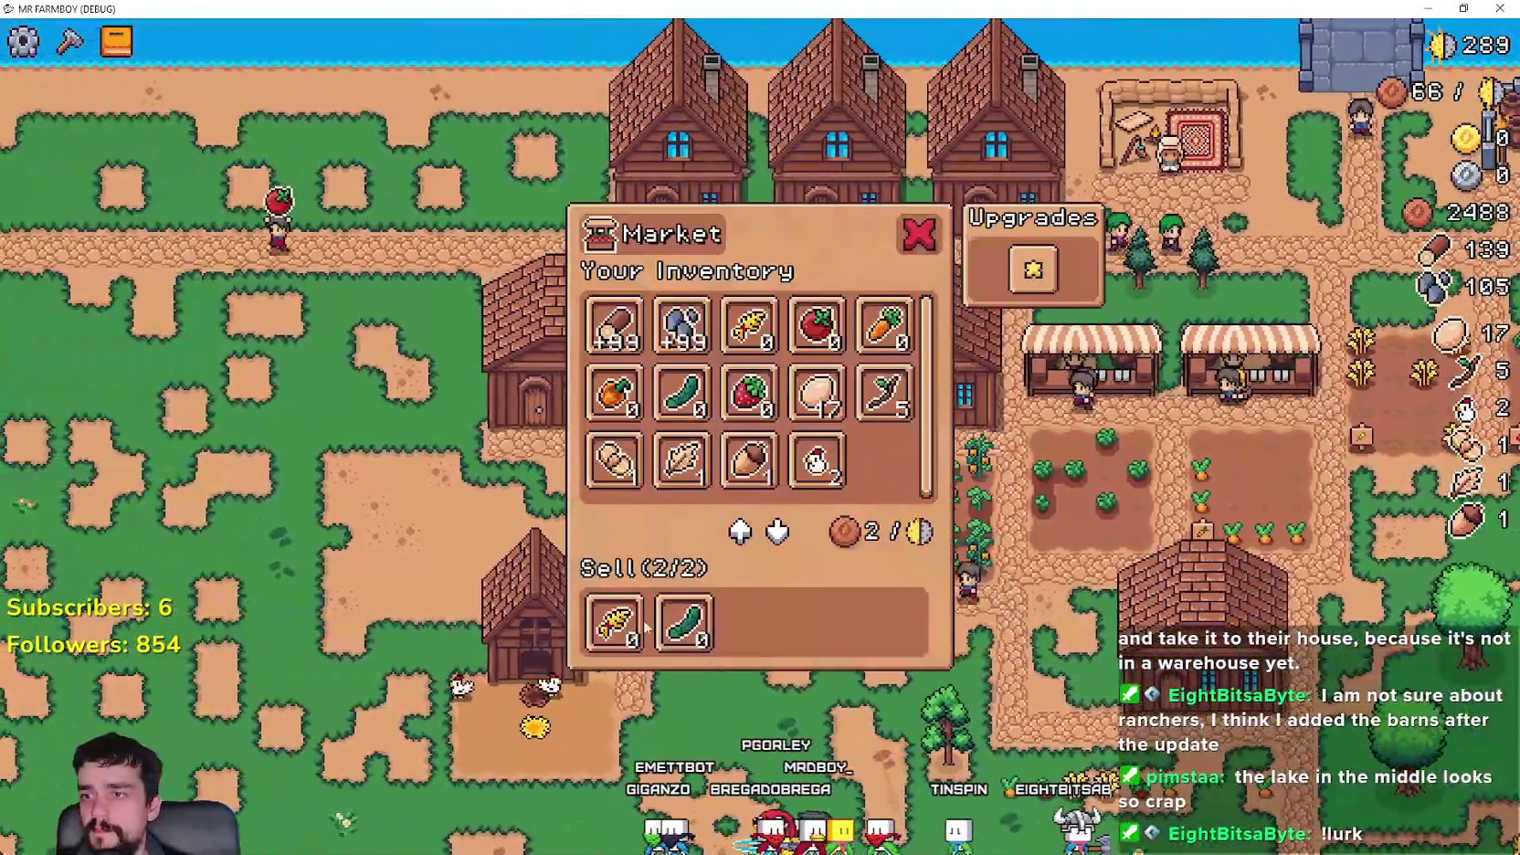
{"action": "left_click", "coordinate": [645, 627]}
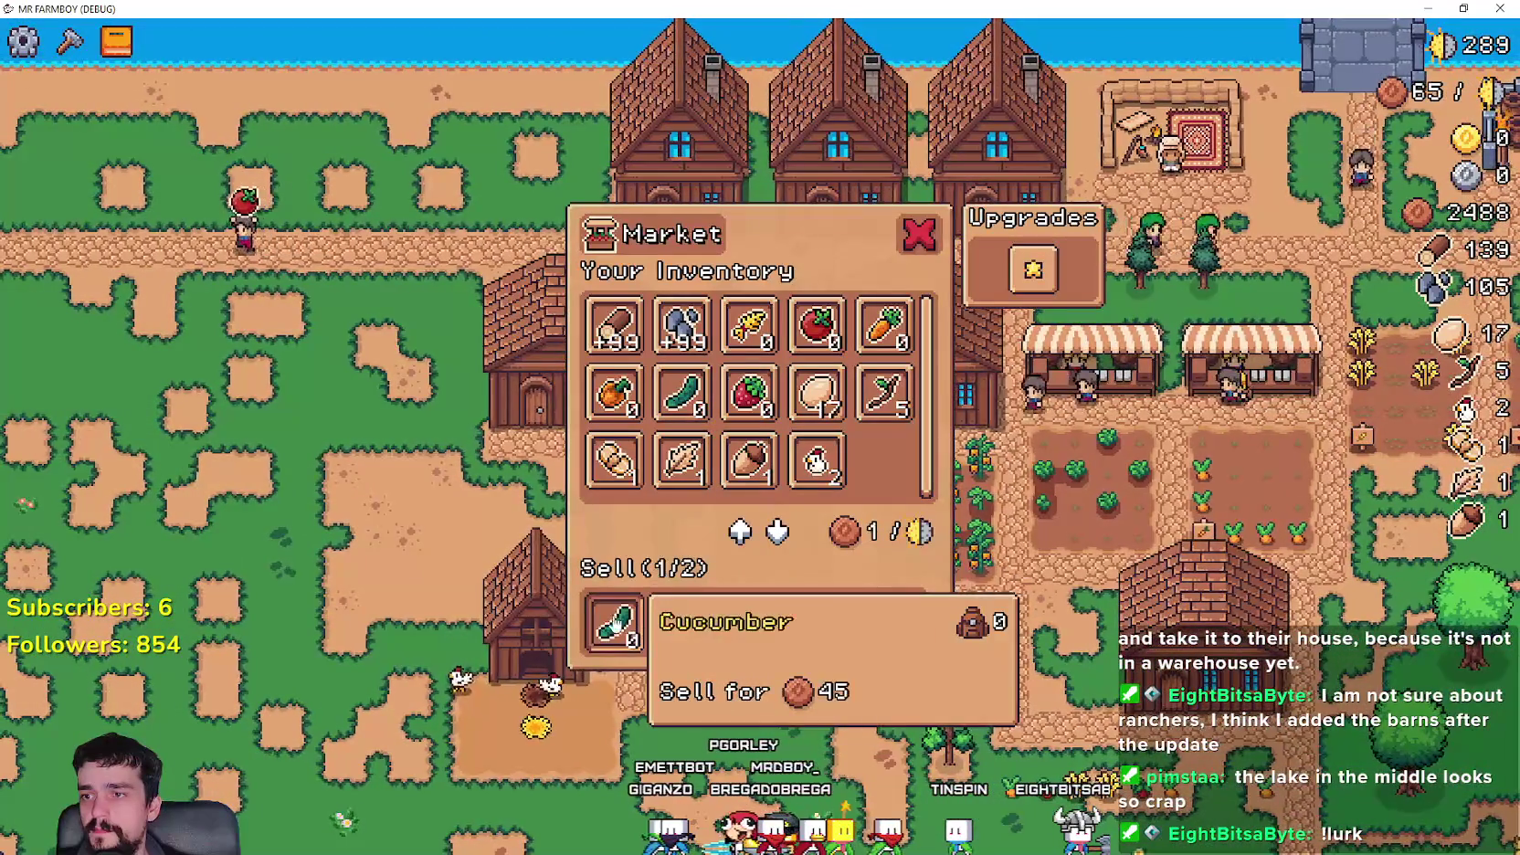
{"action": "key", "text": "Escape"}
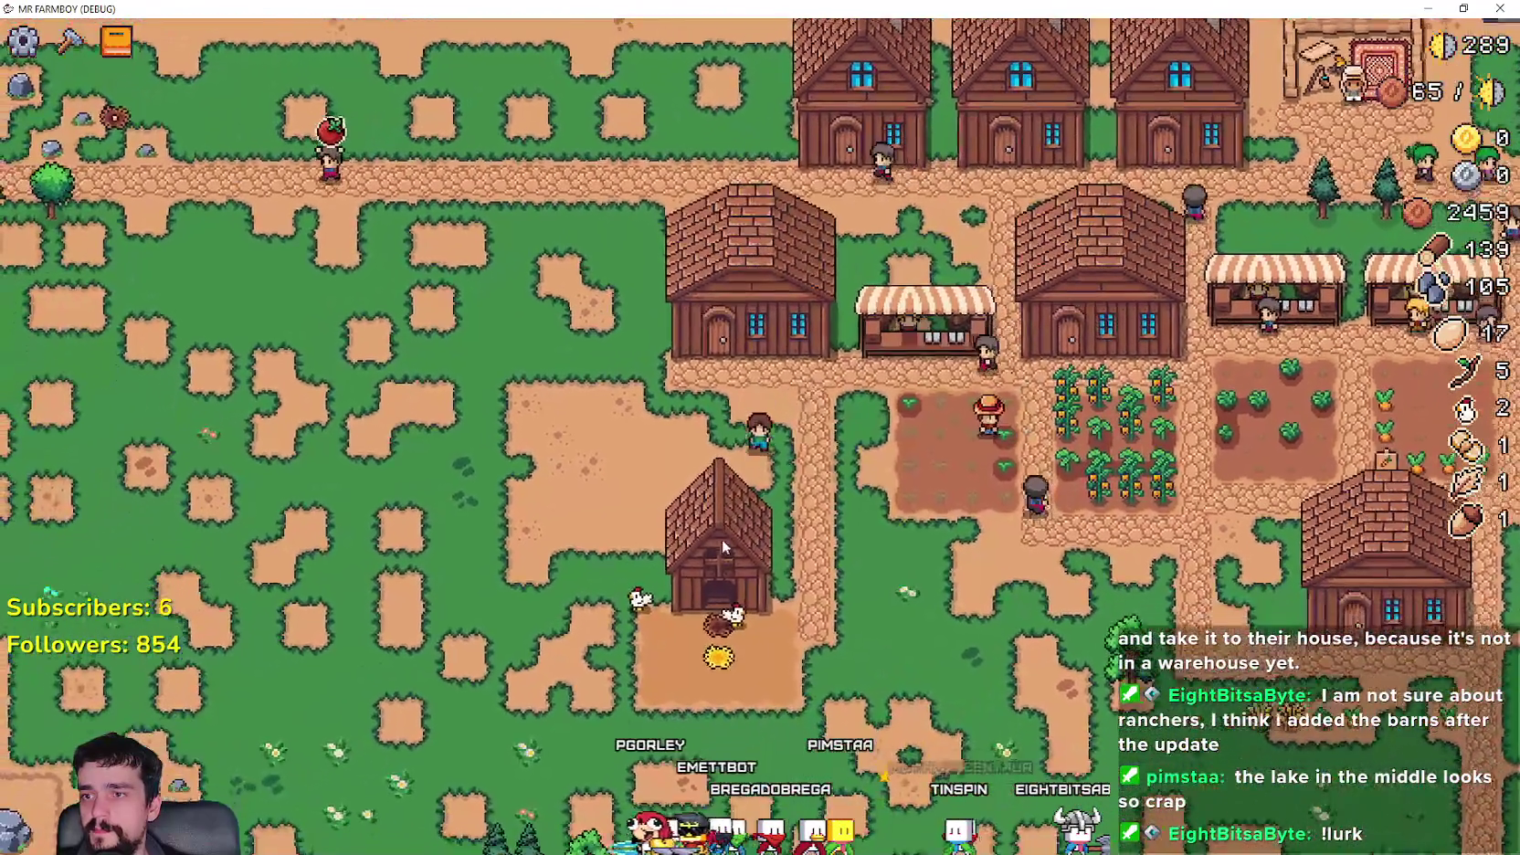
- Put wheat into the chicken coop's Food slot
{"action": "left_click", "coordinate": [722, 546]}
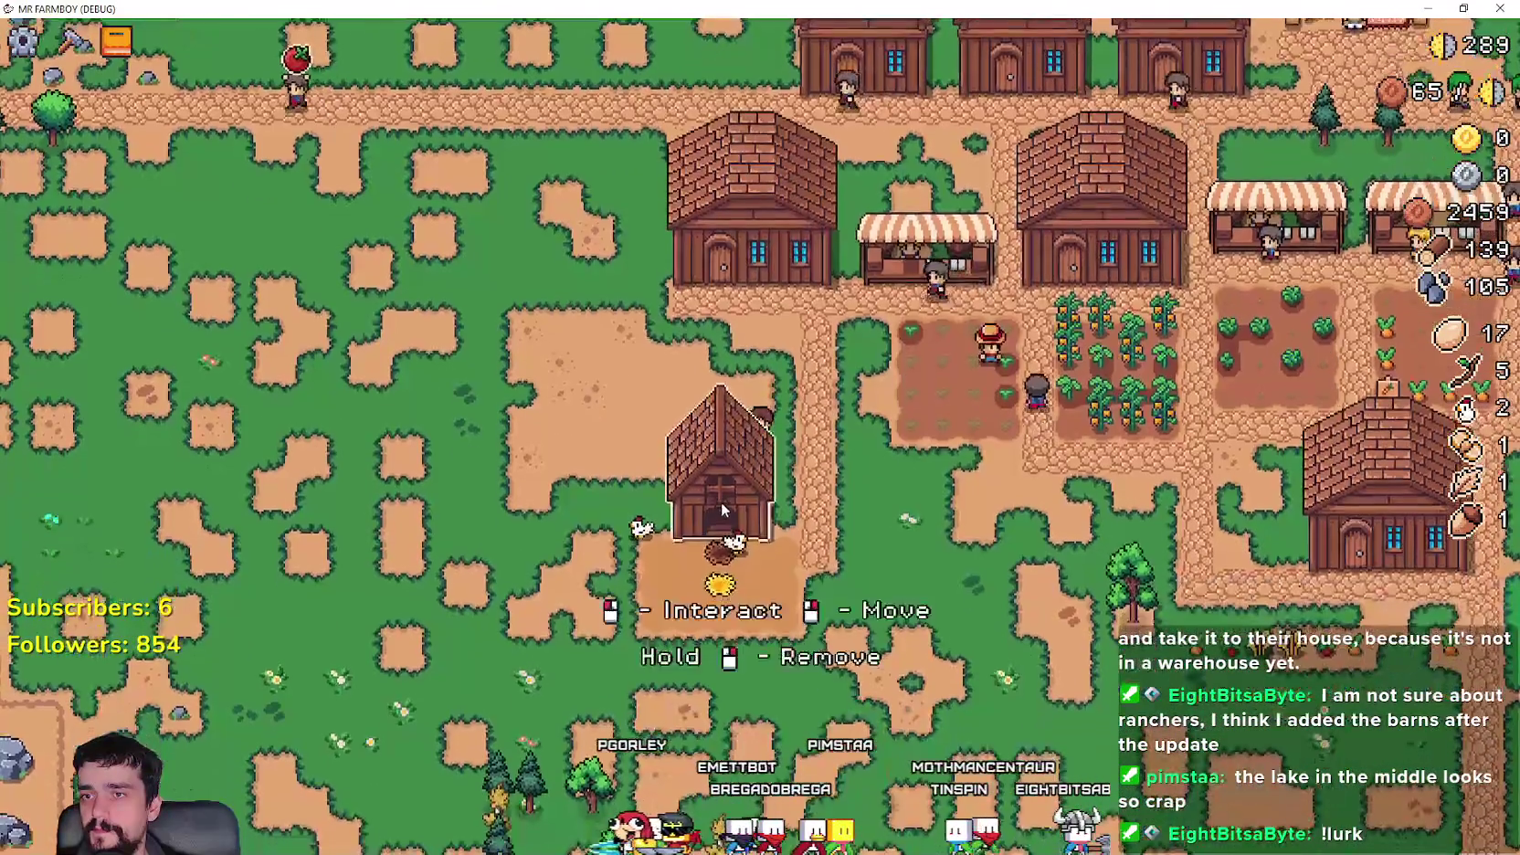
{"action": "left_click", "coordinate": [710, 660]}
{"action": "left_click", "coordinate": [660, 350]}
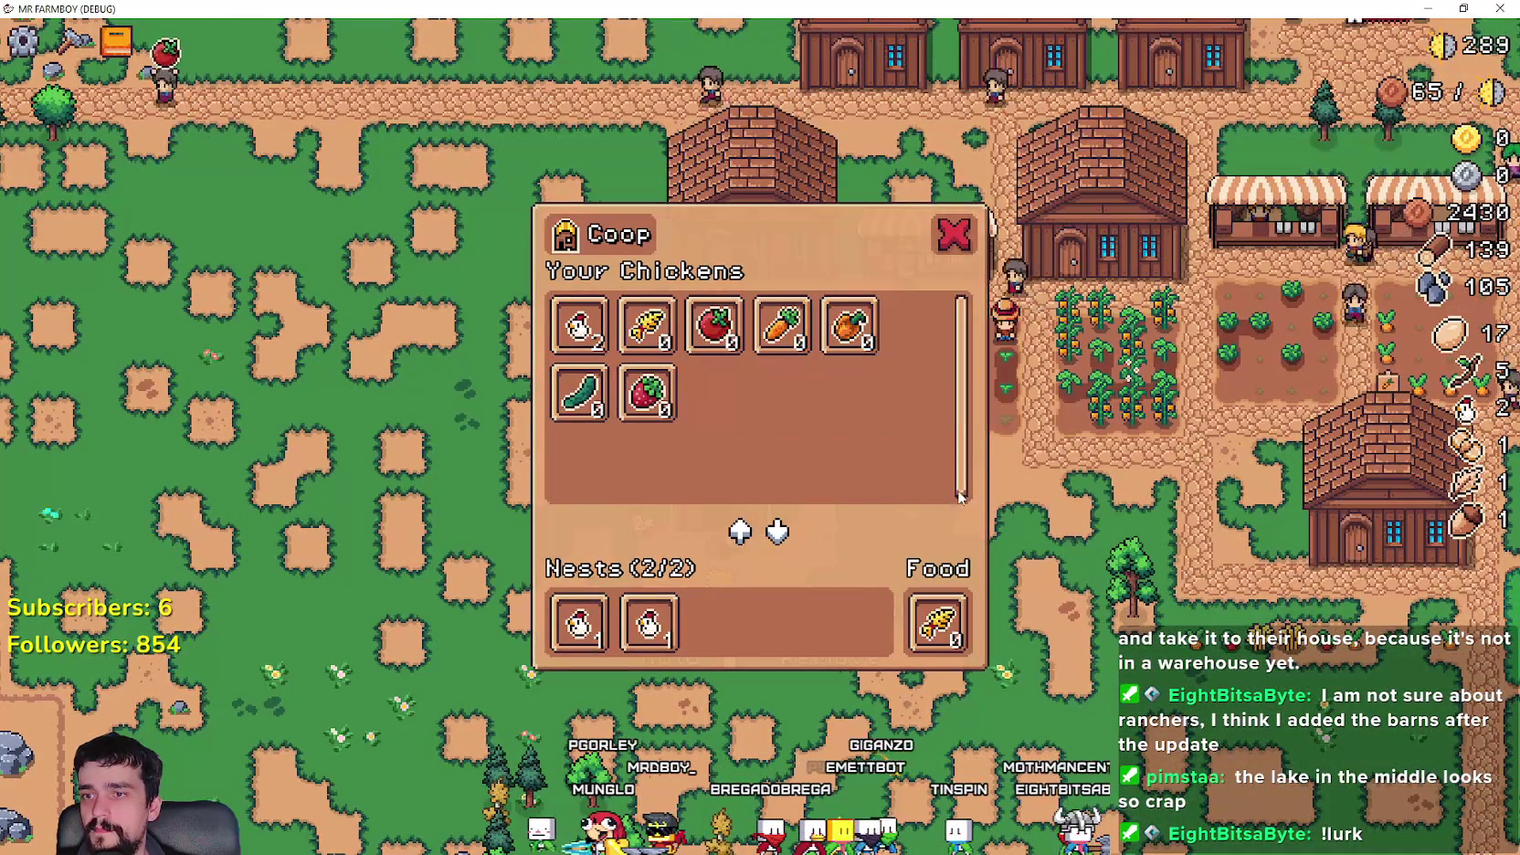
{"action": "key", "text": "Escape"}
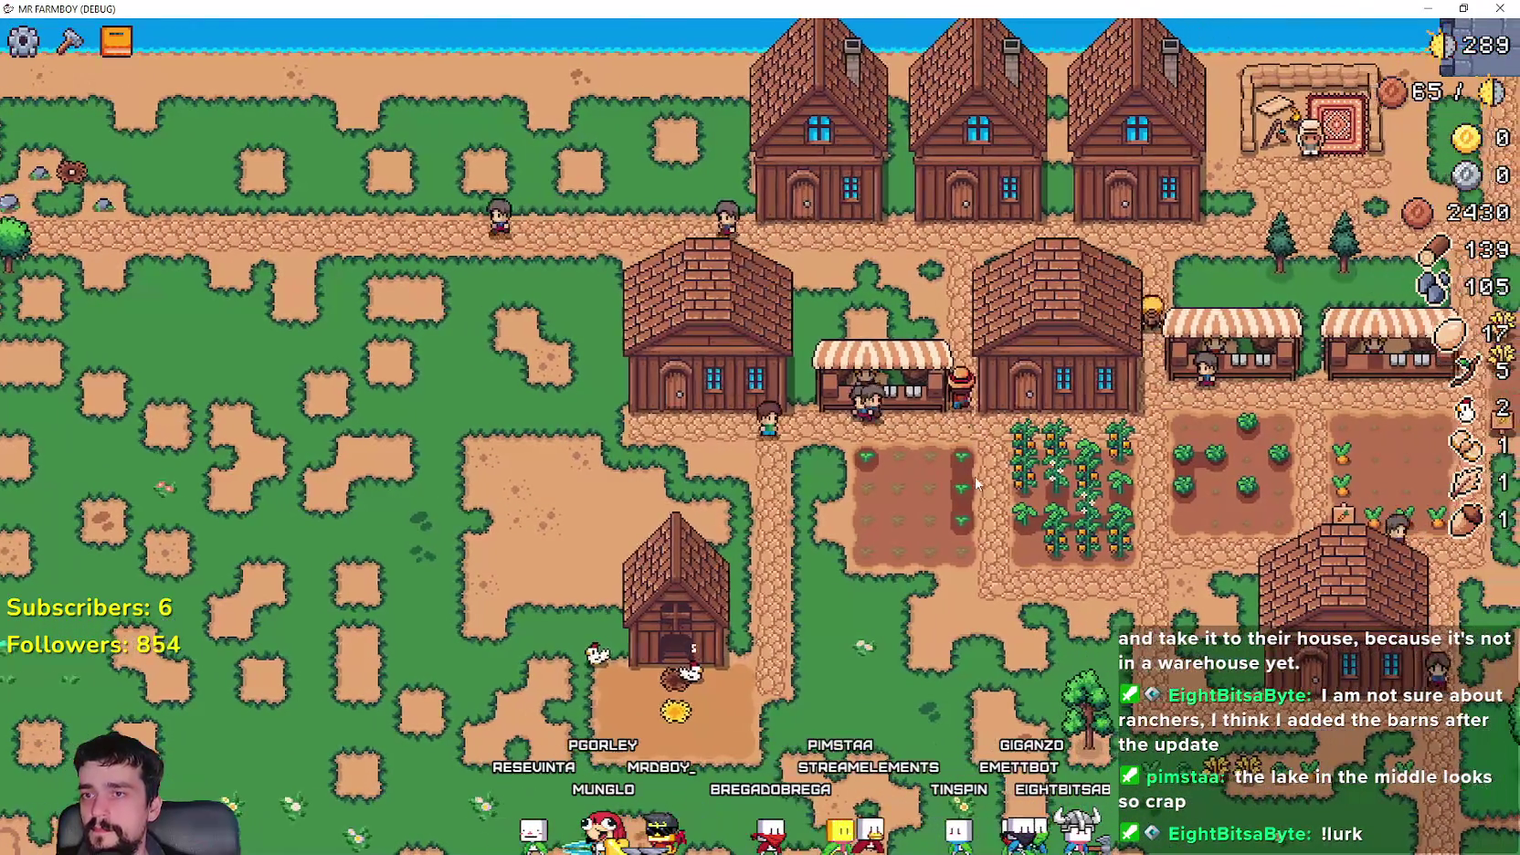
- Check the warehouse's cucumber and wheat stock
{"action": "left_click", "coordinate": [730, 539]}
{"action": "left_click", "coordinate": [721, 610]}
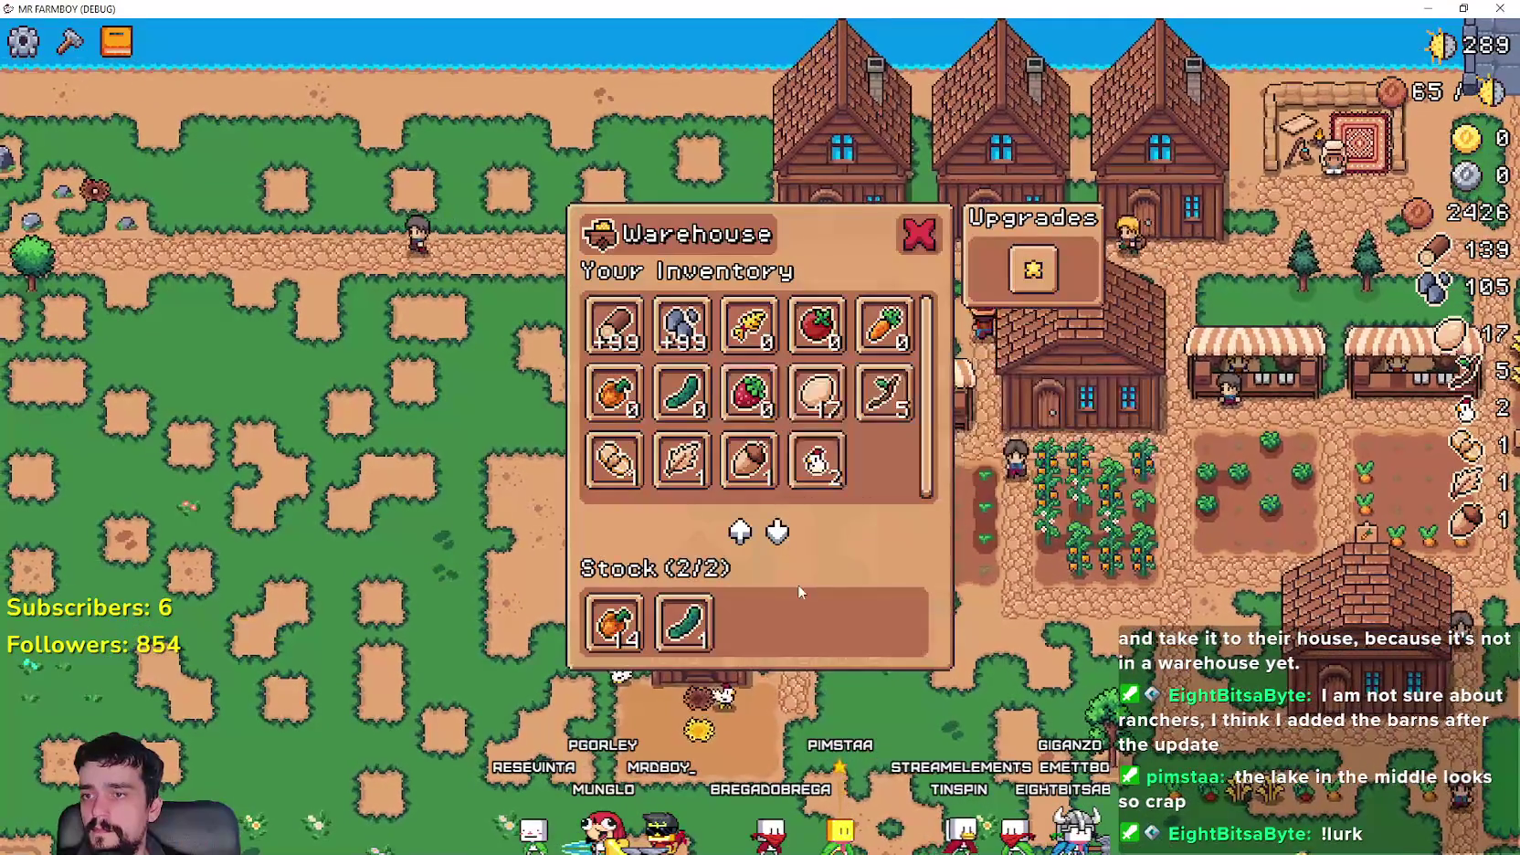
{"action": "key", "text": "Escape"}
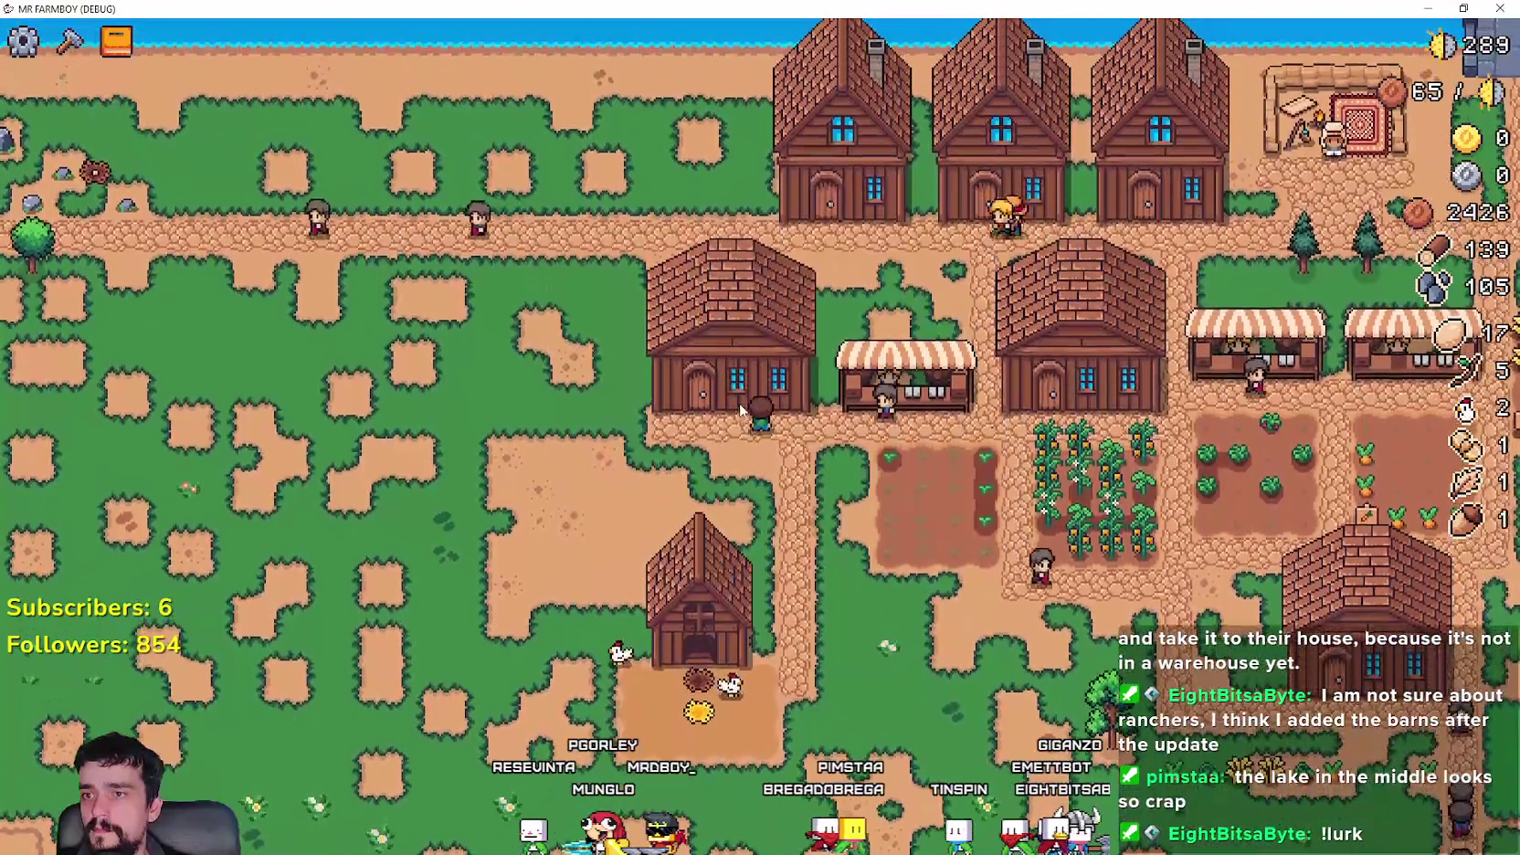
{"action": "left_click", "coordinate": [739, 403]}
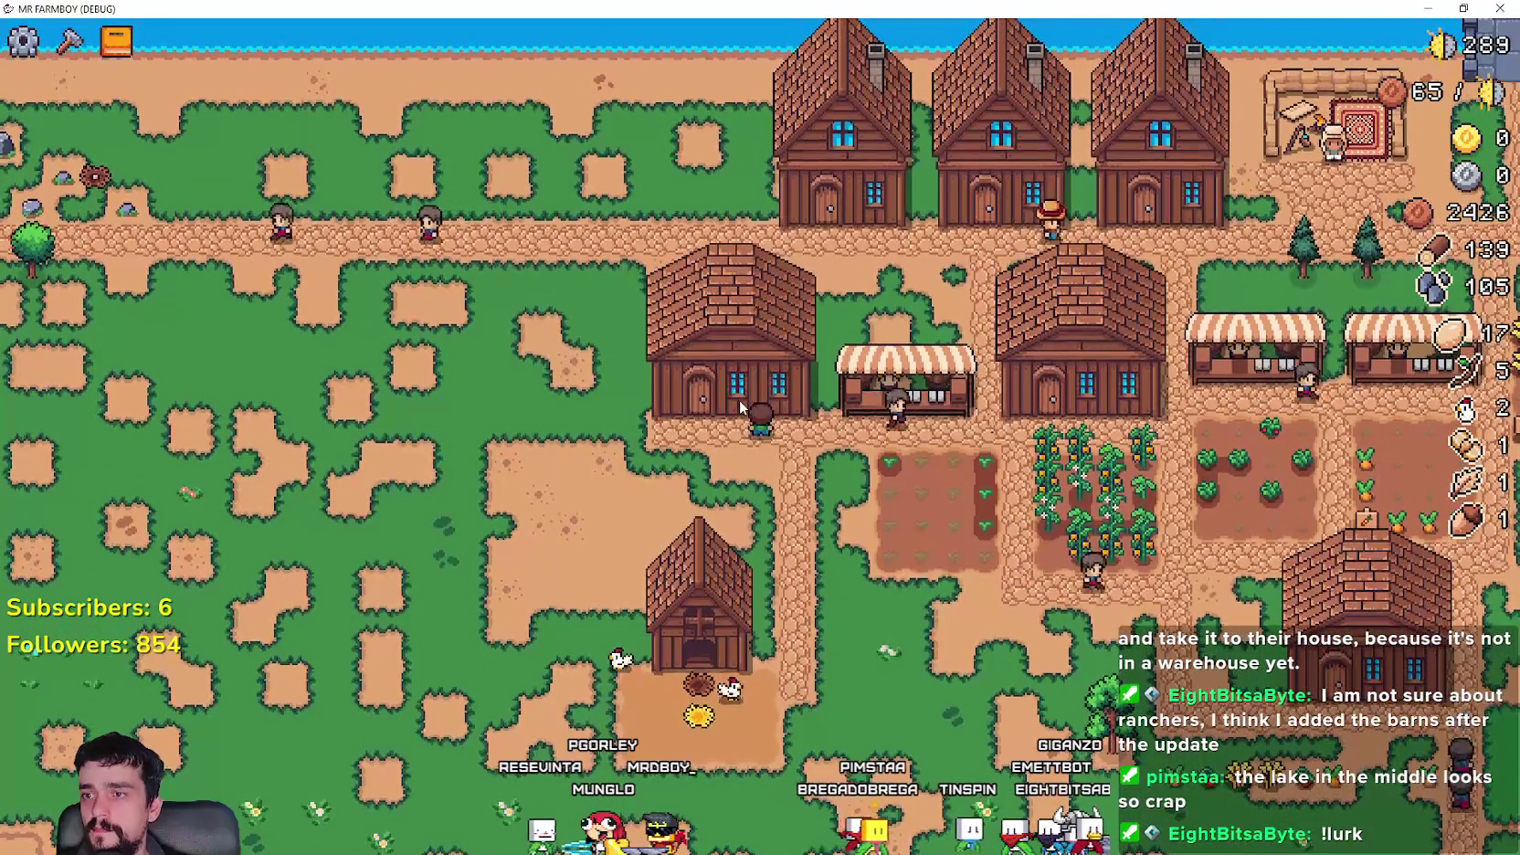
{"action": "left_click", "coordinate": [730, 474]}
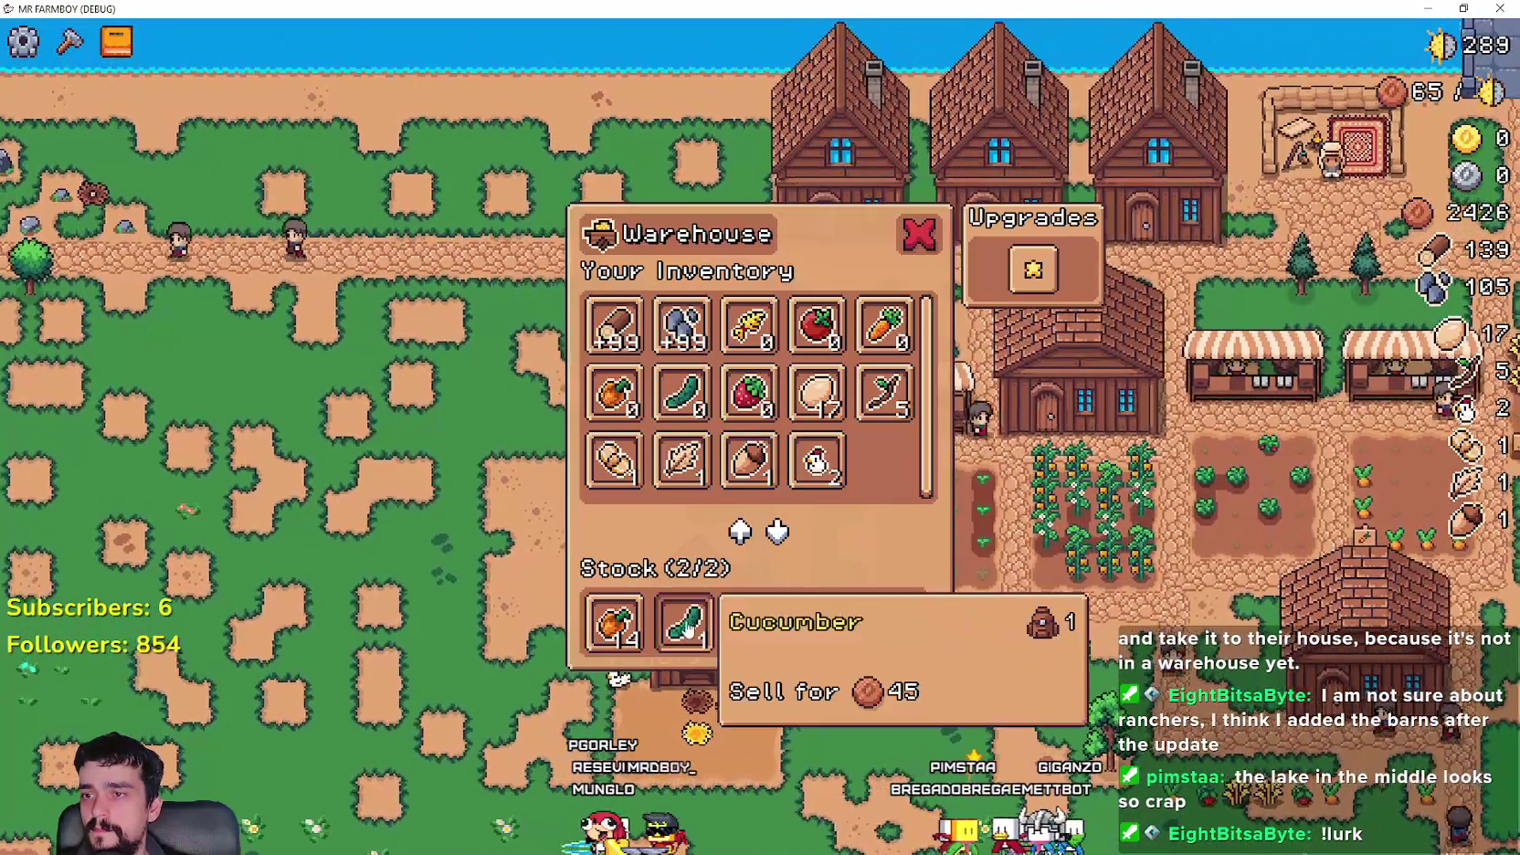
{"action": "key", "text": "Escape"}
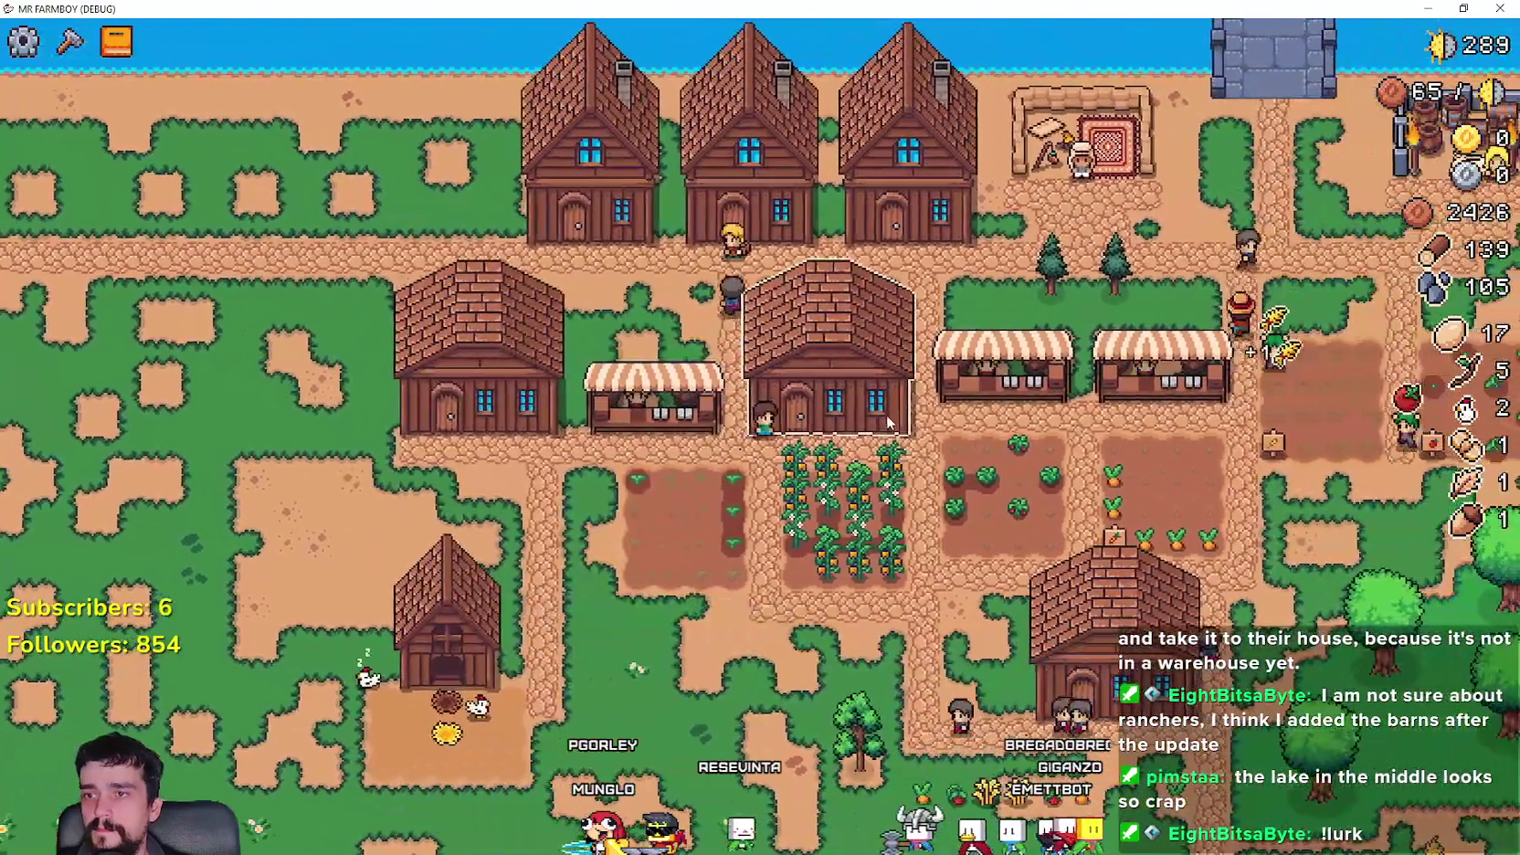
{"action": "left_click", "coordinate": [888, 422]}
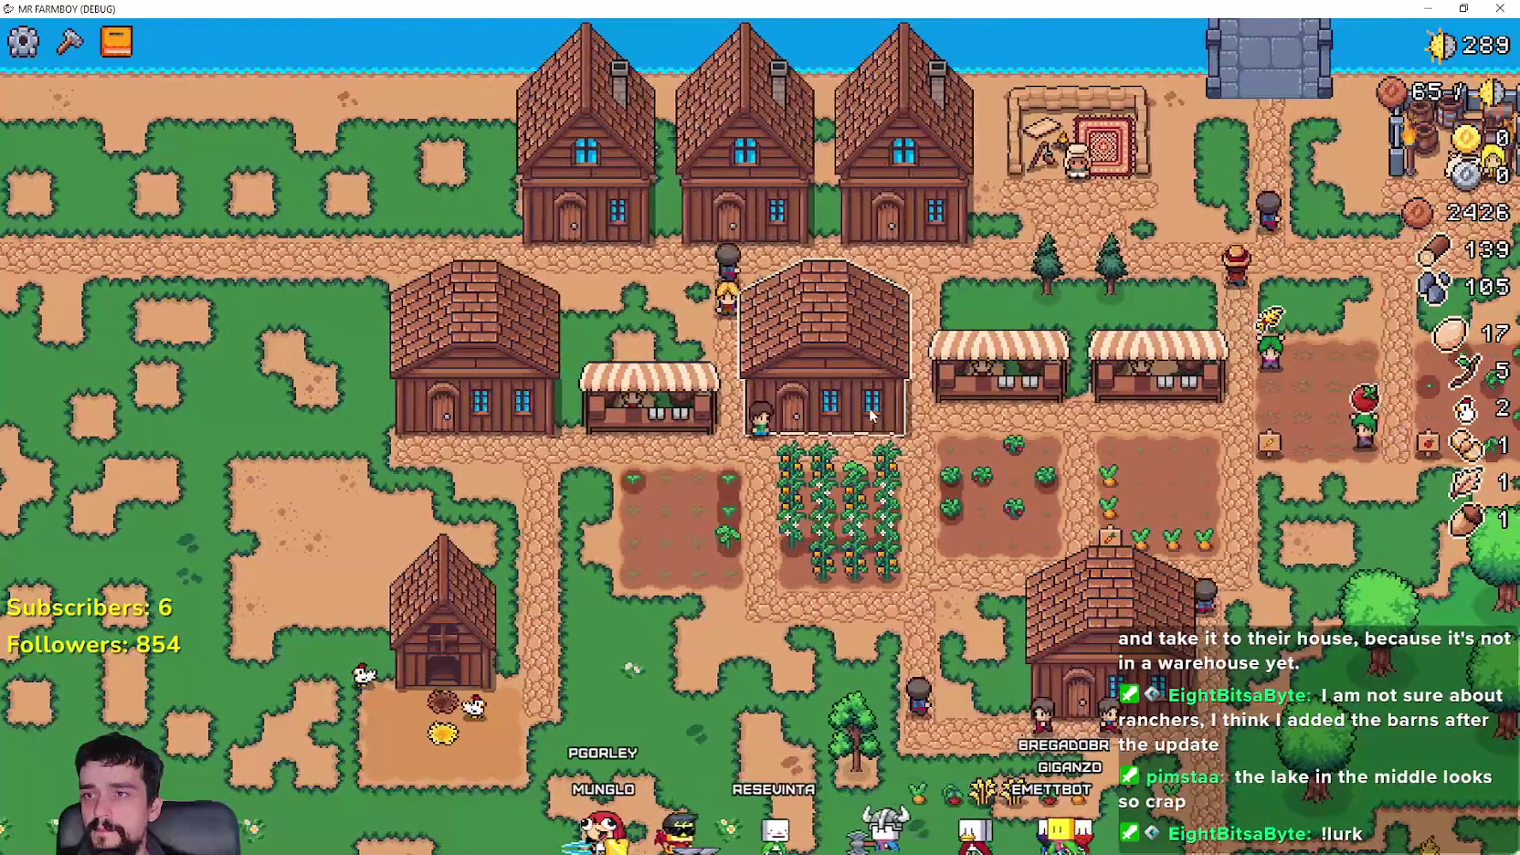
{"action": "key", "text": "Escape"}
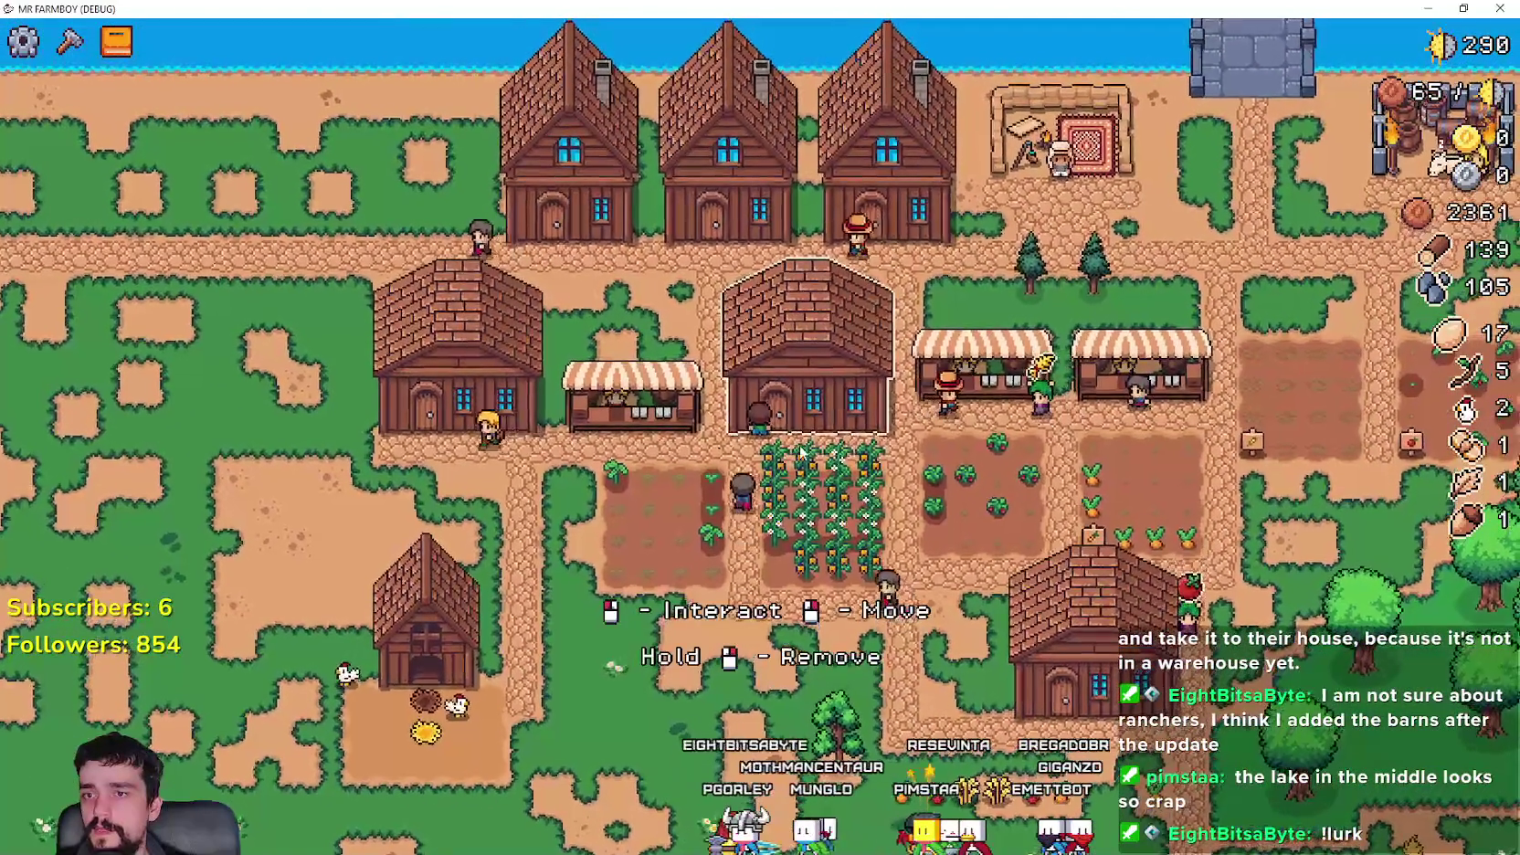
{"action": "left_click", "coordinate": [786, 419]}
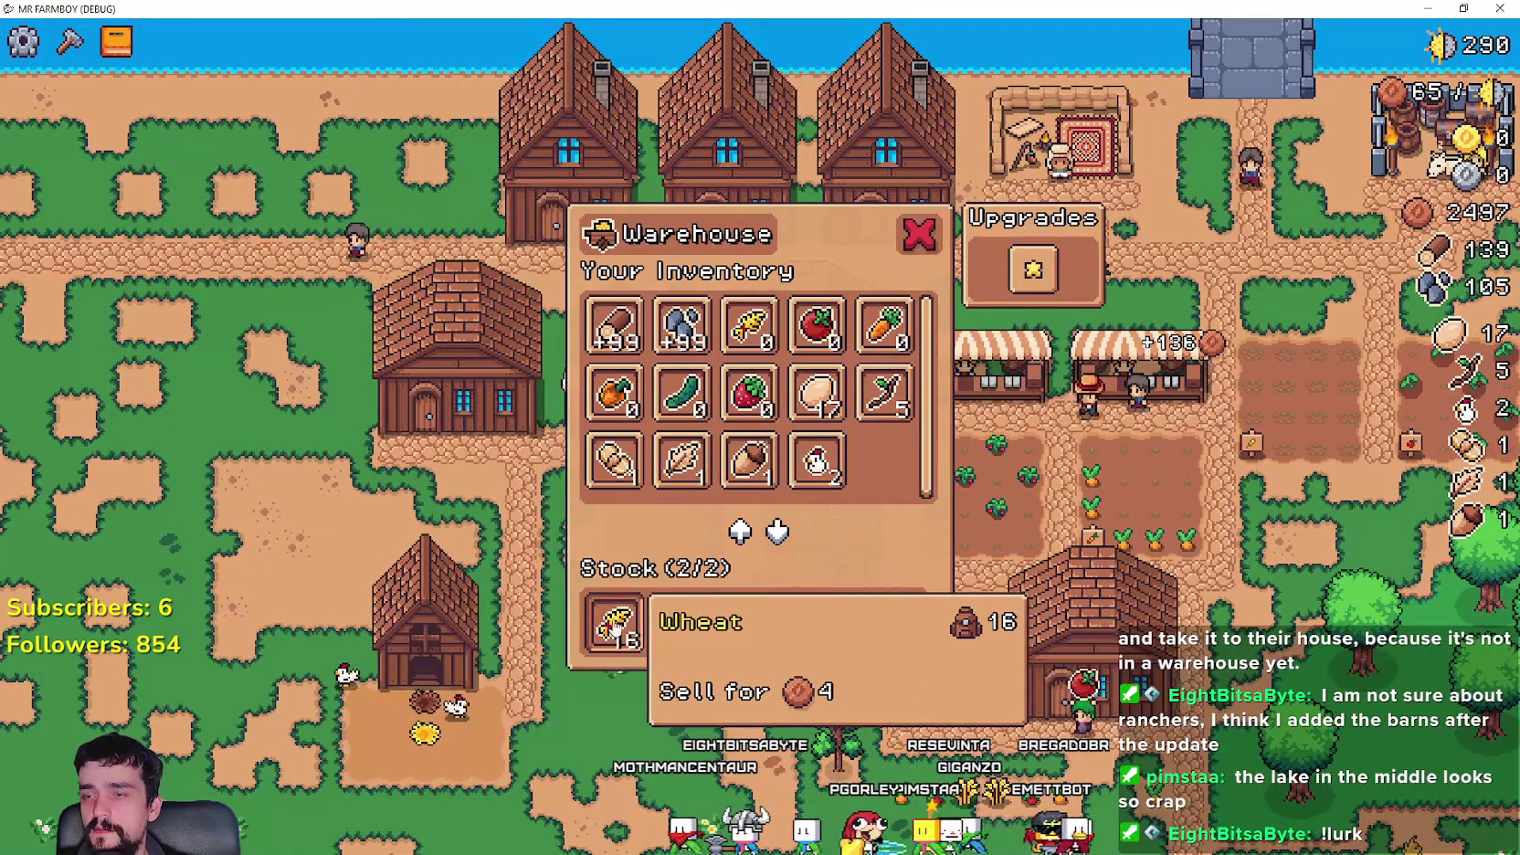
{"action": "key", "text": "Escape"}
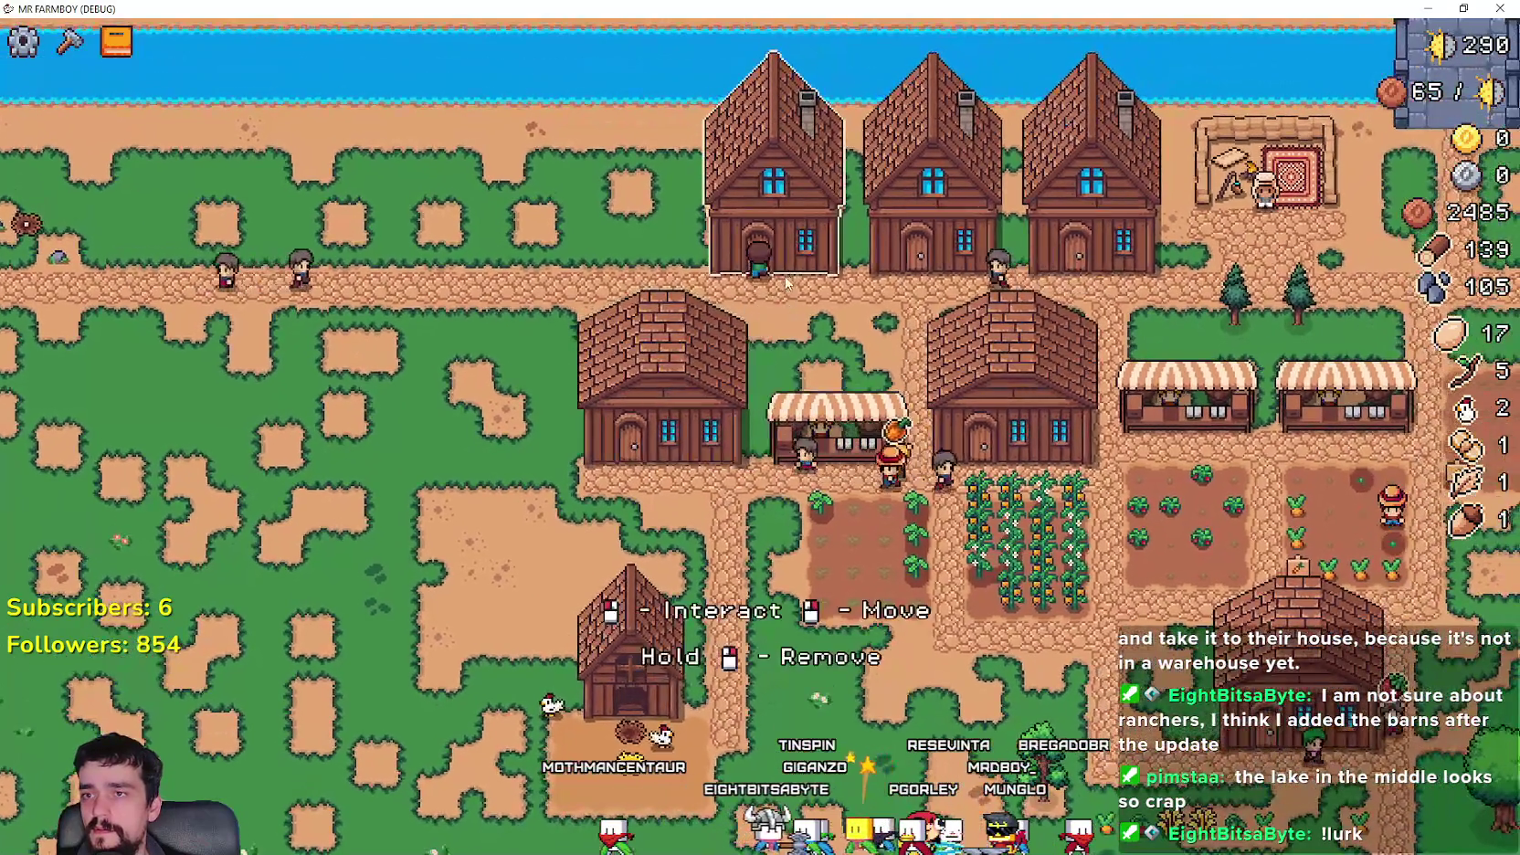
- Look over the house's worker list, then pan down toward the coop
{"action": "left_click", "coordinate": [786, 281]}
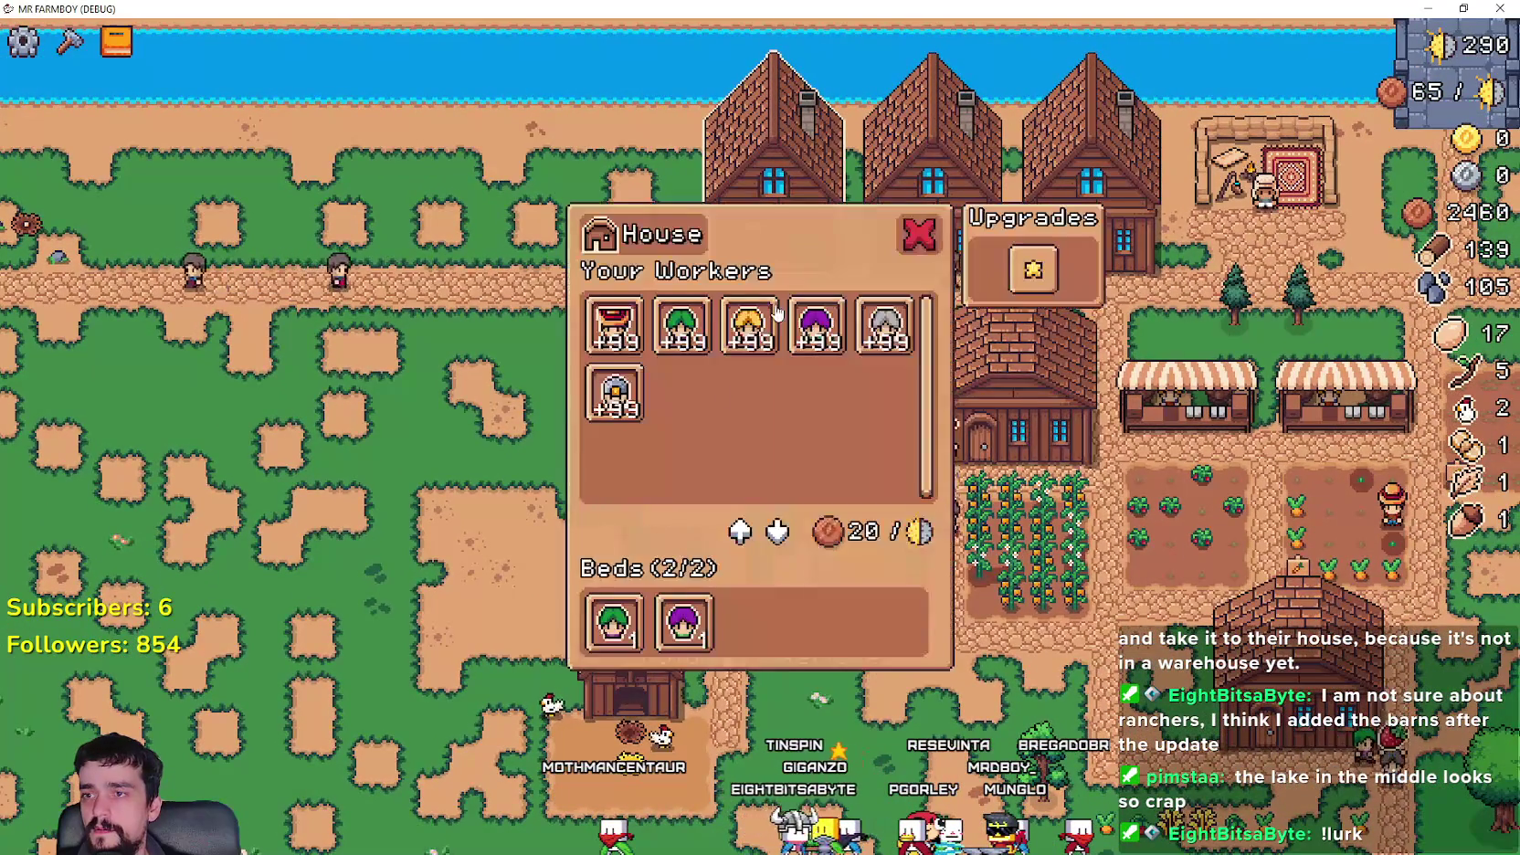
{"action": "key", "text": "Escape"}
{"action": "key", "text": "s"}
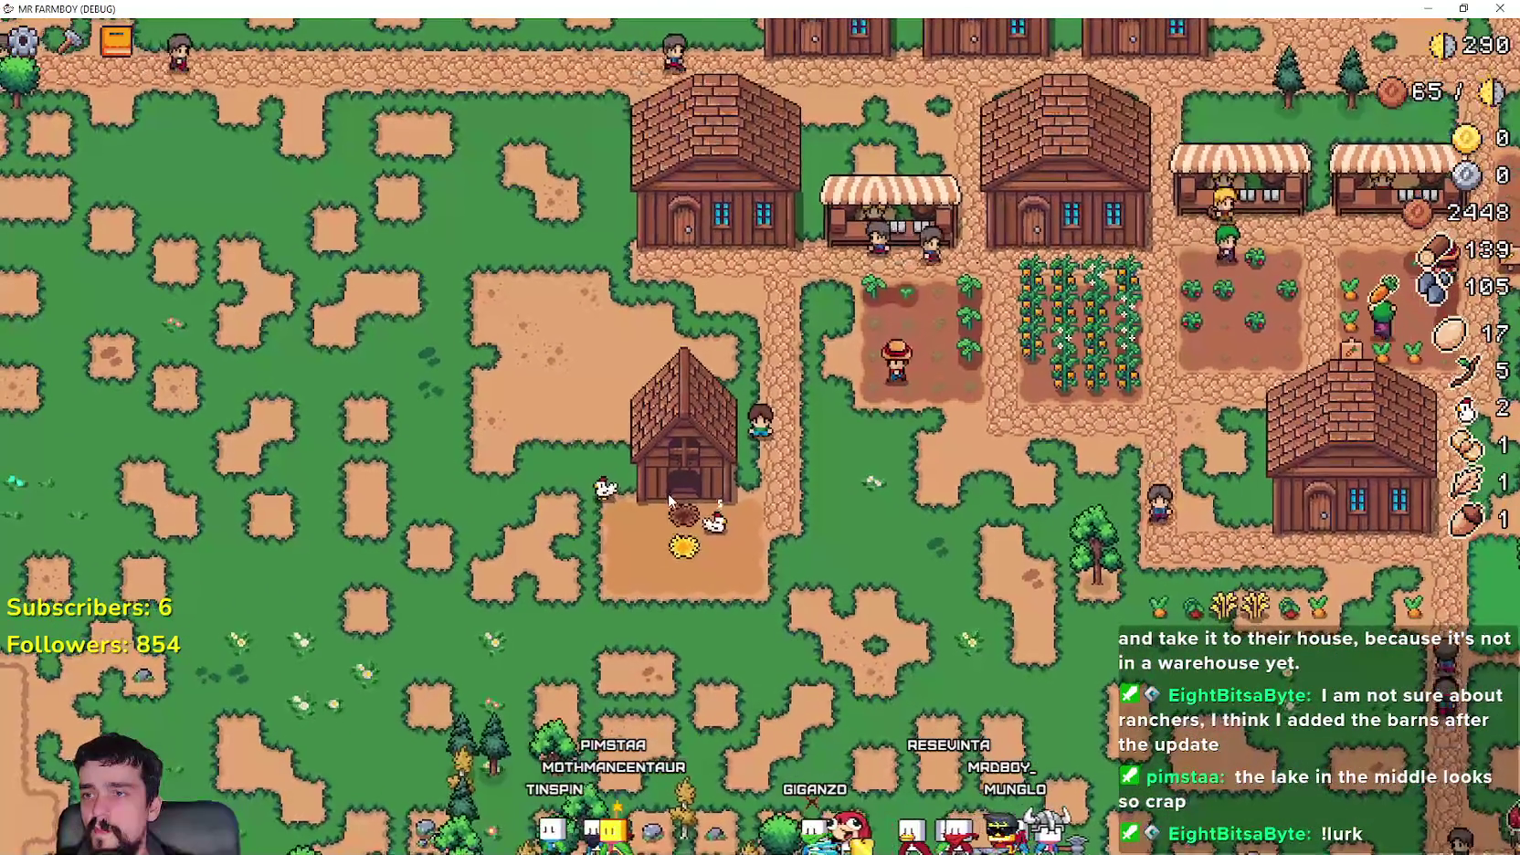
- Zoom the game map out and in, then switch back to rancher_npc.gd in the editor
{"action": "scroll", "coordinate": [674, 487], "scroll_direction": "down", "scroll_amount": 1}
{"action": "scroll", "coordinate": [690, 477], "scroll_direction": "down", "scroll_amount": 2}
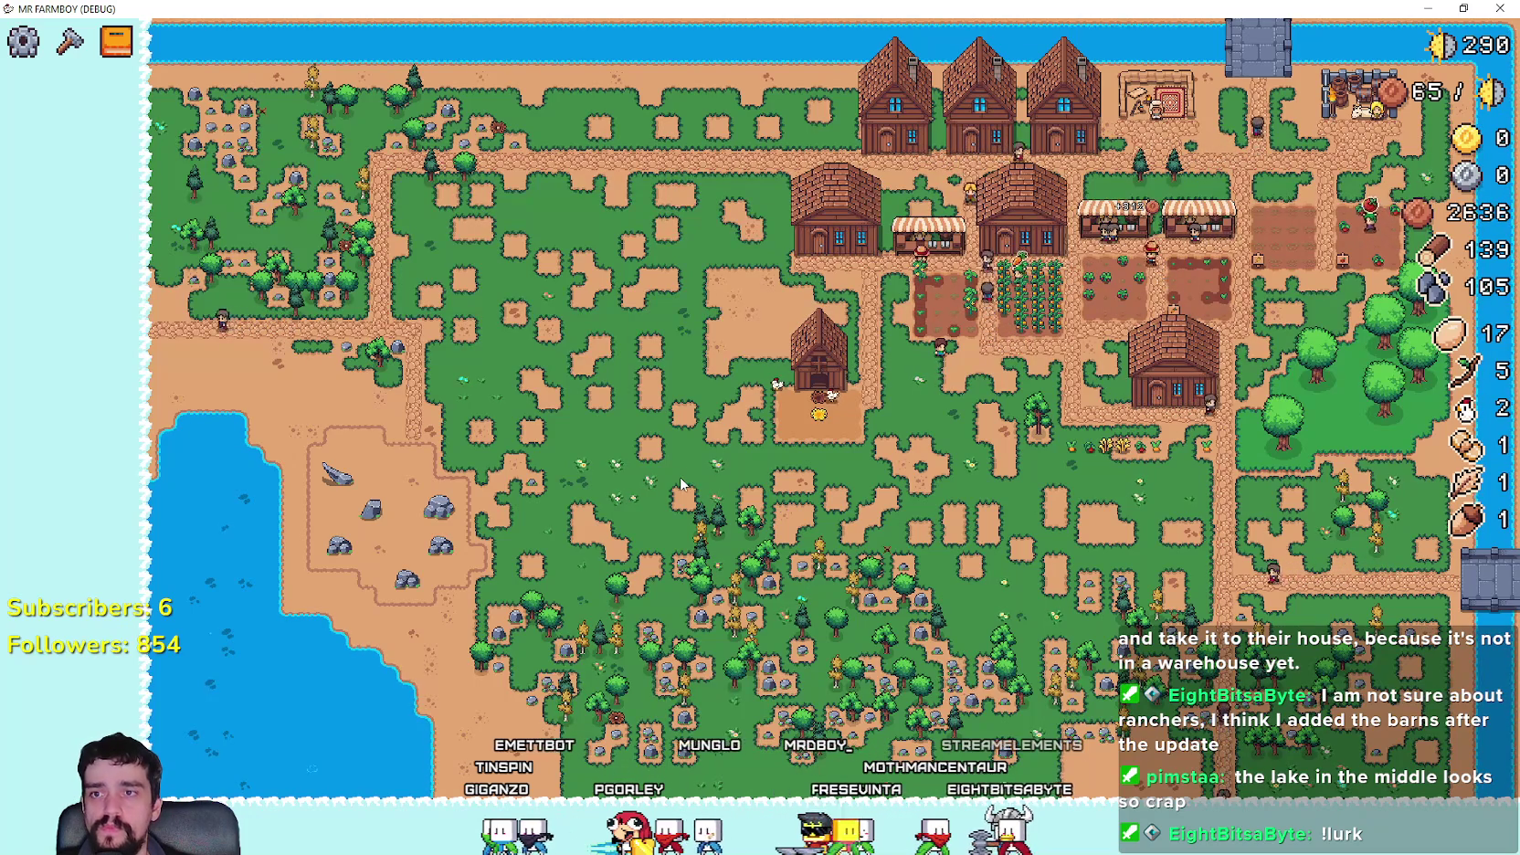
{"action": "scroll", "coordinate": [681, 484], "scroll_direction": "up", "scroll_amount": 3}
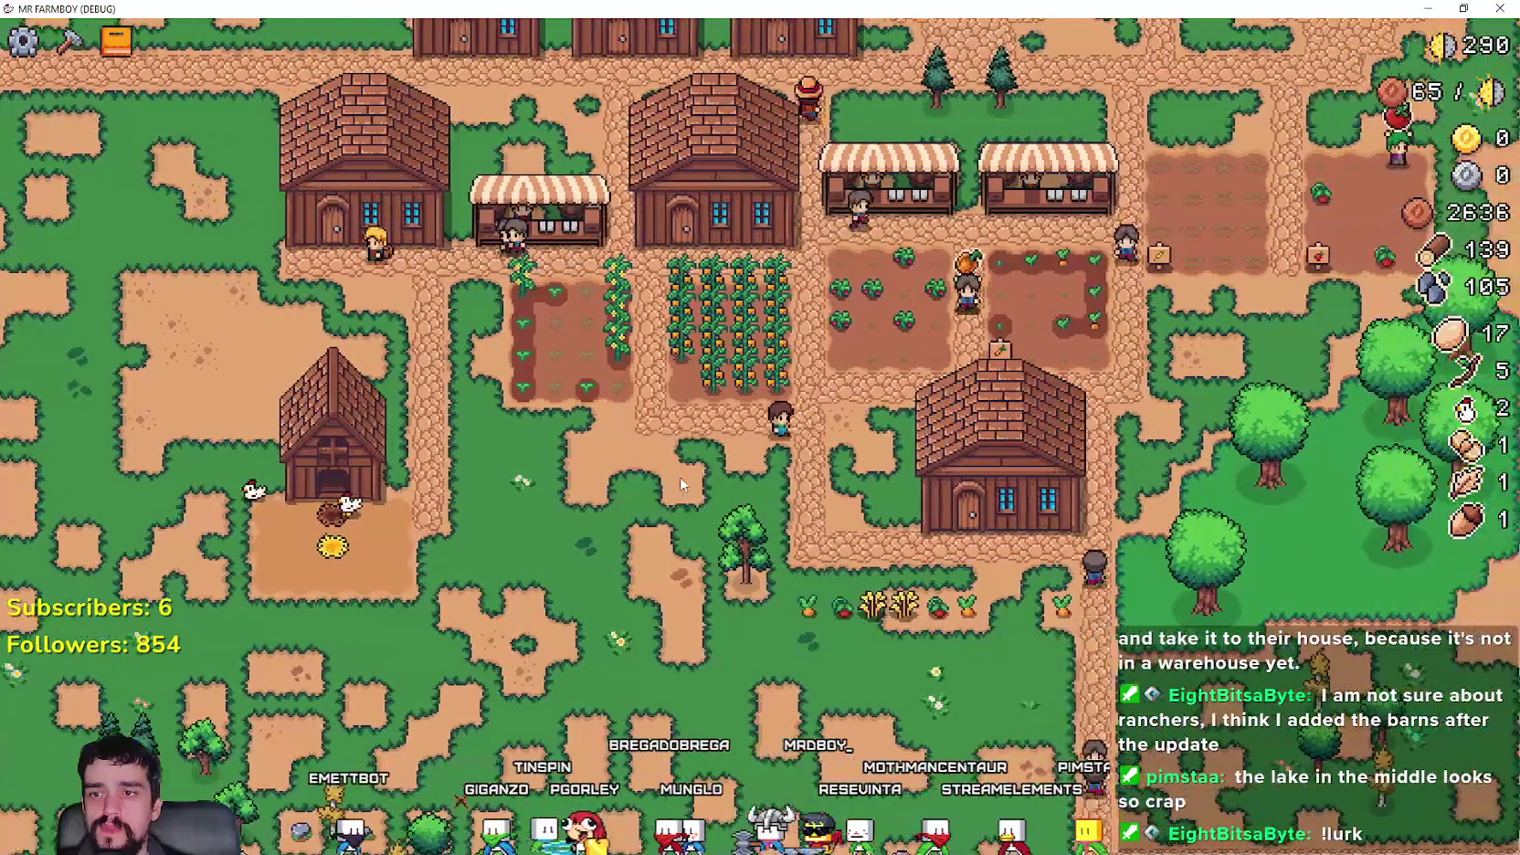
{"action": "scroll", "coordinate": [681, 484], "scroll_direction": "down", "scroll_amount": 5}
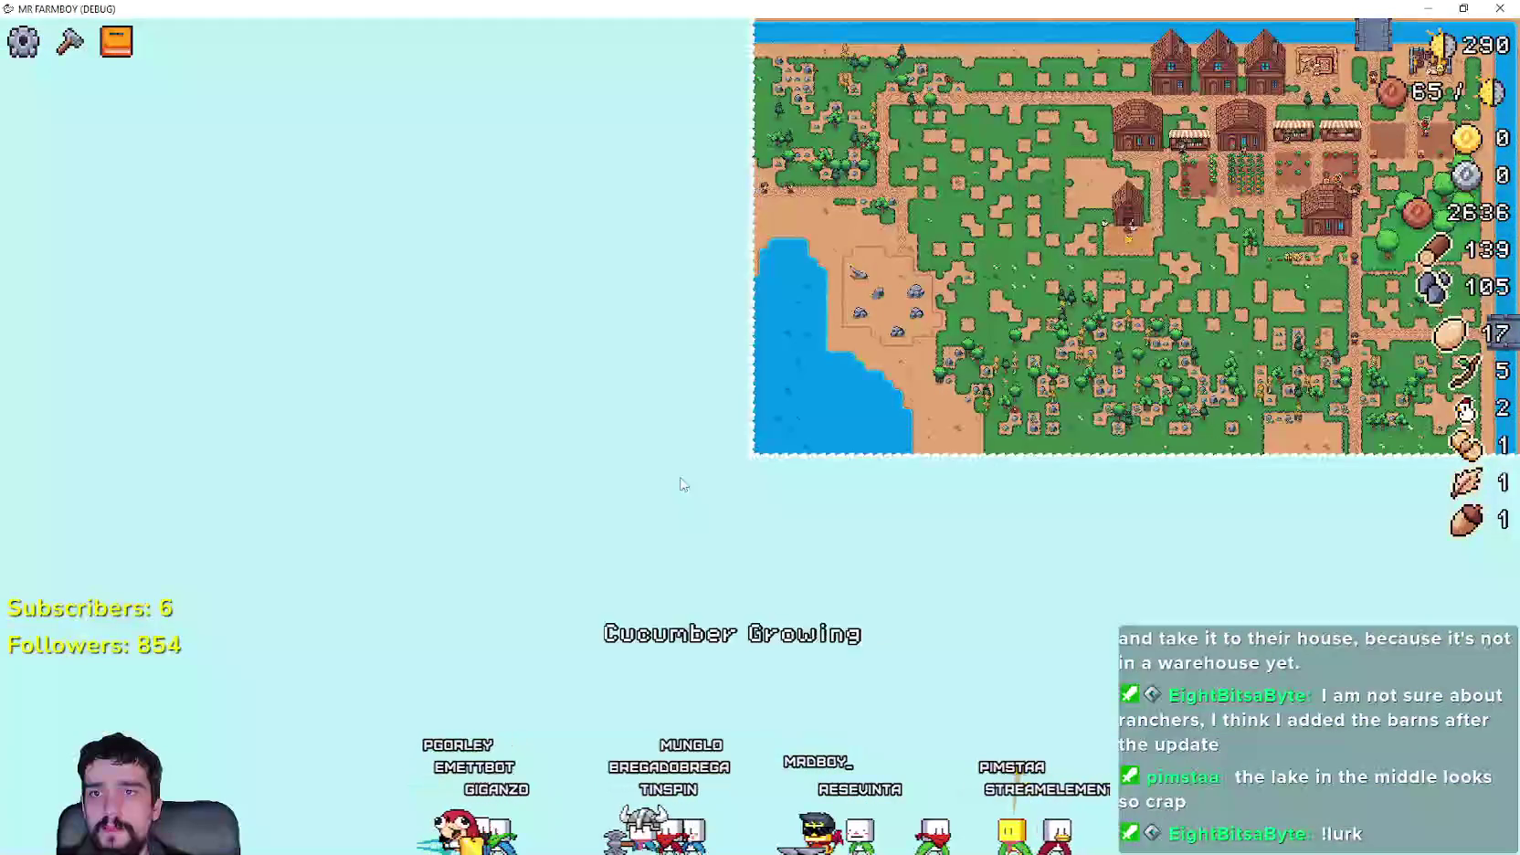
{"action": "scroll", "coordinate": [681, 484], "scroll_direction": "up", "scroll_amount": 5}
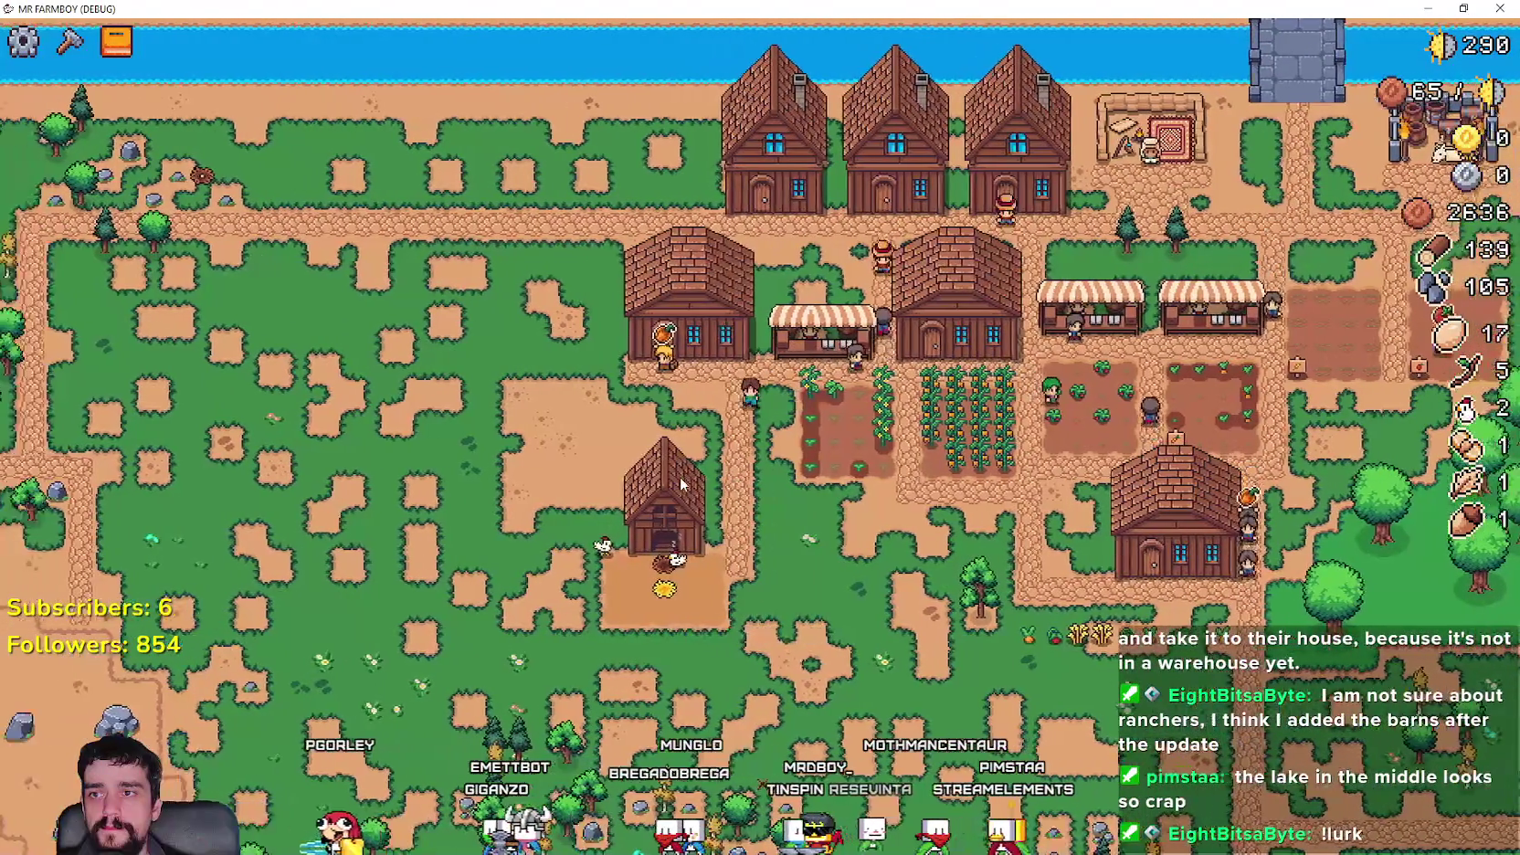
{"action": "scroll", "coordinate": [680, 484], "scroll_direction": "down", "scroll_amount": 5}
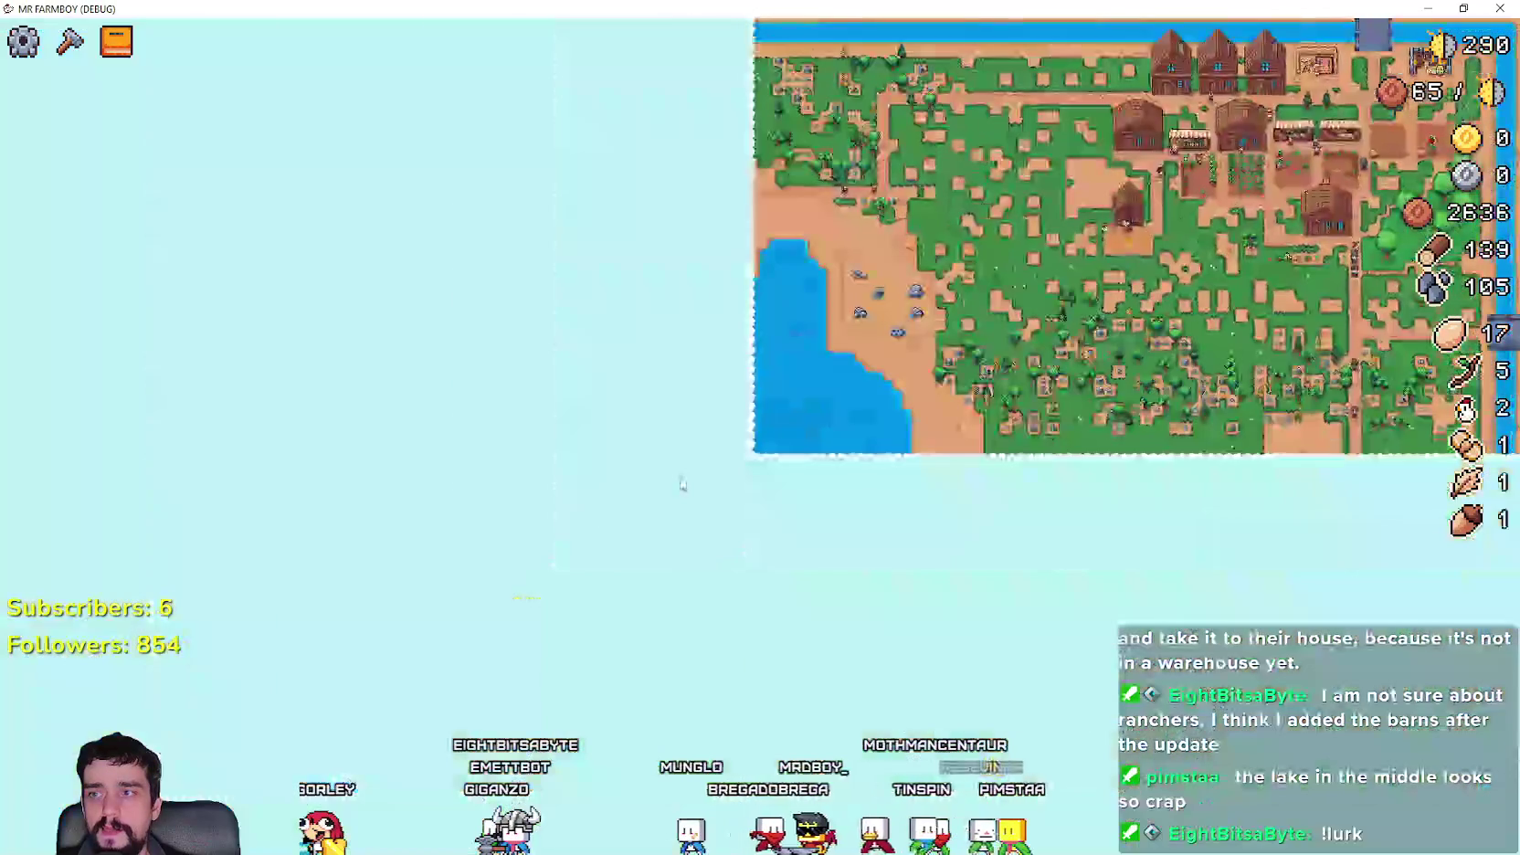
{"action": "scroll", "coordinate": [680, 484], "scroll_direction": "up", "scroll_amount": 5}
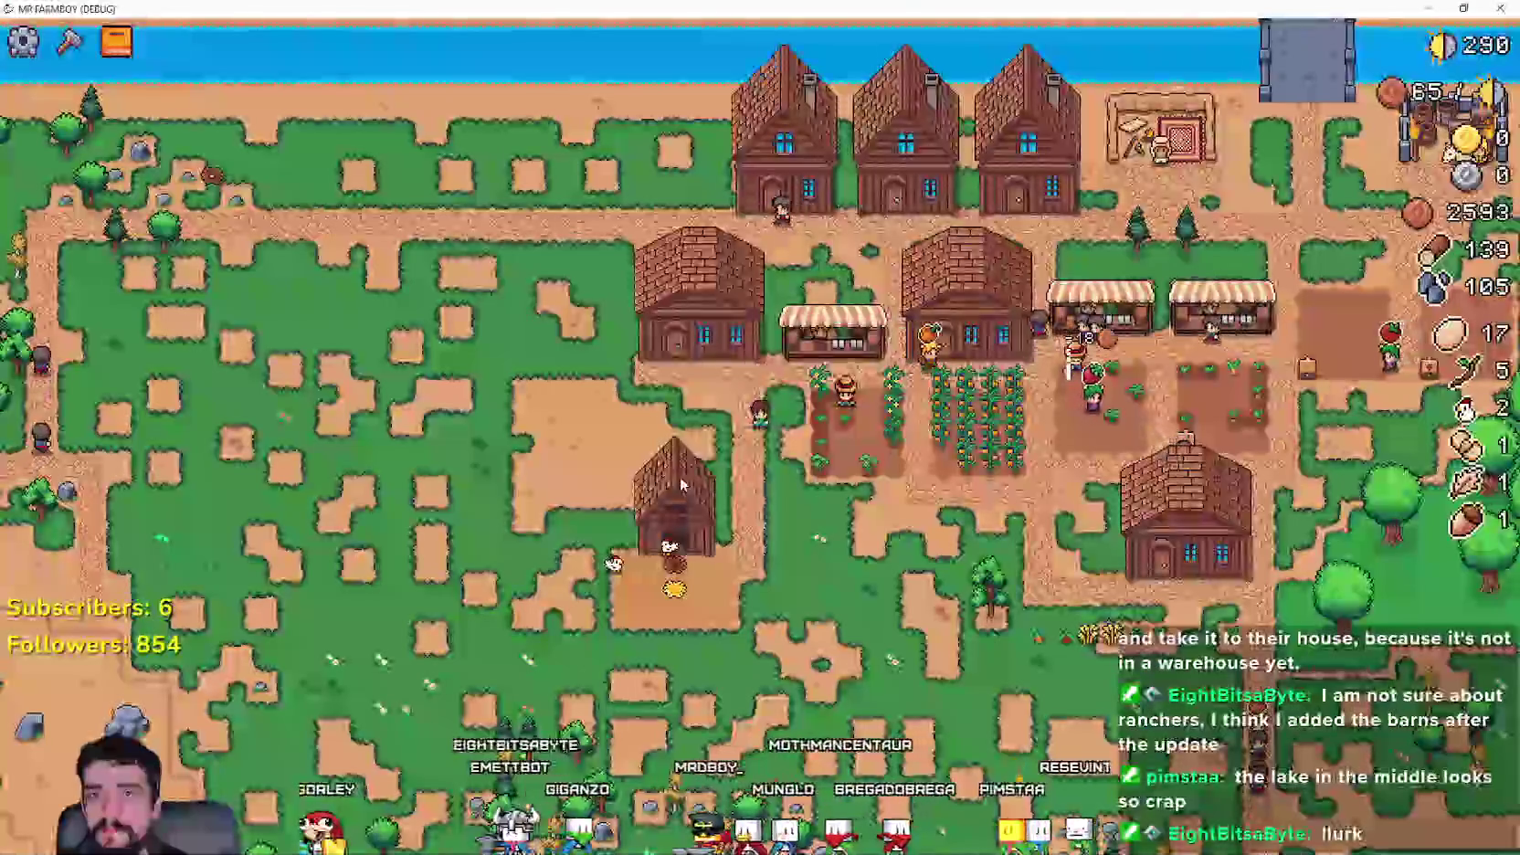
{"action": "key", "text": "alt+Tab"}
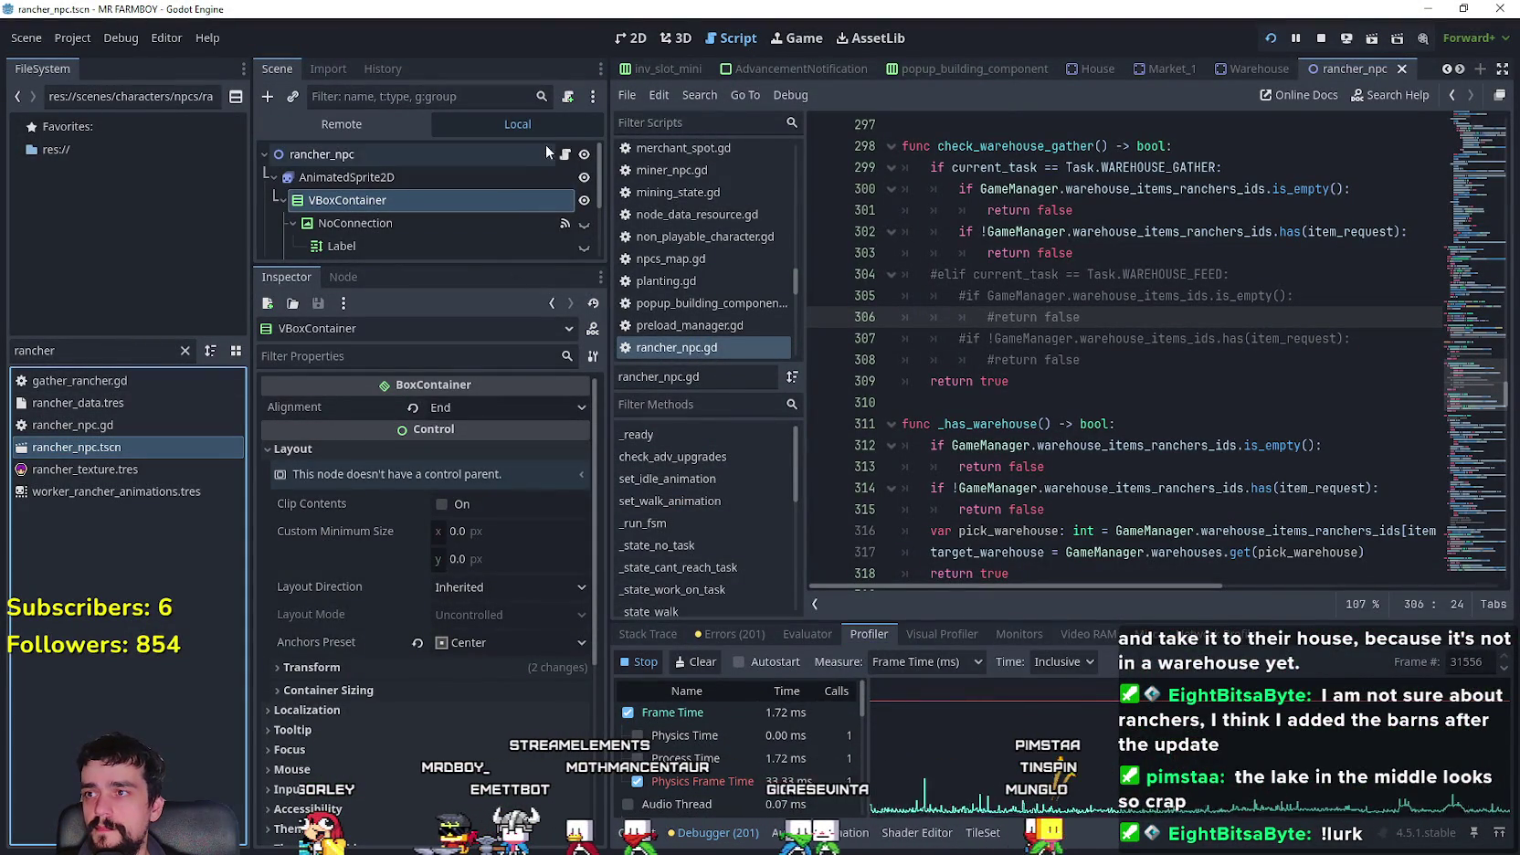
- Add breakpoints at lines 338, 358 and 367 in the rancher's task branches
{"action": "left_click", "coordinate": [566, 155]}
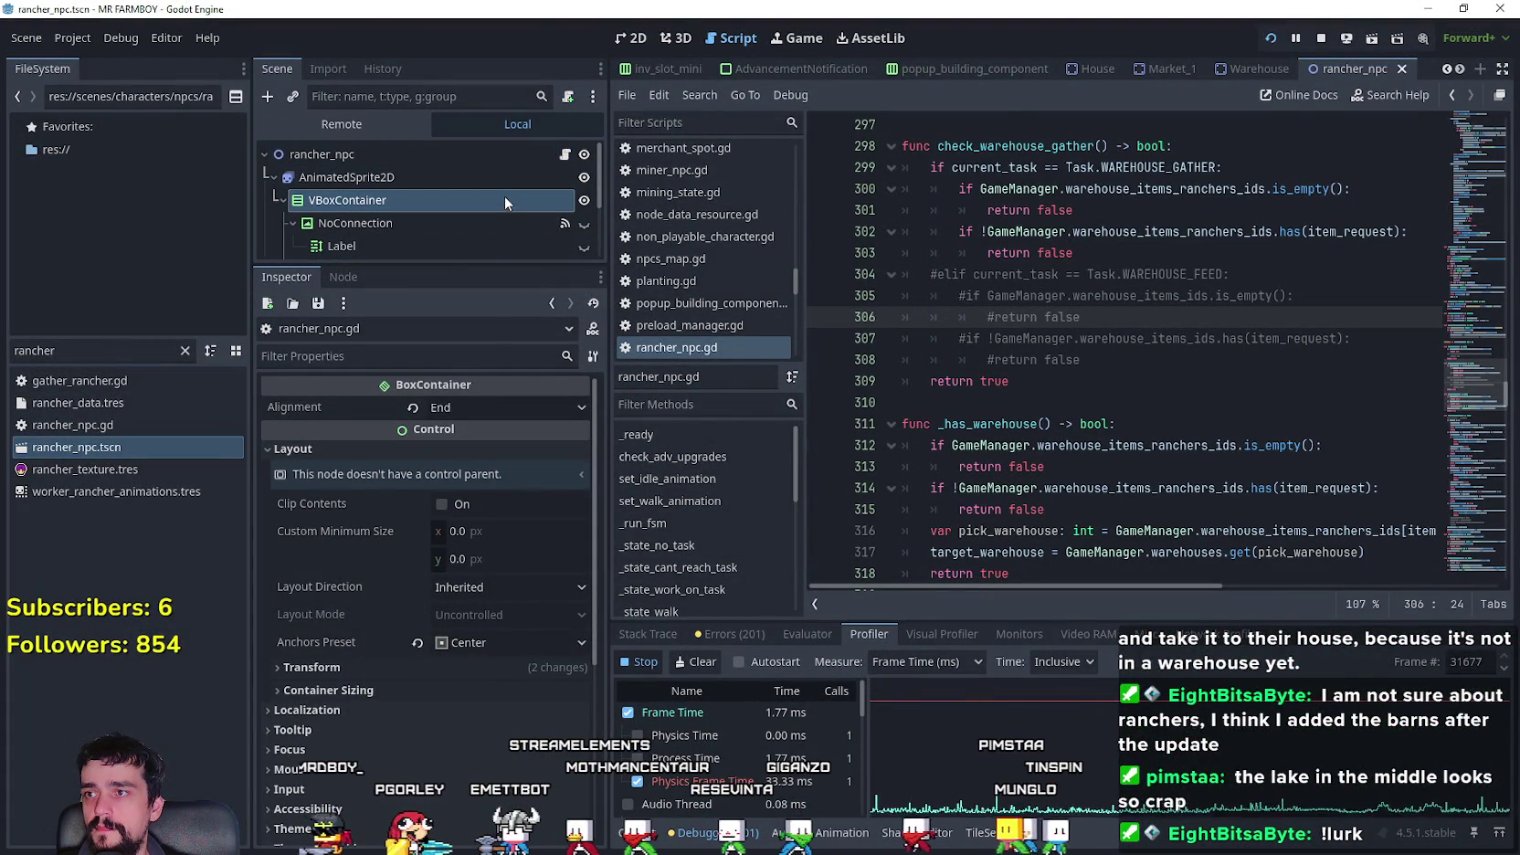
{"action": "scroll", "coordinate": [1114, 317], "scroll_direction": "up", "scroll_amount": 2}
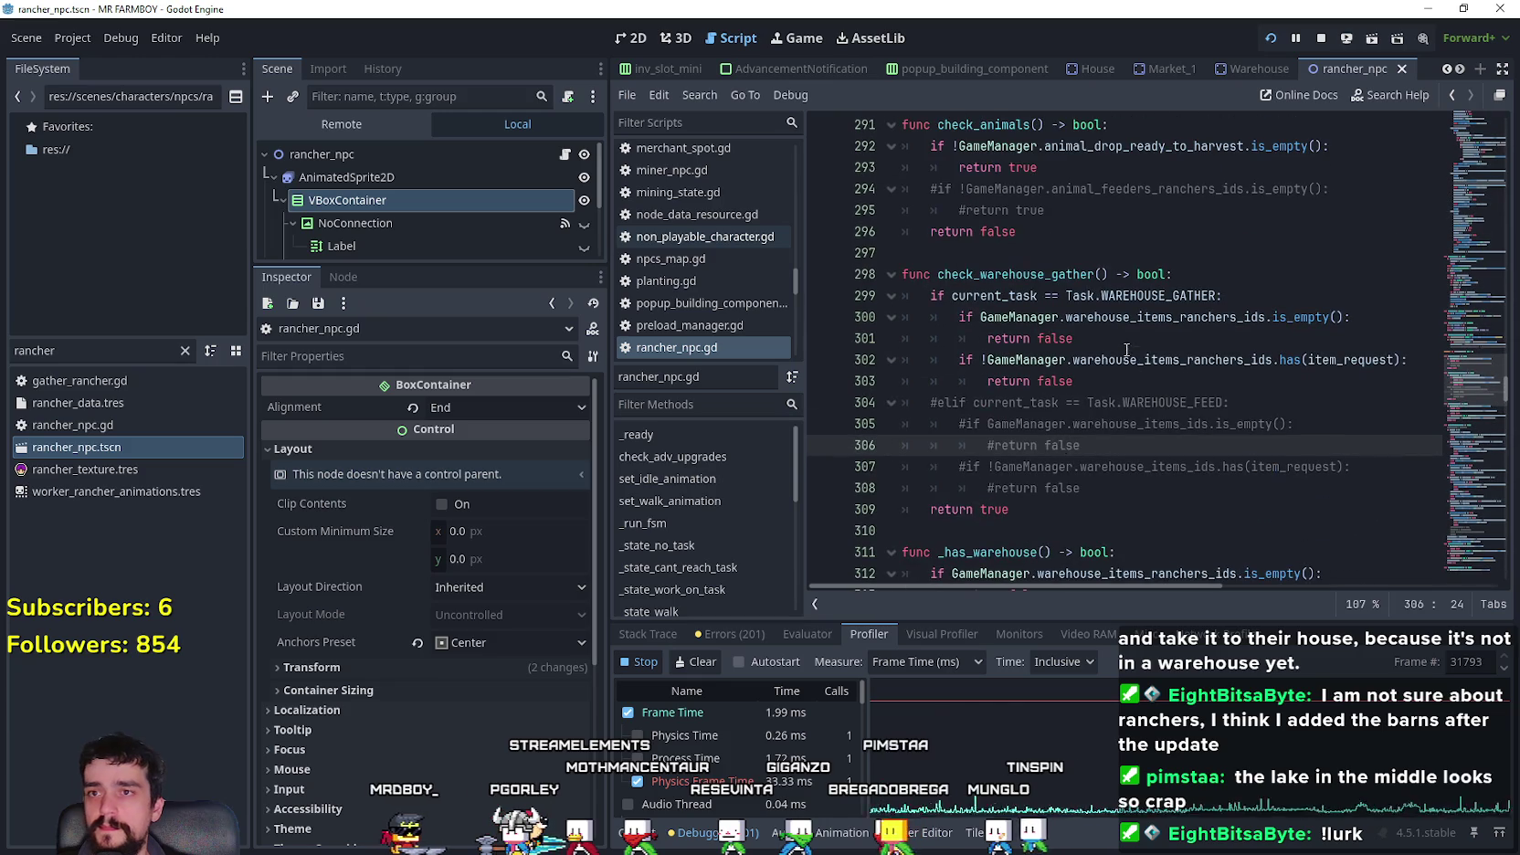
{"action": "left_click_drag", "start_coordinate": [1473, 384], "coordinate": [1472, 421]}
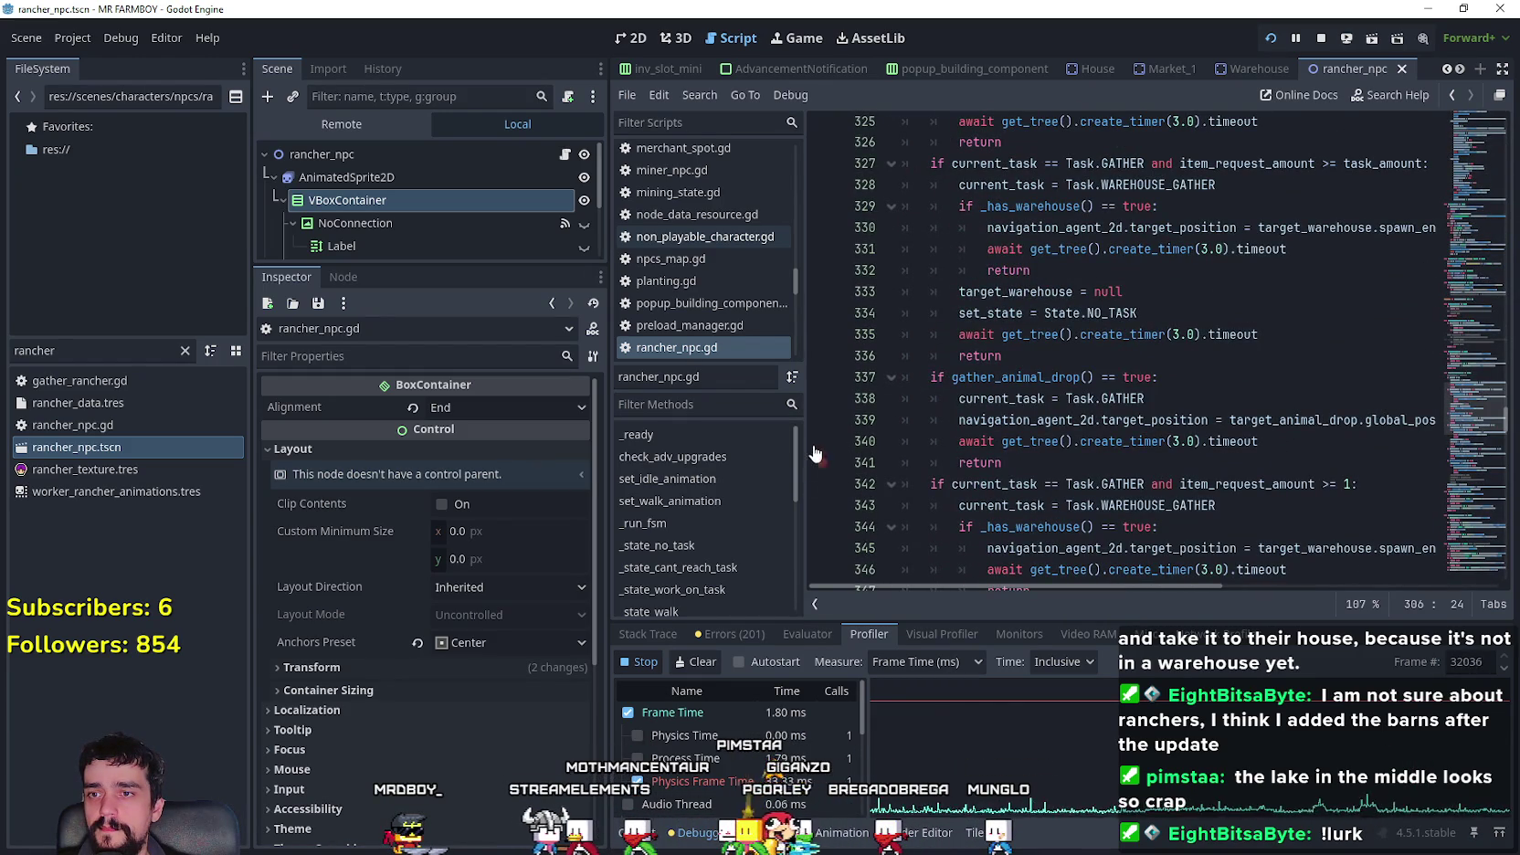
{"action": "left_click", "coordinate": [822, 399]}
{"action": "scroll", "coordinate": [1004, 402], "scroll_direction": "up", "scroll_amount": 1}
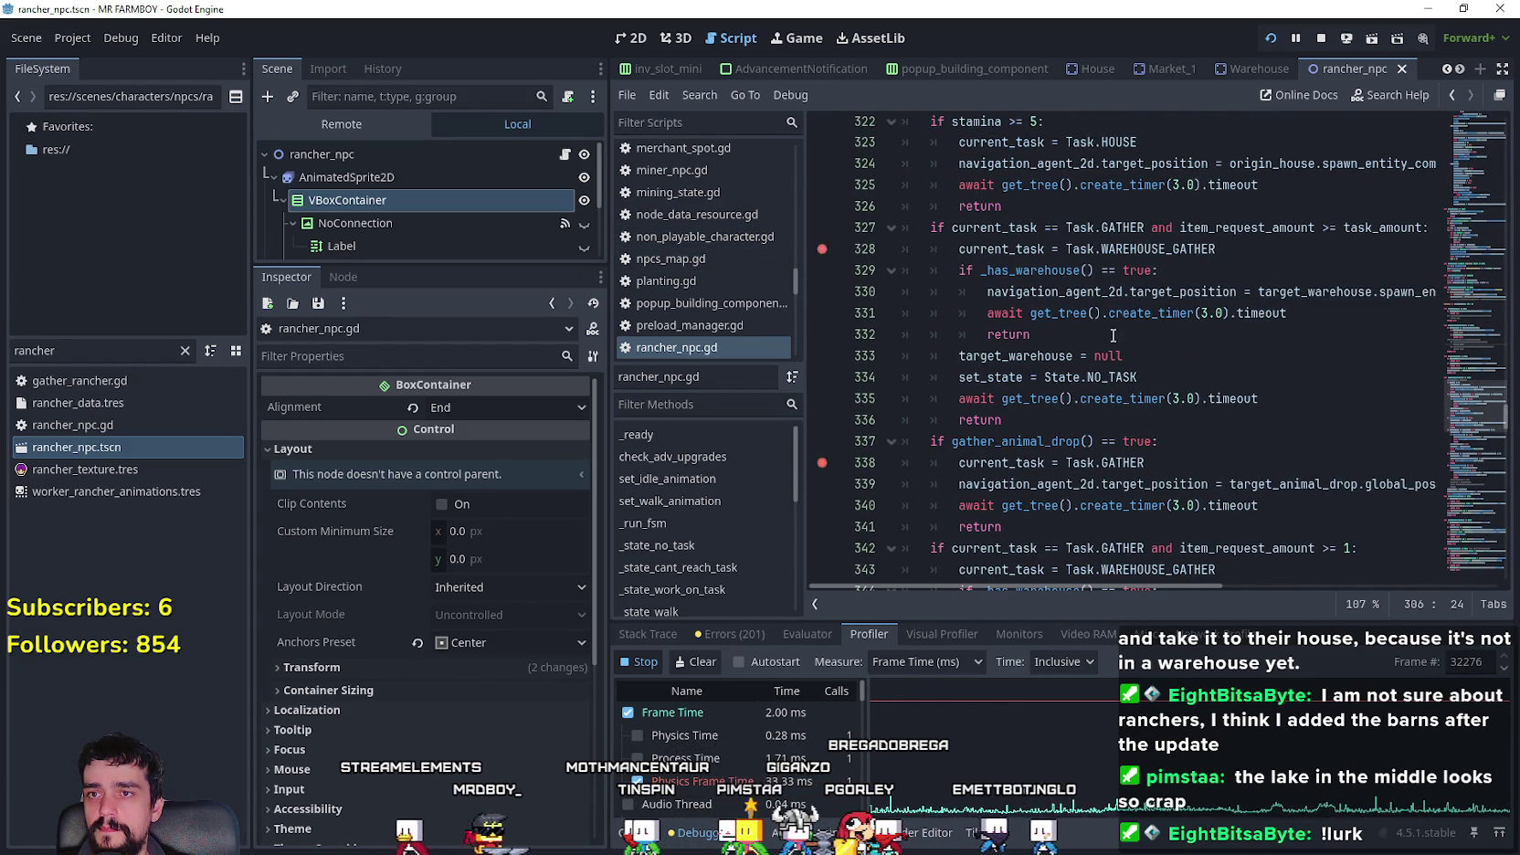
{"action": "scroll", "coordinate": [1111, 339], "scroll_direction": "up", "scroll_amount": 2}
{"action": "scroll", "coordinate": [924, 348], "scroll_direction": "down", "scroll_amount": 6}
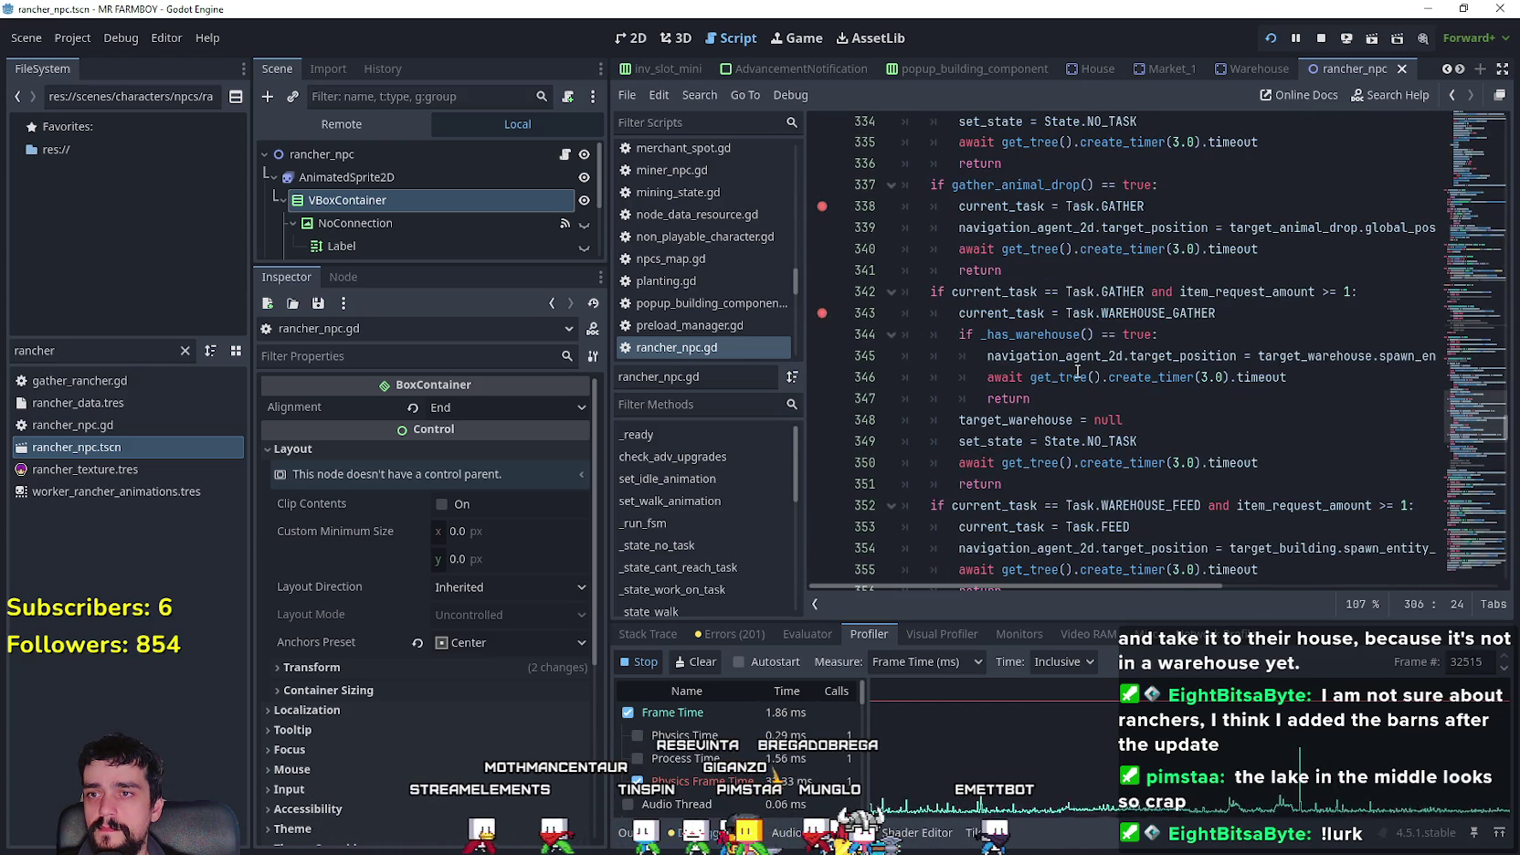
{"action": "scroll", "coordinate": [1077, 371], "scroll_direction": "down", "scroll_amount": 2}
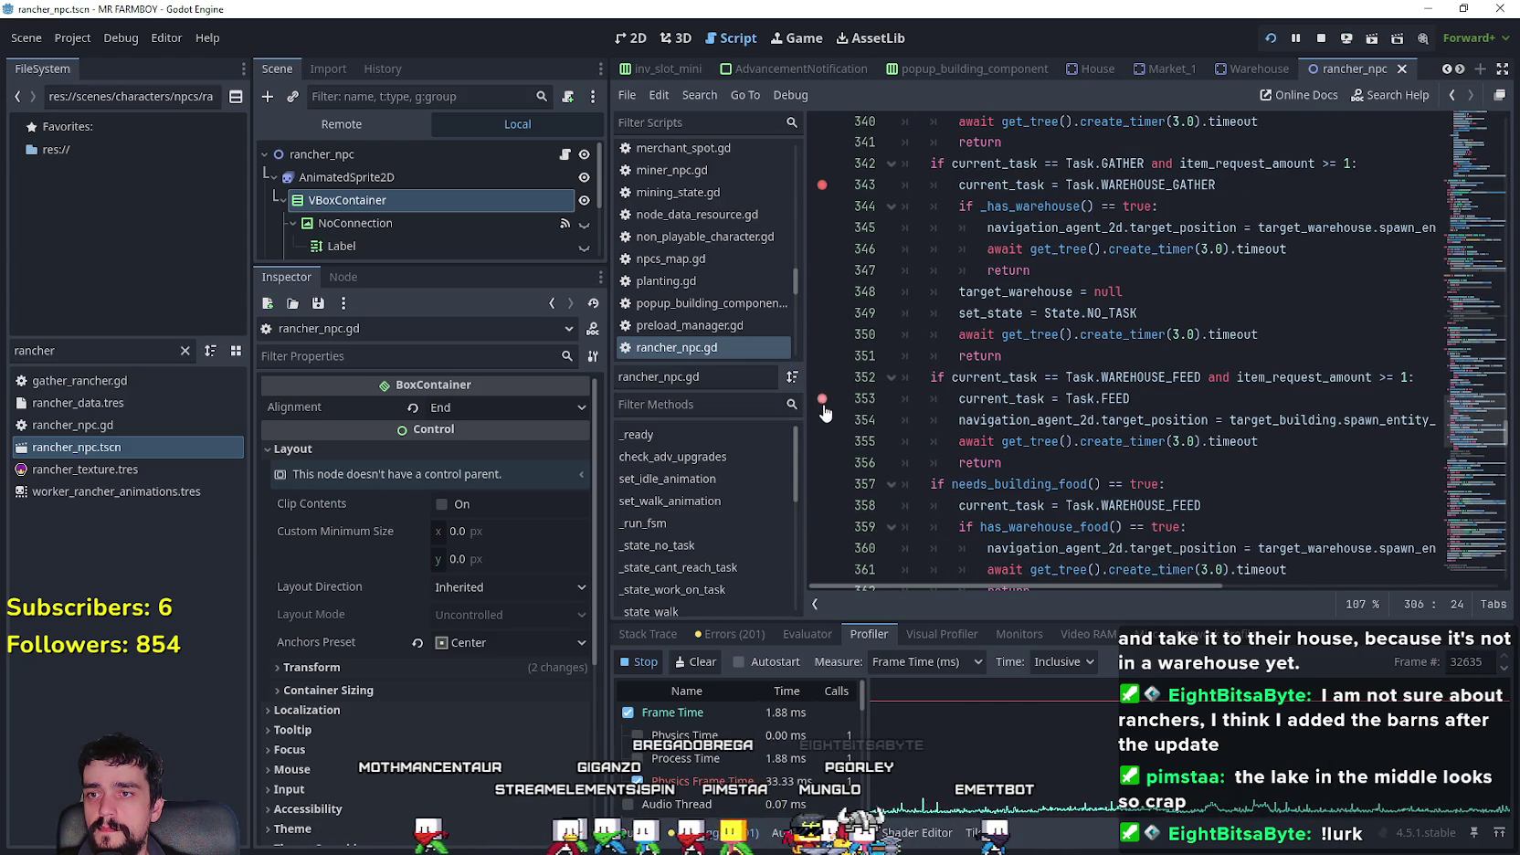
{"action": "scroll", "coordinate": [1048, 427], "scroll_direction": "down", "scroll_amount": 3}
{"action": "left_click", "coordinate": [822, 312]}
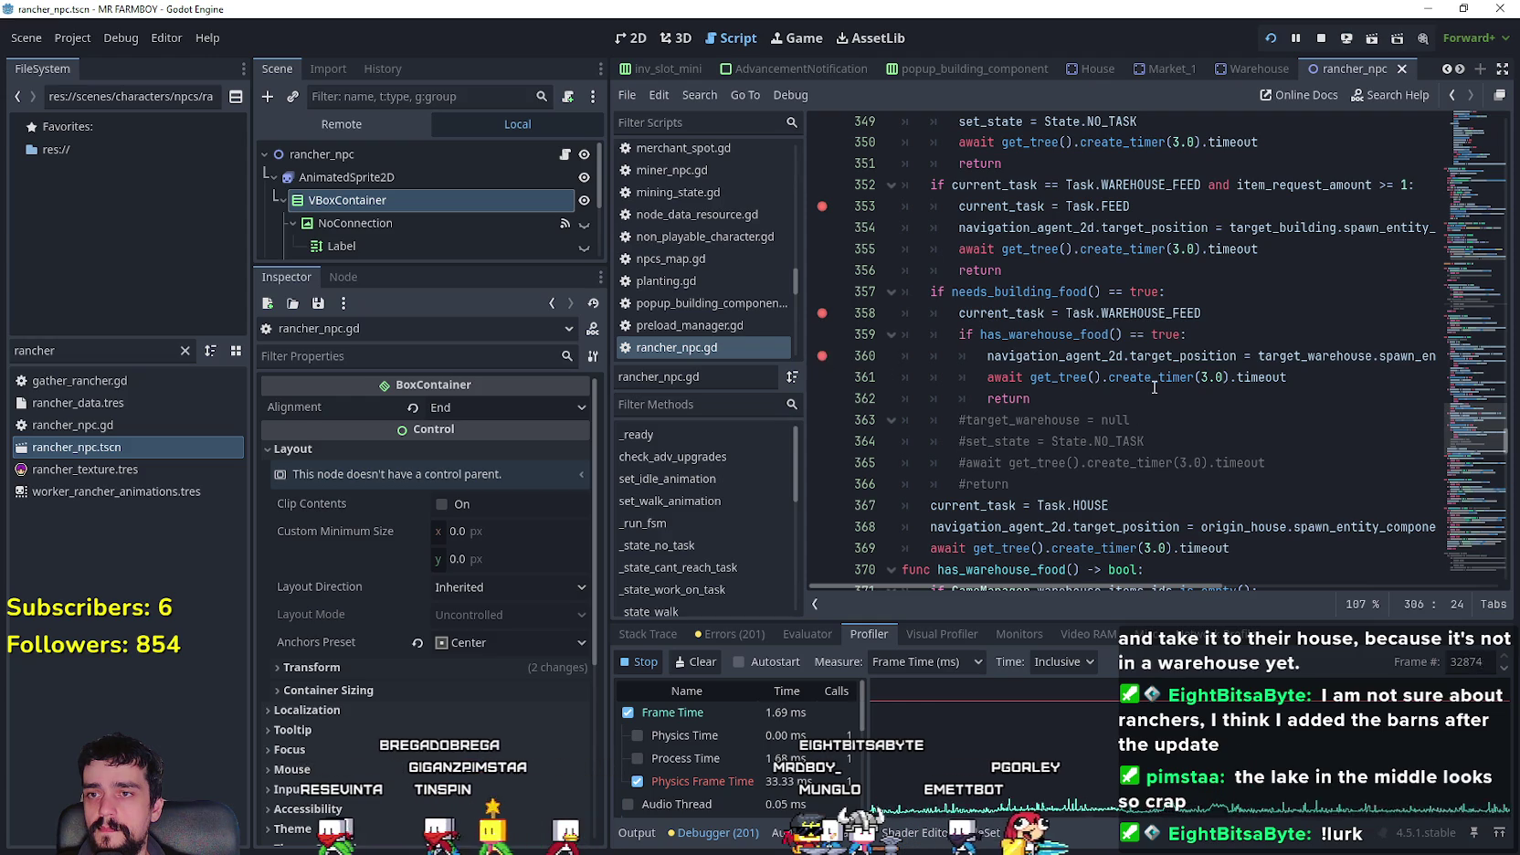
{"action": "scroll", "coordinate": [1142, 394], "scroll_direction": "down", "scroll_amount": 3}
{"action": "left_click", "coordinate": [823, 314]}
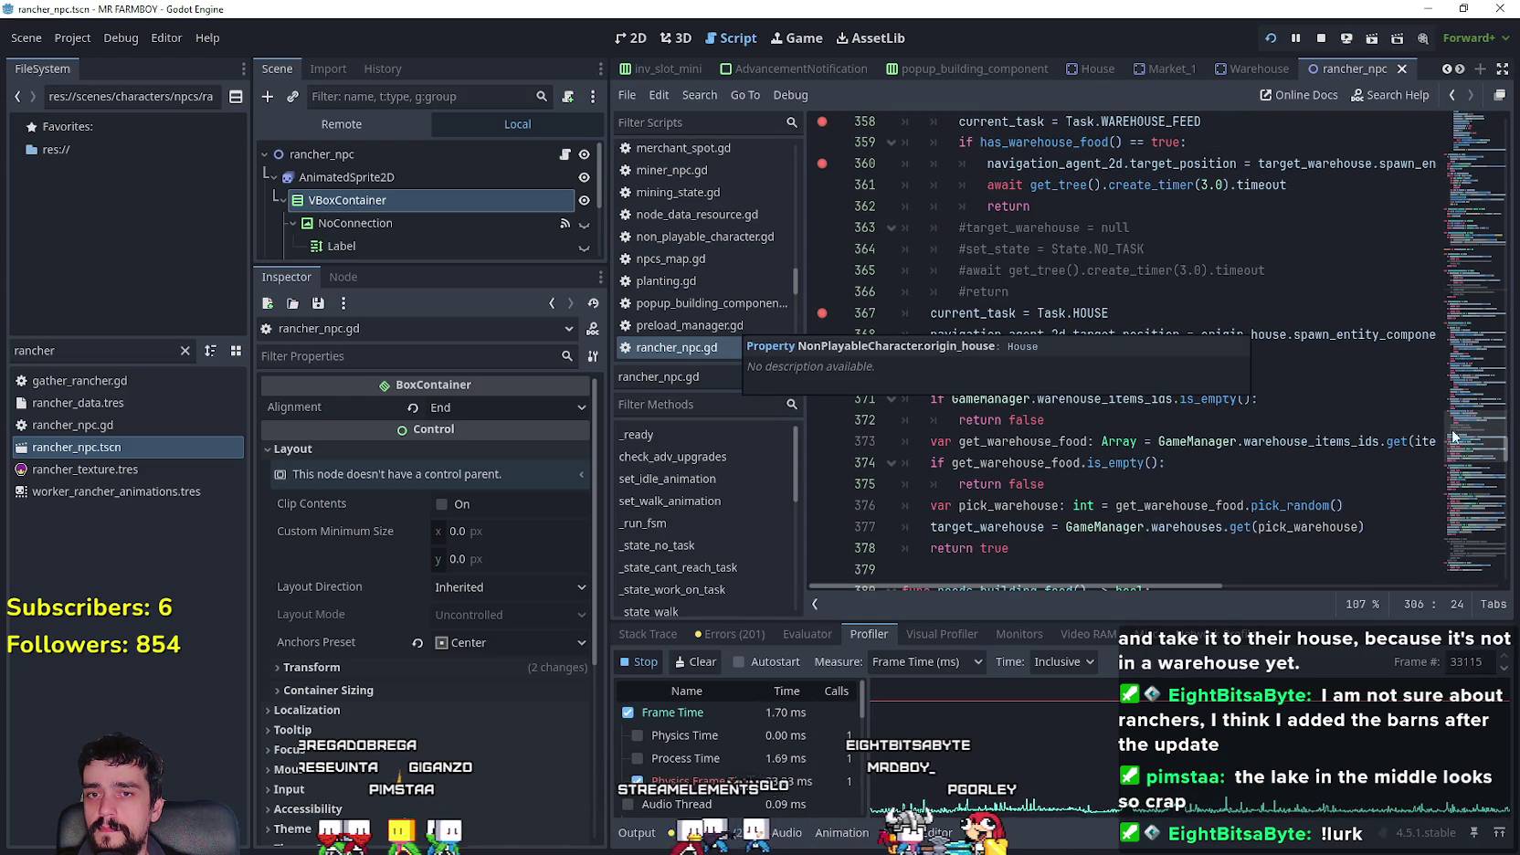
- Break at line 150 in _state_no_task and go to check_warehouse_gather's definition
{"action": "left_click", "coordinate": [1443, 288]}
{"action": "left_click_drag", "start_coordinate": [1443, 288], "coordinate": [1439, 238]}
{"action": "scroll", "coordinate": [951, 400], "scroll_direction": "down", "scroll_amount": 1}
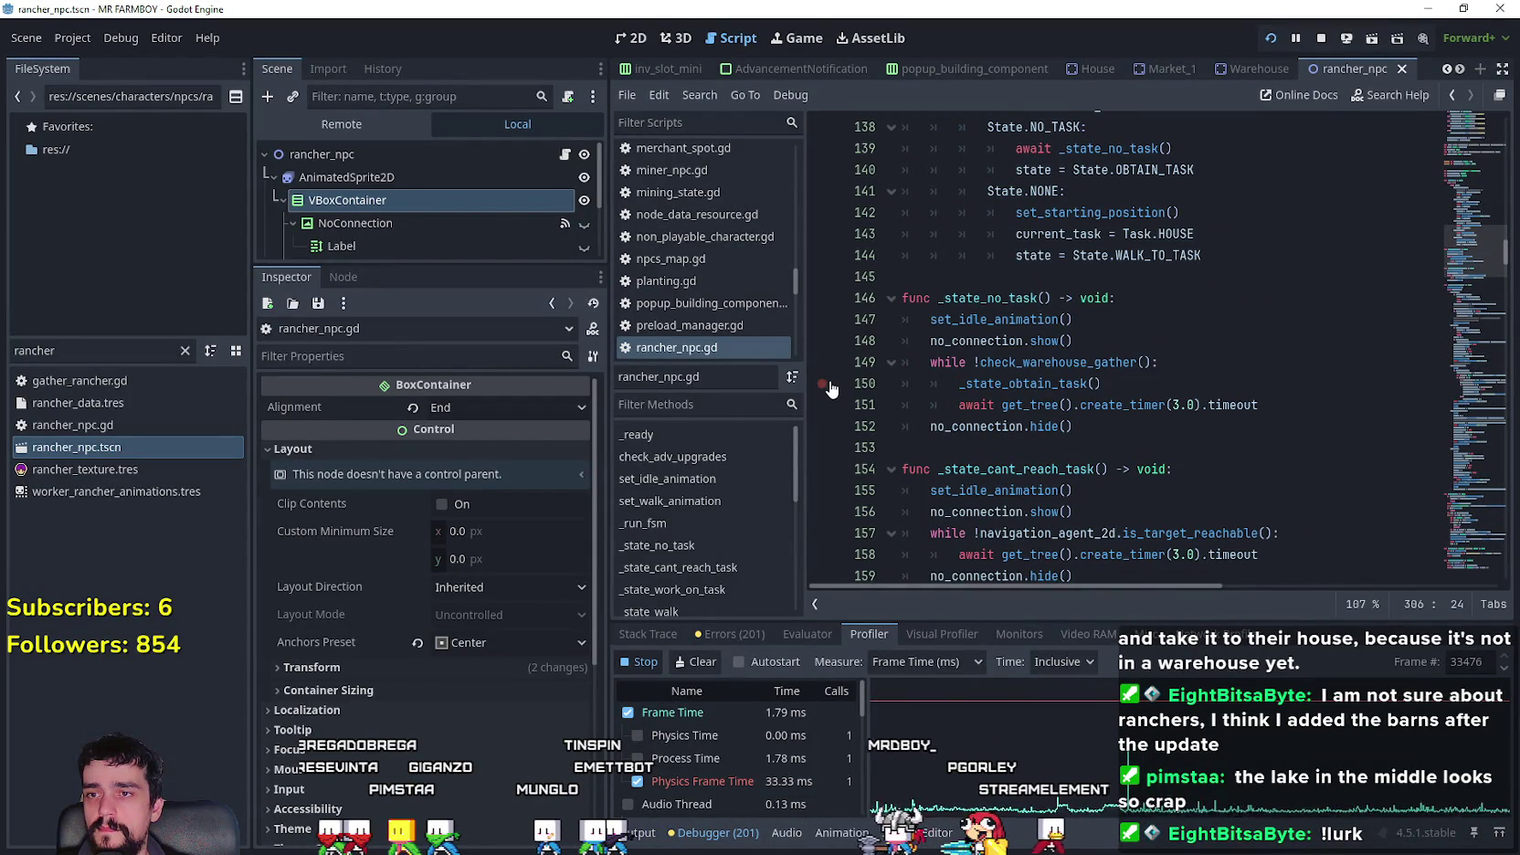
{"action": "left_click", "coordinate": [814, 391]}
{"action": "left_click", "coordinate": [1118, 383]}
{"action": "right_click", "coordinate": [1096, 383]}
{"action": "left_click", "coordinate": [1124, 691]}
- Add breakpoints at lines 301 and 303, then run the game in debug with F5
{"action": "scroll", "coordinate": [896, 392], "scroll_direction": "down", "scroll_amount": 2}
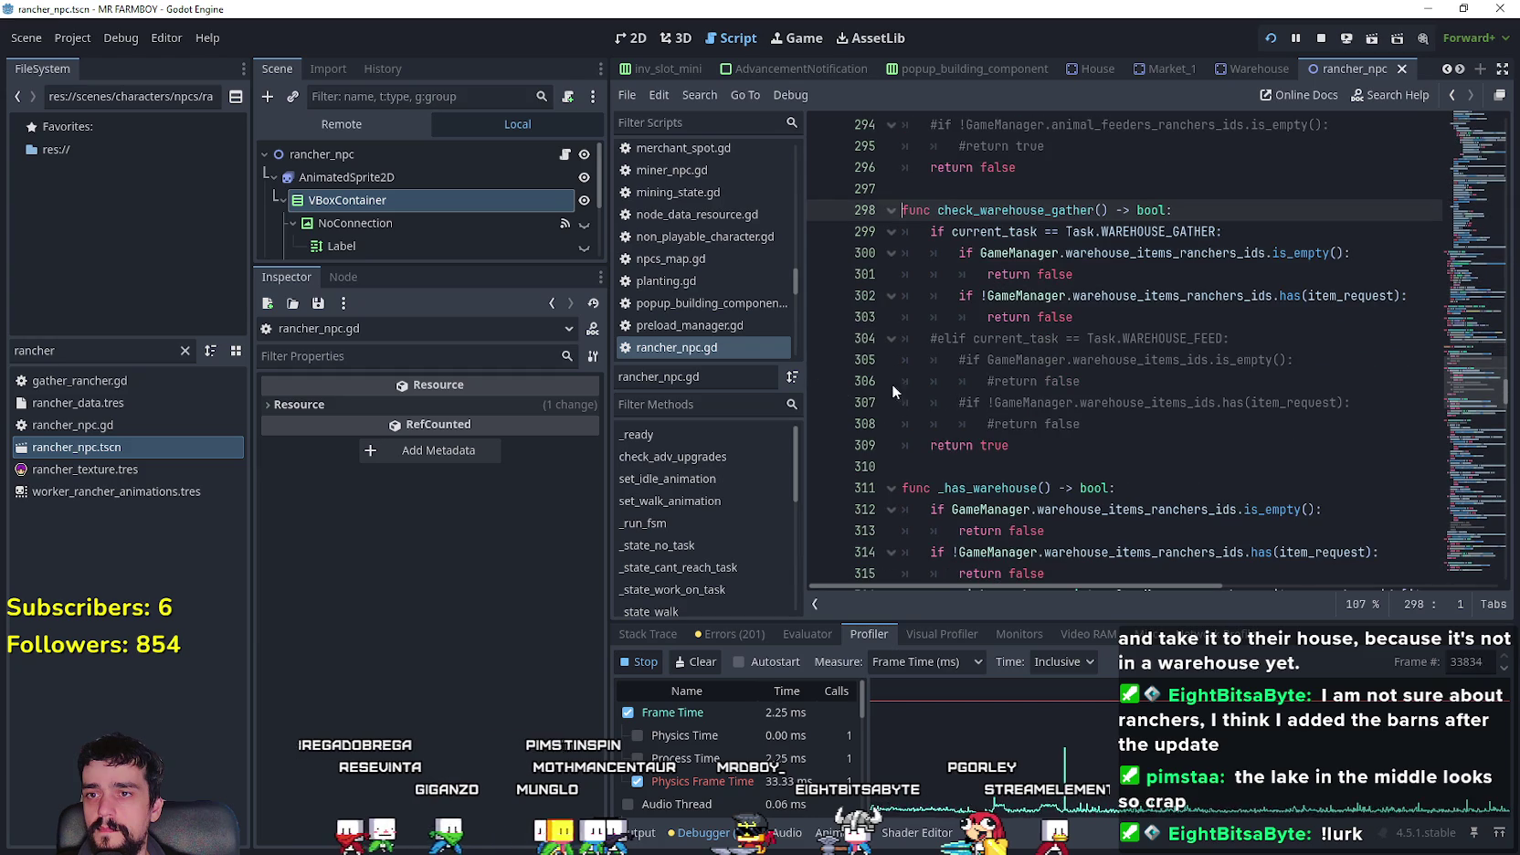
{"action": "left_click", "coordinate": [820, 274]}
{"action": "left_click", "coordinate": [820, 317]}
{"action": "left_click", "coordinate": [1150, 338]}
{"action": "key", "text": "F5"}
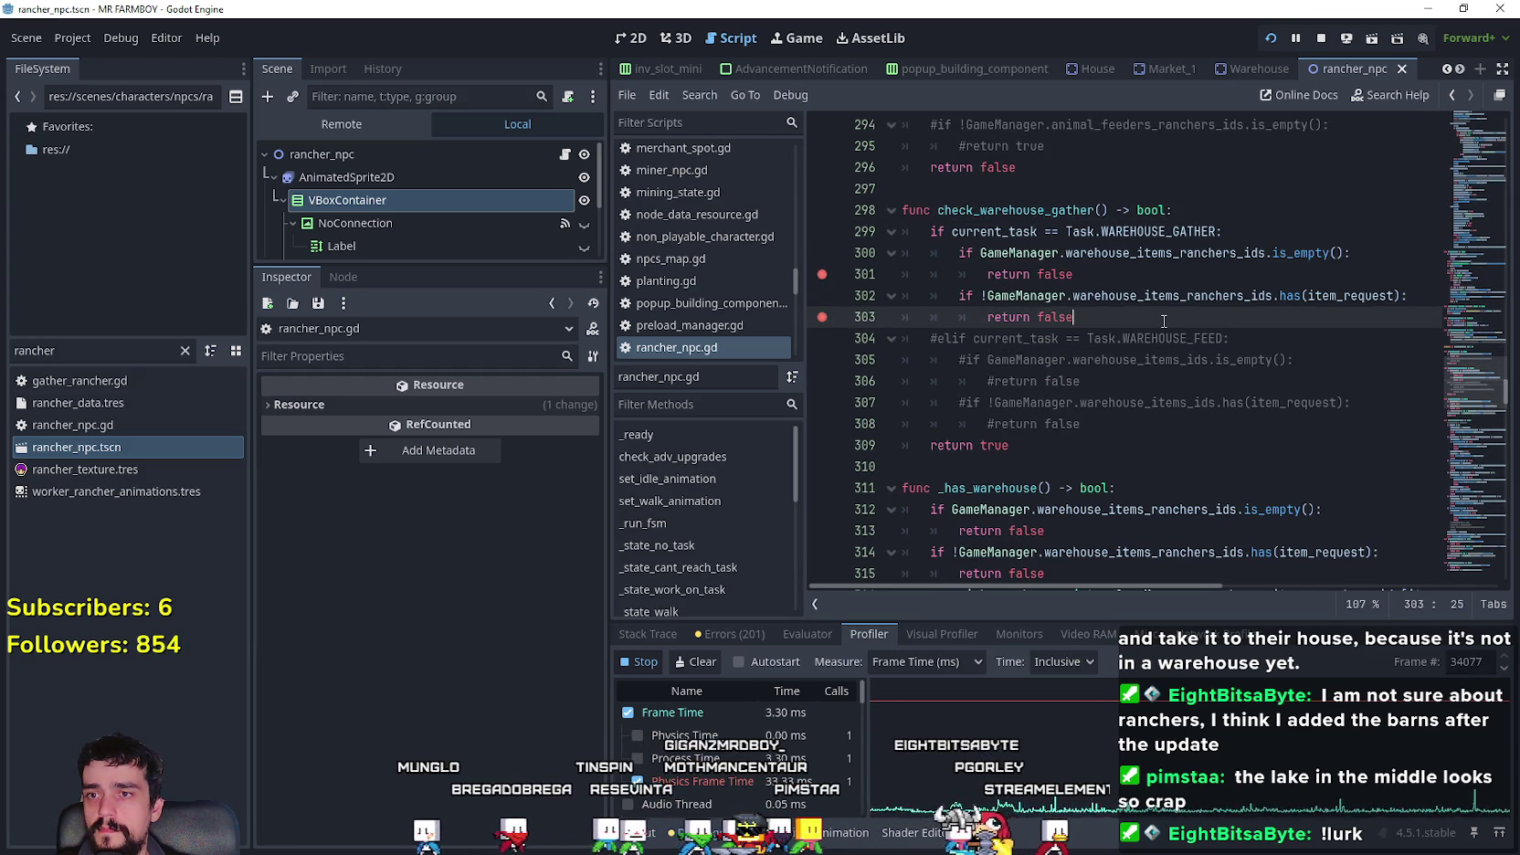
{"action": "scroll", "coordinate": [863, 524], "scroll_direction": "down", "scroll_amount": 5}
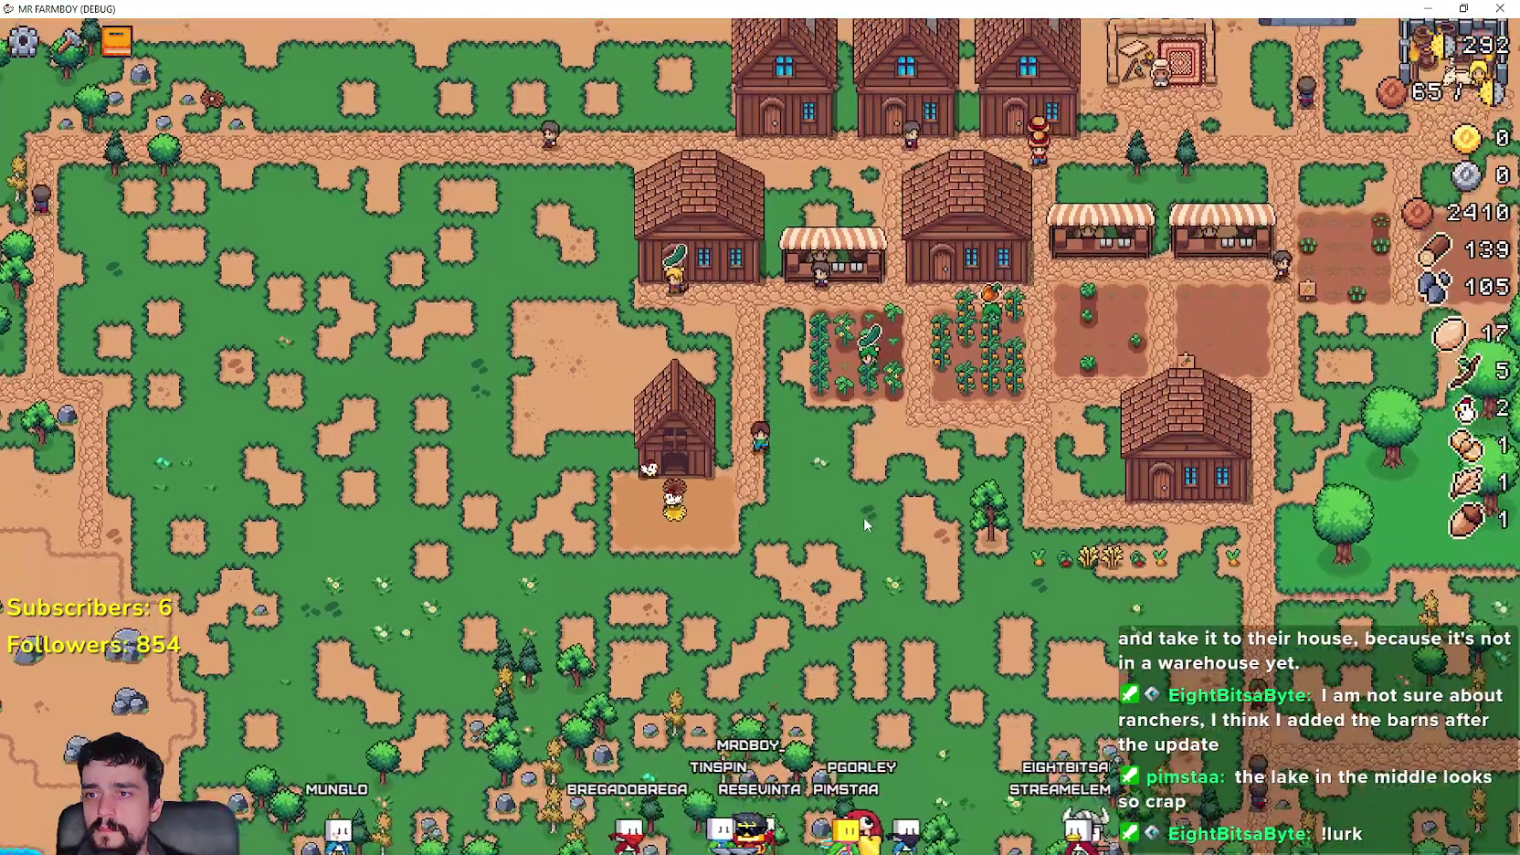
- Return to the editor, move to the Task.HOUSE block and break at line 243
{"action": "scroll", "coordinate": [866, 505], "scroll_direction": "up", "scroll_amount": 5}
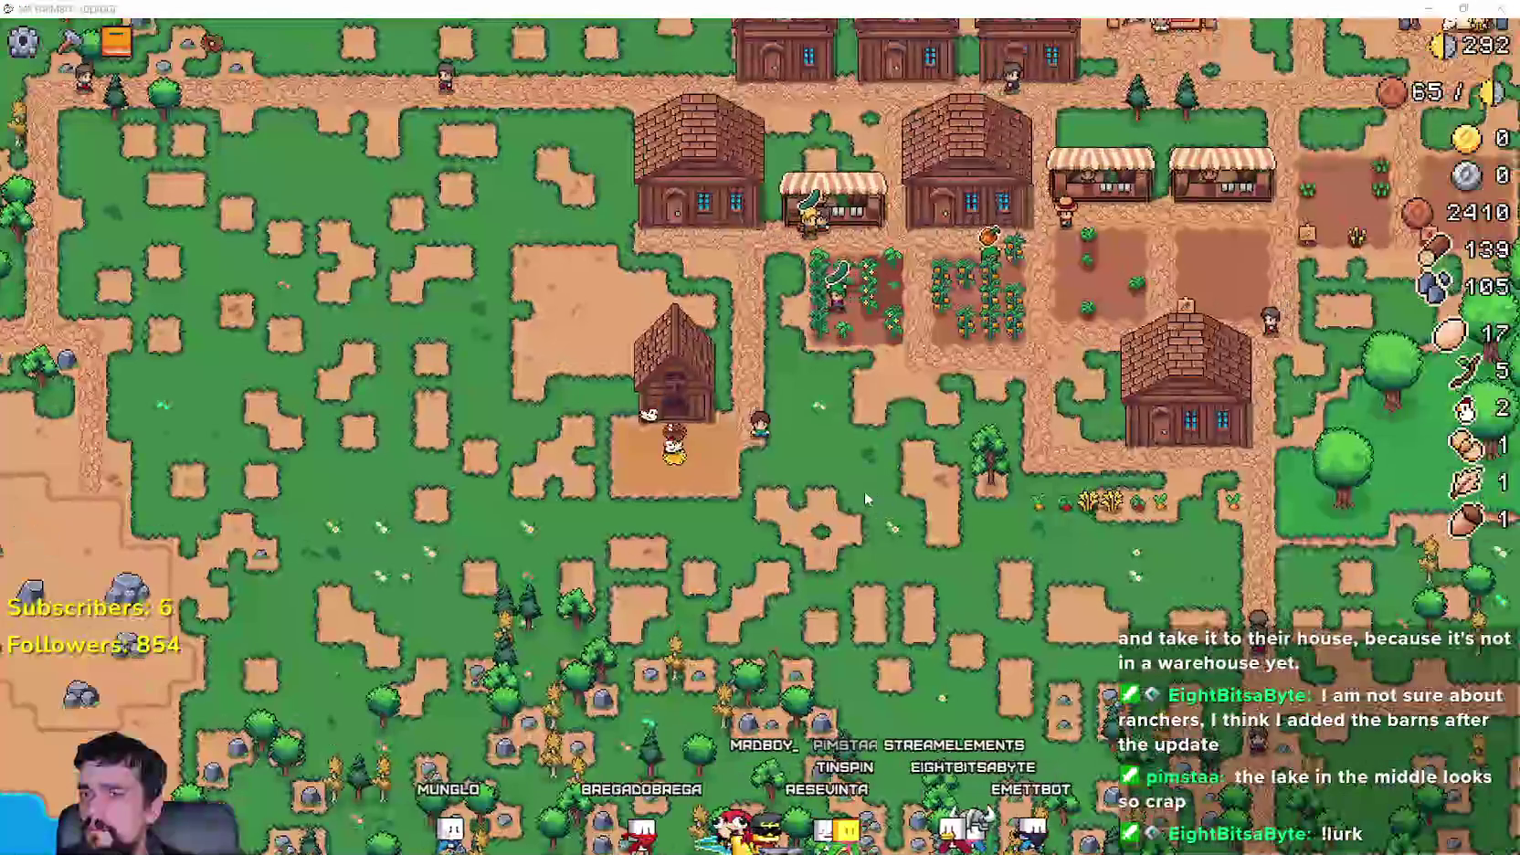
{"action": "key", "text": "alt+Tab"}
{"action": "key", "text": "alt+Tab"}
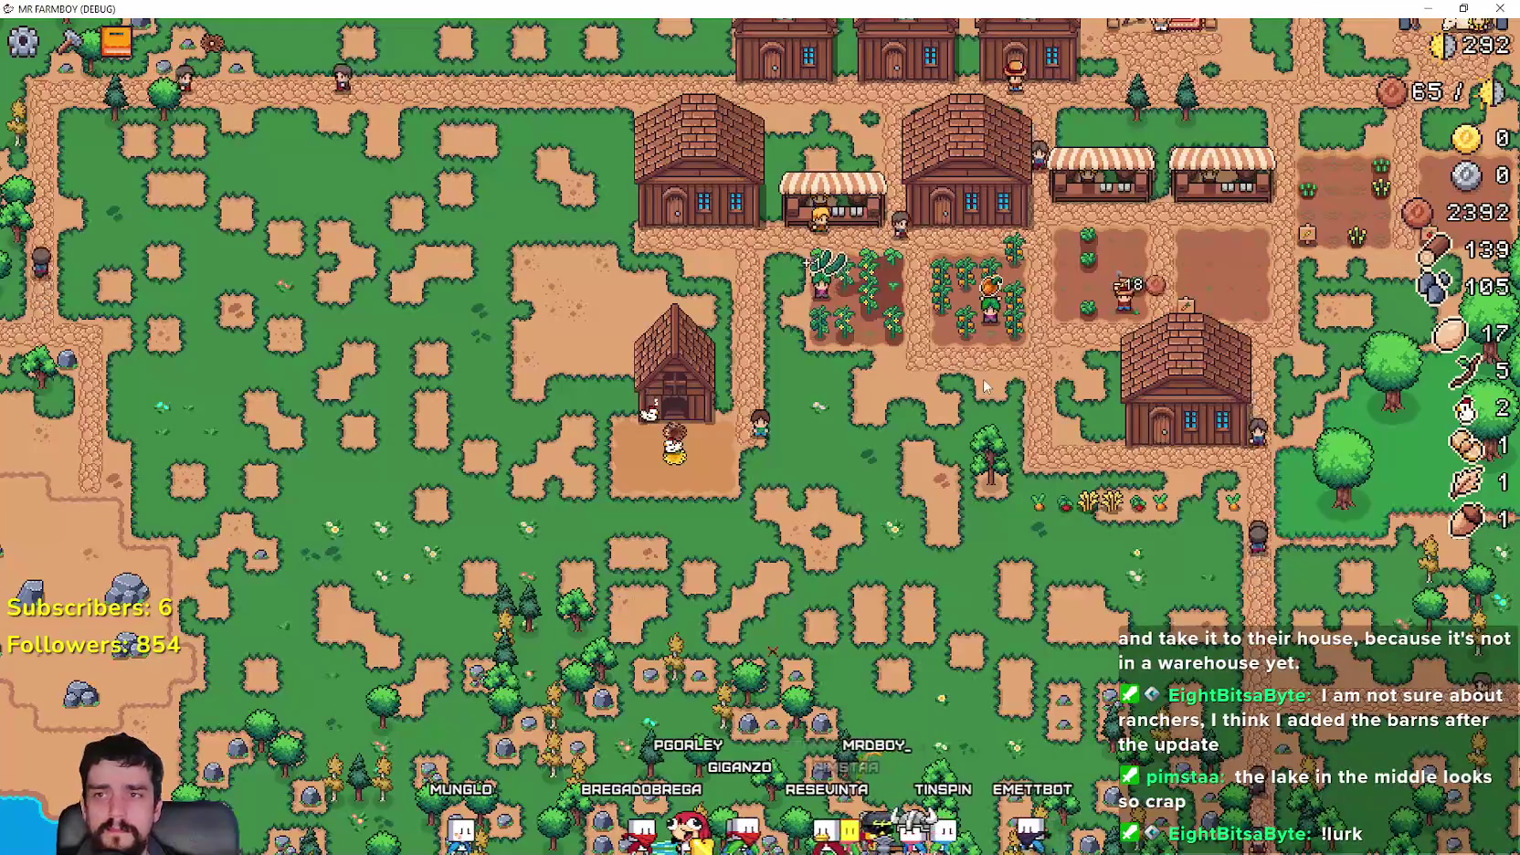
{"action": "scroll", "coordinate": [984, 387], "scroll_direction": "down", "scroll_amount": 5}
{"action": "scroll", "coordinate": [984, 387], "scroll_direction": "up", "scroll_amount": 5}
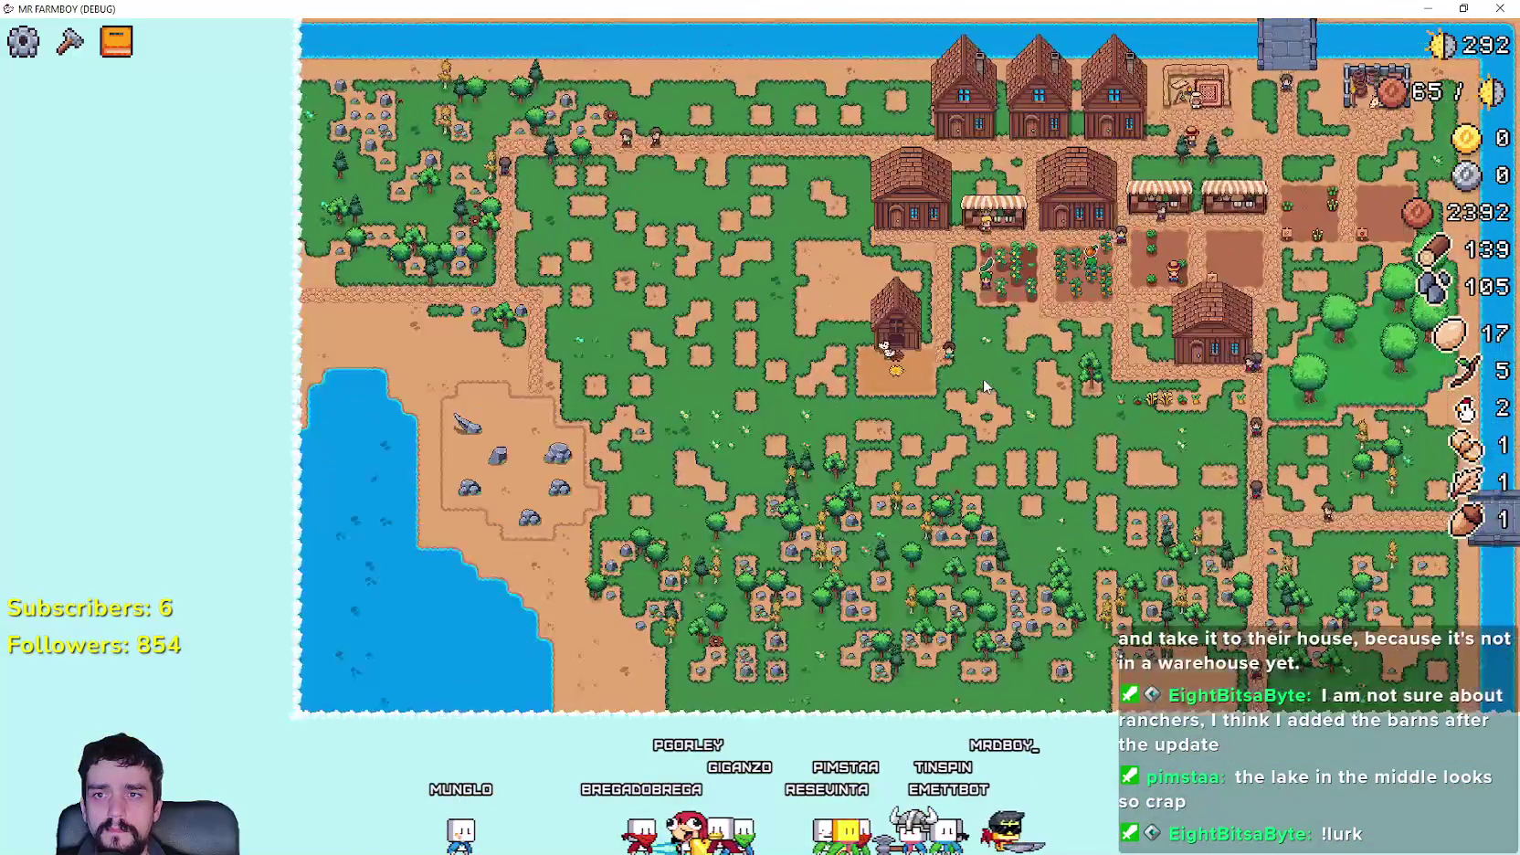
{"action": "key", "text": "alt+Tab"}
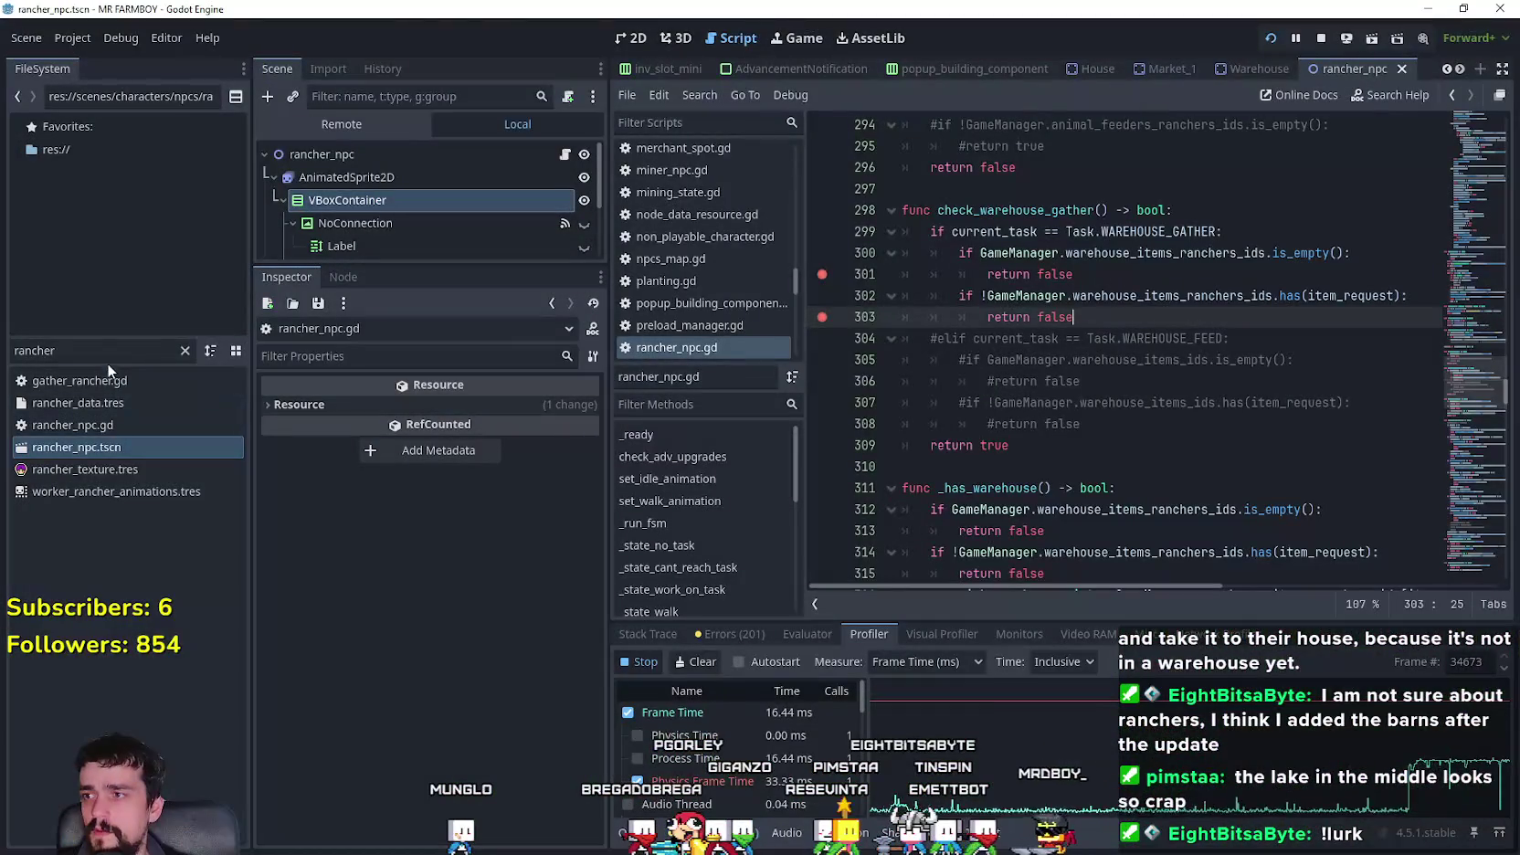
{"action": "mouse_move", "coordinate": [1466, 370]}
{"action": "left_mouse_down"}
{"action": "mouse_move", "coordinate": [1465, 301]}
{"action": "mouse_move", "coordinate": [1465, 325]}
{"action": "left_mouse_up"}
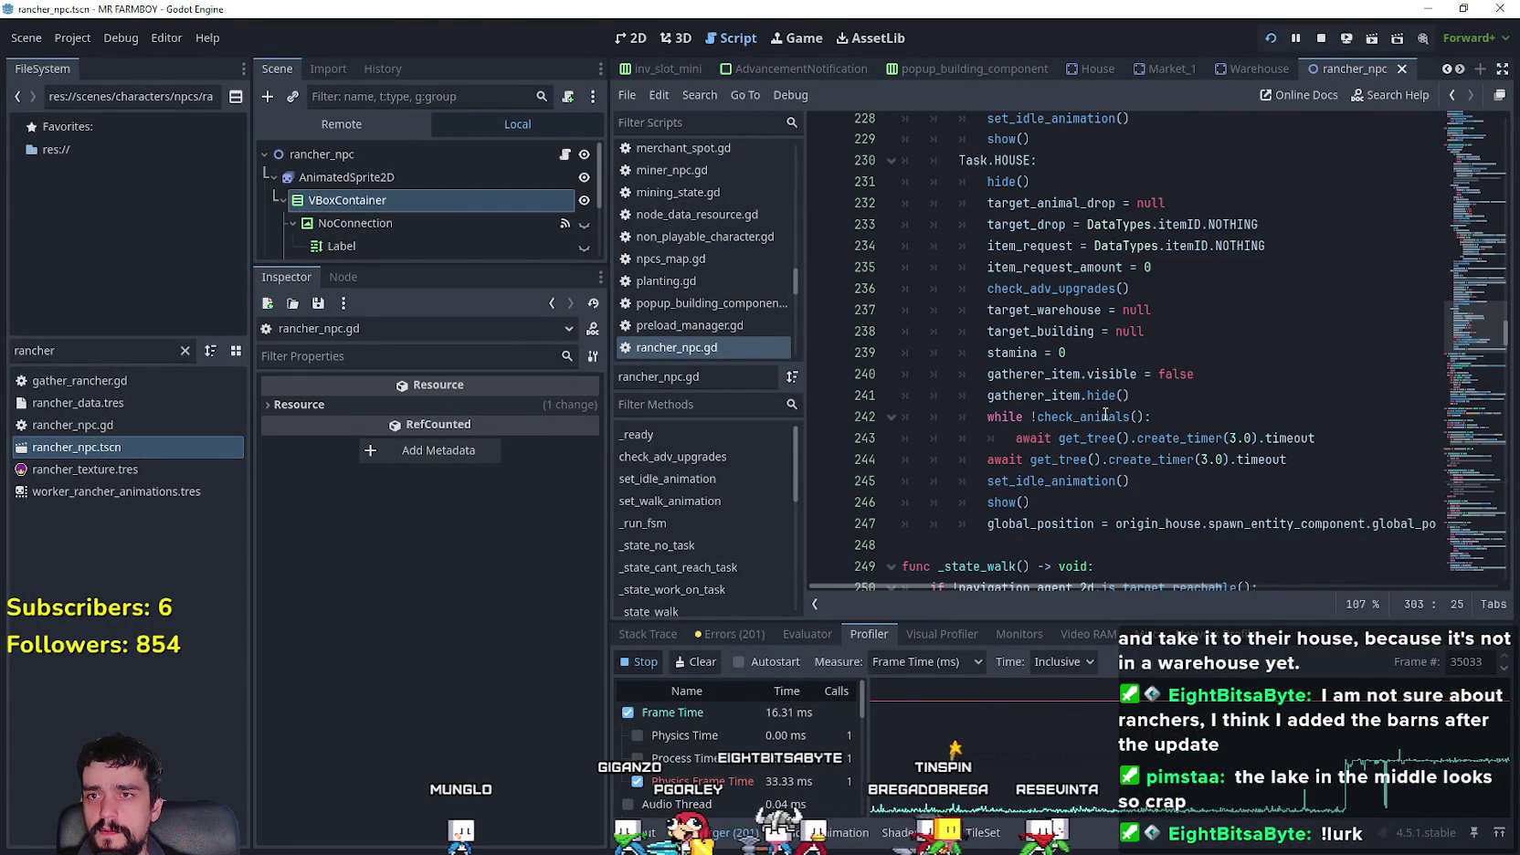
{"action": "scroll", "coordinate": [1058, 402], "scroll_direction": "down", "scroll_amount": 1}
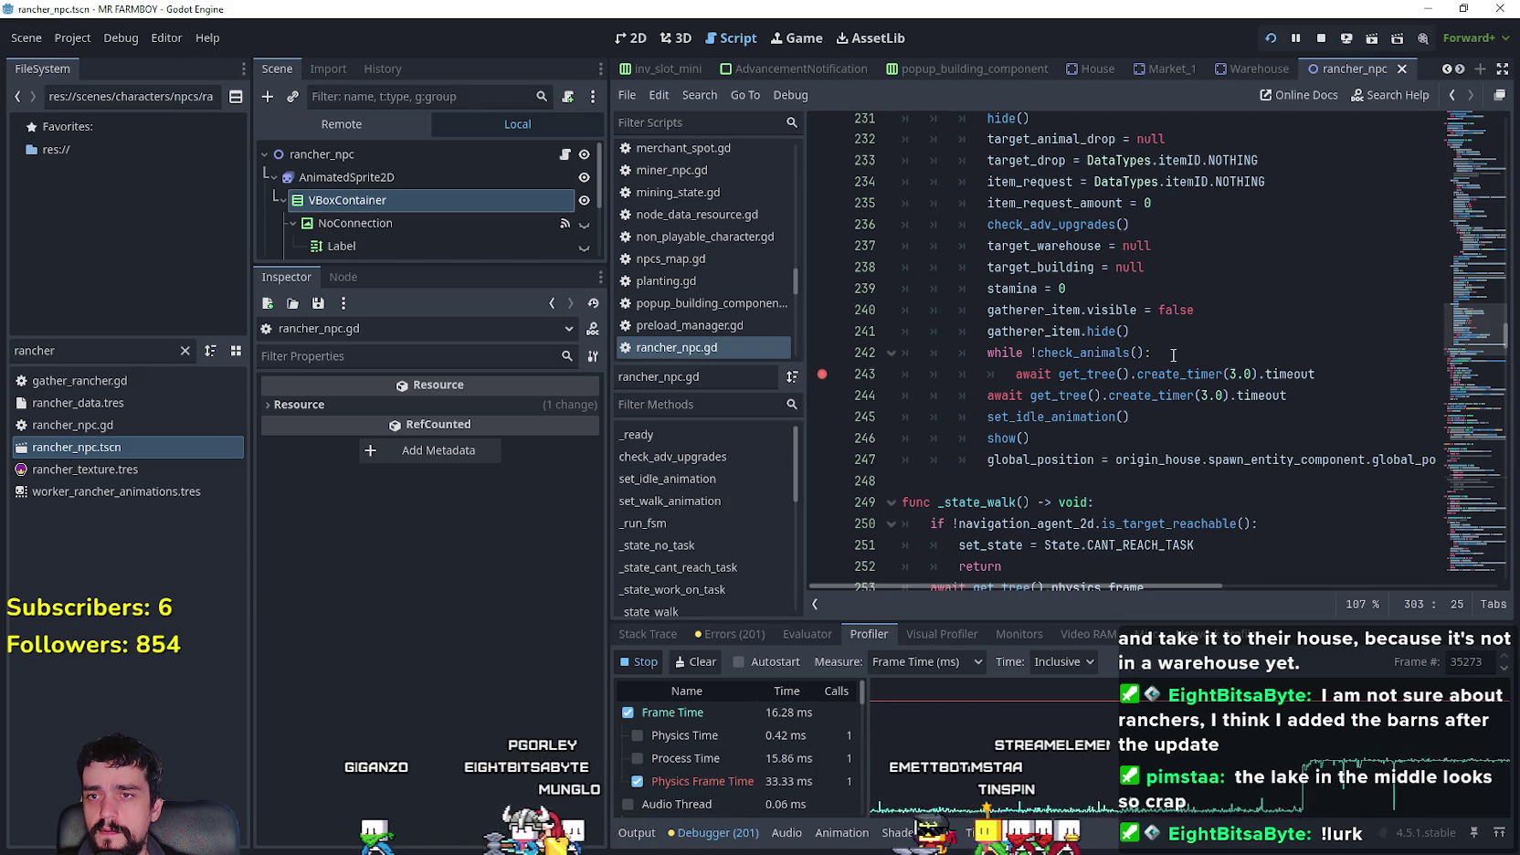
{"action": "right_click", "coordinate": [1091, 320]}
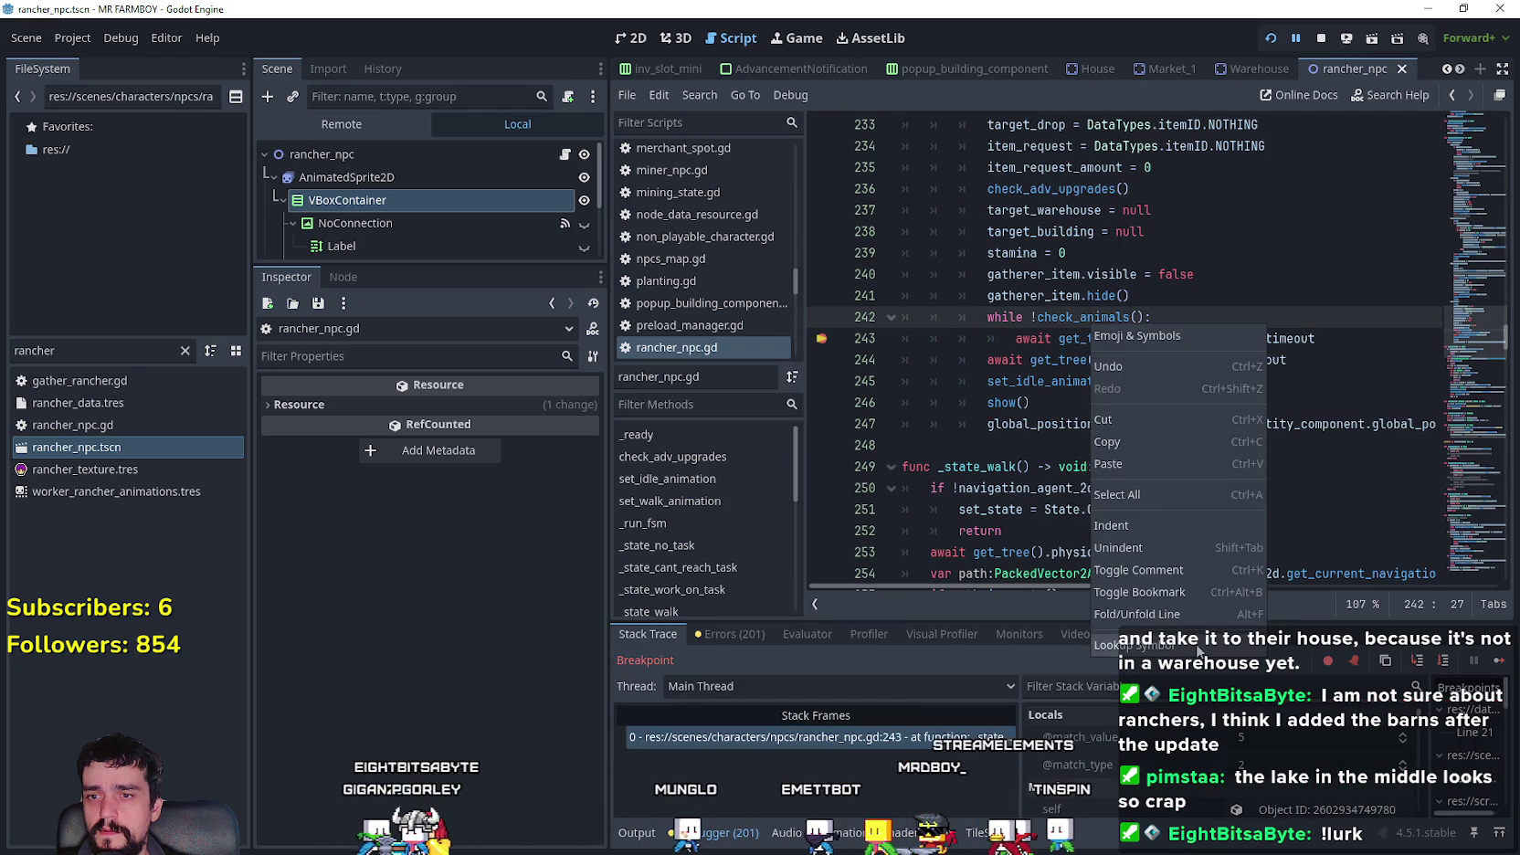
- Uncomment the animal_feeders_ranchers_ids check and its return true in check_animals, then save
{"action": "left_click", "coordinate": [1110, 340]}
{"action": "double_click", "coordinate": [1142, 359]}
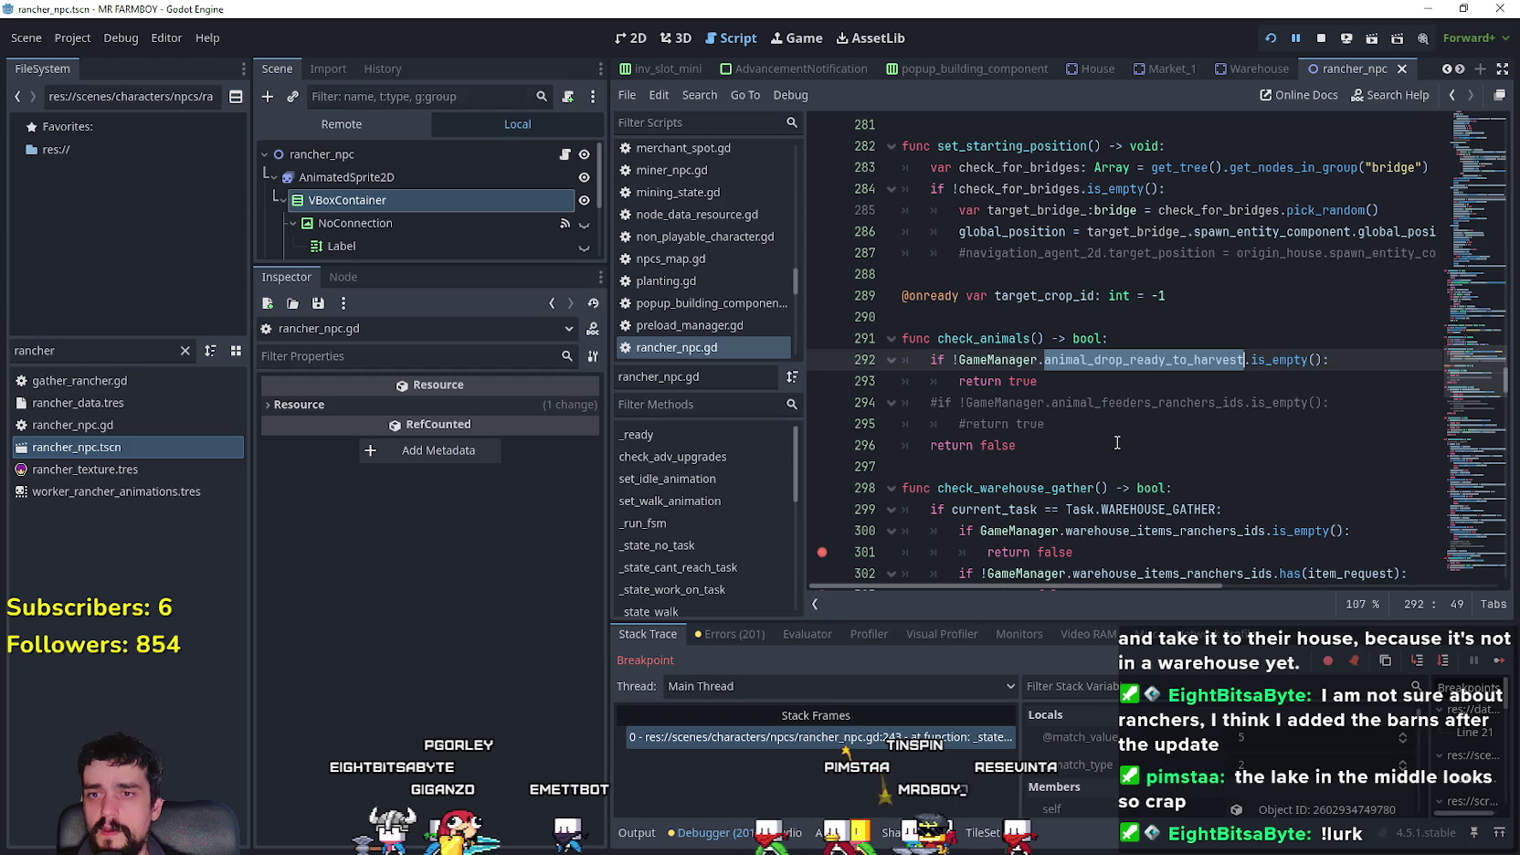
{"action": "key", "text": "Down"}
{"action": "key", "text": "Down"}
{"action": "key", "text": "Down"}
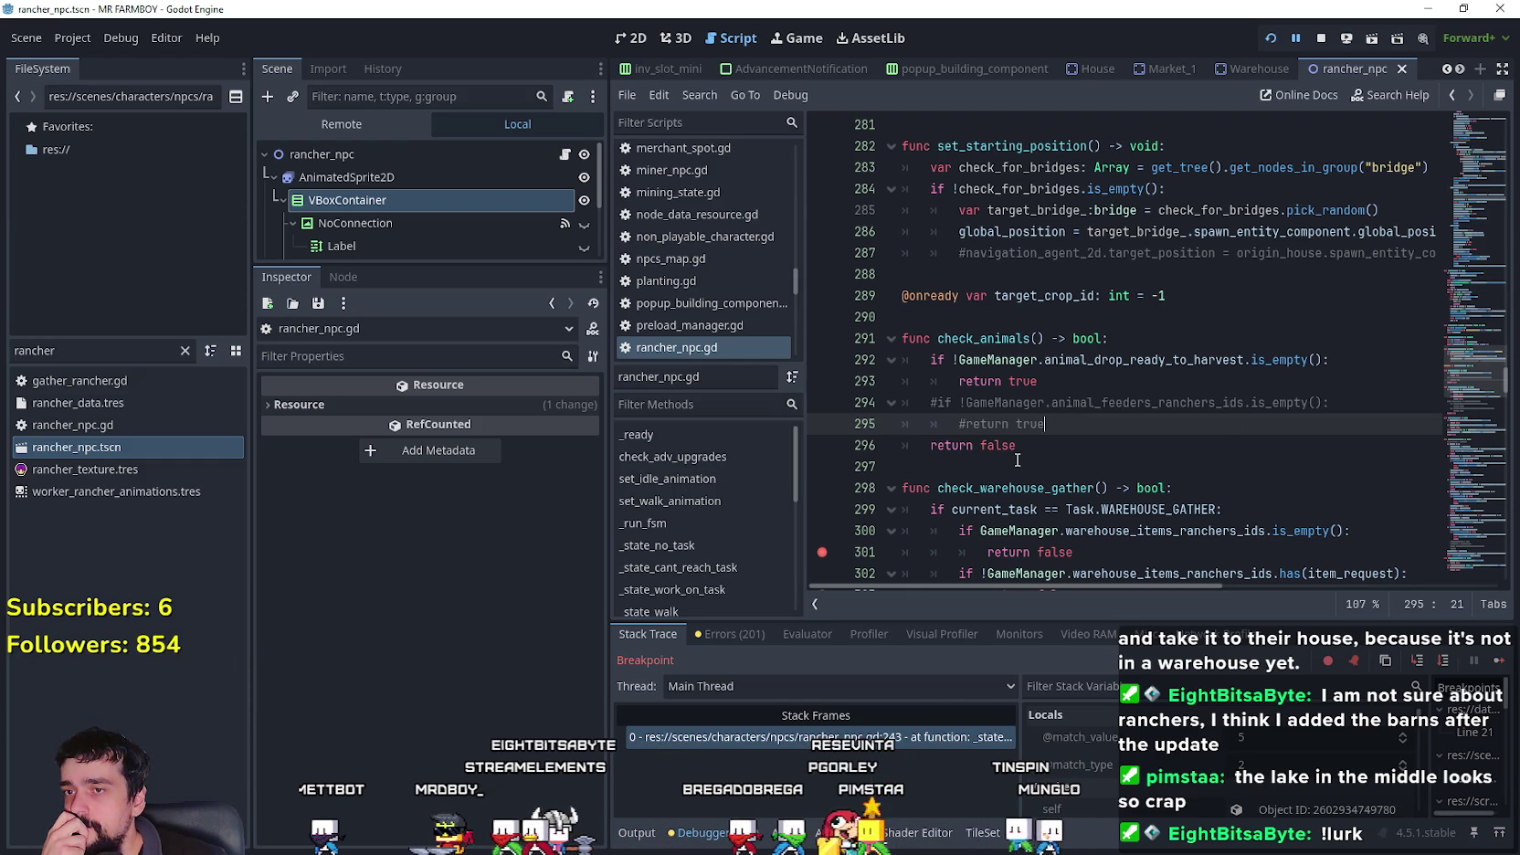
{"action": "left_click", "coordinate": [940, 402]}
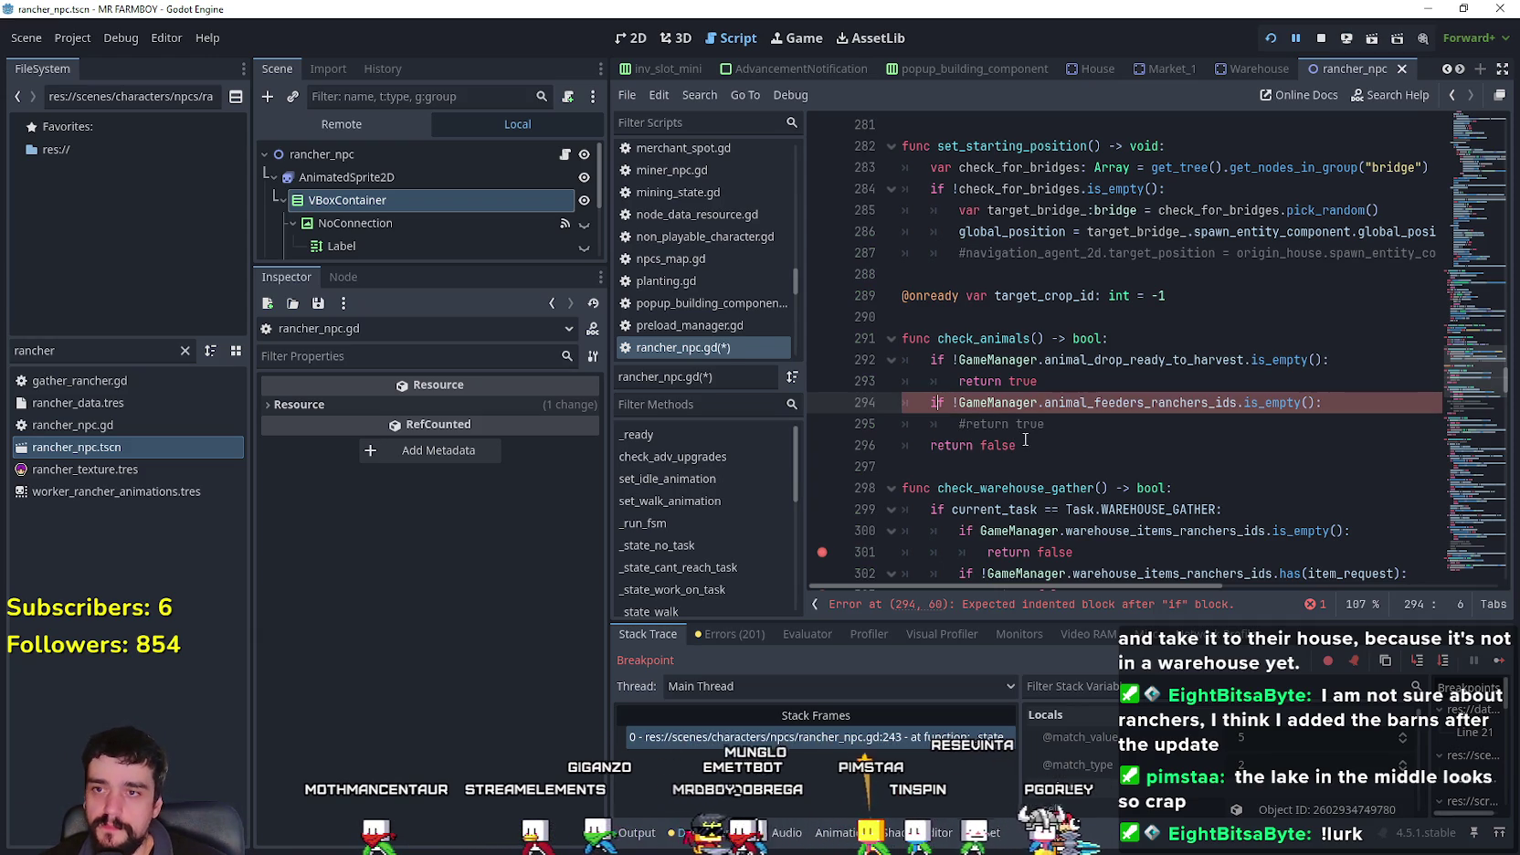
{"action": "left_click", "coordinate": [968, 424]}
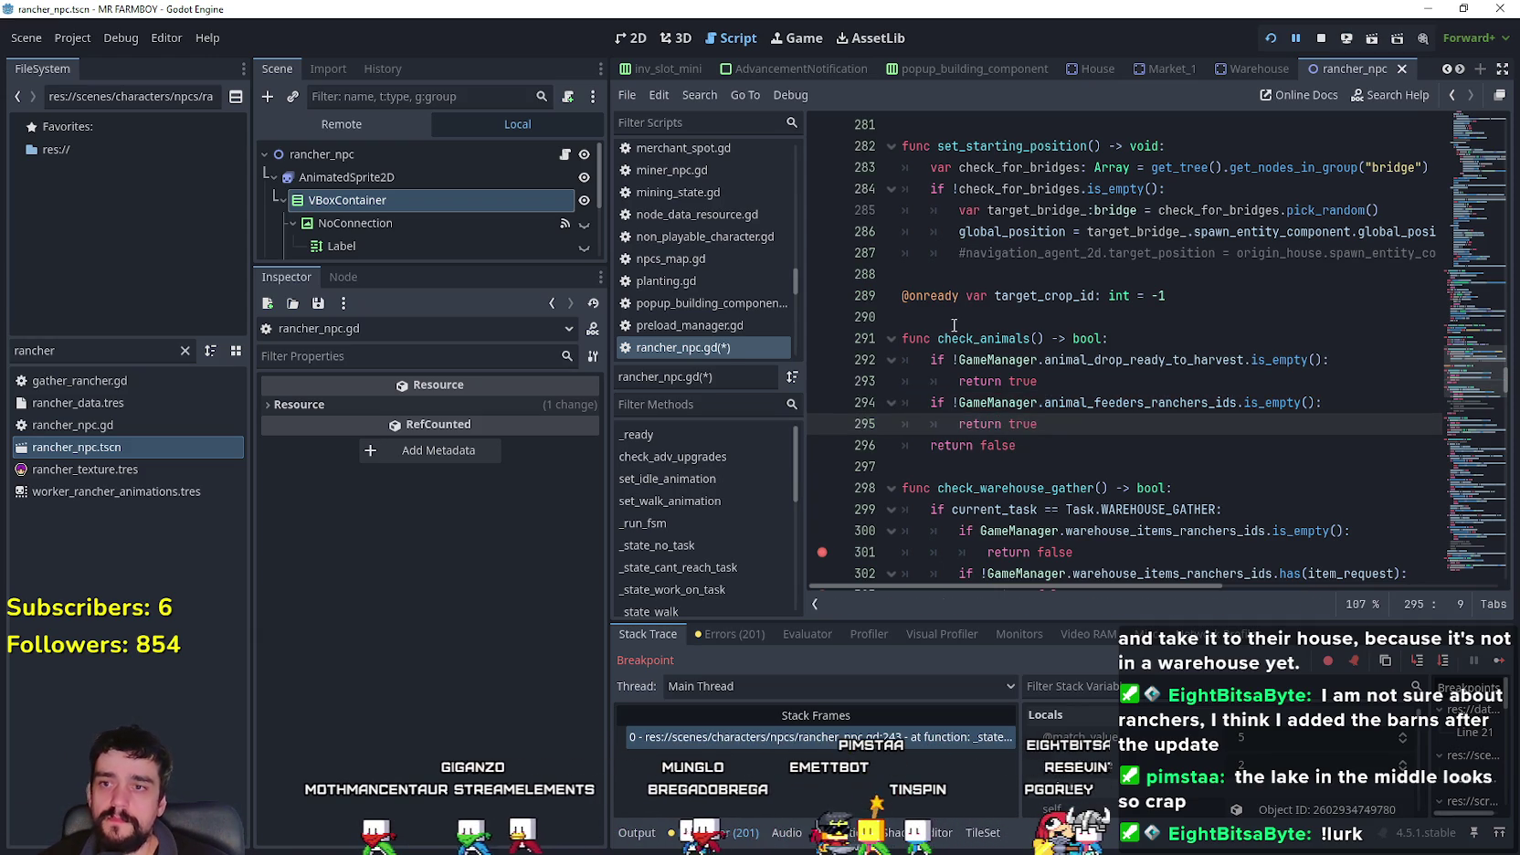
{"action": "left_click", "coordinate": [1099, 424]}
{"action": "key", "text": "ctrl+s"}
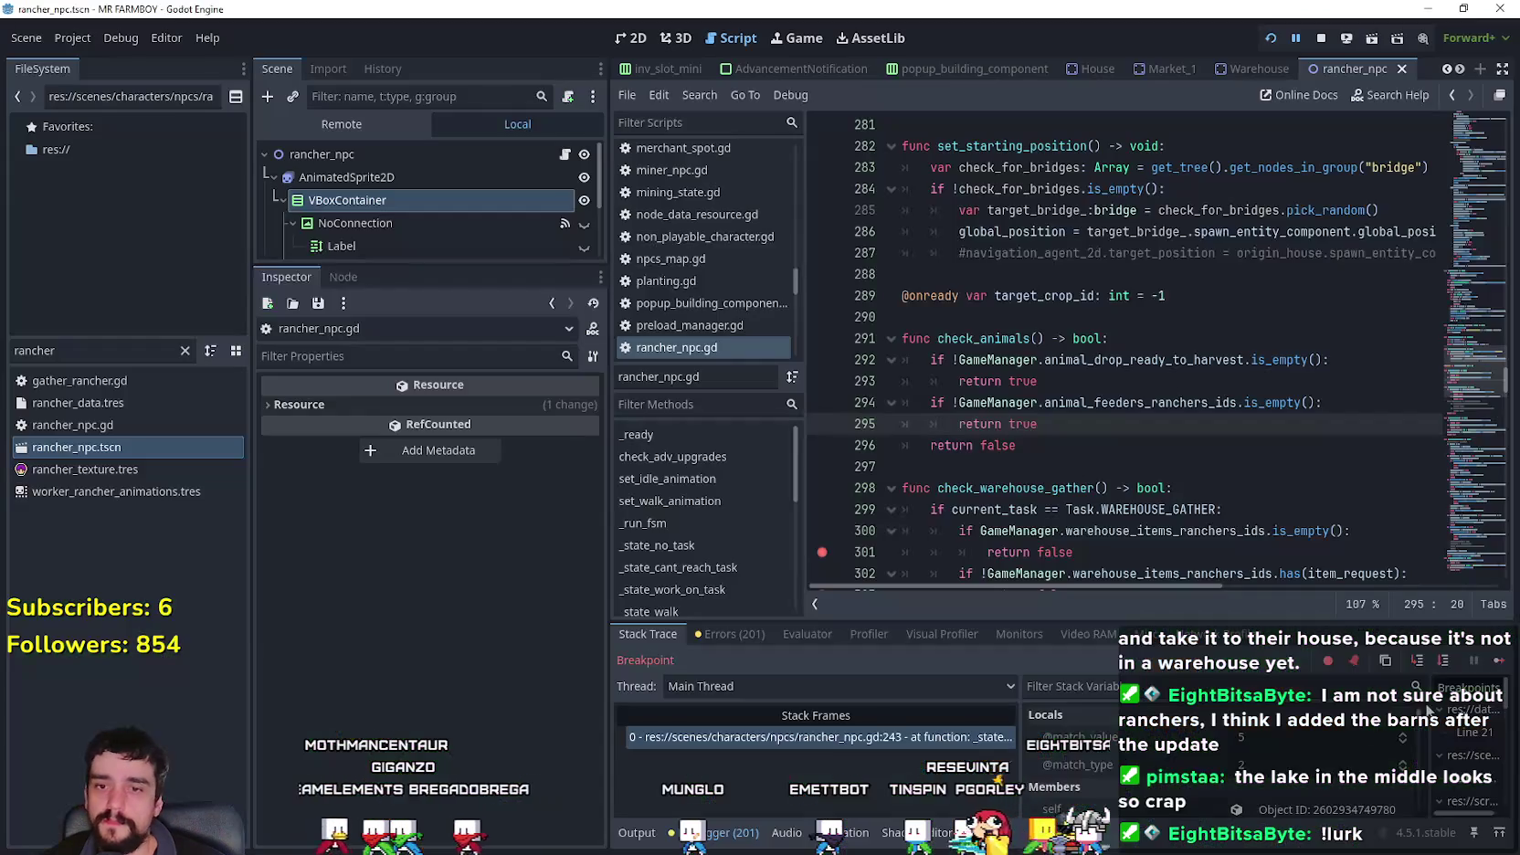
- Resume the paused game and open the house's workers panel
{"action": "left_click", "coordinate": [1496, 660]}
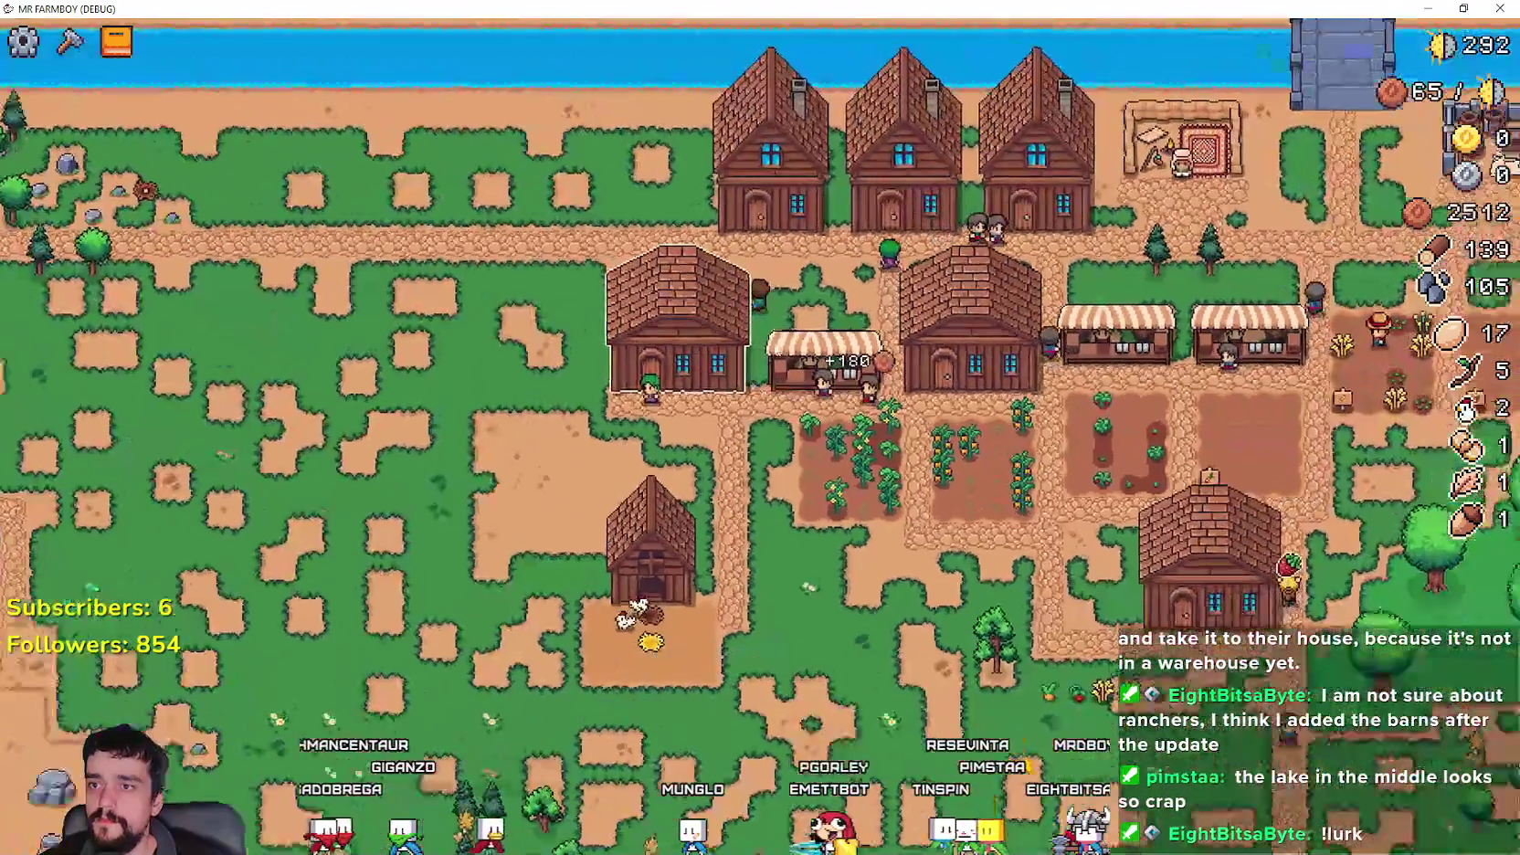
{"action": "scroll", "coordinate": [716, 466], "scroll_direction": "up", "scroll_amount": 3}
{"action": "left_click", "coordinate": [716, 466]}
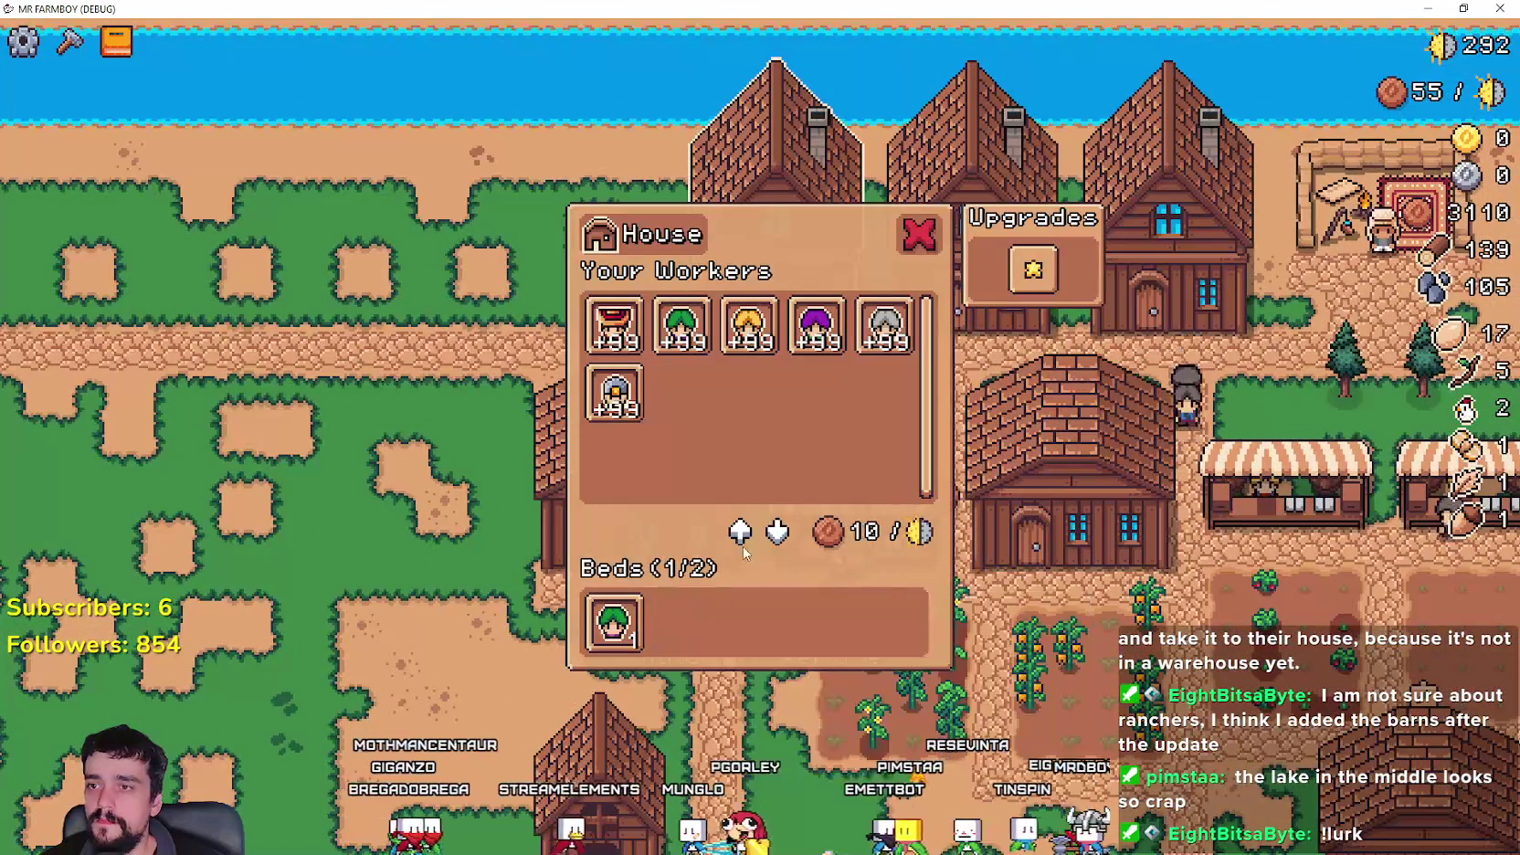
- Continue past the breakpoints at lines 358 and 360 while panning the game view
{"action": "left_click", "coordinate": [802, 354]}
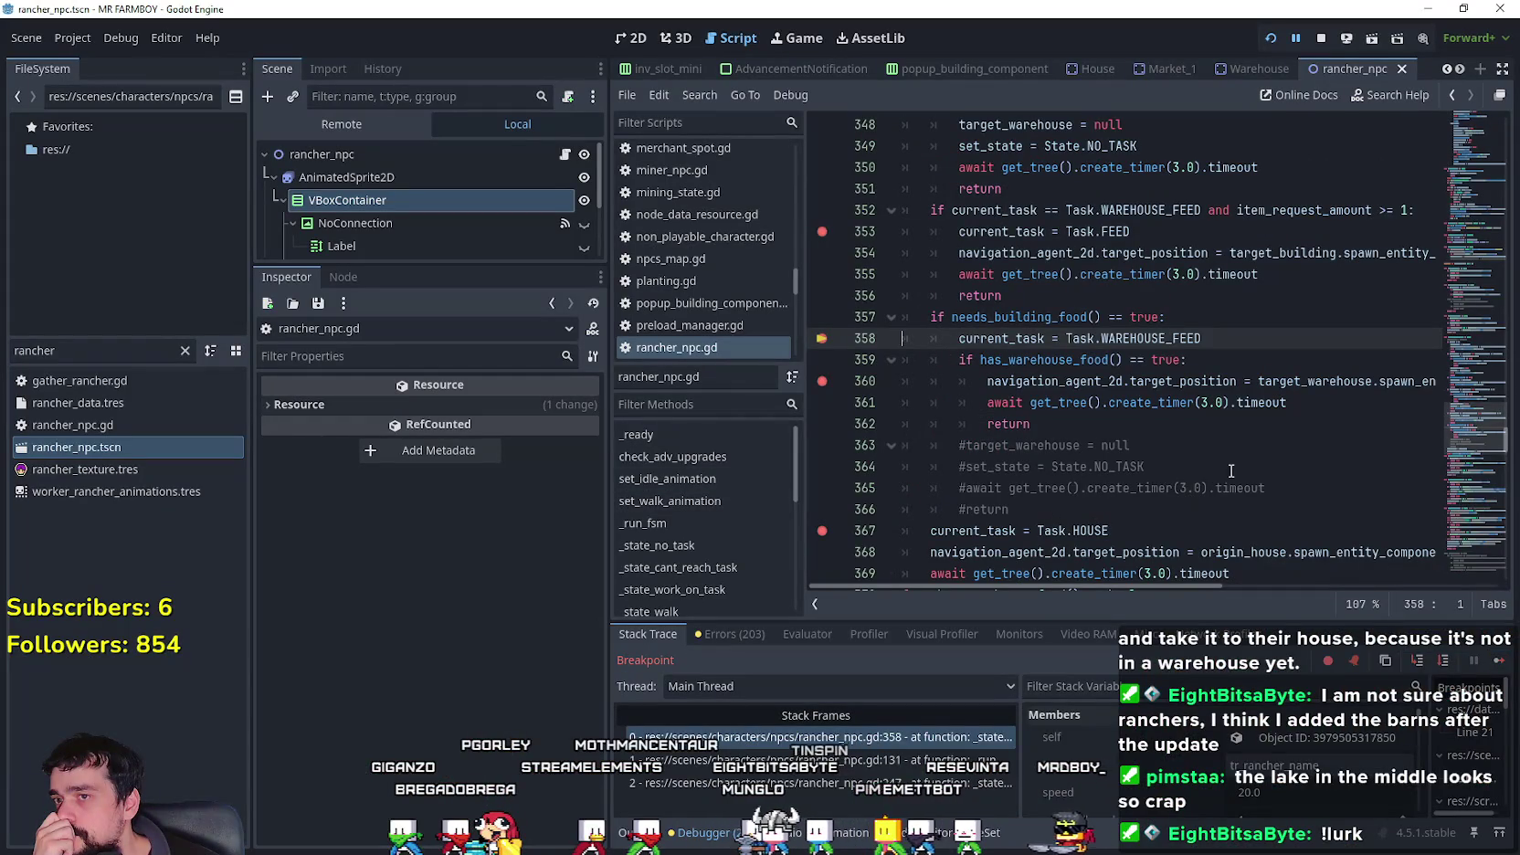
{"action": "left_click", "coordinate": [1498, 661]}
{"action": "left_click", "coordinate": [1498, 661]}
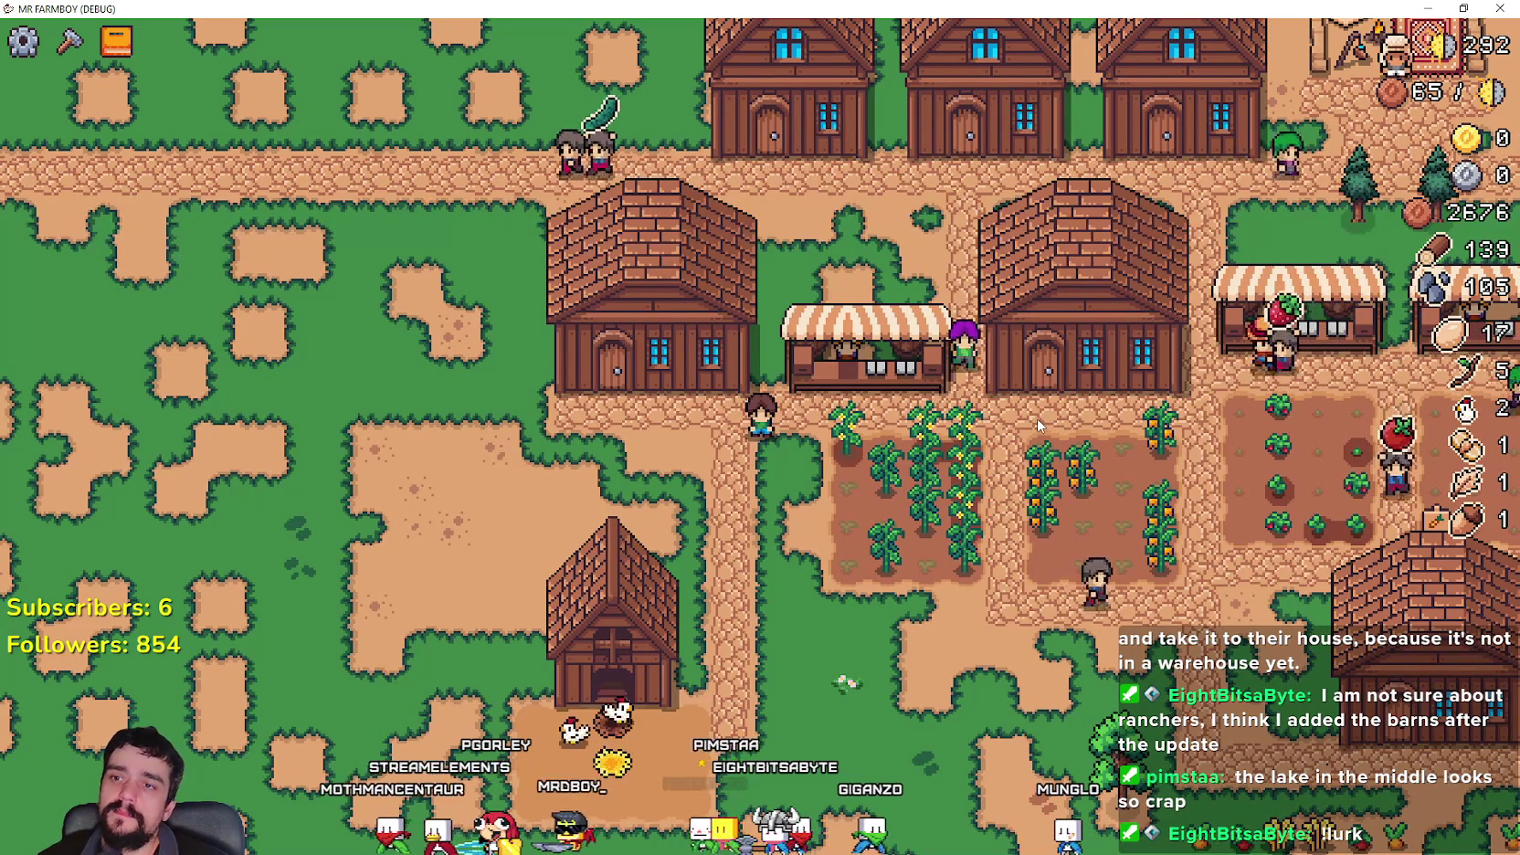
{"action": "key", "text": "s"}
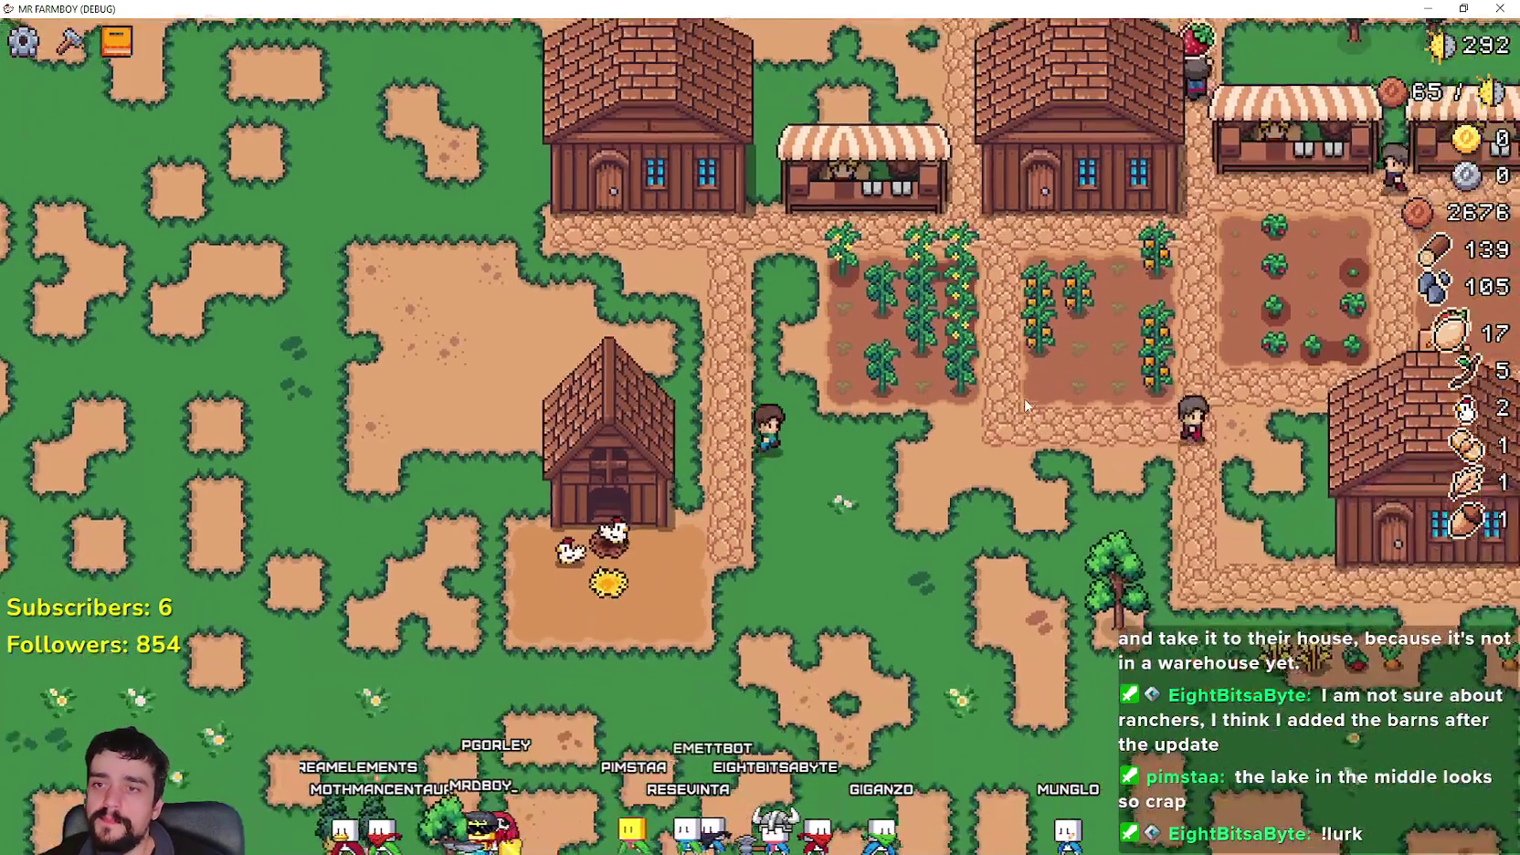
{"action": "key", "text": "d"}
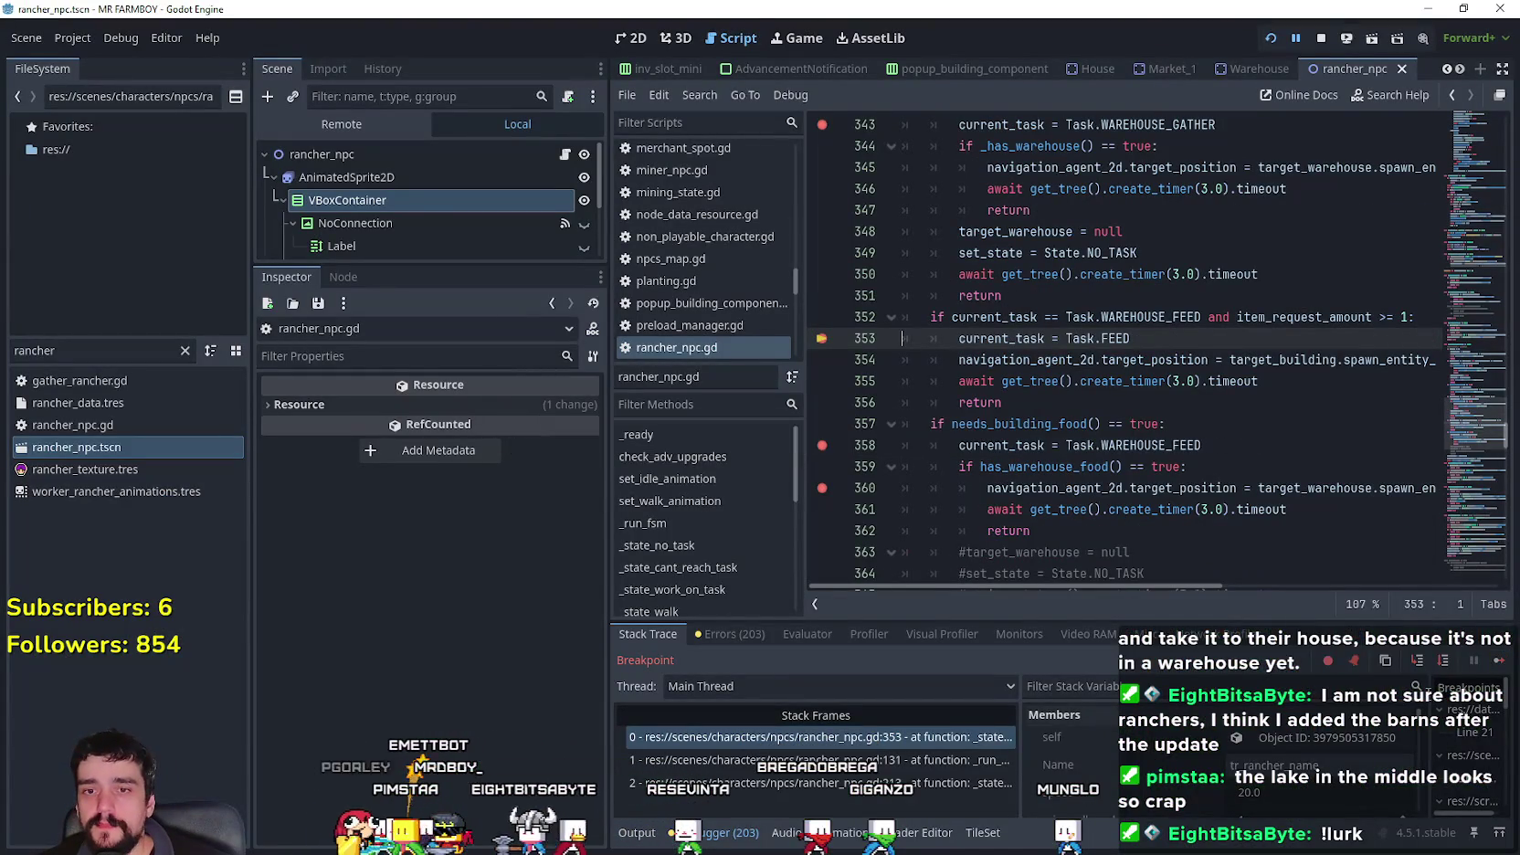
{"action": "left_click", "coordinate": [1497, 664]}
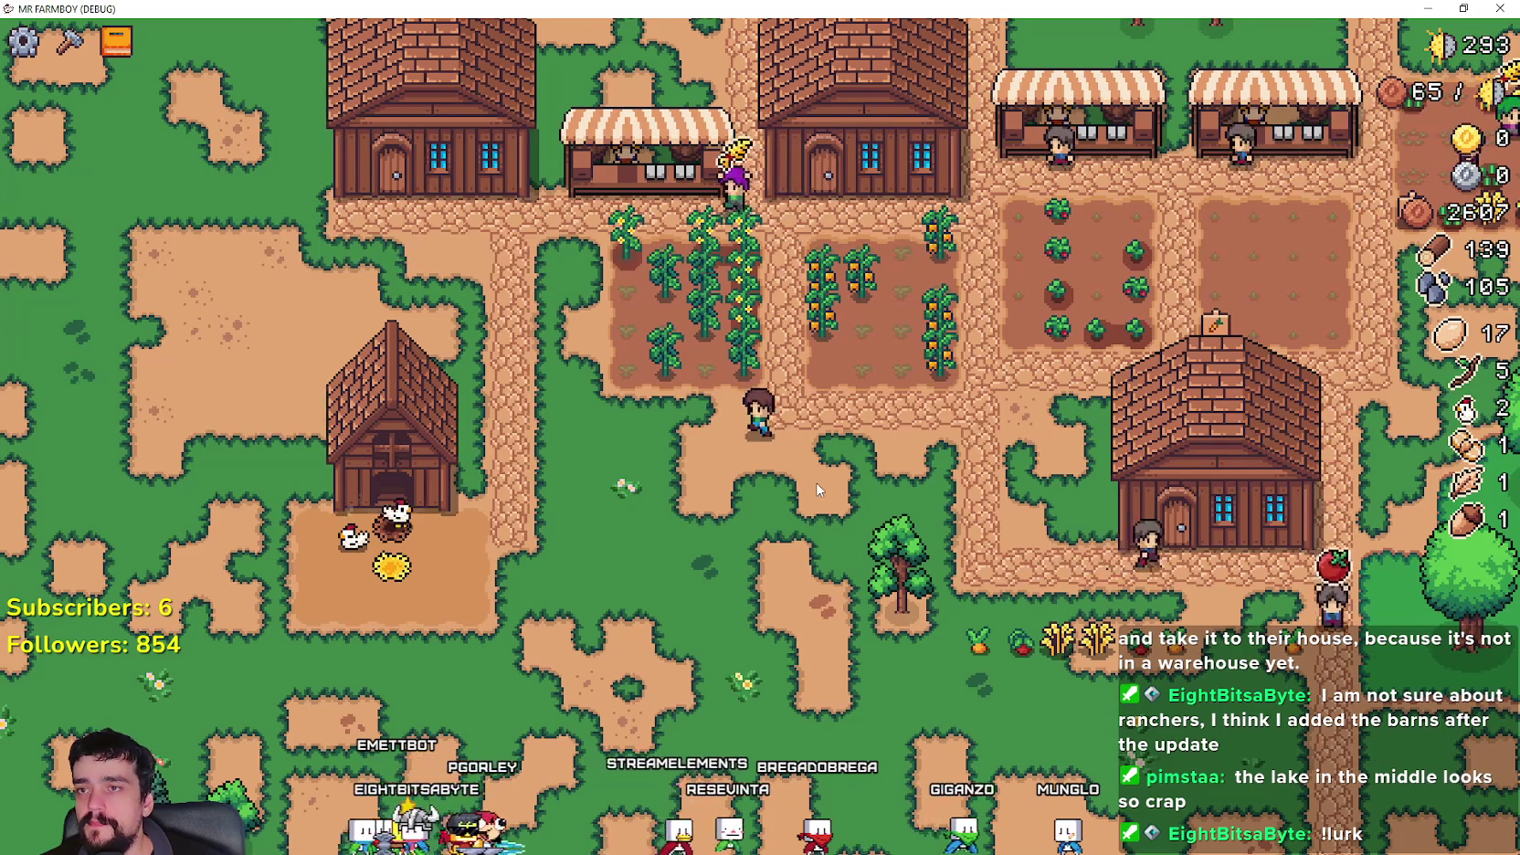
{"action": "key", "text": "a"}
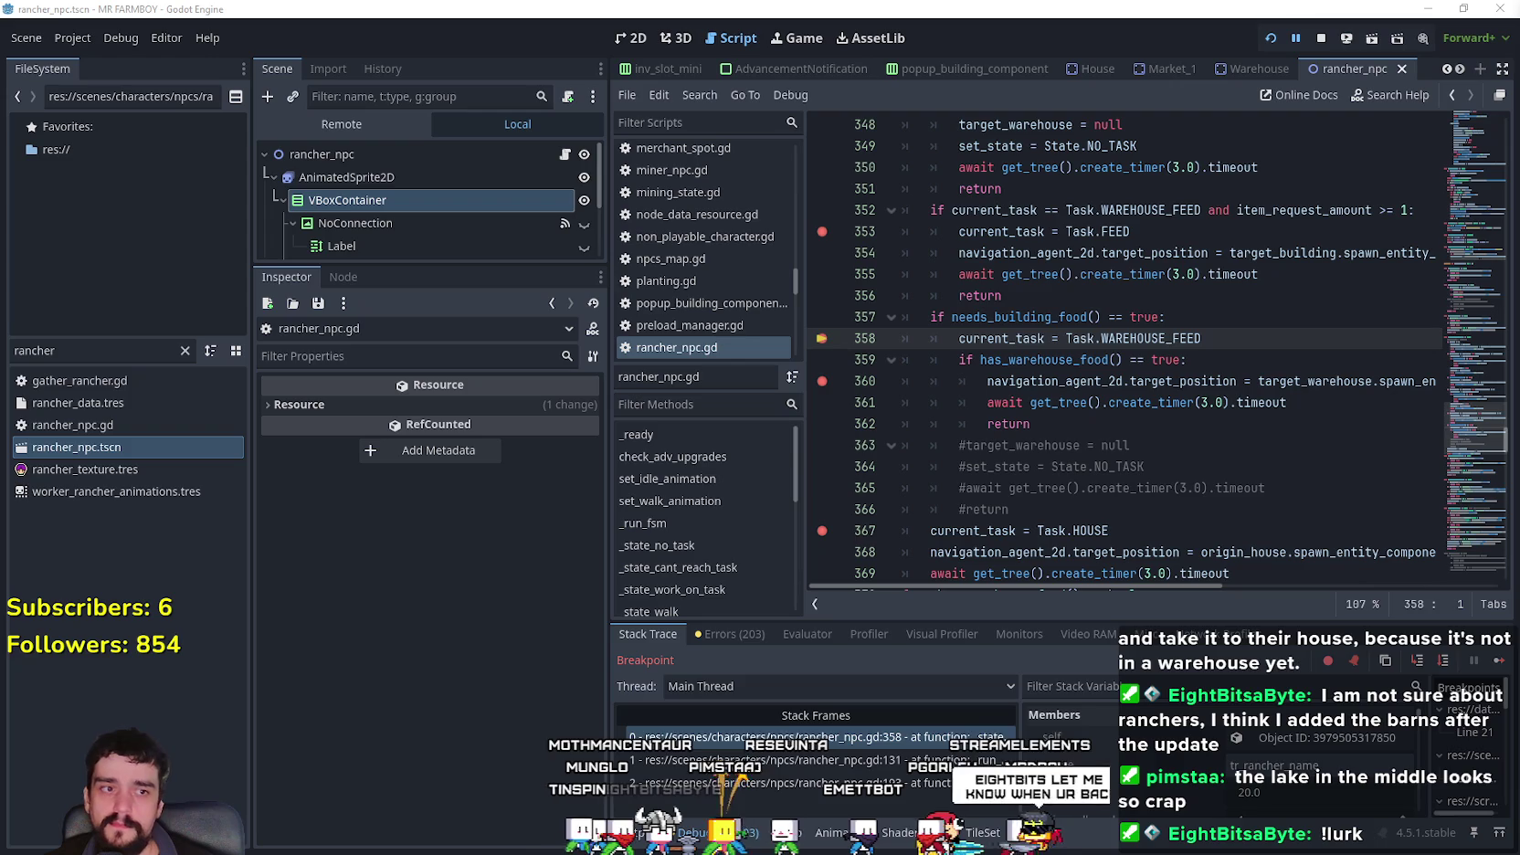
- Step through lines 358 and 360 with F12, then check the coop's chickens, nests and food
{"action": "key", "text": "F12"}
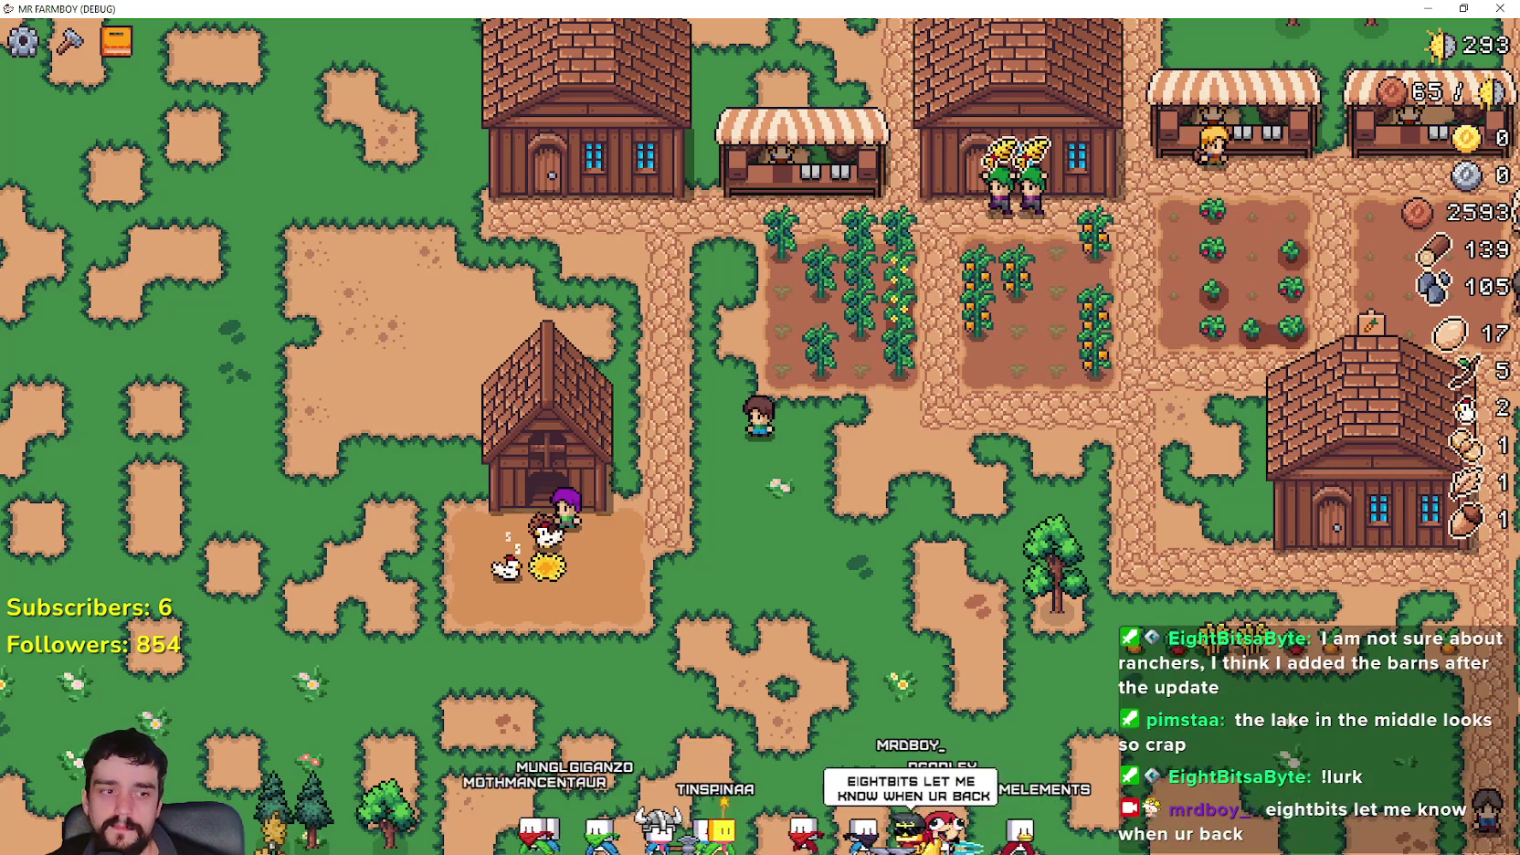
{"action": "key", "text": "F12"}
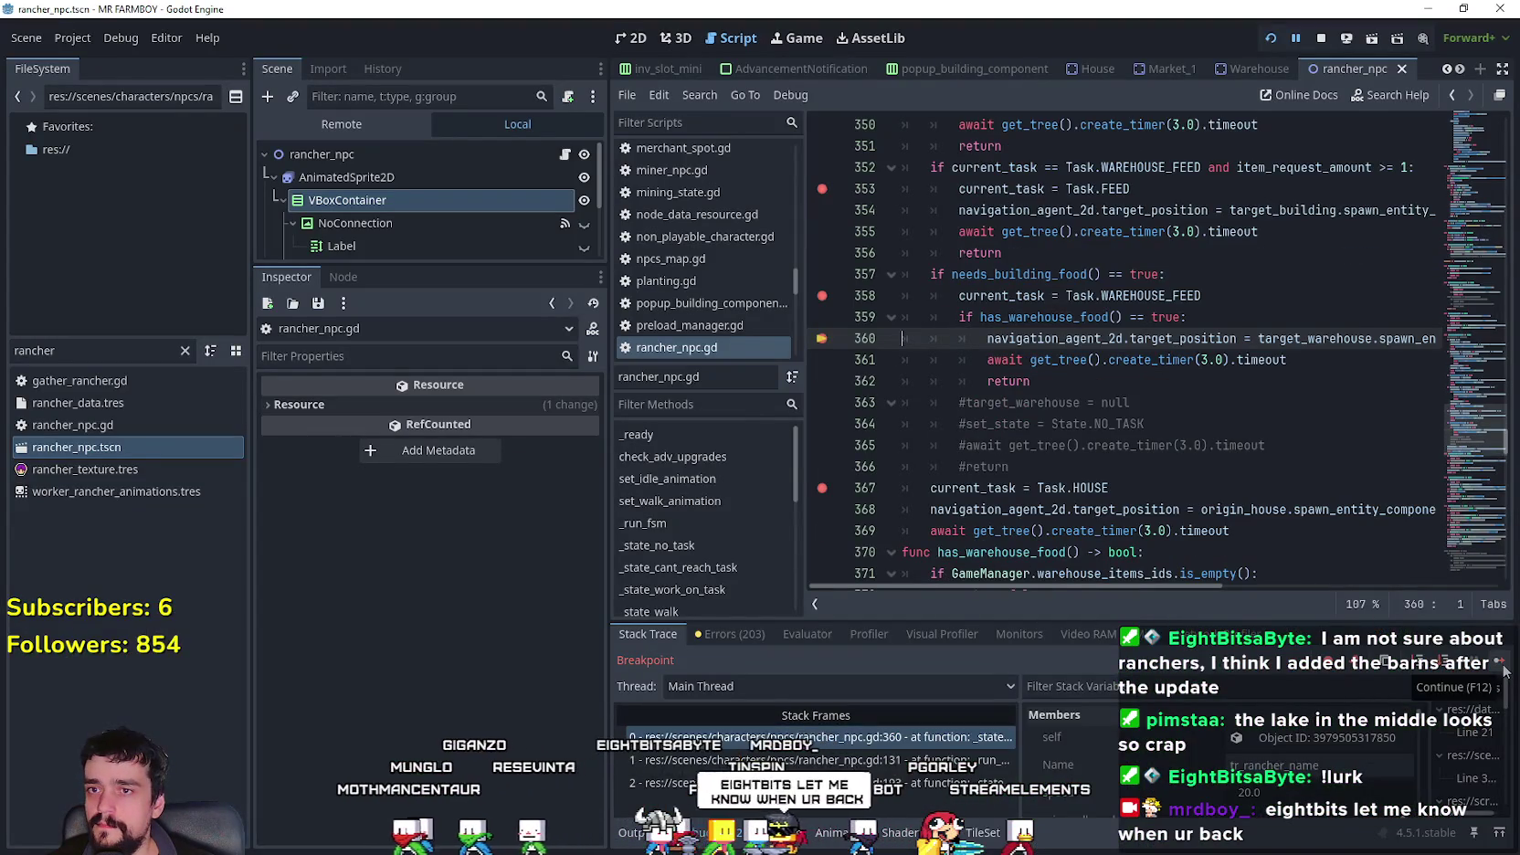
{"action": "left_click", "coordinate": [1505, 671]}
{"action": "left_click", "coordinate": [583, 443]}
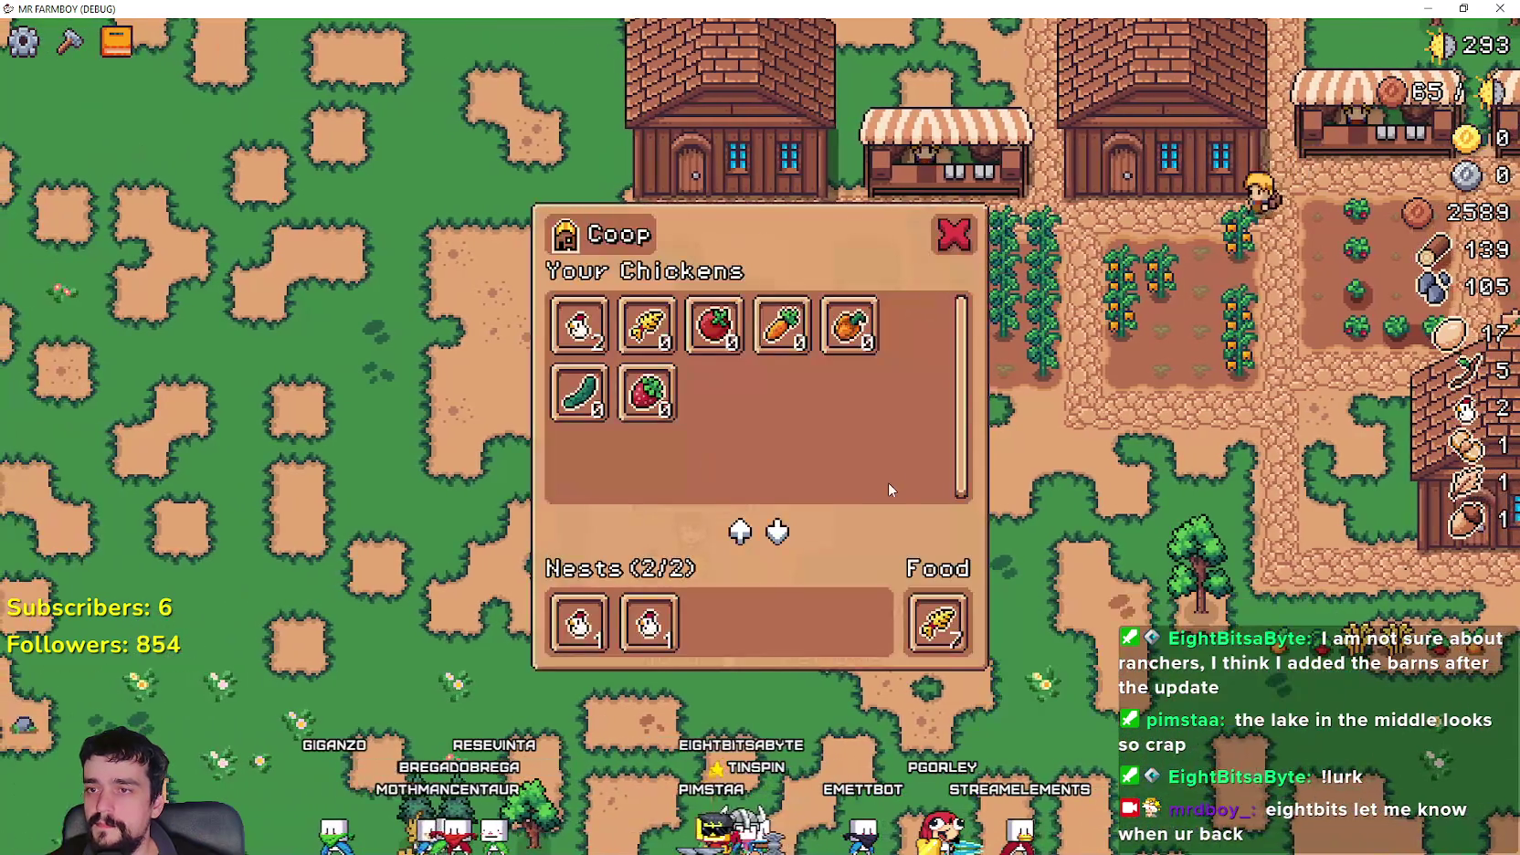
{"action": "key", "text": "Escape"}
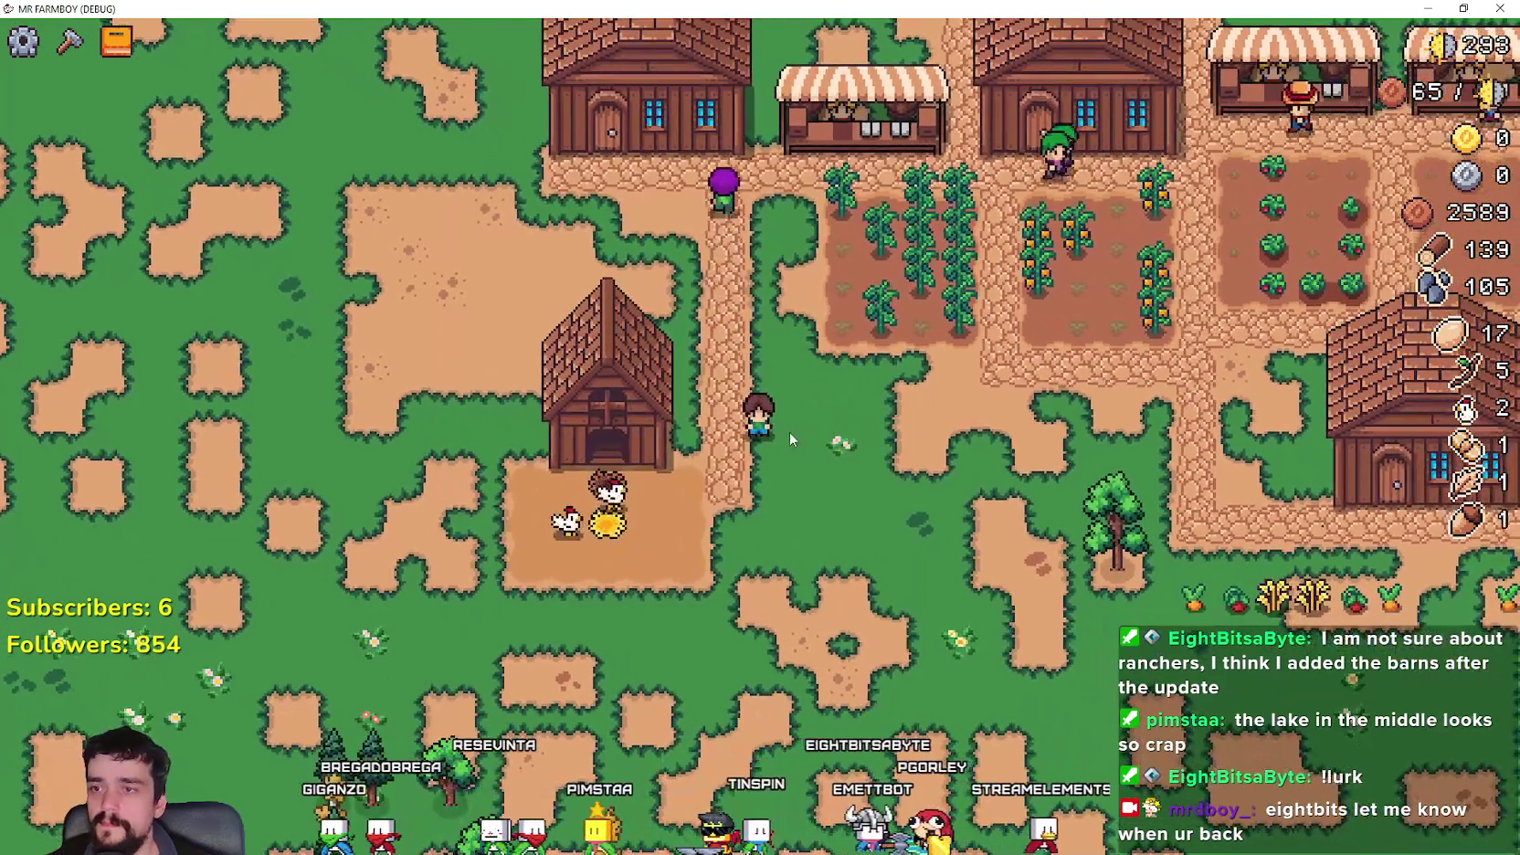
- Walk the player toward the crop fields and resume from the line 353 breakpoint
{"action": "mouse_move", "coordinate": [718, 408]}
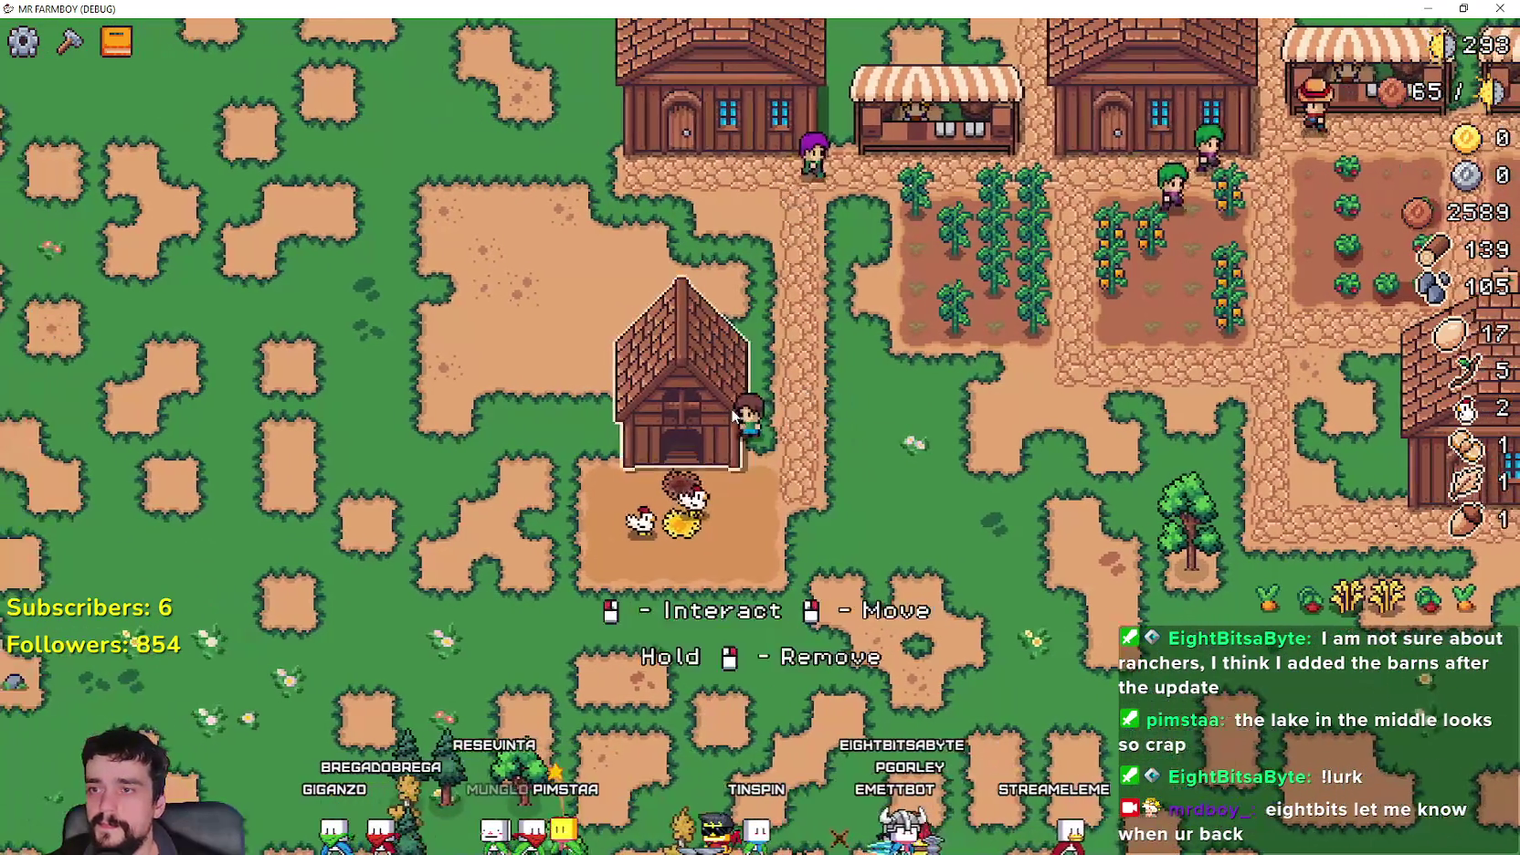
{"action": "key", "text": "d"}
{"action": "key", "text": "w"}
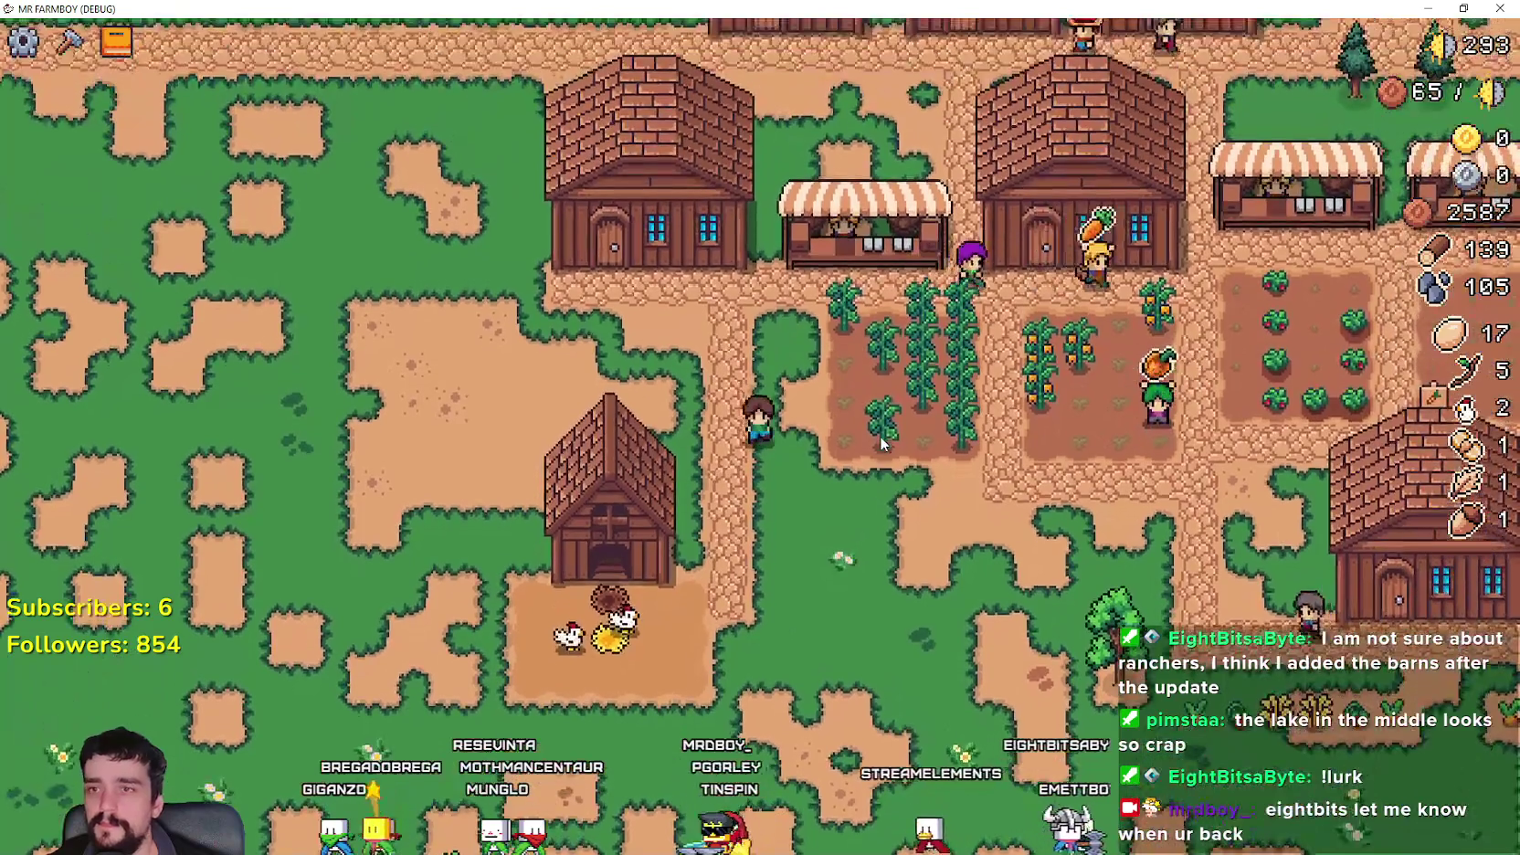
{"action": "key", "text": "s"}
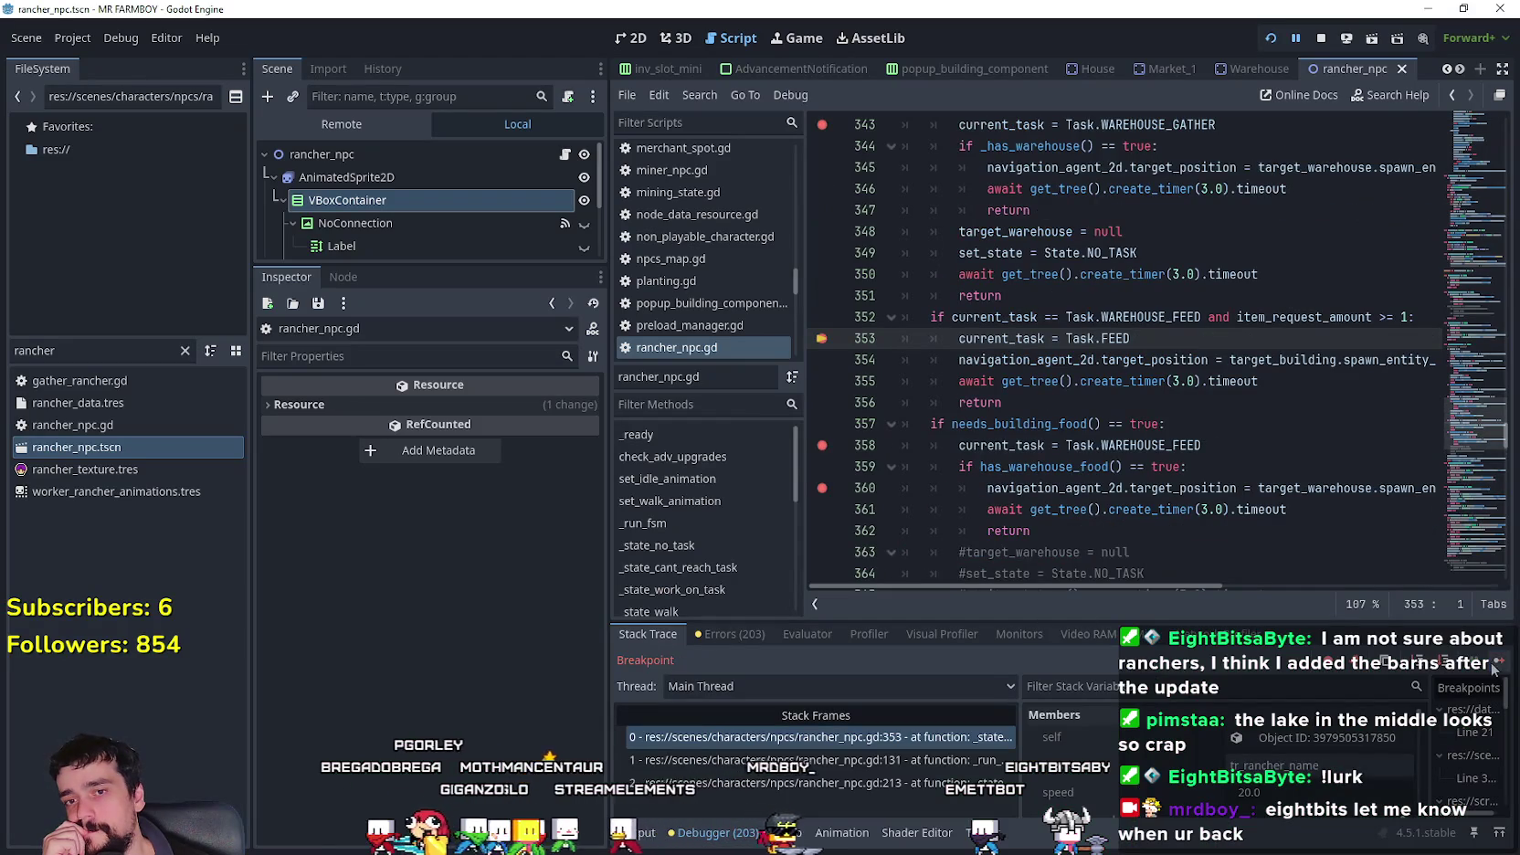
{"action": "key", "text": "F12"}
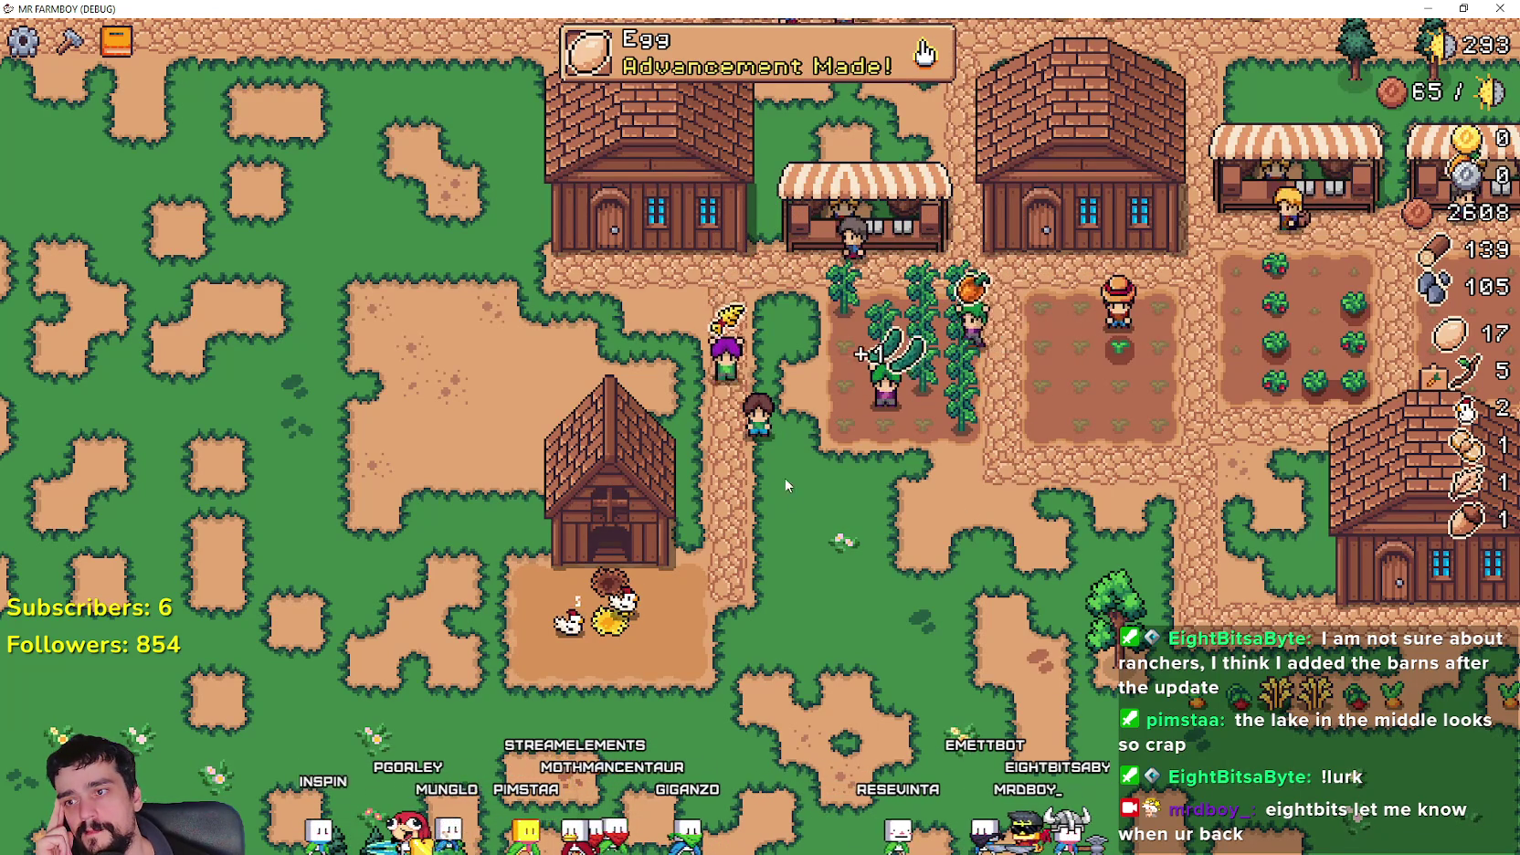
- Check the Egg entry in the game's Animals advancements, then close the panel
{"action": "left_click", "coordinate": [922, 66]}
{"action": "mouse_move", "coordinate": [519, 297]}
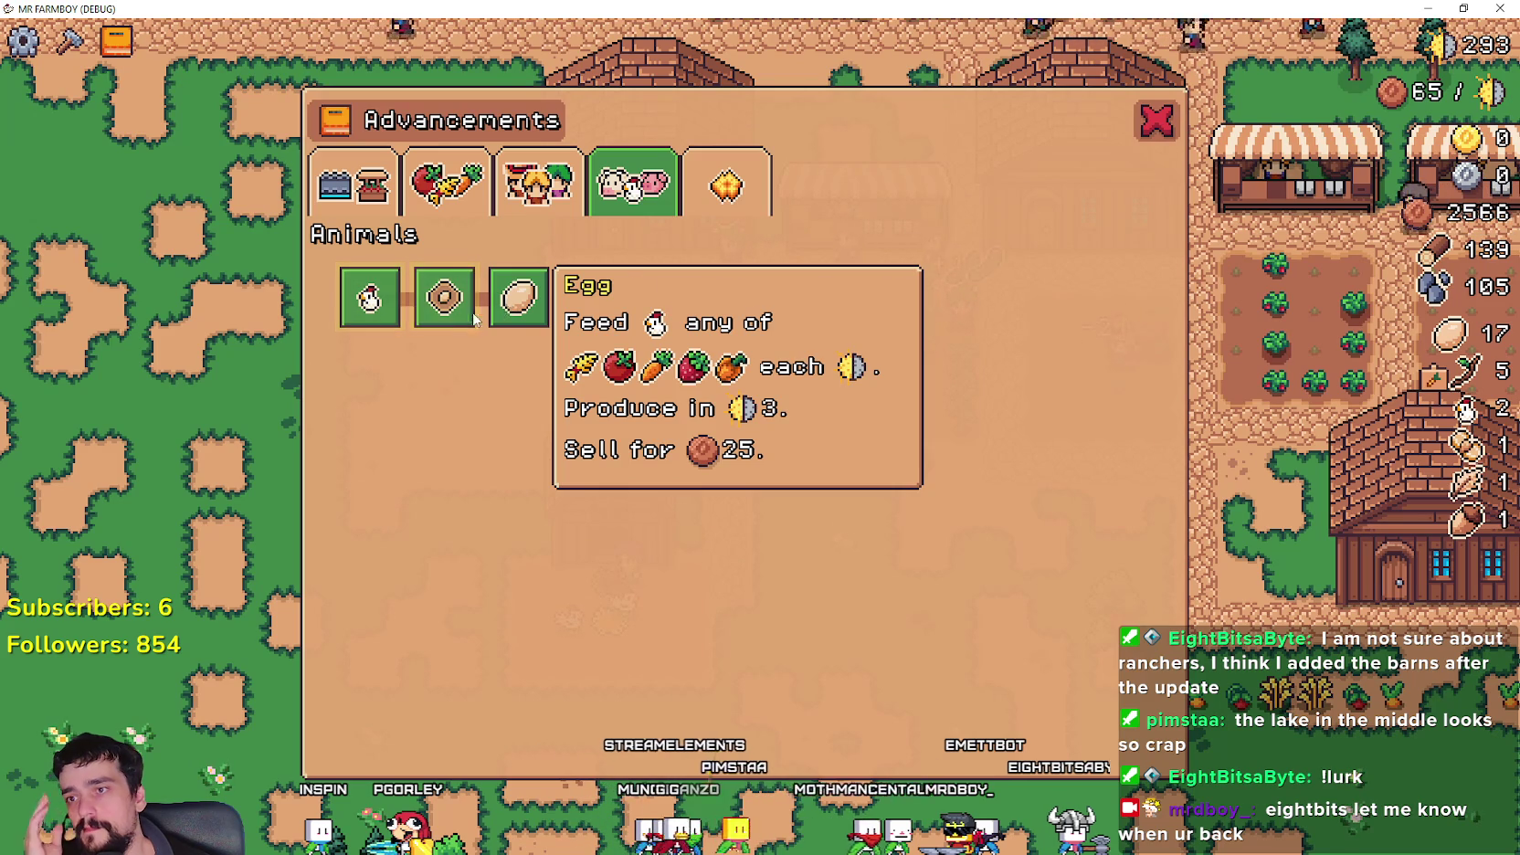
{"action": "key", "text": "Escape"}
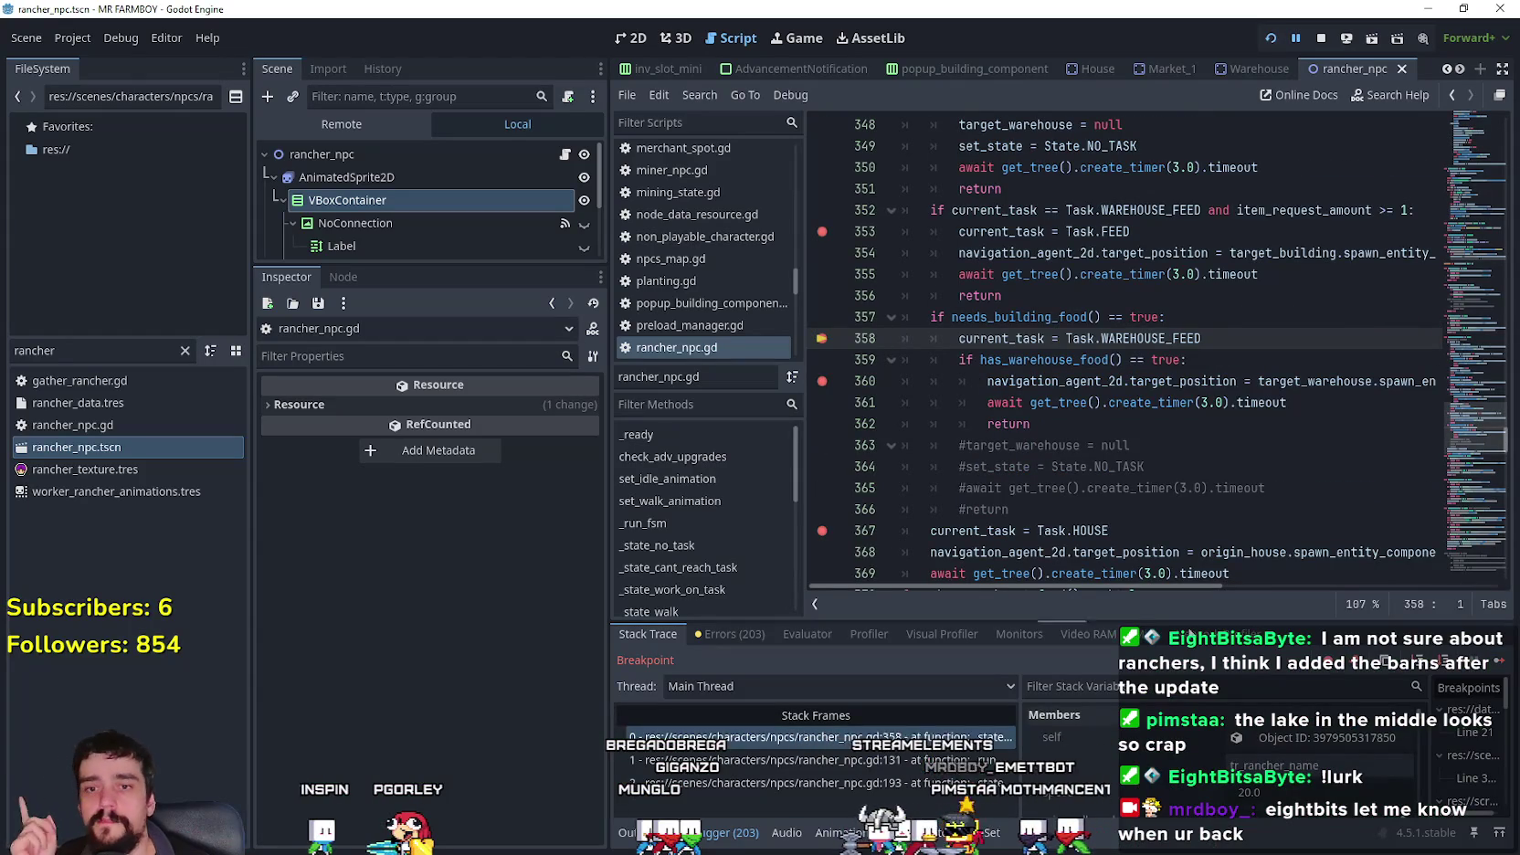
- Continue past the line 358, 360 and 343 breakpoints until execution halts at line 301
{"action": "left_click", "coordinate": [1495, 667]}
{"action": "left_click", "coordinate": [1486, 668]}
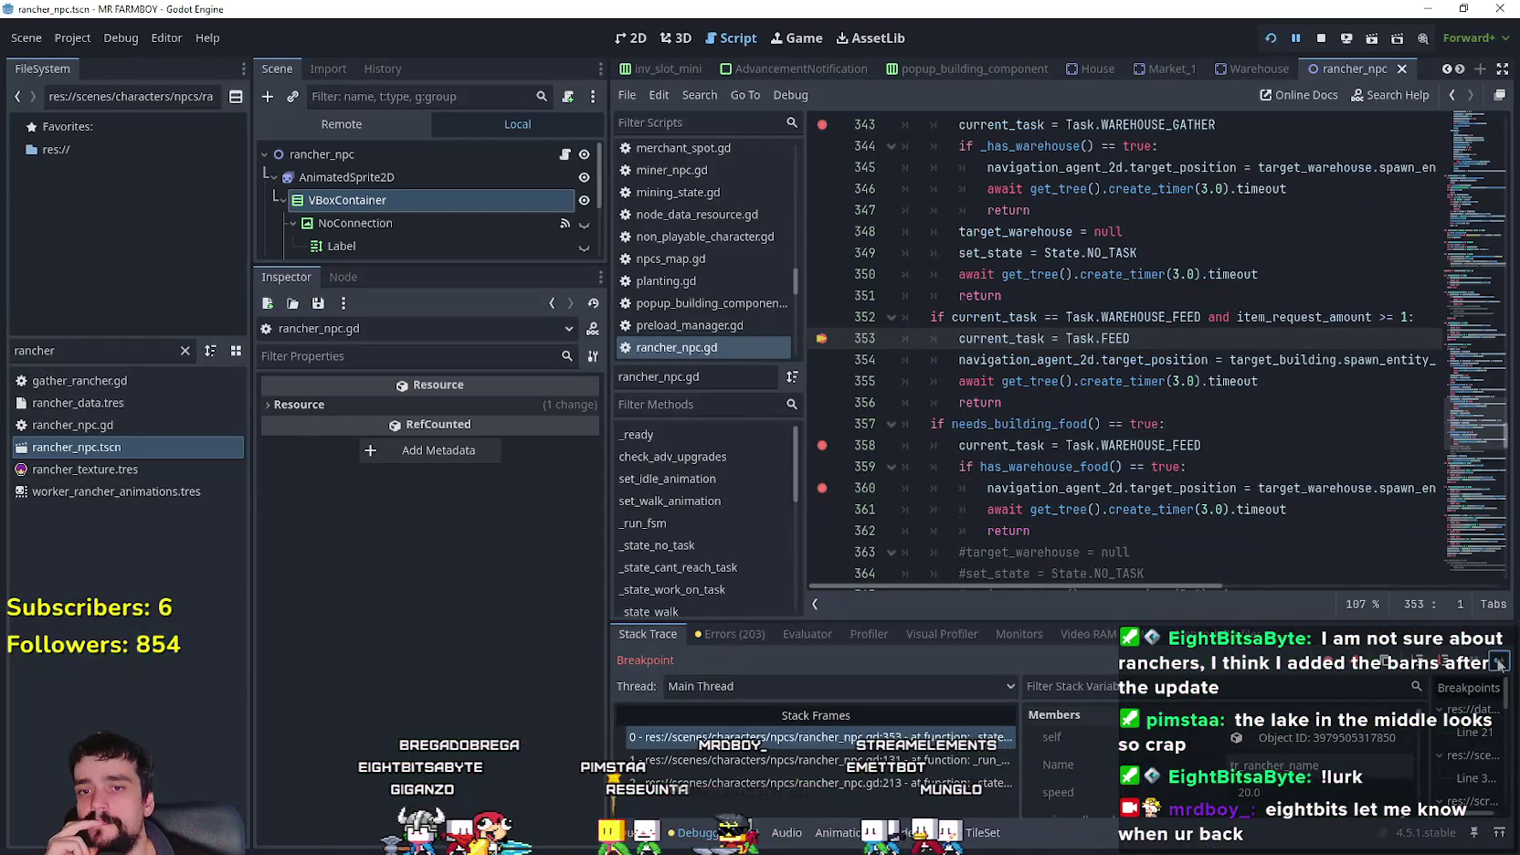
{"action": "left_click", "coordinate": [1499, 664]}
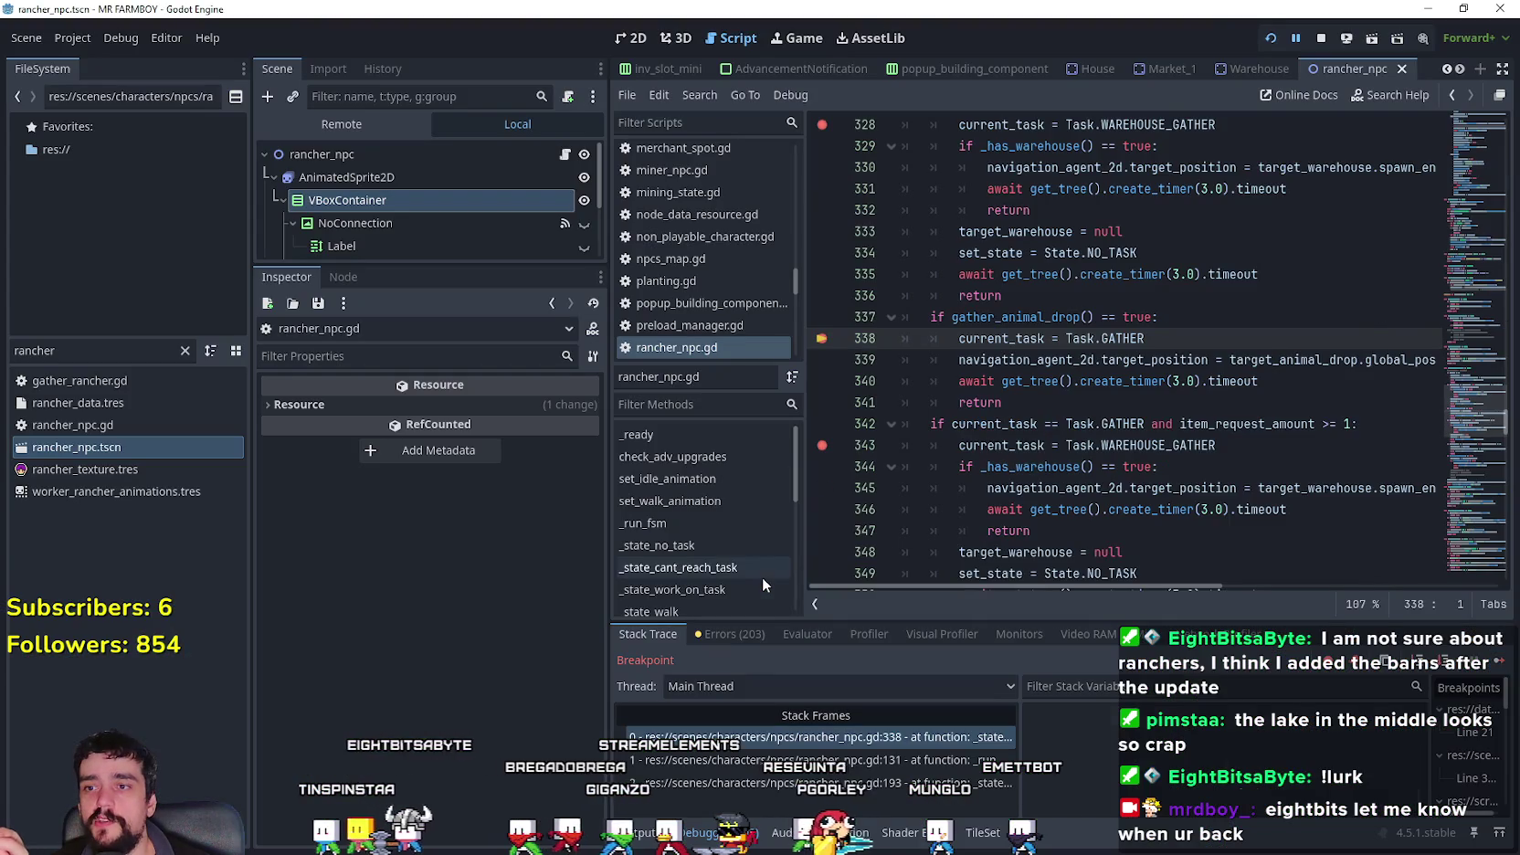
{"action": "left_click", "coordinate": [1495, 665]}
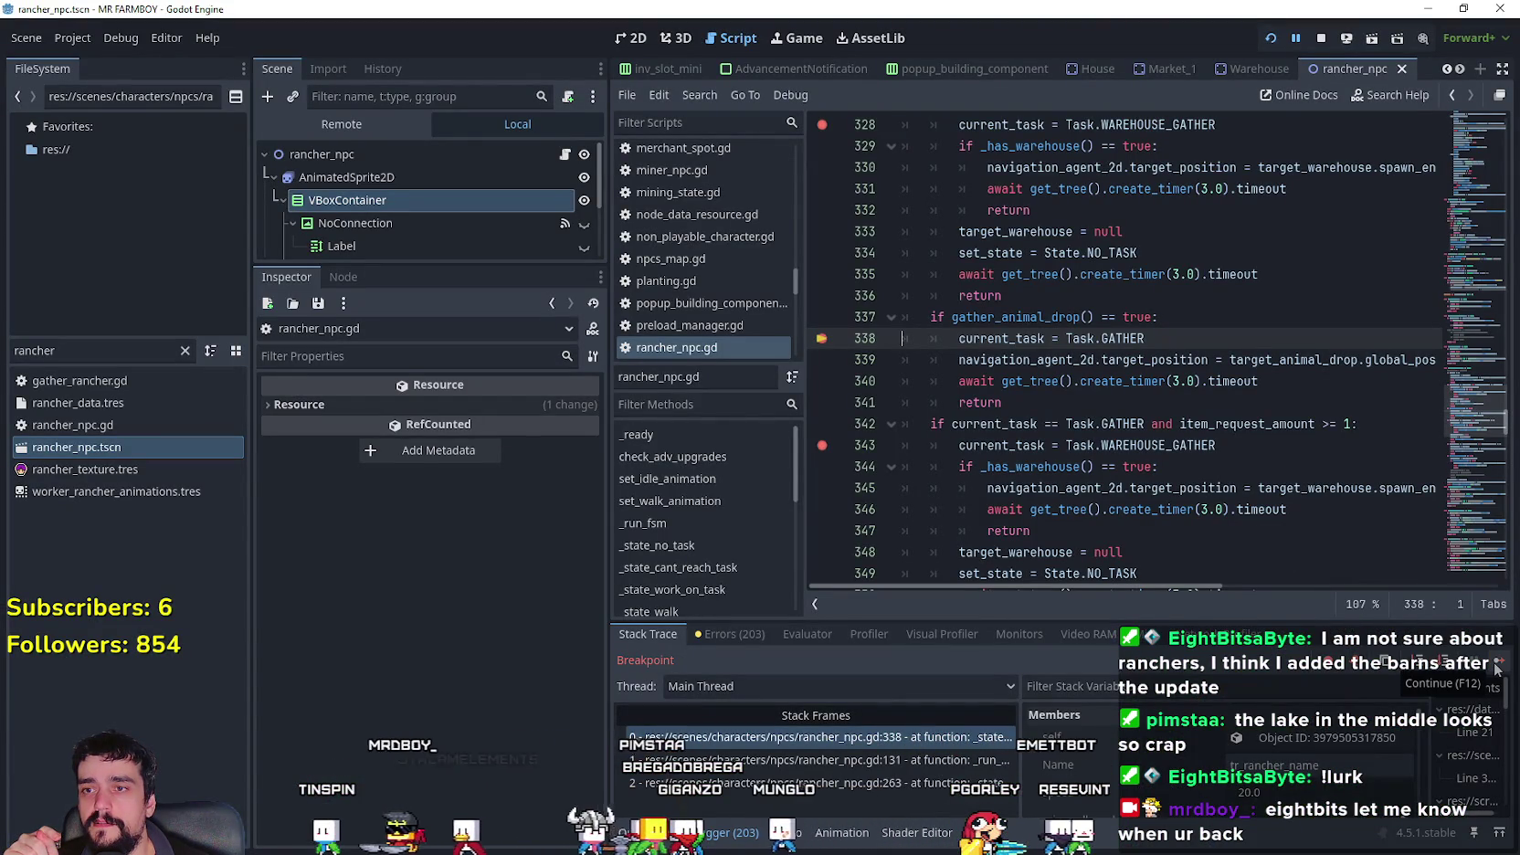
{"action": "left_click", "coordinate": [1495, 669]}
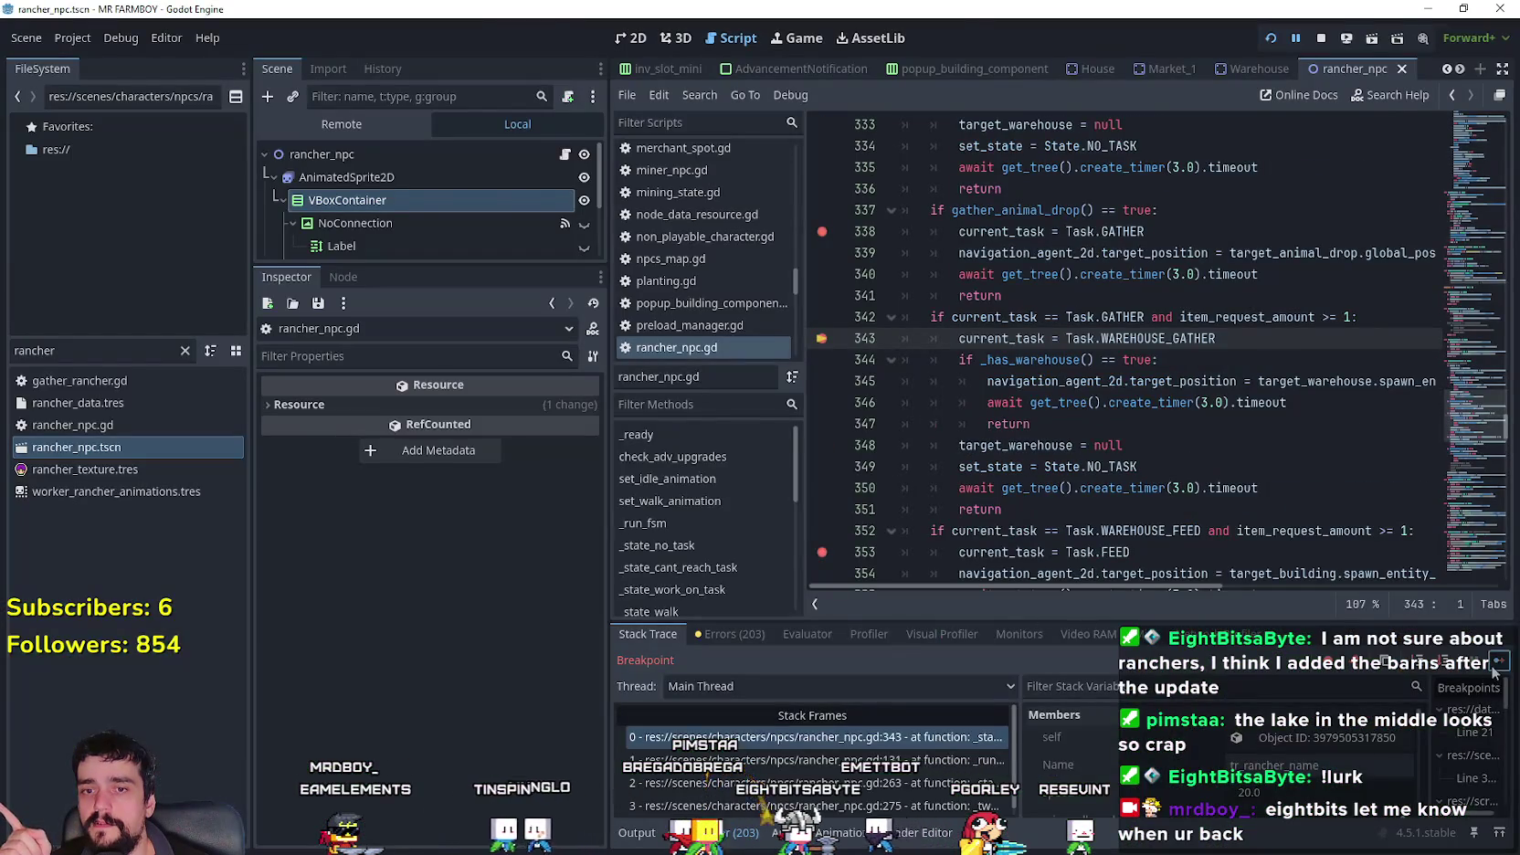
{"action": "left_click", "coordinate": [1495, 667]}
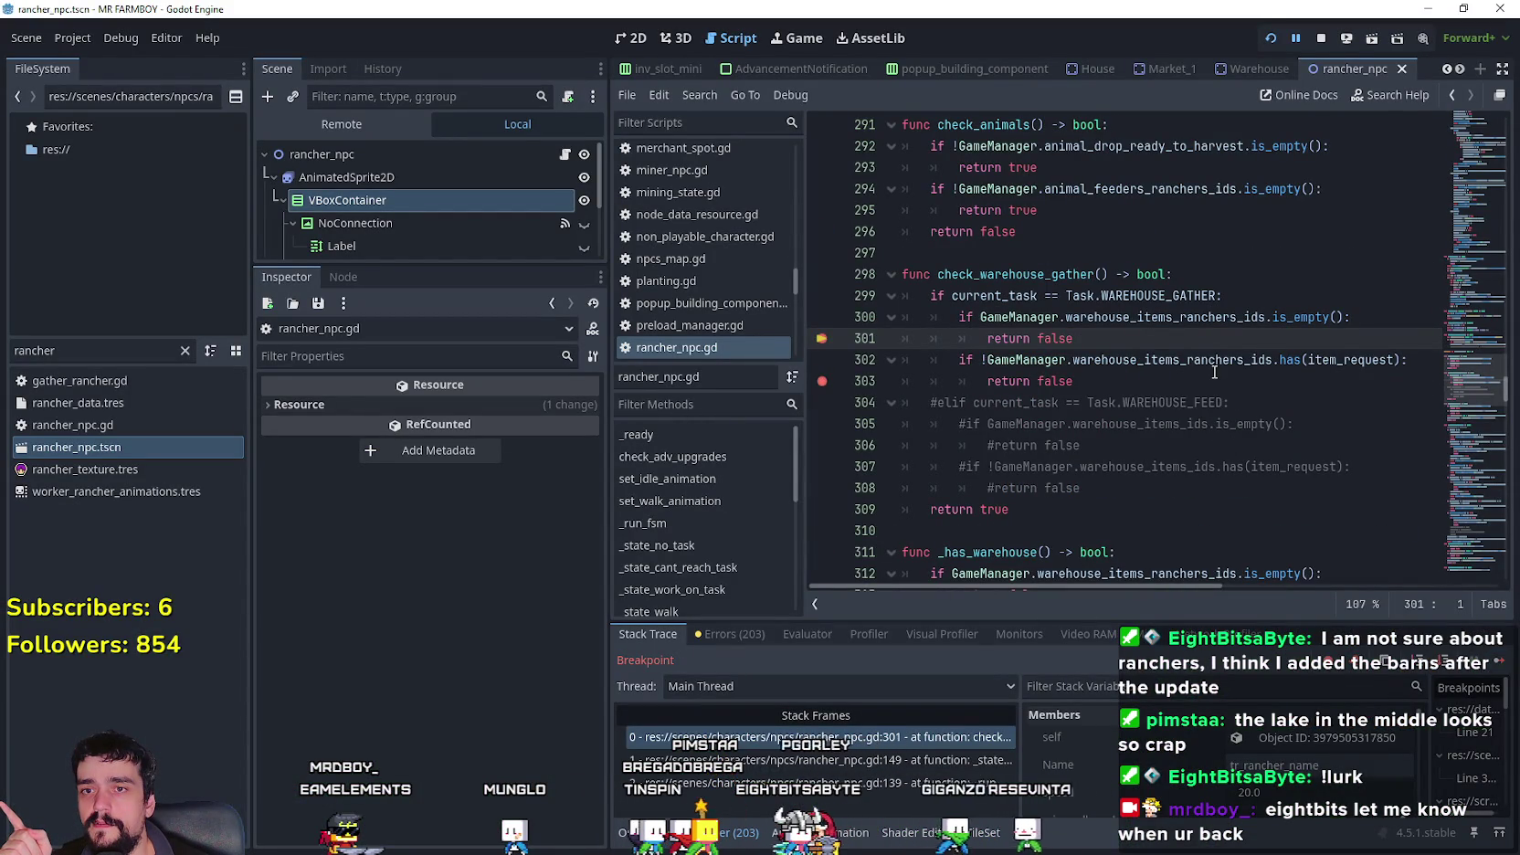
- Inspect the warehouse checks on lines 300–303 of check_warehouse_gather
{"action": "left_click_drag", "start_coordinate": [1194, 380], "coordinate": [797, 309]}
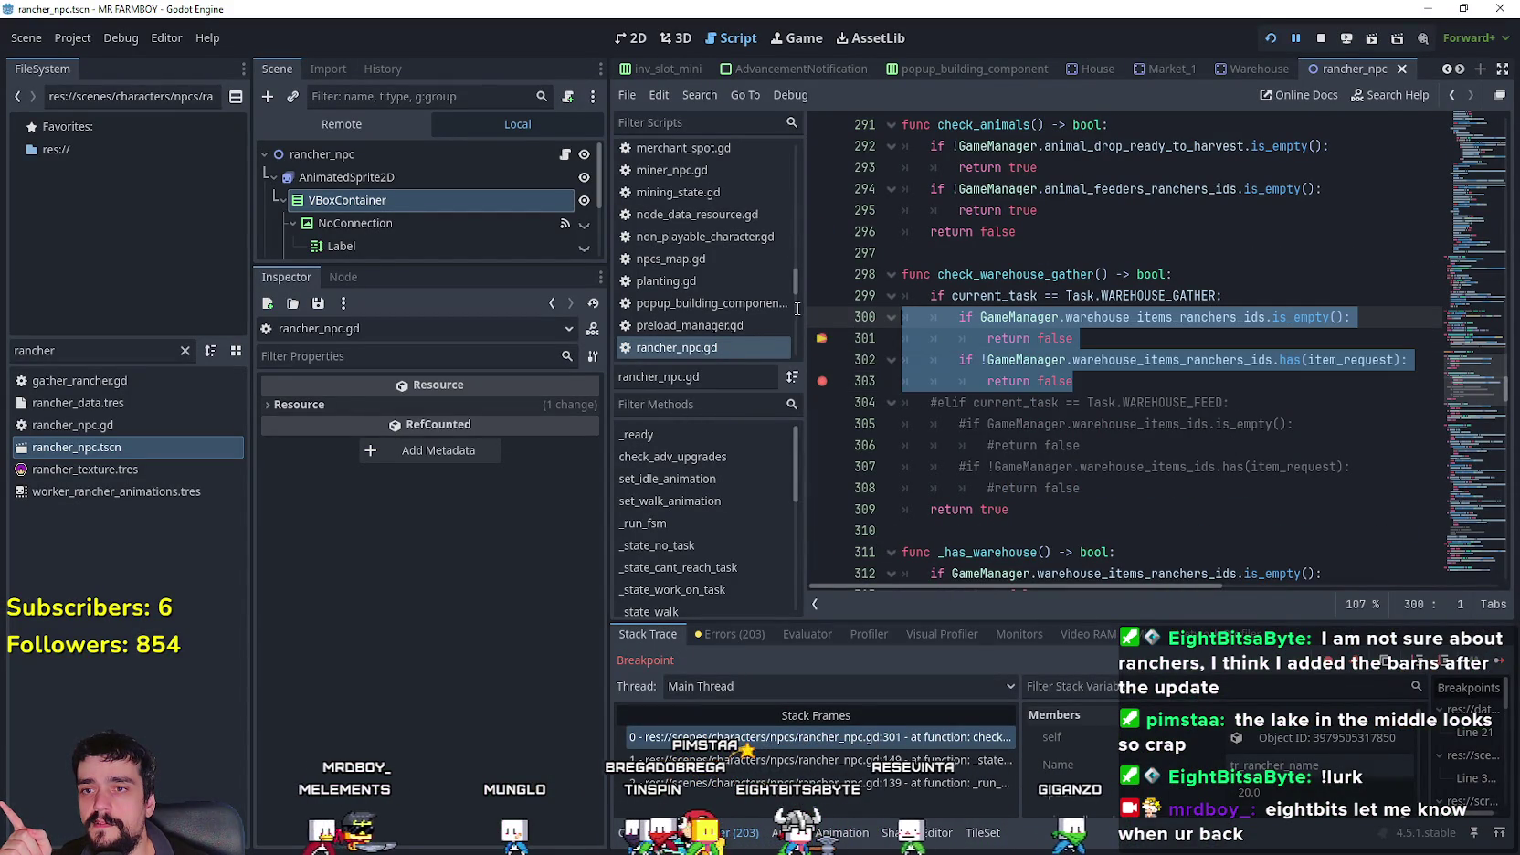
{"action": "left_click", "coordinate": [1200, 493]}
{"action": "left_click", "coordinate": [1139, 381]}
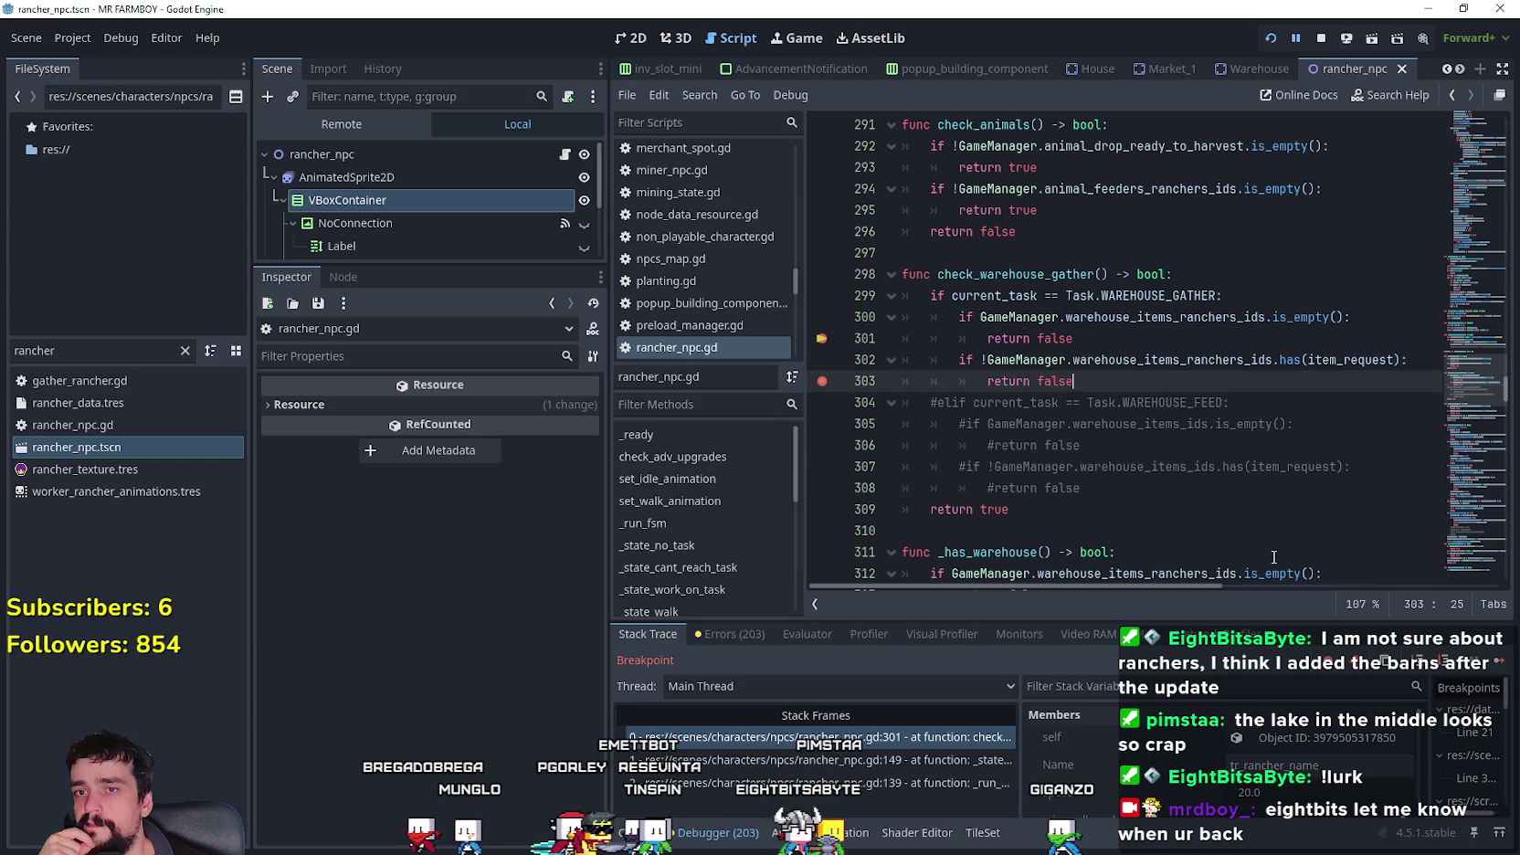
{"action": "left_click", "coordinate": [1129, 333]}
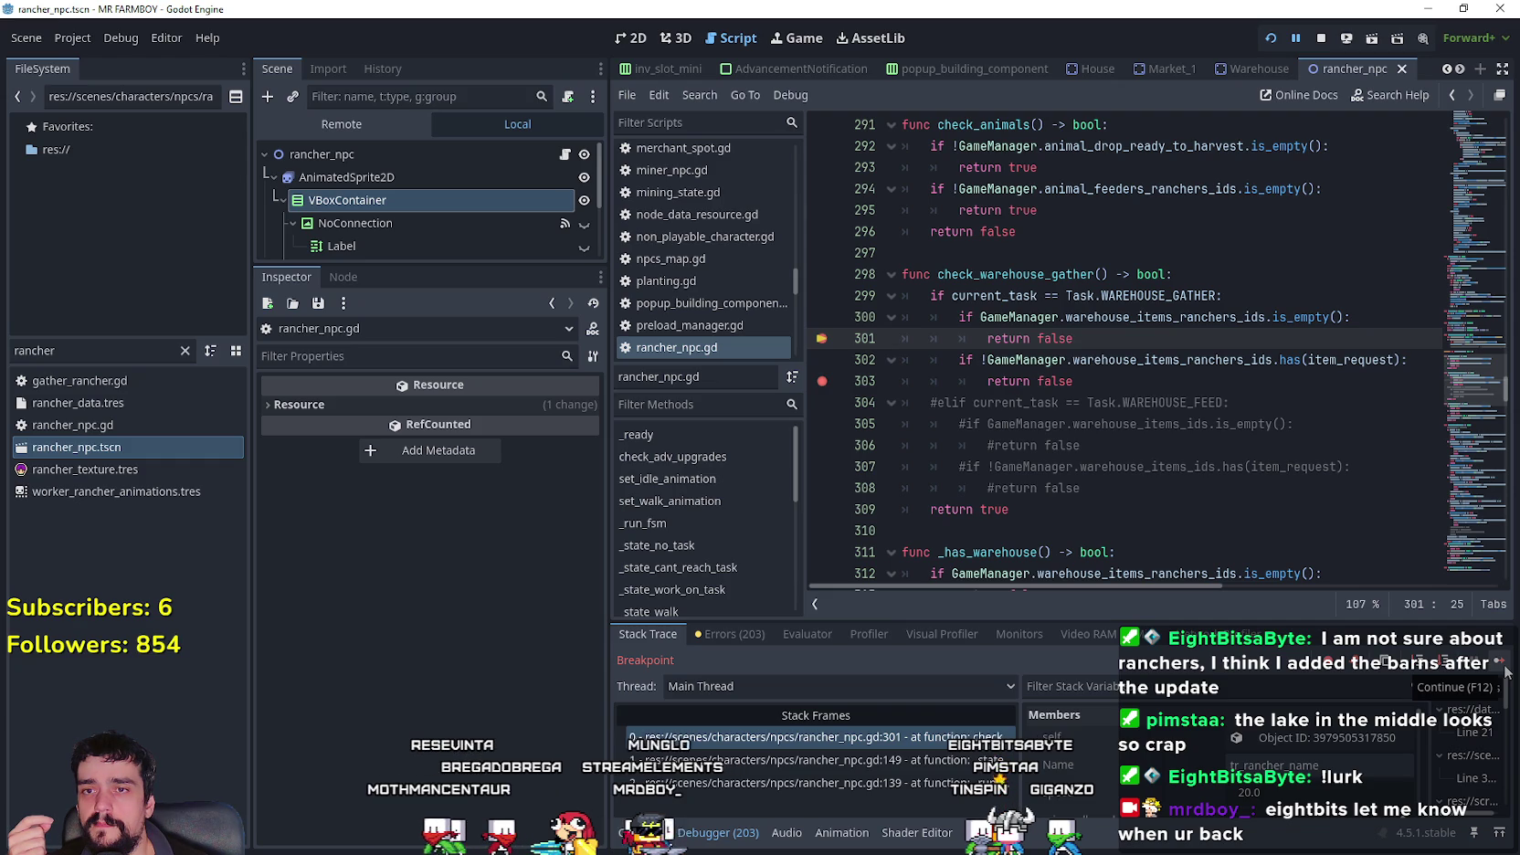
- Continue through the _state_no_task breakpoints to the Task.HOUSE assignment at line 367
{"action": "left_click", "coordinate": [1504, 669]}
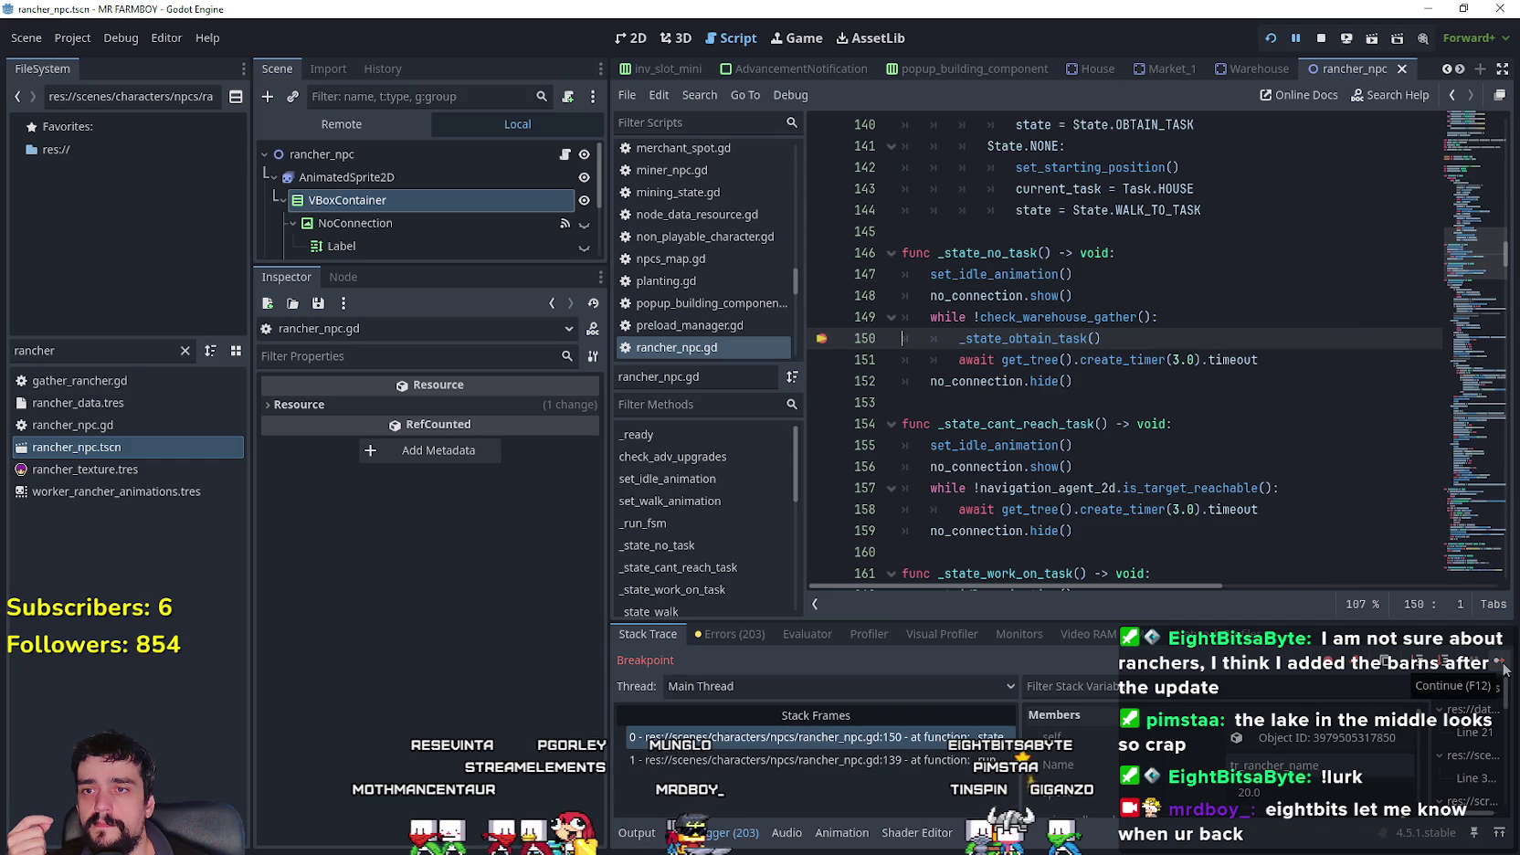
{"action": "left_click", "coordinate": [1504, 670]}
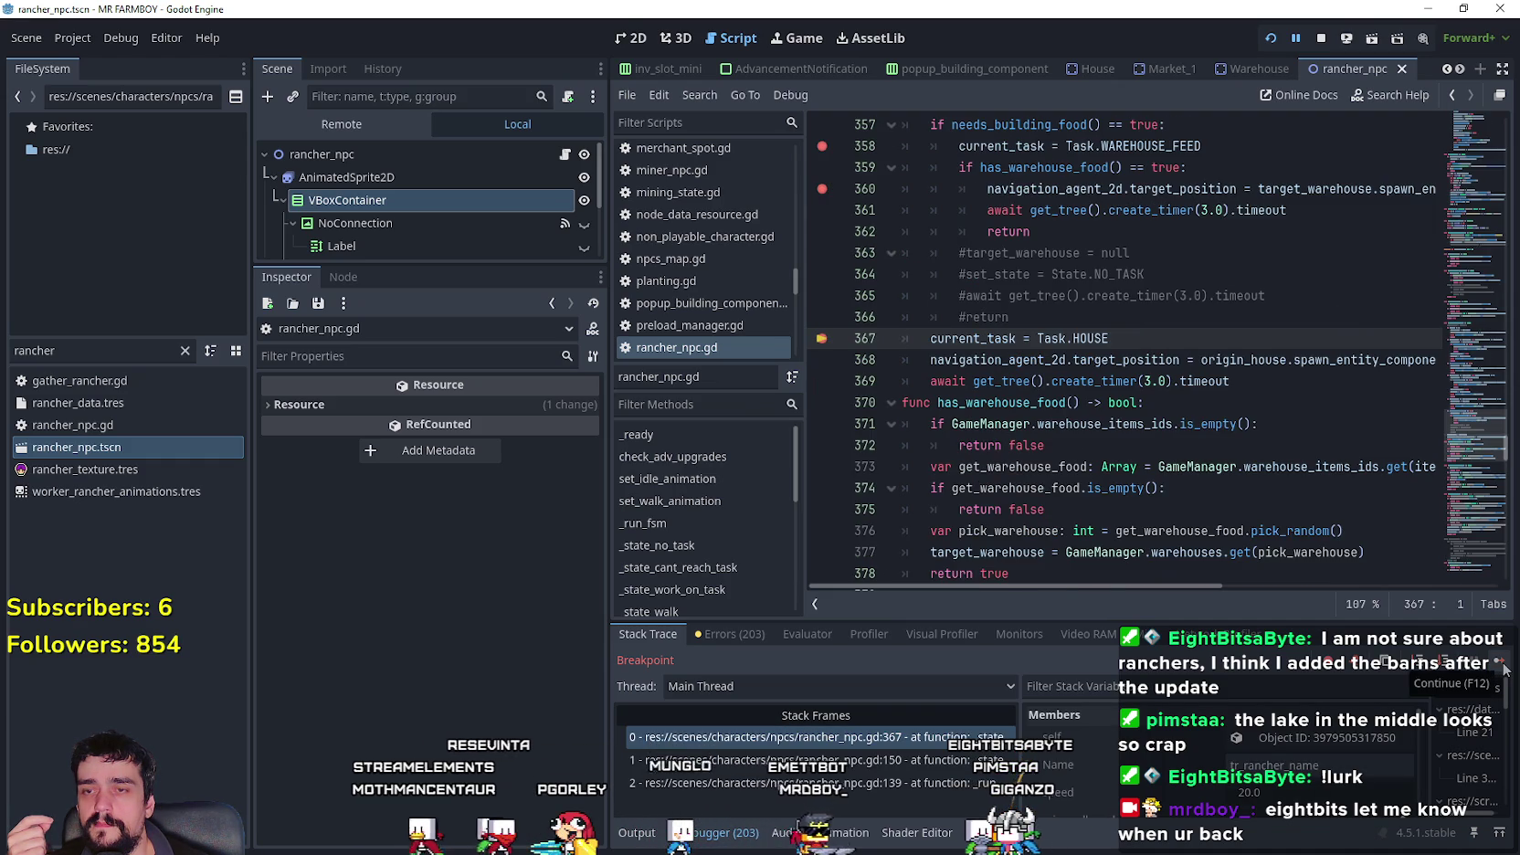
{"action": "left_click", "coordinate": [1504, 669]}
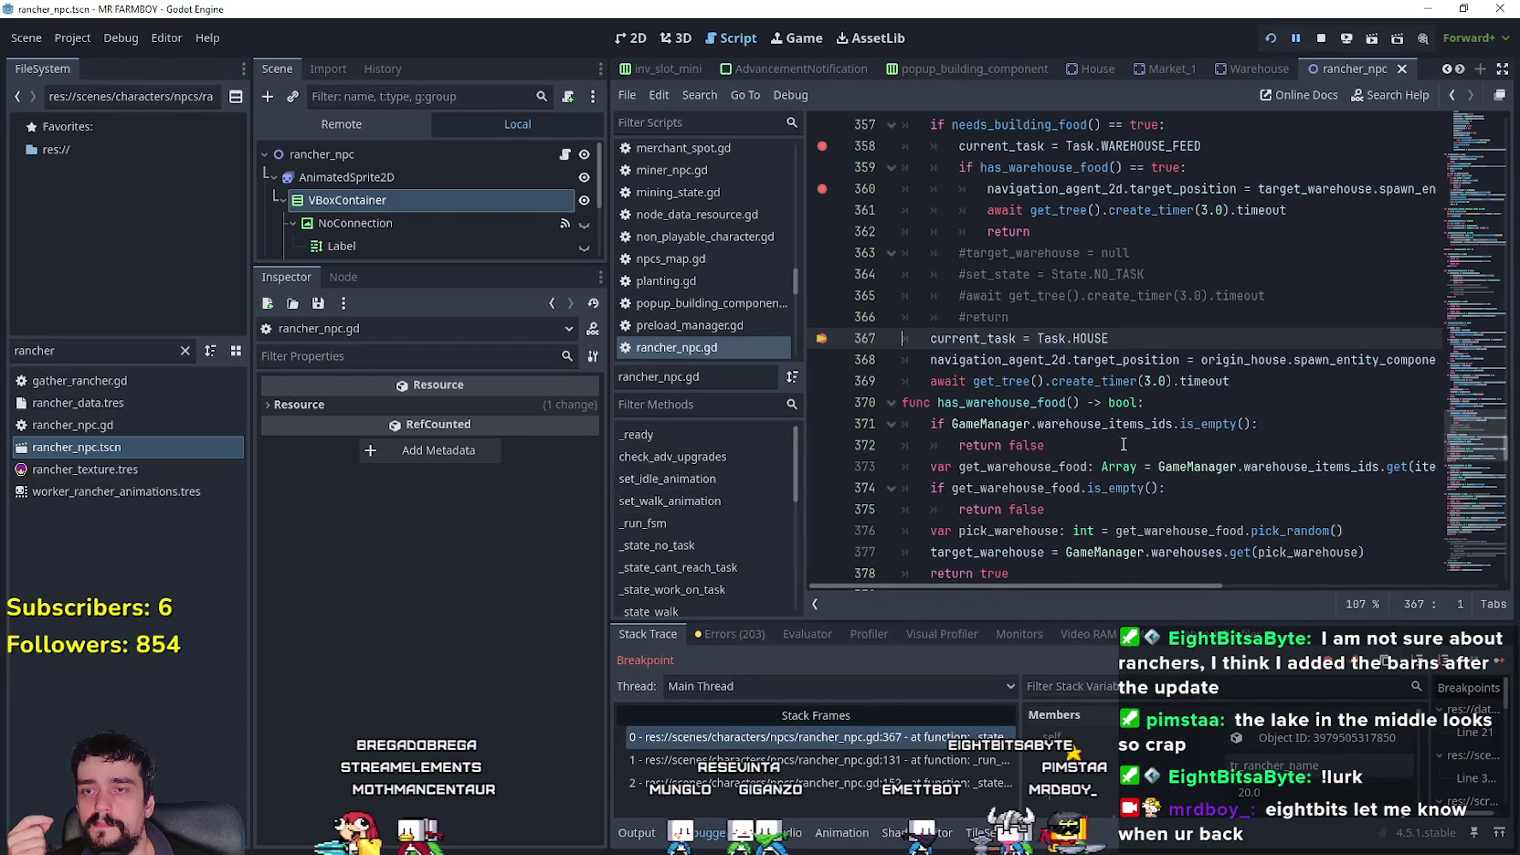
- Review the GATHER and warehouse-gather task conditions around lines 337–343
{"action": "scroll", "coordinate": [1214, 445], "scroll_direction": "up", "scroll_amount": 2}
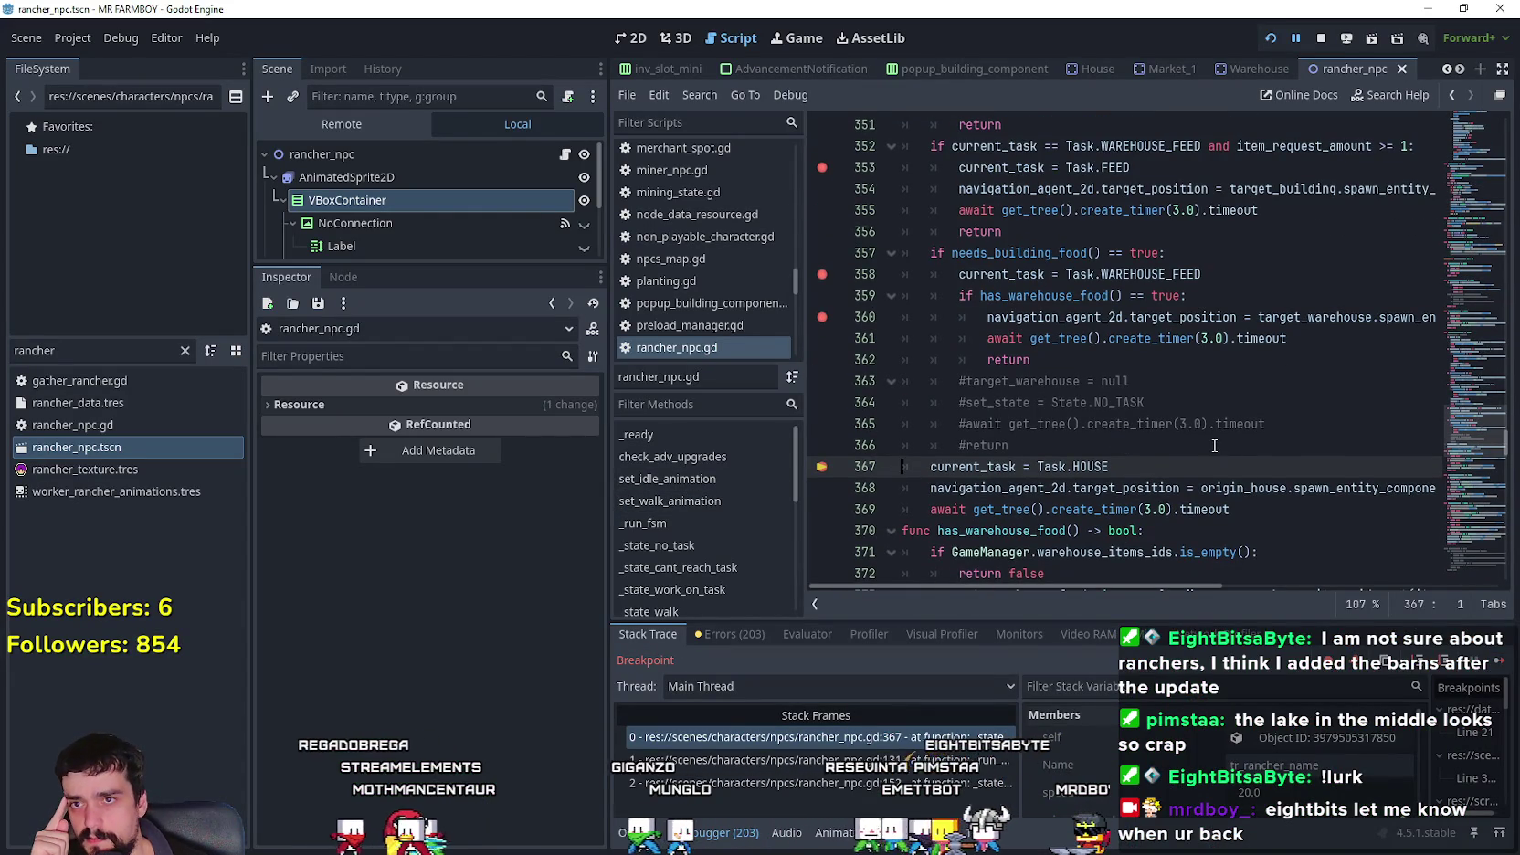
{"action": "scroll", "coordinate": [1213, 445], "scroll_direction": "up", "scroll_amount": 4}
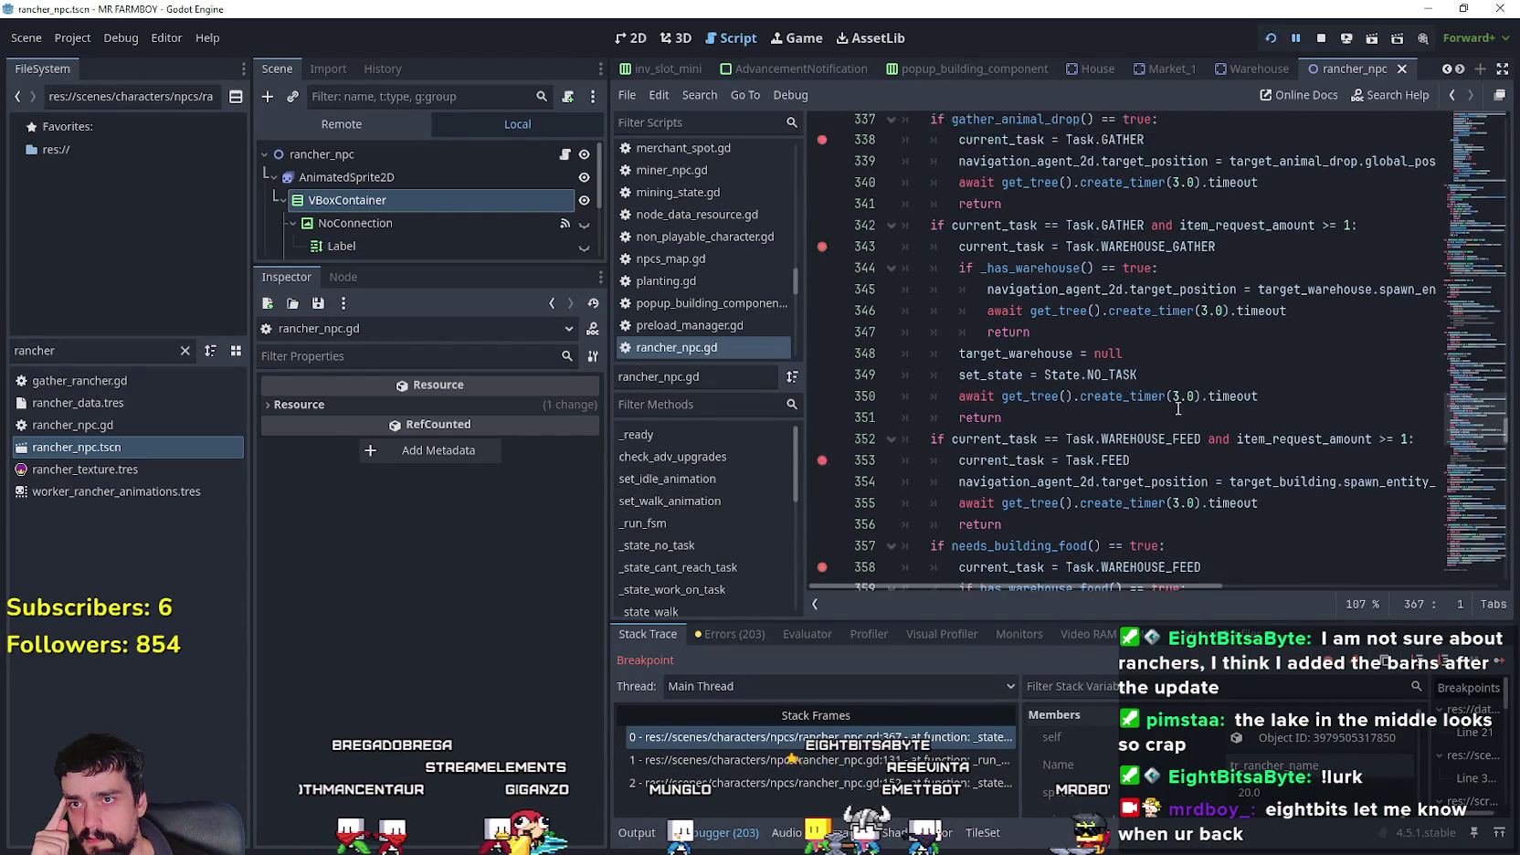
{"action": "scroll", "coordinate": [1177, 408], "scroll_direction": "up", "scroll_amount": 2}
{"action": "left_click", "coordinate": [1119, 317]}
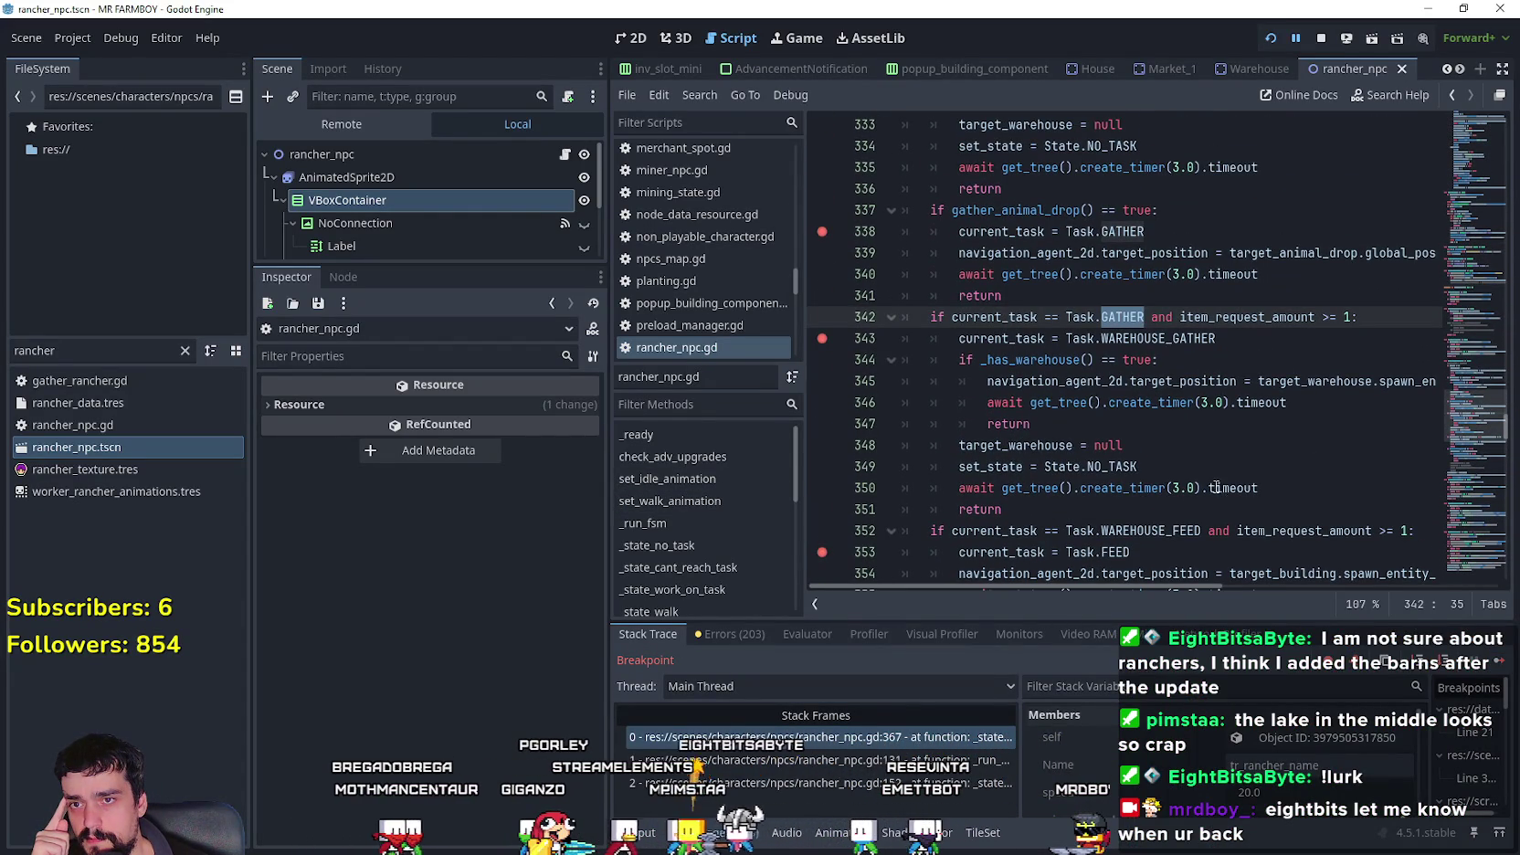
{"action": "left_click_drag", "start_coordinate": [1249, 348], "coordinate": [868, 314]}
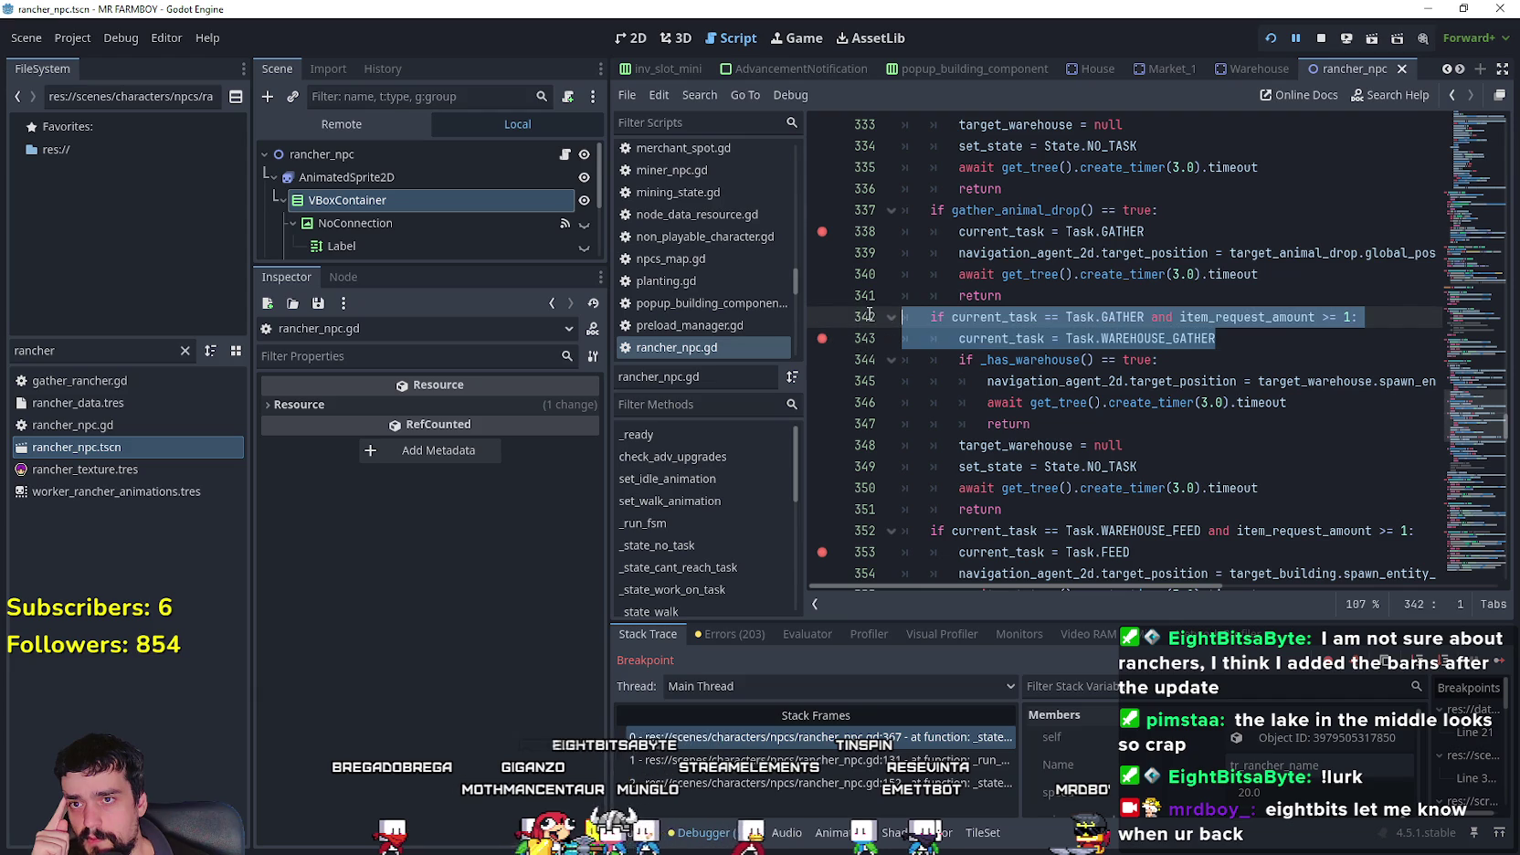
{"action": "scroll", "coordinate": [1123, 405], "scroll_direction": "up", "scroll_amount": 1}
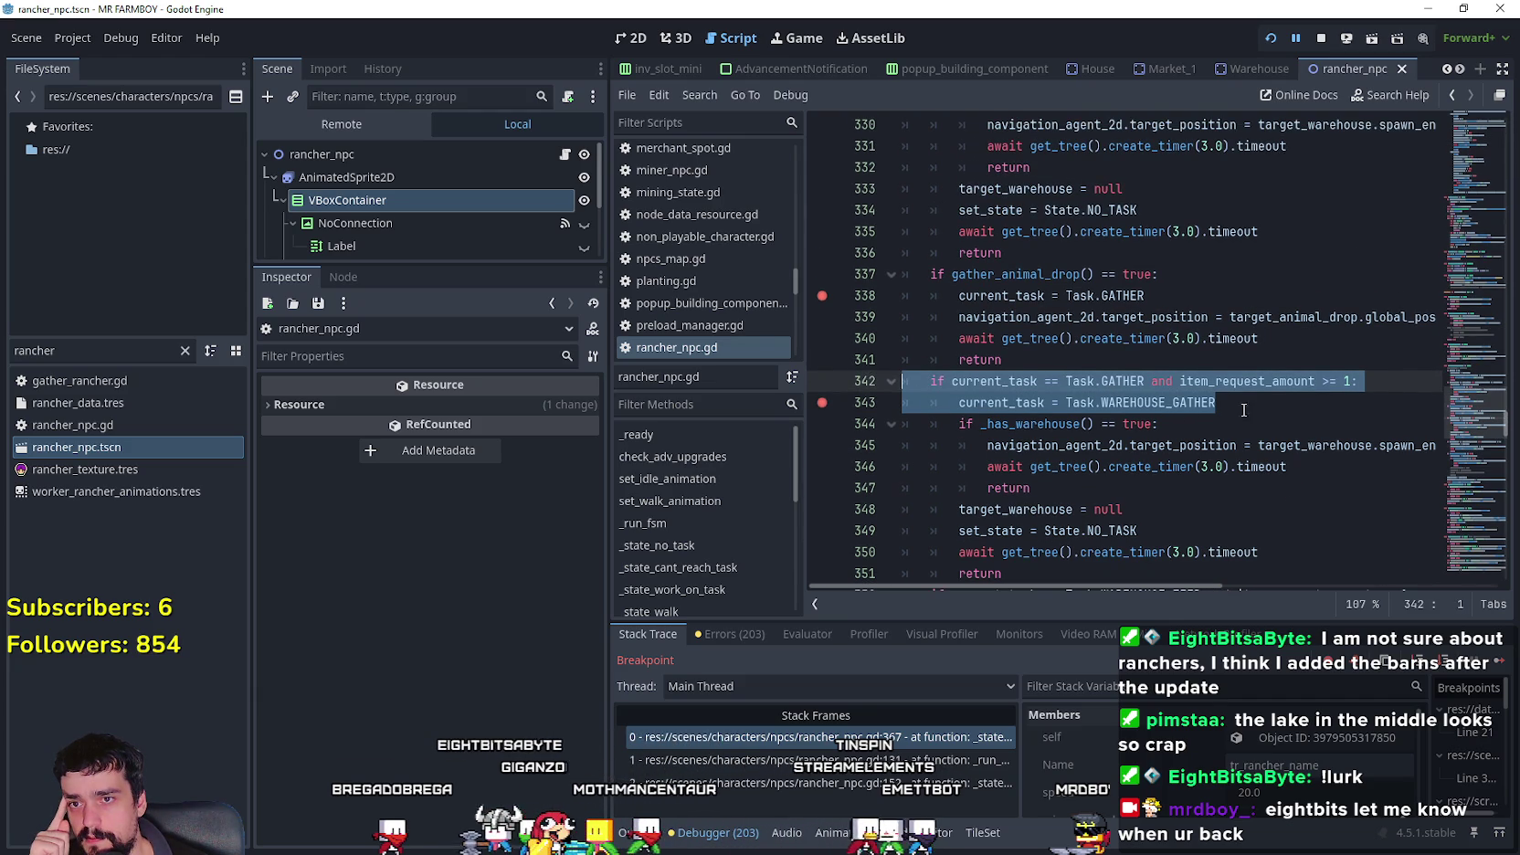
{"action": "left_click_drag", "start_coordinate": [1359, 381], "coordinate": [976, 383]}
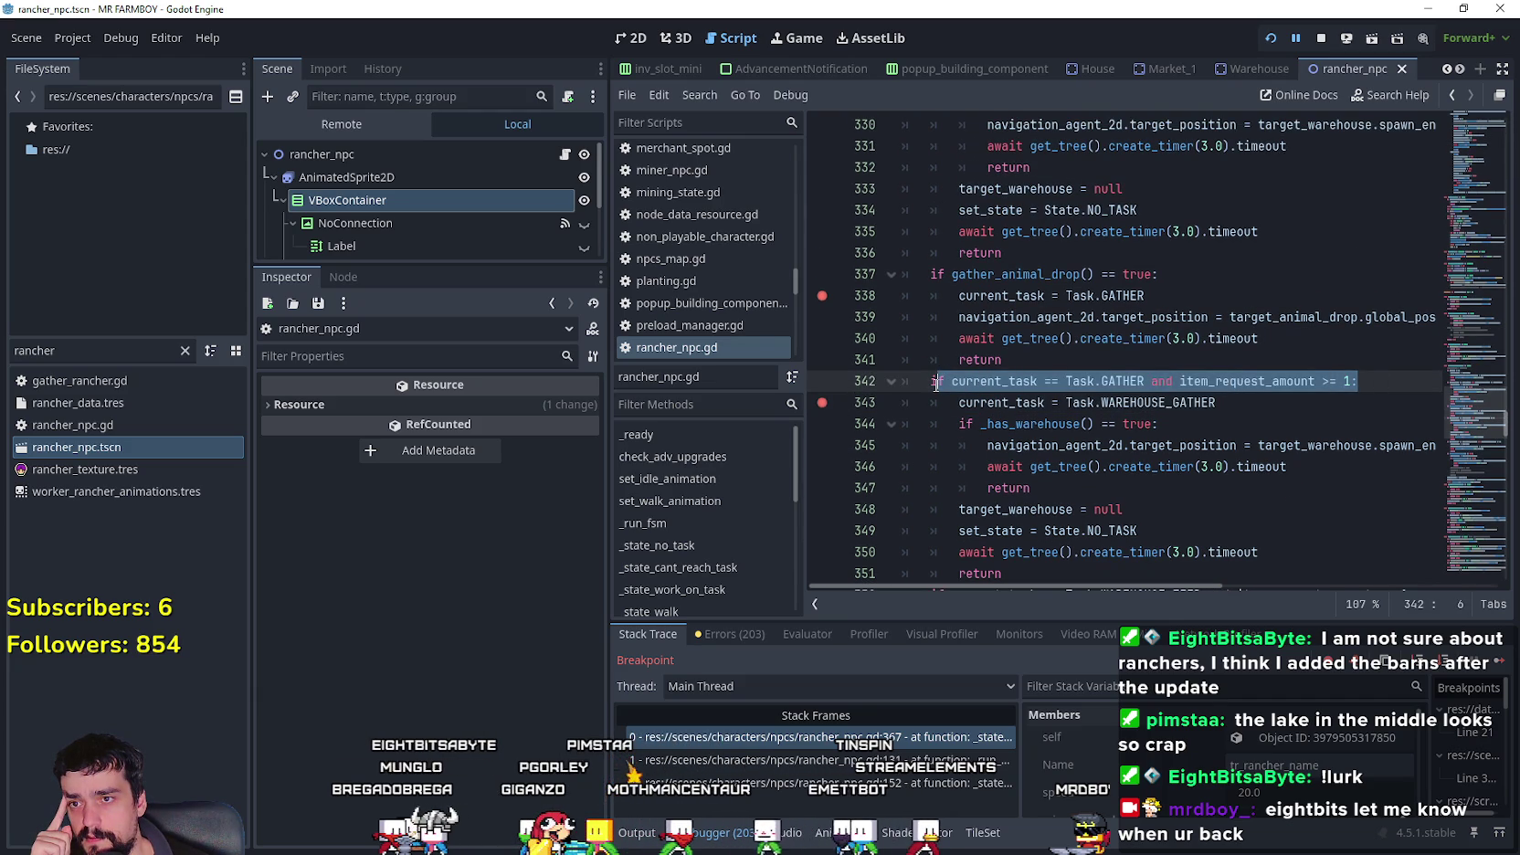
- Scroll through the debugger Members values and check the rancher in the running game
{"action": "scroll", "coordinate": [1146, 744], "scroll_direction": "down", "scroll_amount": 2}
{"action": "scroll", "coordinate": [1178, 788], "scroll_direction": "down", "scroll_amount": 3}
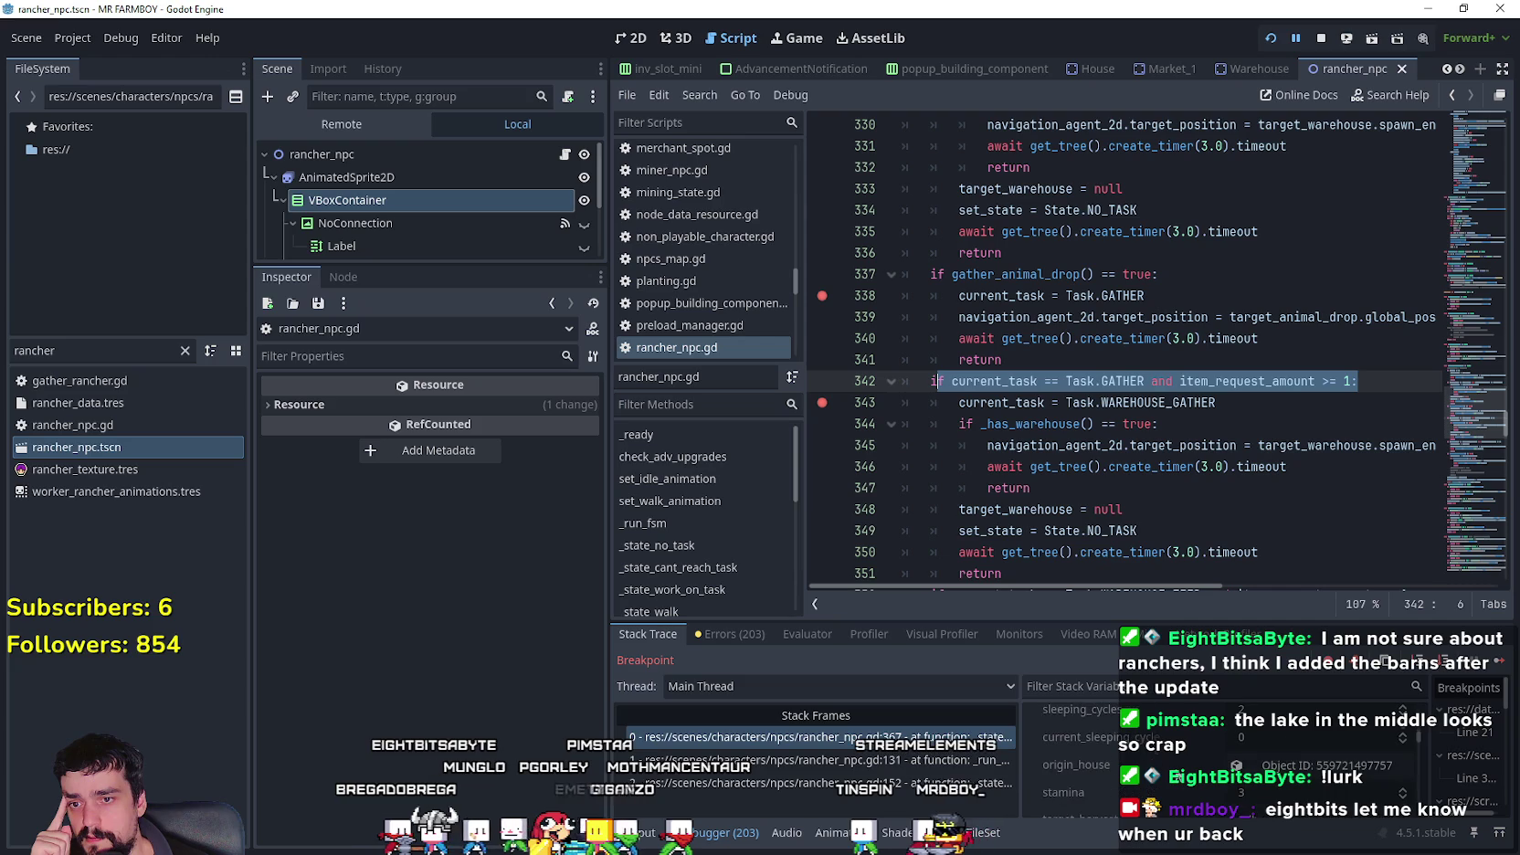
{"action": "scroll", "coordinate": [1177, 784], "scroll_direction": "down", "scroll_amount": 3}
{"action": "scroll", "coordinate": [1177, 784], "scroll_direction": "down", "scroll_amount": 3}
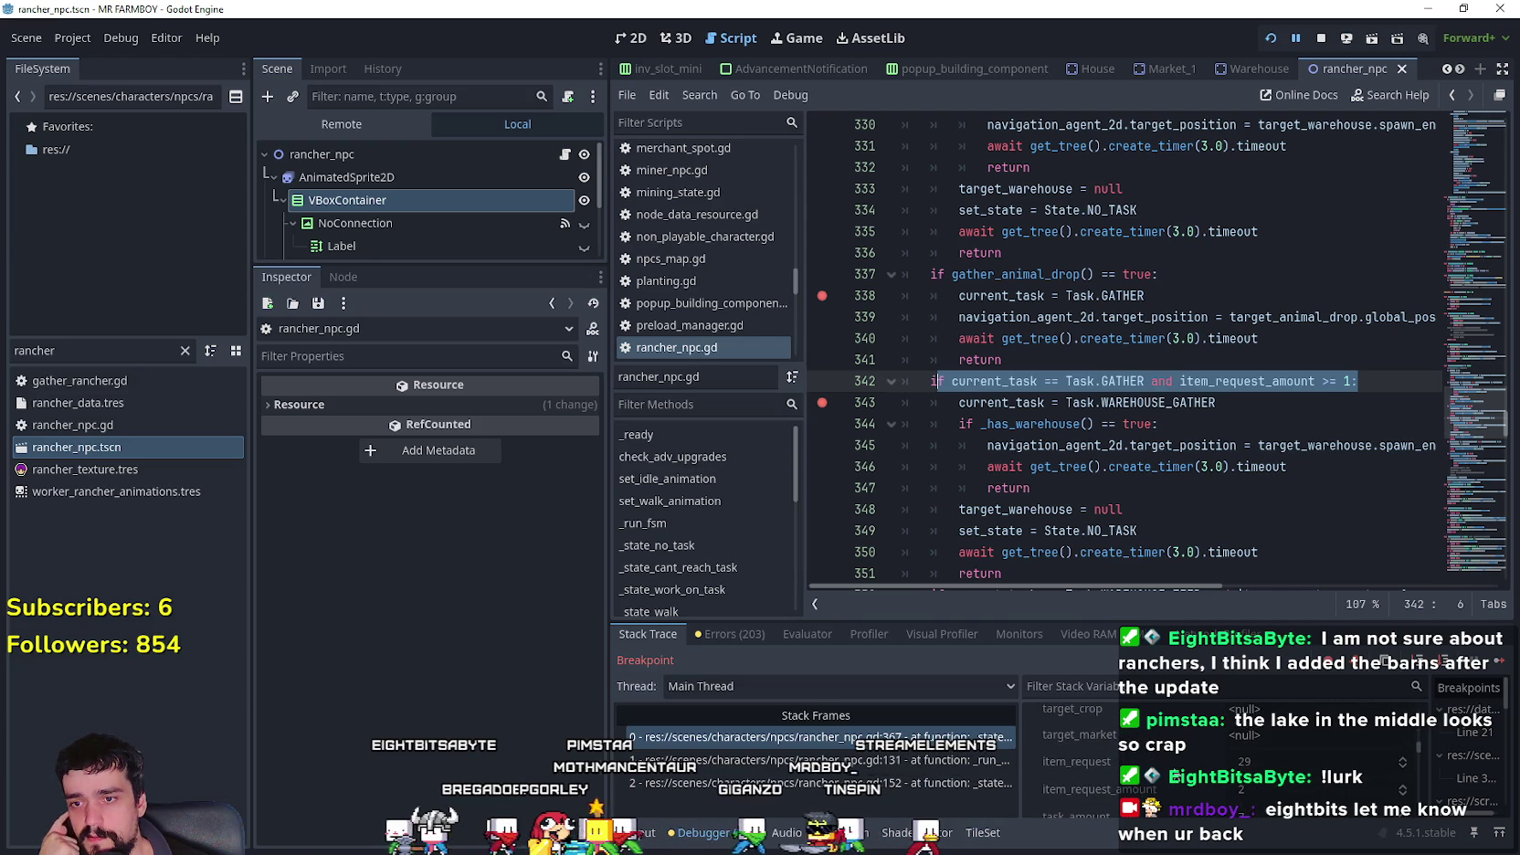
{"action": "scroll", "coordinate": [1172, 770], "scroll_direction": "down", "scroll_amount": 2}
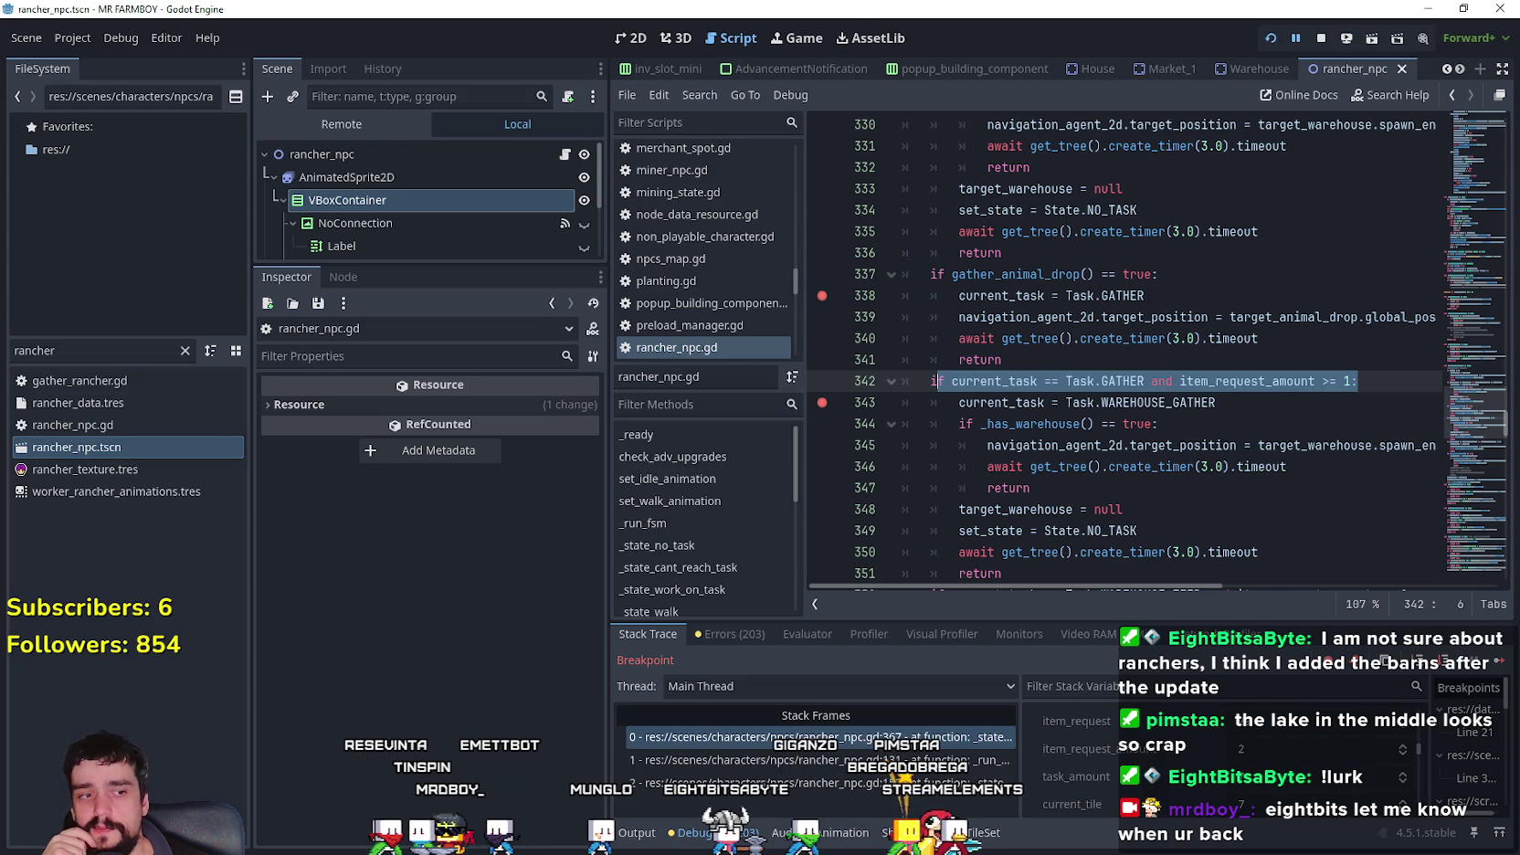
{"action": "key", "text": "F12"}
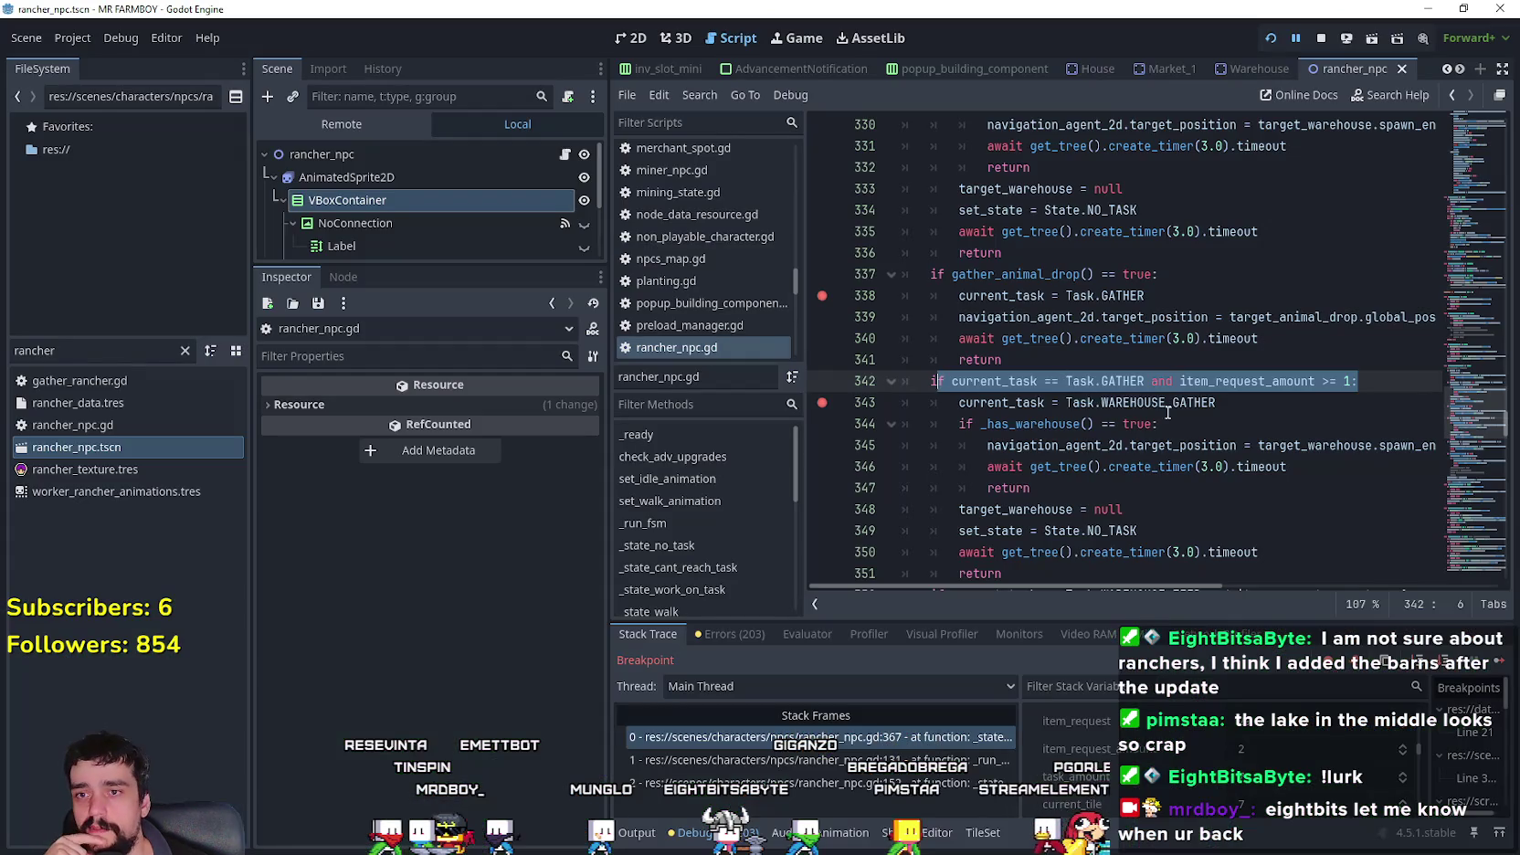
- Re-examine the task checks around line 343 in rancher_npc.gd
{"action": "left_click", "coordinate": [1273, 411]}
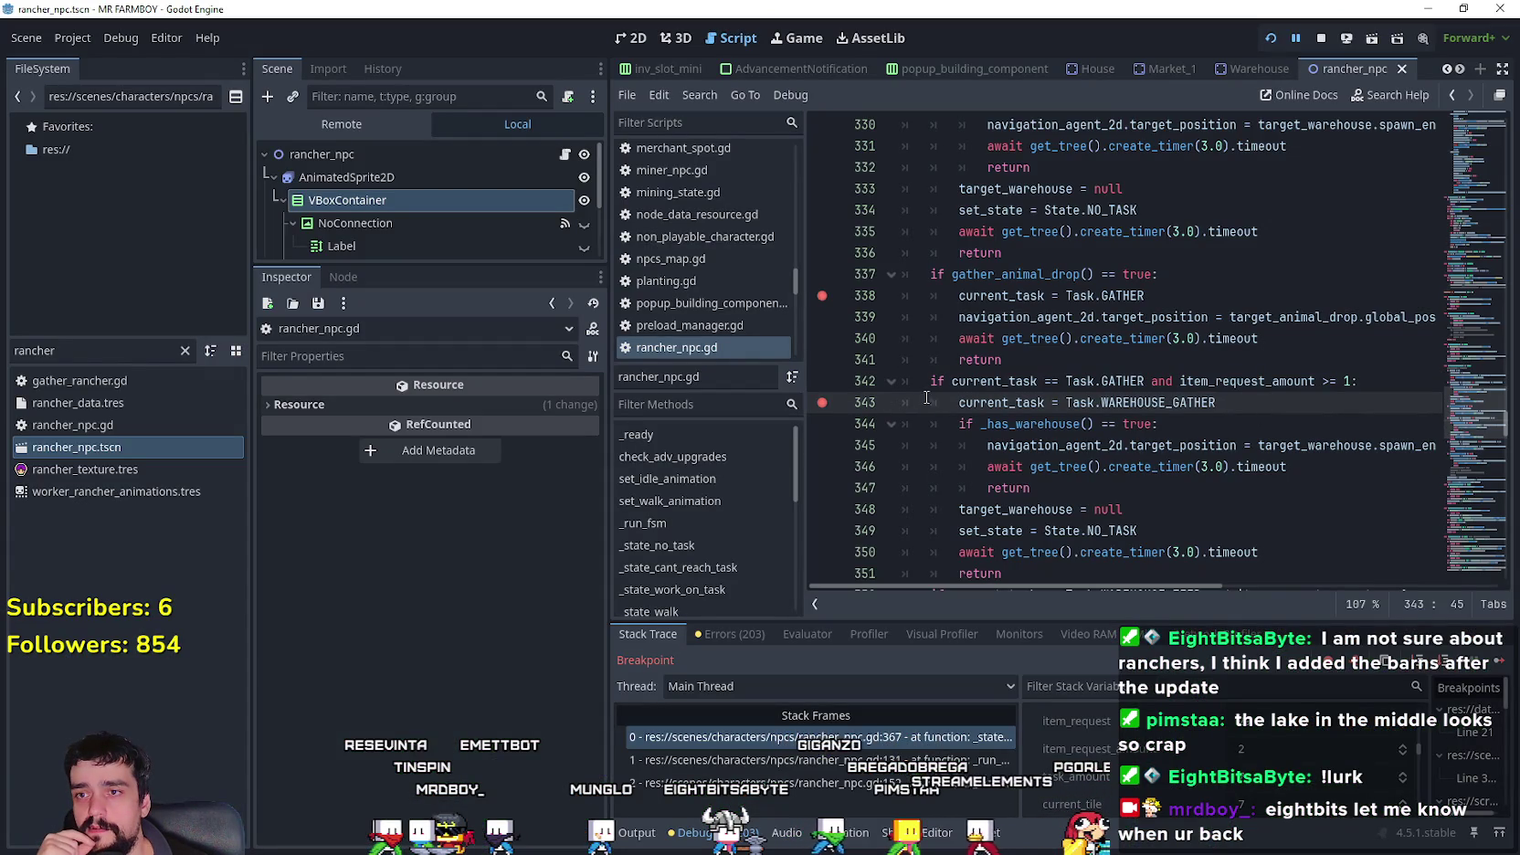
{"action": "scroll", "coordinate": [986, 421], "scroll_direction": "down", "scroll_amount": 2}
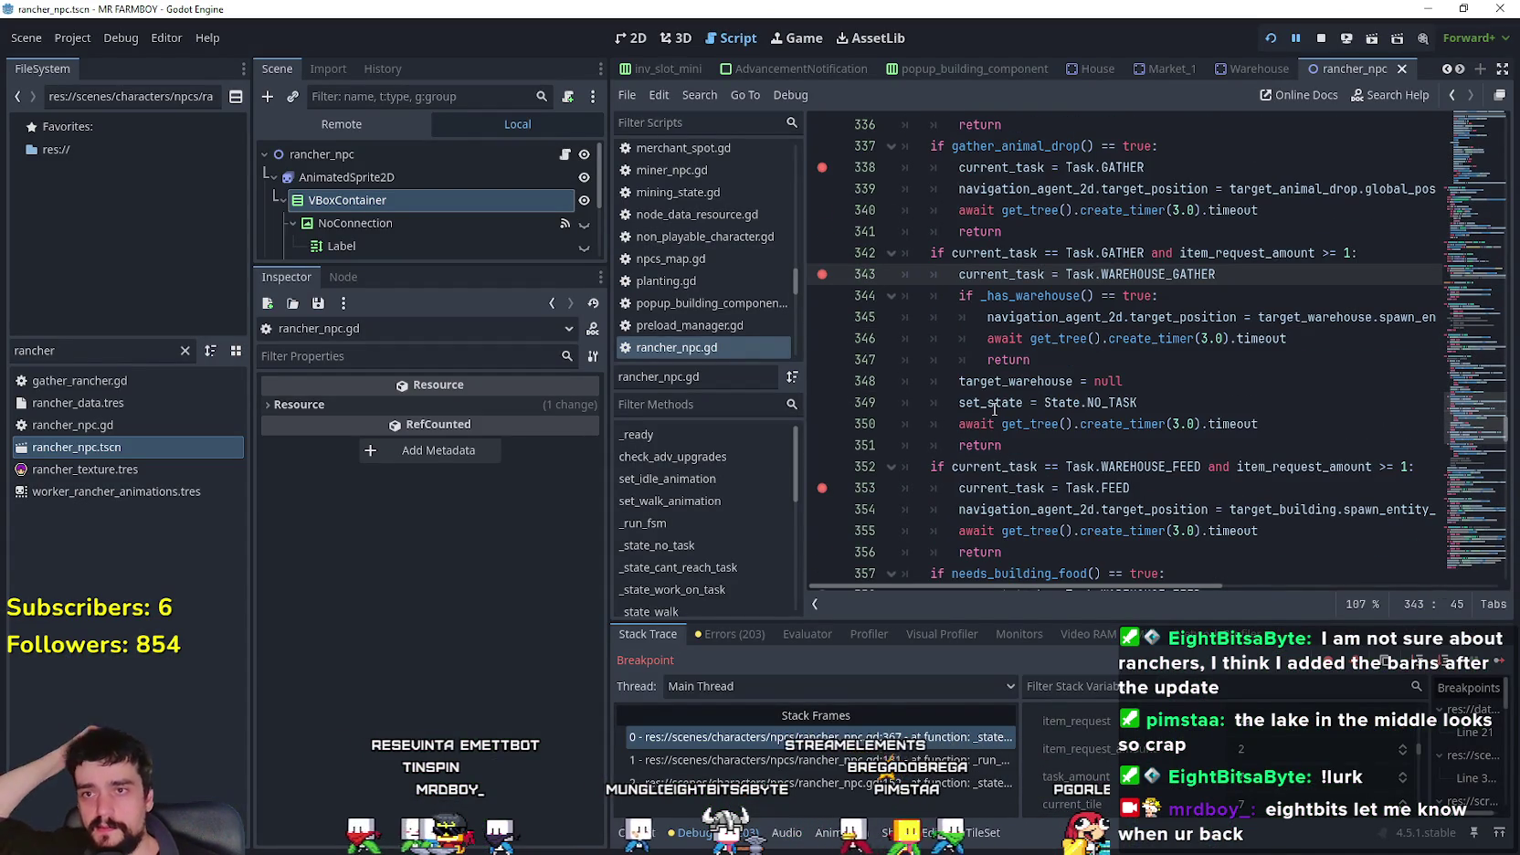
{"action": "mouse_move", "coordinate": [994, 410]}
{"action": "scroll", "coordinate": [994, 409], "scroll_direction": "up", "scroll_amount": 2}
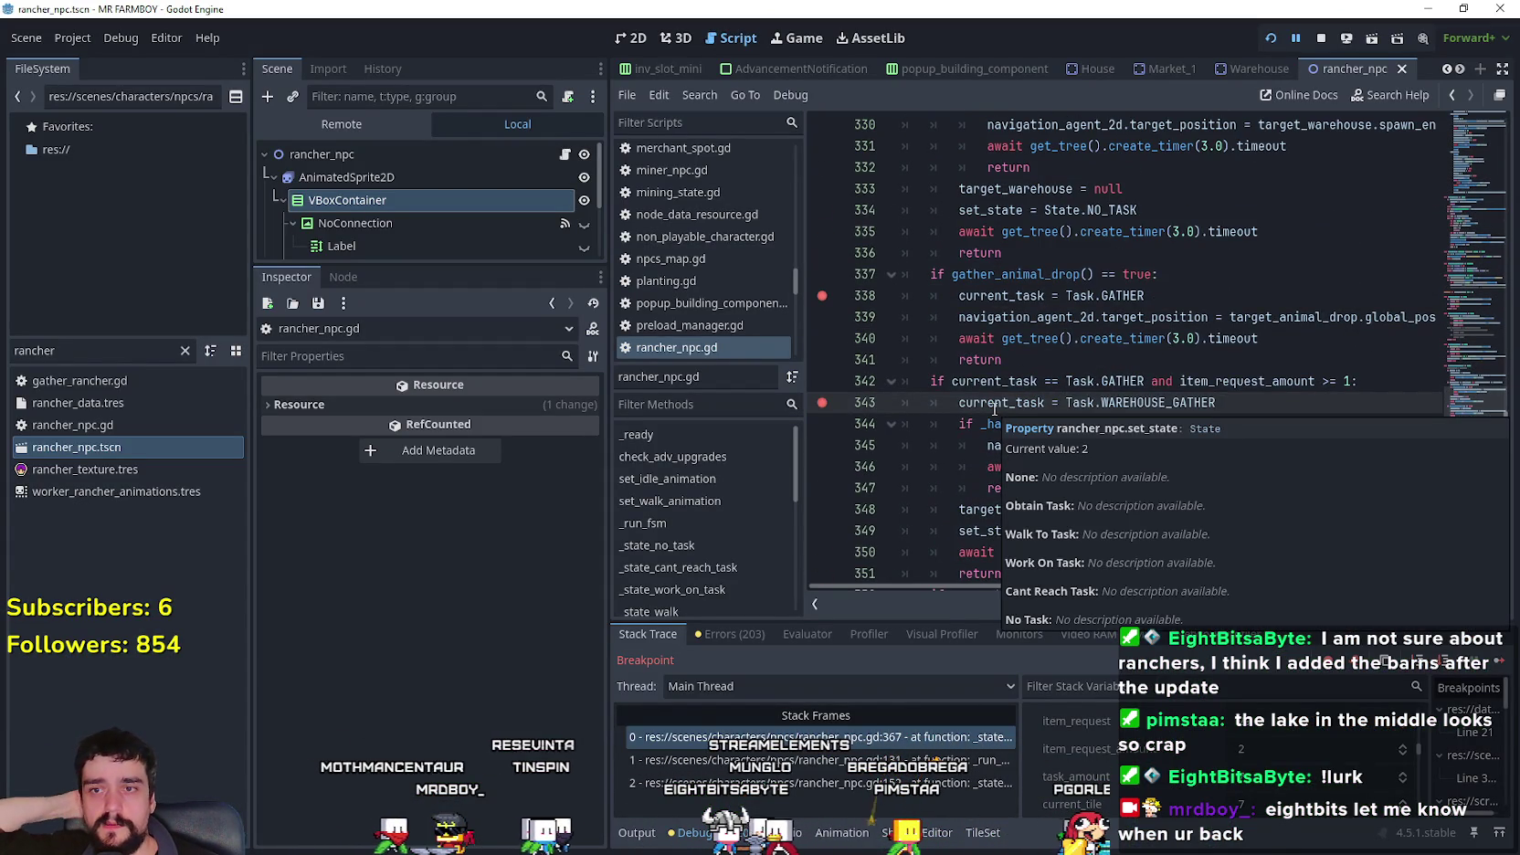
{"action": "scroll", "coordinate": [1078, 464], "scroll_direction": "down", "scroll_amount": 7}
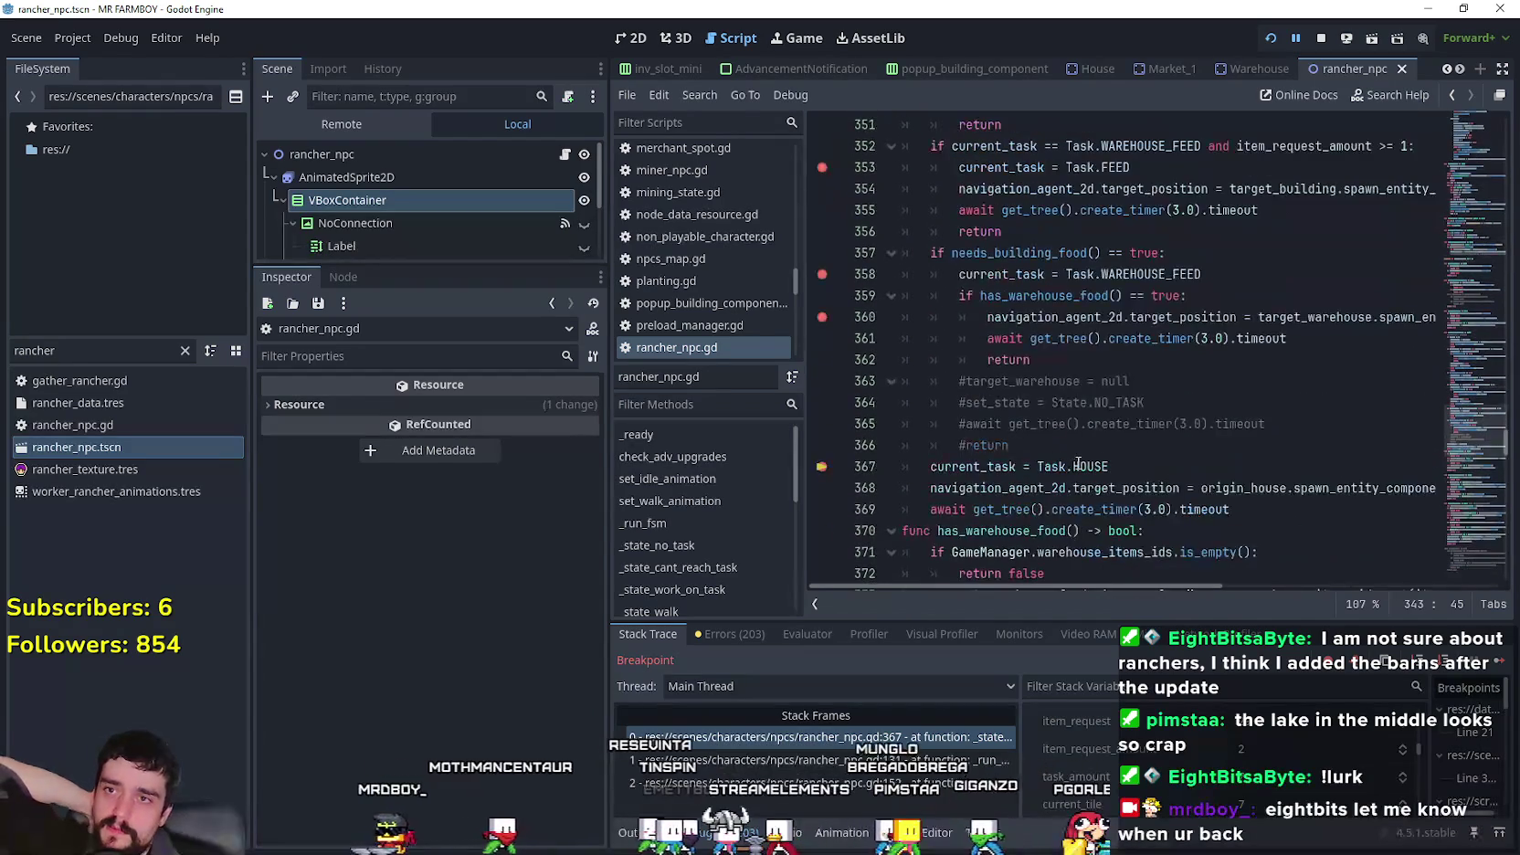
{"action": "scroll", "coordinate": [1032, 402], "scroll_direction": "down", "scroll_amount": 2}
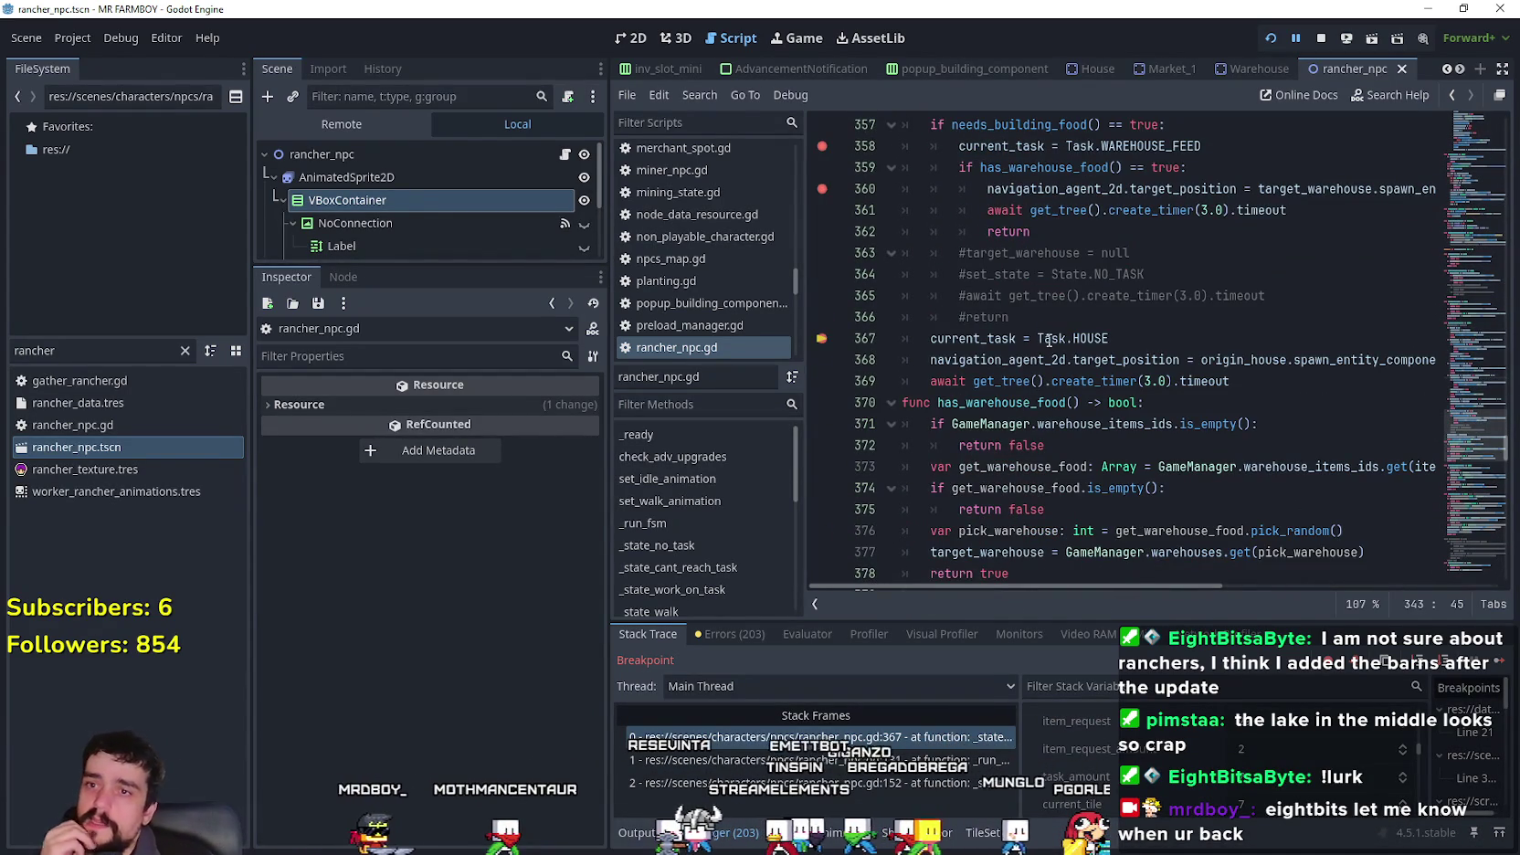
{"action": "scroll", "coordinate": [1200, 419], "scroll_direction": "up", "scroll_amount": 1}
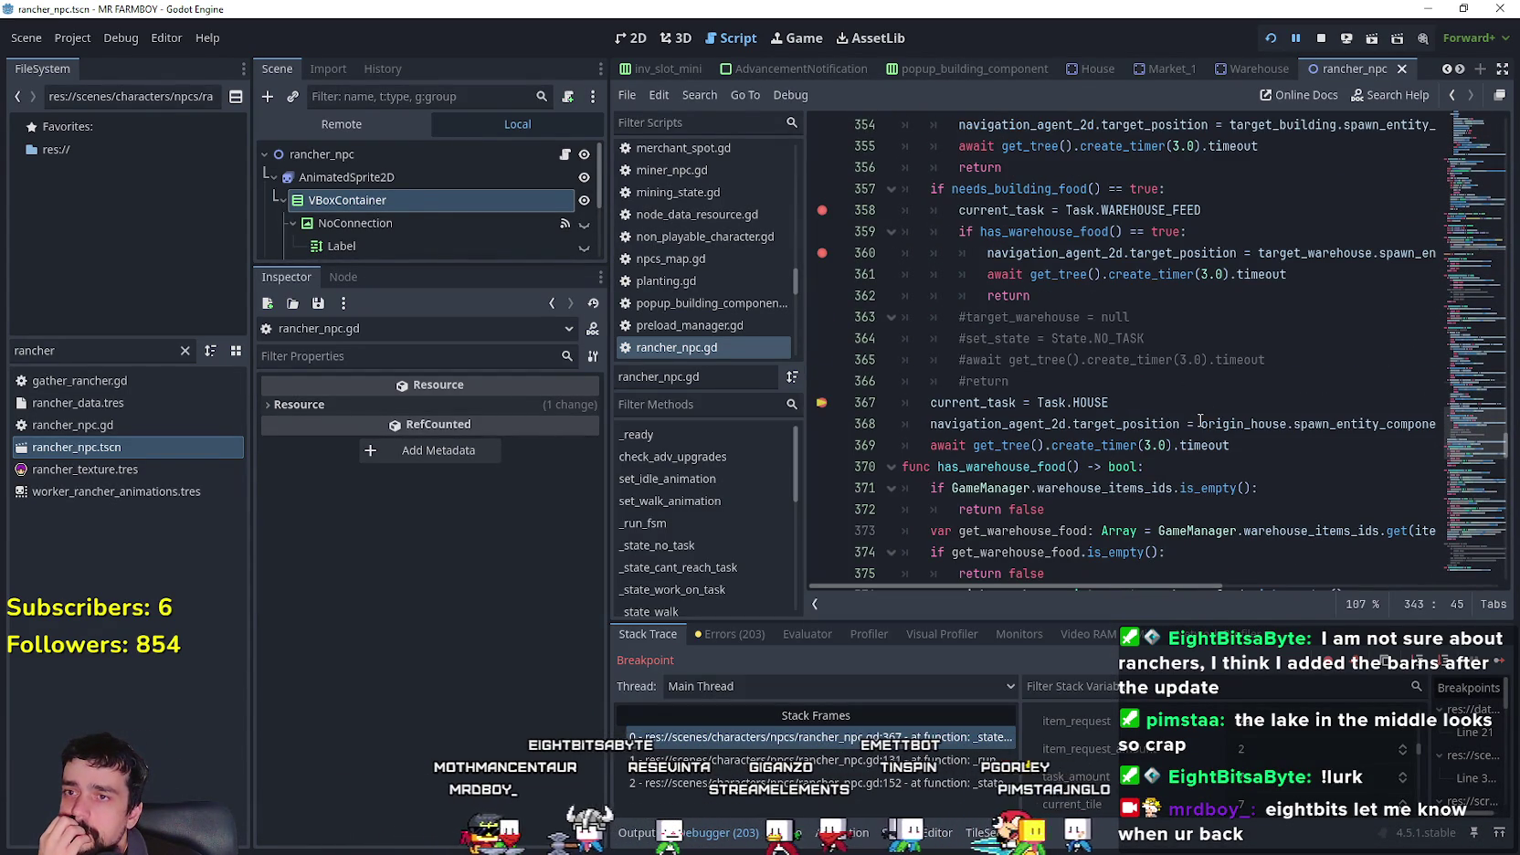
{"action": "scroll", "coordinate": [1200, 419], "scroll_direction": "up", "scroll_amount": 2}
{"action": "scroll", "coordinate": [1200, 419], "scroll_direction": "up", "scroll_amount": 2}
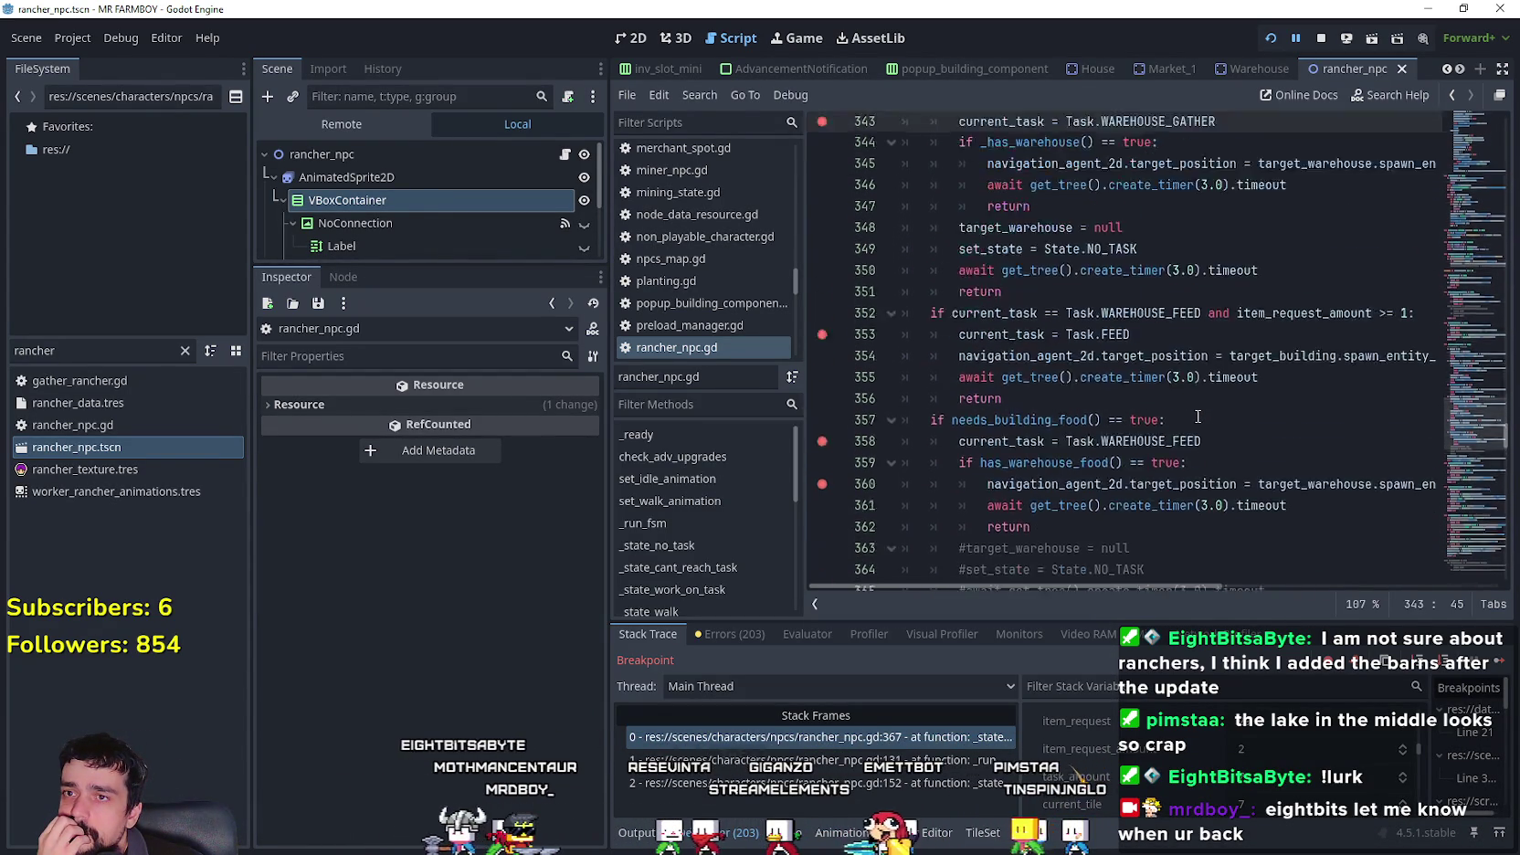
{"action": "left_click_drag", "start_coordinate": [998, 299], "coordinate": [934, 231]}
{"action": "scroll", "coordinate": [1152, 437], "scroll_direction": "up", "scroll_amount": 7}
{"action": "scroll", "coordinate": [1152, 438], "scroll_direction": "up", "scroll_amount": 1}
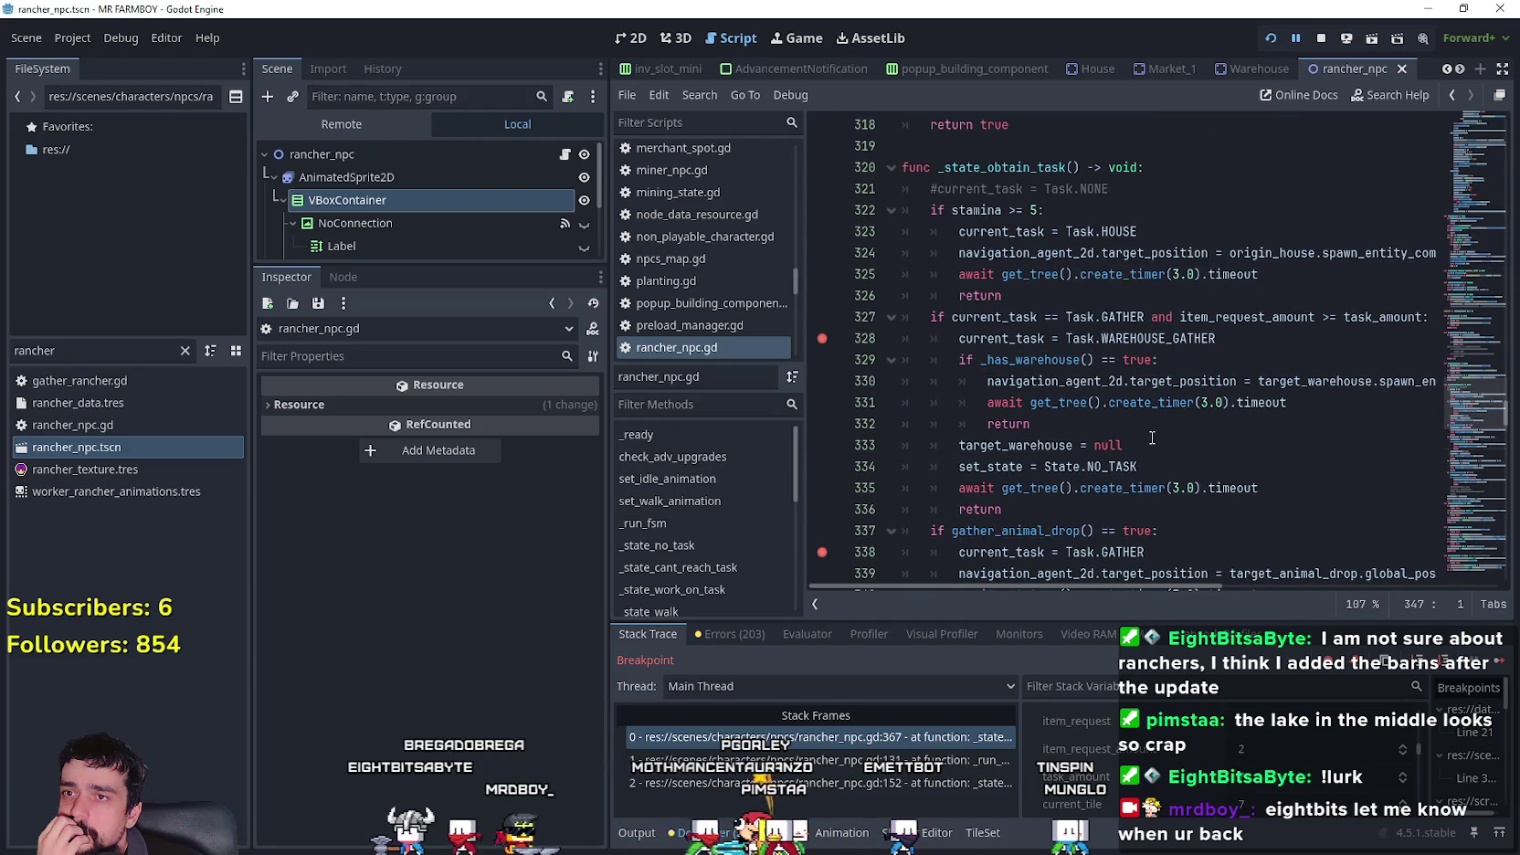
{"action": "scroll", "coordinate": [1043, 260], "scroll_direction": "down", "scroll_amount": 4}
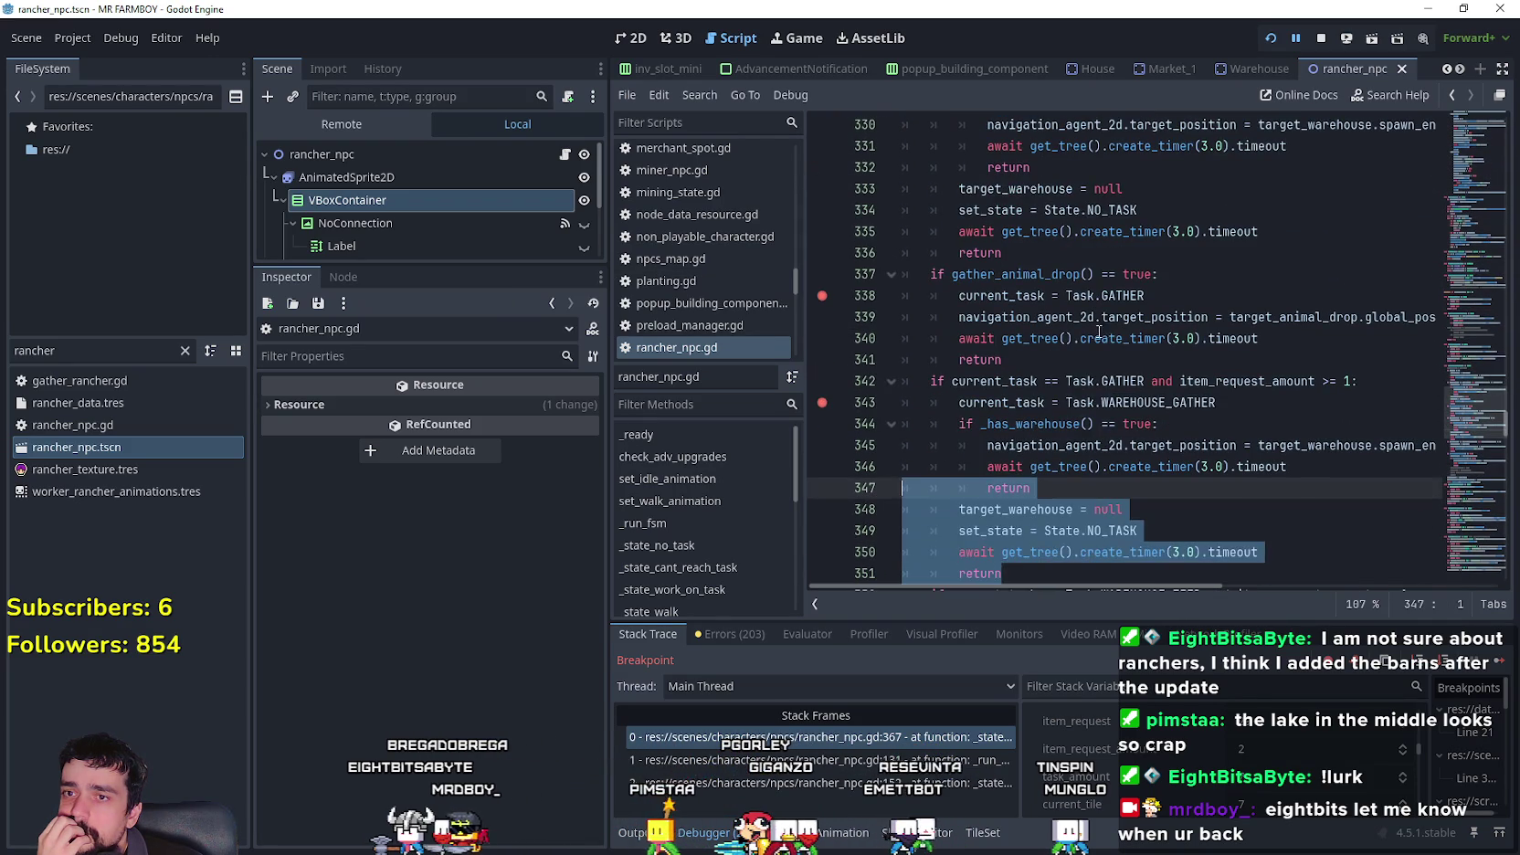
- Mark the gather_animal_drop check with its Task.GATHER line, then resume the game
{"action": "left_click", "coordinate": [1107, 357]}
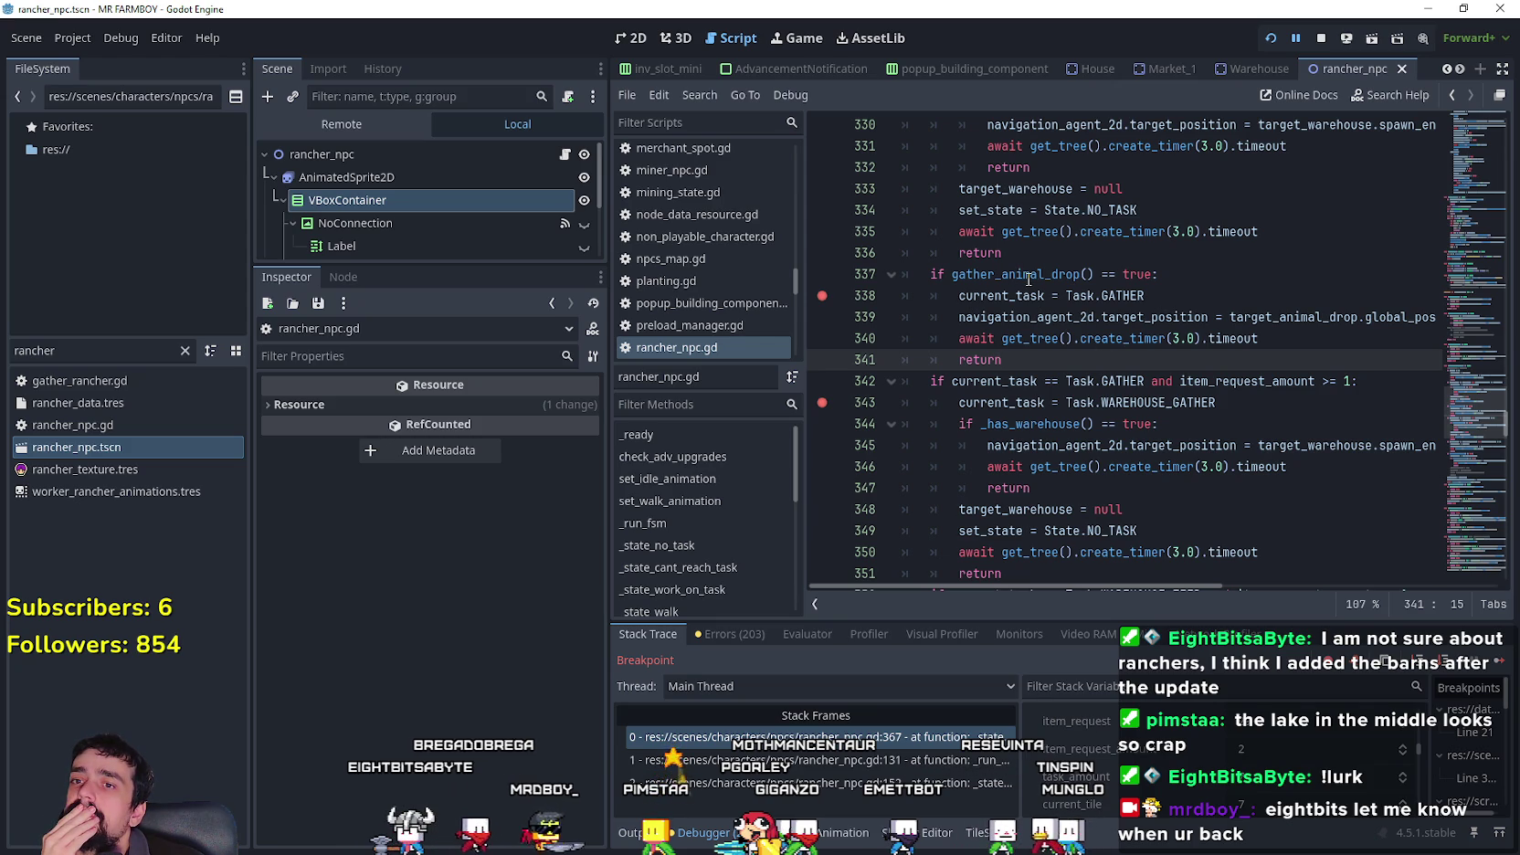
{"action": "mouse_move", "coordinate": [1146, 295]}
{"action": "left_mouse_down"}
{"action": "mouse_move", "coordinate": [927, 295]}
{"action": "mouse_move", "coordinate": [903, 274]}
{"action": "left_mouse_up"}
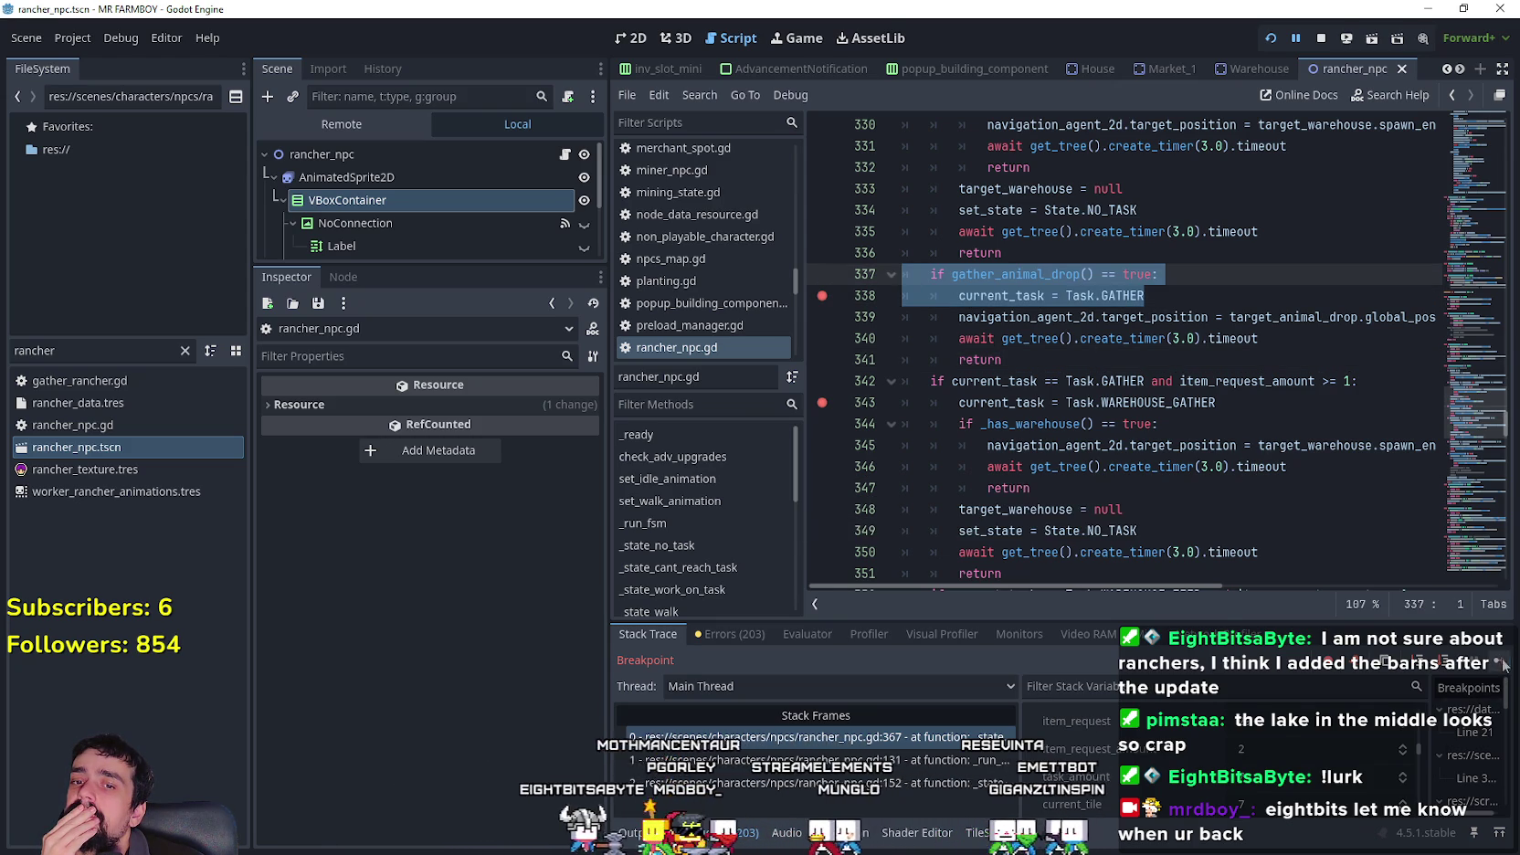
{"action": "left_click", "coordinate": [1502, 664]}
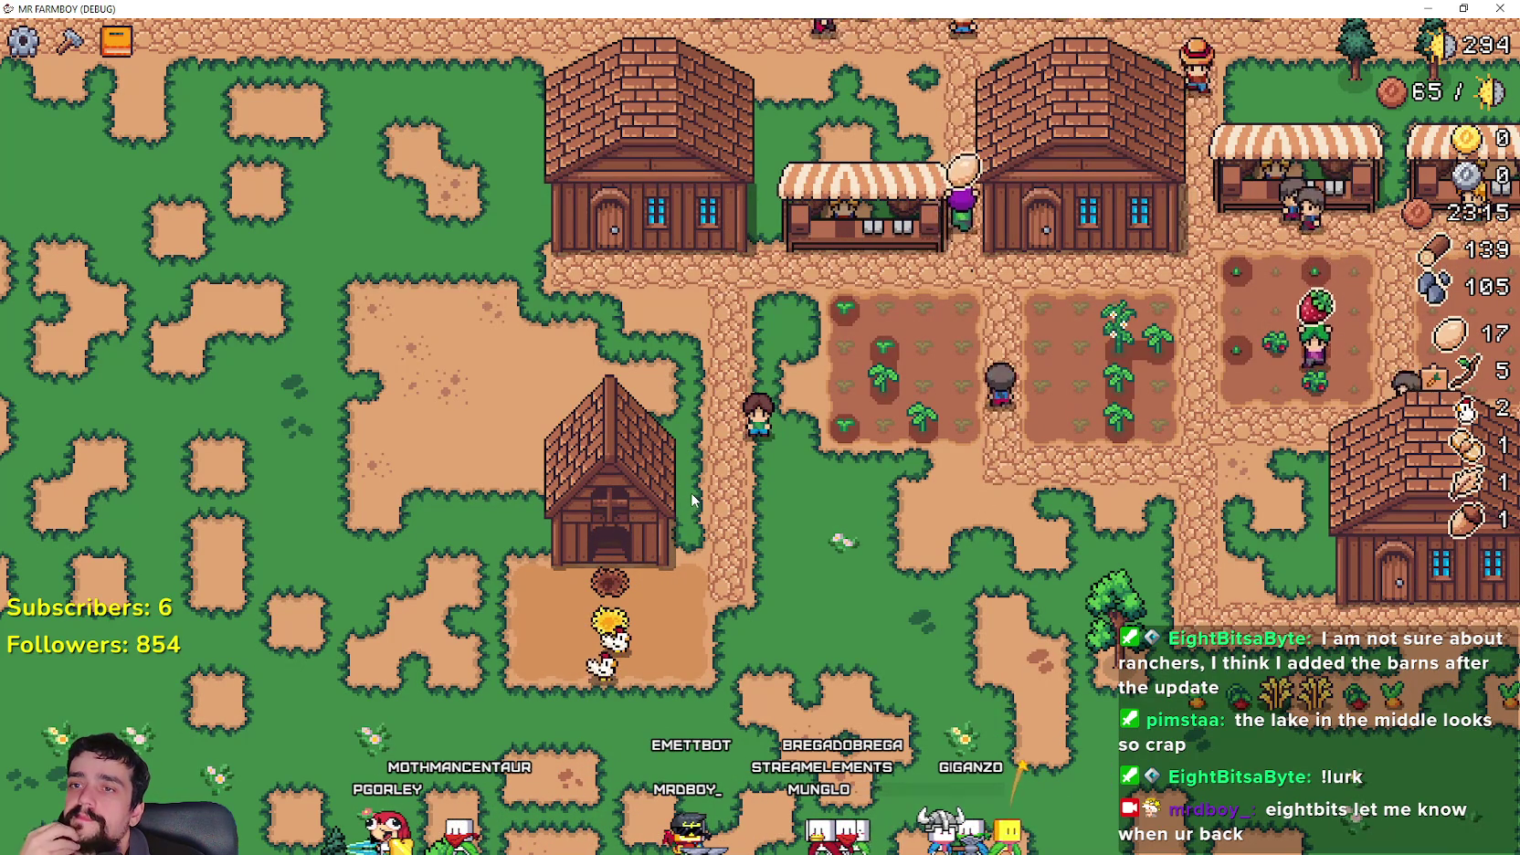
- Continue past the warehouse-feed breakpoints at lines 358 and 360, then return to rancher_npc.gd
{"action": "scroll", "coordinate": [692, 500], "scroll_direction": "down", "scroll_amount": 2}
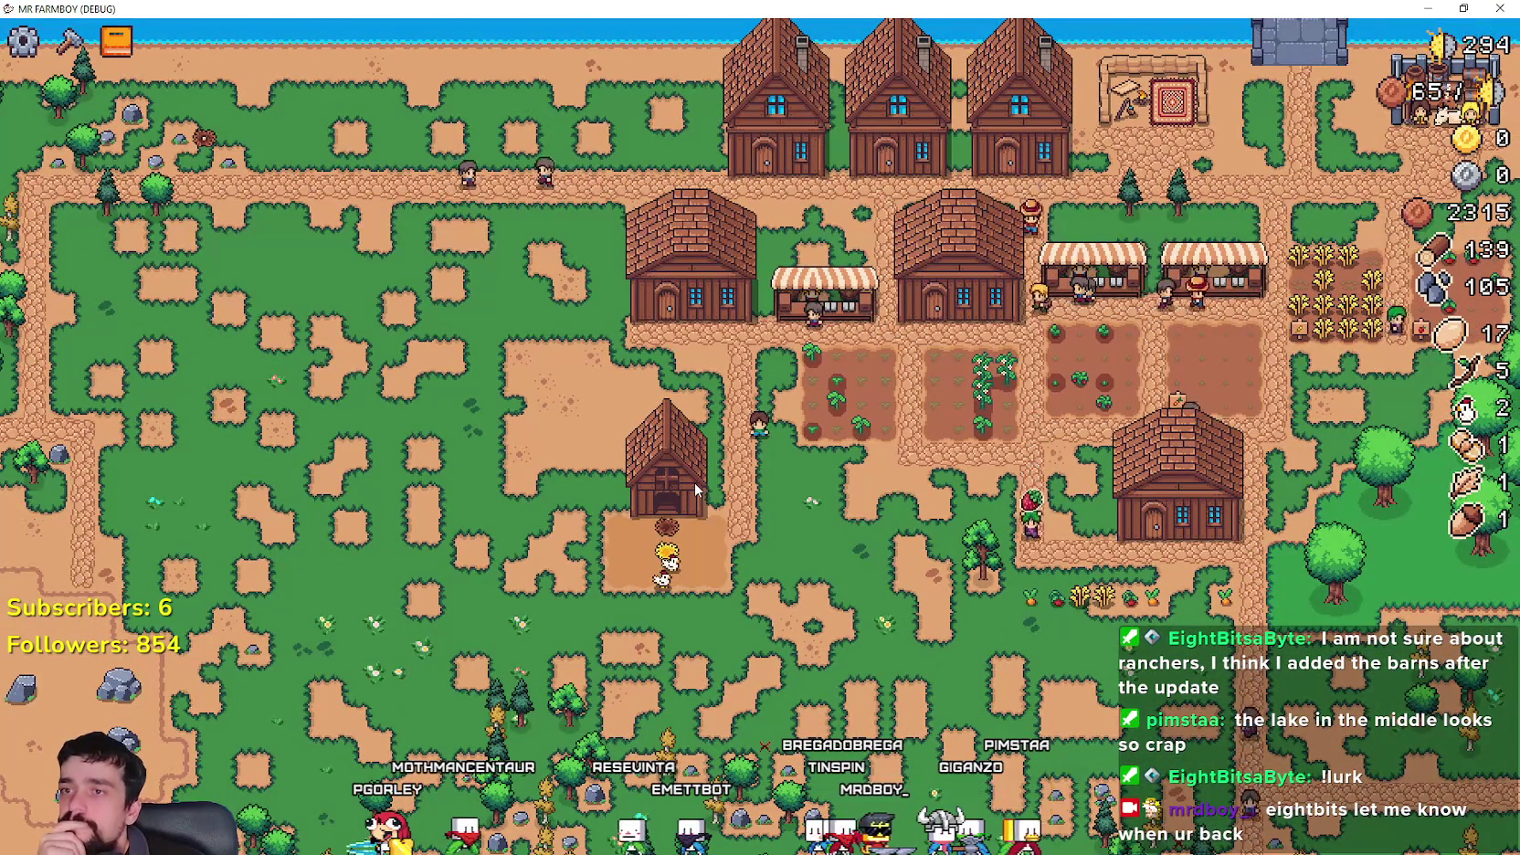
{"action": "scroll", "coordinate": [694, 490], "scroll_direction": "up", "scroll_amount": 2}
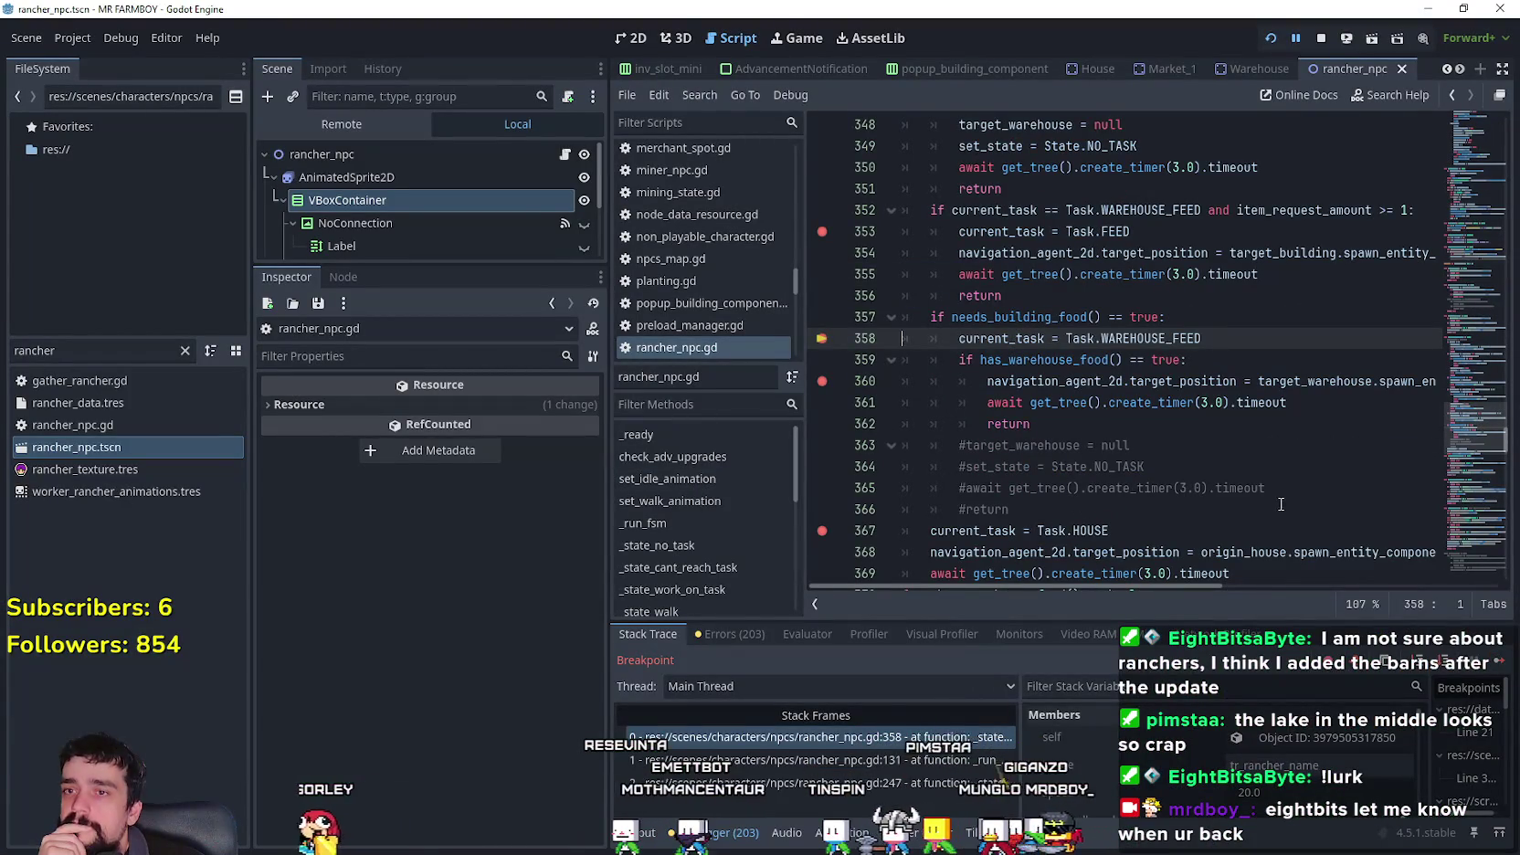
{"action": "left_click", "coordinate": [1506, 664]}
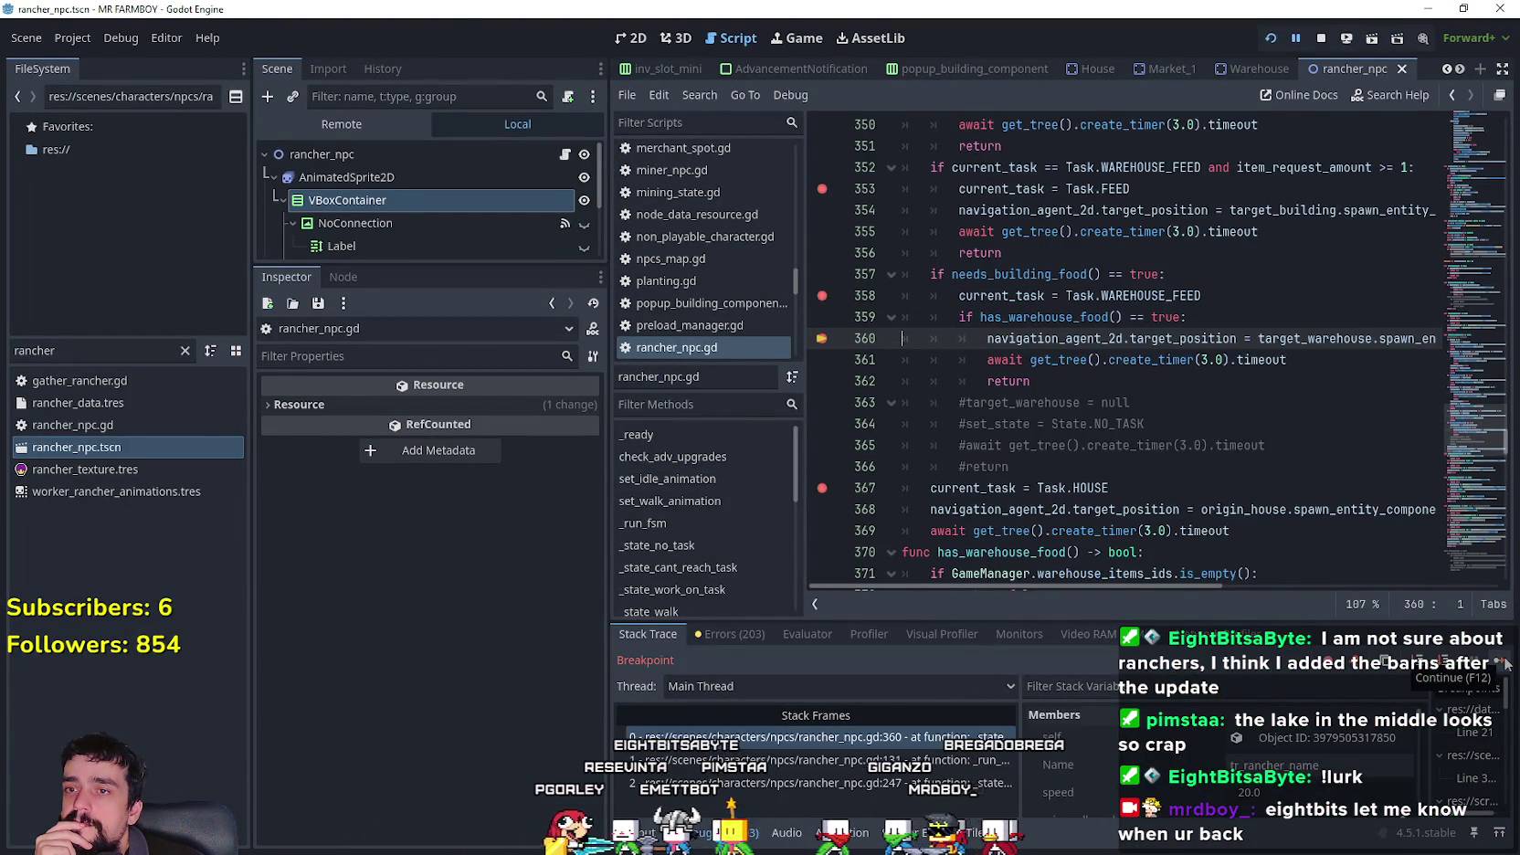
{"action": "left_click", "coordinate": [1506, 664]}
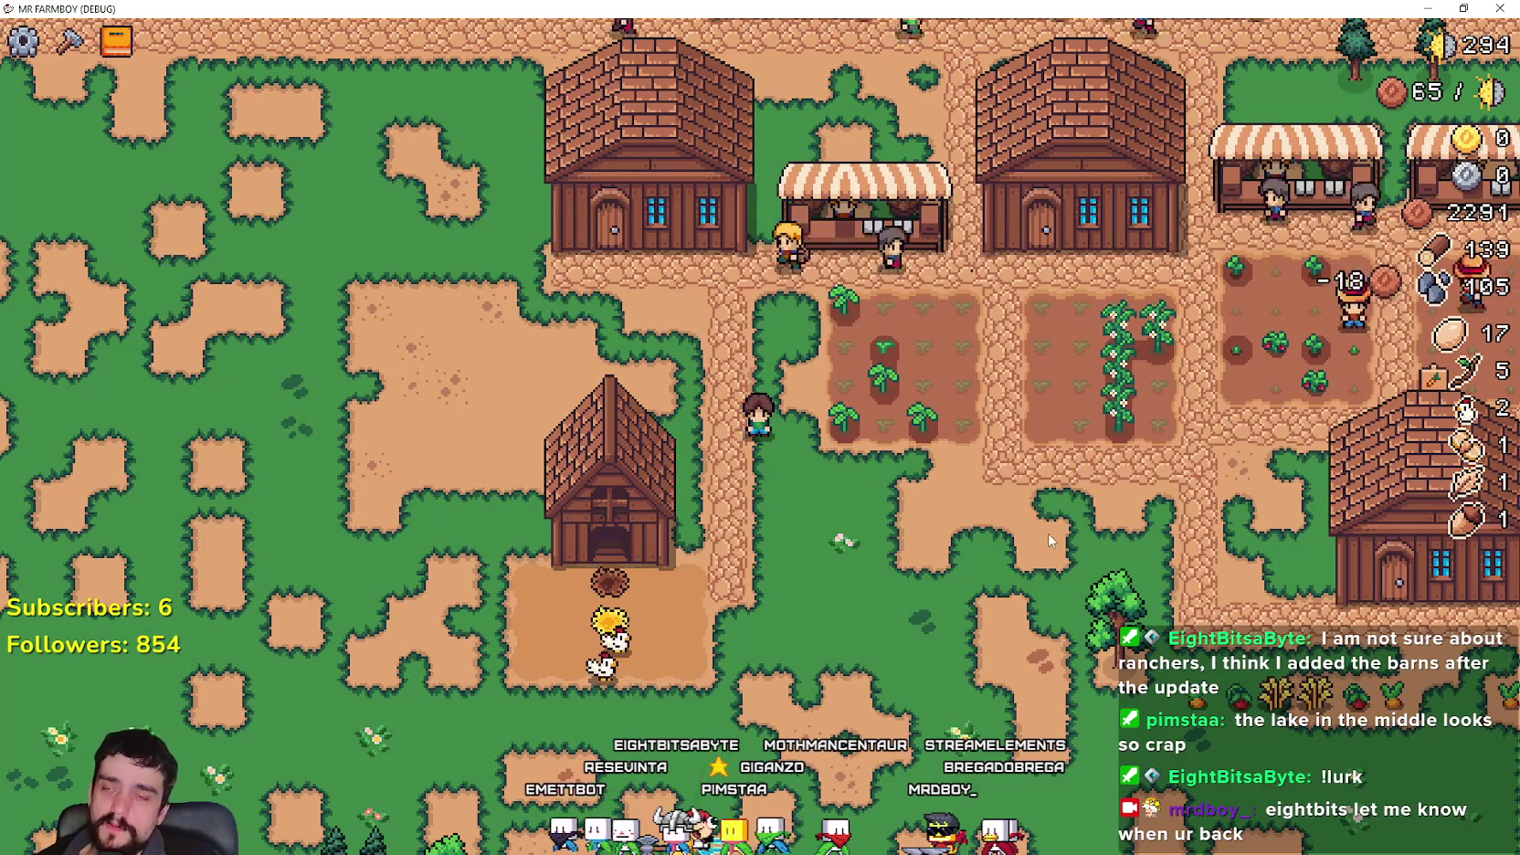
{"action": "key", "text": "alt+Tab"}
{"action": "left_click", "coordinate": [1065, 389]}
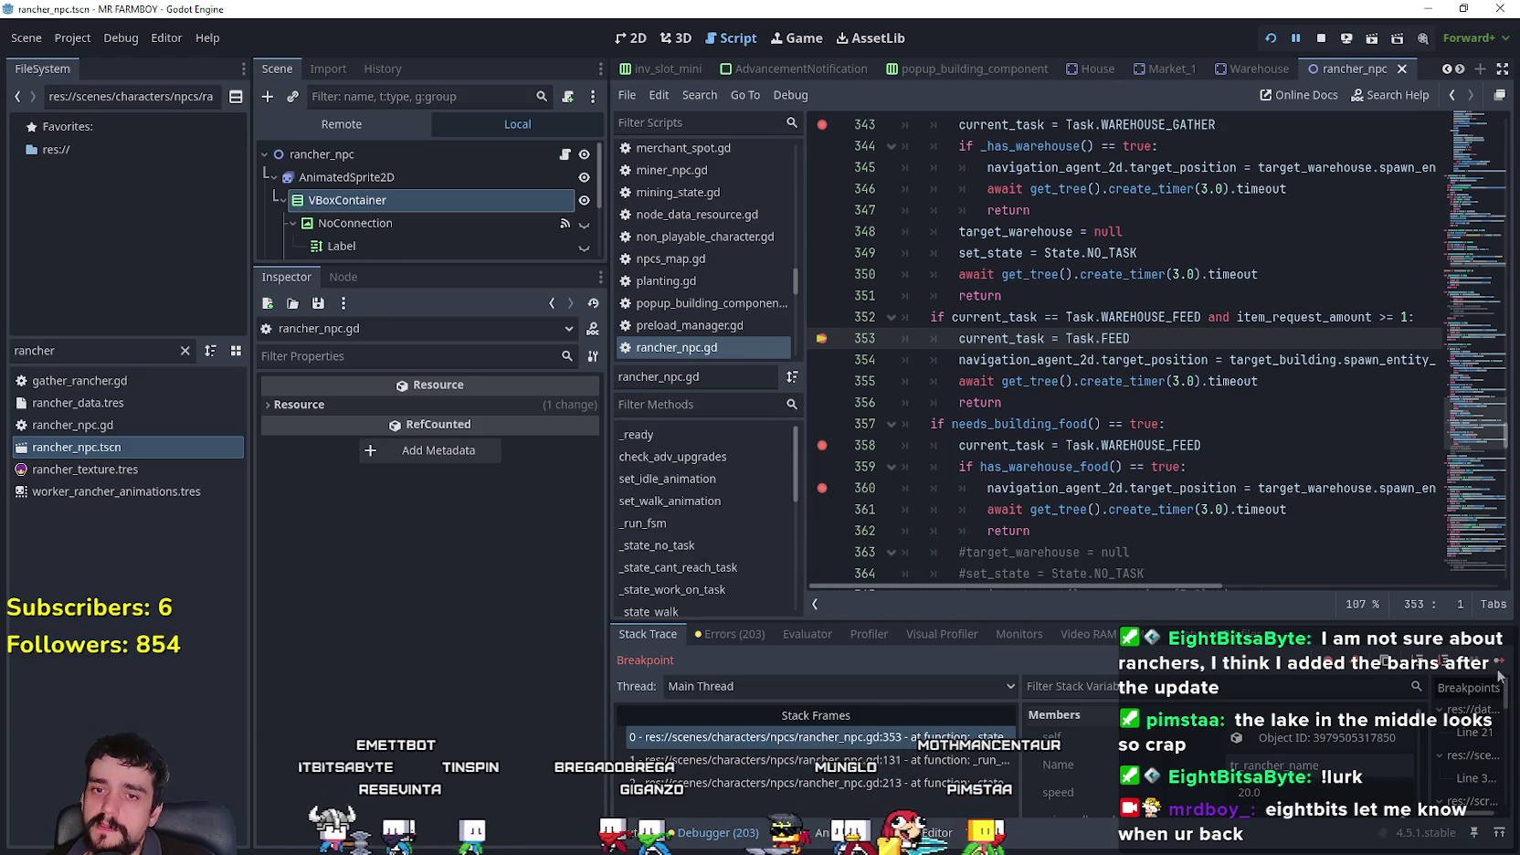
- Review the target_warehouse reset line in rancher_npc.gd
{"action": "scroll", "coordinate": [940, 418], "scroll_direction": "down", "scroll_amount": 1}
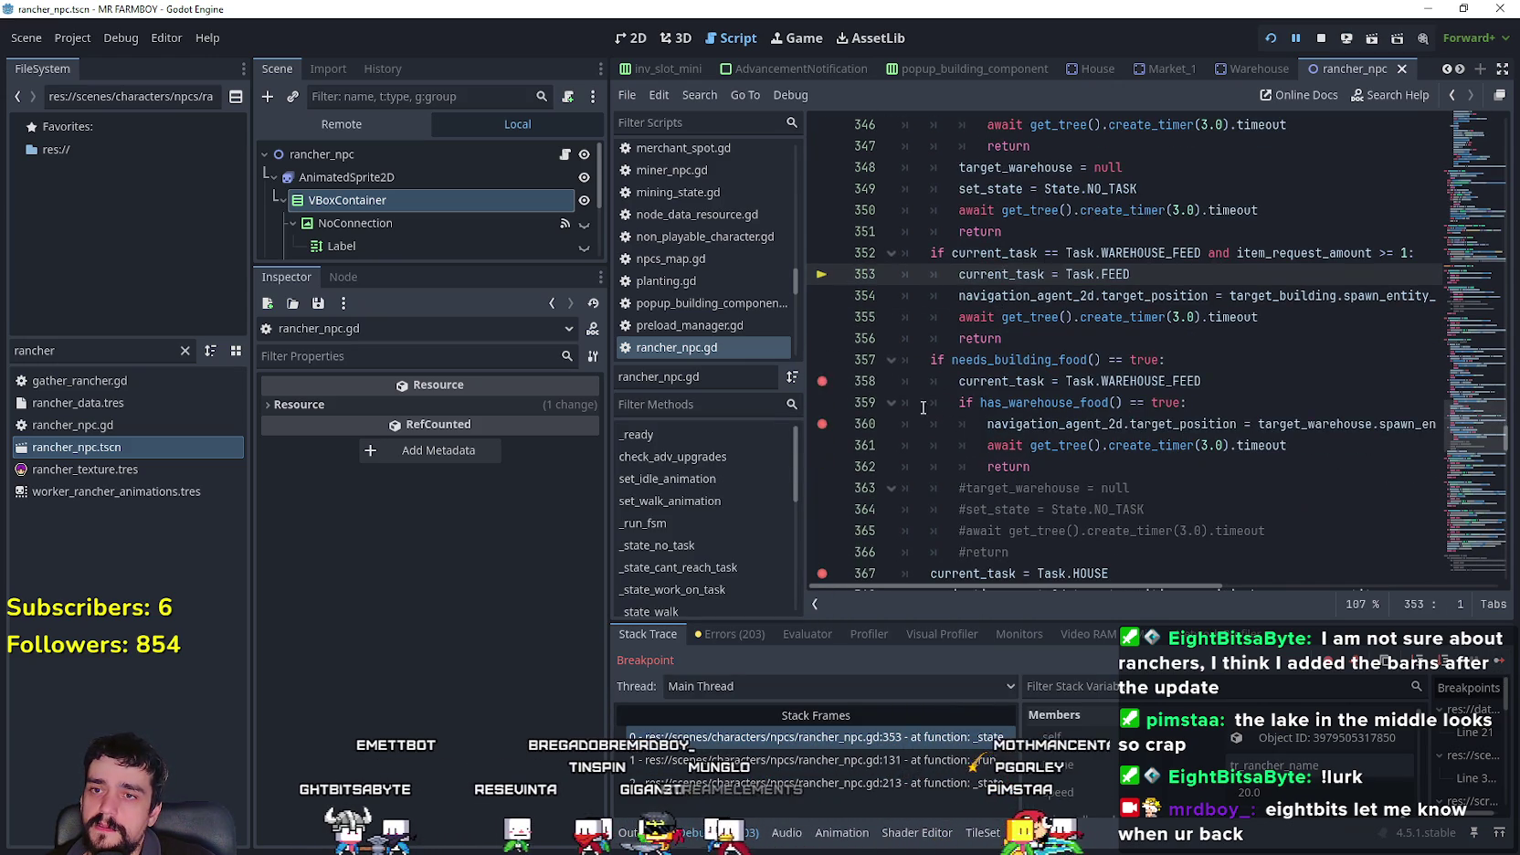
{"action": "scroll", "coordinate": [824, 426], "scroll_direction": "down", "scroll_amount": 3}
{"action": "scroll", "coordinate": [1184, 481], "scroll_direction": "up", "scroll_amount": 9}
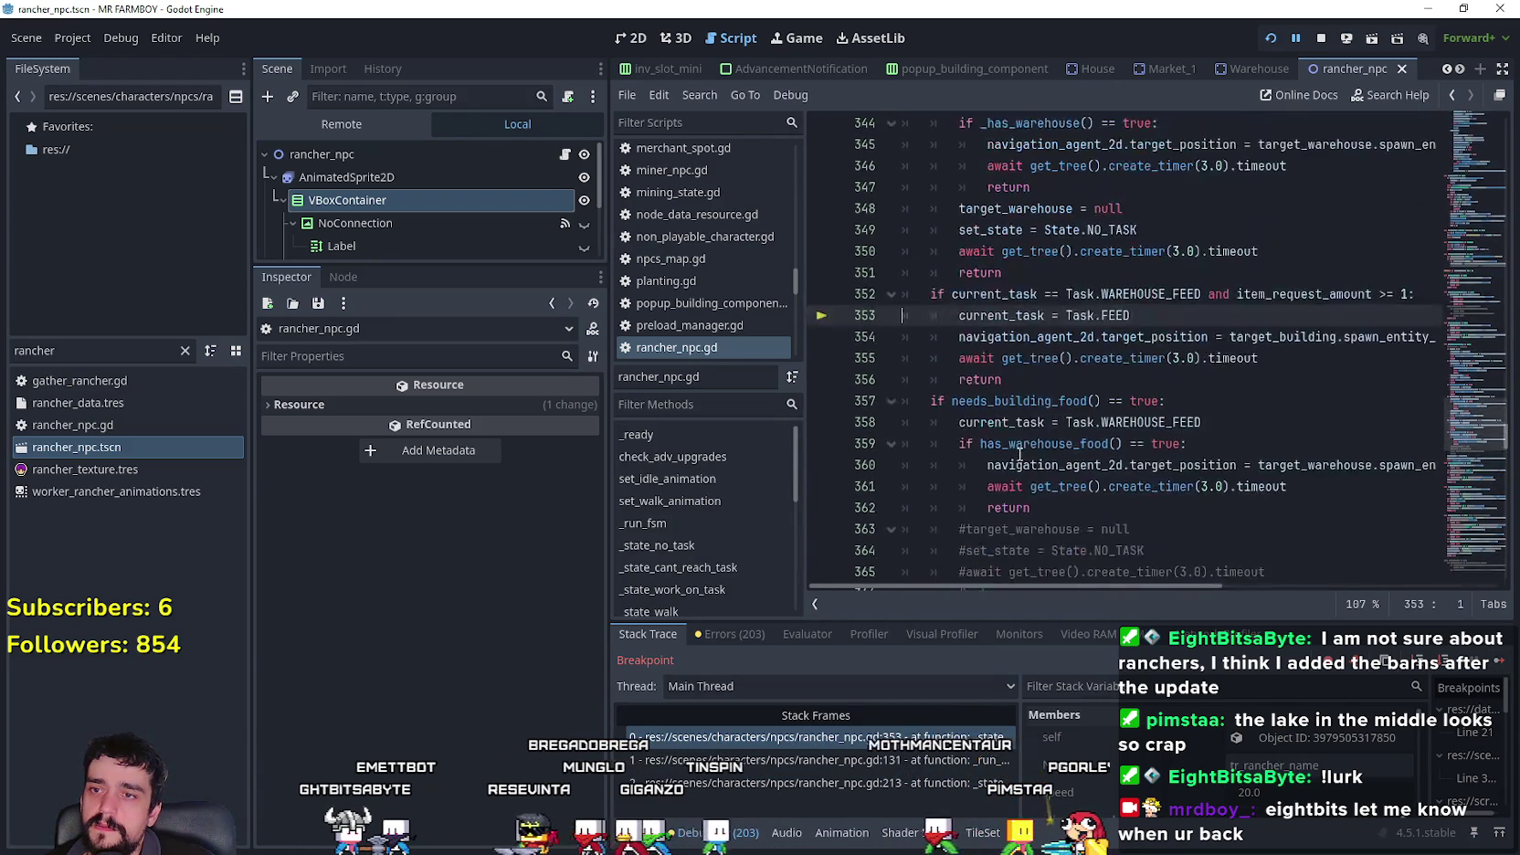
{"action": "scroll", "coordinate": [1178, 367], "scroll_direction": "down", "scroll_amount": 1}
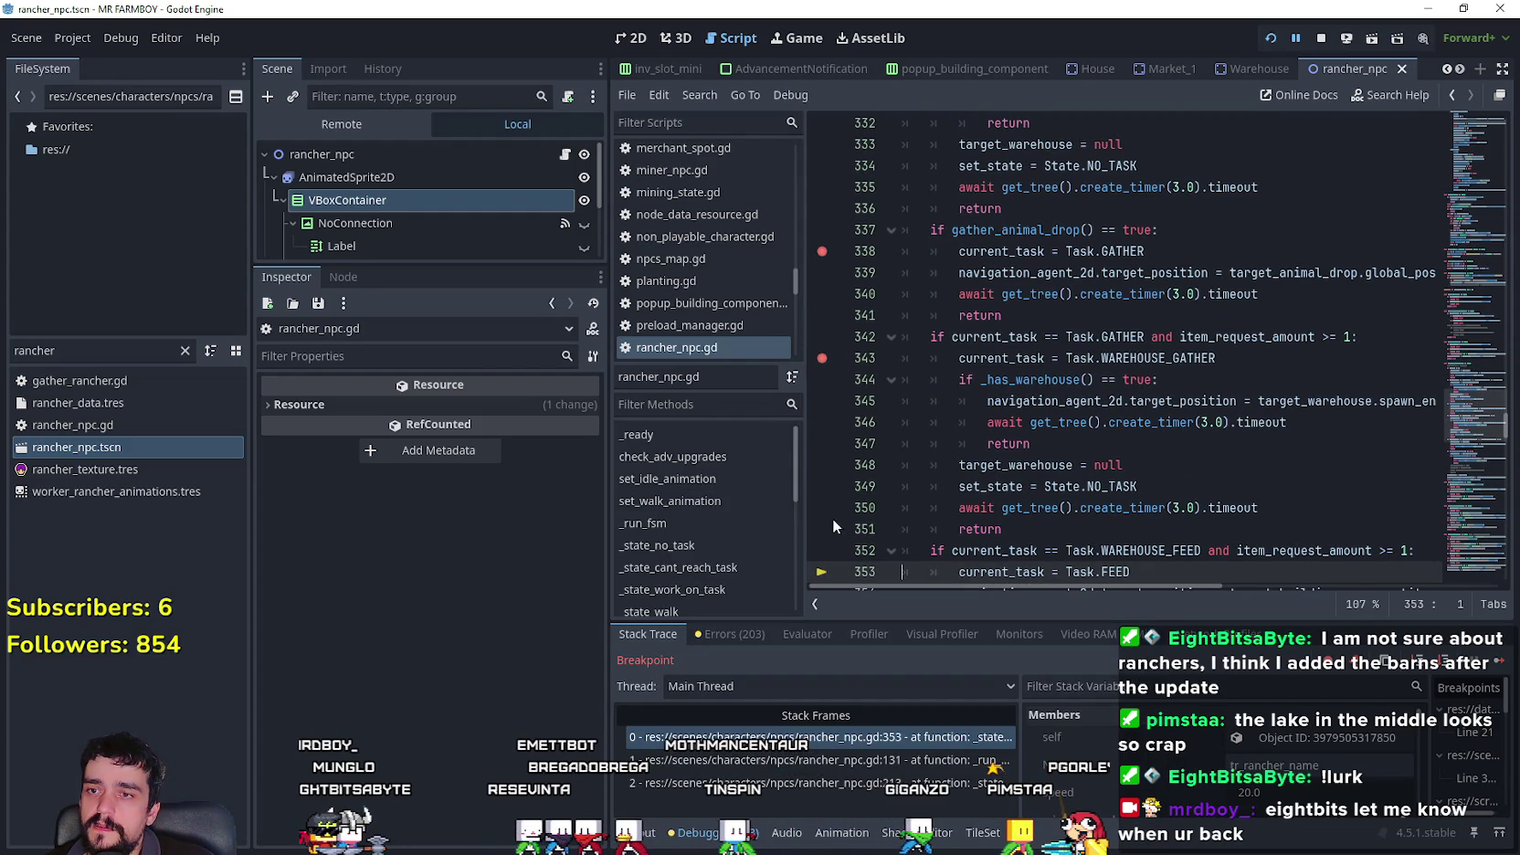
{"action": "left_click", "coordinate": [1201, 471]}
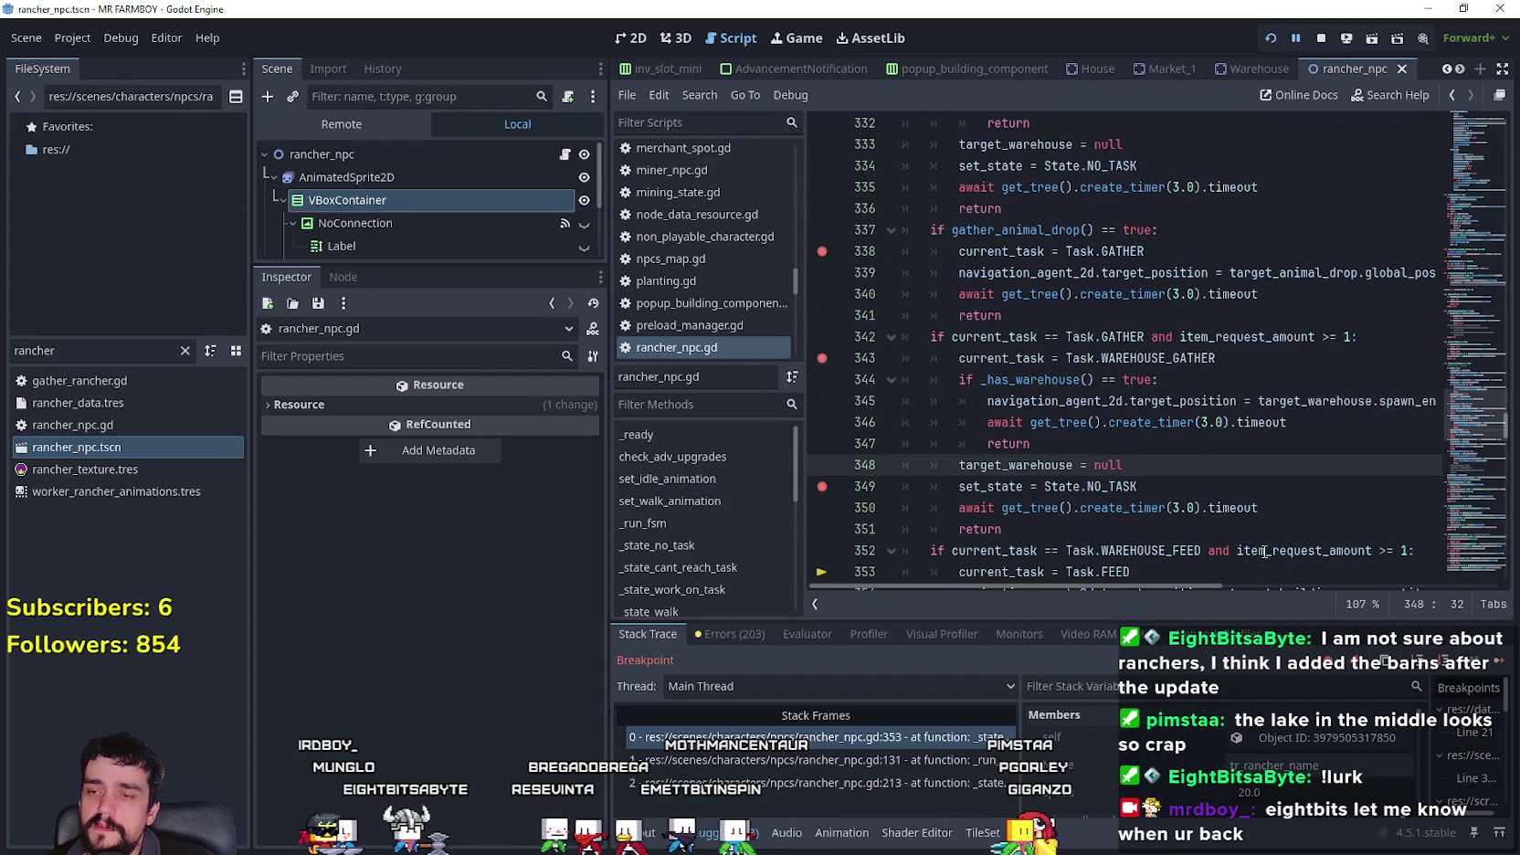
- Resume execution past the line 338 breakpoint until it halts at the line 322 stamina check
{"action": "key", "text": "F12"}
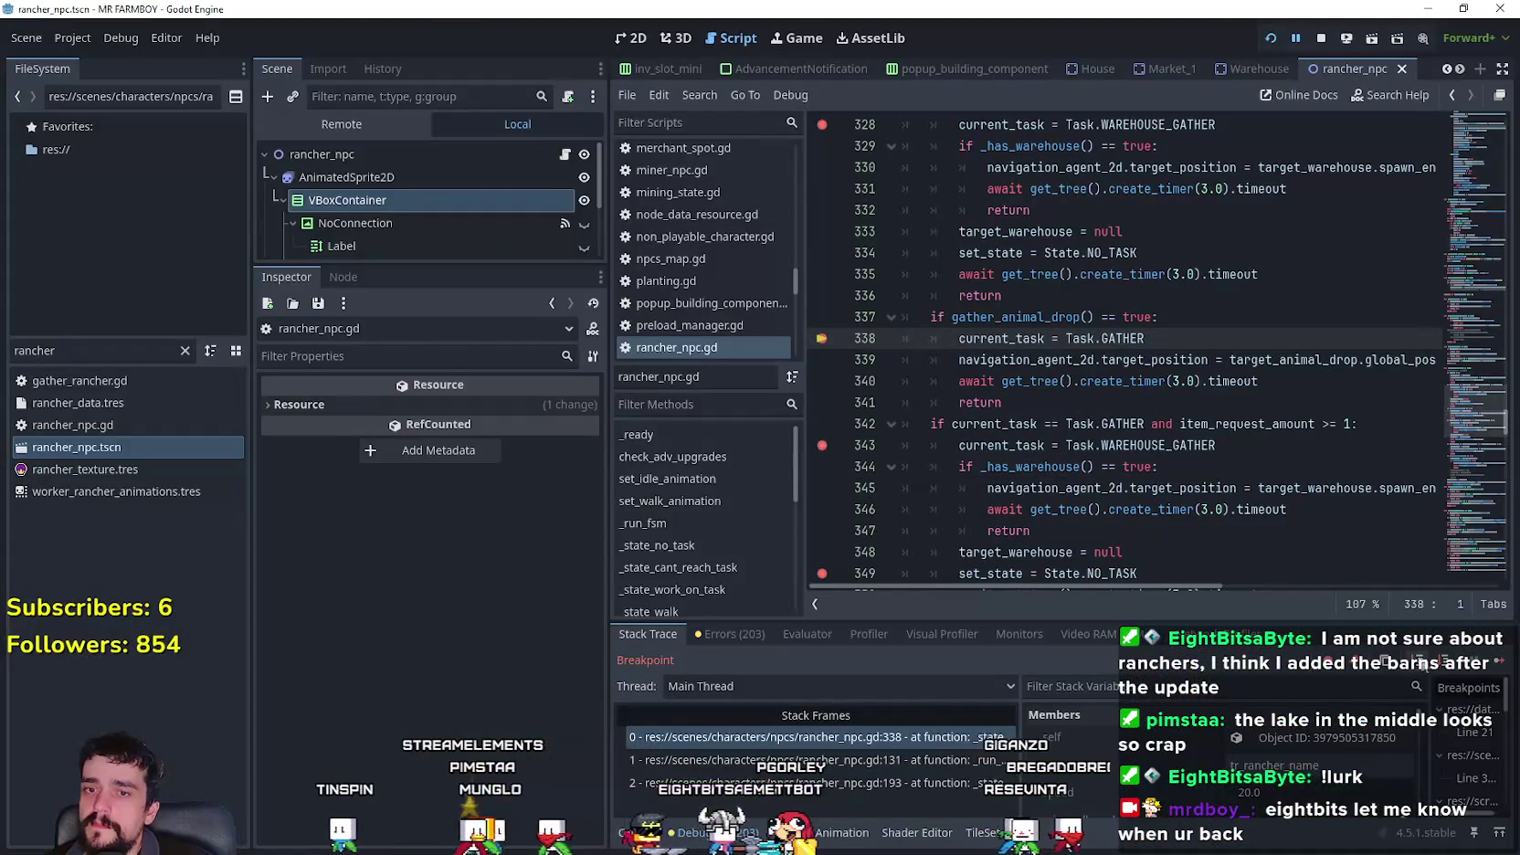
{"action": "left_click", "coordinate": [1494, 664]}
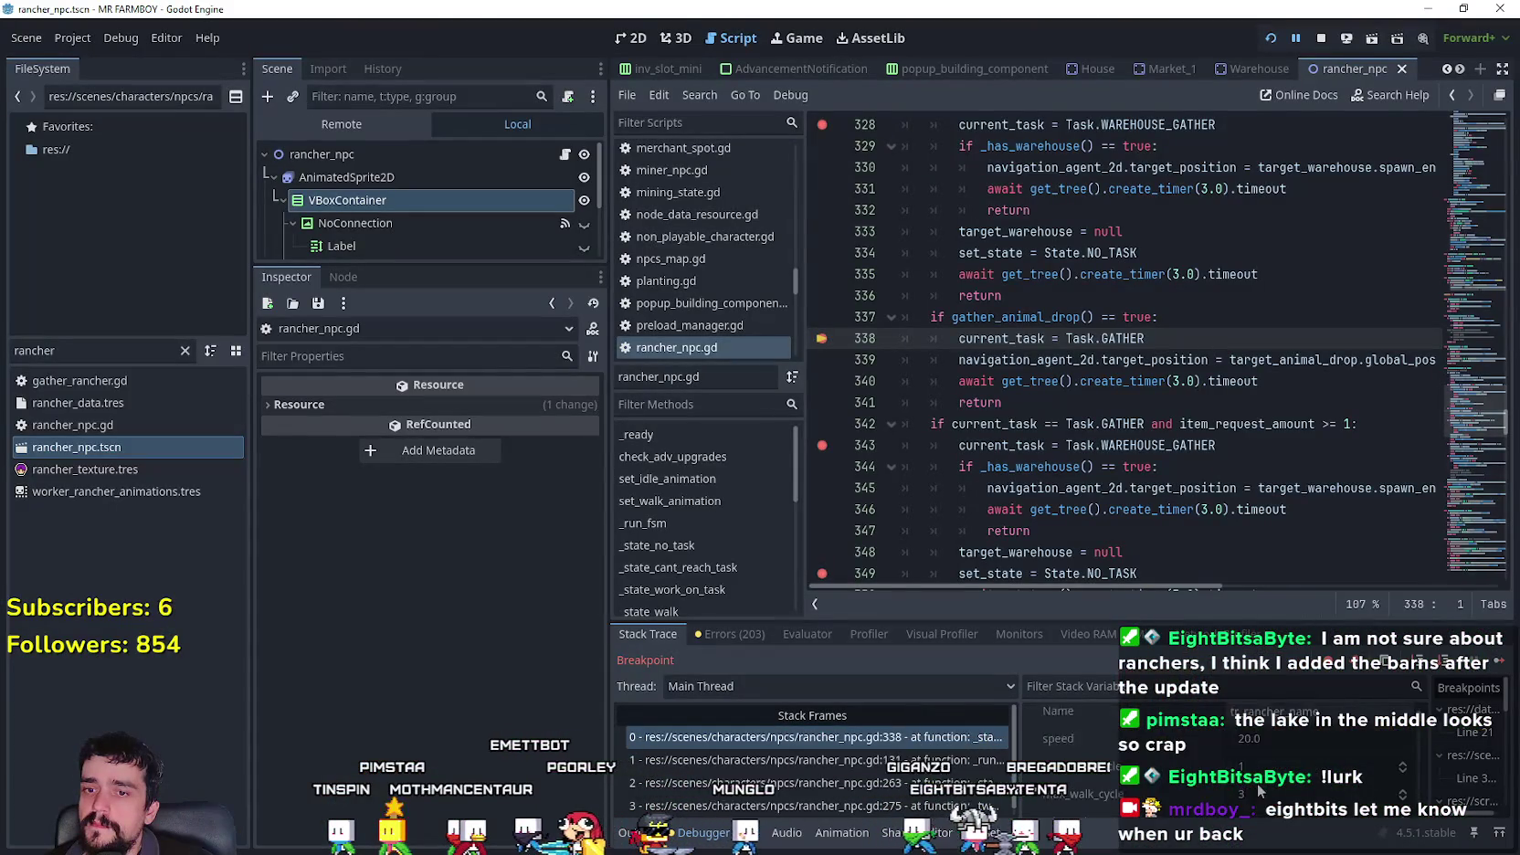
{"action": "scroll", "coordinate": [1041, 350], "scroll_direction": "up", "scroll_amount": 3}
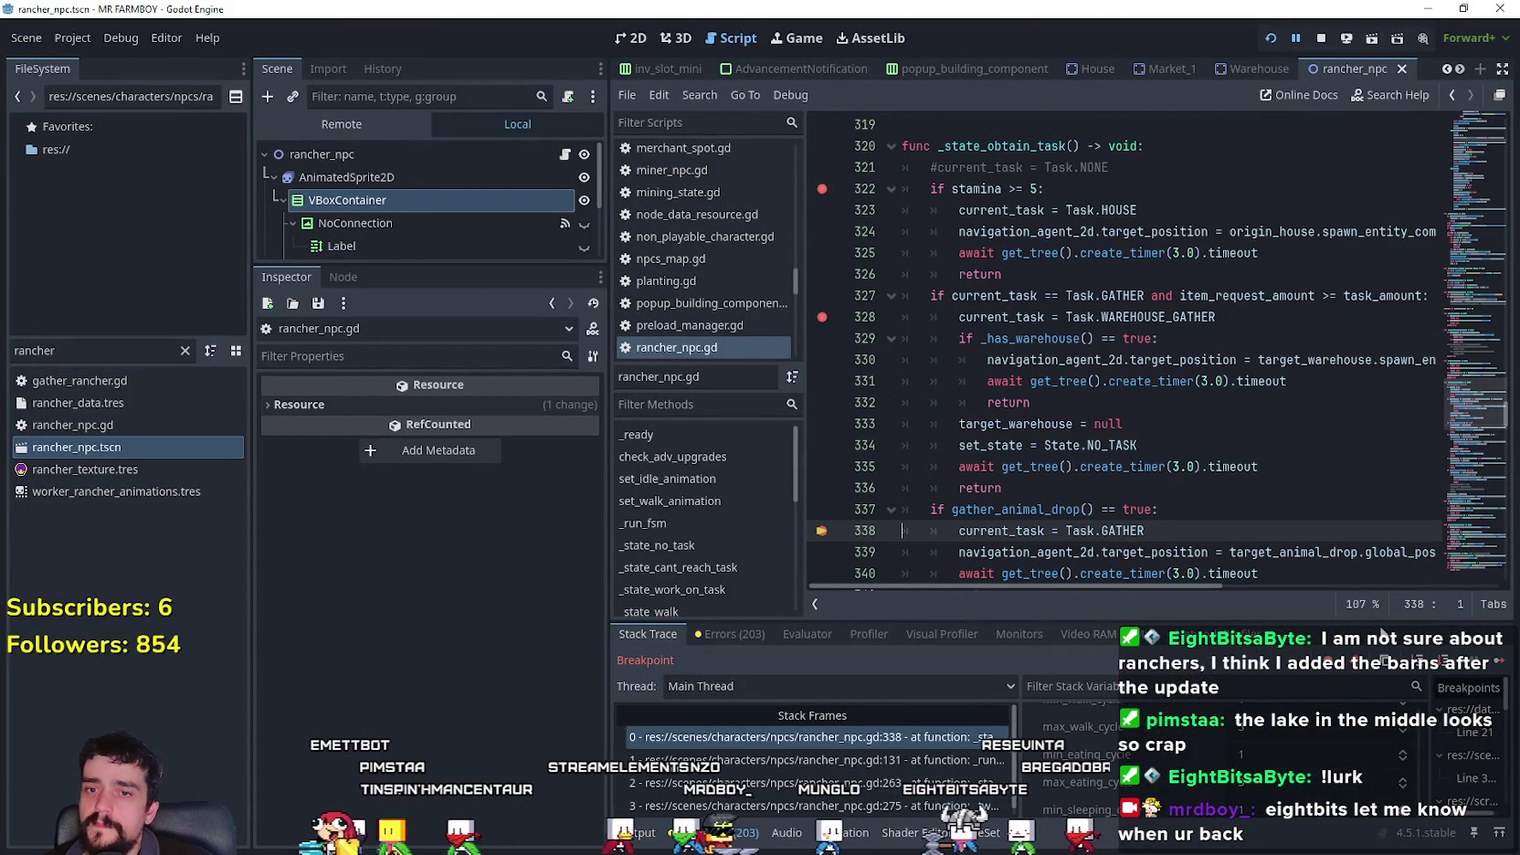
{"action": "left_click", "coordinate": [1500, 662]}
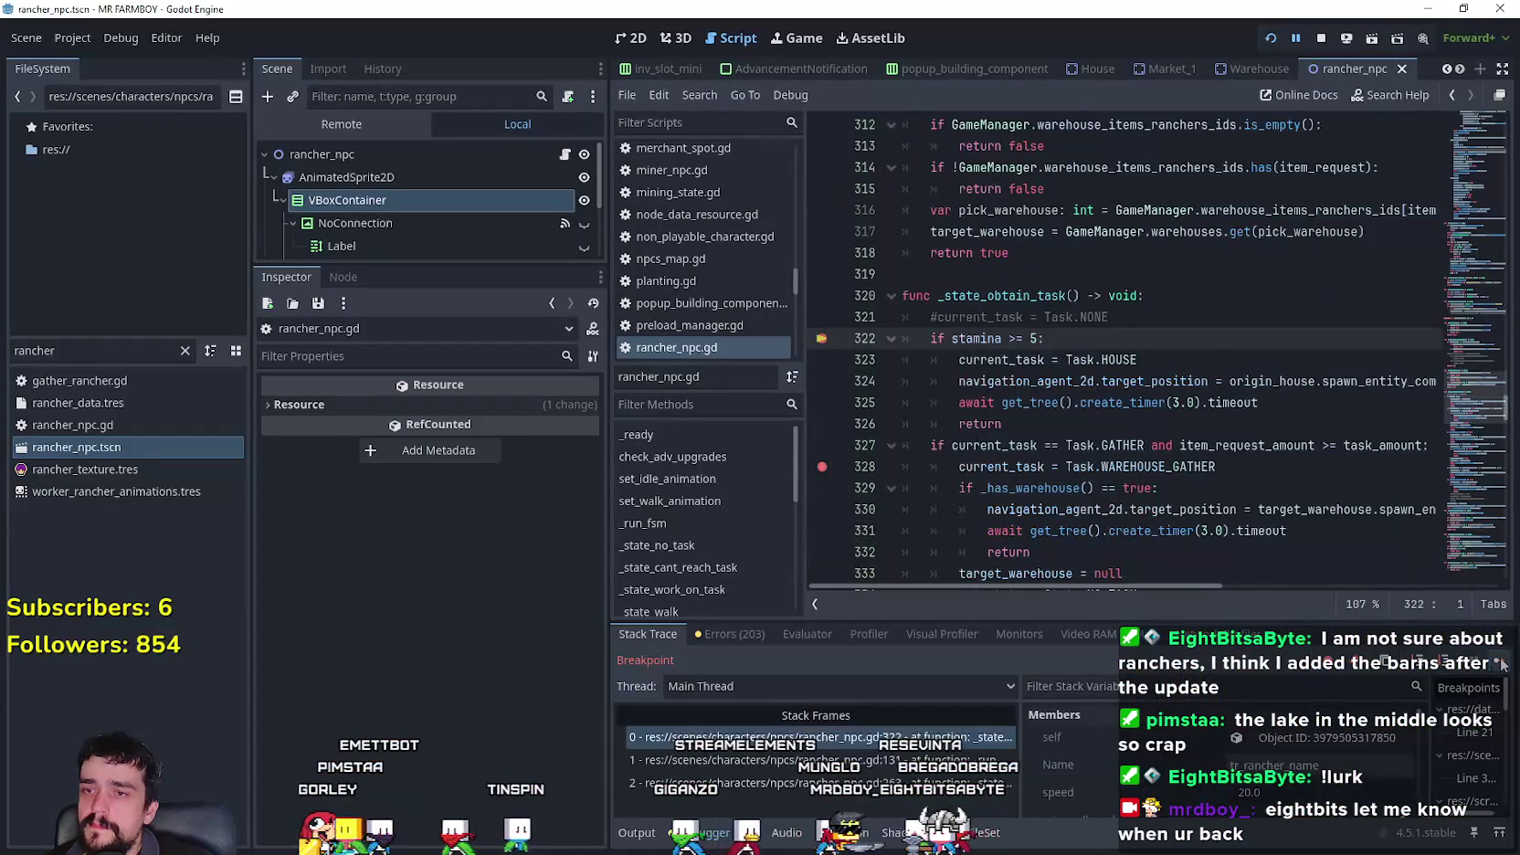
- Scroll the Members list, then jump the script up to the enum State and enum Task declarations
{"action": "scroll", "coordinate": [1060, 783], "scroll_direction": "down", "scroll_amount": 5}
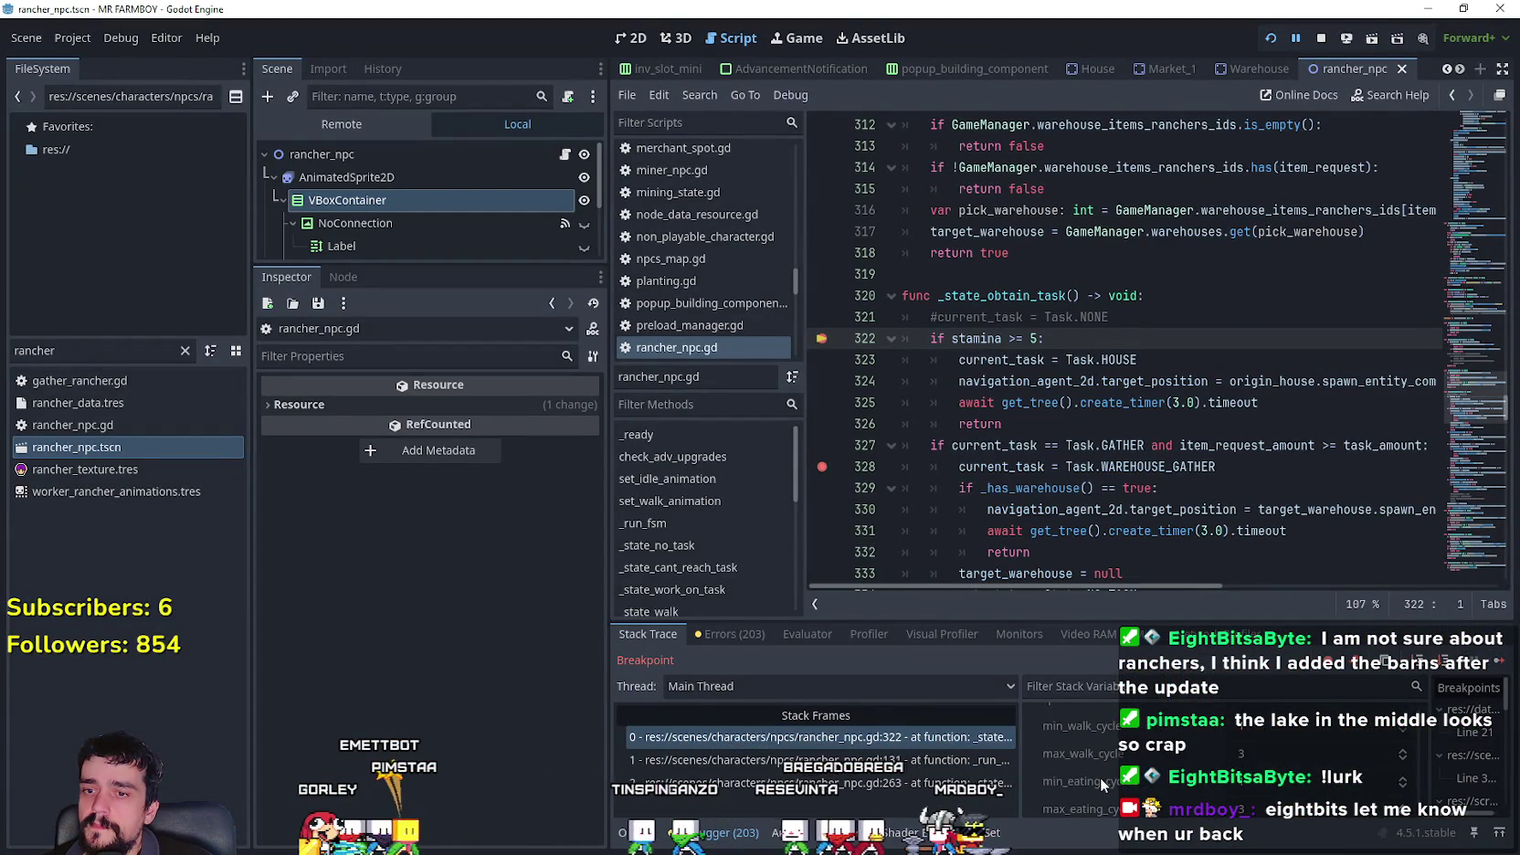
{"action": "scroll", "coordinate": [1113, 791], "scroll_direction": "down", "scroll_amount": 3}
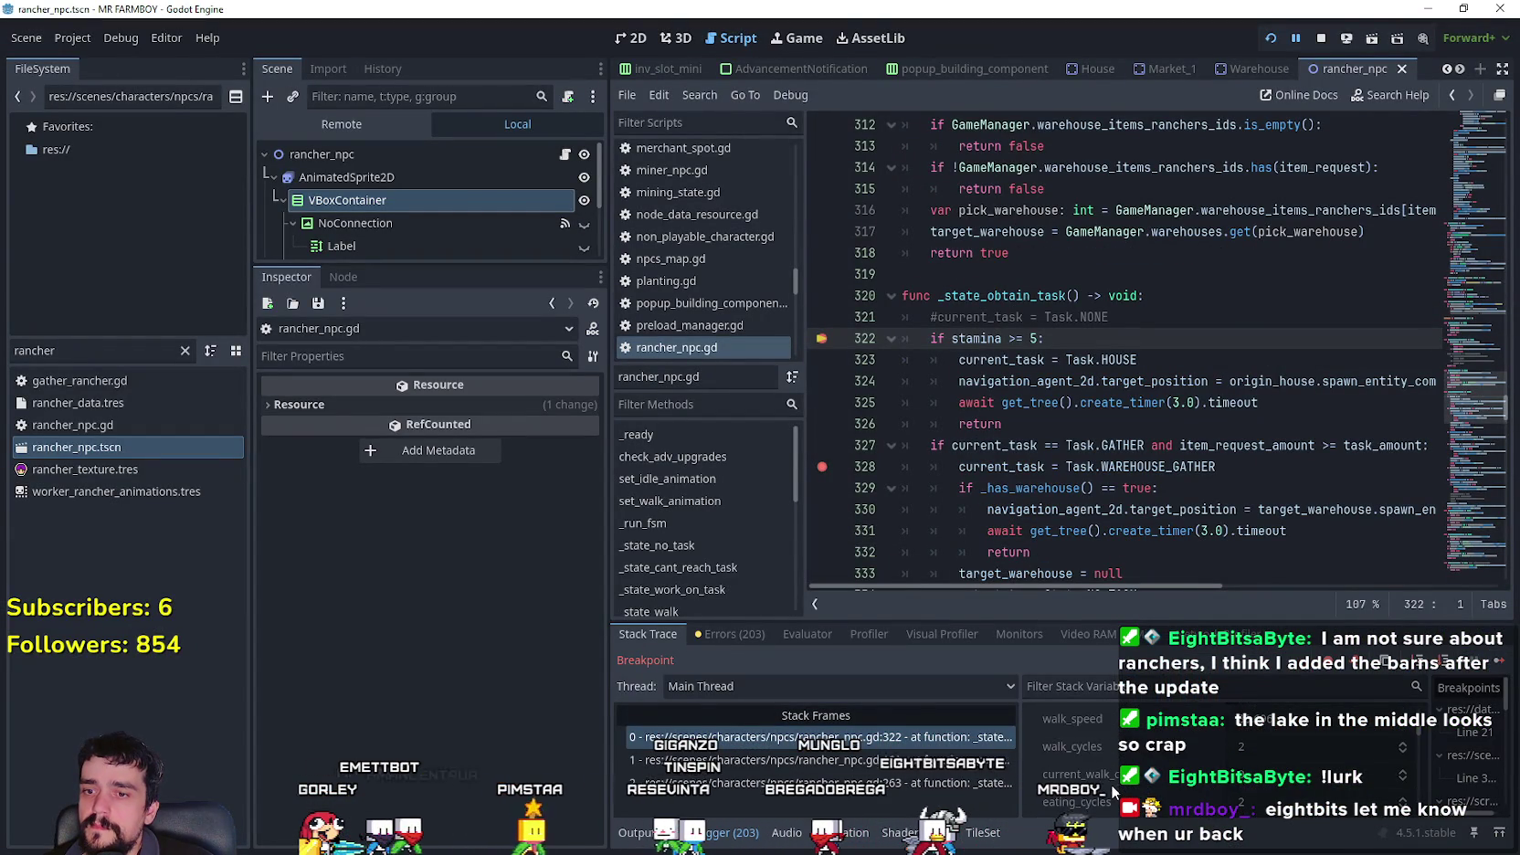
{"action": "scroll", "coordinate": [1111, 784], "scroll_direction": "down", "scroll_amount": 3}
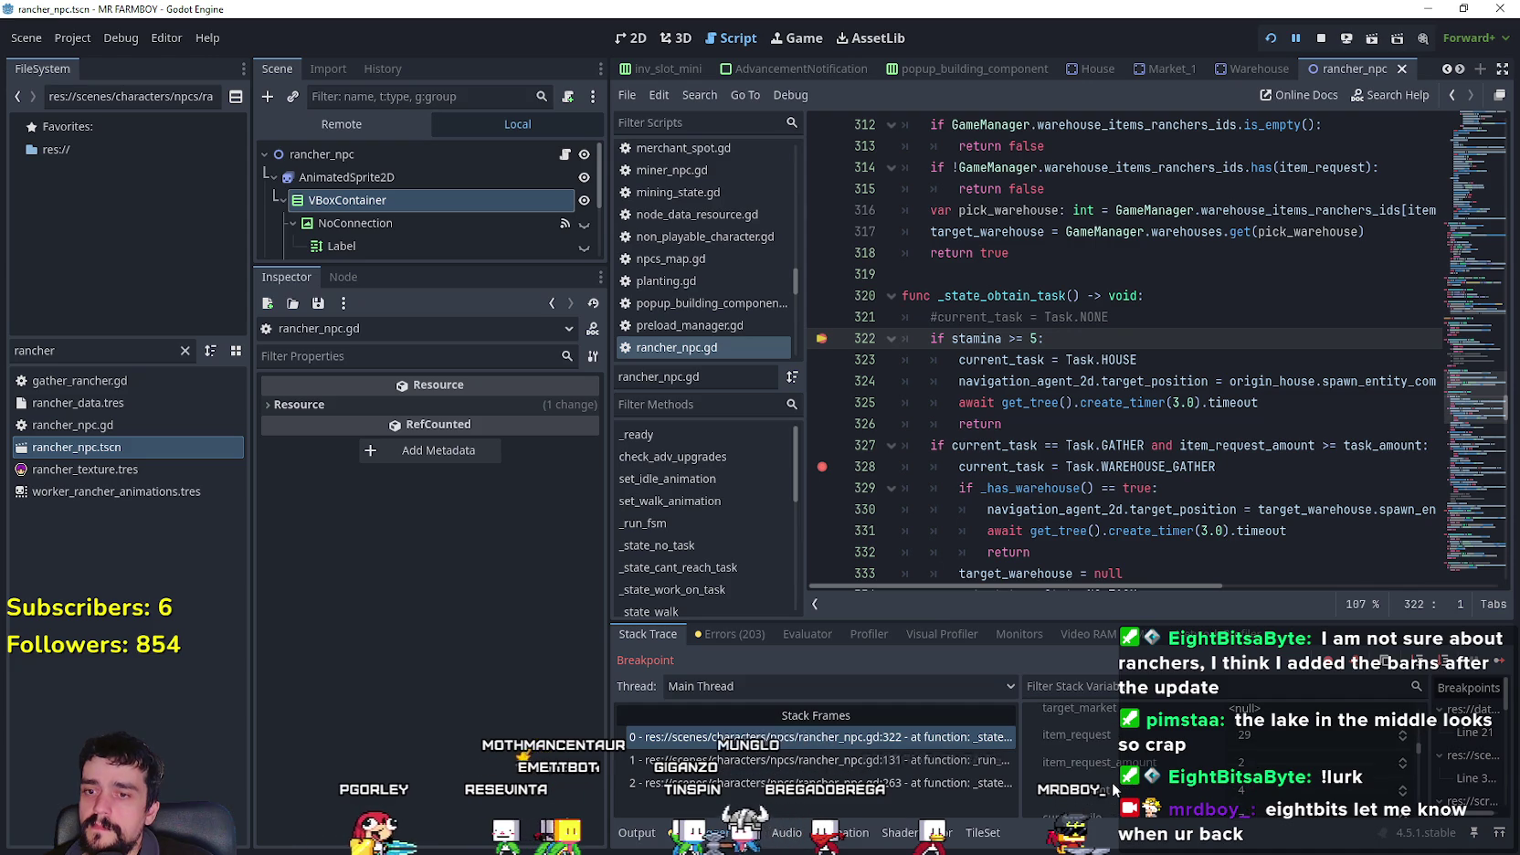
{"action": "scroll", "coordinate": [1116, 777], "scroll_direction": "down", "scroll_amount": 2}
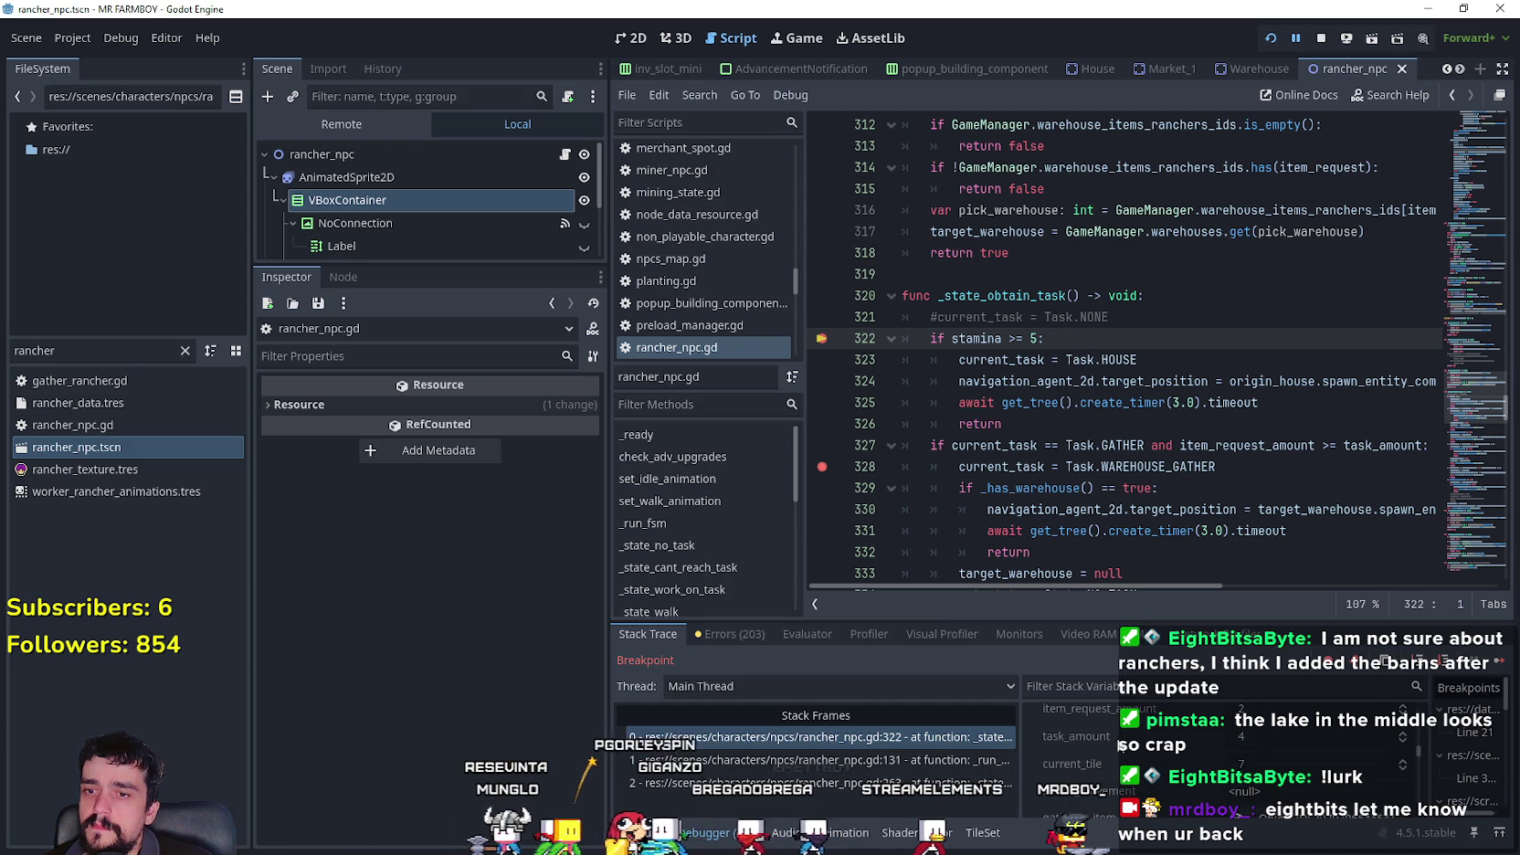
{"action": "scroll", "coordinate": [1055, 469], "scroll_direction": "down", "scroll_amount": 3}
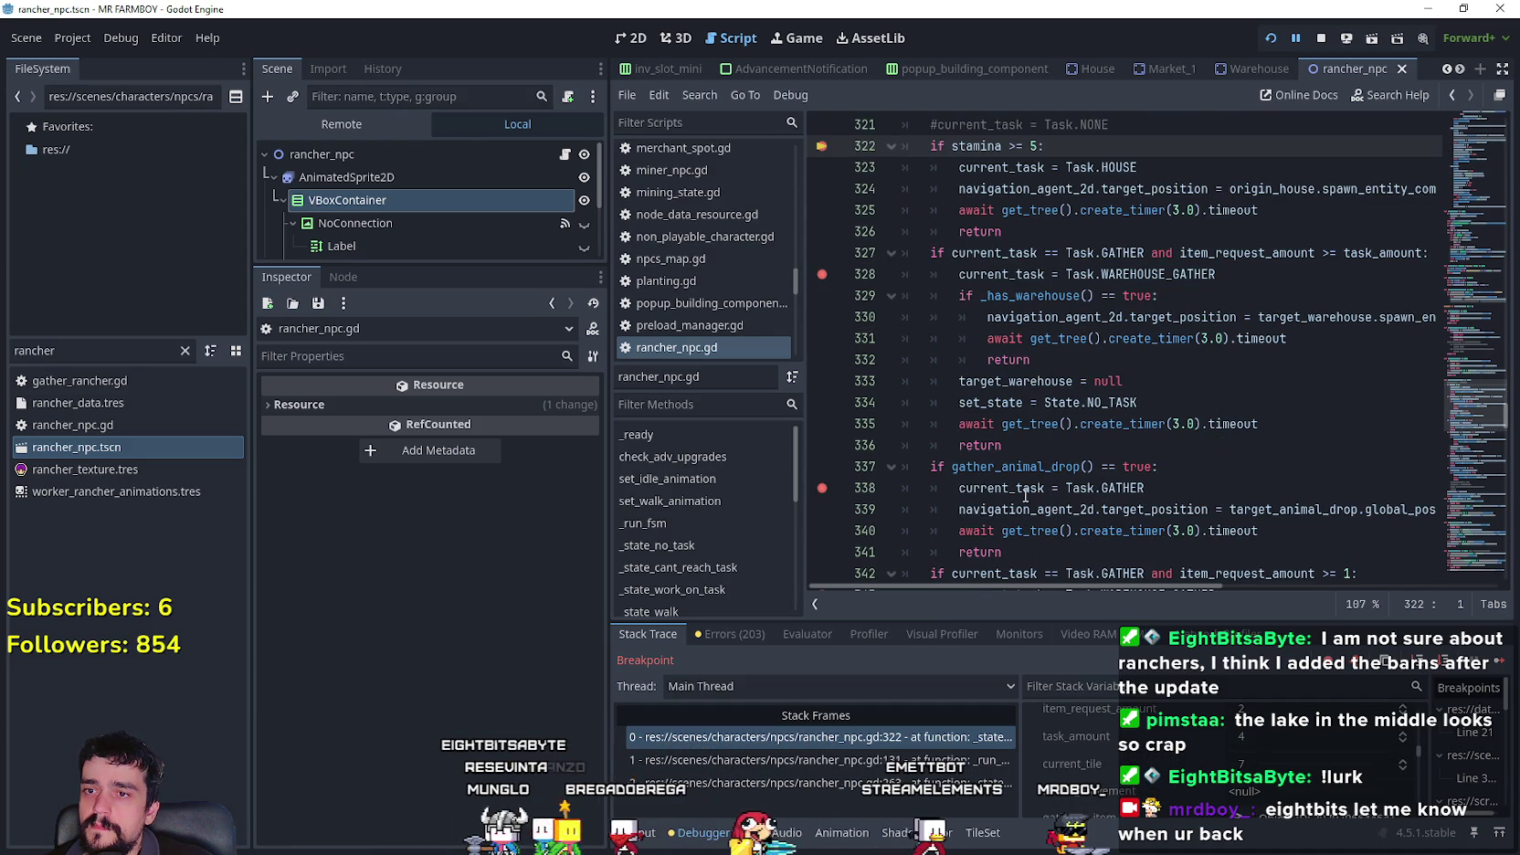
{"action": "scroll", "coordinate": [1181, 795], "scroll_direction": "down", "scroll_amount": 3}
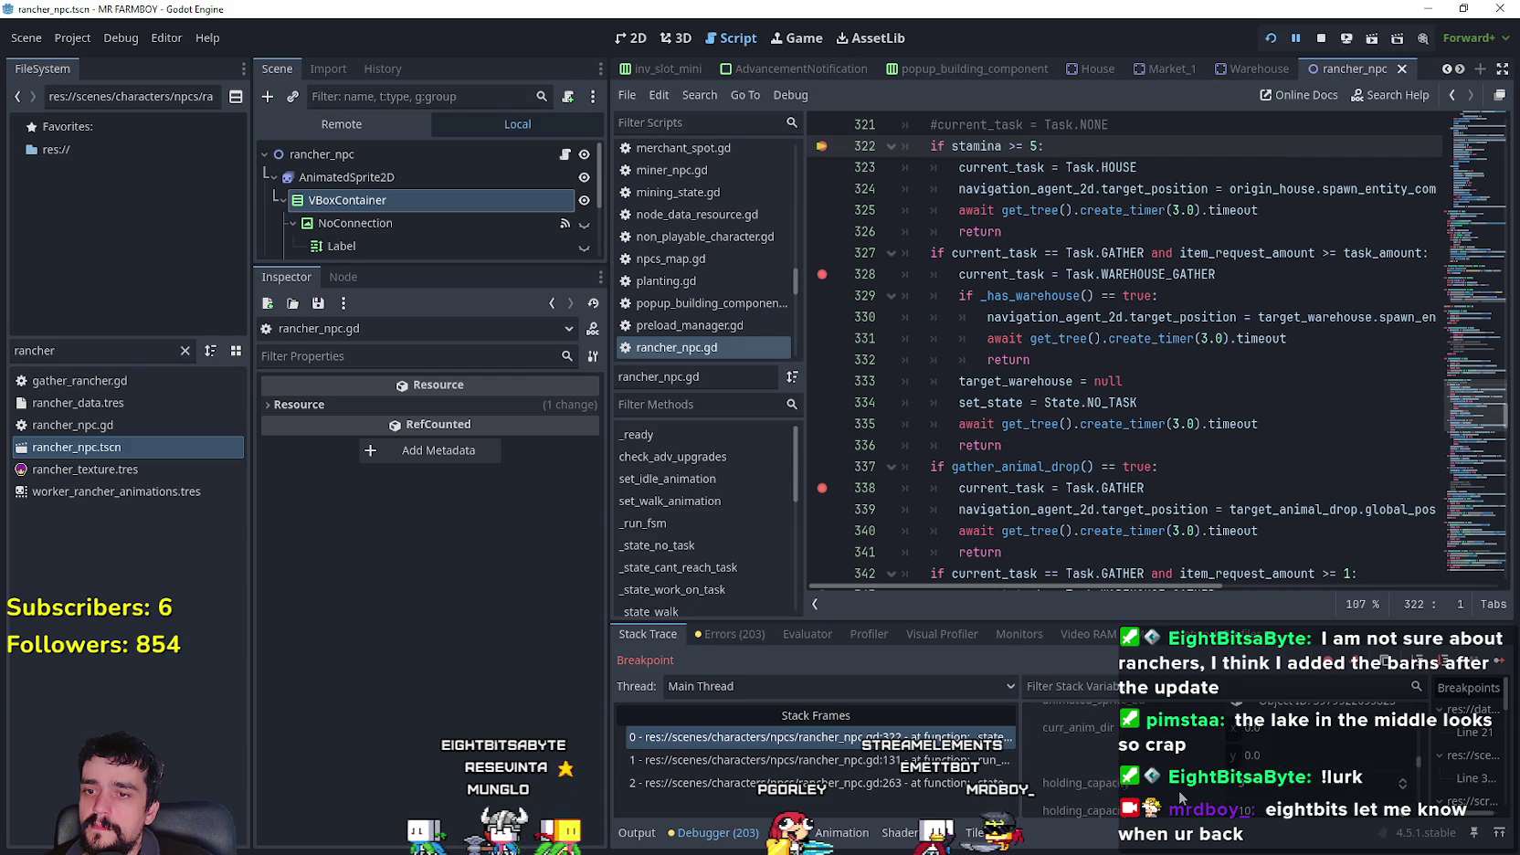
{"action": "scroll", "coordinate": [1181, 795], "scroll_direction": "down", "scroll_amount": 3}
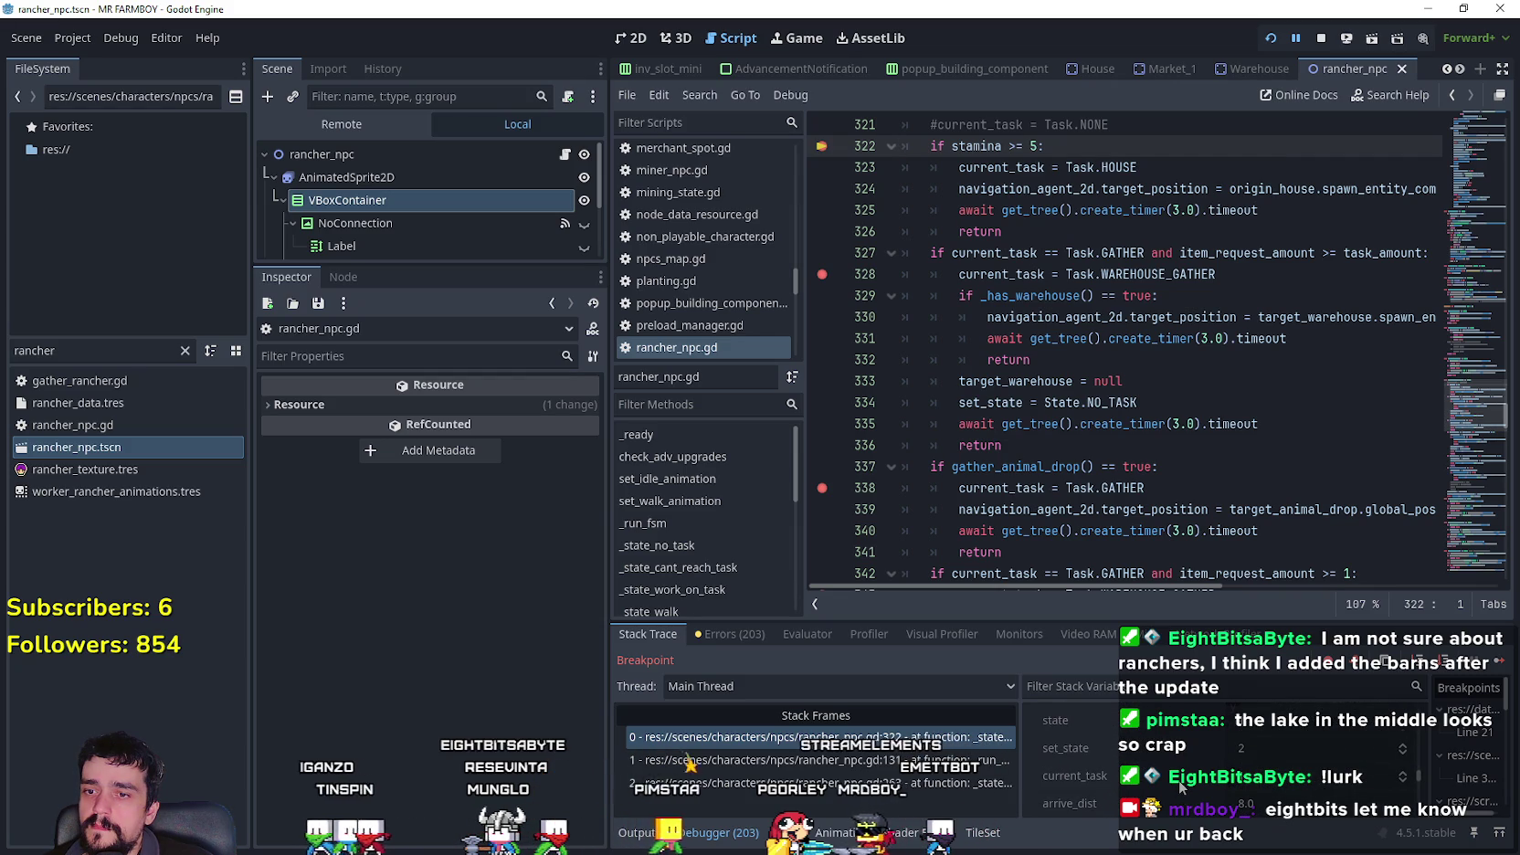
{"action": "left_click_drag", "start_coordinate": [1480, 406], "coordinate": [1483, 197]}
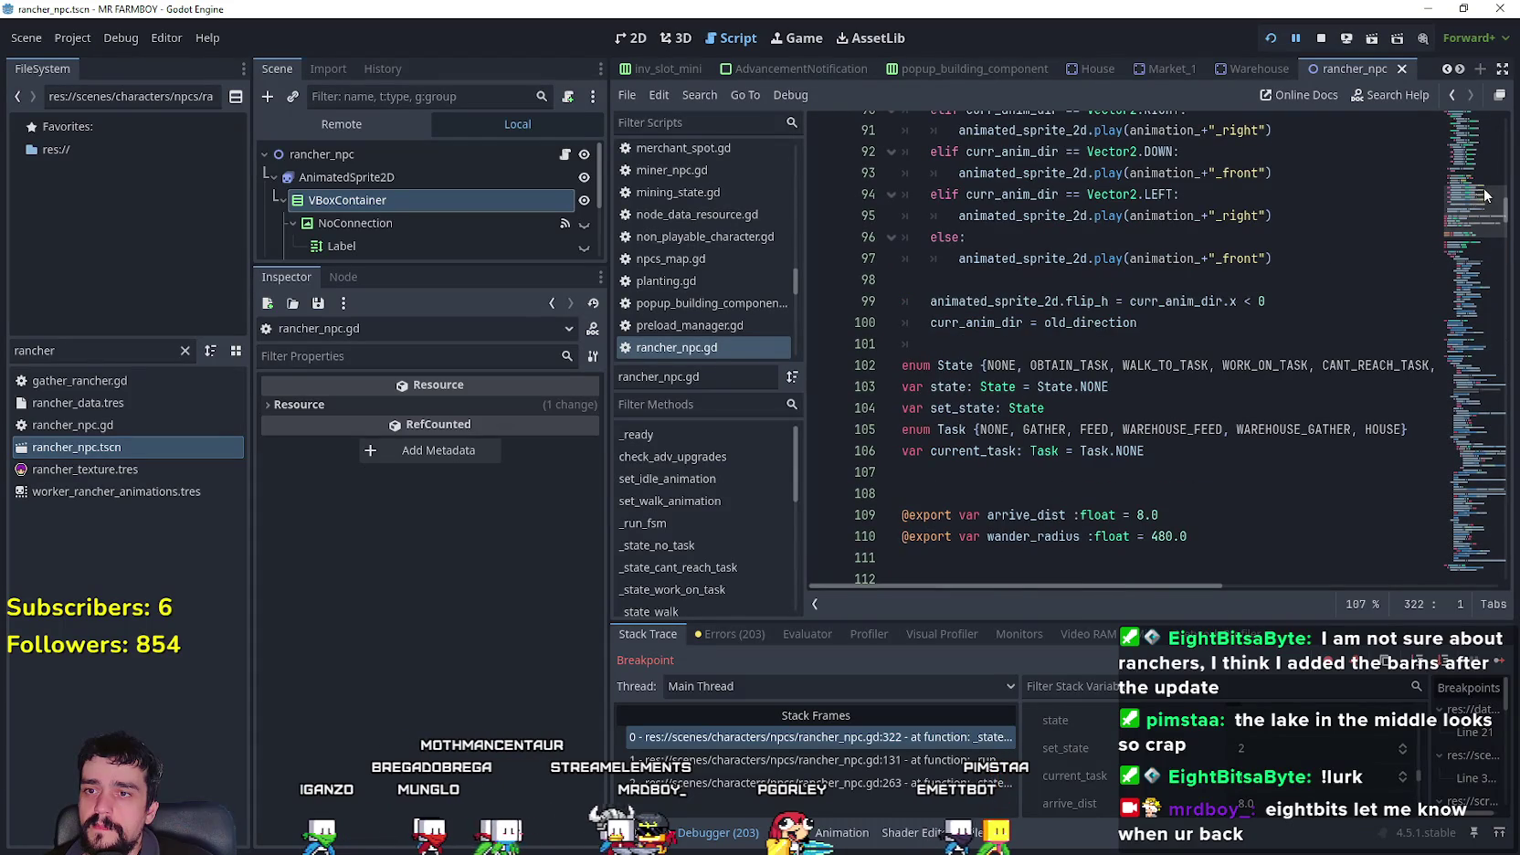
- Compare the Task enum's GATHER value with the warehouse-gather condition and let the game run on
{"action": "double_click", "coordinate": [1038, 429]}
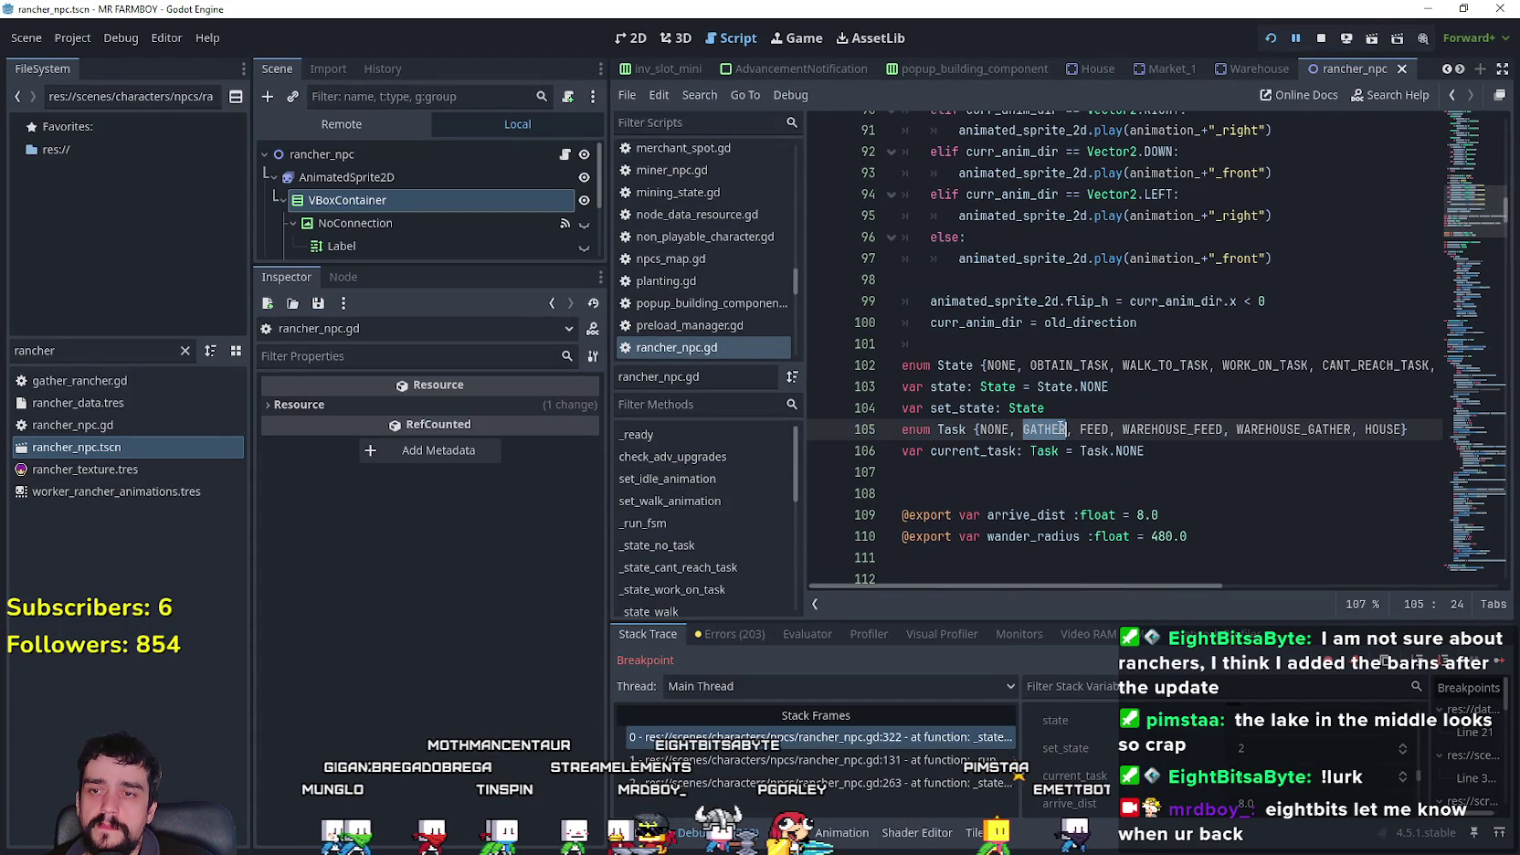
{"action": "left_click_drag", "start_coordinate": [1475, 215], "coordinate": [1467, 414]}
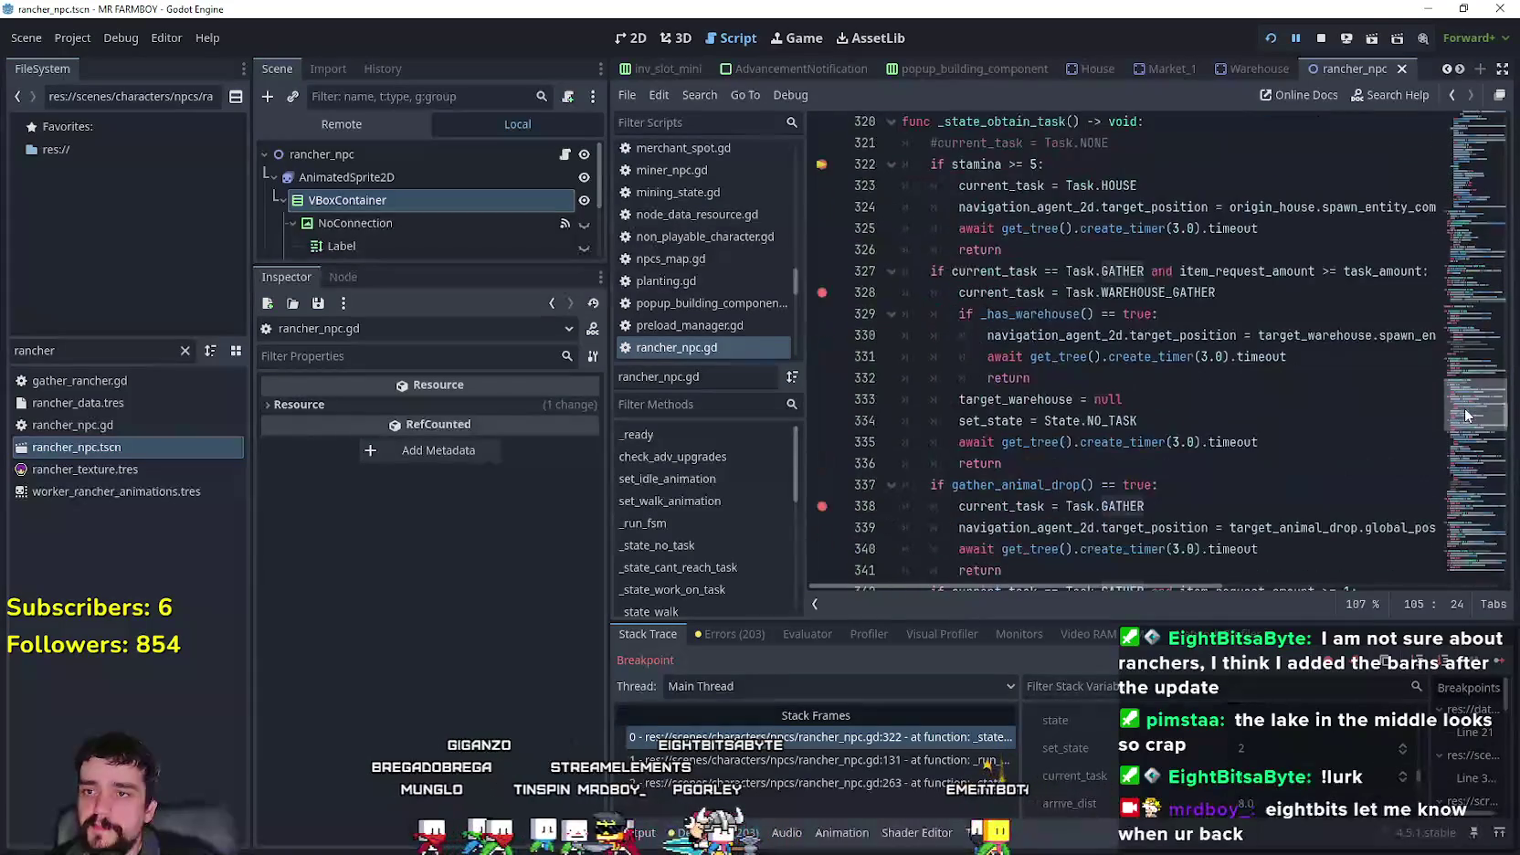
{"action": "double_click", "coordinate": [1122, 270]}
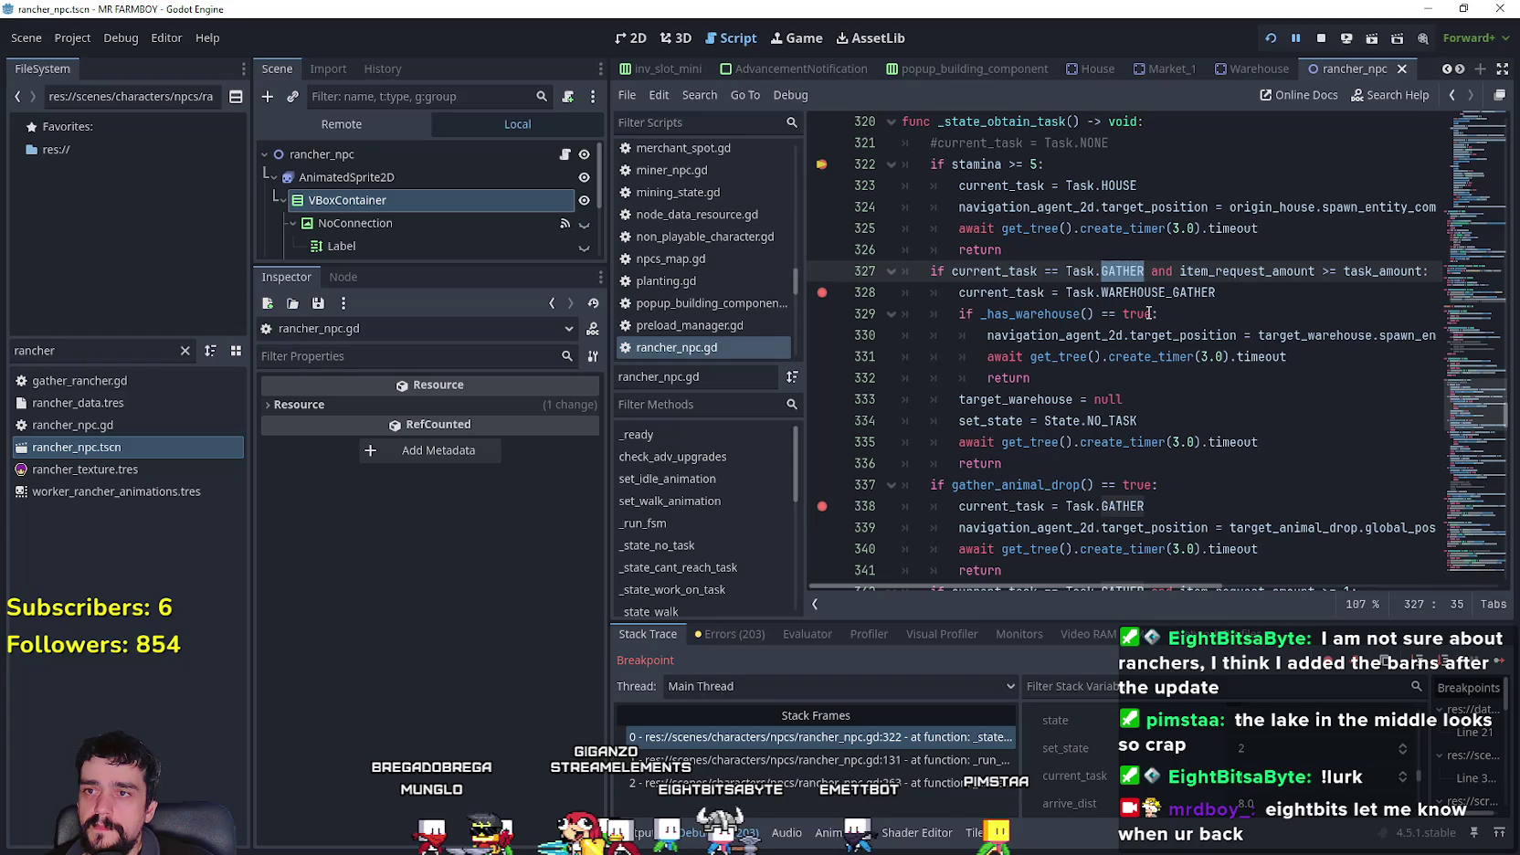
{"action": "left_click", "coordinate": [1496, 667]}
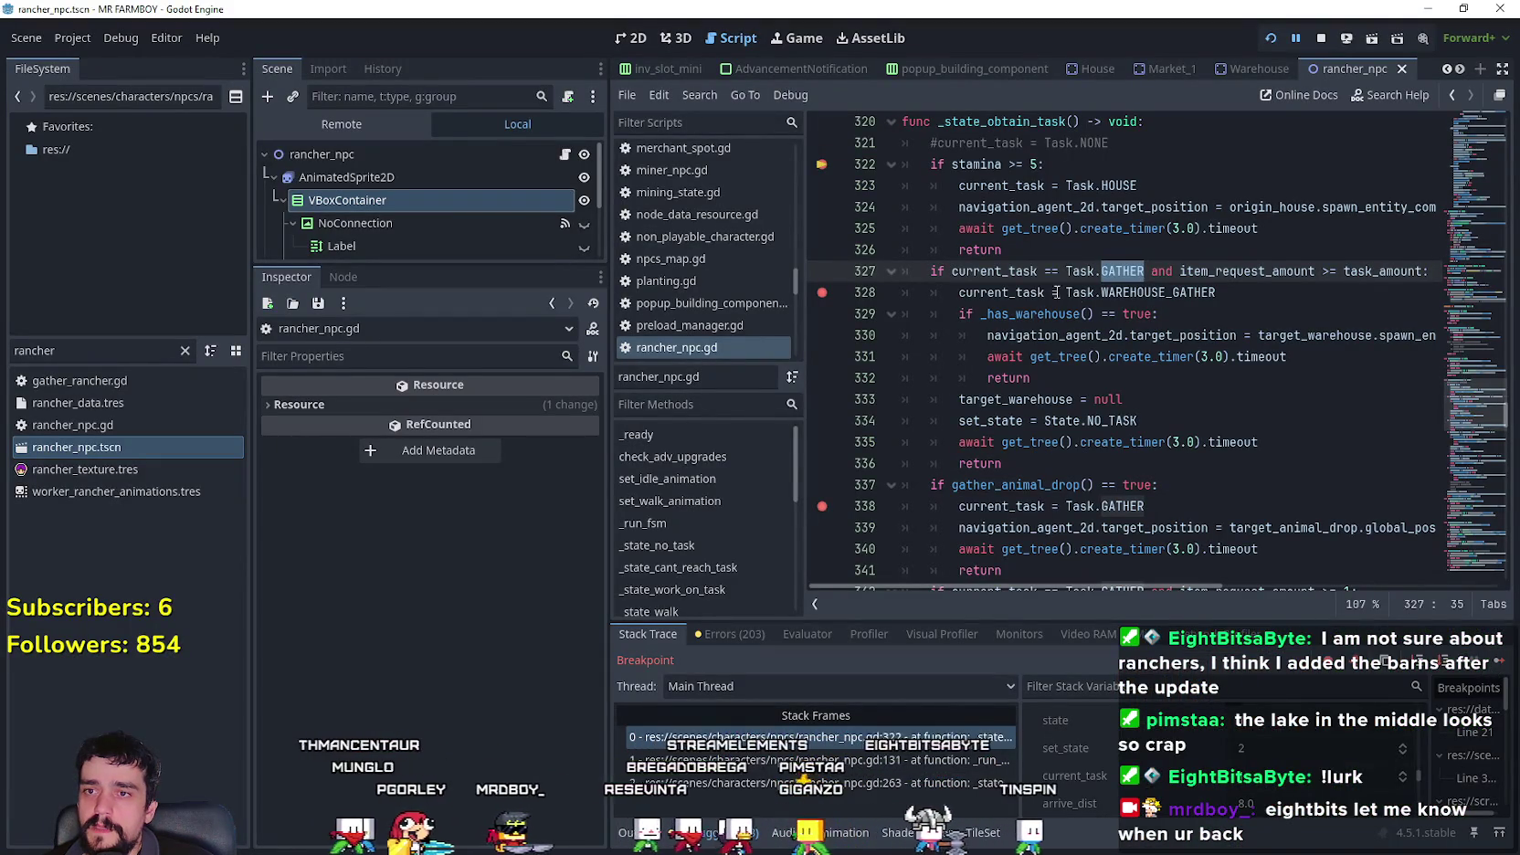
- Add breakpoints on lines 330 and 334 in the warehouse-gather branch
{"action": "left_click", "coordinate": [1014, 377]}
{"action": "left_click", "coordinate": [1005, 463]}
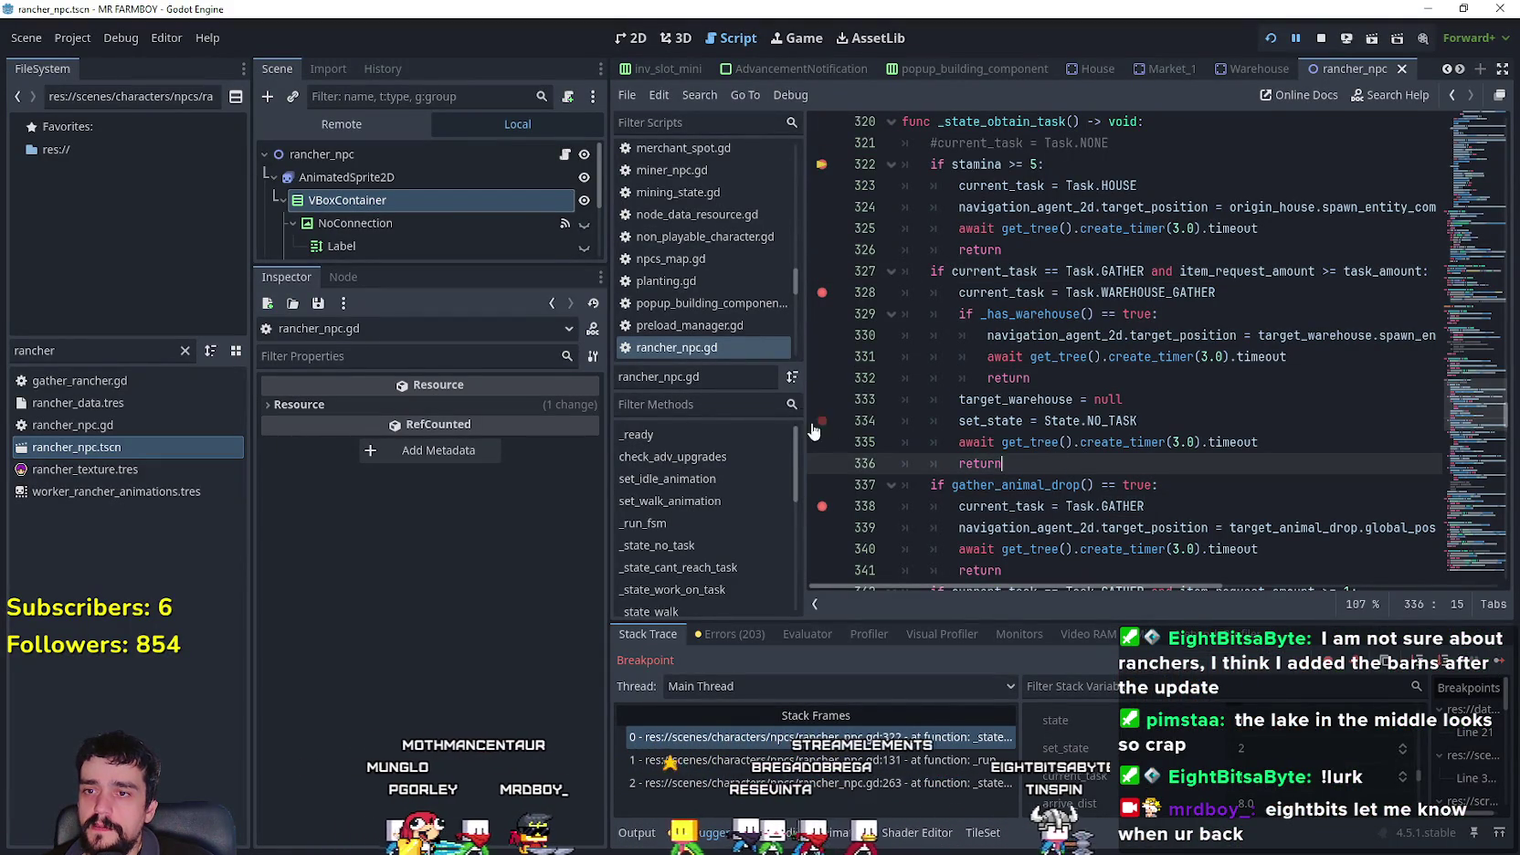
{"action": "scroll", "coordinate": [826, 438], "scroll_direction": "down", "scroll_amount": 5}
{"action": "scroll", "coordinate": [819, 429], "scroll_direction": "up", "scroll_amount": 5}
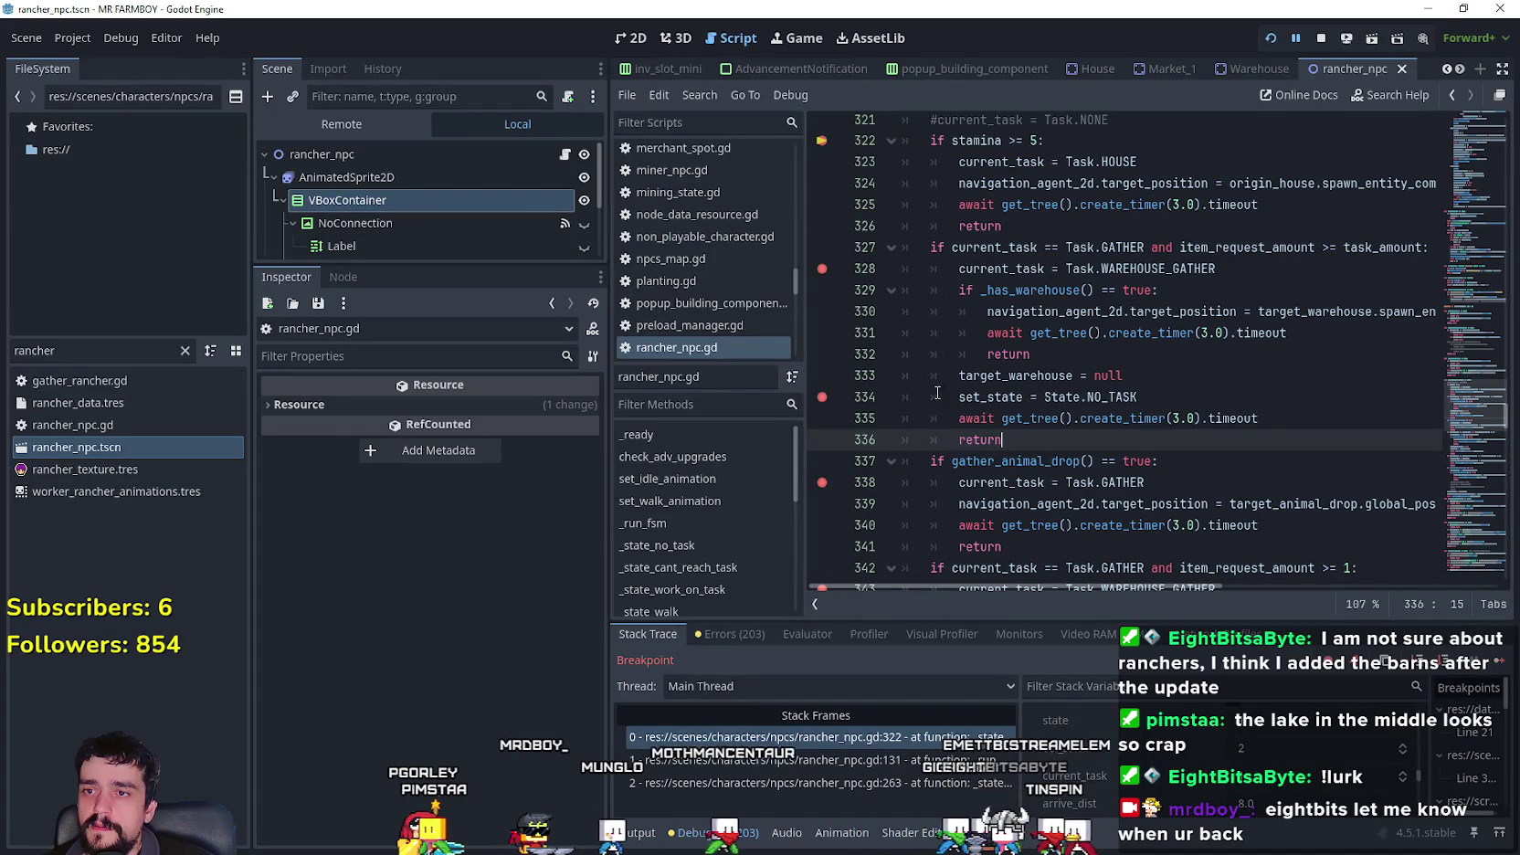
{"action": "left_click", "coordinate": [1117, 356]}
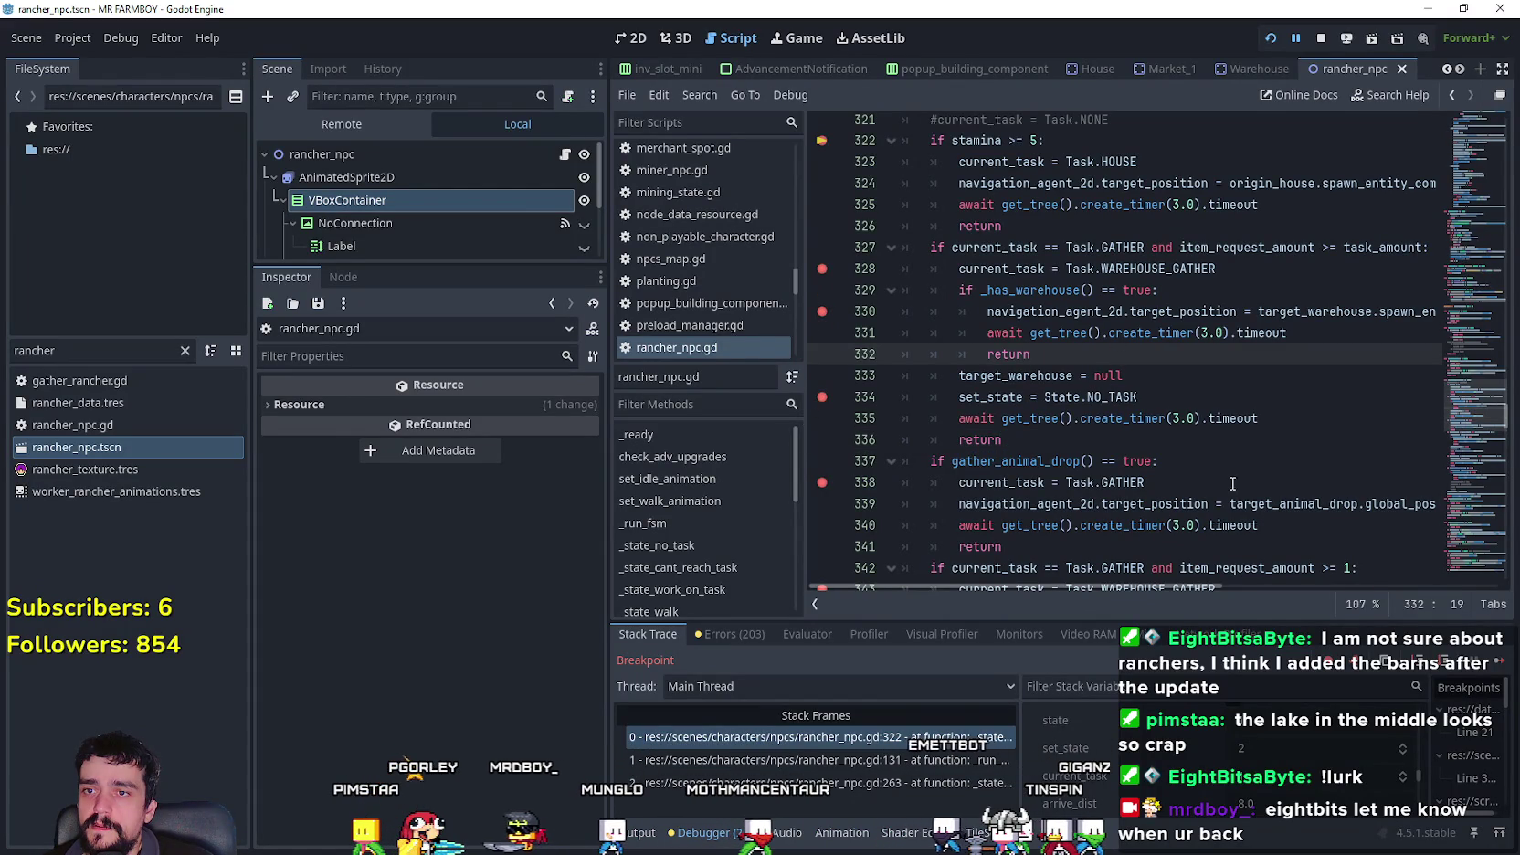
- Continue to the line 343 breakpoint and inspect task_amount in the gather condition
{"action": "left_click", "coordinate": [1502, 672]}
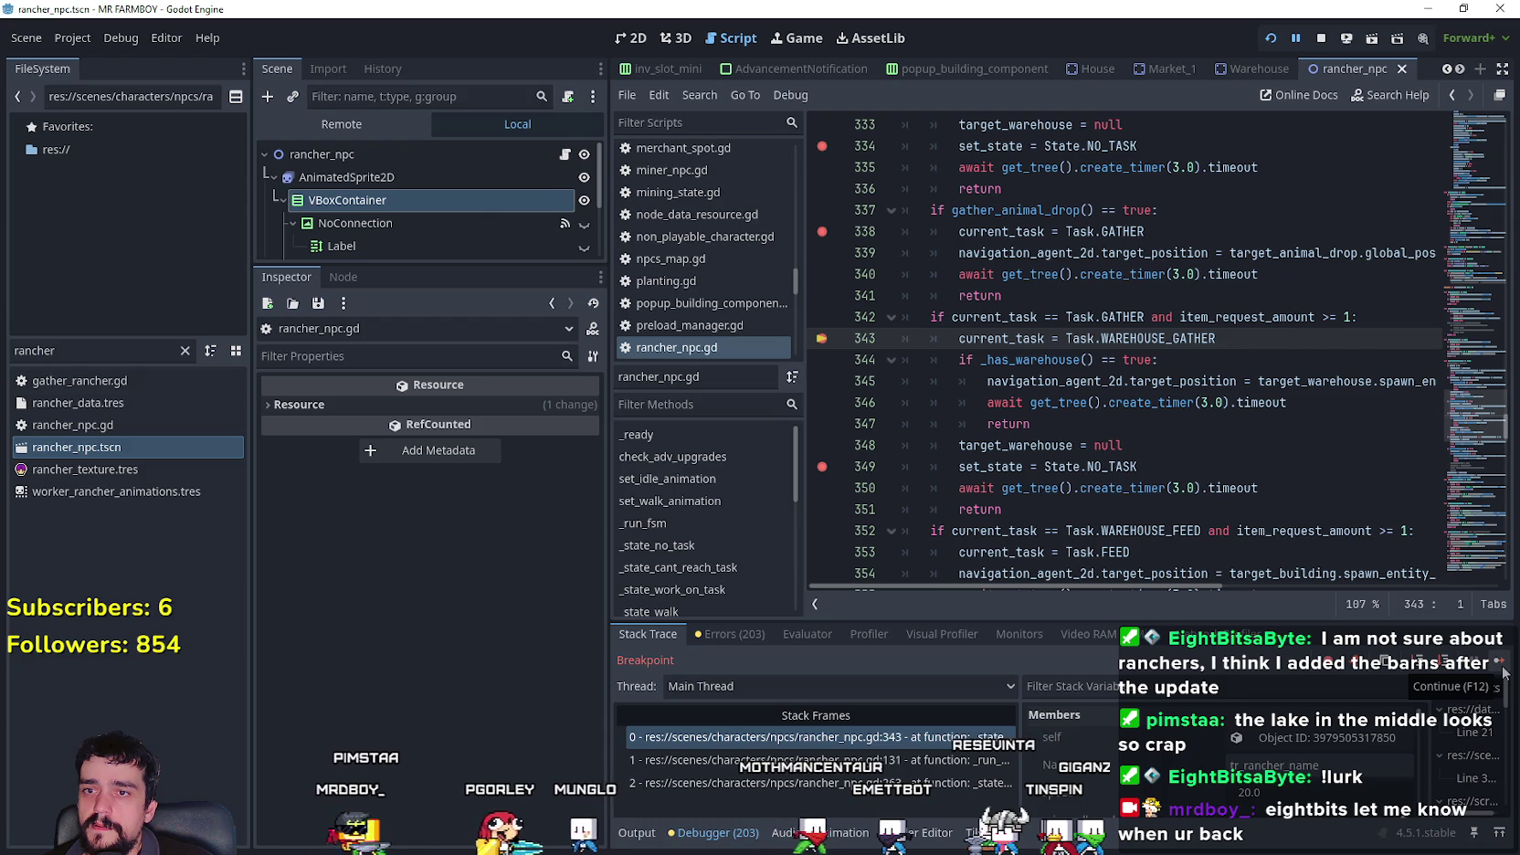
{"action": "scroll", "coordinate": [1243, 449], "scroll_direction": "up", "scroll_amount": 3}
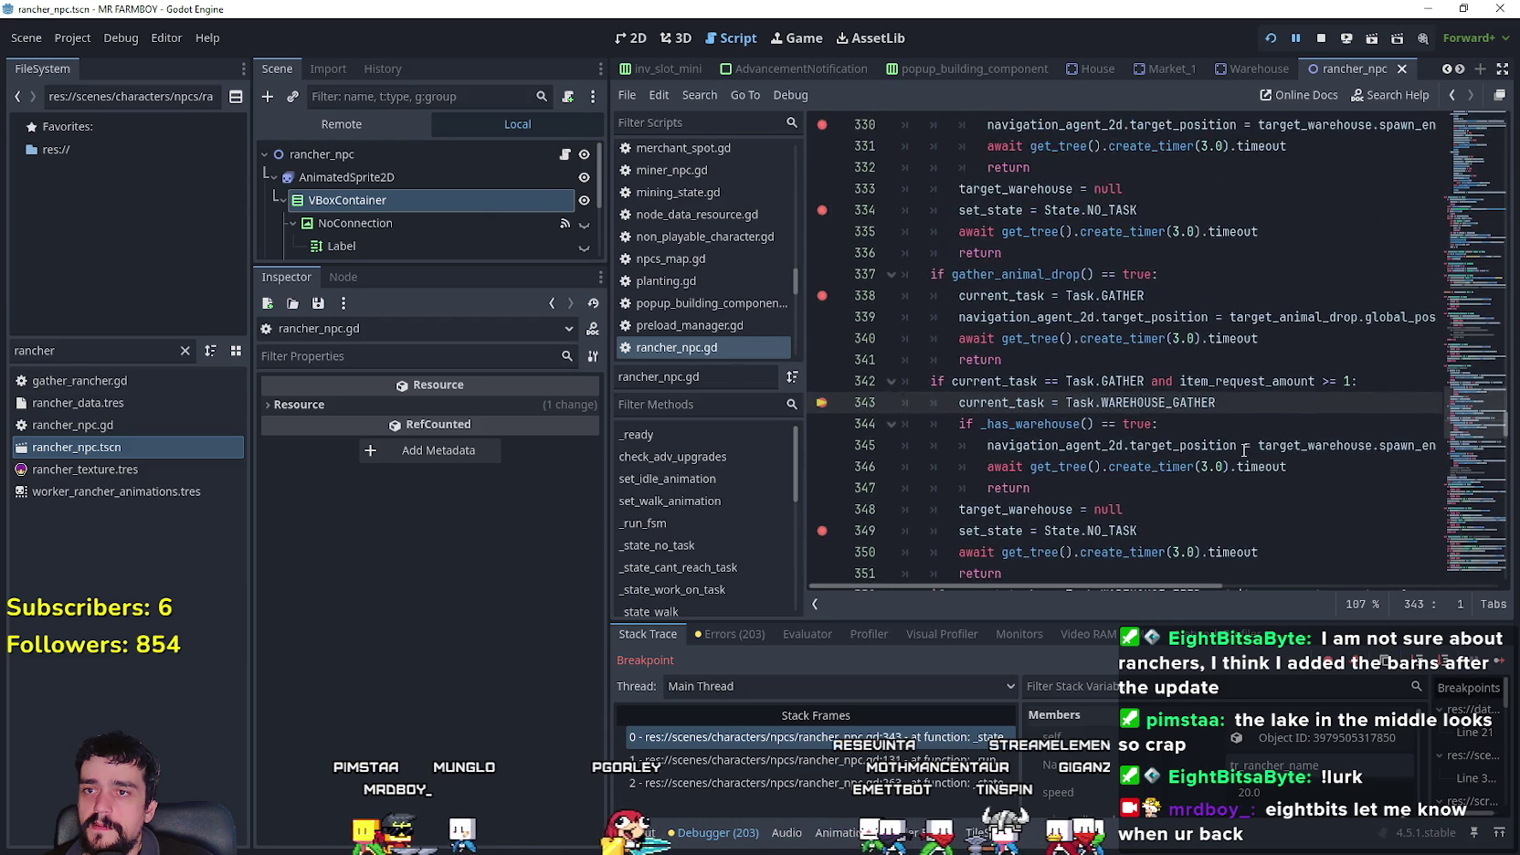
{"action": "scroll", "coordinate": [937, 169], "scroll_direction": "up", "scroll_amount": 1}
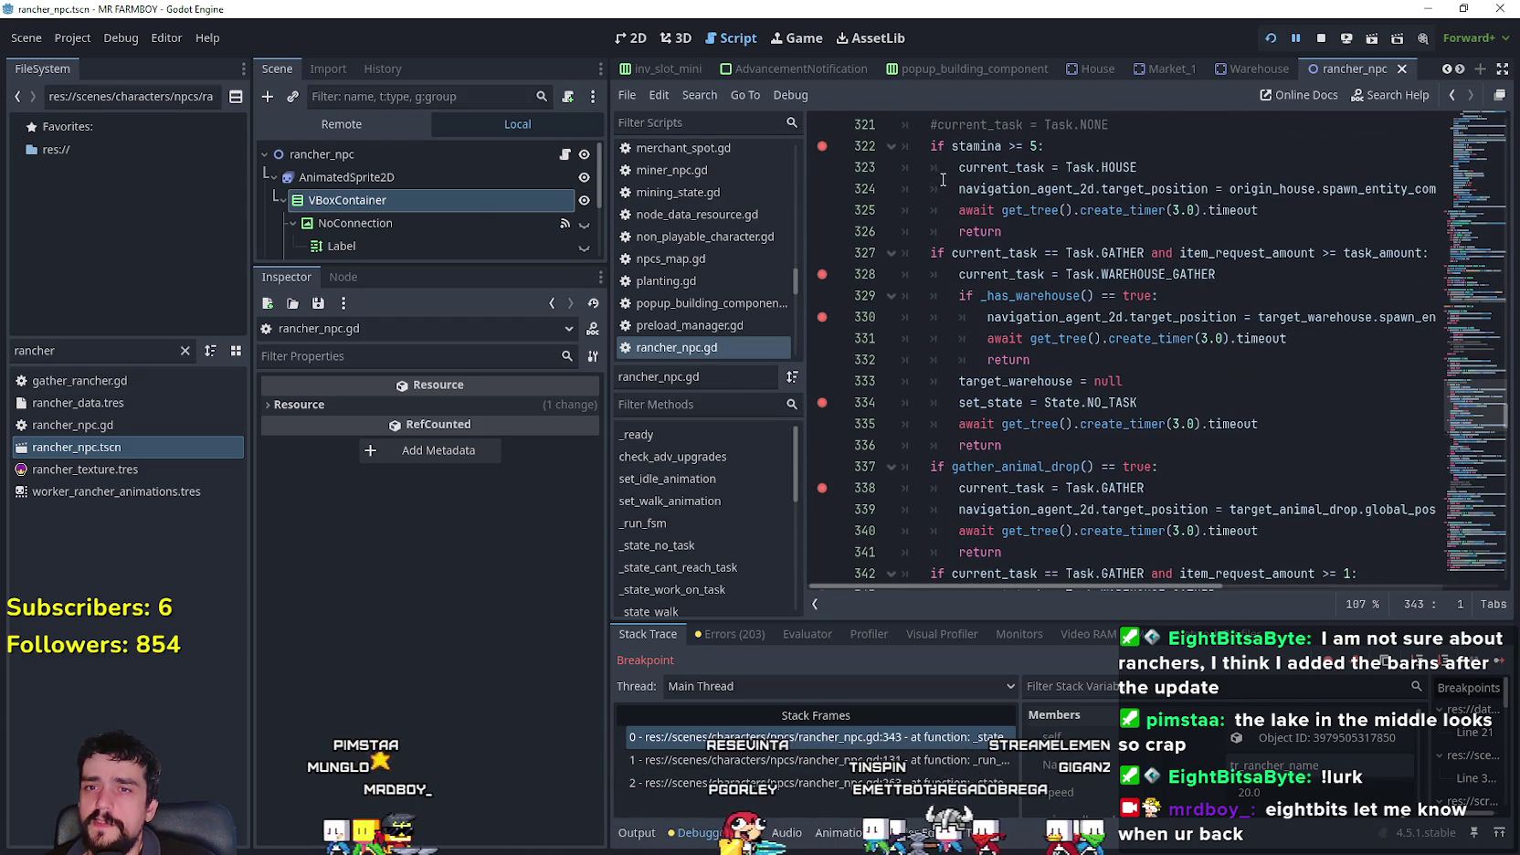
{"action": "double_click", "coordinate": [1361, 253]}
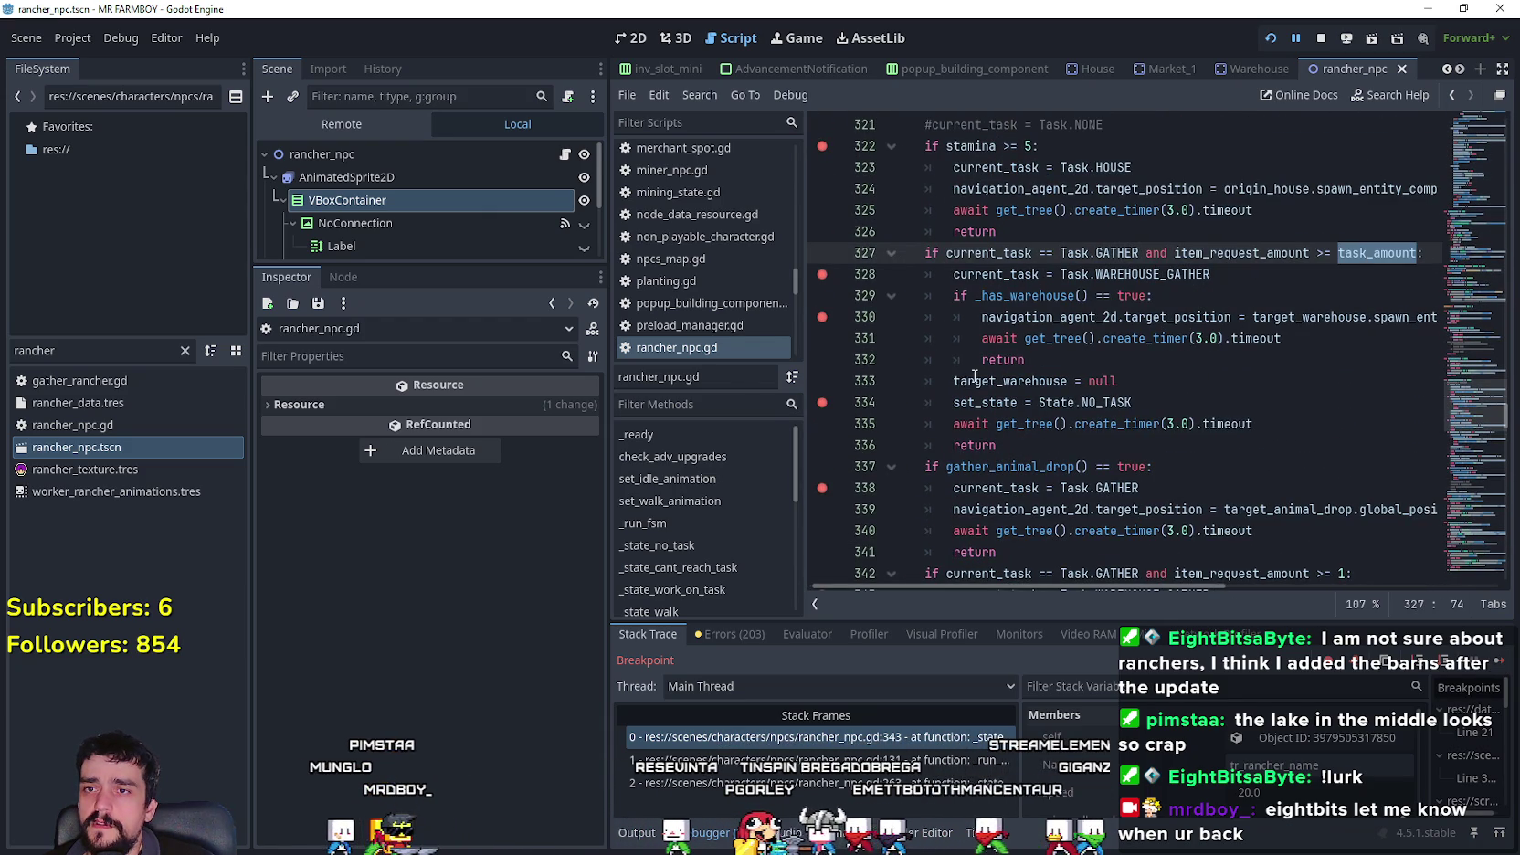
{"action": "scroll", "coordinate": [1028, 364], "scroll_direction": "down", "scroll_amount": 2}
{"action": "mouse_move", "coordinate": [1158, 487]}
{"action": "left_mouse_down"}
{"action": "mouse_move", "coordinate": [1005, 488]}
{"action": "mouse_move", "coordinate": [874, 436]}
{"action": "mouse_move", "coordinate": [868, 449]}
{"action": "left_mouse_up"}
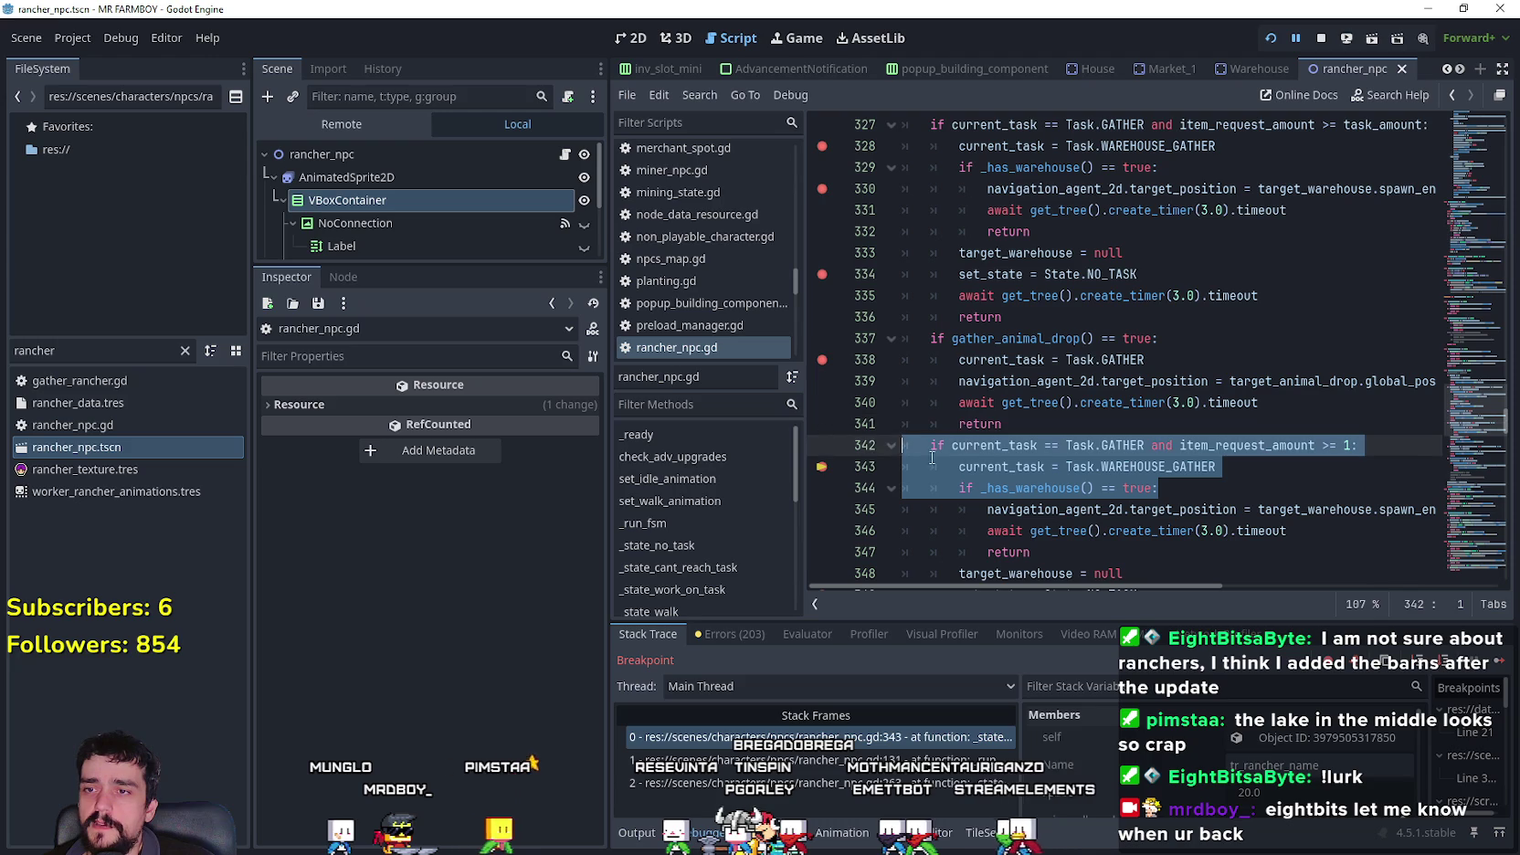
{"action": "left_click", "coordinate": [1229, 482]}
{"action": "scroll", "coordinate": [973, 448], "scroll_direction": "down", "scroll_amount": 2}
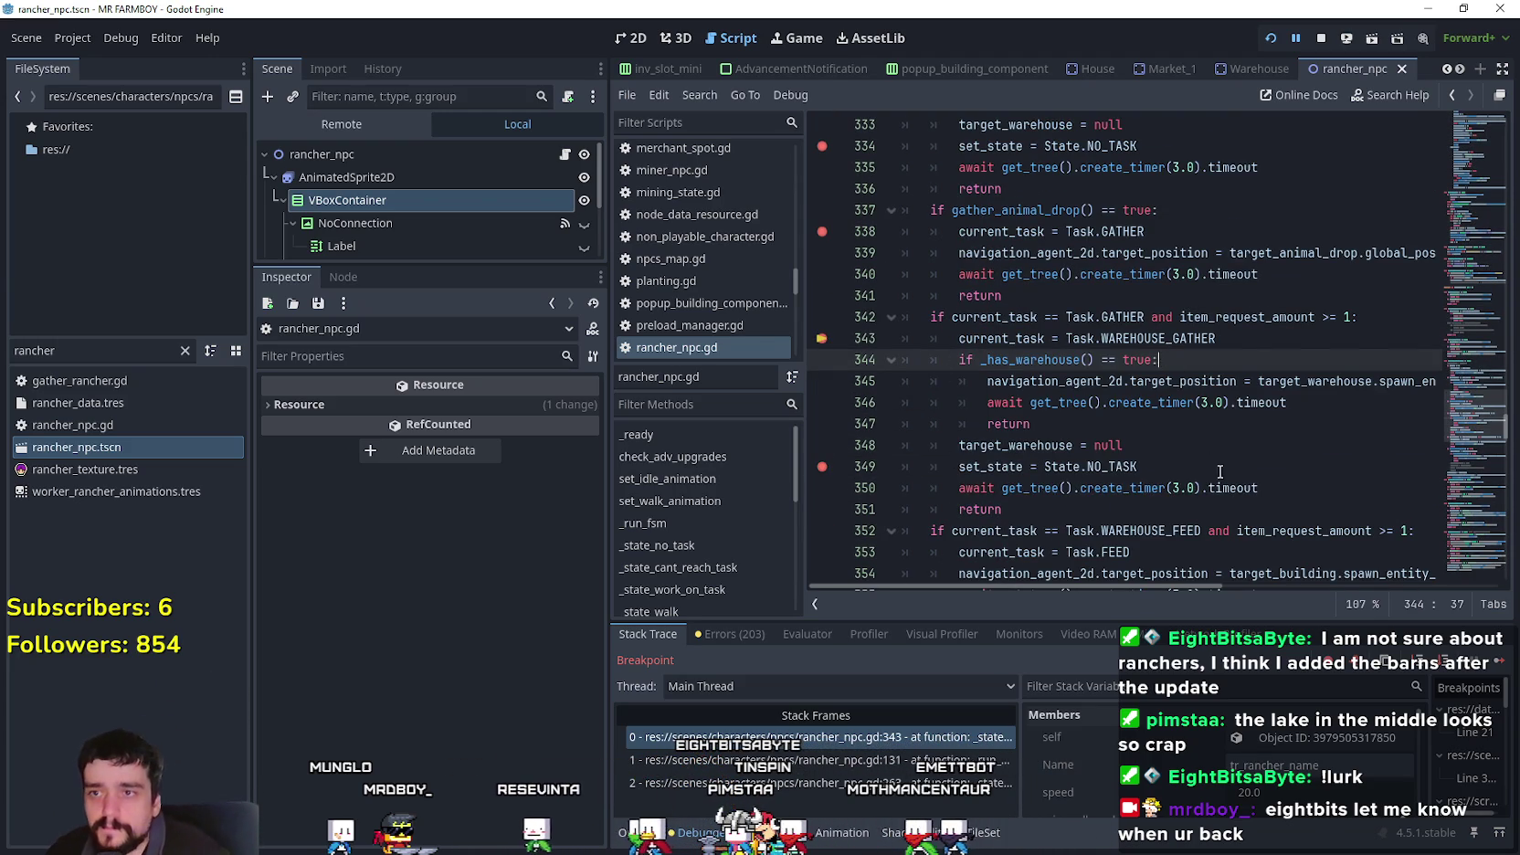
- Add a breakpoint on line 345 and bring the match state cases into view
{"action": "left_click", "coordinate": [986, 381]}
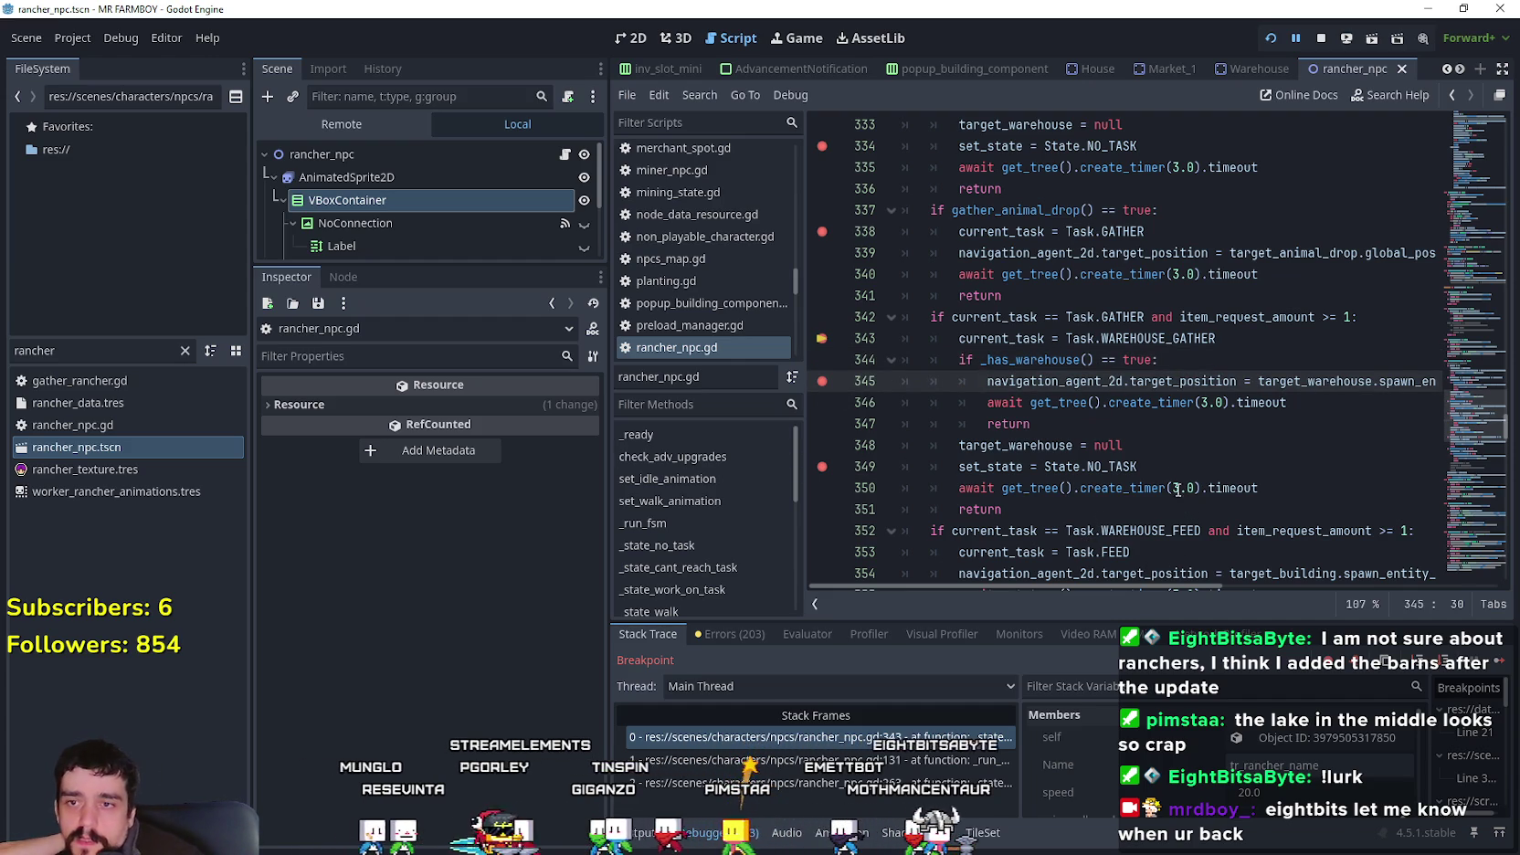
{"action": "double_click", "coordinate": [1111, 467]}
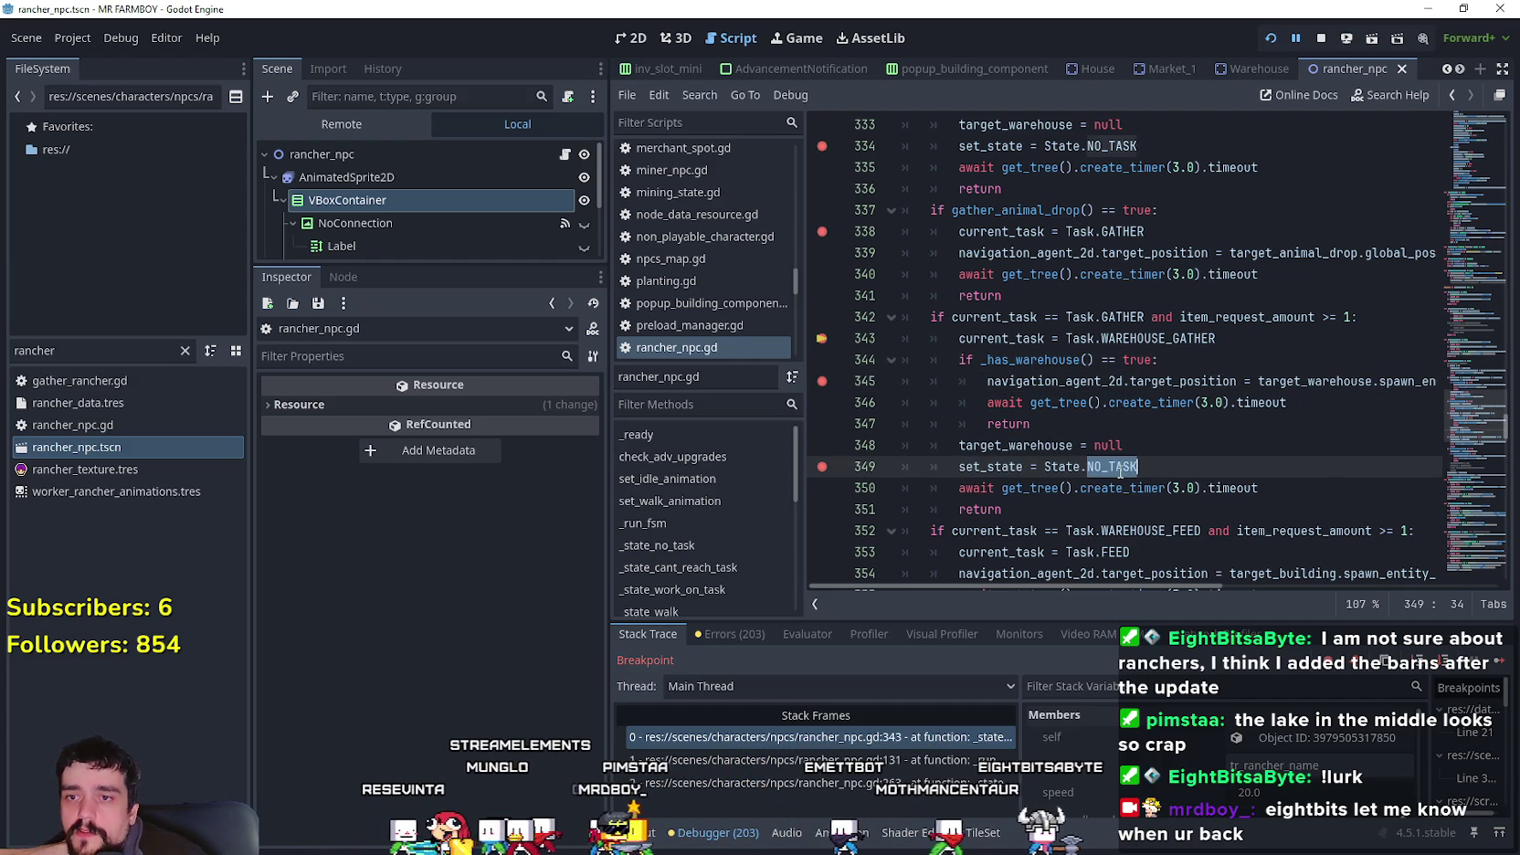
{"action": "mouse_move", "coordinate": [1481, 411]}
{"action": "left_mouse_down"}
{"action": "mouse_move", "coordinate": [1467, 222]}
{"action": "mouse_move", "coordinate": [1465, 242]}
{"action": "left_mouse_up"}
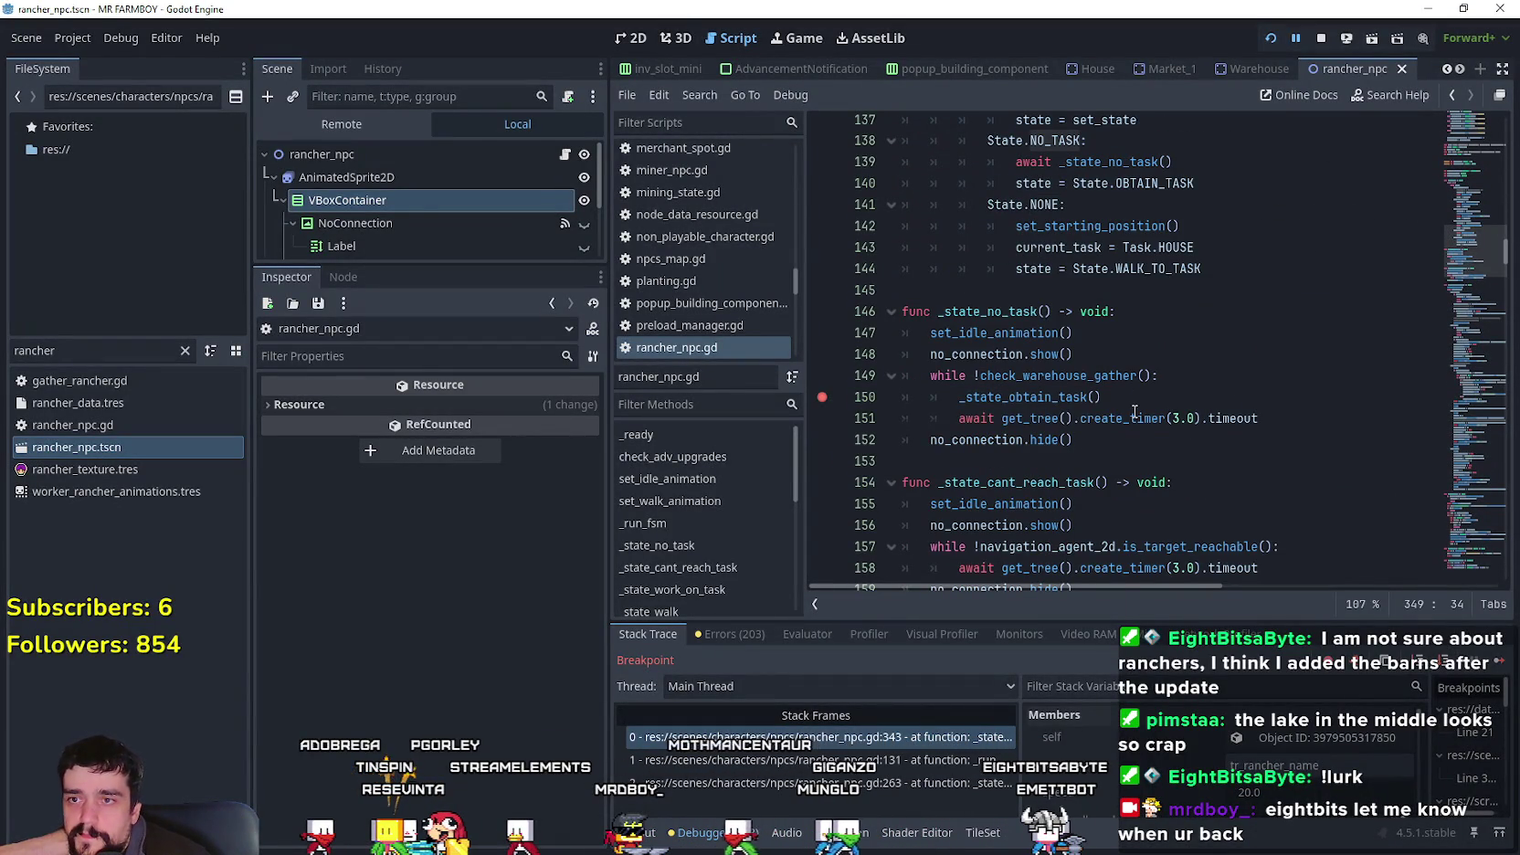
- Jump from the no-task loop's call to the check_warehouse_gather definition and highlight WAREHOUSE_GATHER
{"action": "left_click", "coordinate": [1158, 375]}
{"action": "left_click_drag", "start_coordinate": [1095, 360], "coordinate": [896, 350]}
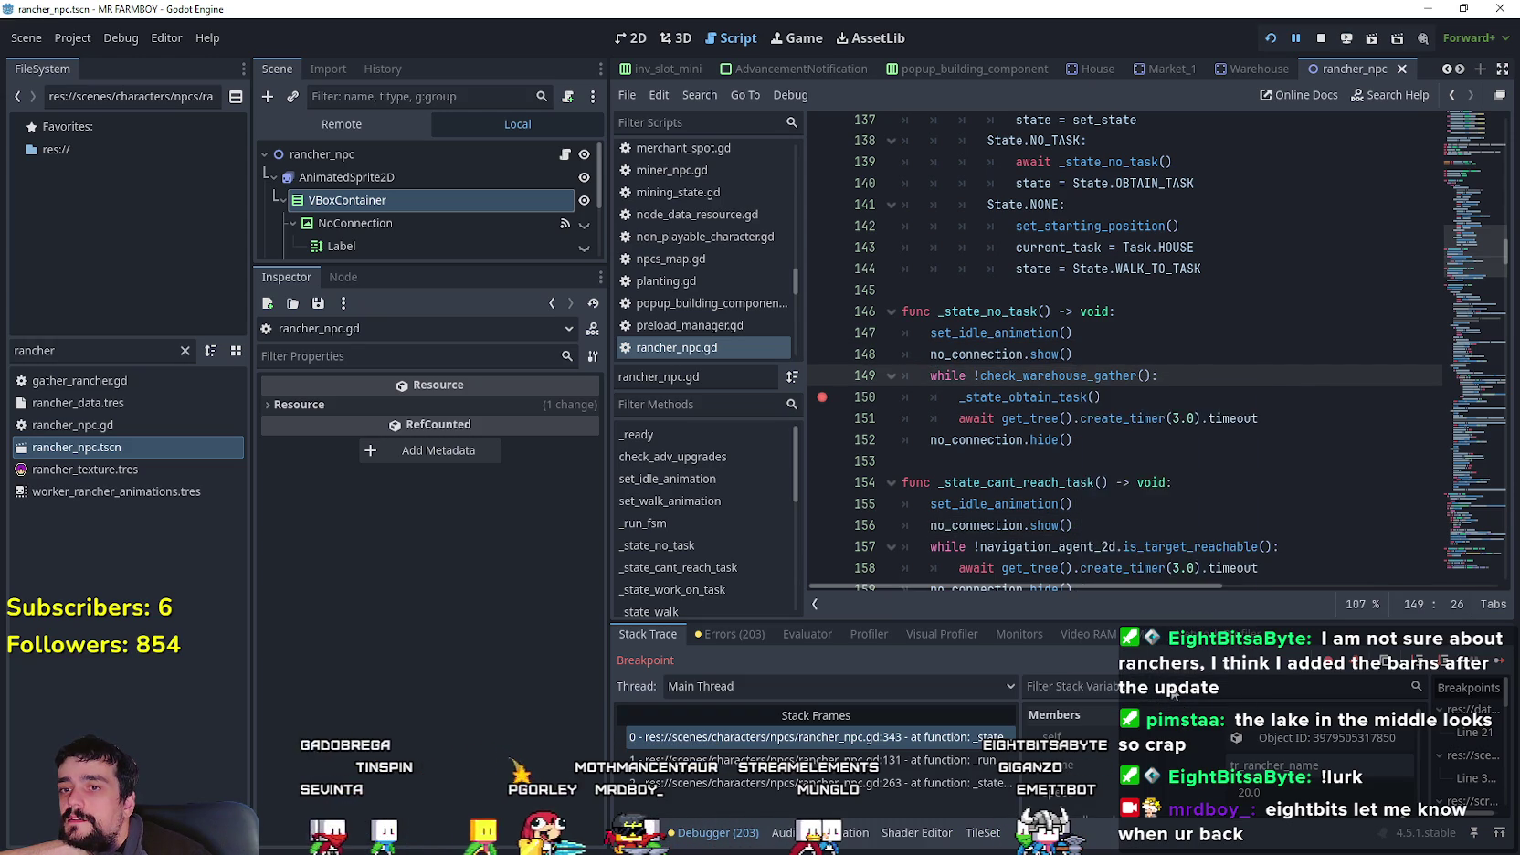
{"action": "left_click", "coordinate": [1081, 376], "text": "ctrl"}
{"action": "double_click", "coordinate": [1209, 360]}
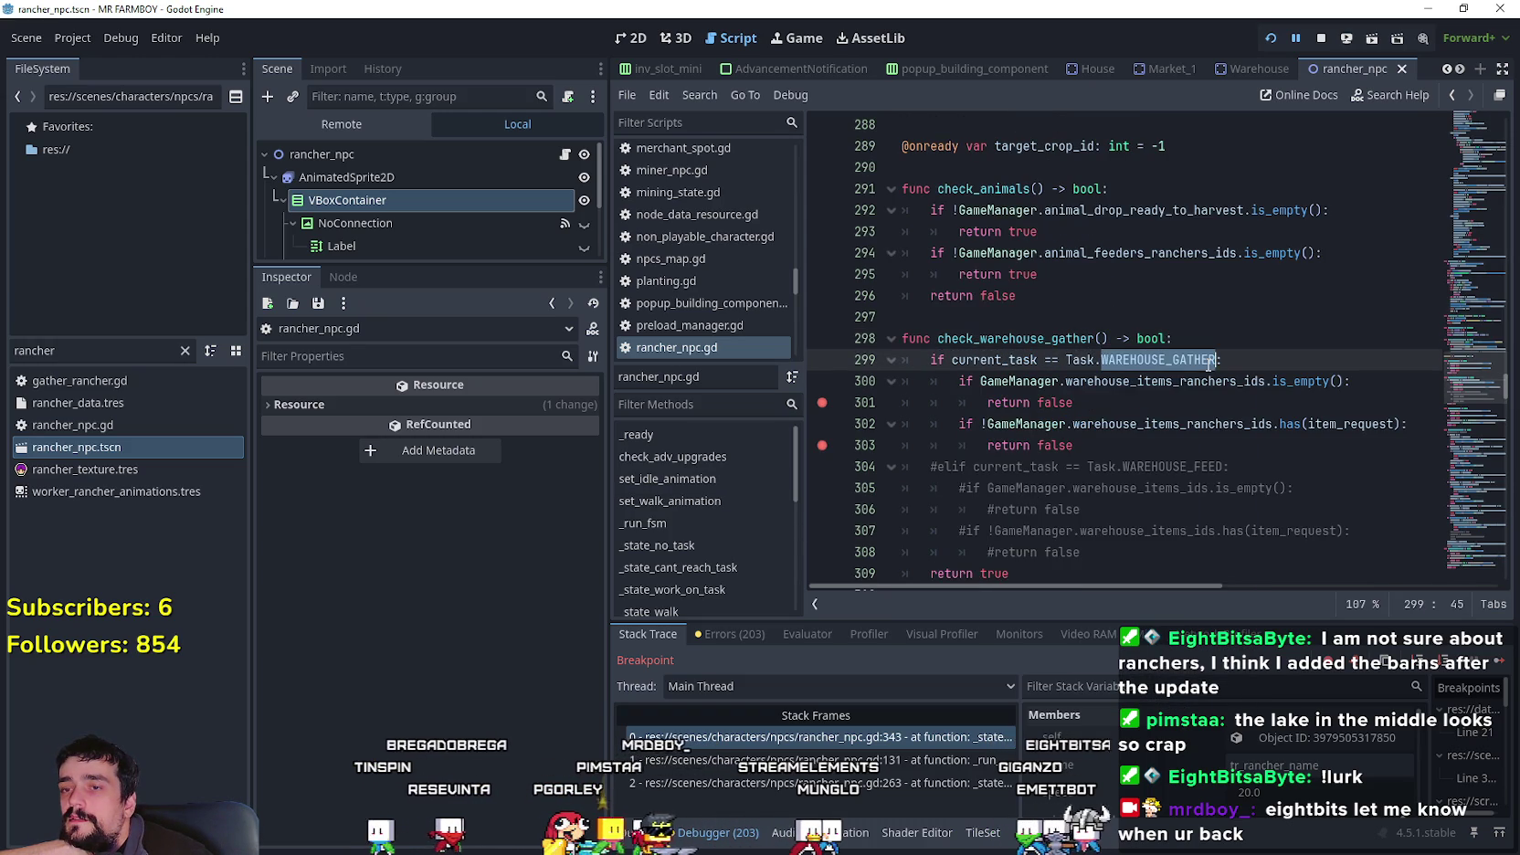